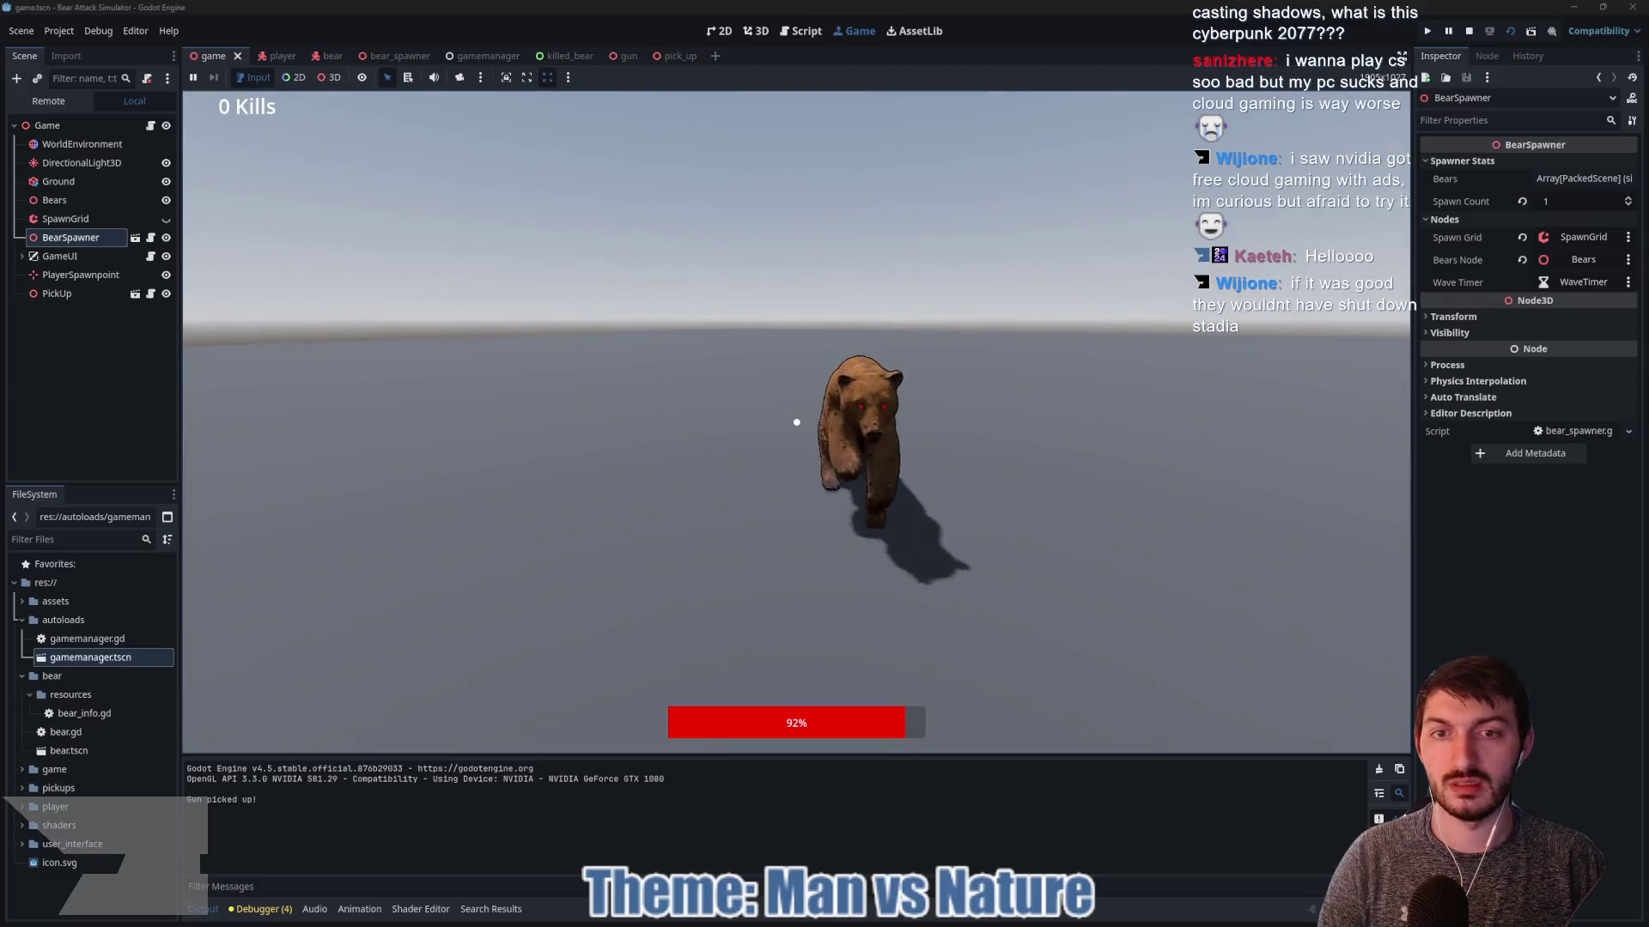
Stop the running game with F8 and bring up the gun.gd script.
{"action": "key", "text": "F8"}
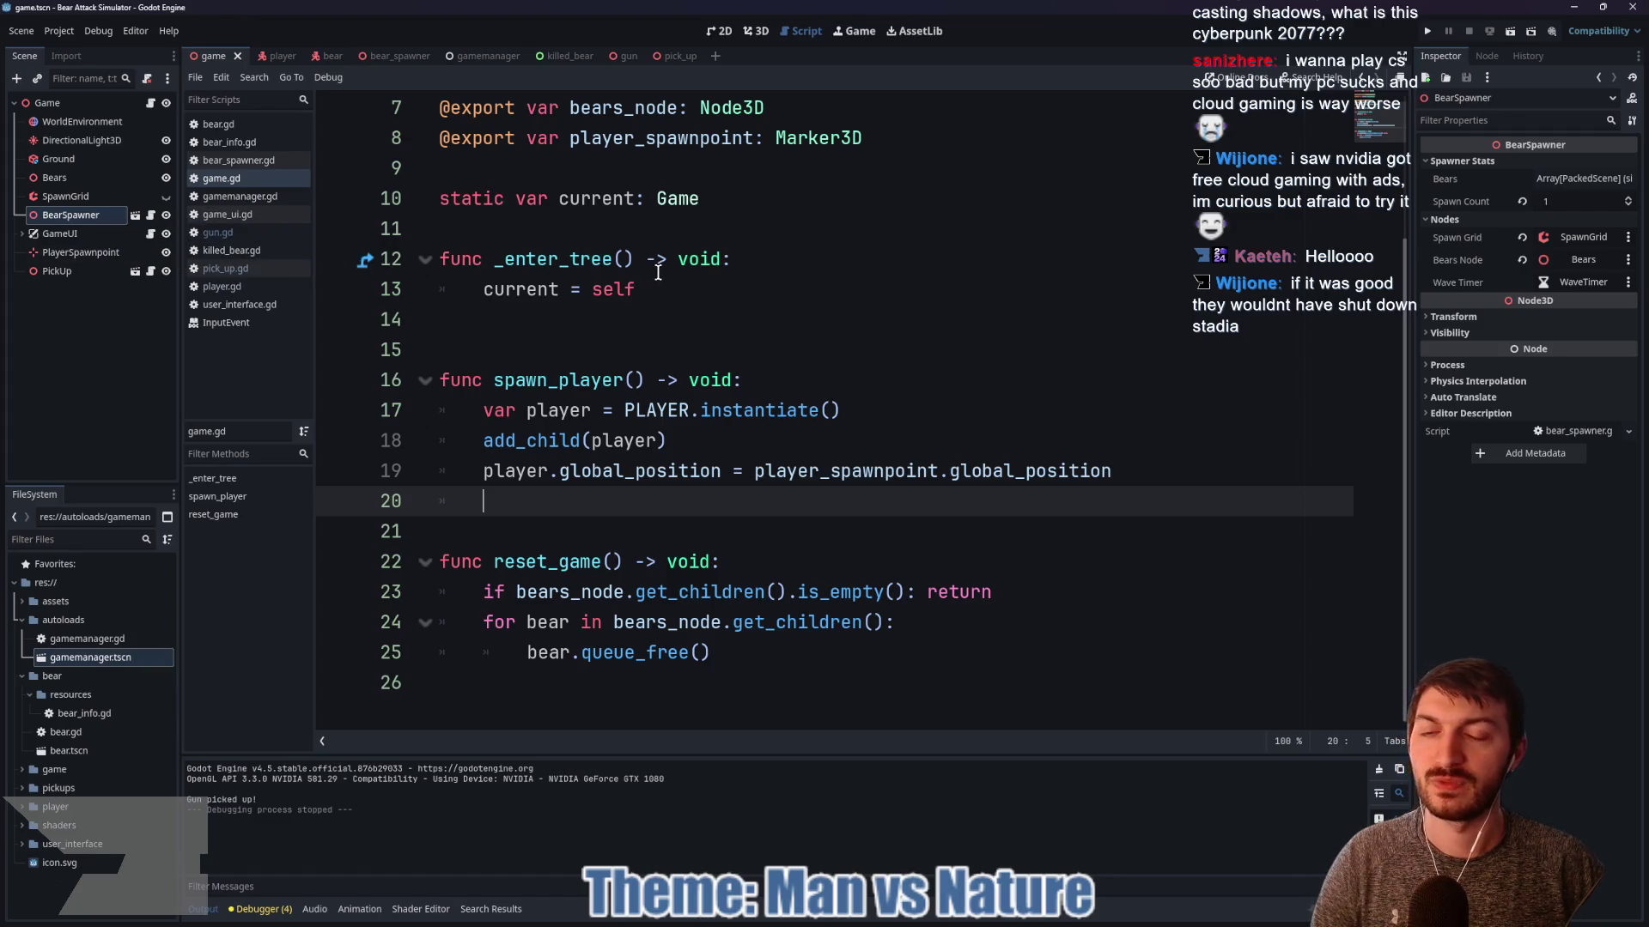
{"action": "left_click", "coordinate": [630, 55]}
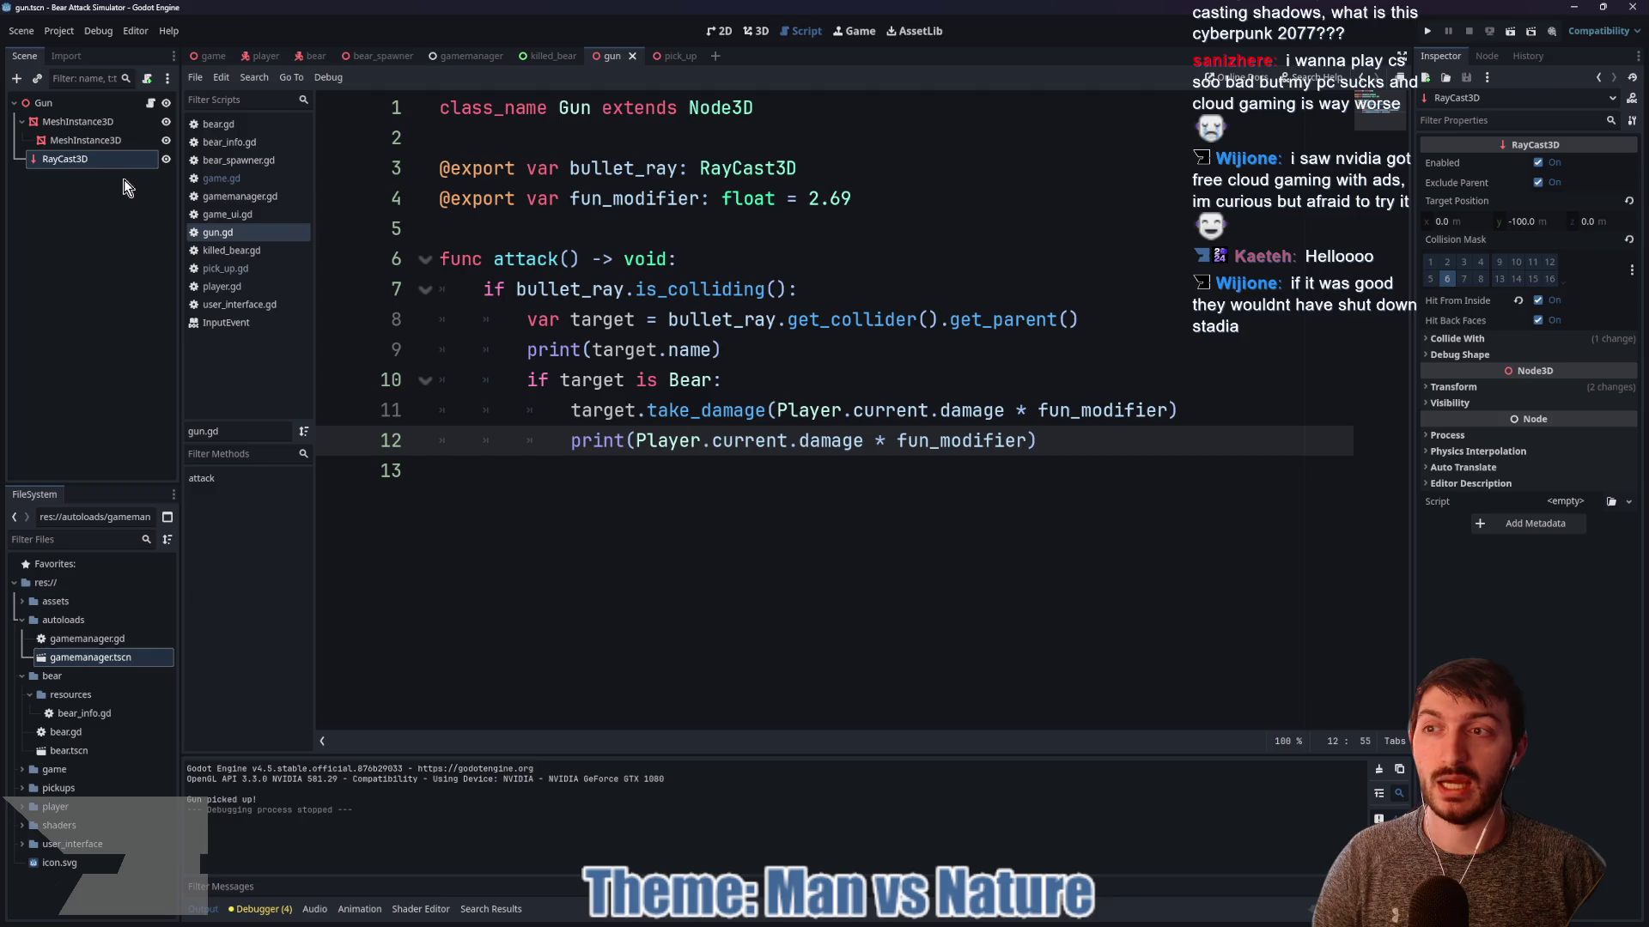
Delete the RayCast3D node from the Gun scene and reopen the Gun node's script.
{"action": "left_click", "coordinate": [749, 29]}
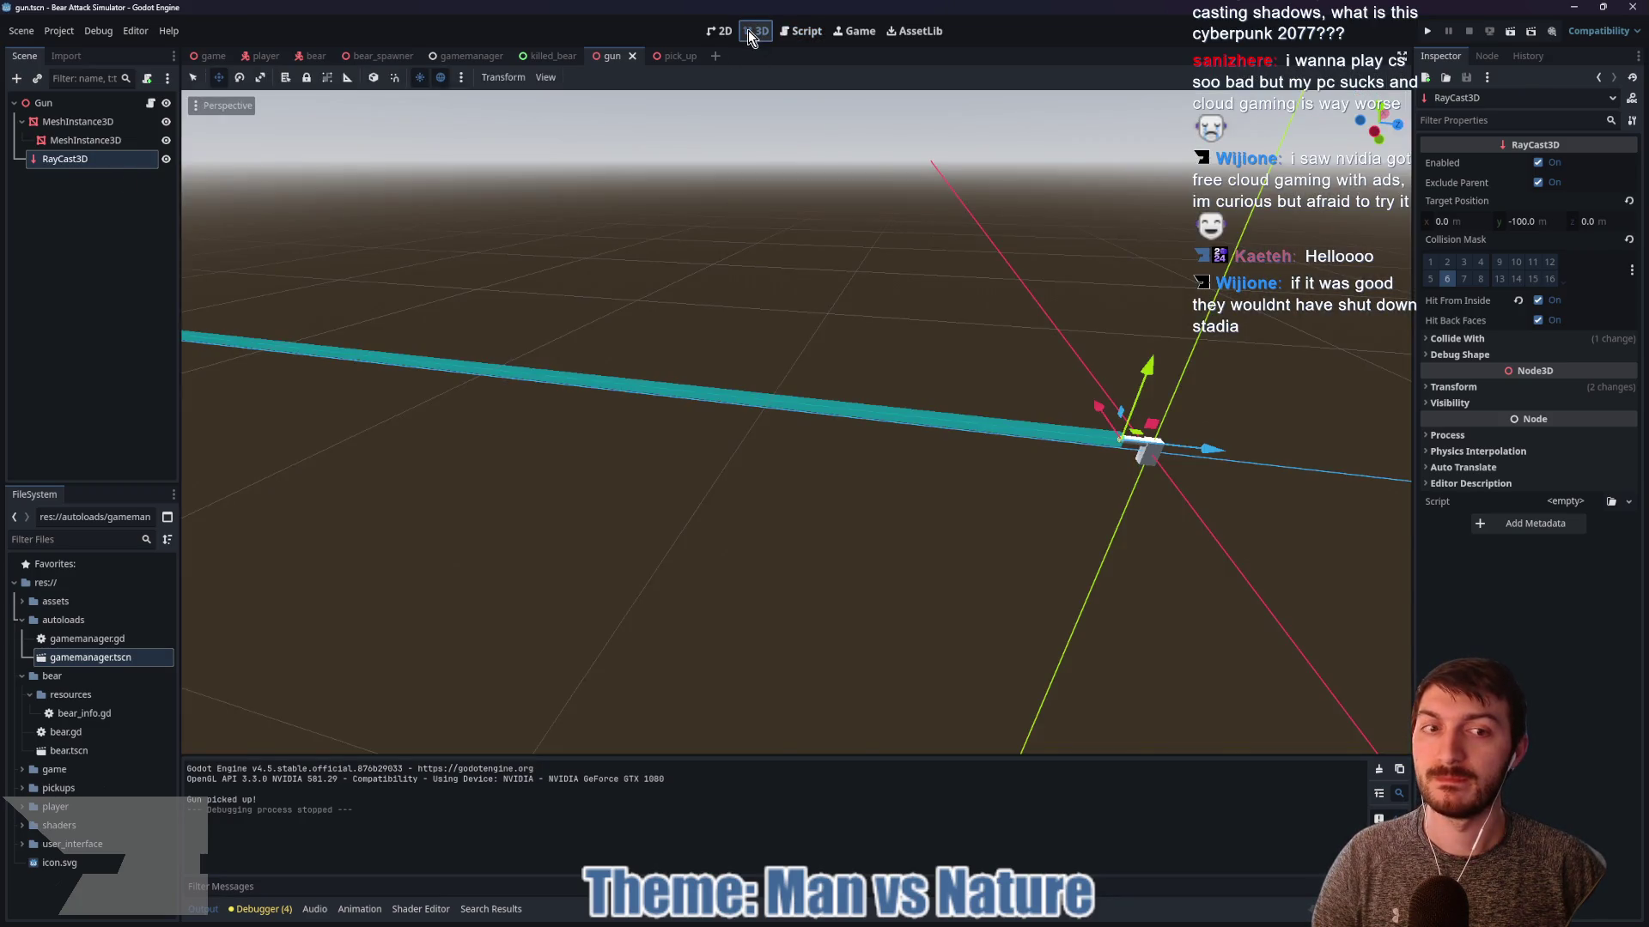
{"action": "left_click", "coordinate": [109, 143]}
{"action": "left_click", "coordinate": [89, 161]}
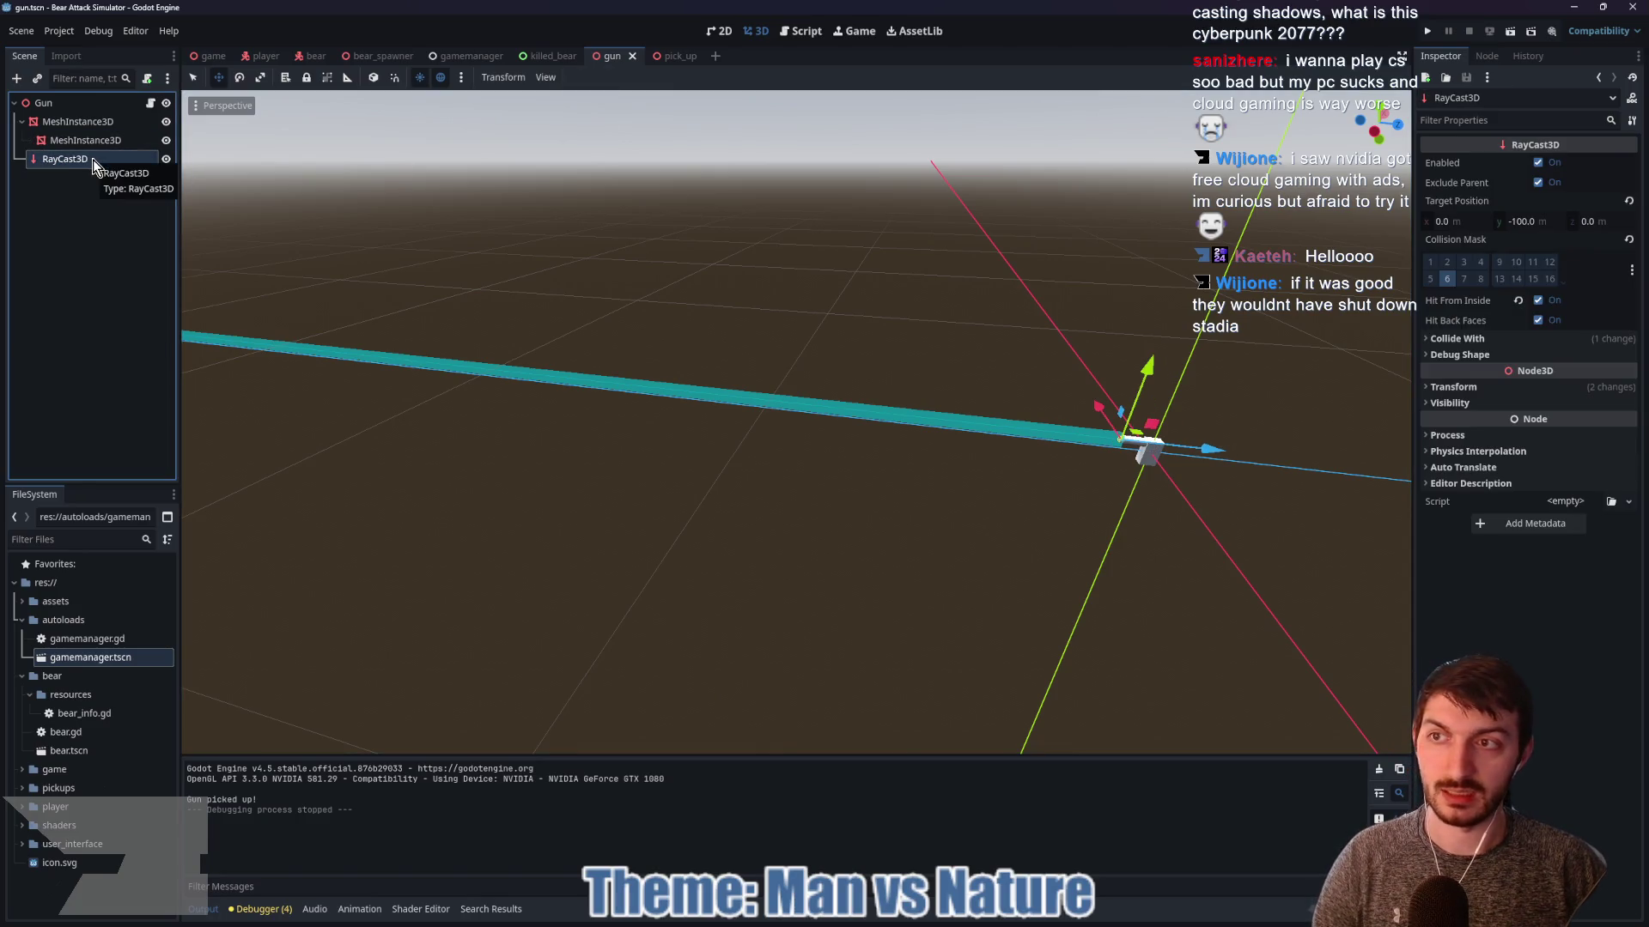
{"action": "key", "text": "Delete"}
{"action": "key", "text": "Return"}
{"action": "left_click", "coordinate": [106, 104]}
{"action": "left_click", "coordinate": [150, 109]}
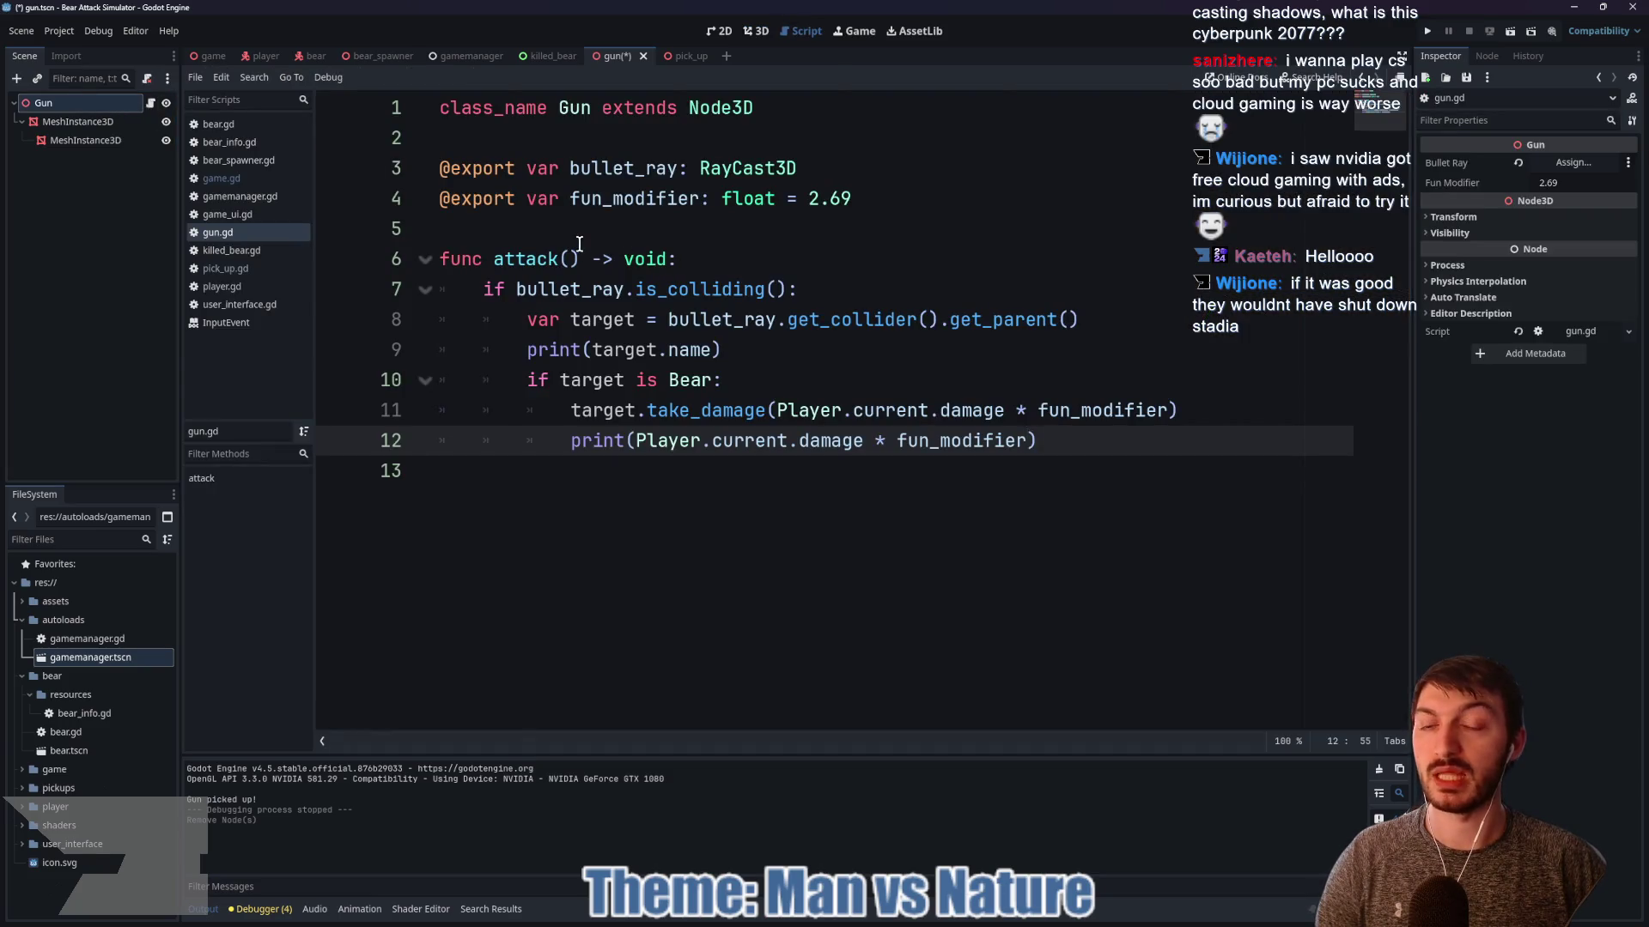
Add a func _ready() -> void: function below the exports in gun.gd.
{"action": "left_click", "coordinate": [653, 227]}
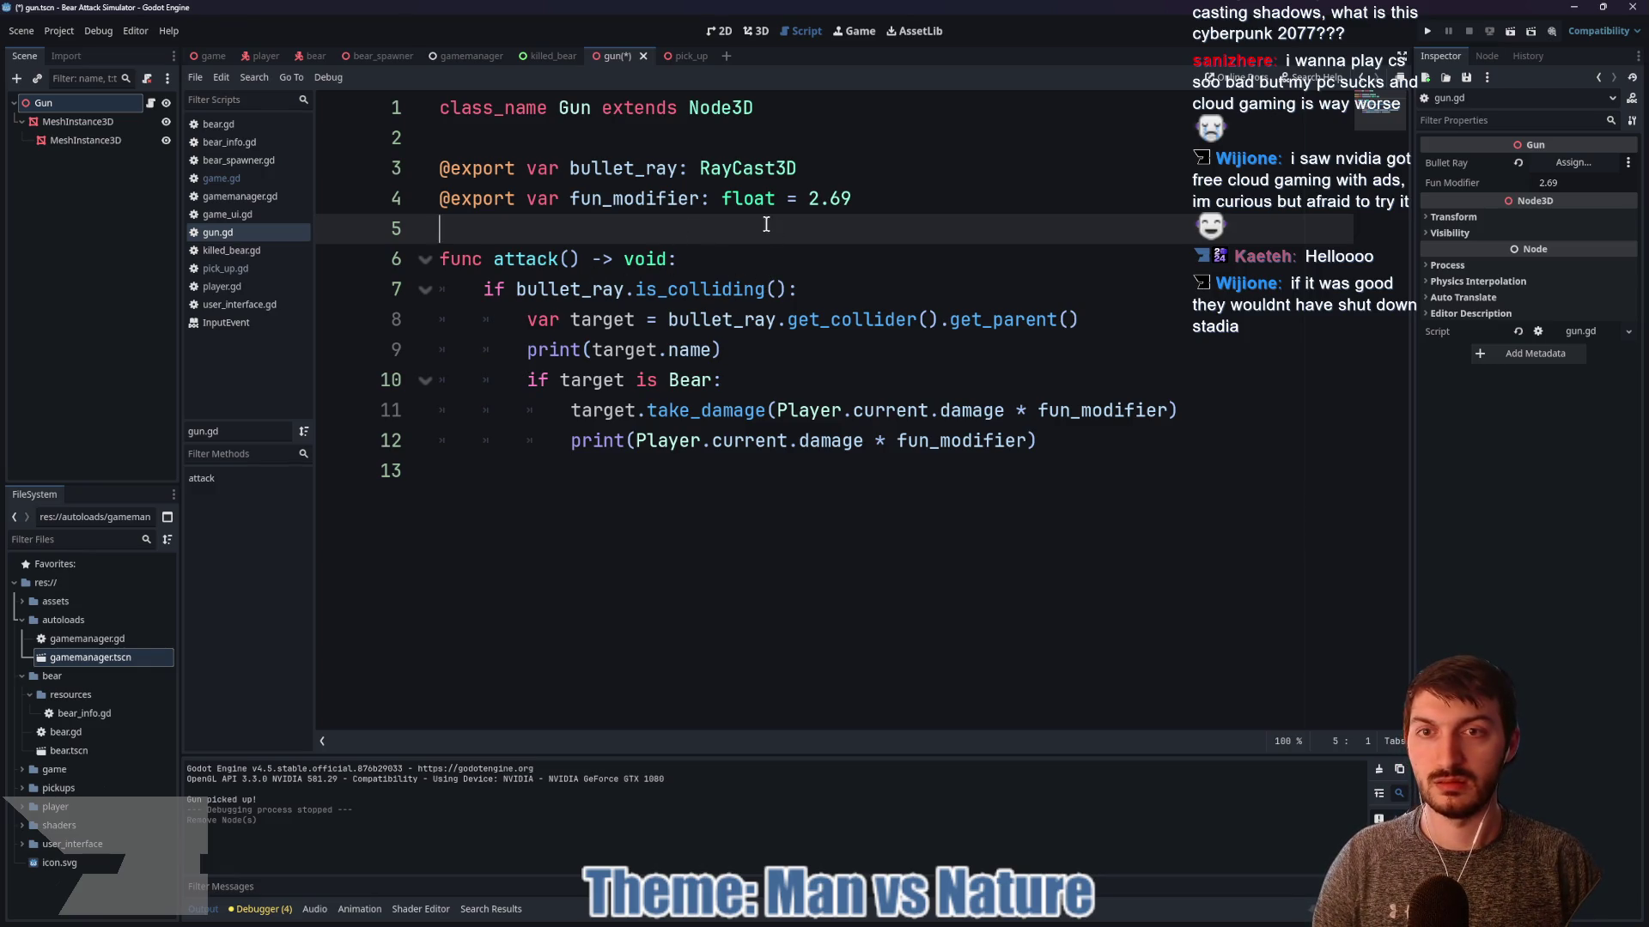
{"action": "left_click", "coordinate": [820, 172]}
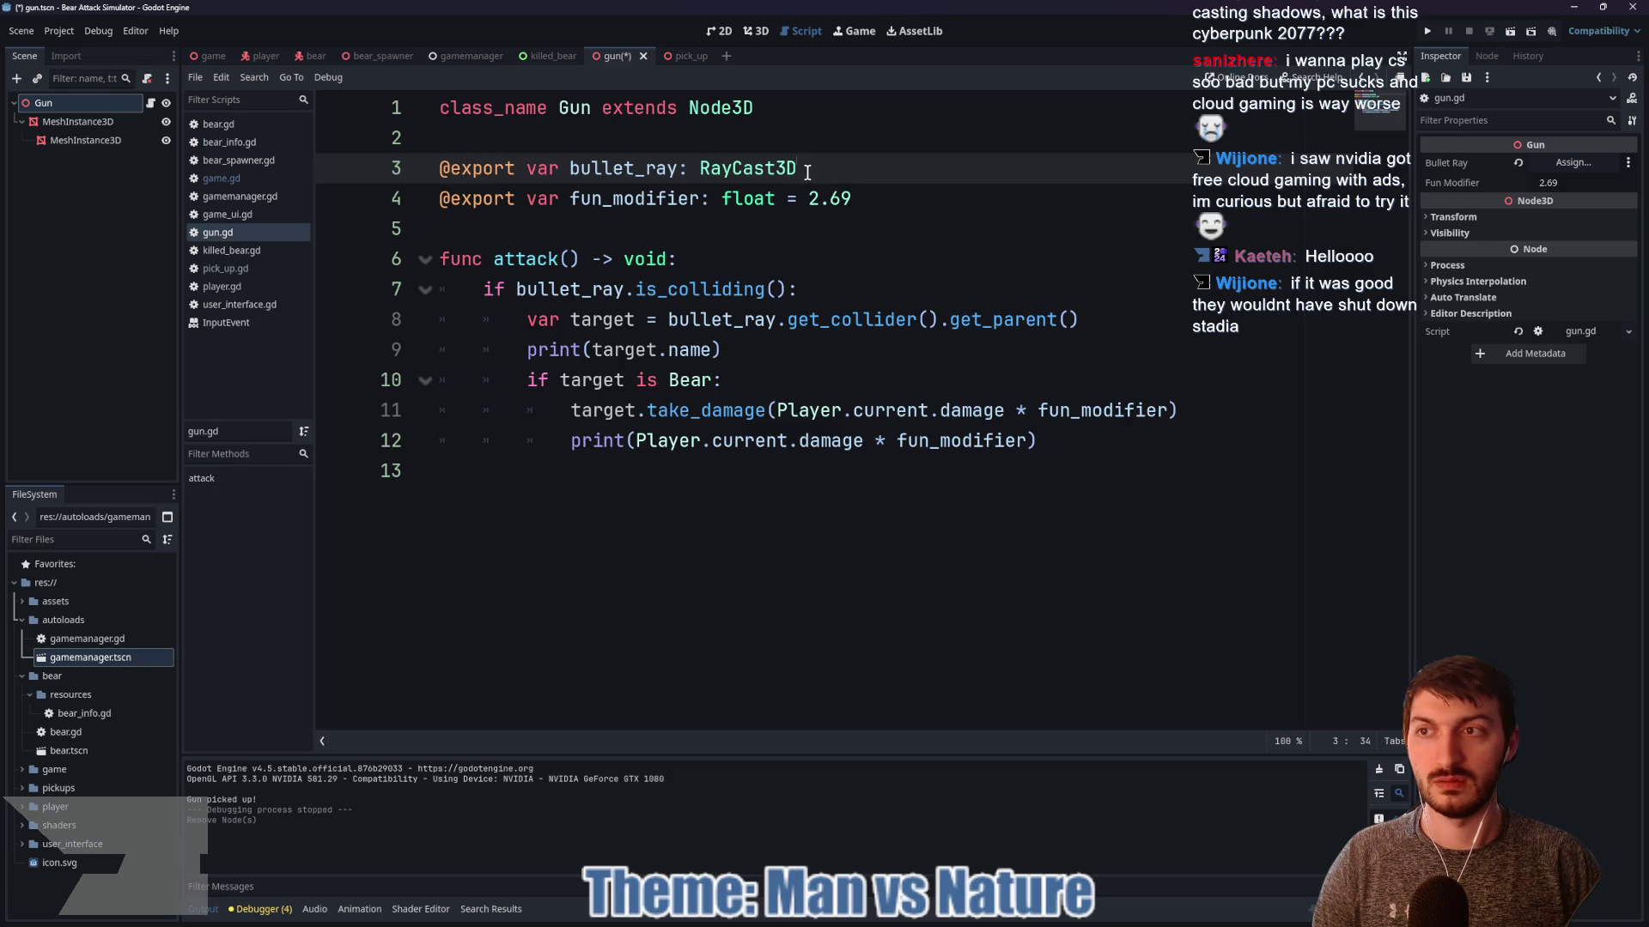
{"action": "mouse_move", "coordinate": [808, 171]}
{"action": "left_mouse_down"}
{"action": "mouse_move", "coordinate": [390, 165]}
{"action": "mouse_move", "coordinate": [412, 206]}
{"action": "mouse_move", "coordinate": [450, 159]}
{"action": "left_mouse_up"}
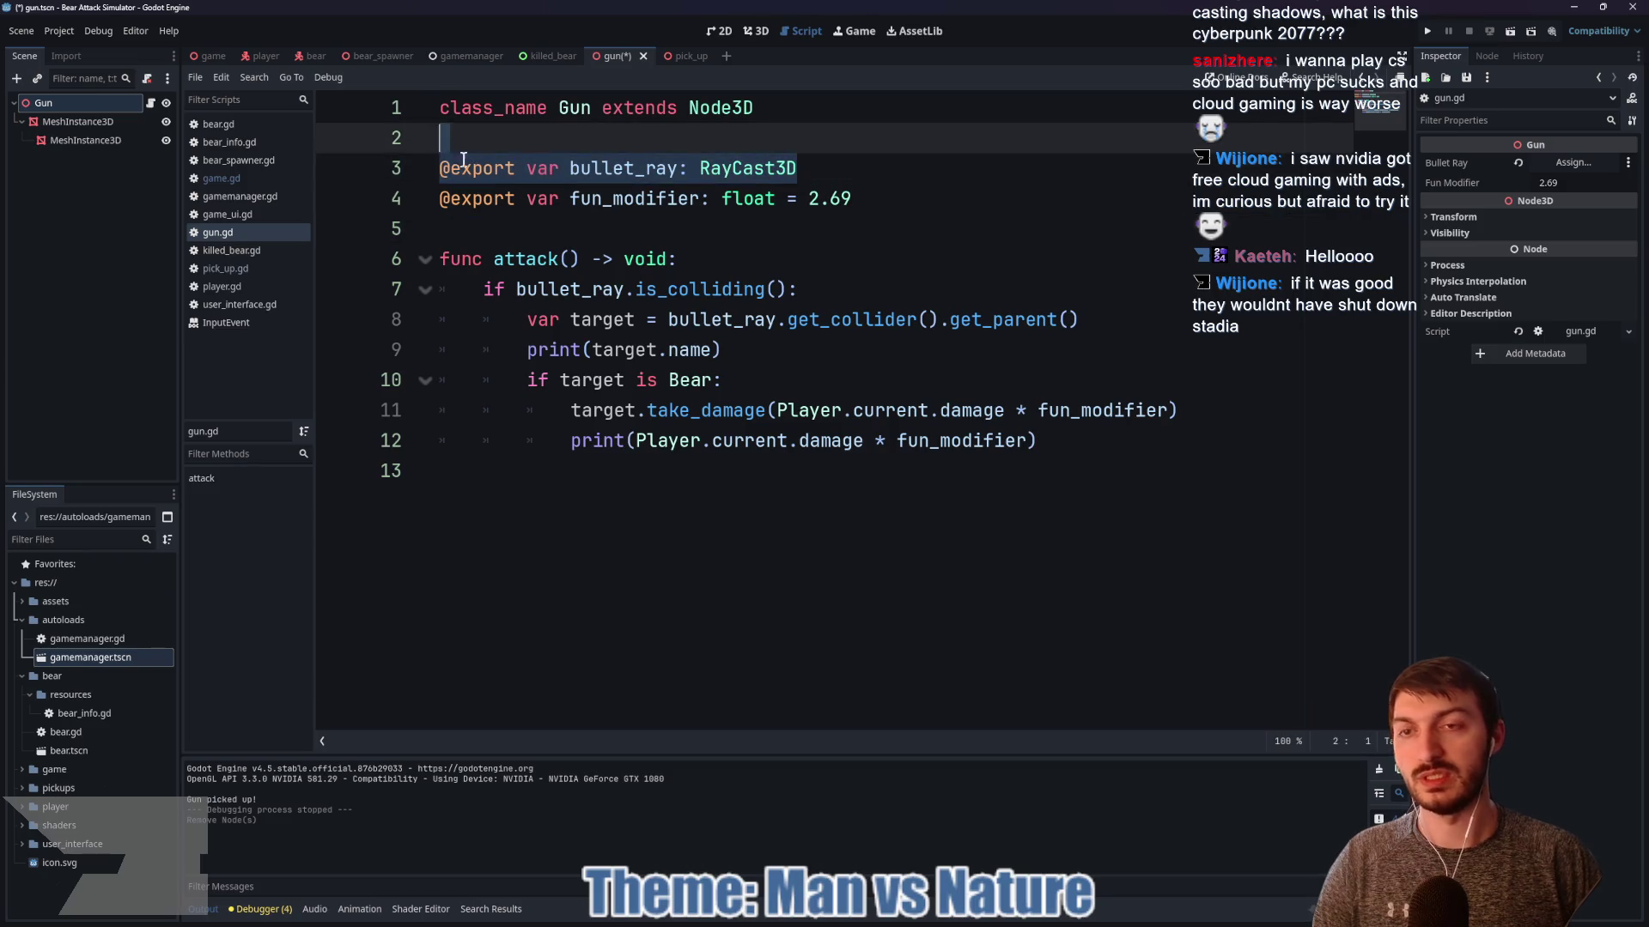
{"action": "left_click", "coordinate": [816, 230]}
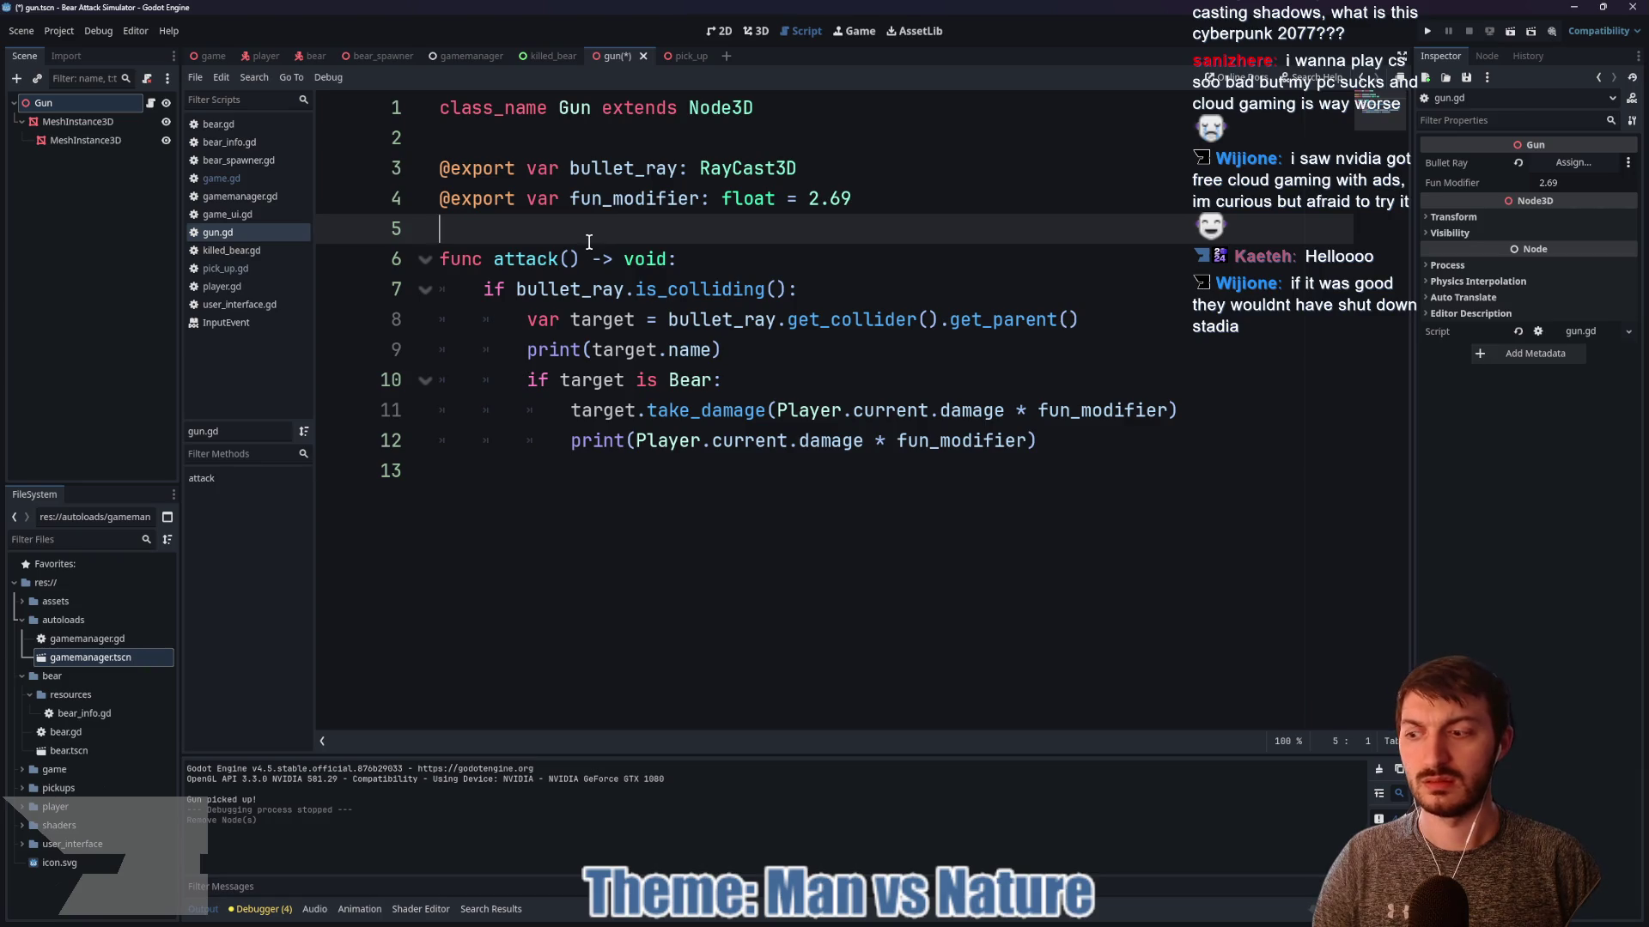
{"action": "key", "text": "Return"}
{"action": "key", "text": "Return"}
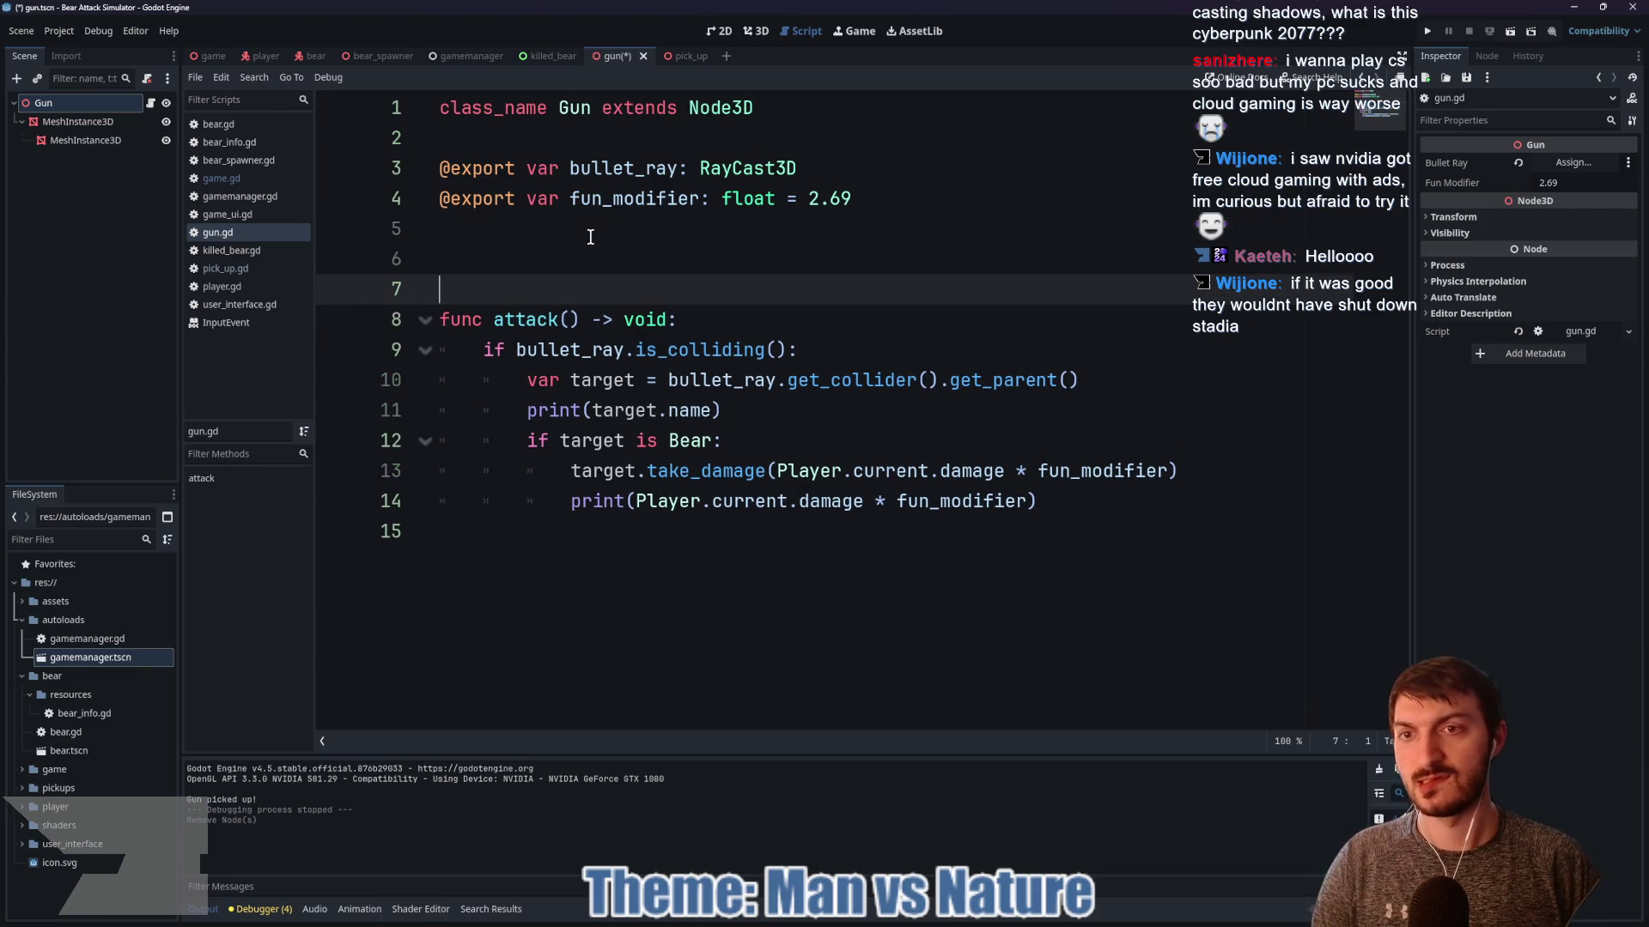
{"action": "key", "text": "Up"}
{"action": "type", "text": "func _rea"}
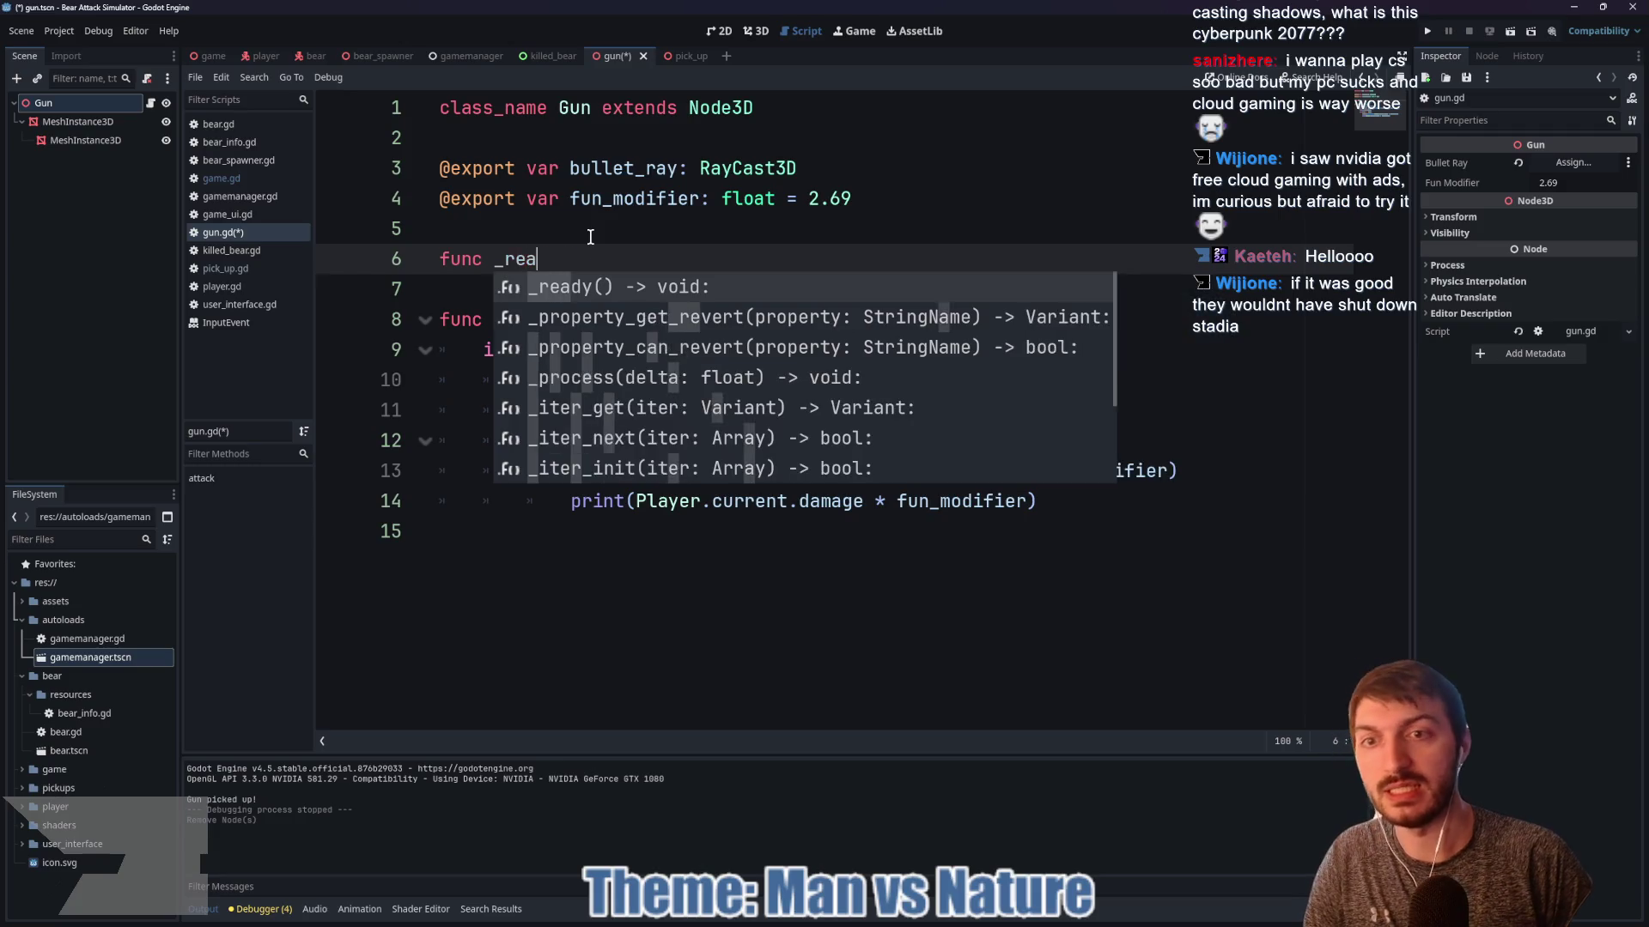
{"action": "key", "text": "Return"}
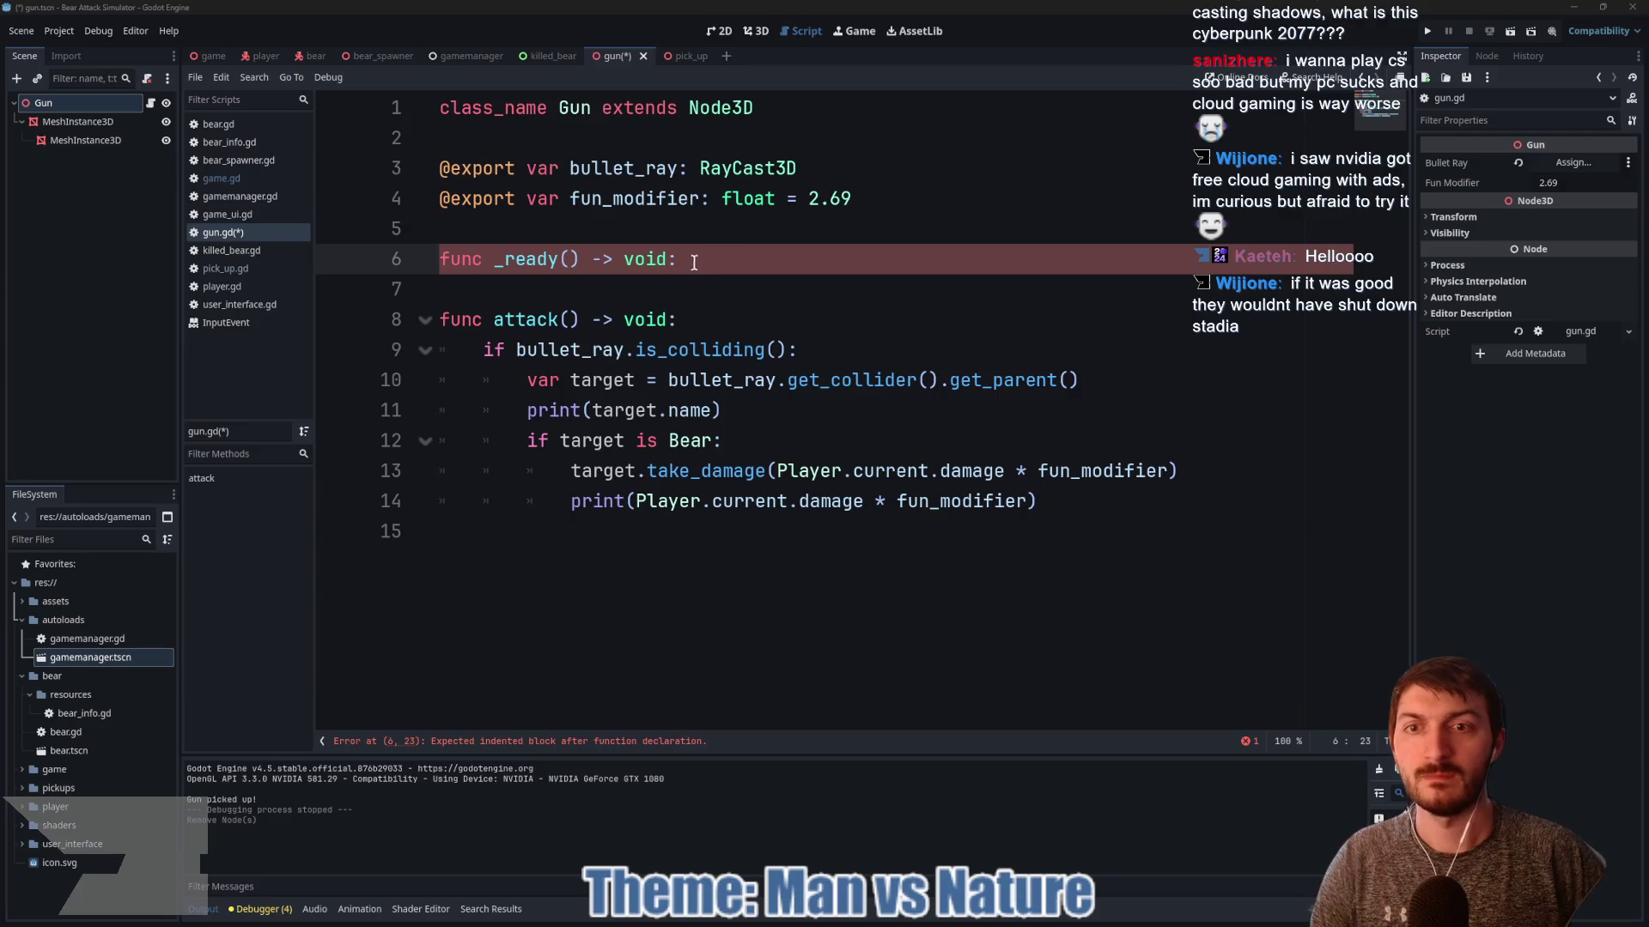
Start _ready's body with the unfinished line bullet_ray = Player.current., then view the player scene.
{"action": "left_click", "coordinate": [605, 288]}
{"action": "key", "text": "Return"}
{"action": "key", "text": "Up"}
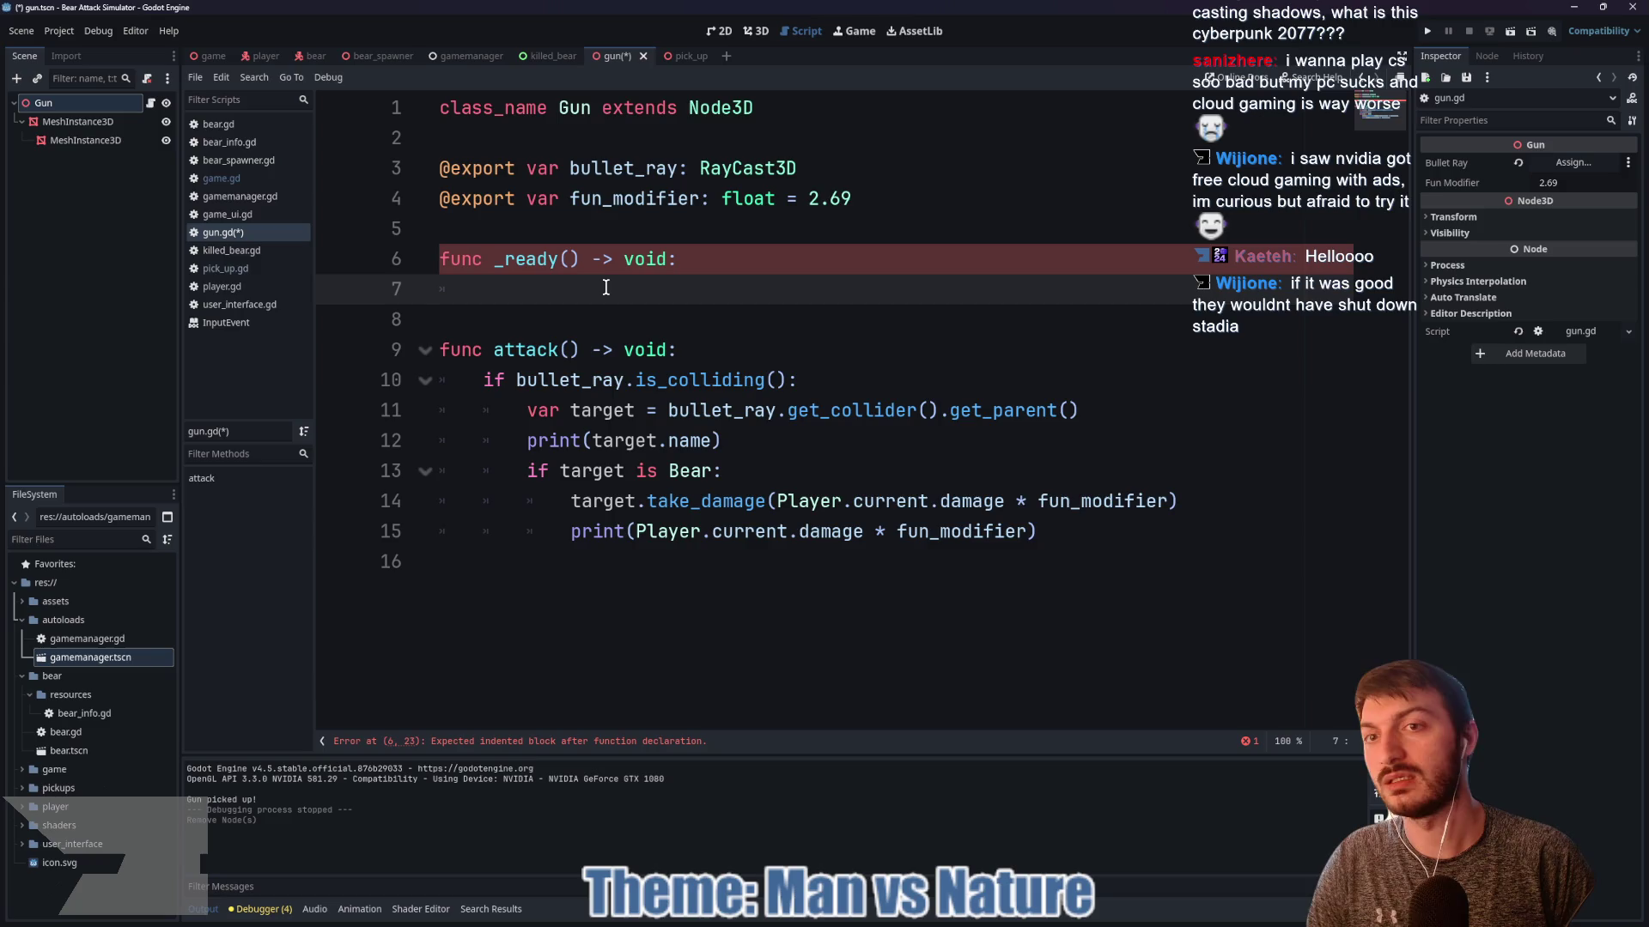
{"action": "type", "text": "bull"}
{"action": "key", "text": "Return"}
{"action": "type", "text": "= "}
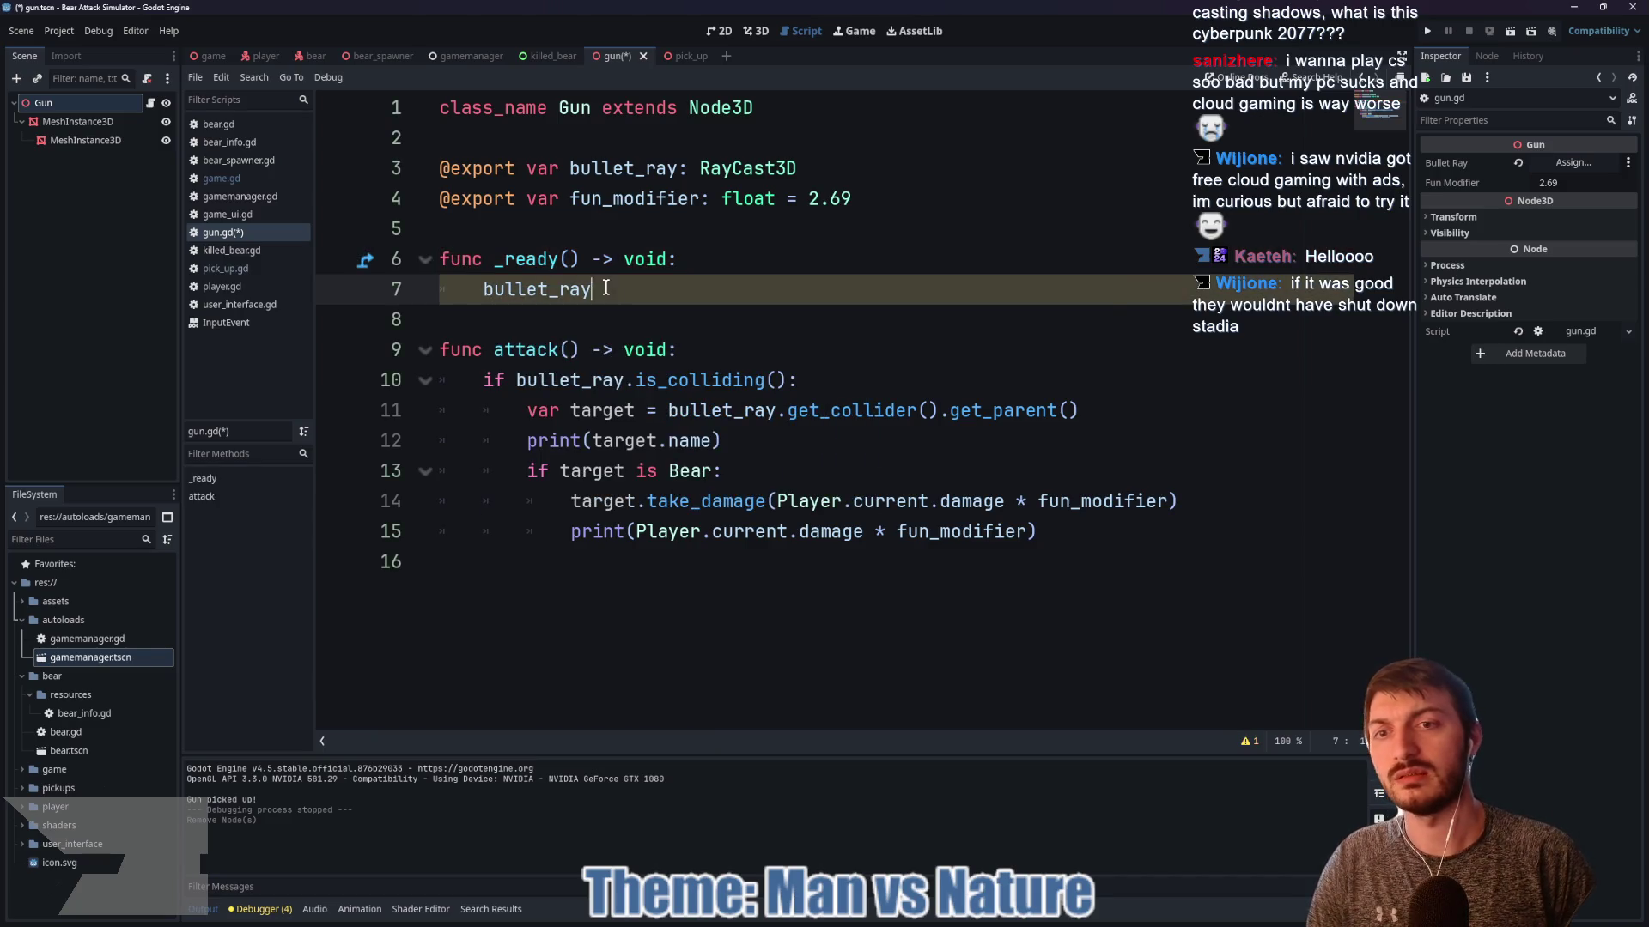
{"action": "type", "text": "Player.curr"}
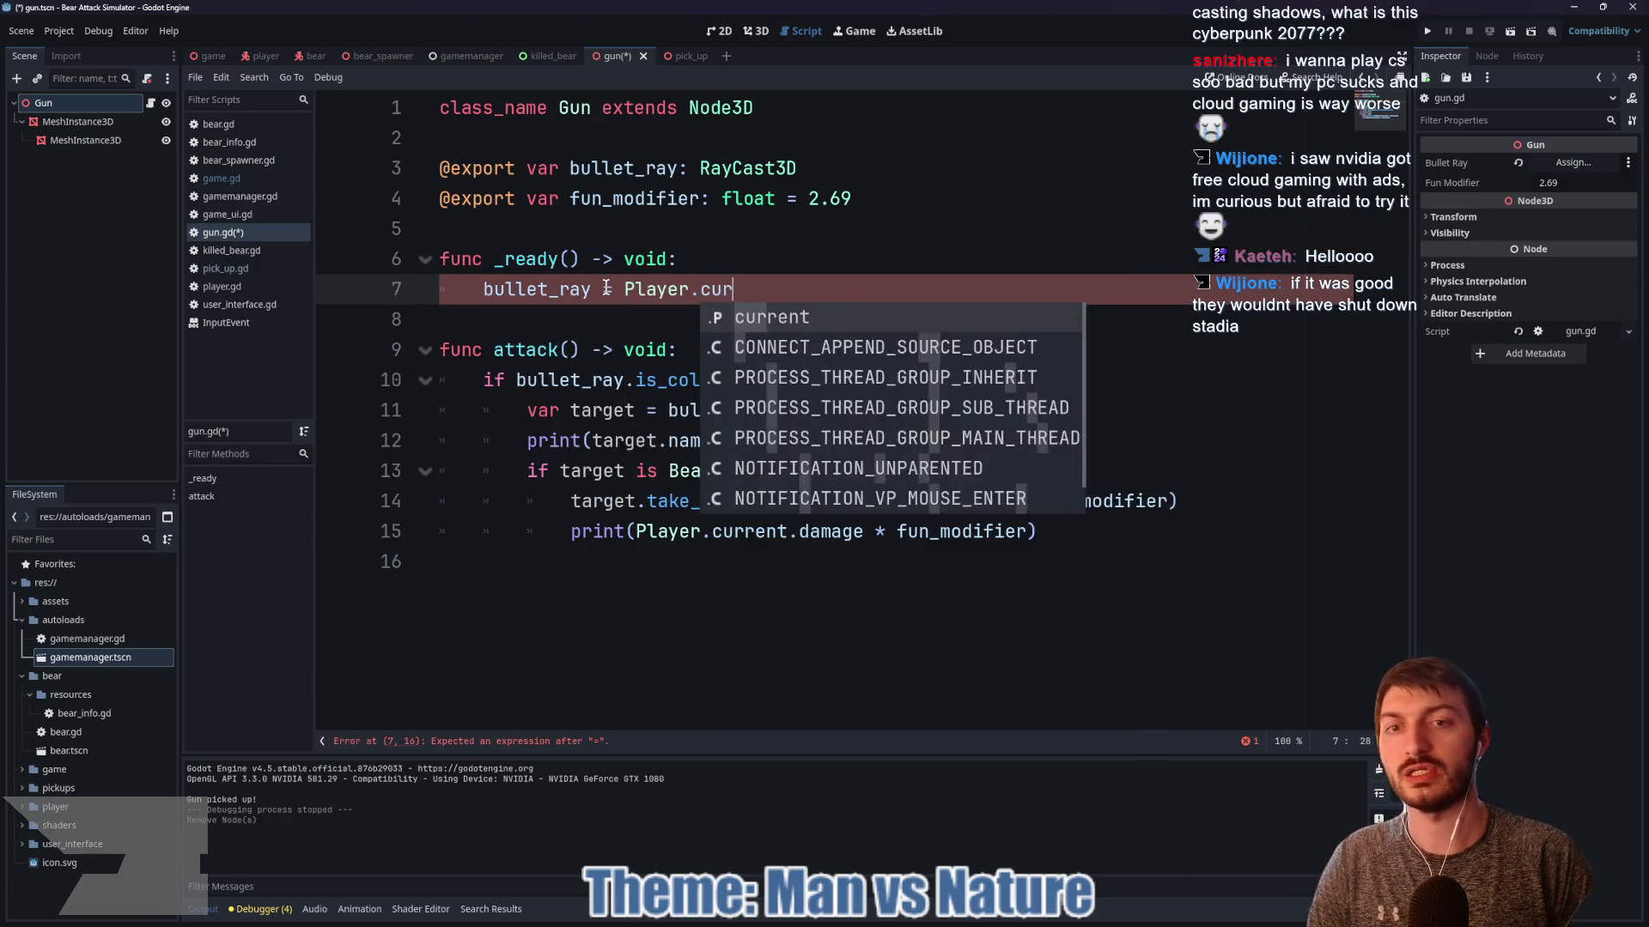
{"action": "key", "text": "Return"}
{"action": "type", "text": ".cu"}
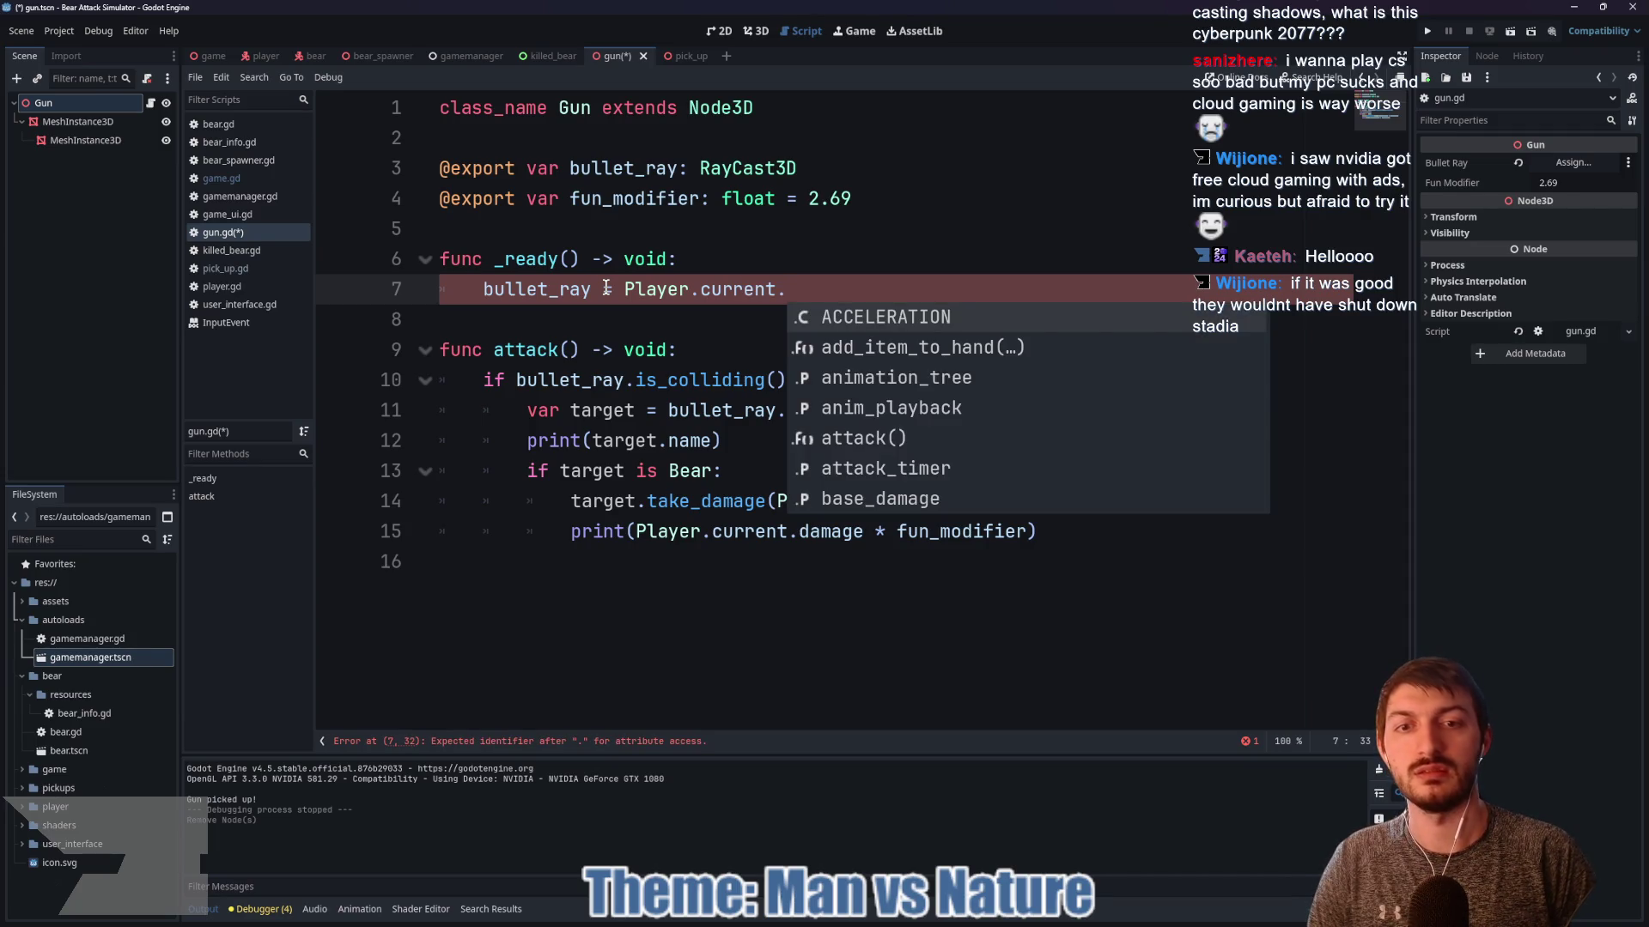
{"action": "type", "text": "r"}
{"action": "key", "text": "BackSpace"}
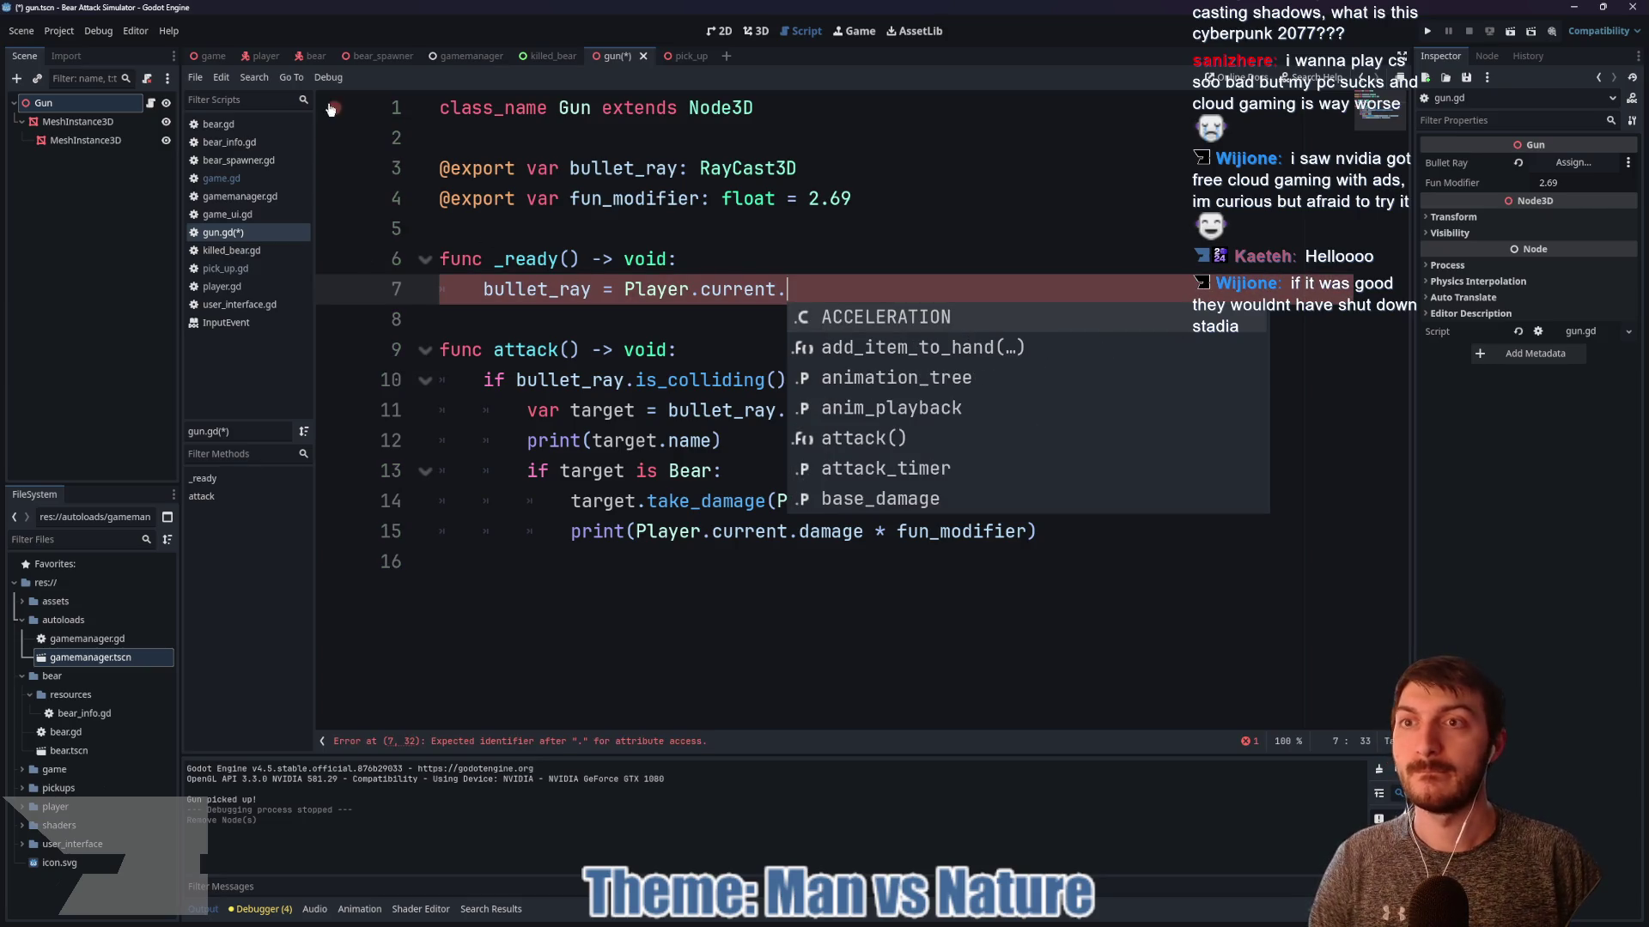
{"action": "left_click", "coordinate": [265, 56]}
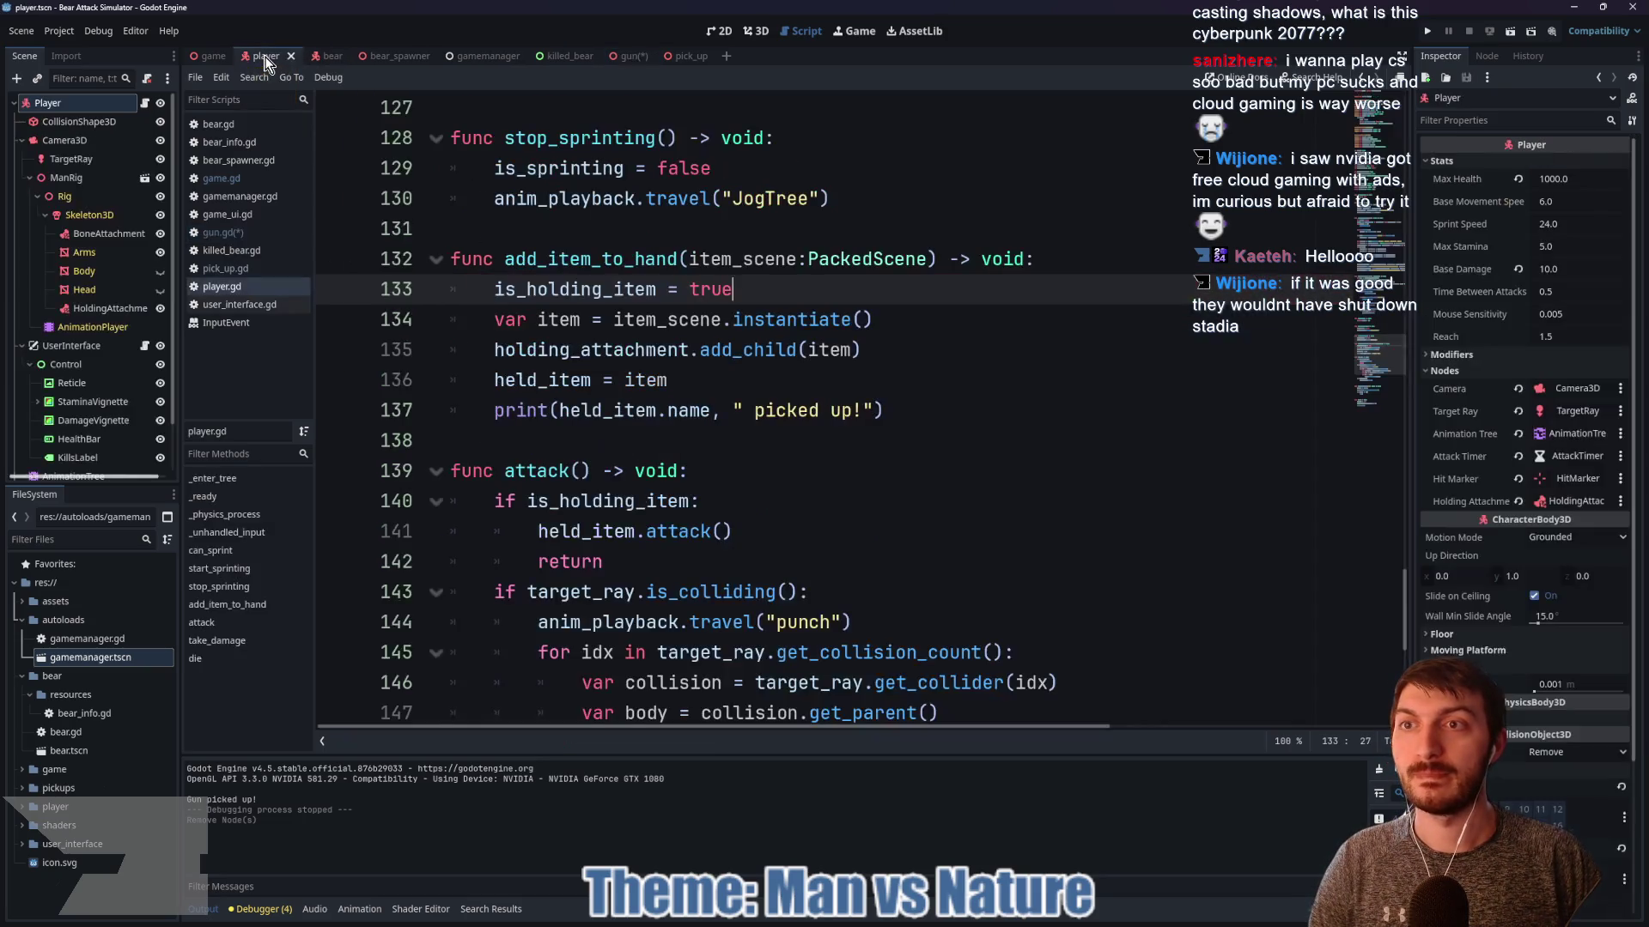
Inspect the player's TargetRay, then complete line 7 as bullet_ray = Player.current.target_ray.
{"action": "left_click", "coordinate": [71, 159]}
{"action": "scroll", "coordinate": [636, 380], "scroll_direction": "up", "scroll_amount": 7}
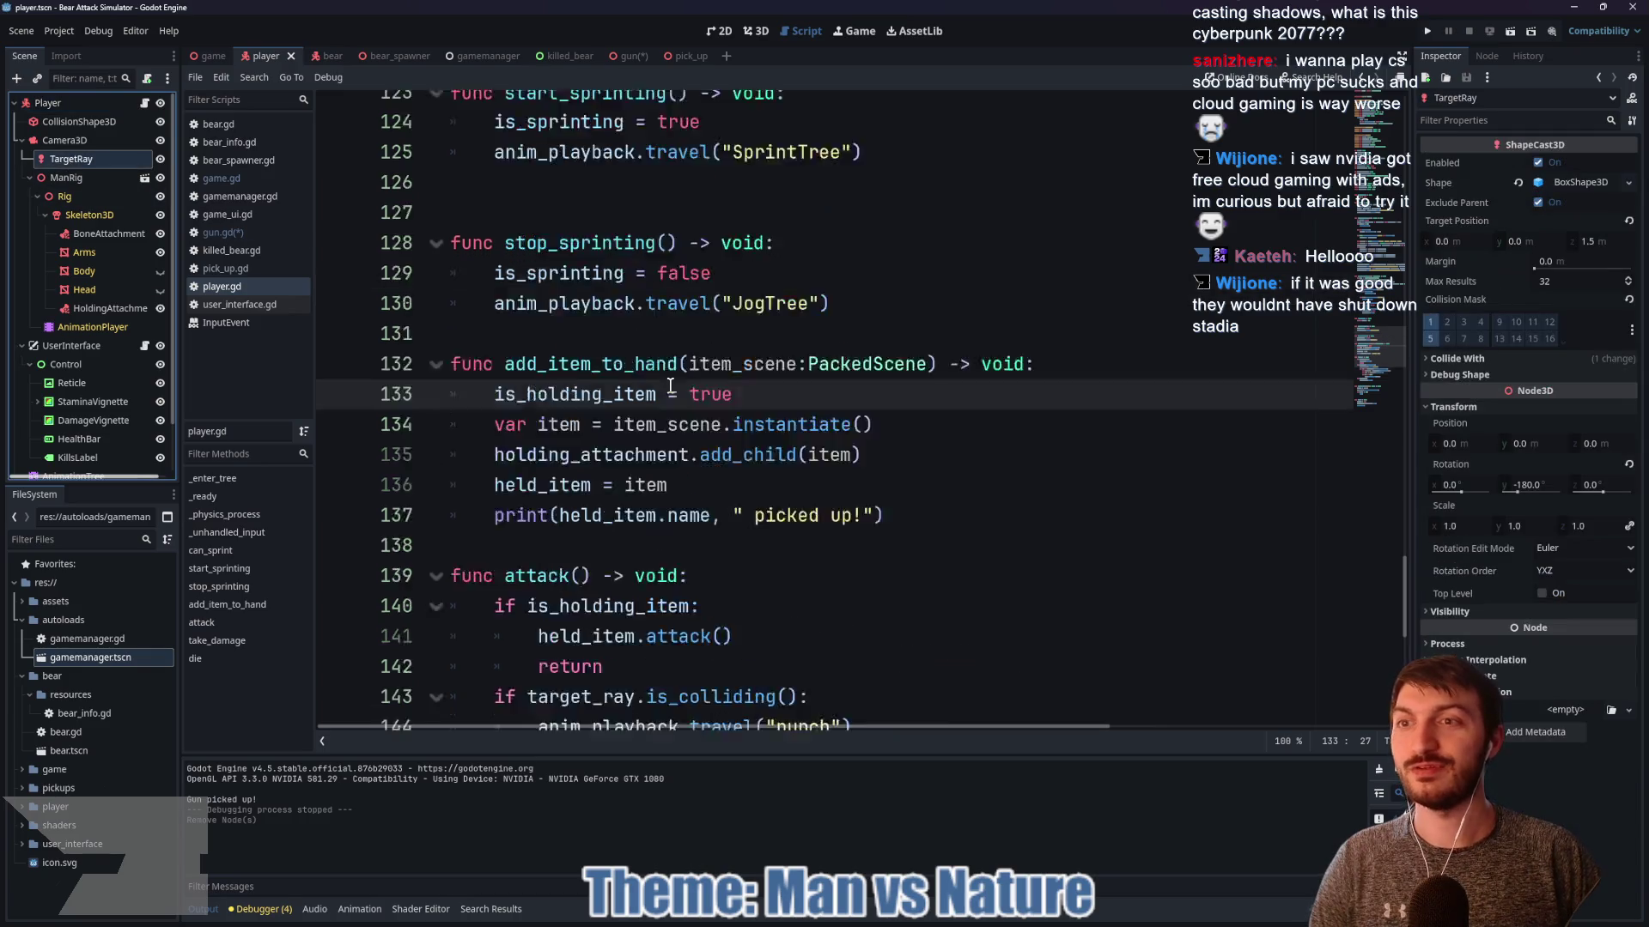
{"action": "scroll", "coordinate": [636, 381], "scroll_direction": "up", "scroll_amount": 20}
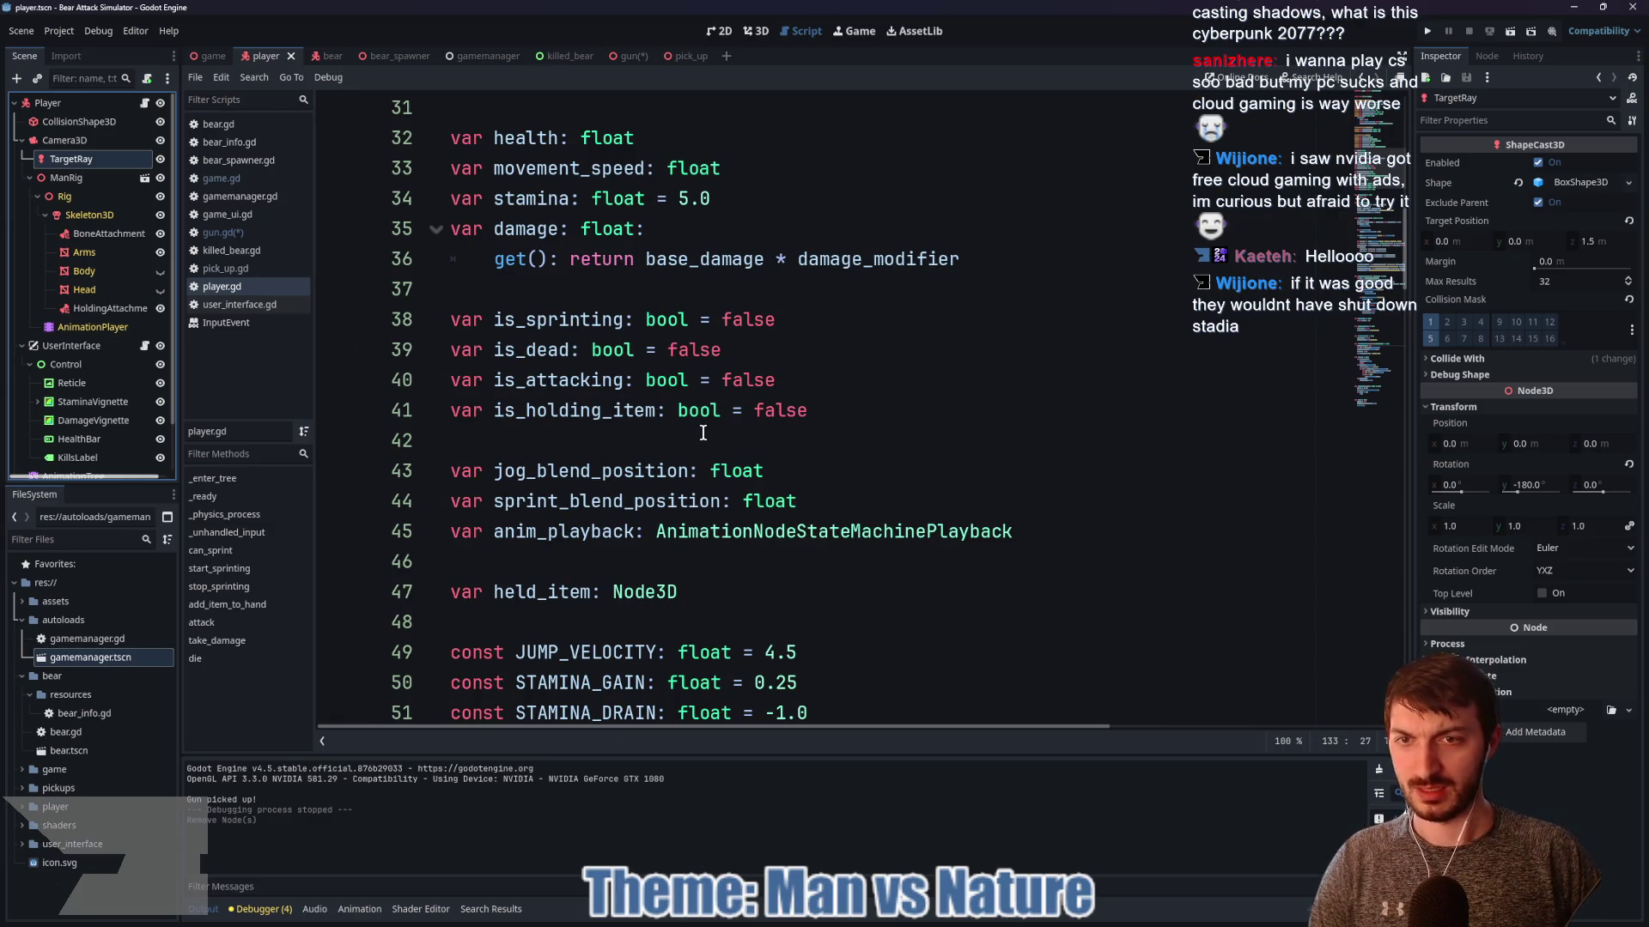
{"action": "scroll", "coordinate": [699, 429], "scroll_direction": "up", "scroll_amount": 5}
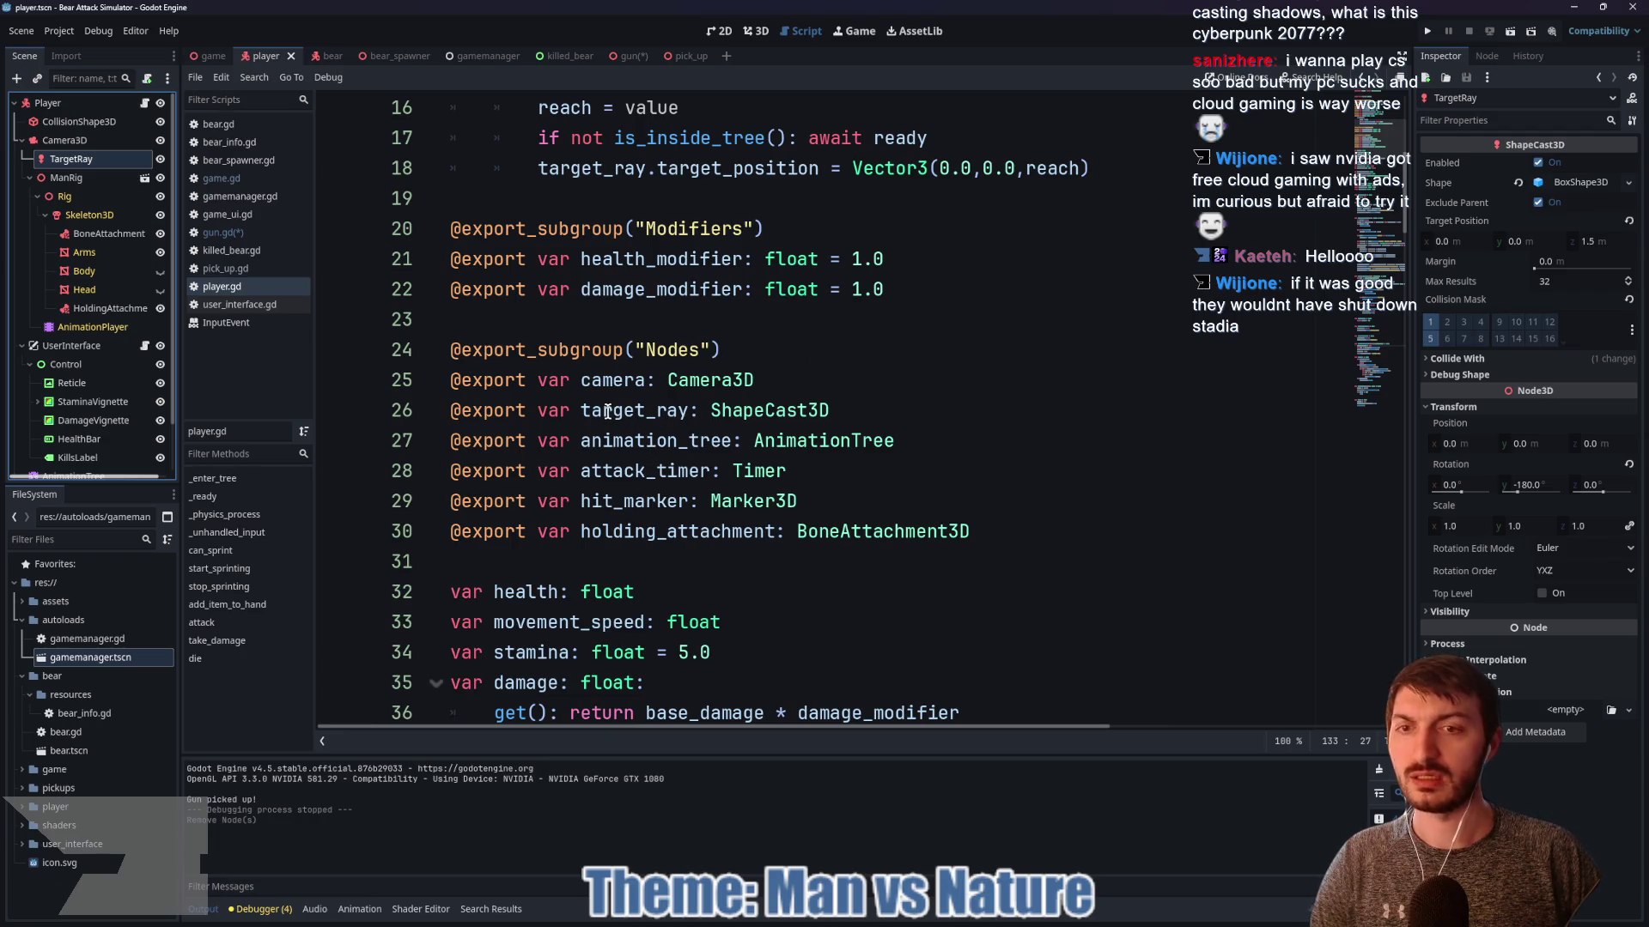
{"action": "left_click", "coordinate": [636, 56]}
{"action": "type", "text": "targ"}
{"action": "key", "text": "Return"}
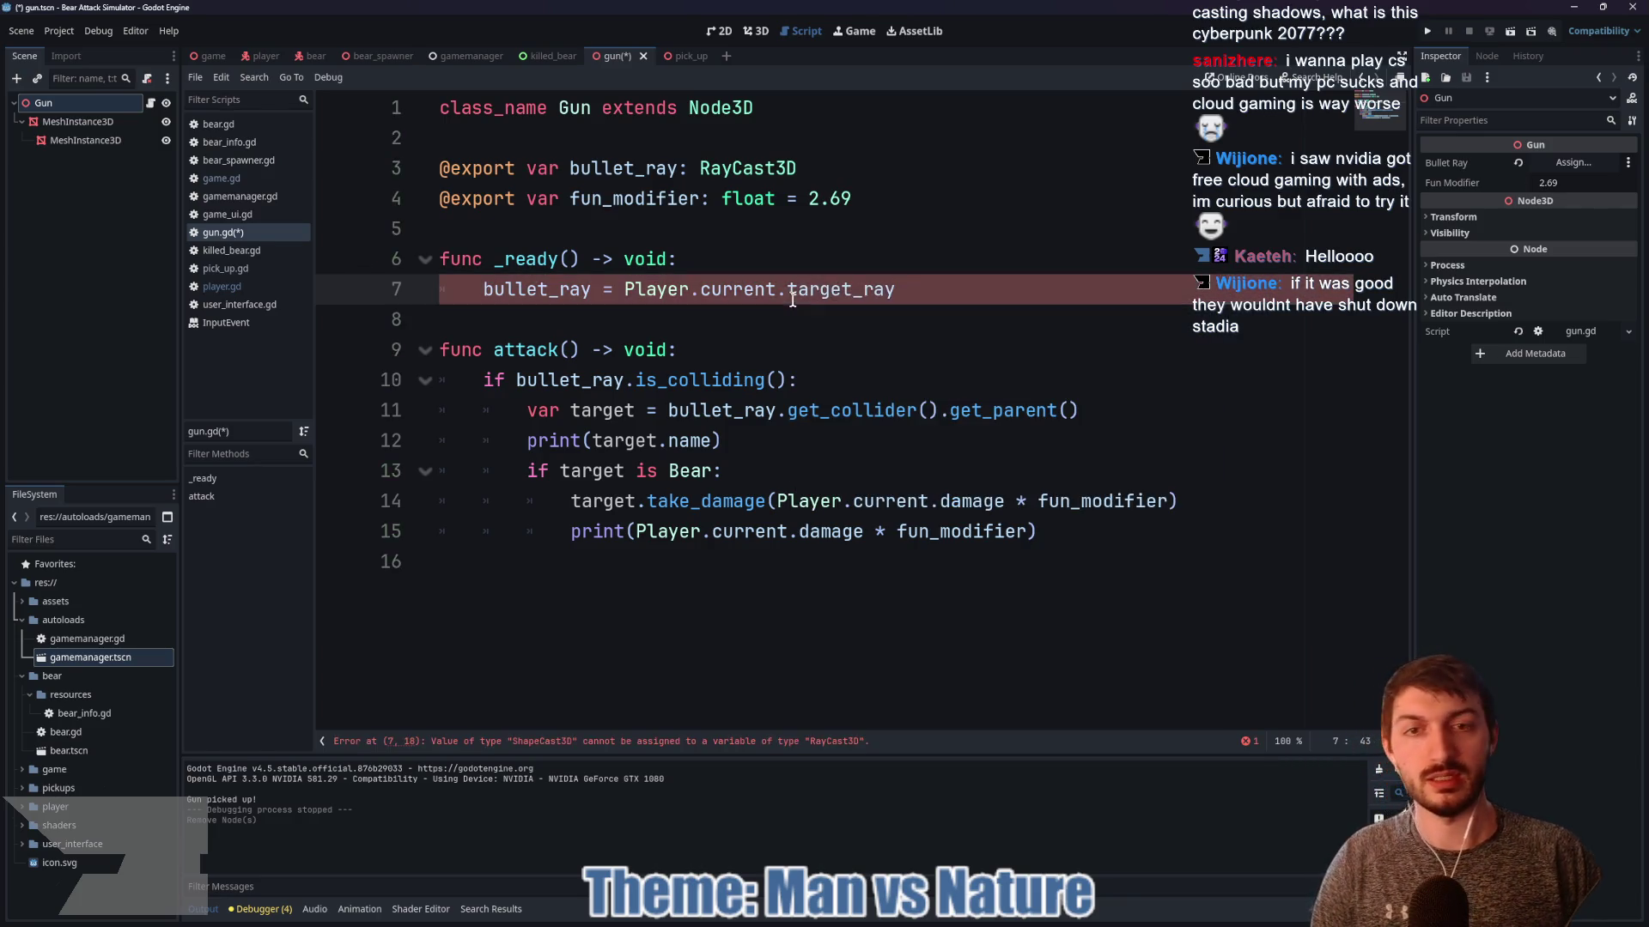
Change bullet_ray's declared type from RayCast3D to ShapeCast3D.
{"action": "key", "text": "ctrl+s"}
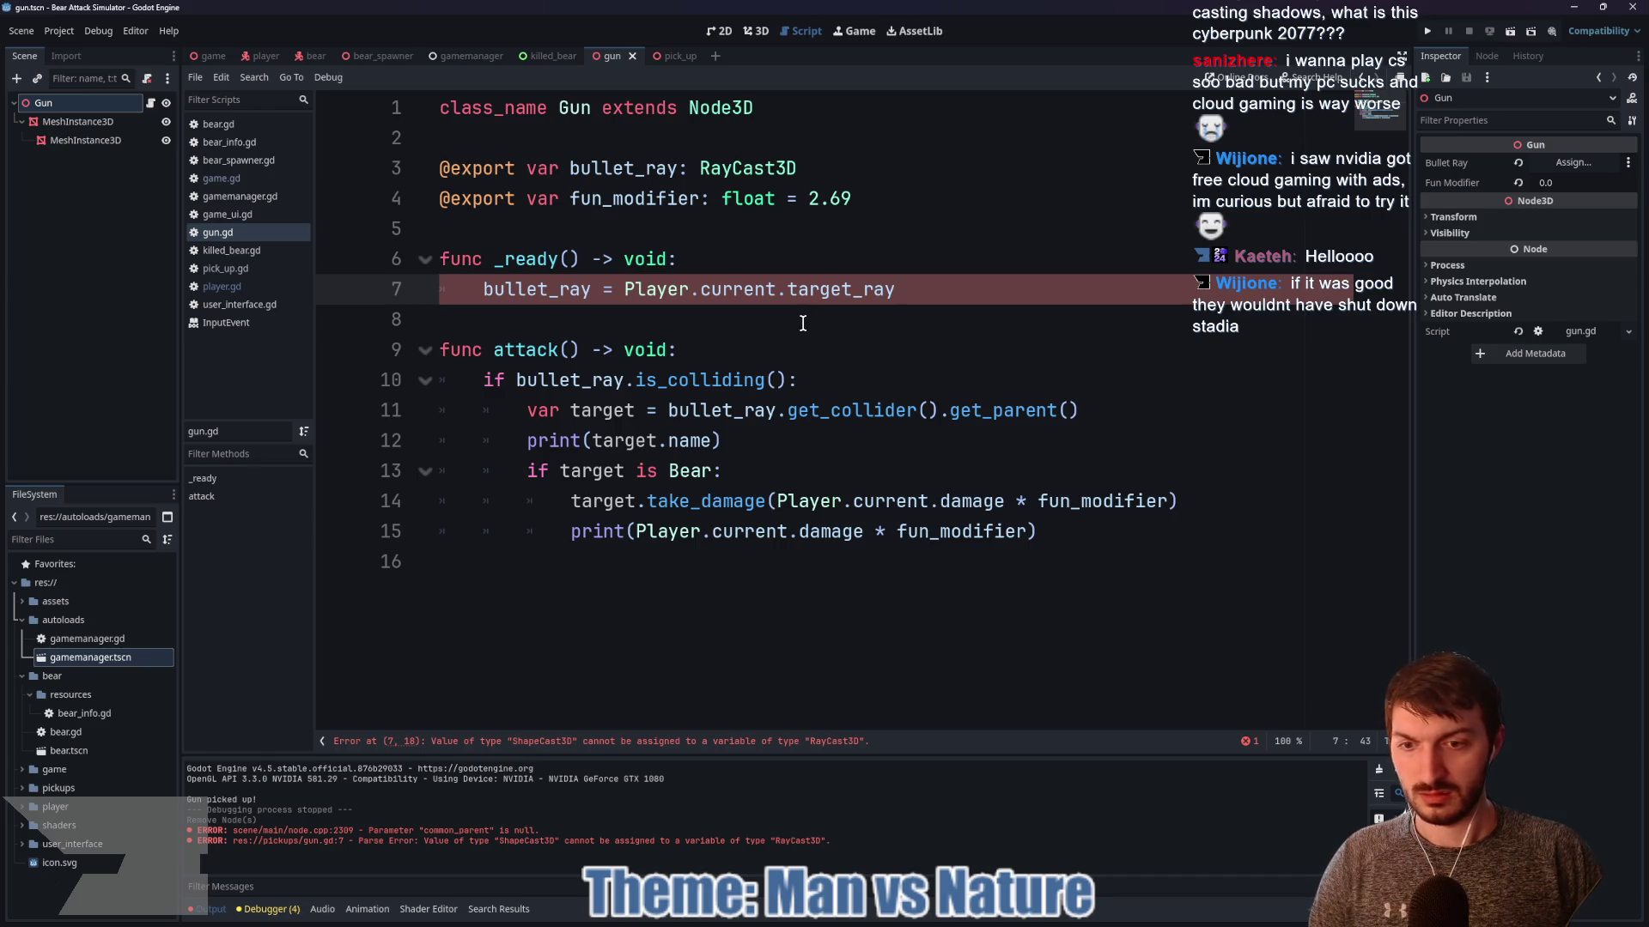
{"action": "left_click_drag", "start_coordinate": [790, 166], "coordinate": [697, 165]}
{"action": "type", "text": "Shape"}
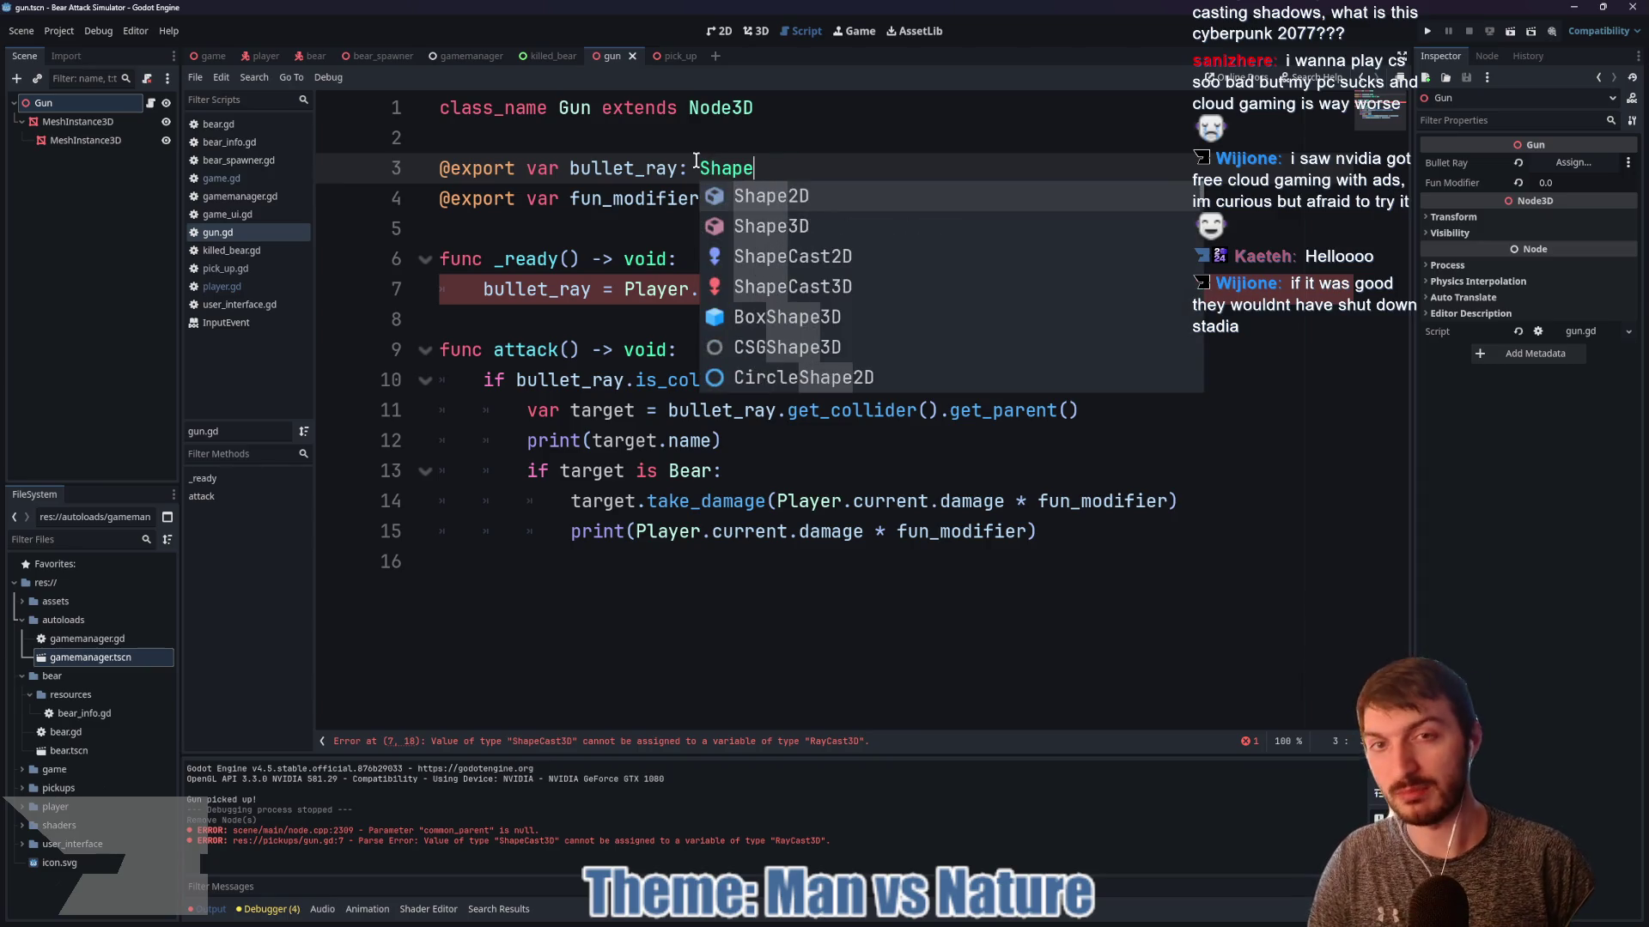
{"action": "type", "text": "Cast"}
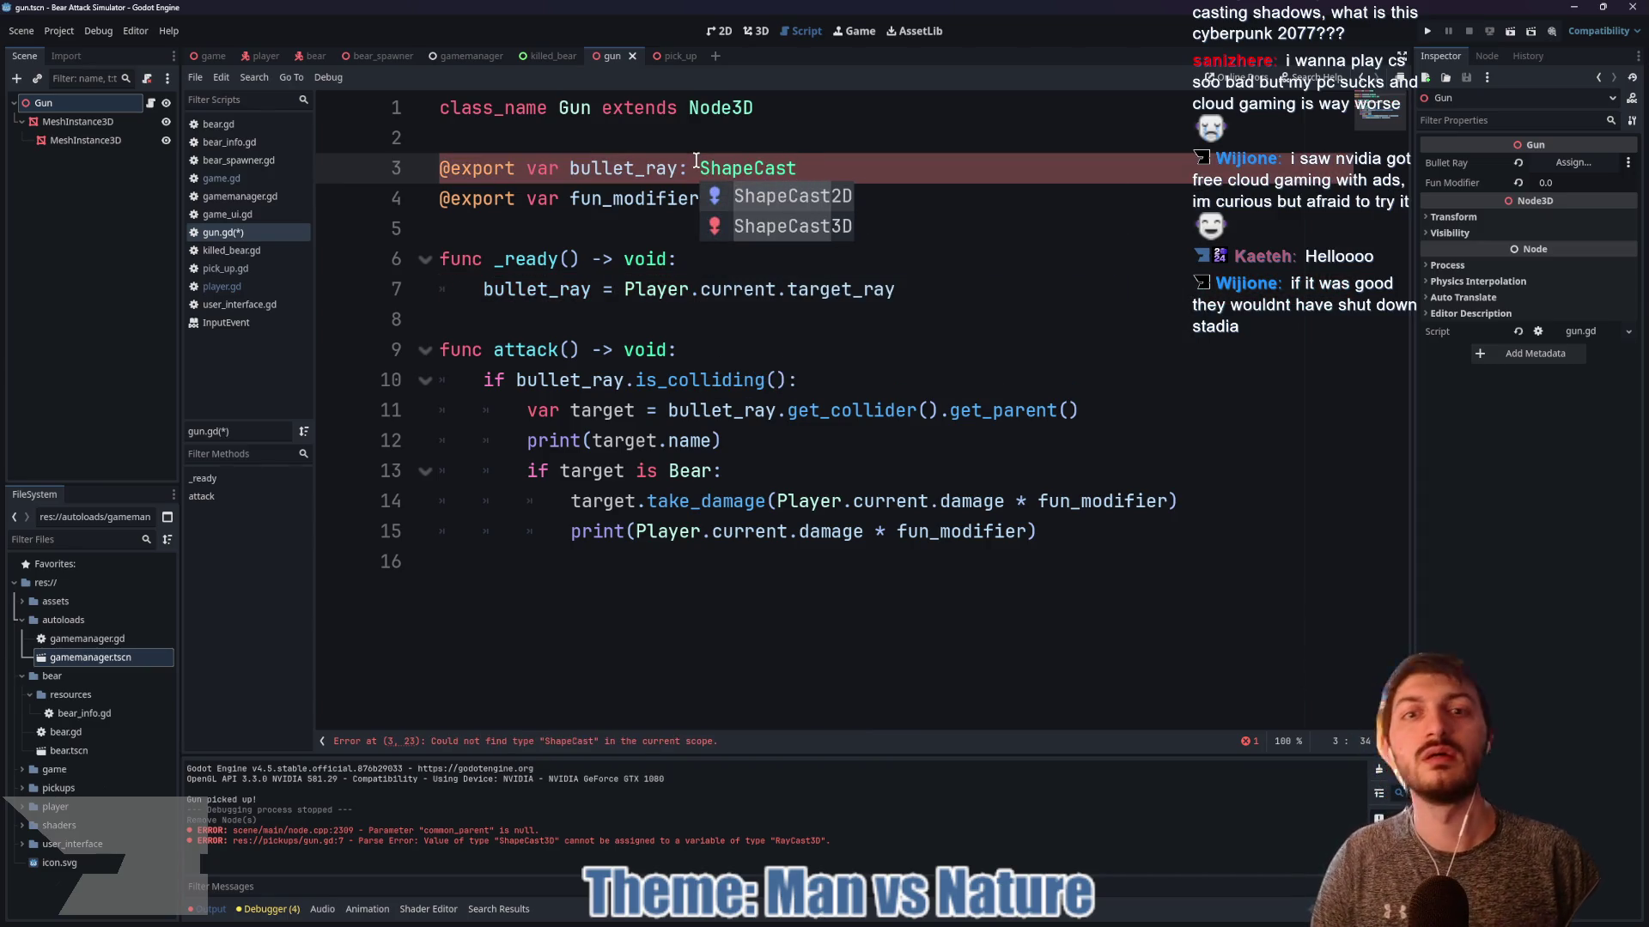
{"action": "key", "text": "Down"}
{"action": "key", "text": "Return"}
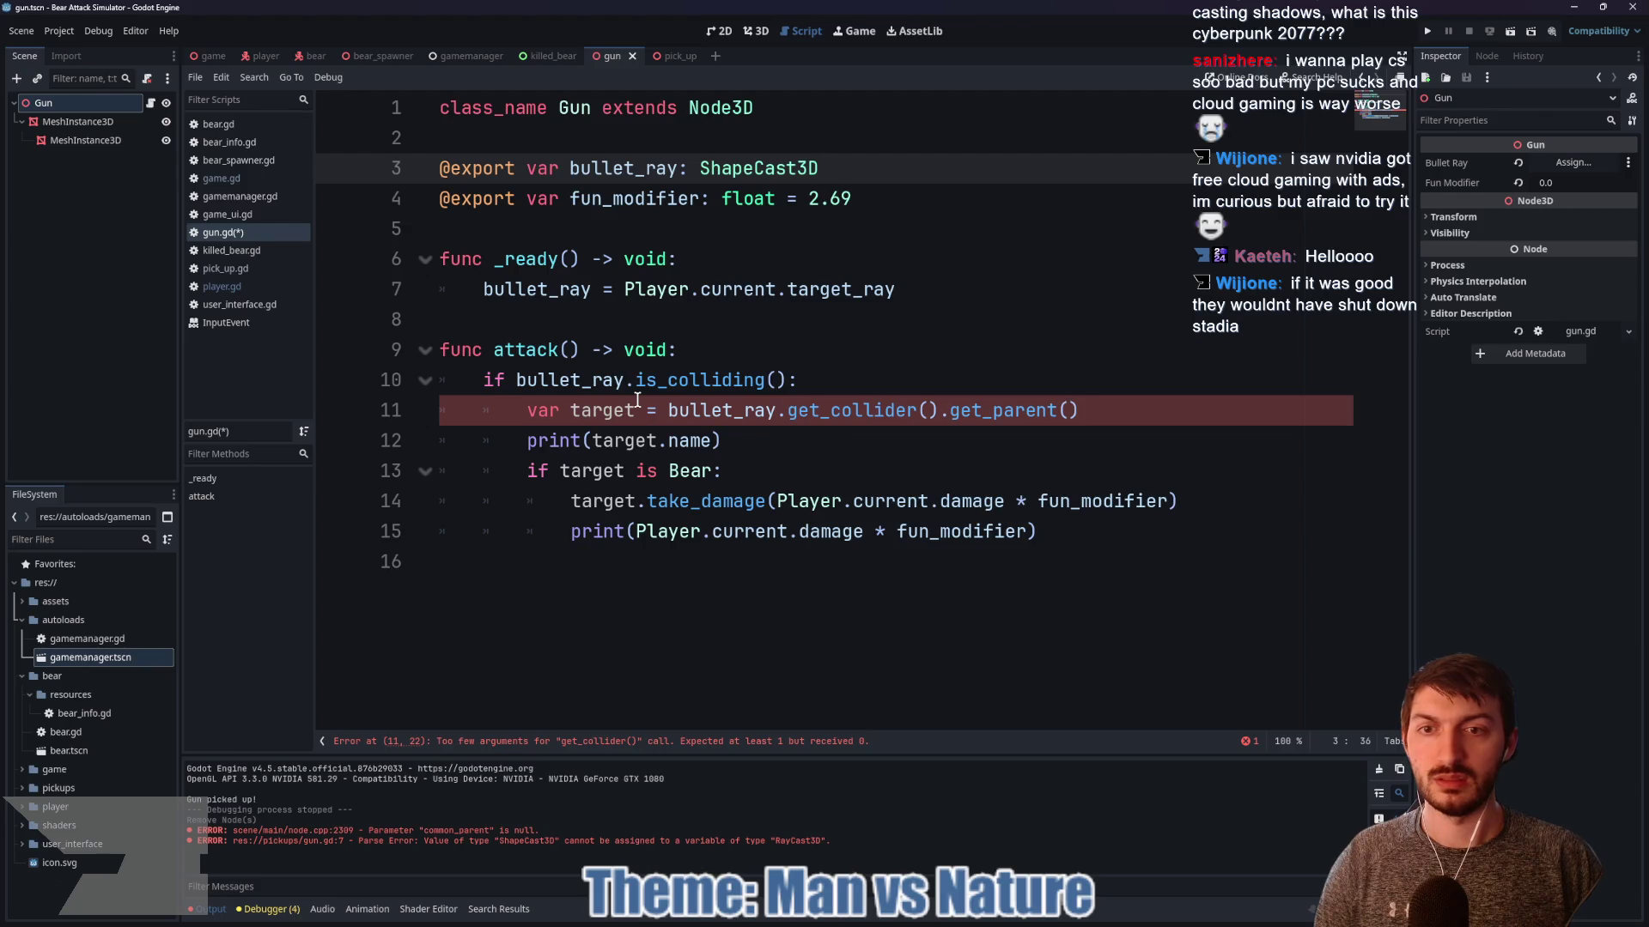
Pass index 0 to get_collider on line 11 and save gun.gd.
{"action": "mouse_move", "coordinate": [694, 418]}
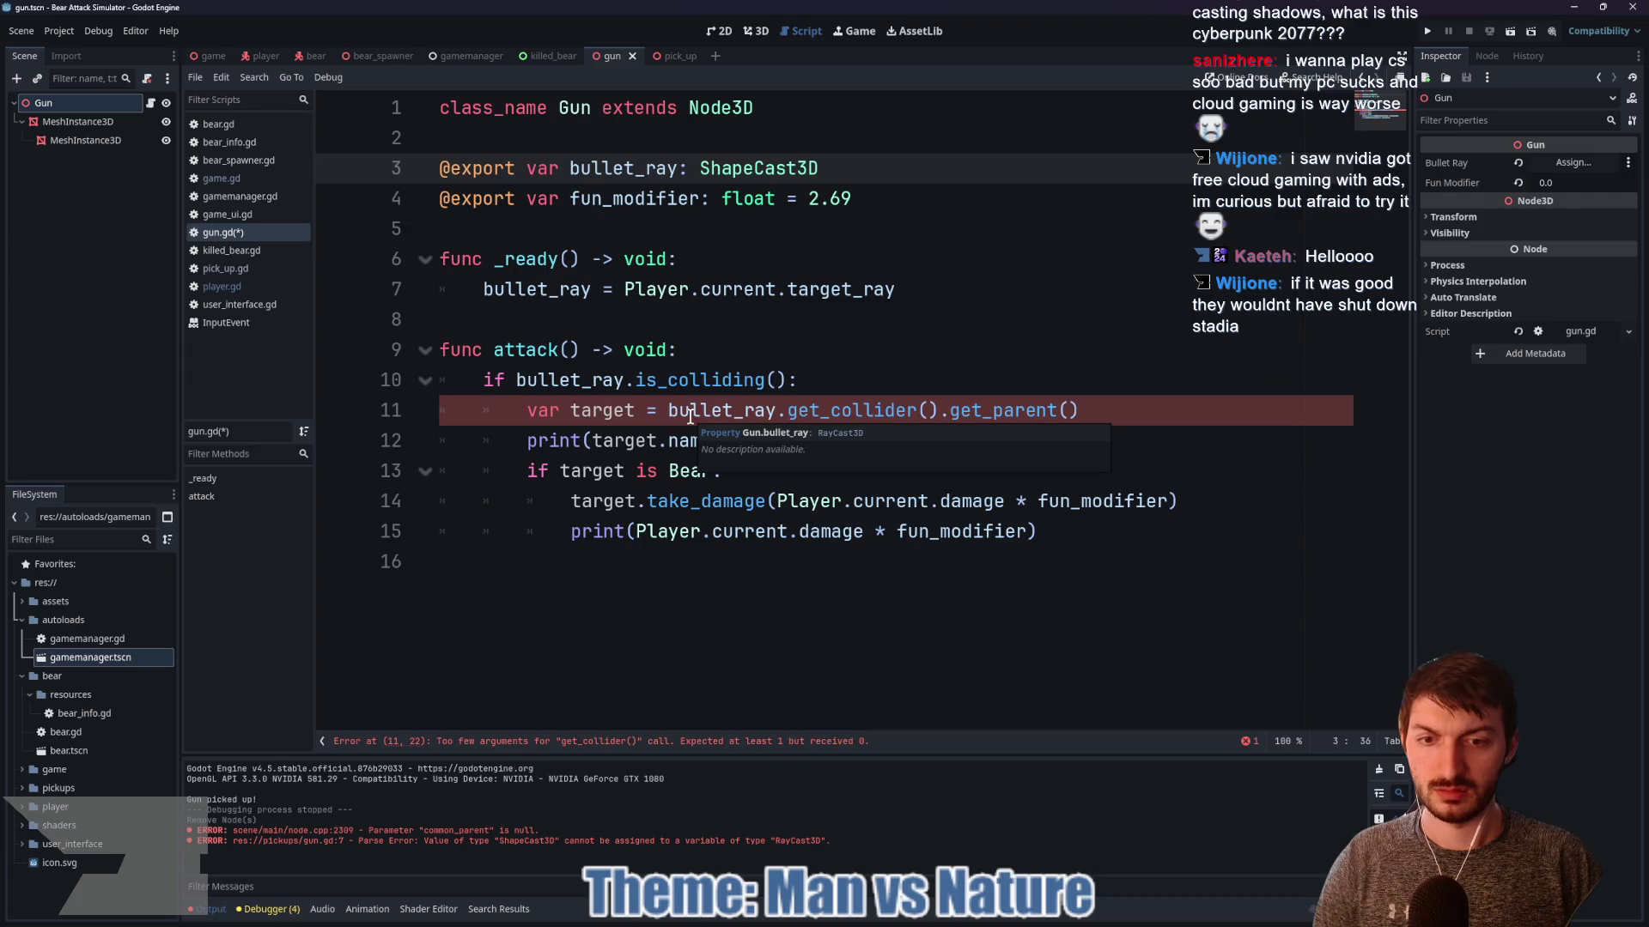
{"action": "left_click", "coordinate": [927, 411]}
{"action": "type", "text": "0"}
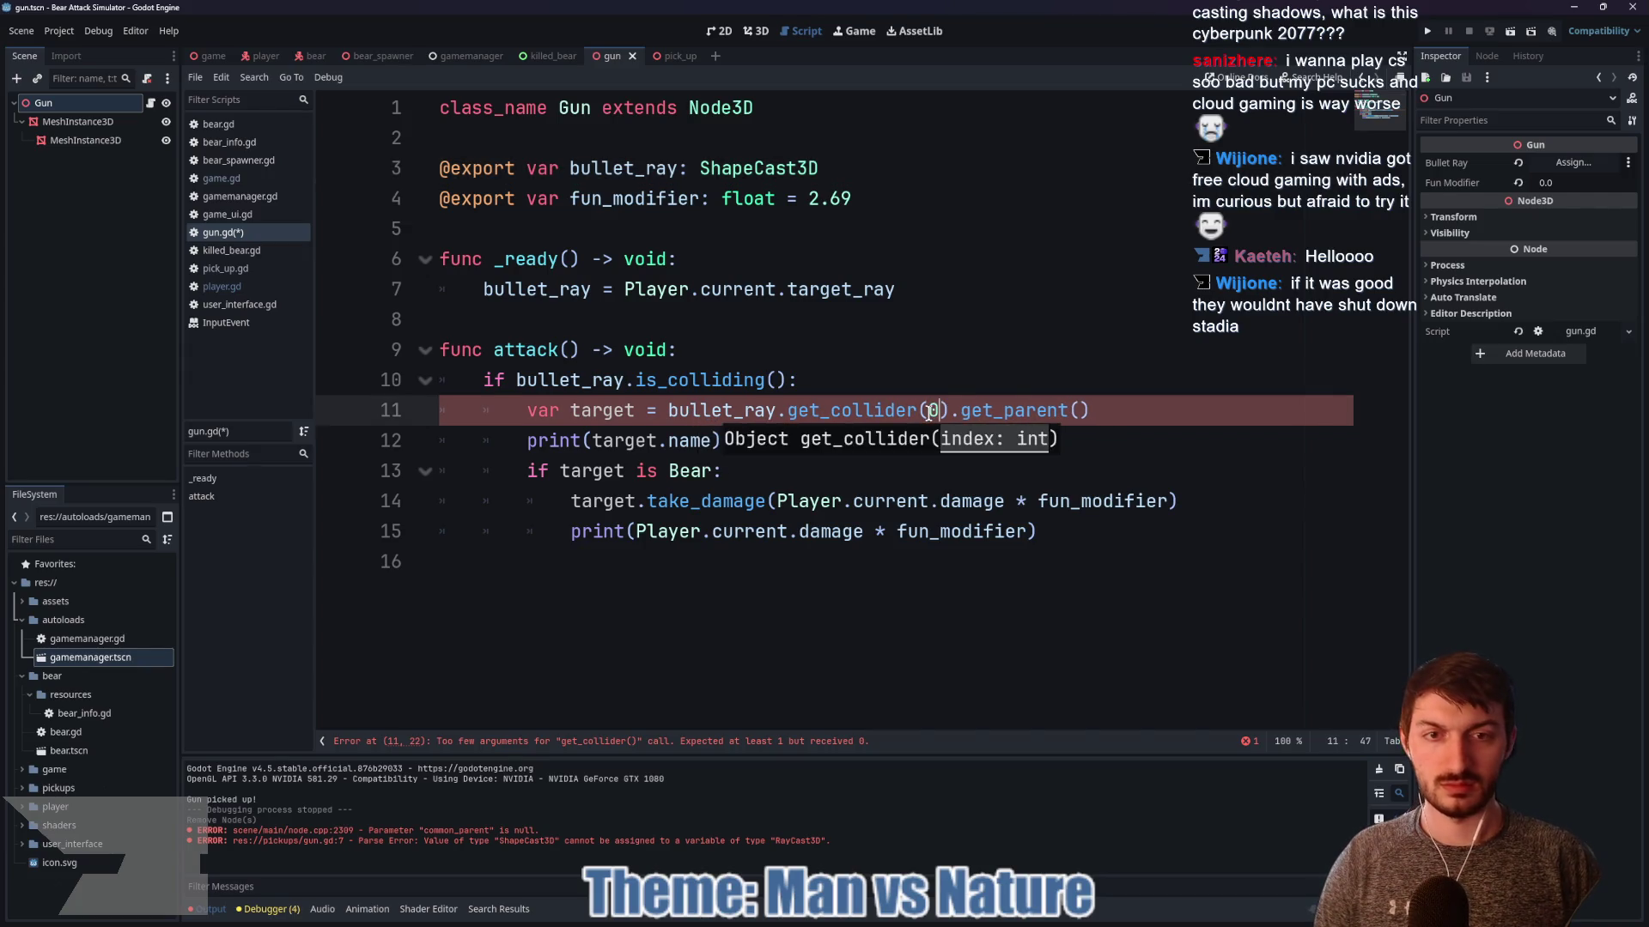
{"action": "key", "text": "End"}
{"action": "key", "text": "ctrl+s"}
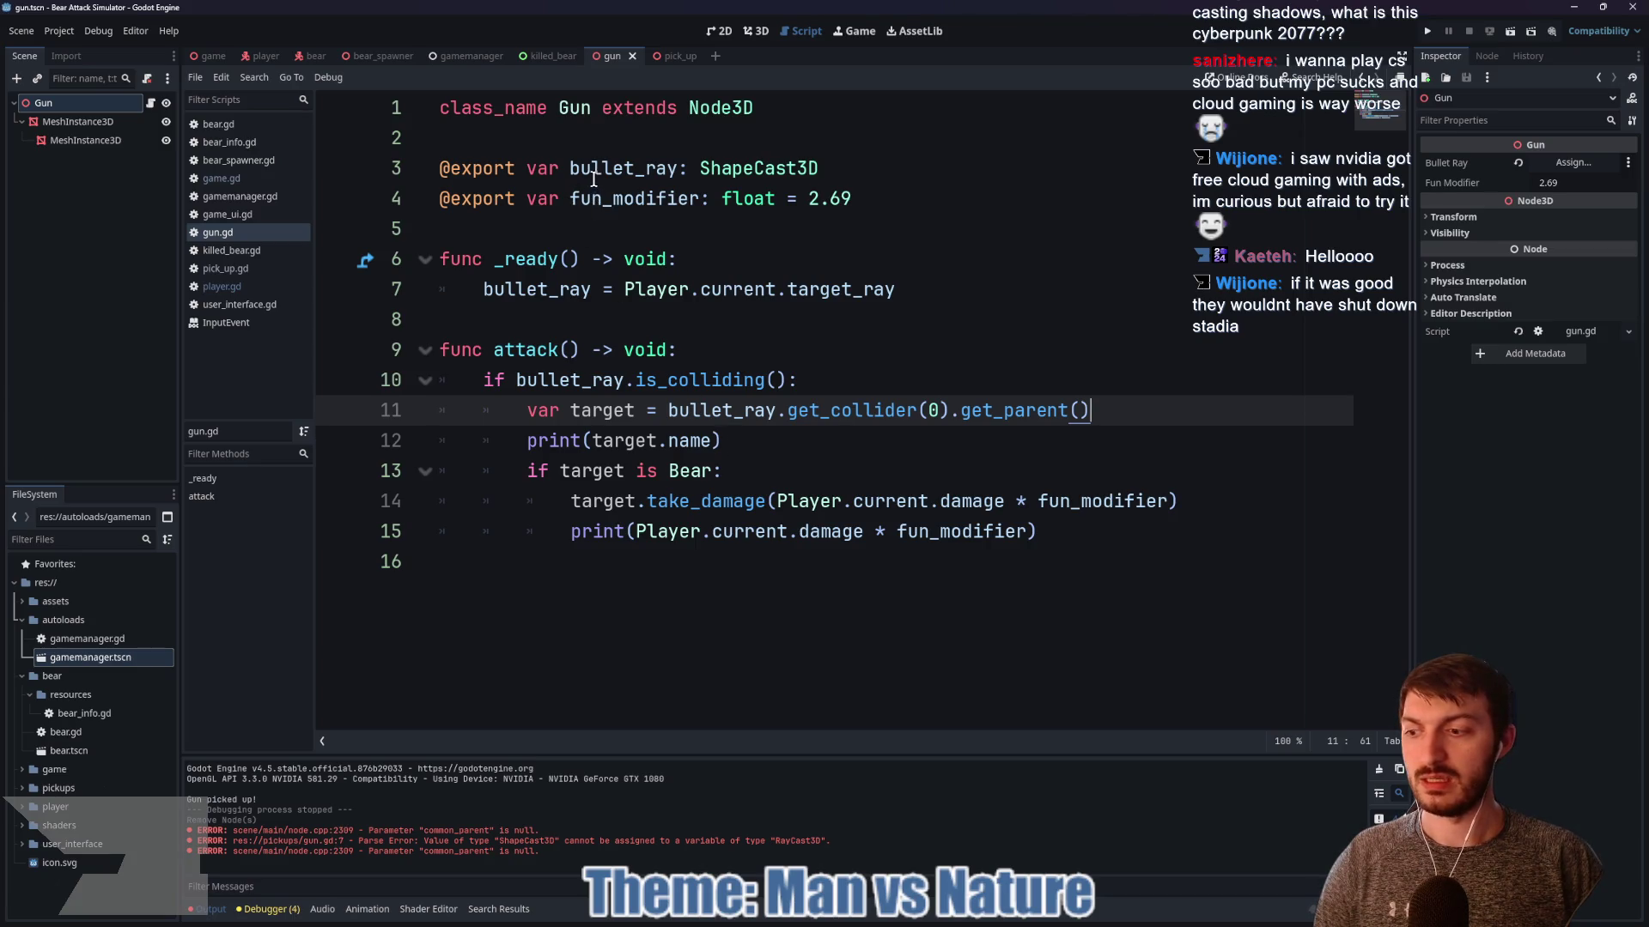
Tick the Bear layer in TargetRay's Collision Mask and save the player scene.
{"action": "left_click", "coordinate": [266, 57]}
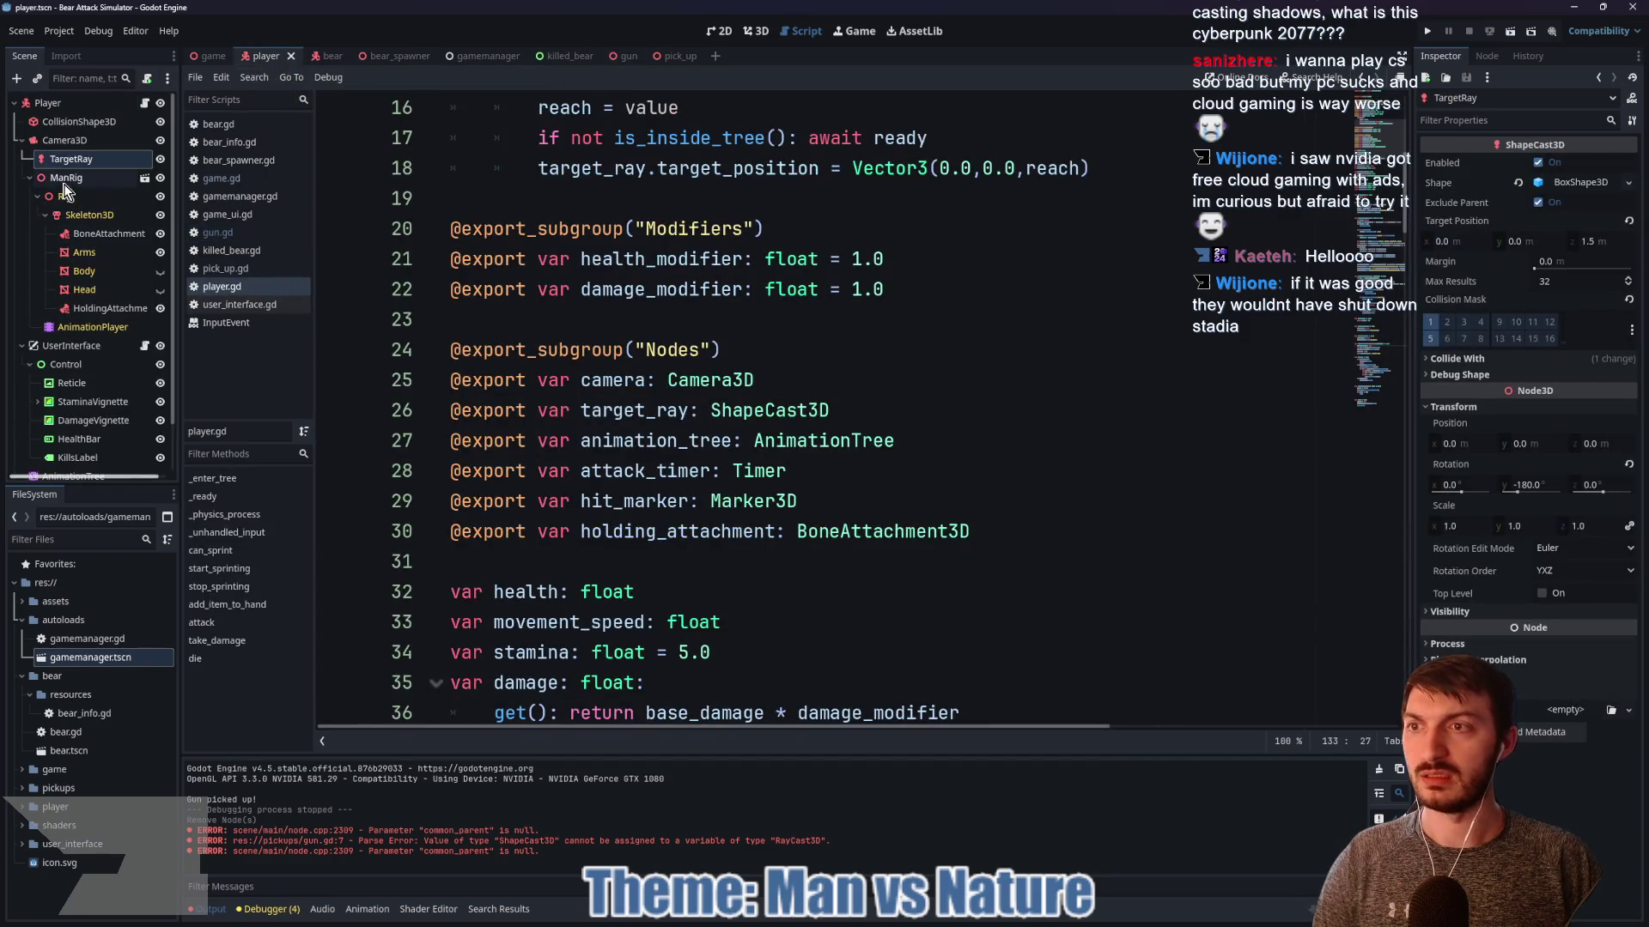
{"action": "left_click", "coordinate": [1432, 340]}
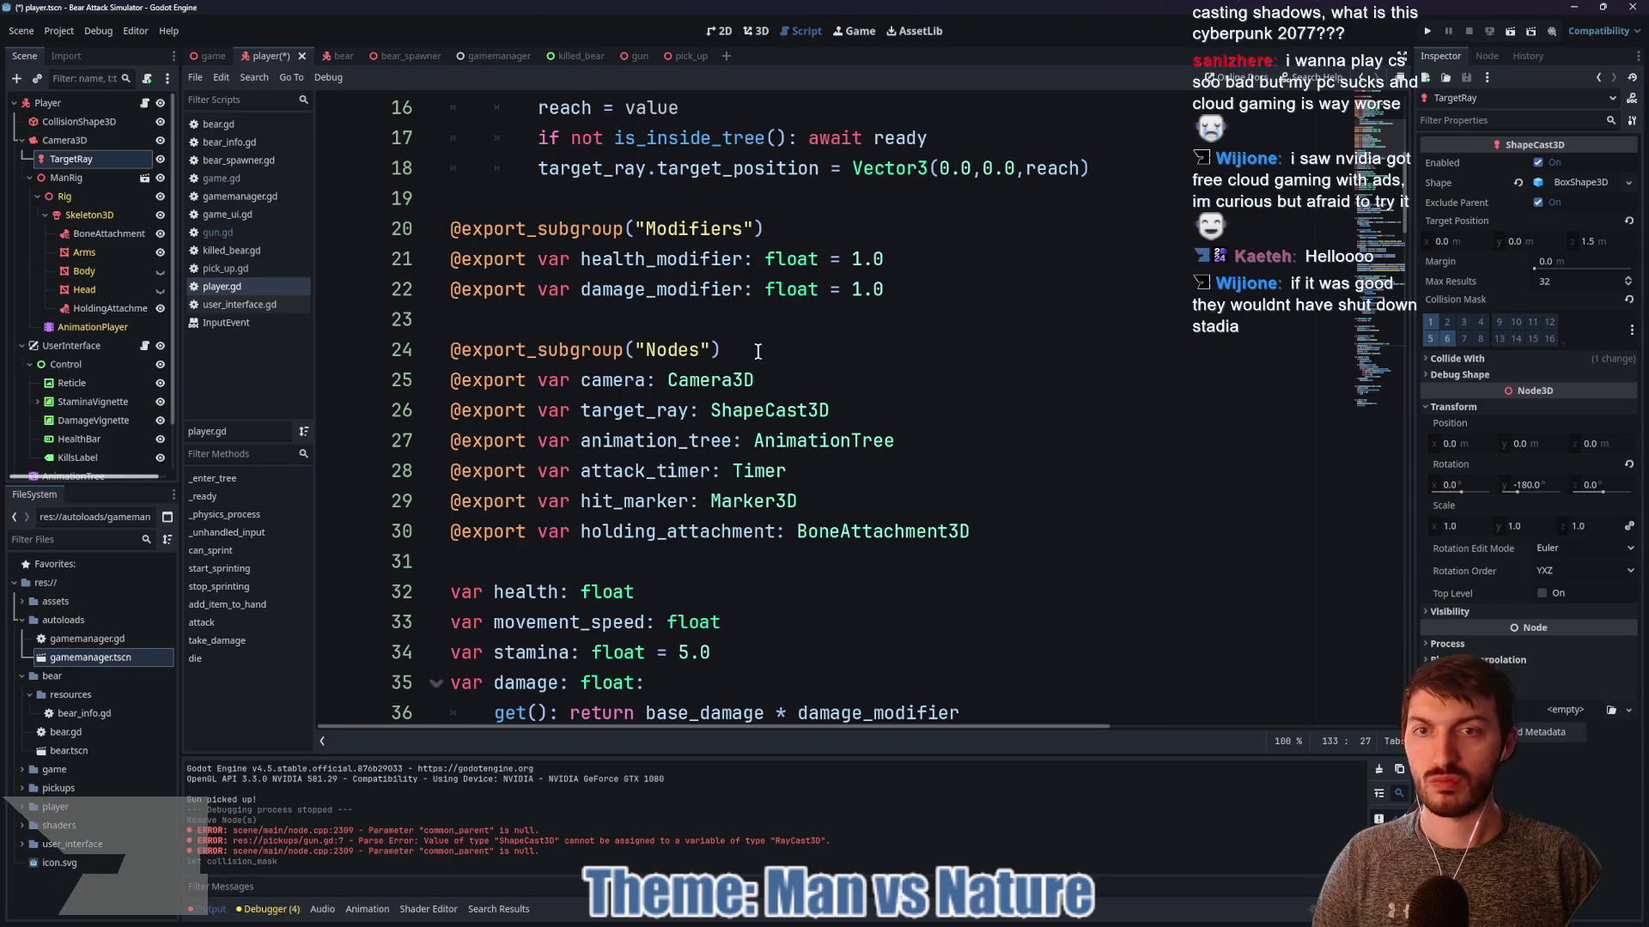
{"action": "left_click", "coordinate": [790, 330]}
{"action": "key", "text": "ctrl+s"}
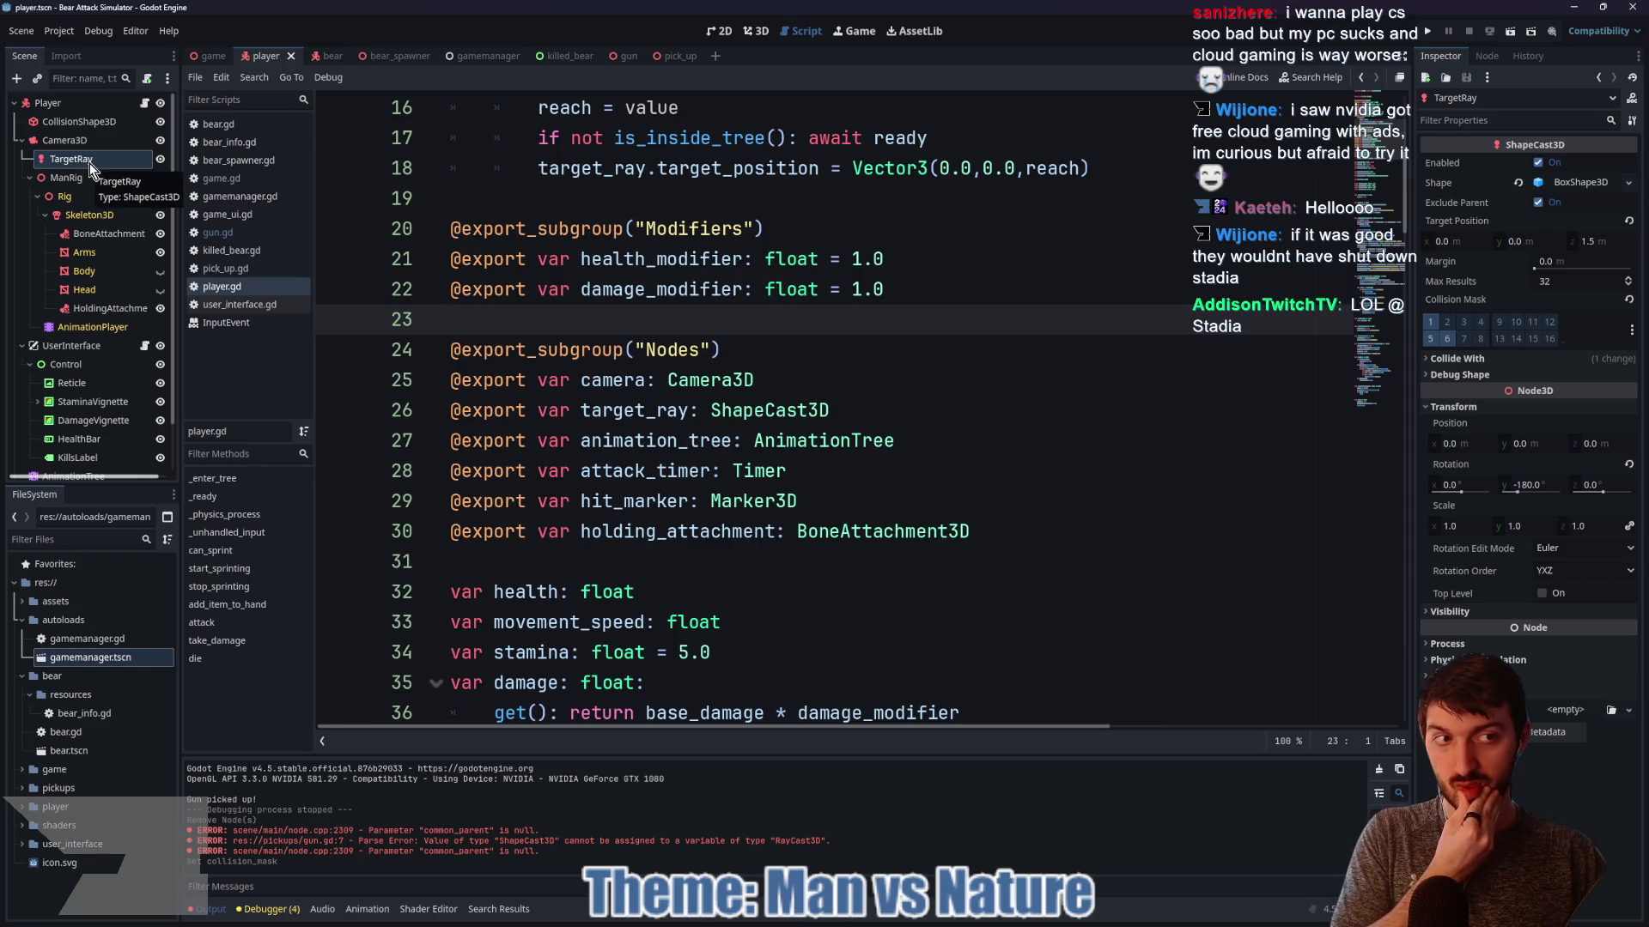
Expand TargetRay's Collide With and Debug Shape settings in the Inspector.
{"action": "left_click", "coordinate": [1471, 359]}
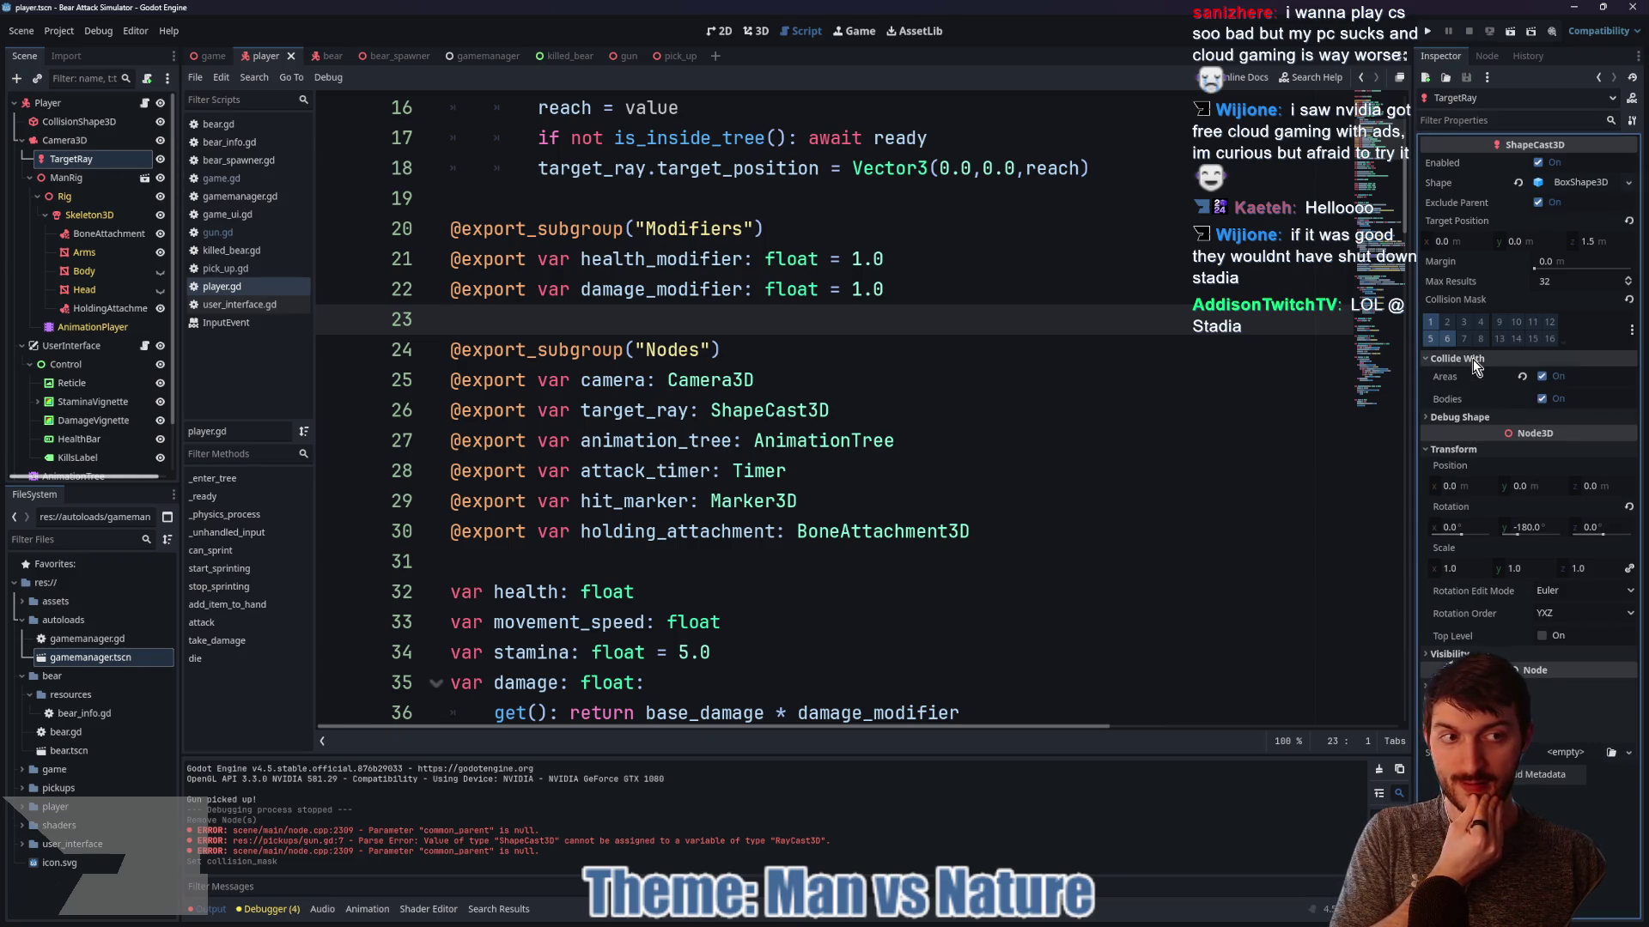
{"action": "left_click", "coordinate": [1465, 414]}
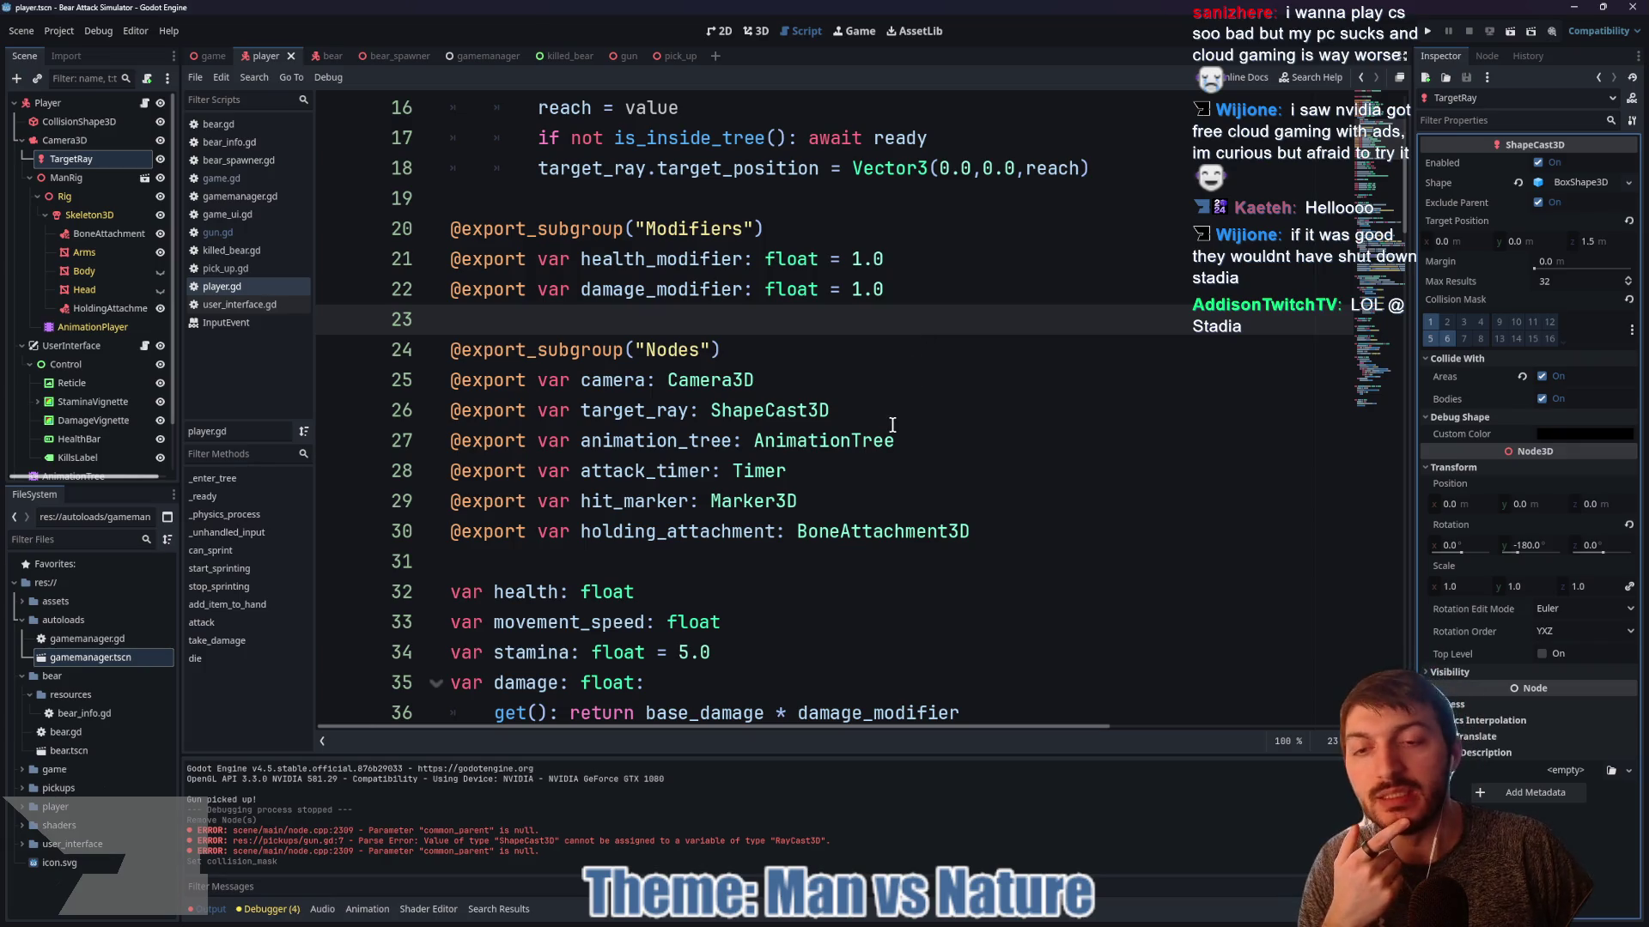
{"action": "scroll", "coordinate": [755, 432], "scroll_direction": "up", "scroll_amount": 5}
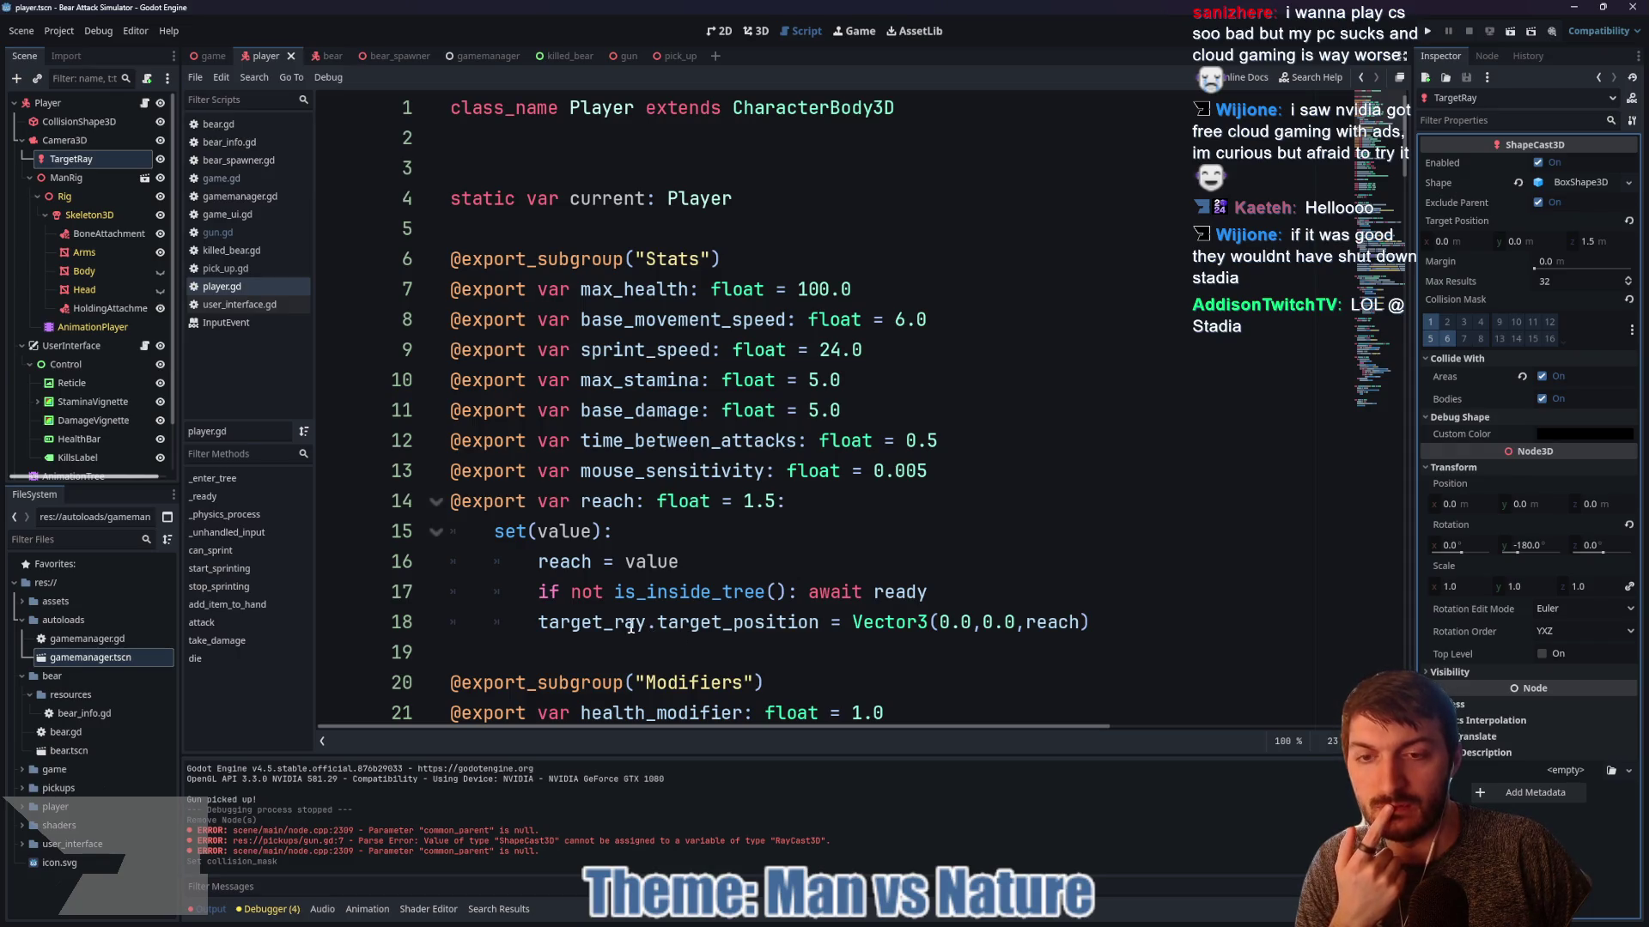
Replace the print on line 137 of add_item_to_hand with reach = 50 and save player.gd.
{"action": "scroll", "coordinate": [613, 610], "scroll_direction": "down", "scroll_amount": 5}
{"action": "scroll", "coordinate": [613, 611], "scroll_direction": "down", "scroll_amount": 15}
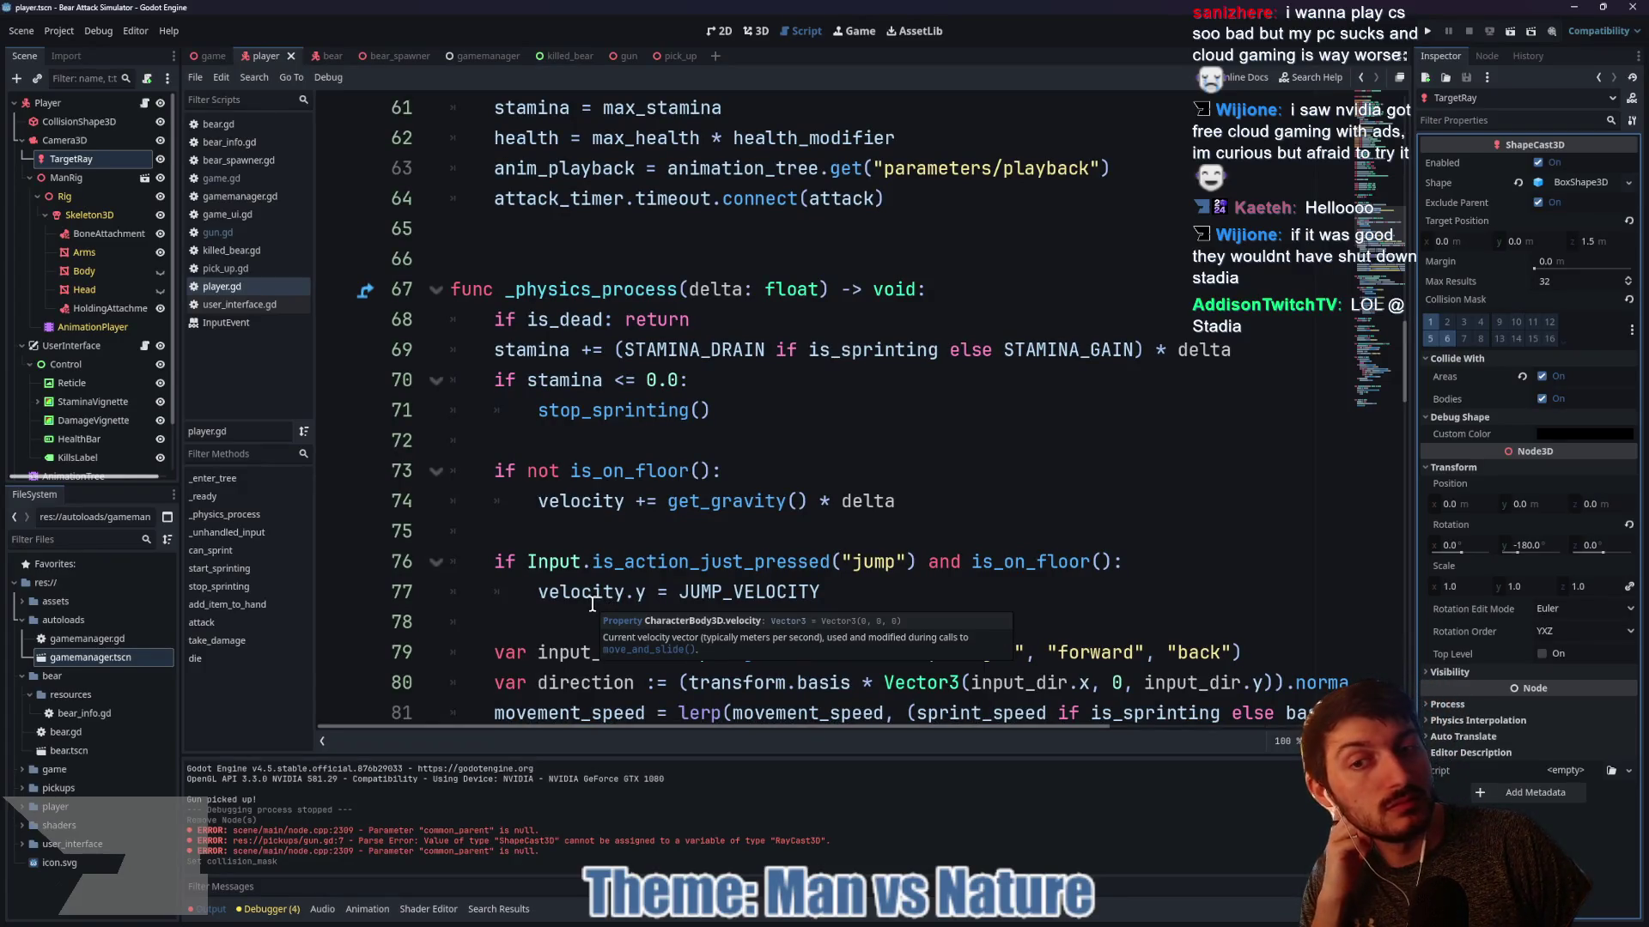
{"action": "scroll", "coordinate": [758, 558], "scroll_direction": "down", "scroll_amount": 11}
{"action": "scroll", "coordinate": [759, 558], "scroll_direction": "down", "scroll_amount": 5}
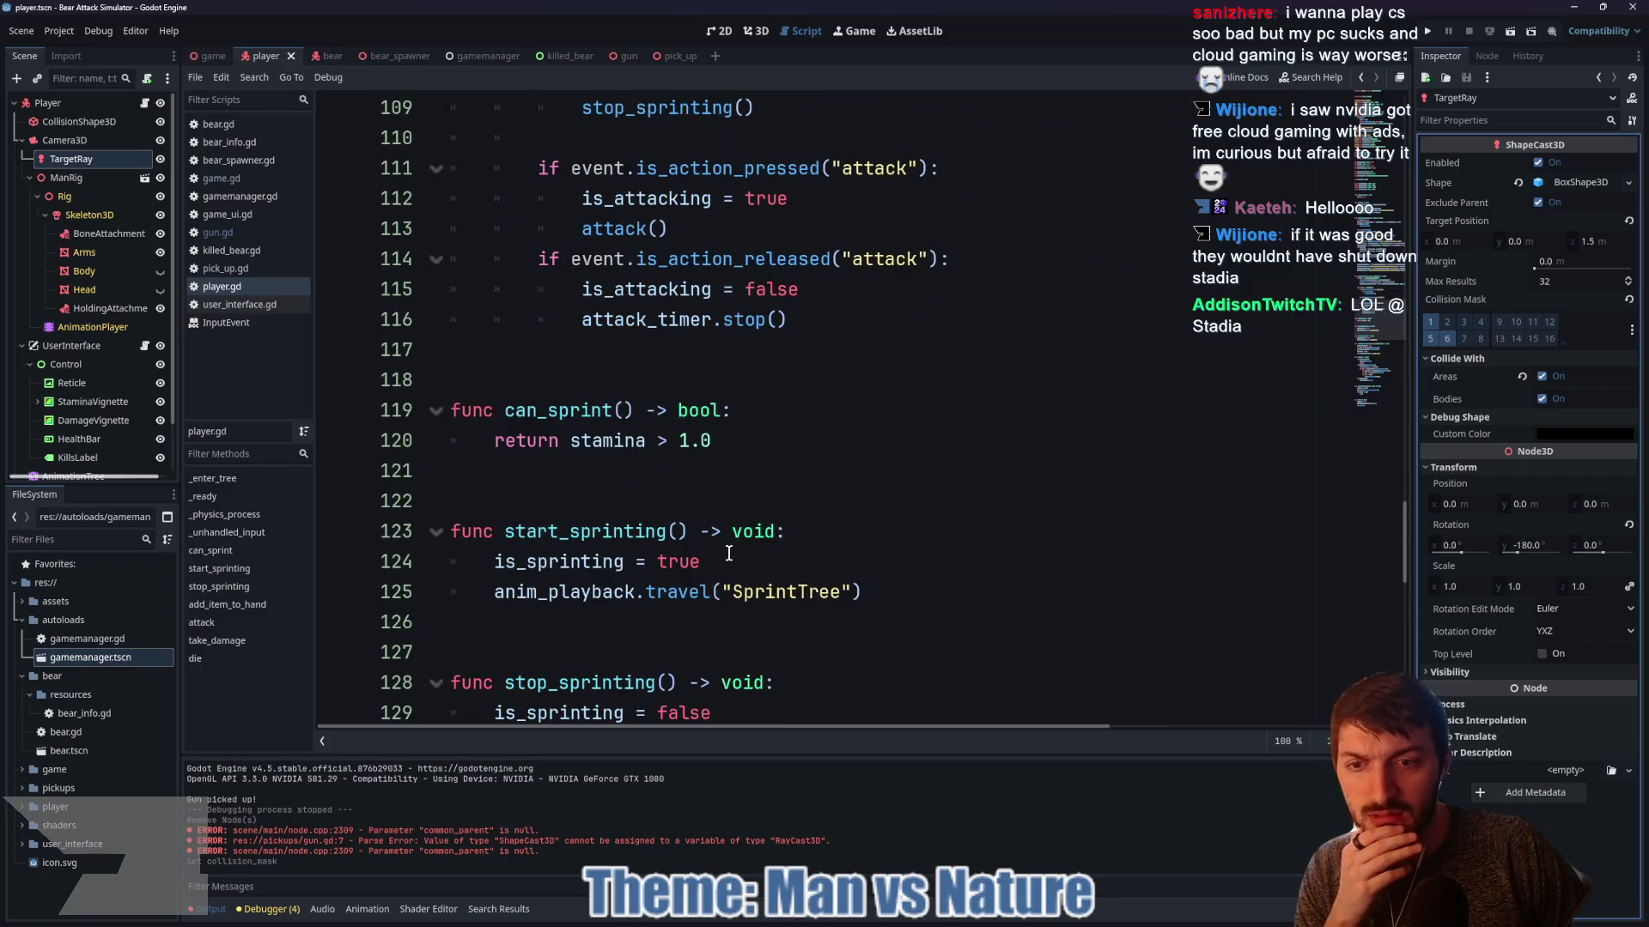
{"action": "scroll", "coordinate": [731, 547], "scroll_direction": "down", "scroll_amount": 2}
{"action": "scroll", "coordinate": [731, 549], "scroll_direction": "up", "scroll_amount": 1}
{"action": "scroll", "coordinate": [729, 551], "scroll_direction": "down", "scroll_amount": 1}
{"action": "scroll", "coordinate": [728, 550], "scroll_direction": "down", "scroll_amount": 2}
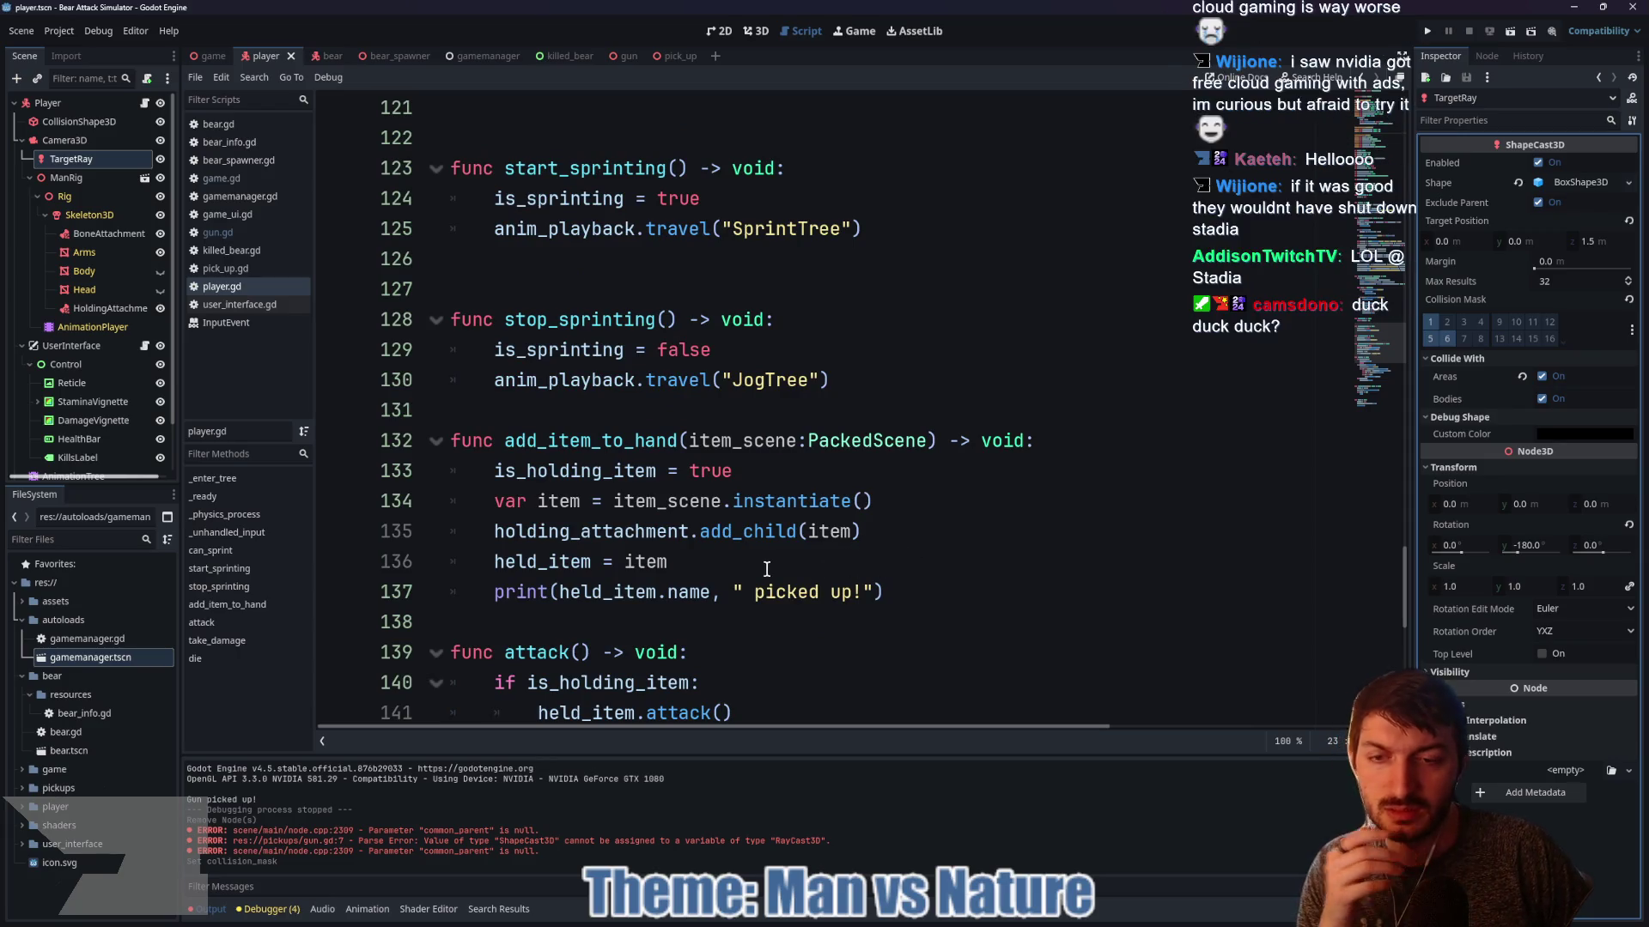
{"action": "left_click_drag", "start_coordinate": [923, 593], "coordinate": [494, 594]}
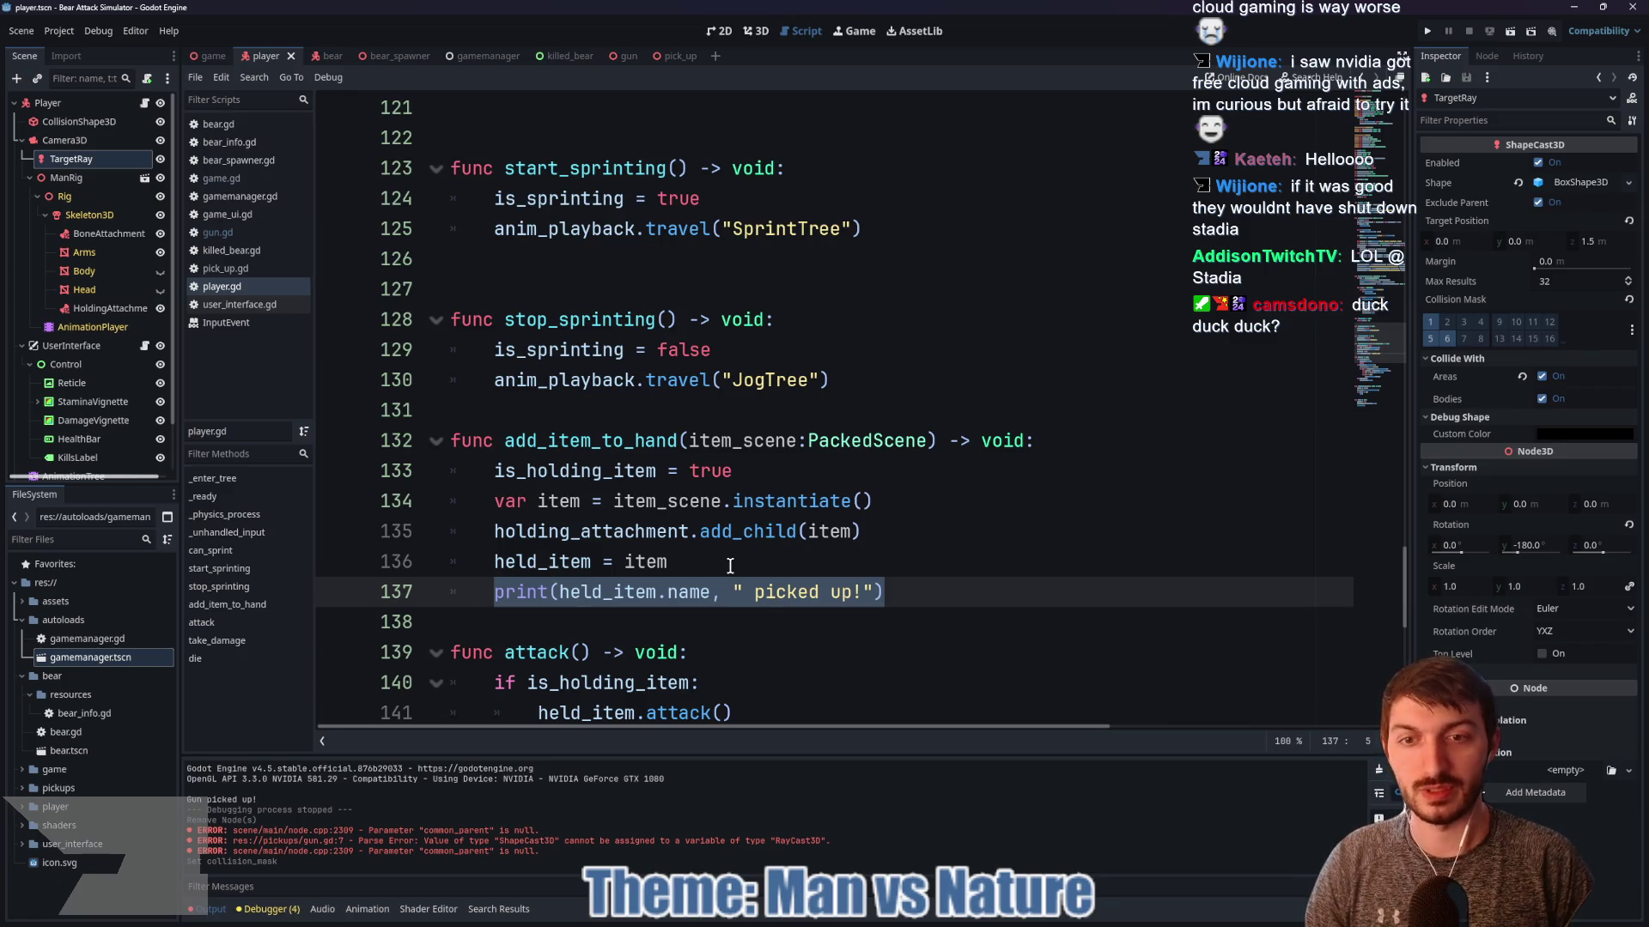
{"action": "type", "text": "reach"}
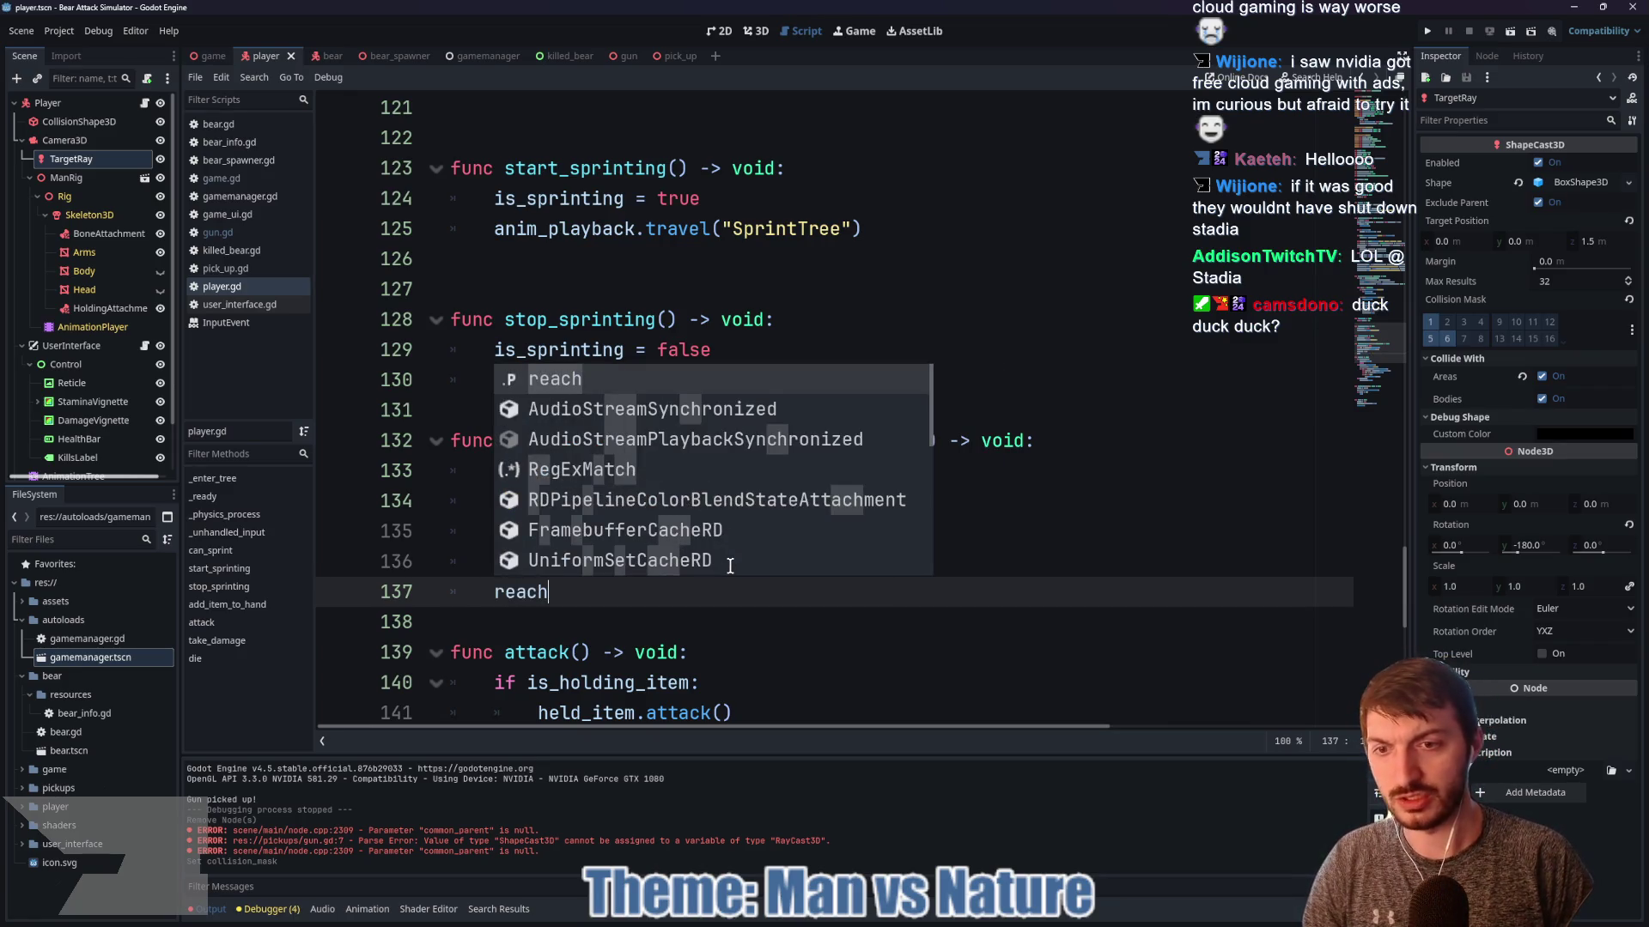
{"action": "type", "text": " = "}
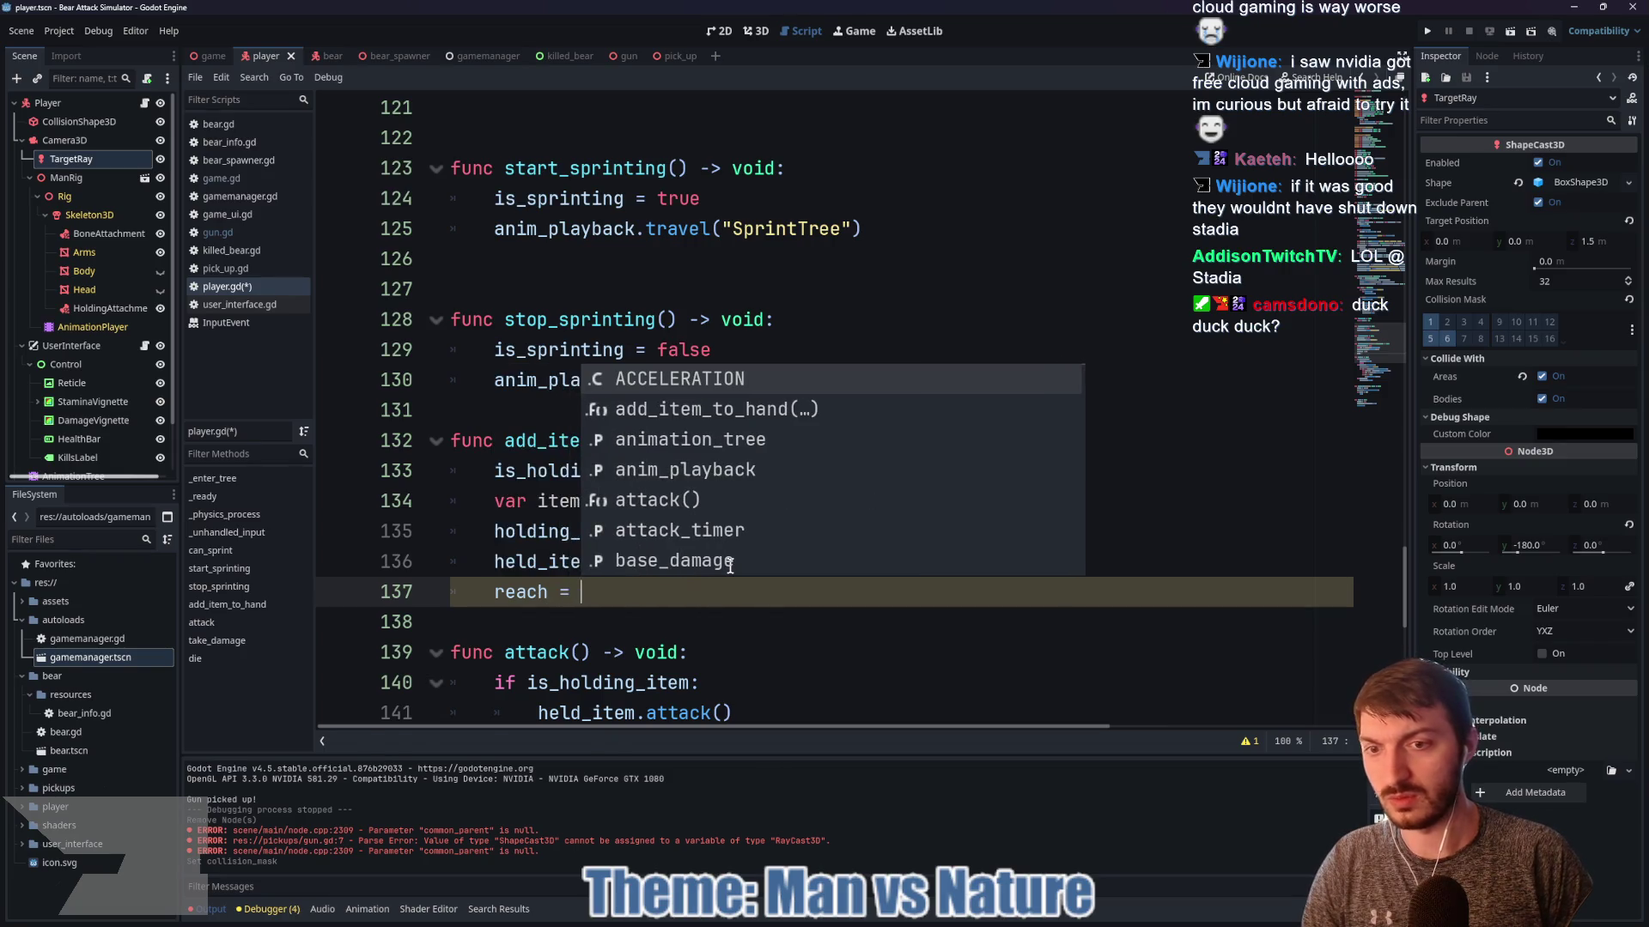
{"action": "type", "text": "50"}
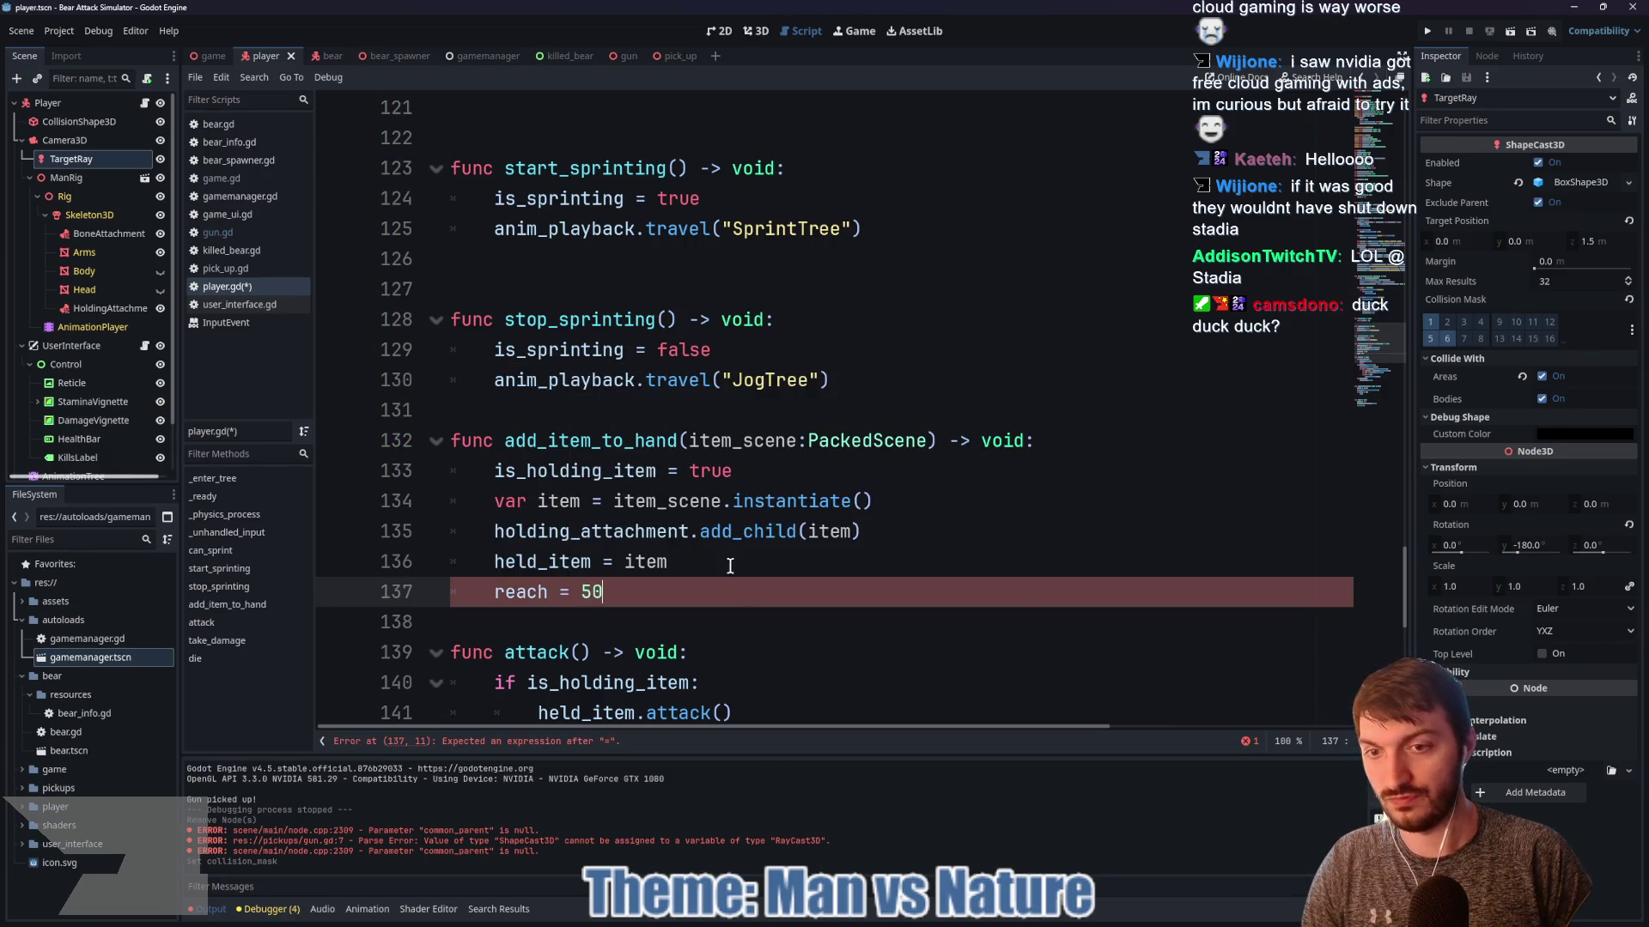
{"action": "key", "text": "ctrl+s"}
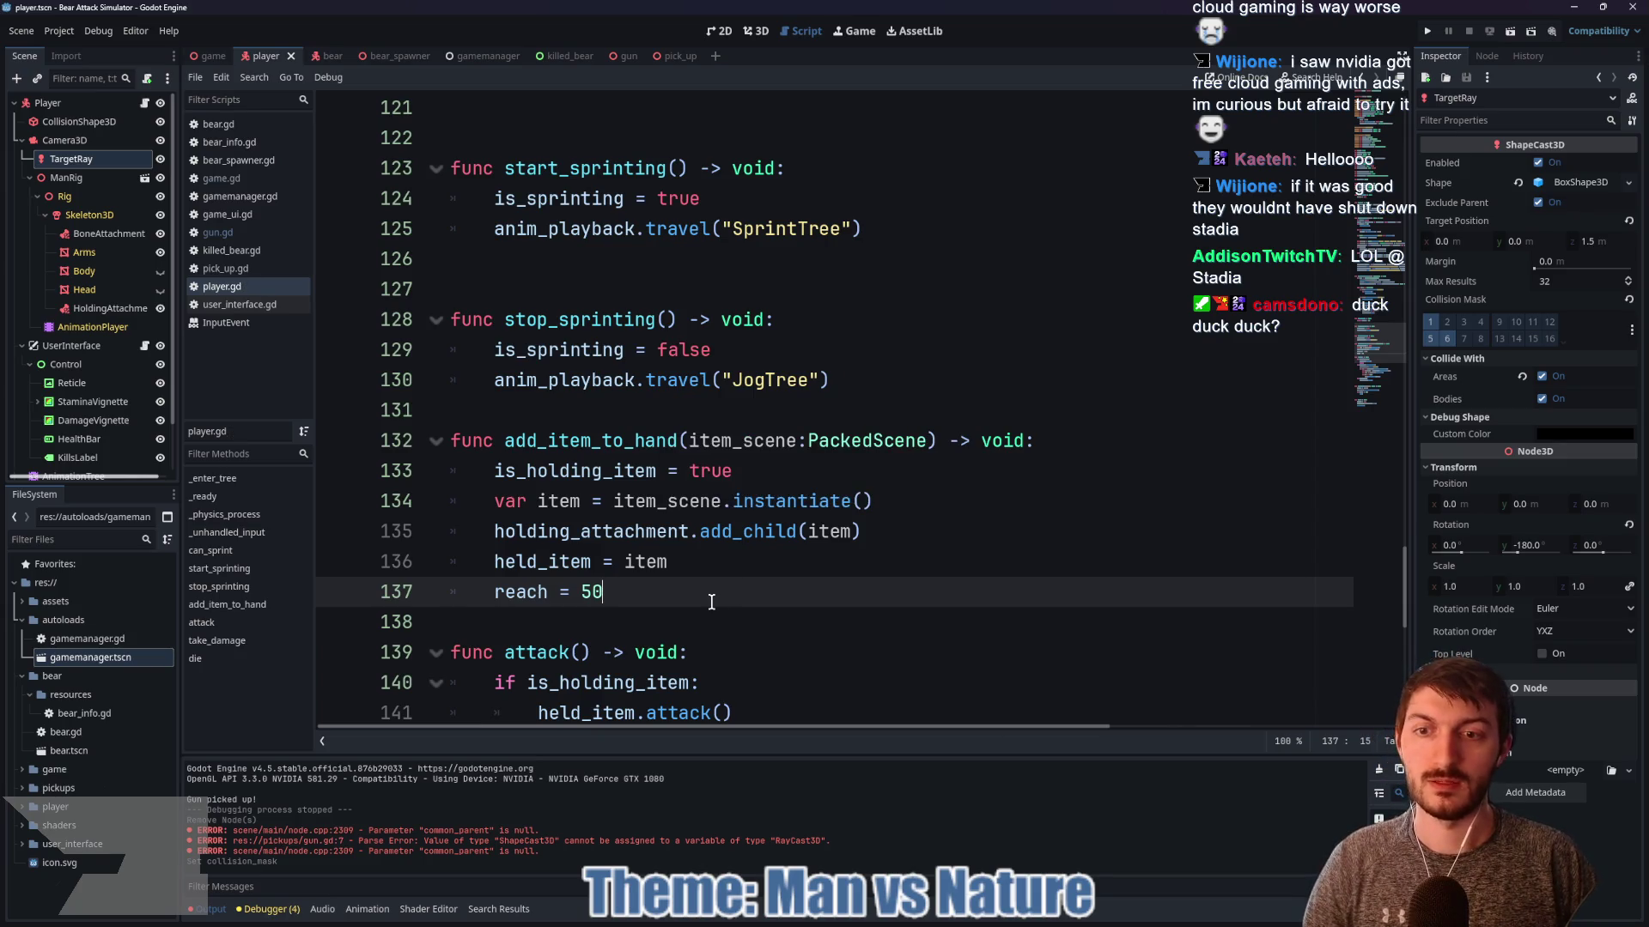
Run the game, then add a new line at the top of gun.gd's _ready.
{"action": "left_click", "coordinate": [214, 56]}
{"action": "key", "text": "F5"}
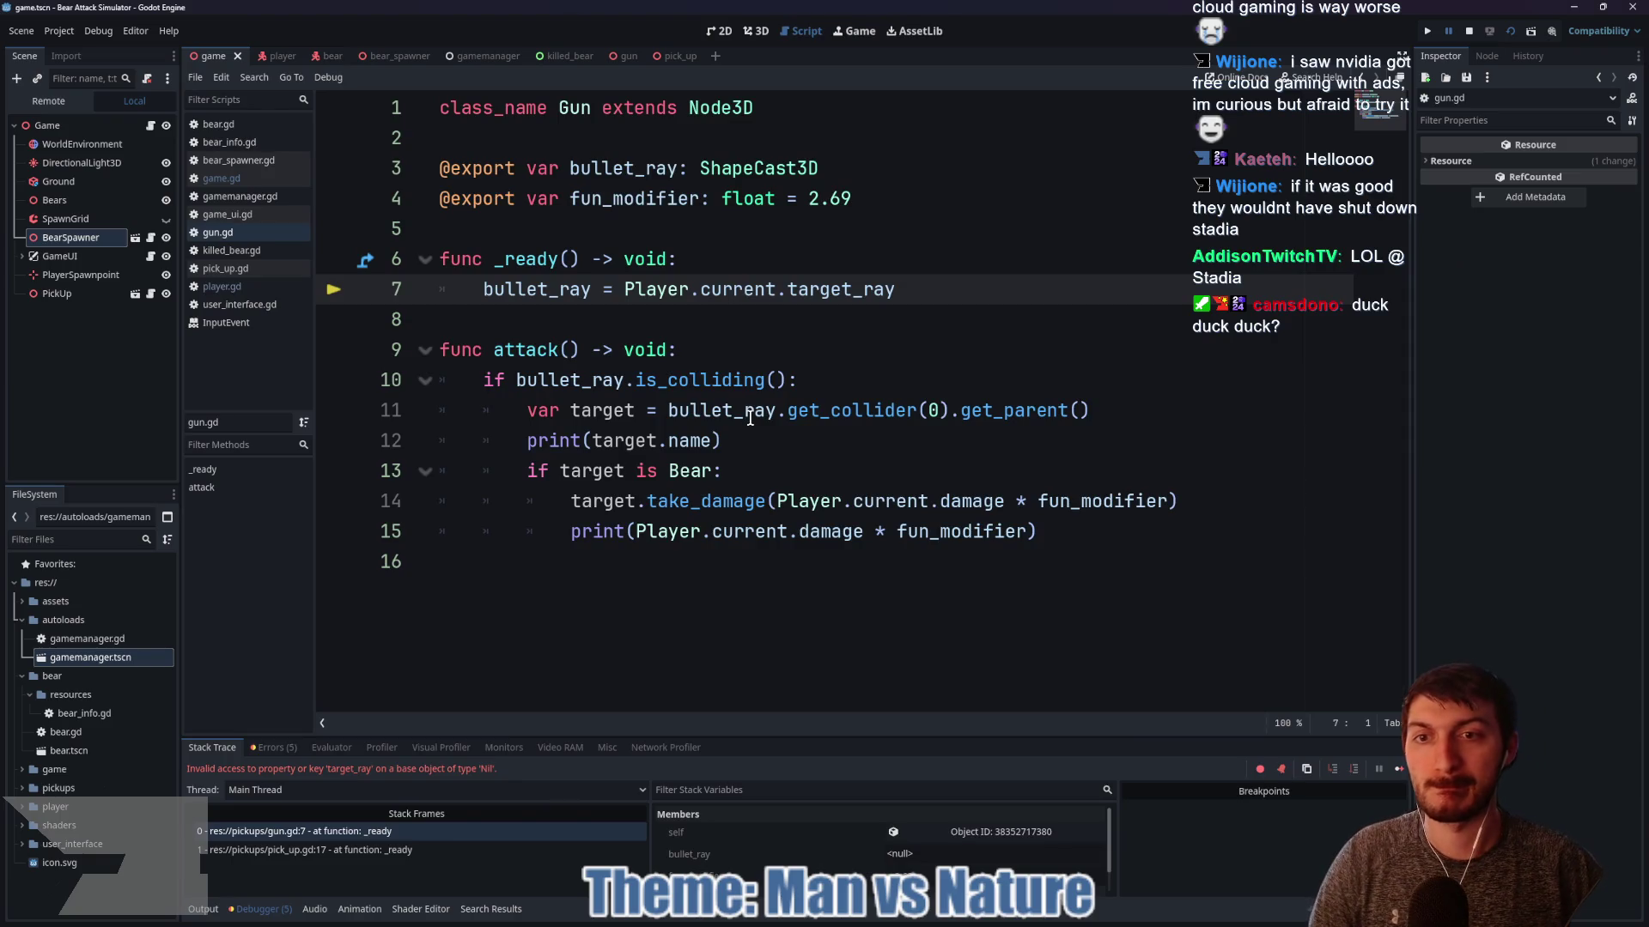
{"action": "mouse_move", "coordinate": [749, 418]}
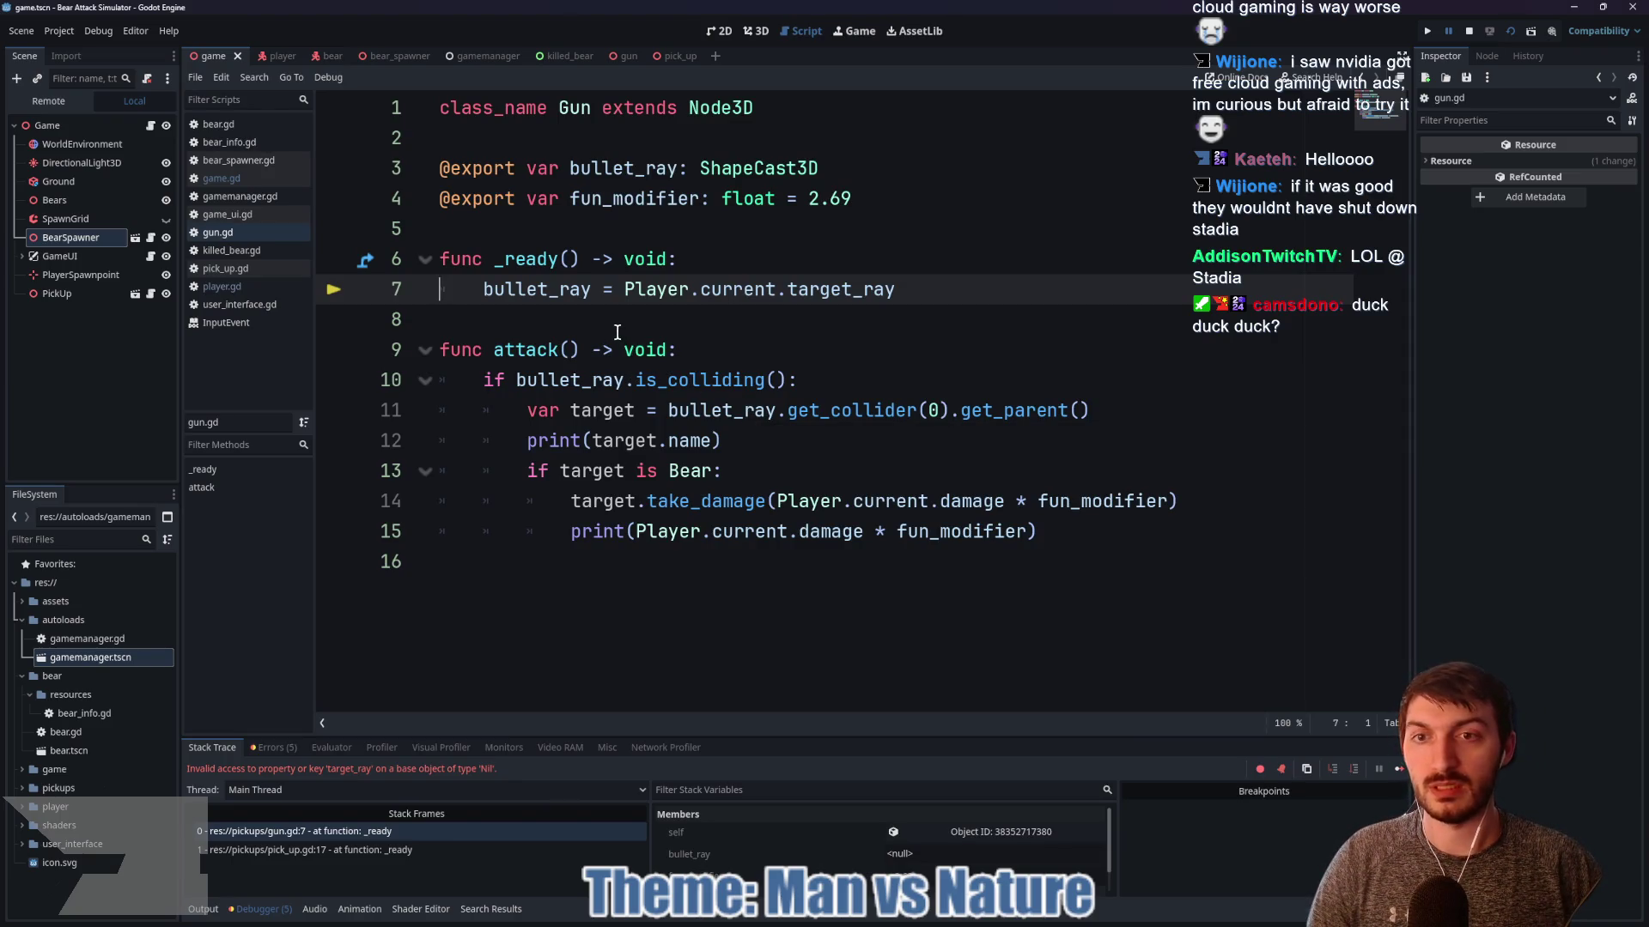
{"action": "left_click", "coordinate": [739, 258]}
{"action": "key", "text": "Return"}
Write the guard if !is_instance_valid(Player.current): return, save gun.gd and rerun the game.
{"action": "type", "text": "if is_insta"}
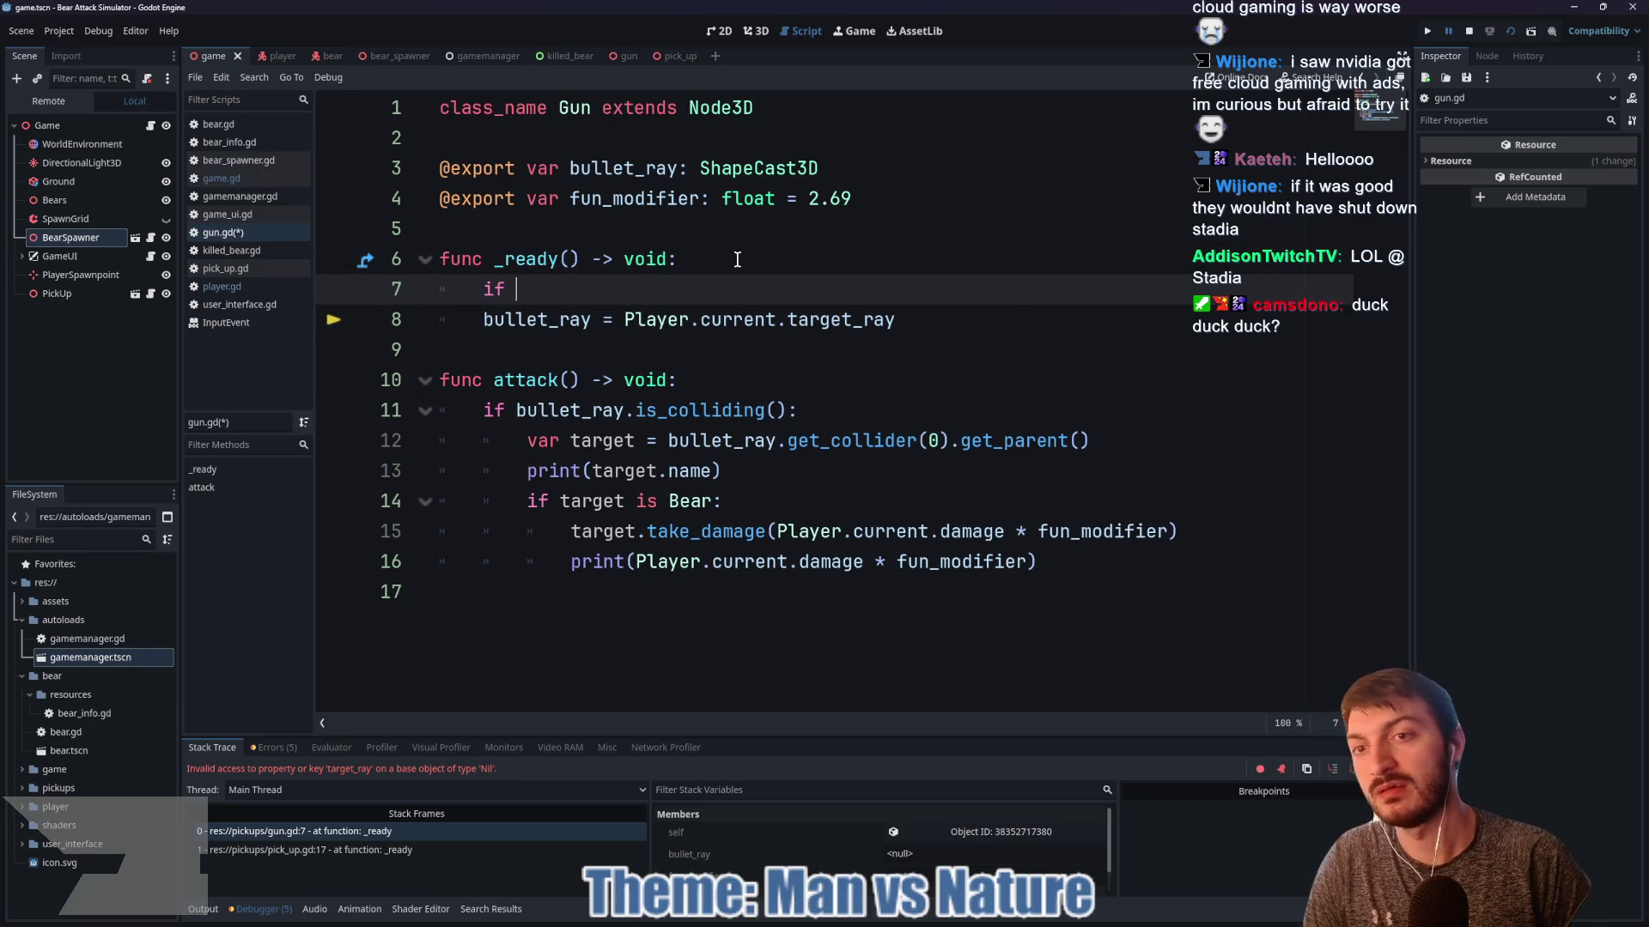
{"action": "type", "text": "nce"}
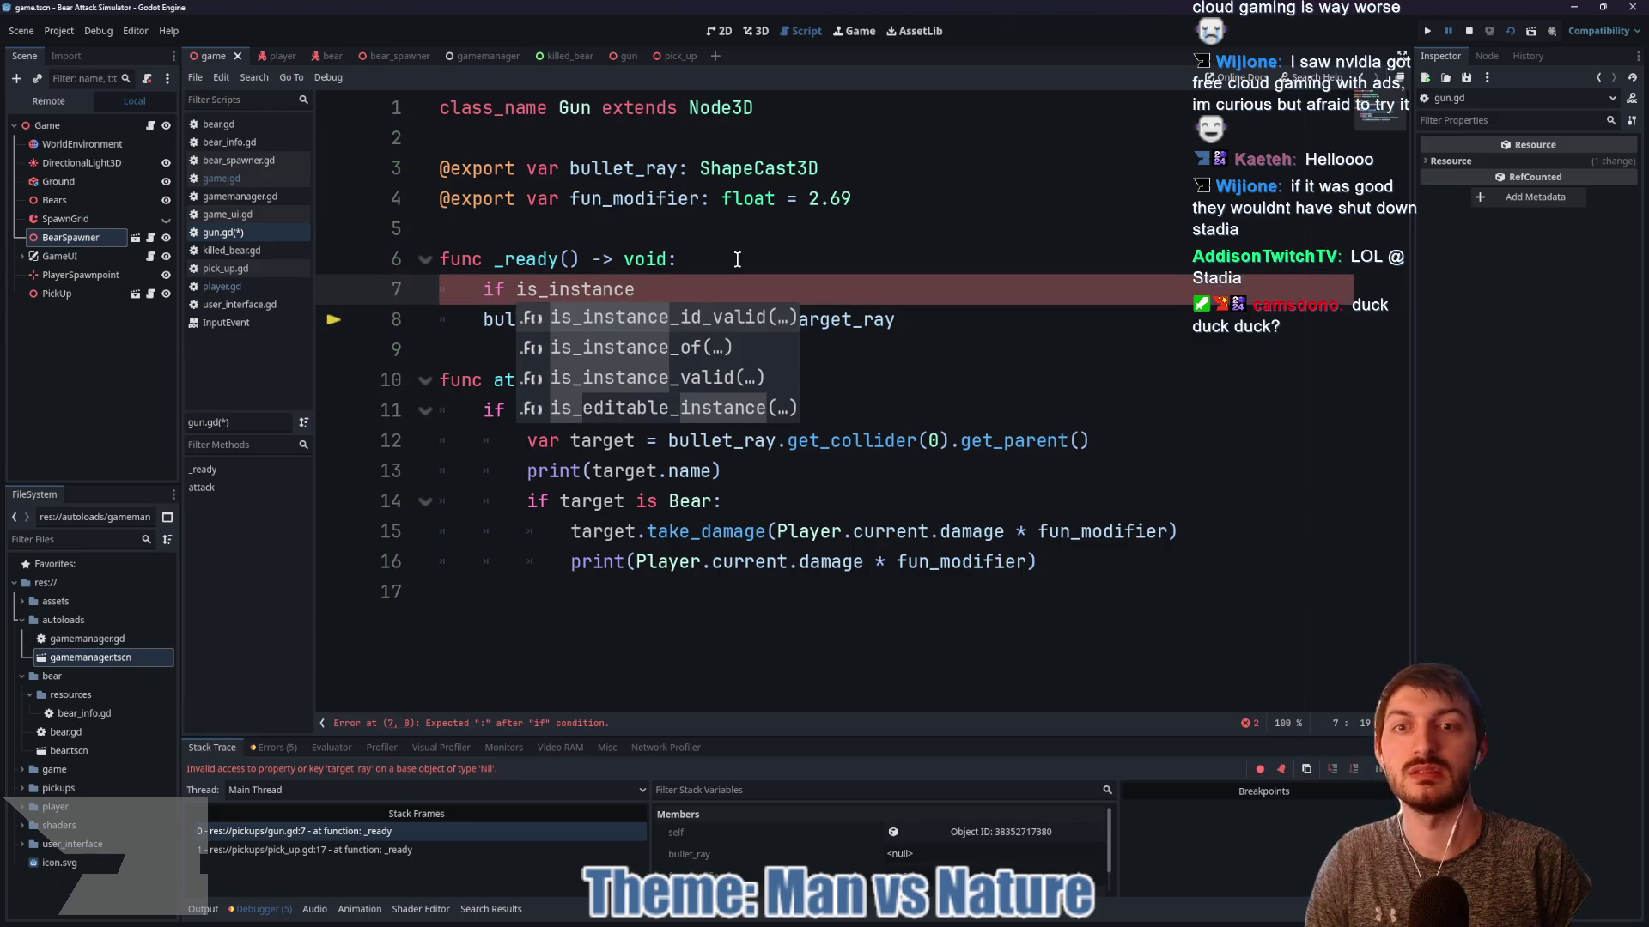
{"action": "key", "text": "Down"}
{"action": "key", "text": "Down"}
{"action": "key", "text": "Return"}
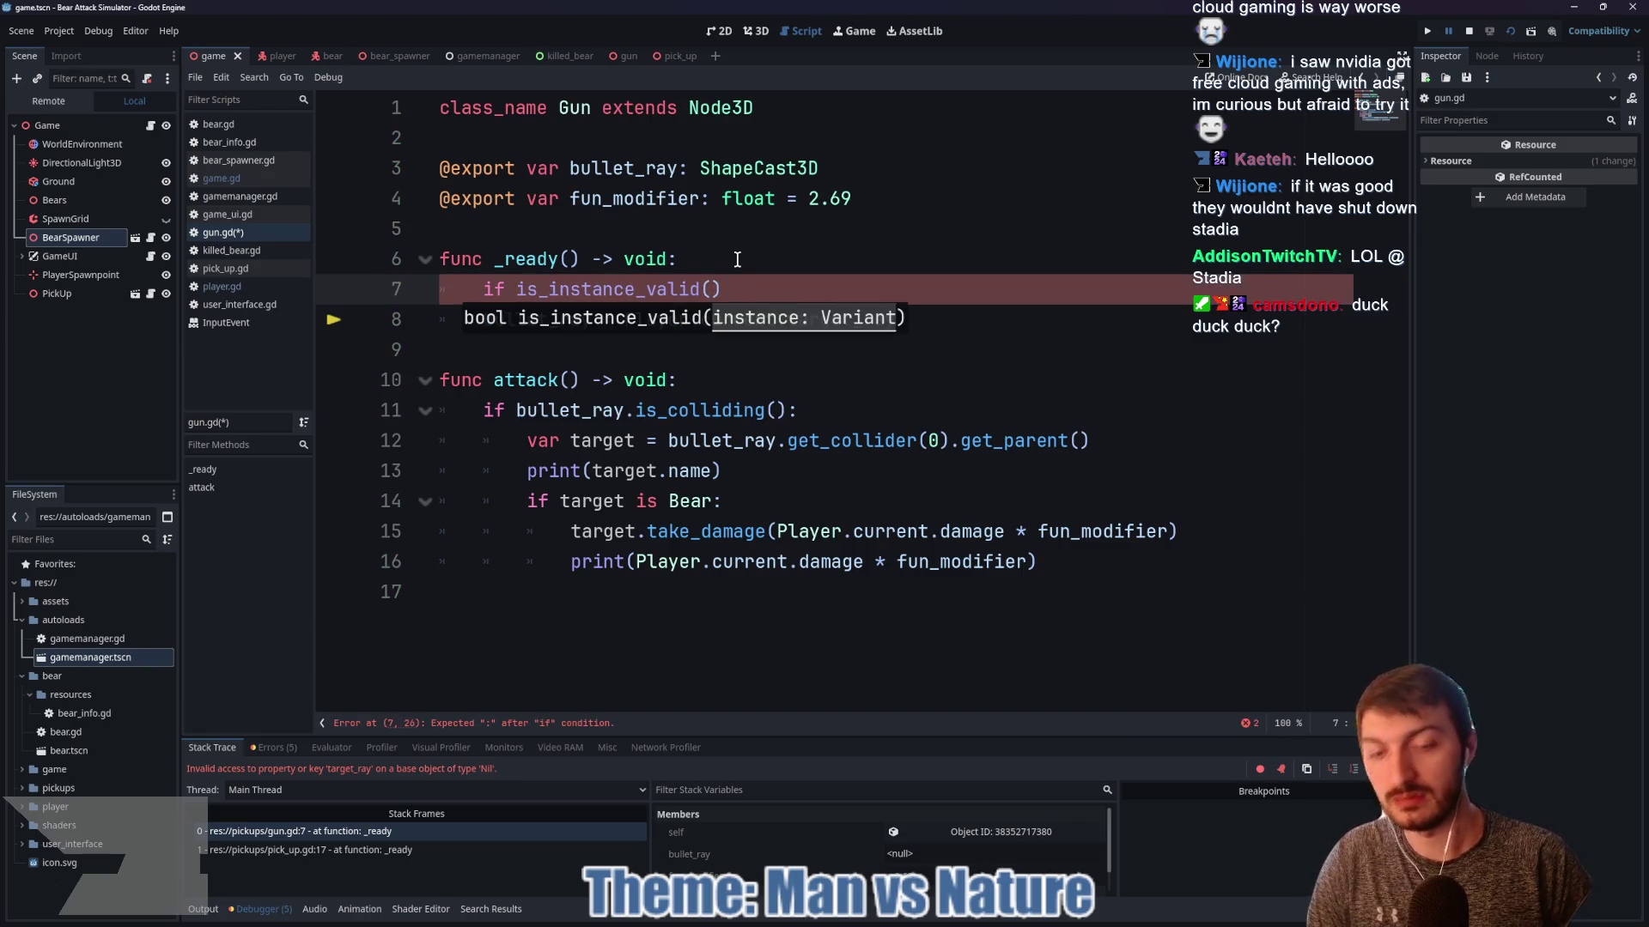
{"action": "type", "text": "Pl"}
{"action": "type", "text": ".cur"}
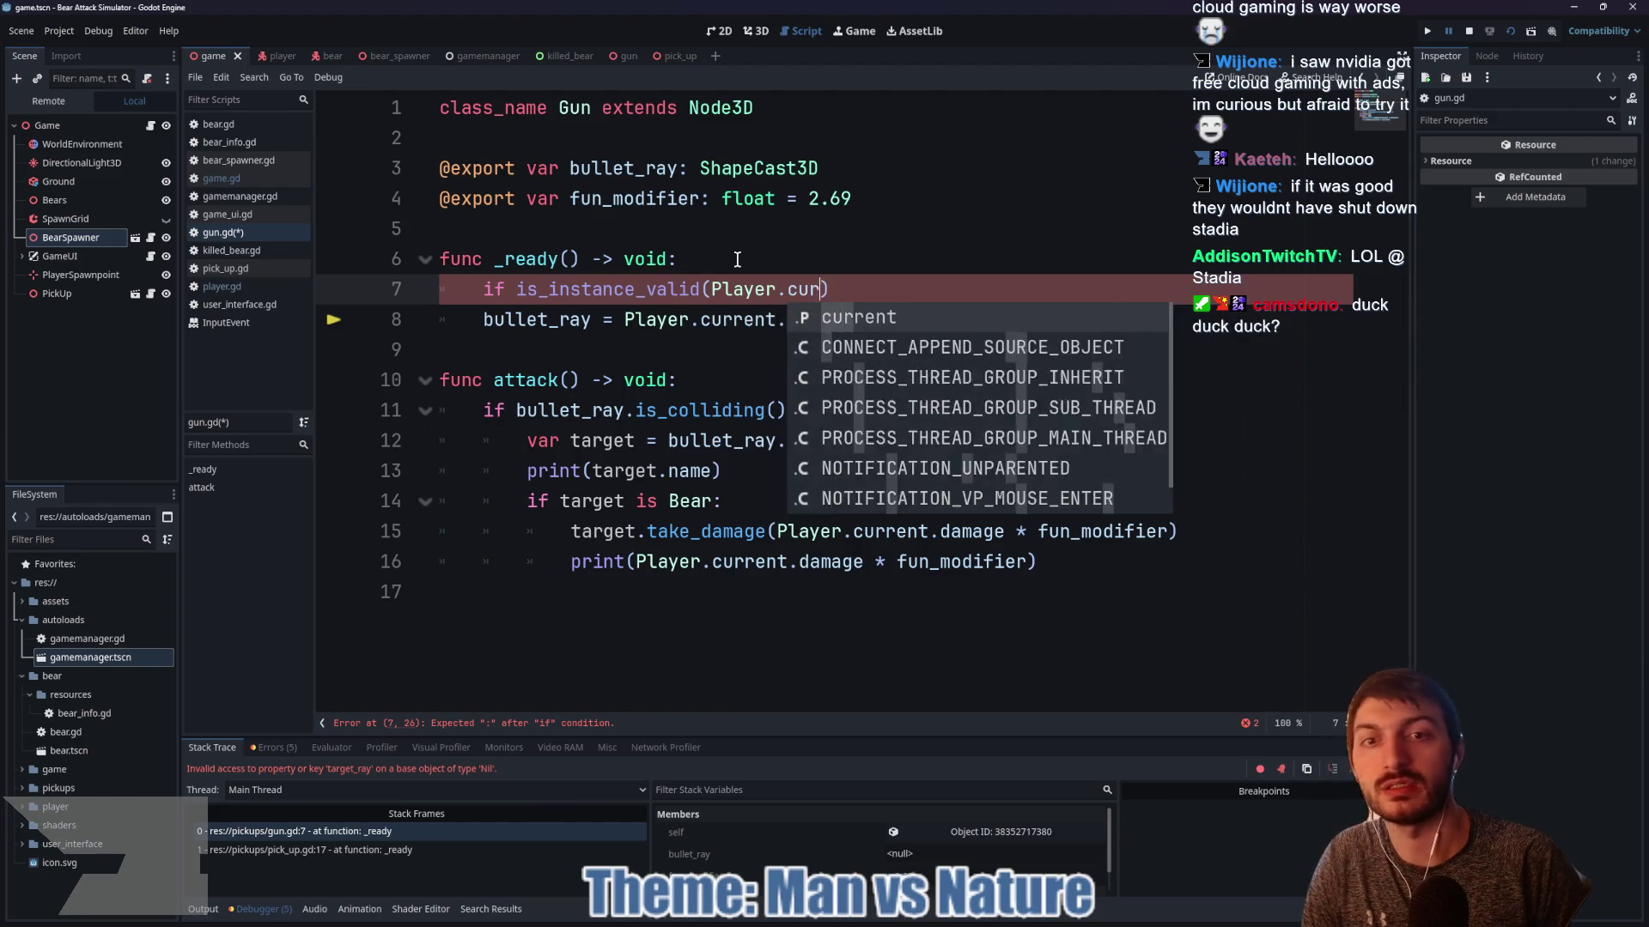
{"action": "key", "text": "Return"}
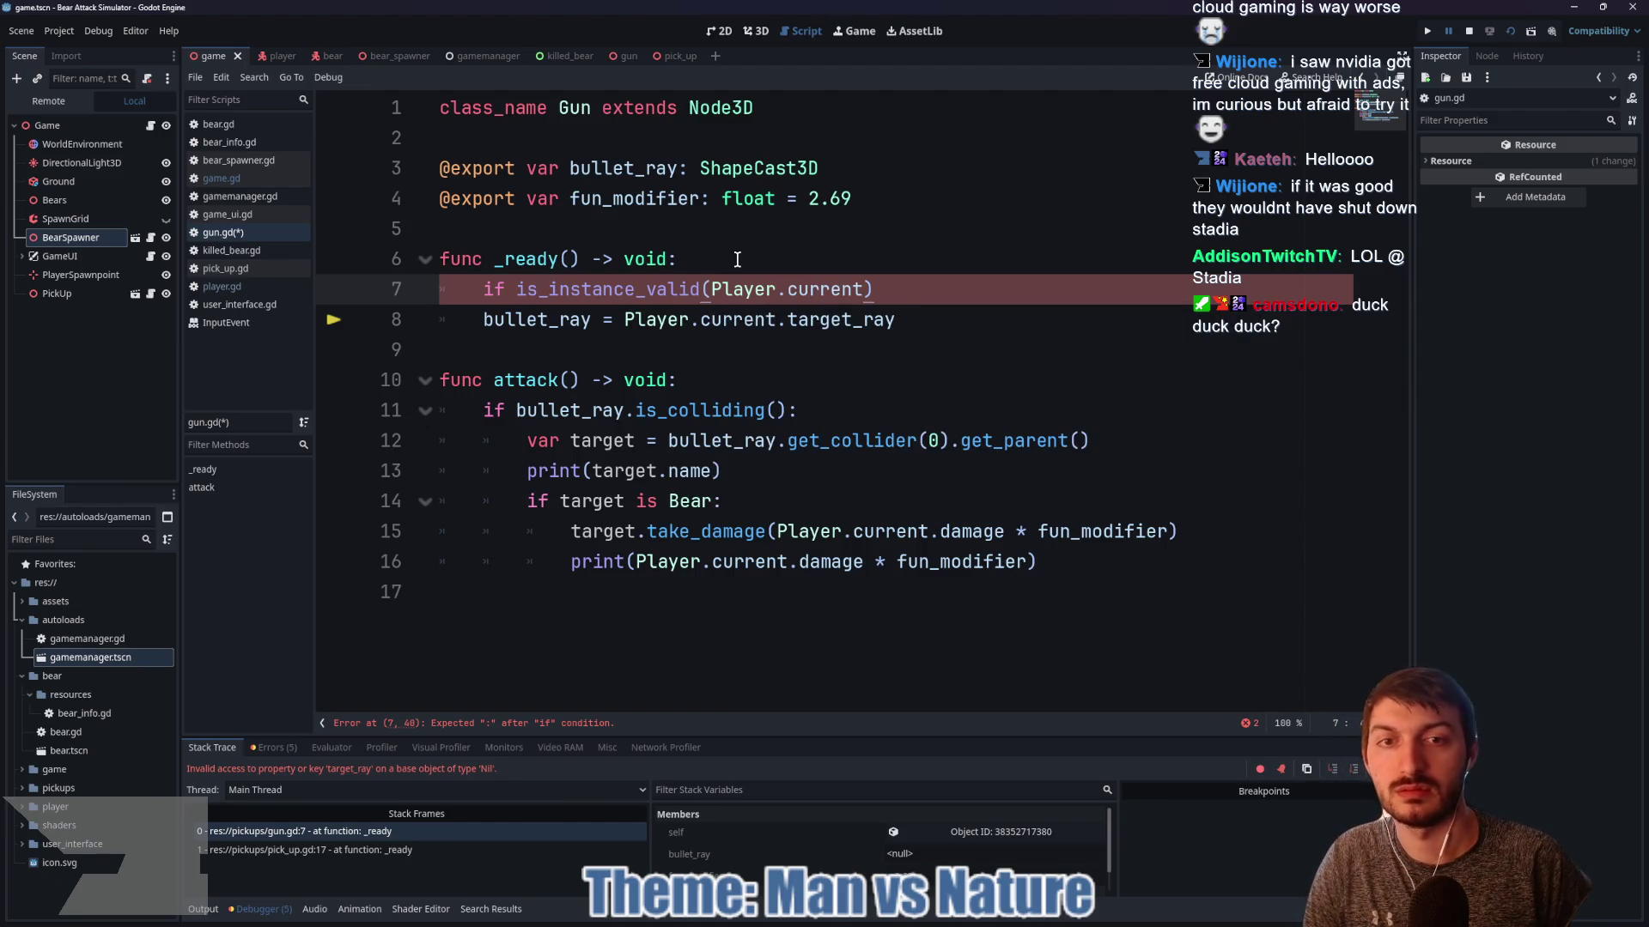
{"action": "type", "text": "!"}
{"action": "type", "text": " return"}
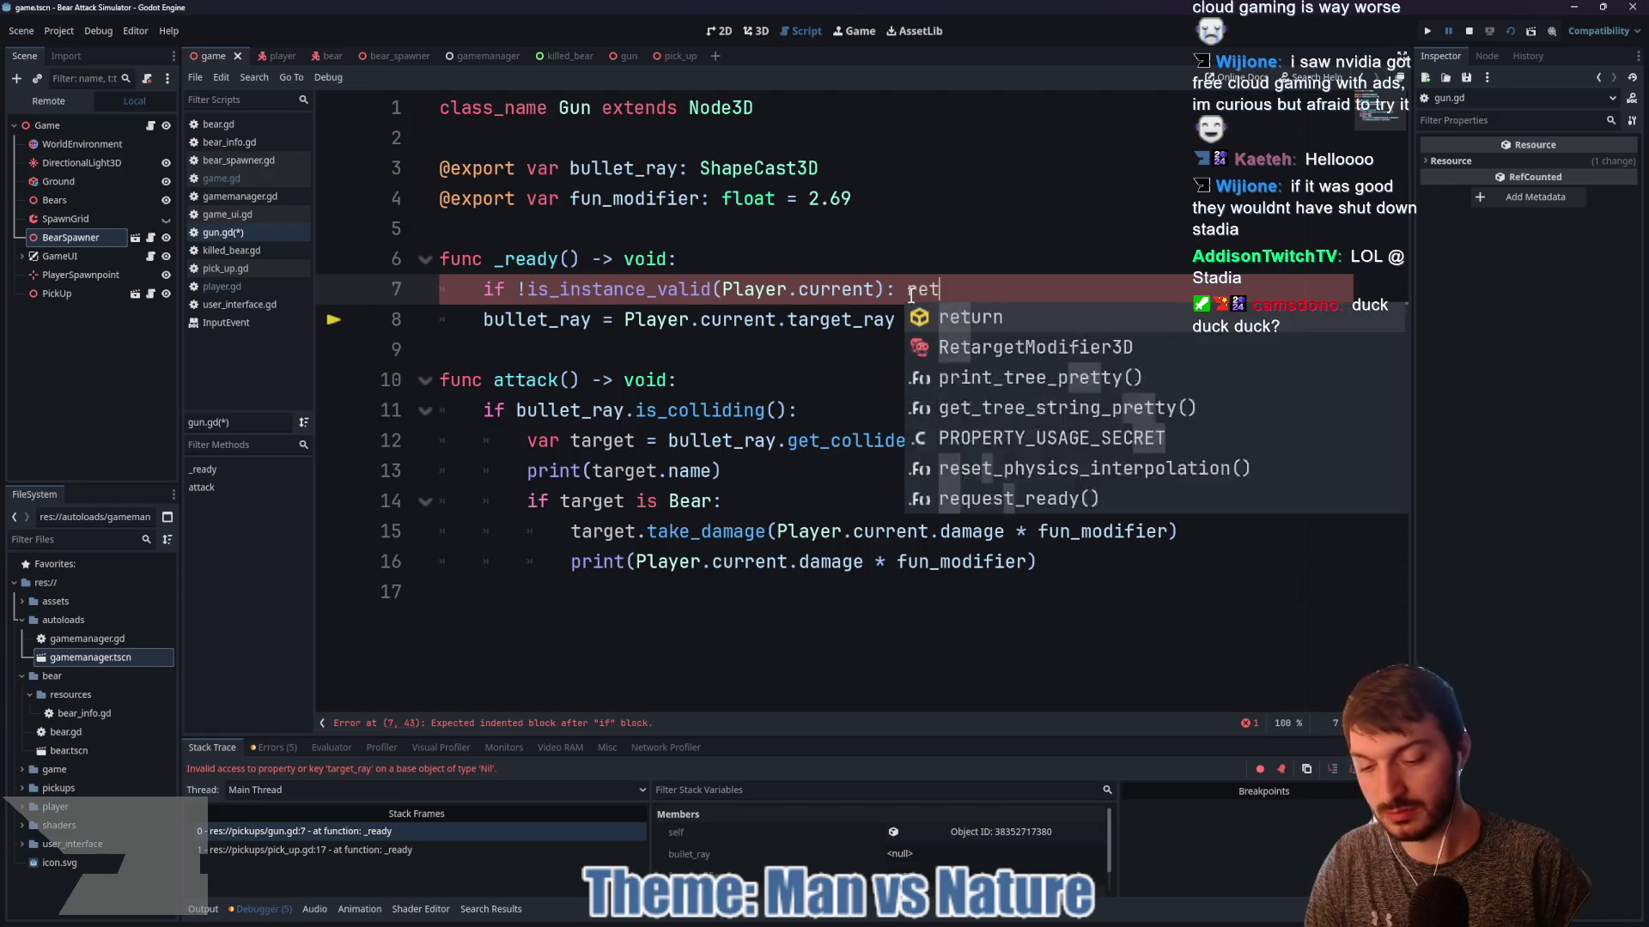
{"action": "left_click", "coordinate": [754, 346]}
{"action": "key", "text": "ctrl+s"}
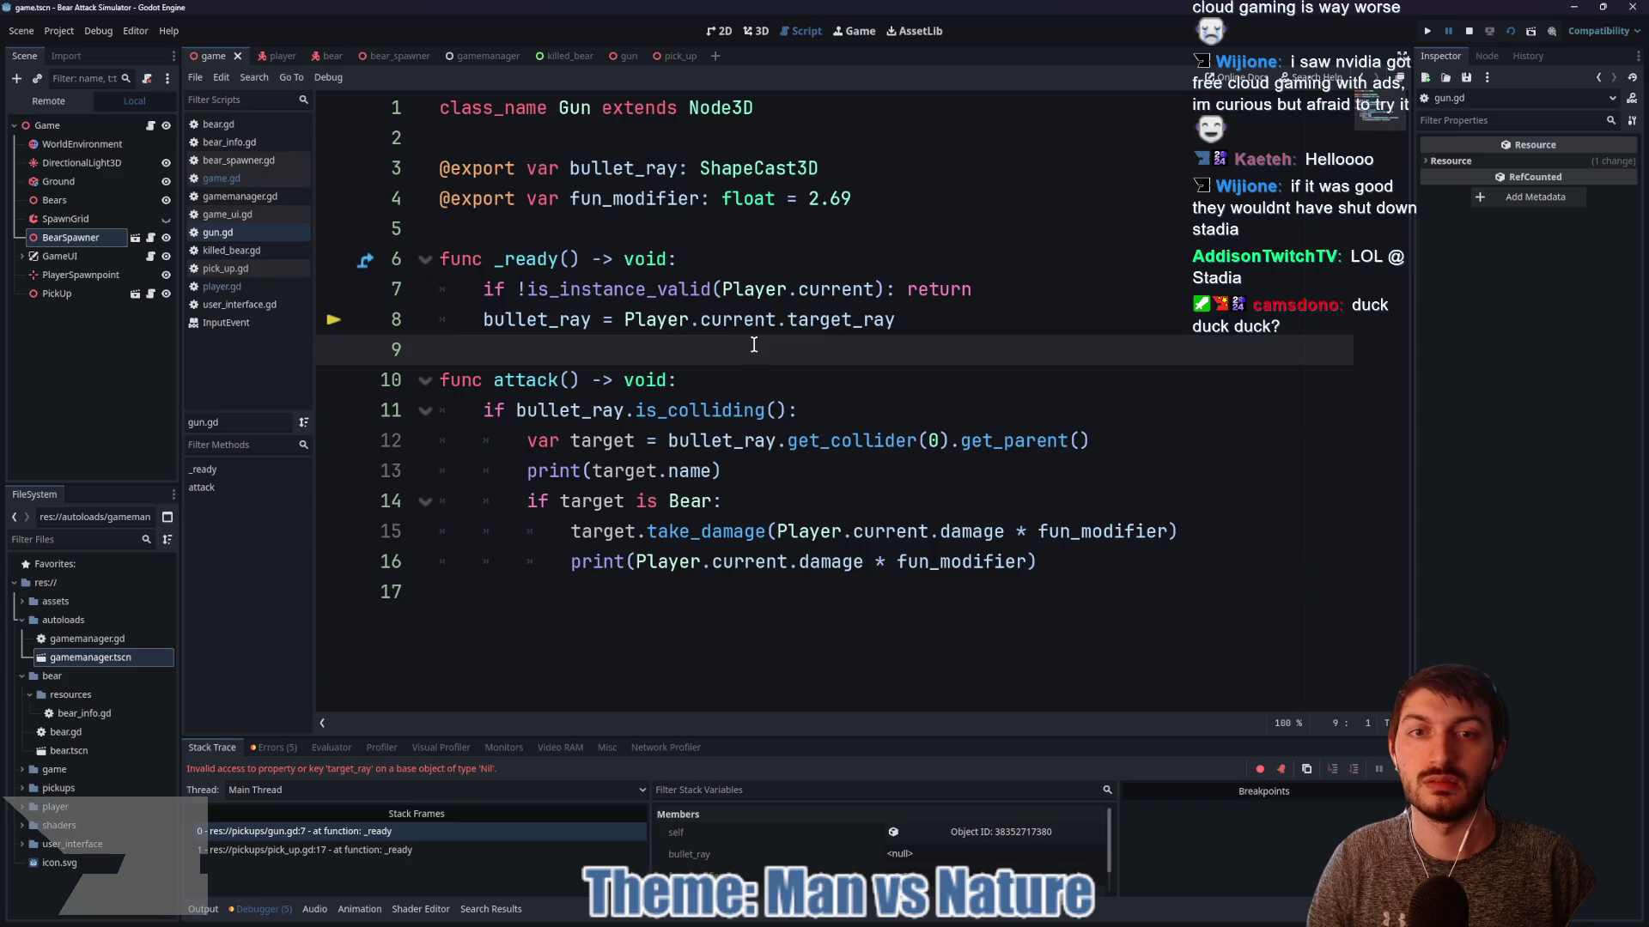
{"action": "key", "text": "F5"}
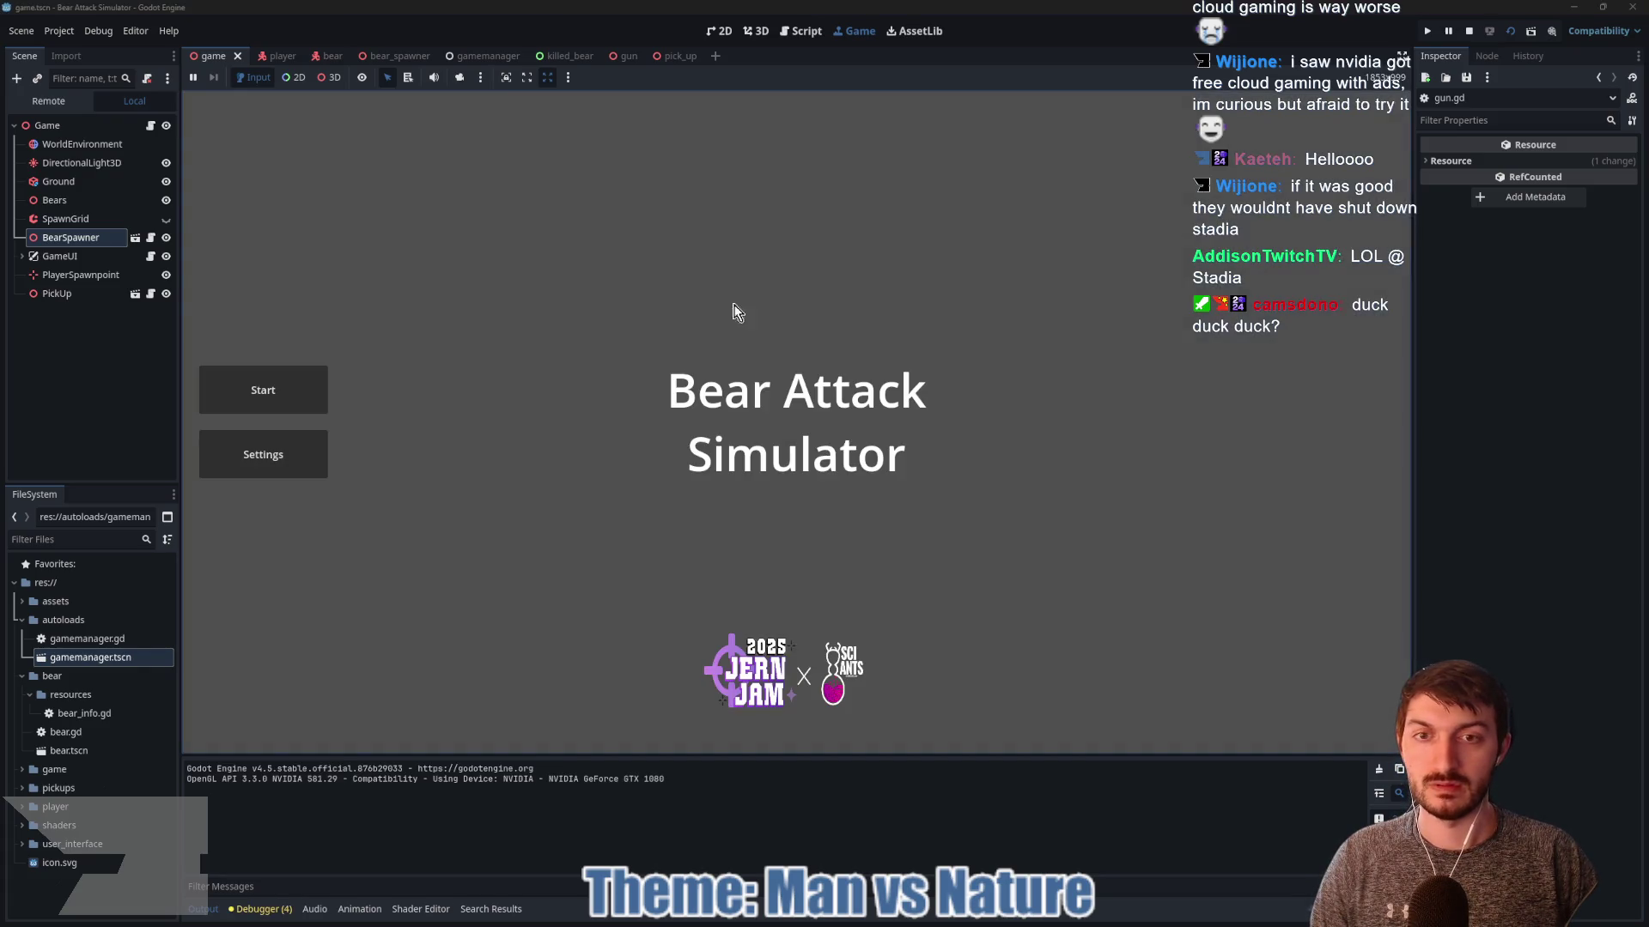
Start a round, shoot bears until reaching five kills, then stop the game with F8.
{"action": "left_click", "coordinate": [262, 390]}
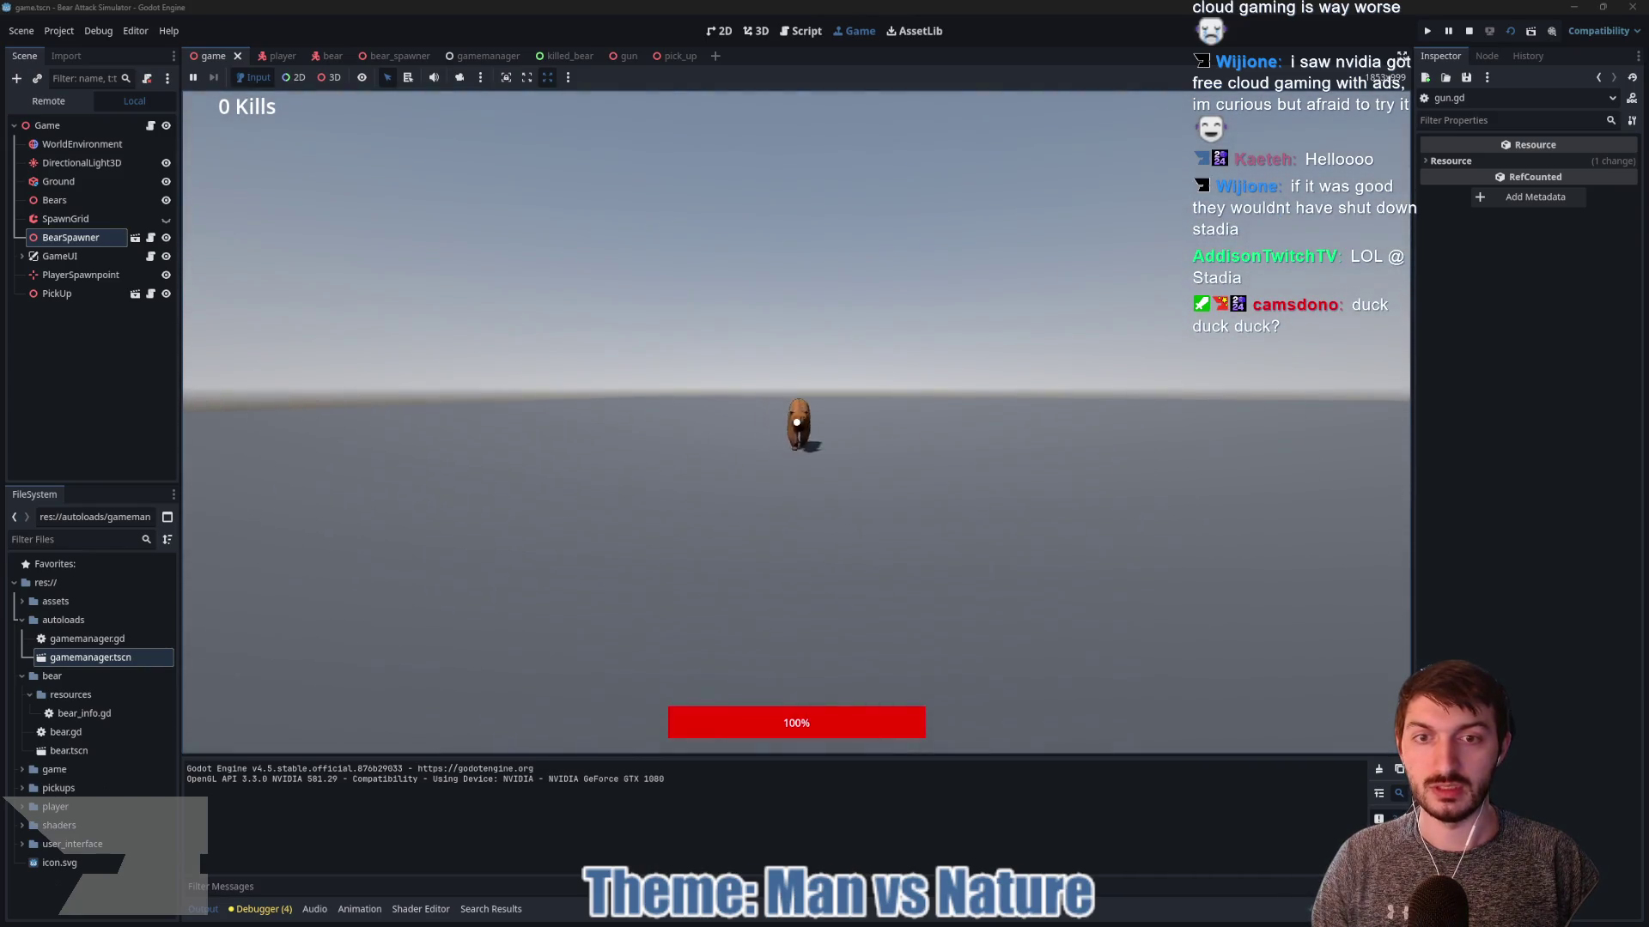
{"action": "left_click", "coordinate": [797, 423]}
{"action": "left_click", "coordinate": [797, 422]}
{"action": "left_click", "coordinate": [797, 423]}
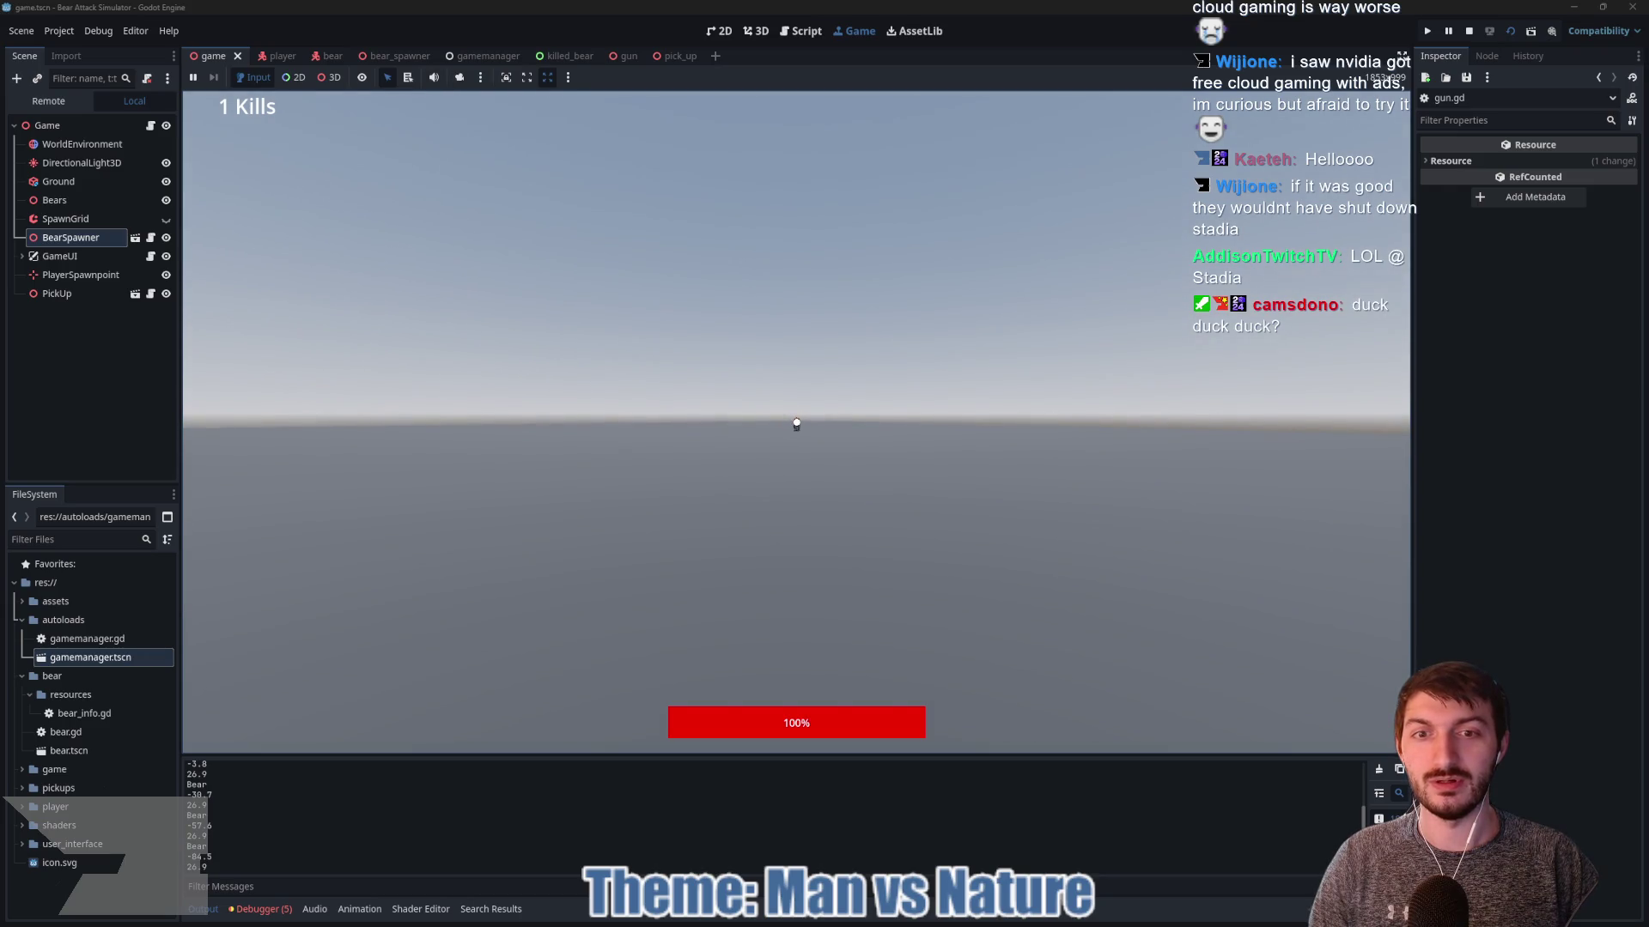
{"action": "left_click", "coordinate": [796, 424]}
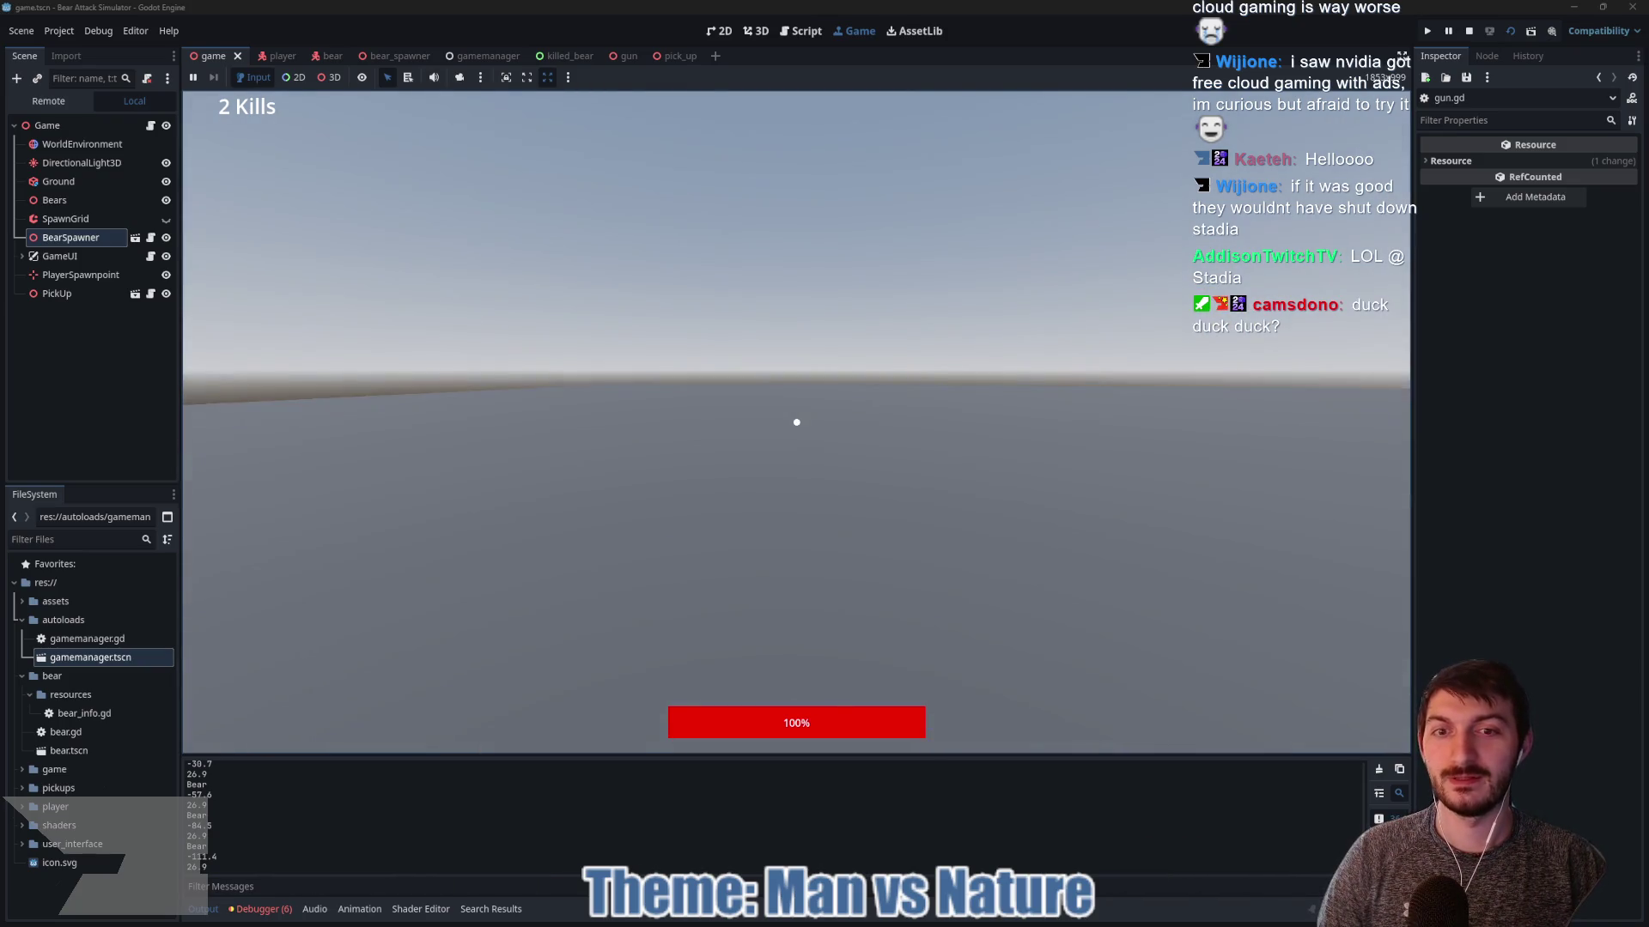
{"action": "left_click", "coordinate": [797, 423]}
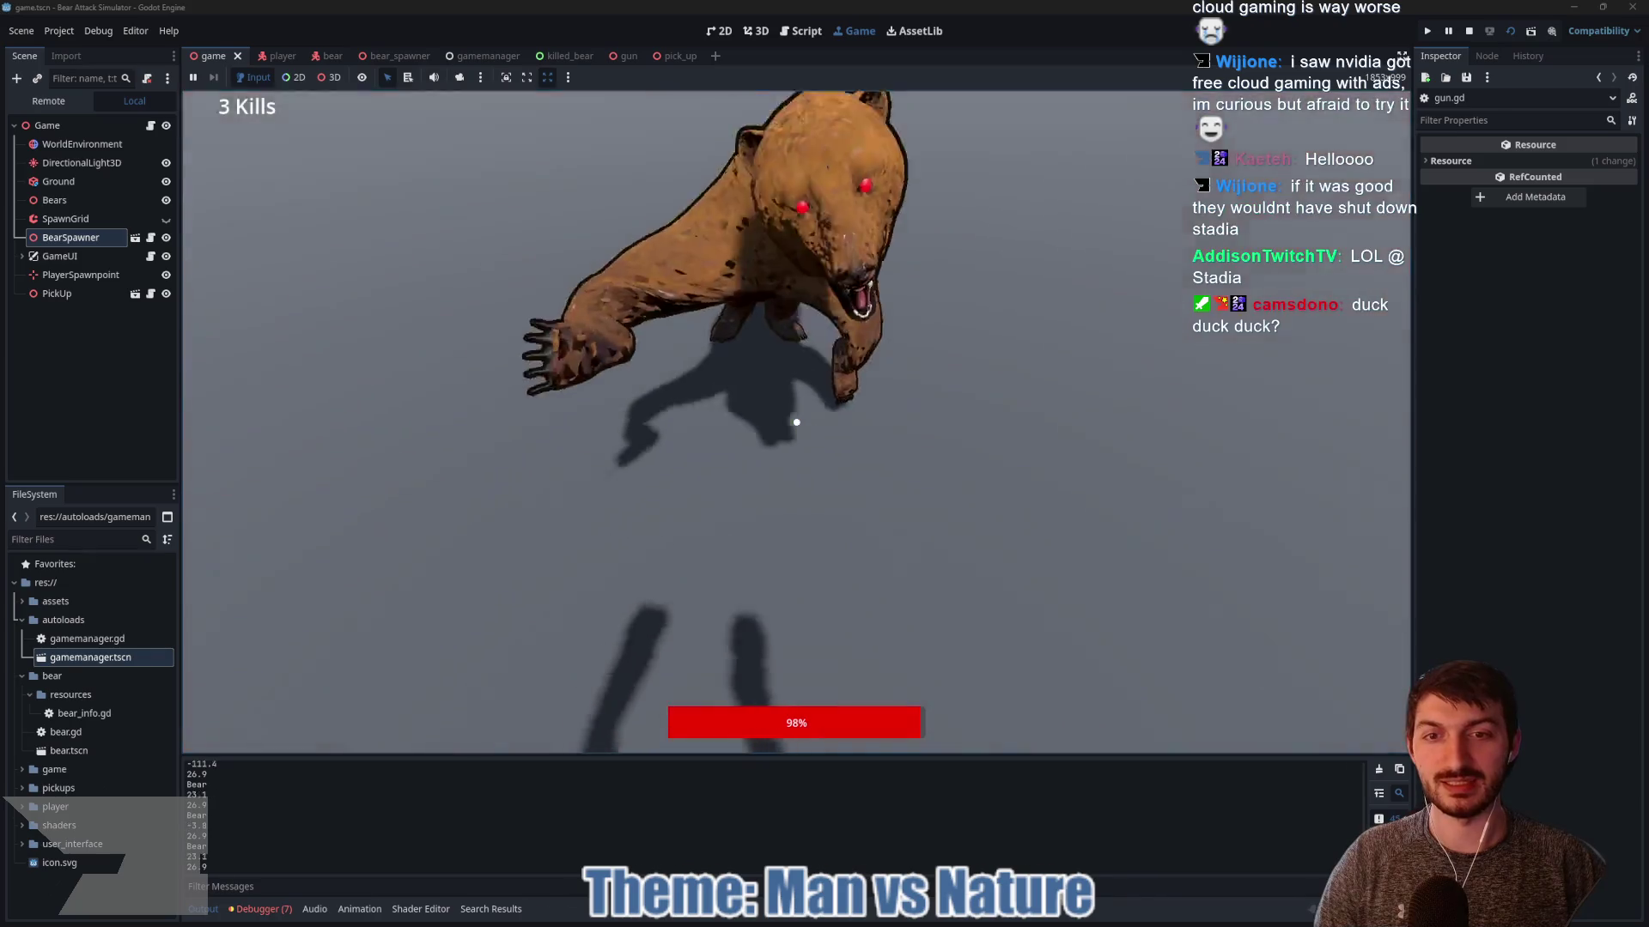
{"action": "left_click", "coordinate": [797, 421]}
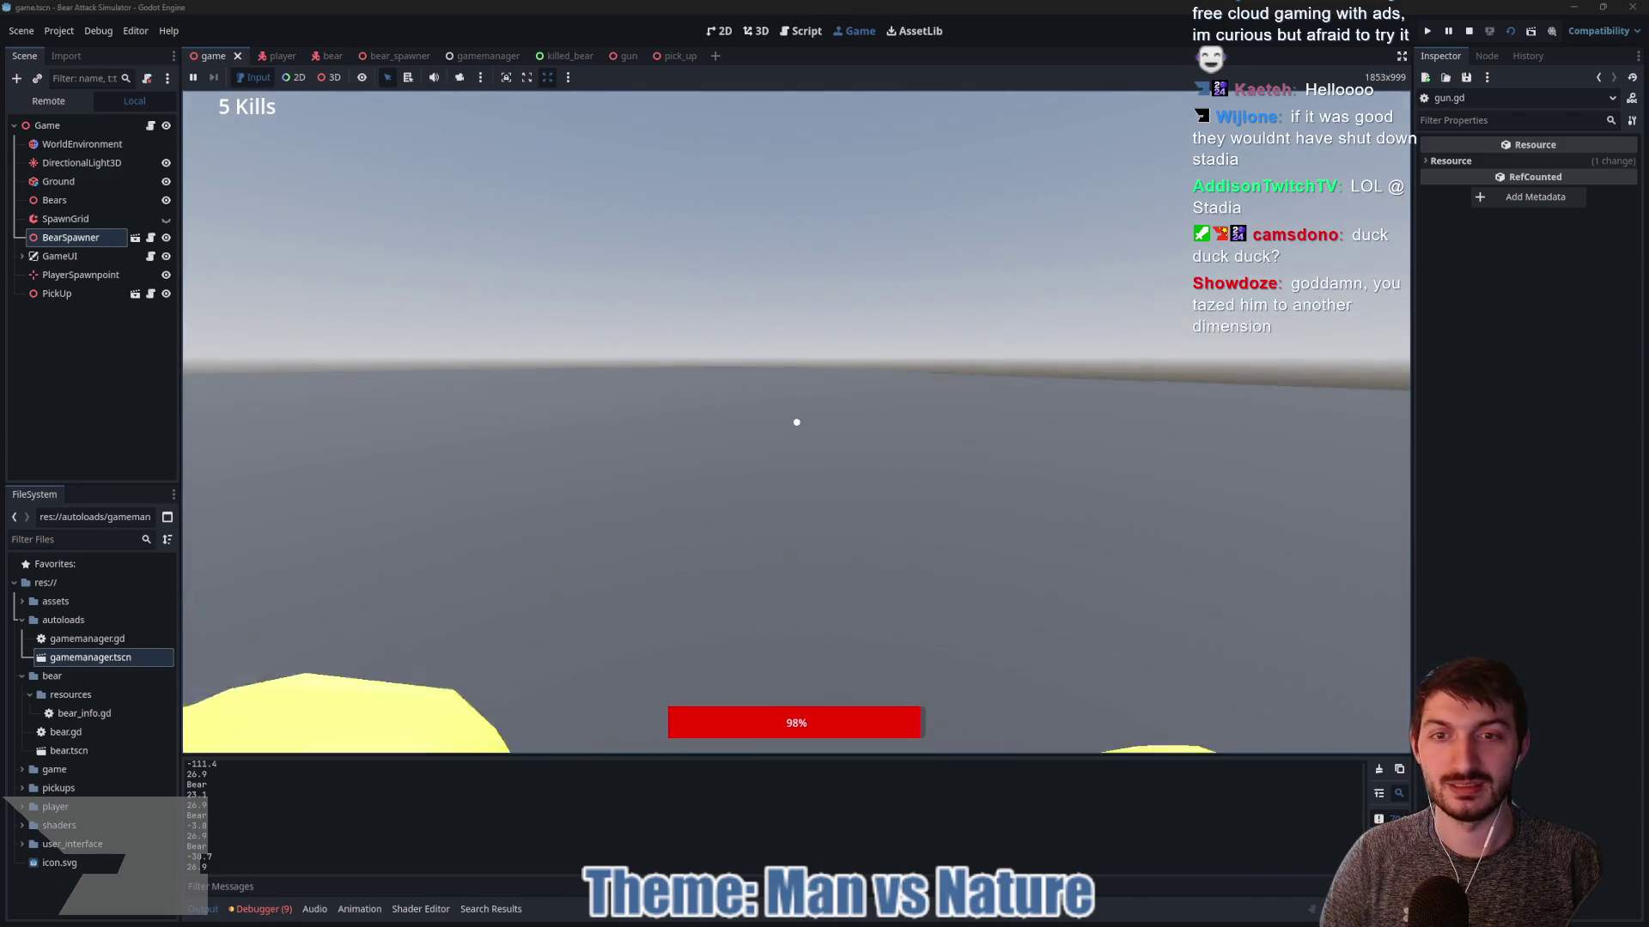
{"action": "key", "text": "F8"}
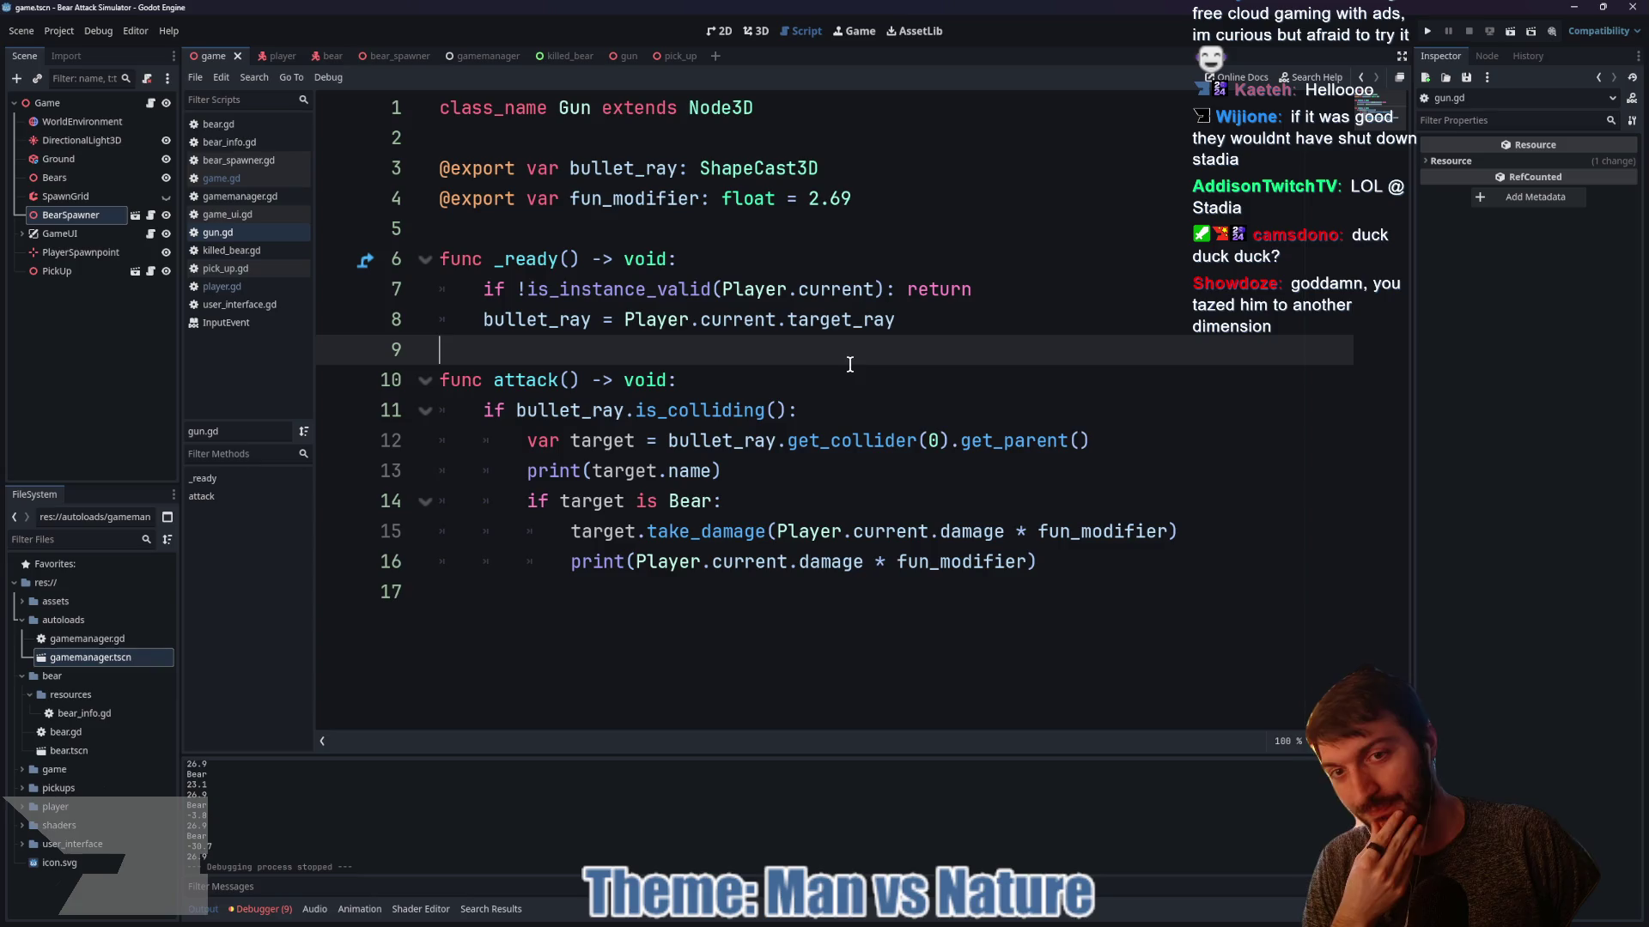
Commit the 8 changed files to main as 'Fun Gun Added' and push to origin.
{"action": "left_click", "coordinate": [932, 918]}
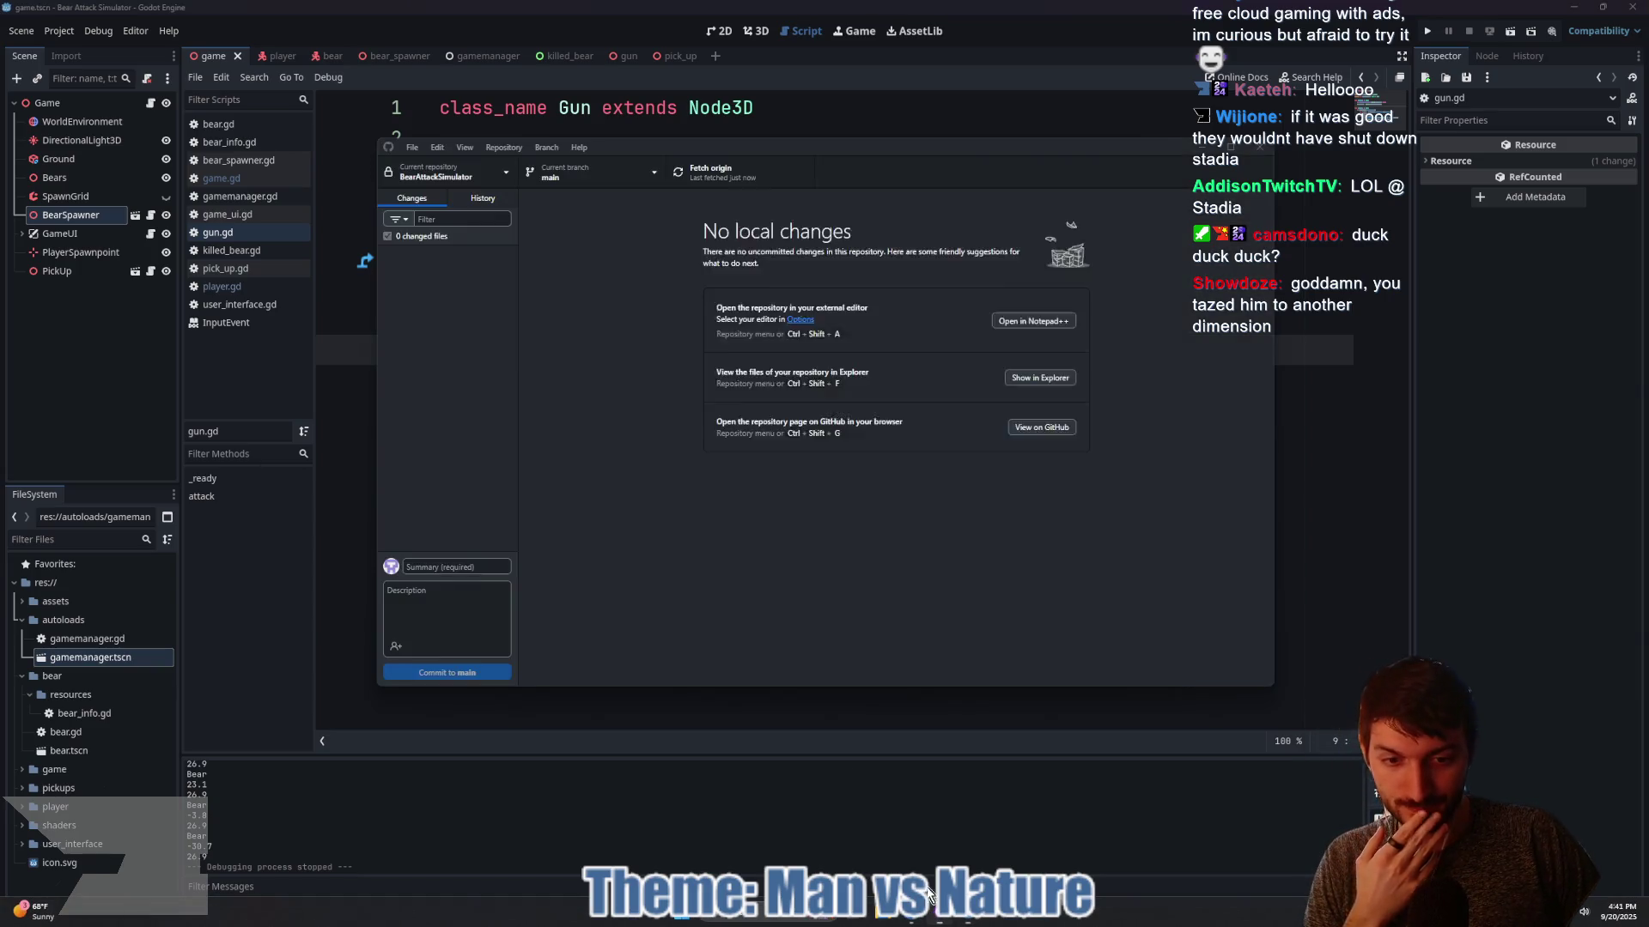
{"action": "left_click", "coordinate": [477, 567]}
{"action": "type", "text": "Fun"}
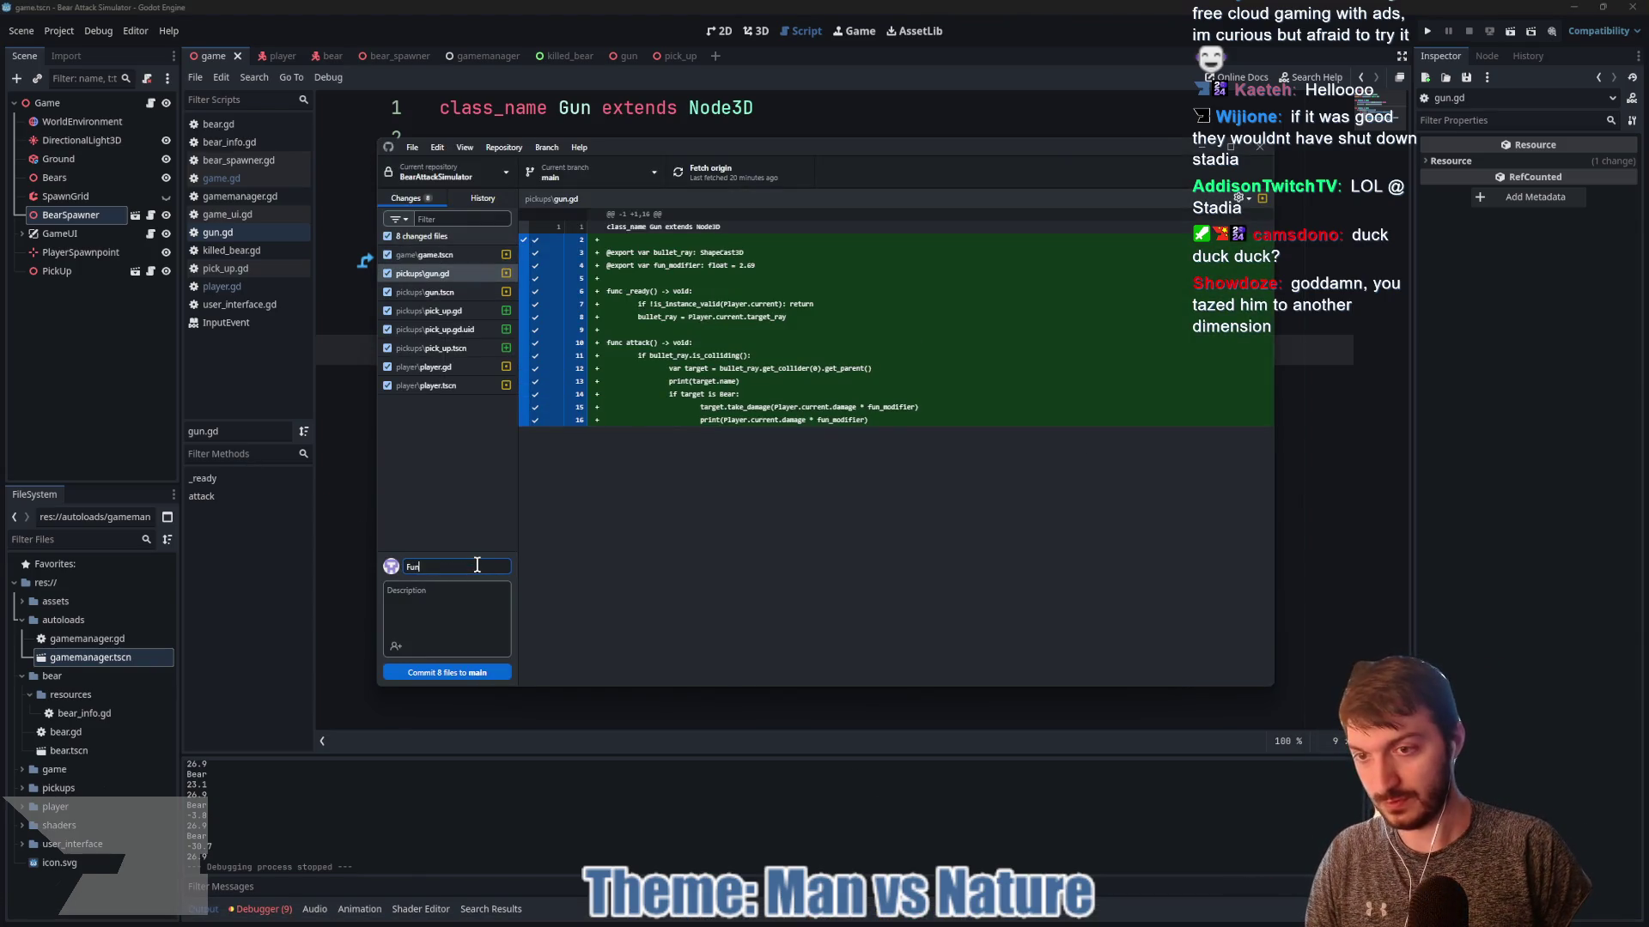
{"action": "type", "text": " Gun Added"}
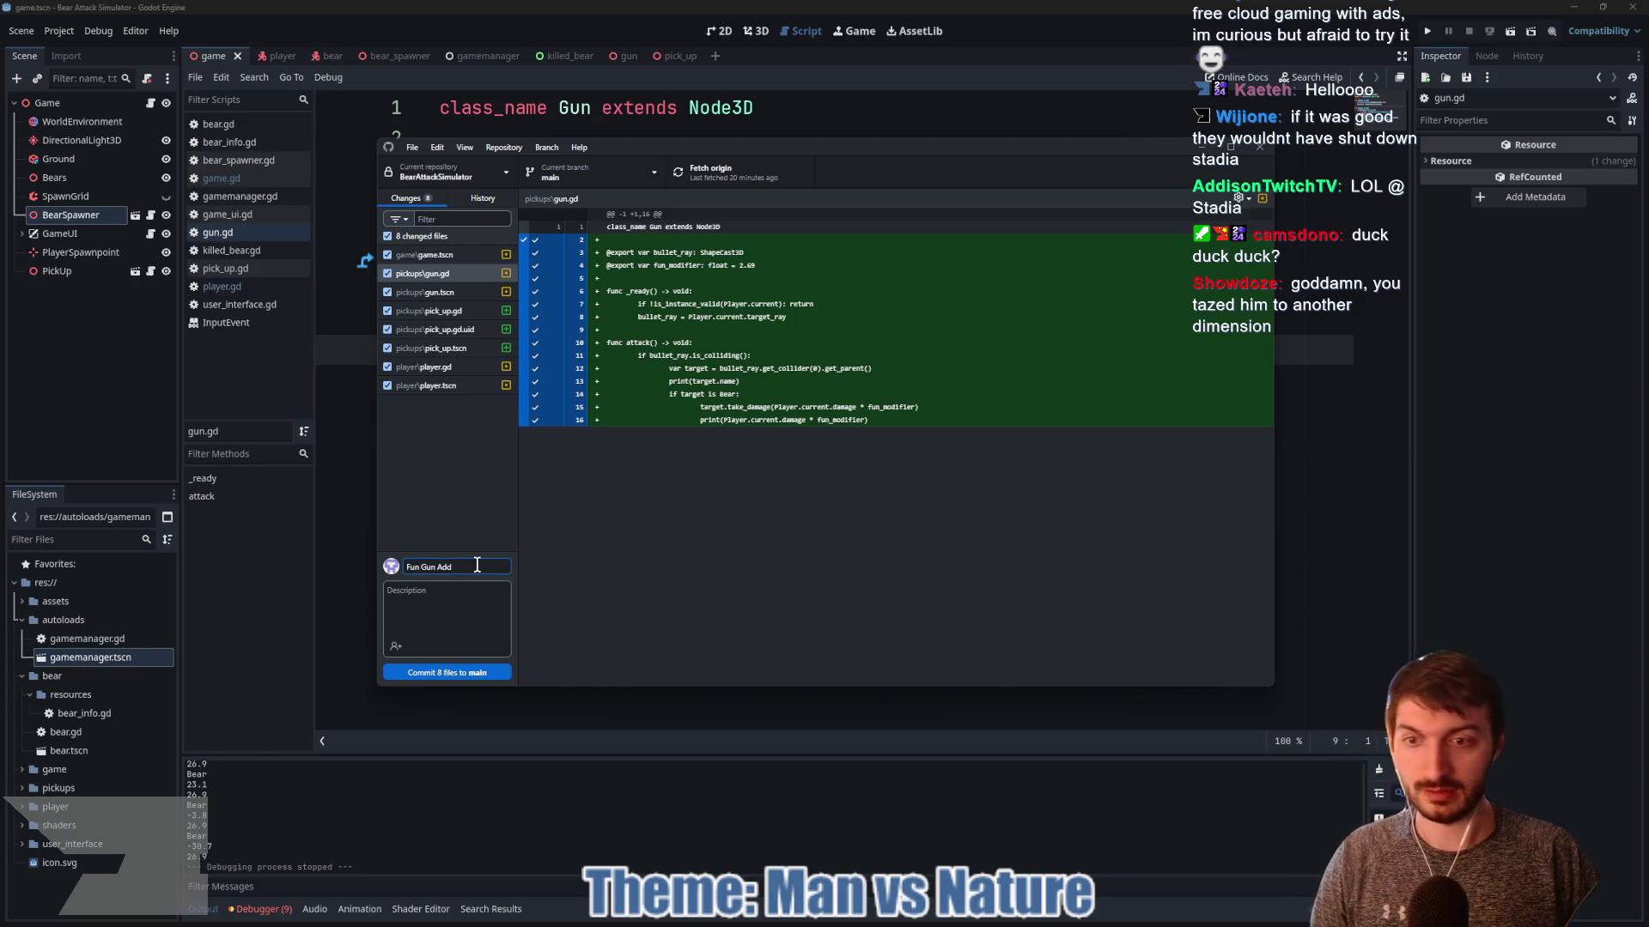
{"action": "left_click", "coordinate": [472, 677]}
{"action": "left_click", "coordinate": [1041, 324]}
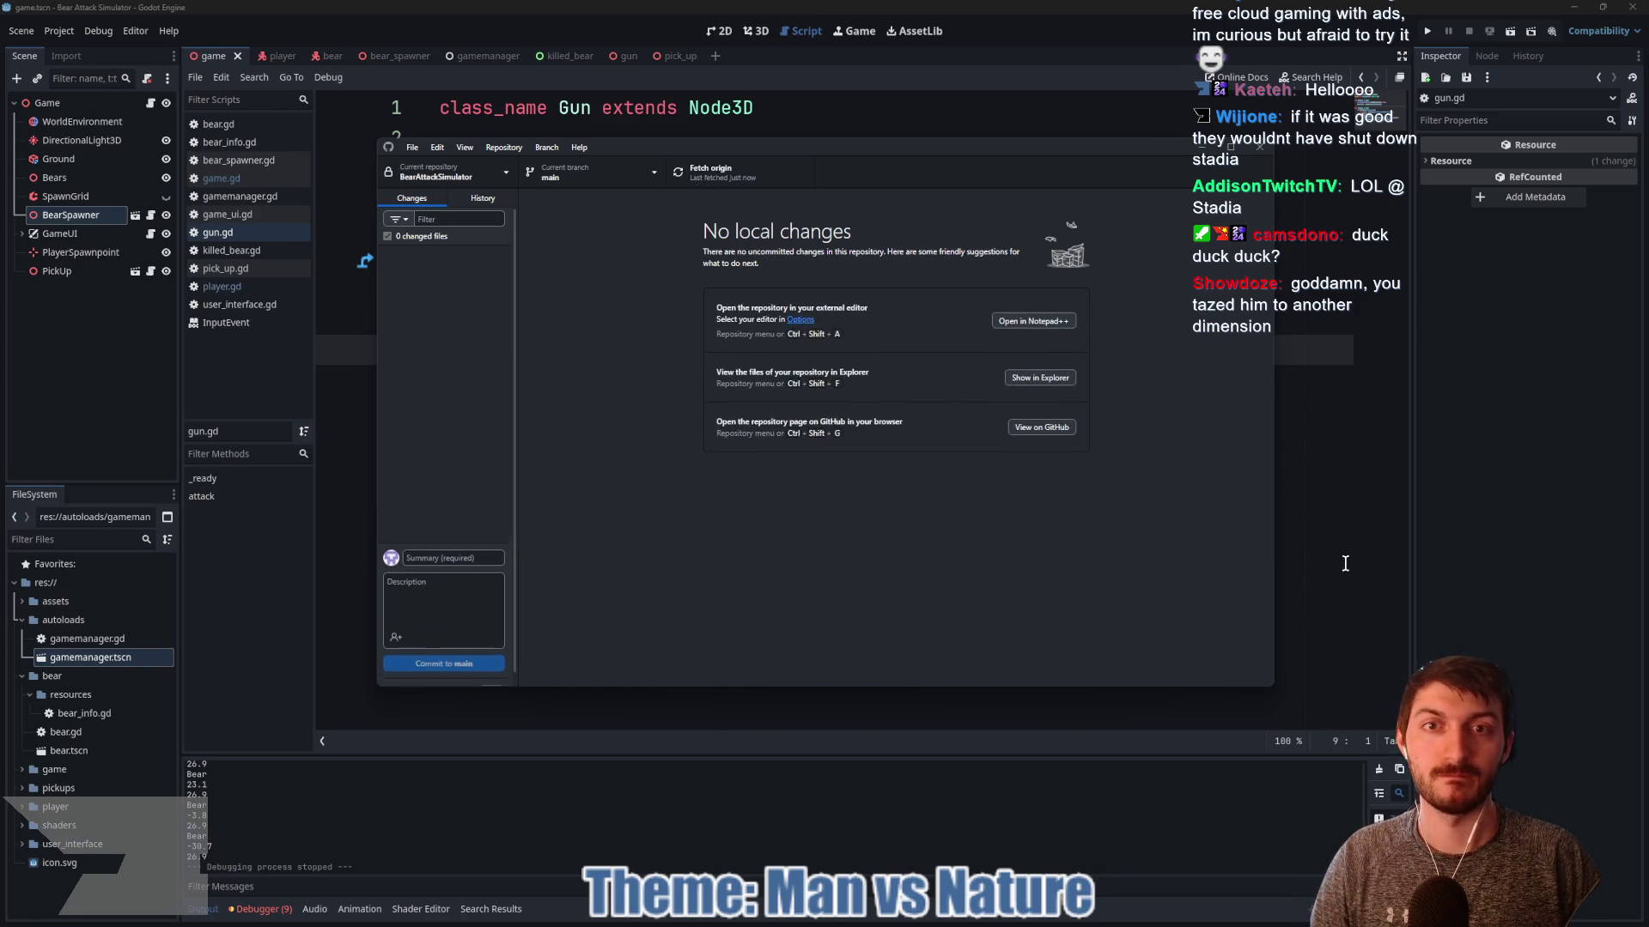
{"action": "key", "text": "alt+Tab"}
{"action": "left_click", "coordinate": [857, 485]}
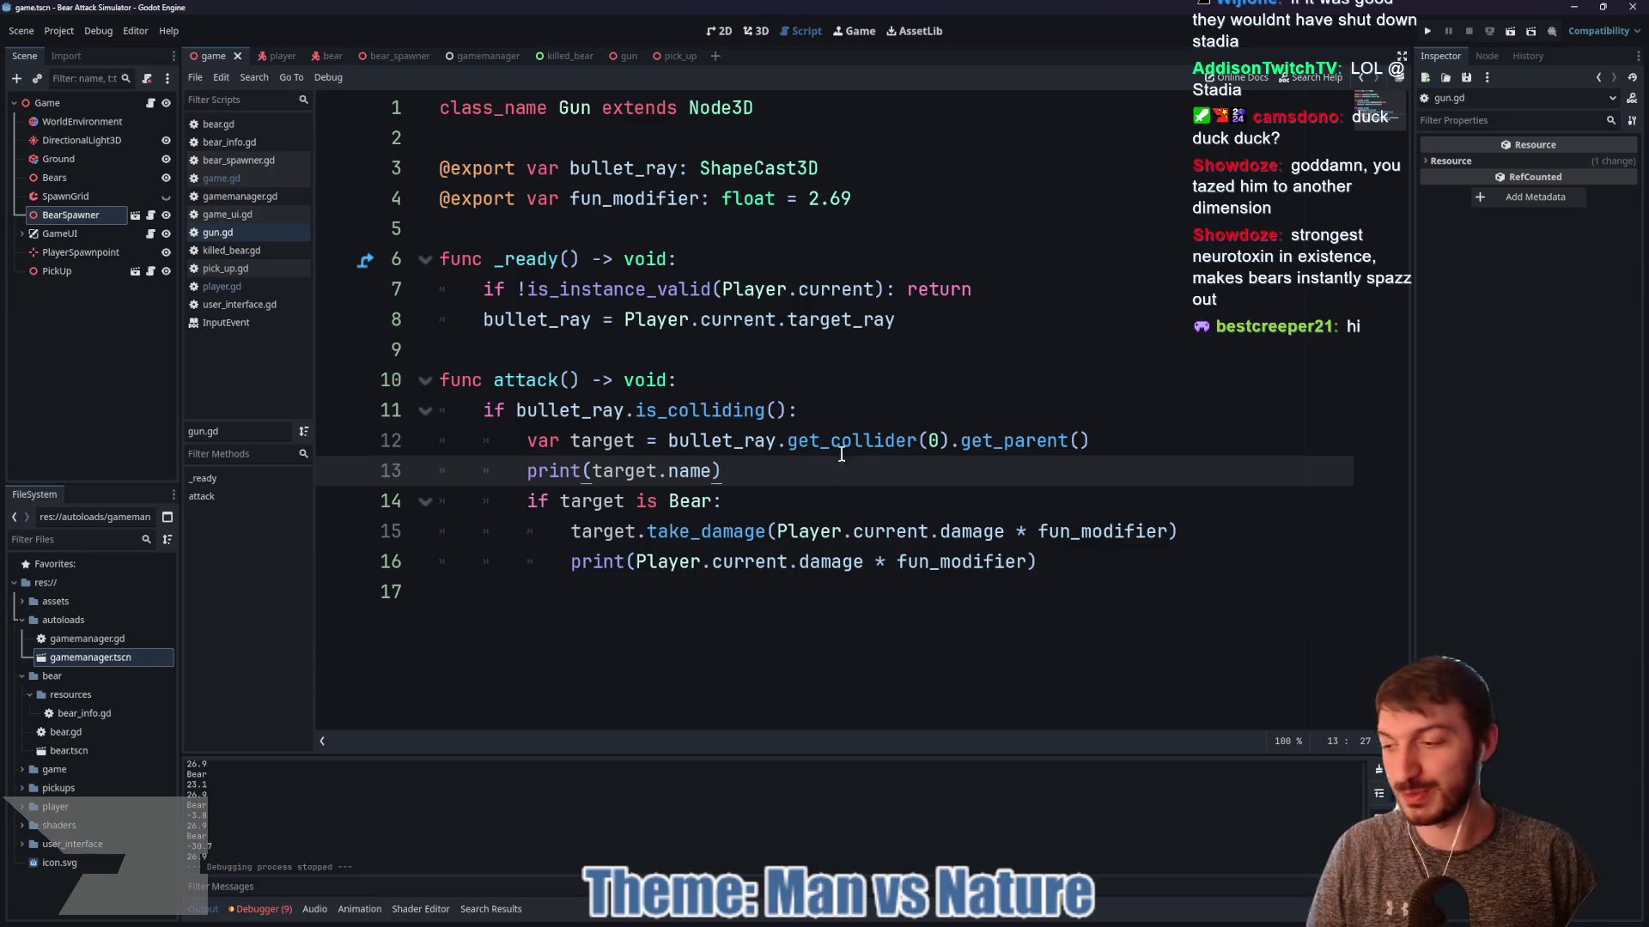
Delete the print(target.name) and damage print lines from attack() and save gun.gd.
{"action": "key", "text": "ctrl+s"}
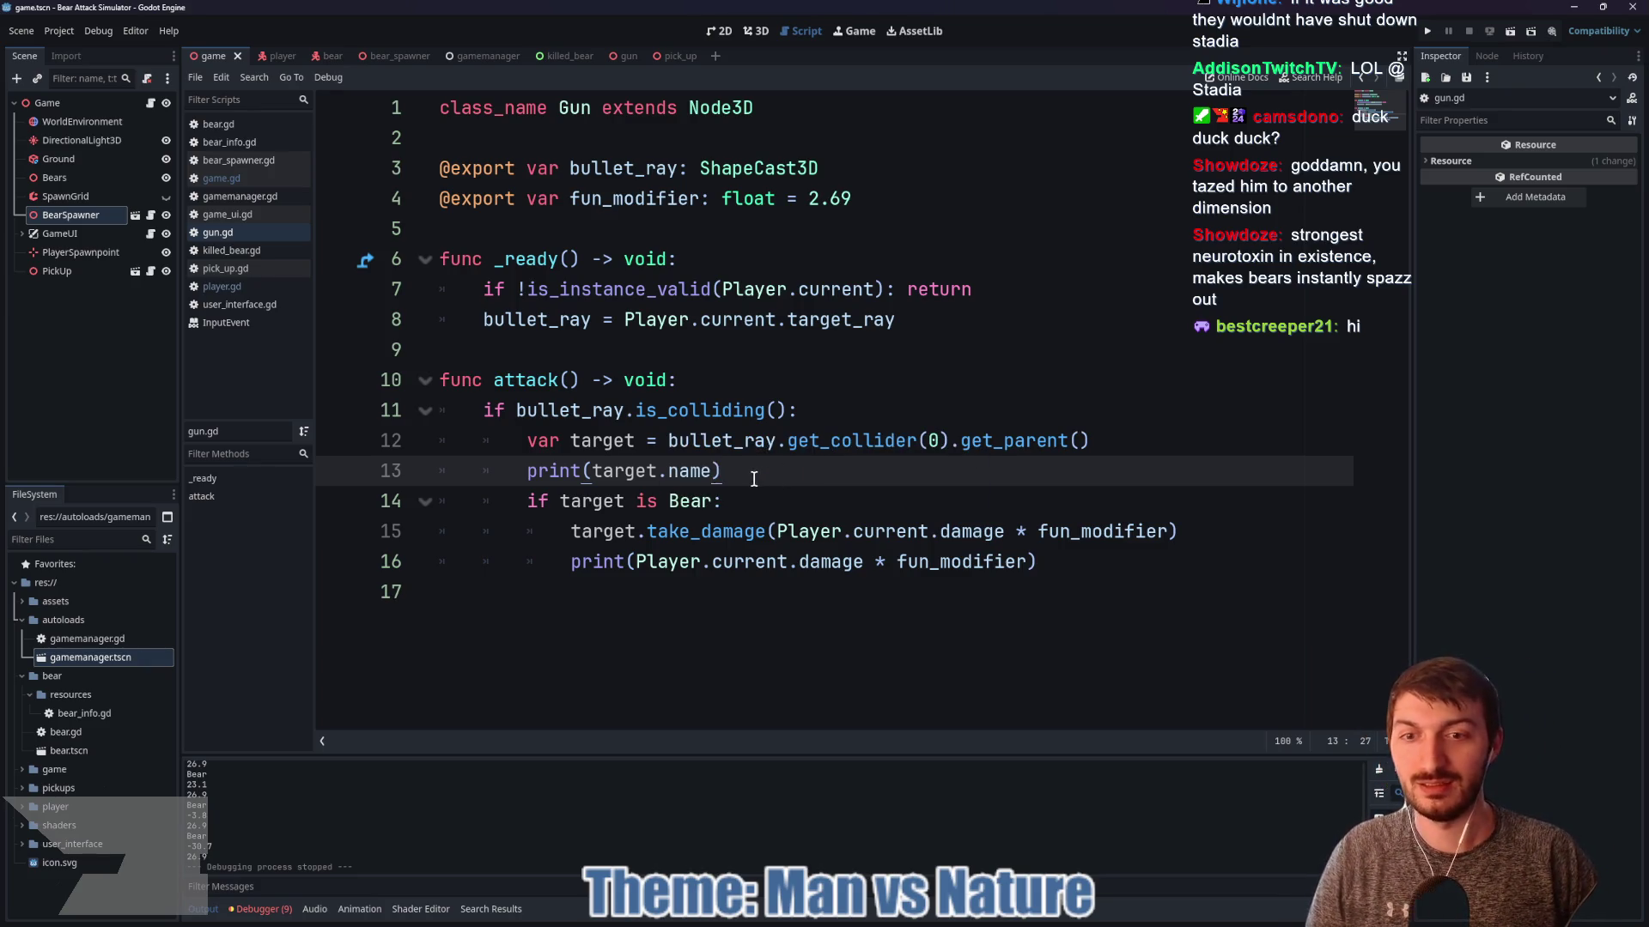
{"action": "left_click_drag", "start_coordinate": [746, 471], "coordinate": [444, 467]}
{"action": "key", "text": "BackSpace"}
{"action": "key", "text": "BackSpace"}
{"action": "left_click_drag", "start_coordinate": [1038, 532], "coordinate": [474, 531]}
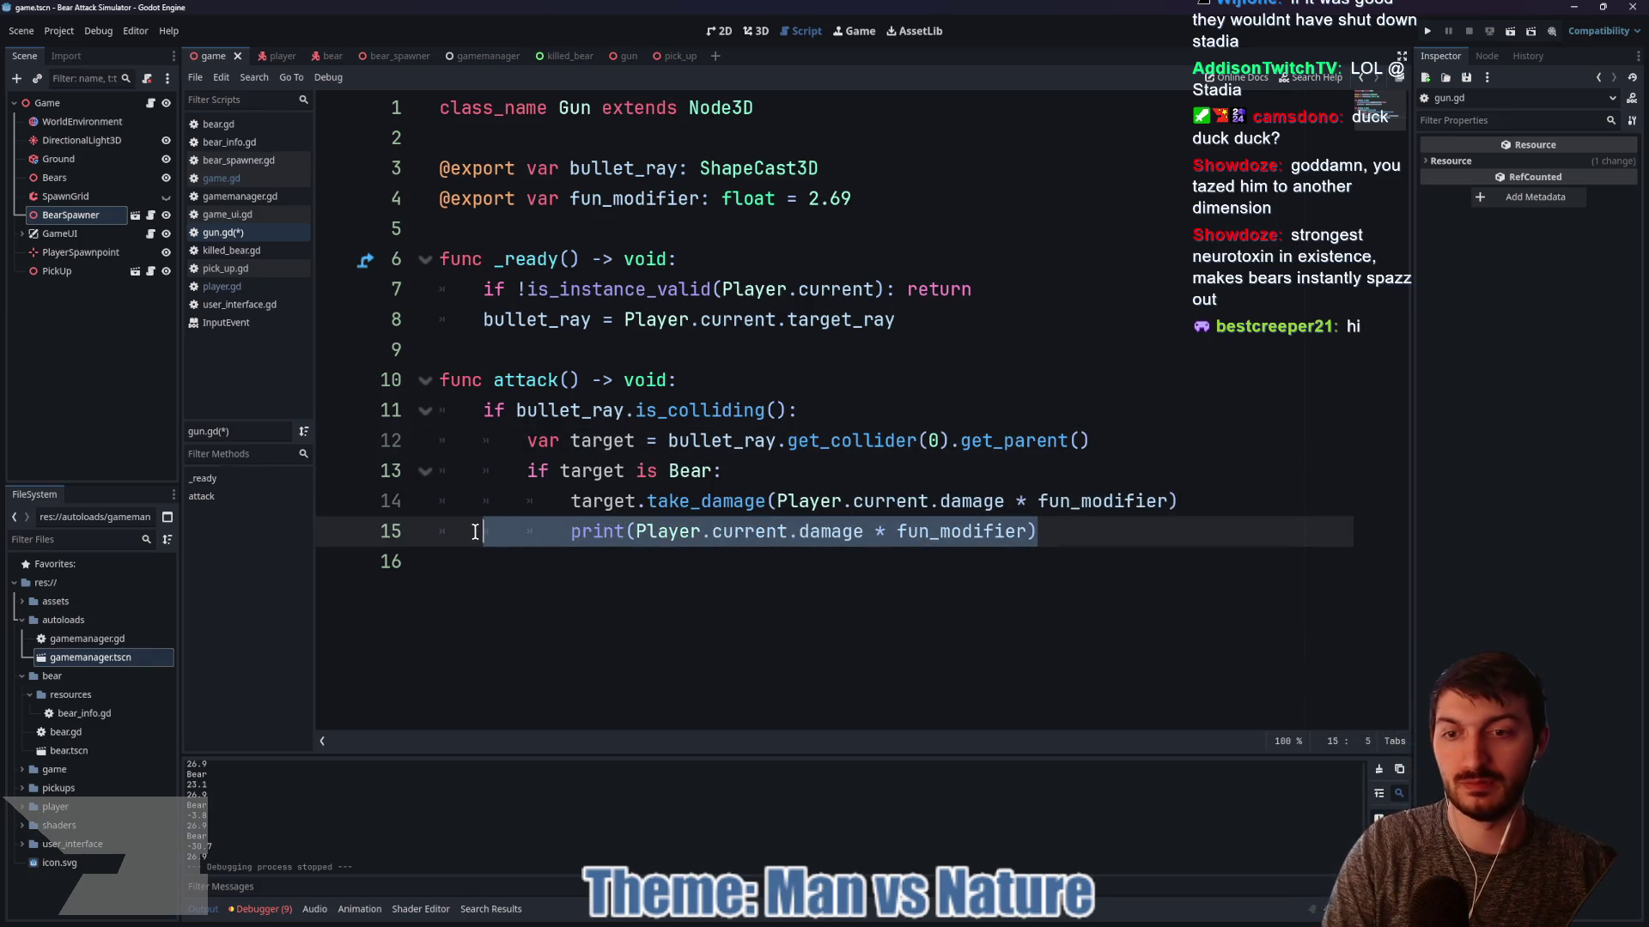
{"action": "key", "text": "BackSpace"}
{"action": "key", "text": "BackSpace"}
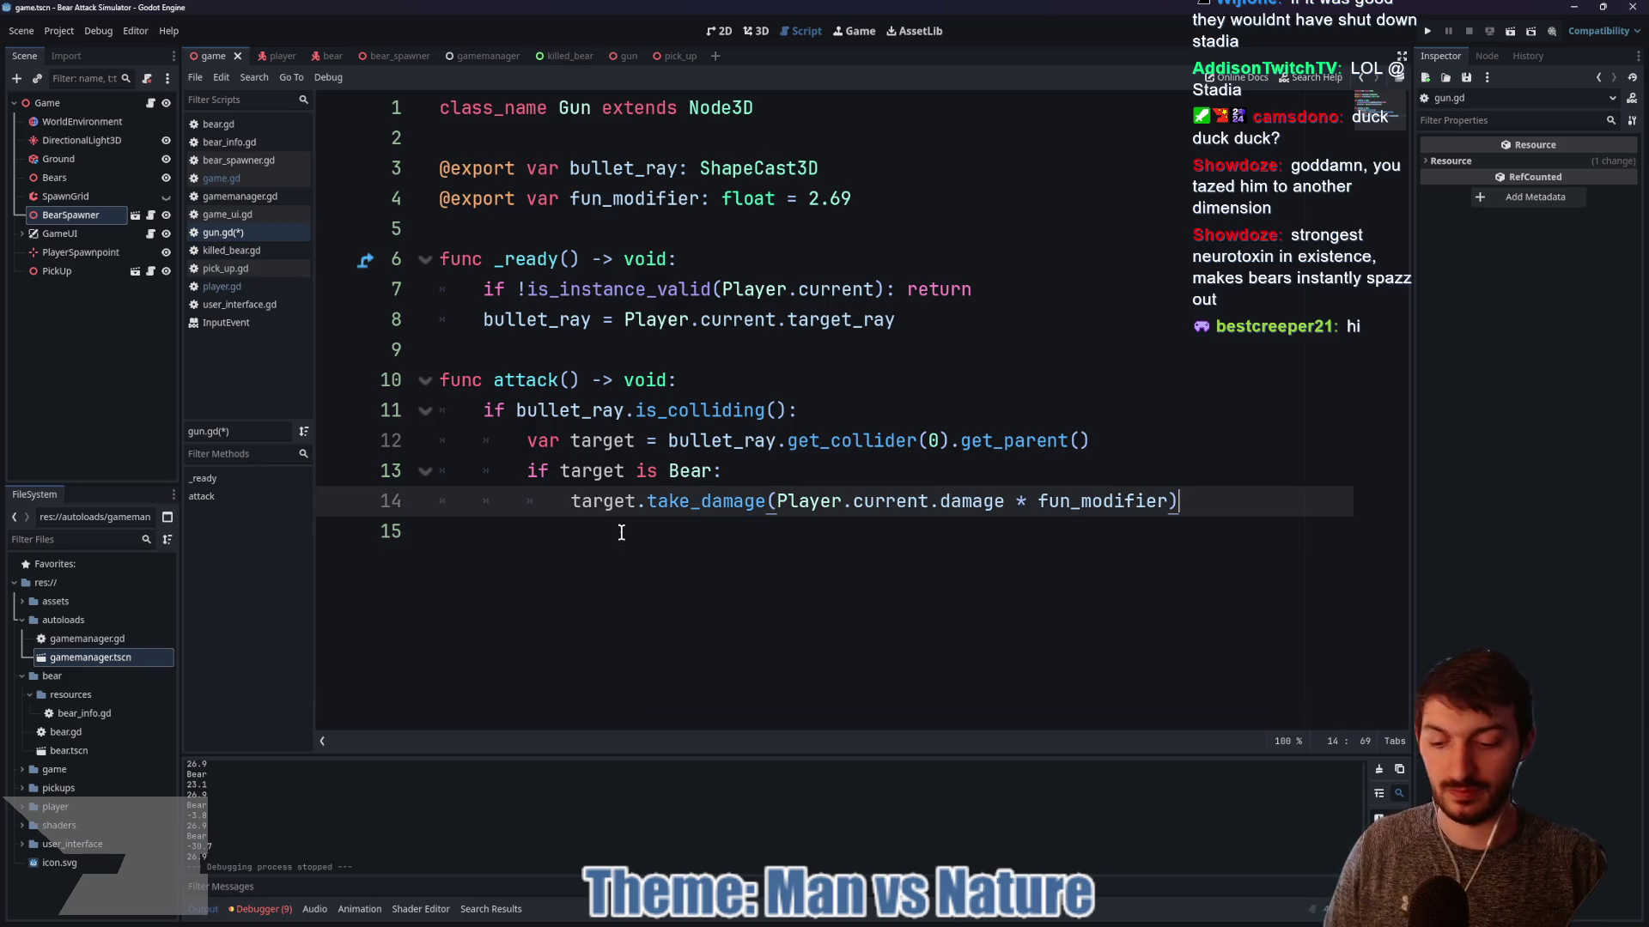
{"action": "key", "text": "ctrl+s"}
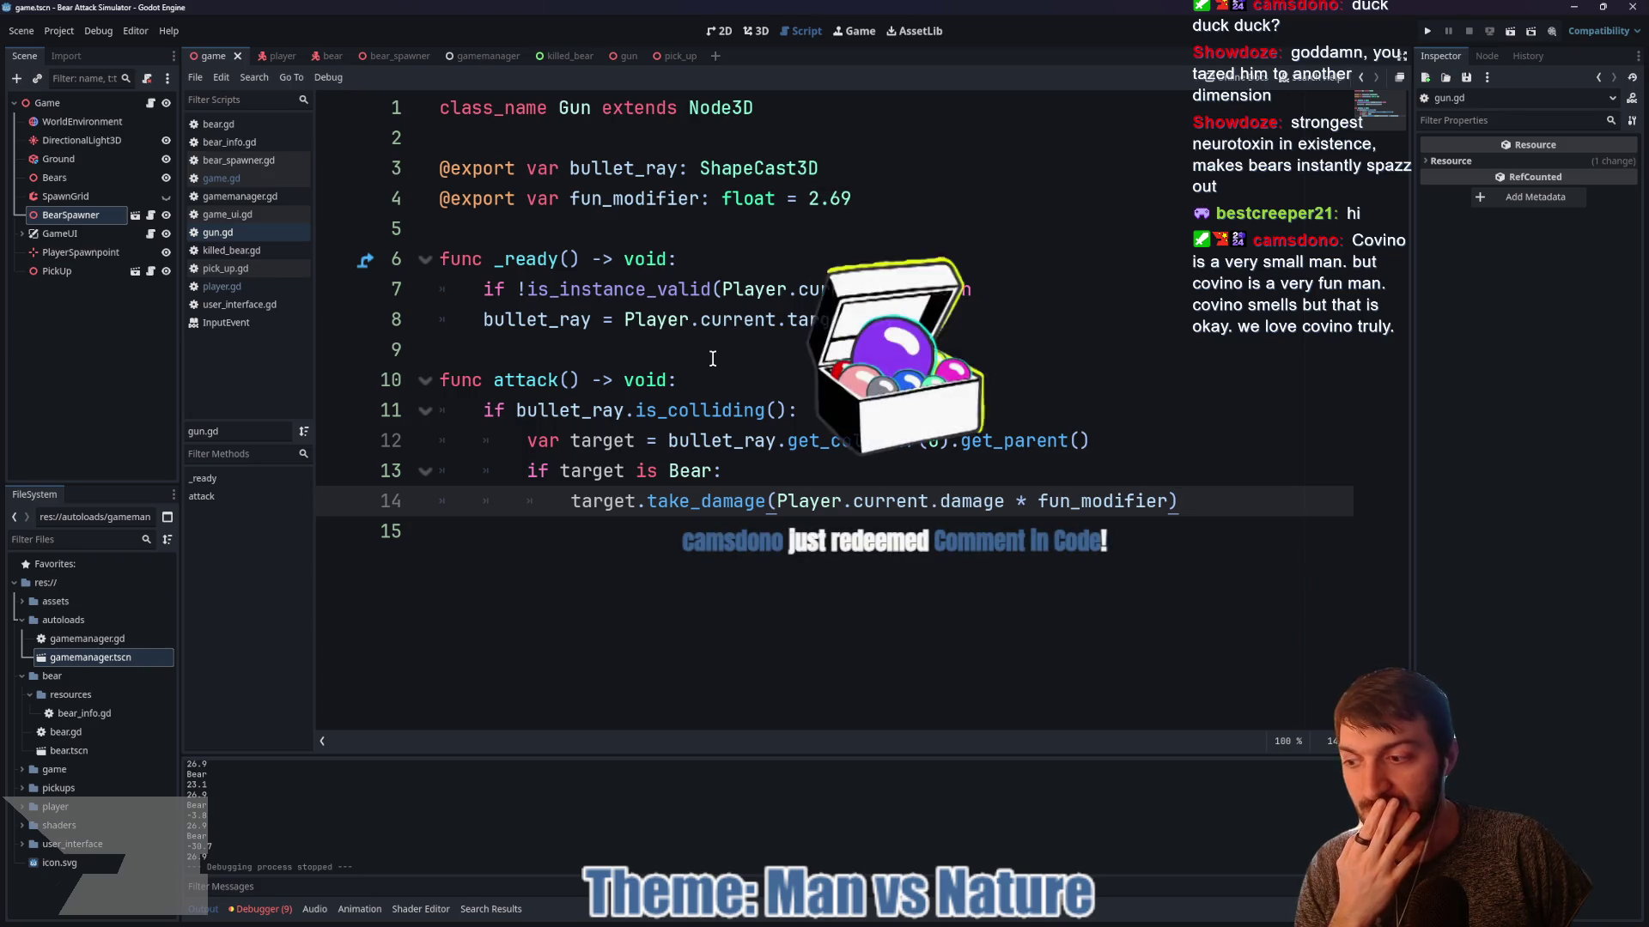
Refocus the script editor and move the stream chat popup aside.
{"action": "mouse_move", "coordinate": [771, 297]}
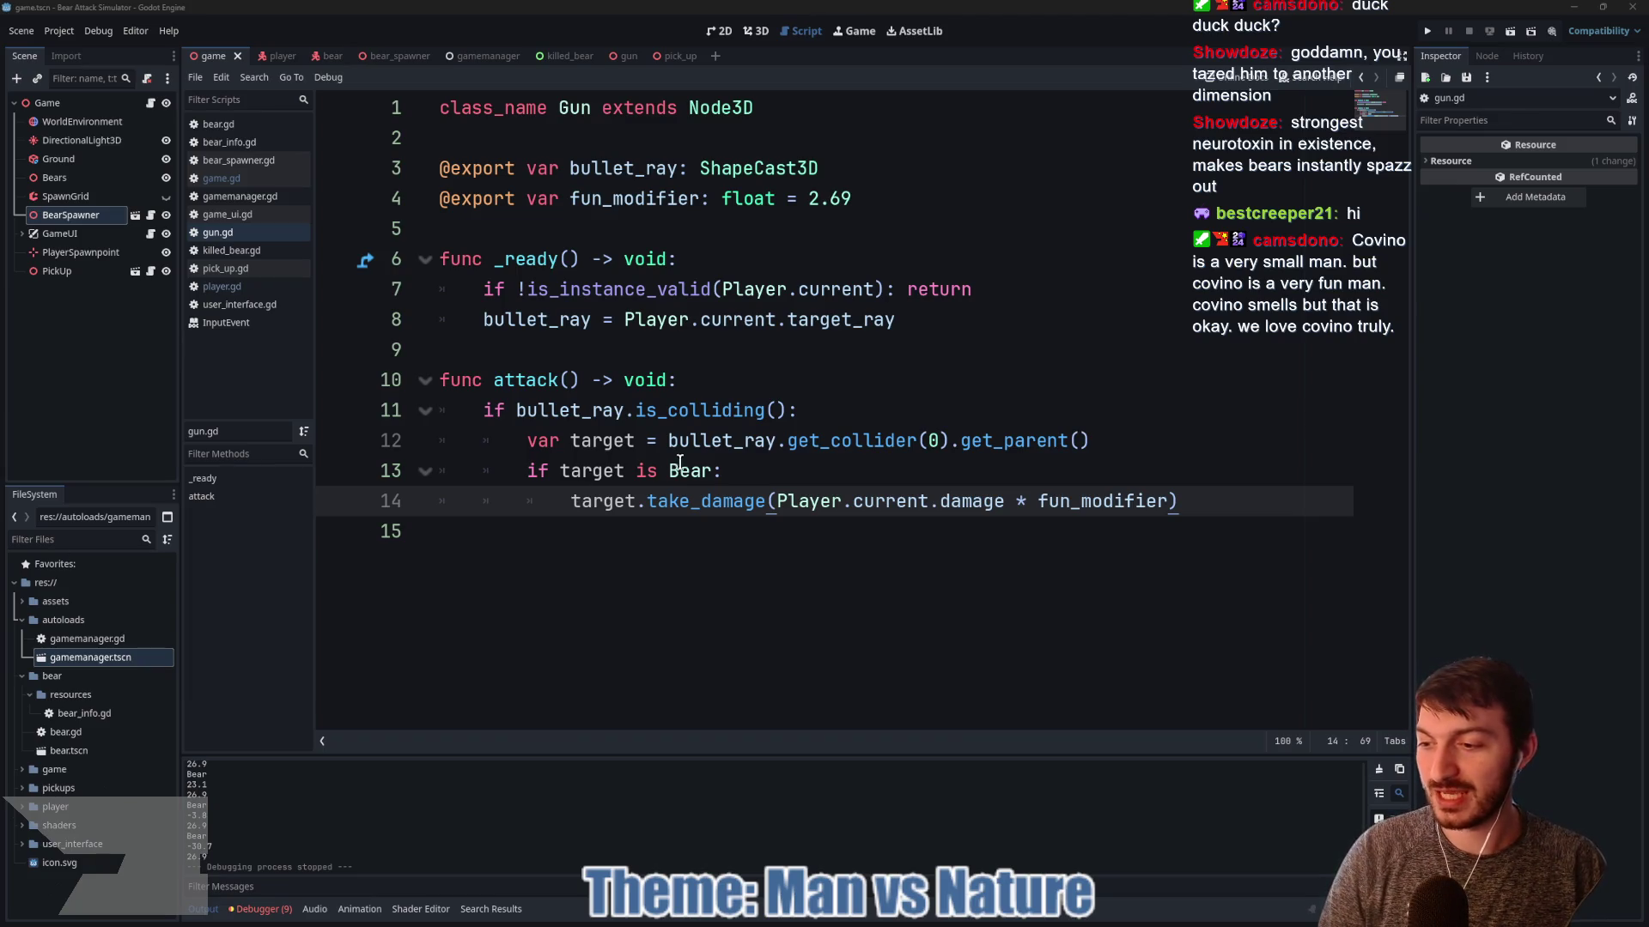
{"action": "left_click", "coordinate": [686, 514]}
{"action": "mouse_move", "coordinate": [686, 514]}
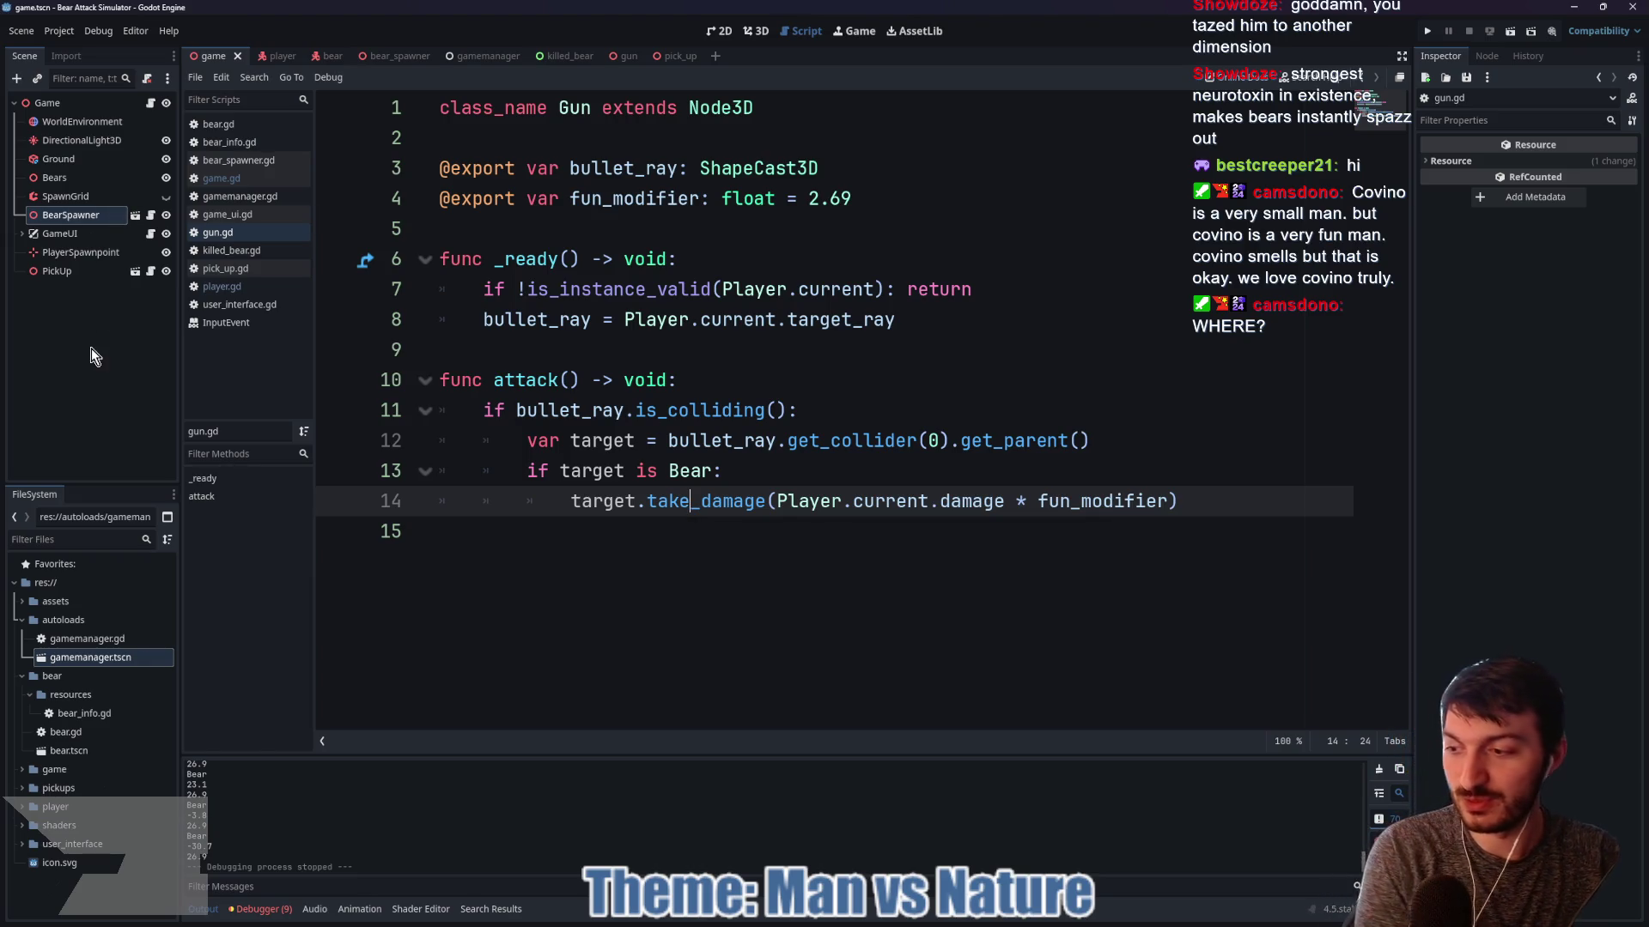
{"action": "key", "text": "alt+Tab"}
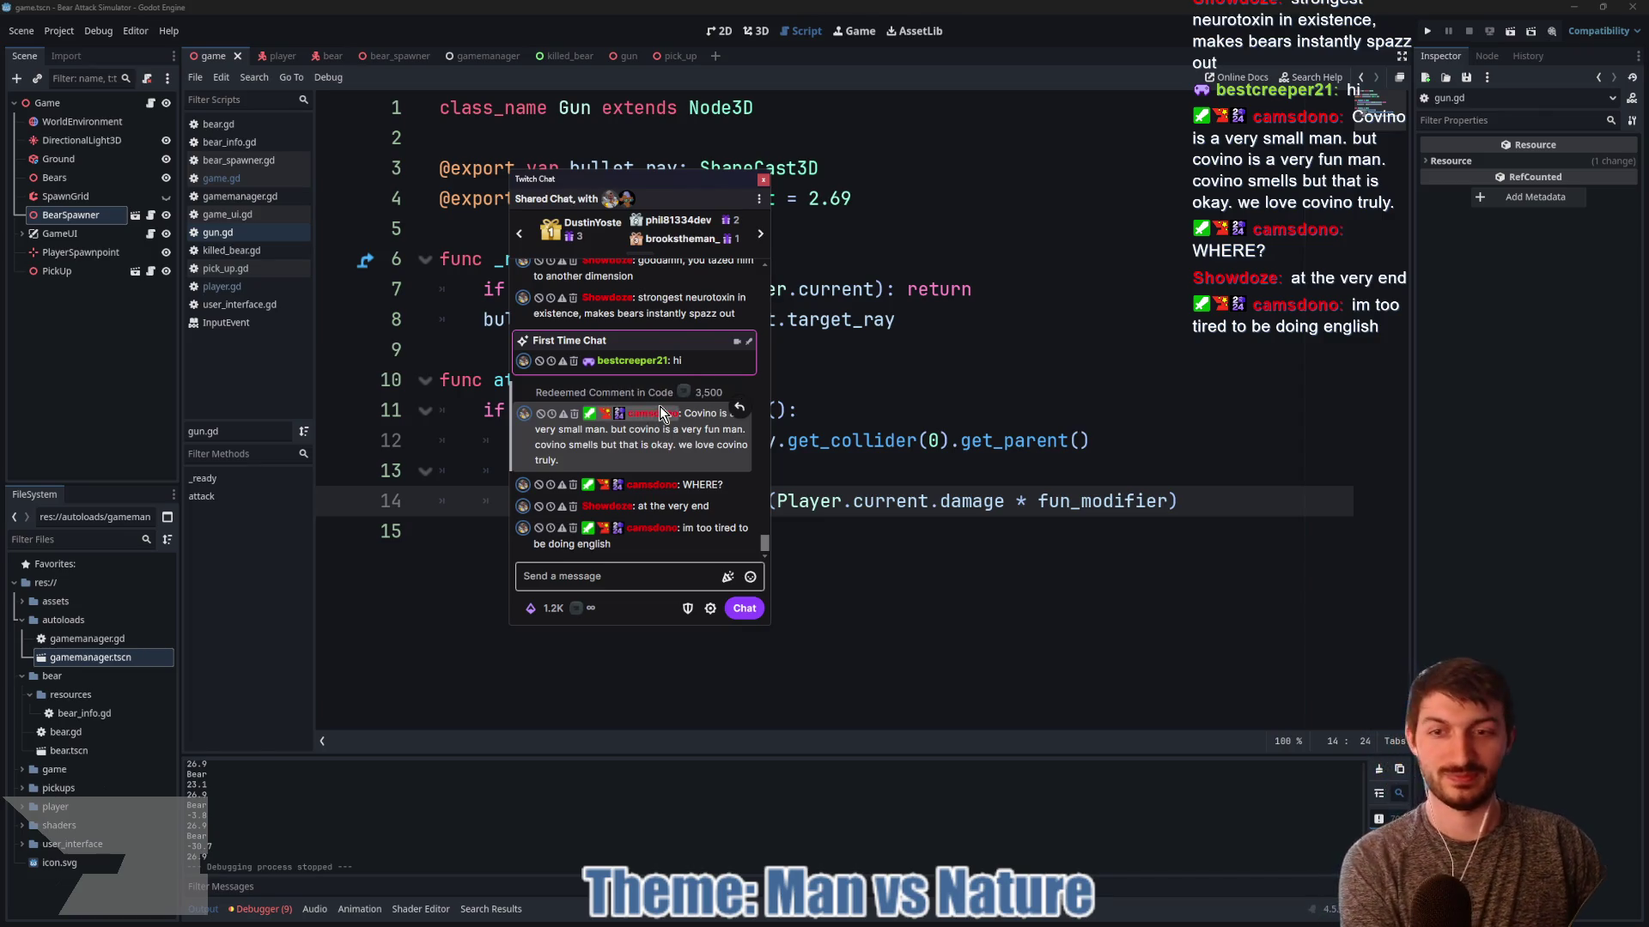
{"action": "mouse_move", "coordinate": [652, 184]}
{"action": "left_mouse_down"}
{"action": "mouse_move", "coordinate": [707, 204]}
{"action": "mouse_move", "coordinate": [611, 136]}
{"action": "mouse_move", "coordinate": [0, 146]}
{"action": "left_mouse_up"}
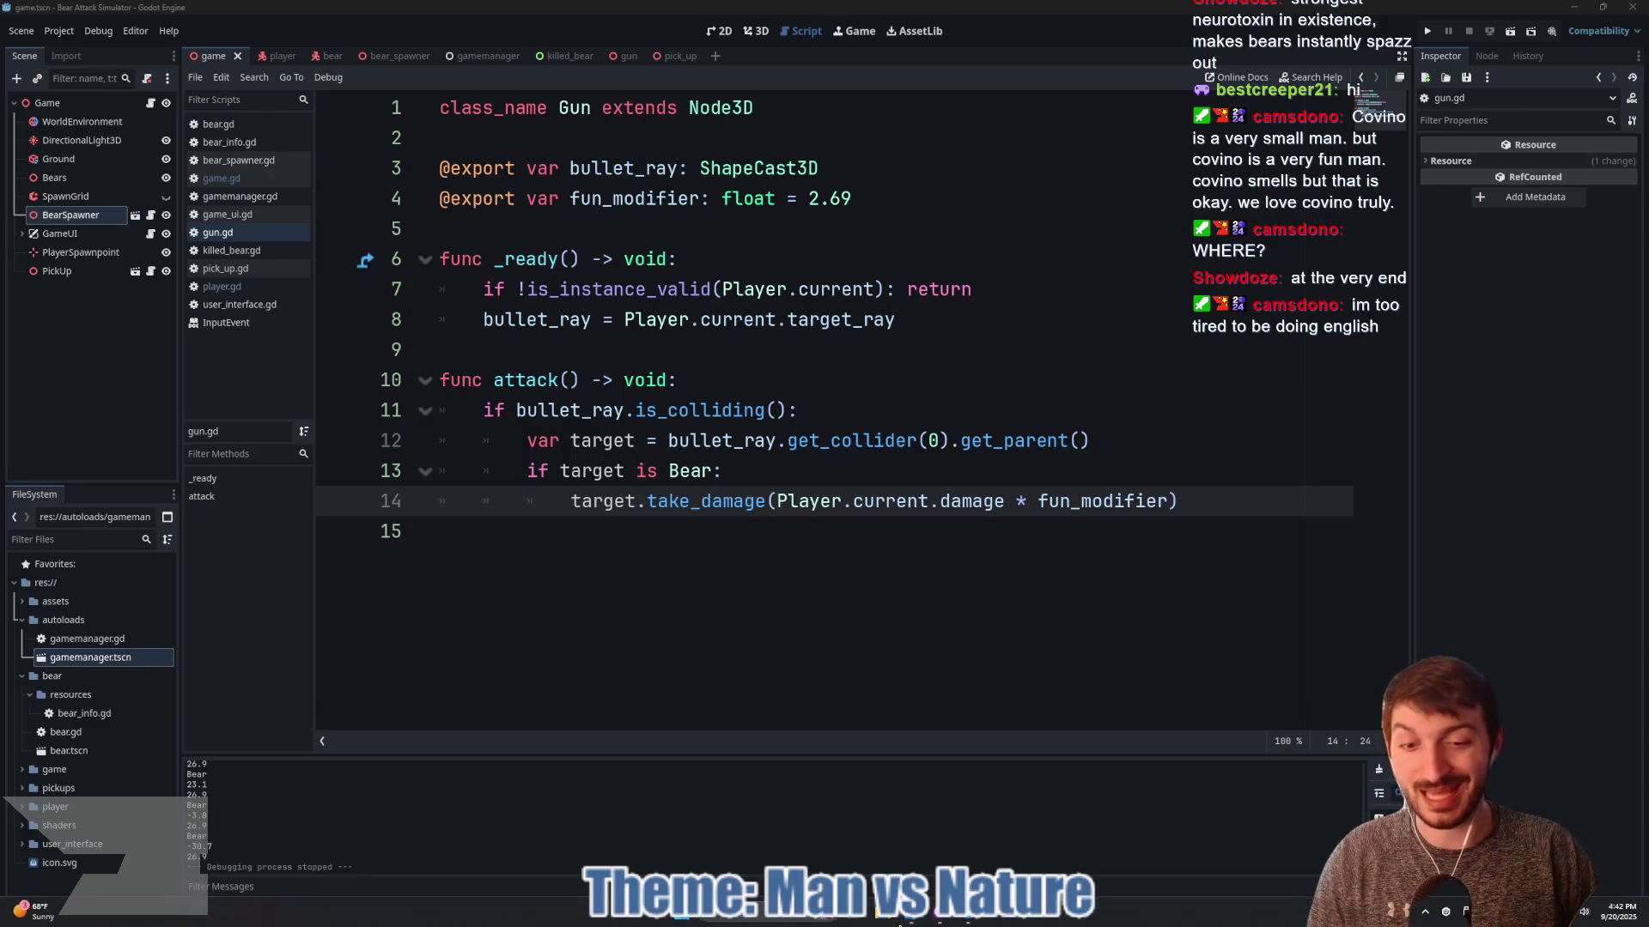
{"action": "left_click", "coordinate": [893, 919]}
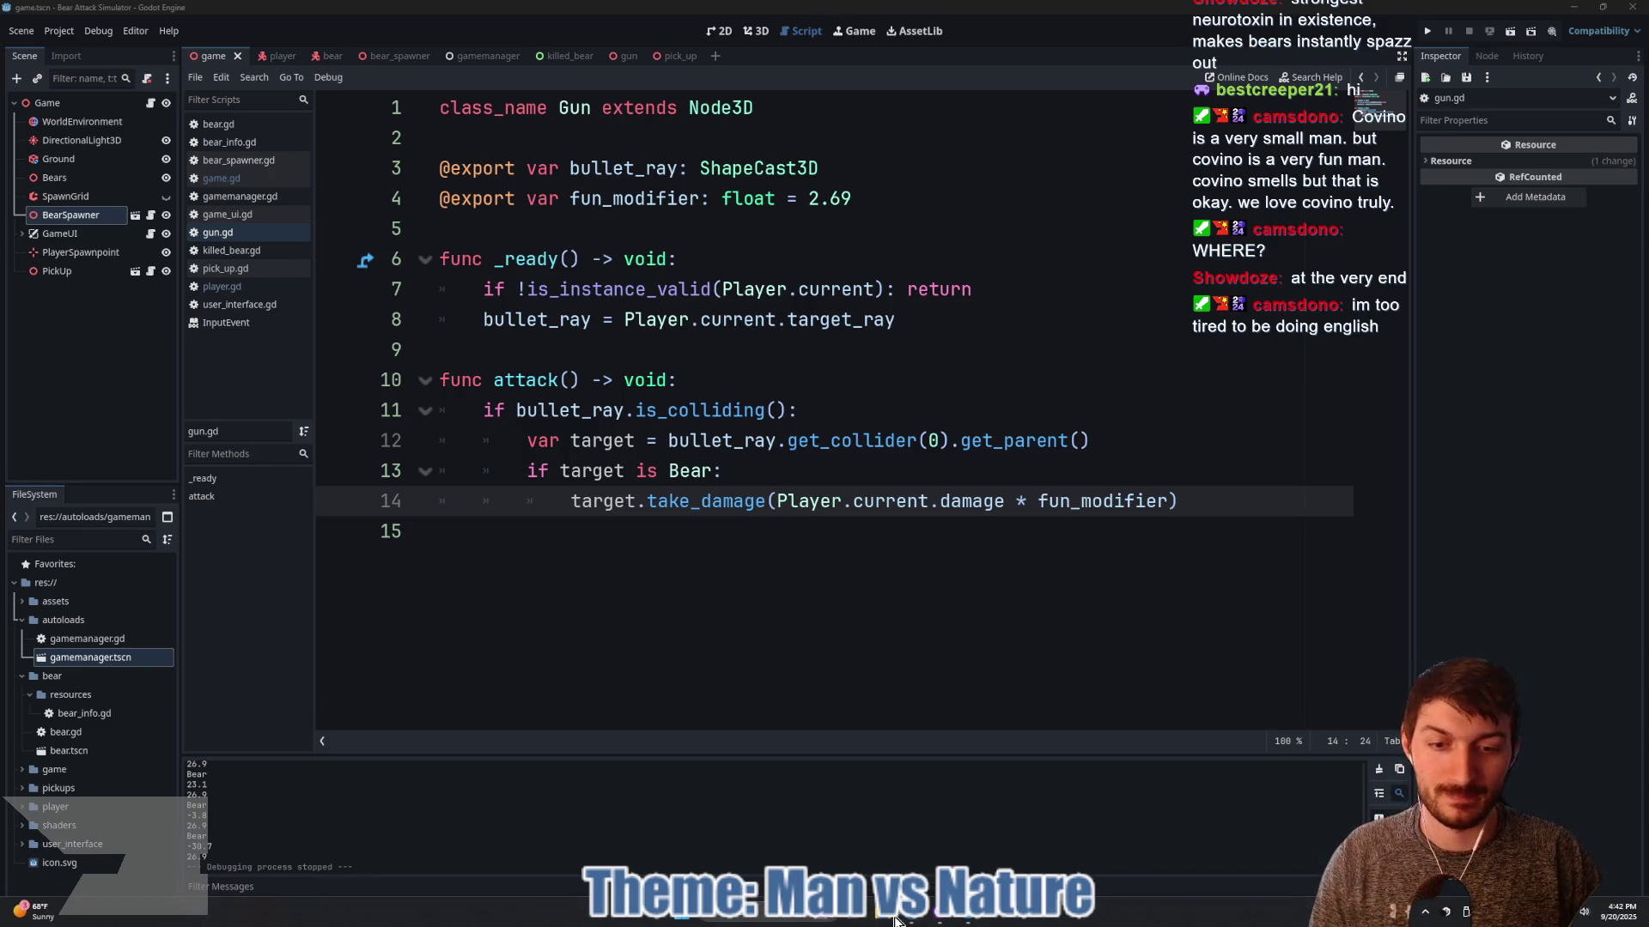
Launch Godot_v4.5-stable_win64 from the Desktop's Godot folder.
{"action": "left_click", "coordinate": [631, 427]}
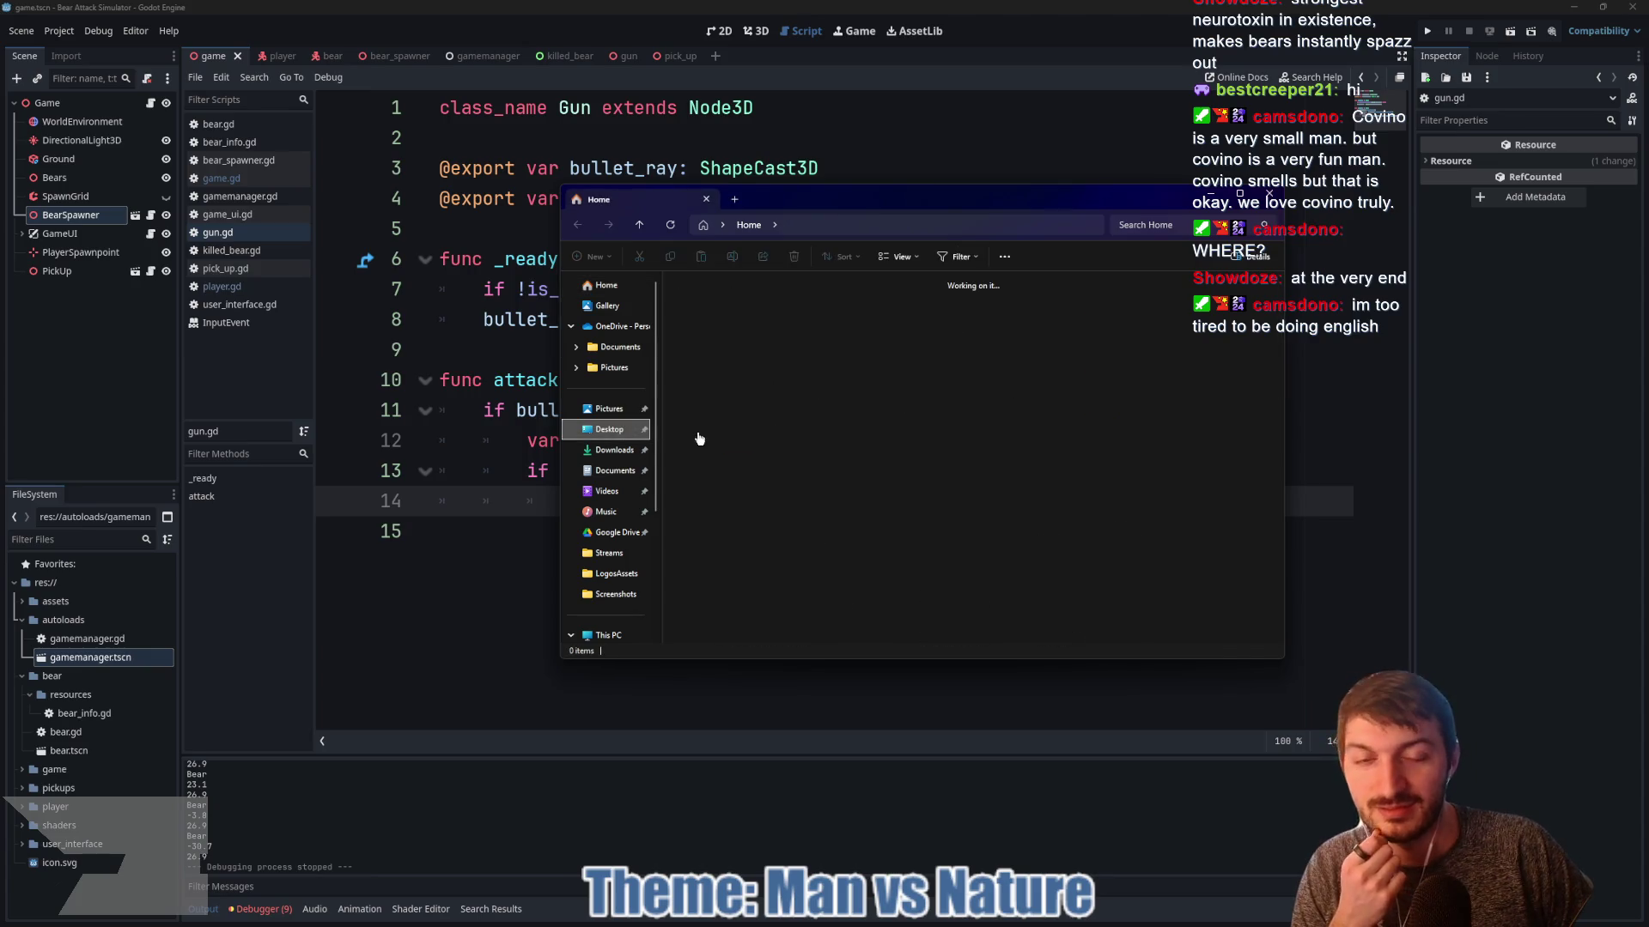
{"action": "double_click", "coordinate": [711, 461]}
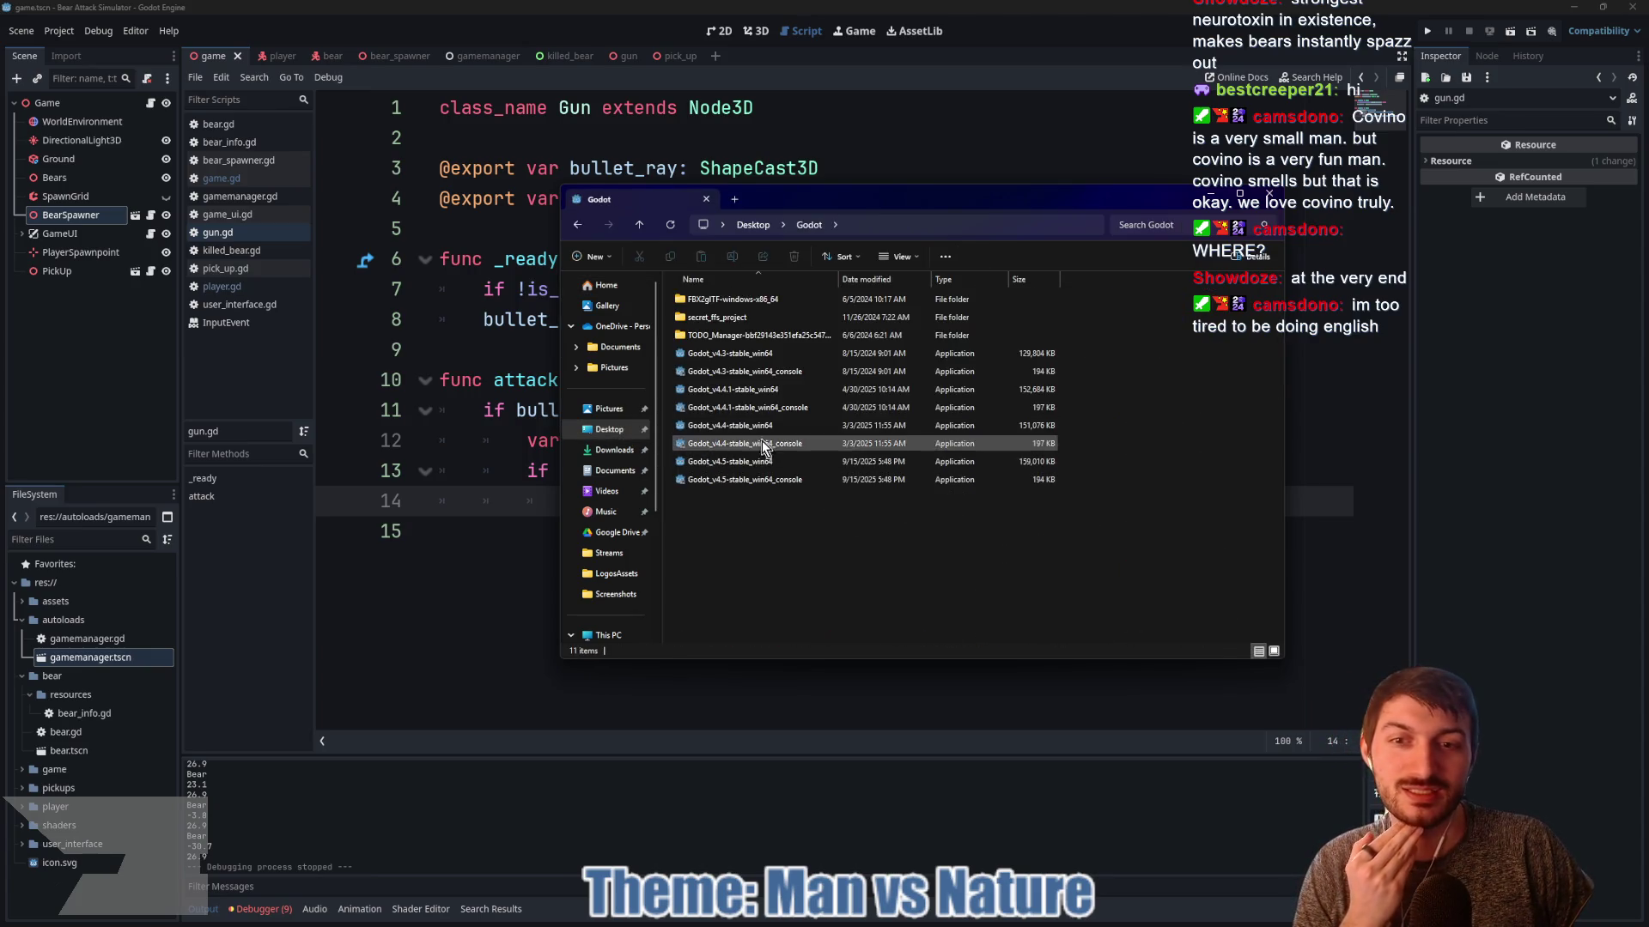
{"action": "left_click", "coordinate": [760, 466]}
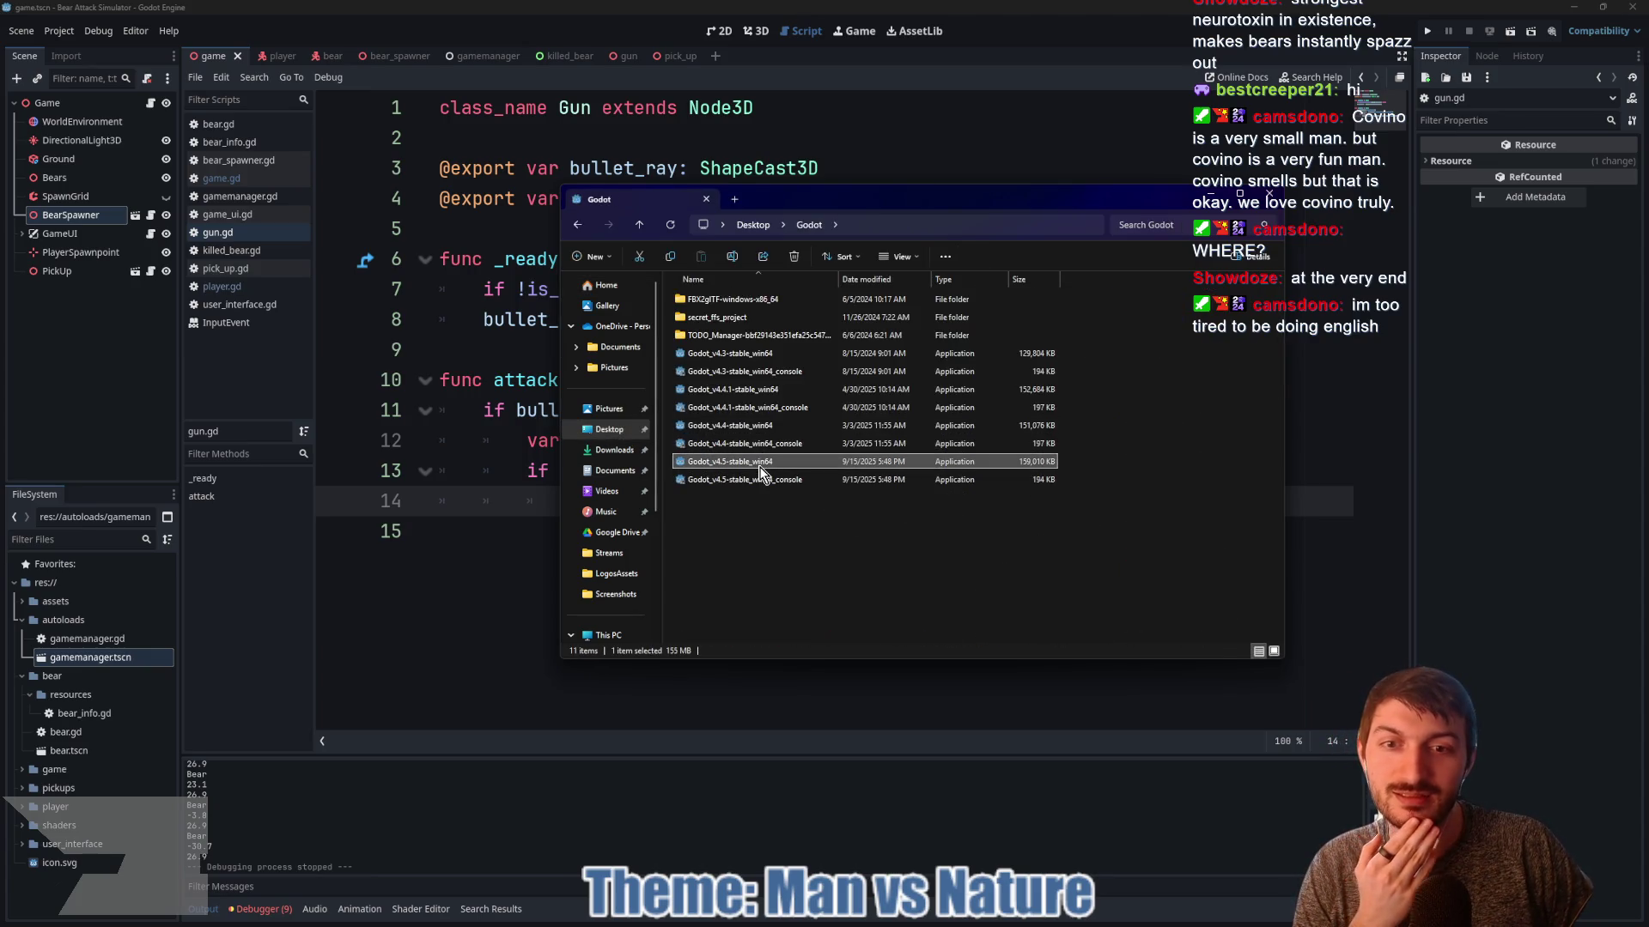
{"action": "double_click", "coordinate": [755, 469]}
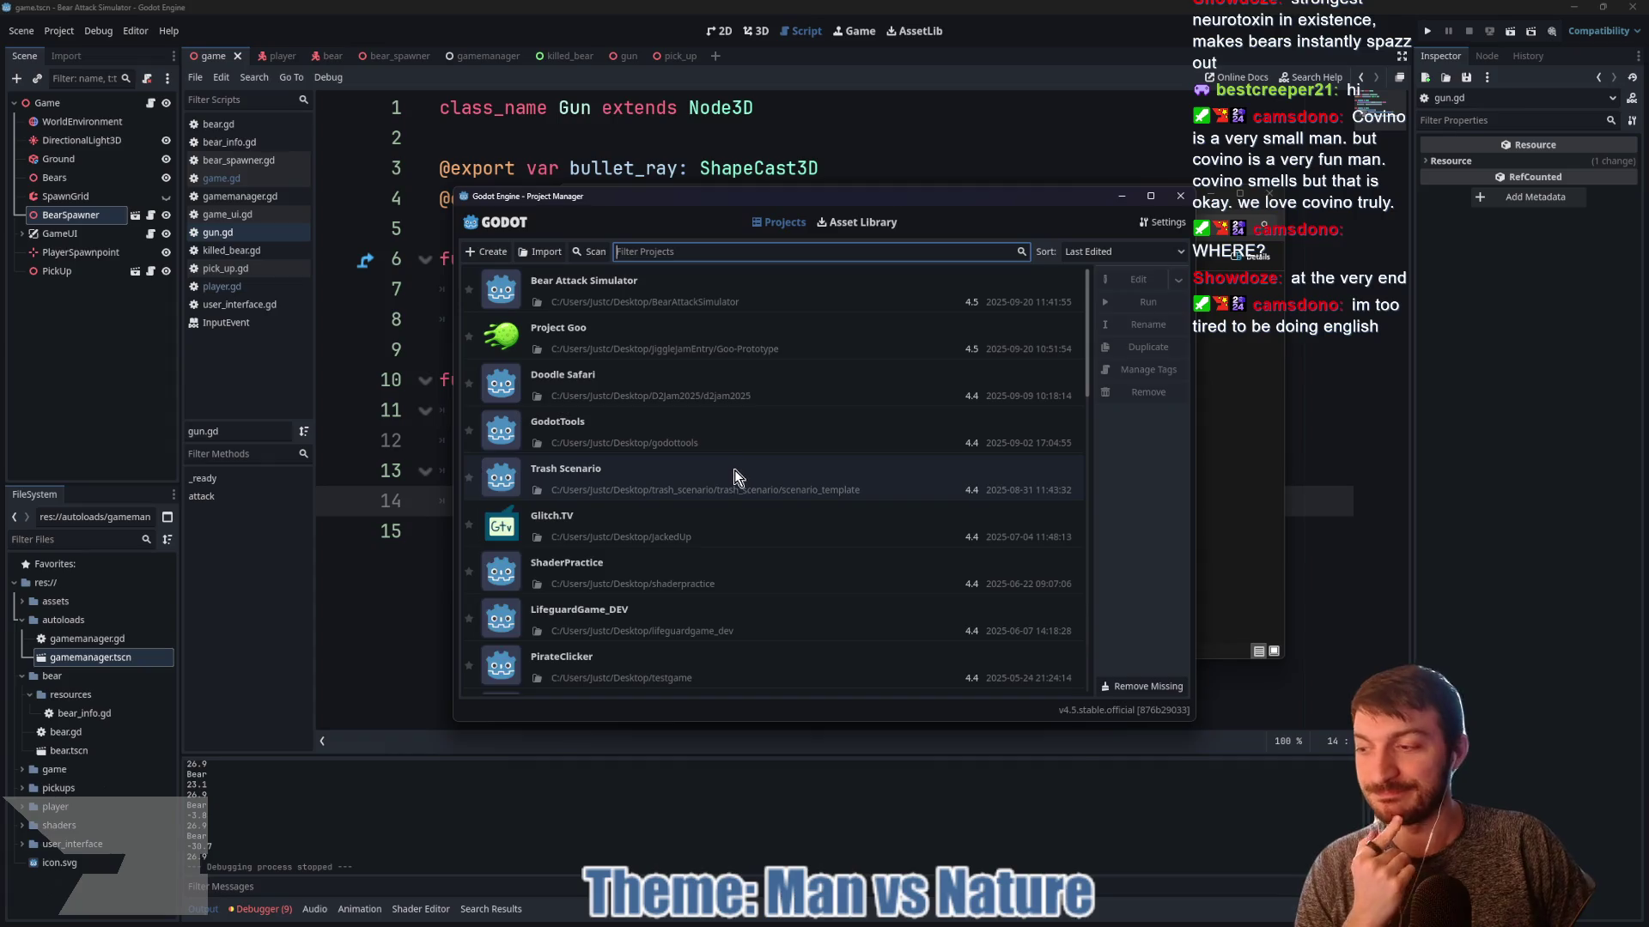
Open Project Goo from the Godot Project Manager.
{"action": "double_click", "coordinate": [631, 344]}
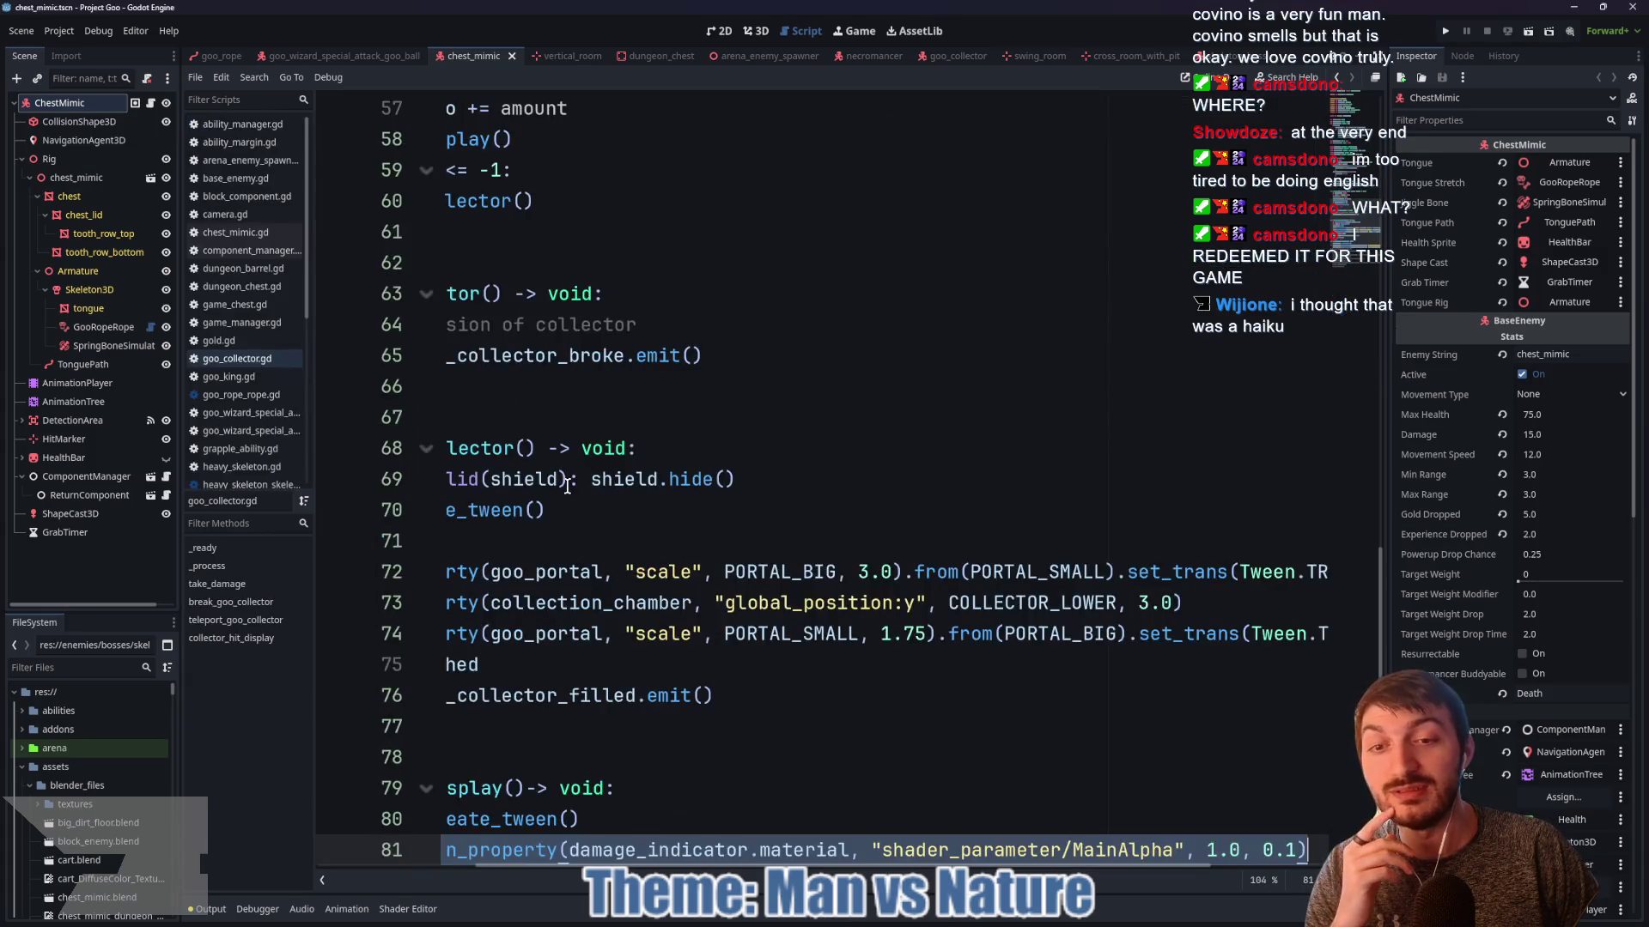
Paste the viewer's chat message as a comment on line 94, signed and dated 20 Sep 2025, save, and close Project Goo.
{"action": "scroll", "coordinate": [577, 652], "scroll_direction": "down", "scroll_amount": 5}
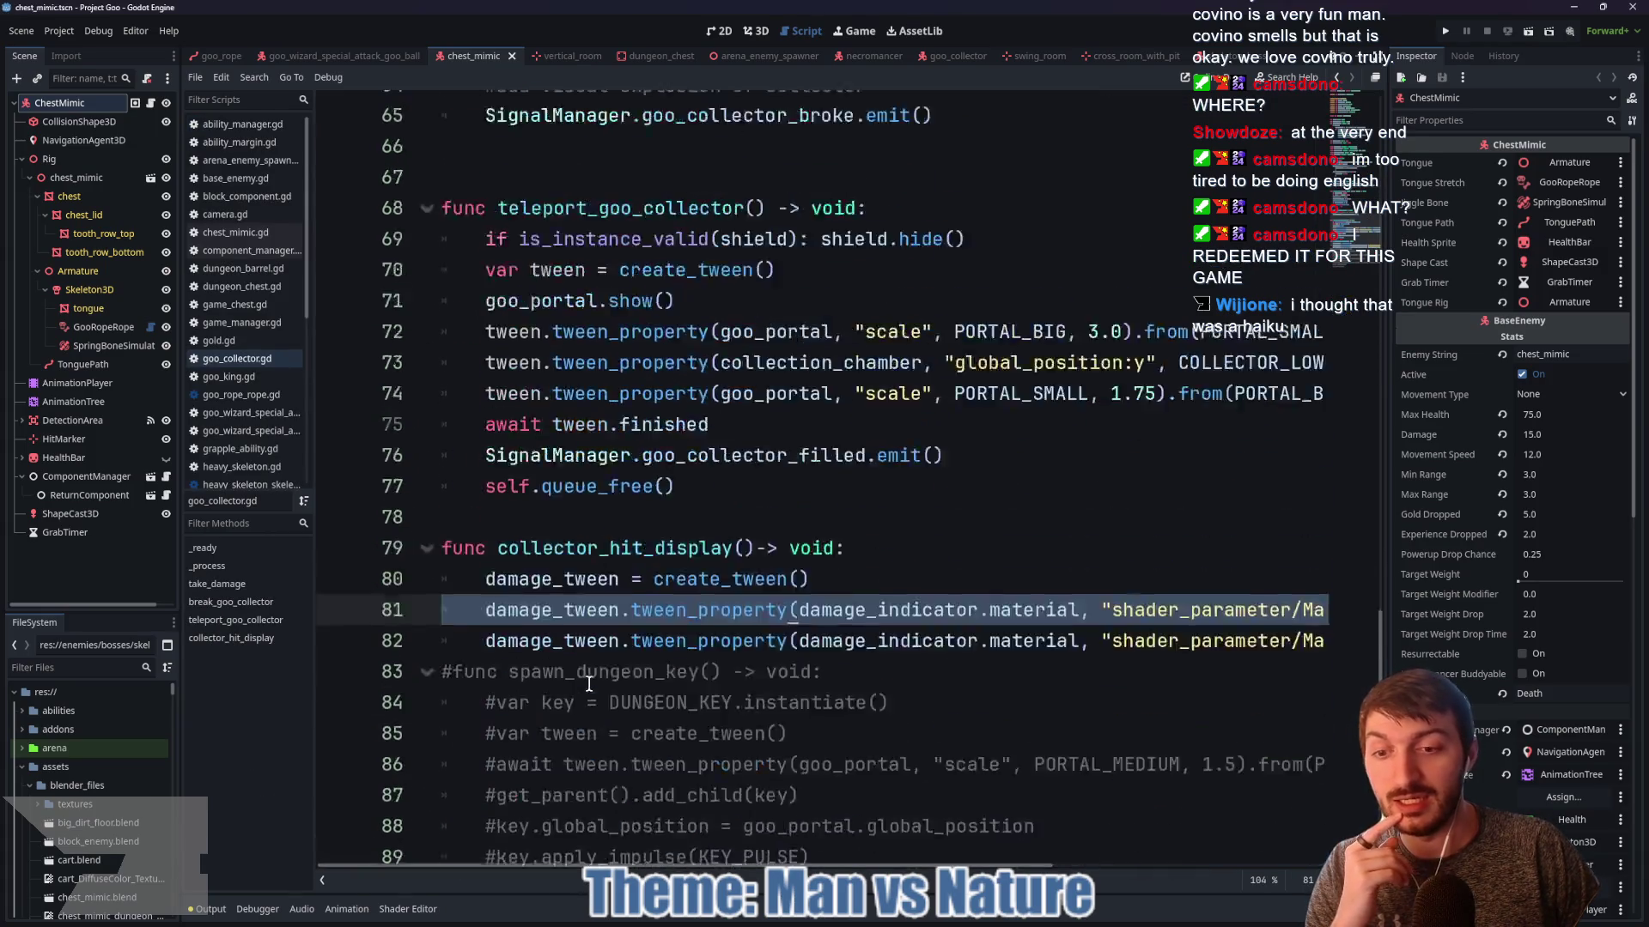
{"action": "left_click", "coordinate": [567, 819]}
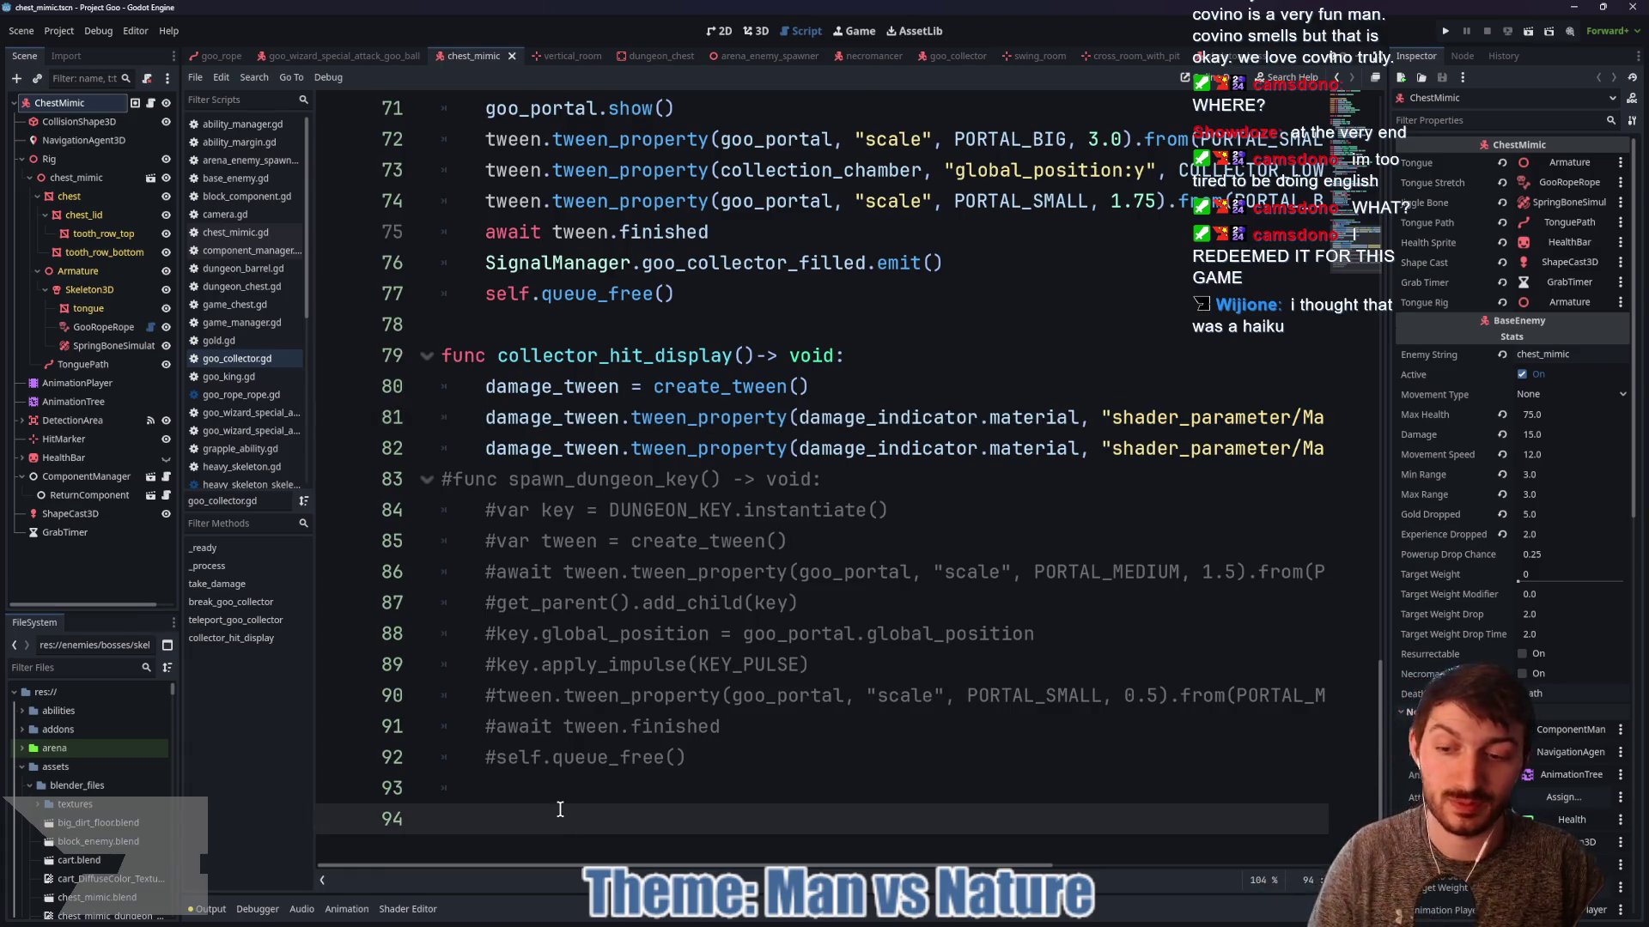
{"action": "key", "text": "ctrl+v"}
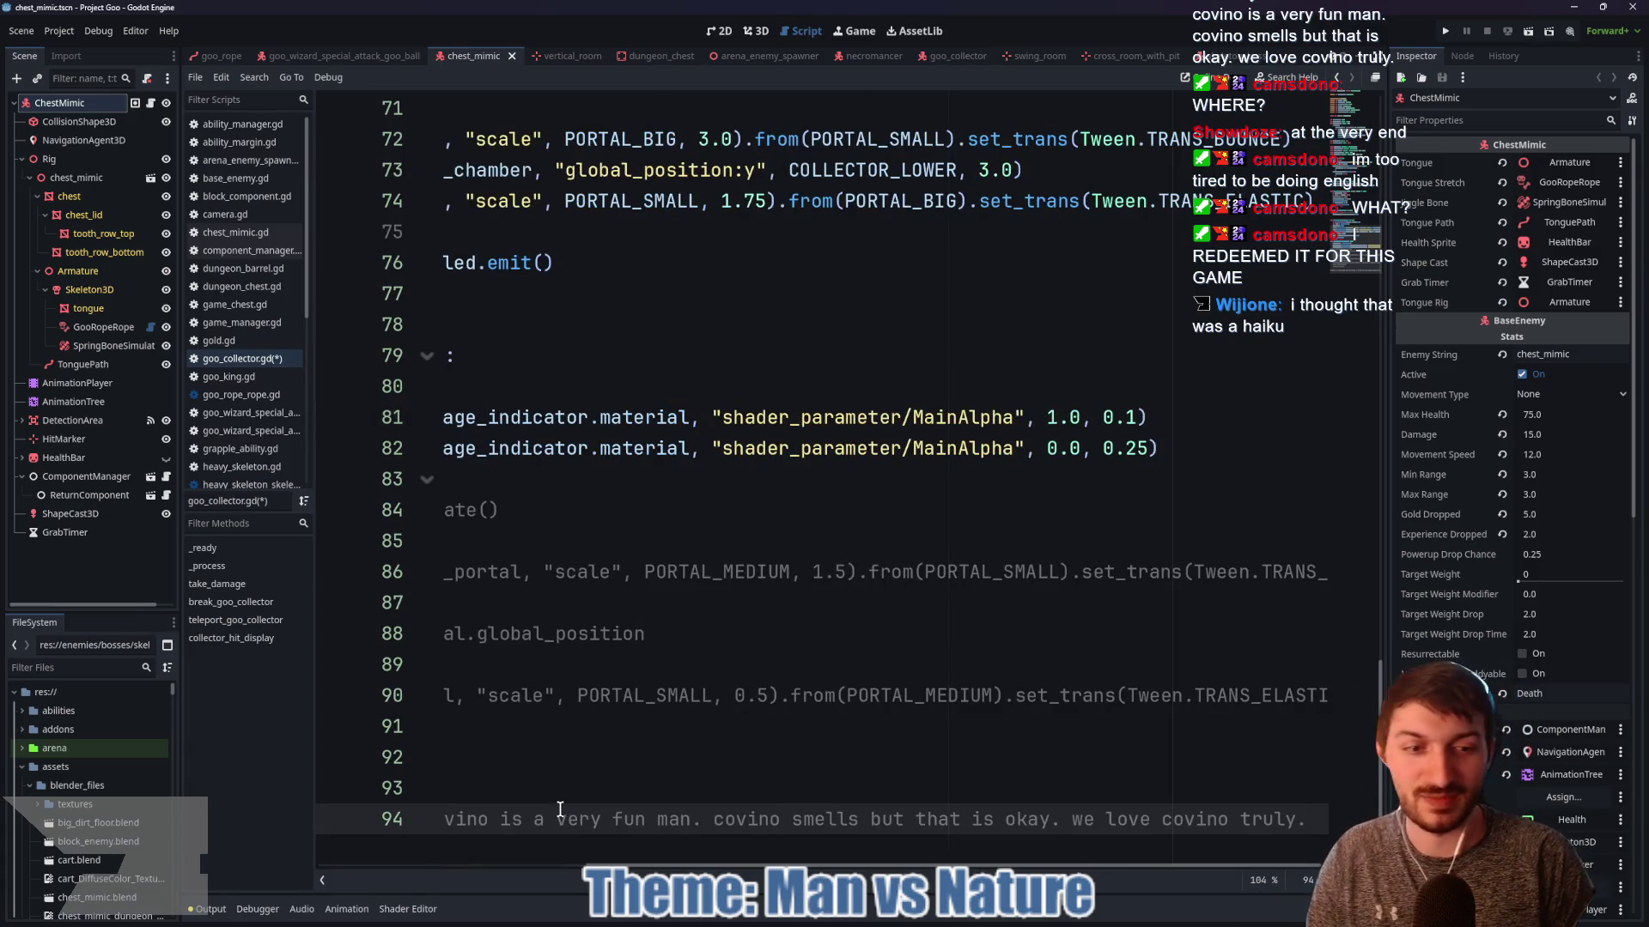
{"action": "type", "text": "- camsdono"}
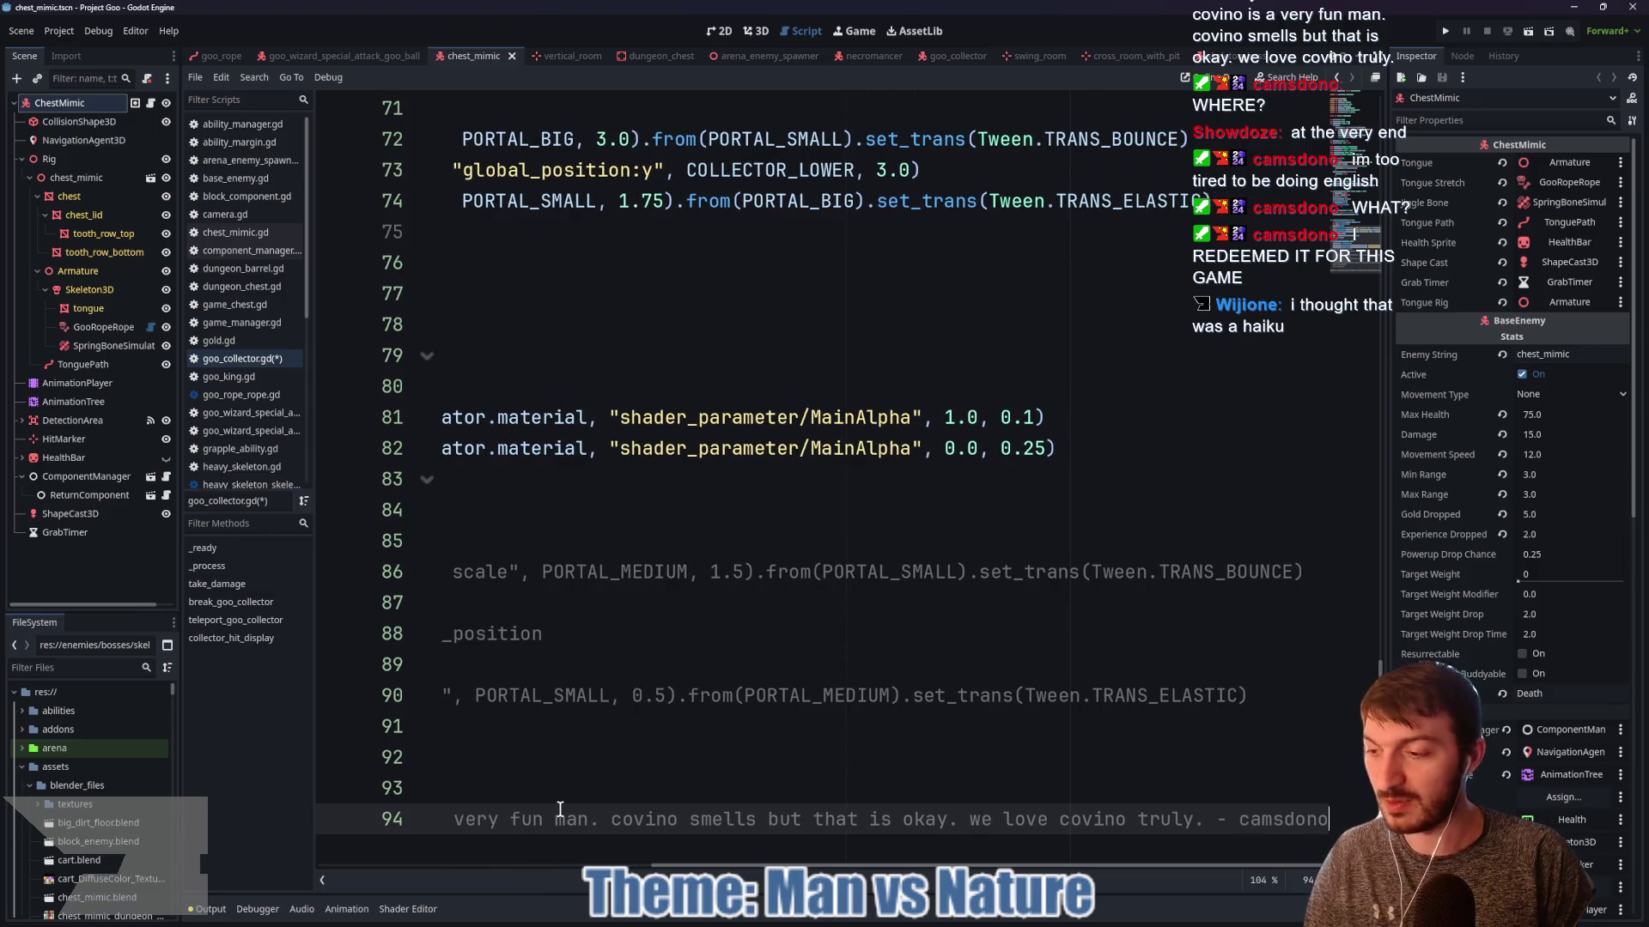
{"action": "type", "text": " 20 S"}
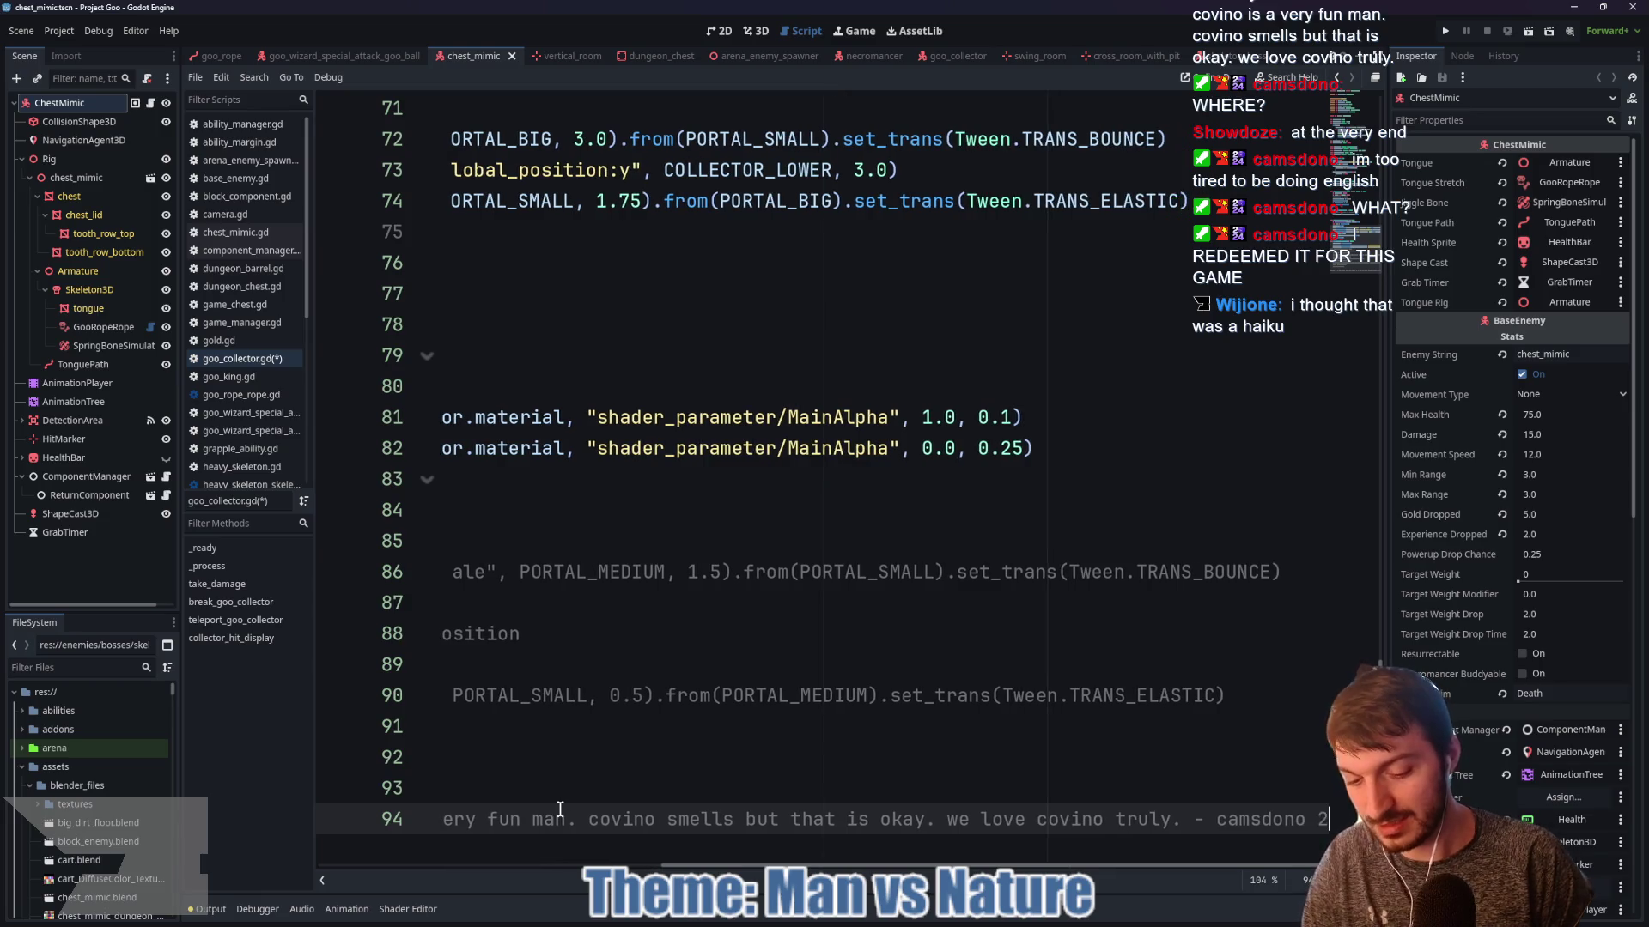
{"action": "type", "text": "ep 2025"}
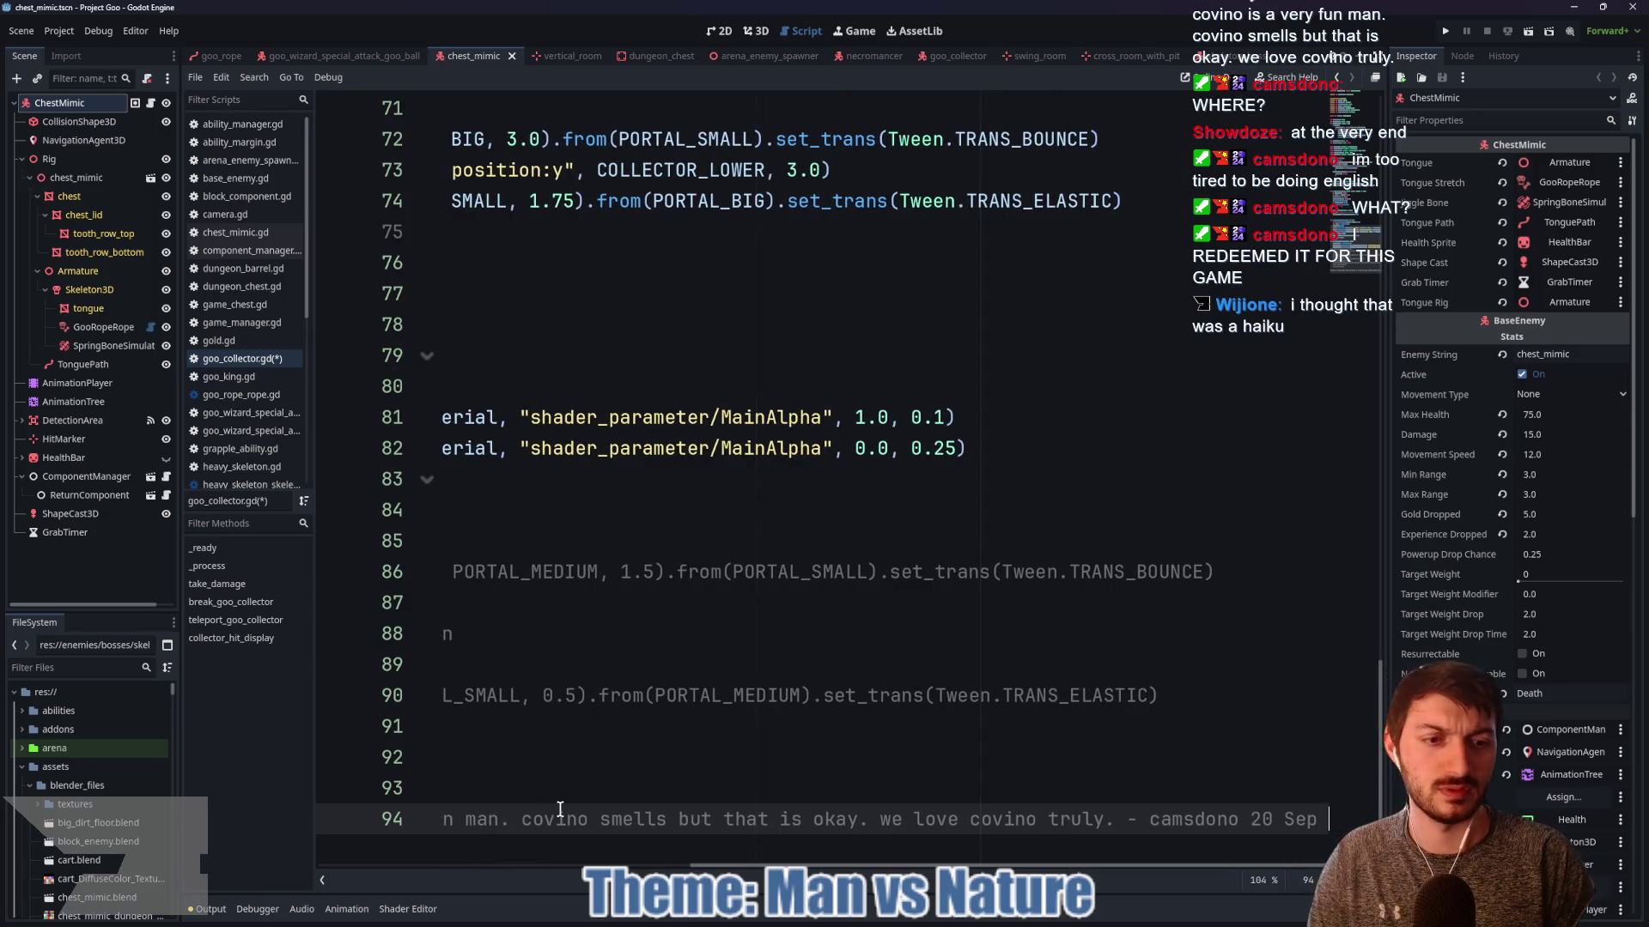
{"action": "key", "text": "ctrl+s"}
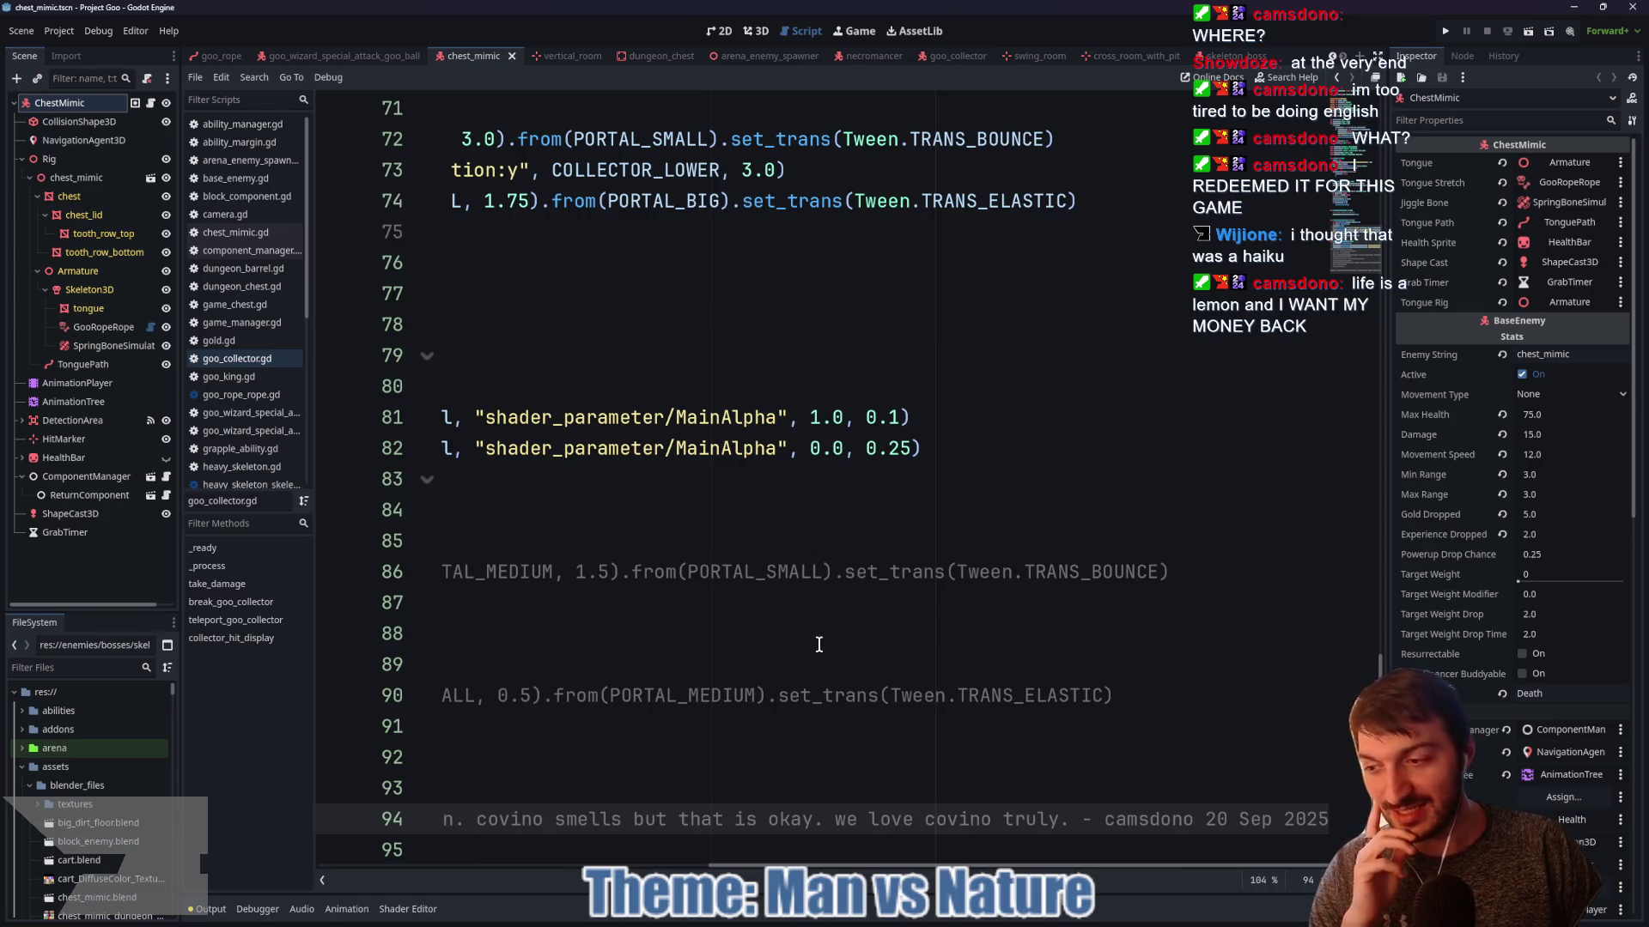
{"action": "left_click", "coordinate": [817, 699]}
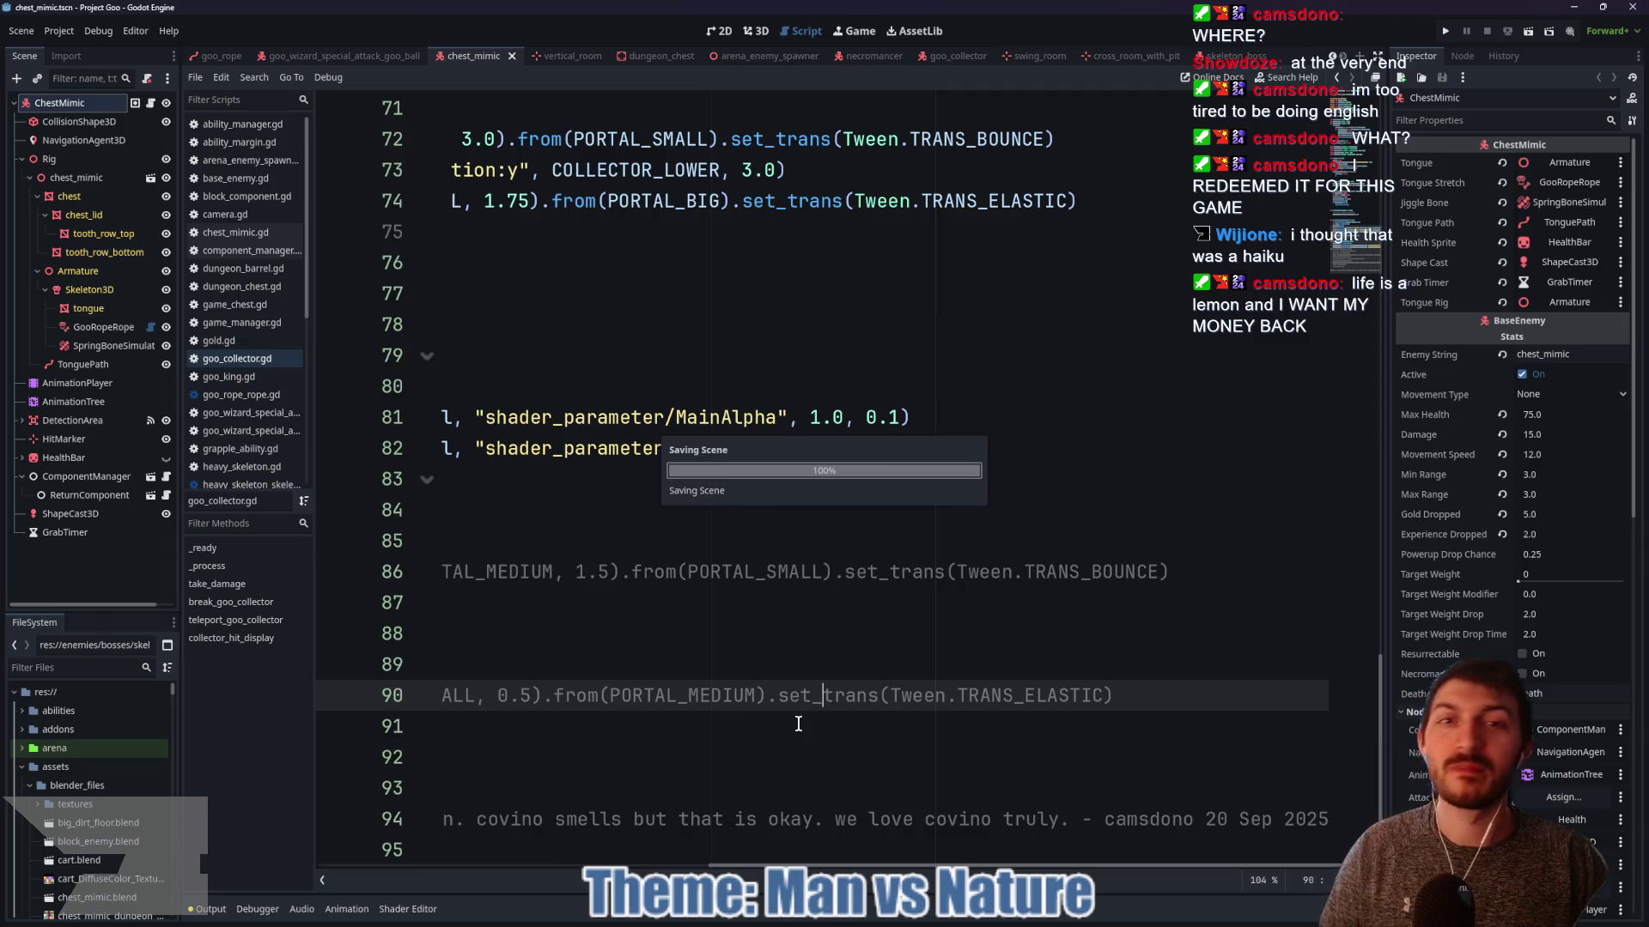
{"action": "left_click", "coordinate": [1632, 7]}
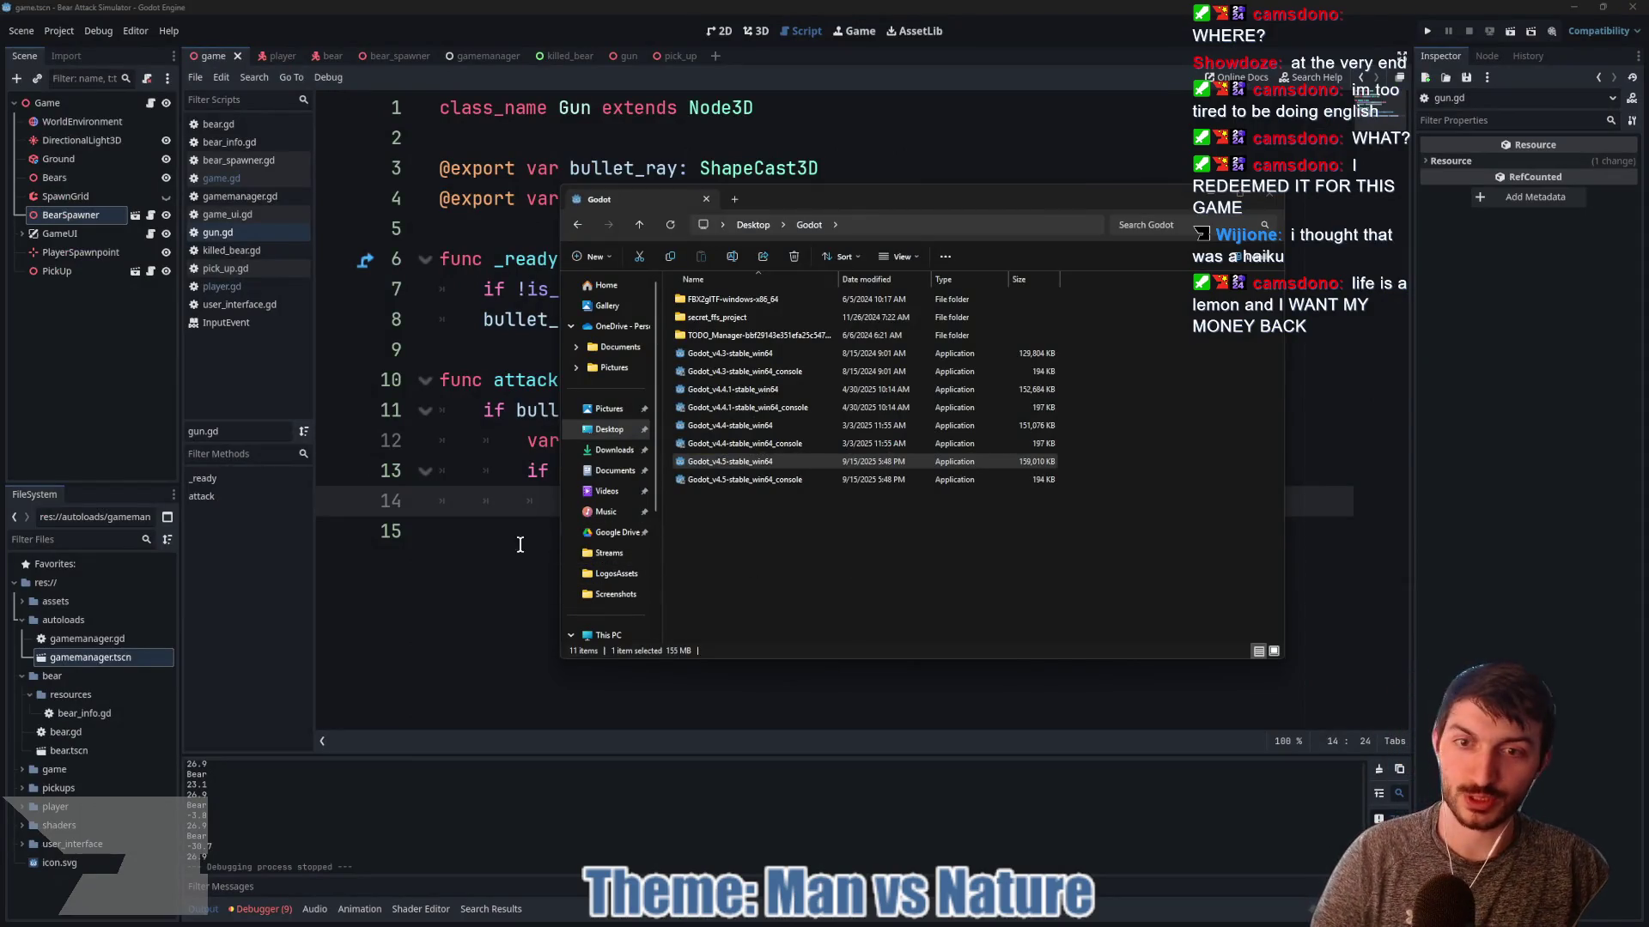
Bring the Bear Attack Simulator editor forward and switch to the player scene's player.gd.
{"action": "left_click", "coordinate": [543, 575]}
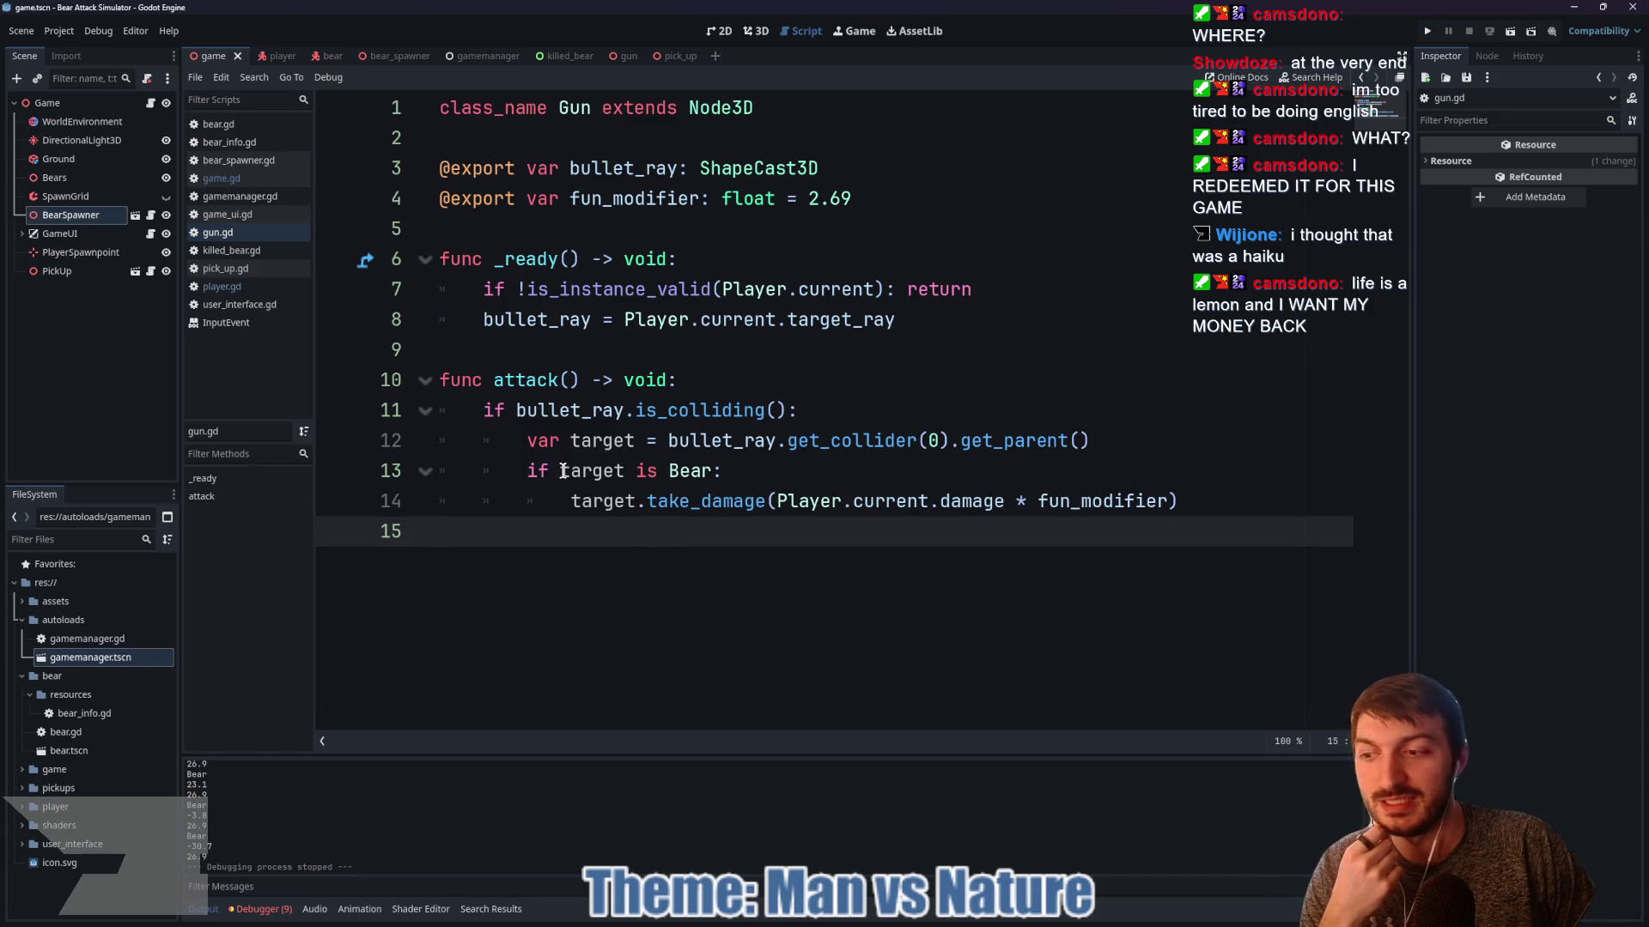
{"action": "left_click", "coordinate": [532, 348]}
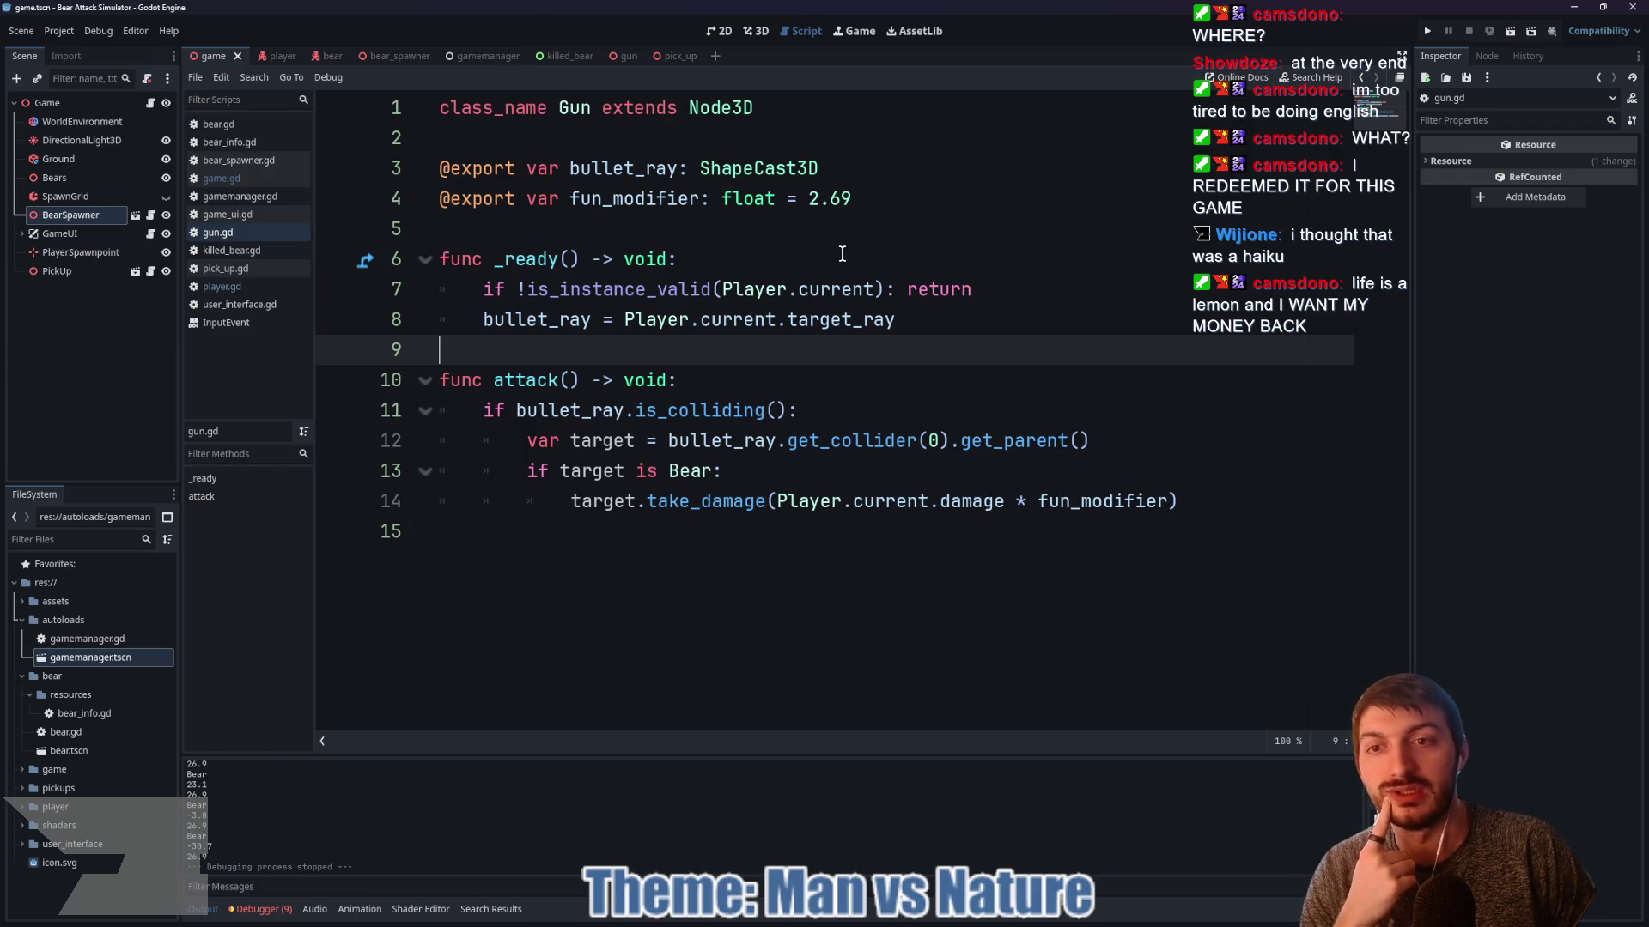
{"action": "left_click", "coordinate": [273, 56]}
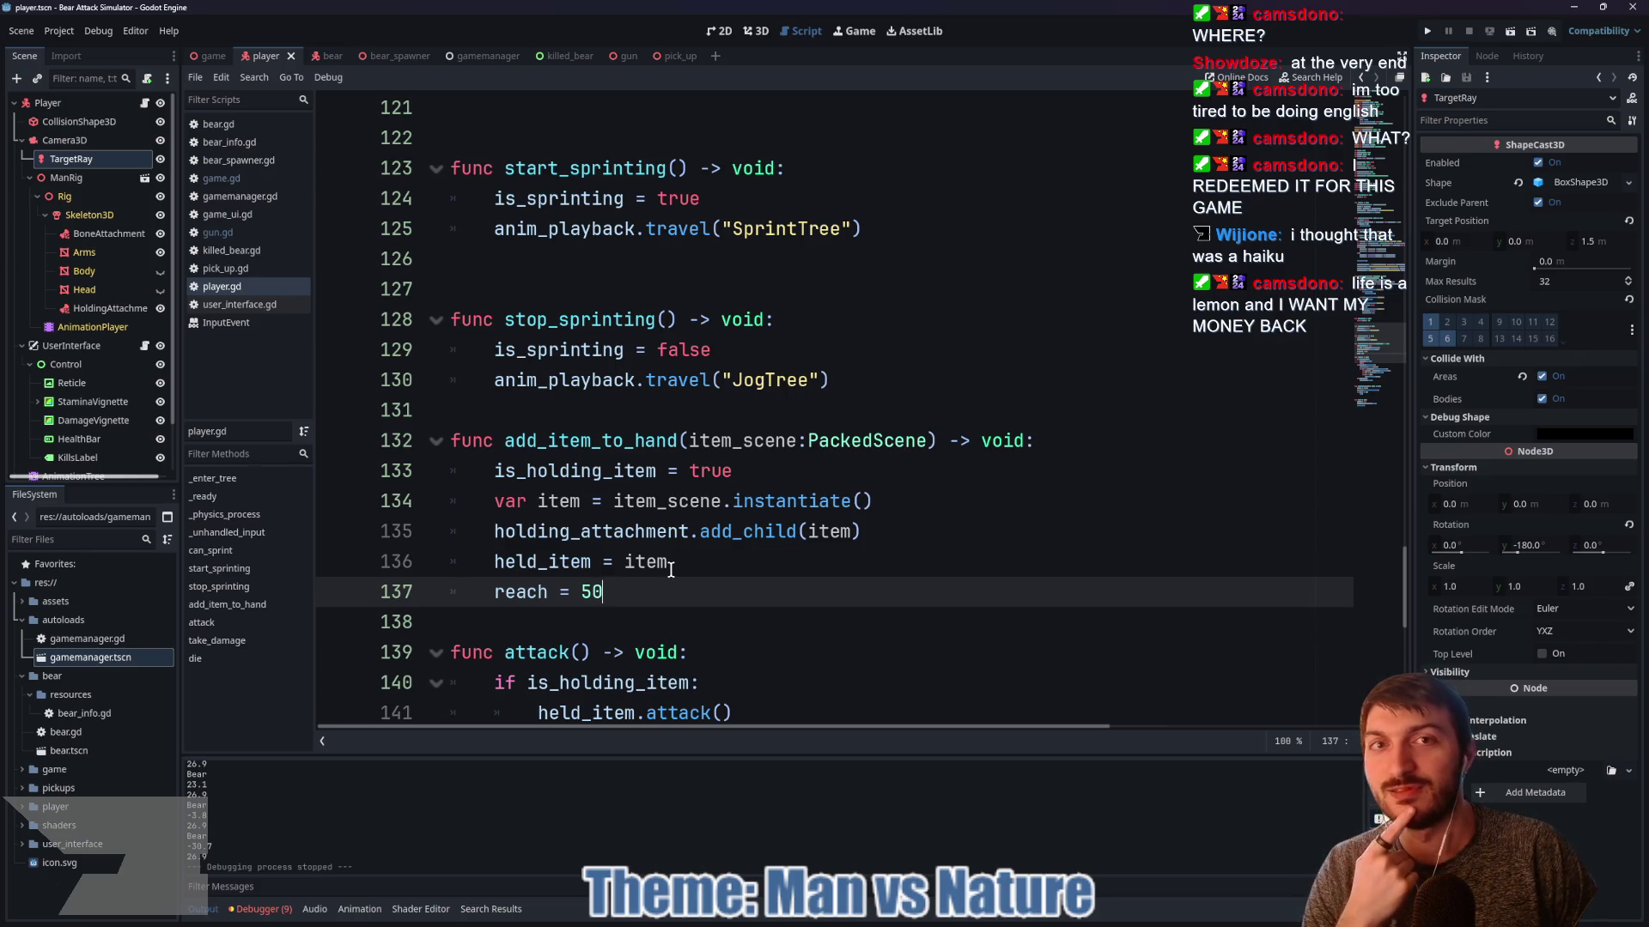
Insert a blank line at line 131 above add_item_to_hand, save, and bring Discord over the editor.
{"action": "left_click", "coordinate": [586, 412]}
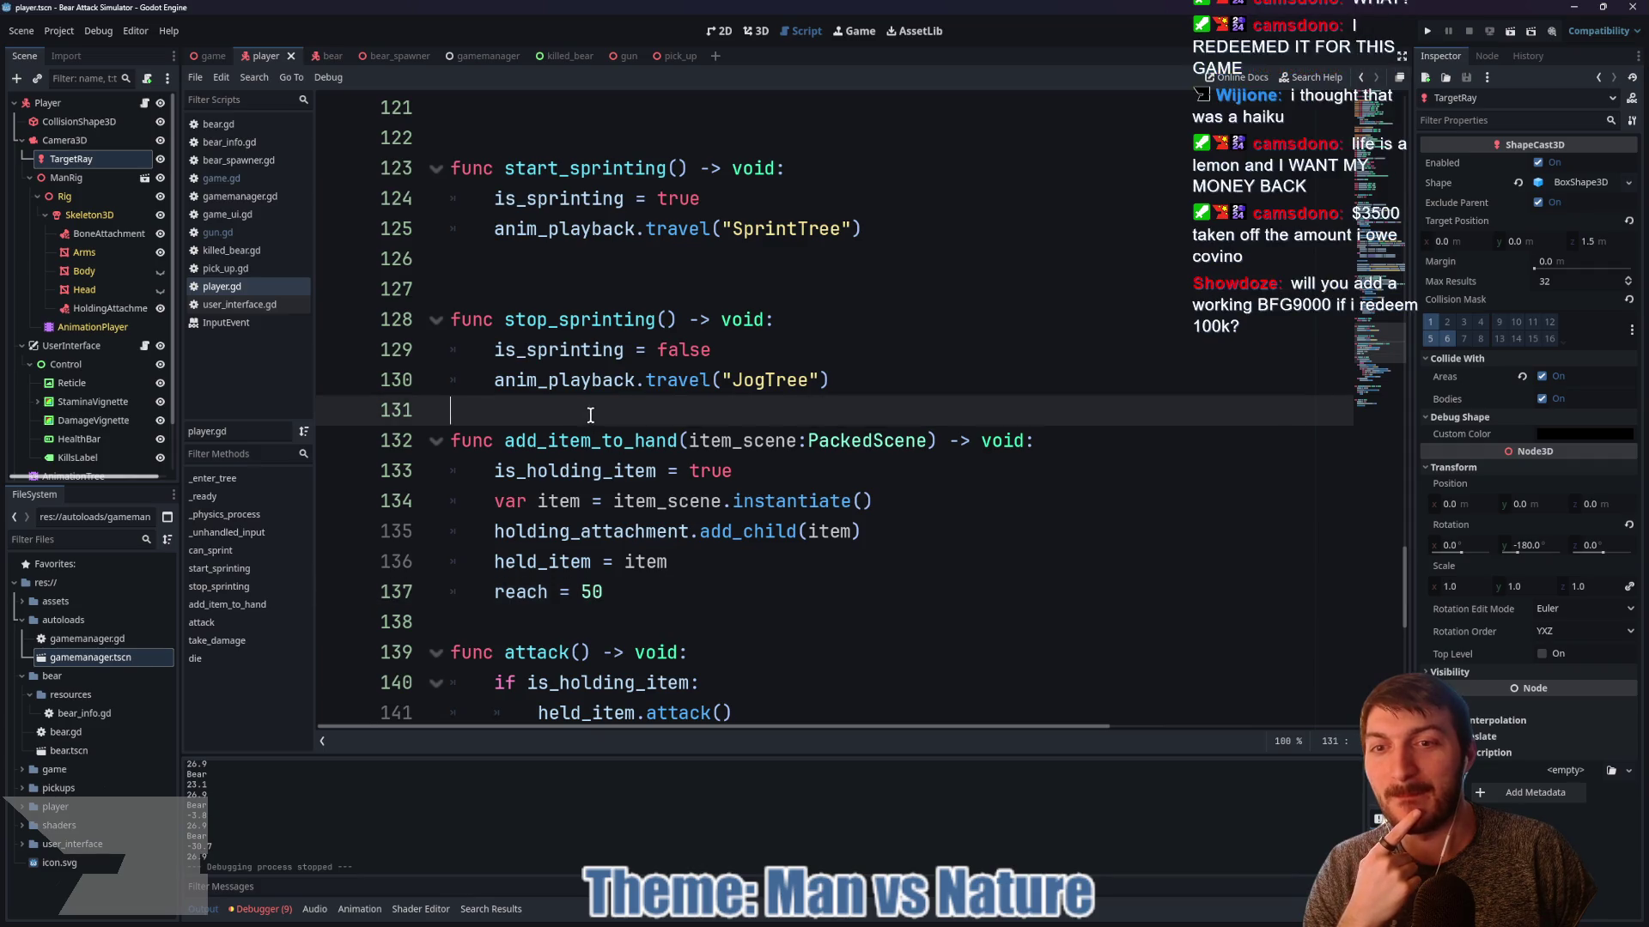
{"action": "key", "text": "Return"}
{"action": "key", "text": "ctrl+s"}
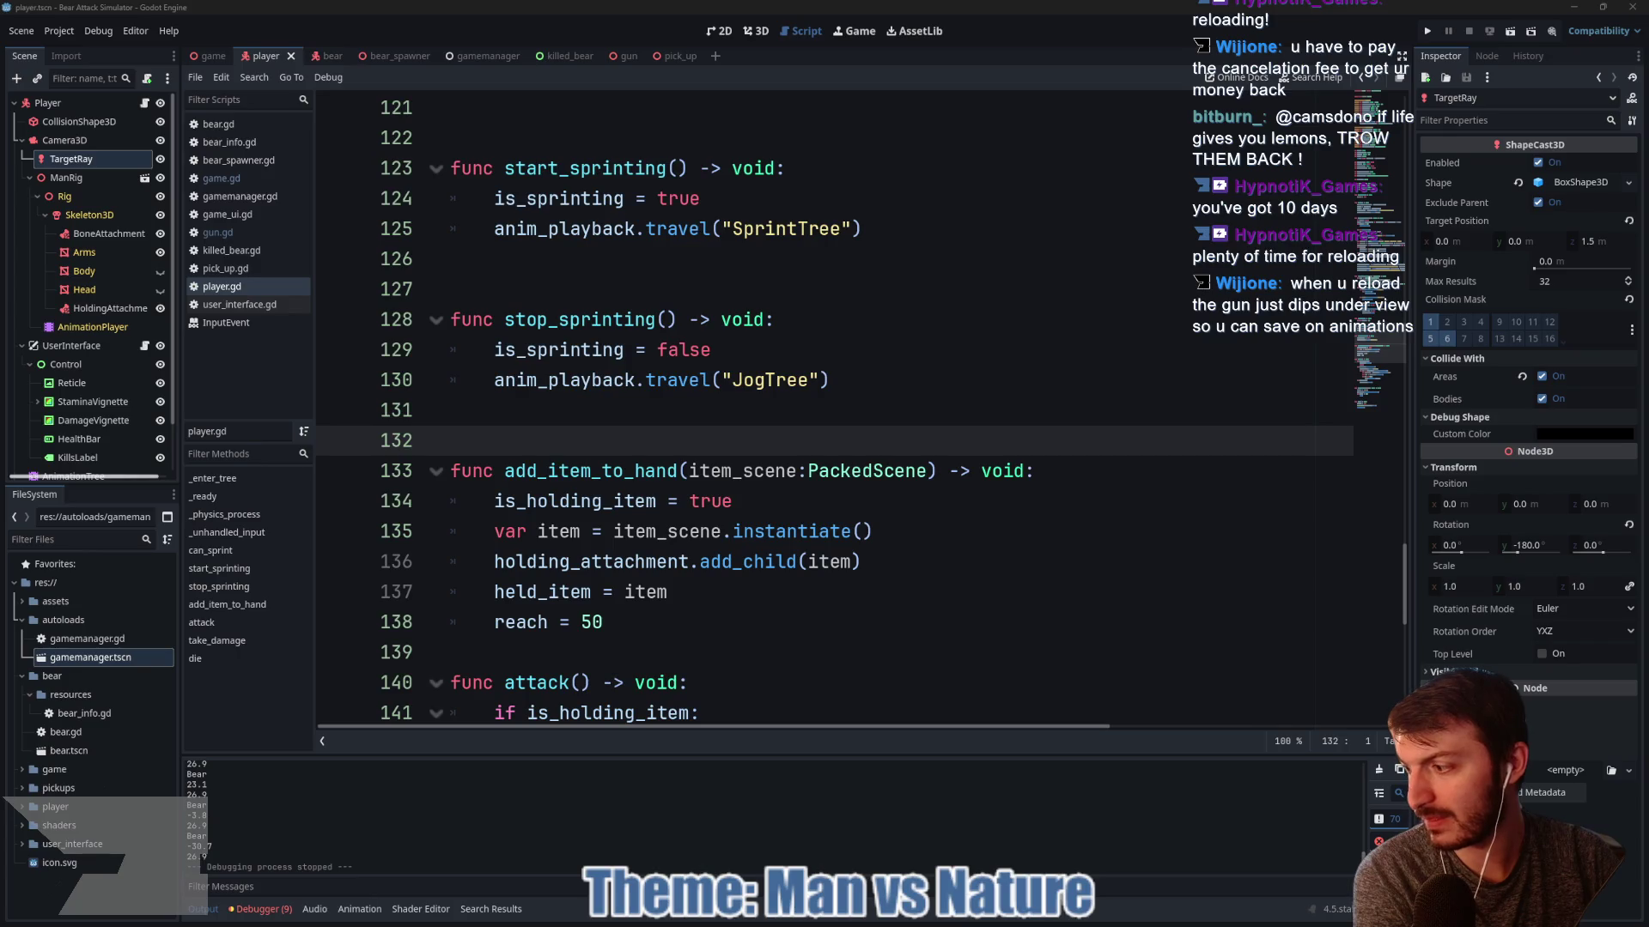
{"action": "left_click_drag", "start_coordinate": [0, 170], "coordinate": [831, 170]}
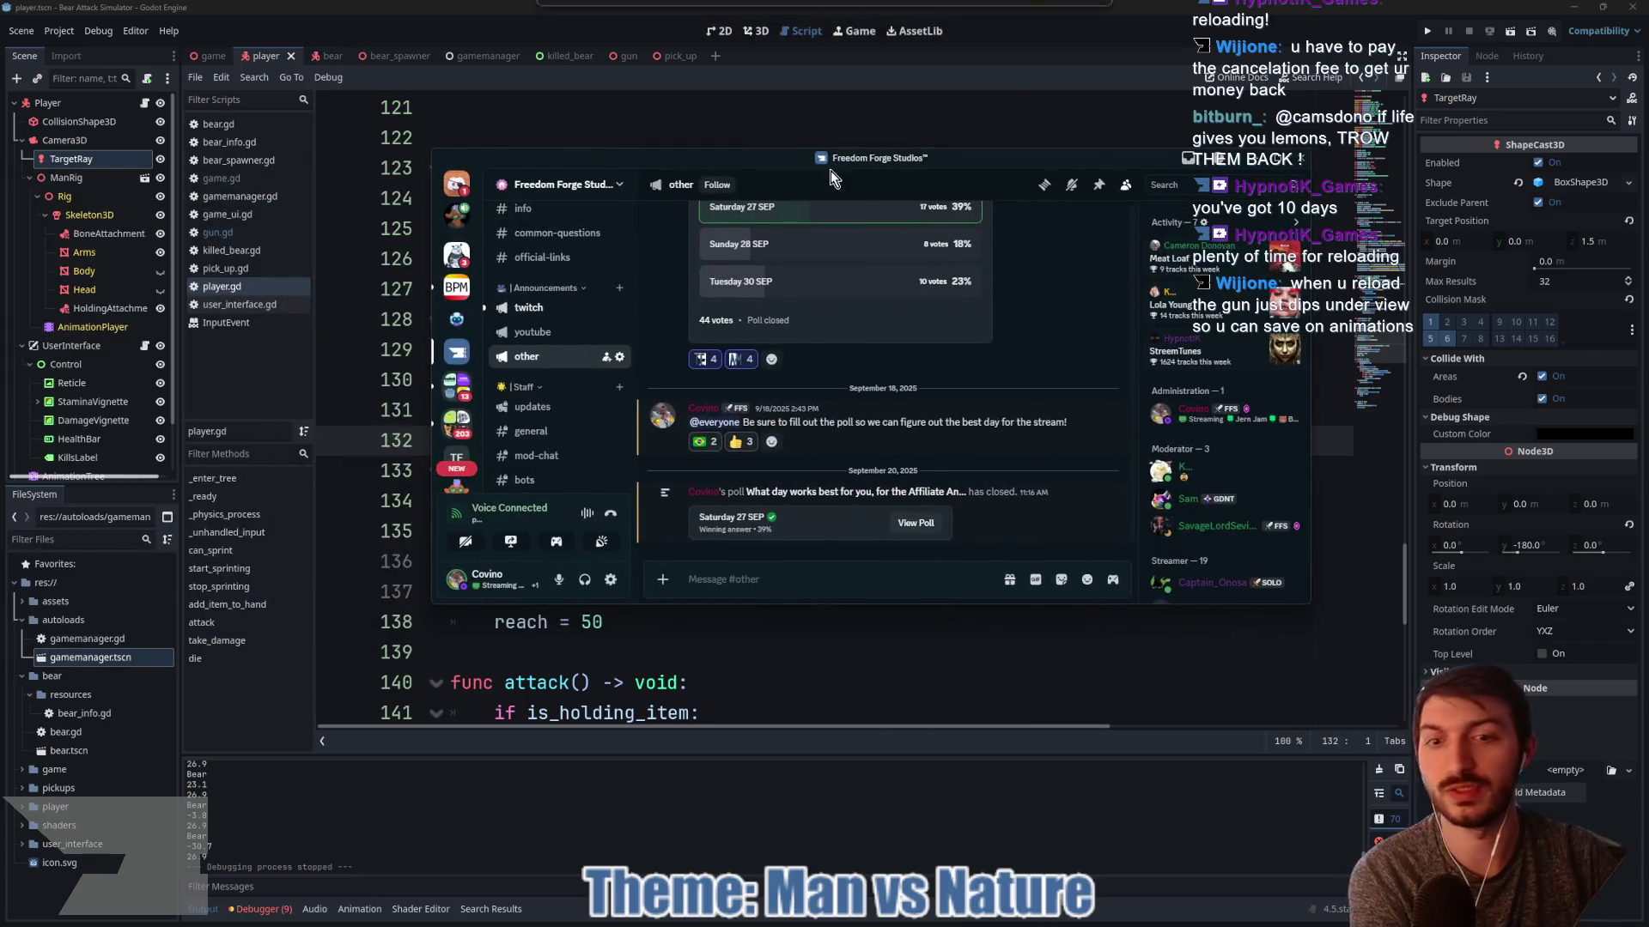
View the stream-date poll's full results in #other, then drag Discord aside.
{"action": "left_click", "coordinate": [942, 529]}
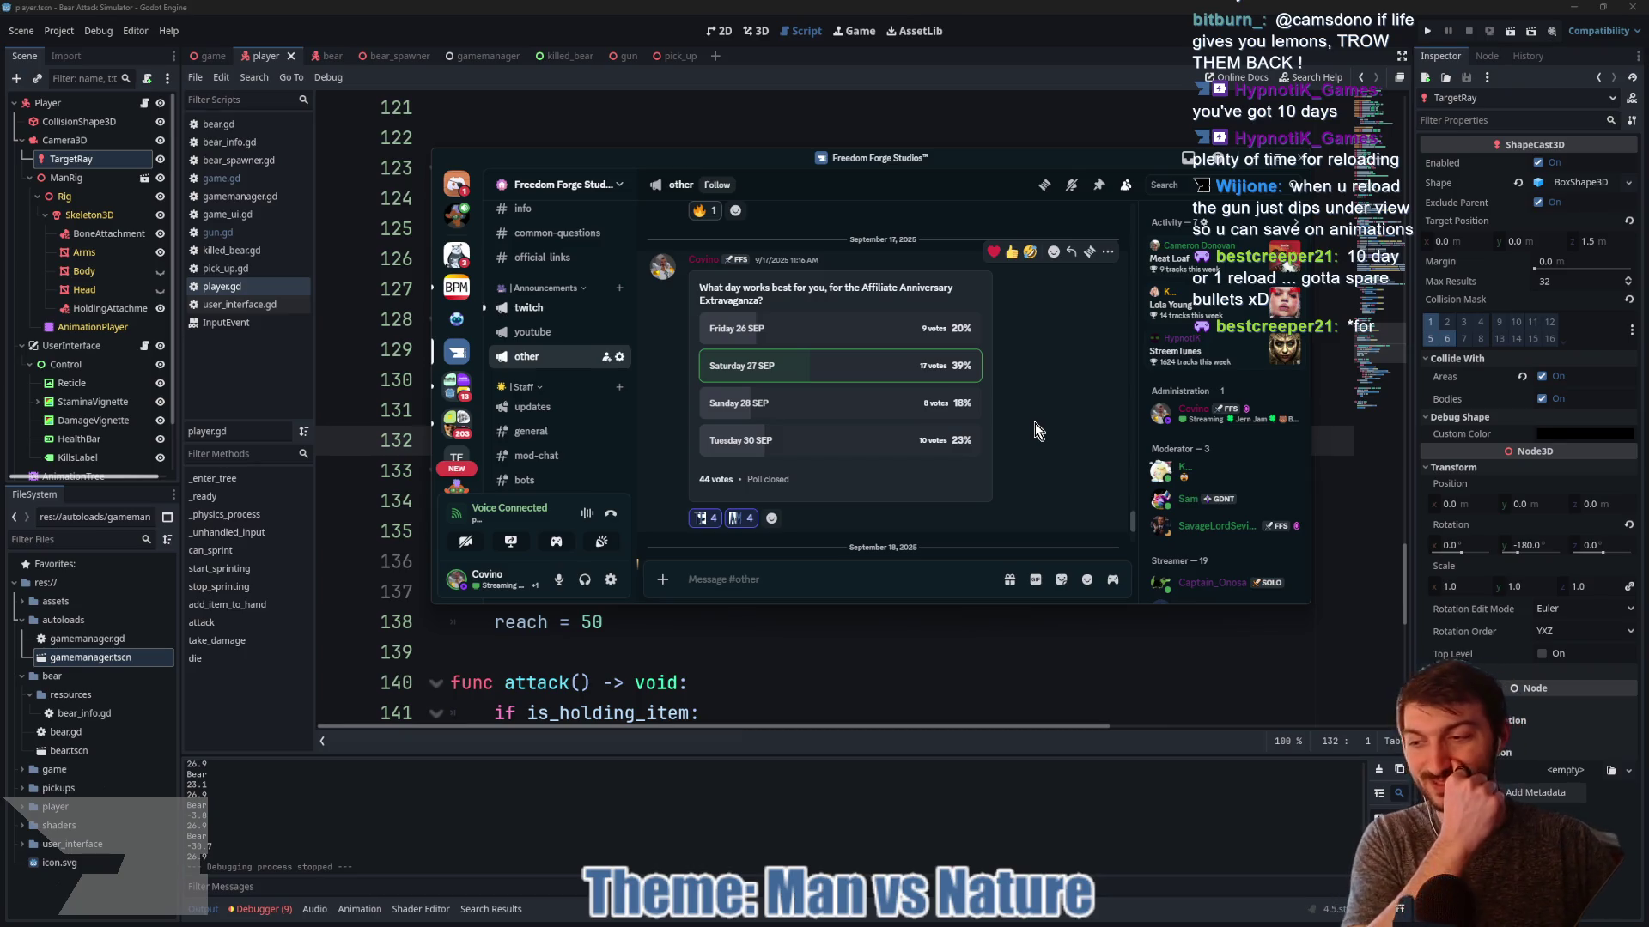
{"action": "mouse_move", "coordinate": [920, 162]}
{"action": "left_mouse_down"}
{"action": "mouse_move", "coordinate": [960, 179]}
{"action": "mouse_move", "coordinate": [0, 207]}
{"action": "left_mouse_up"}
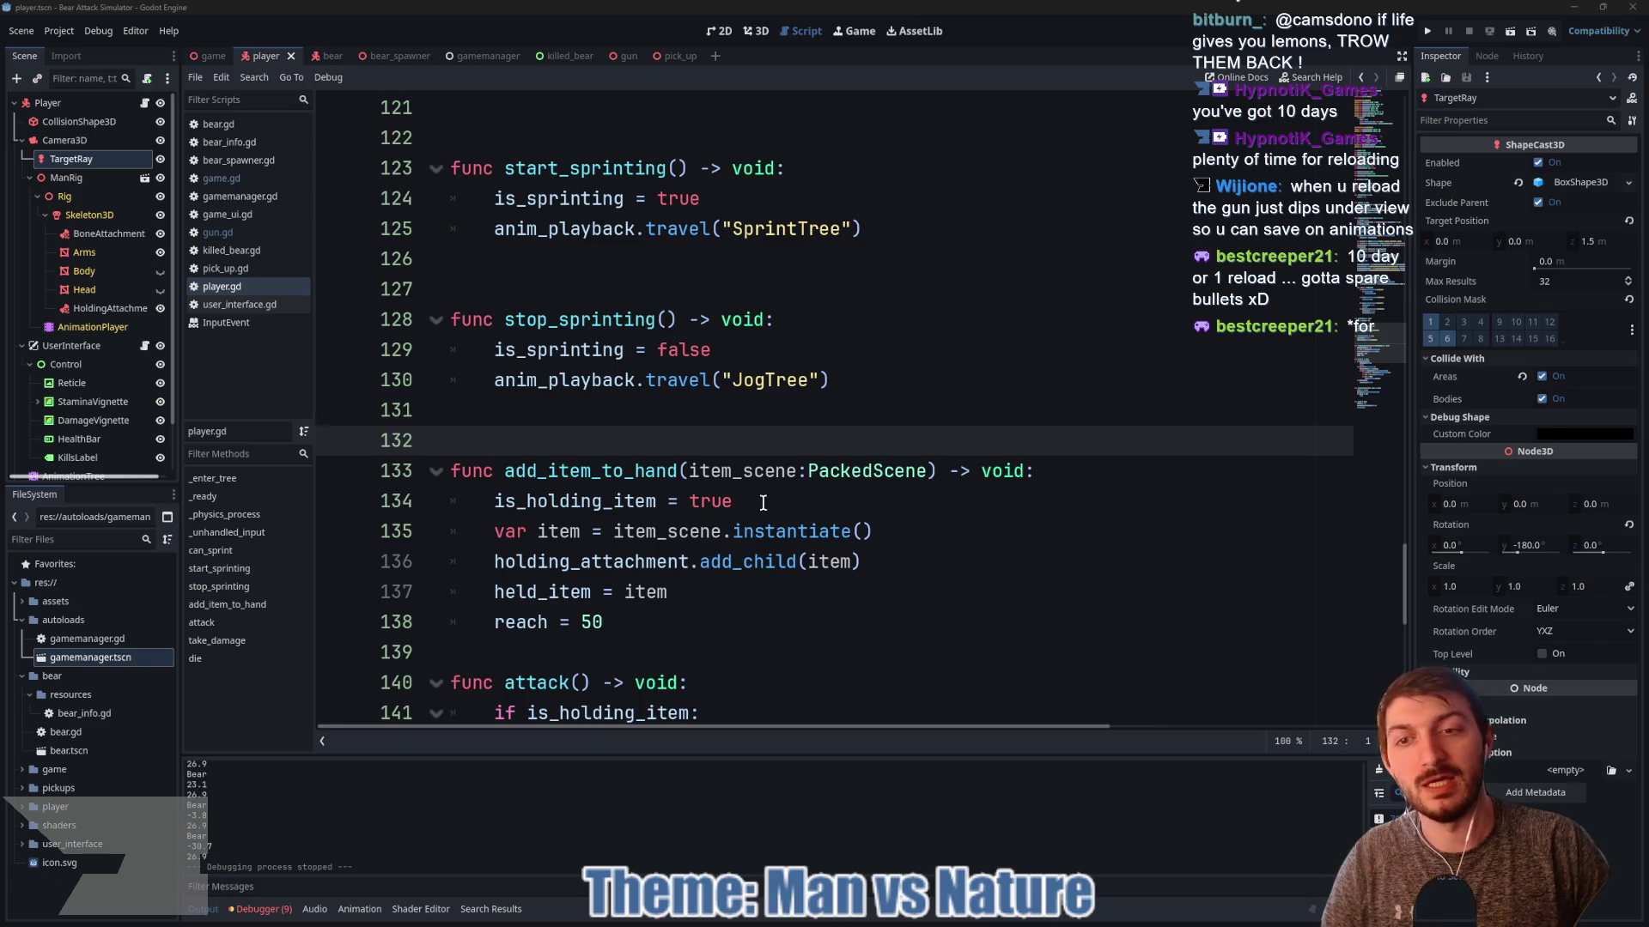
Add a second blank line after reach = 50, before attack() in player.gd.
{"action": "scroll", "coordinate": [684, 438], "scroll_direction": "down", "scroll_amount": 2}
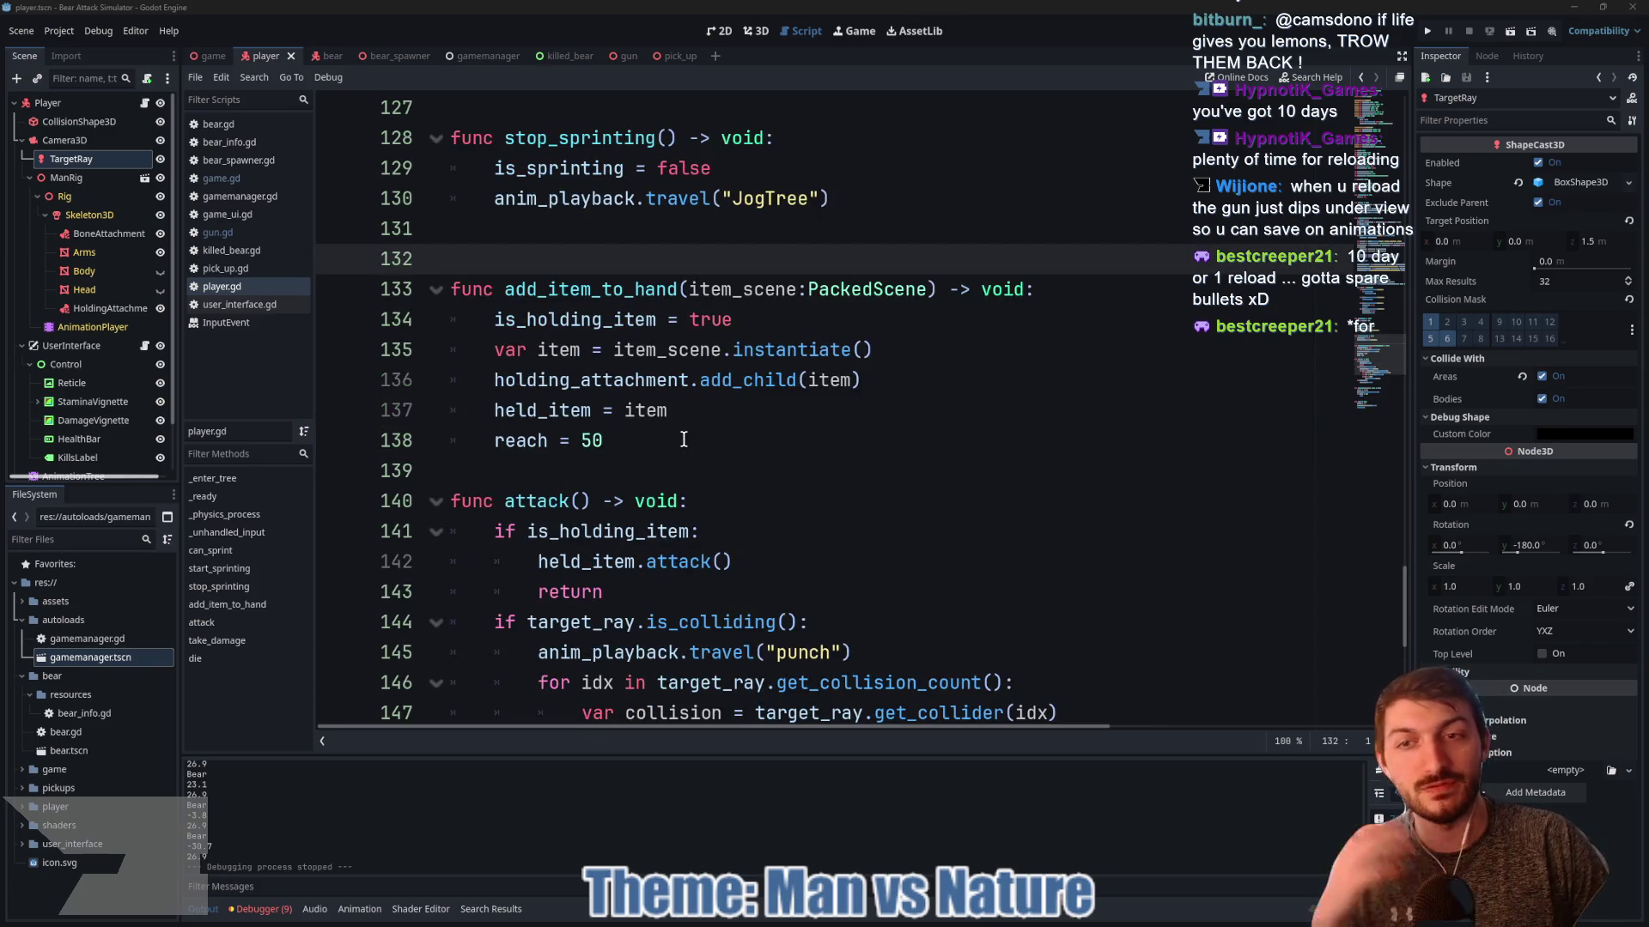
{"action": "left_click", "coordinate": [615, 464]}
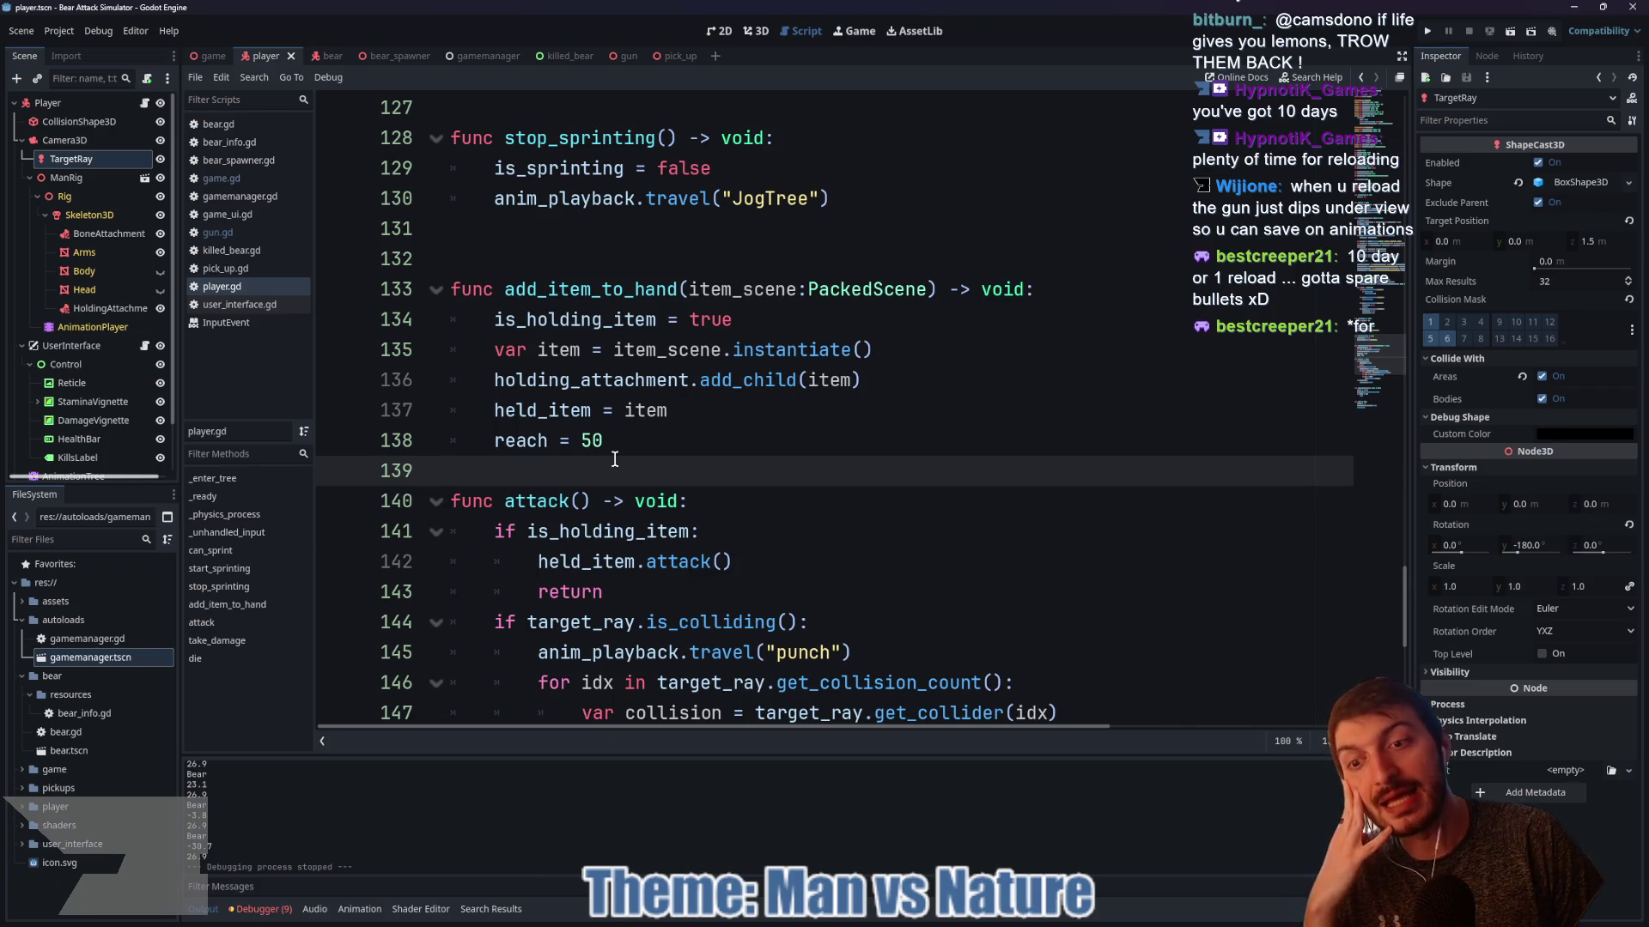
{"action": "key", "text": "Return"}
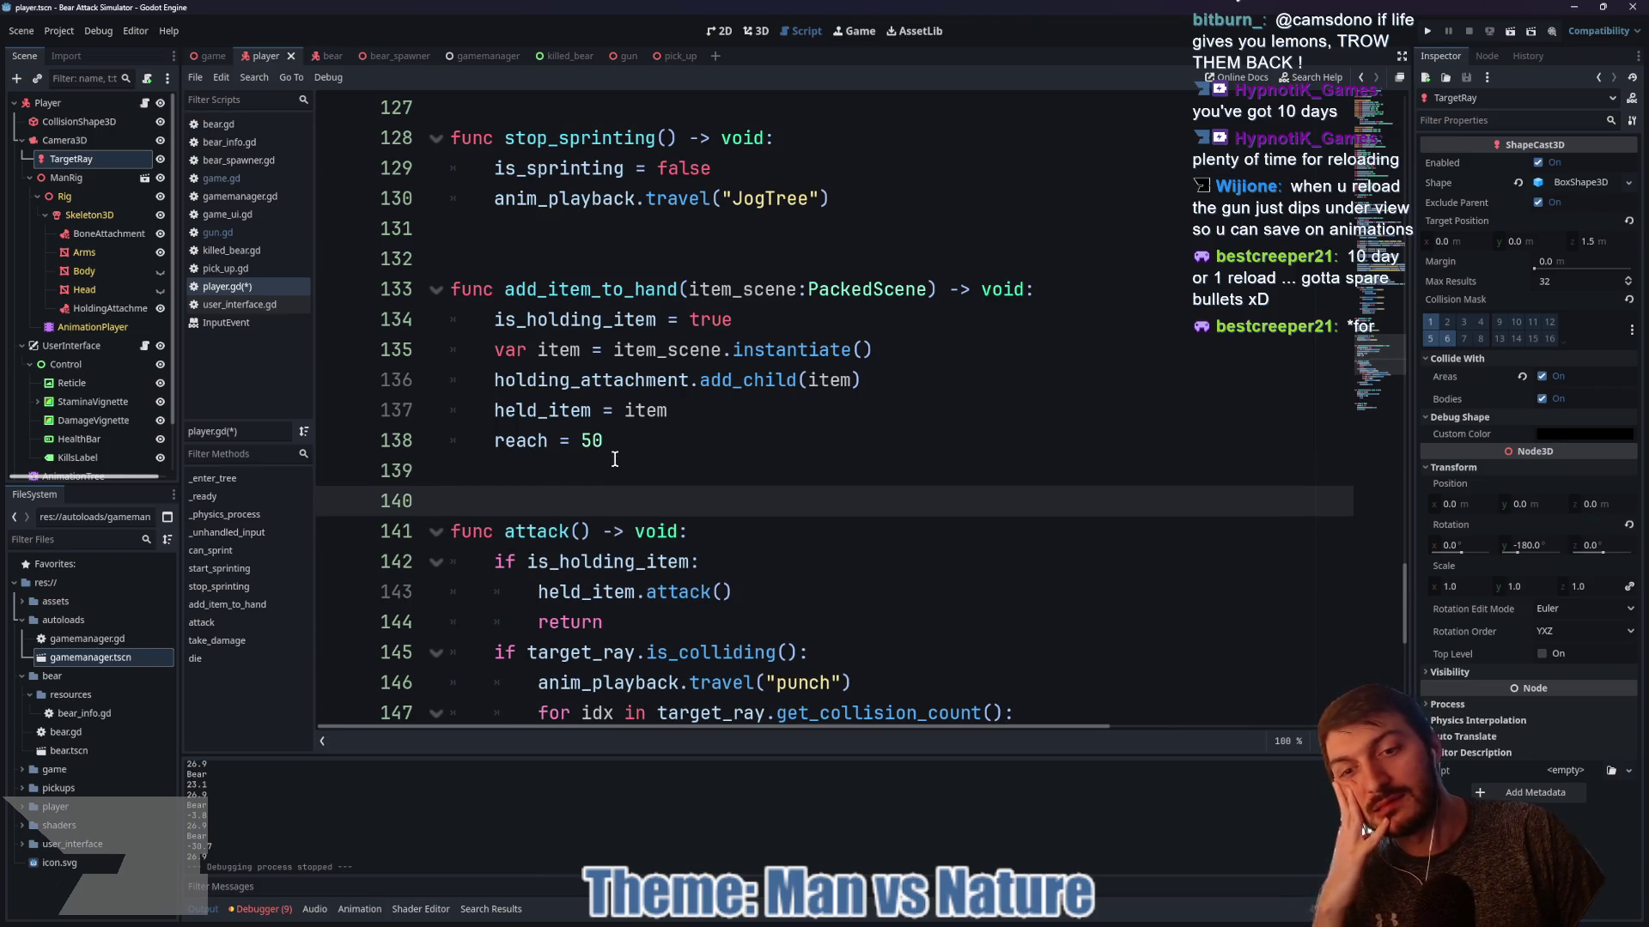
{"action": "scroll", "coordinate": [657, 460], "scroll_direction": "down", "scroll_amount": 3}
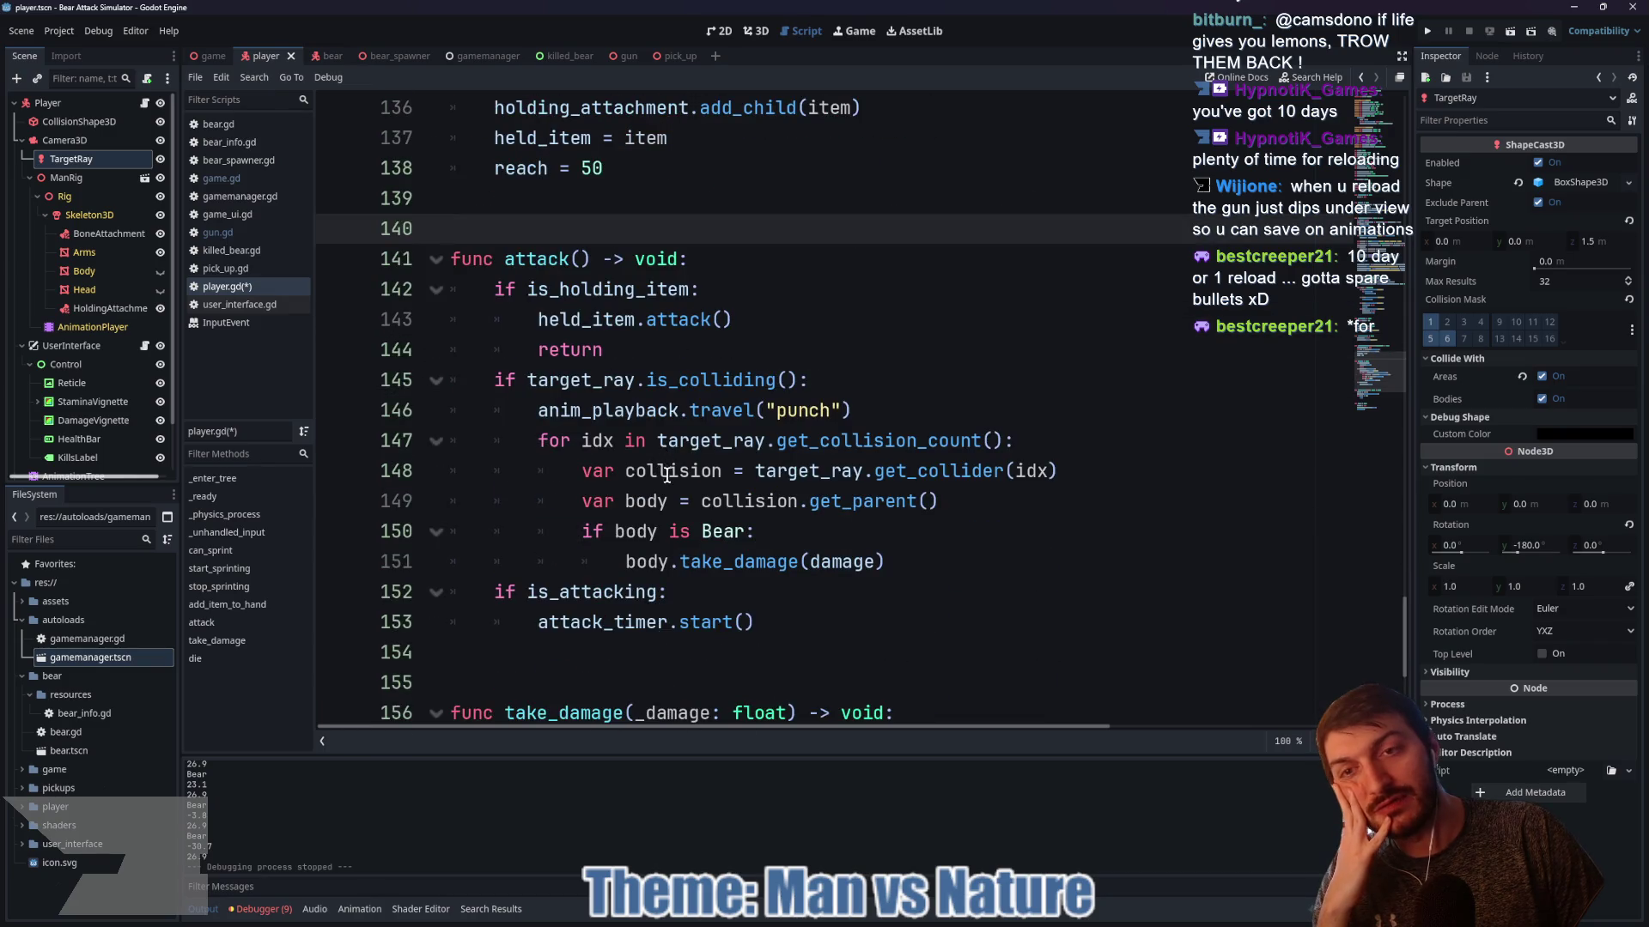
{"action": "scroll", "coordinate": [666, 475], "scroll_direction": "up", "scroll_amount": 3}
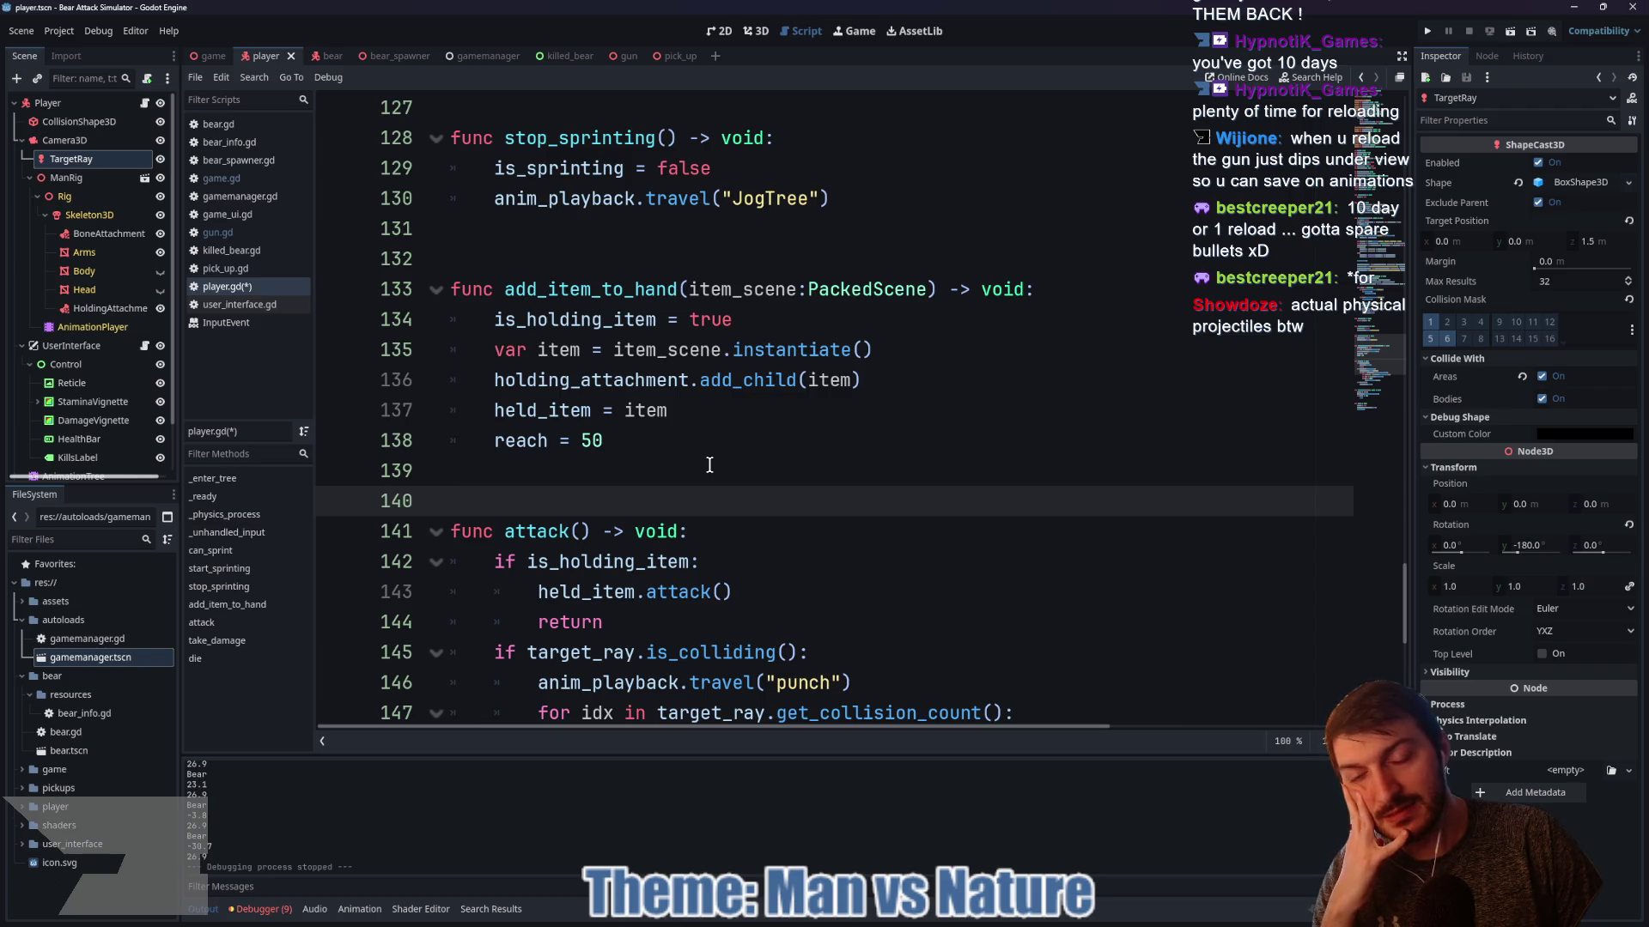
{"action": "left_click", "coordinate": [709, 465]}
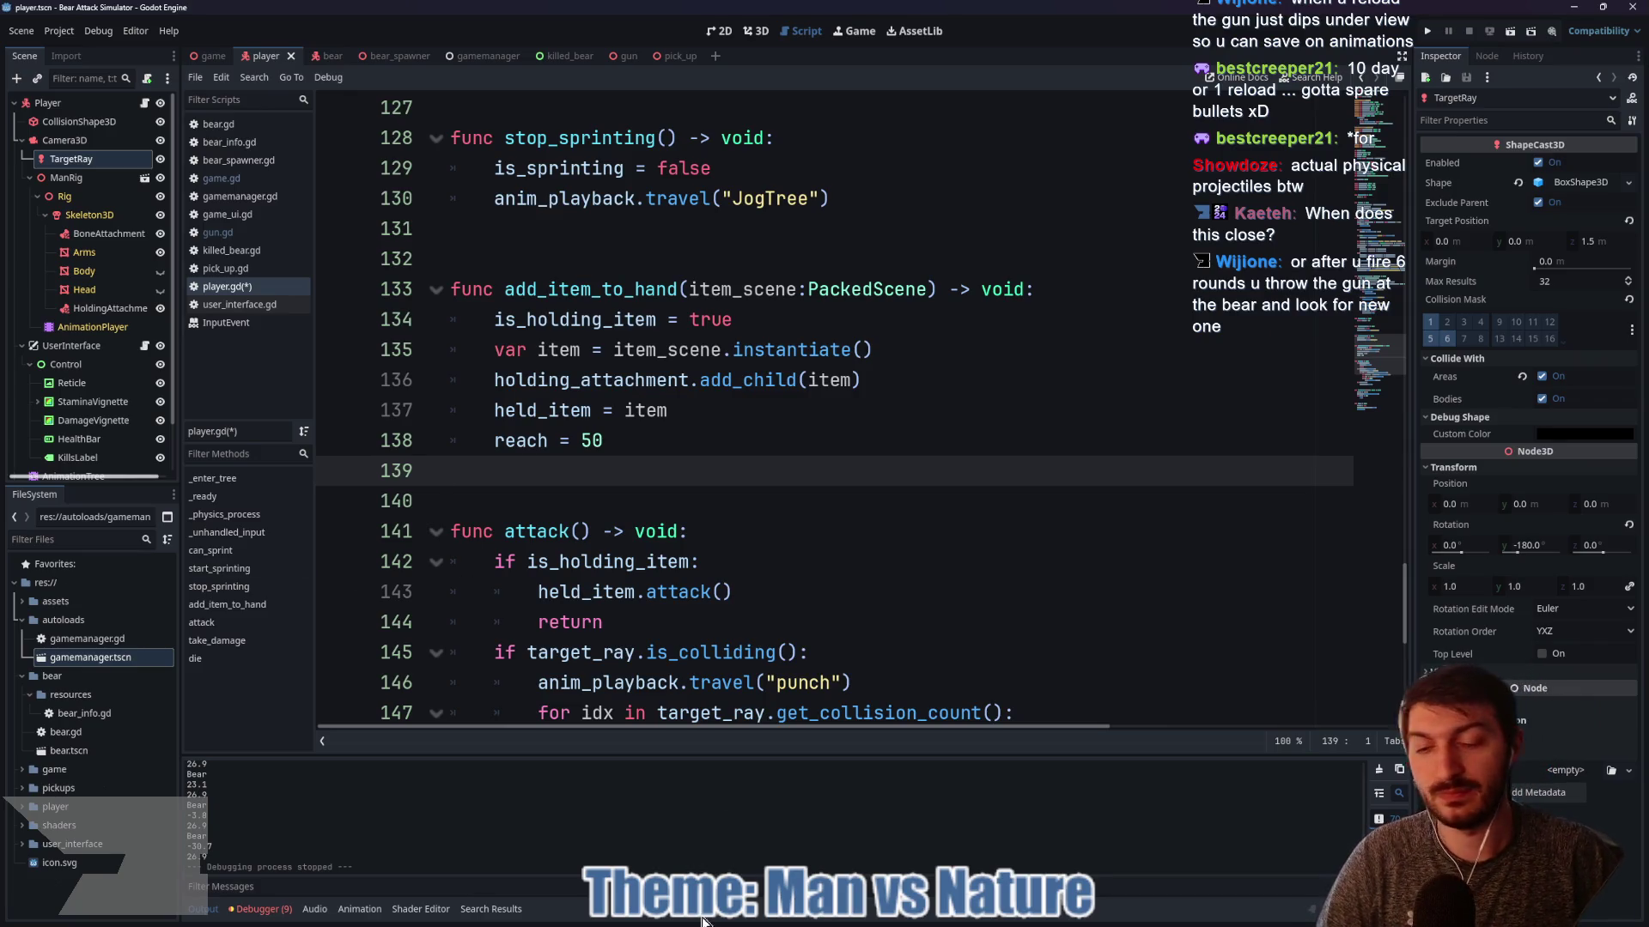
Bring the Jern Jam 2025 itch.io page to the front and scroll through it.
{"action": "left_click", "coordinate": [926, 919]}
{"action": "scroll", "coordinate": [730, 481], "scroll_direction": "up", "scroll_amount": 10}
{"action": "scroll", "coordinate": [575, 546], "scroll_direction": "down", "scroll_amount": 3}
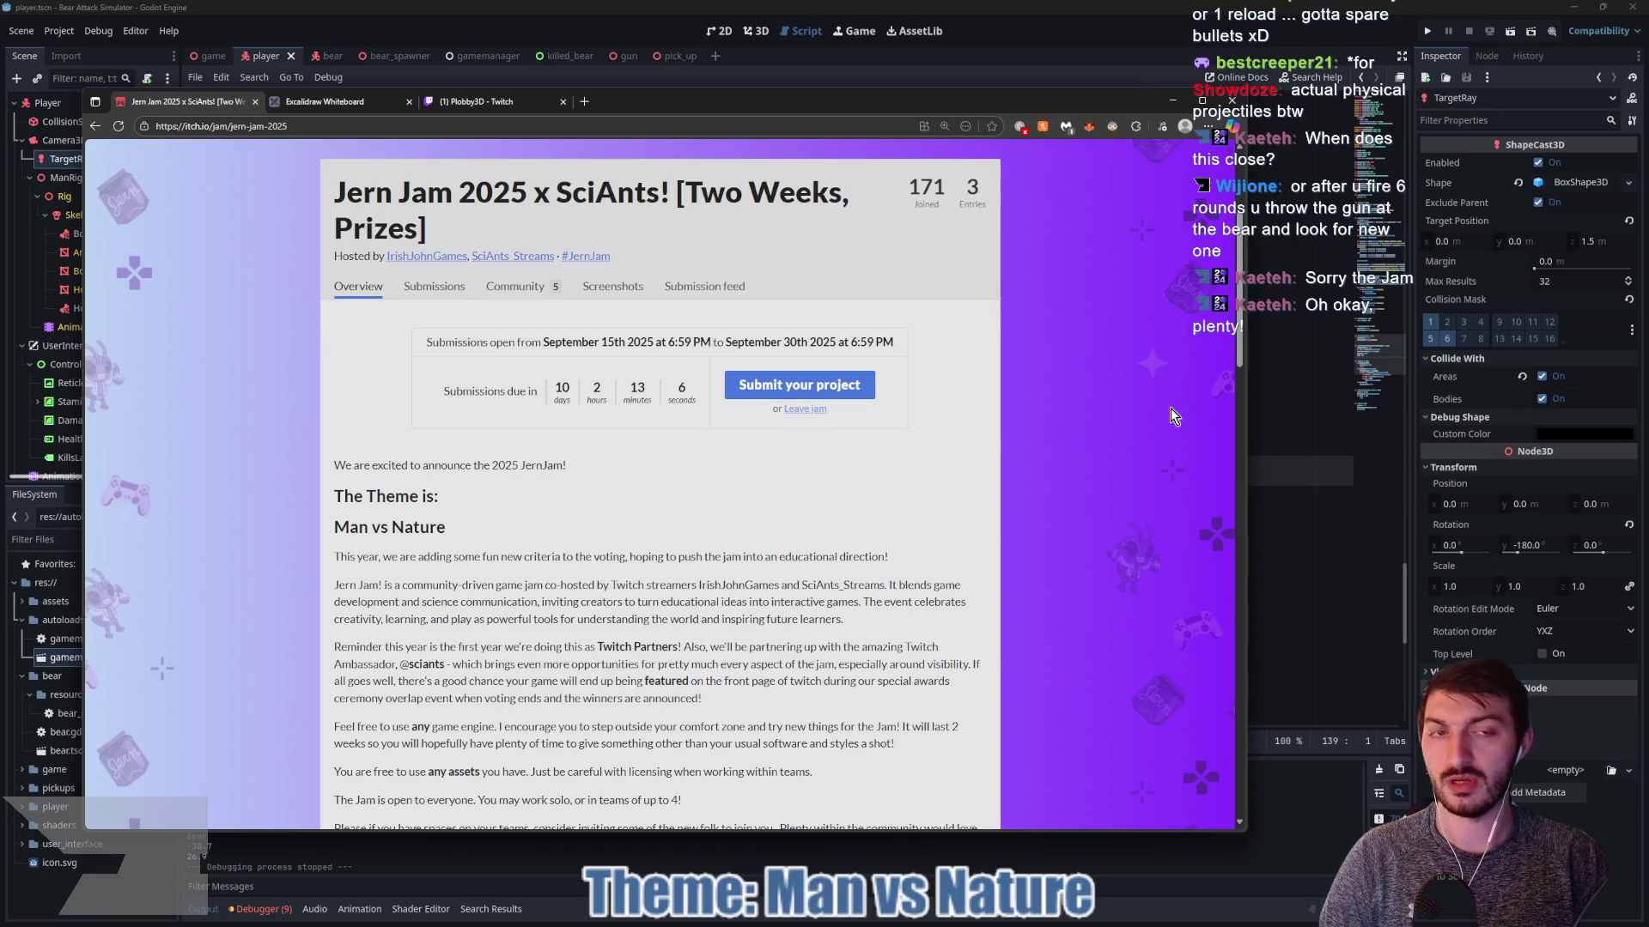
Bring the Godot script editor back in front of the itch.io jam page.
{"action": "left_click", "coordinate": [1268, 464]}
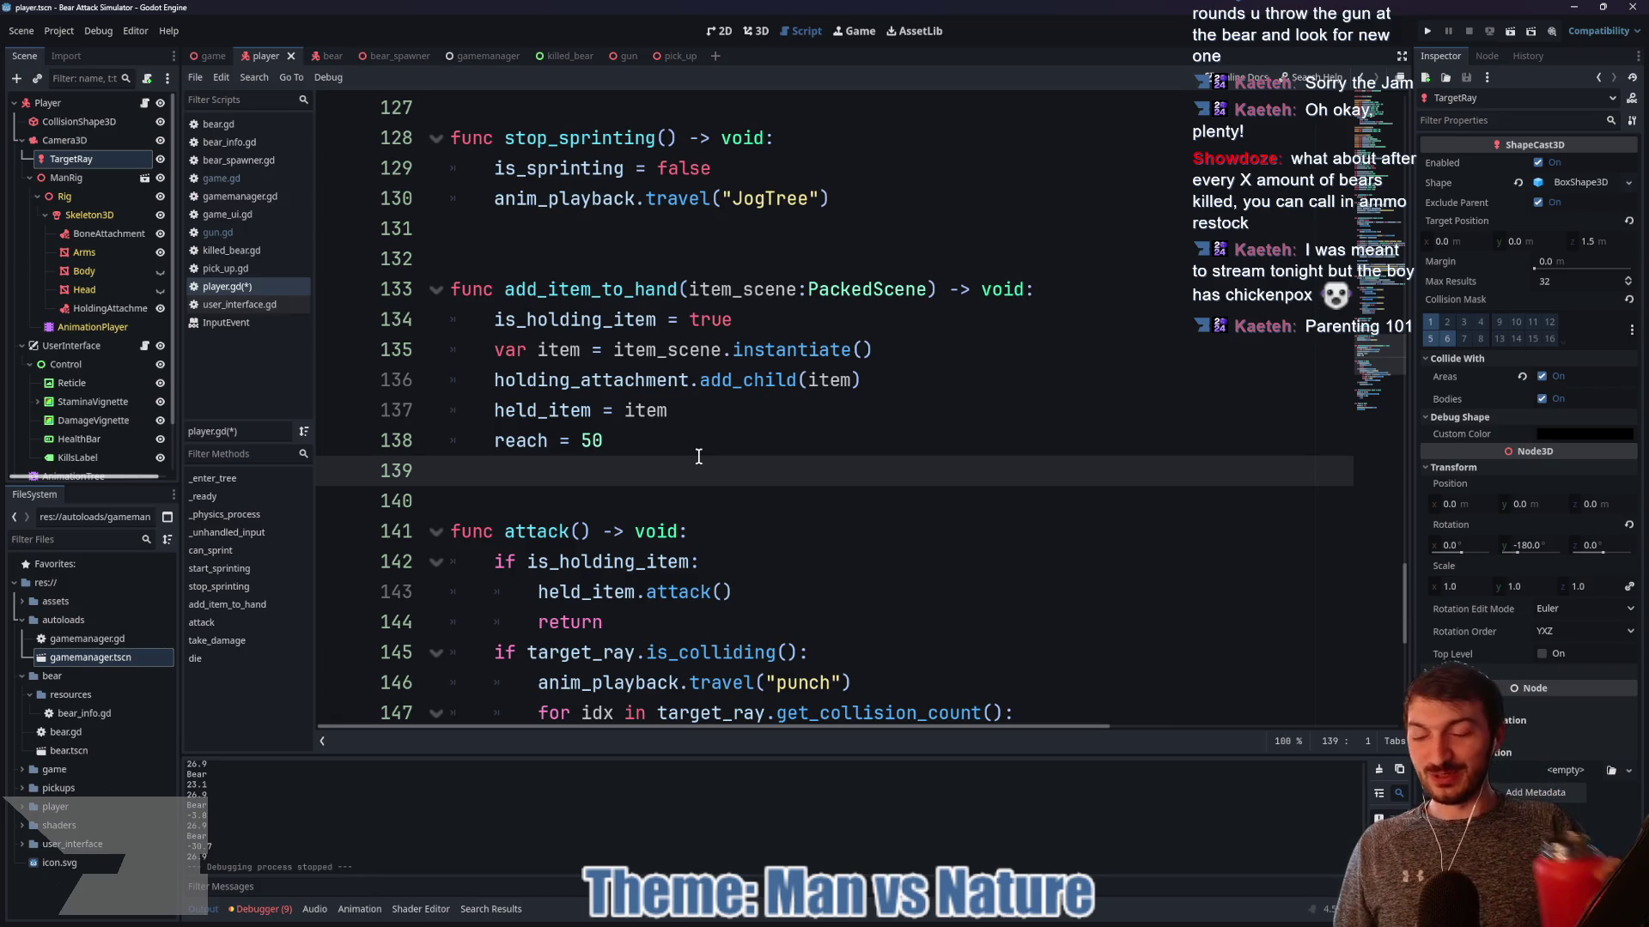
Save player.gd and clear the green on-screen annotation.
{"action": "key", "text": "ctrl+s"}
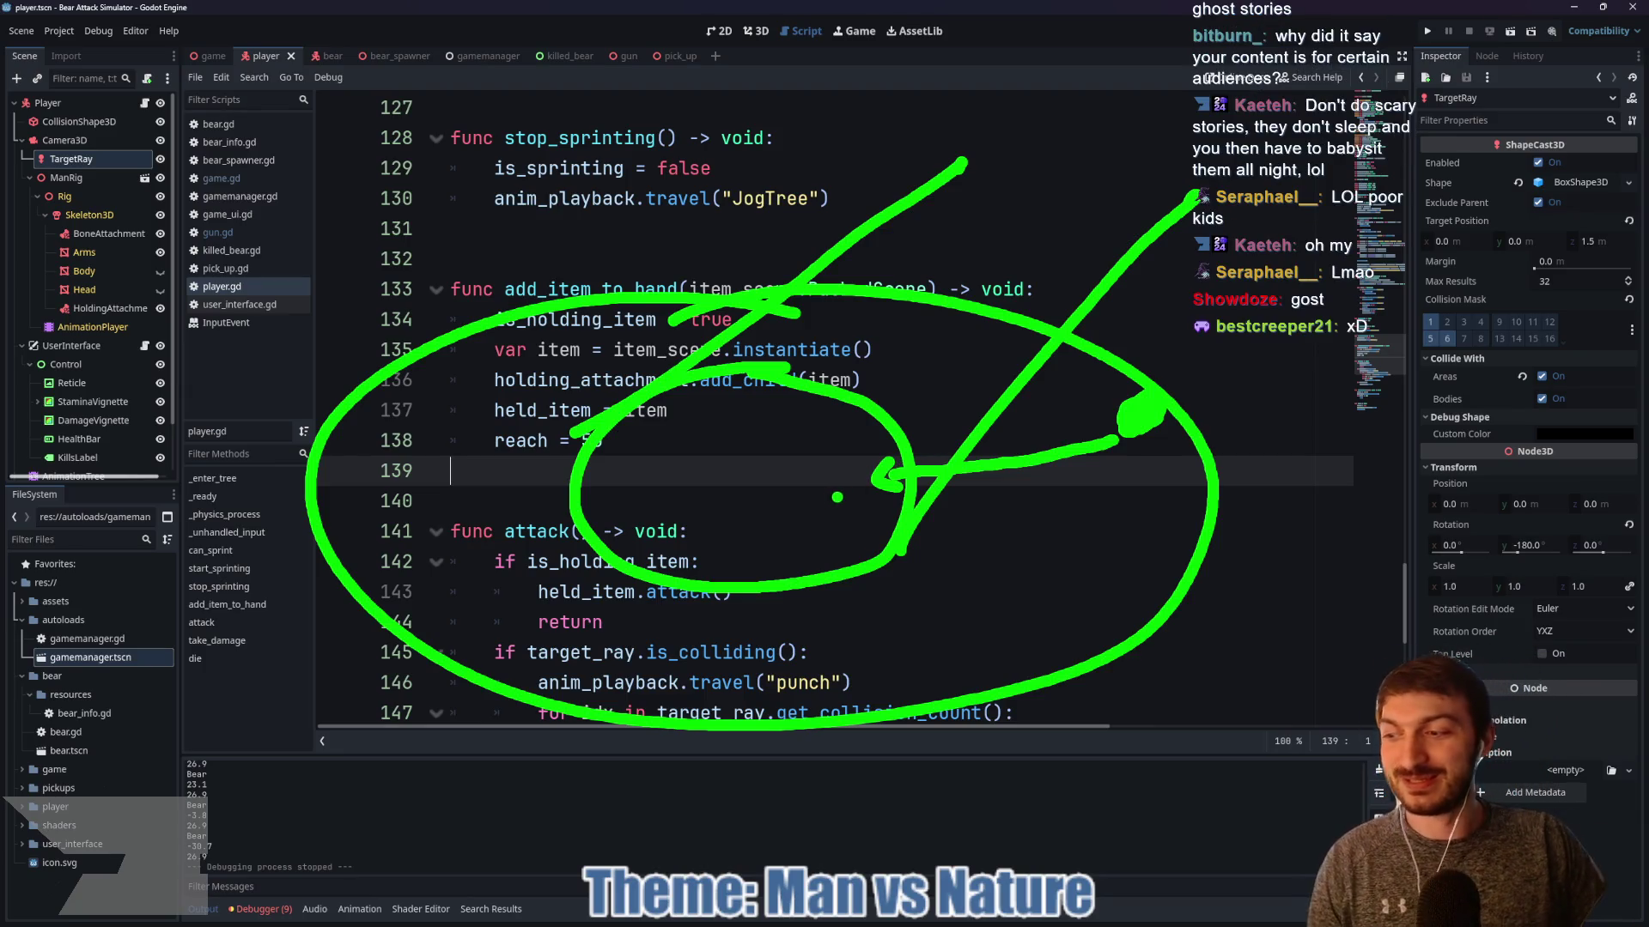
{"action": "key", "text": "Escape"}
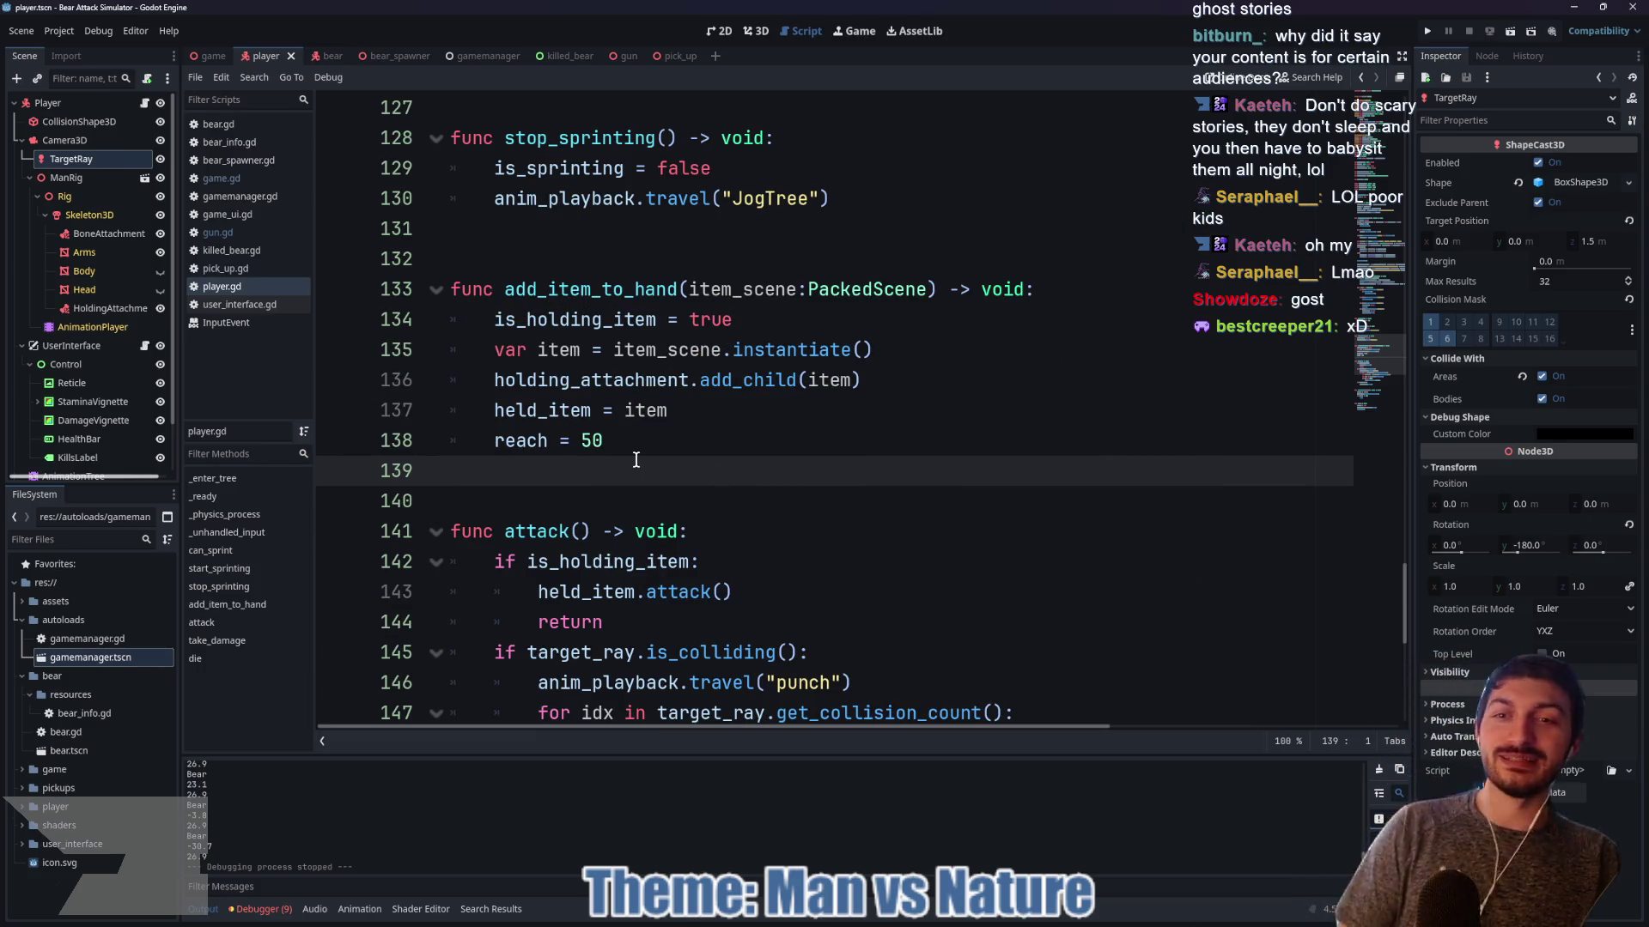
{"action": "key", "text": "ctrl+s"}
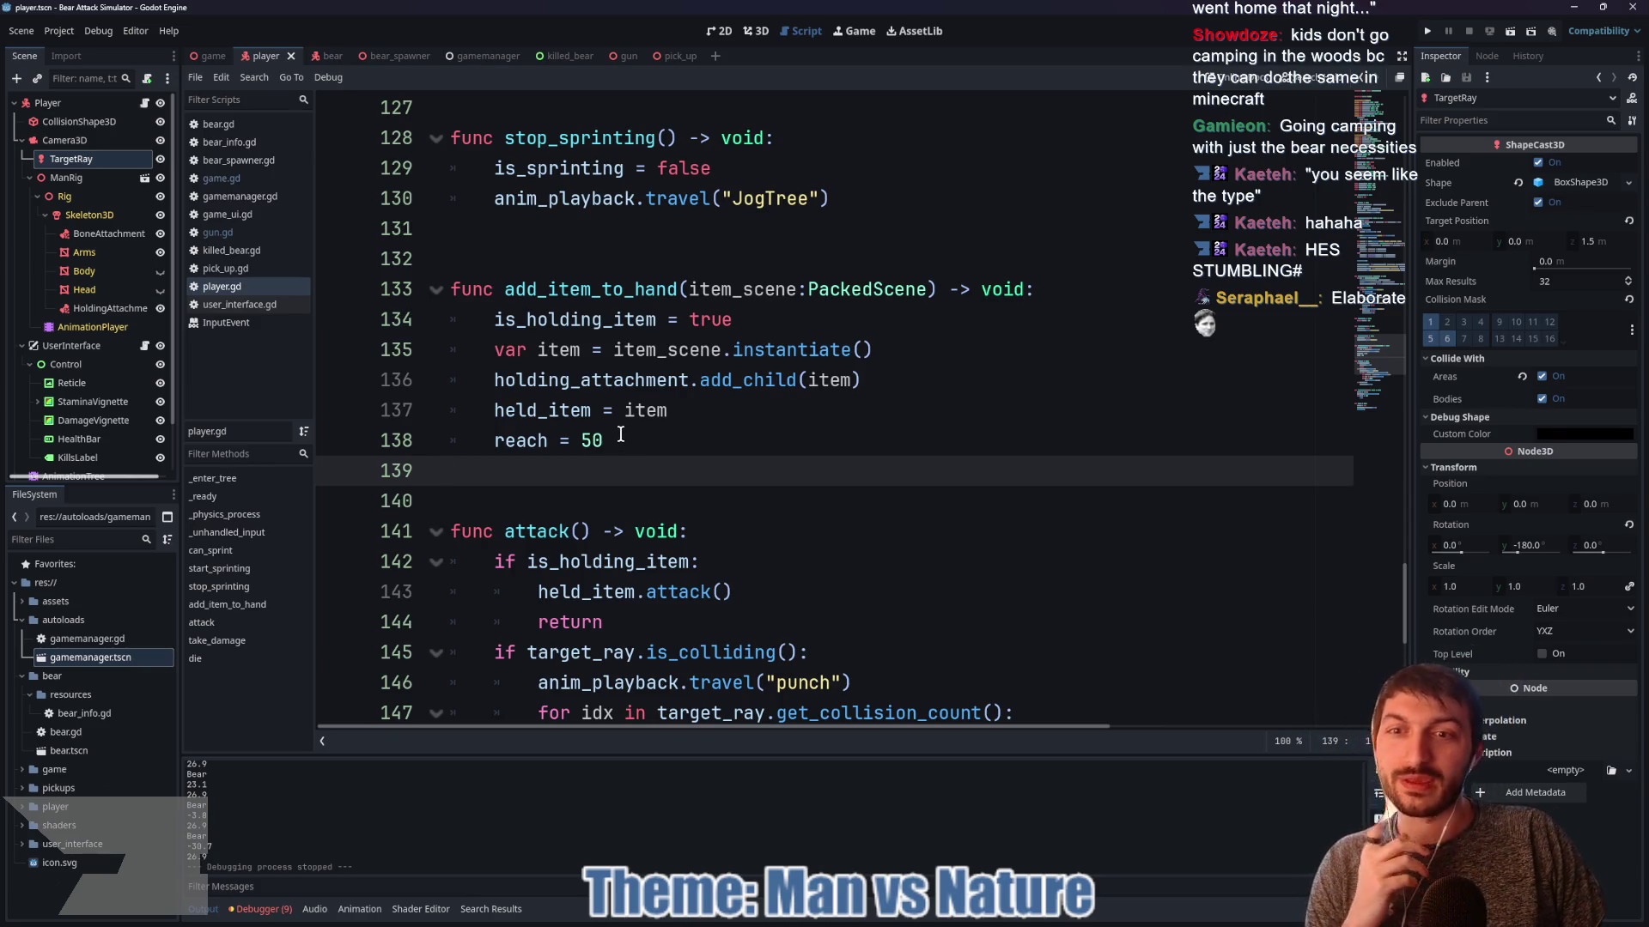
{"action": "left_click", "coordinate": [818, 382]}
{"action": "scroll", "coordinate": [801, 420], "scroll_direction": "down", "scroll_amount": 5}
{"action": "scroll", "coordinate": [800, 420], "scroll_direction": "up", "scroll_amount": 8}
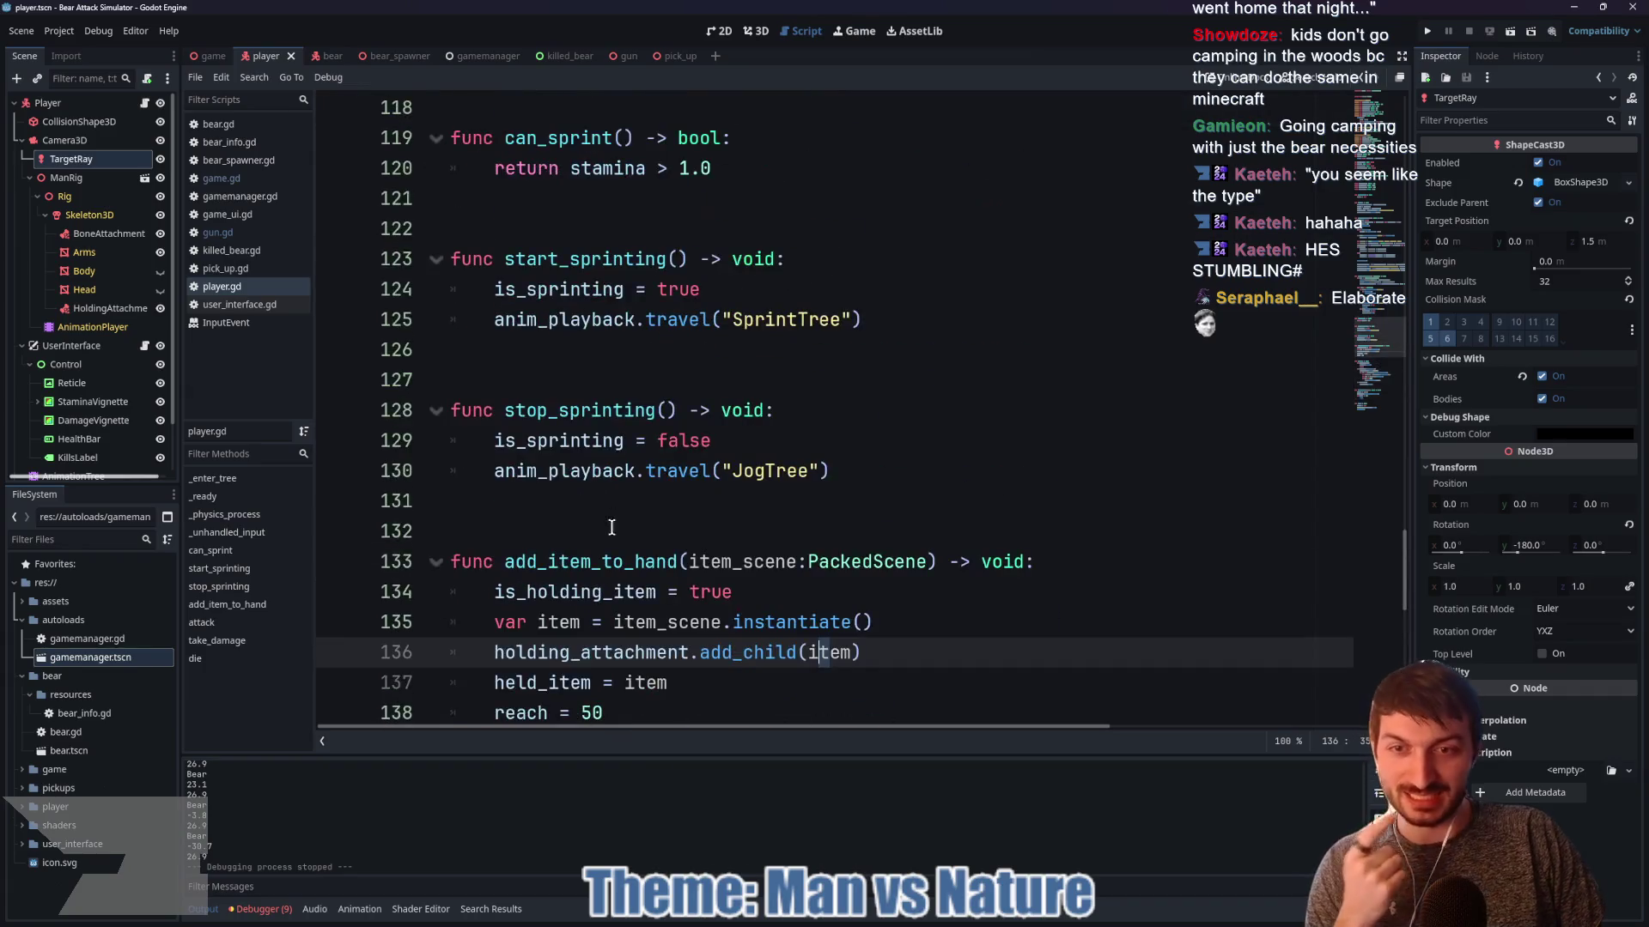
{"action": "scroll", "coordinate": [687, 412], "scroll_direction": "down", "scroll_amount": 4}
{"action": "left_click", "coordinate": [593, 395]}
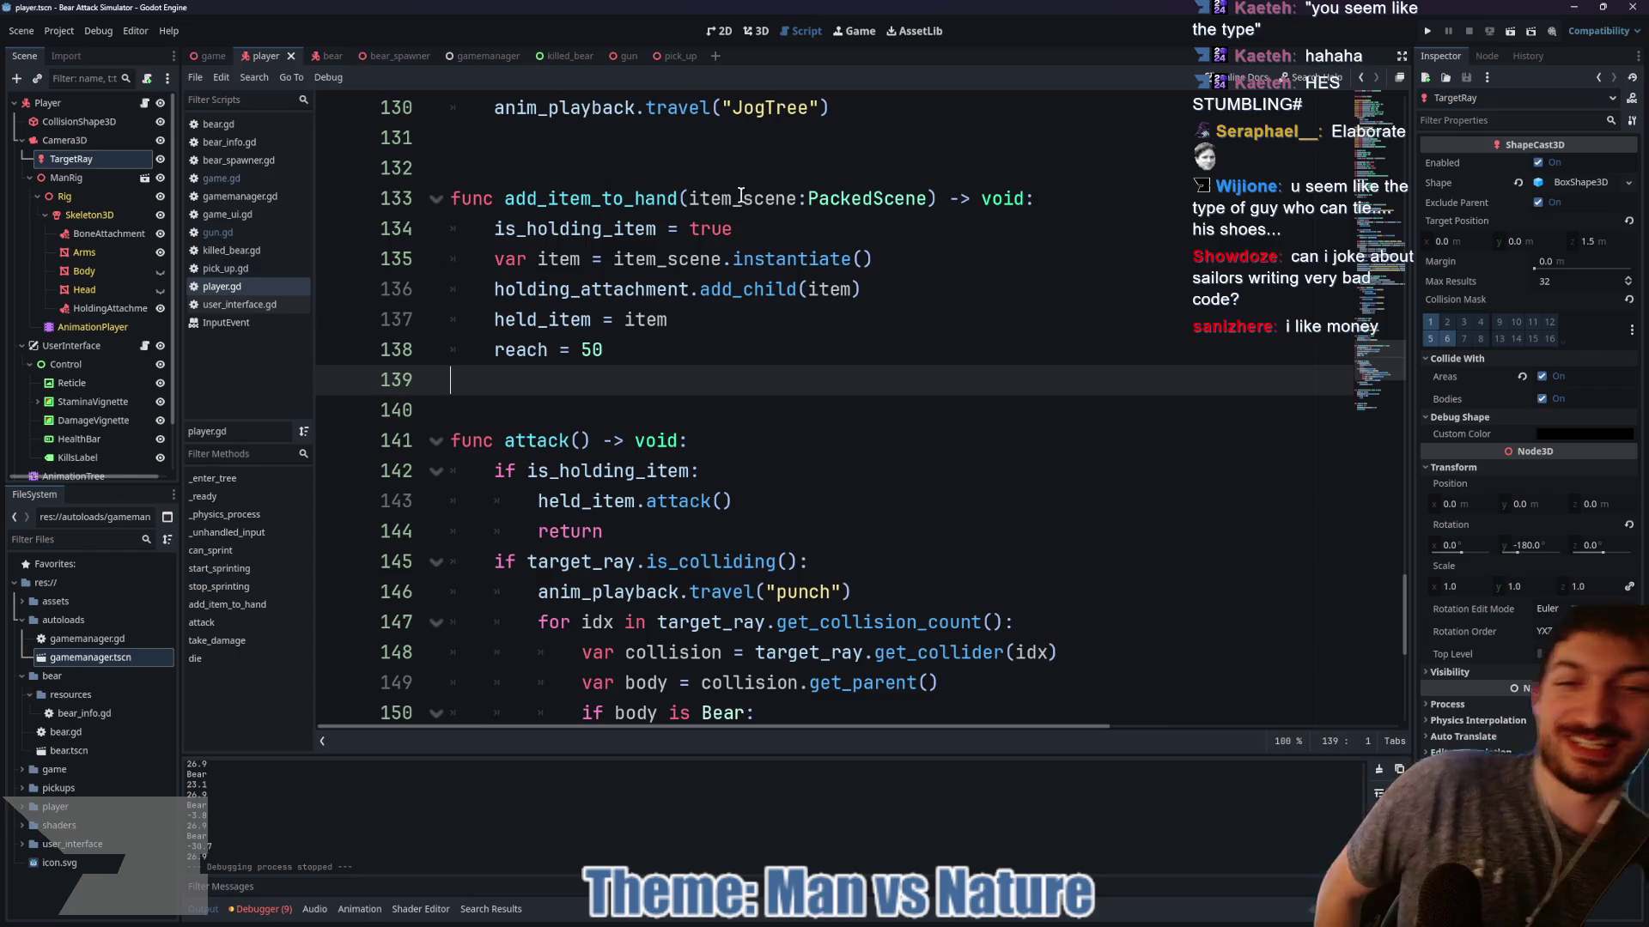
{"action": "left_click", "coordinate": [623, 348]}
{"action": "left_click", "coordinate": [623, 371]}
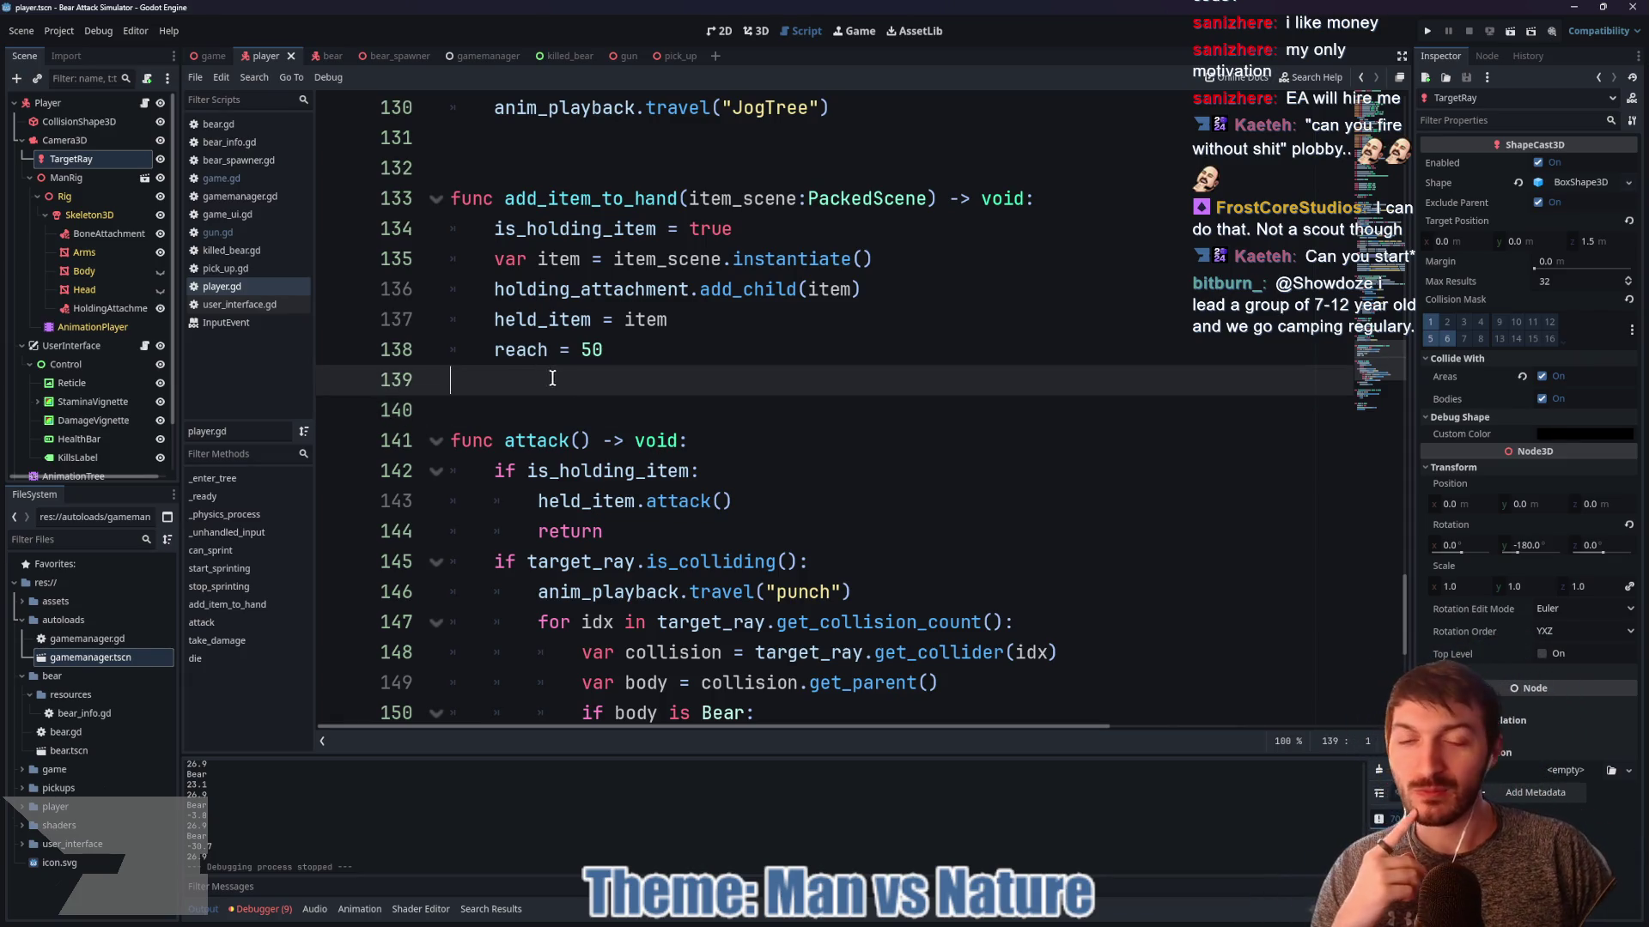
{"action": "left_click", "coordinate": [687, 350]}
{"action": "left_click", "coordinate": [697, 319]}
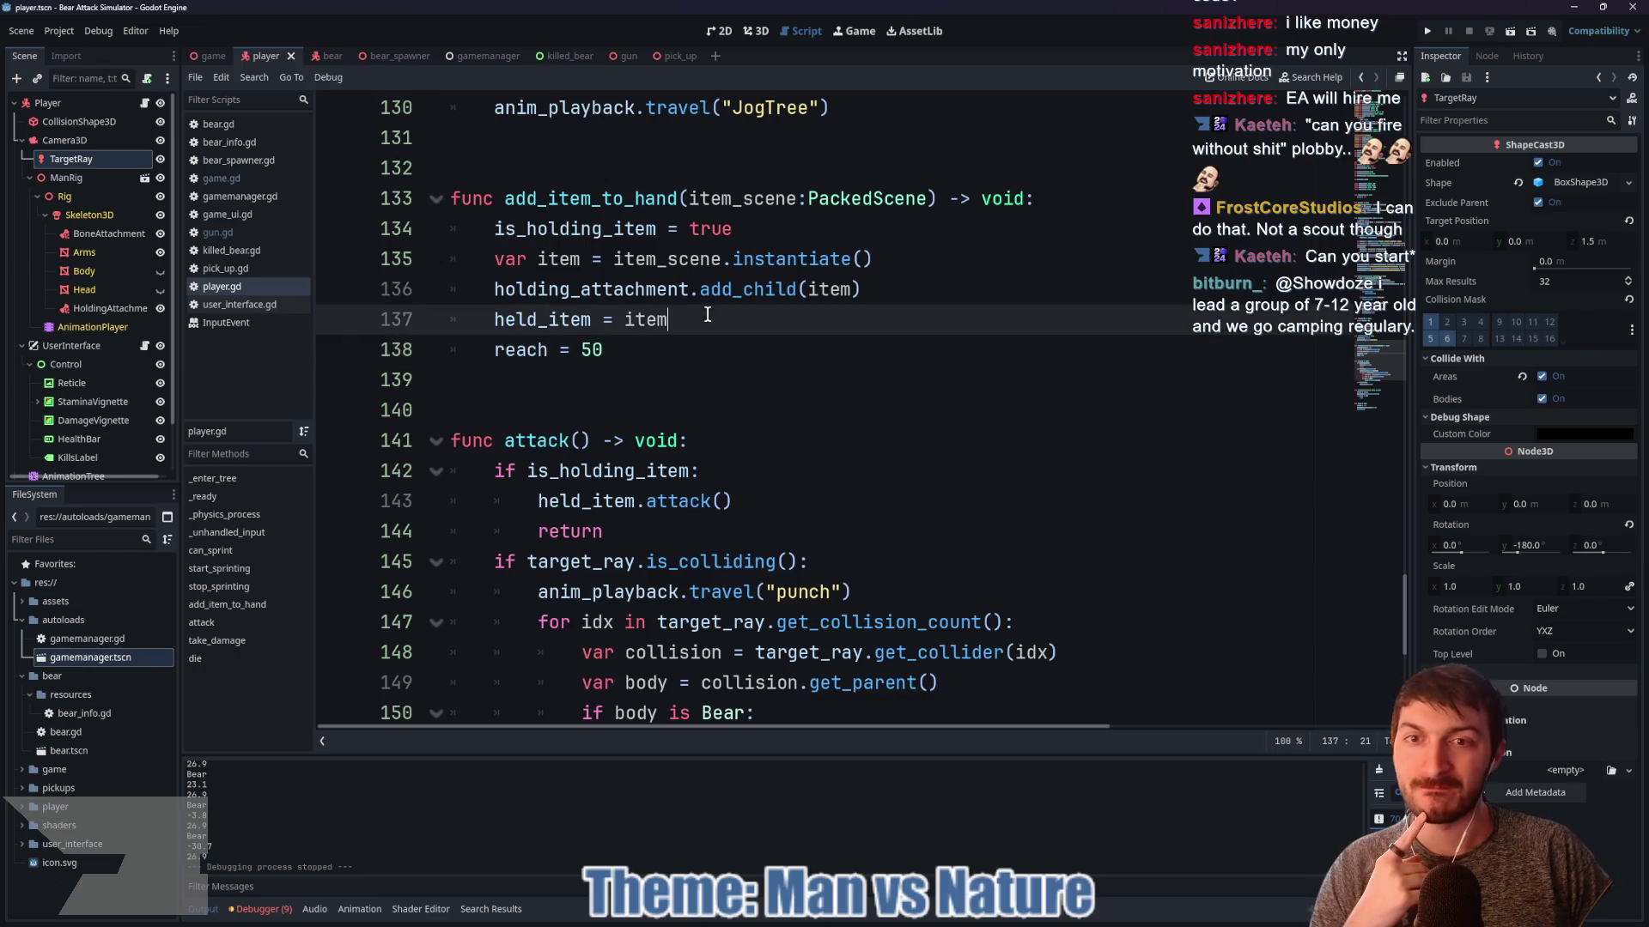
{"action": "left_click", "coordinate": [951, 294]}
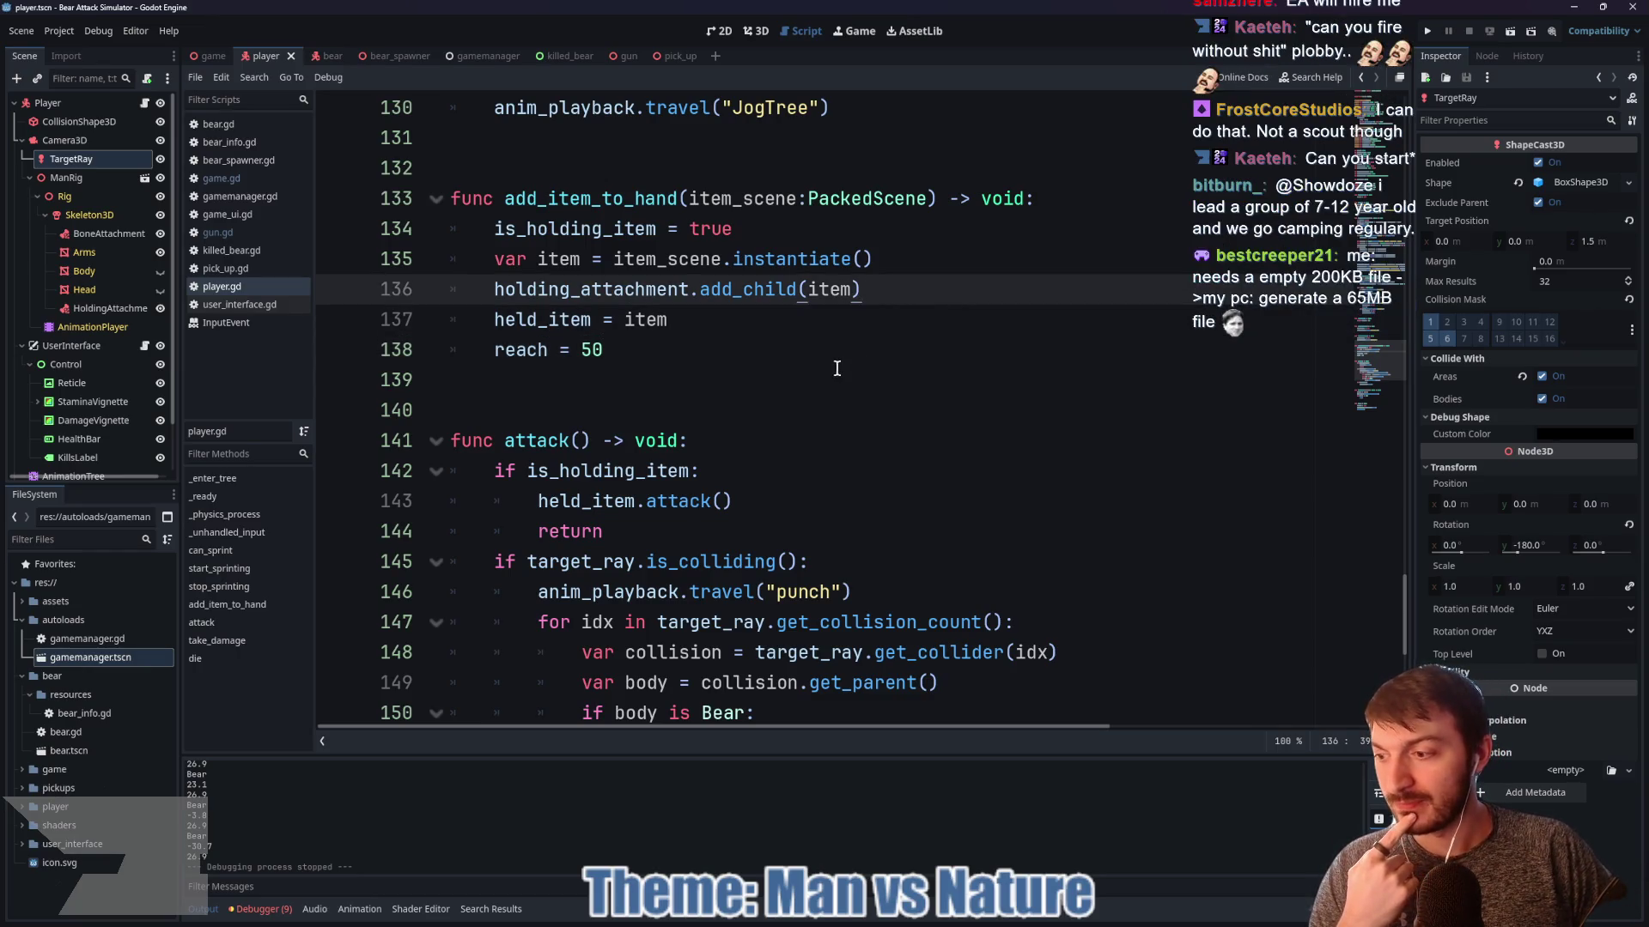
{"action": "left_click", "coordinate": [765, 411]}
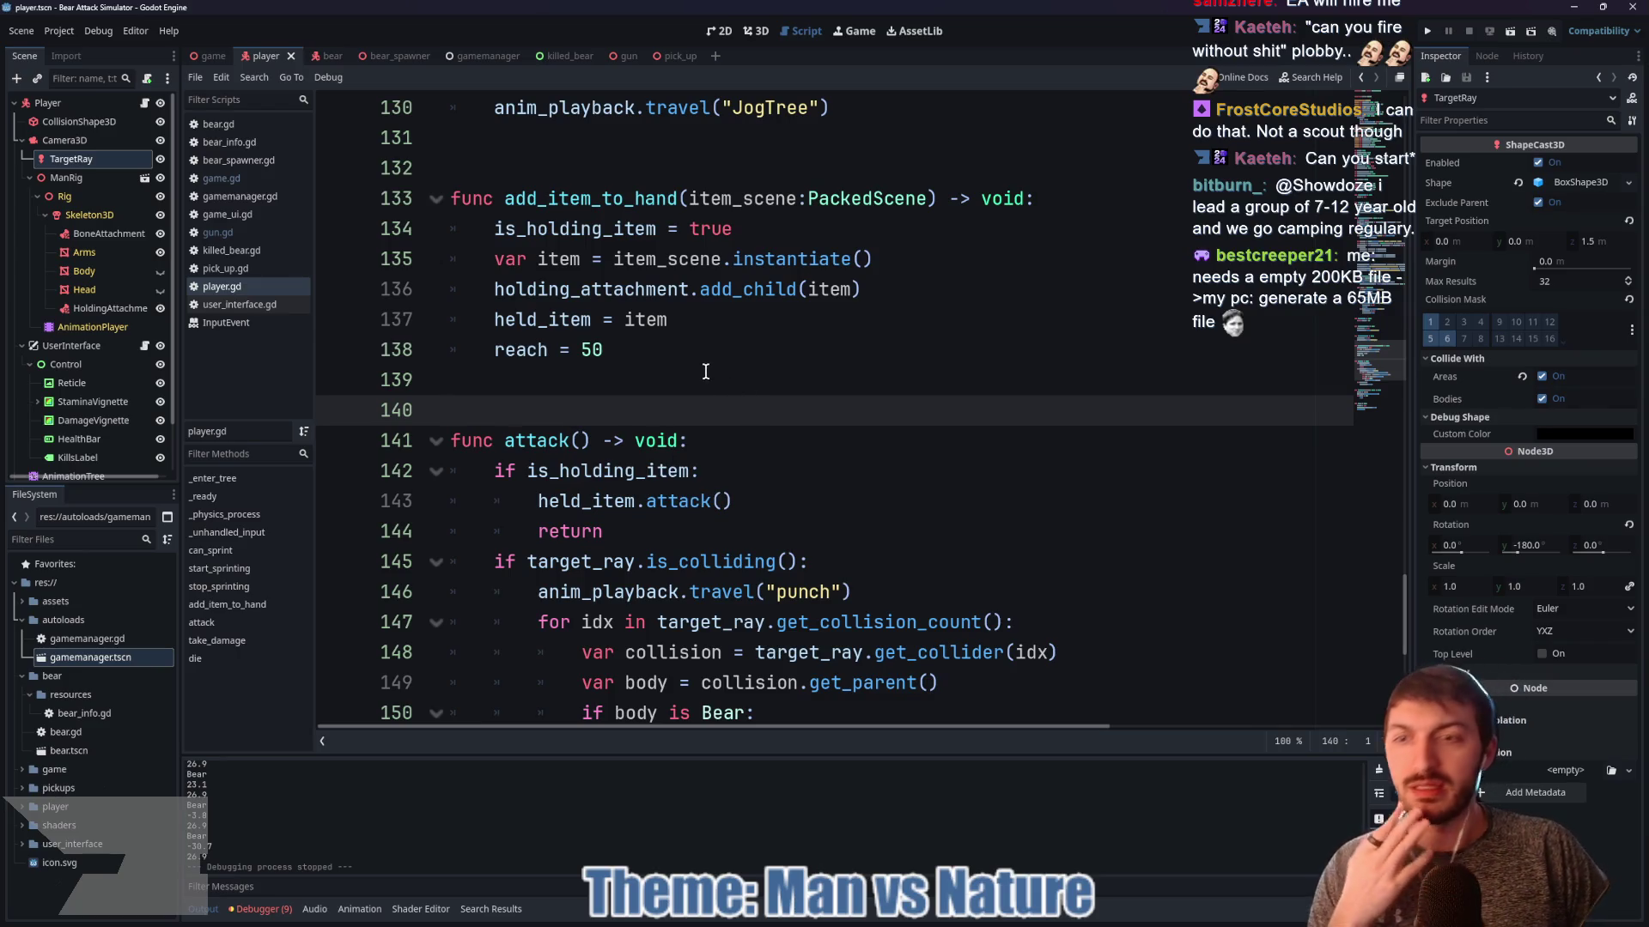
{"action": "scroll", "coordinate": [705, 371], "scroll_direction": "up", "scroll_amount": 1}
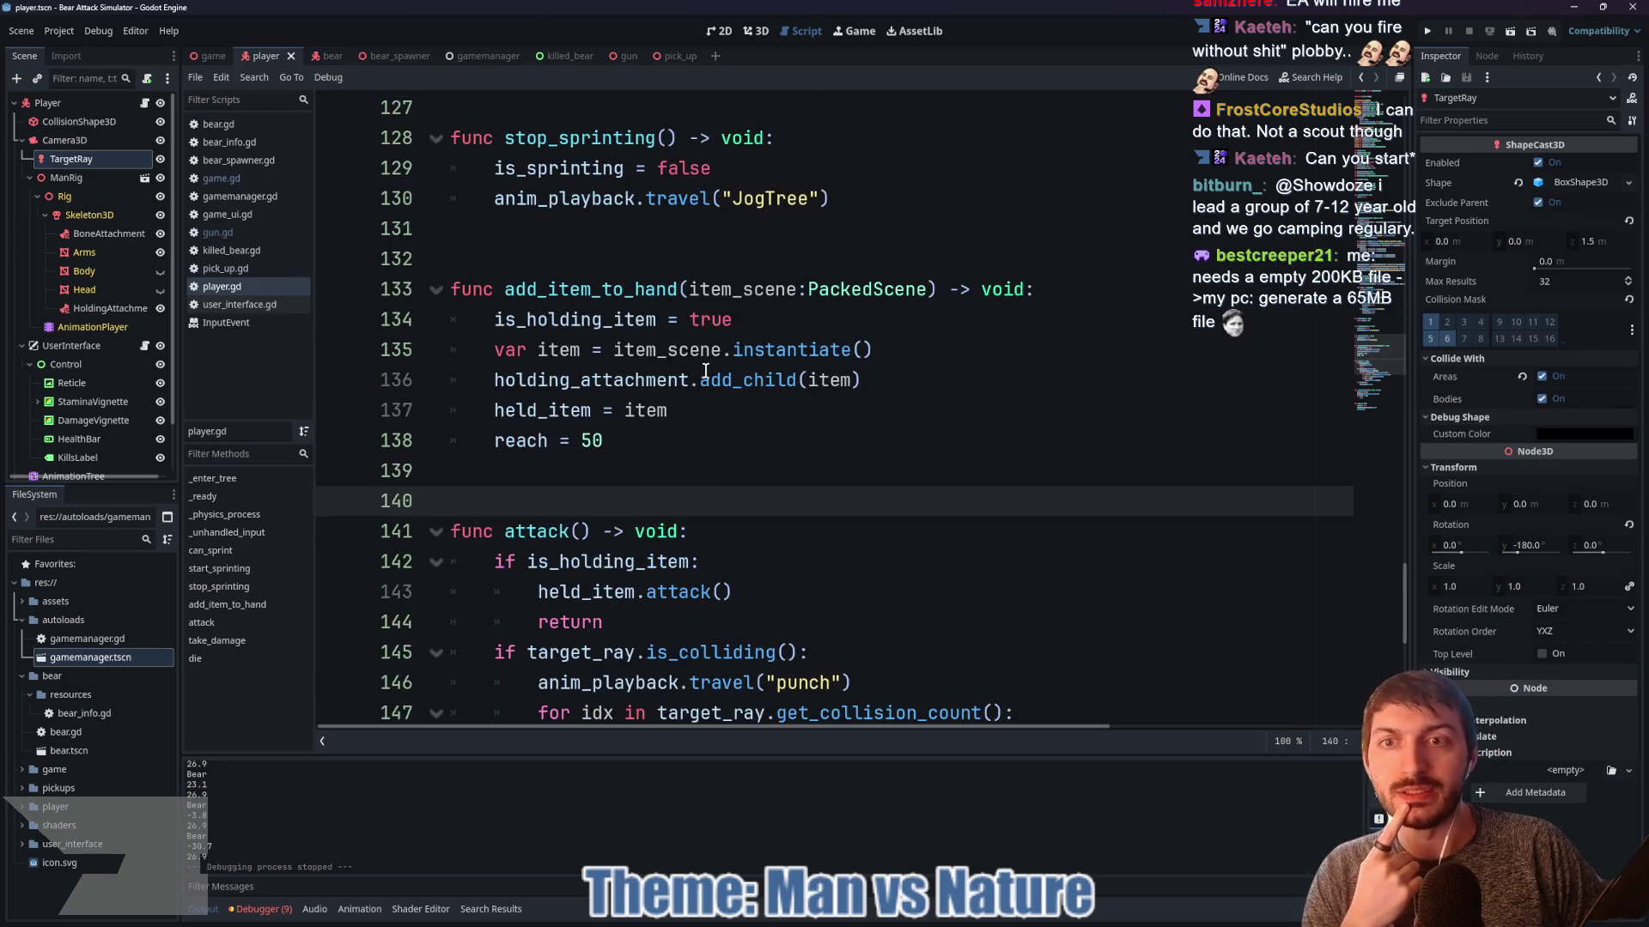
{"action": "left_click", "coordinate": [713, 439]}
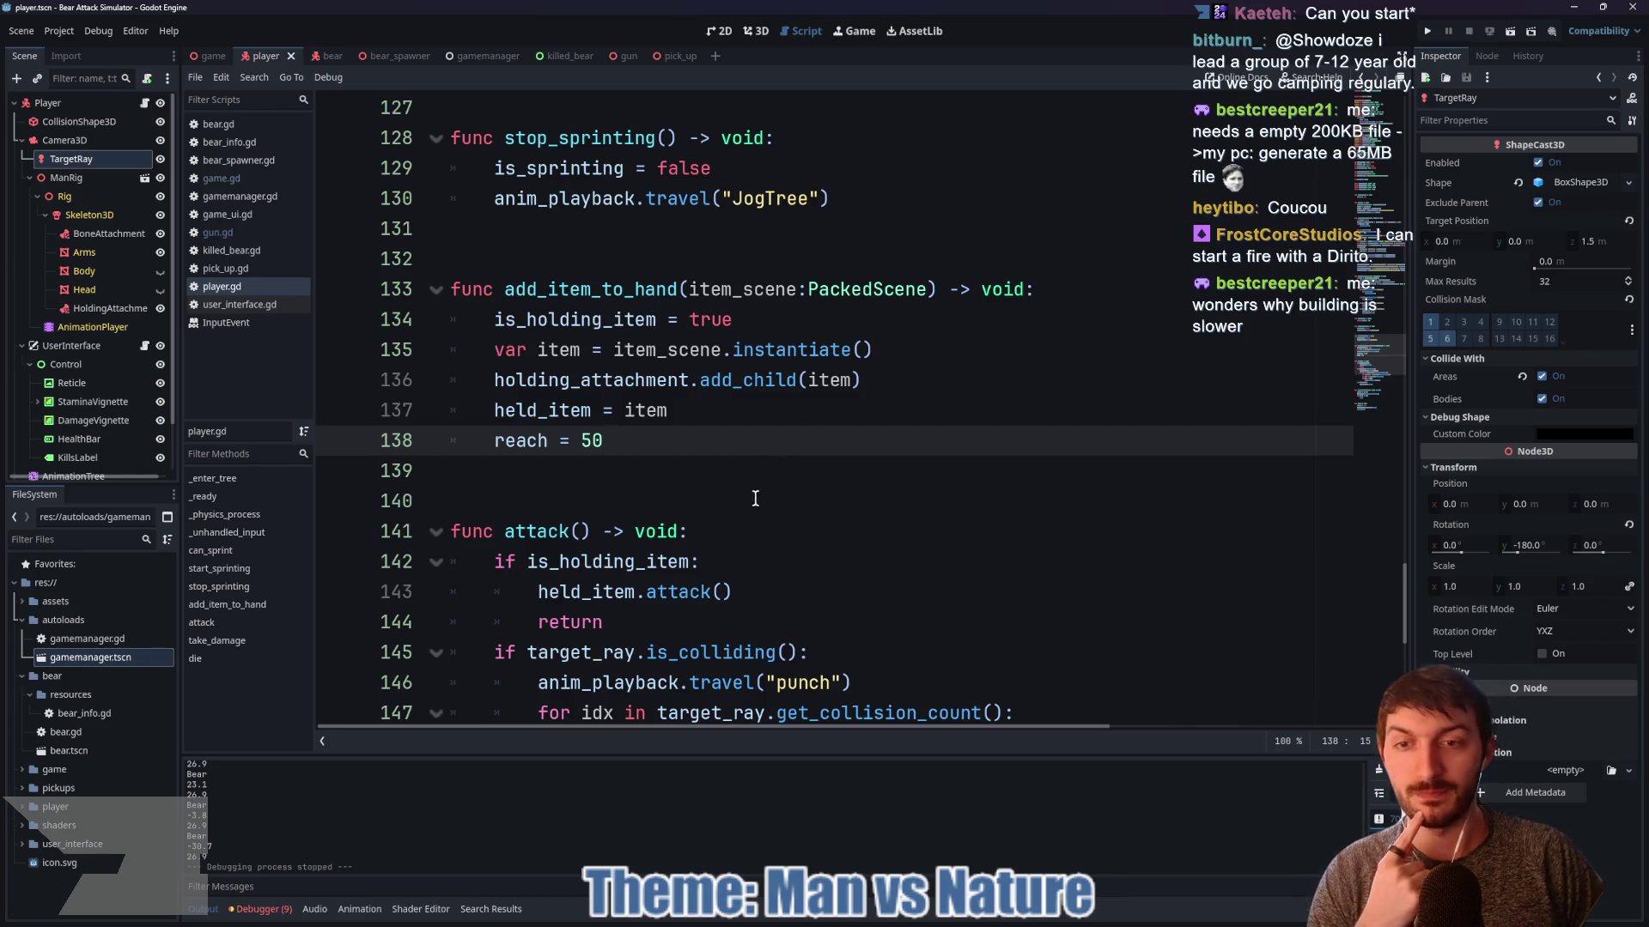
{"action": "left_click", "coordinate": [737, 461]}
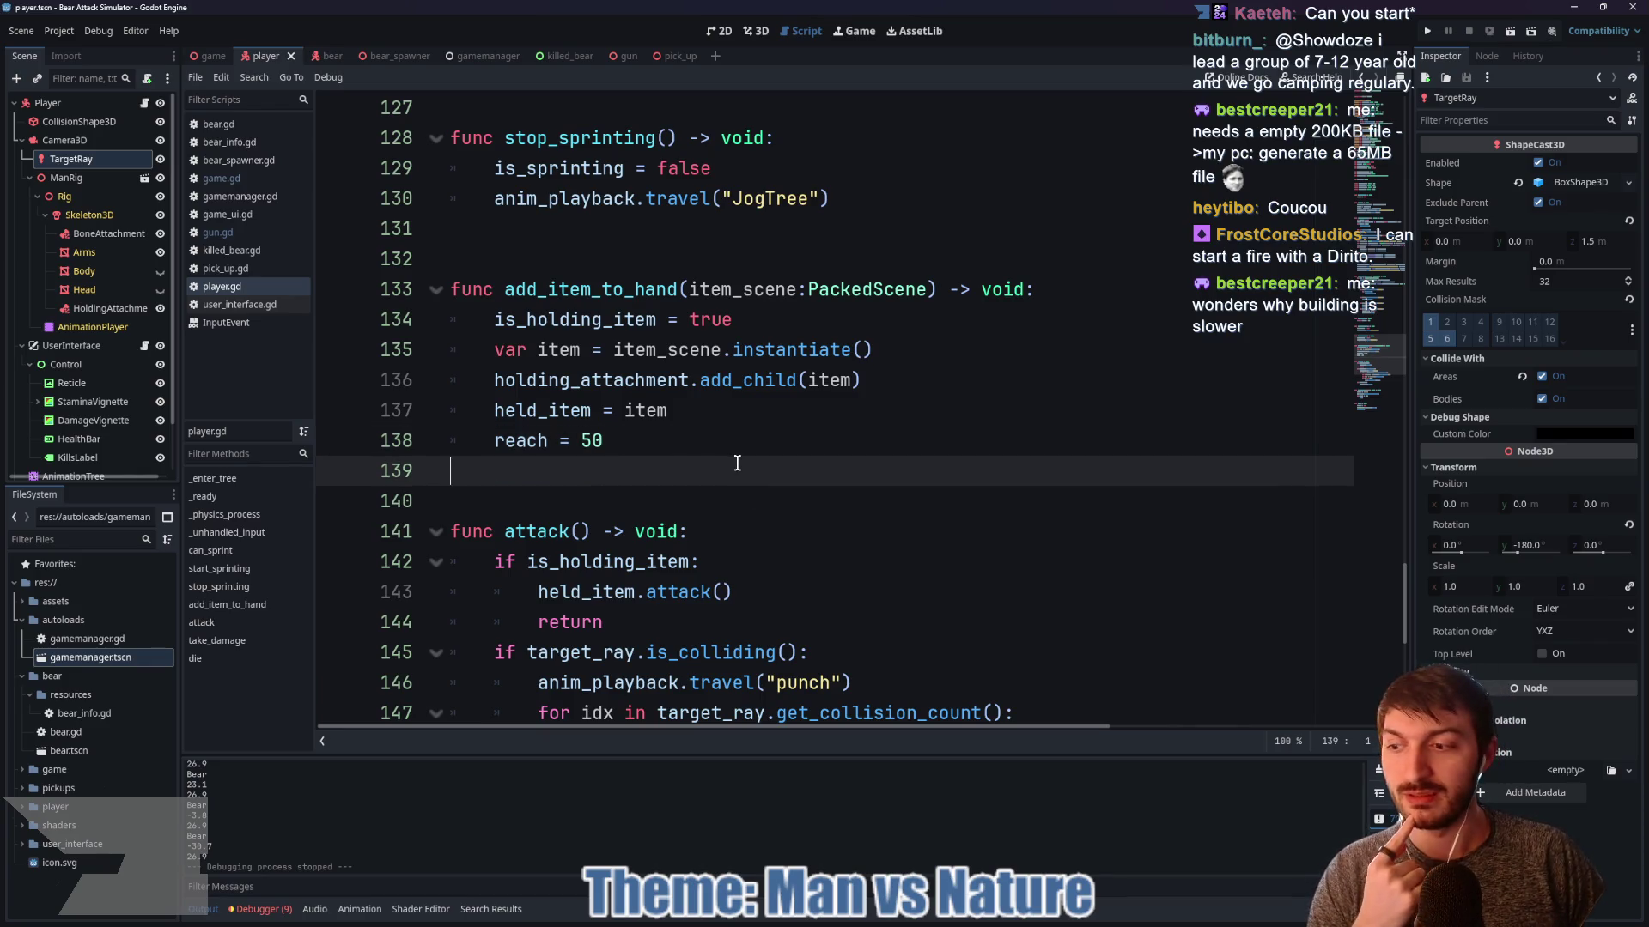
{"action": "left_click", "coordinate": [681, 439]}
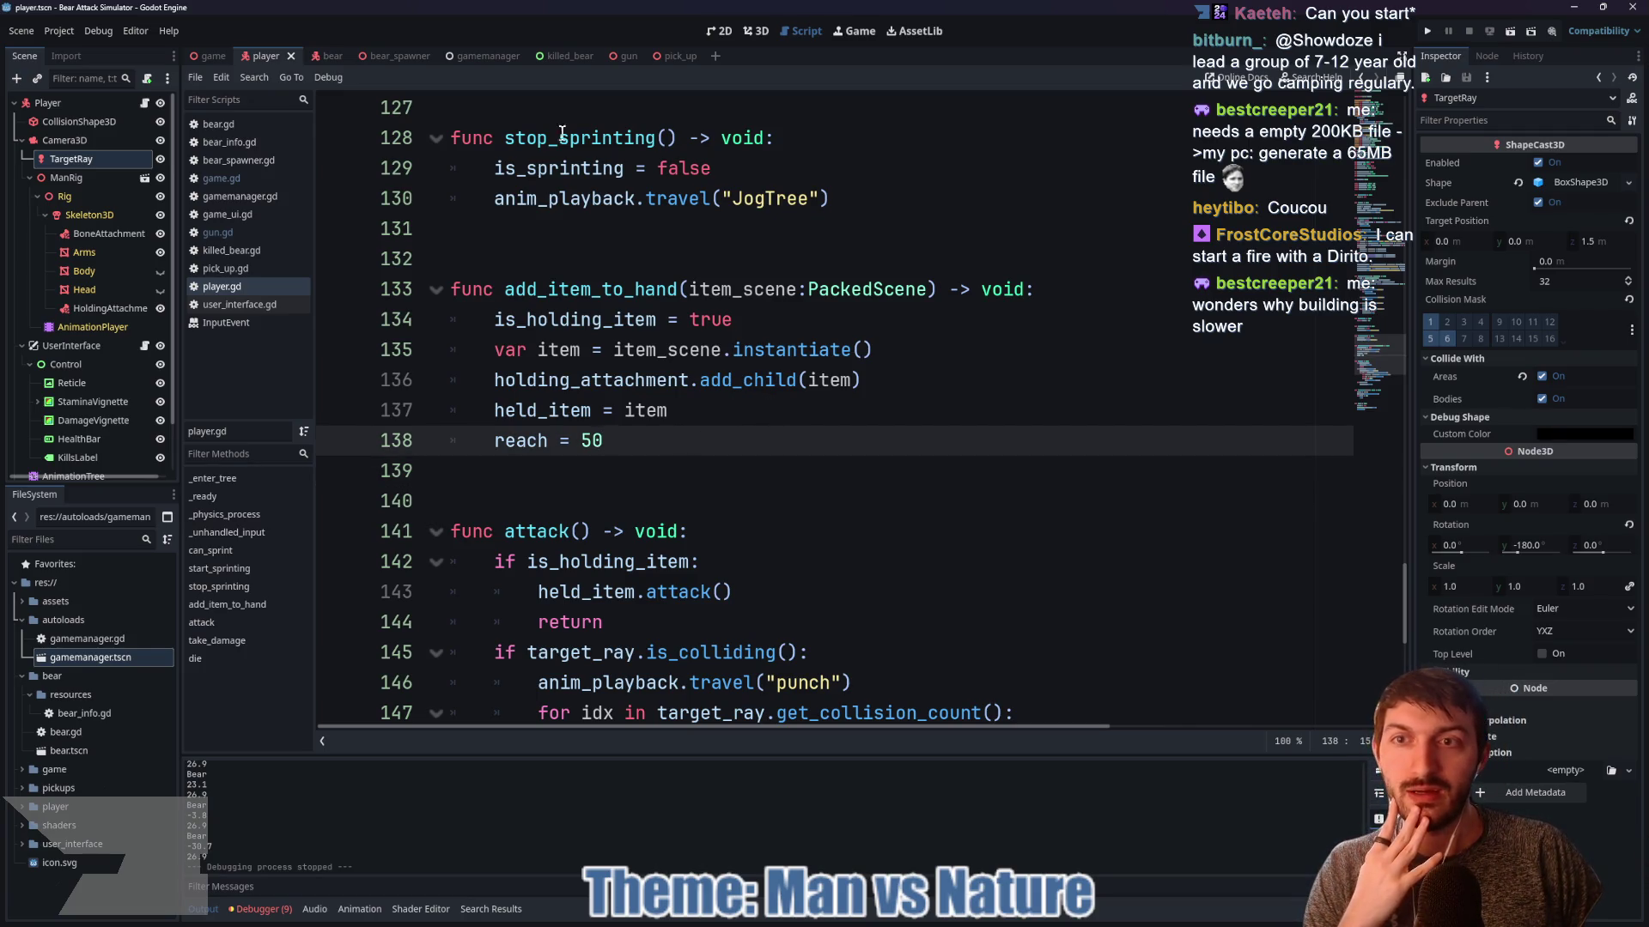
{"action": "left_click", "coordinate": [953, 380]}
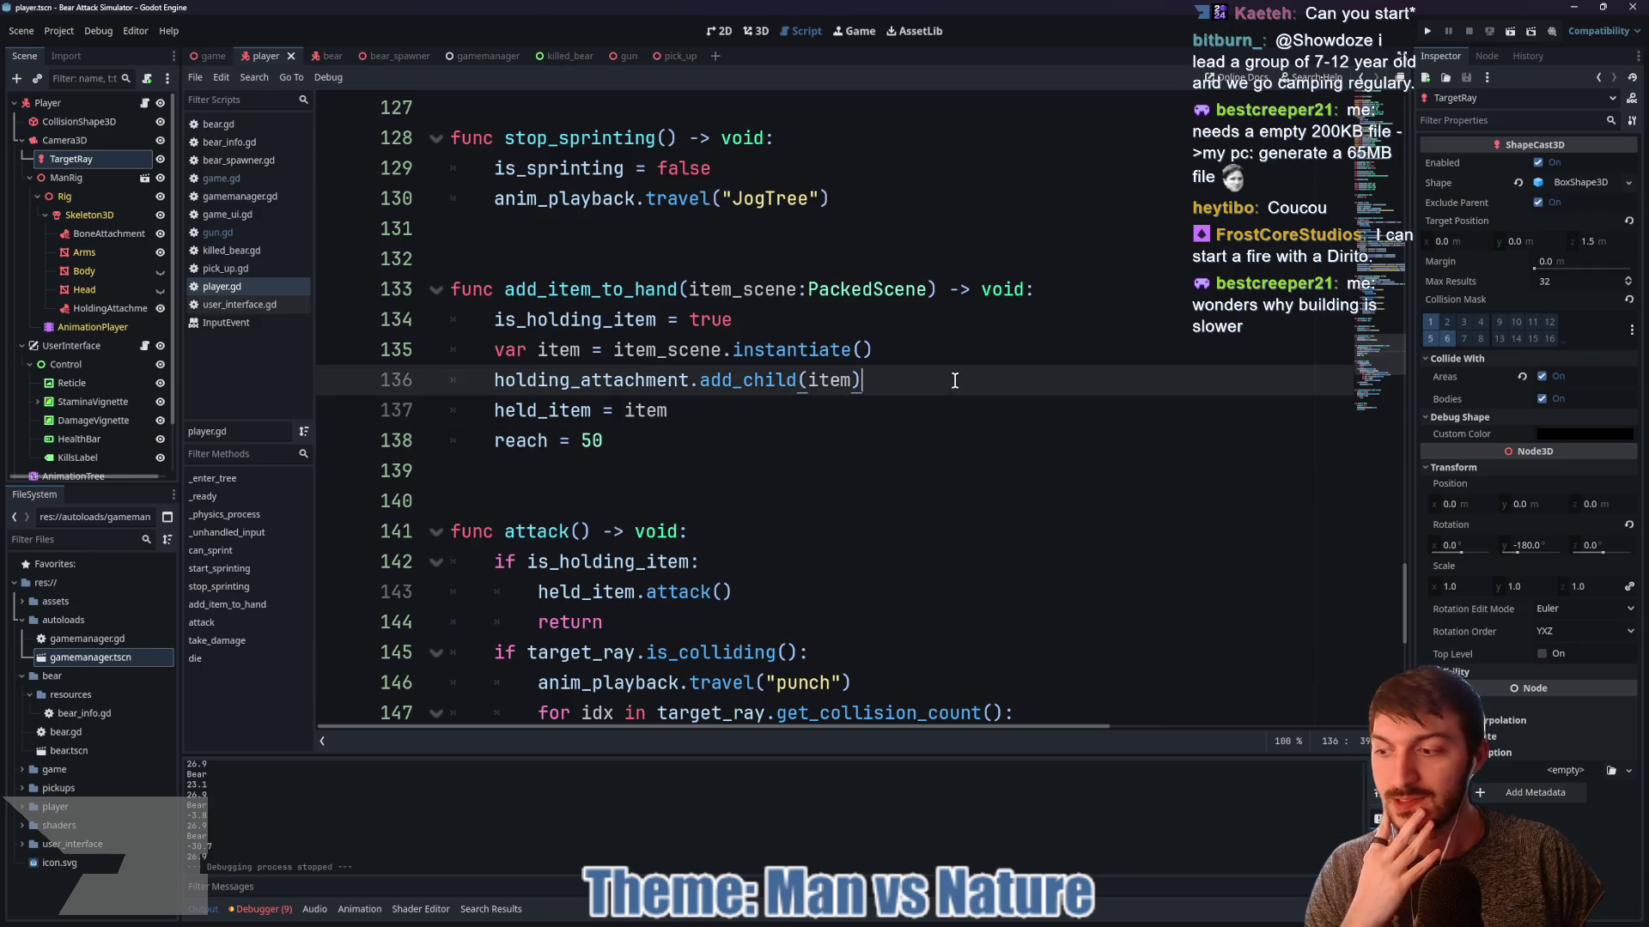
{"action": "left_click", "coordinate": [818, 381]}
{"action": "mouse_move", "coordinate": [818, 381]}
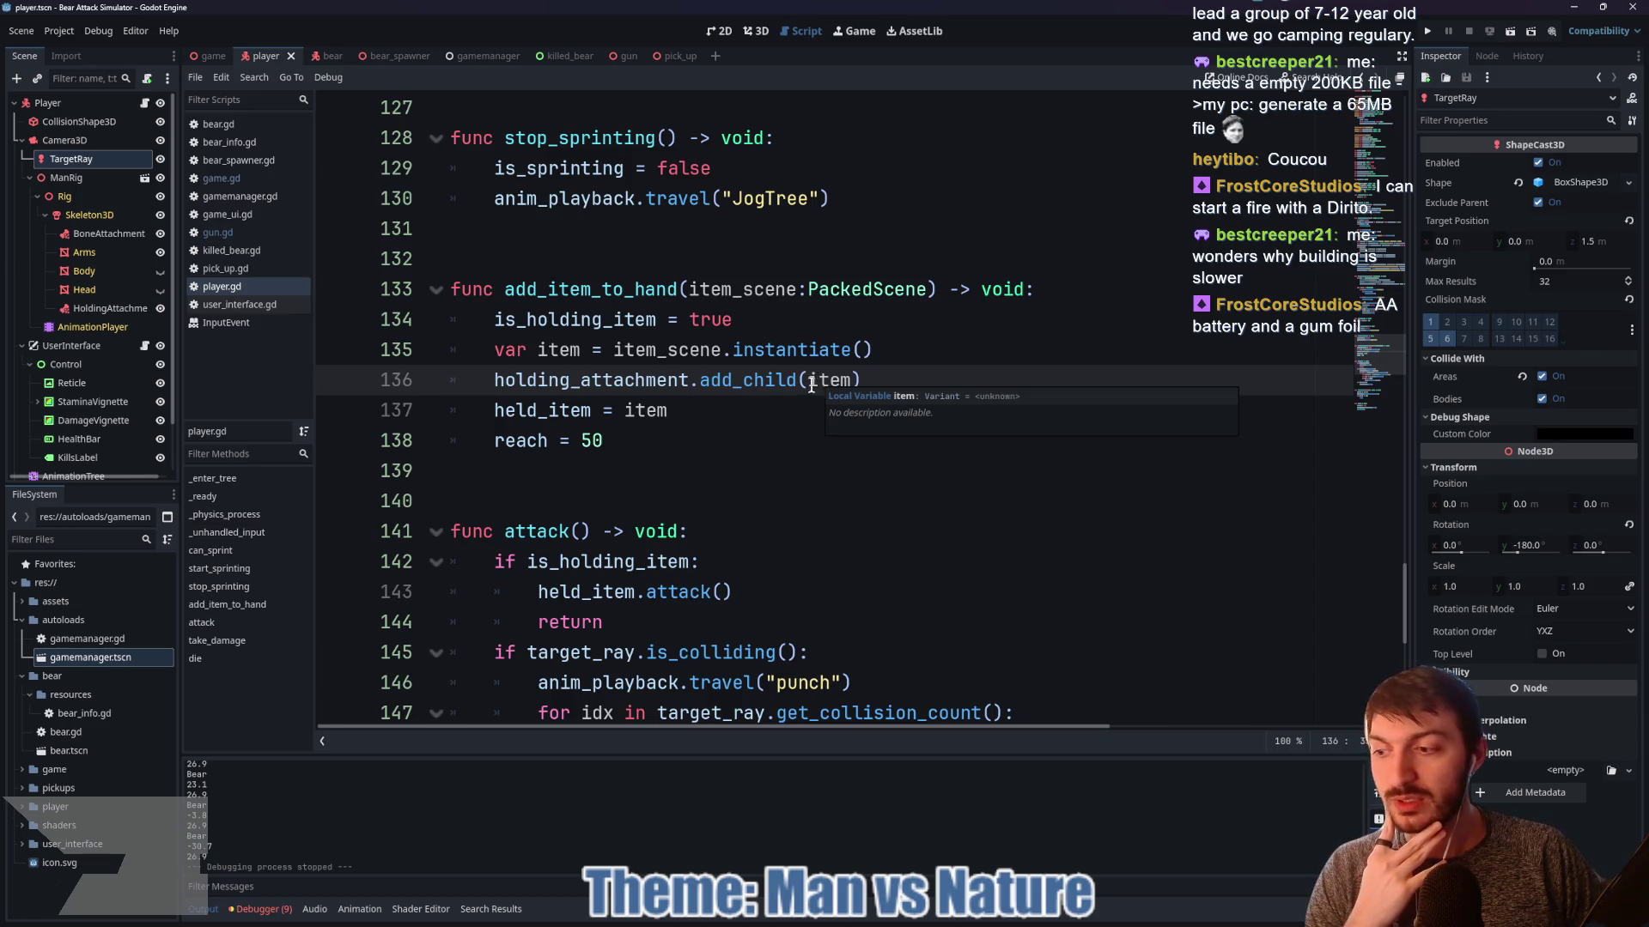
{"action": "left_click", "coordinate": [736, 410]}
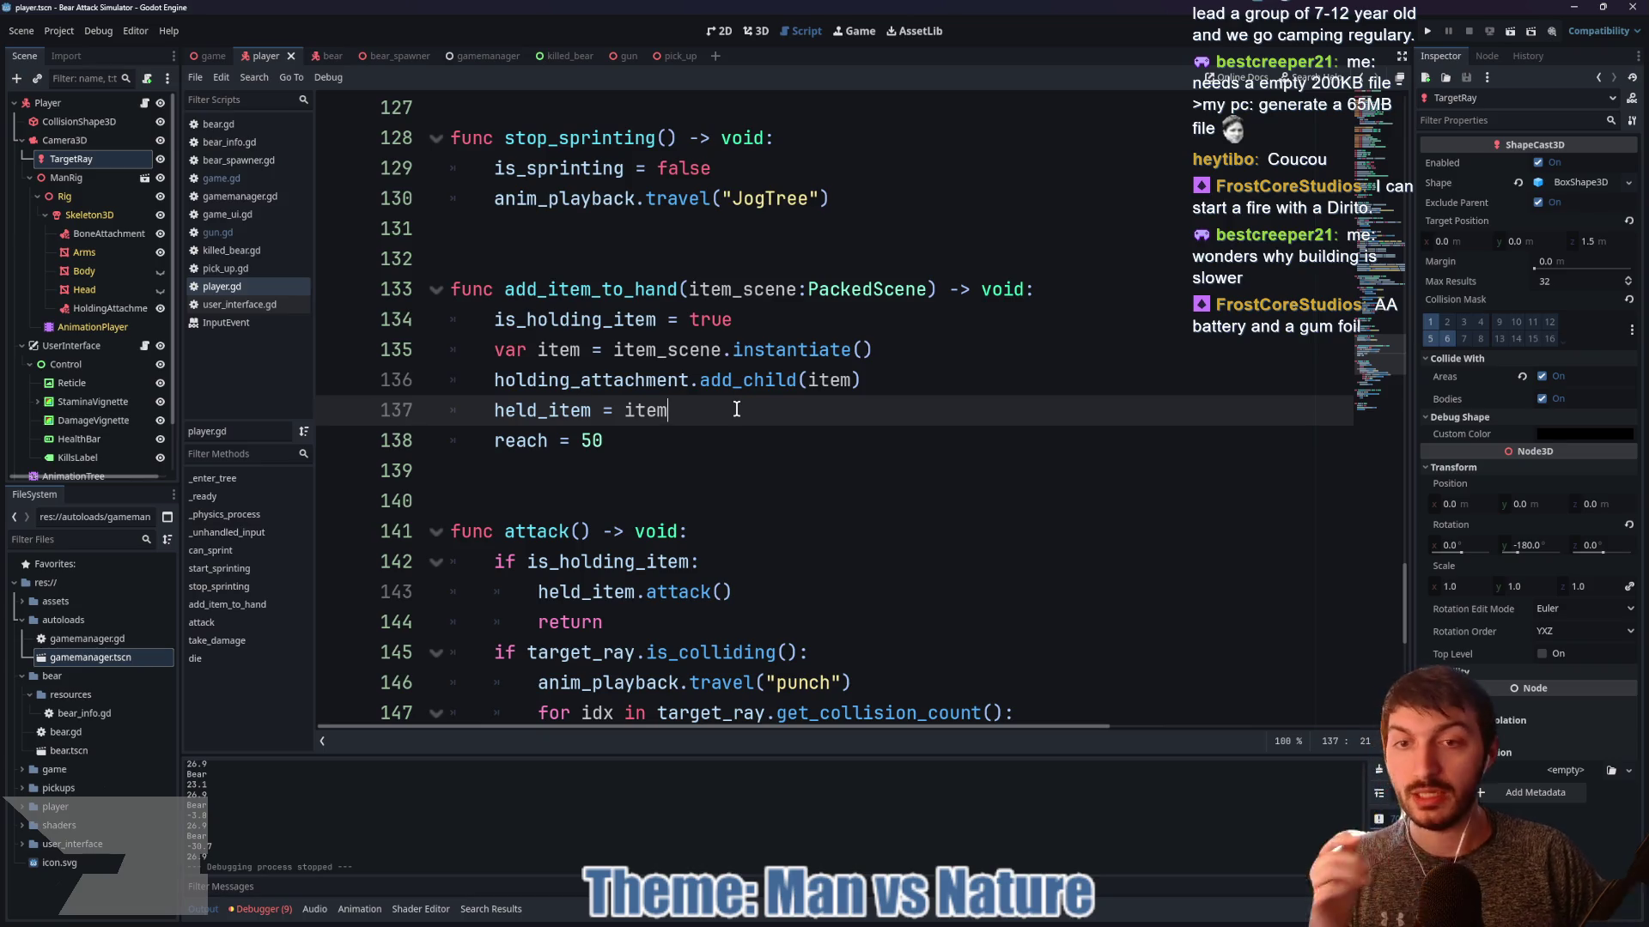
{"action": "scroll", "coordinate": [737, 410], "scroll_direction": "up", "scroll_amount": 5}
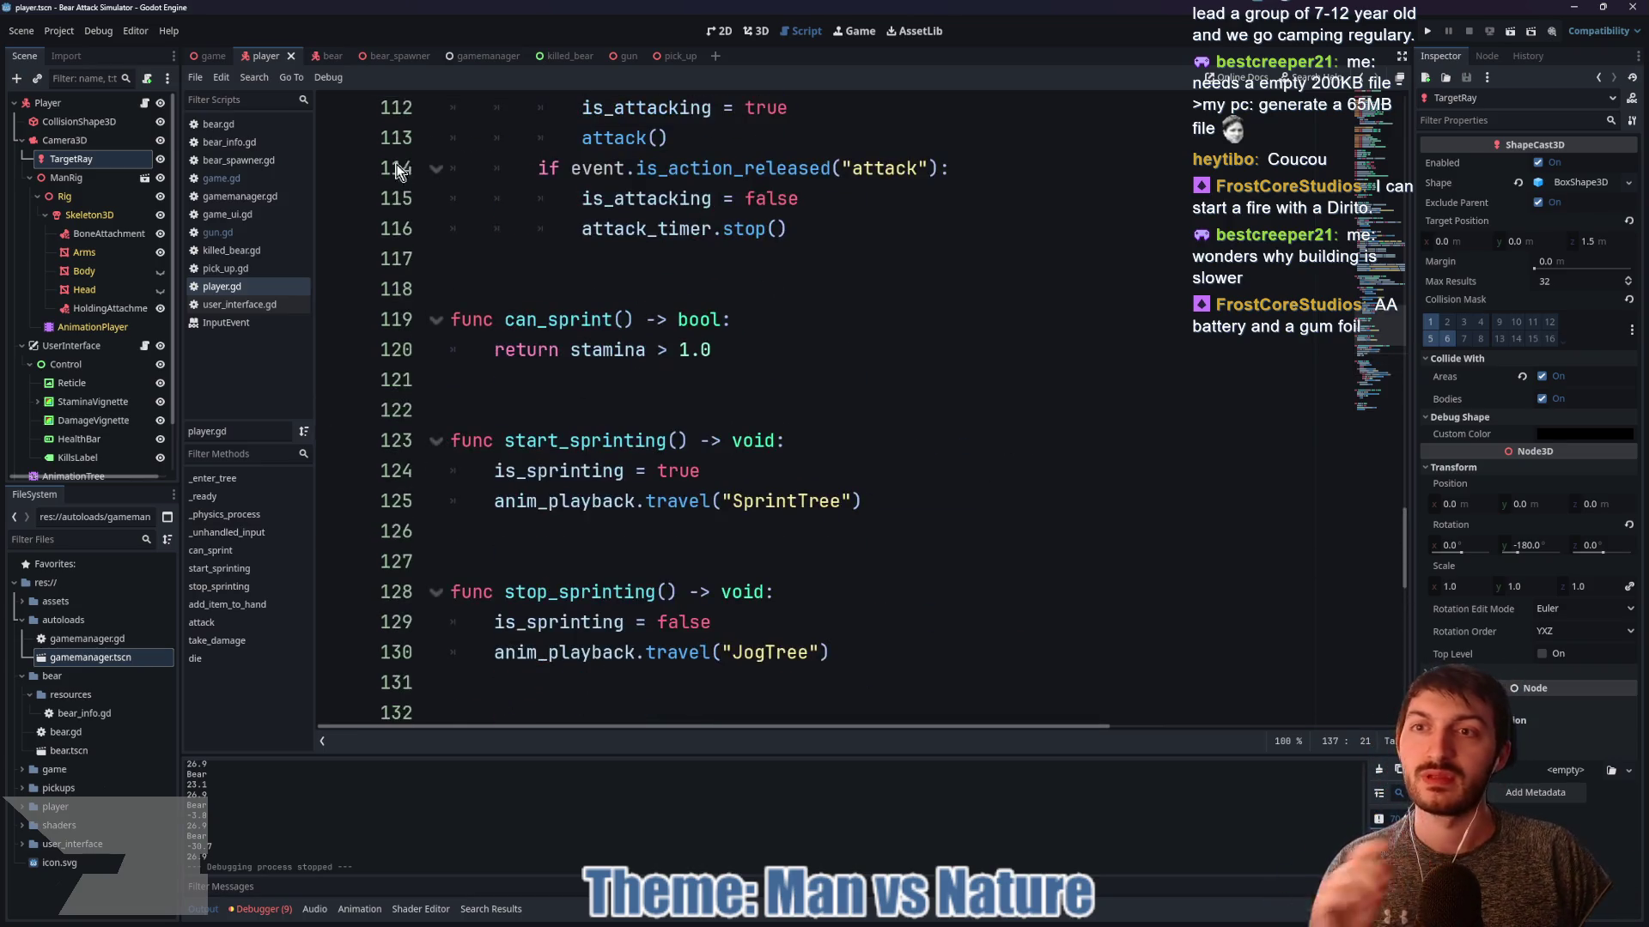
{"action": "left_click", "coordinate": [210, 55]}
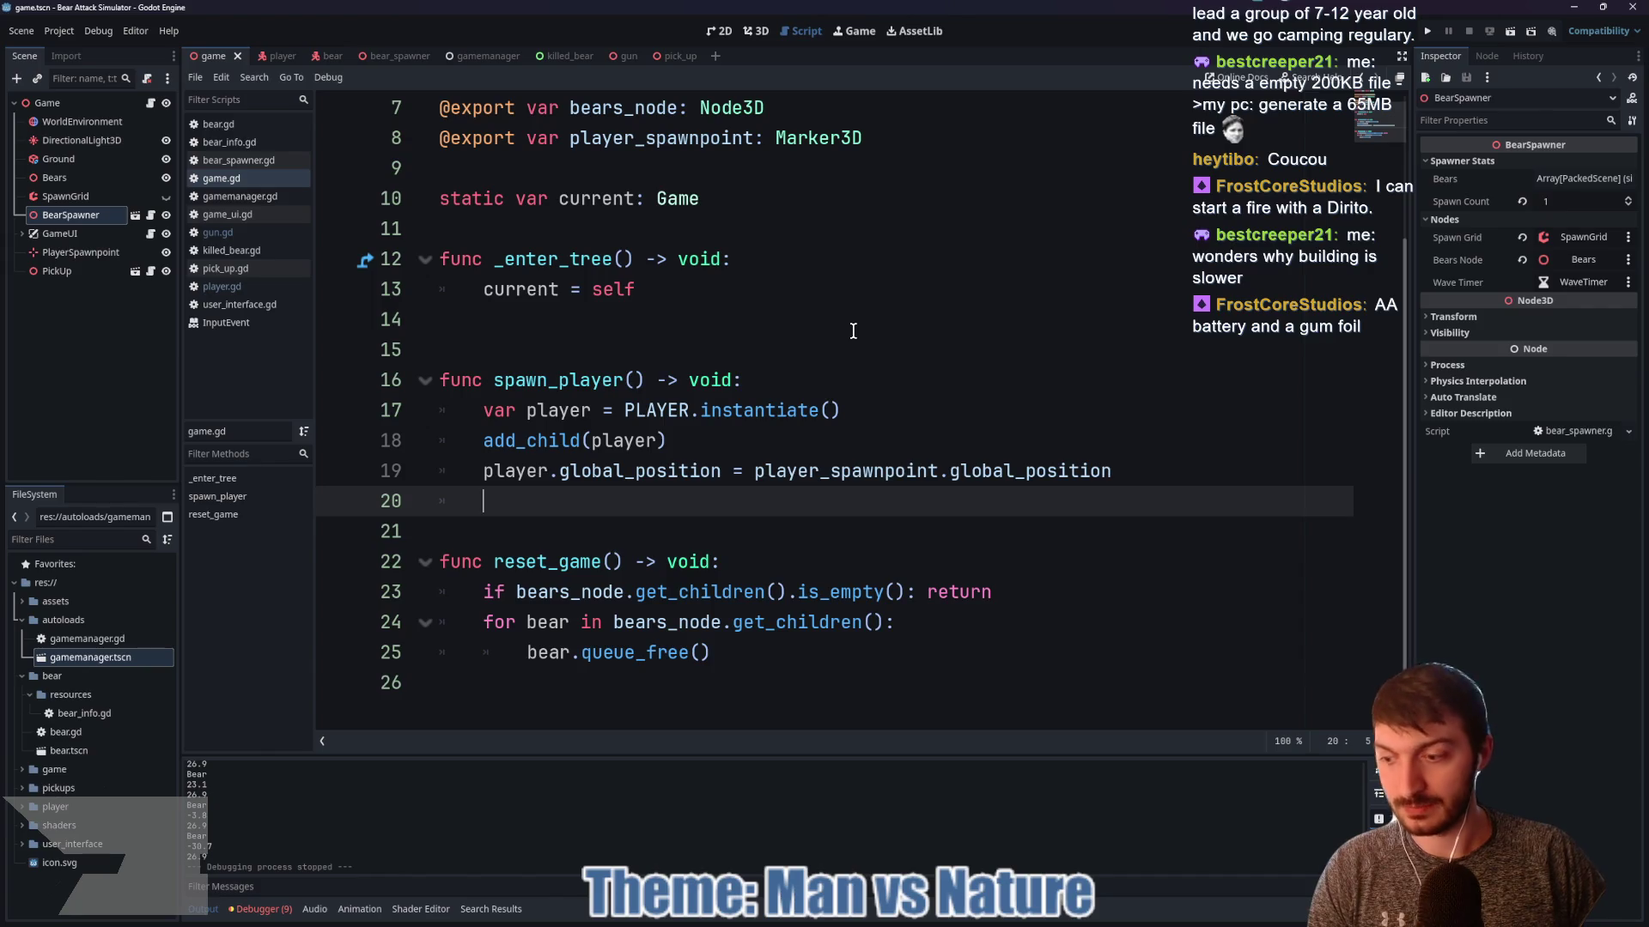
Run the Bear Attack Simulator project with F5 to reach its title menu.
{"action": "key", "text": "F5"}
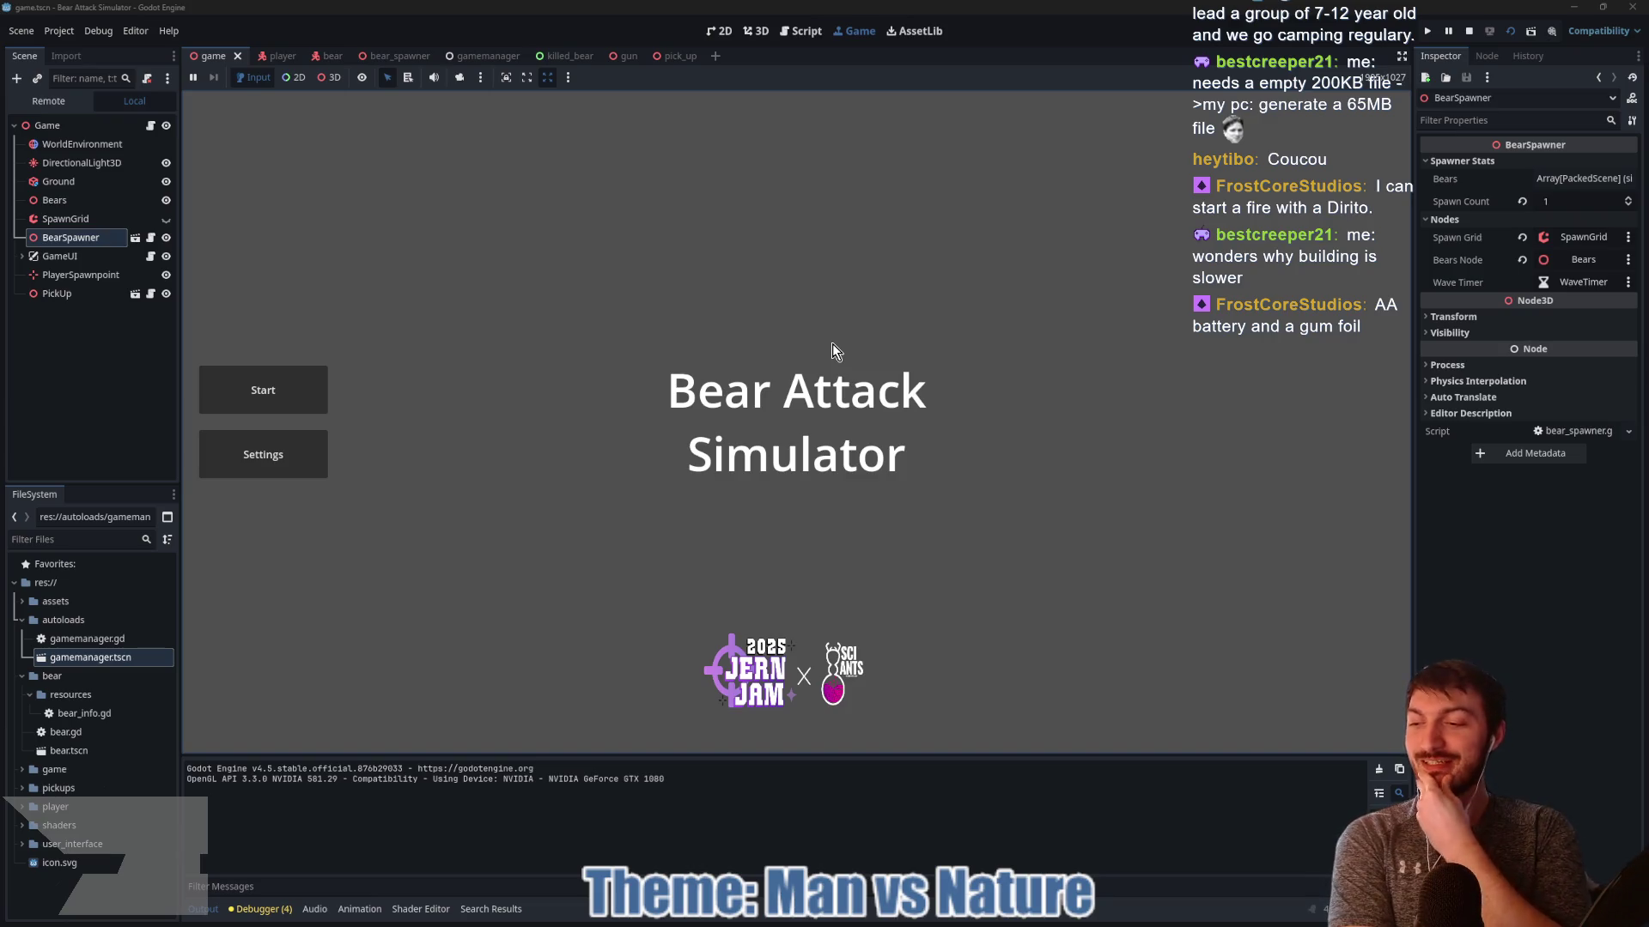
Start a round, shoot two bears for 2 kills, then stop the game.
{"action": "left_click", "coordinate": [266, 394]}
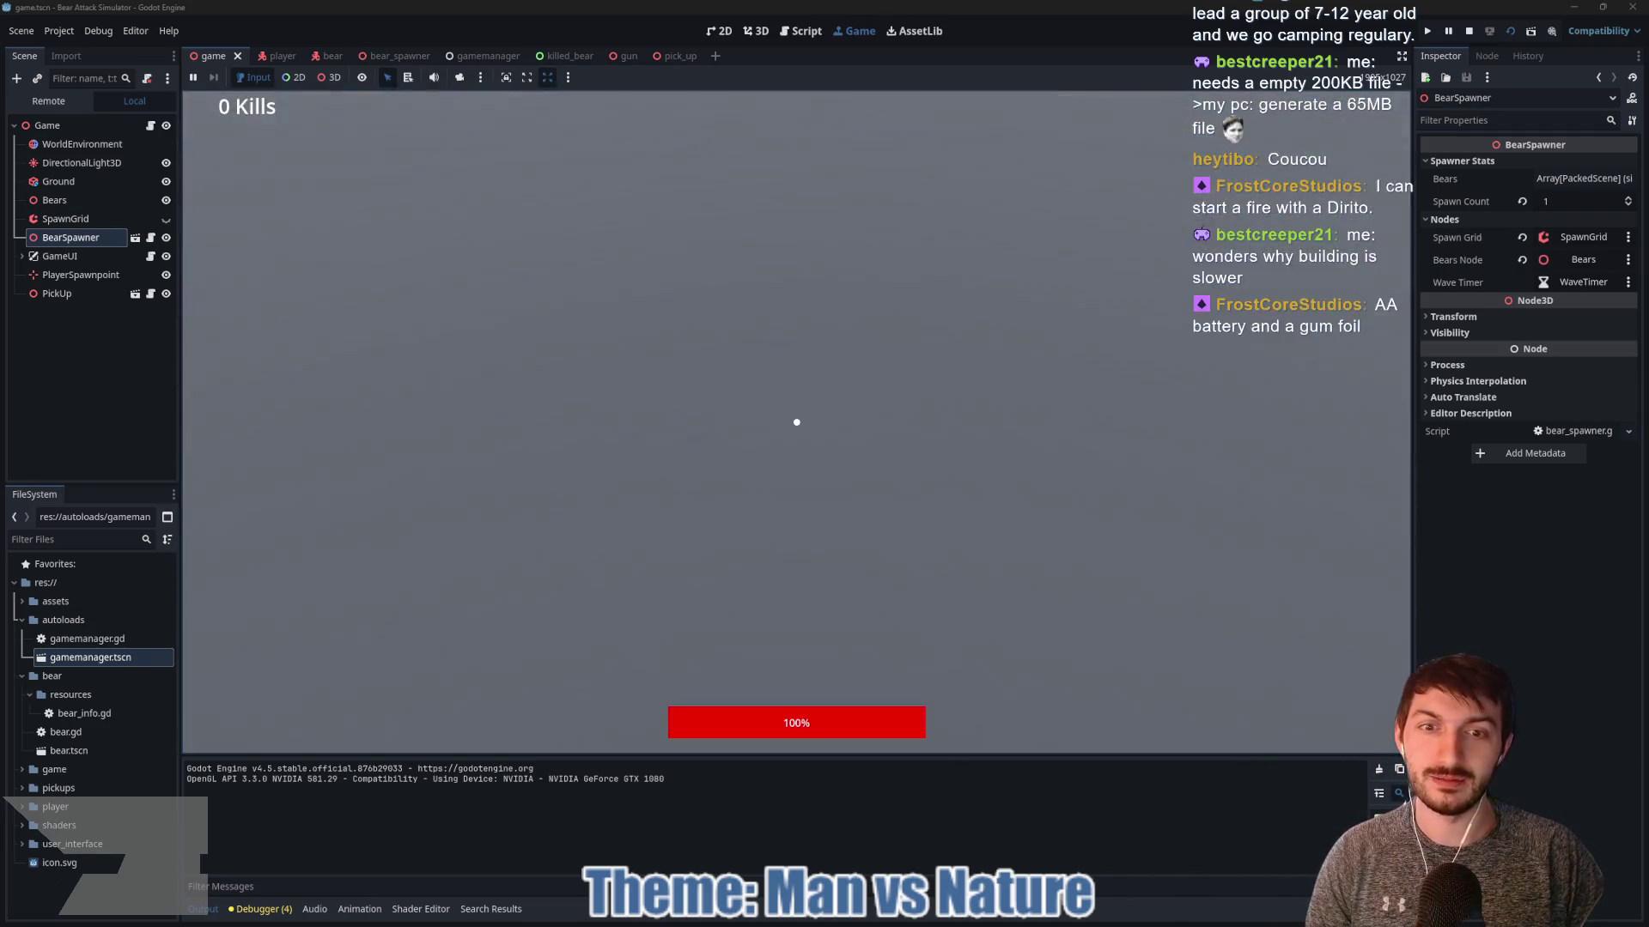
{"action": "left_click", "coordinate": [797, 422]}
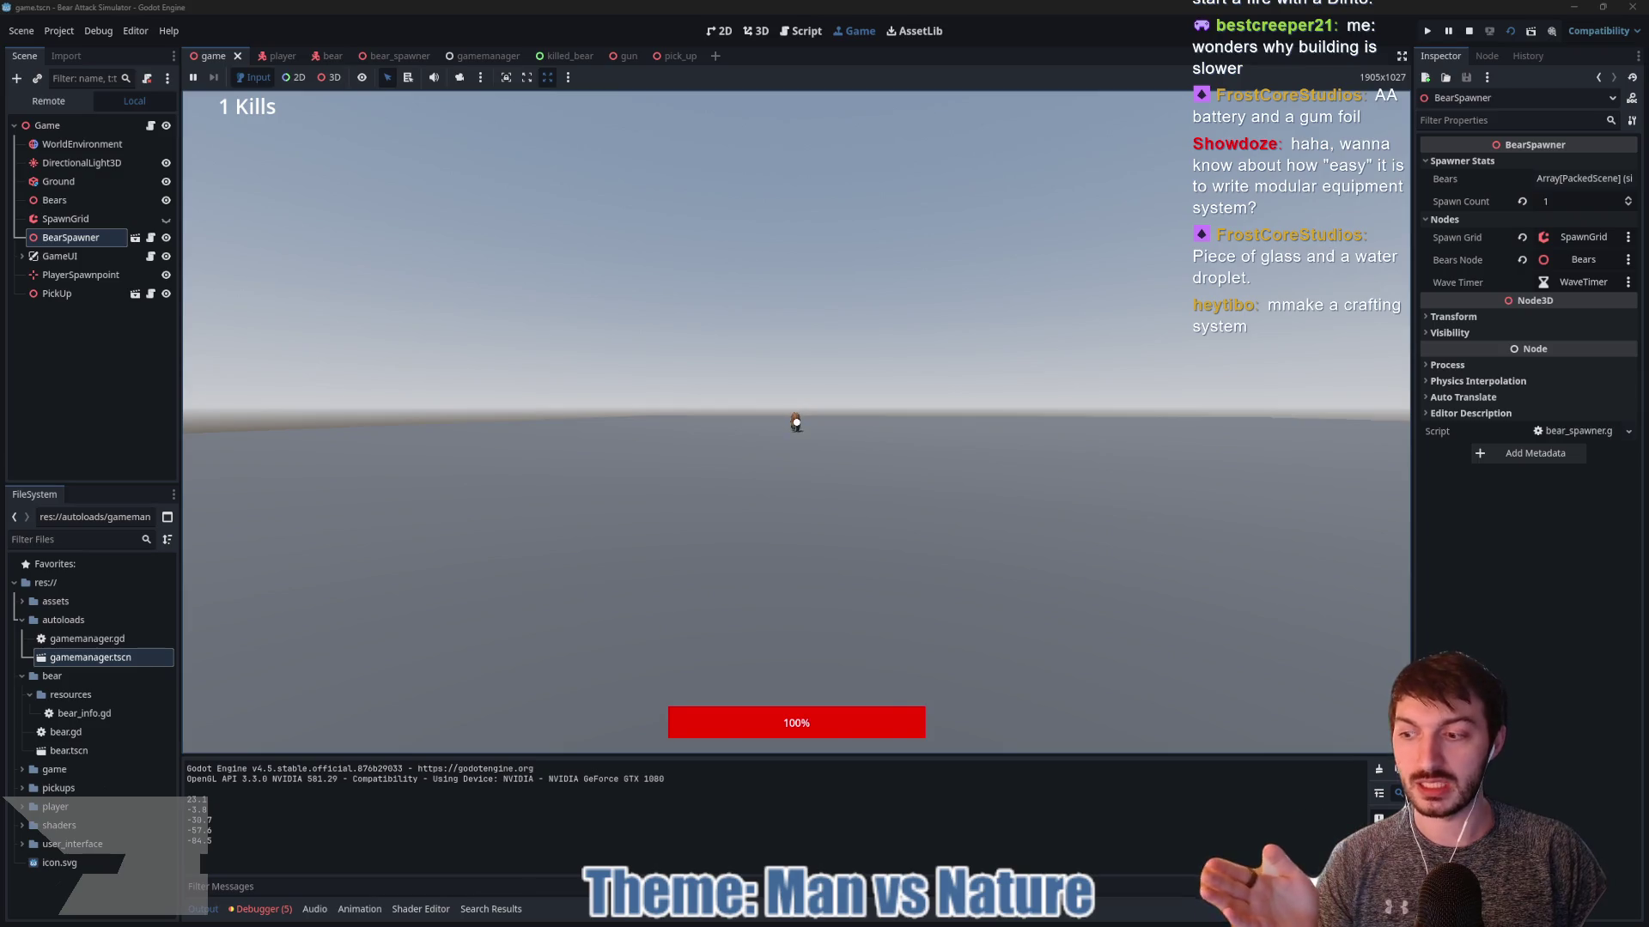
{"action": "left_click", "coordinate": [796, 422]}
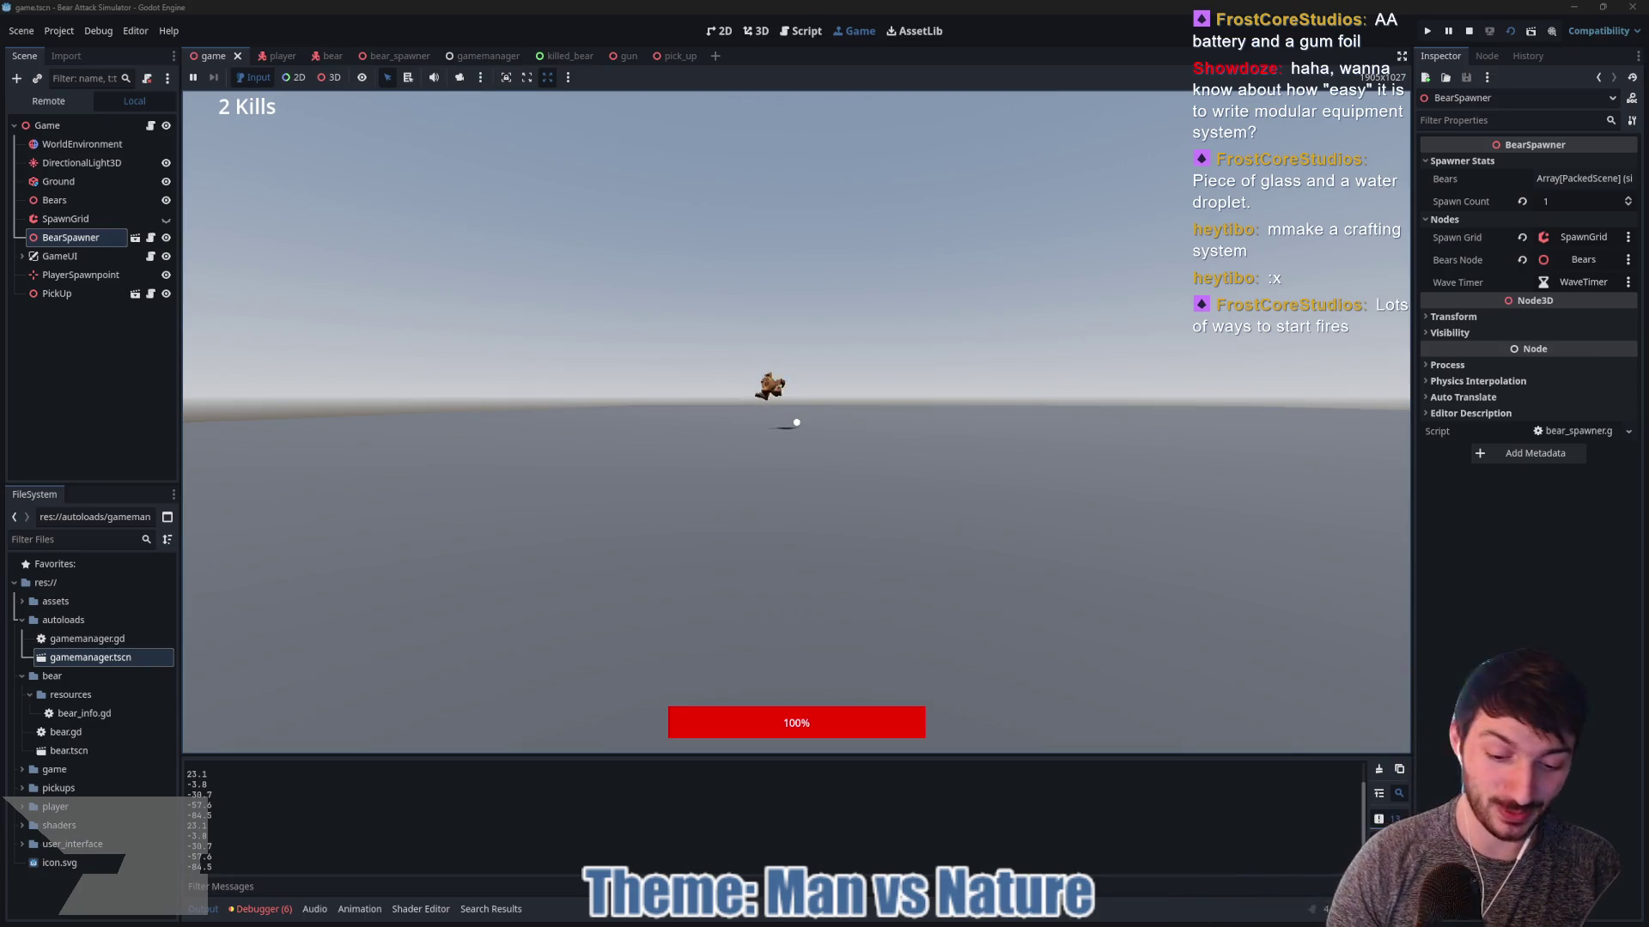
{"action": "key", "text": "F8"}
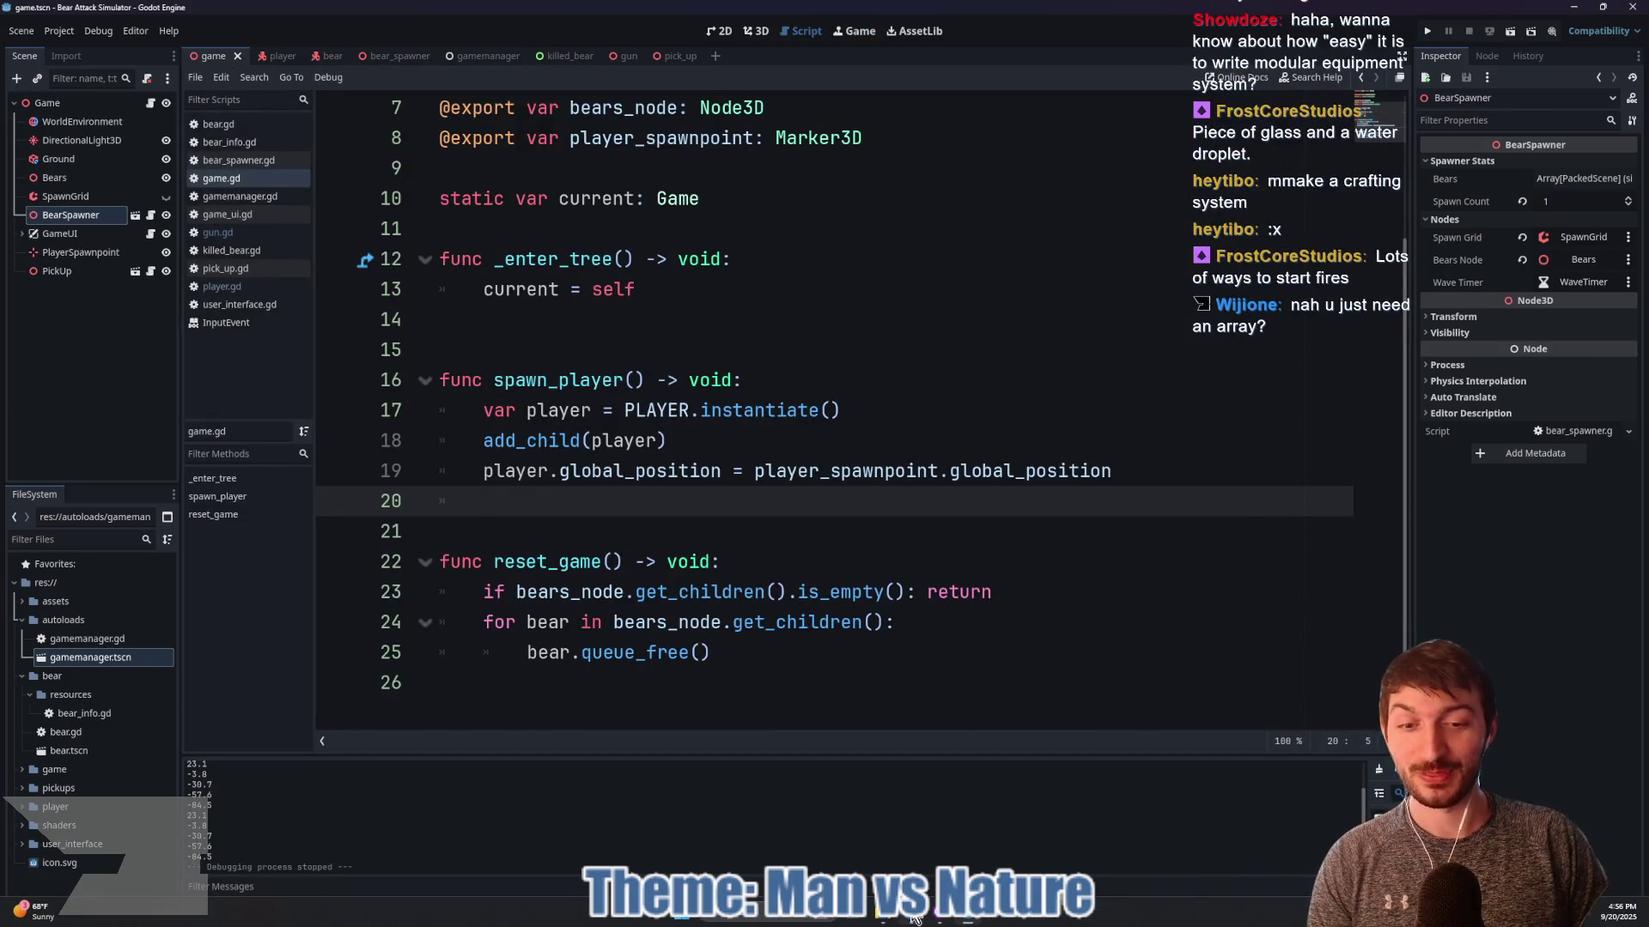
{"action": "left_click", "coordinate": [968, 919]}
{"action": "left_click_drag", "start_coordinate": [577, 379], "coordinate": [599, 391]}
{"action": "left_click", "coordinate": [653, 417]}
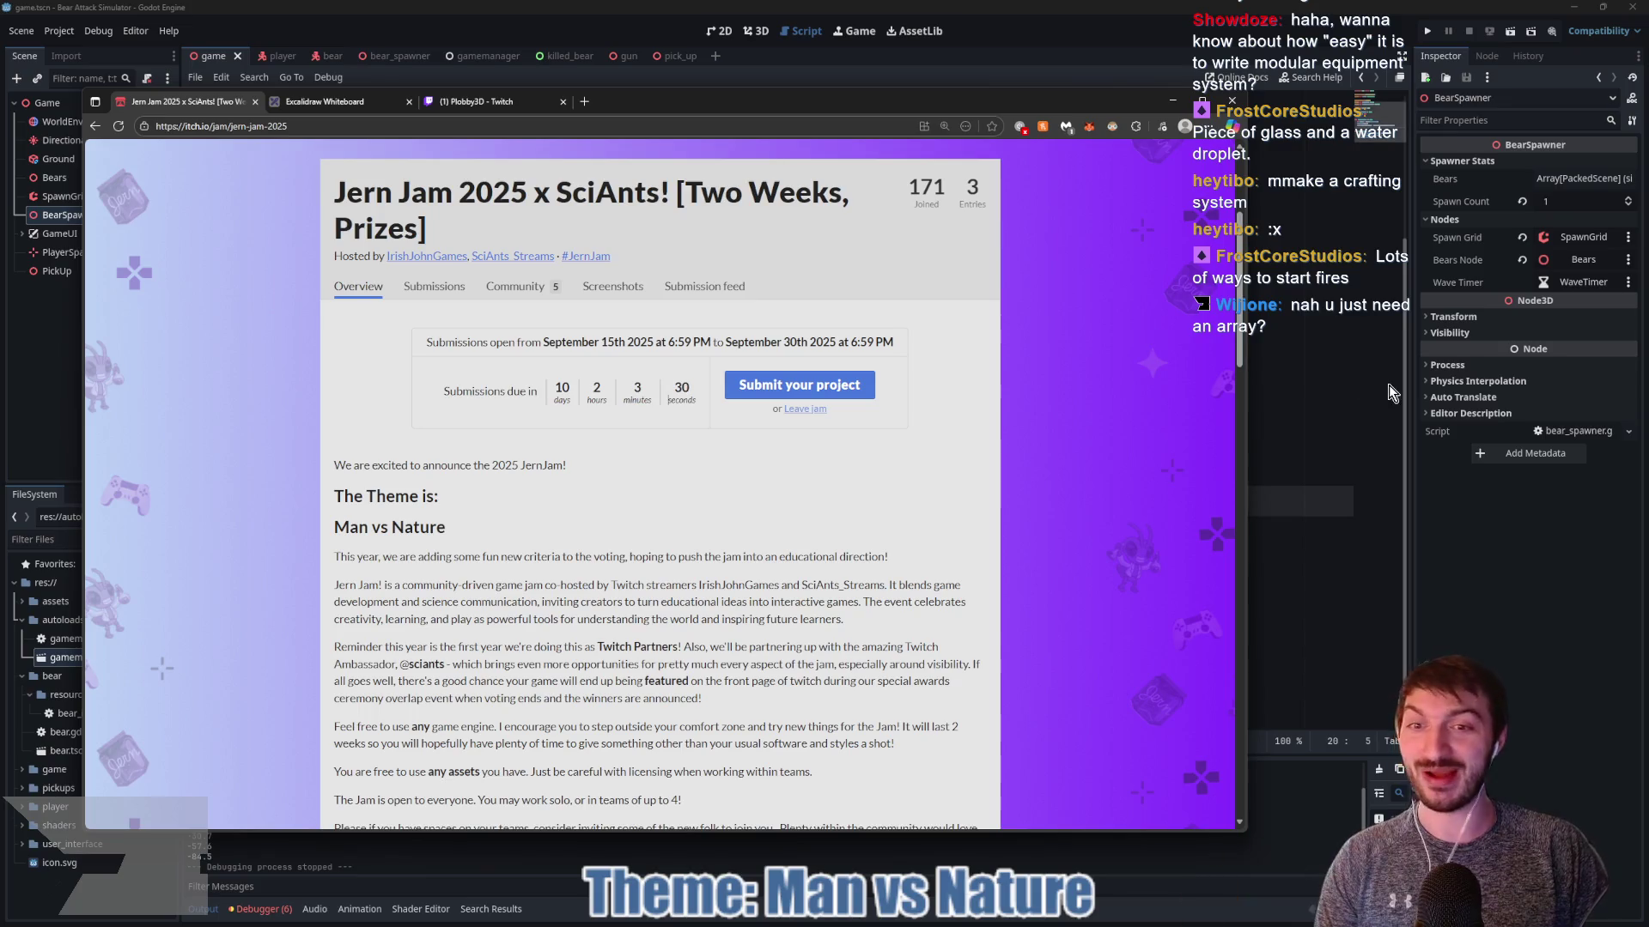
{"action": "left_click", "coordinate": [1347, 386]}
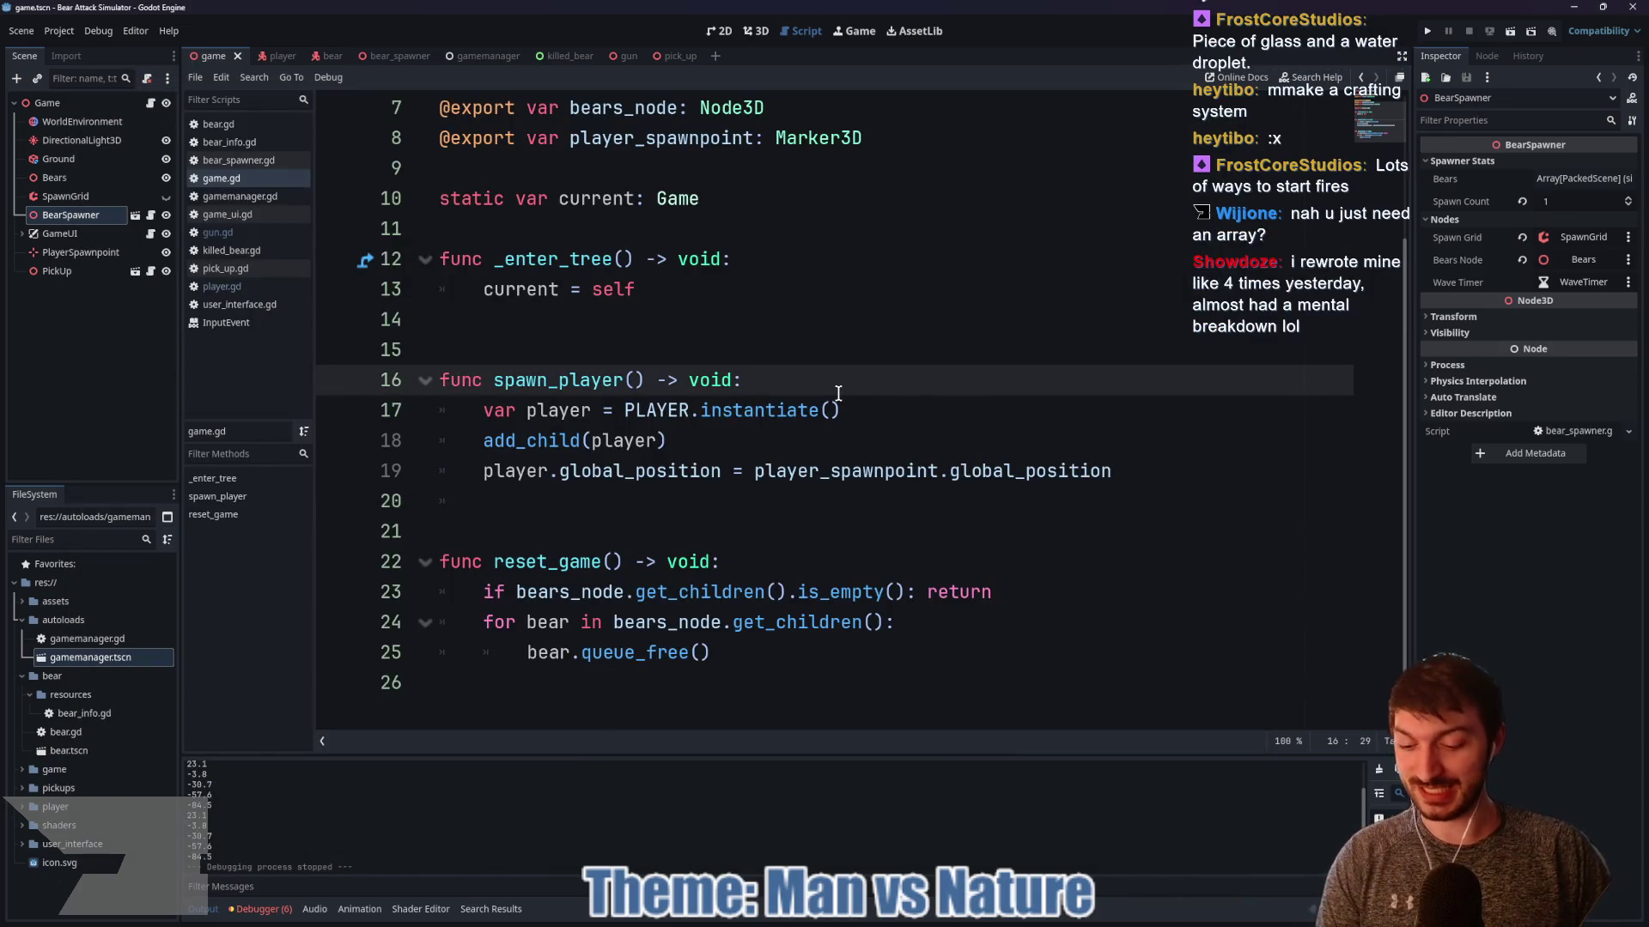
Move the caret through lines 11–25 of game.gd while explaining the code.
{"action": "left_click", "coordinate": [594, 505]}
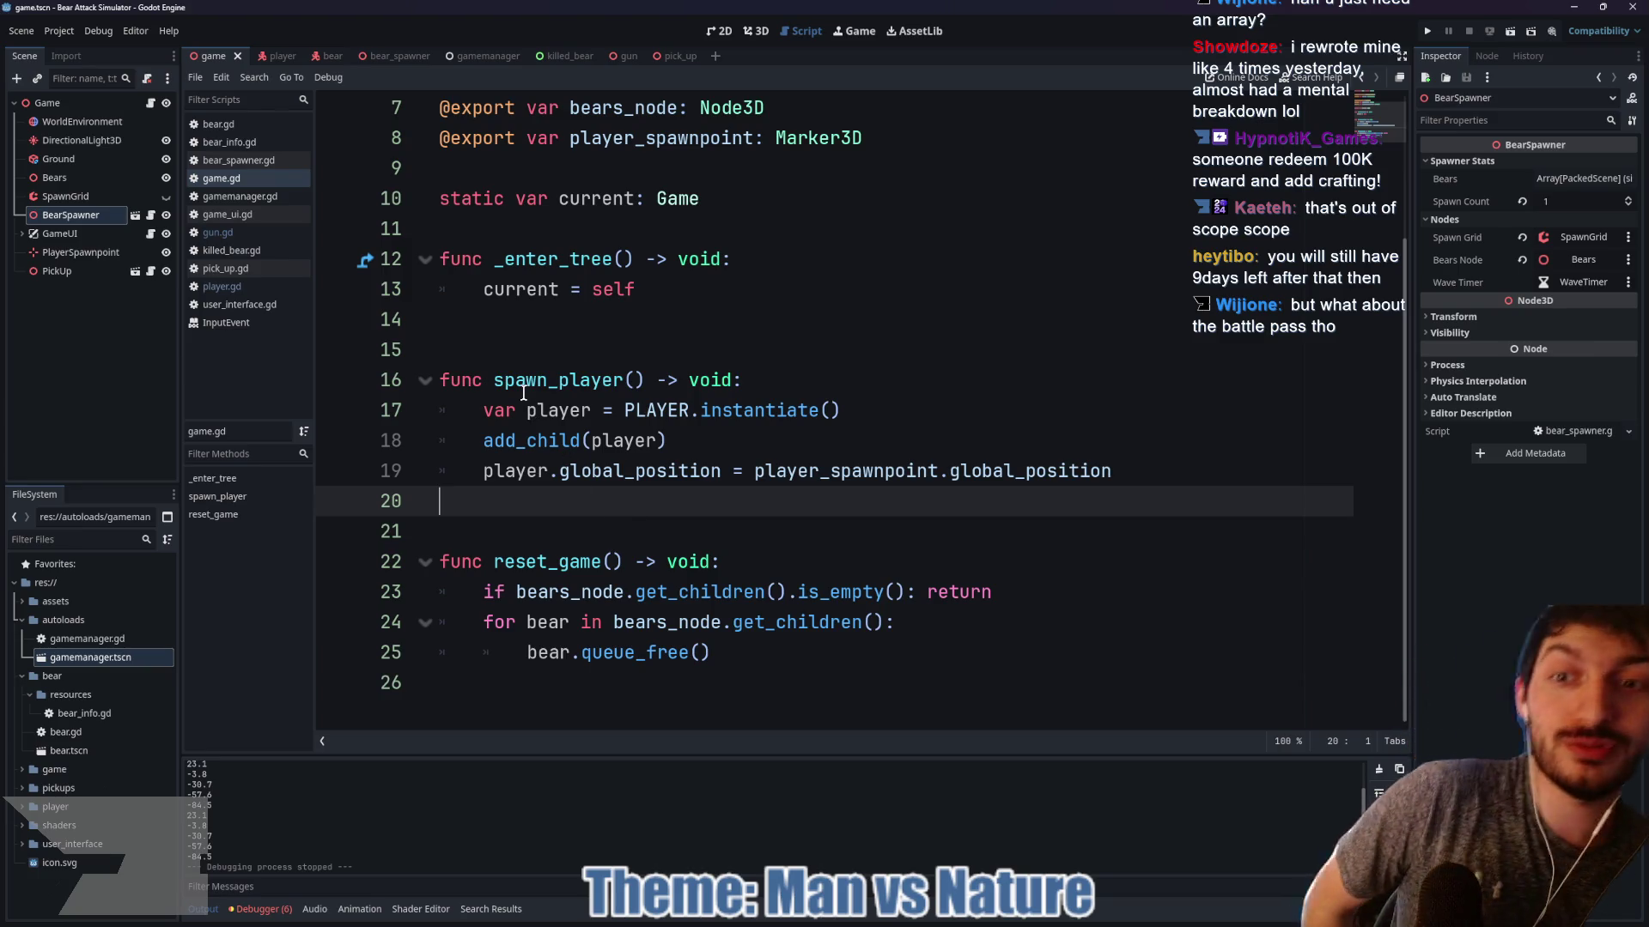
{"action": "left_click", "coordinate": [502, 352]}
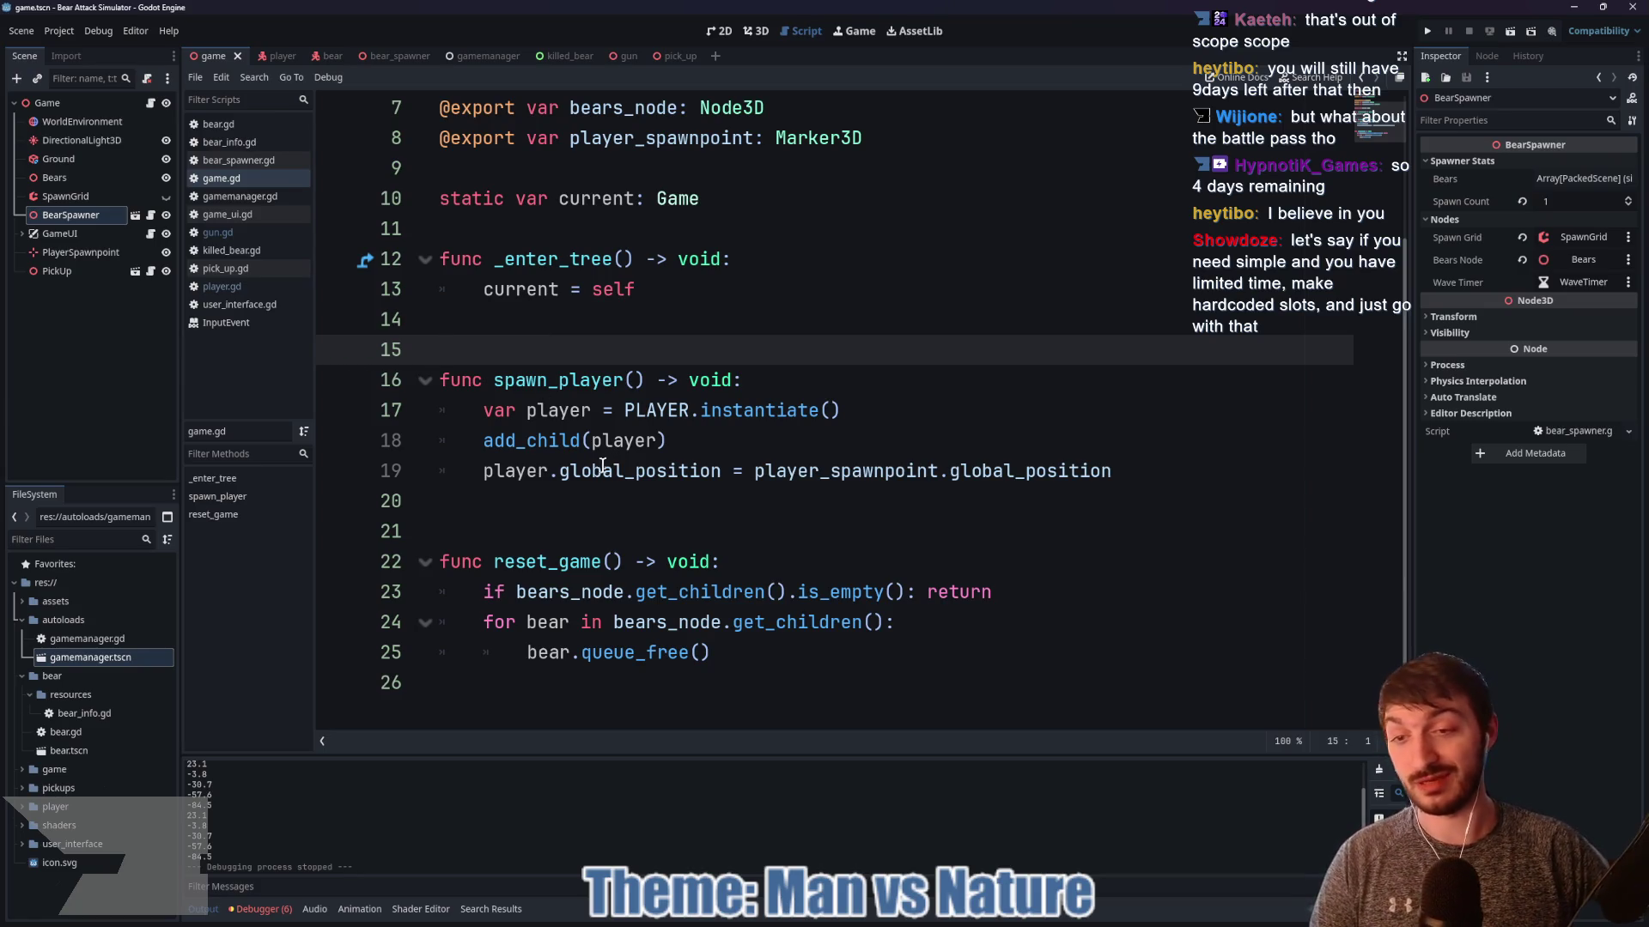
{"action": "left_click", "coordinate": [594, 509]}
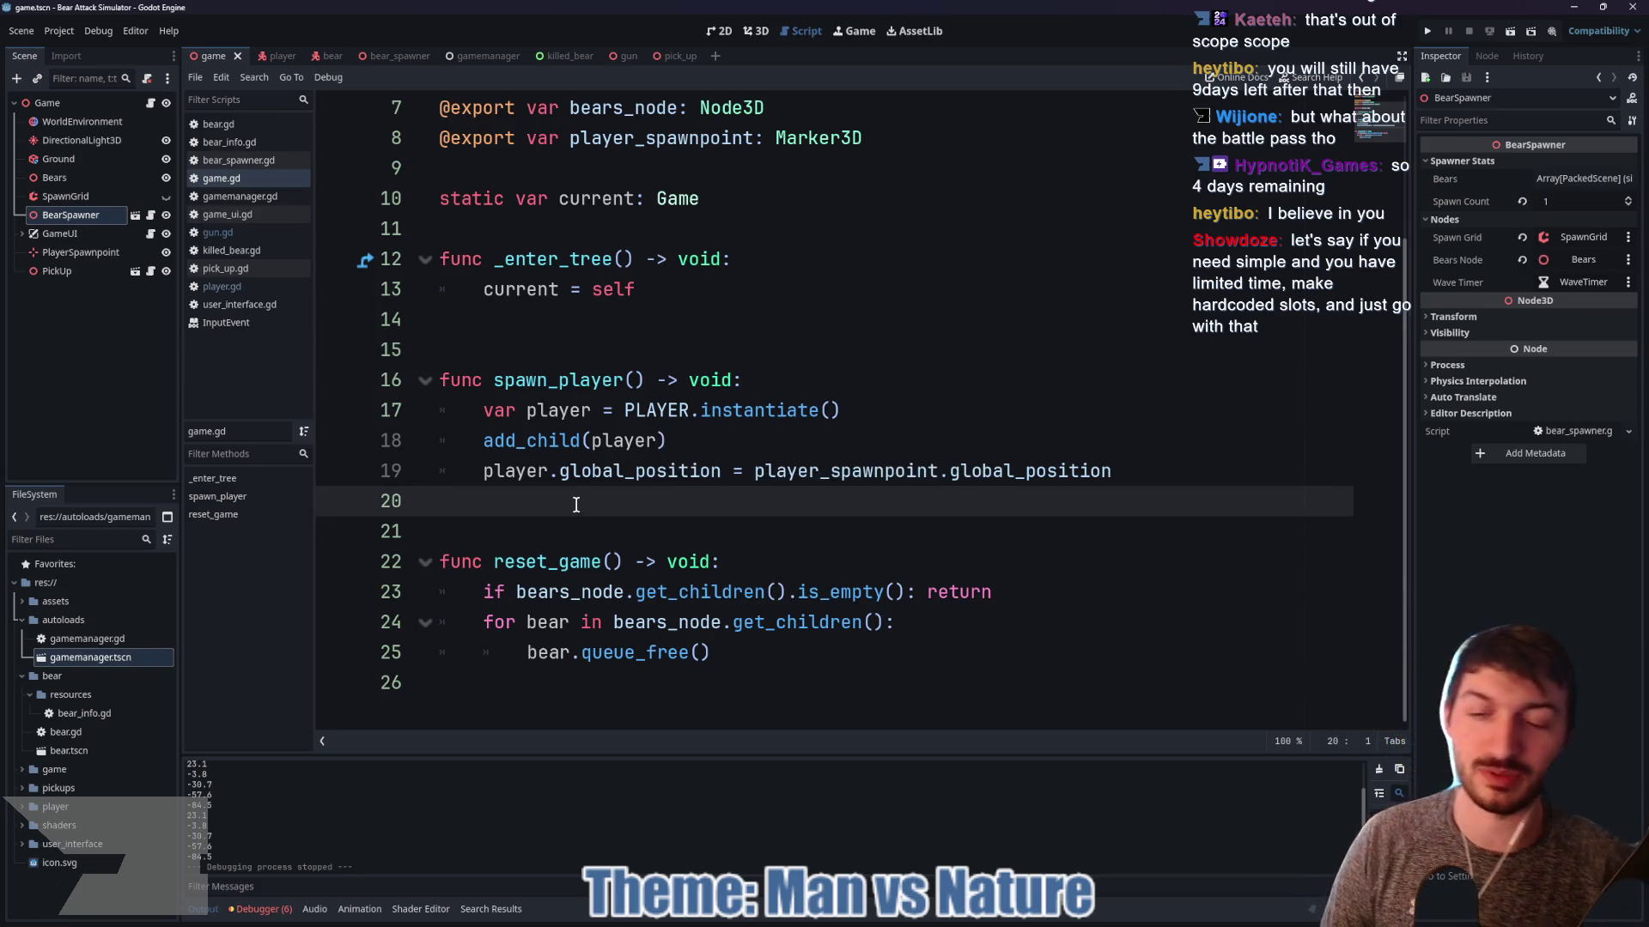
{"action": "left_click", "coordinate": [546, 354]}
{"action": "left_click", "coordinate": [541, 326]}
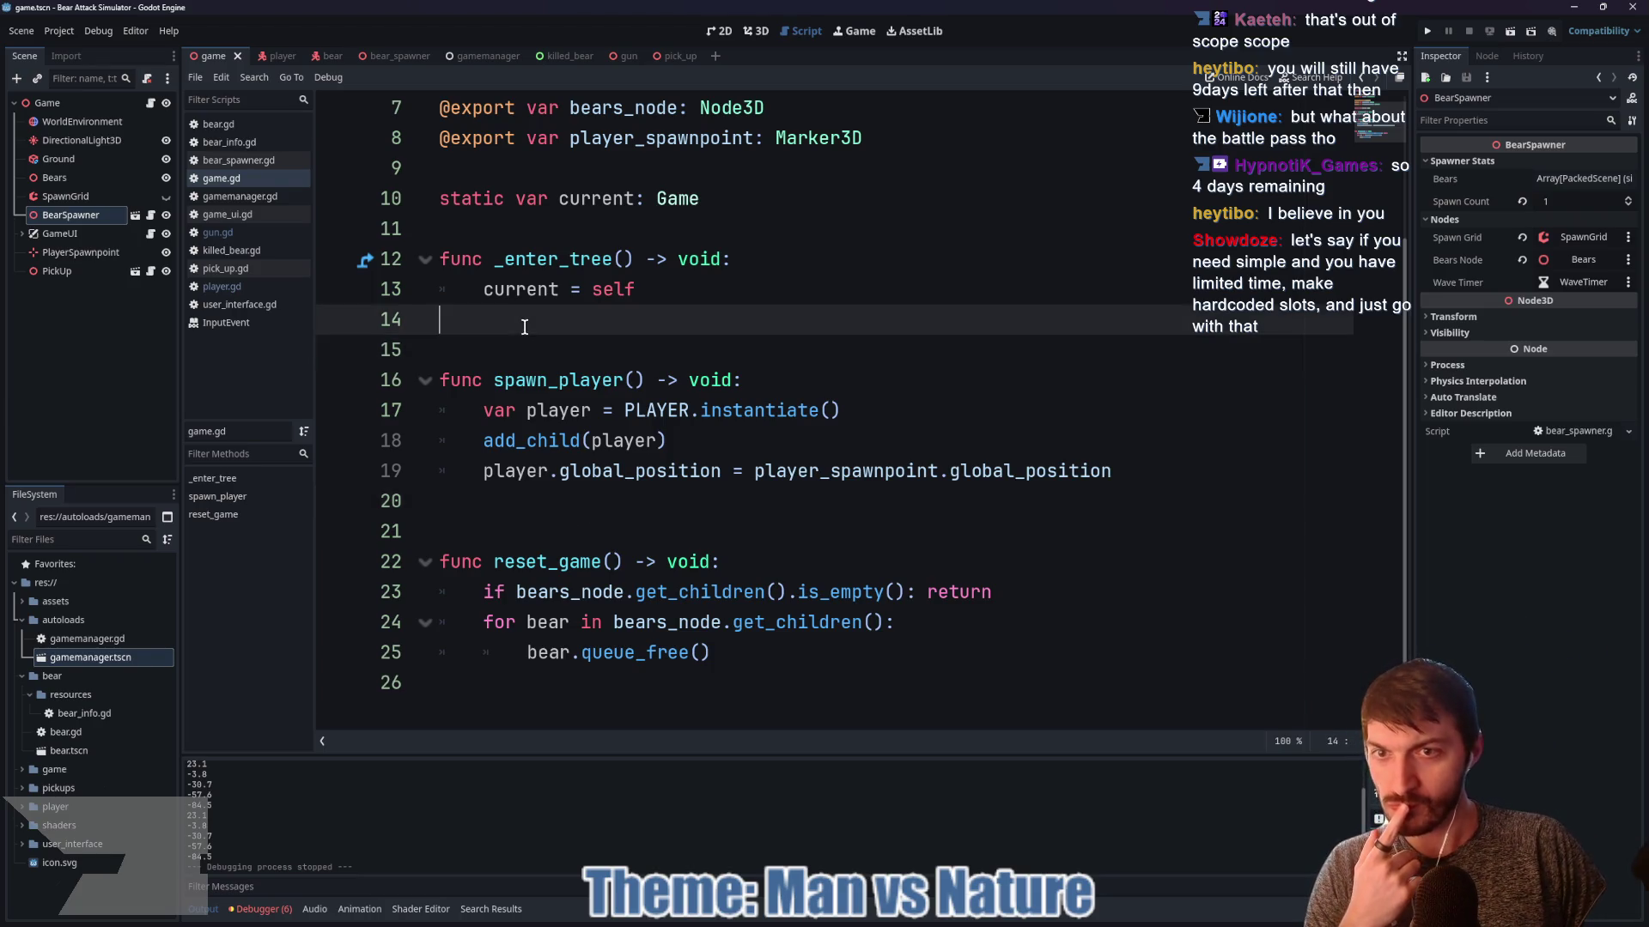
{"action": "left_click", "coordinate": [538, 230]}
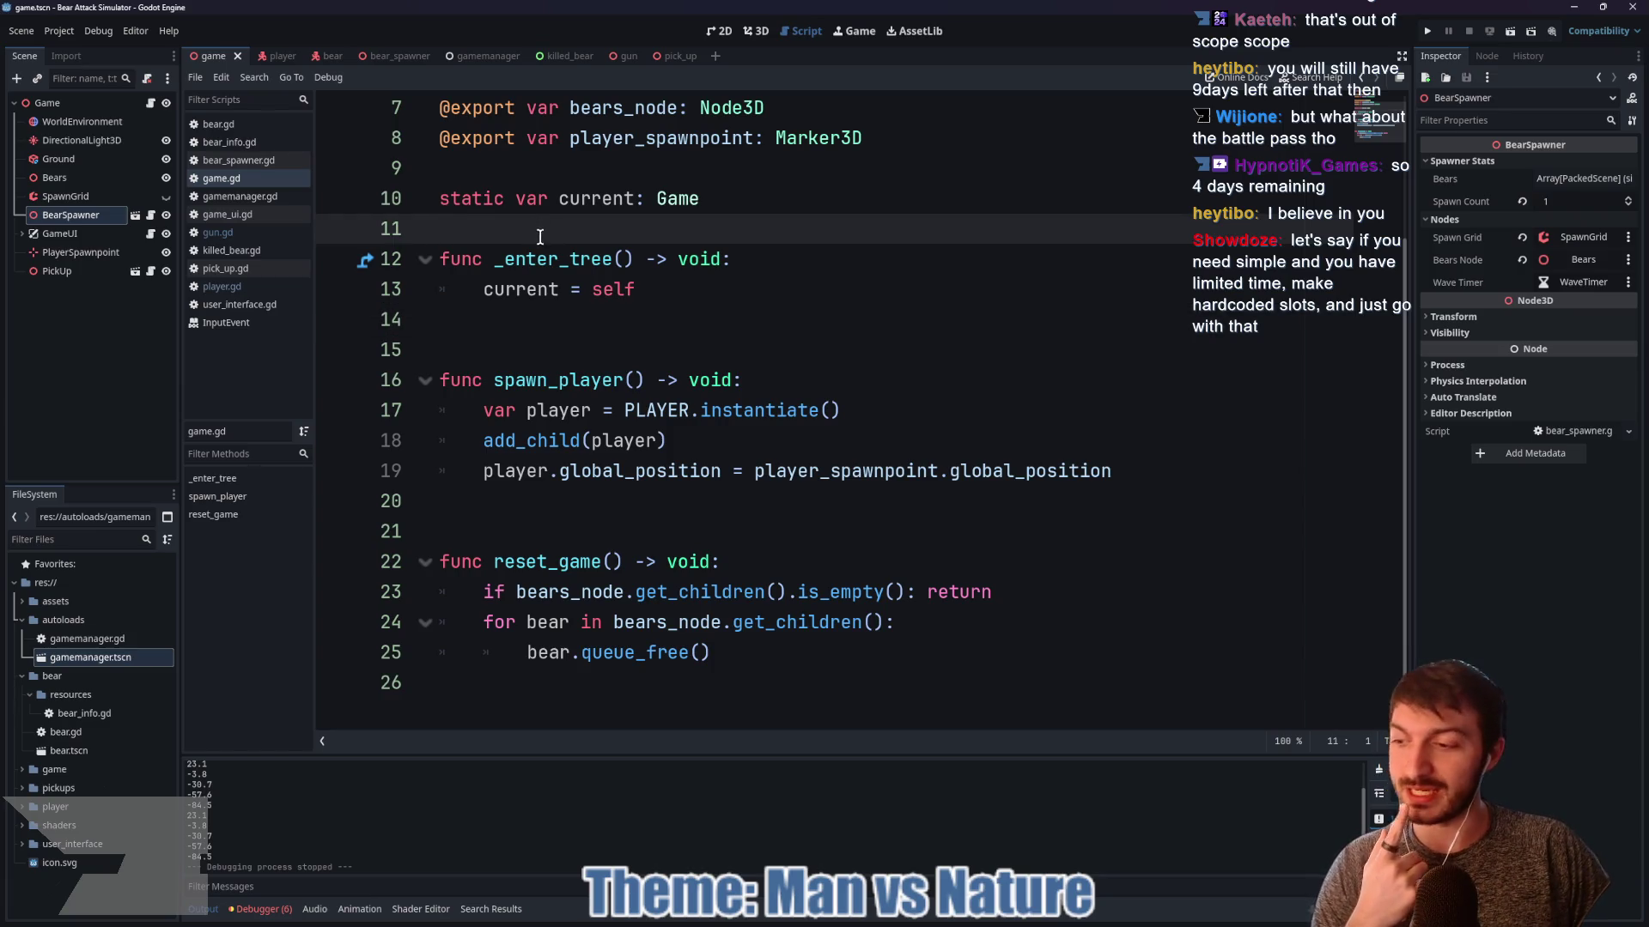
{"action": "mouse_move", "coordinate": [553, 271]}
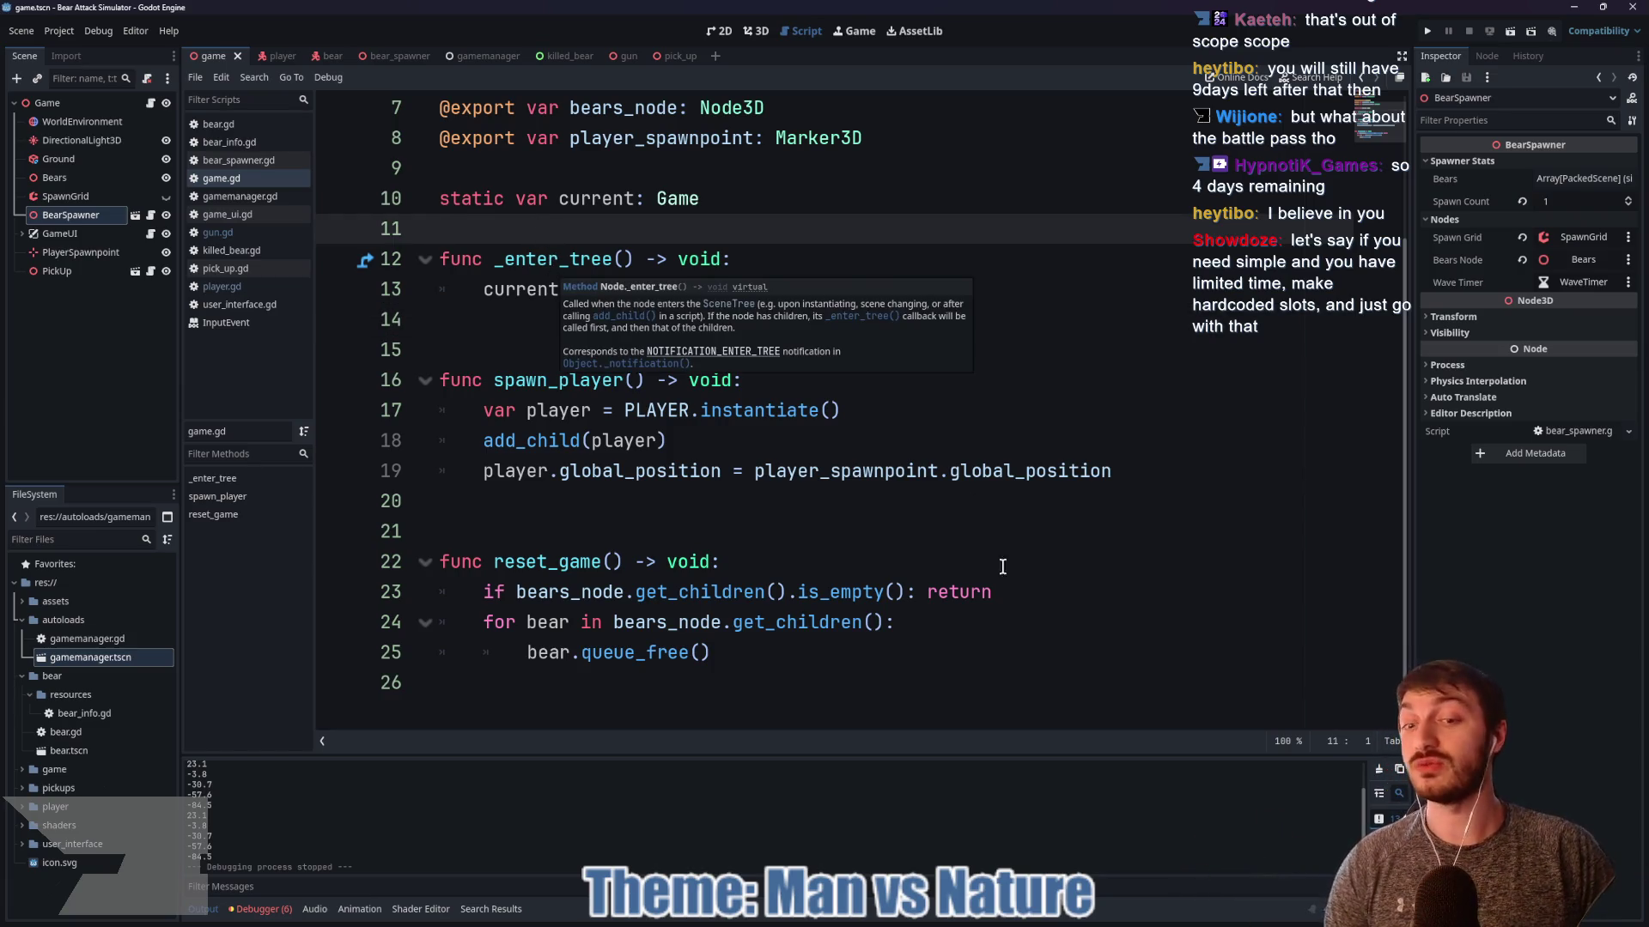
{"action": "left_click", "coordinate": [827, 658]}
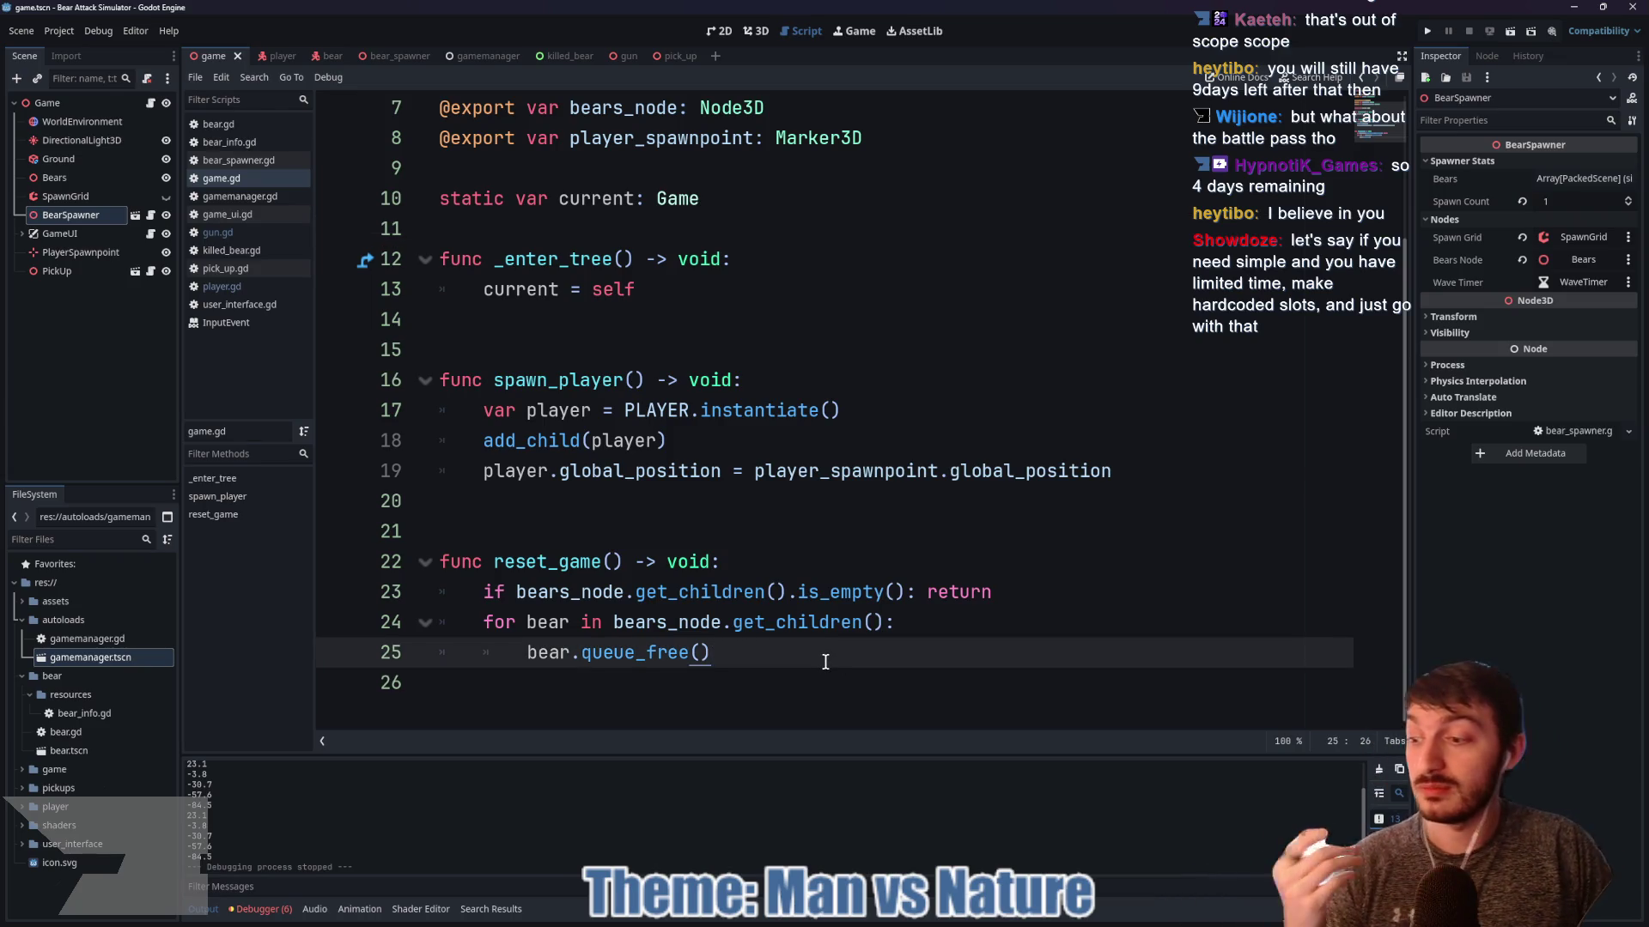
Point out lines 21, 20 and 15 of game.gd, then show the gun scene in 3D.
{"action": "left_click", "coordinate": [678, 525]}
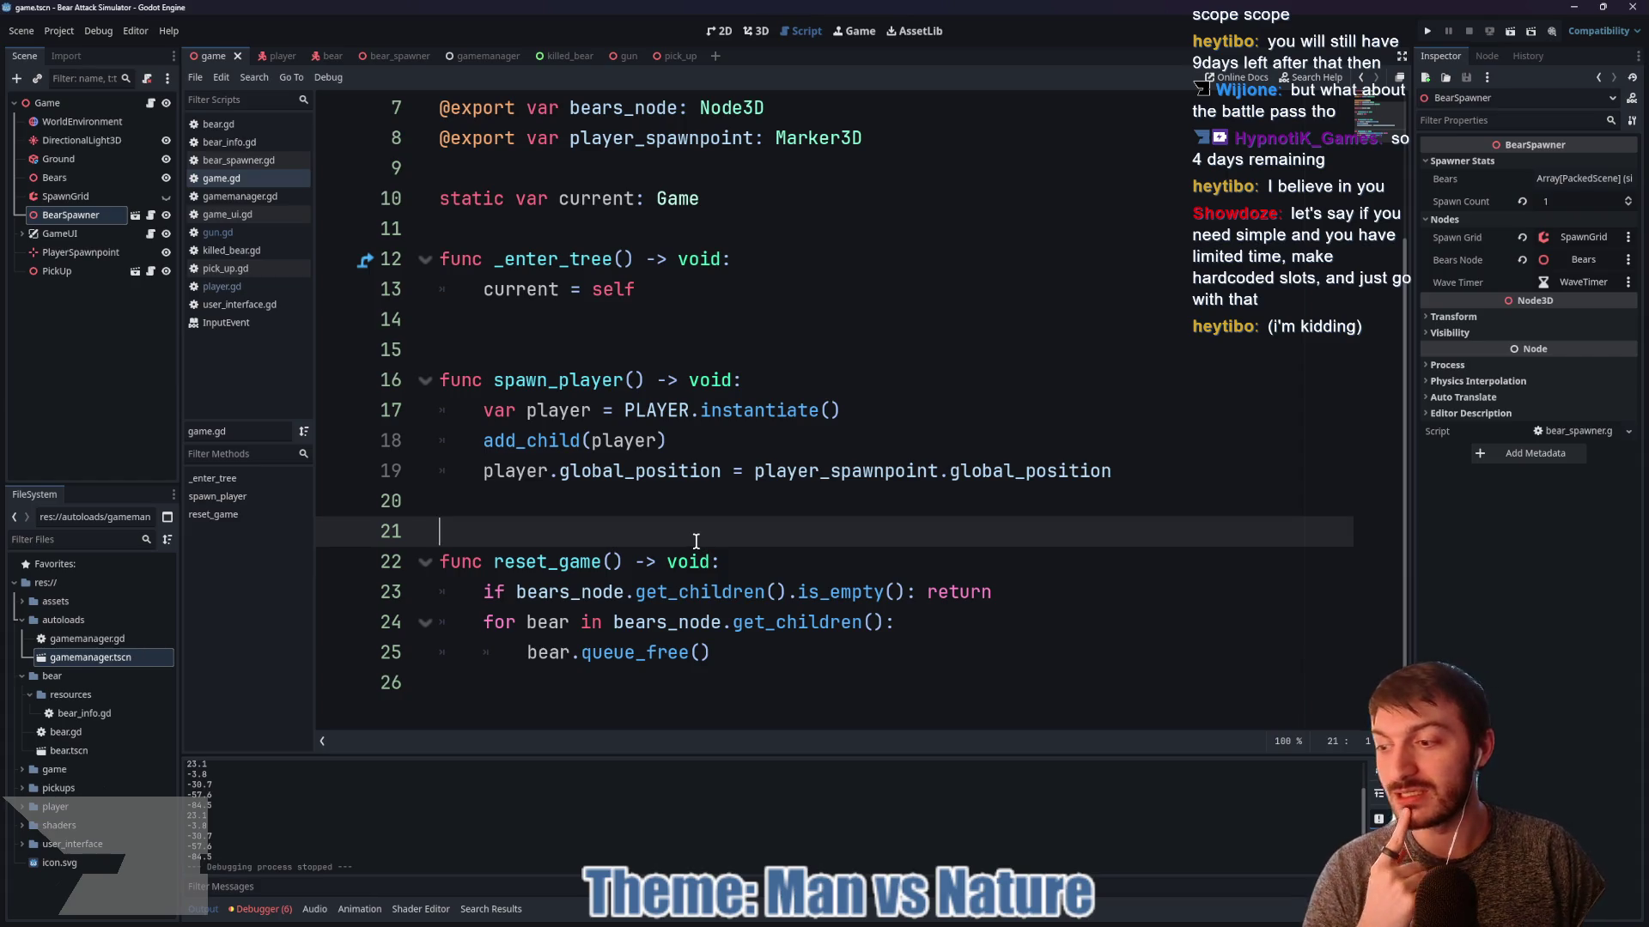
{"action": "left_click", "coordinate": [581, 510]}
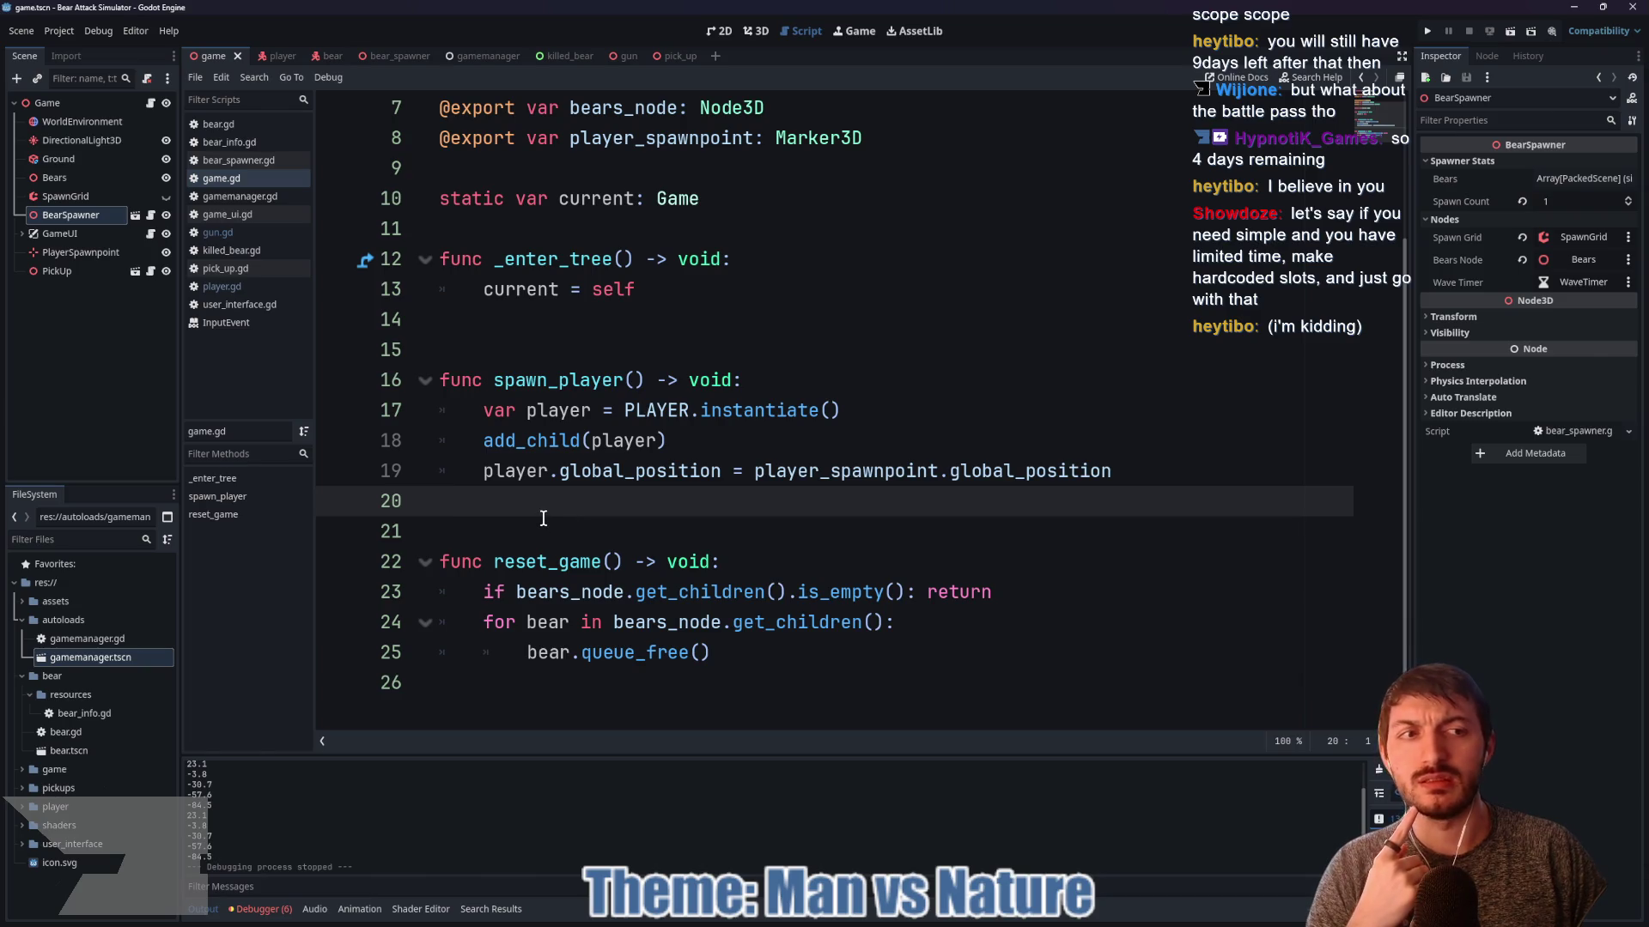
{"action": "left_click", "coordinate": [525, 344]}
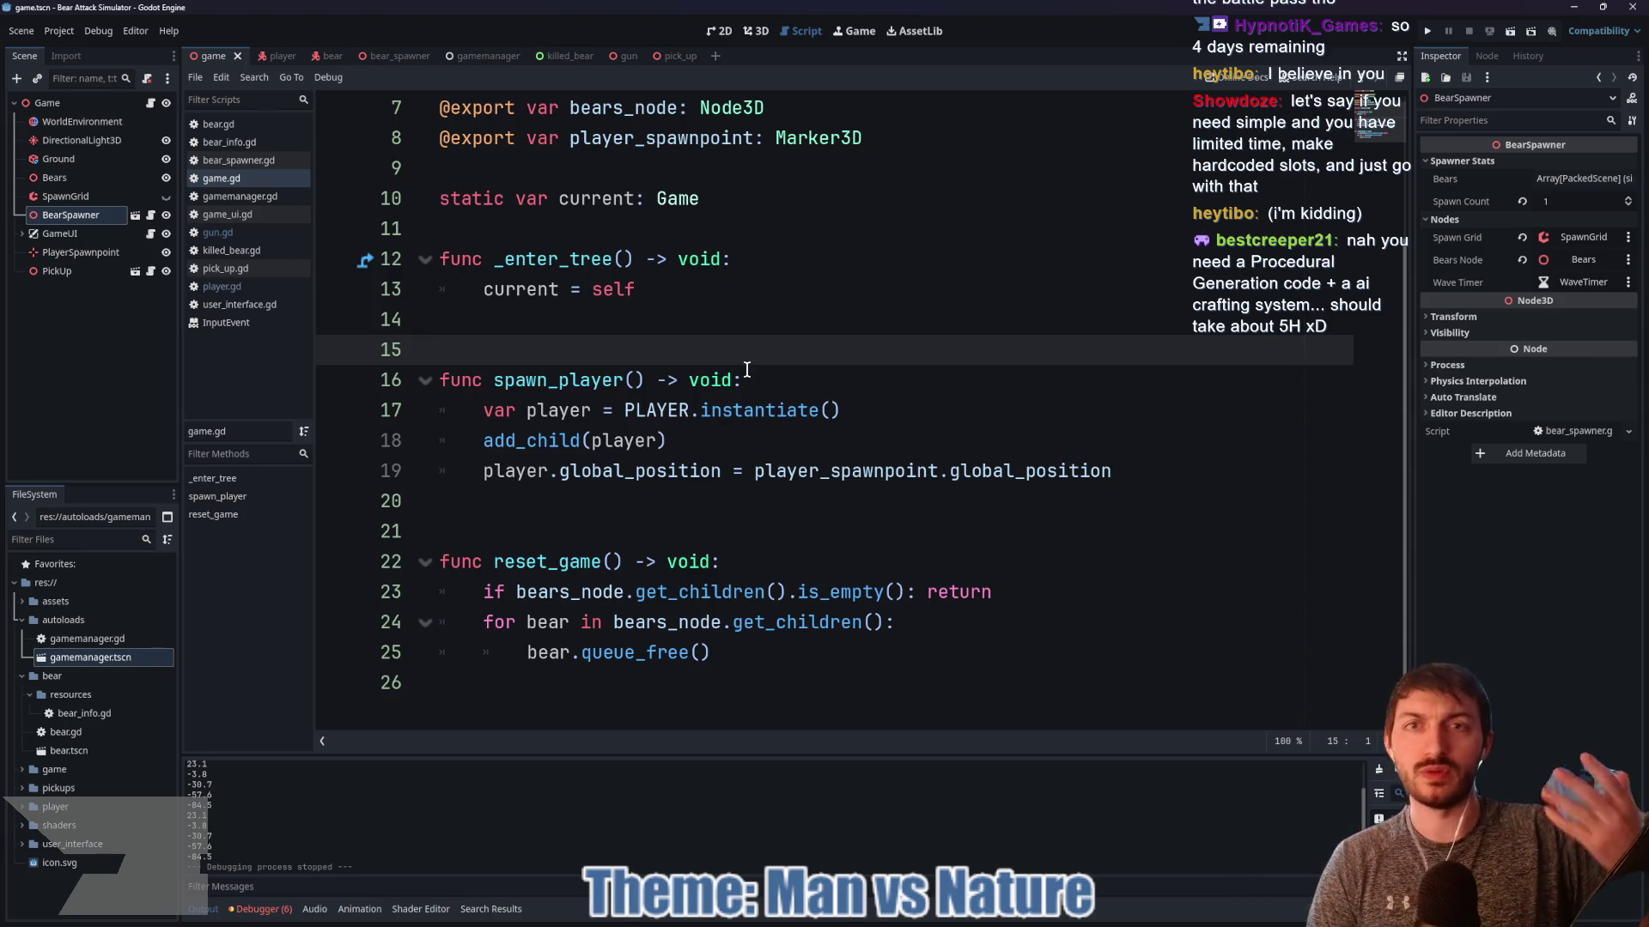
{"action": "left_click", "coordinate": [620, 56]}
{"action": "left_click", "coordinate": [758, 31]}
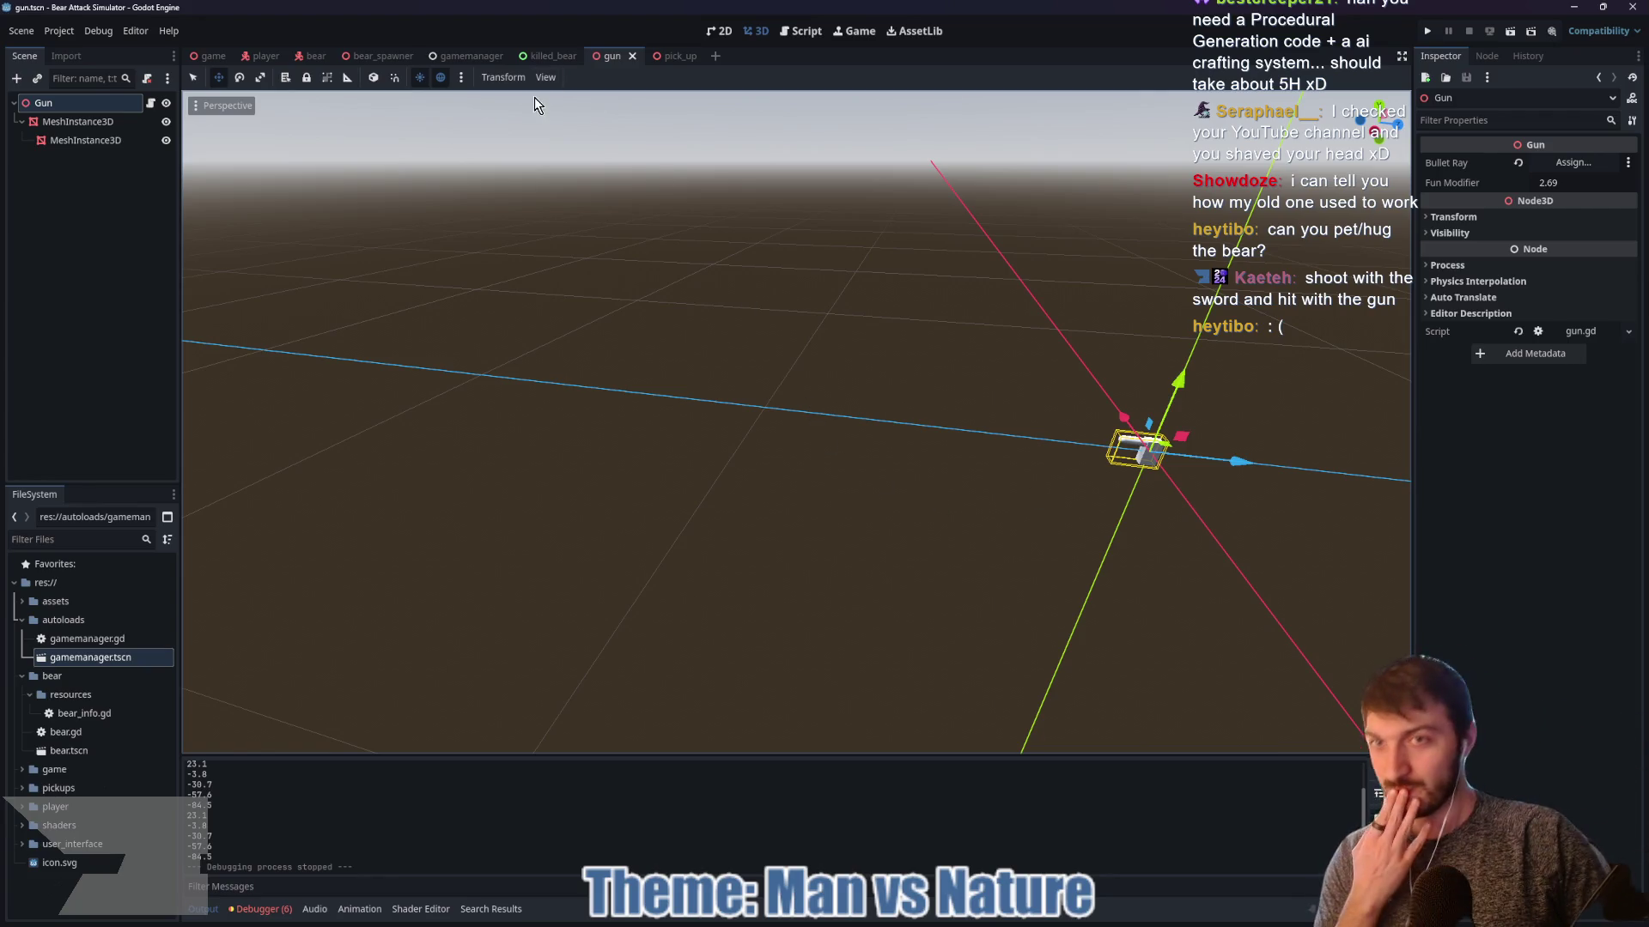
Switch to the player scene, showing the rig and TargetRay collision settings.
{"action": "left_click", "coordinate": [265, 58]}
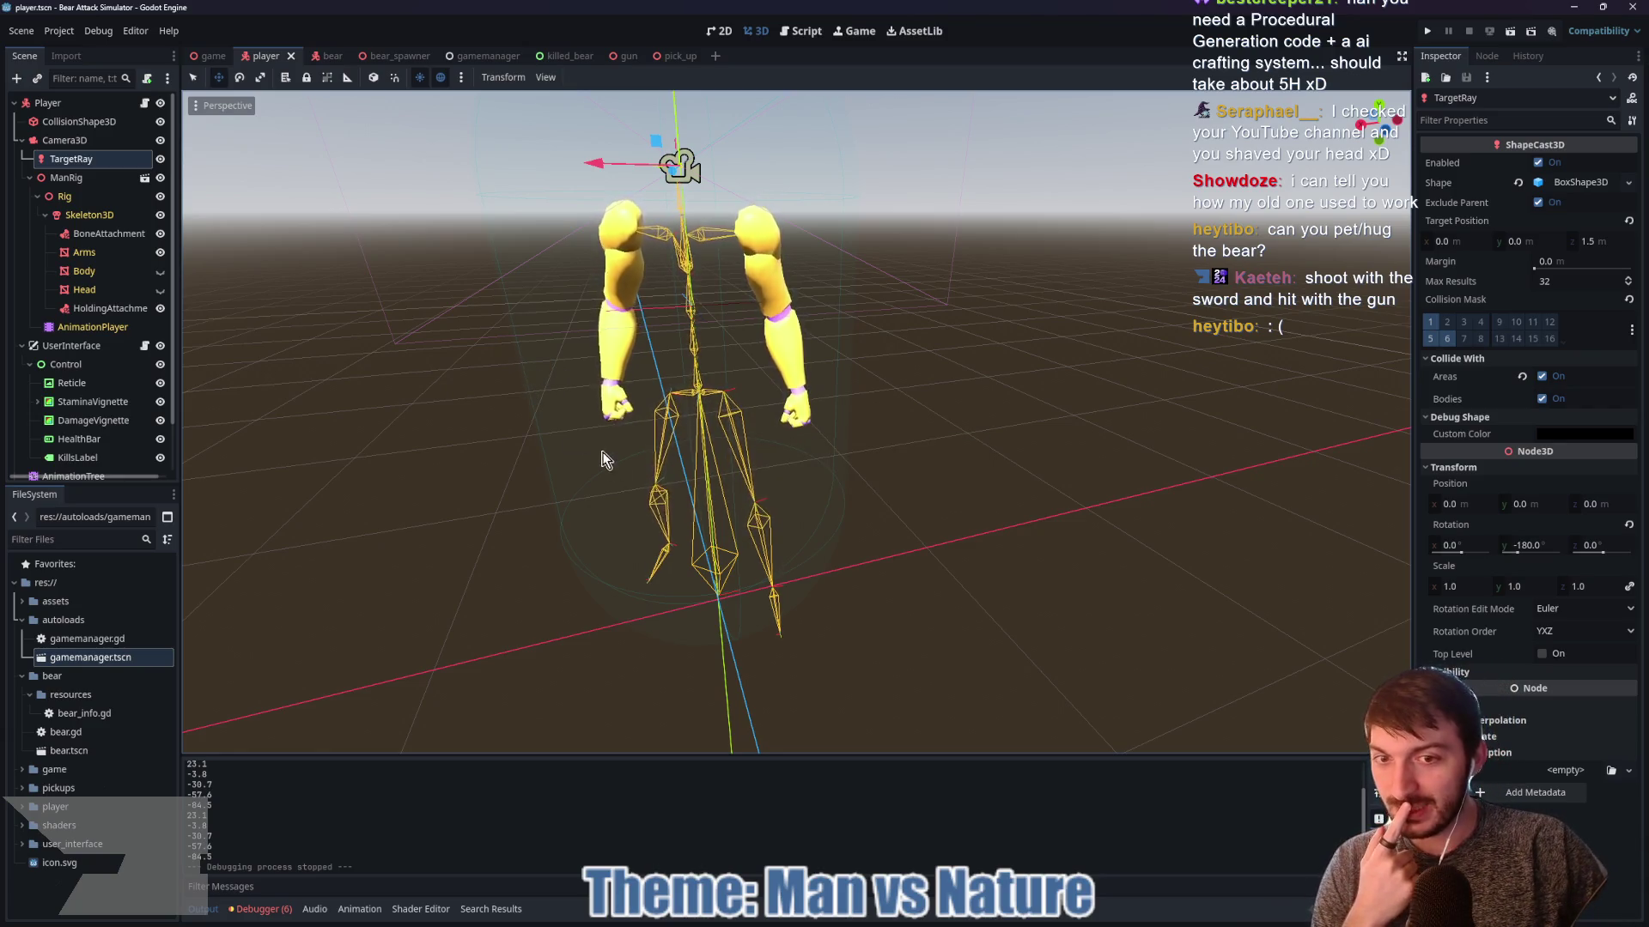
Orbit around the player rig, then bring up the Jern Jam itch.io page in the browser.
{"action": "left_click_drag", "start_coordinate": [599, 450], "coordinate": [528, 522]}
{"action": "scroll", "coordinate": [527, 522], "scroll_direction": "down", "scroll_amount": 5}
{"action": "mouse_move", "coordinate": [730, 515]}
{"action": "left_mouse_down"}
{"action": "mouse_move", "coordinate": [575, 538]}
{"action": "mouse_move", "coordinate": [629, 490]}
{"action": "mouse_move", "coordinate": [859, 486]}
{"action": "left_mouse_up"}
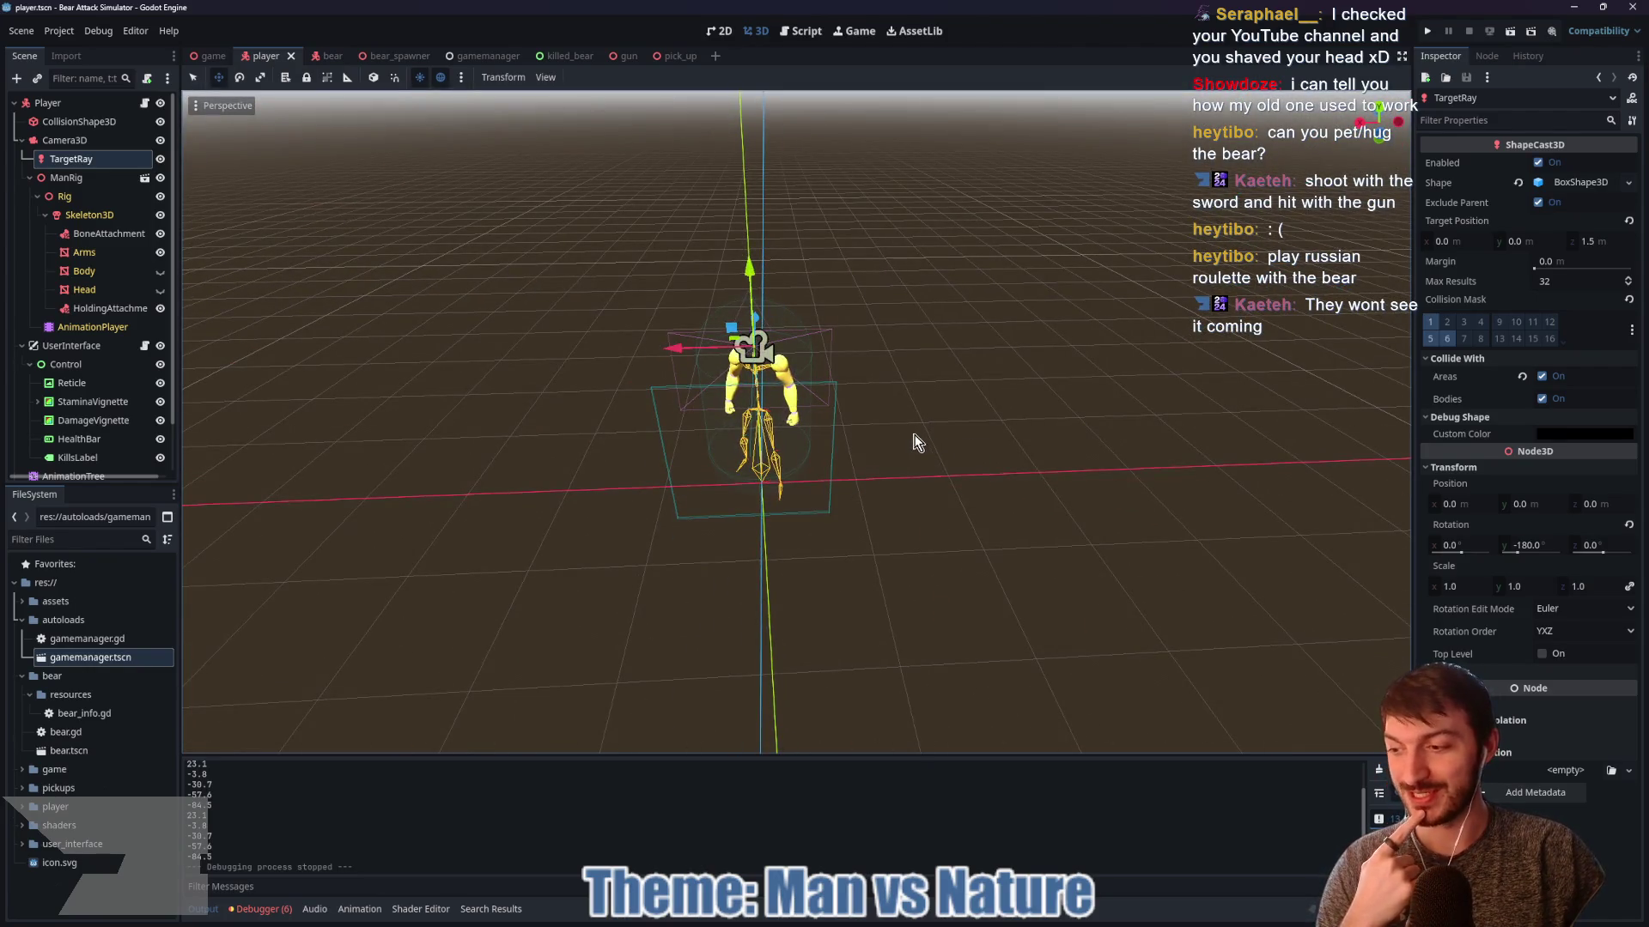
{"action": "left_click_drag", "start_coordinate": [640, 450], "coordinate": [915, 432]}
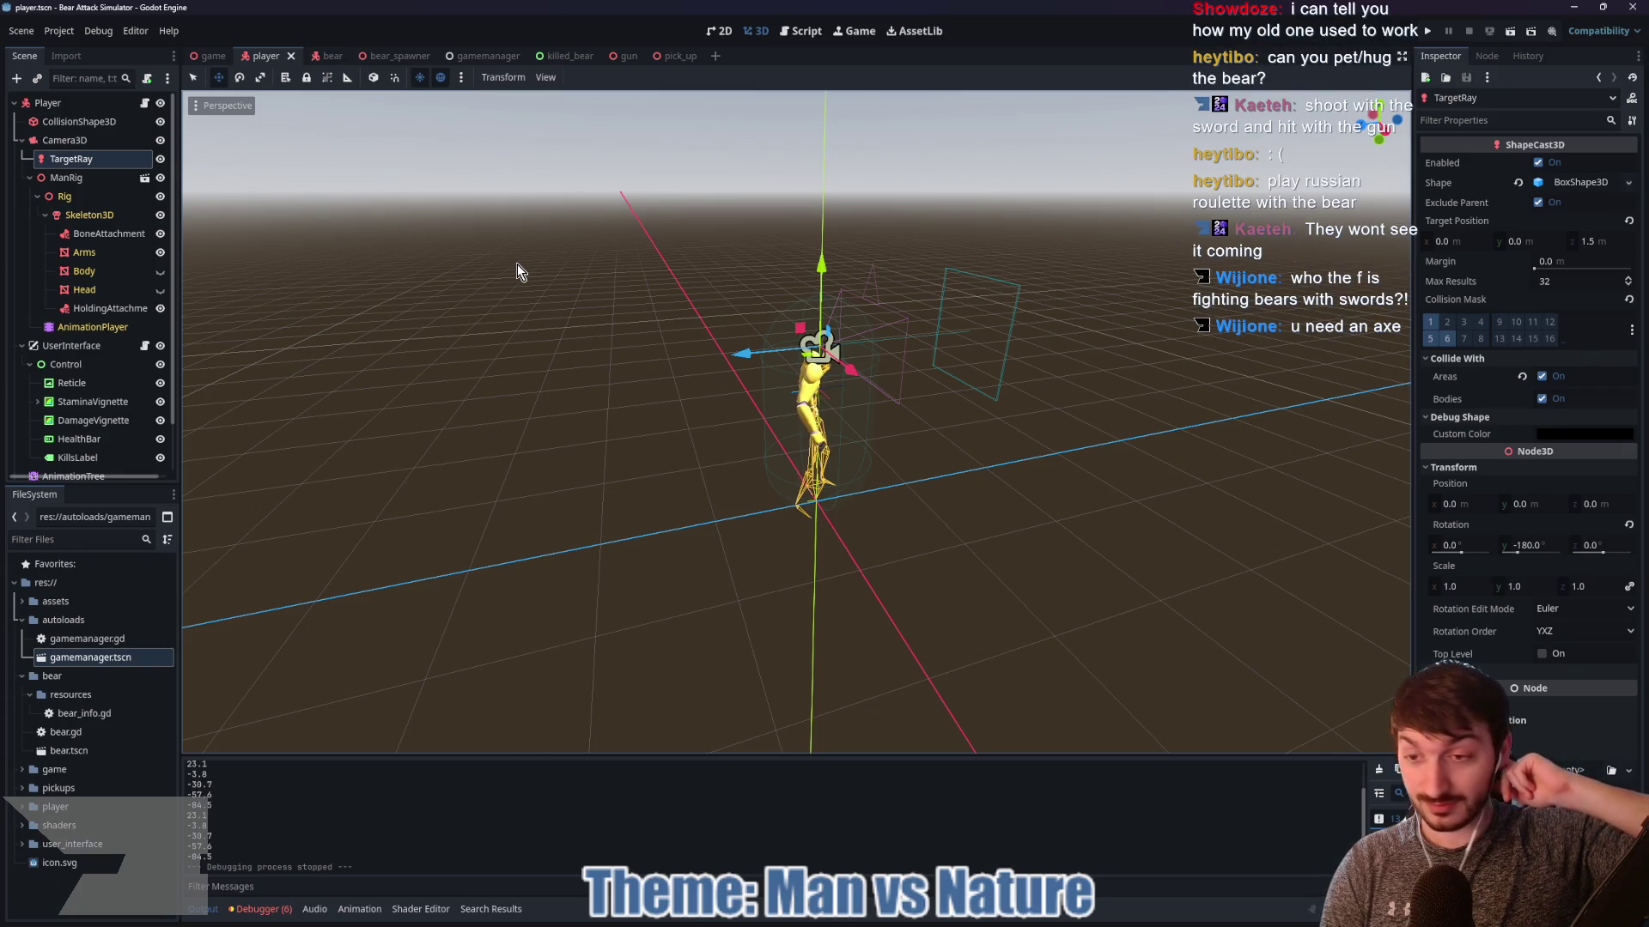
{"action": "key", "text": "alt+Tab"}
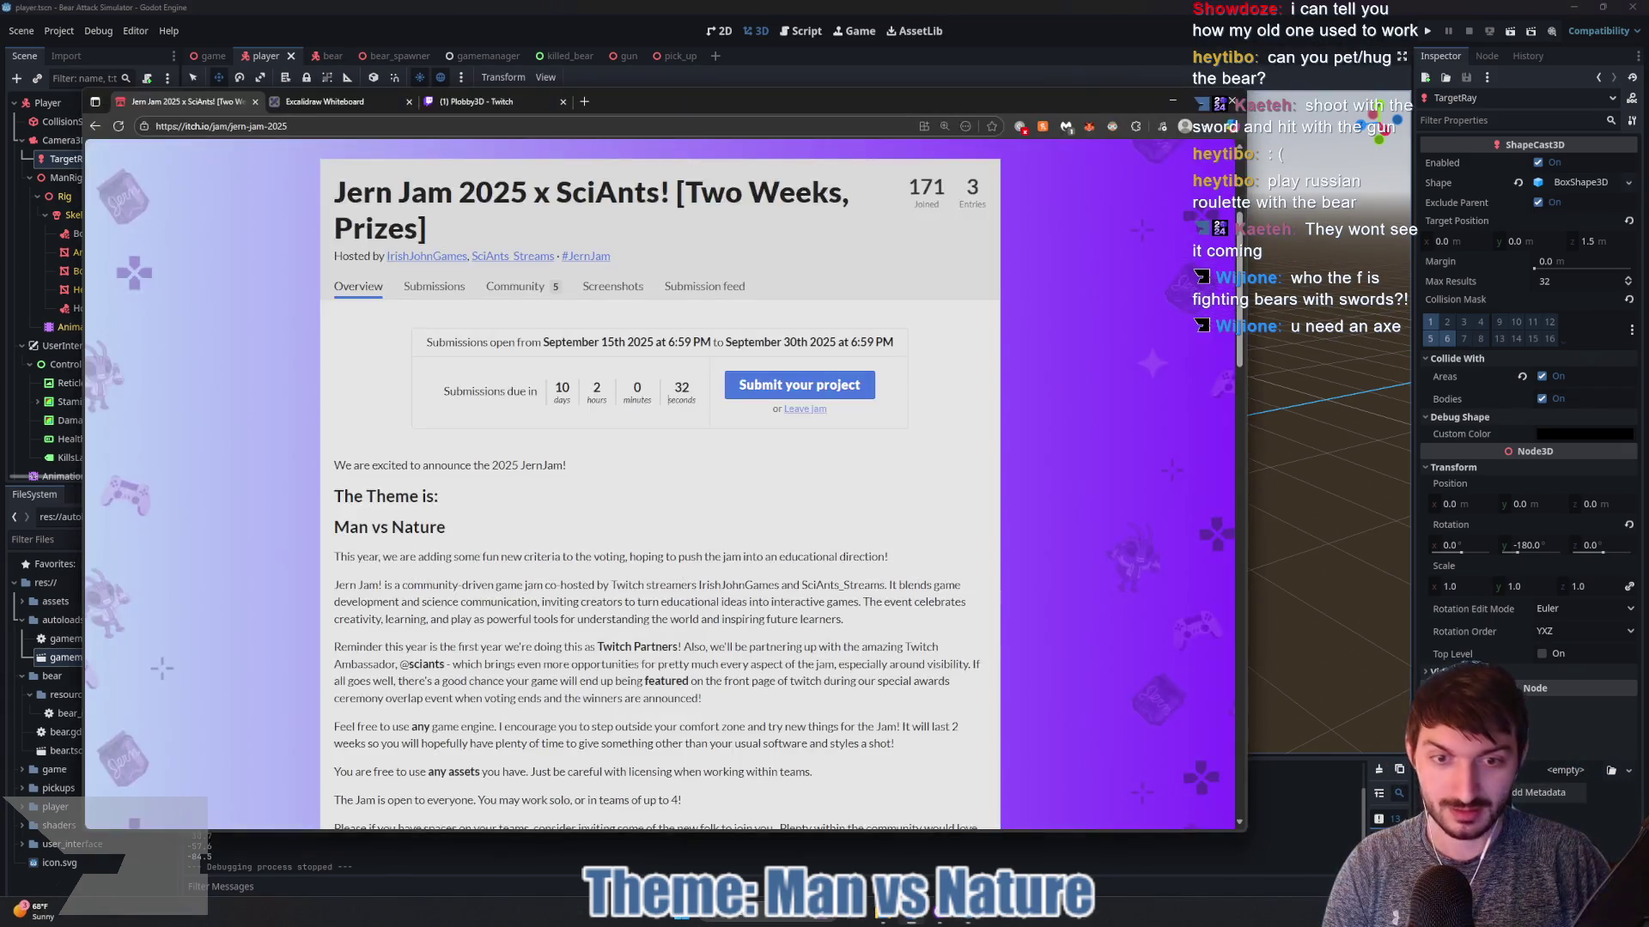
Watch the Plobby3D Twitch stream in theatre mode, then return to Godot's player rig.
{"action": "left_click", "coordinate": [480, 102]}
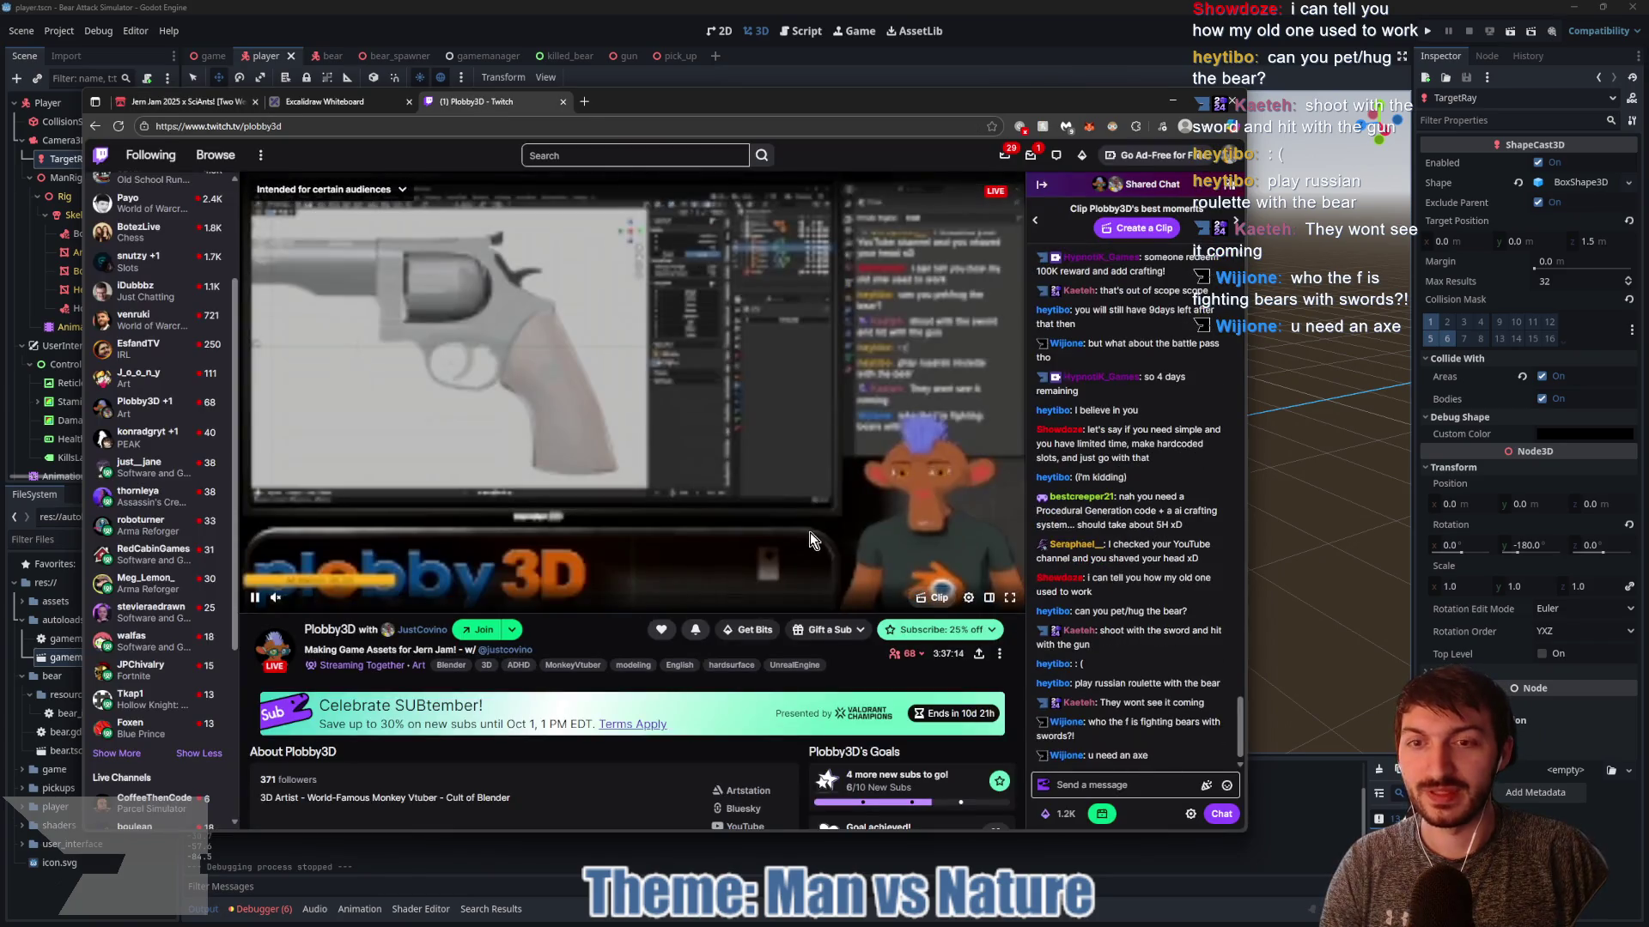
{"action": "left_click", "coordinate": [988, 596]}
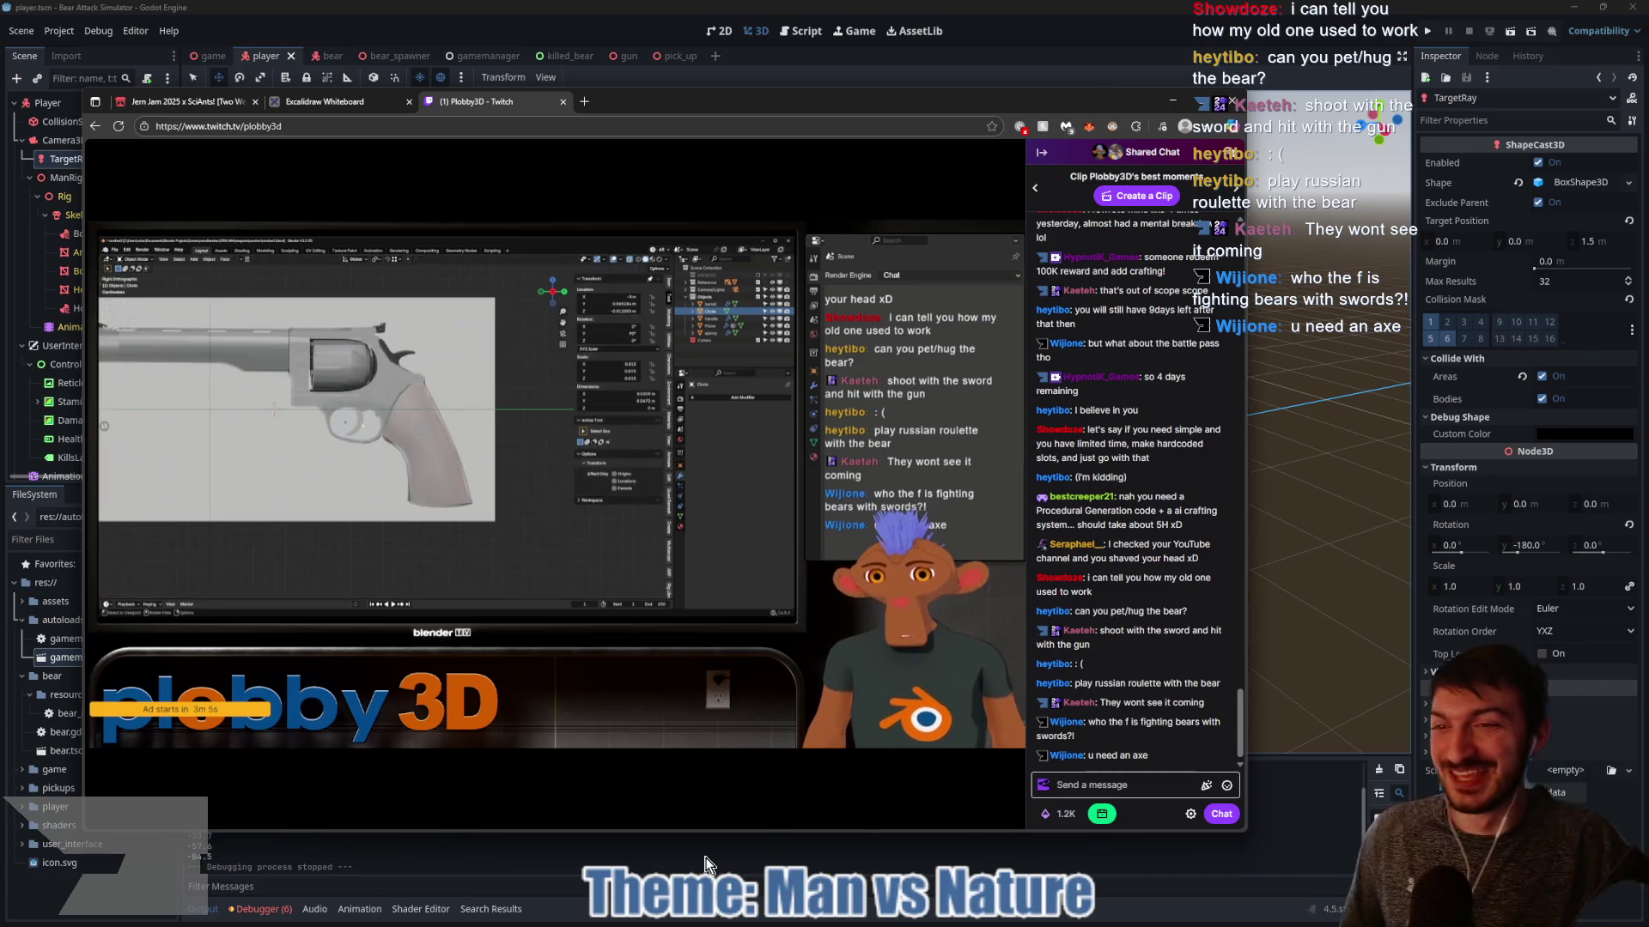
{"action": "left_click", "coordinate": [704, 863]}
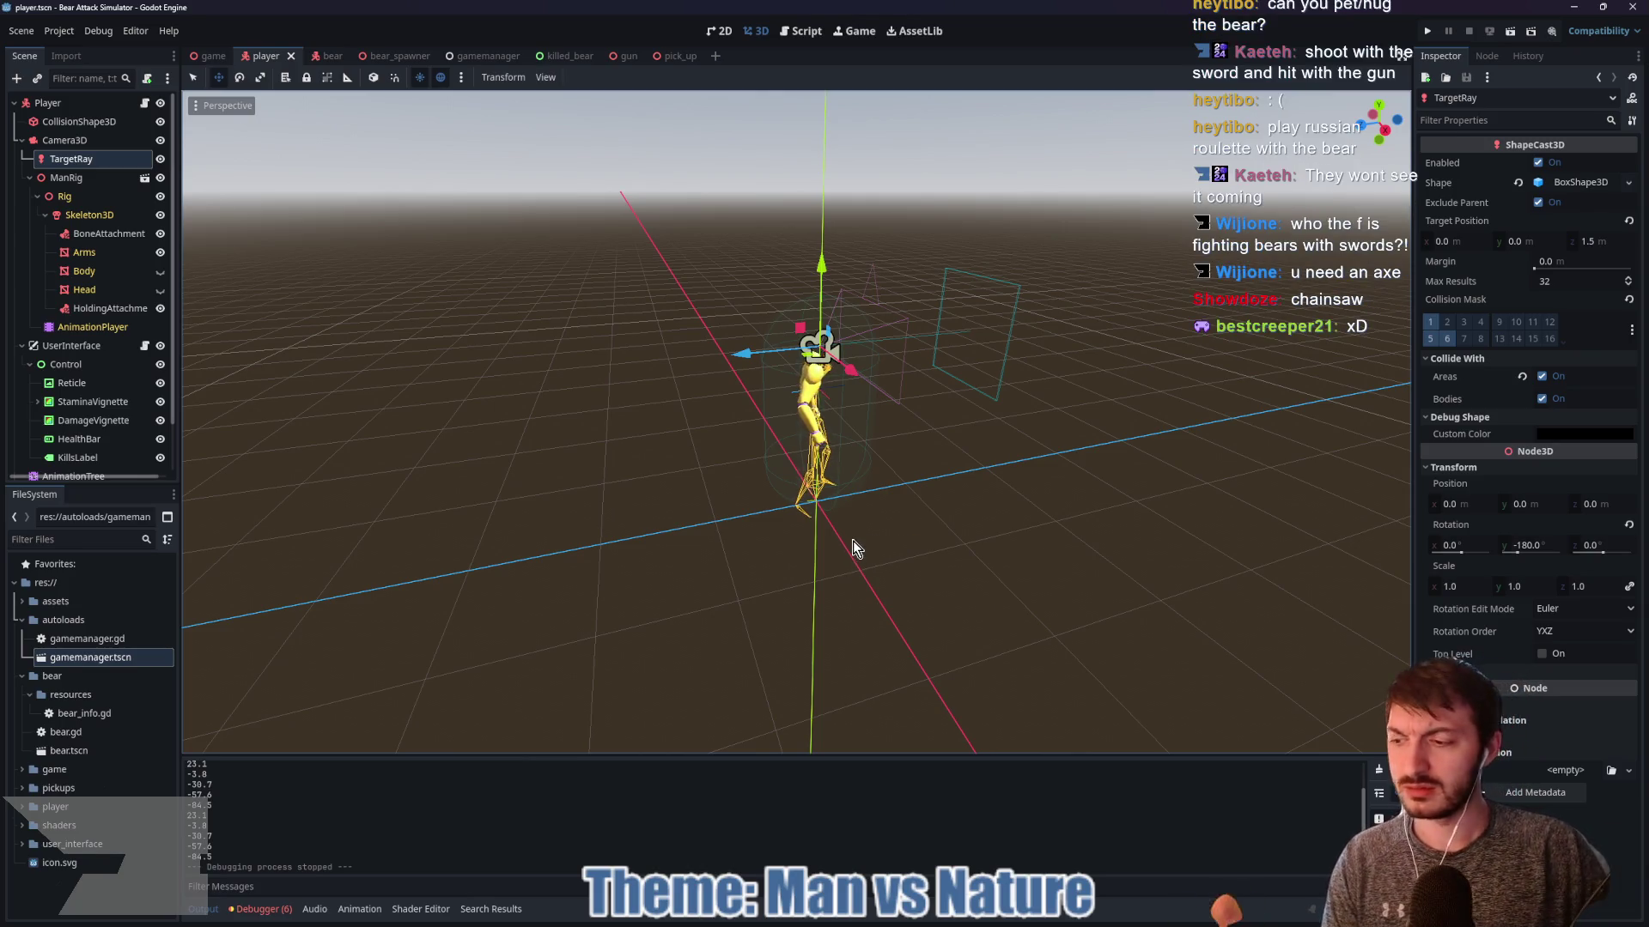
{"action": "left_click_drag", "start_coordinate": [853, 541], "coordinate": [909, 539]}
{"action": "key", "text": "ctrl+s"}
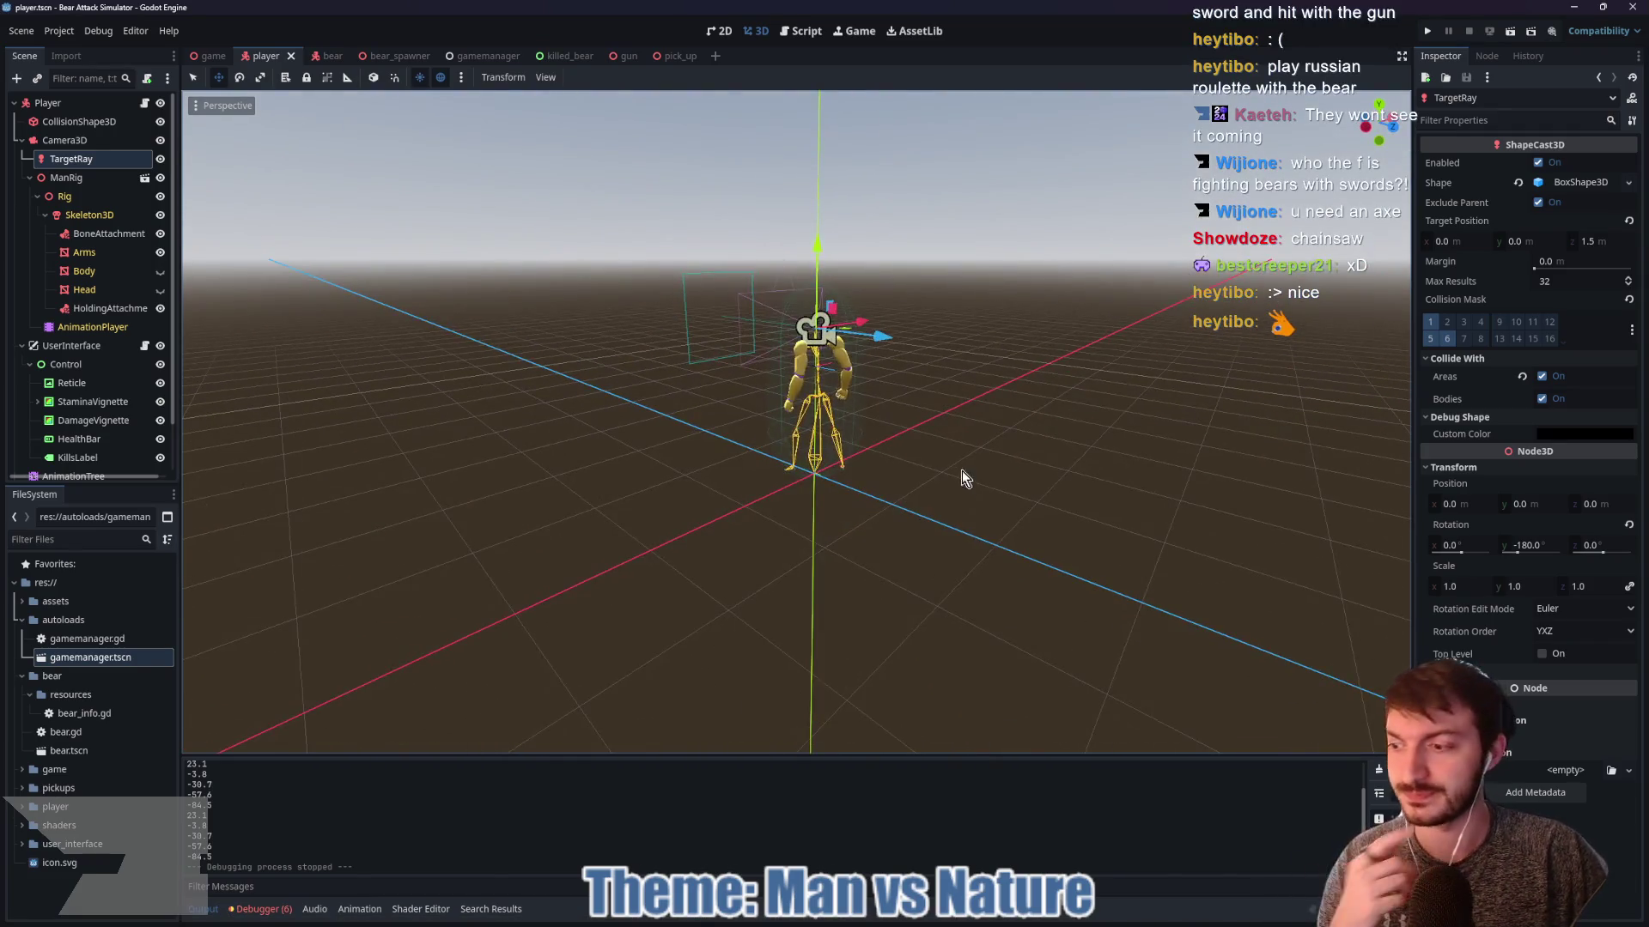
{"action": "left_click", "coordinate": [213, 57]}
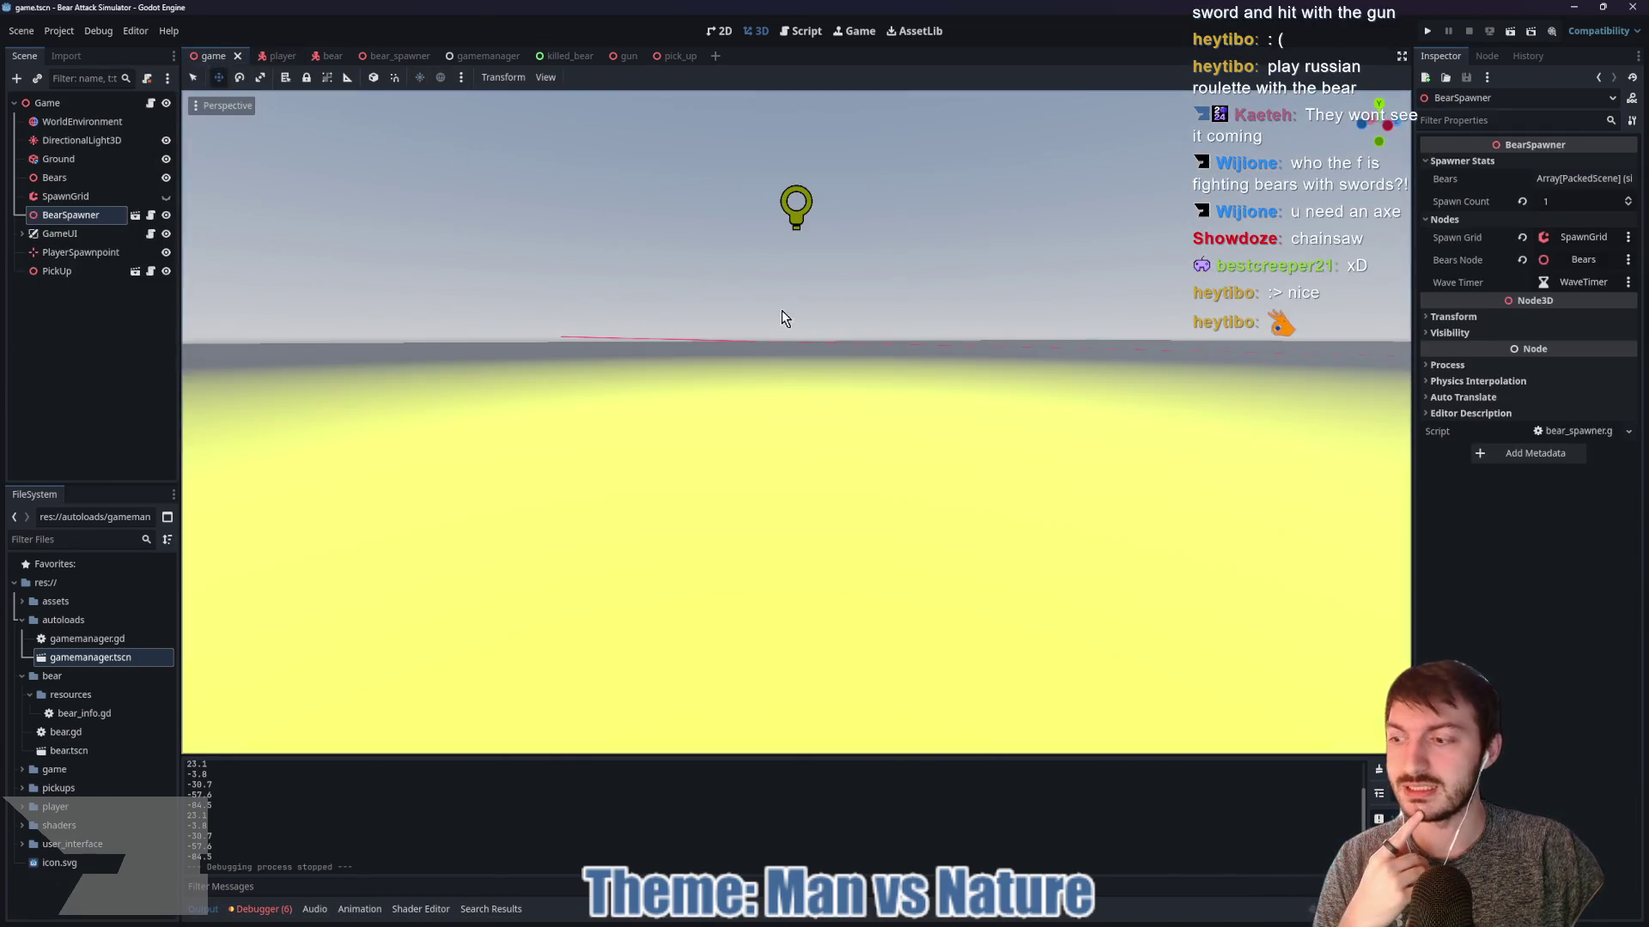
{"action": "scroll", "coordinate": [779, 344], "scroll_direction": "down", "scroll_amount": 5}
{"action": "scroll", "coordinate": [756, 412], "scroll_direction": "up", "scroll_amount": 3}
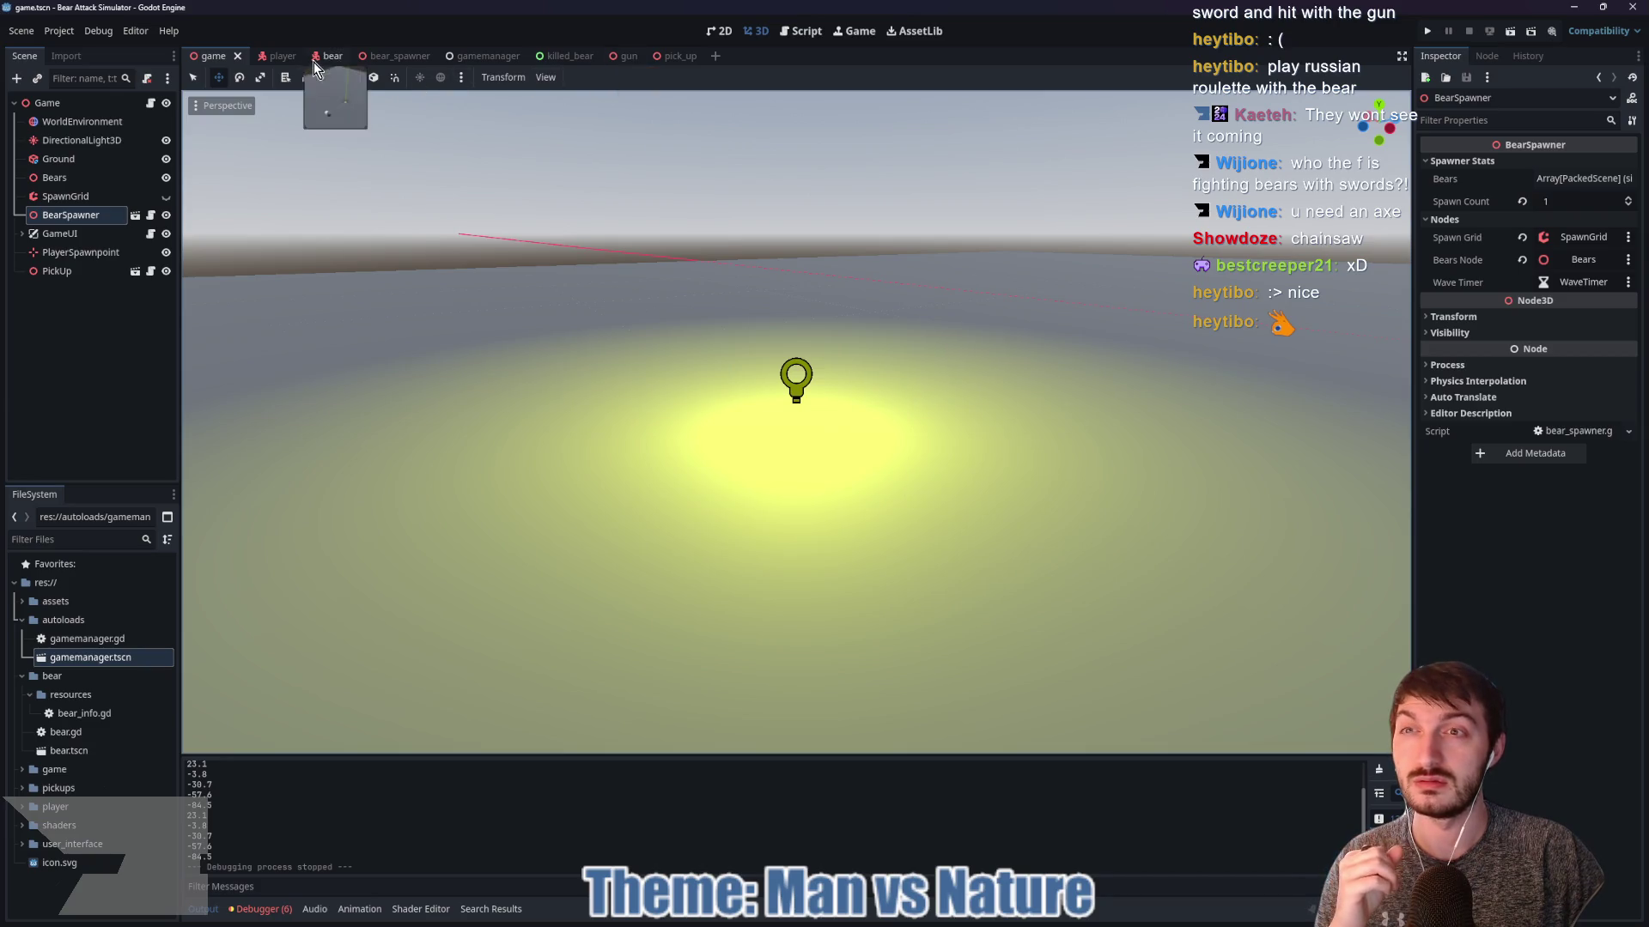
{"action": "left_click", "coordinate": [273, 56]}
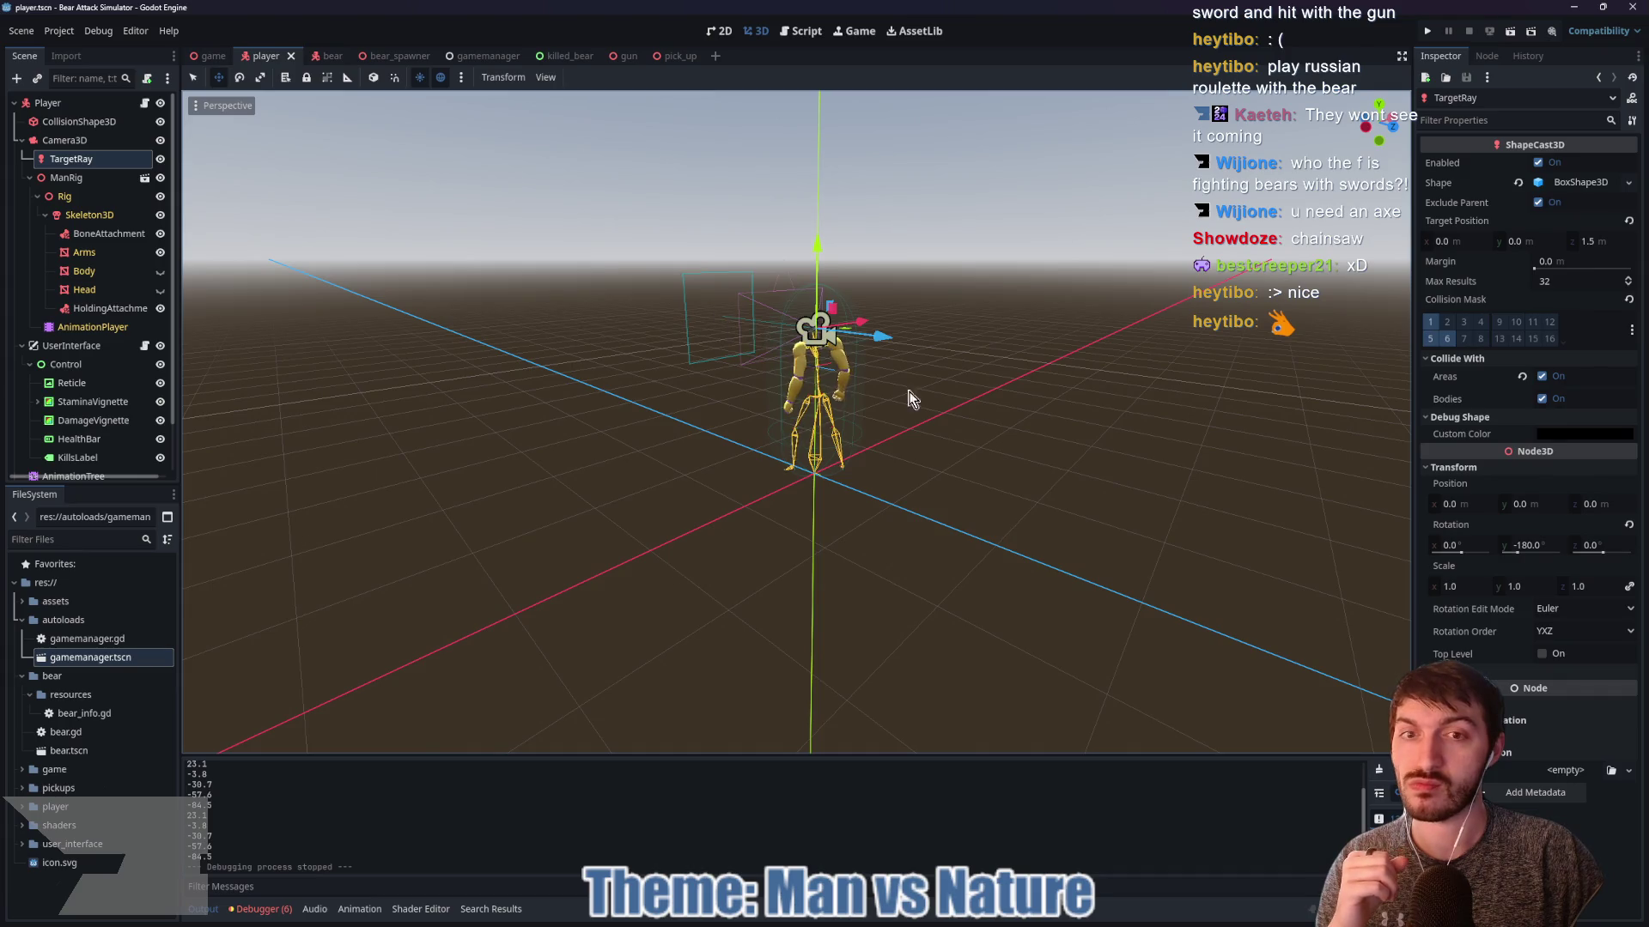
{"action": "mouse_move", "coordinate": [1048, 367]}
{"action": "left_mouse_down"}
{"action": "mouse_move", "coordinate": [1117, 366]}
{"action": "mouse_move", "coordinate": [1063, 367]}
{"action": "mouse_move", "coordinate": [894, 445]}
{"action": "mouse_move", "coordinate": [1034, 423]}
{"action": "mouse_move", "coordinate": [633, 467]}
{"action": "mouse_move", "coordinate": [1009, 427]}
{"action": "left_mouse_up"}
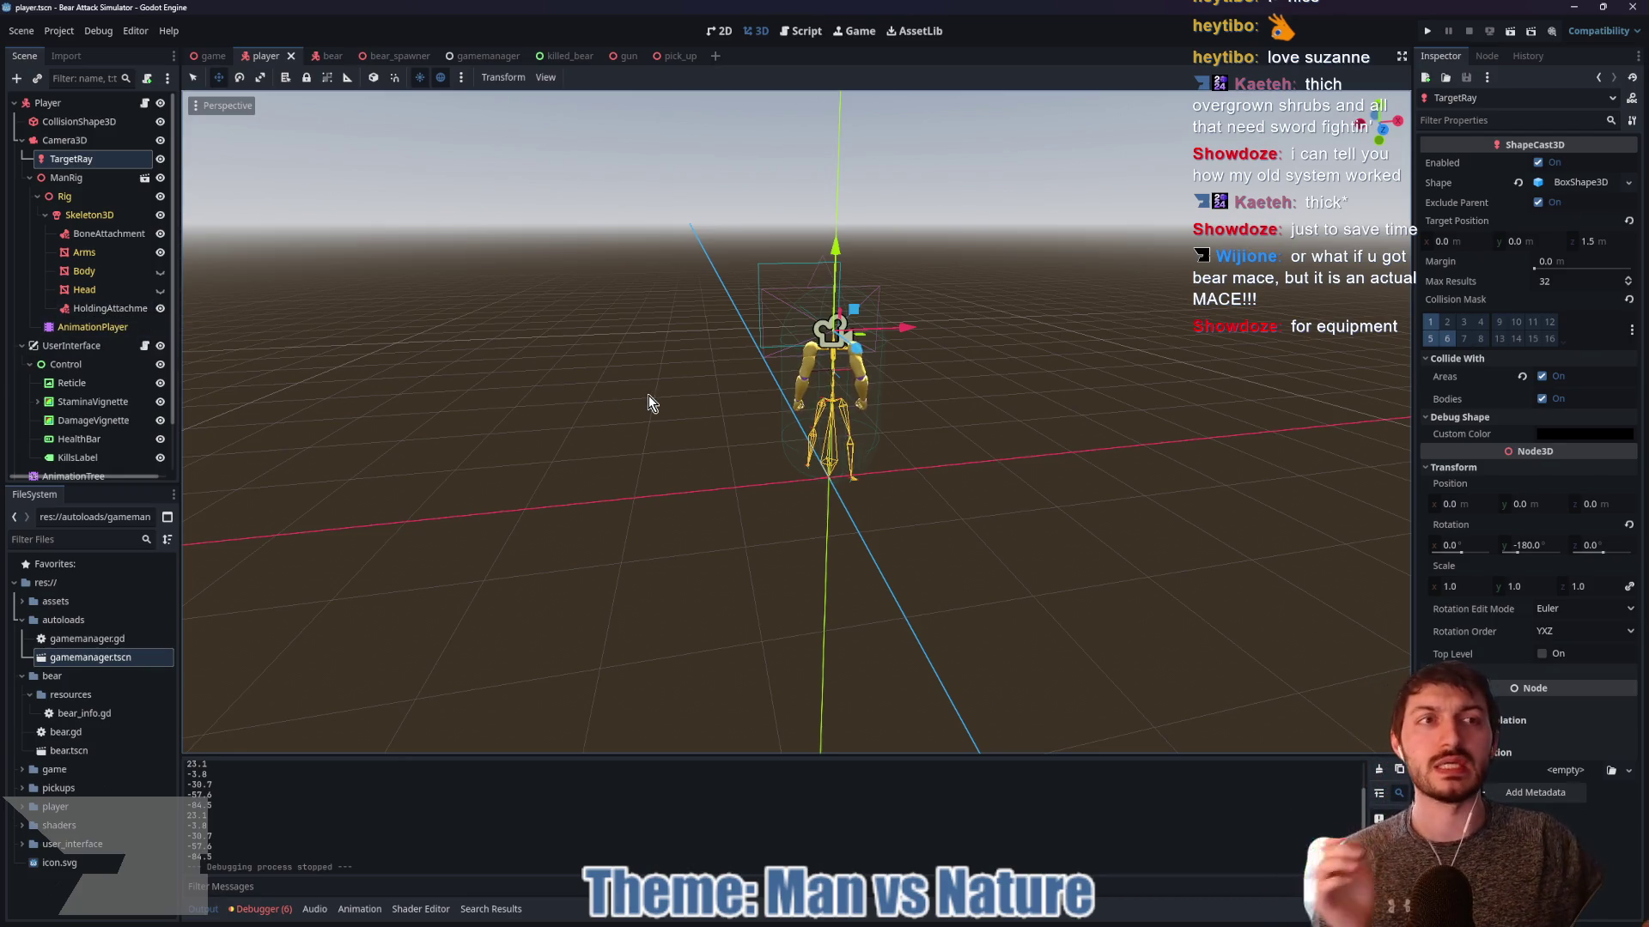
Open the game scene and sketch annotation arrows around the light.
{"action": "left_click", "coordinate": [206, 56]}
{"action": "scroll", "coordinate": [785, 356], "scroll_direction": "down", "scroll_amount": 3}
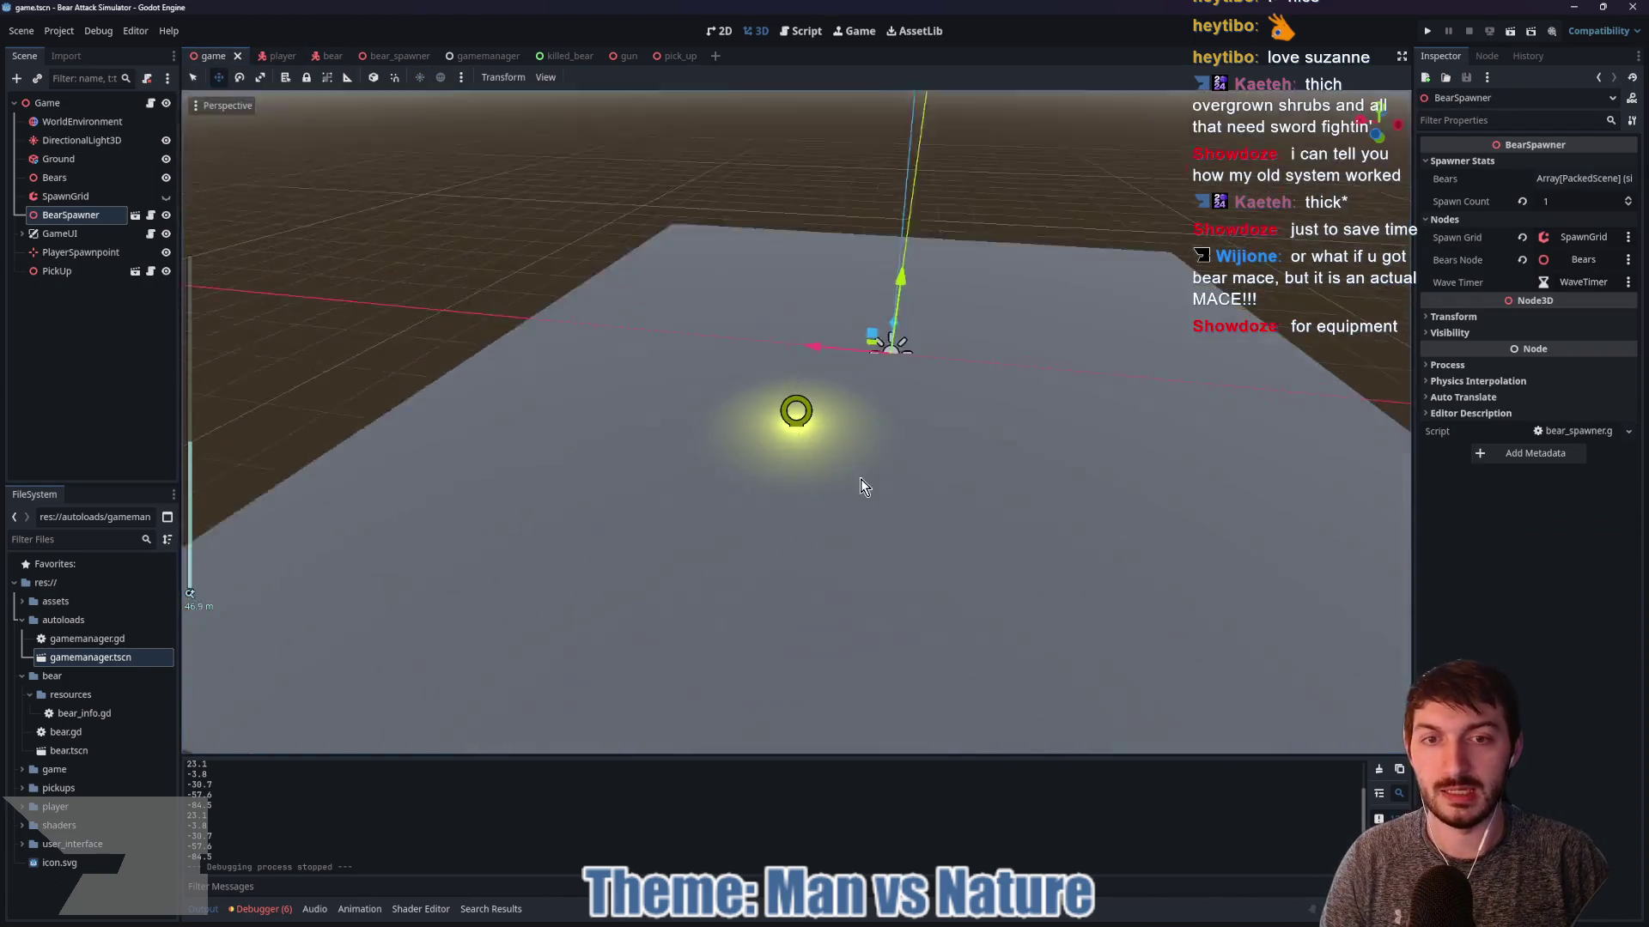
{"action": "mouse_move", "coordinate": [723, 391]}
{"action": "left_mouse_down"}
{"action": "mouse_move", "coordinate": [1060, 365]}
{"action": "mouse_move", "coordinate": [961, 255]}
{"action": "mouse_move", "coordinate": [1007, 249]}
{"action": "left_mouse_up"}
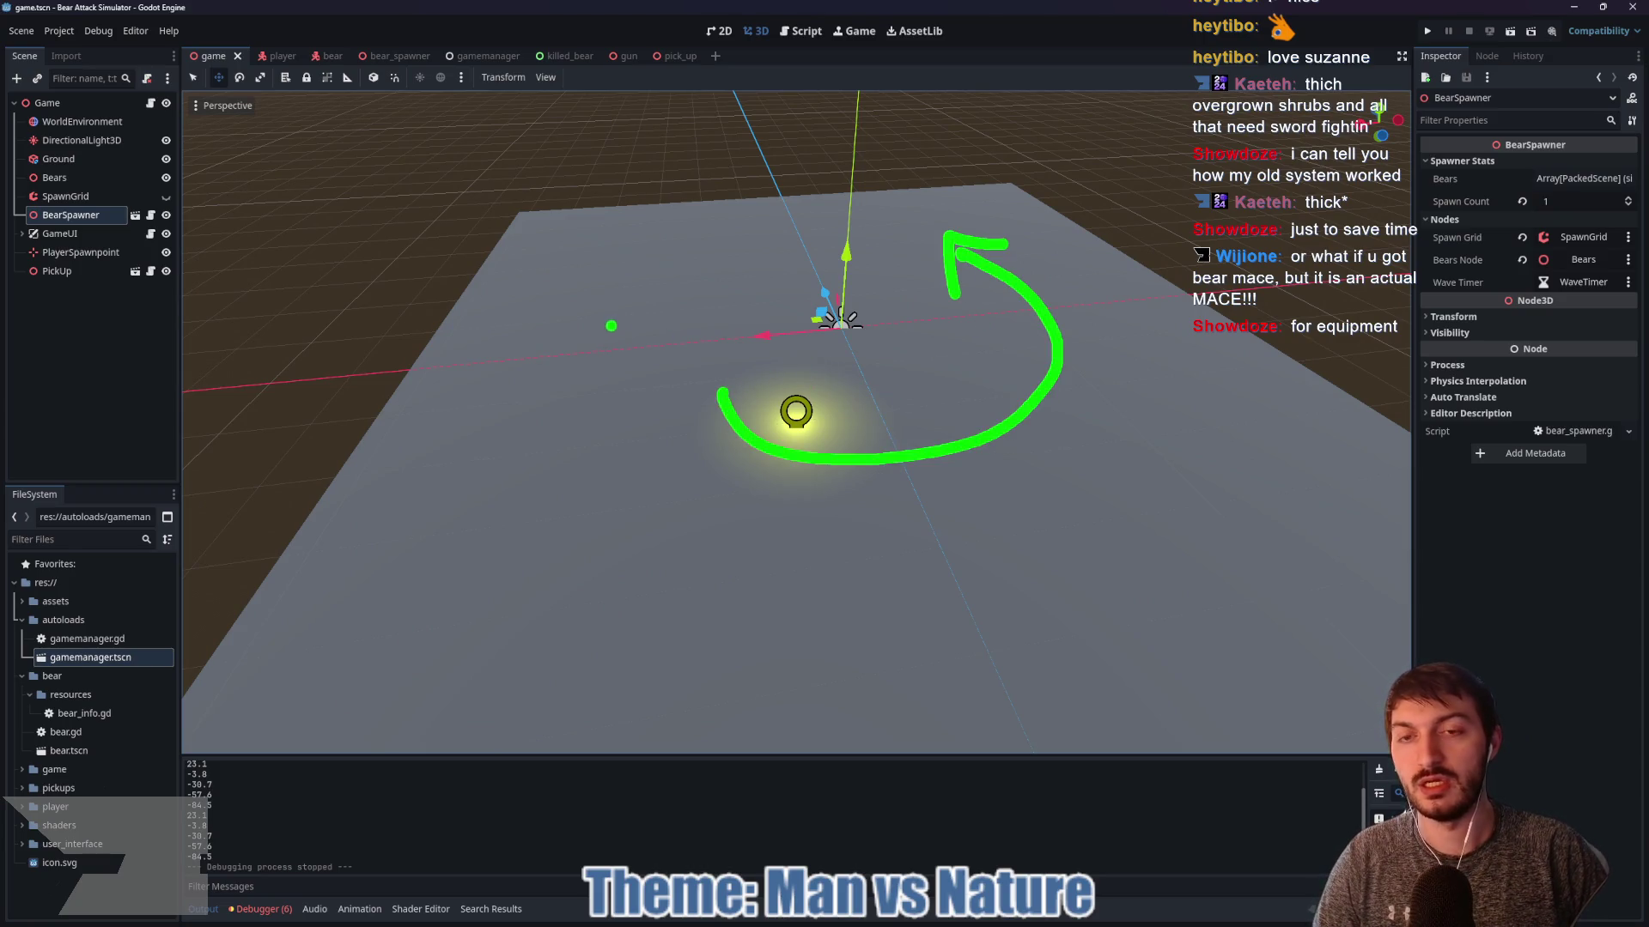
{"action": "mouse_move", "coordinate": [896, 269]}
{"action": "left_mouse_down"}
{"action": "mouse_move", "coordinate": [674, 258]}
{"action": "mouse_move", "coordinate": [560, 425]}
{"action": "mouse_move", "coordinate": [678, 562]}
{"action": "left_mouse_up"}
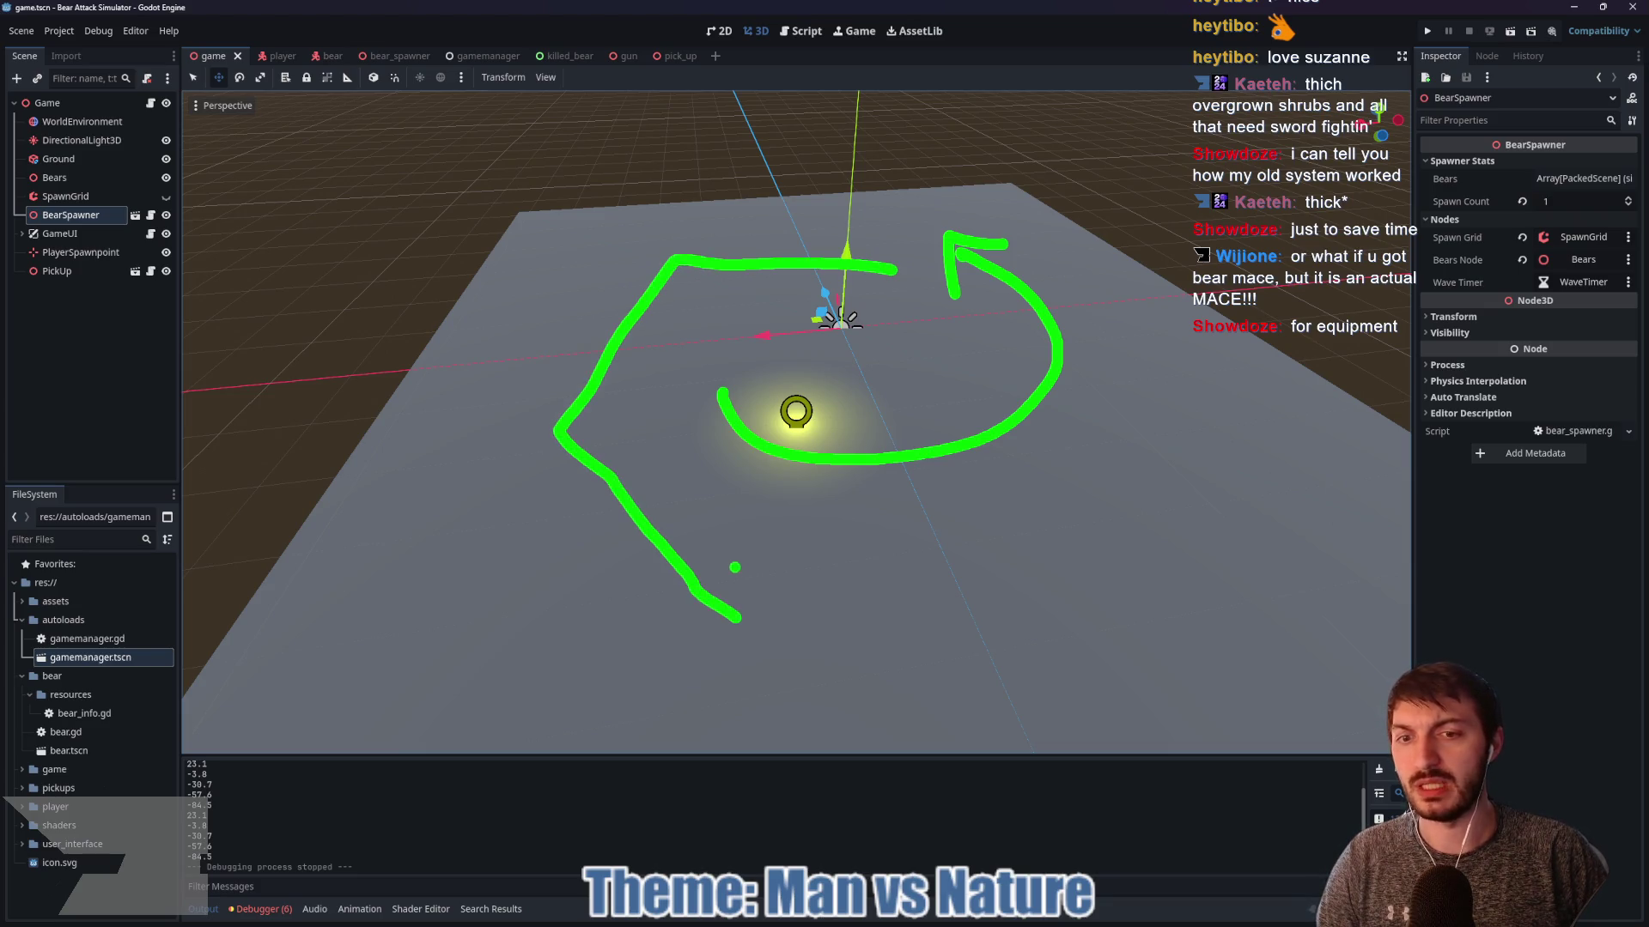
{"action": "key", "text": "ctrl+z"}
{"action": "key", "text": "ctrl+z"}
Redraw the throwing-path annotations near the spawner and light, then return to the player scene.
{"action": "key", "text": "ctrl+z"}
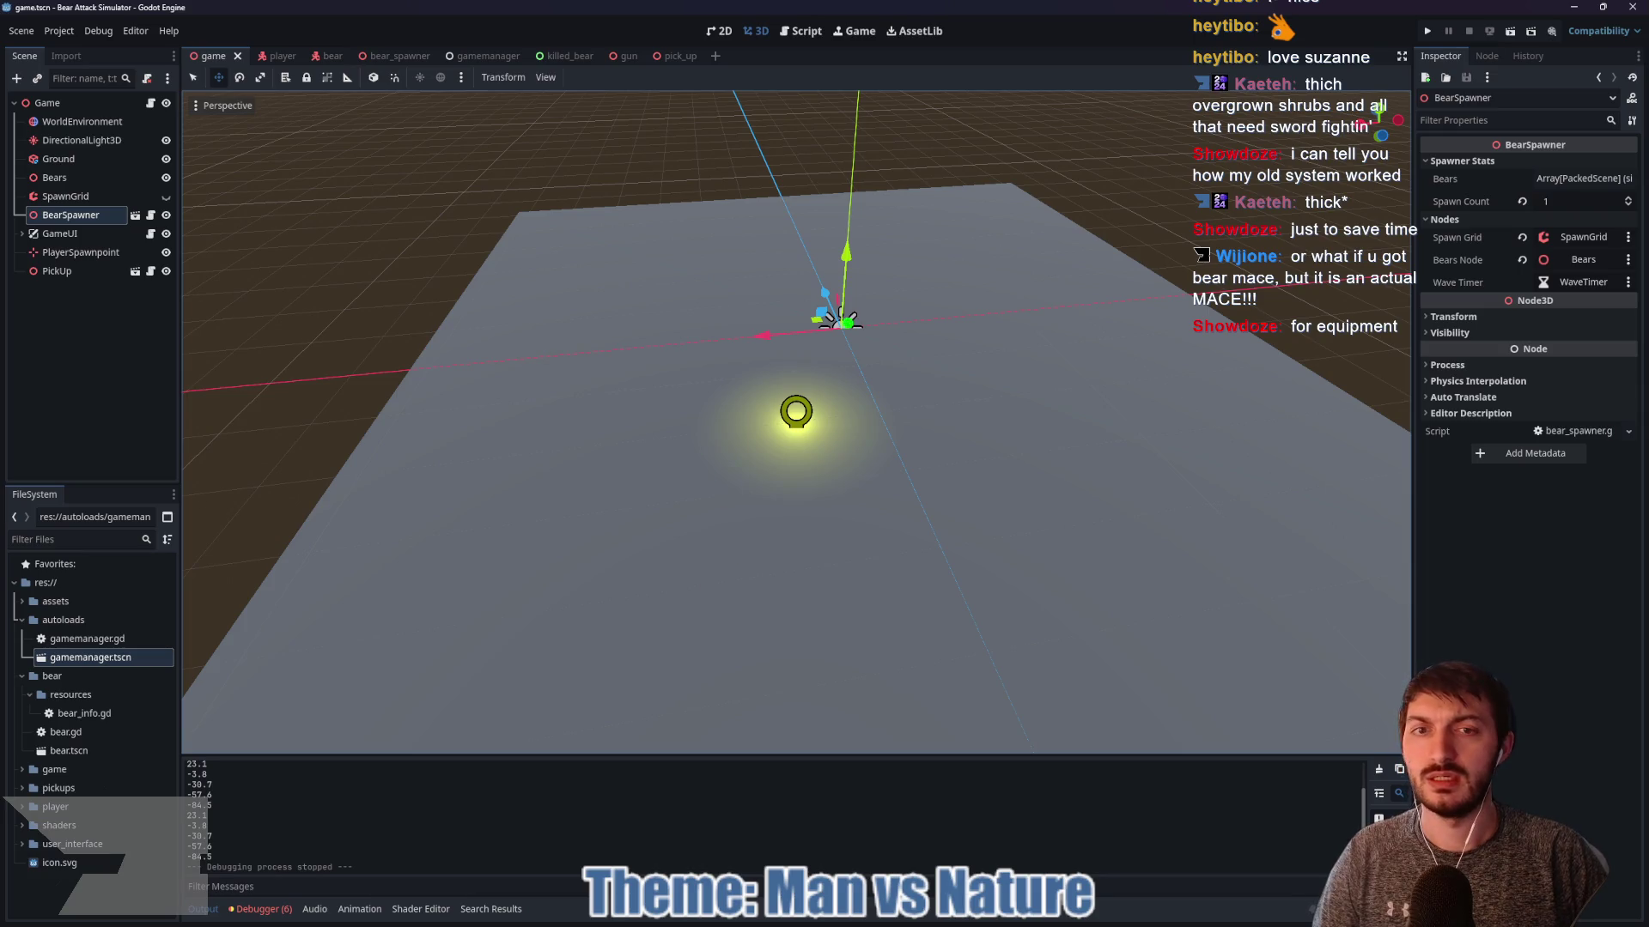
{"action": "mouse_move", "coordinate": [838, 327]}
{"action": "left_mouse_down"}
{"action": "mouse_move", "coordinate": [670, 378]}
{"action": "mouse_move", "coordinate": [691, 410]}
{"action": "mouse_move", "coordinate": [685, 345]}
{"action": "mouse_move", "coordinate": [713, 390]}
{"action": "left_mouse_up"}
{"action": "key", "text": "ctrl+z"}
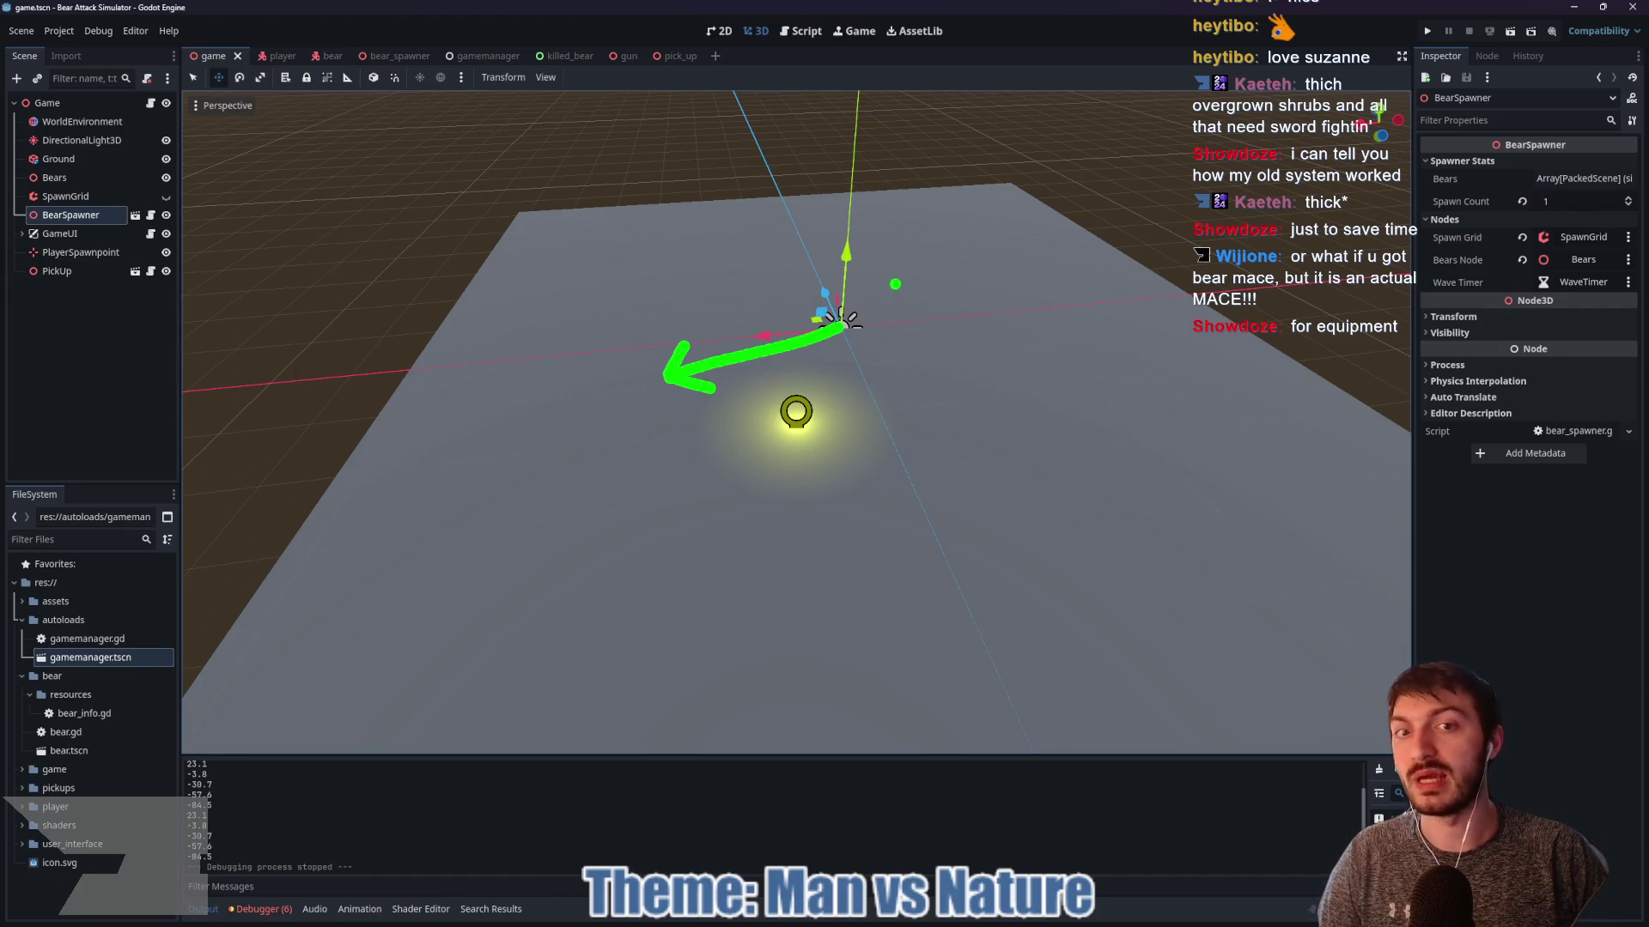
{"action": "key", "text": "ctrl+z"}
{"action": "key", "text": "ctrl+z"}
{"action": "key", "text": "ctrl+z"}
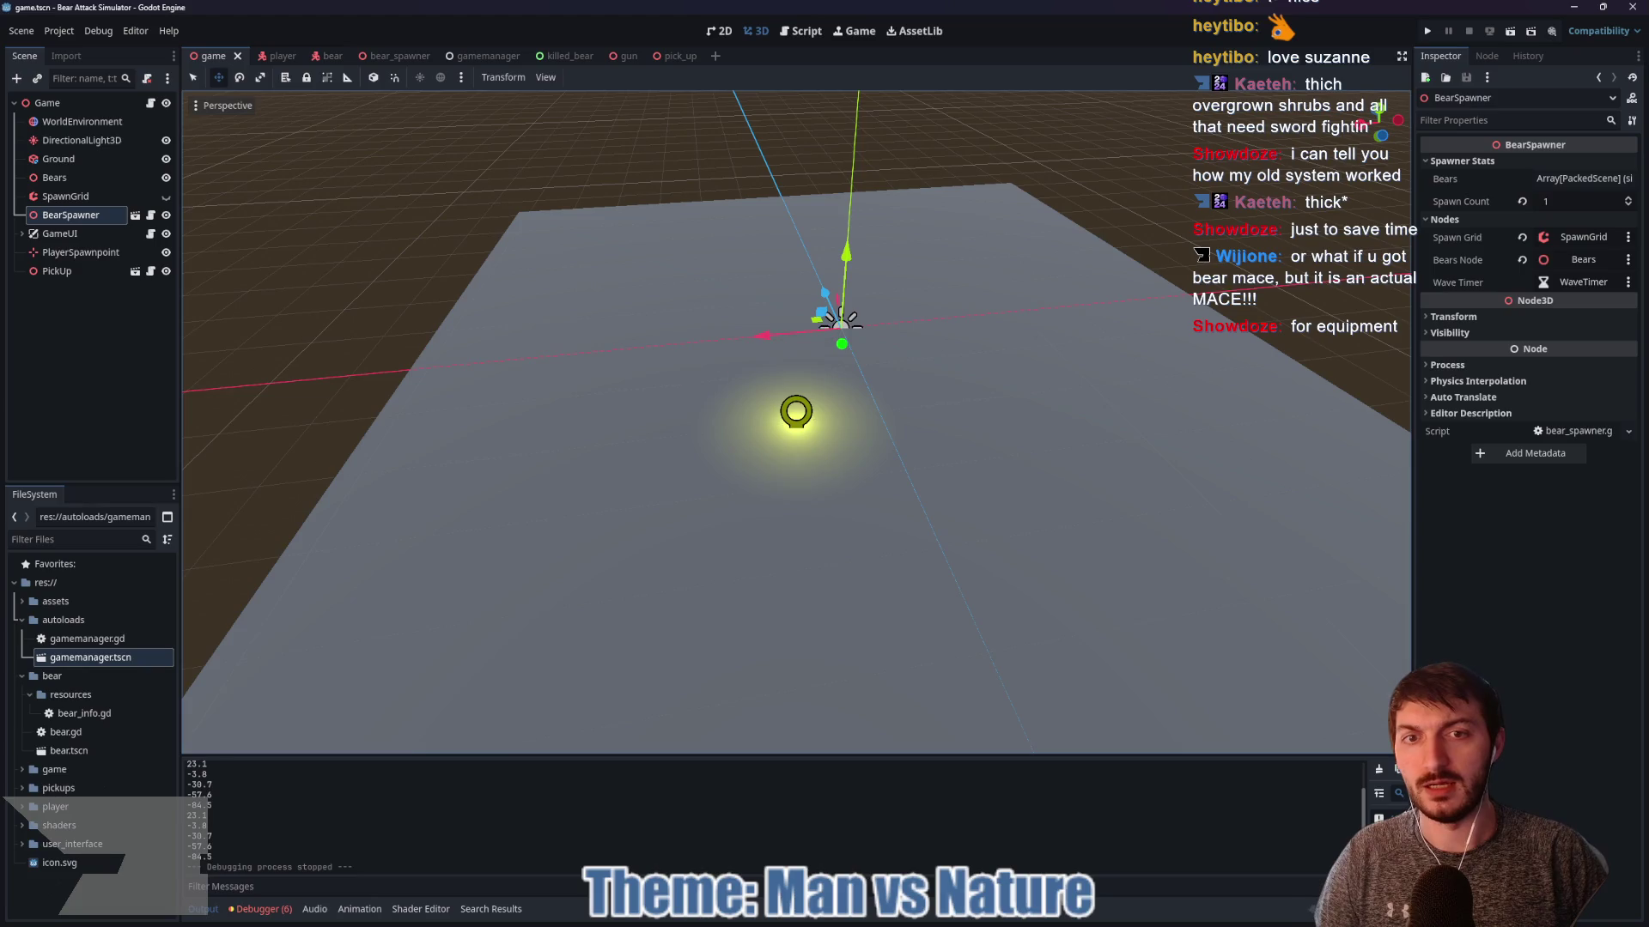
{"action": "left_click_drag", "start_coordinate": [816, 403], "coordinate": [759, 431]}
{"action": "key", "text": "ctrl+z"}
{"action": "mouse_move", "coordinate": [842, 342]}
{"action": "left_mouse_down"}
{"action": "mouse_move", "coordinate": [803, 443]}
{"action": "mouse_move", "coordinate": [850, 439]}
{"action": "mouse_move", "coordinate": [891, 388]}
{"action": "mouse_move", "coordinate": [942, 381]}
{"action": "left_mouse_up"}
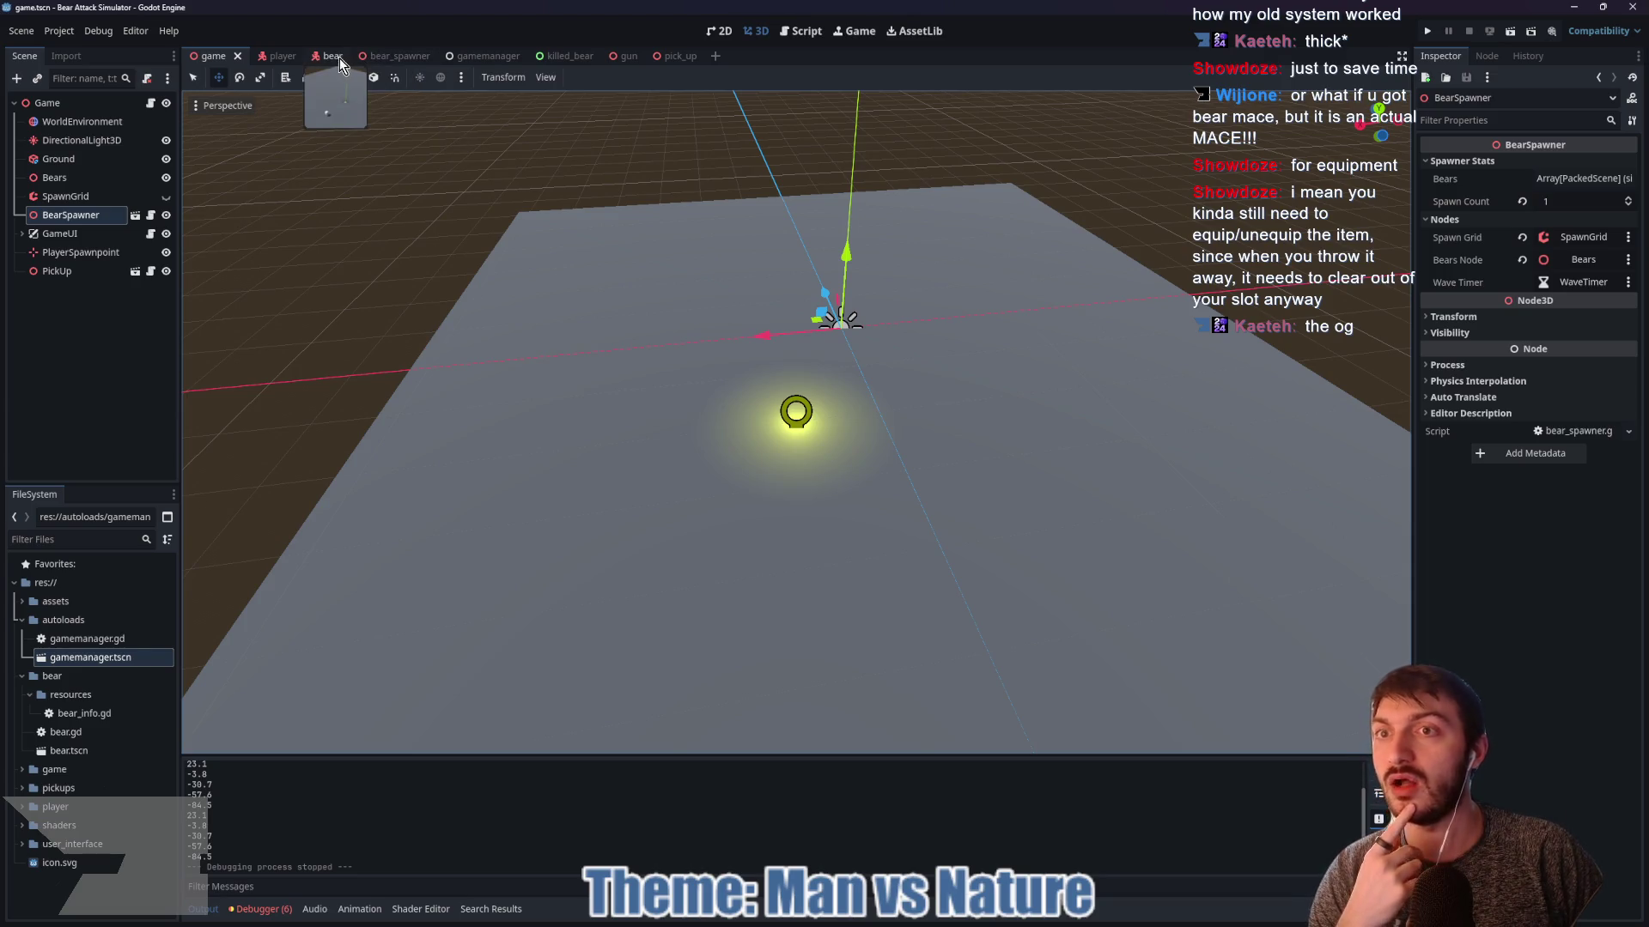
{"action": "left_click", "coordinate": [277, 56]}
Review the player's BoneAttachment and HoldingAttachment bone settings, then switch to the gun scene.
{"action": "left_click", "coordinate": [97, 237]}
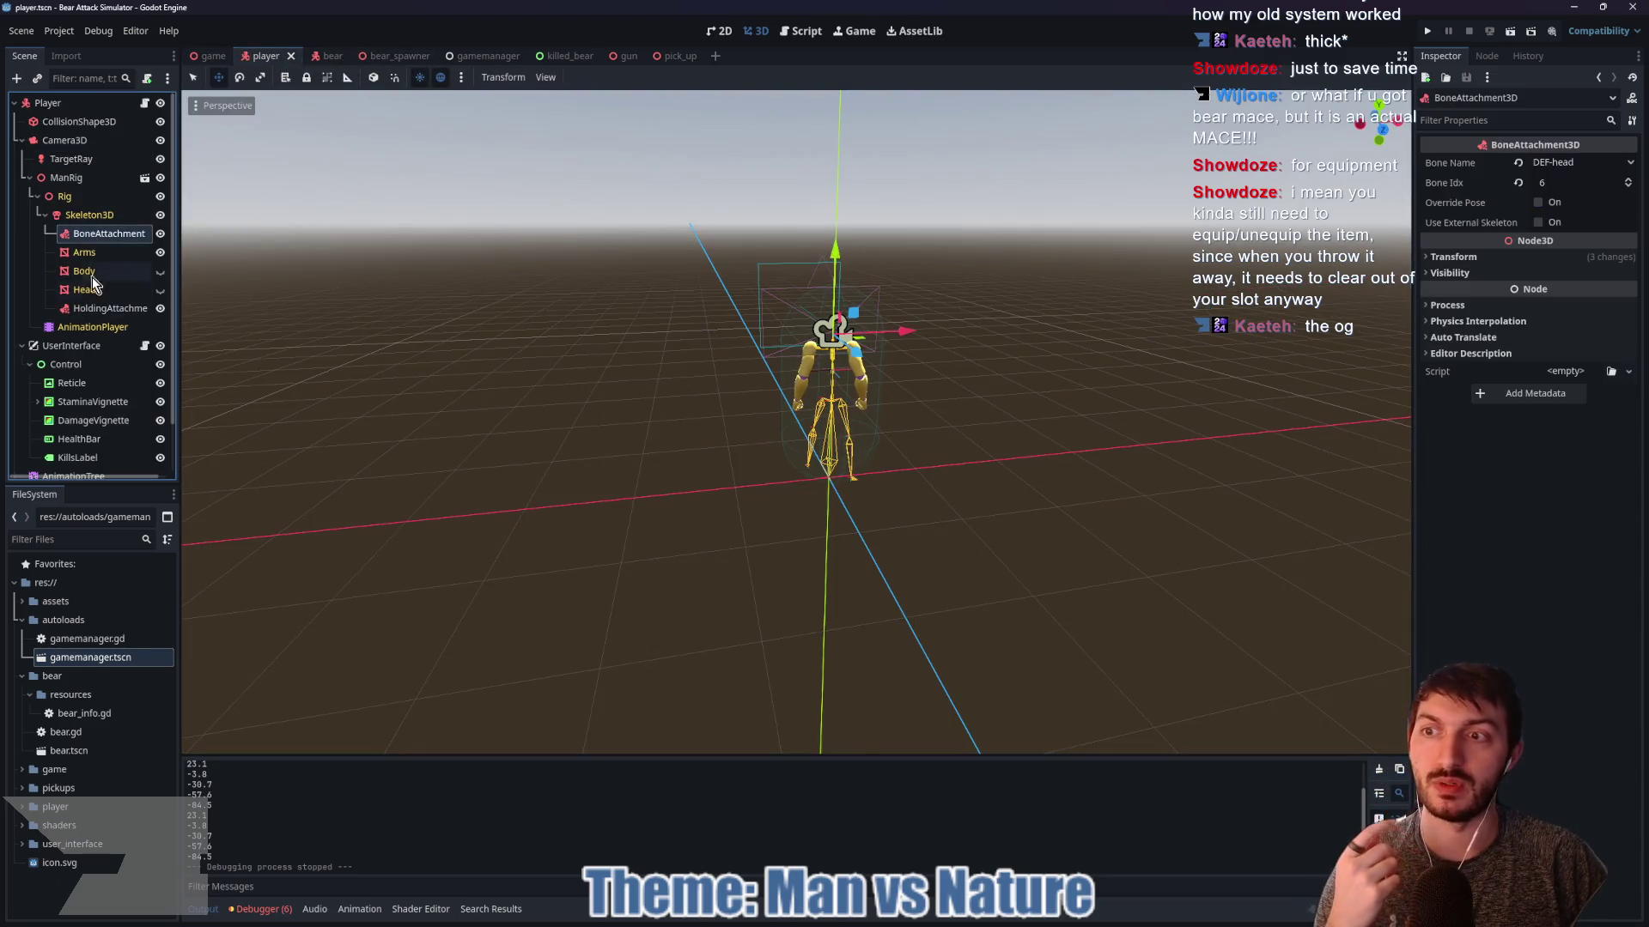
{"action": "left_click", "coordinate": [91, 311]}
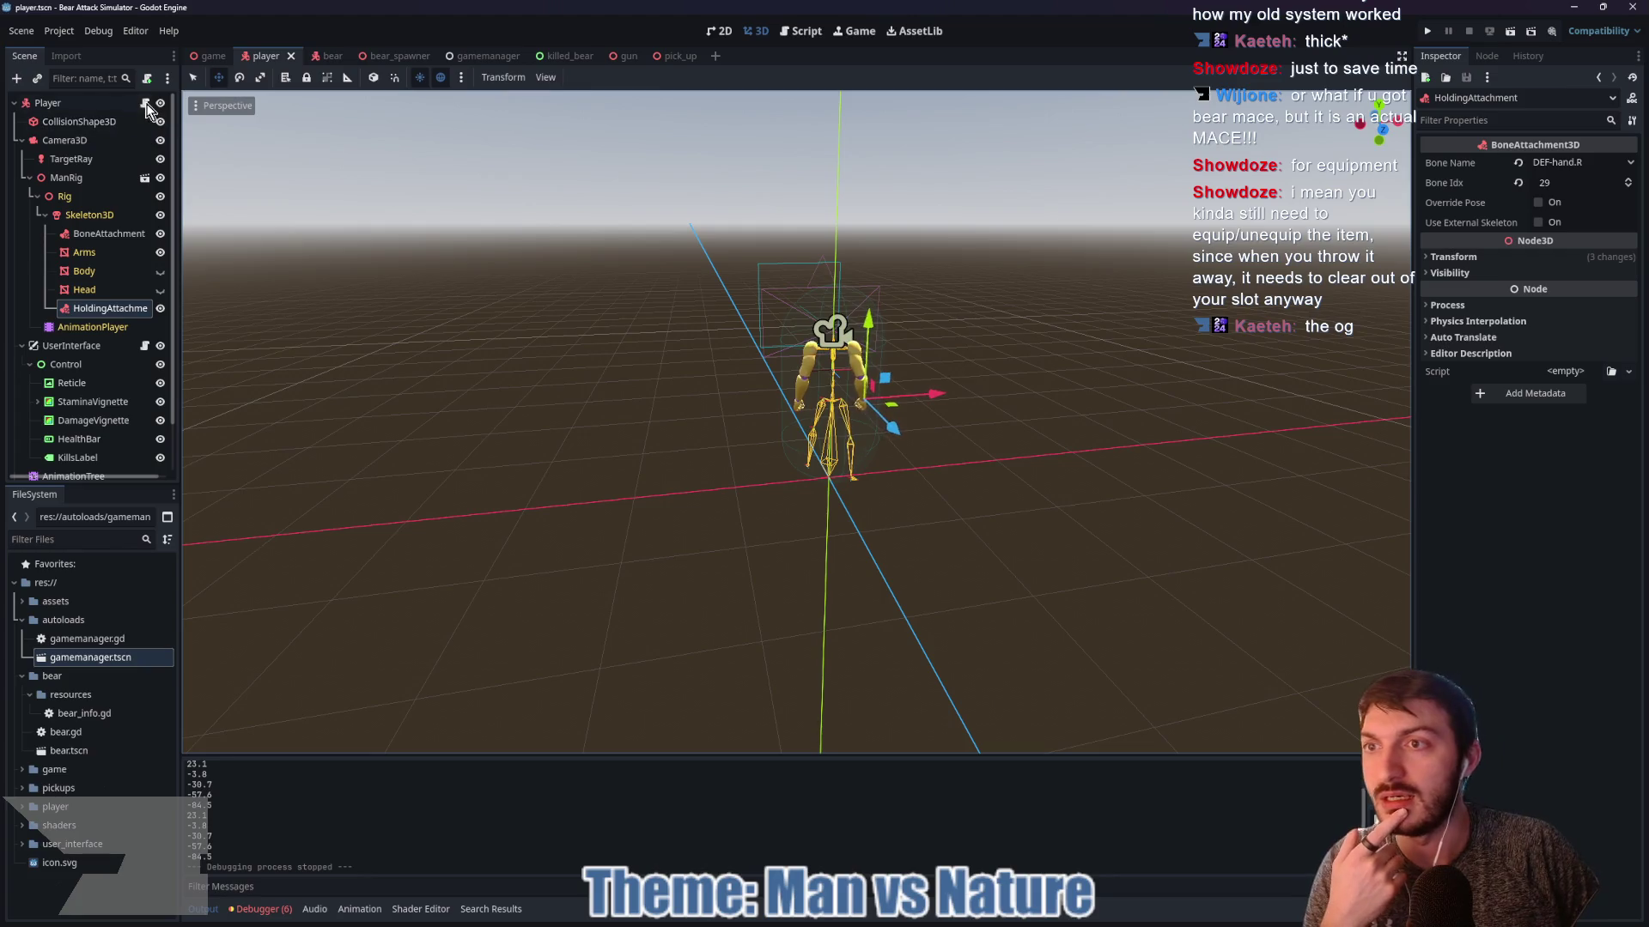
{"action": "left_click", "coordinate": [627, 58]}
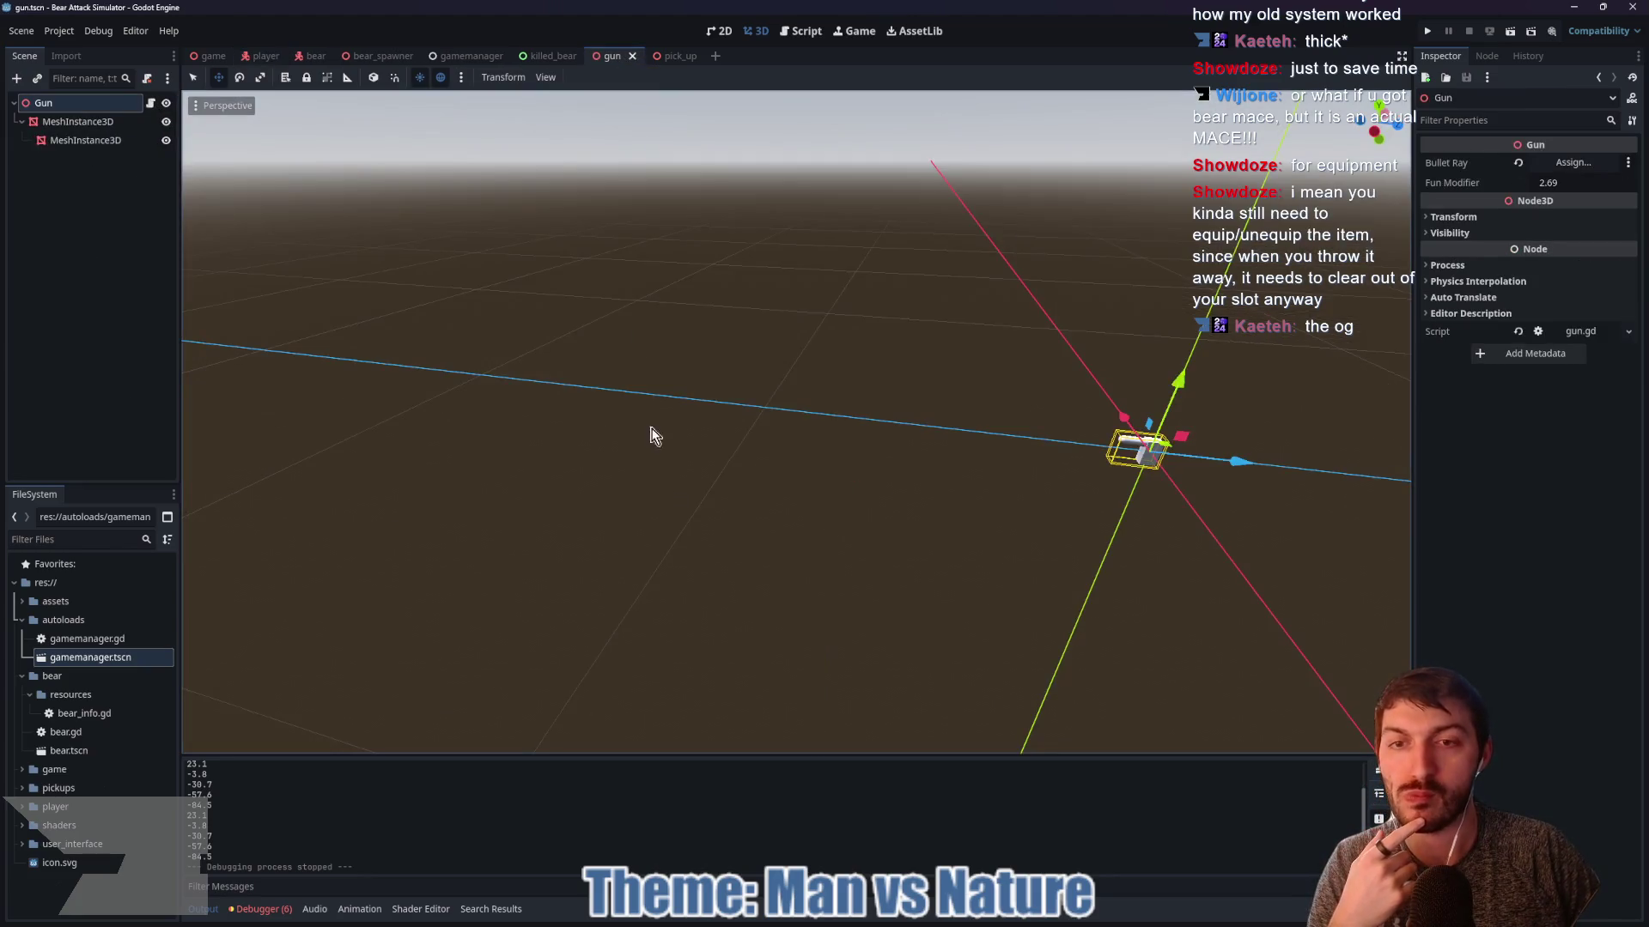
Add an empty 'func throw() -> void:' below attack() in gun.gd.
{"action": "left_click", "coordinate": [151, 103]}
{"action": "left_click", "coordinate": [587, 573]}
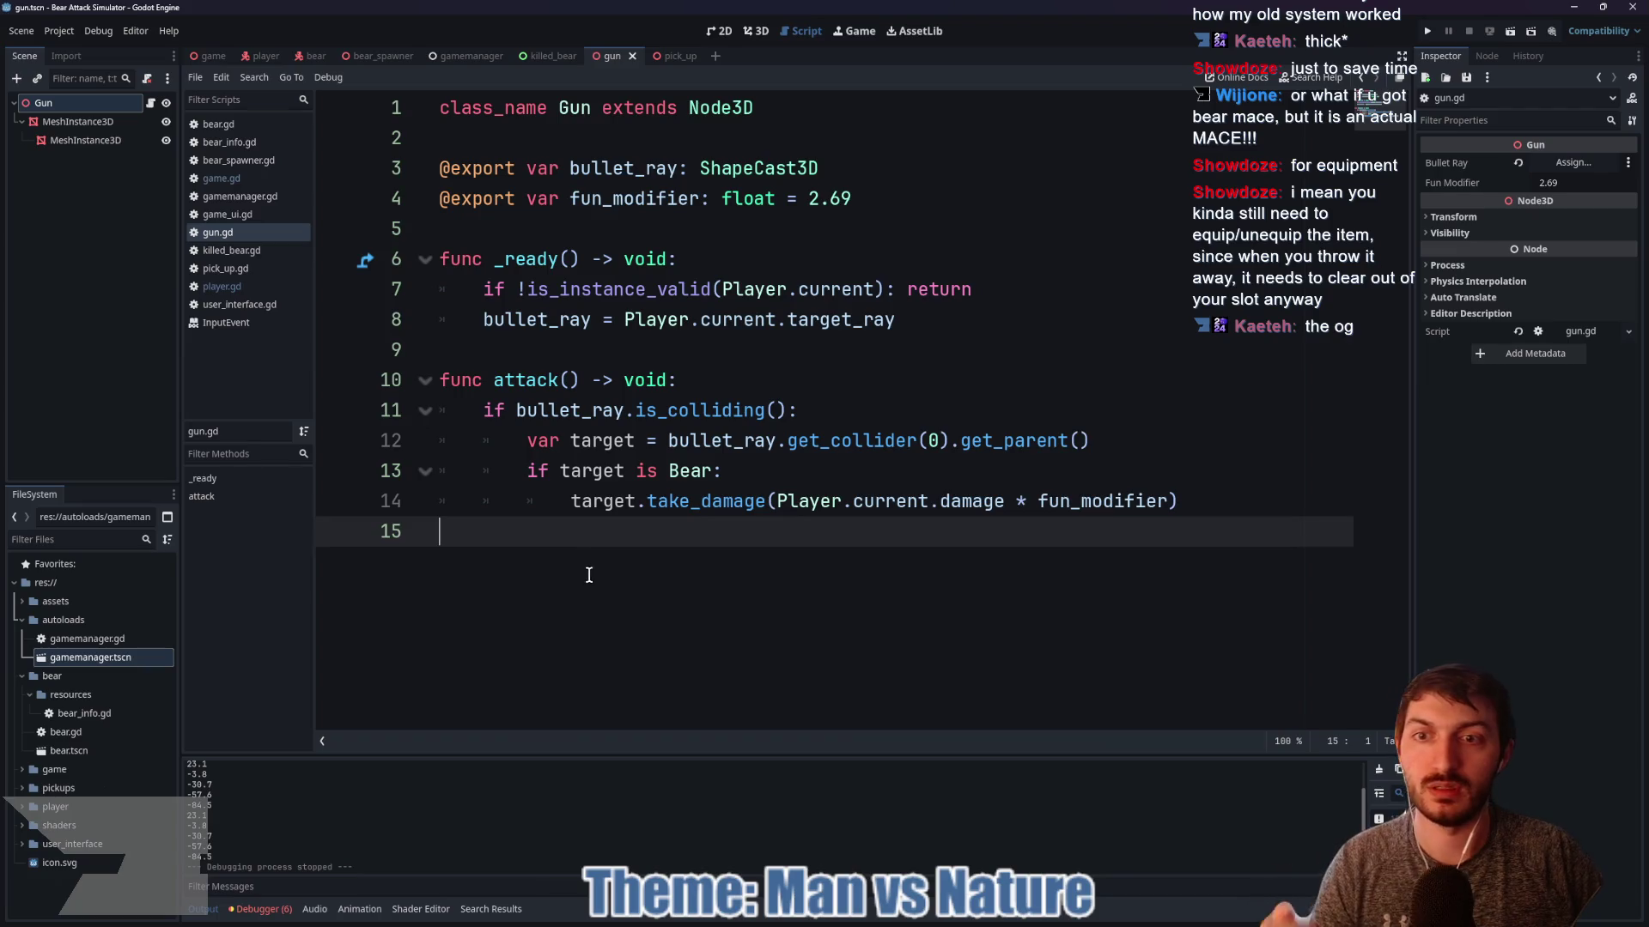
{"action": "key", "text": "Return"}
{"action": "key", "text": "Return"}
{"action": "type", "text": "func "}
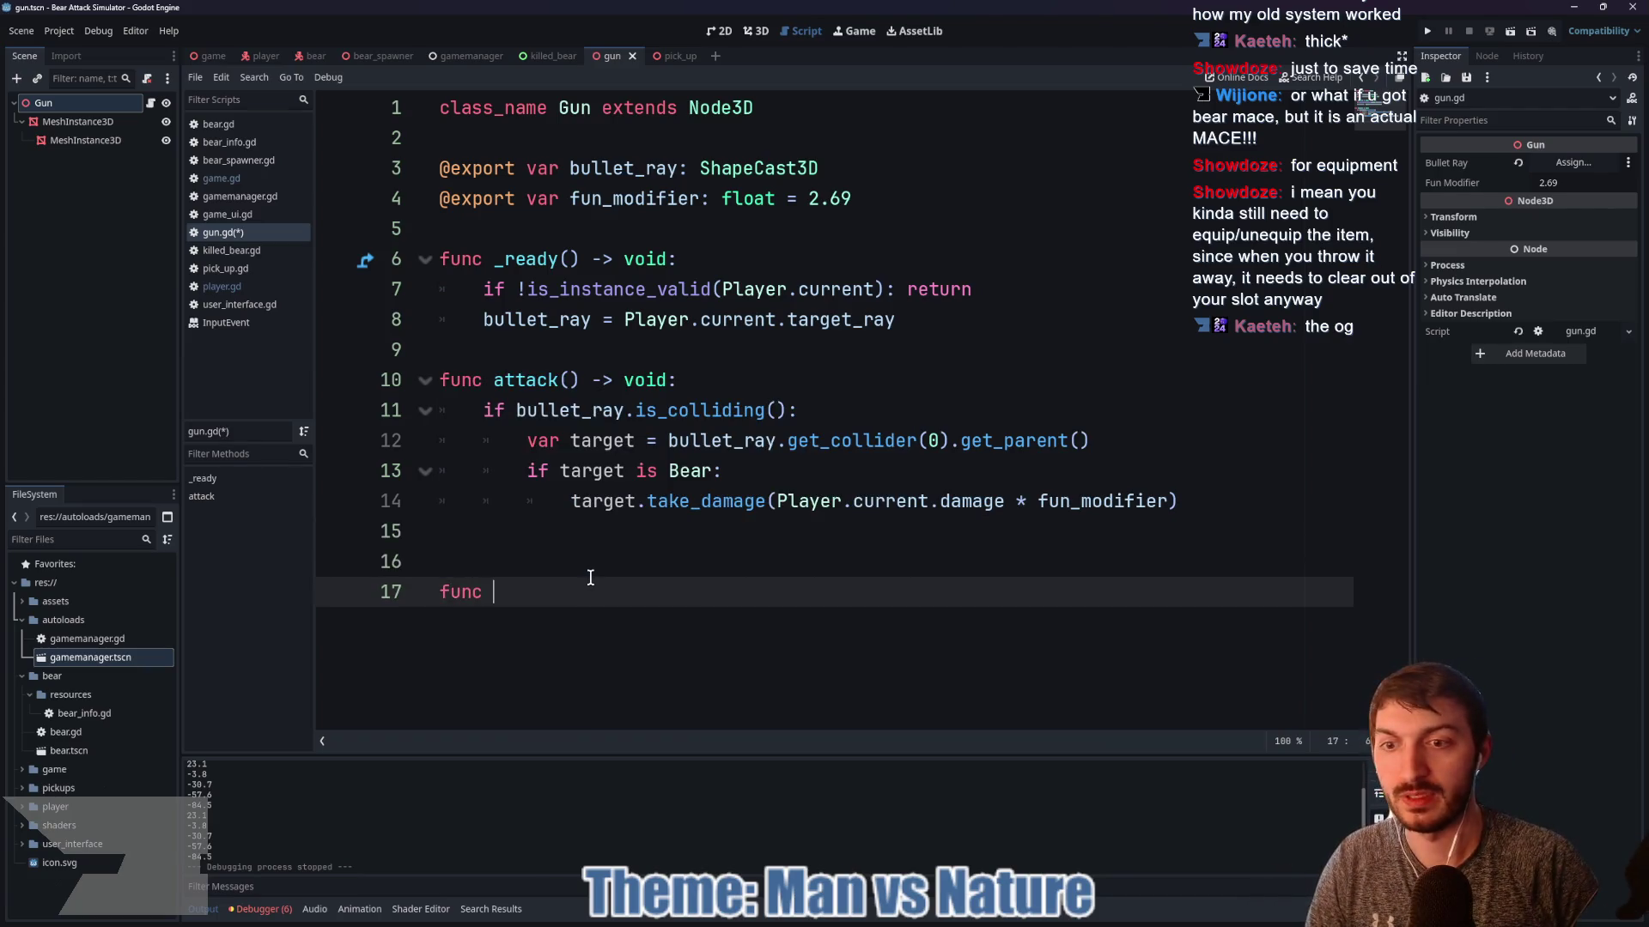
{"action": "type", "text": "throw_"}
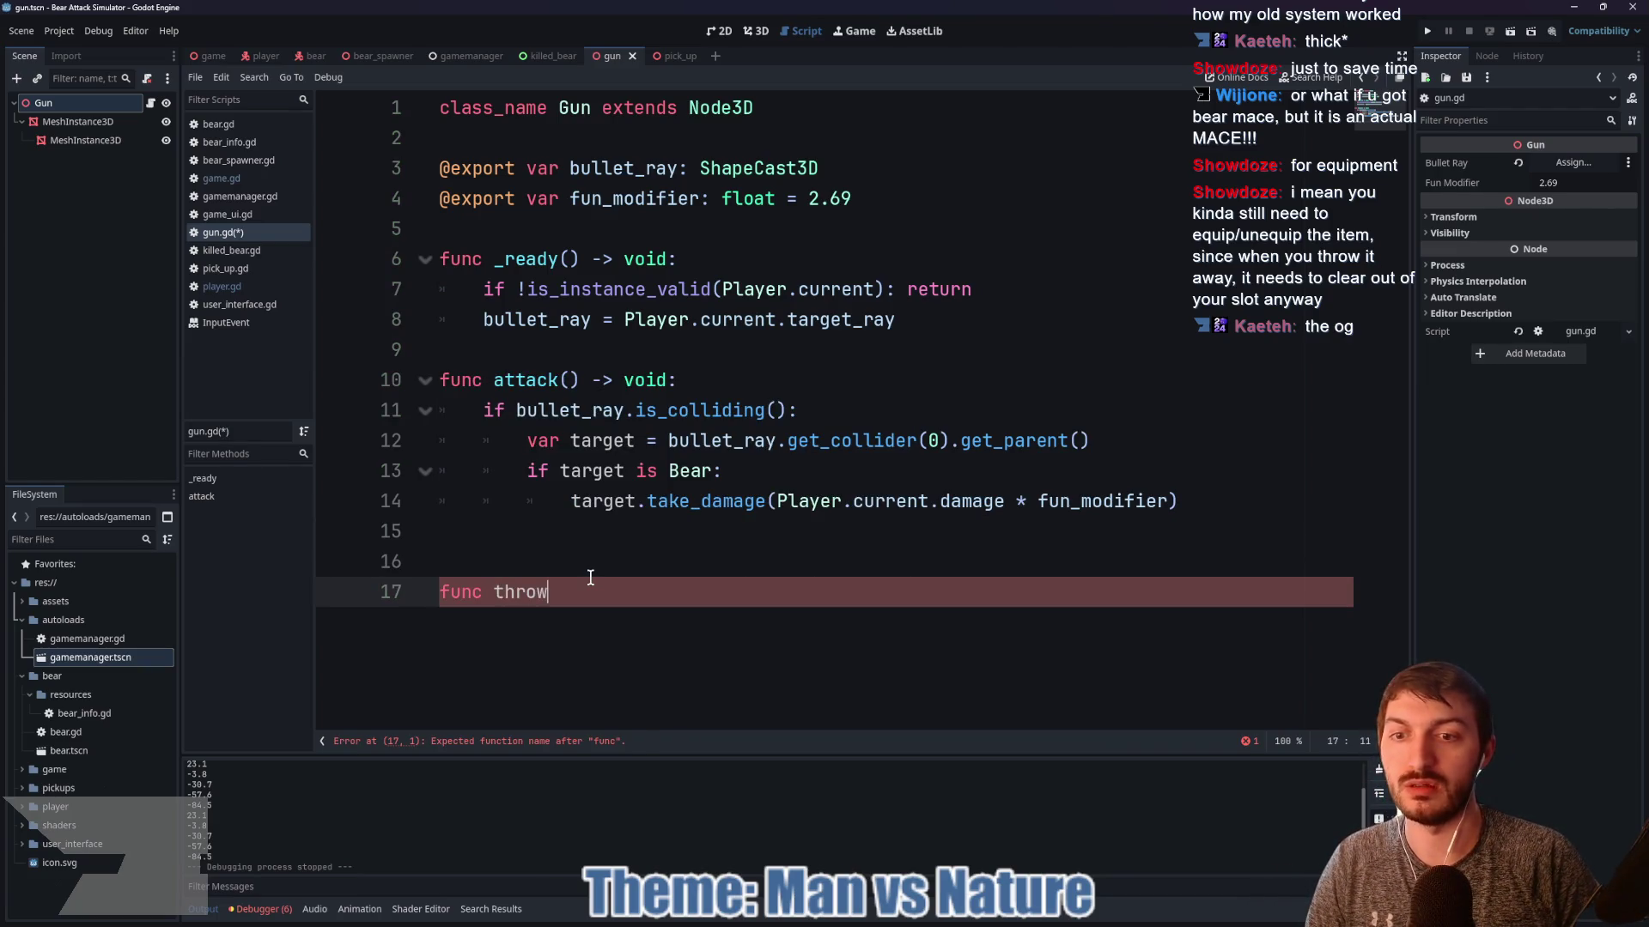
{"action": "type", "text": "() -"}
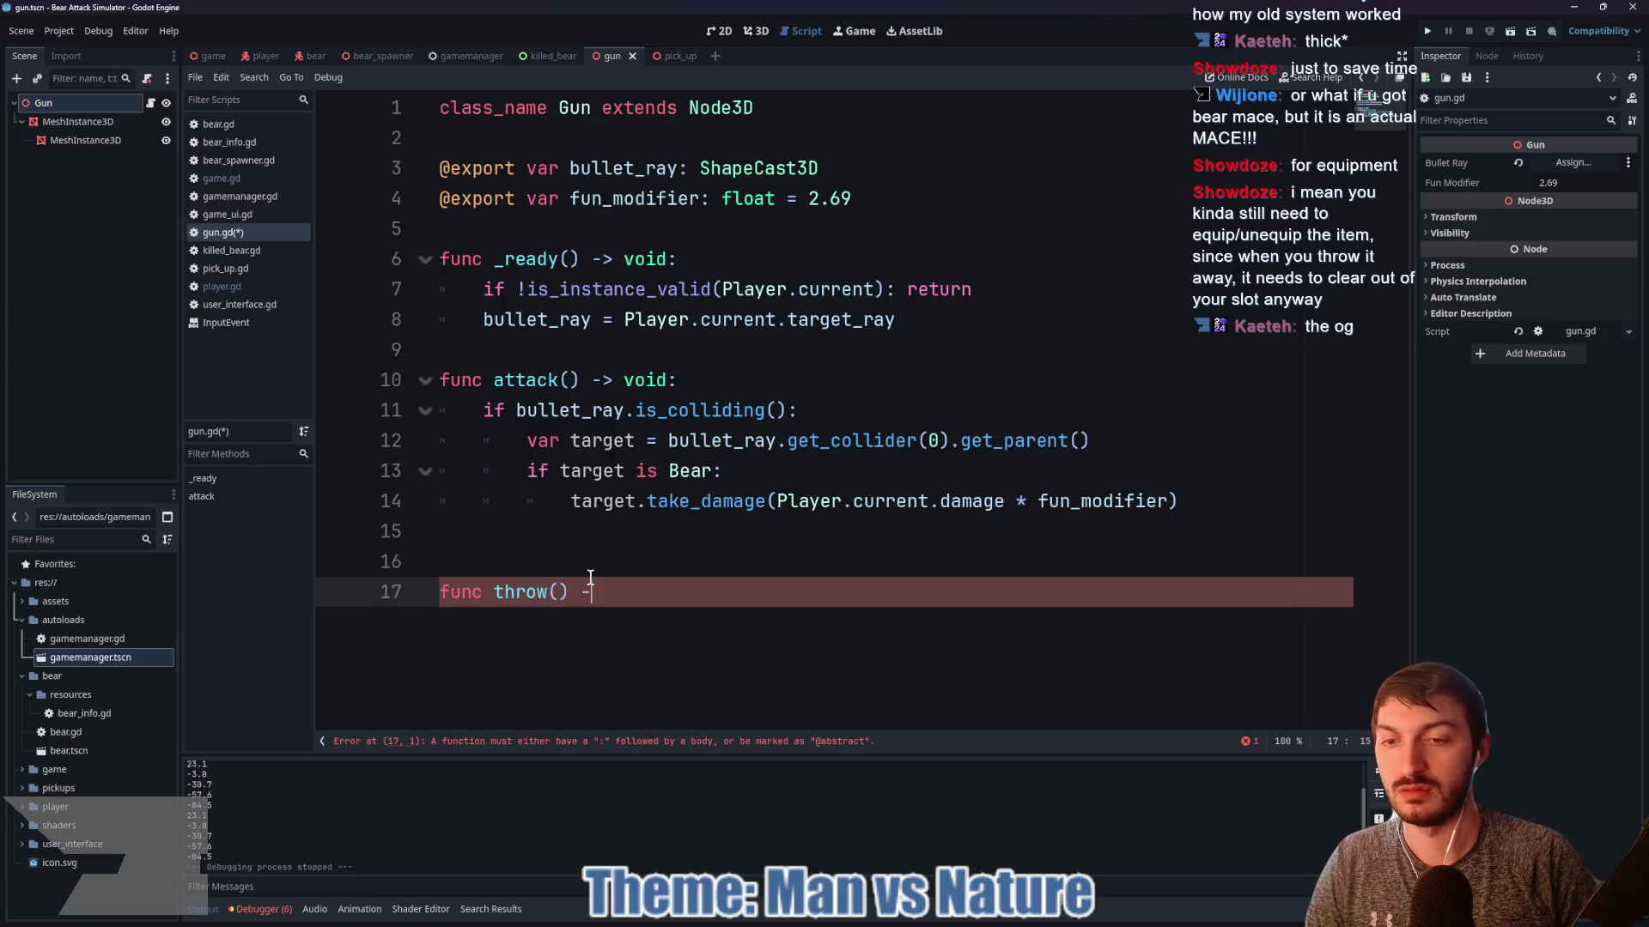
{"action": "type", "text": " viod"}
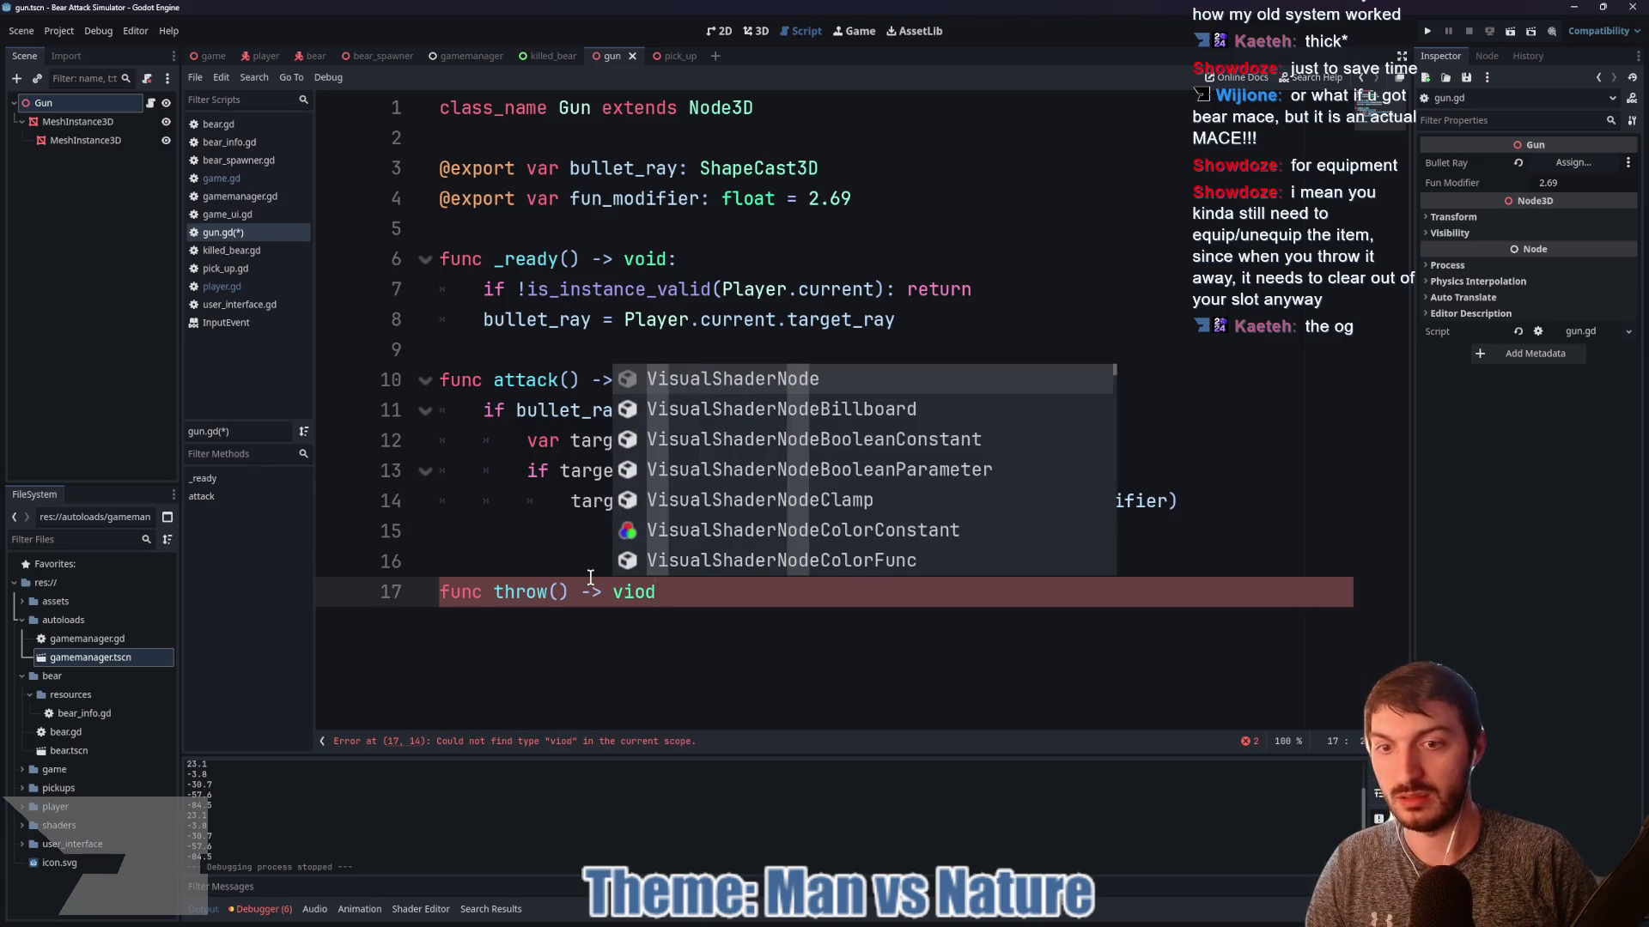
{"action": "key", "text": "BackSpace"}
{"action": "key", "text": "BackSpace"}
{"action": "key", "text": "BackSpace"}
{"action": "type", "text": "oid:"}
{"action": "key", "text": "Return"}
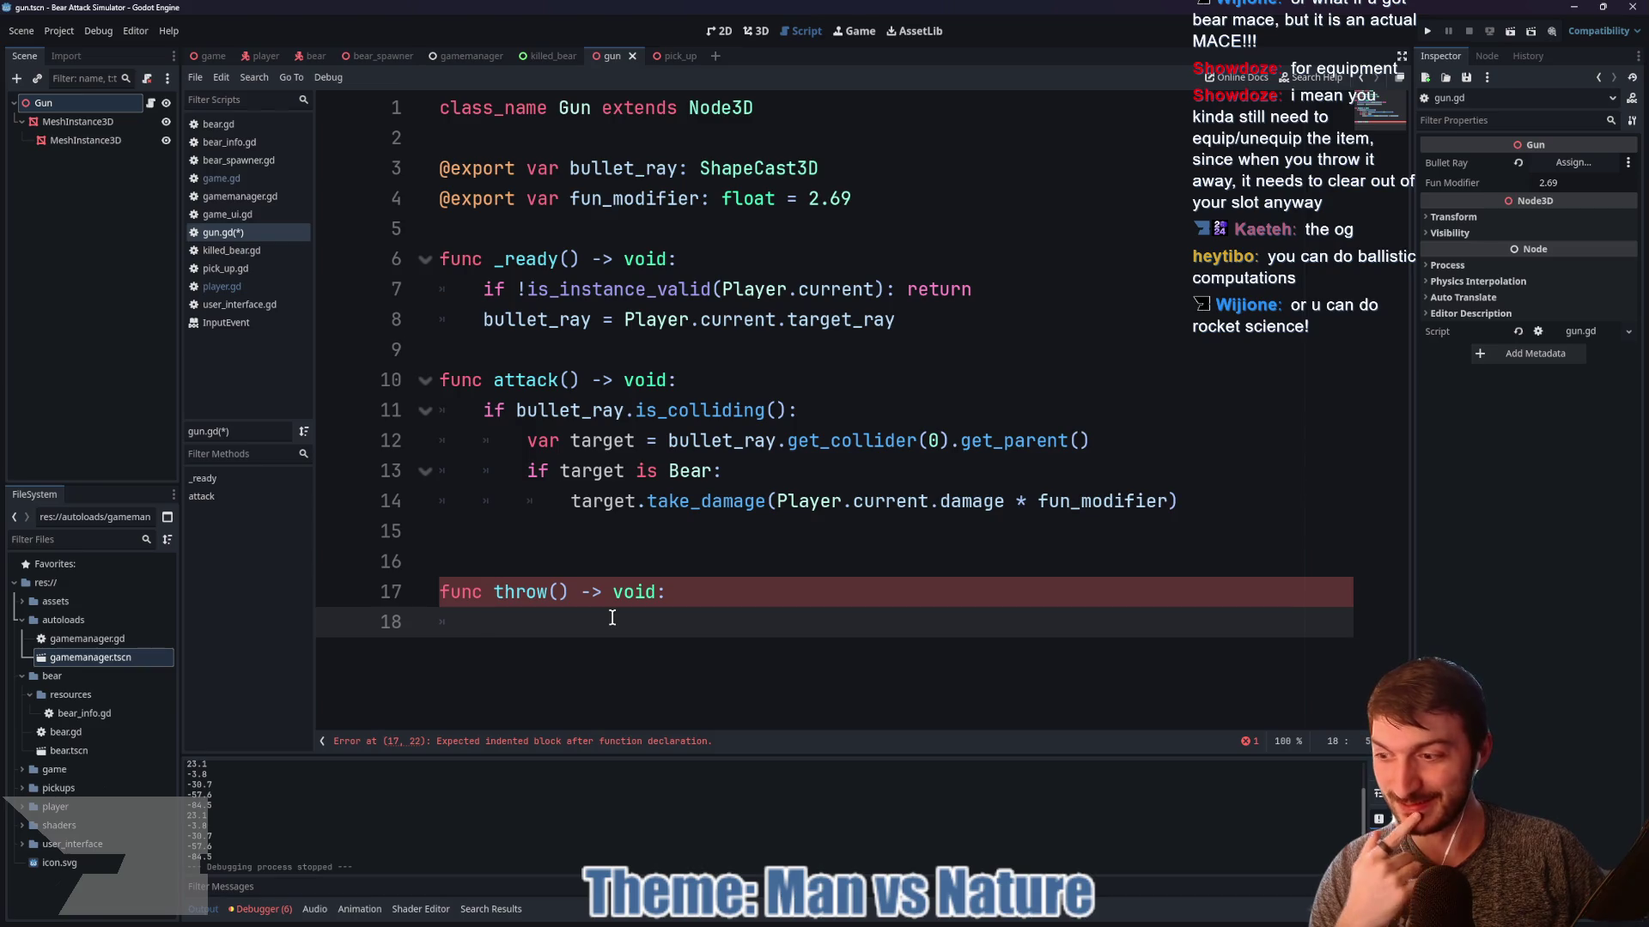
{"action": "type", "text": "pass"}
{"action": "key", "text": "BackSpace"}
{"action": "key", "text": "BackSpace"}
{"action": "key", "text": "BackSpace"}
{"action": "key", "text": "BackSpace"}
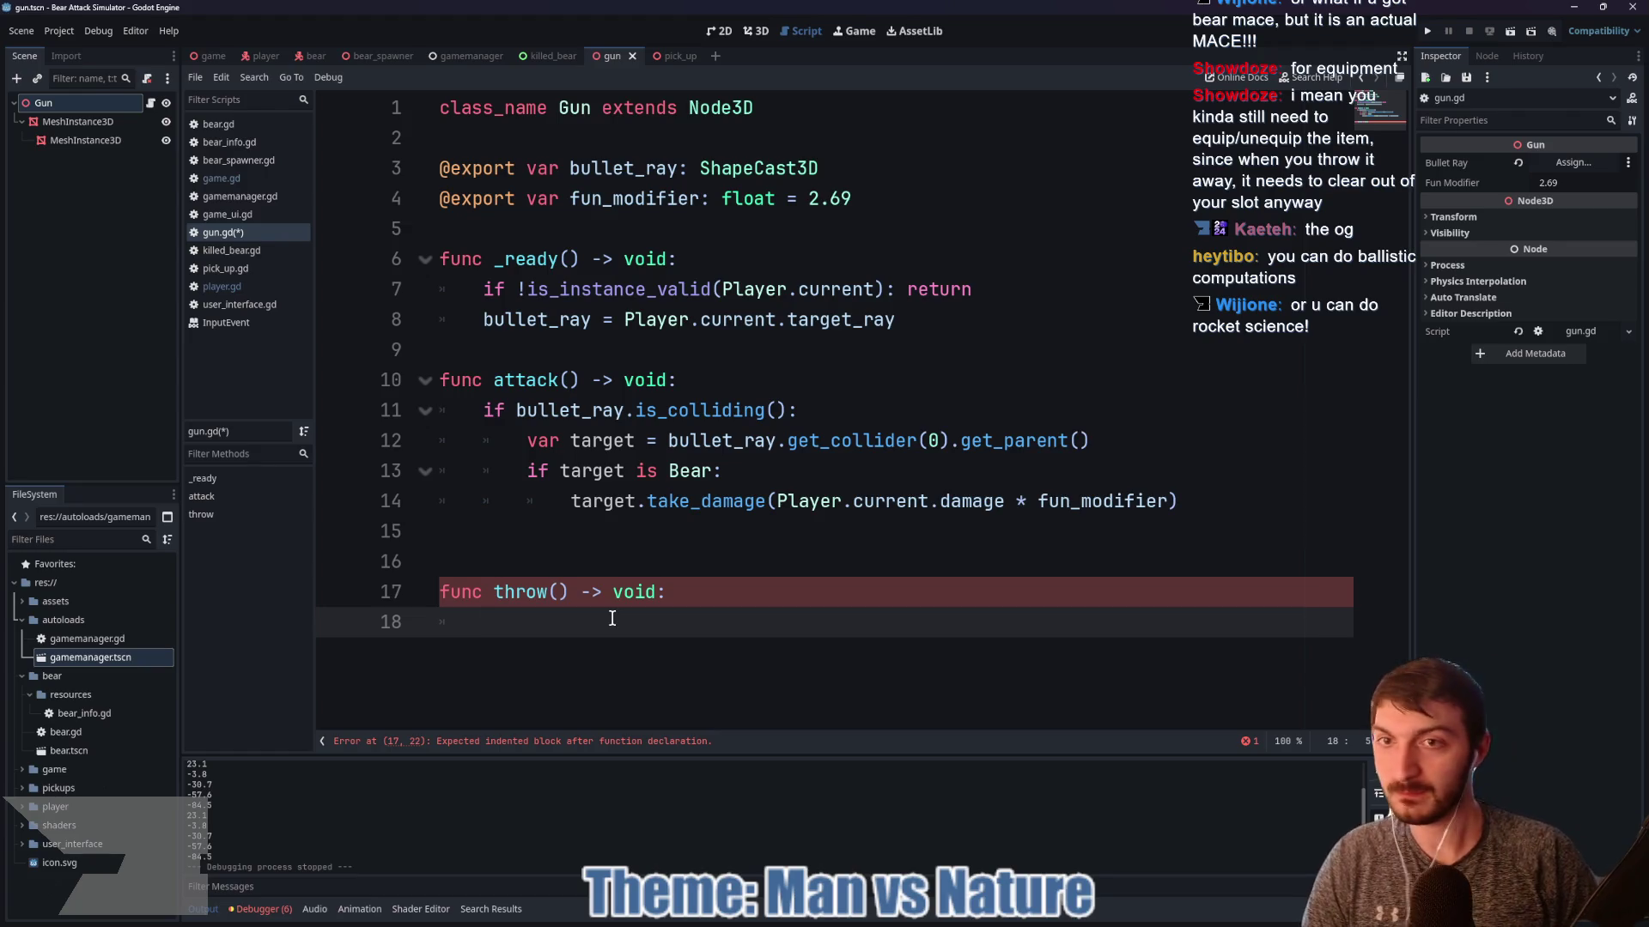
Declare 'var thrown: bool = false' below the exported variables in gun.gd.
{"action": "left_click", "coordinate": [550, 233]}
{"action": "key", "text": "Return"}
{"action": "key", "text": "Return"}
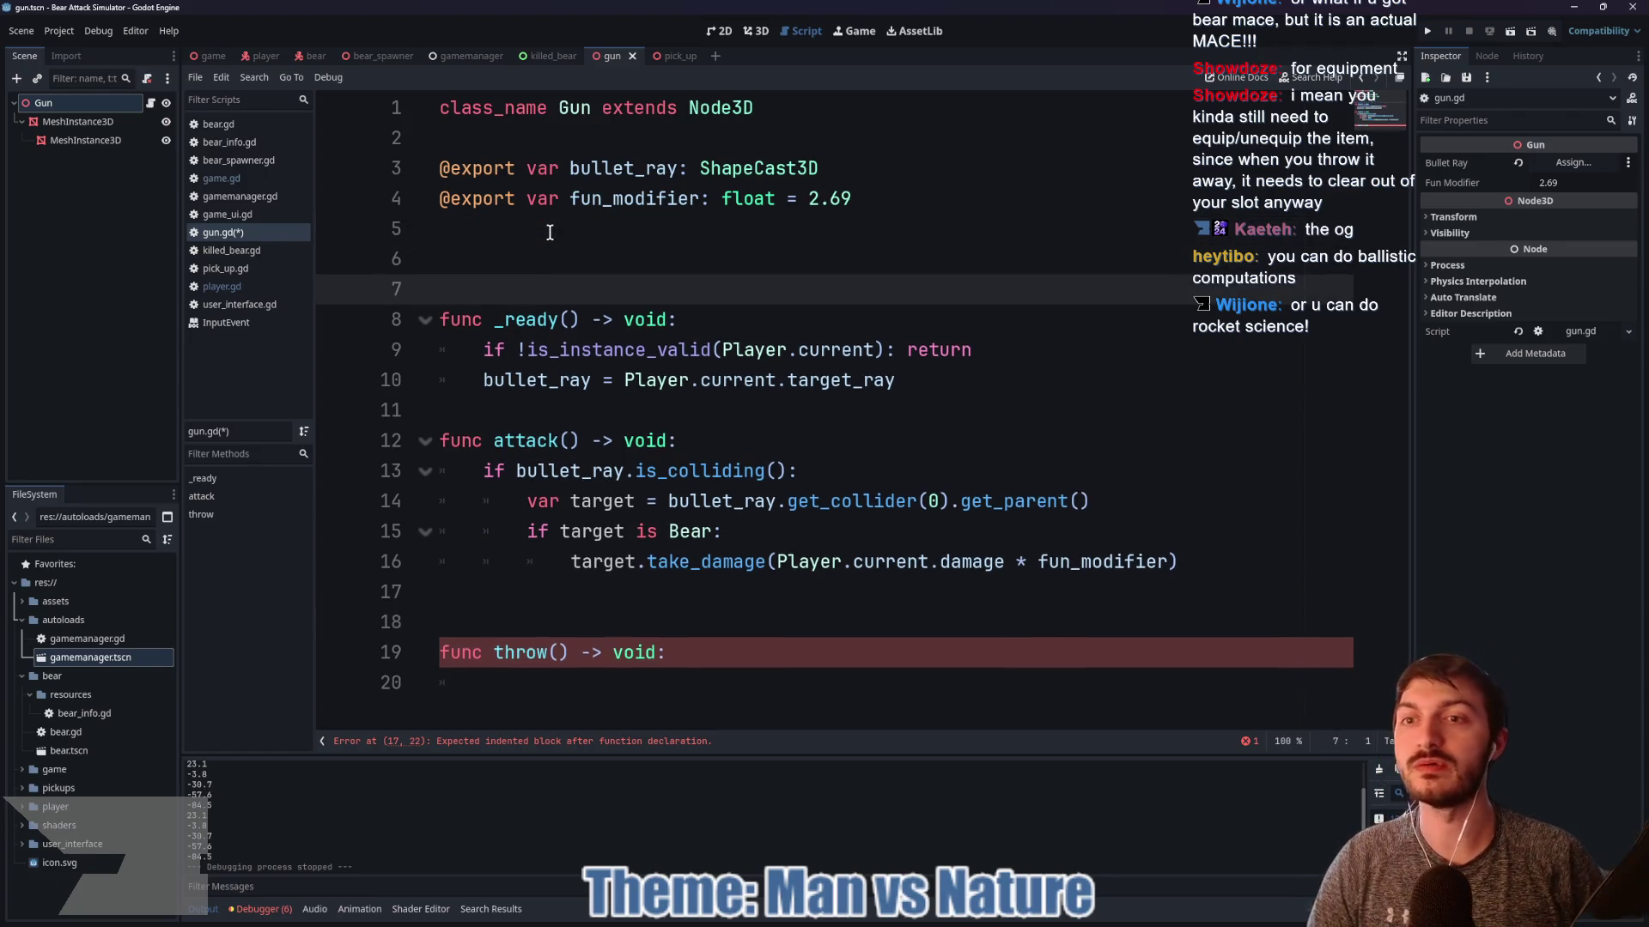
{"action": "key", "text": "Up"}
{"action": "type", "text": "ar "}
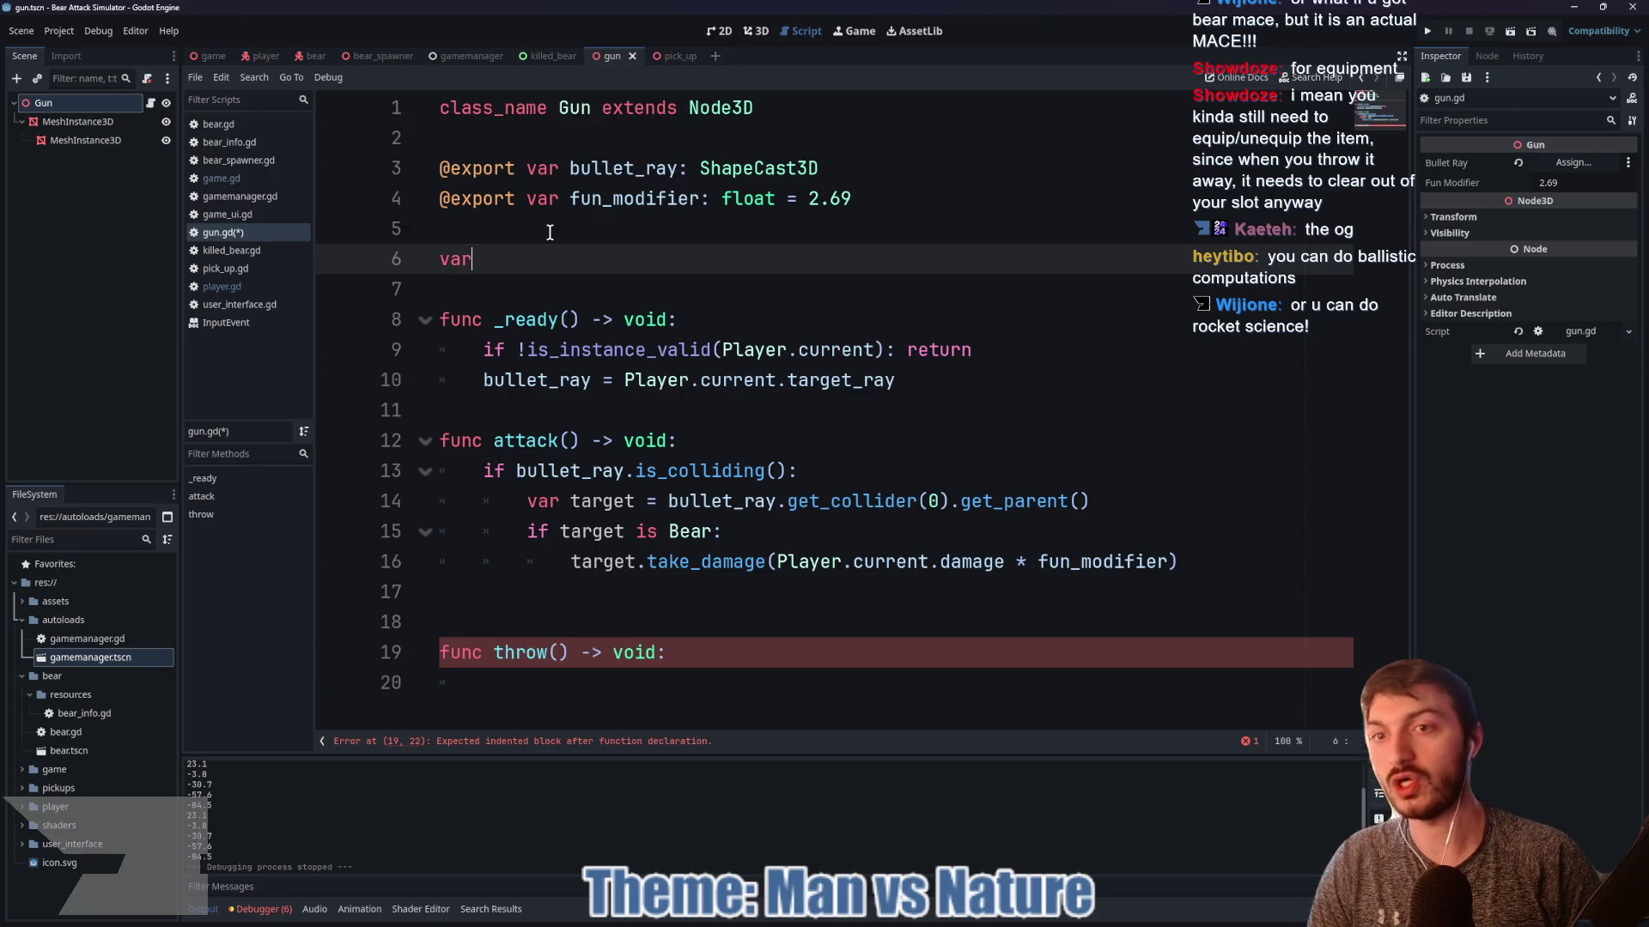
{"action": "type", "text": "thrown: bo"}
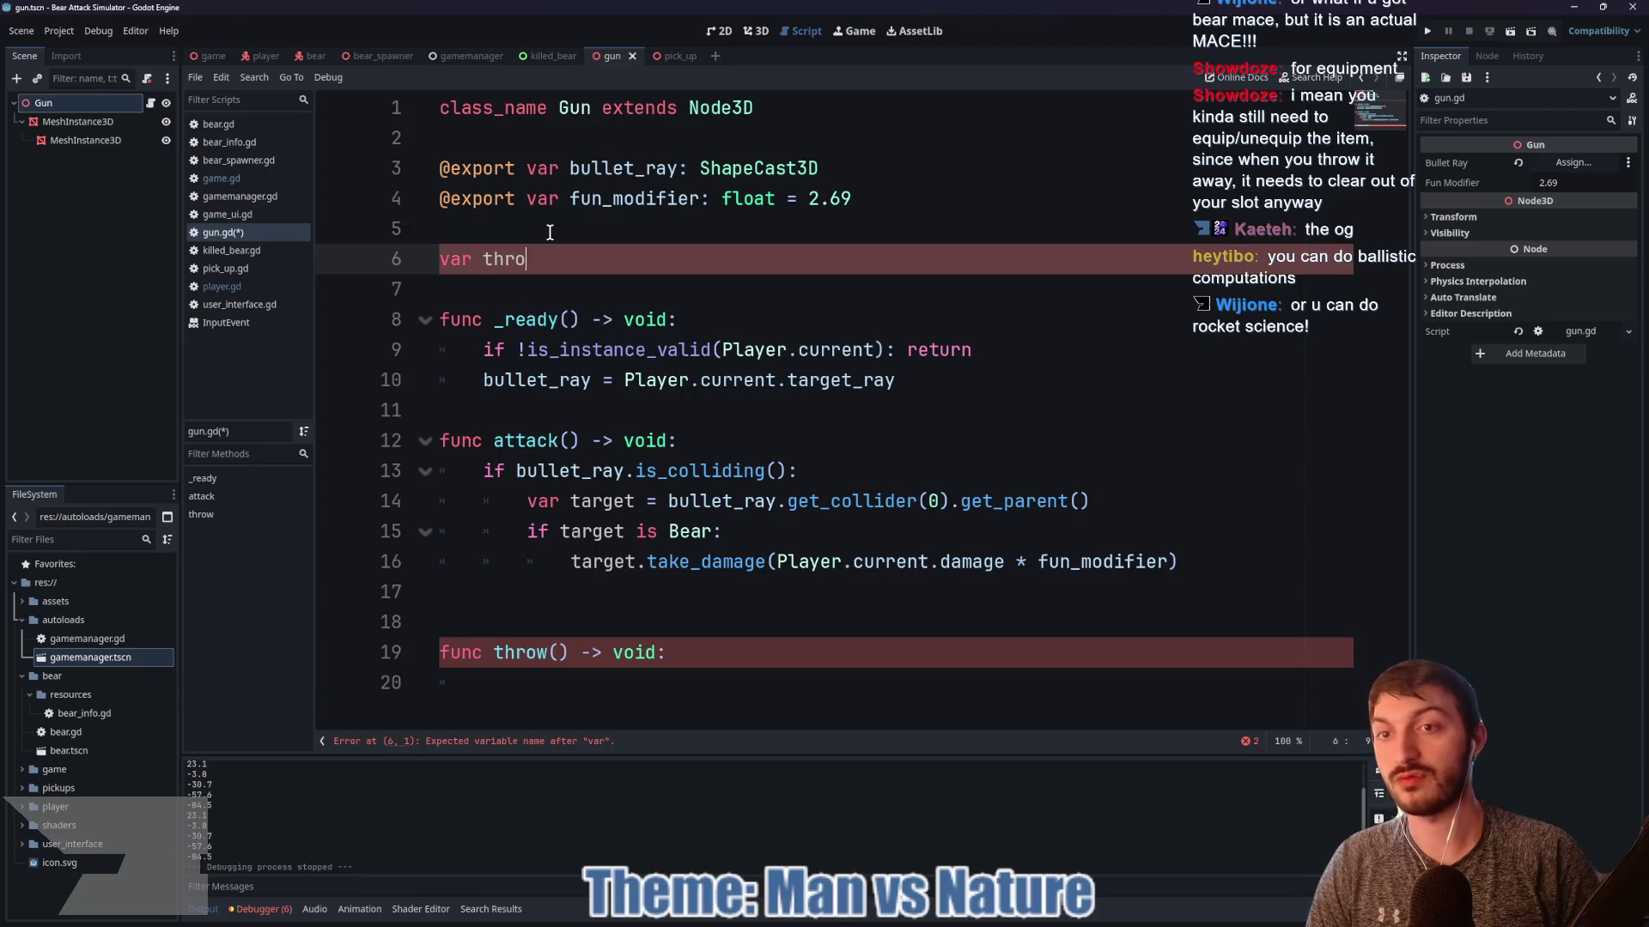
{"action": "type", "text": "ol = false"}
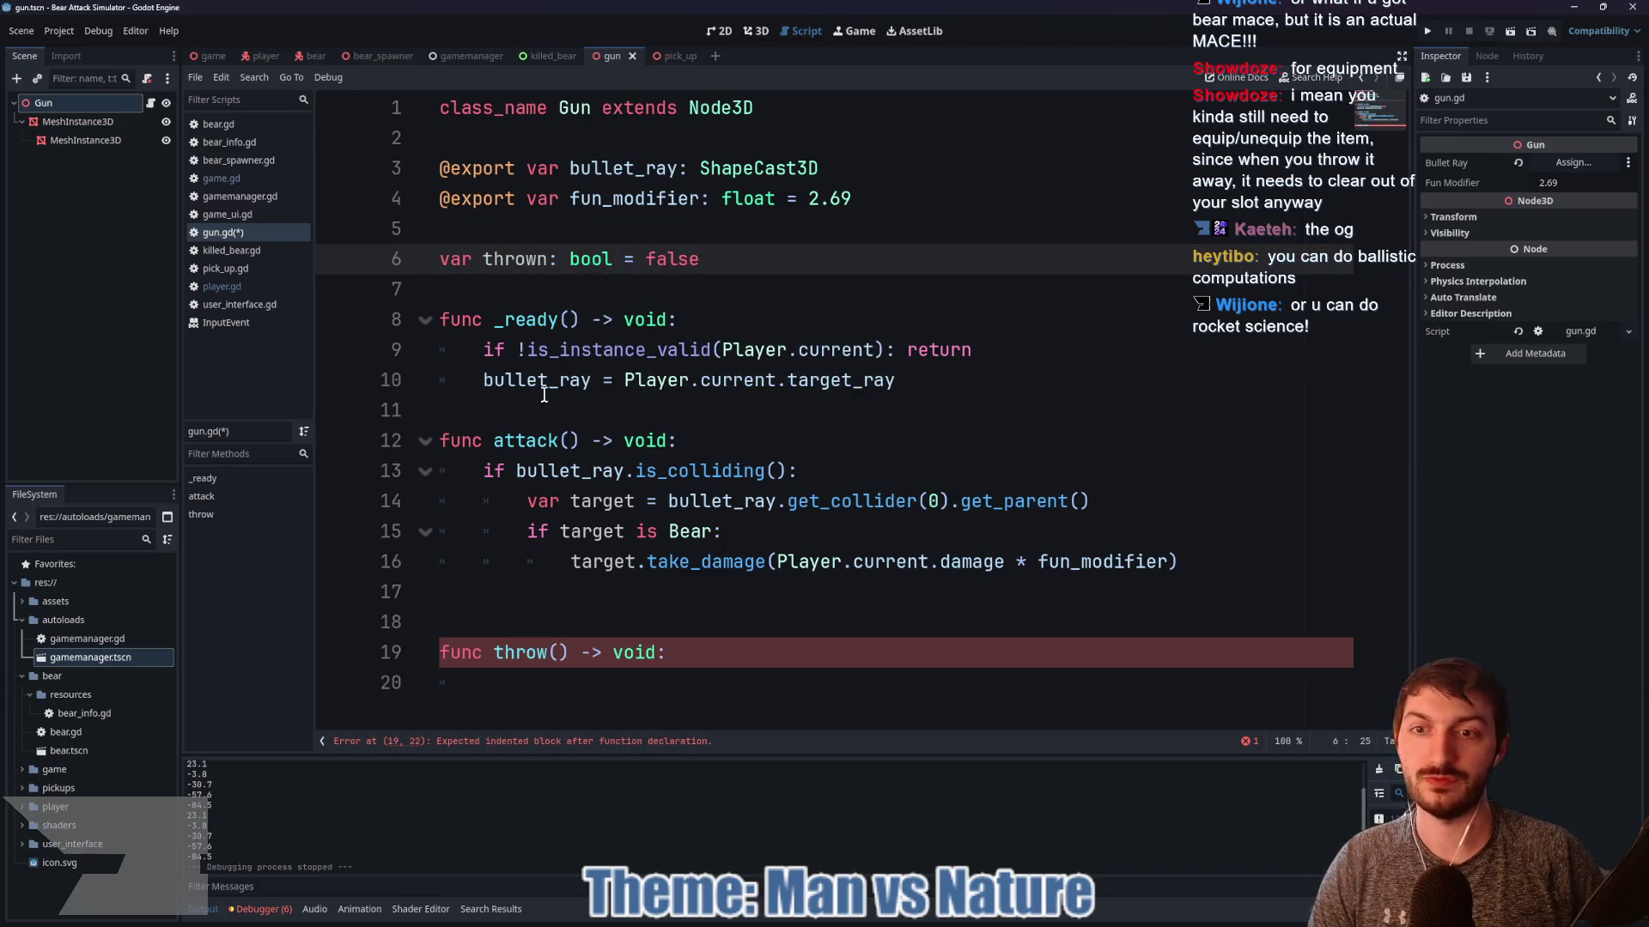
Add a _physics_process(delta) starting with 'if !thrown: return', then begin a rotate call.
{"action": "left_click", "coordinate": [527, 417]}
{"action": "key", "text": "Return"}
{"action": "key", "text": "Return"}
{"action": "key", "text": "Return"}
{"action": "key", "text": "Up"}
{"action": "key", "text": "Up"}
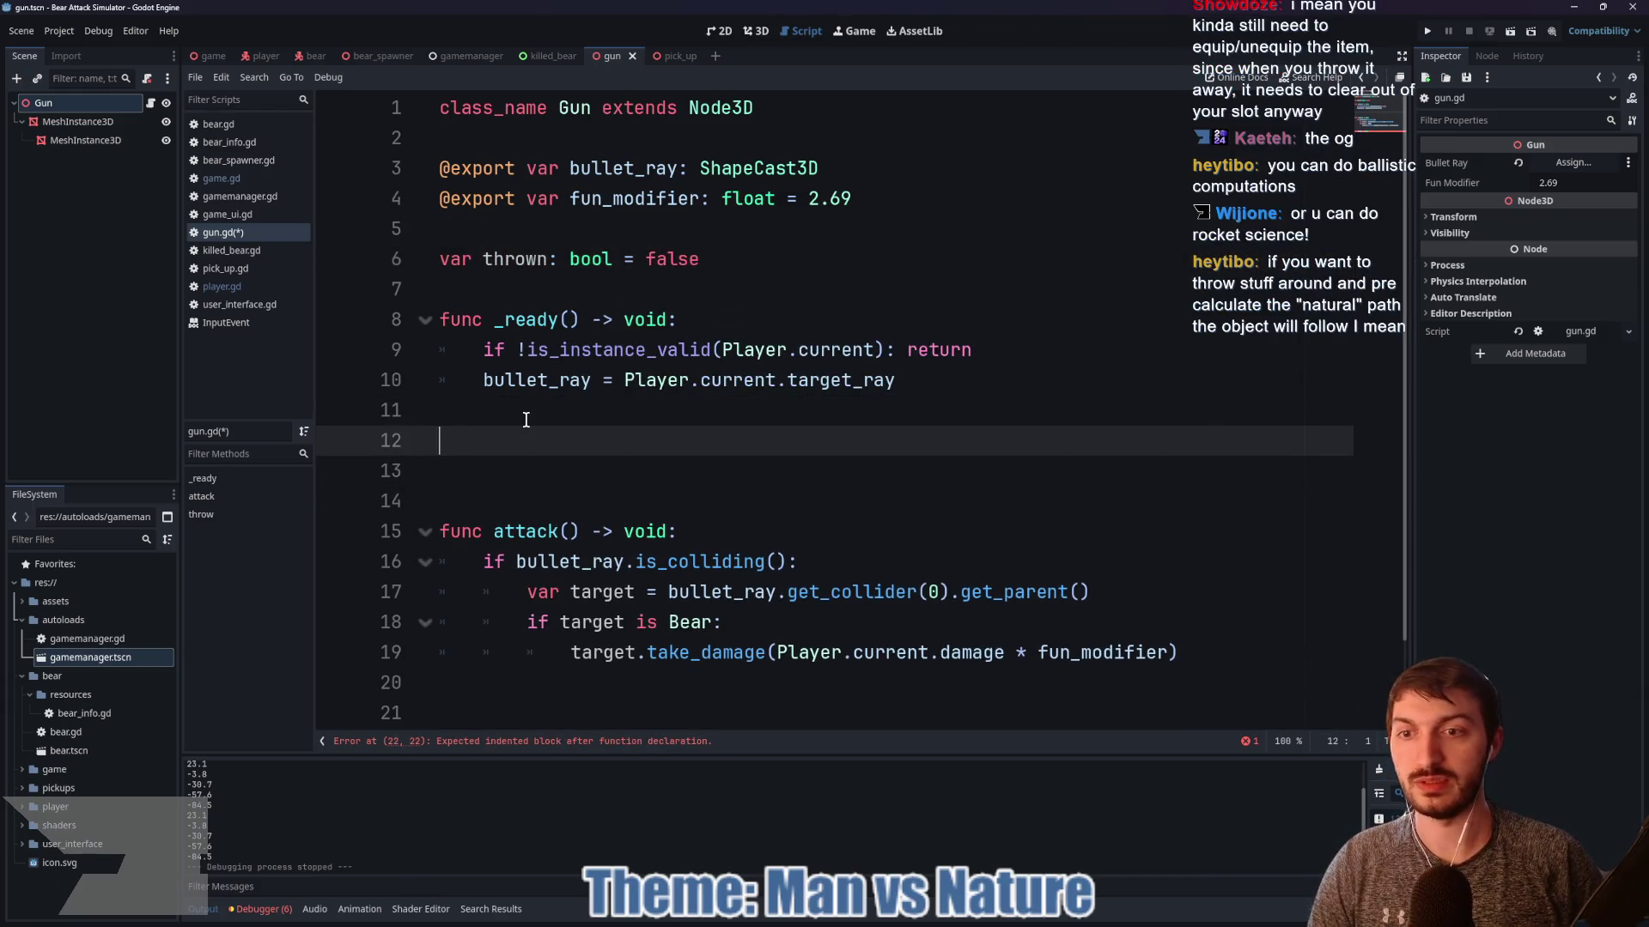
{"action": "type", "text": "fu"}
{"action": "key", "text": "Return"}
{"action": "type", "text": "+"}
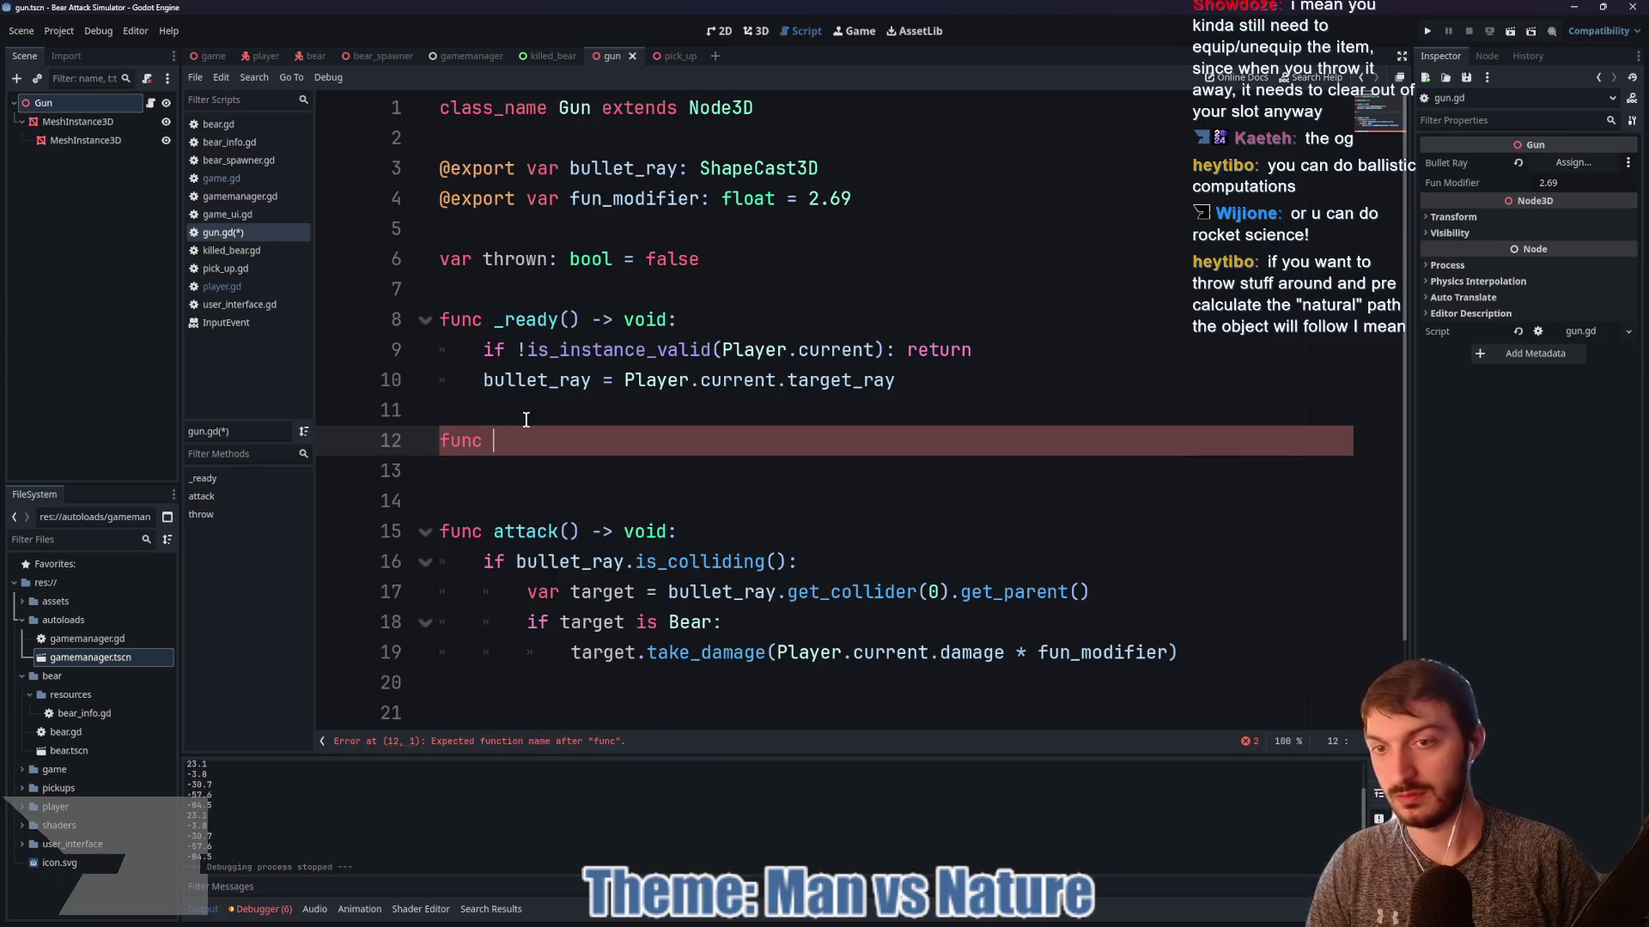
{"action": "type", "text": "ph"}
{"action": "key", "text": "Return"}
{"action": "key", "text": "Return"}
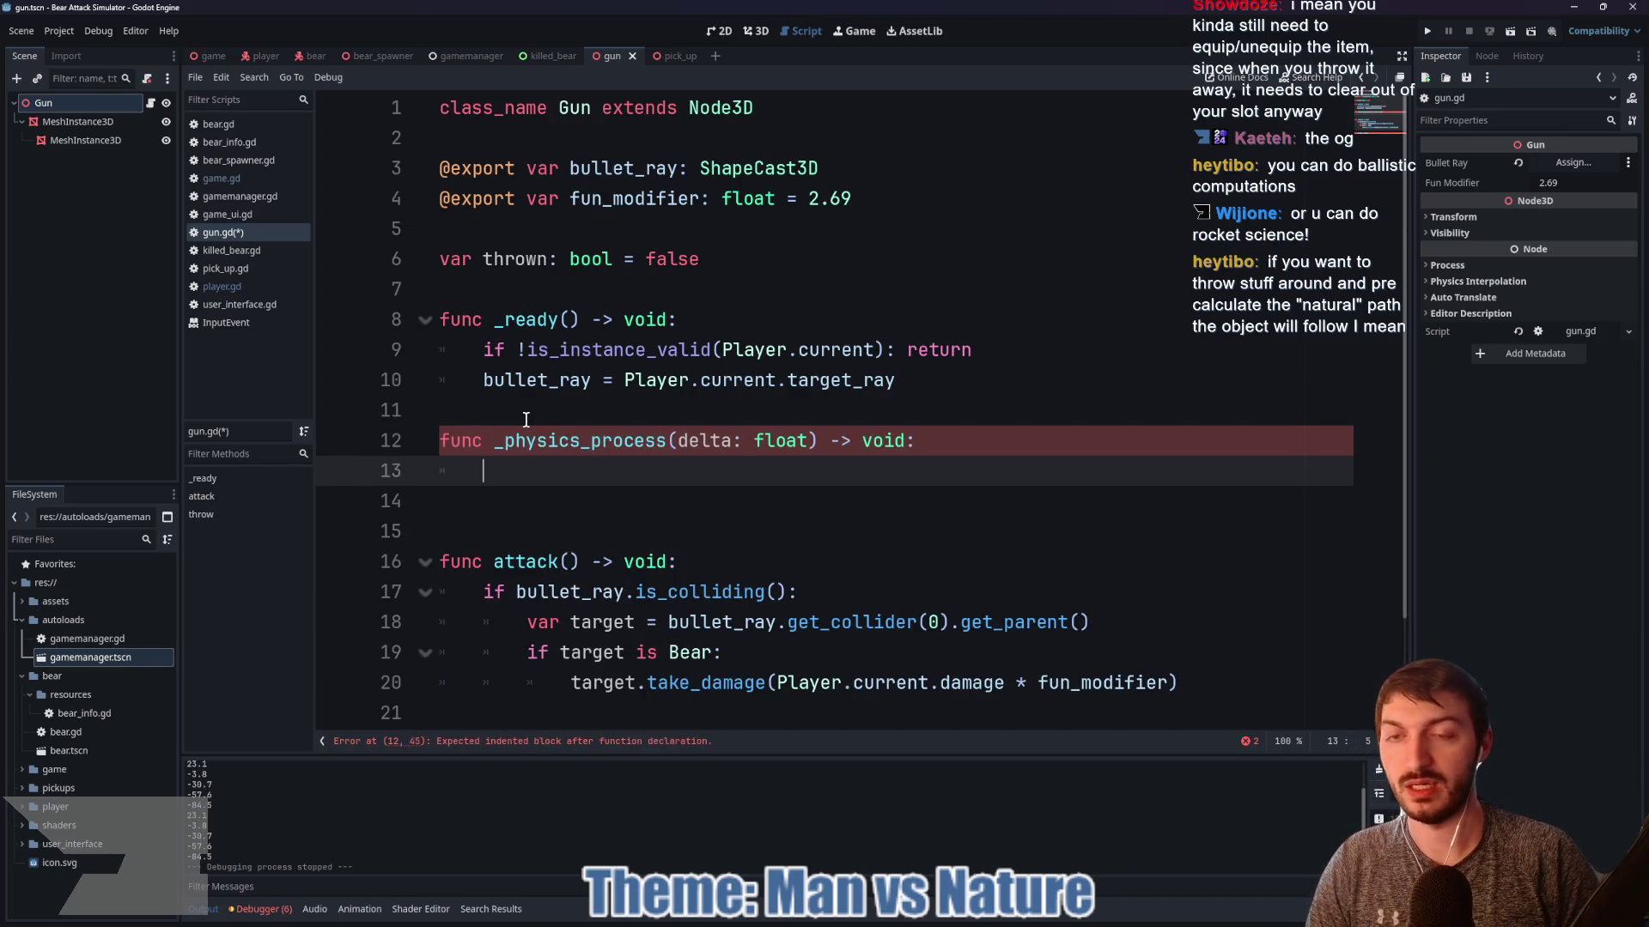
{"action": "type", "text": "if !thrown: return"}
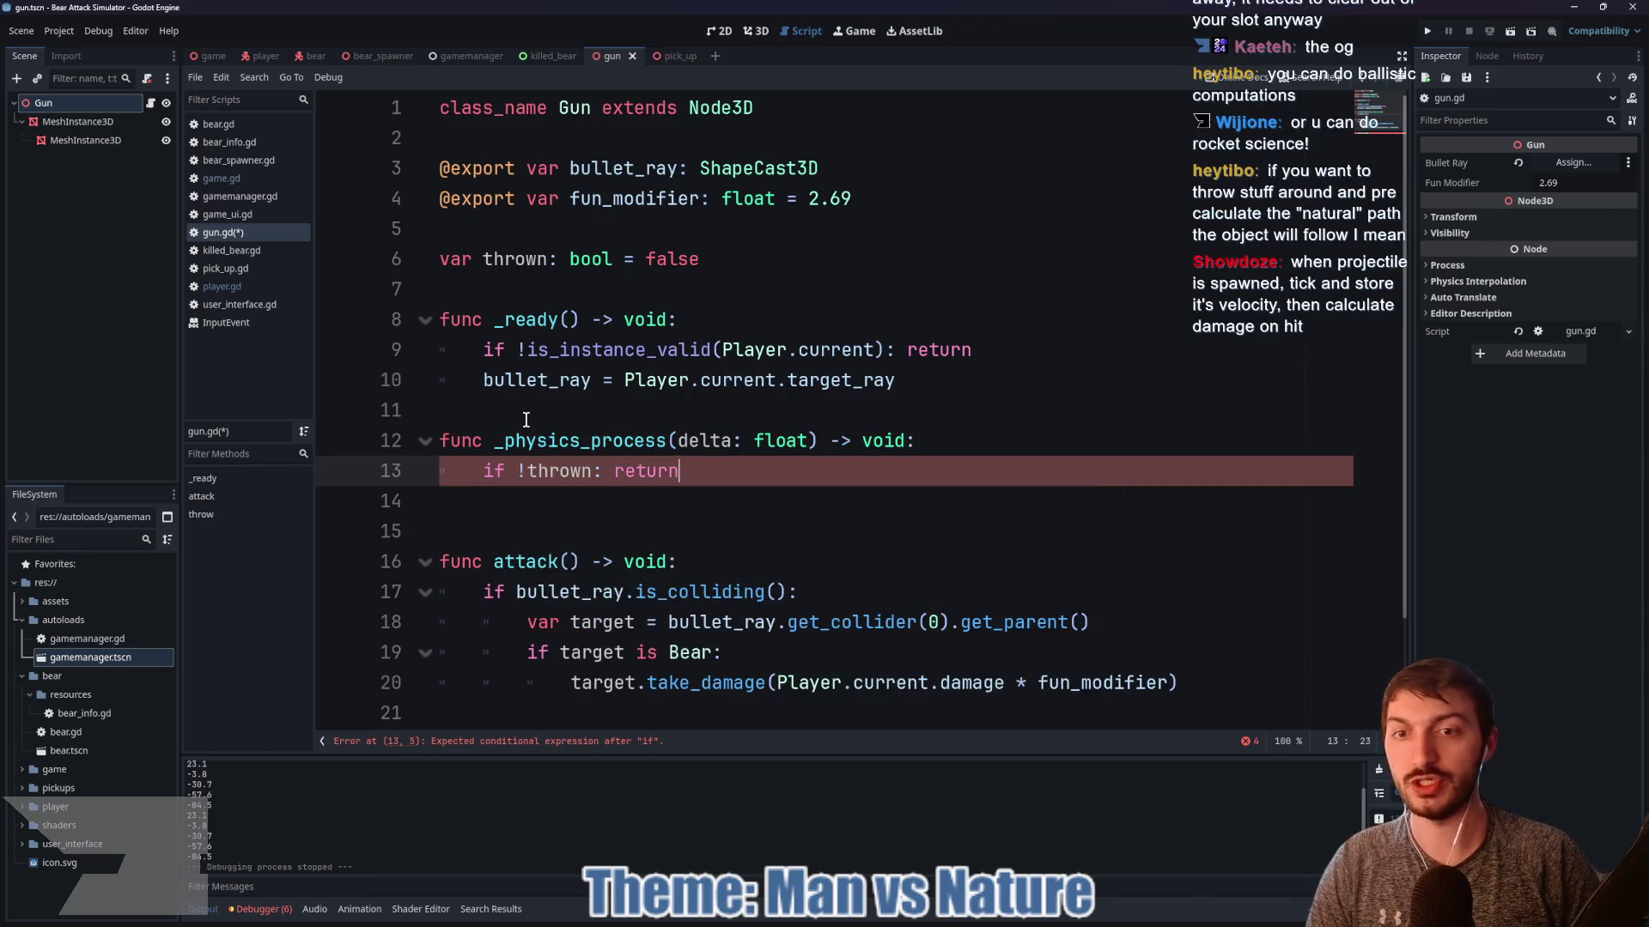
{"action": "key", "text": "Return"}
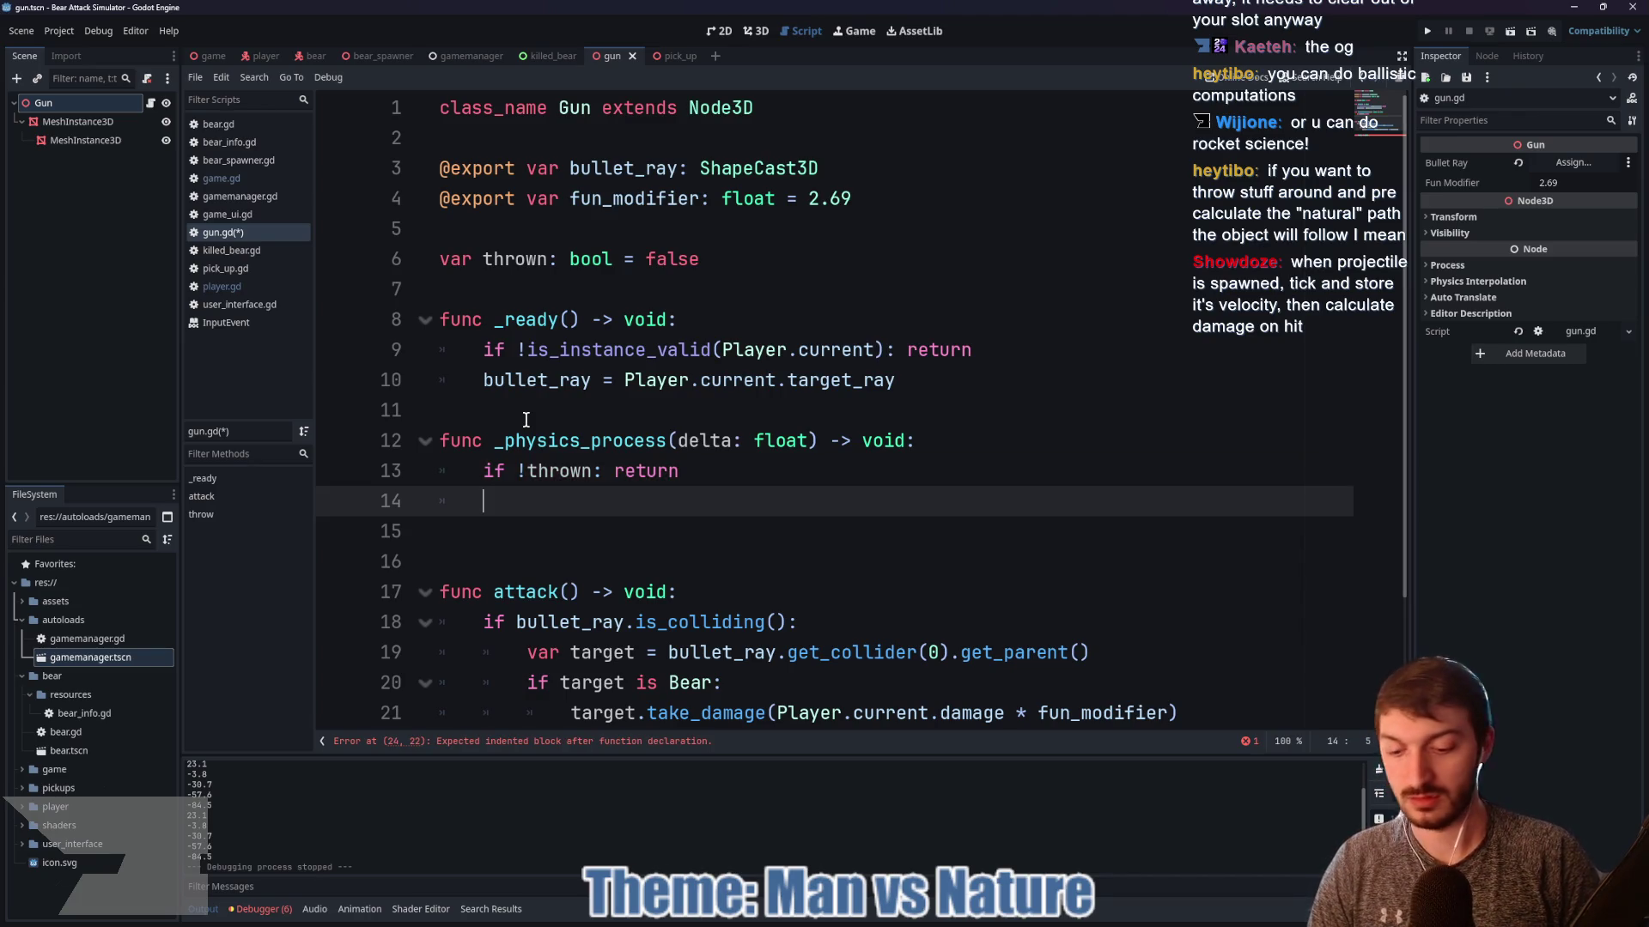
{"action": "type", "text": "rotate"}
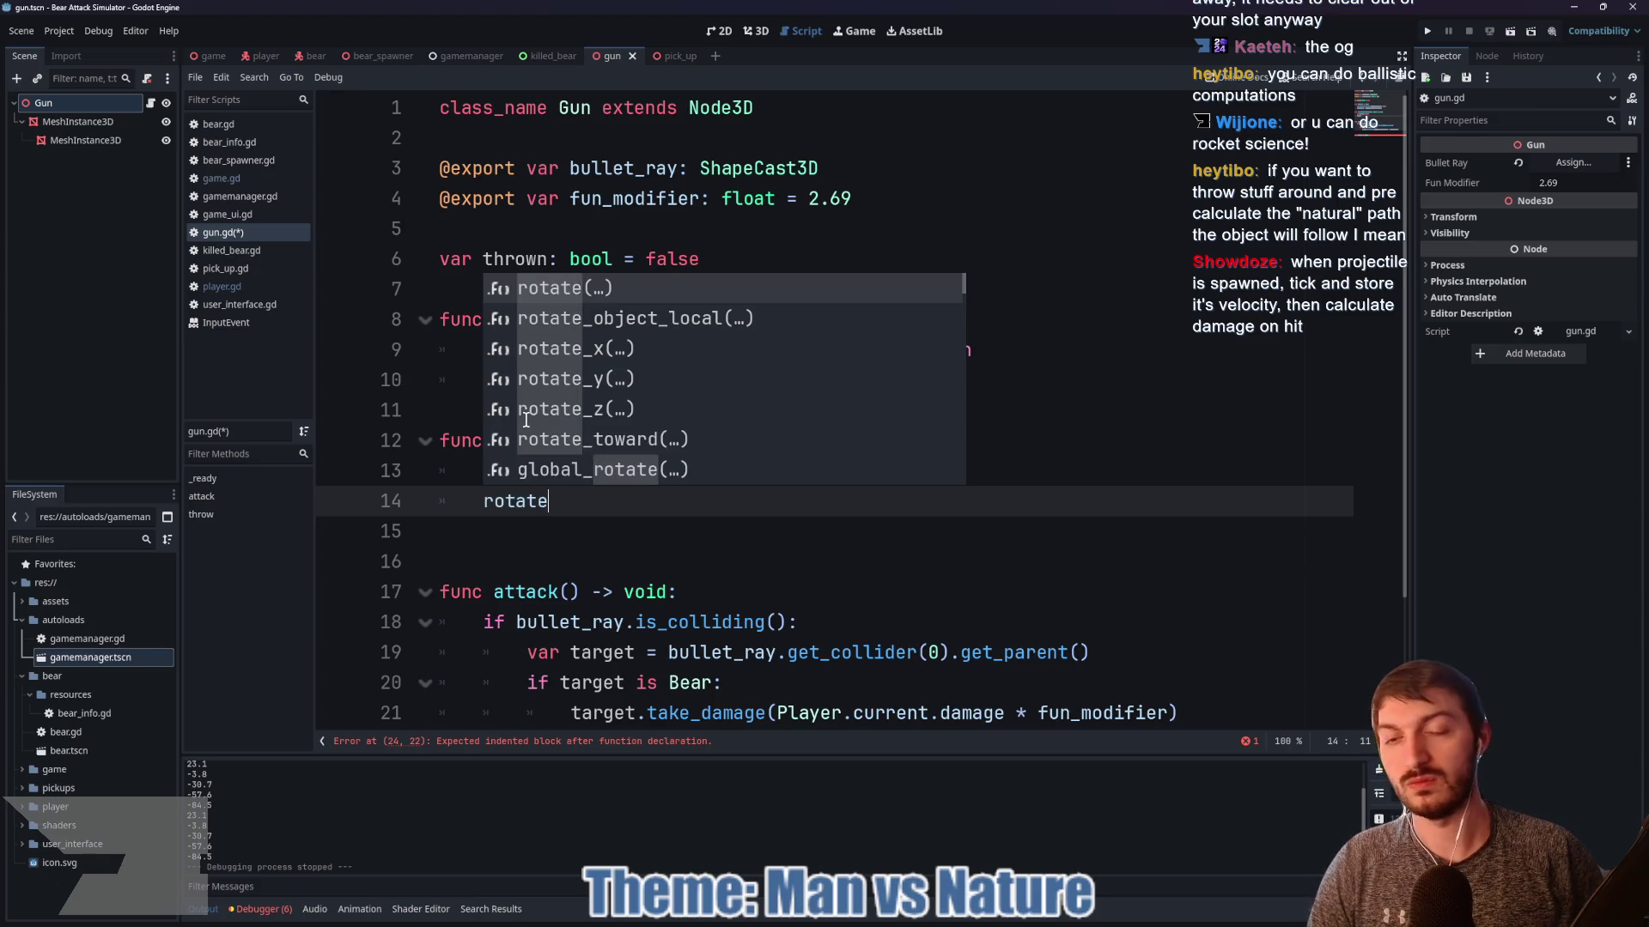
Add a rotate_x() call on line 14 of gun.gd's _physics_process using autocomplete.
{"action": "left_click", "coordinate": [754, 30]}
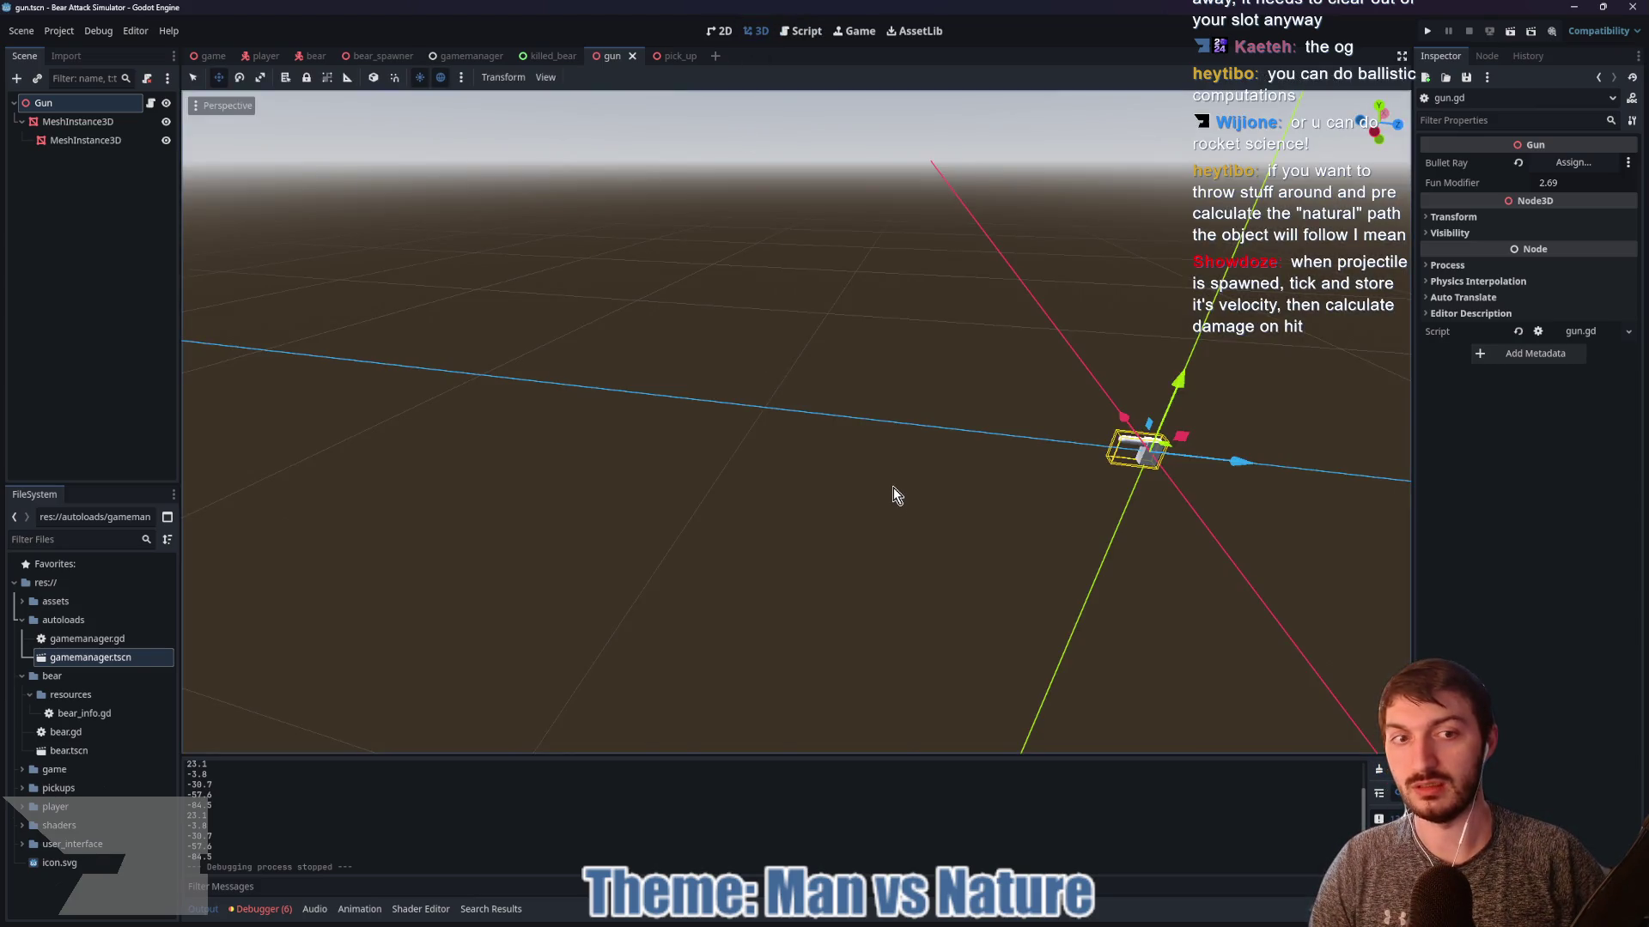
{"action": "key", "text": "q"}
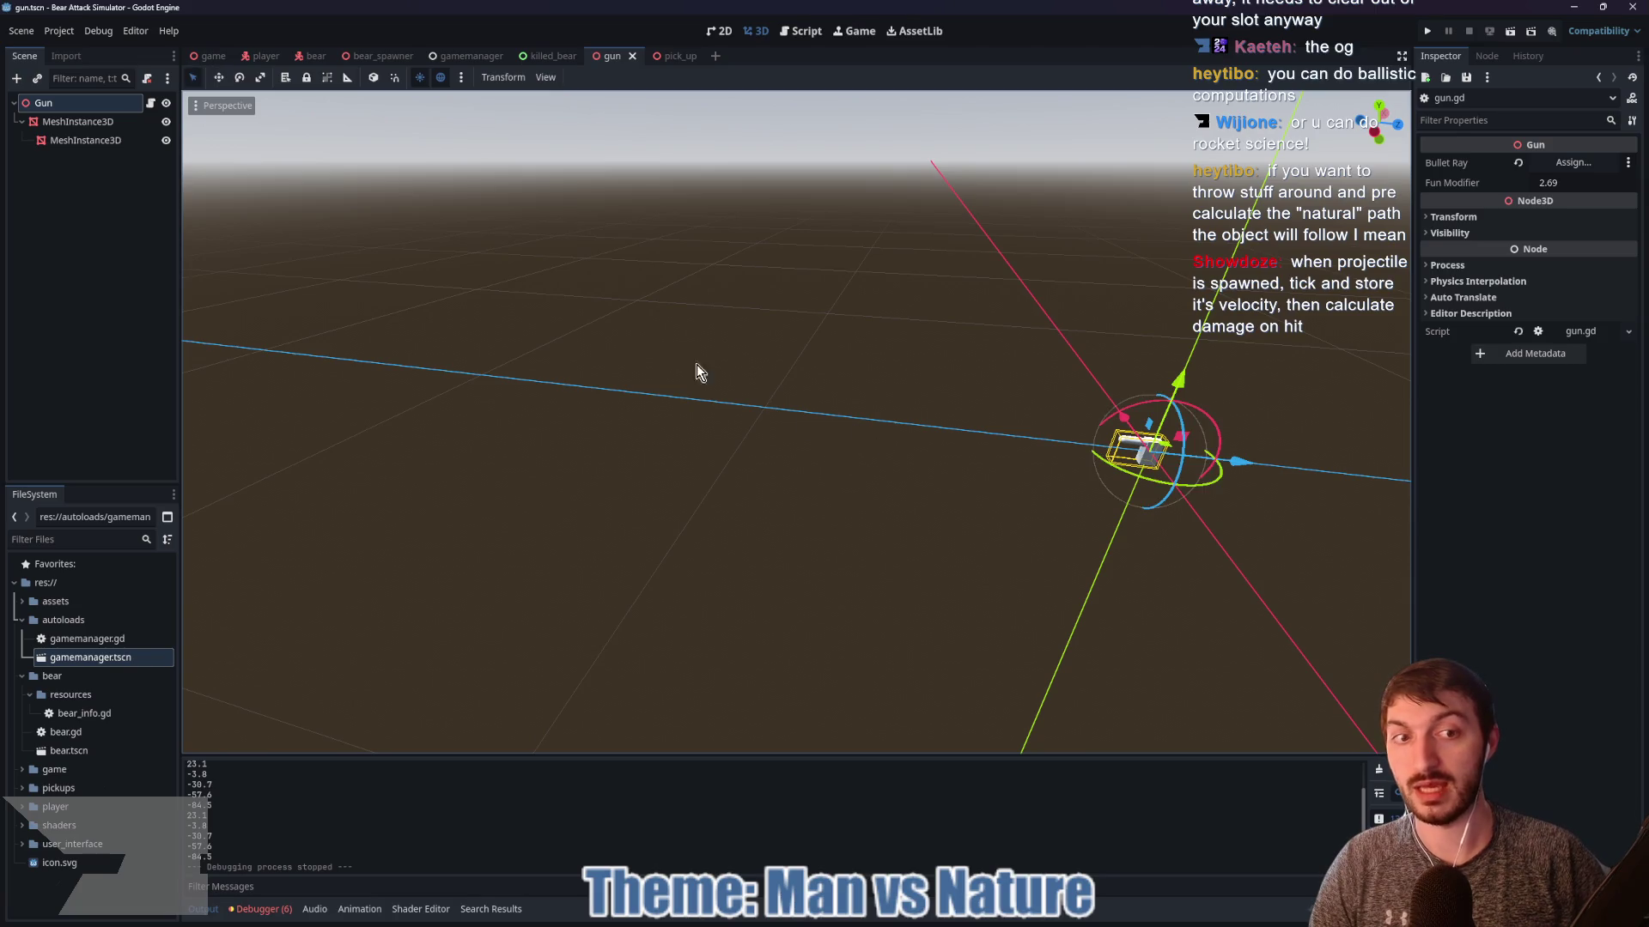
{"action": "left_click", "coordinate": [150, 103]}
{"action": "type", "text": "rotate"}
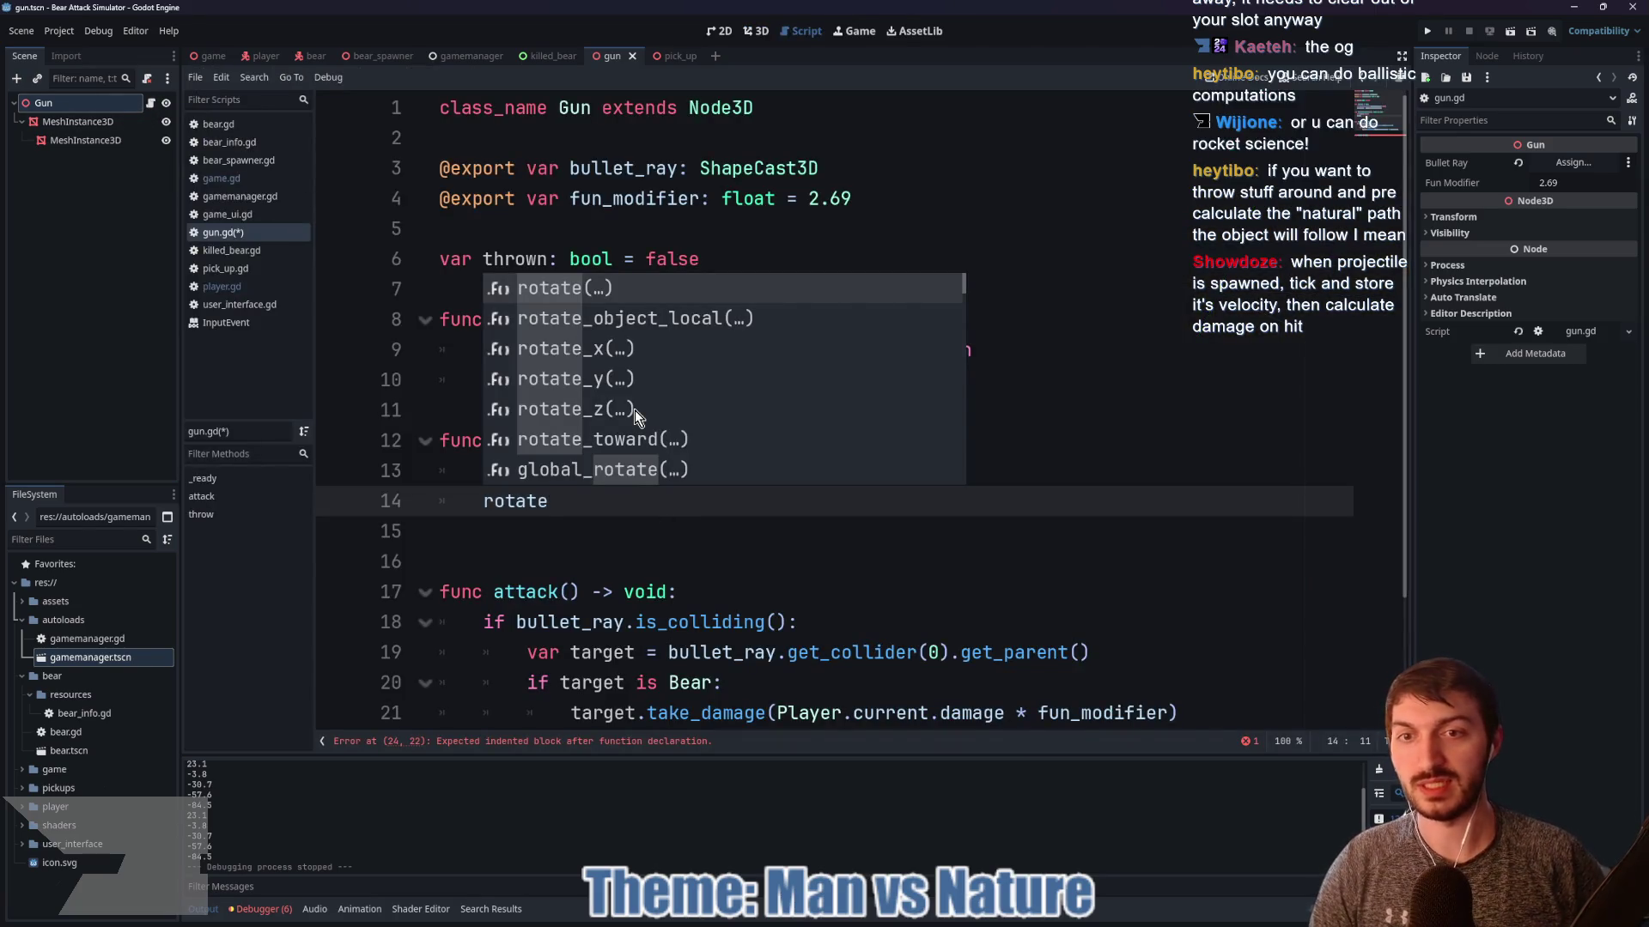
{"action": "type", "text": "_x"}
{"action": "key", "text": "Return"}
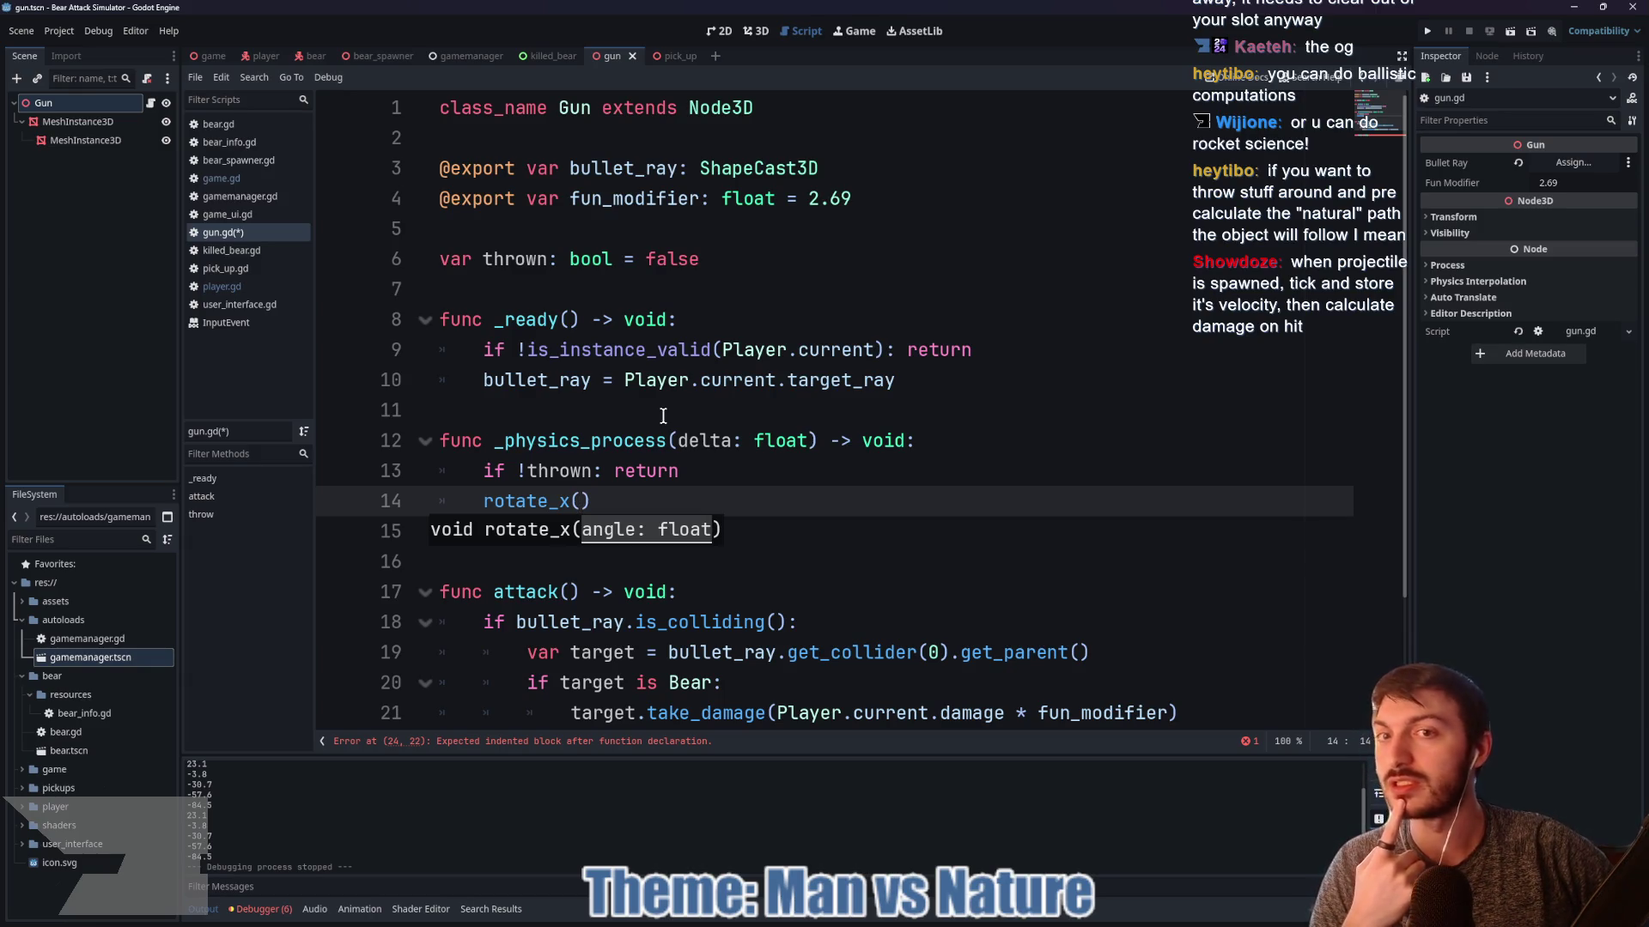
Put the caret inside the rotate_x() parentheses, then bring up the Godot folder in File Explorer.
{"action": "left_click", "coordinate": [606, 499]}
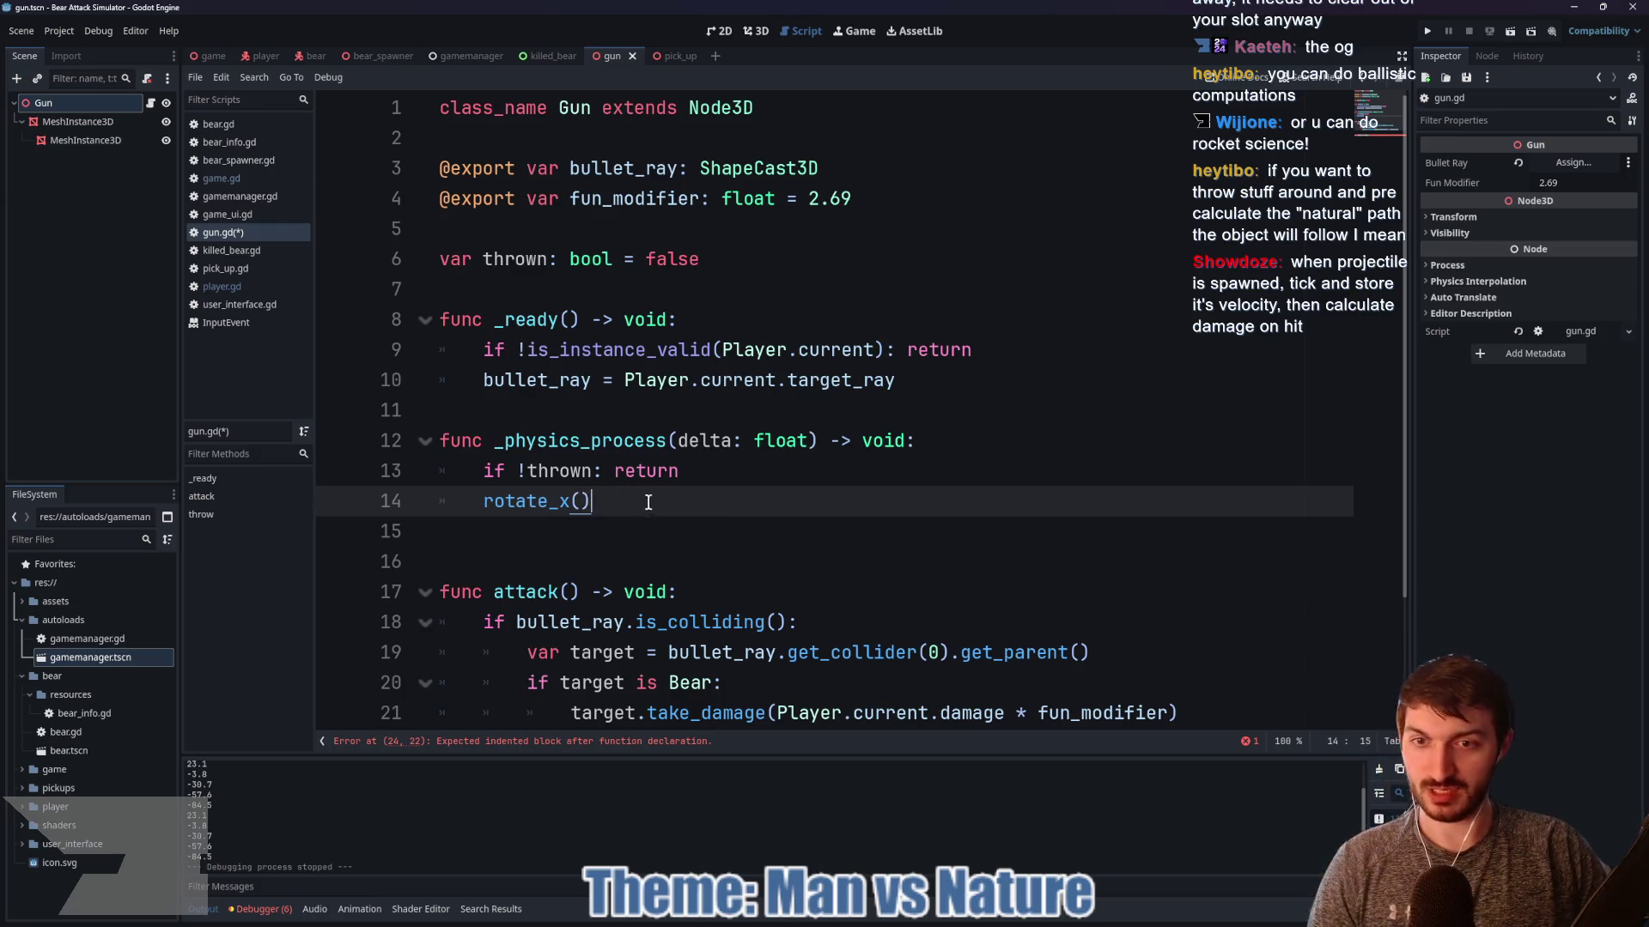
{"action": "key", "text": "Left"}
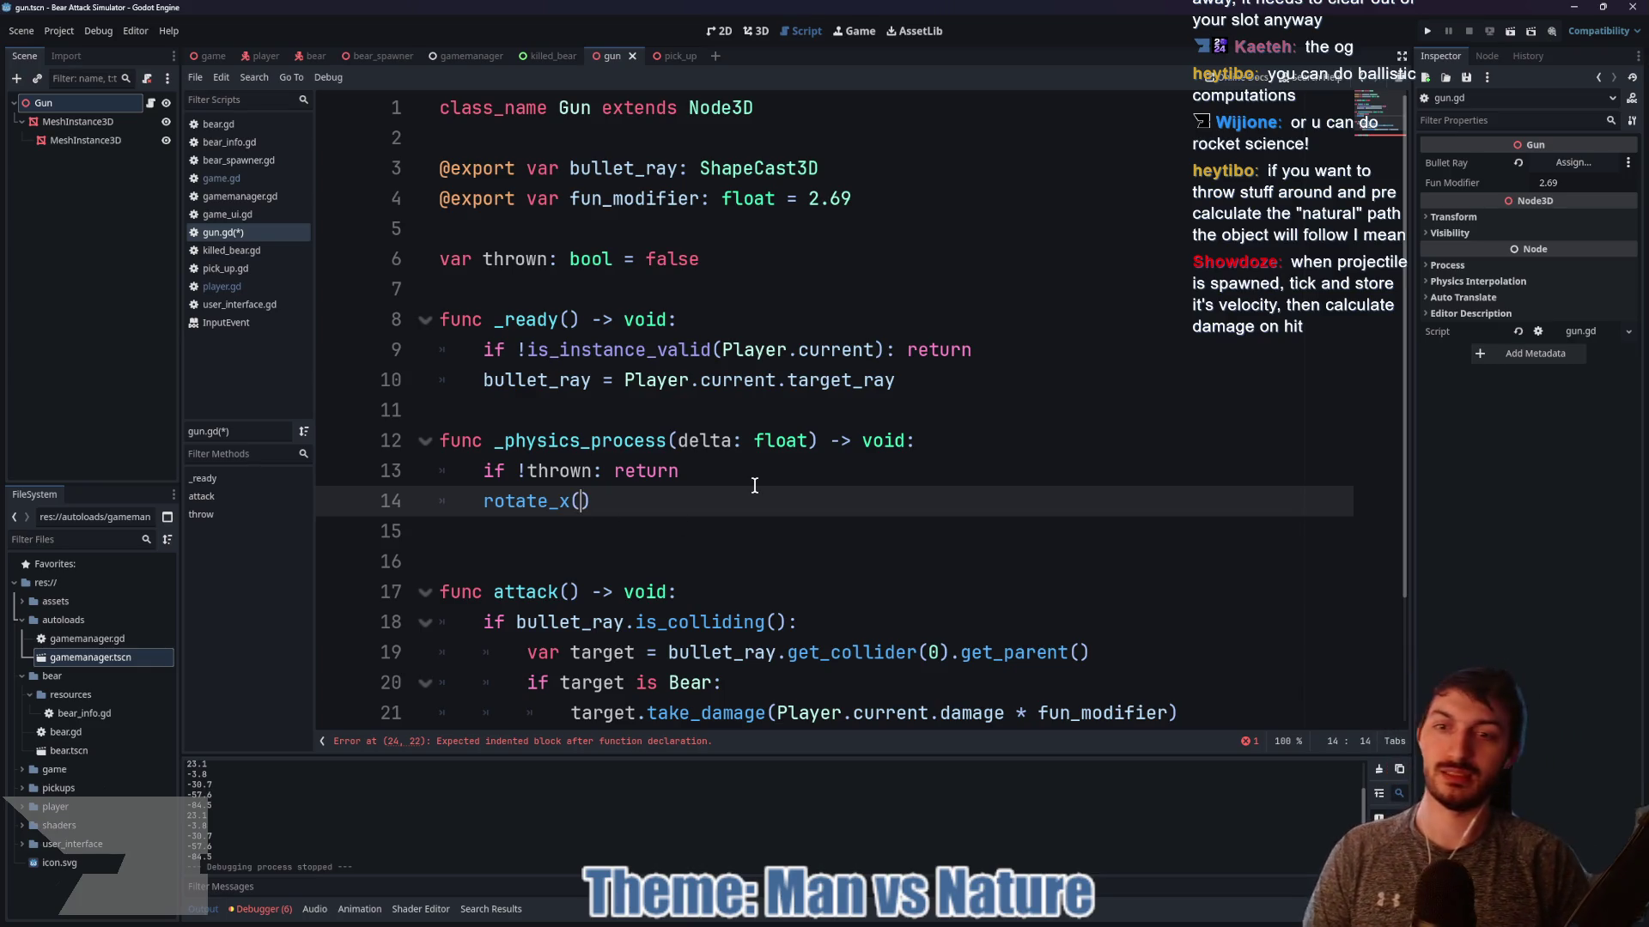
{"action": "mouse_move", "coordinate": [889, 922]}
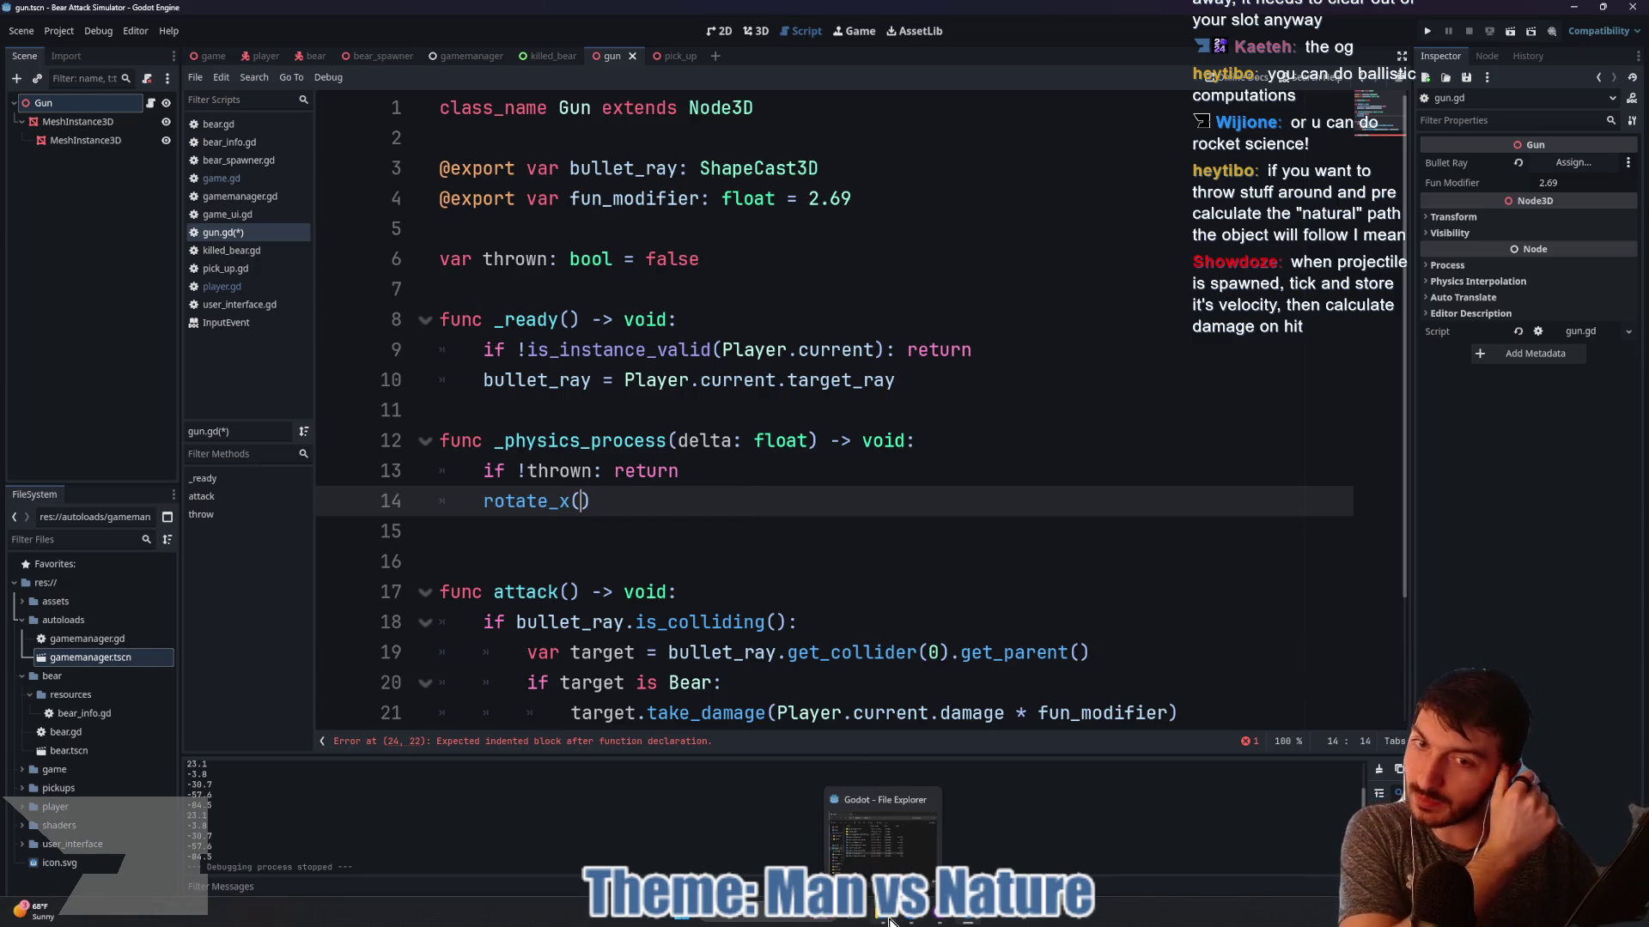
{"action": "left_click", "coordinate": [882, 912]}
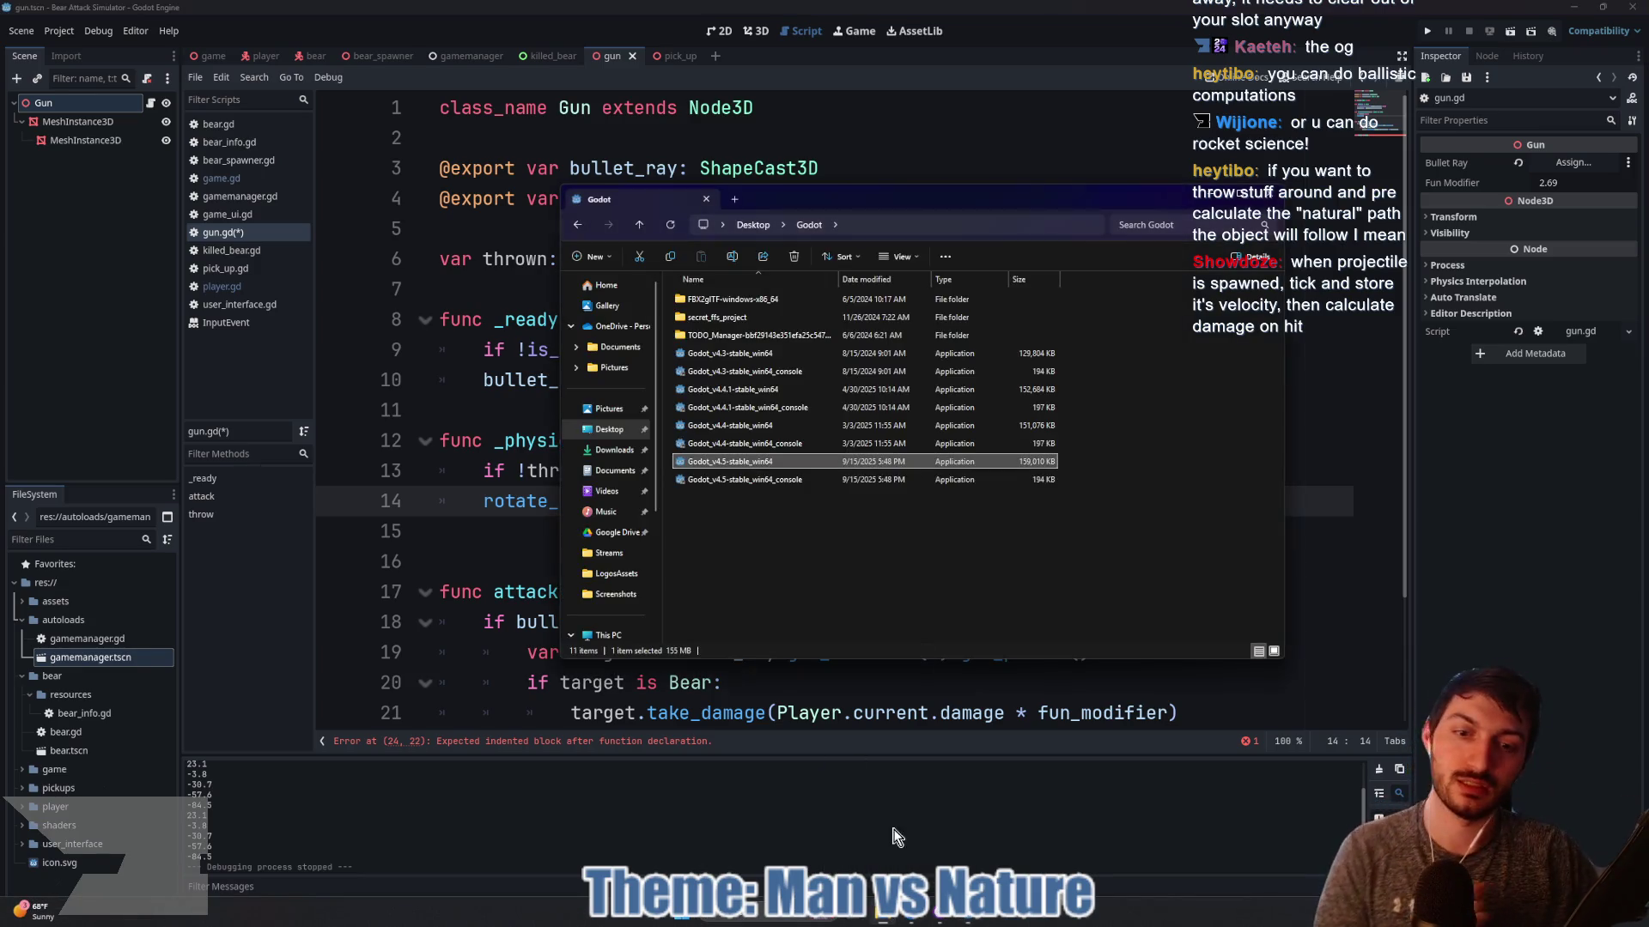
Launch Godot_v4.5-stable_win64 from the Godot folder and open Project Goo from the project list.
{"action": "double_click", "coordinate": [738, 464]}
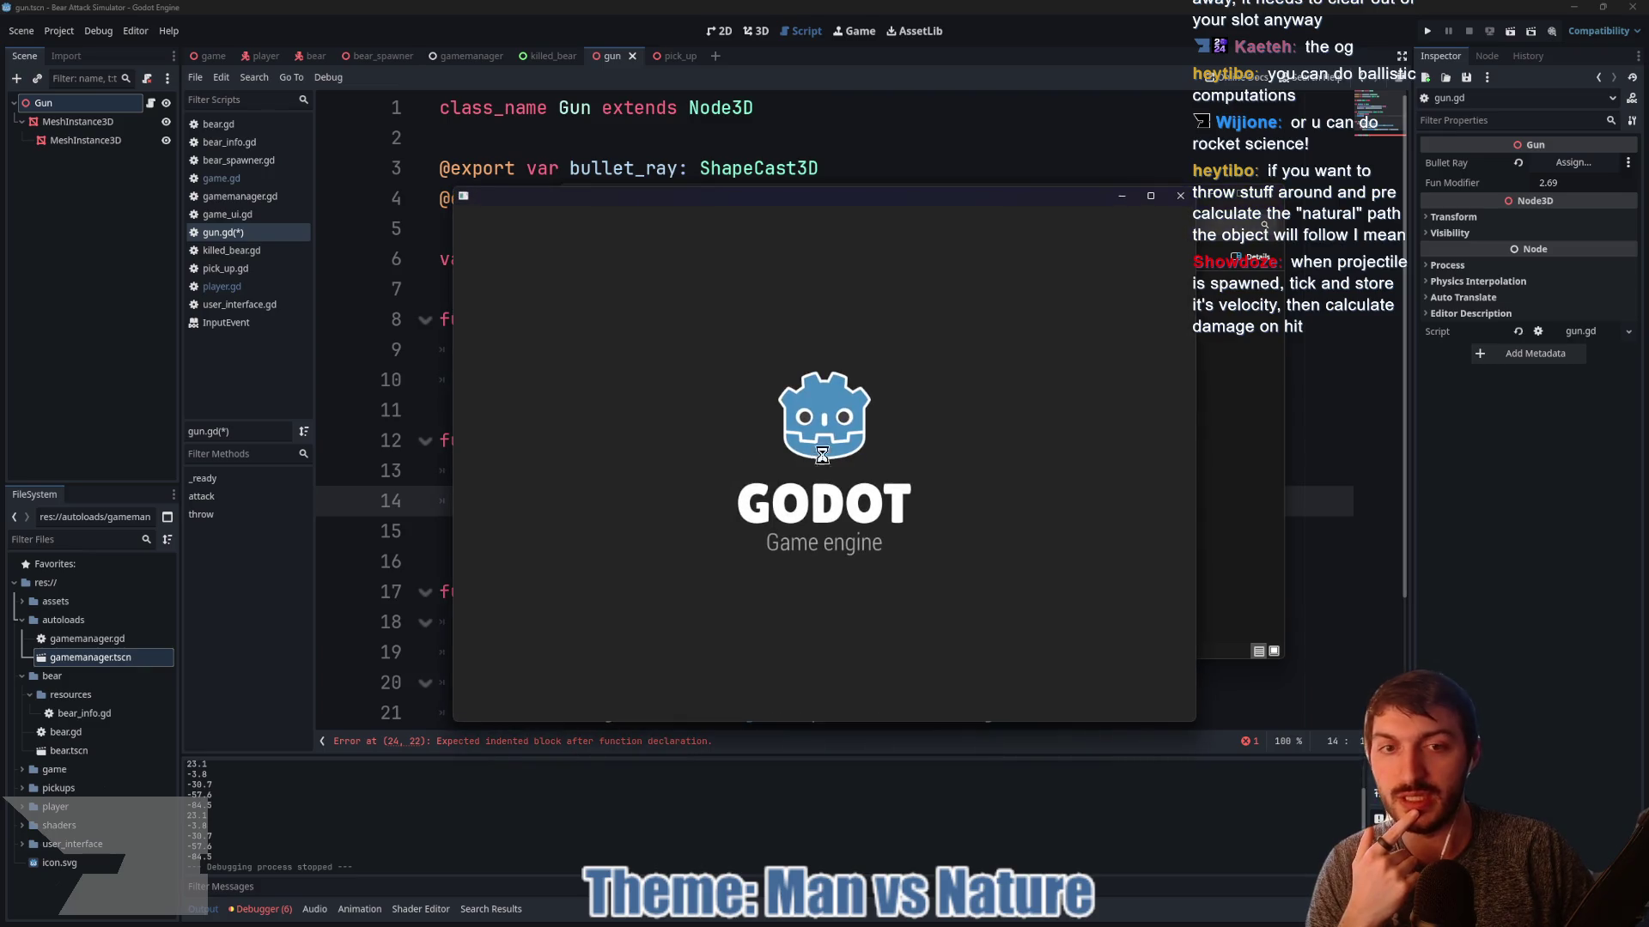
{"action": "double_click", "coordinate": [678, 345]}
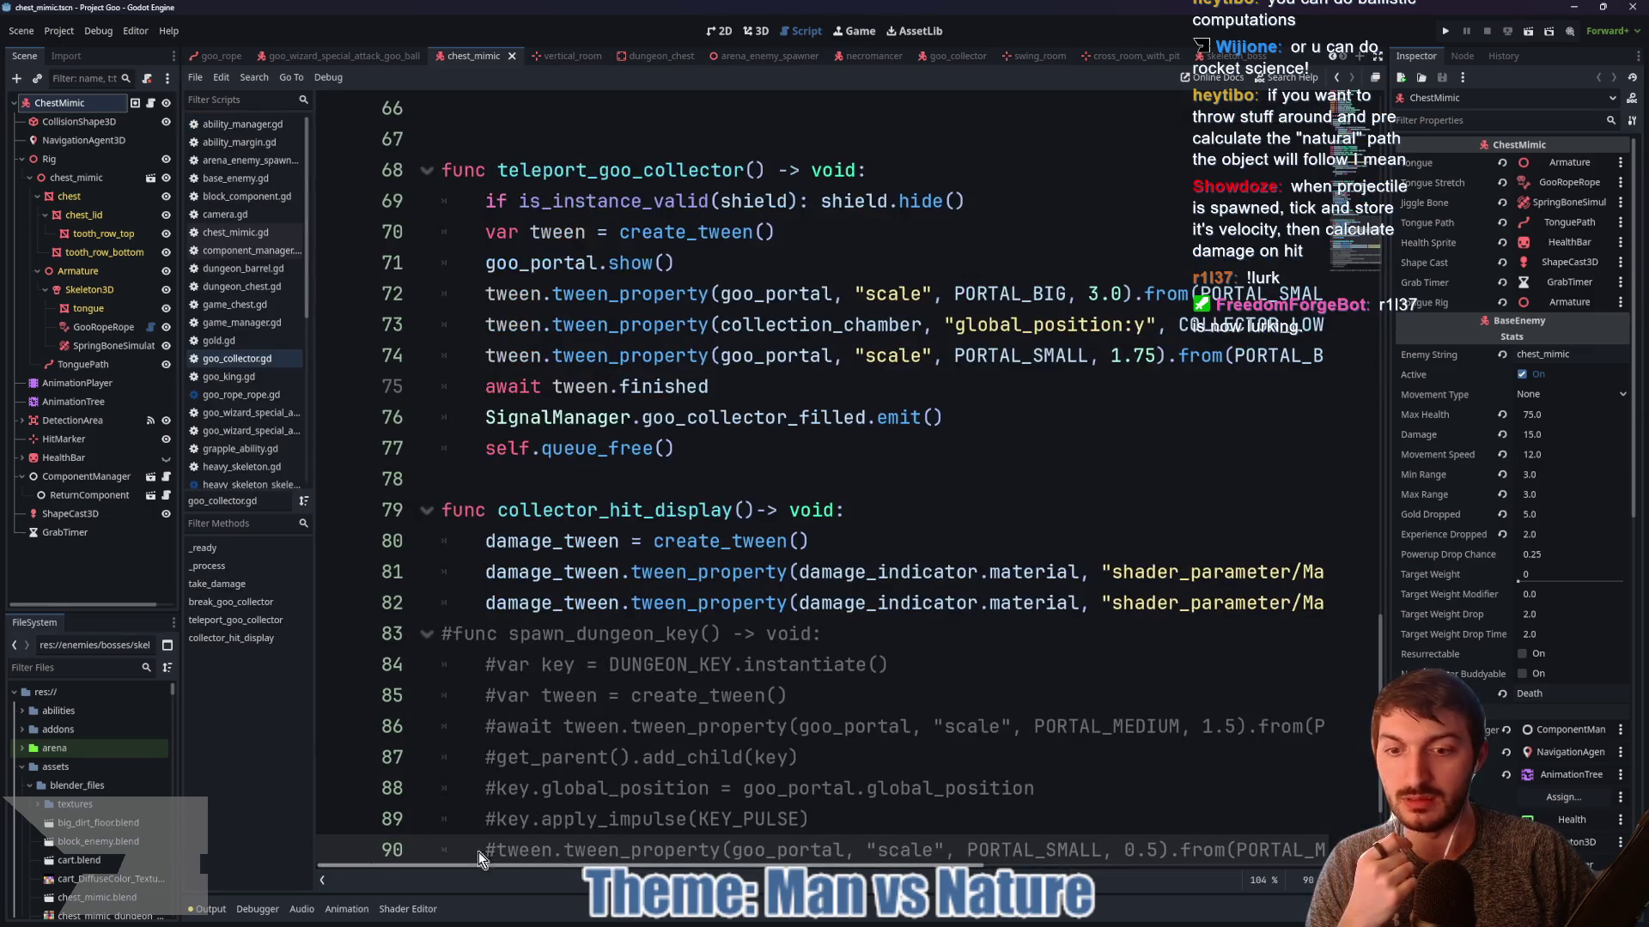
Run Project Goo with F5 in the embedded Game view.
{"action": "key", "text": "F5"}
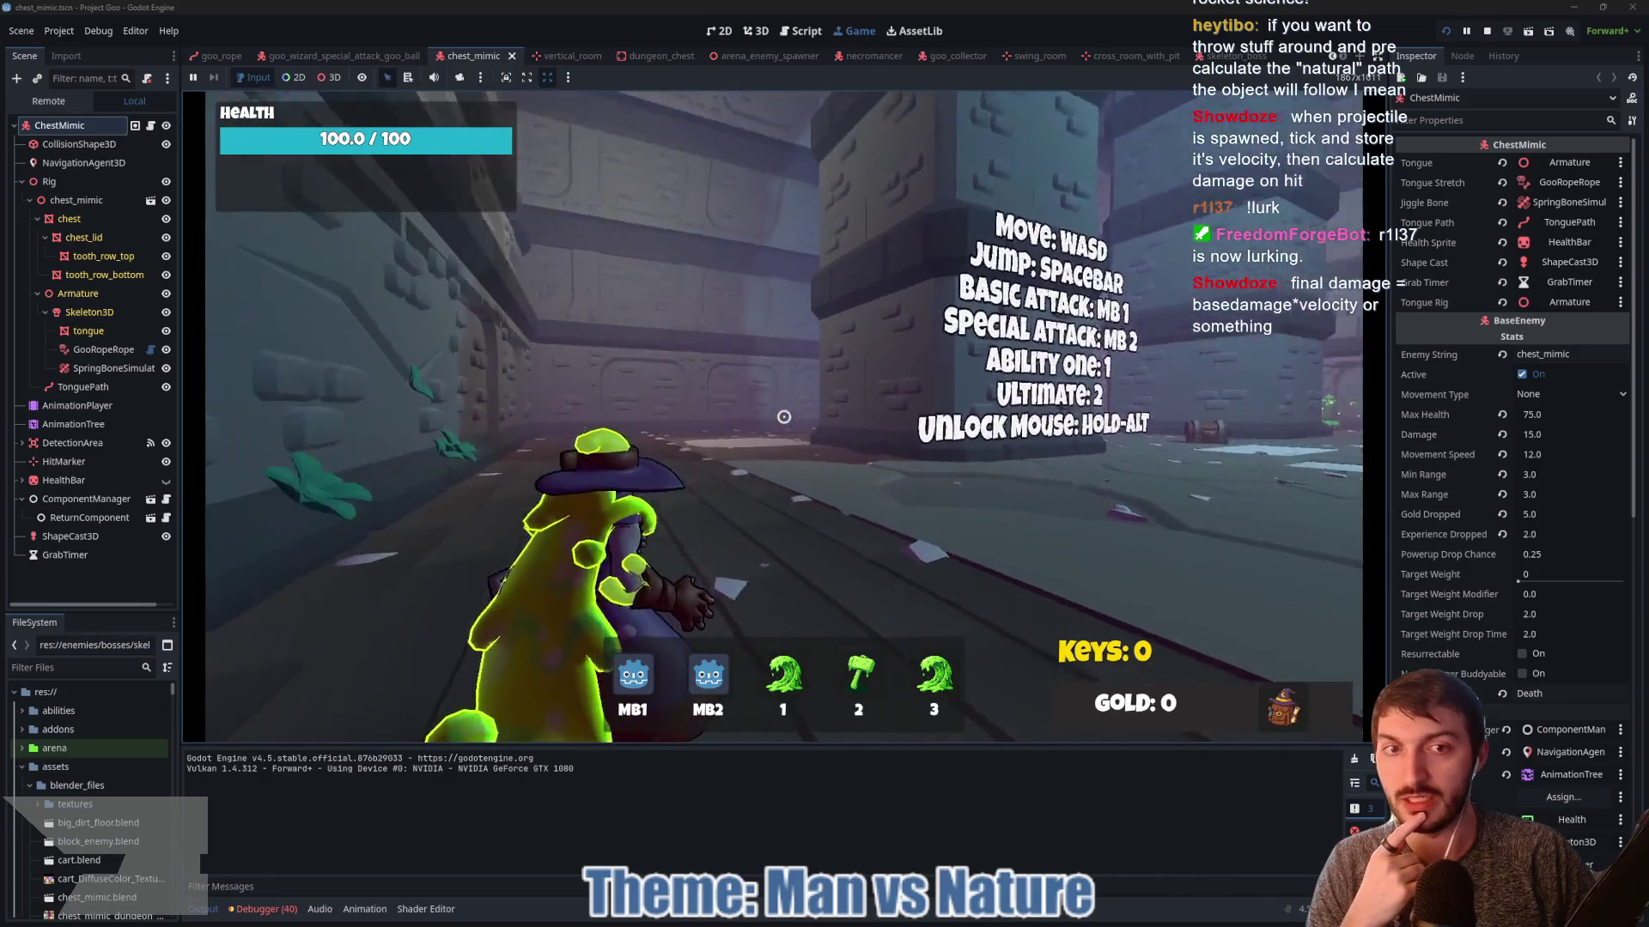
Fire basic and special goo attacks while advancing toward the chest mimic.
{"action": "left_click", "coordinate": [784, 416]}
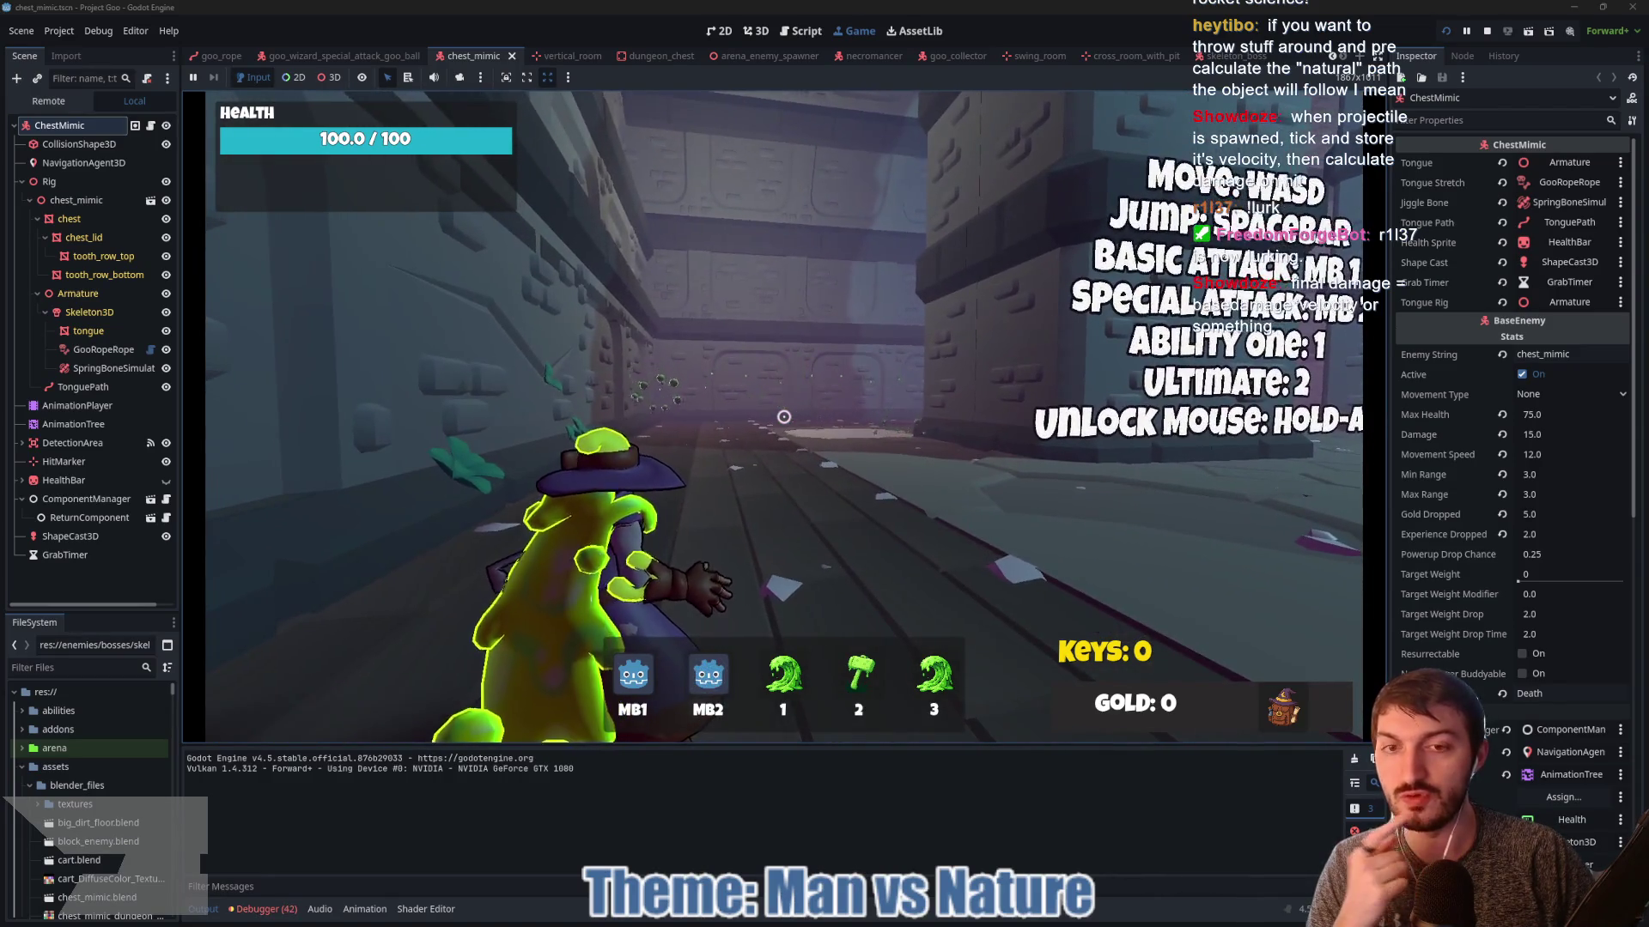
{"action": "left_click", "coordinate": [783, 417]}
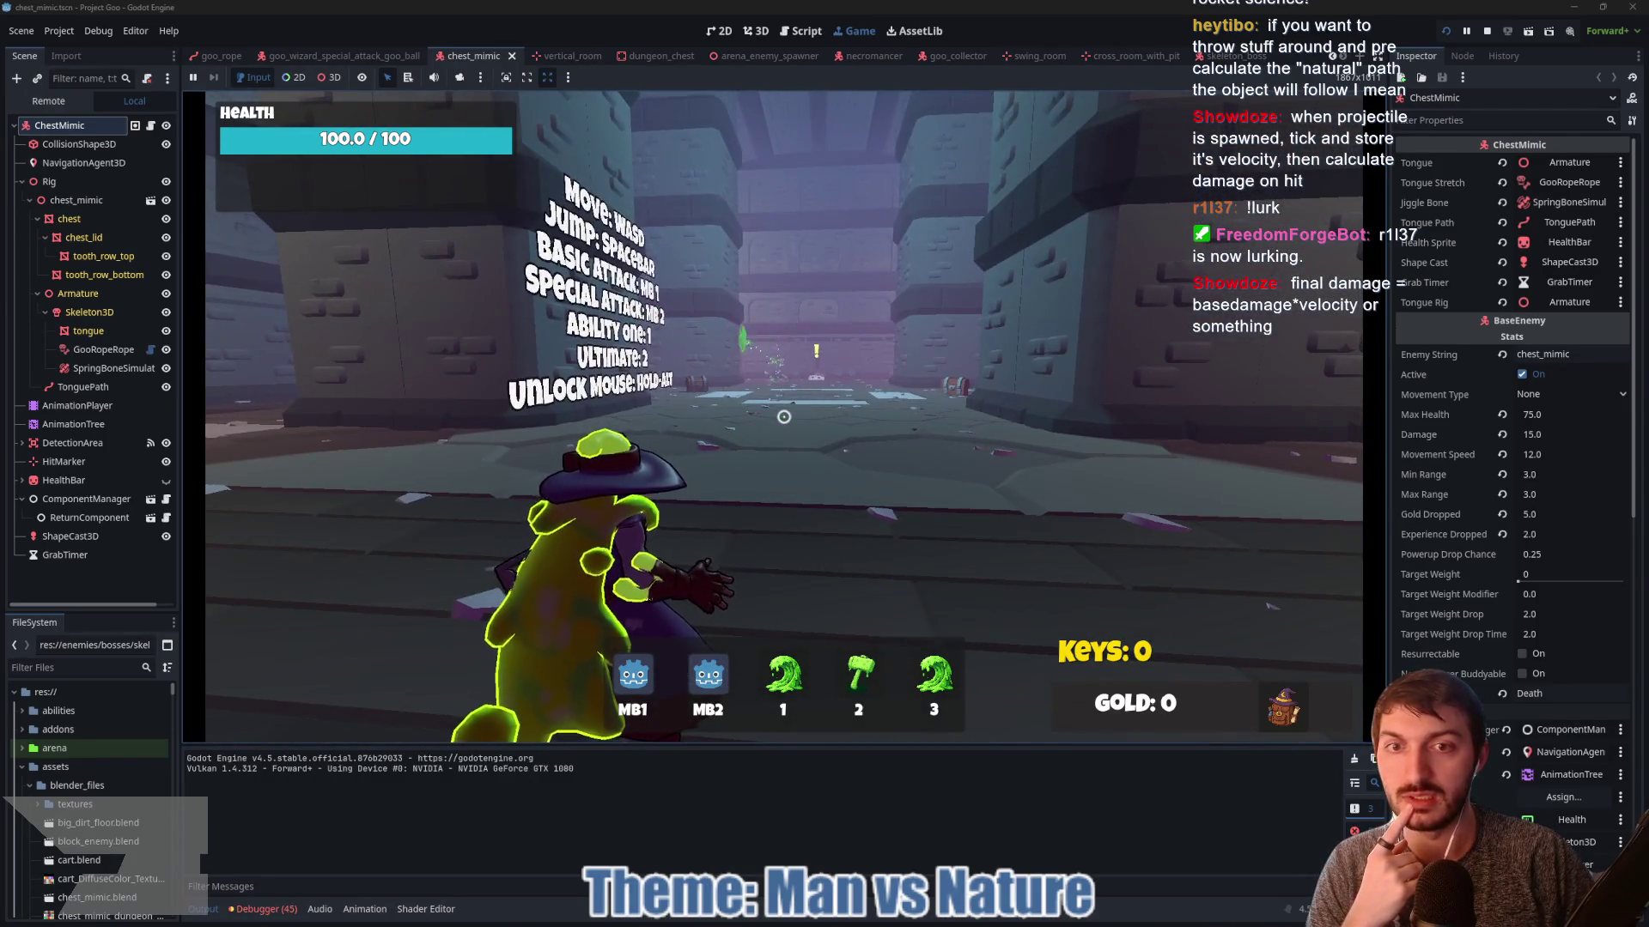
{"action": "left_click", "coordinate": [783, 416]}
{"action": "left_click", "coordinate": [783, 417]}
{"action": "left_click", "coordinate": [783, 417]}
{"action": "key", "text": "w"}
{"action": "left_click", "coordinate": [783, 416]}
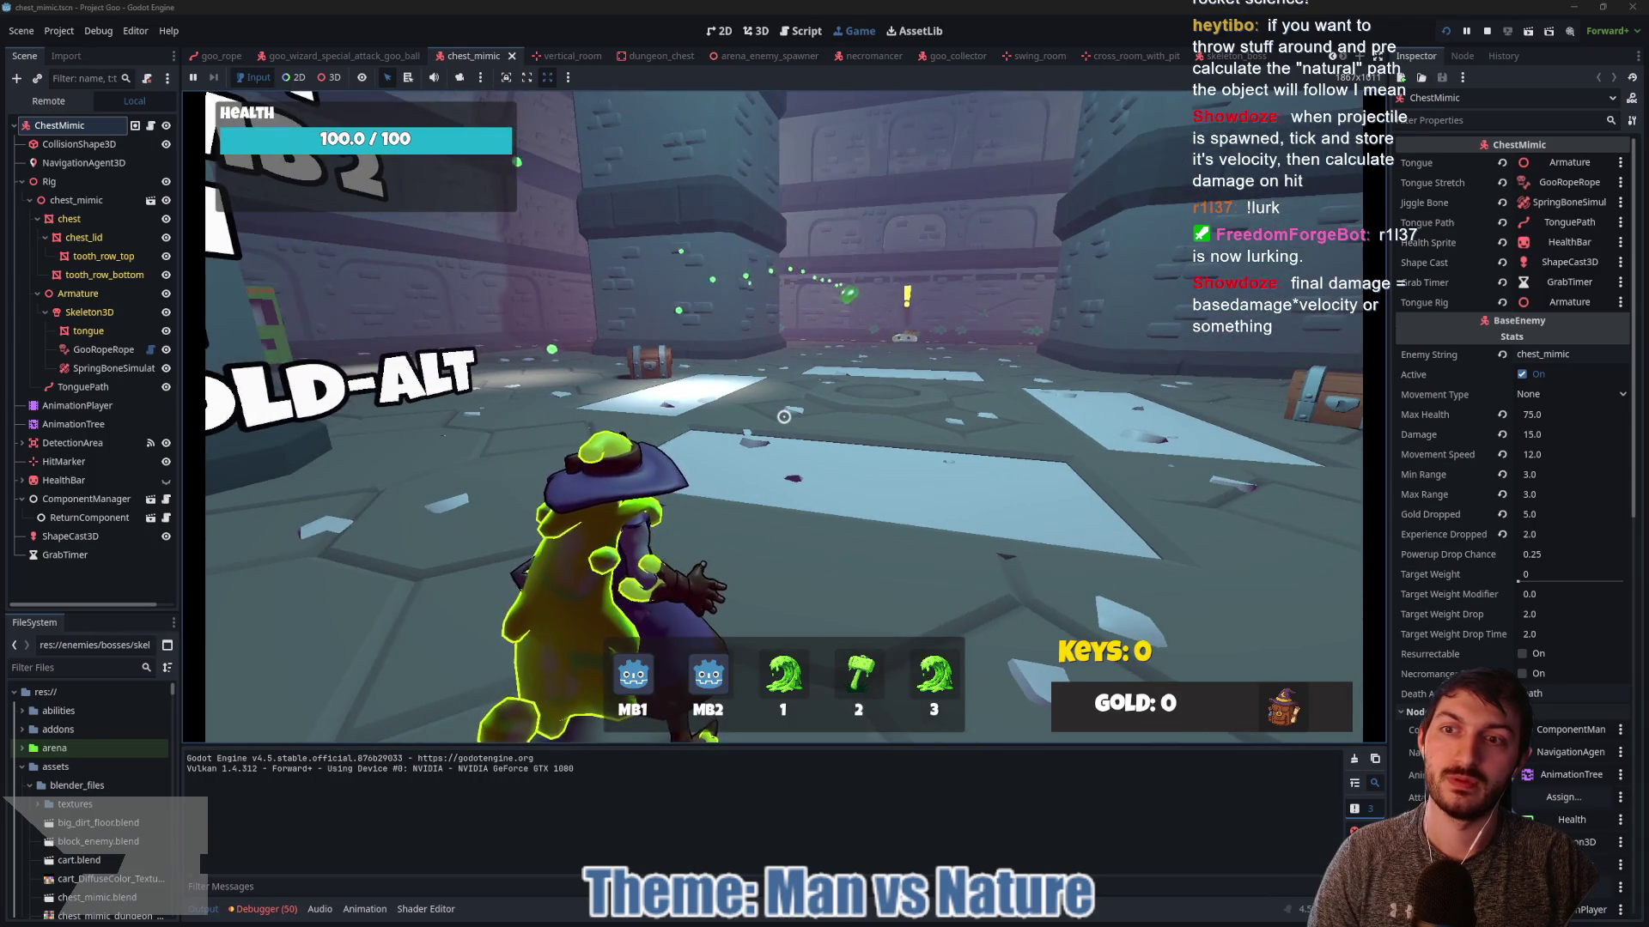
{"action": "right_click", "coordinate": [784, 416]}
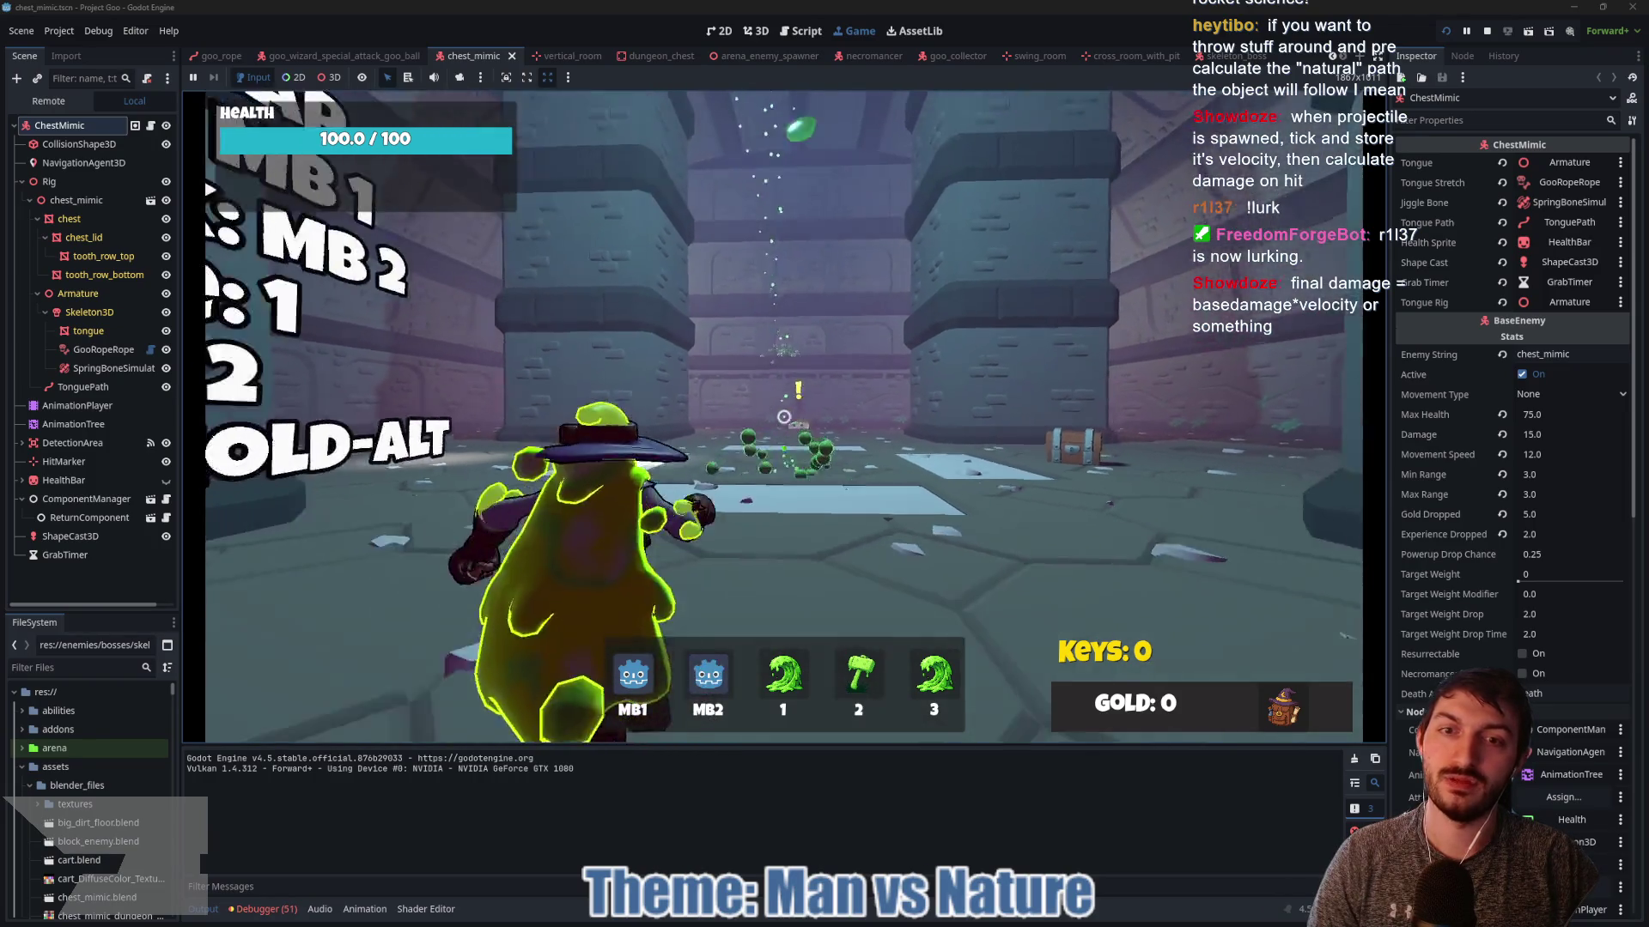
{"action": "left_click", "coordinate": [783, 416]}
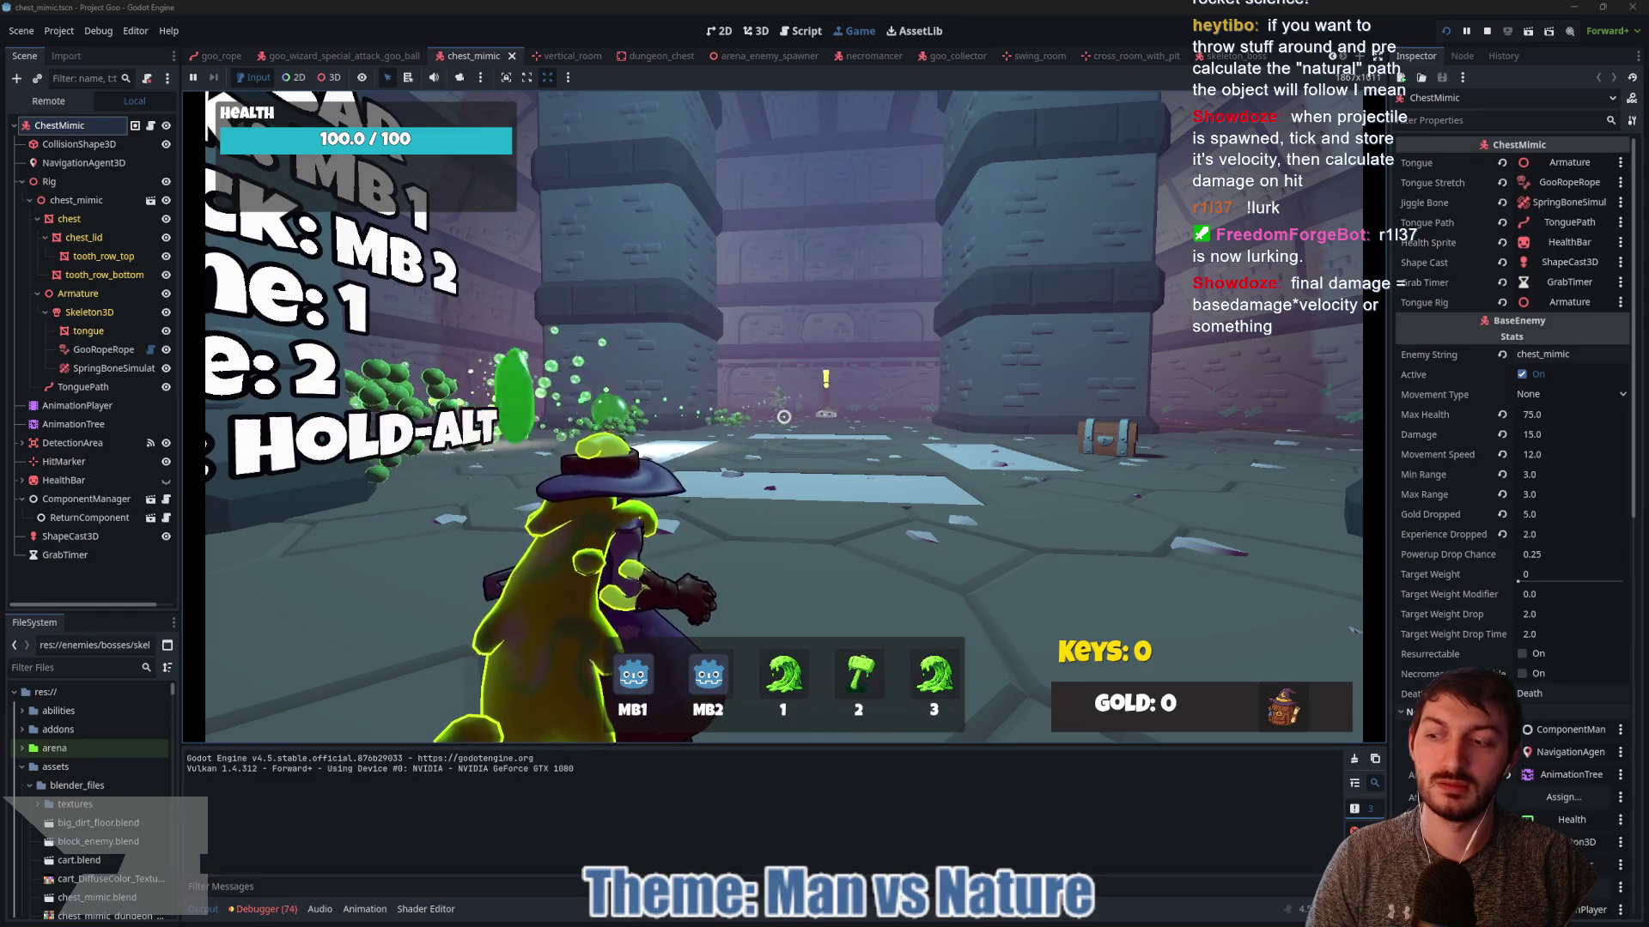
Reposition near the chest, shoot the goo tongue and a special ball, then stop the game.
{"action": "key", "text": "s"}
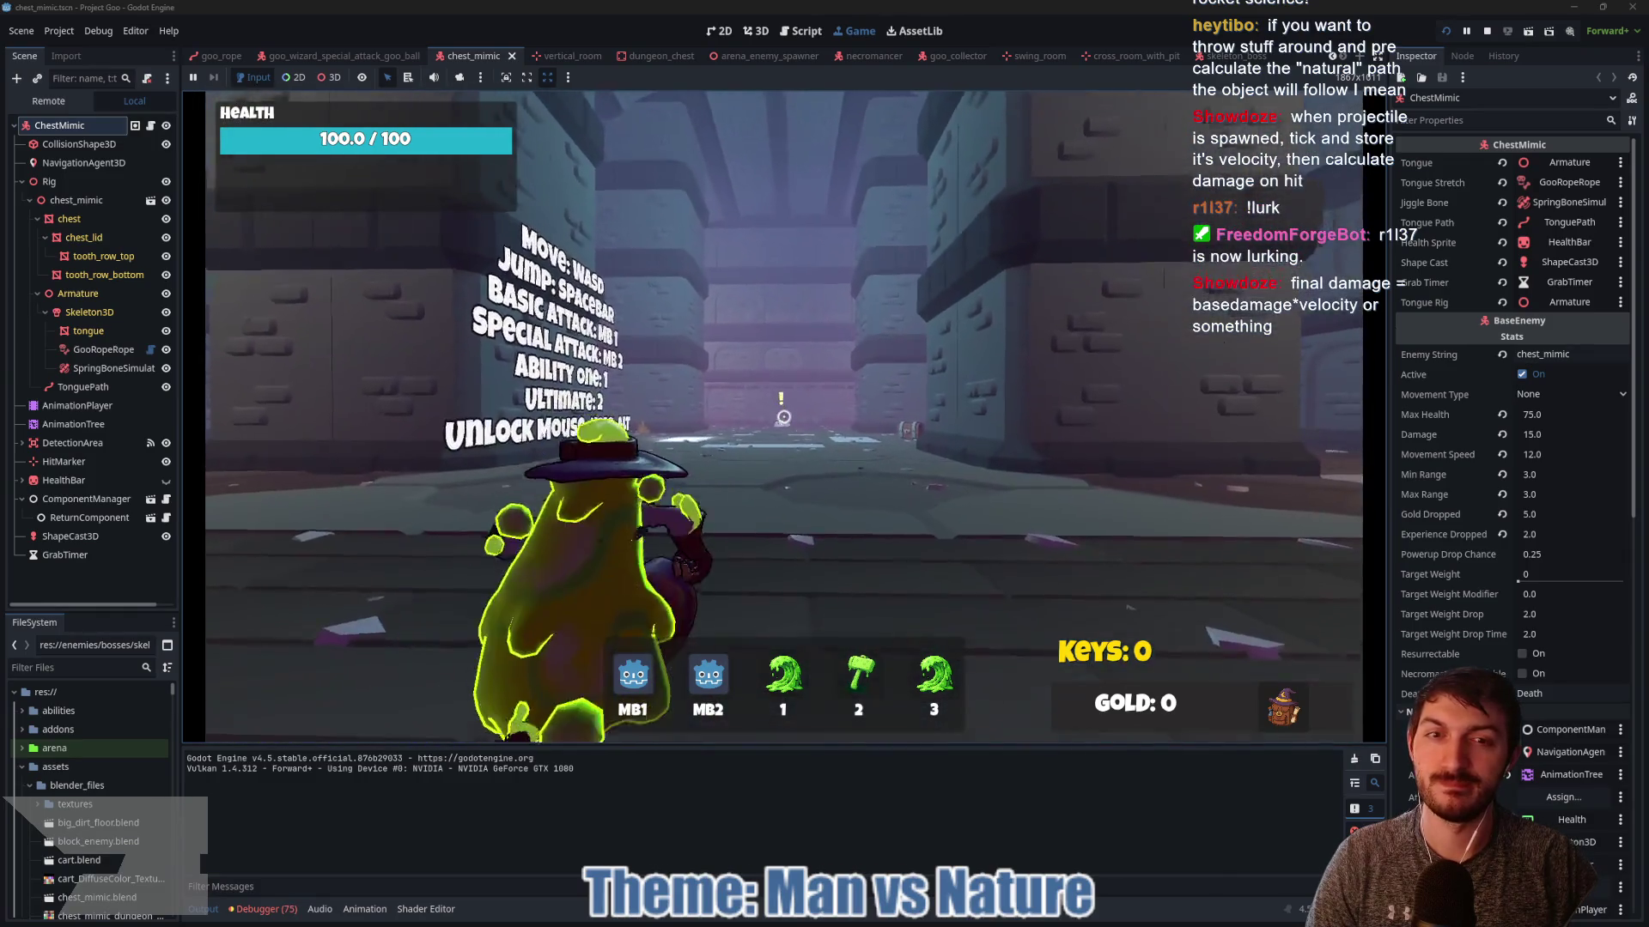
{"action": "key", "text": "w"}
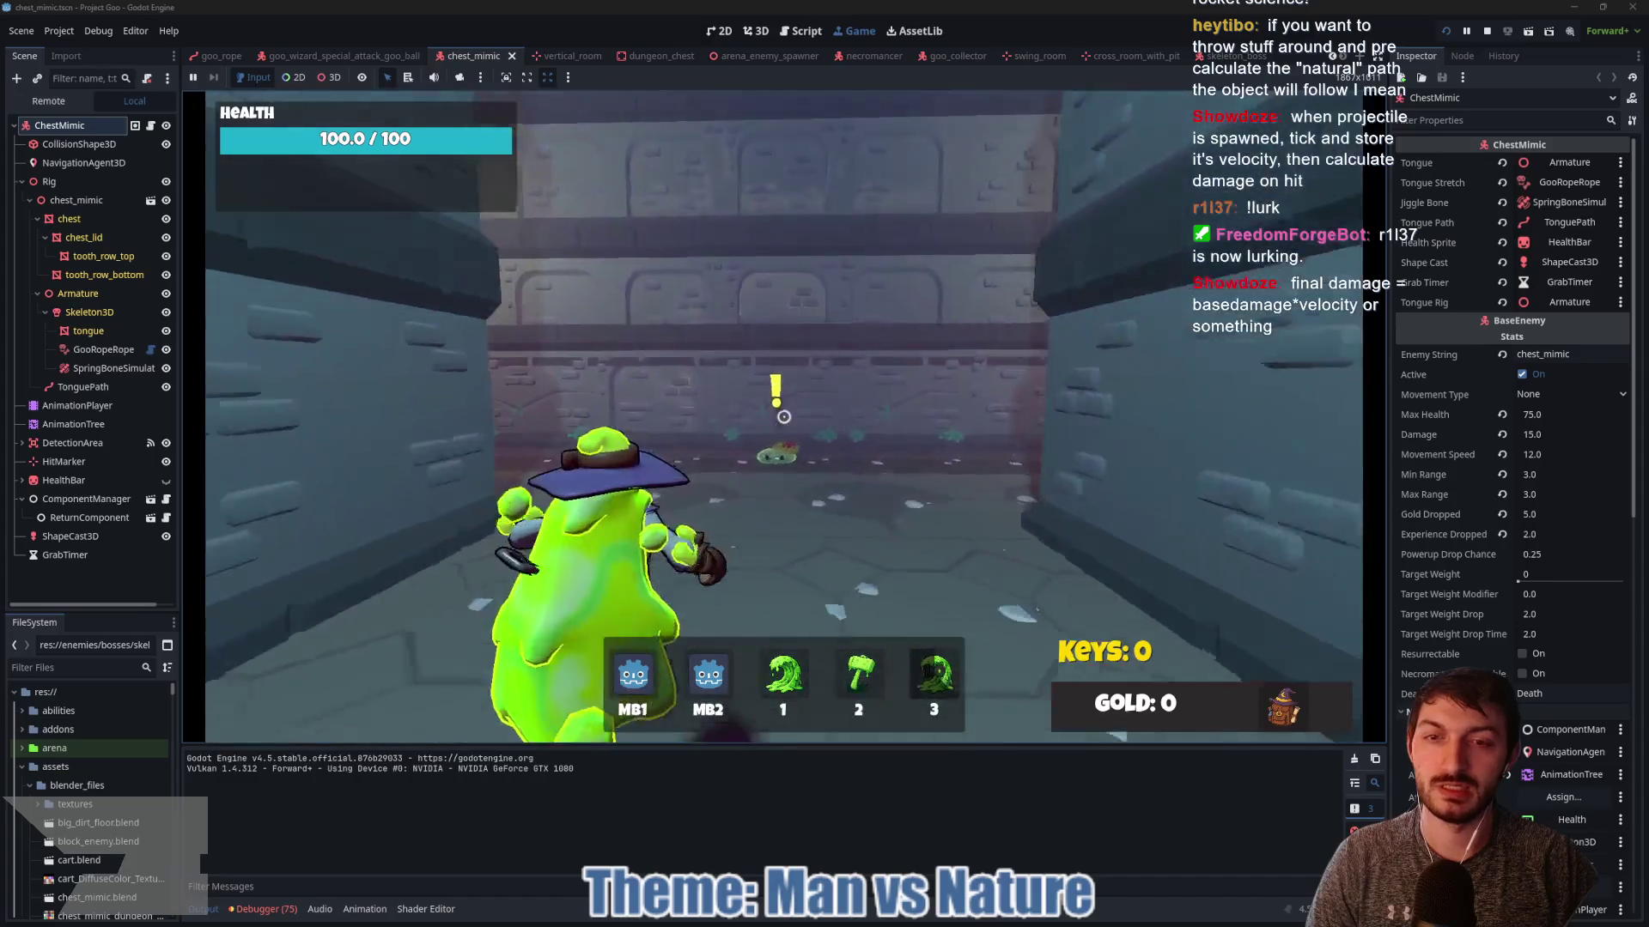
{"action": "left_click", "coordinate": [783, 416]}
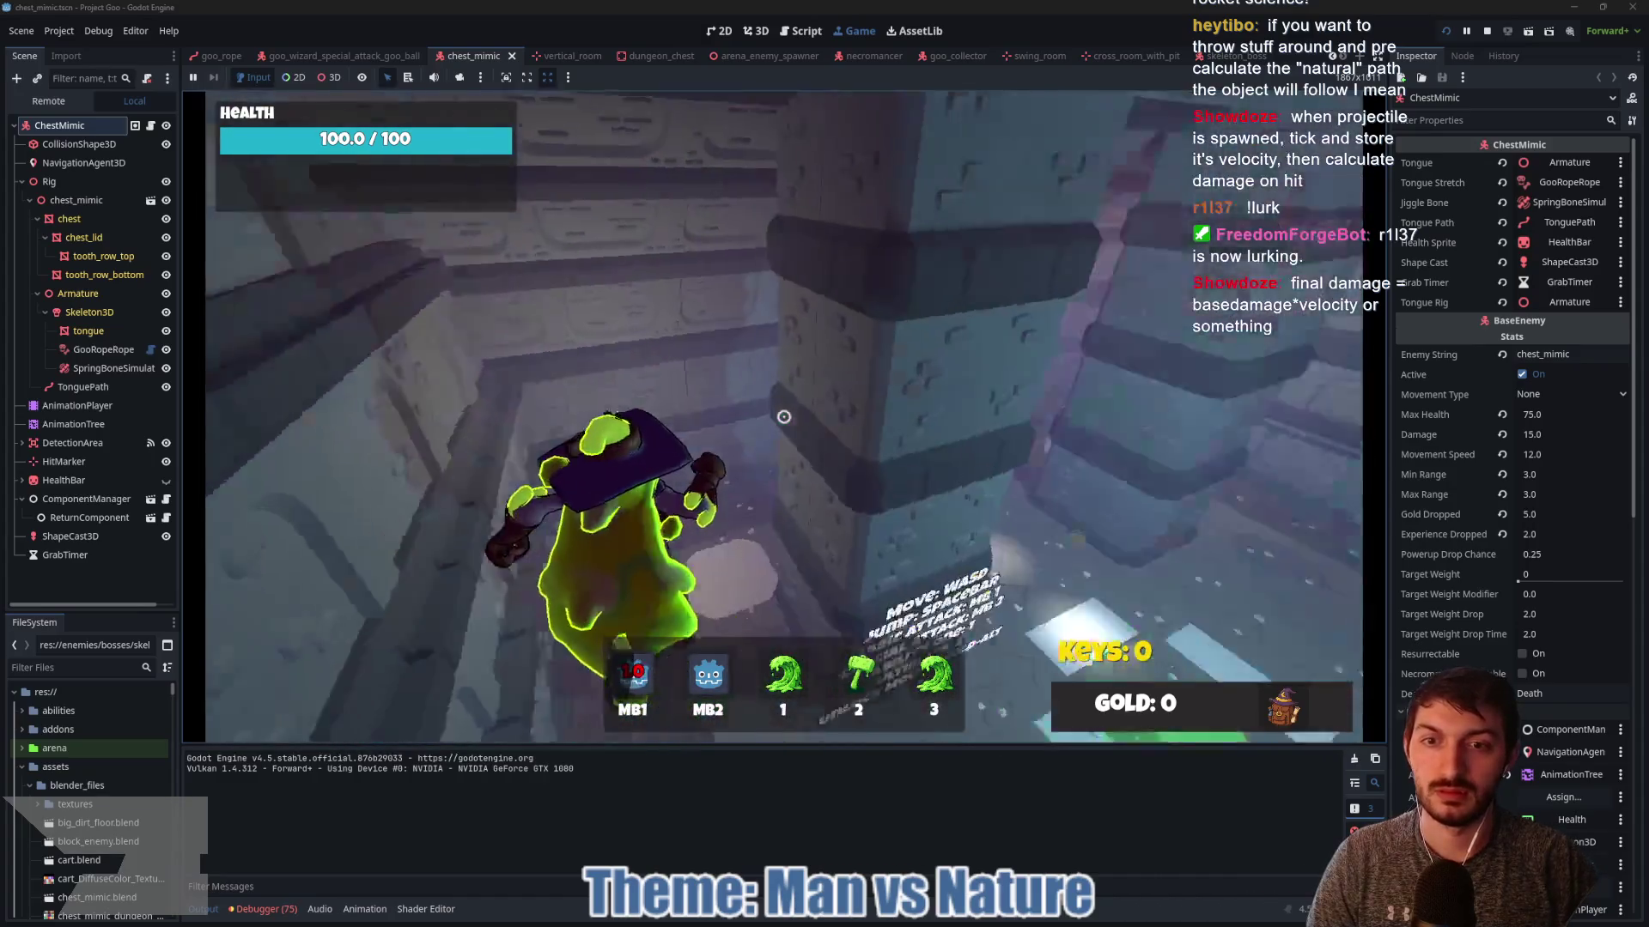
{"action": "right_click", "coordinate": [783, 417]}
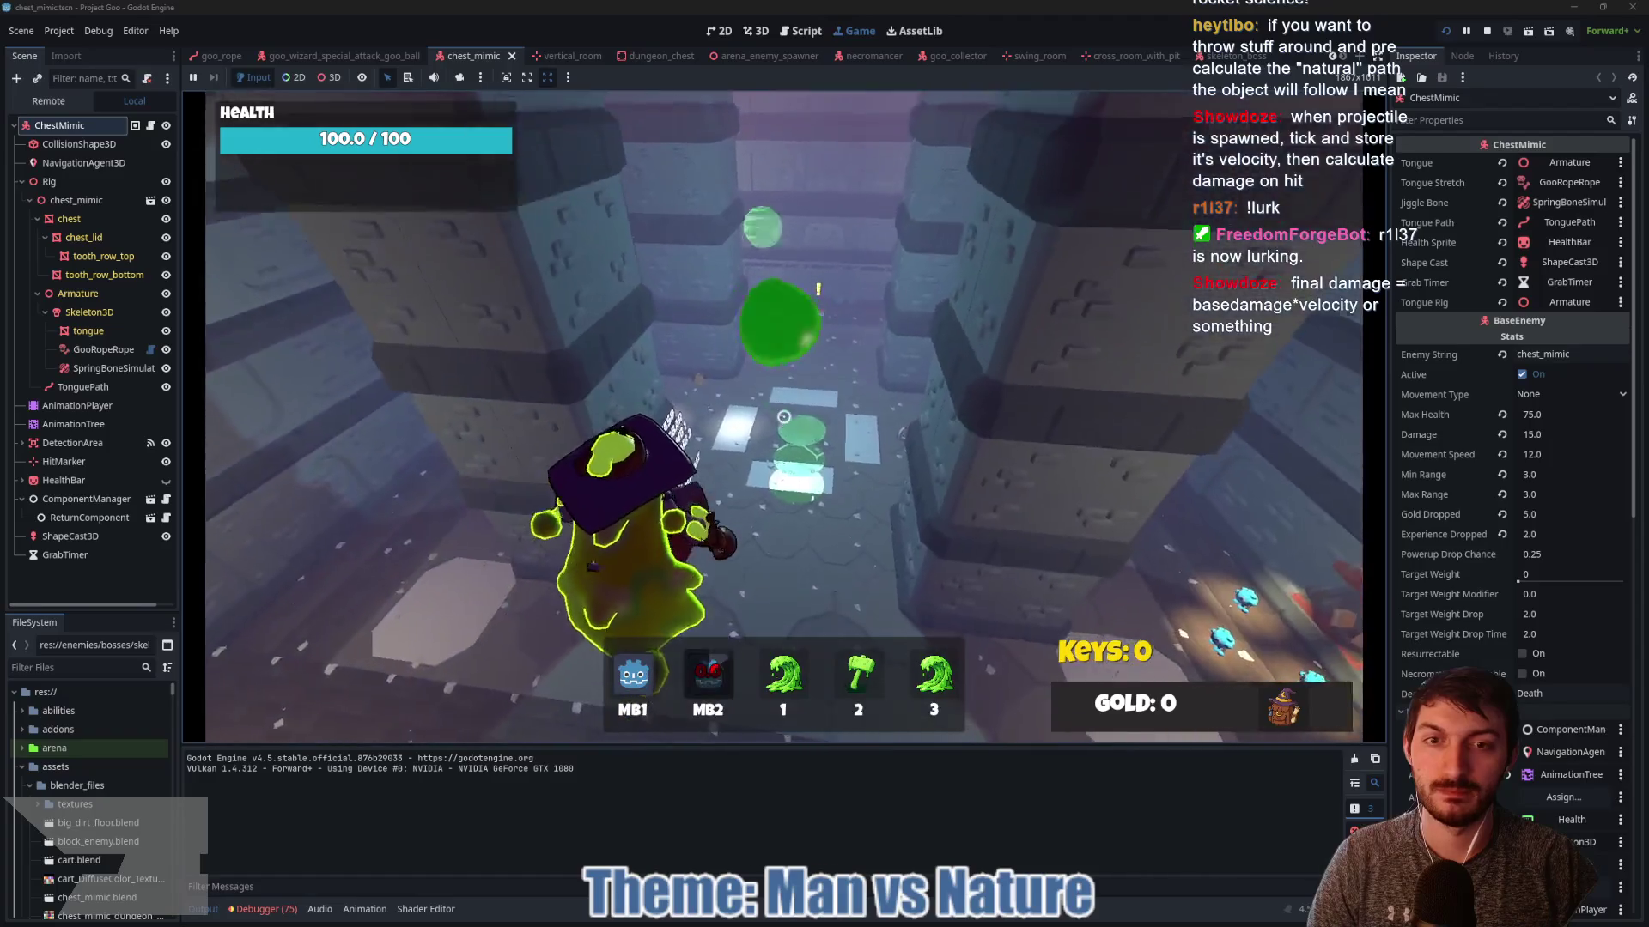
{"action": "key", "text": "F8"}
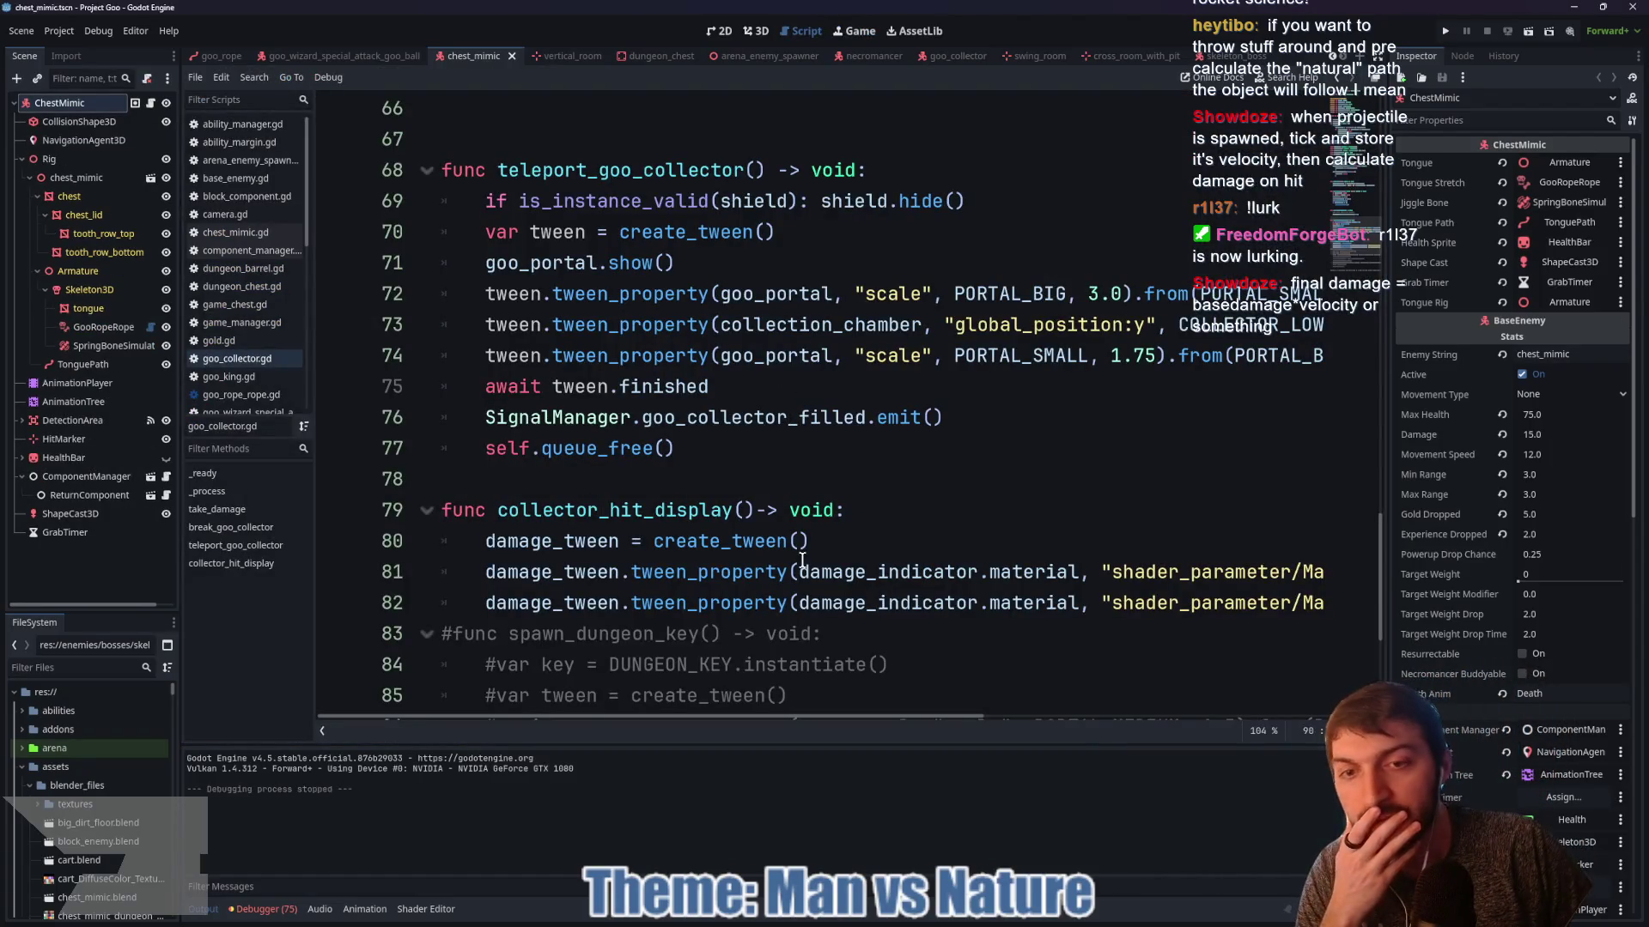
Place the caret at the end of line 77 in goo_collector.gd and rerun the game with F5.
{"action": "left_click", "coordinate": [682, 448]}
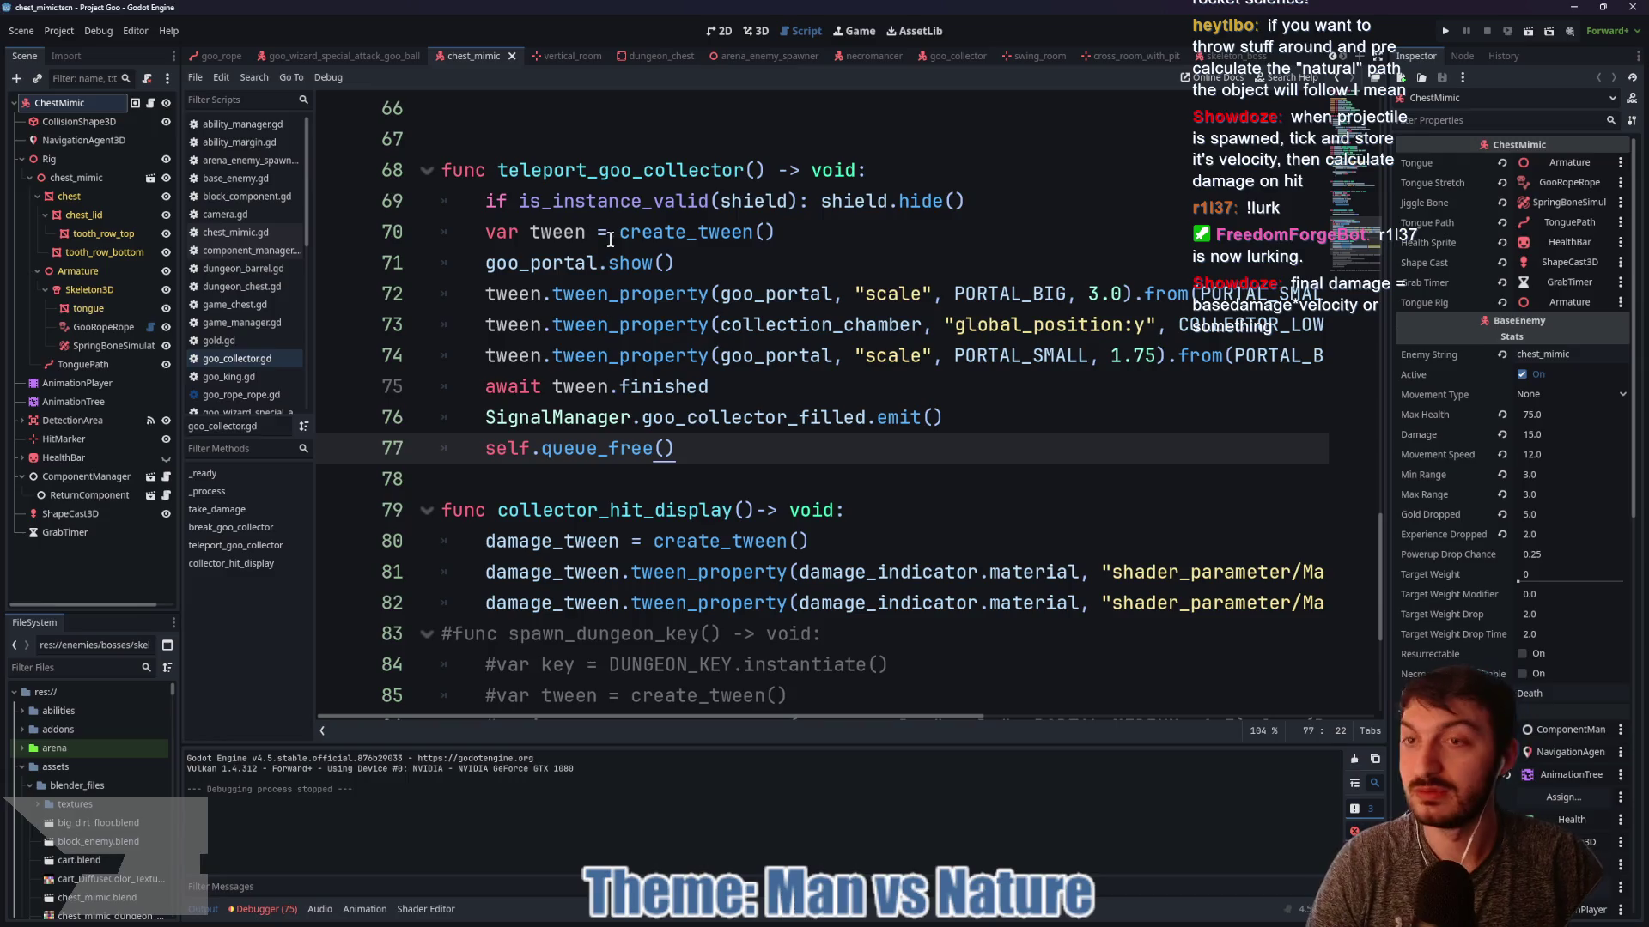
{"action": "key", "text": "F5"}
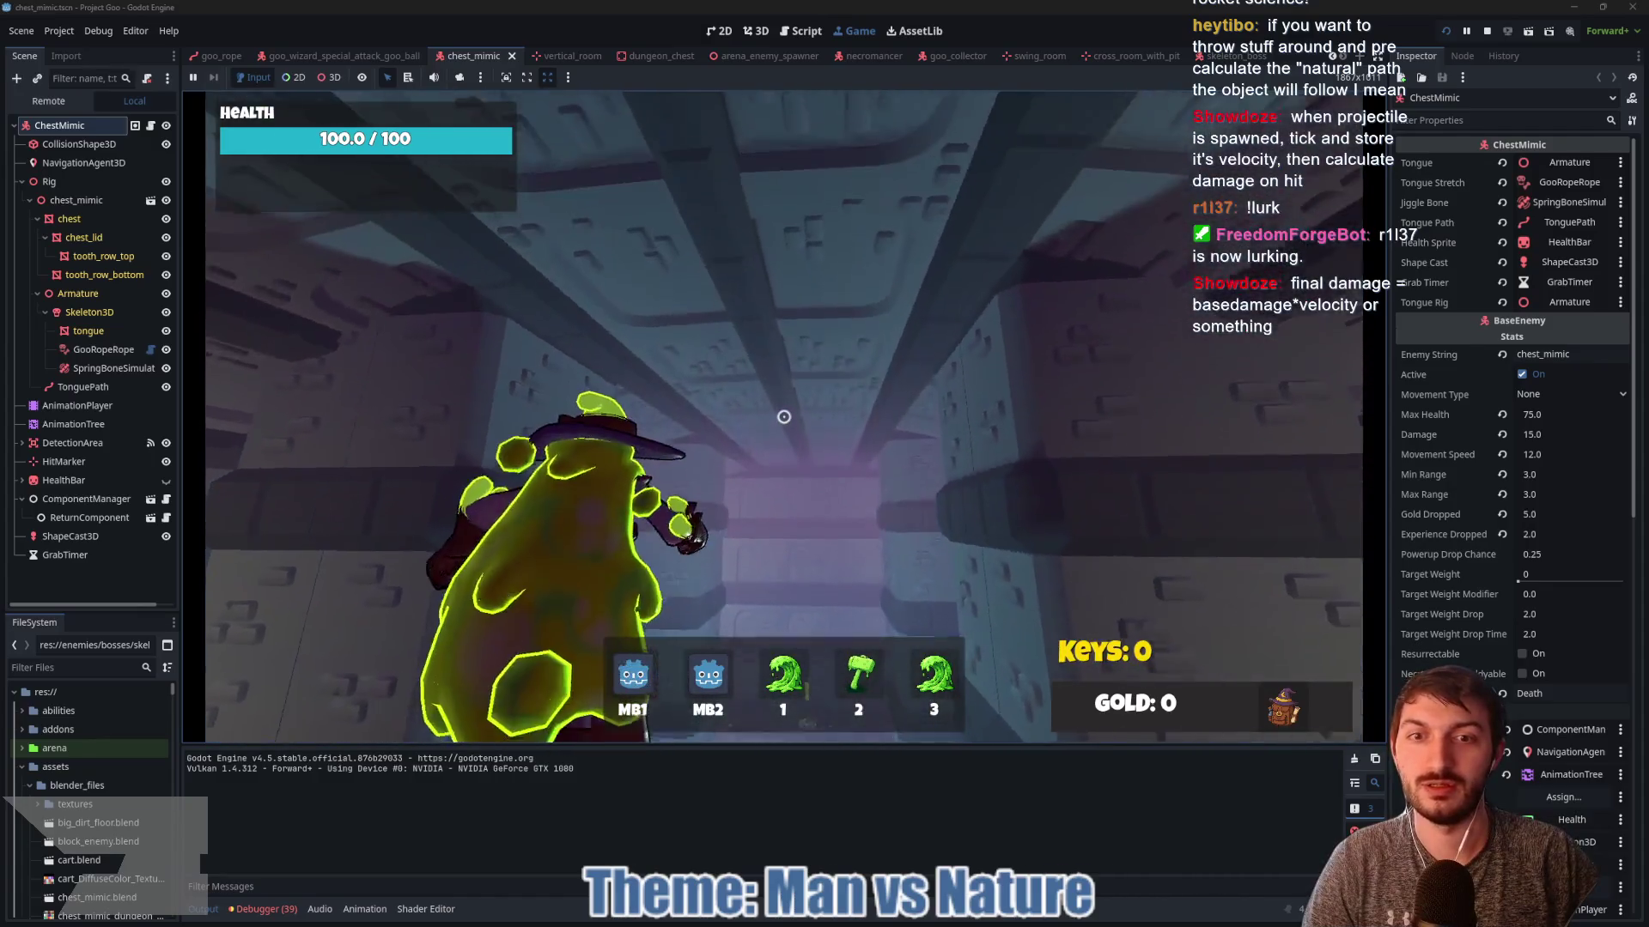
Shoot the grapple rope at the ceiling, walk into the chest room, then stop the game with F8.
{"action": "left_click", "coordinate": [783, 416]}
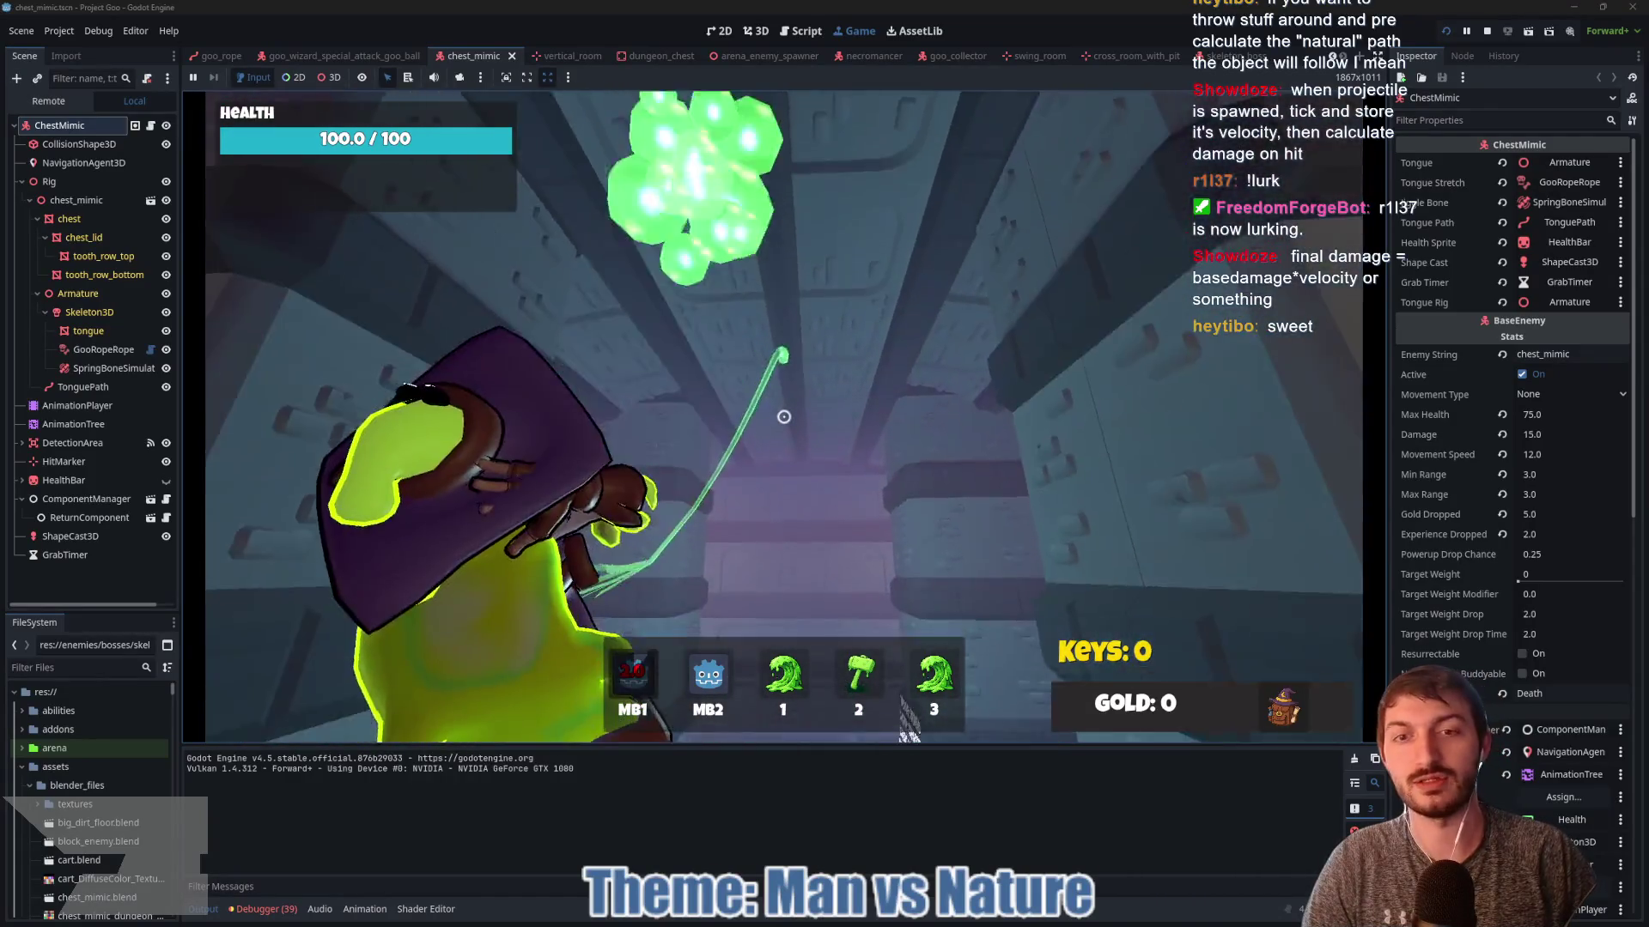
{"action": "key", "text": "w"}
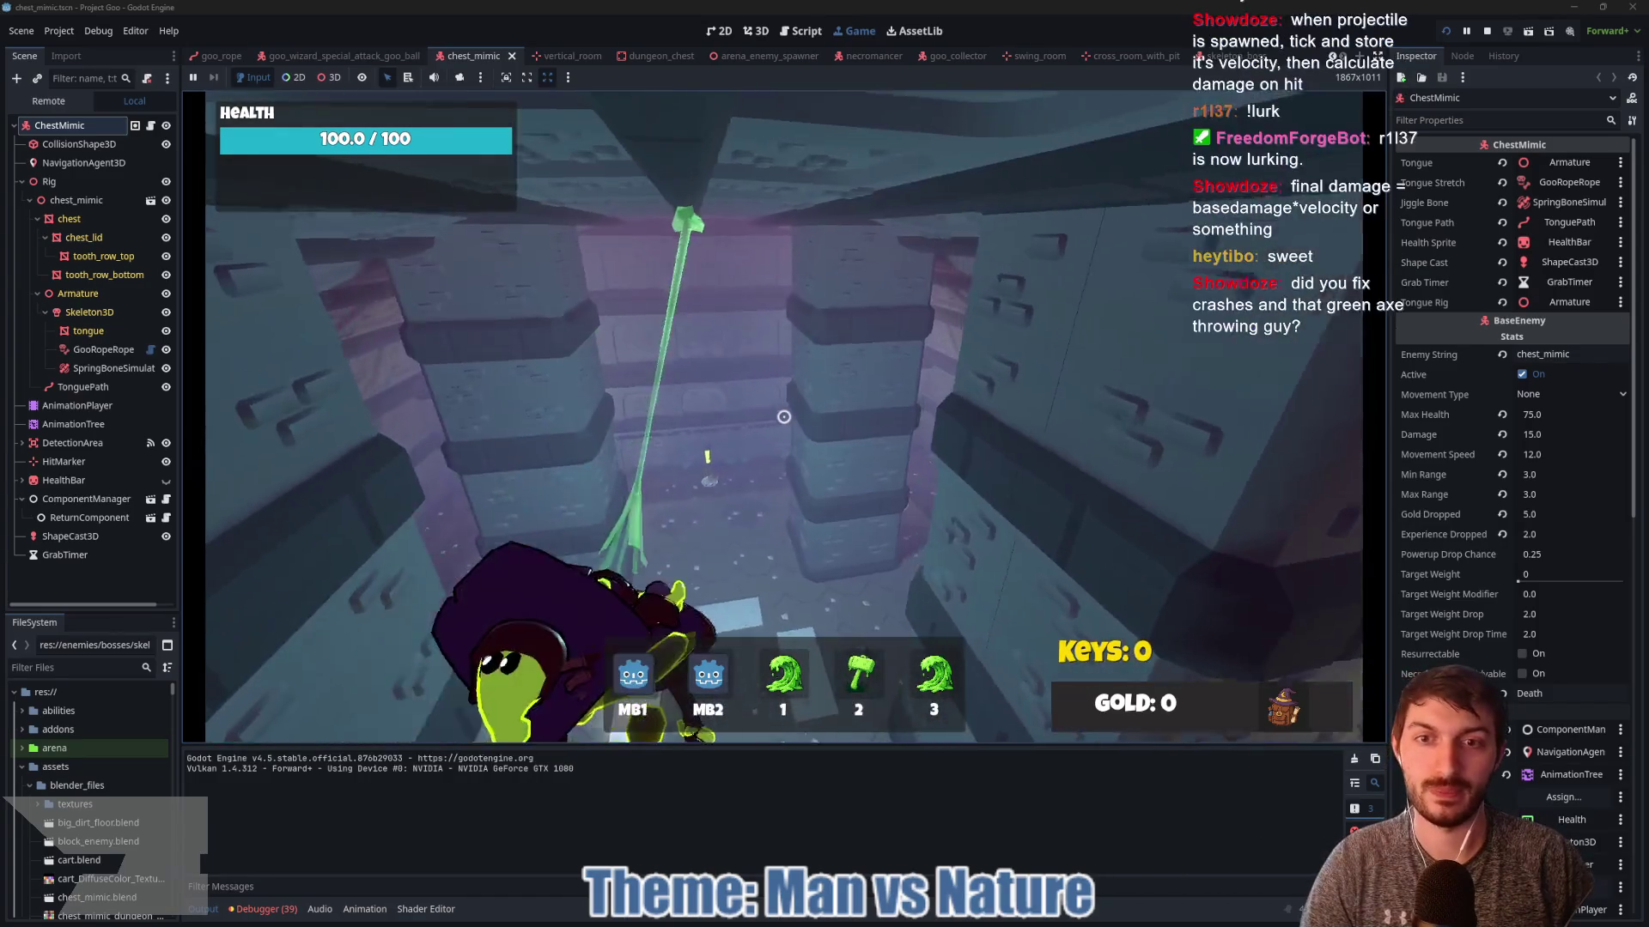
{"action": "key", "text": "w"}
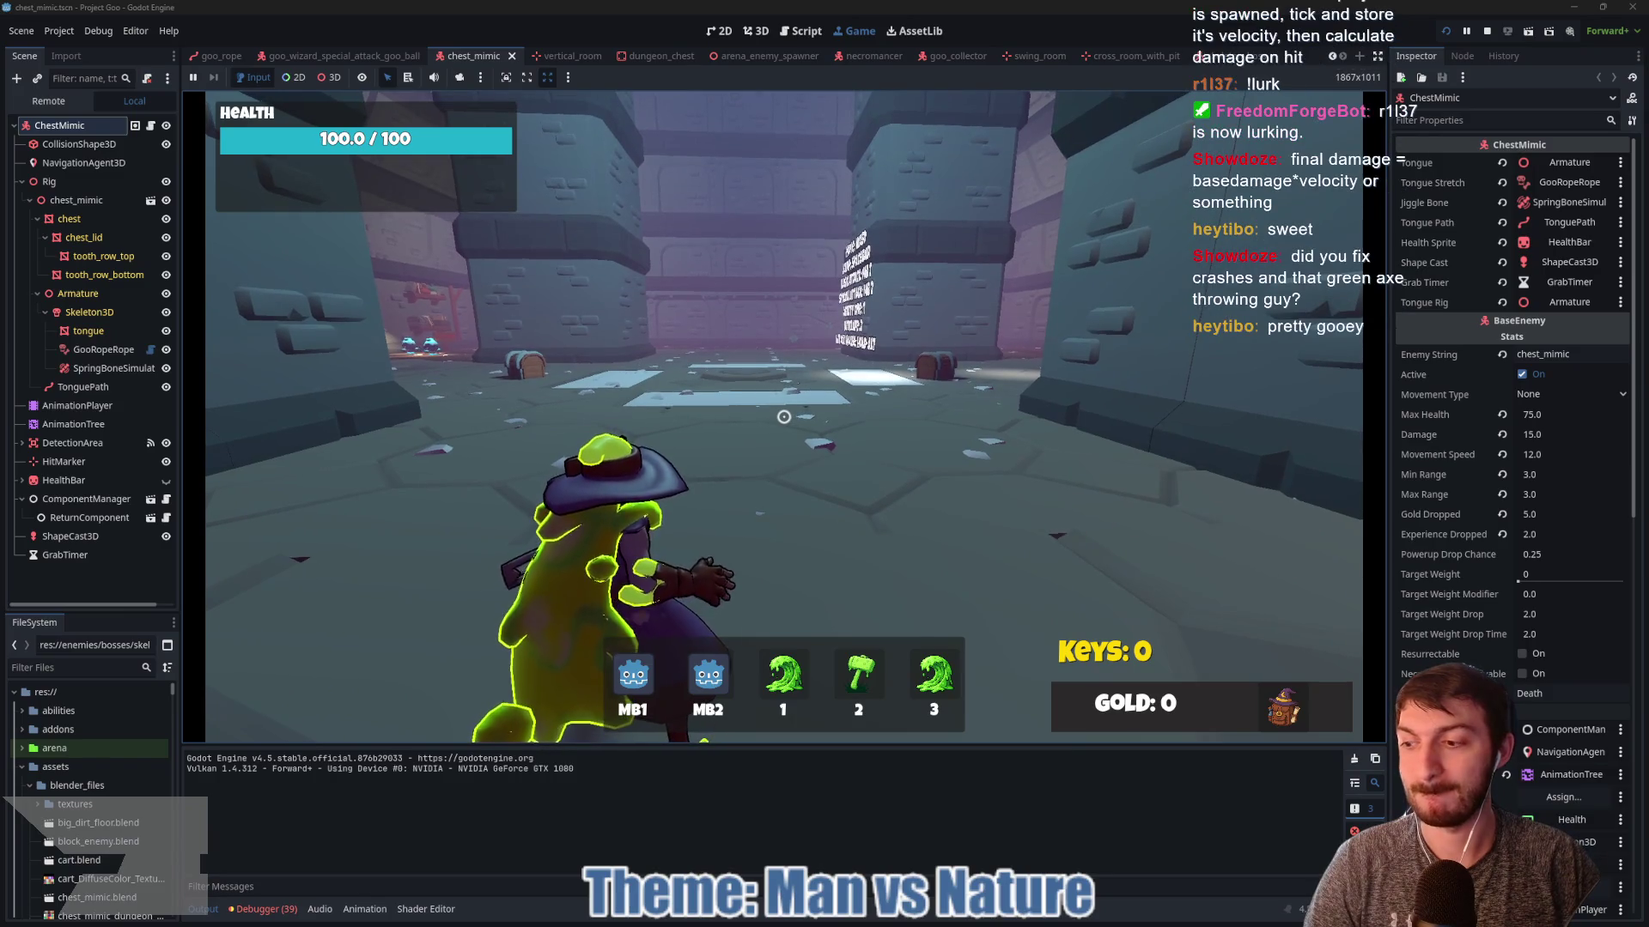
{"action": "left_click", "coordinate": [784, 416]}
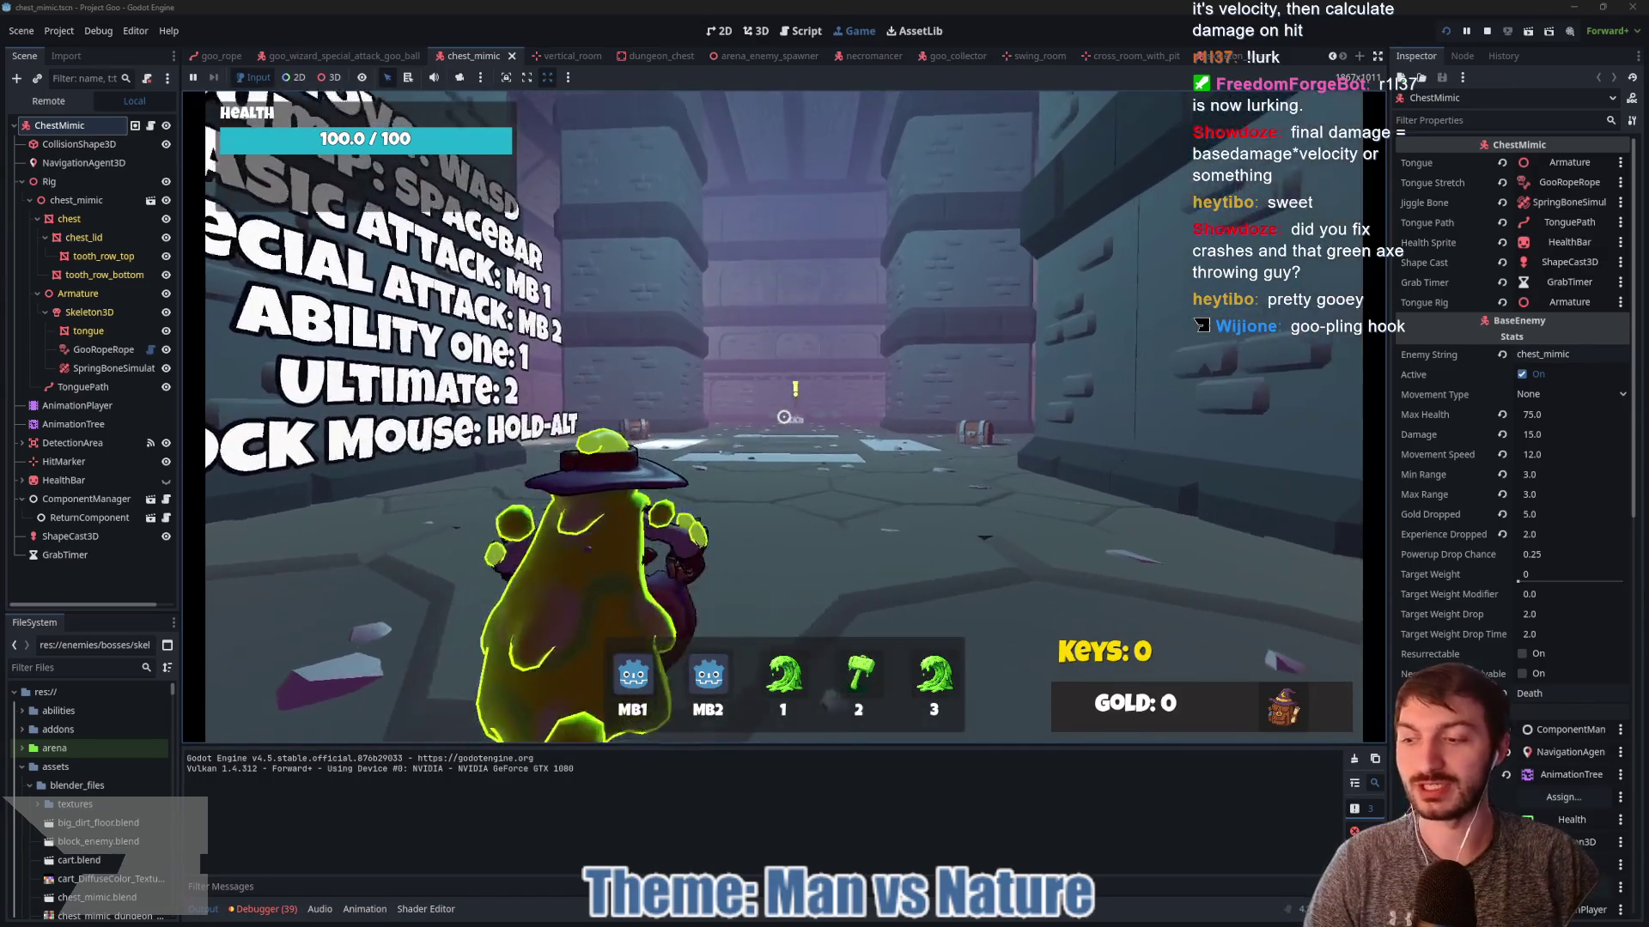
{"action": "key", "text": "F8"}
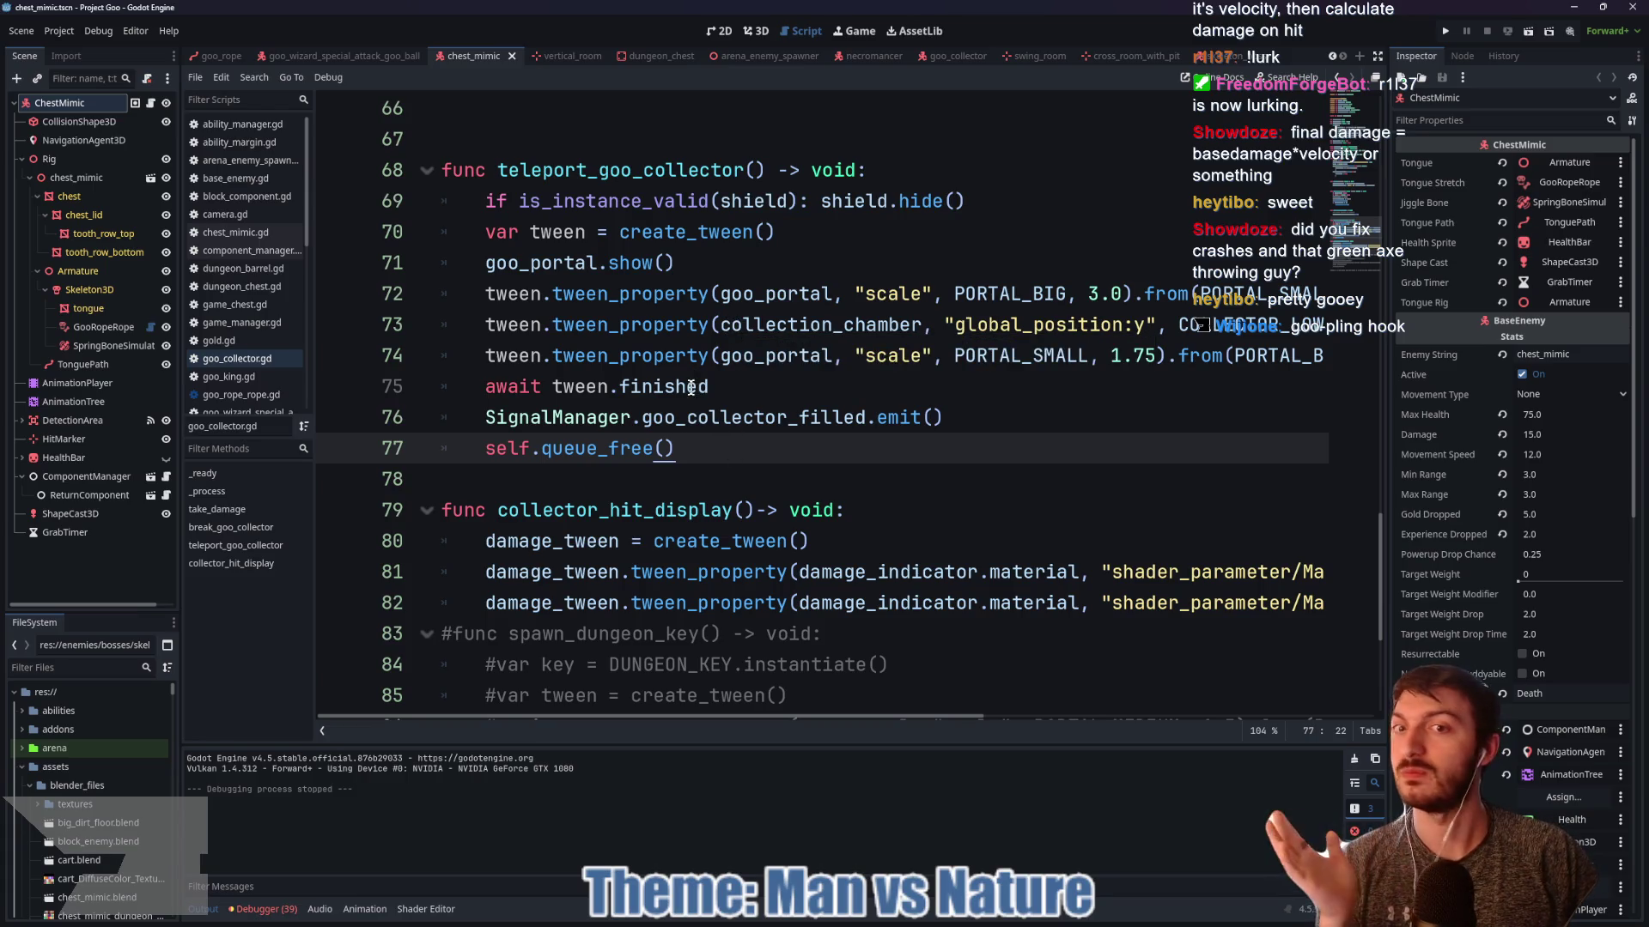
{"action": "left_click", "coordinate": [108, 666]}
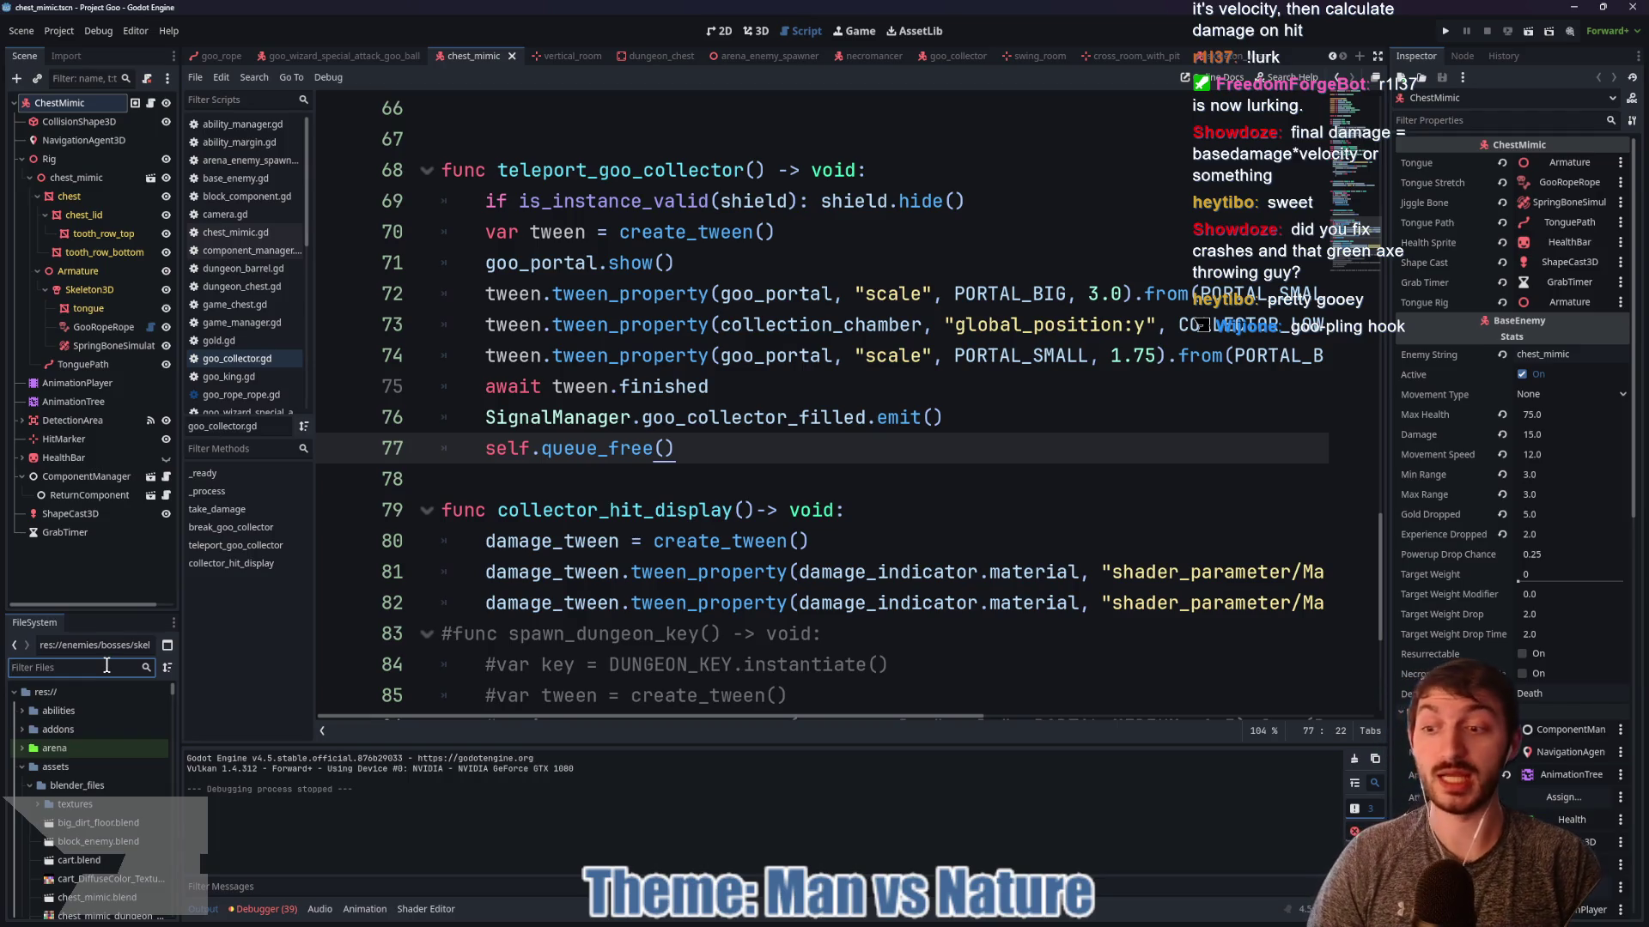
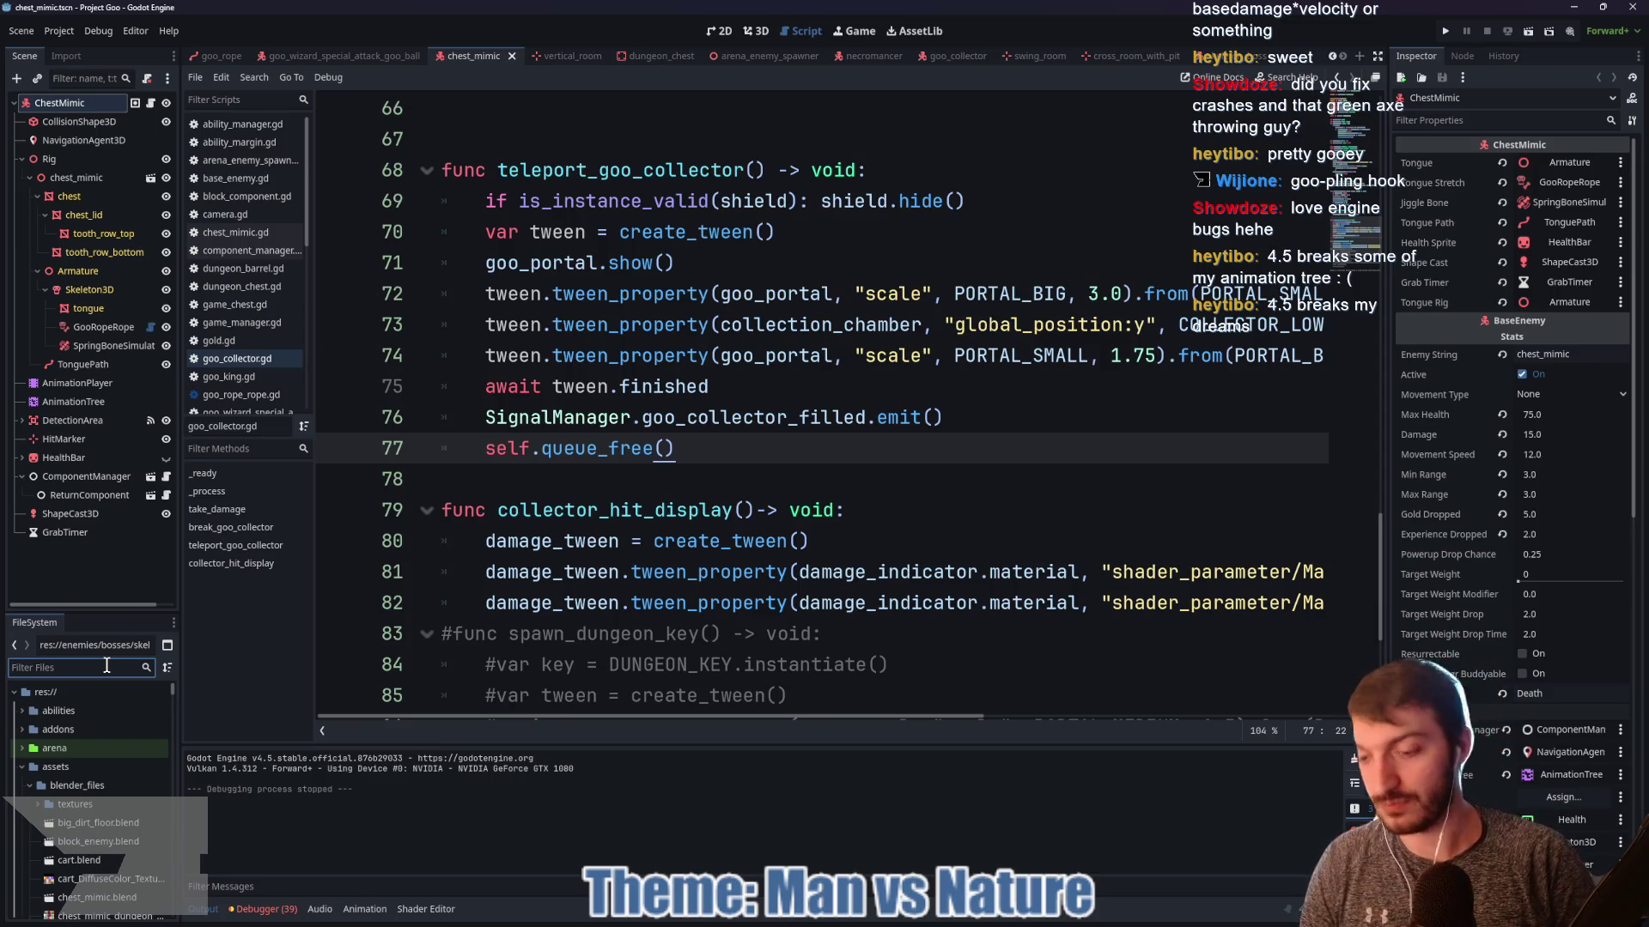
Filter FileSystem for goo_ball, open the goo ball special attack scene, and collapse the Output panel.
{"action": "type", "text": "goo_ball"}
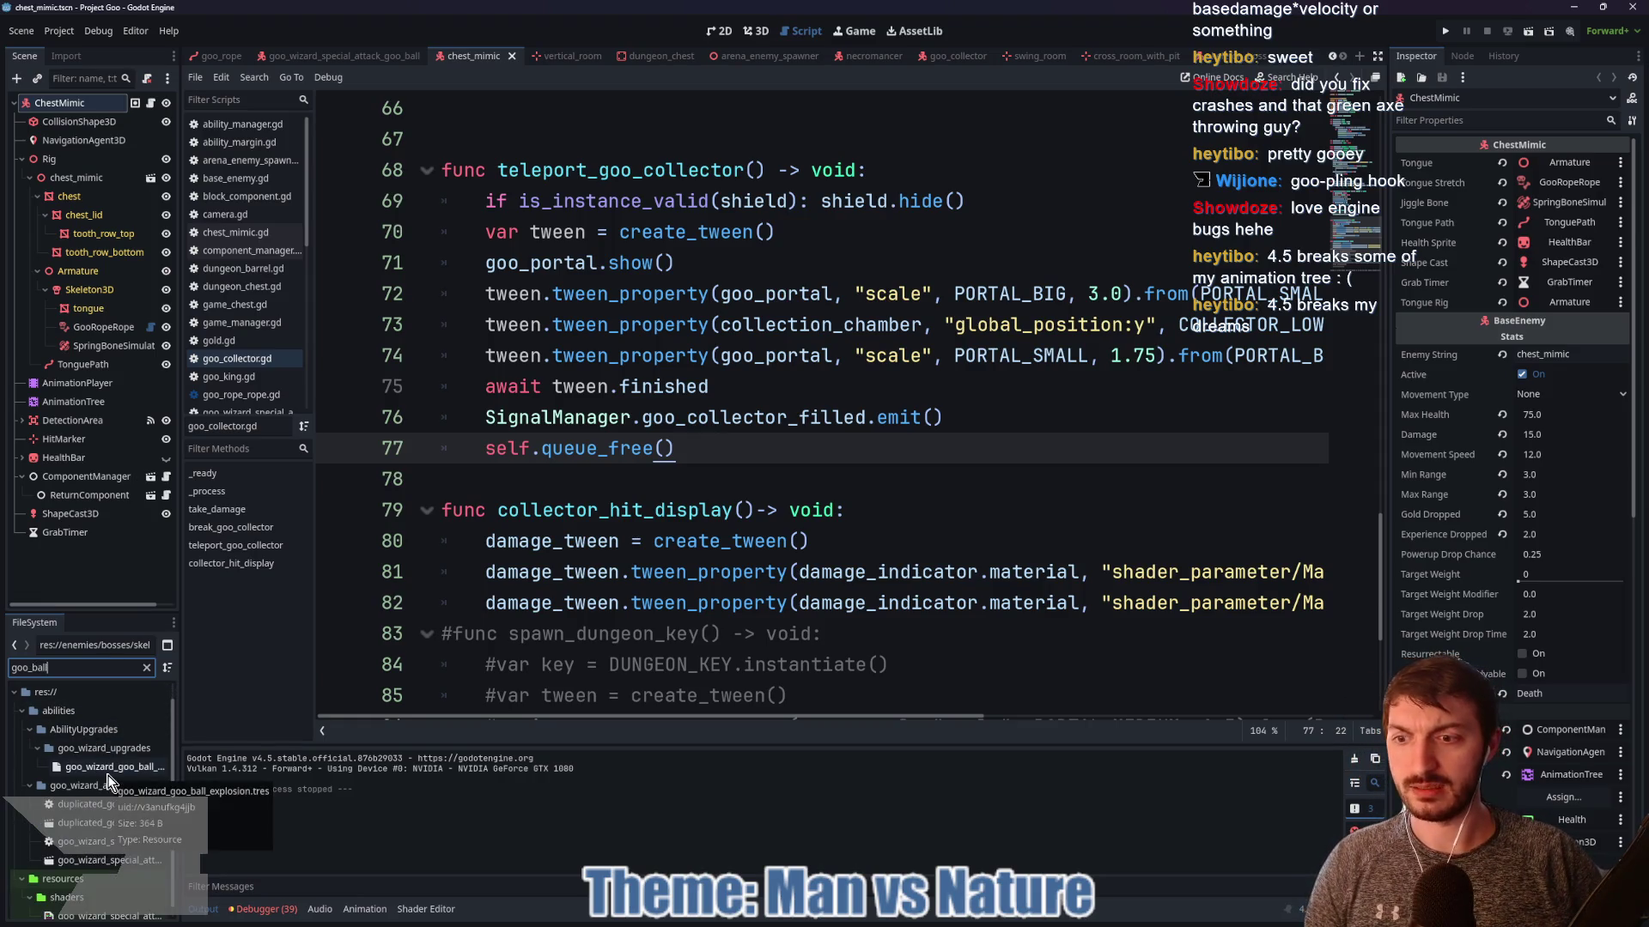
{"action": "double_click", "coordinate": [112, 860]}
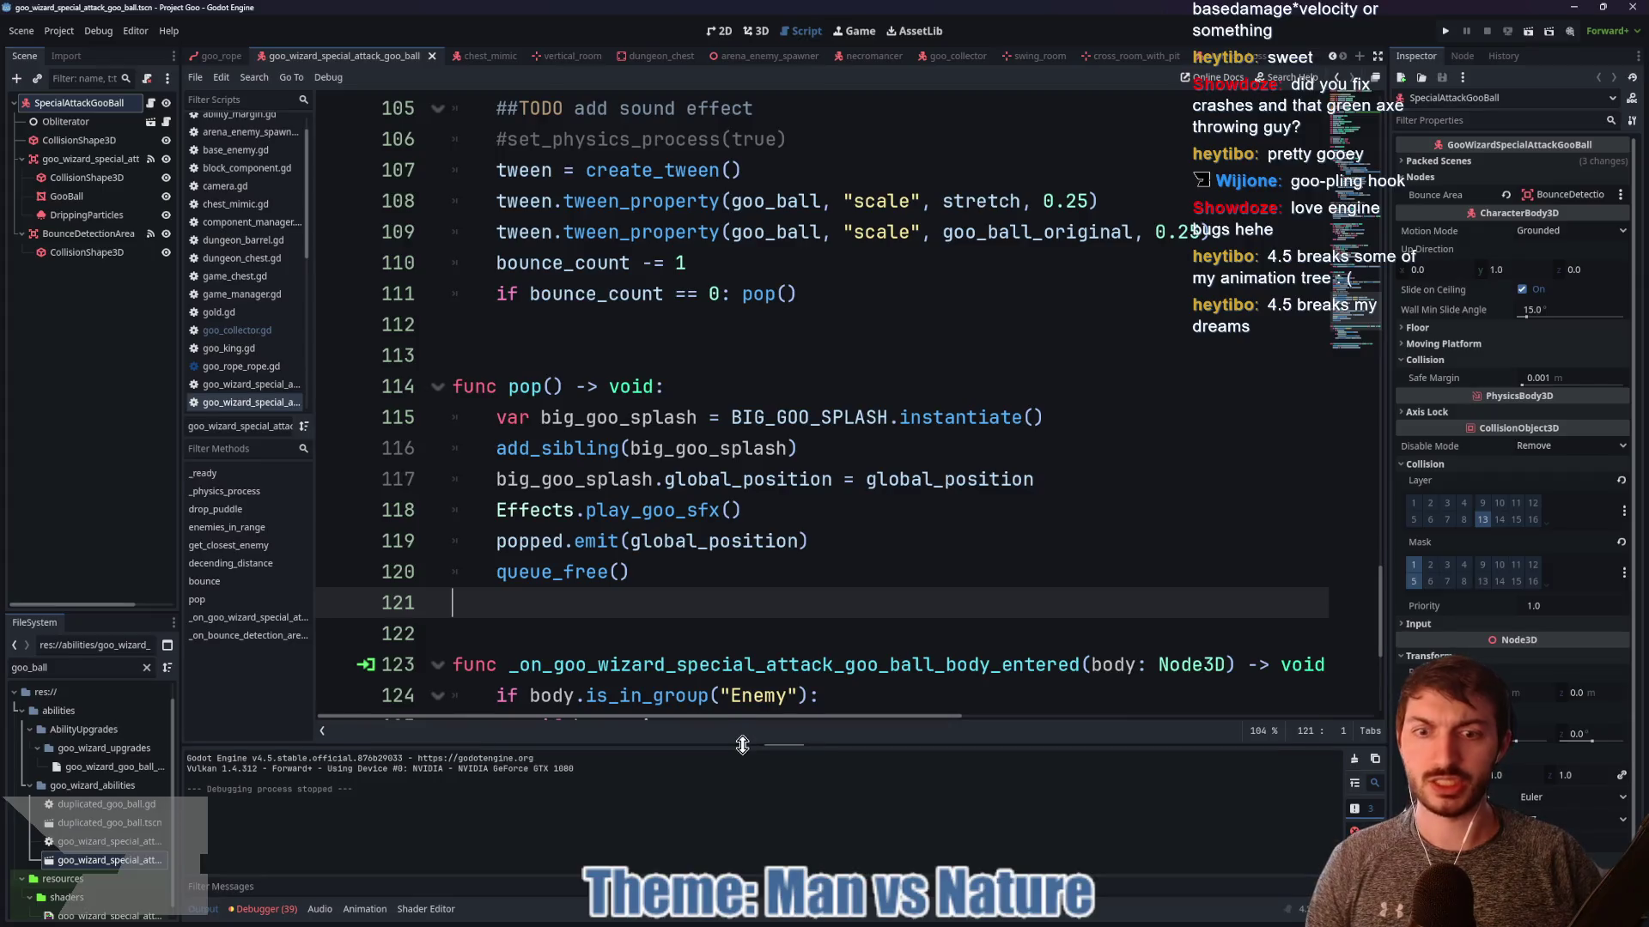
{"action": "left_click", "coordinate": [203, 908]}
{"action": "scroll", "coordinate": [859, 515], "scroll_direction": "down", "scroll_amount": 2}
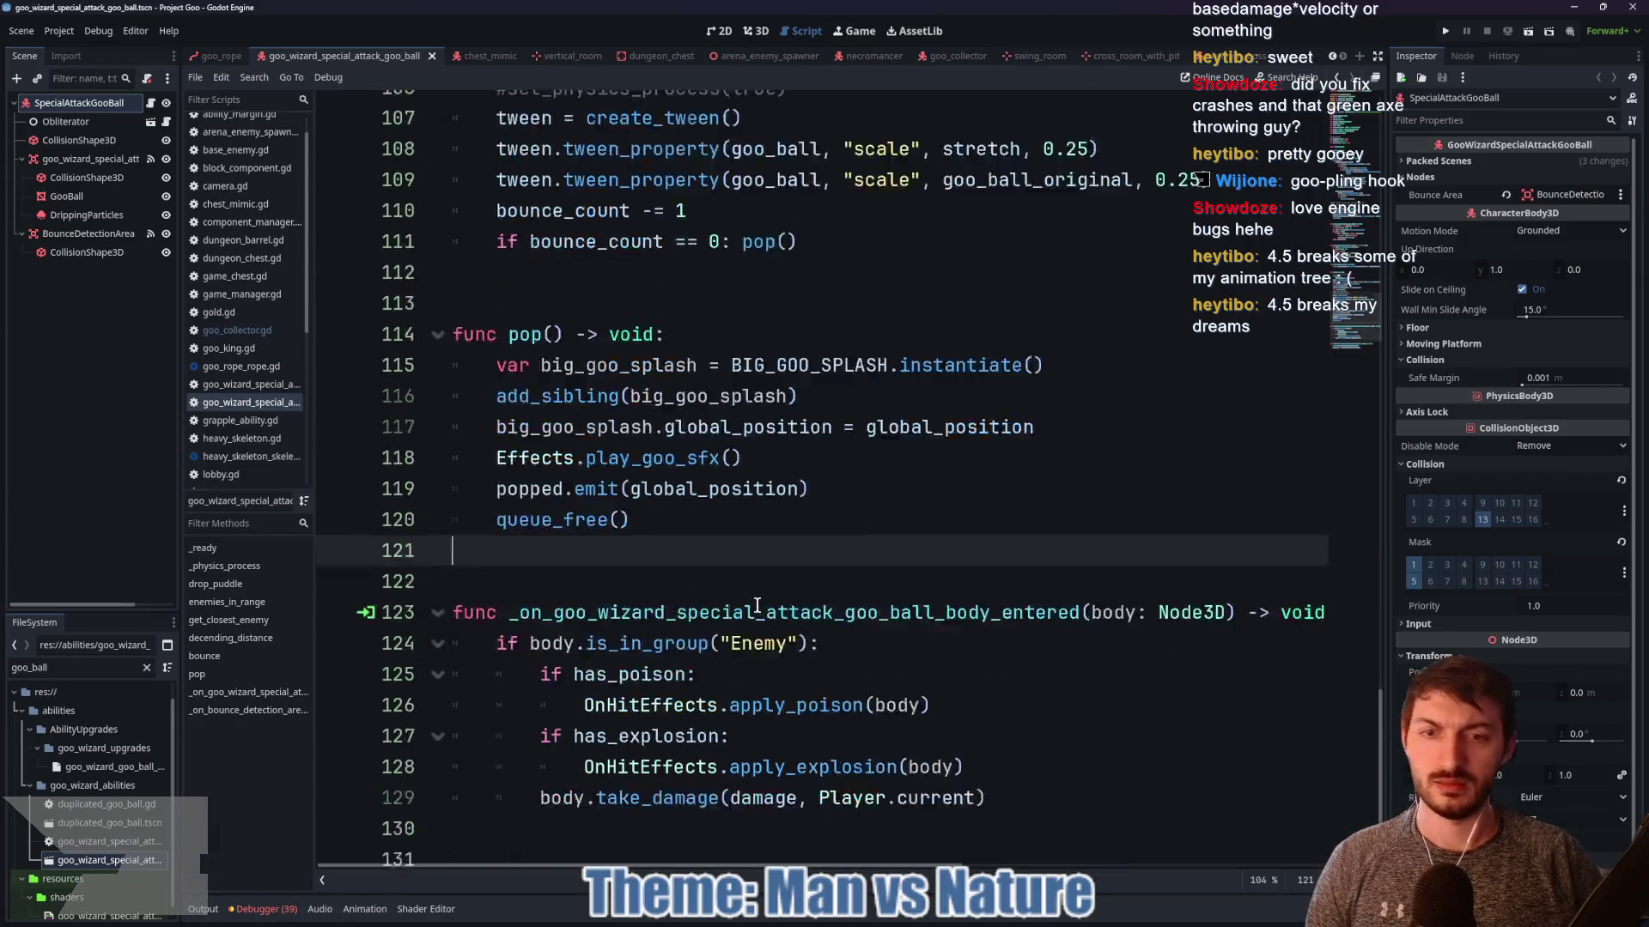
{"action": "scroll", "coordinate": [907, 552], "scroll_direction": "up", "scroll_amount": 6}
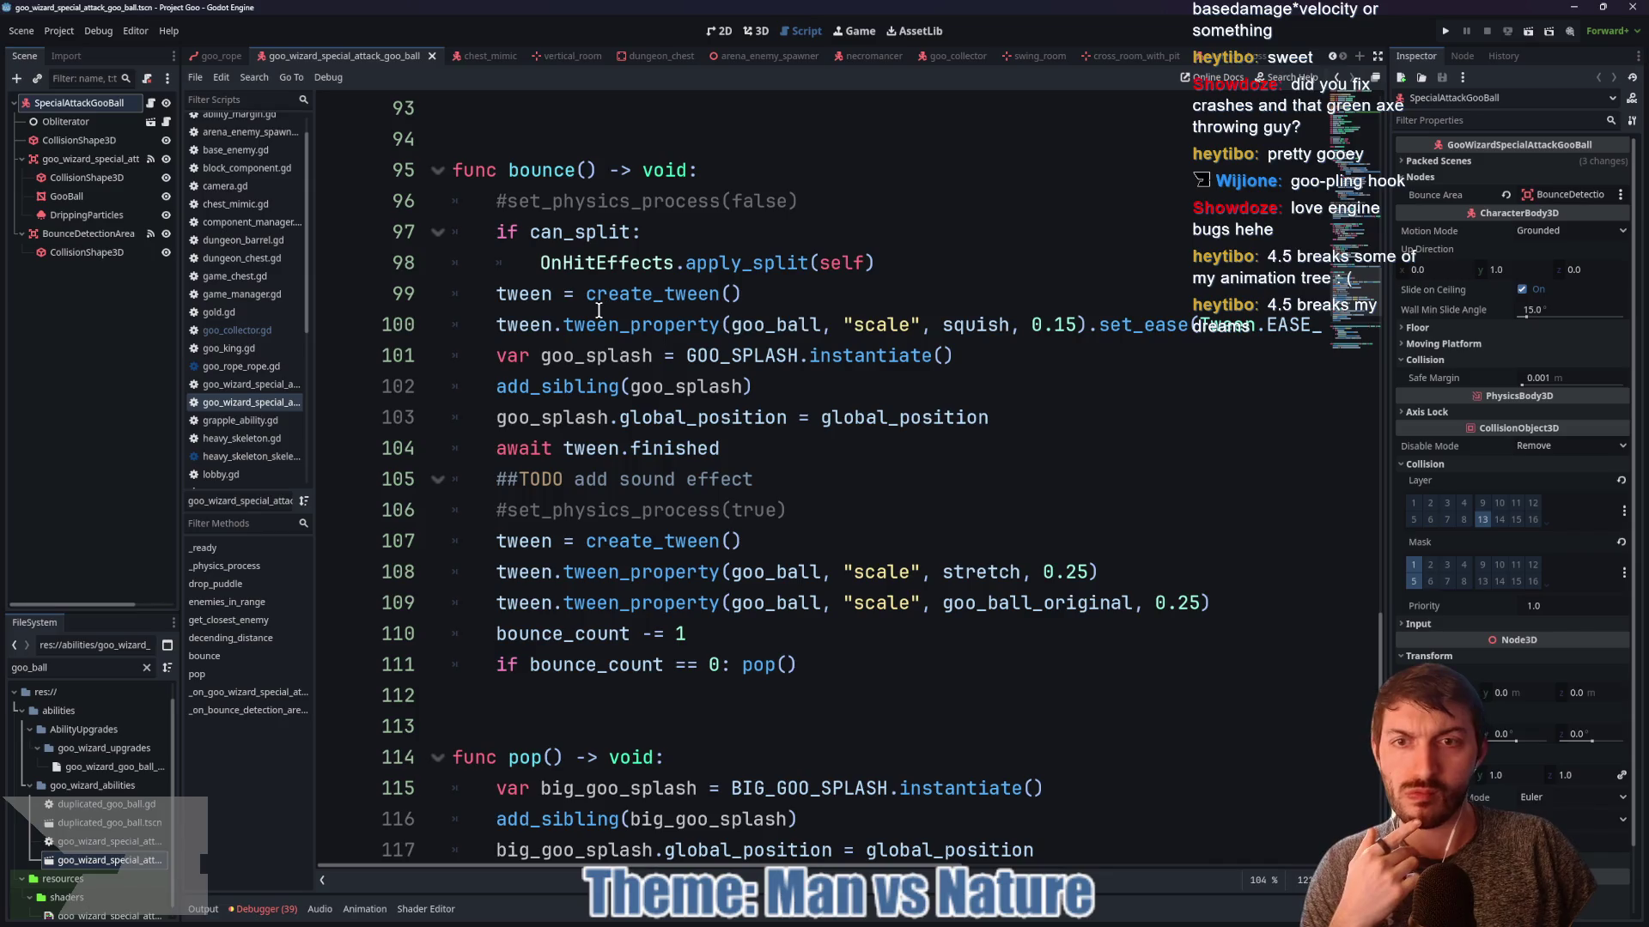
Review the enemy-redirect code on lines 42–44 of the goo ball script.
{"action": "scroll", "coordinate": [692, 439], "scroll_direction": "up", "scroll_amount": 7}
{"action": "scroll", "coordinate": [692, 439], "scroll_direction": "up", "scroll_amount": 10}
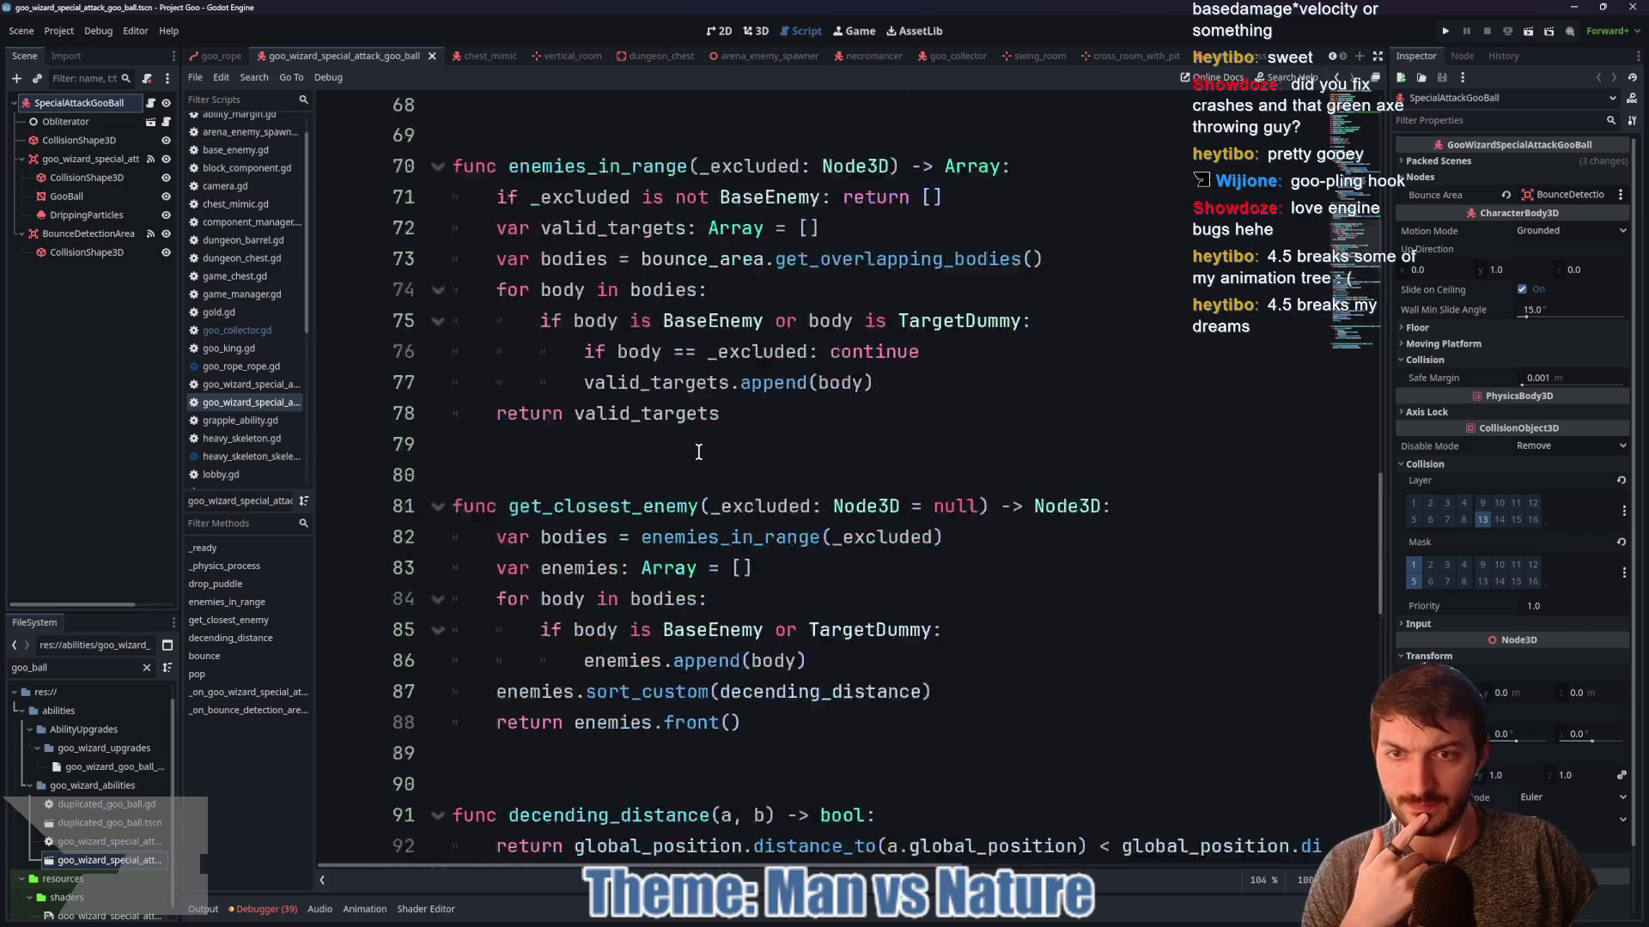
{"action": "scroll", "coordinate": [657, 481], "scroll_direction": "up", "scroll_amount": 4}
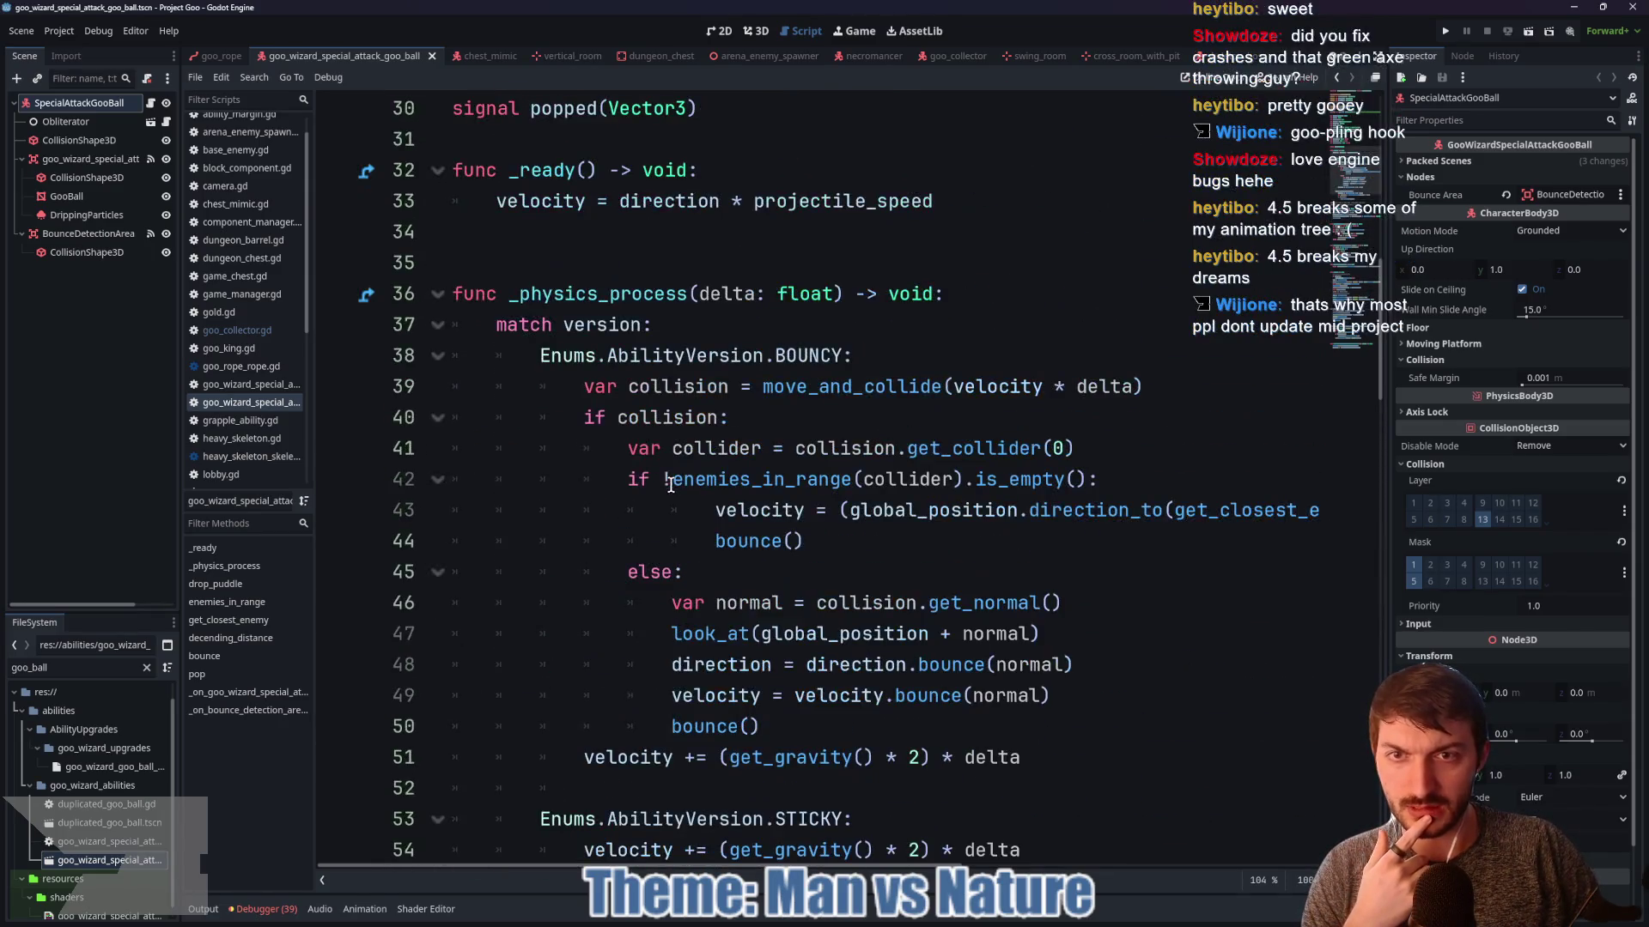
{"action": "scroll", "coordinate": [624, 435], "scroll_direction": "down", "scroll_amount": 1}
{"action": "mouse_move", "coordinate": [859, 387]}
{"action": "left_mouse_down"}
{"action": "mouse_move", "coordinate": [988, 391]}
{"action": "mouse_move", "coordinate": [1185, 438]}
{"action": "left_mouse_up"}
{"action": "left_click", "coordinate": [1095, 417]}
{"action": "mouse_move", "coordinate": [713, 417]}
{"action": "left_mouse_down"}
{"action": "mouse_move", "coordinate": [1332, 421]}
{"action": "mouse_move", "coordinate": [388, 416]}
{"action": "left_mouse_up"}
{"action": "scroll", "coordinate": [772, 430], "scroll_direction": "down", "scroll_amount": 1}
{"action": "key", "text": "Down"}
{"action": "key", "text": "Down"}
Look over the surface-bounce code on lines 46–49 and the direction variable on line 33.
{"action": "left_click_drag", "start_coordinate": [671, 417], "coordinate": [1109, 496]}
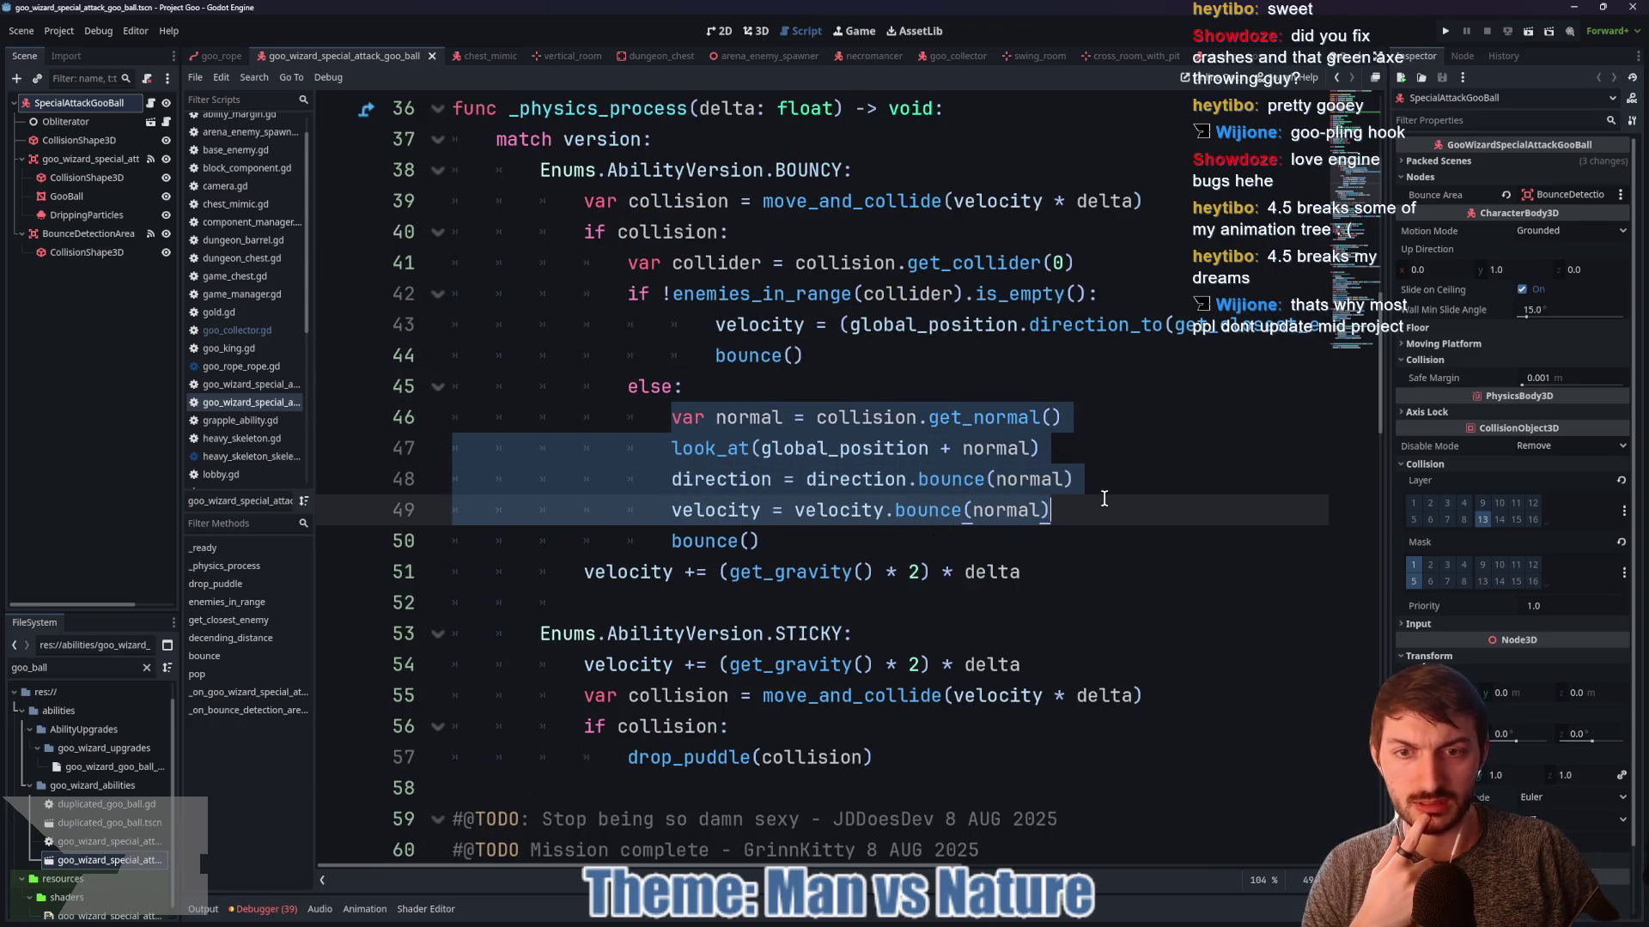
{"action": "scroll", "coordinate": [940, 500], "scroll_direction": "up", "scroll_amount": 3}
{"action": "scroll", "coordinate": [945, 447], "scroll_direction": "up", "scroll_amount": 1}
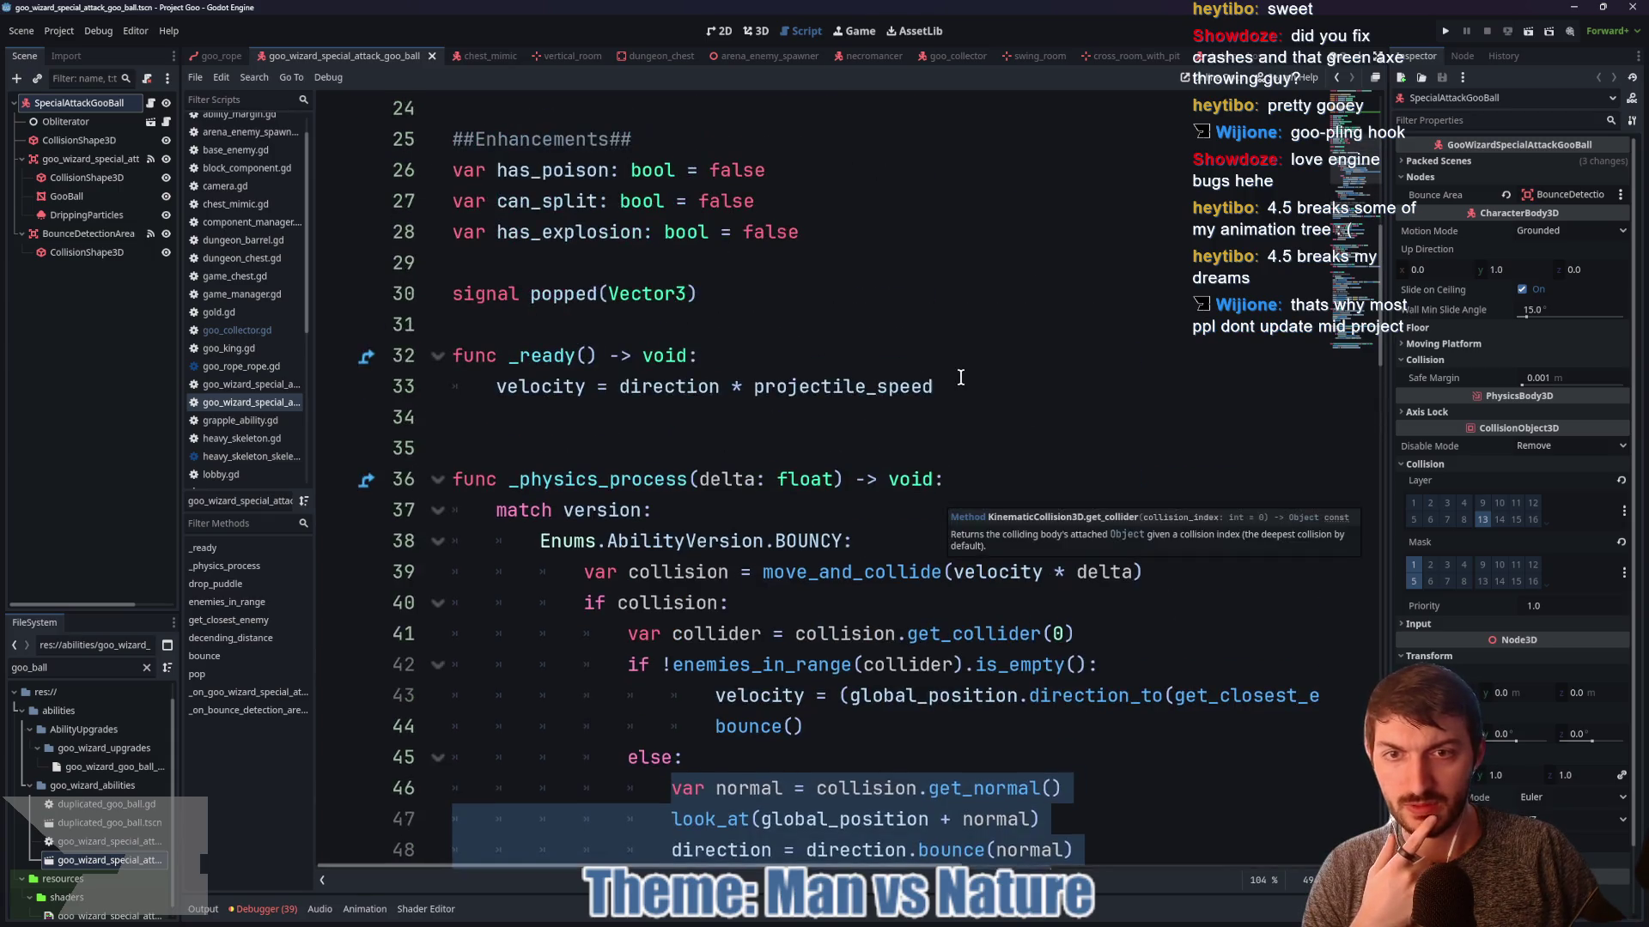
{"action": "left_click", "coordinate": [962, 384]}
{"action": "double_click", "coordinate": [661, 386]}
{"action": "scroll", "coordinate": [670, 395], "scroll_direction": "up", "scroll_amount": 5}
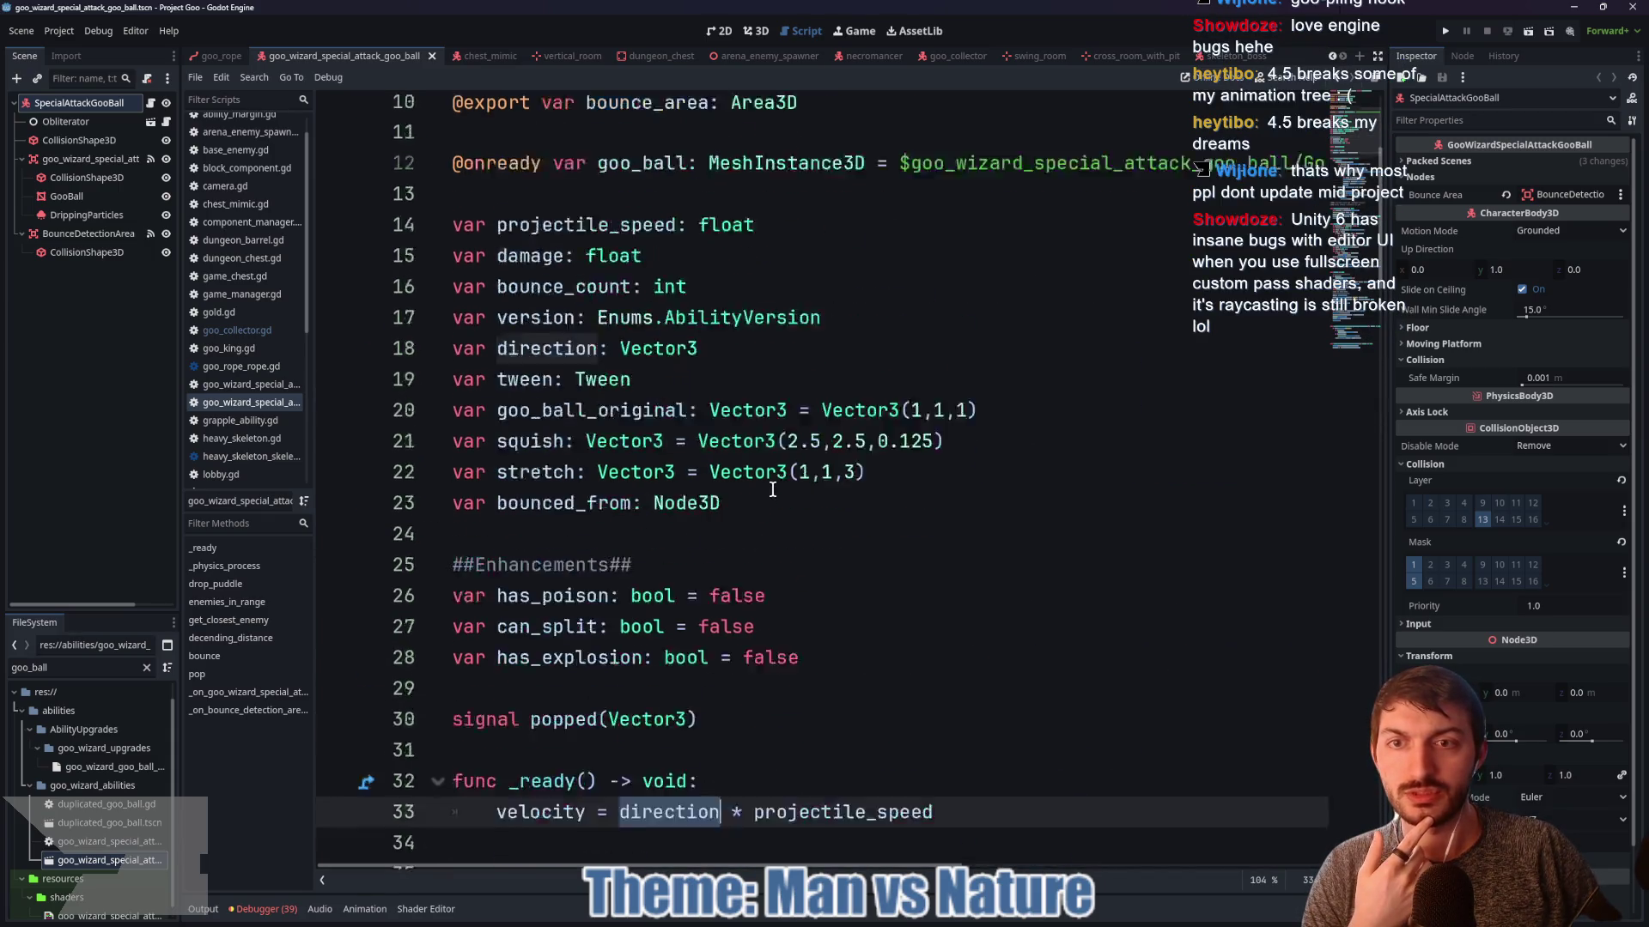
{"action": "scroll", "coordinate": [704, 427], "scroll_direction": "down", "scroll_amount": 4}
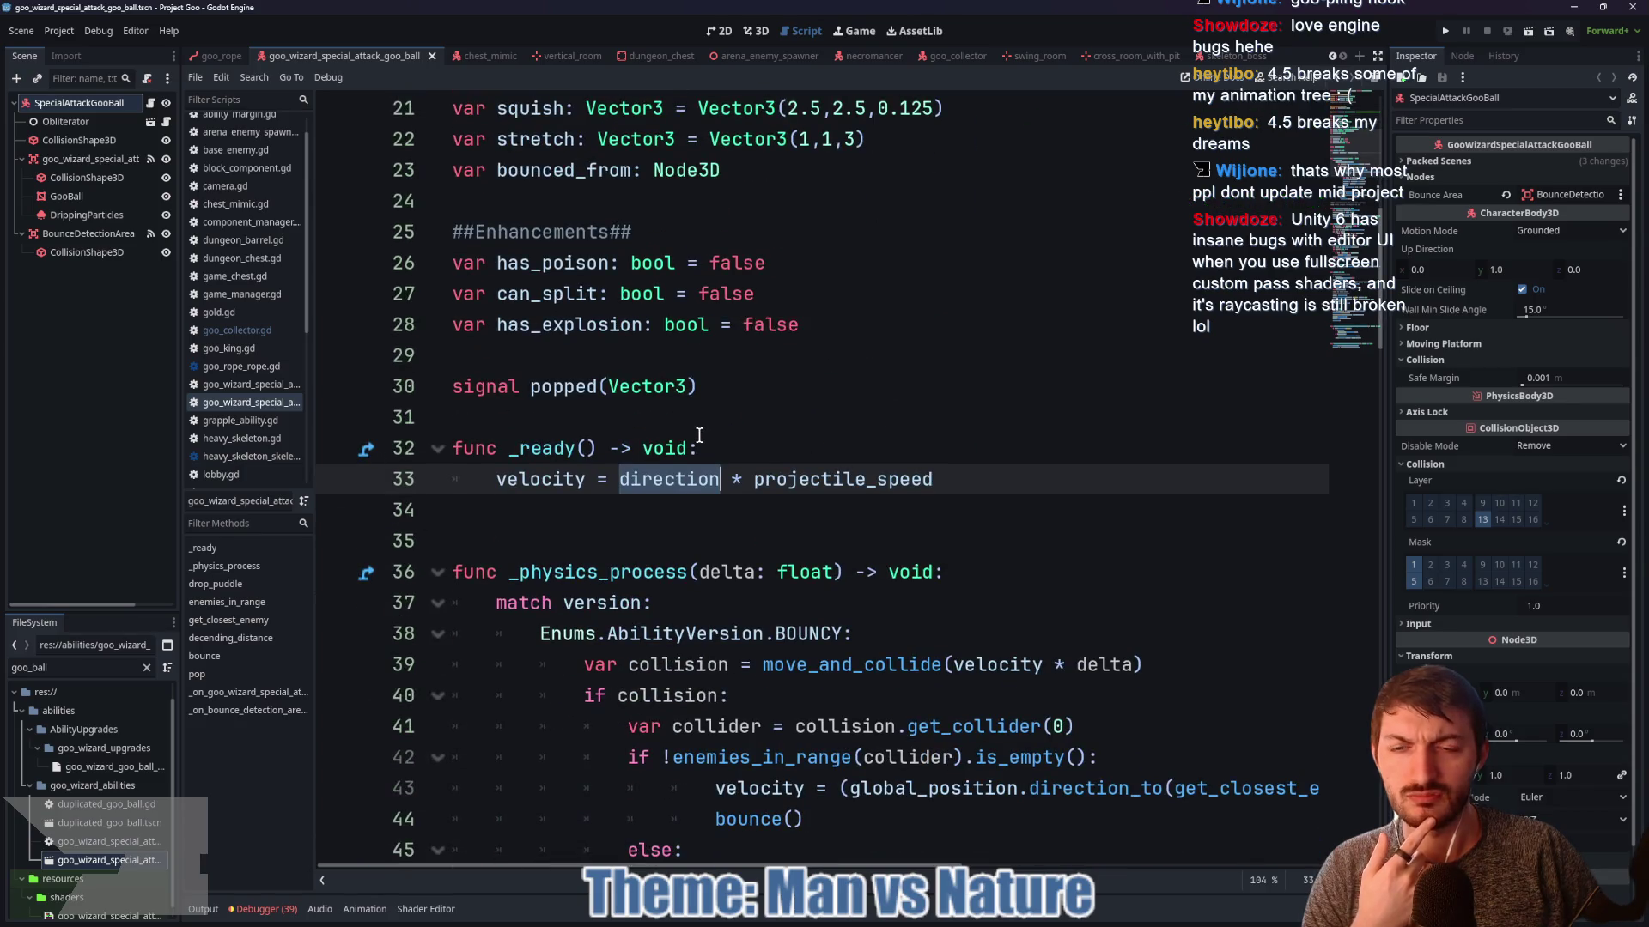
{"action": "scroll", "coordinate": [693, 447], "scroll_direction": "down", "scroll_amount": 2}
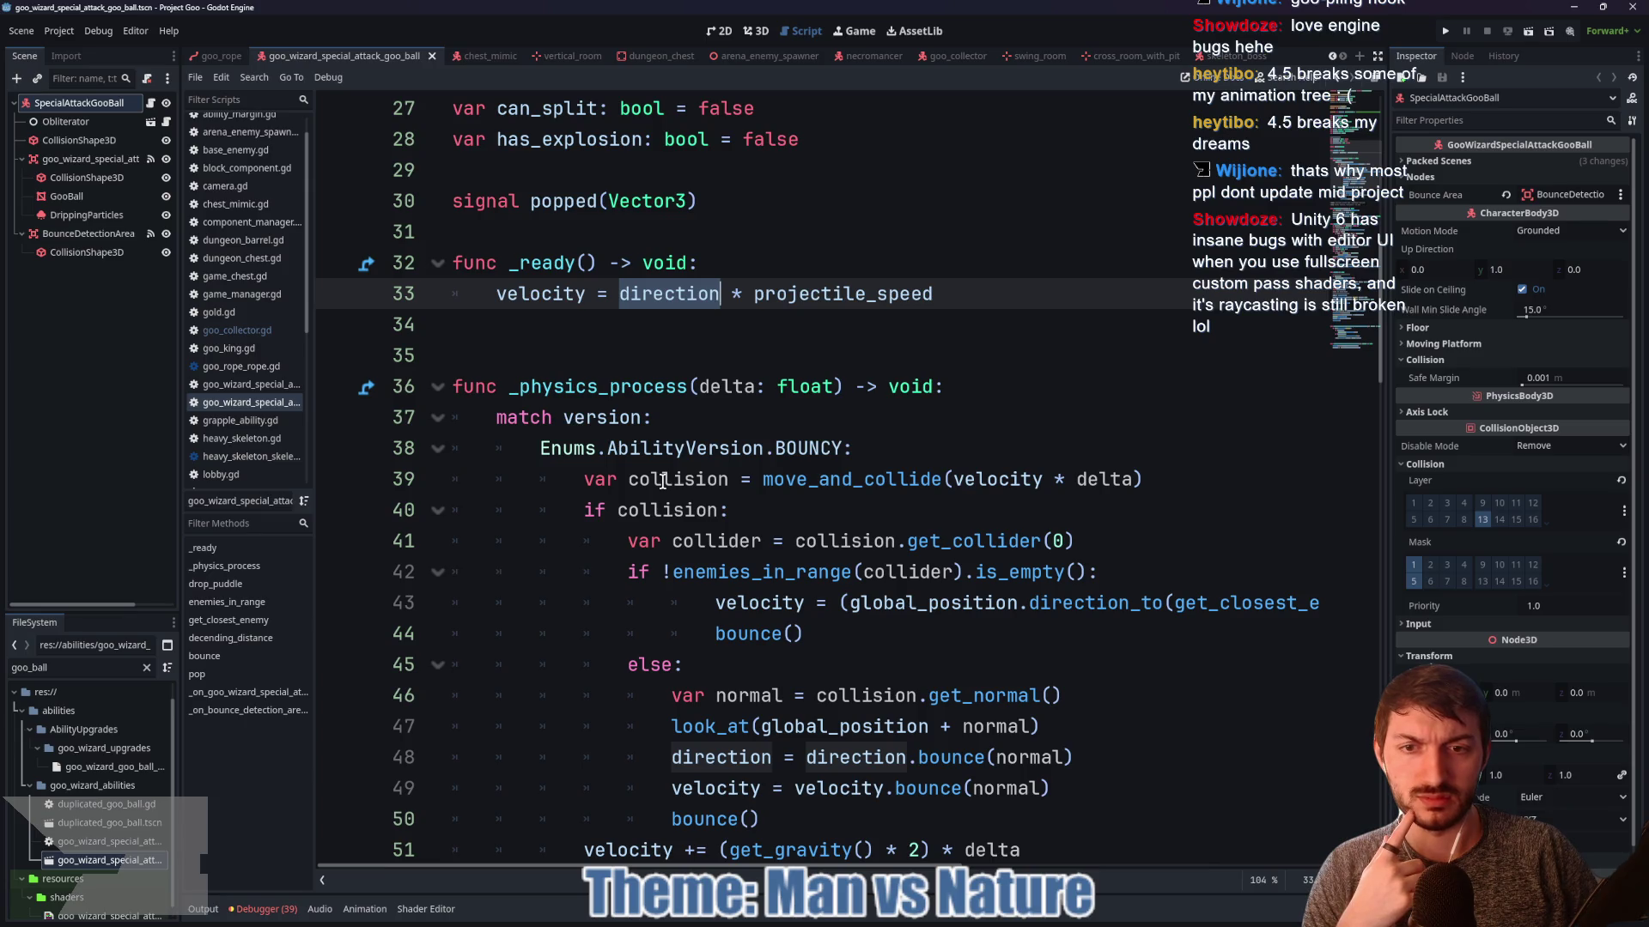
{"action": "scroll", "coordinate": [663, 481], "scroll_direction": "down", "scroll_amount": 1}
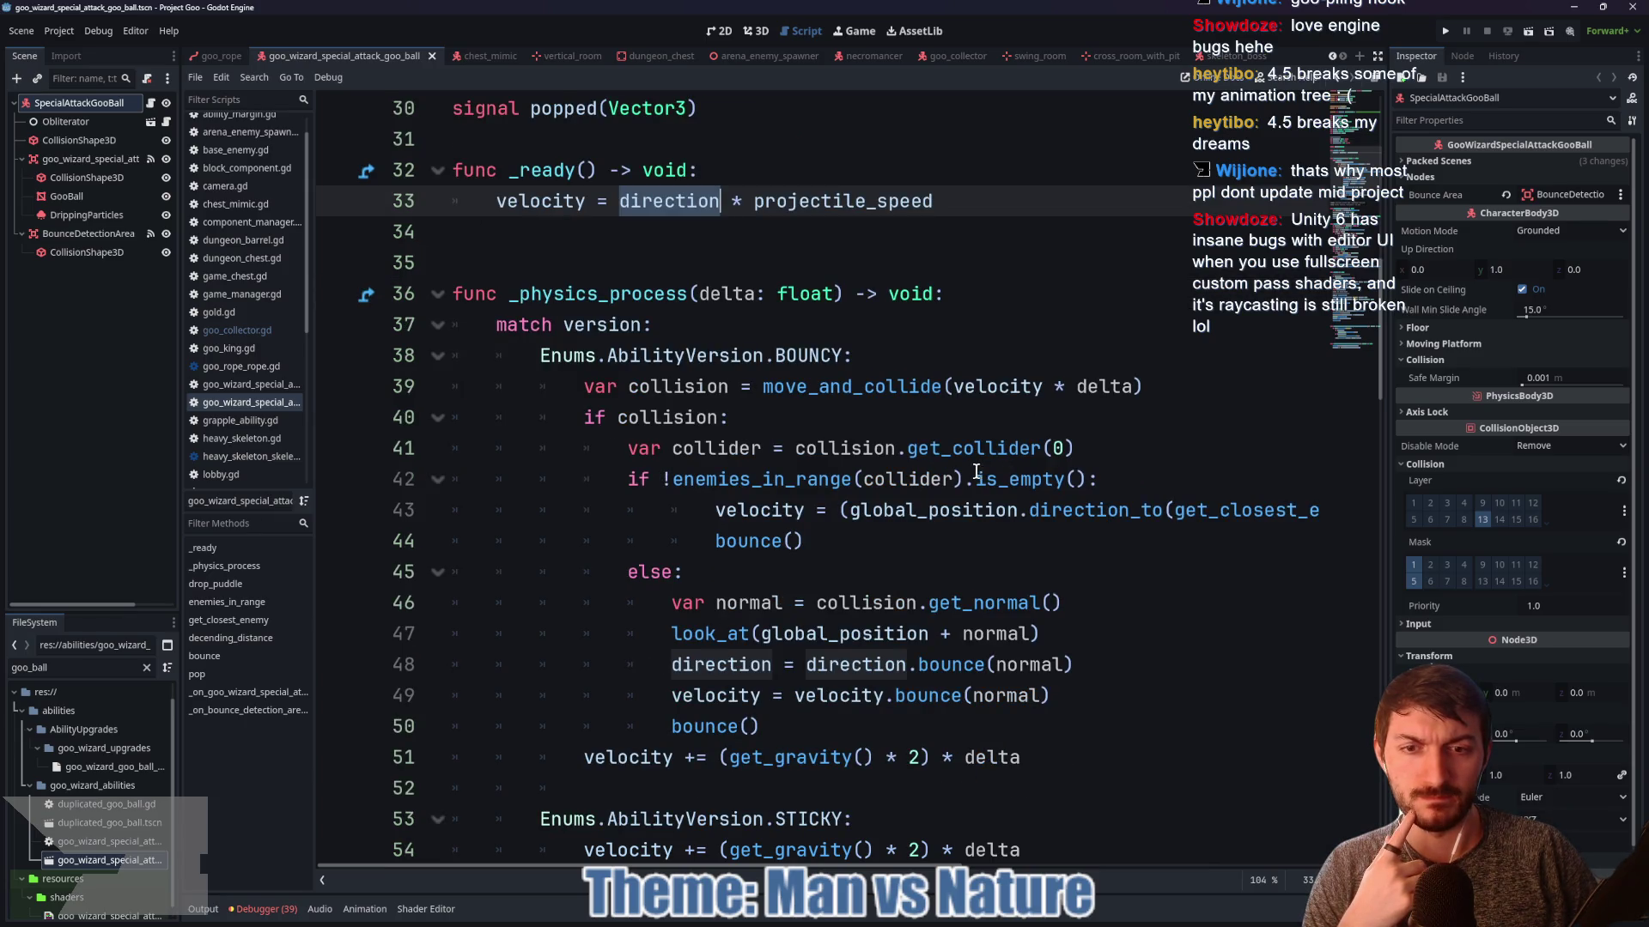
{"action": "mouse_move", "coordinate": [926, 475]}
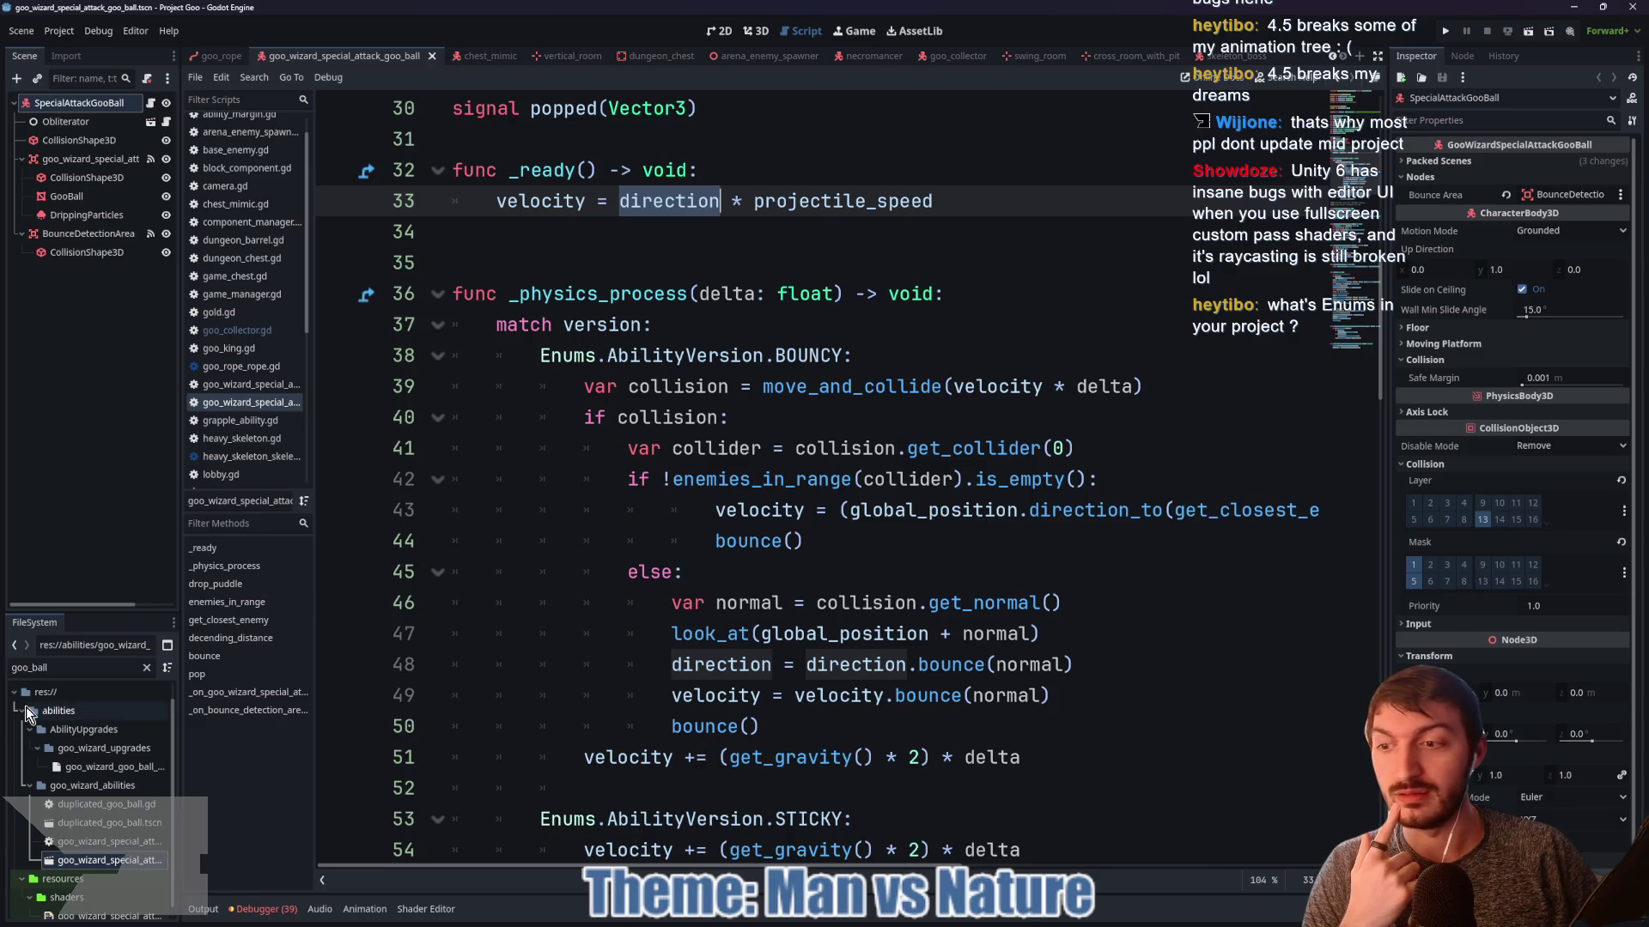
{"action": "left_click_drag", "start_coordinate": [44, 755], "coordinate": [157, 671]}
Clear the goo_ball filter, collapse abilities and assets, and open autoloads/enums.gd to view its enums.
{"action": "left_click", "coordinate": [147, 668]}
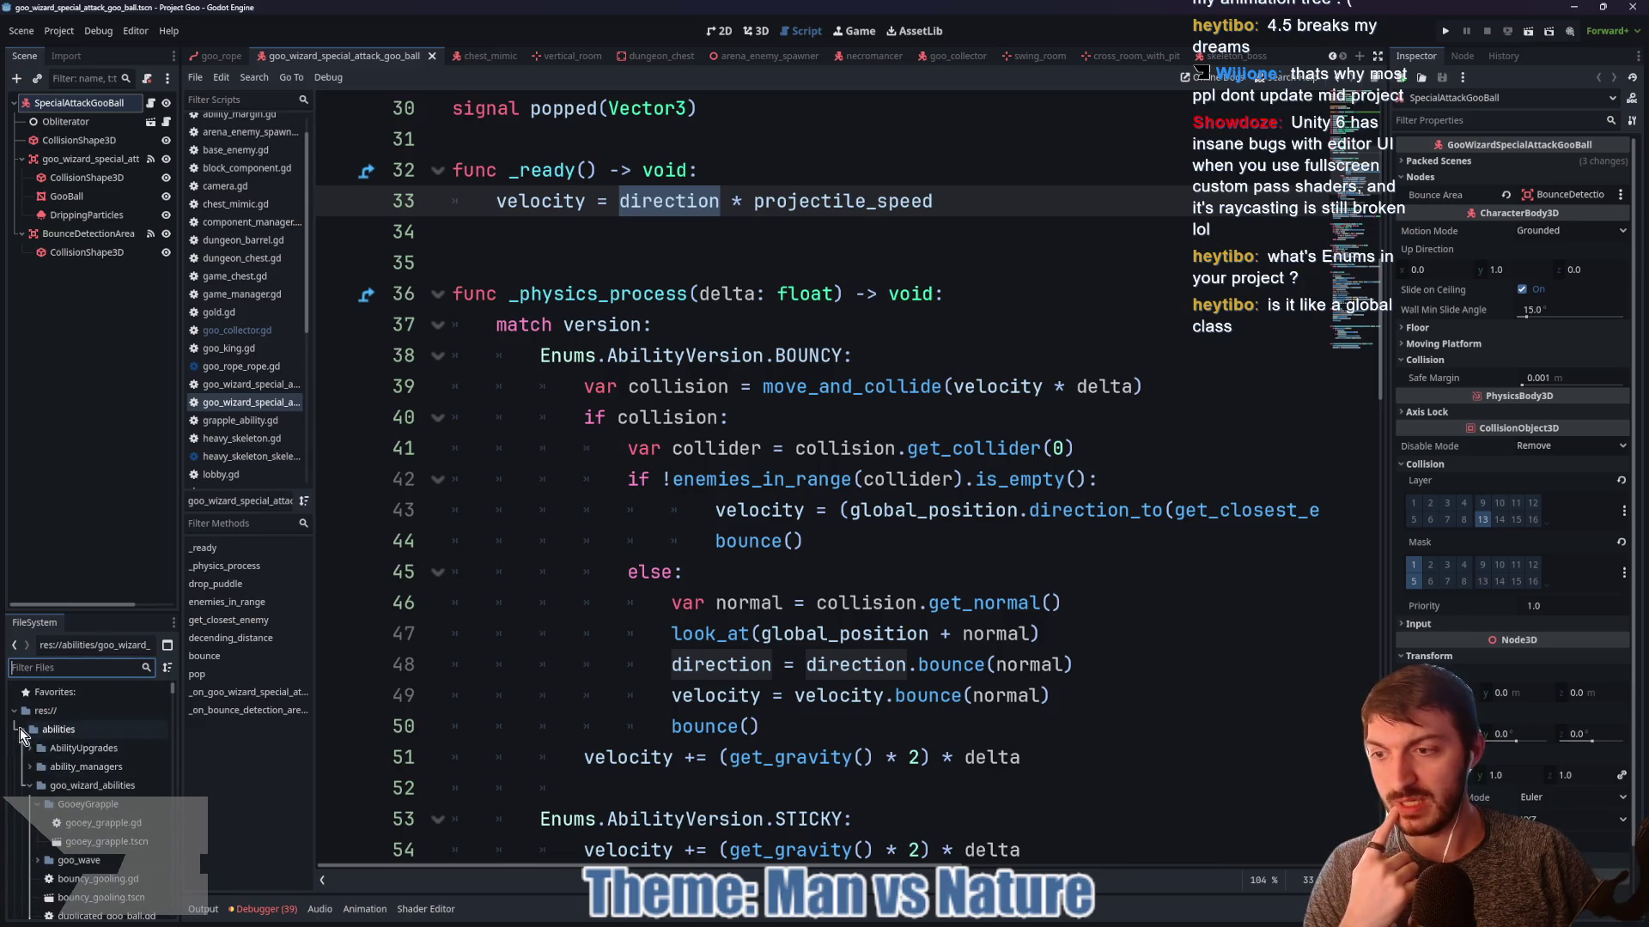
{"action": "left_click", "coordinate": [23, 729]}
{"action": "left_click", "coordinate": [23, 788]}
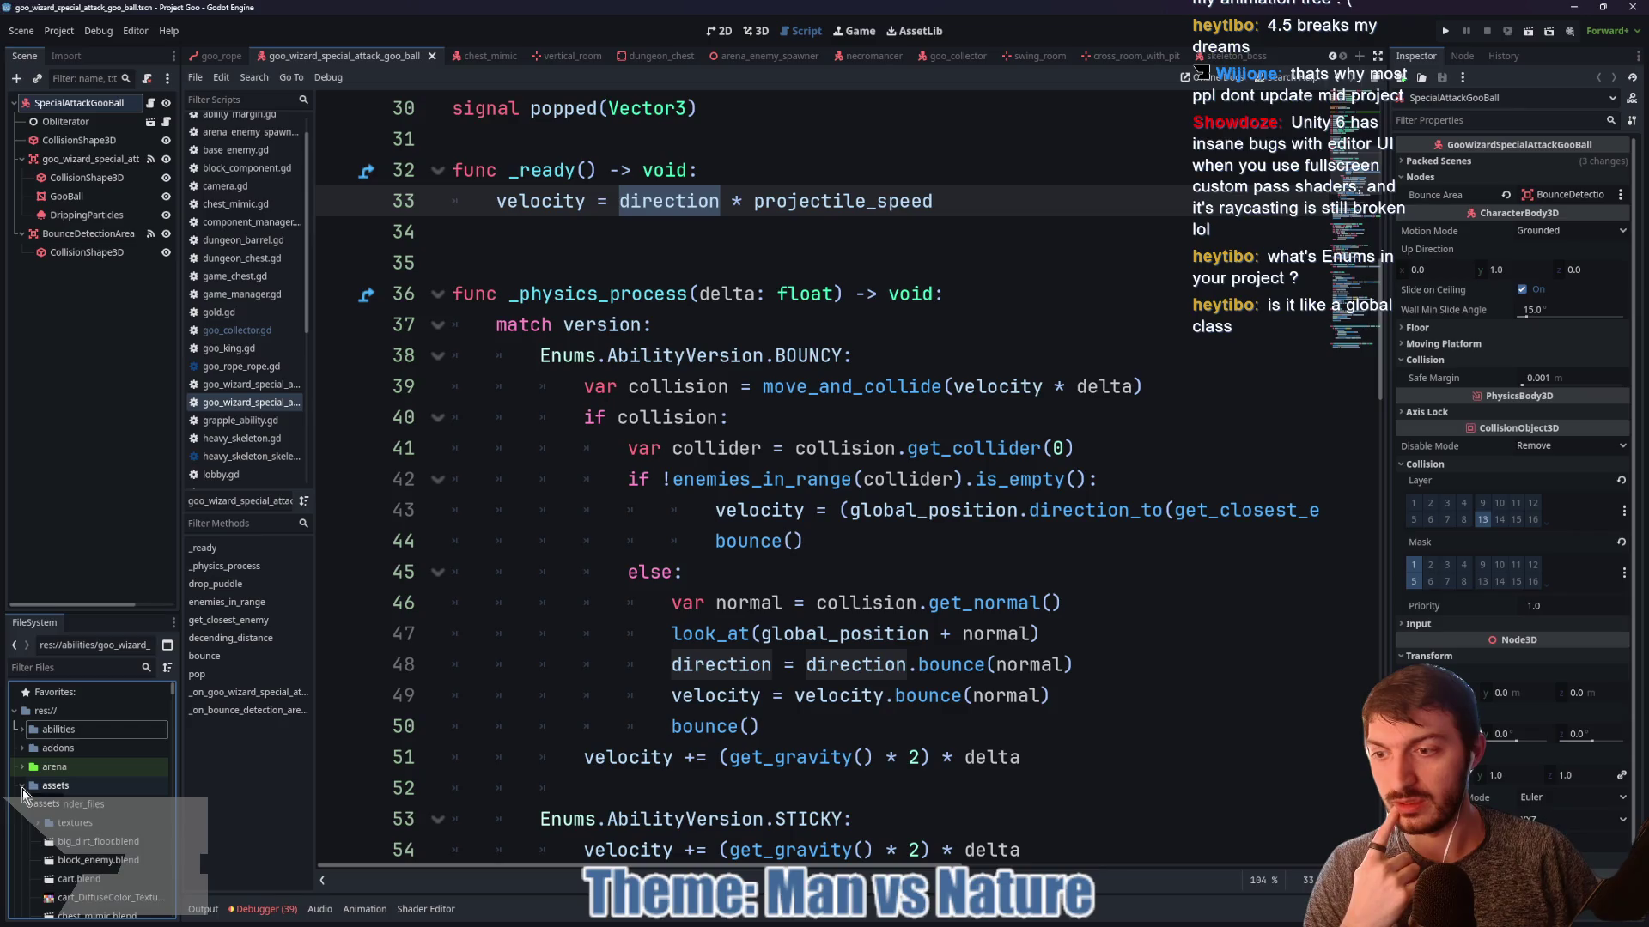
{"action": "double_click", "coordinate": [103, 861]}
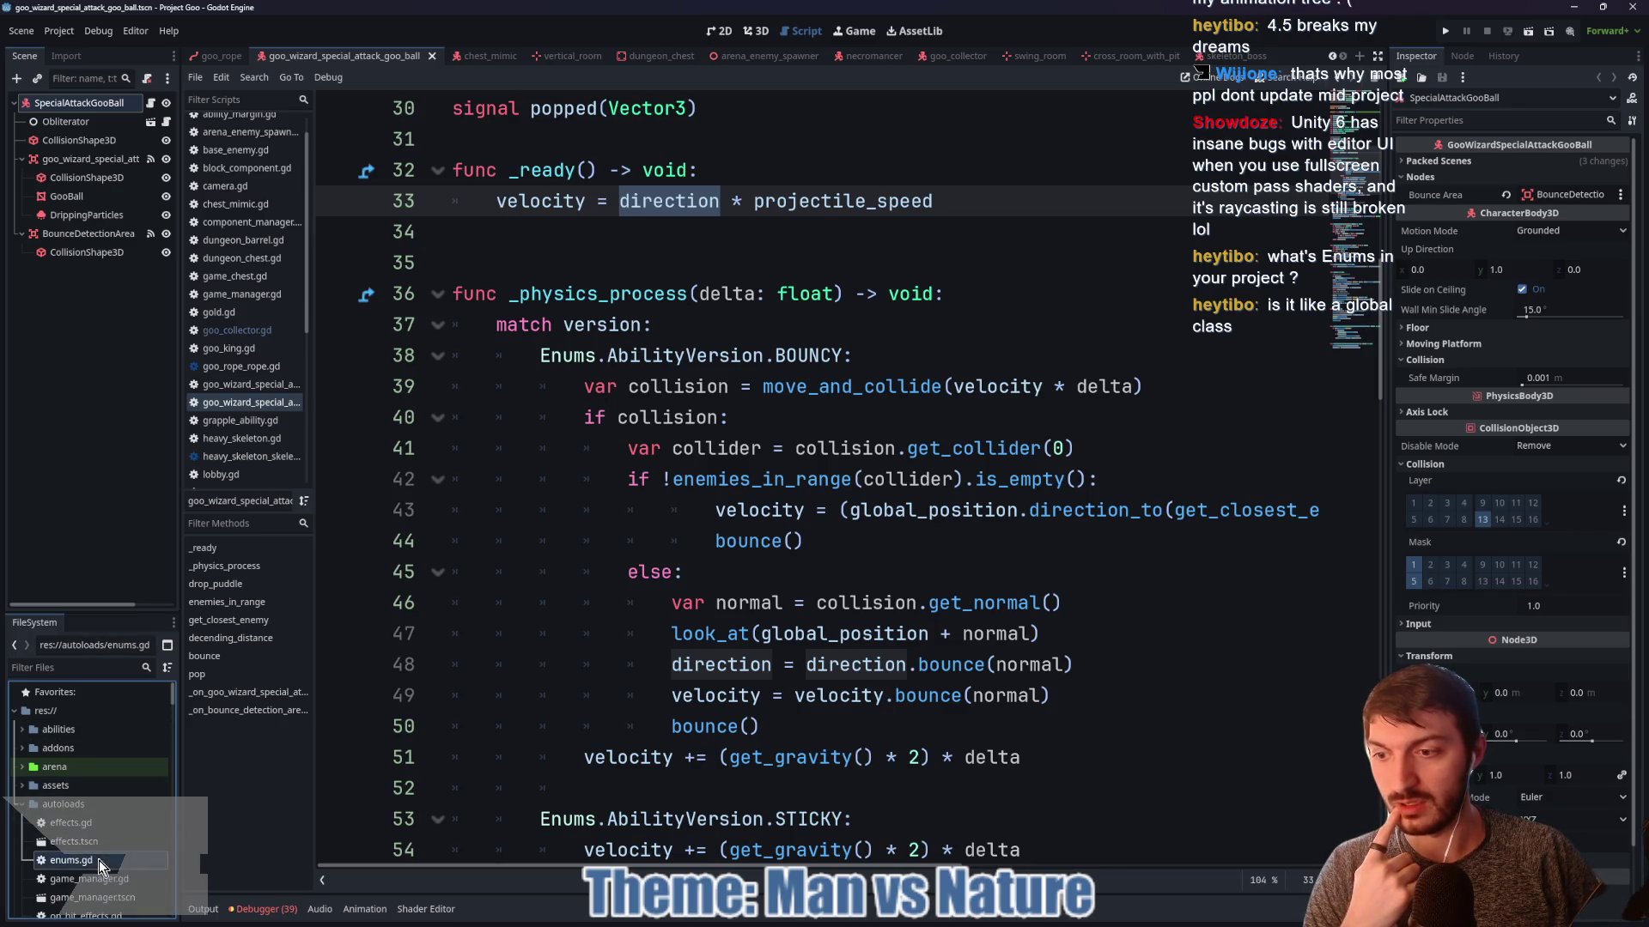
{"action": "left_click_drag", "start_coordinate": [1013, 295], "coordinate": [459, 181]}
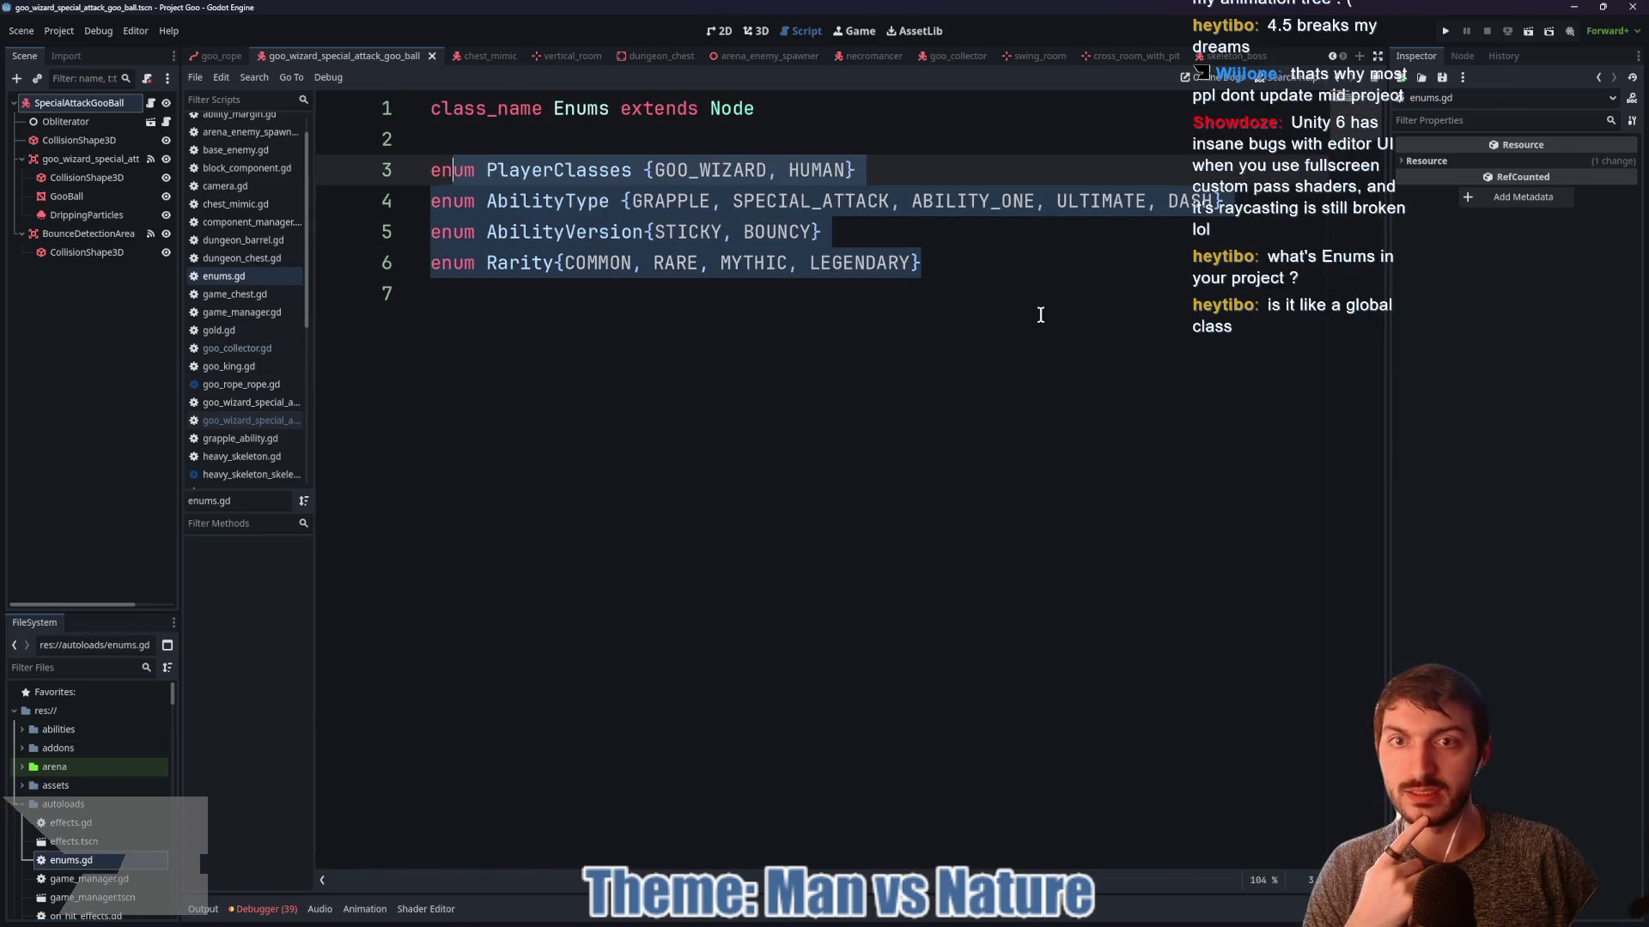
{"action": "left_click", "coordinate": [1008, 266]}
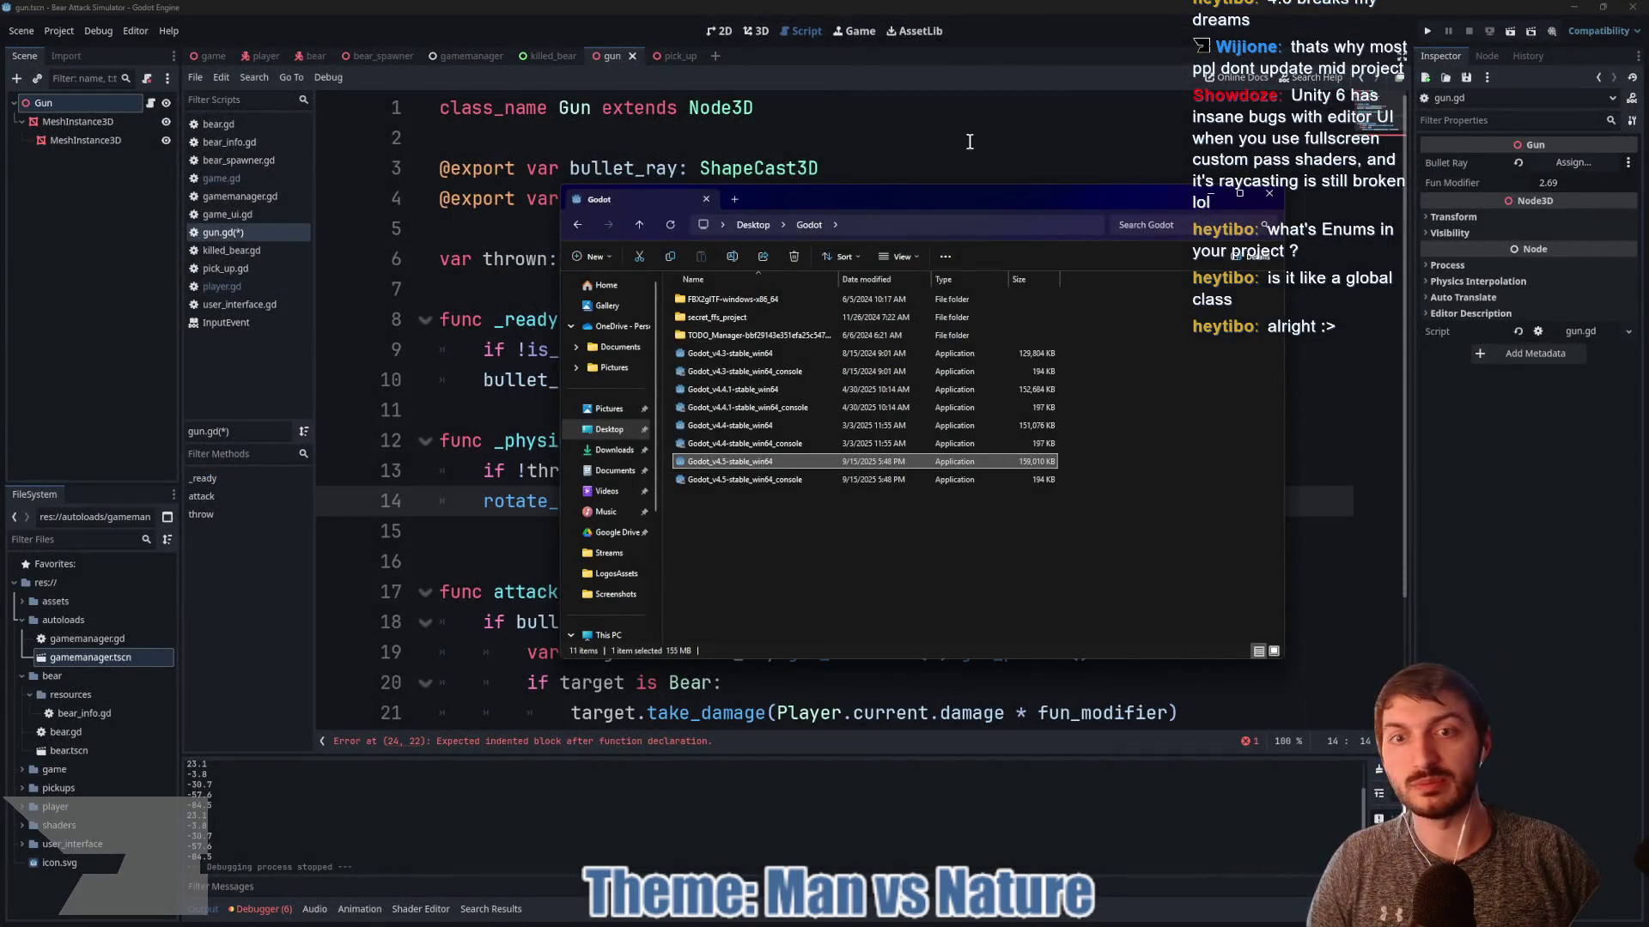
Save the gun.gd script.
{"action": "left_click", "coordinate": [768, 292]}
{"action": "key", "text": "ctrl+s"}
{"action": "left_click", "coordinate": [1020, 348]}
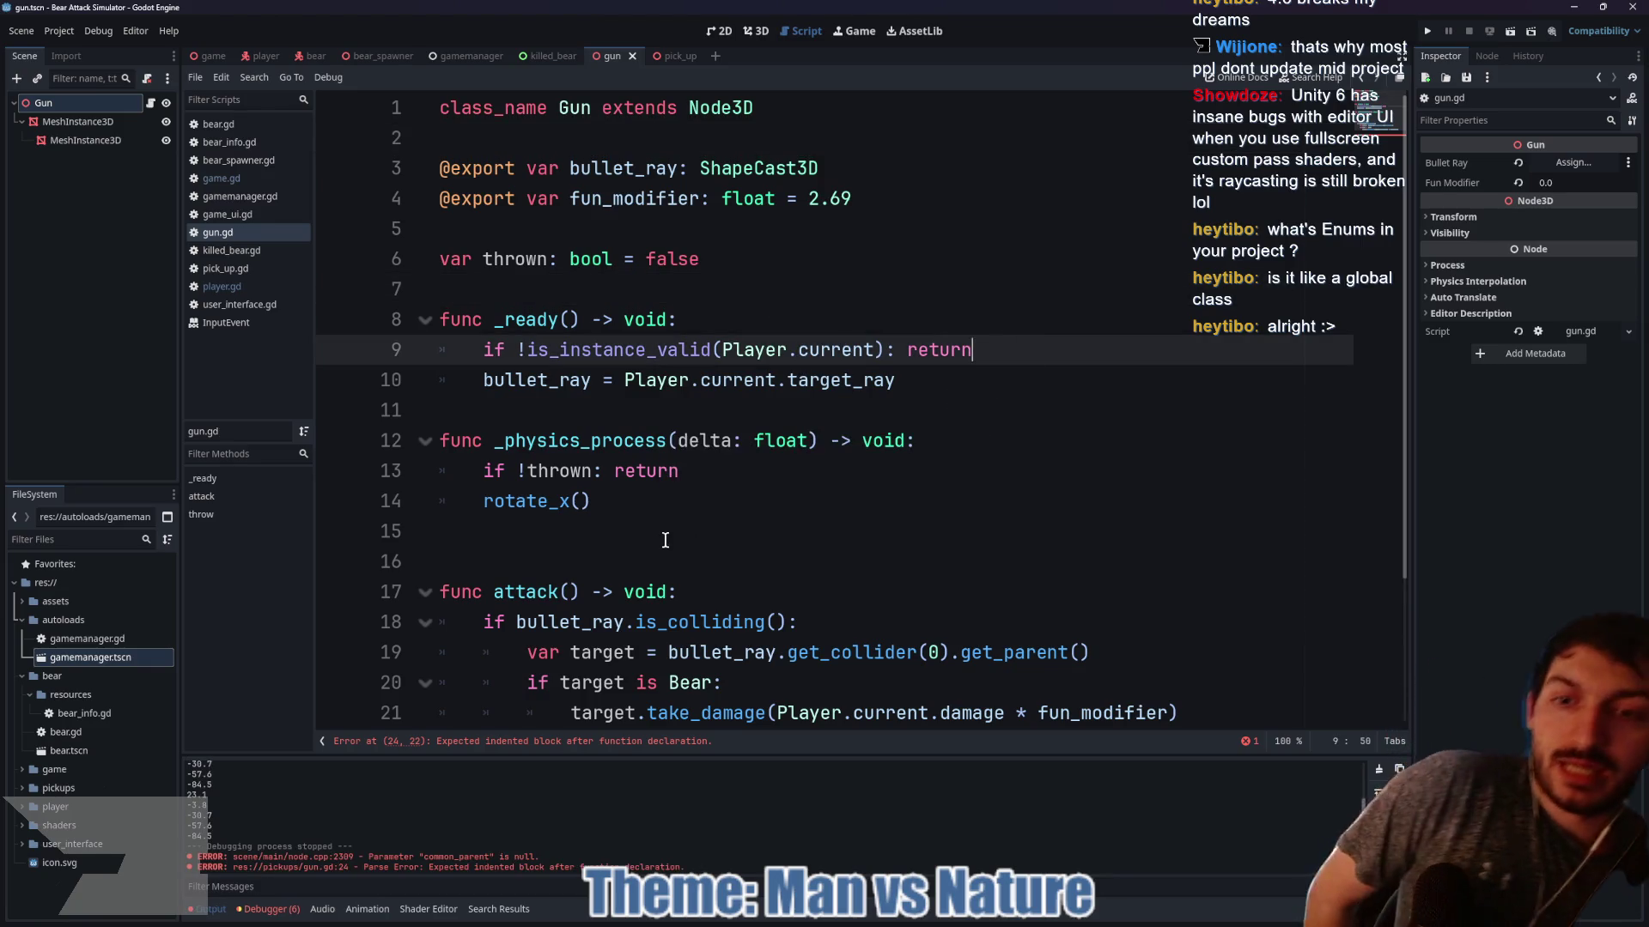
Make the thrown gun spin with rotate_x(15 * delta) and begin a global_translate line below.
{"action": "left_click", "coordinate": [579, 502]}
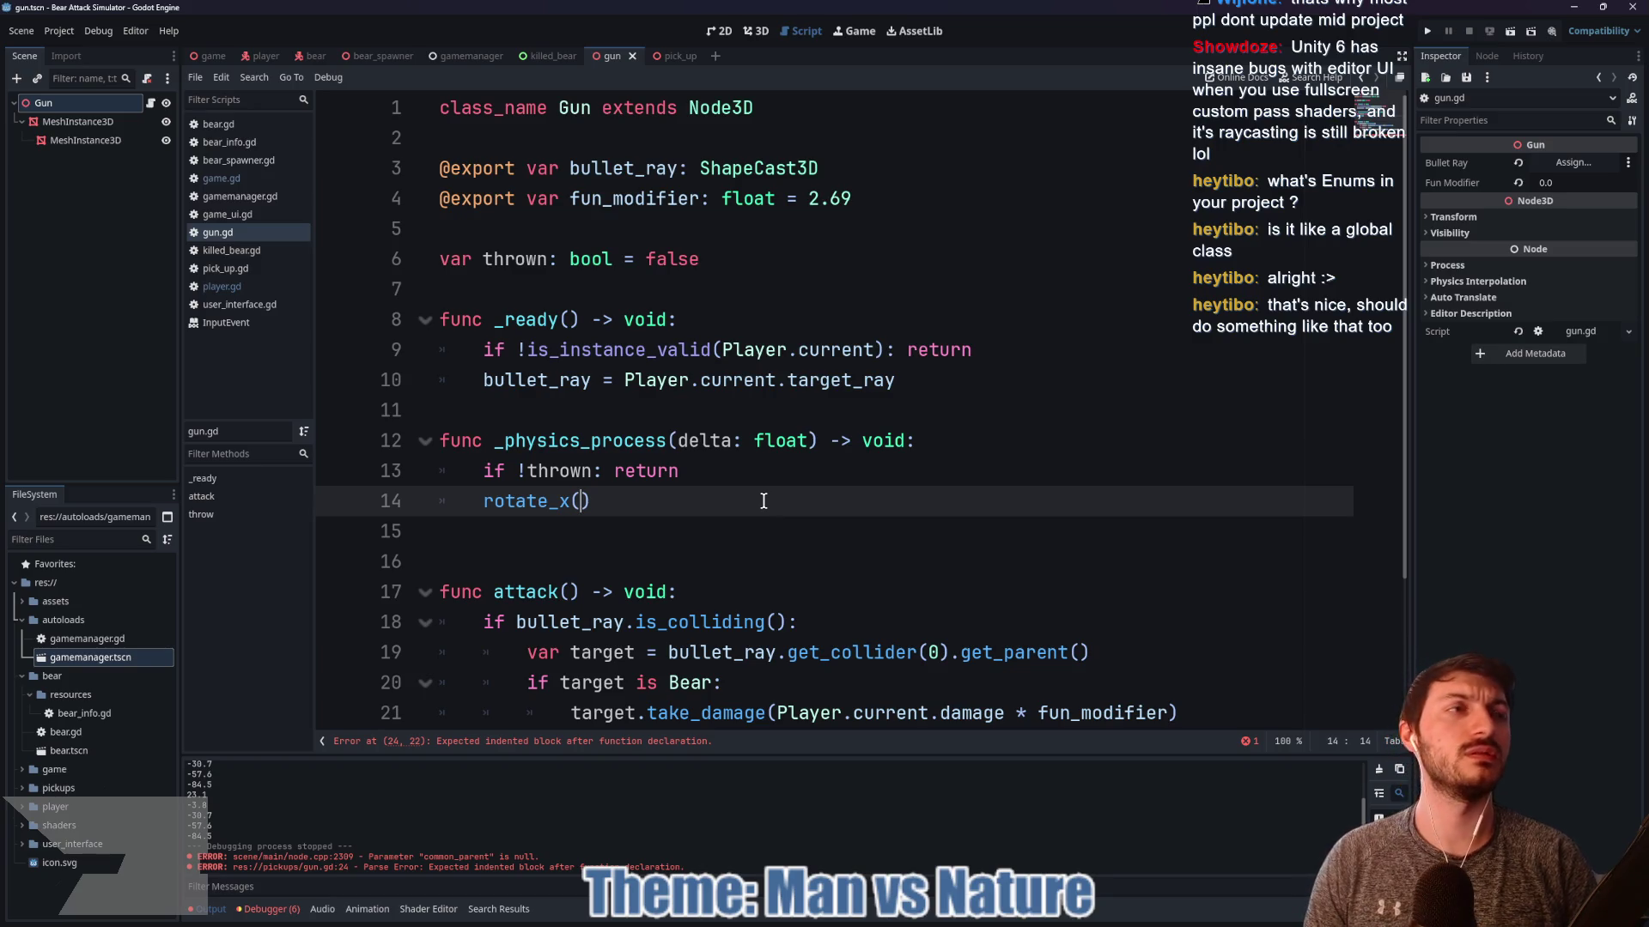
{"action": "type", "text": "15 "}
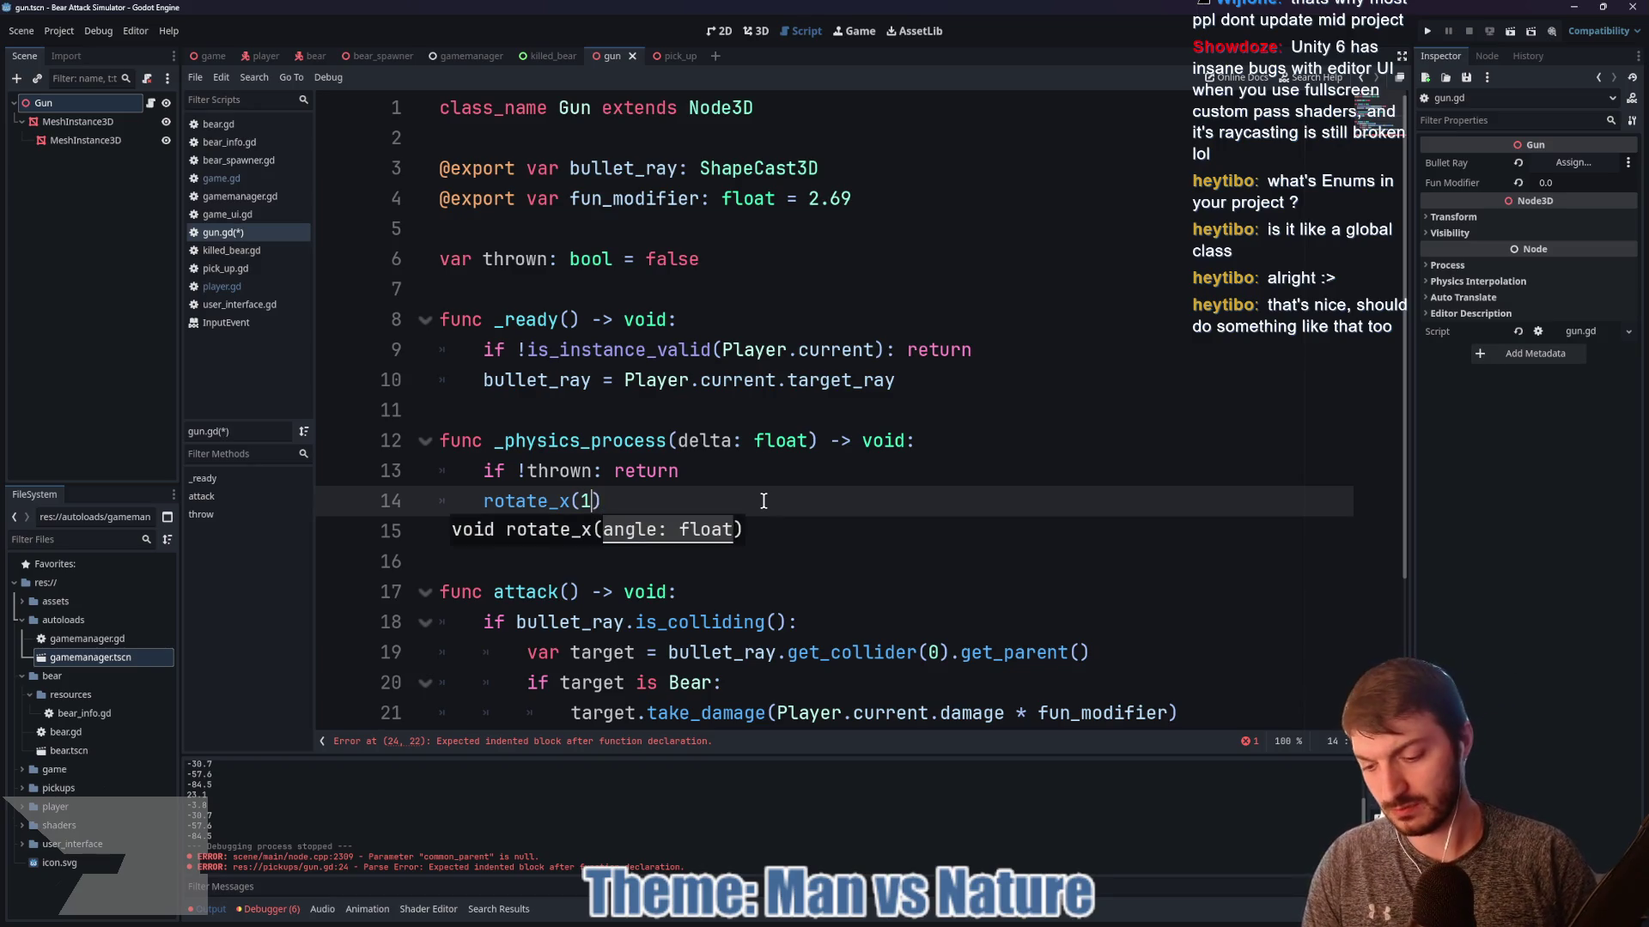
{"action": "type", "text": "* delta"}
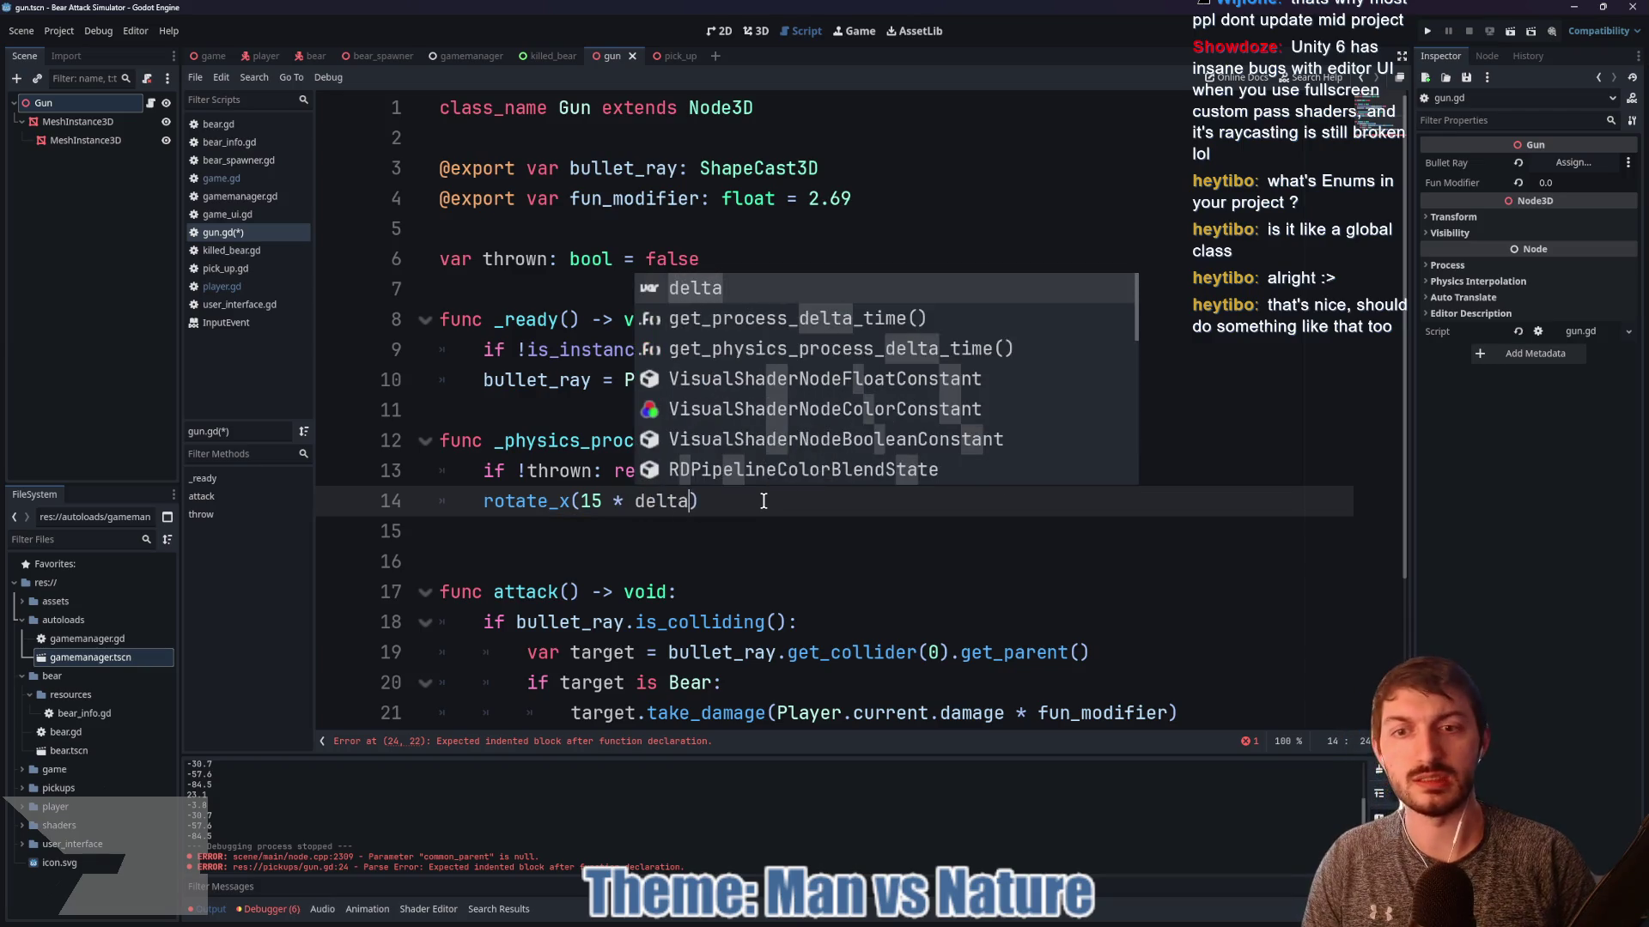
{"action": "key", "text": "Right"}
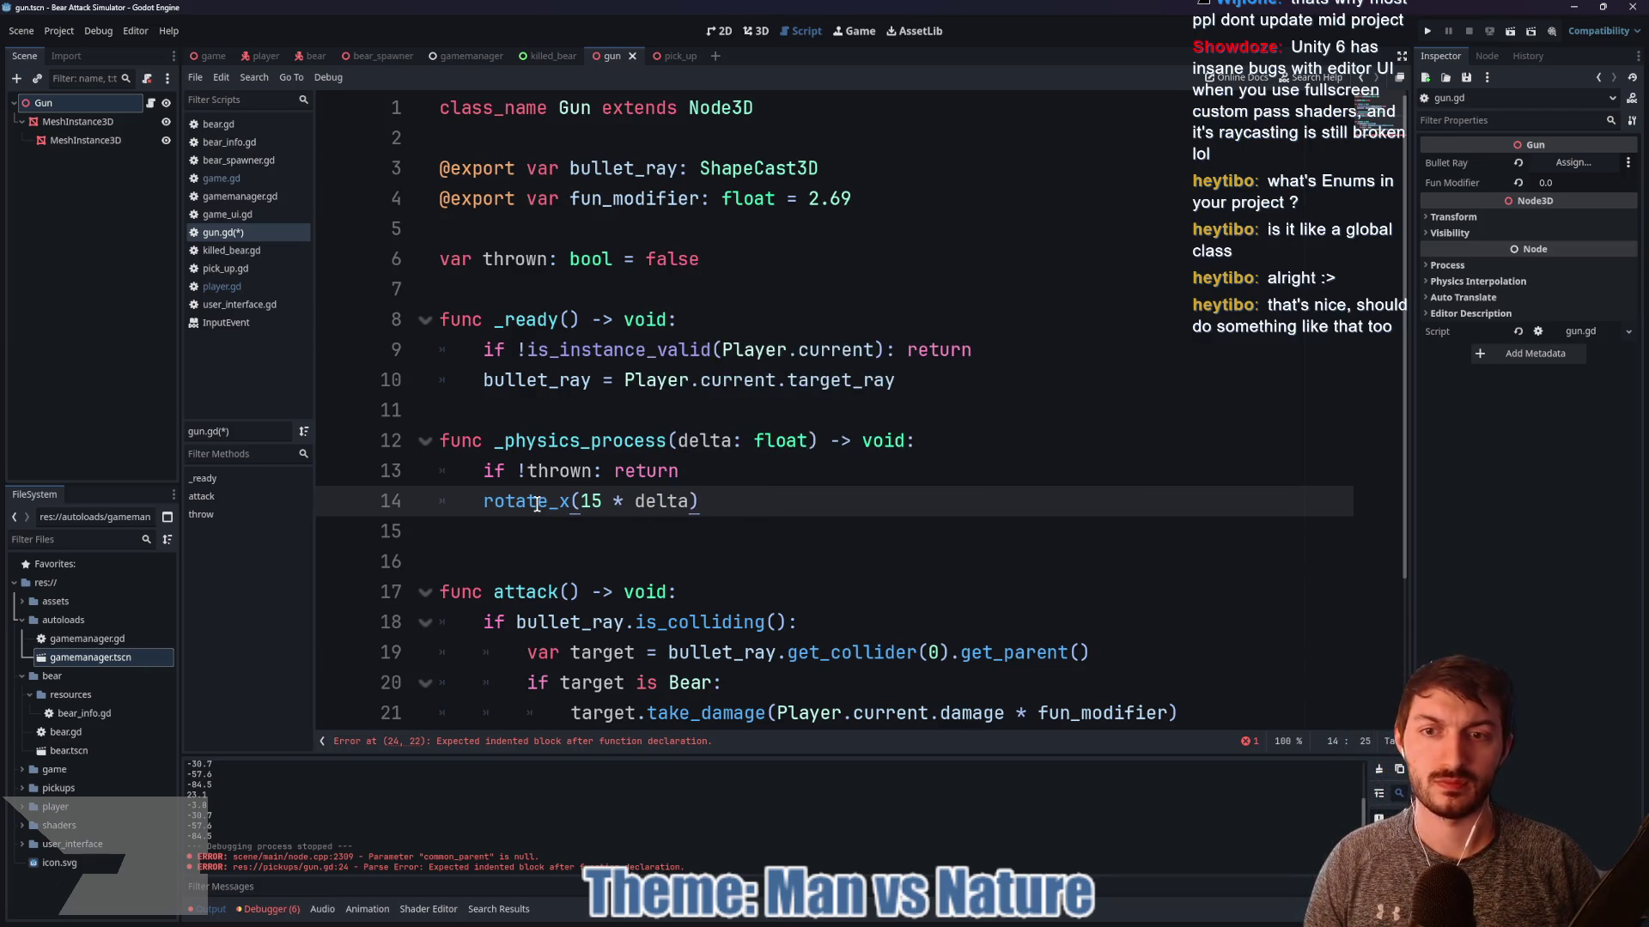
{"action": "mouse_move", "coordinate": [537, 504]}
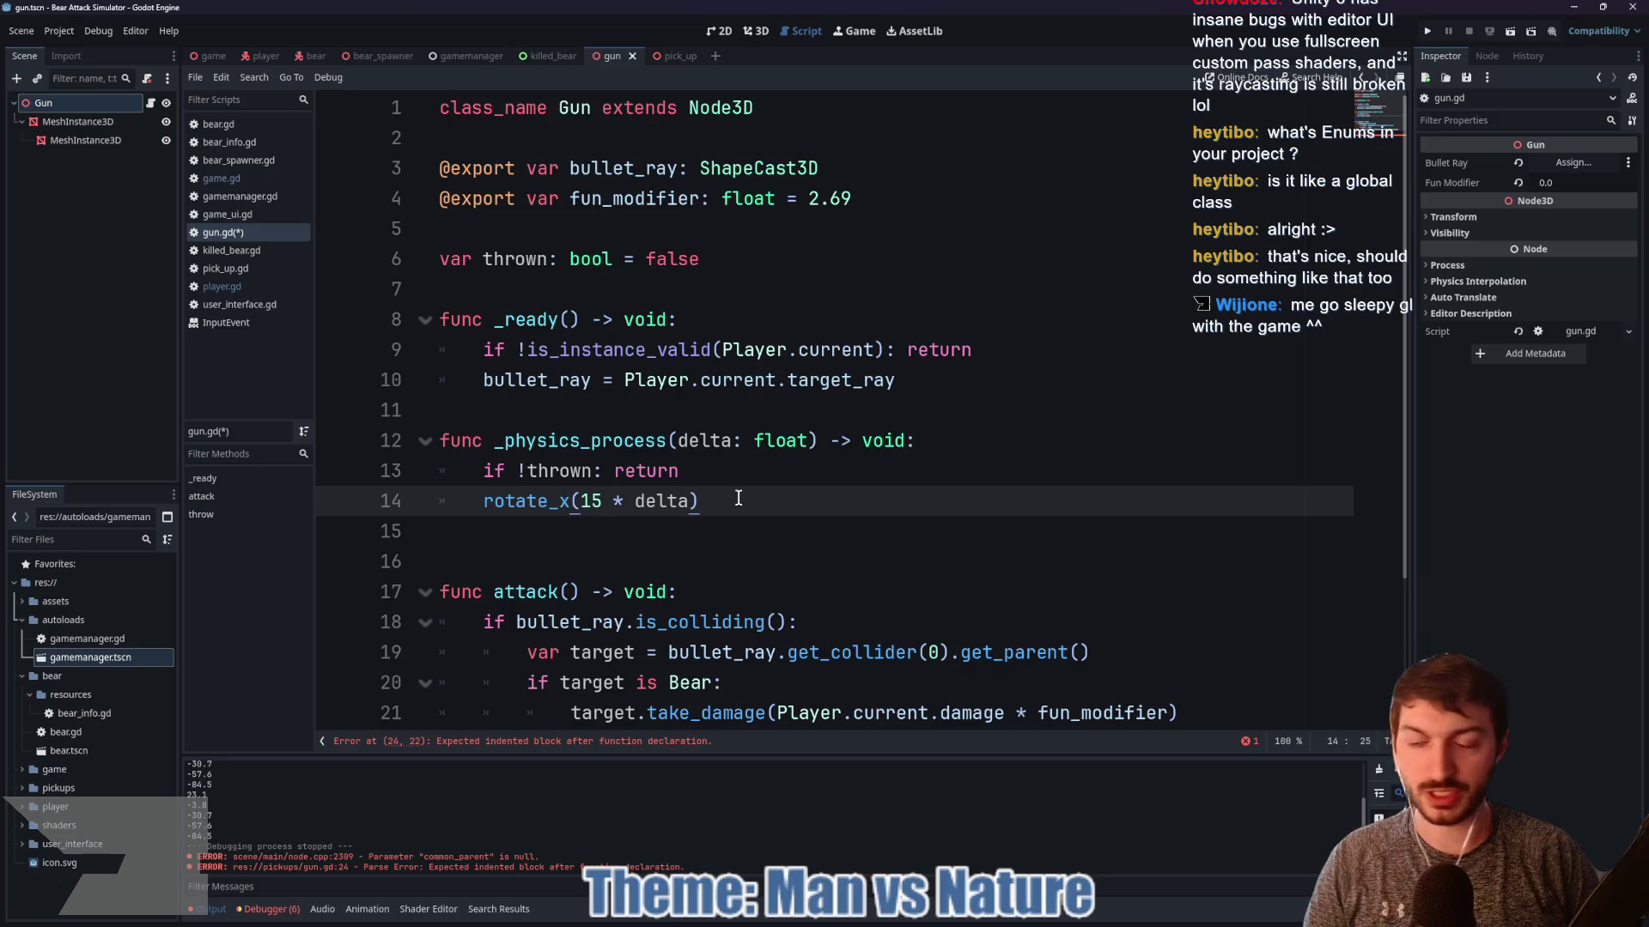
{"action": "key", "text": "Return"}
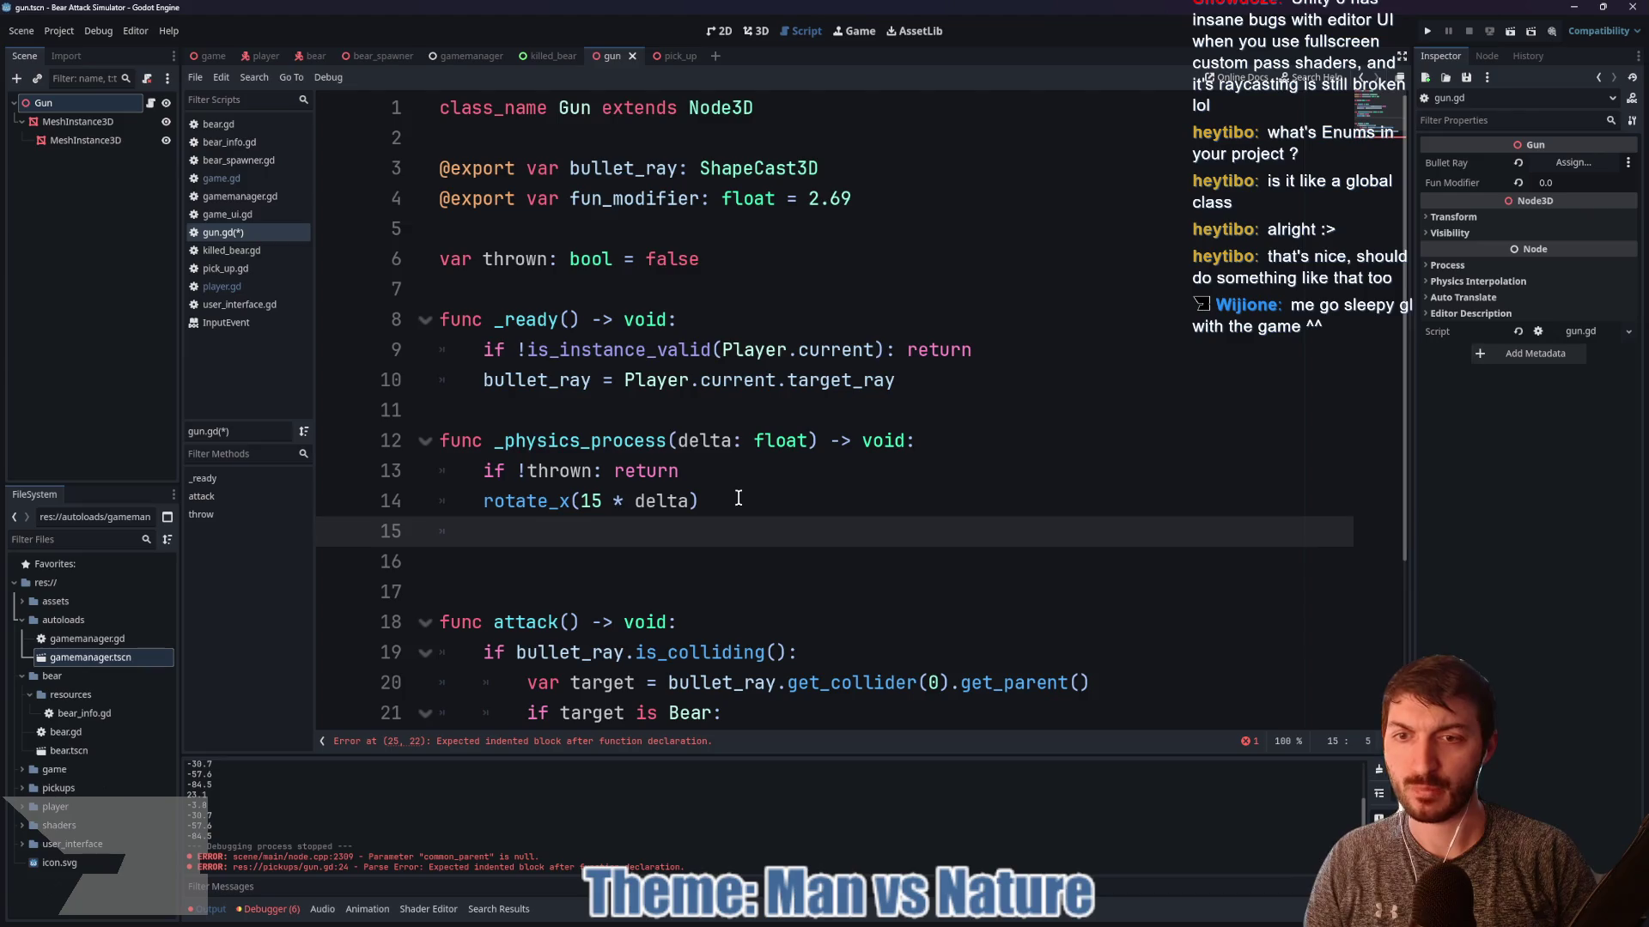
{"action": "type", "text": "global"}
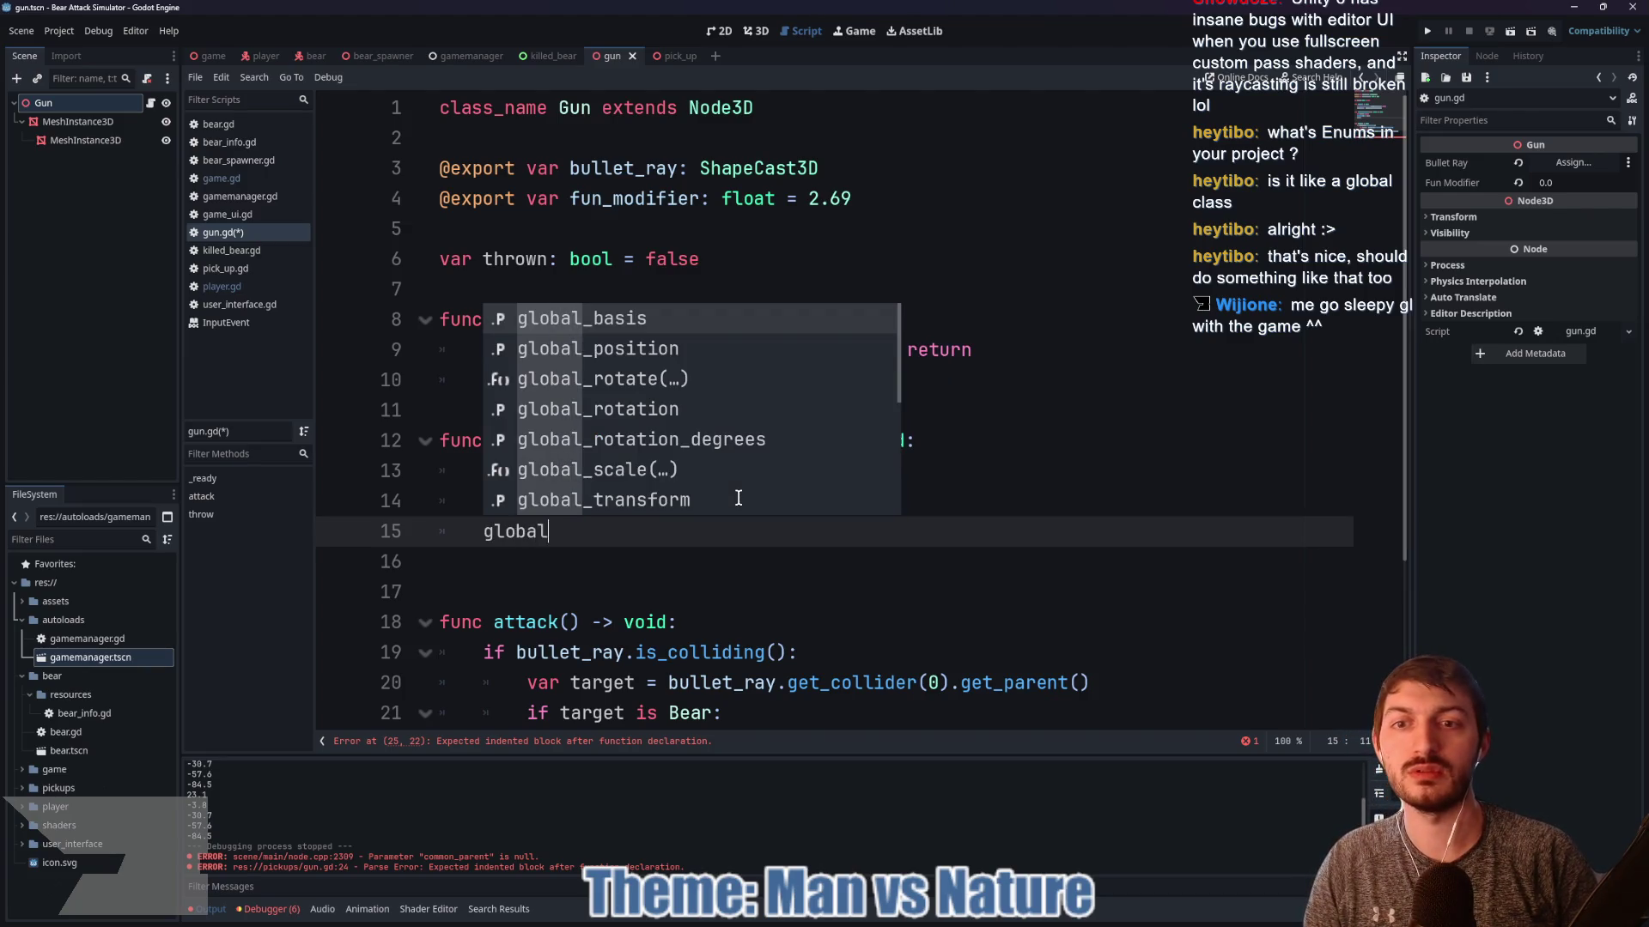
{"action": "type", "text": "_tra"}
Move the thrown gun forward with global_translate(-basis.z * THROW_SPEED).
{"action": "key", "text": "Down"}
{"action": "key", "text": "Return"}
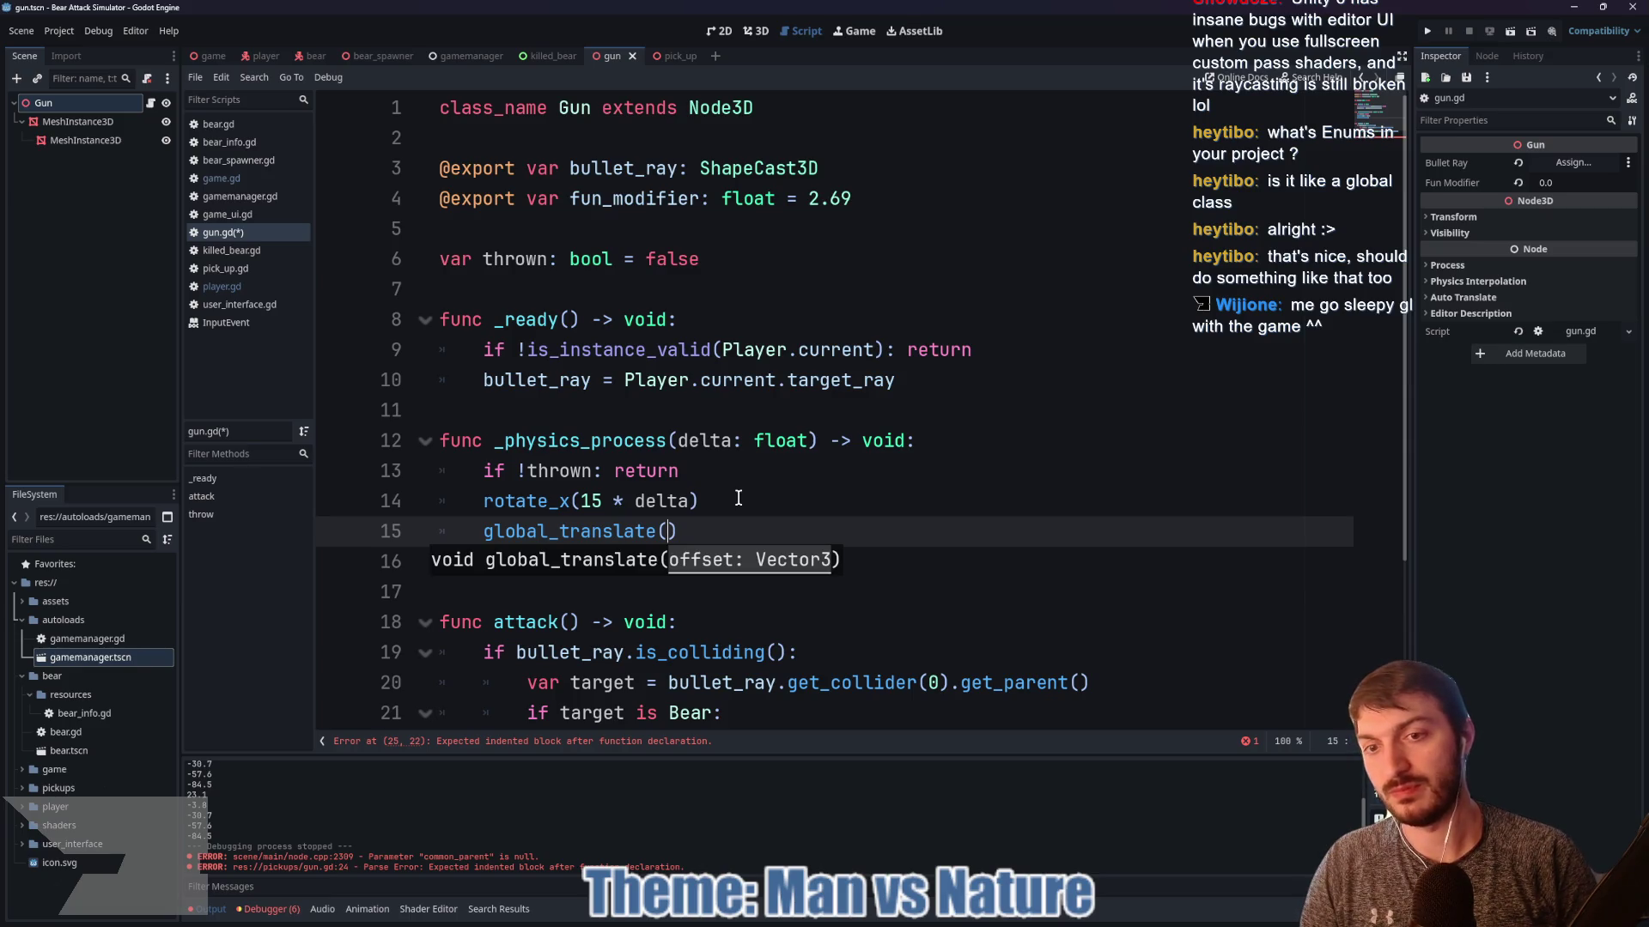
{"action": "type", "text": "-basis."}
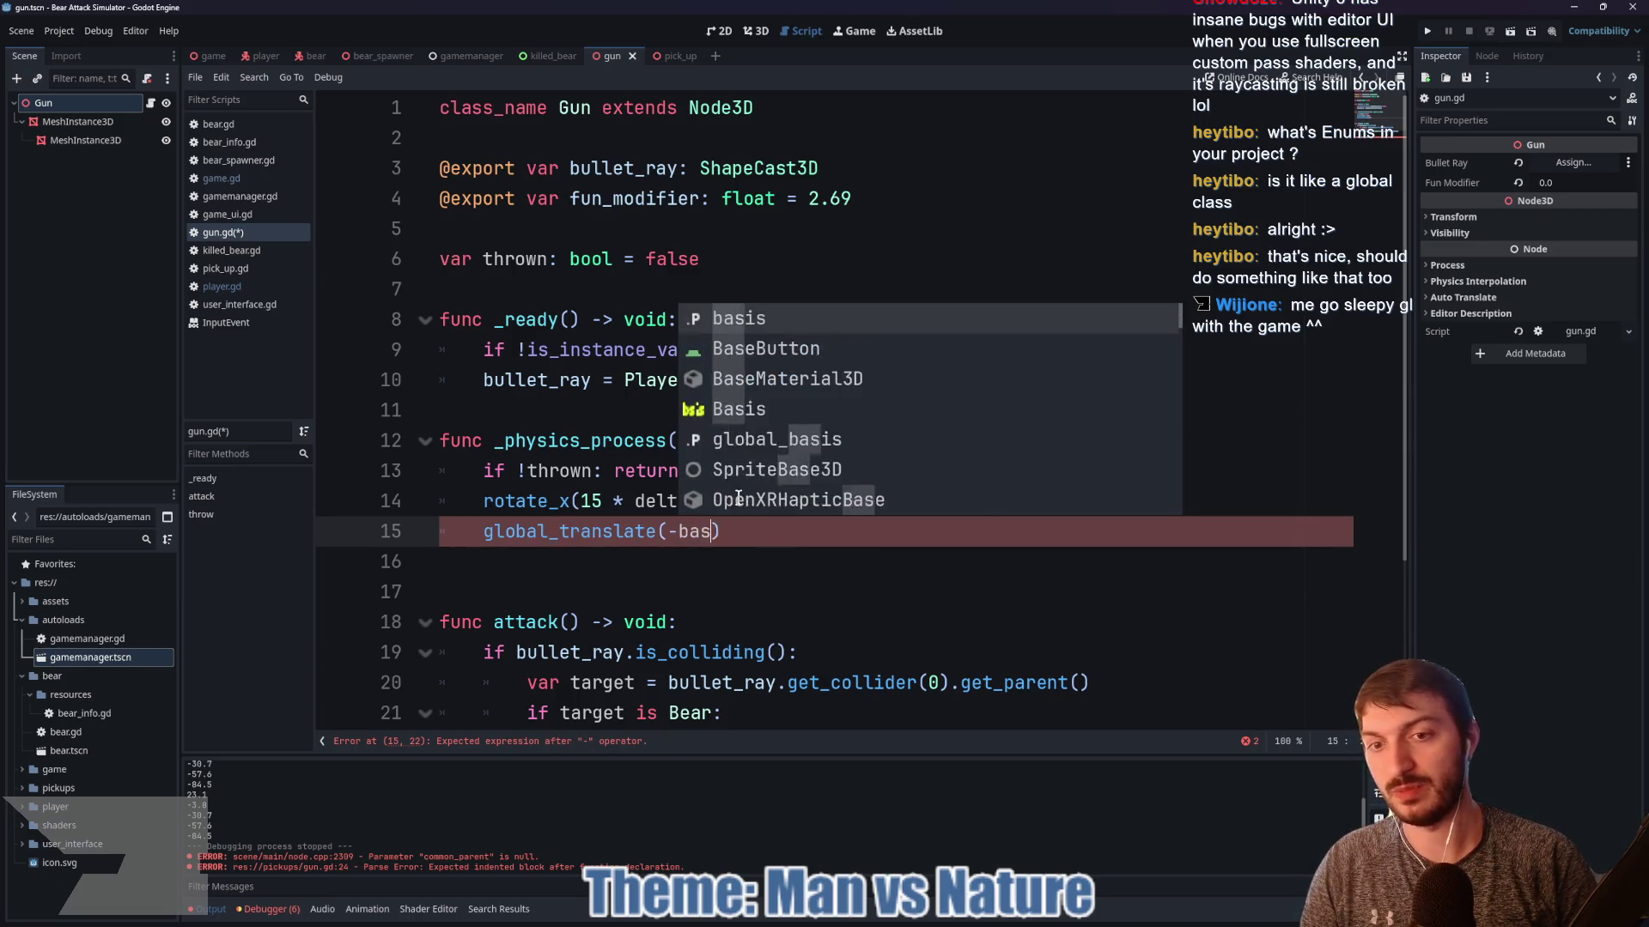
{"action": "type", "text": "z"}
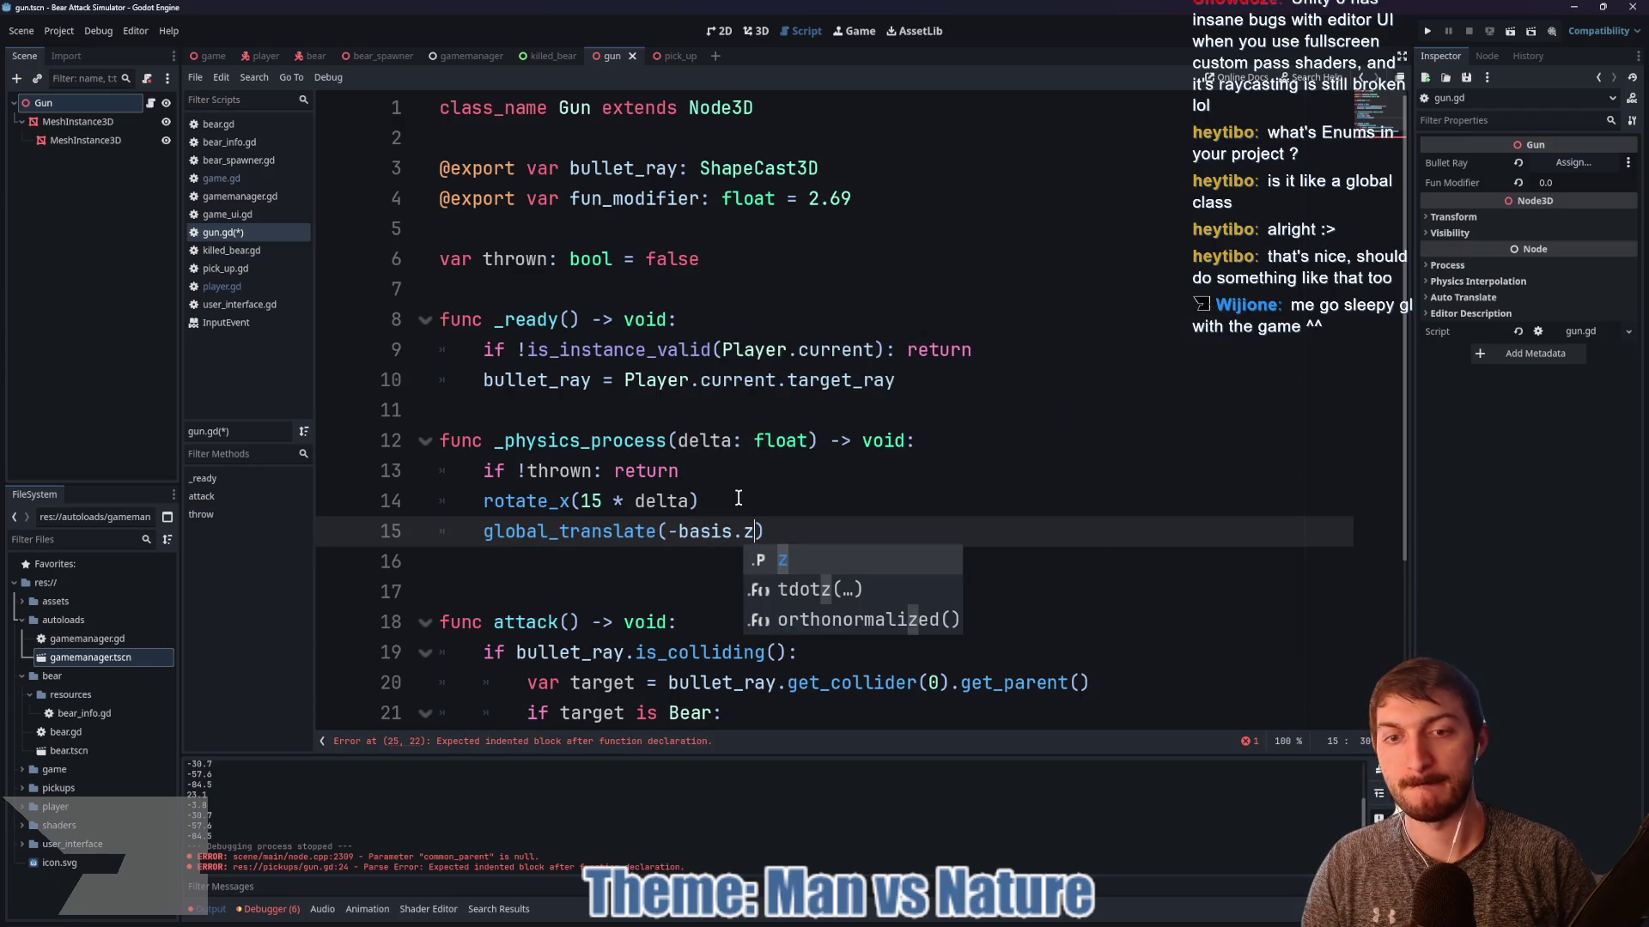
{"action": "type", "text": " *"}
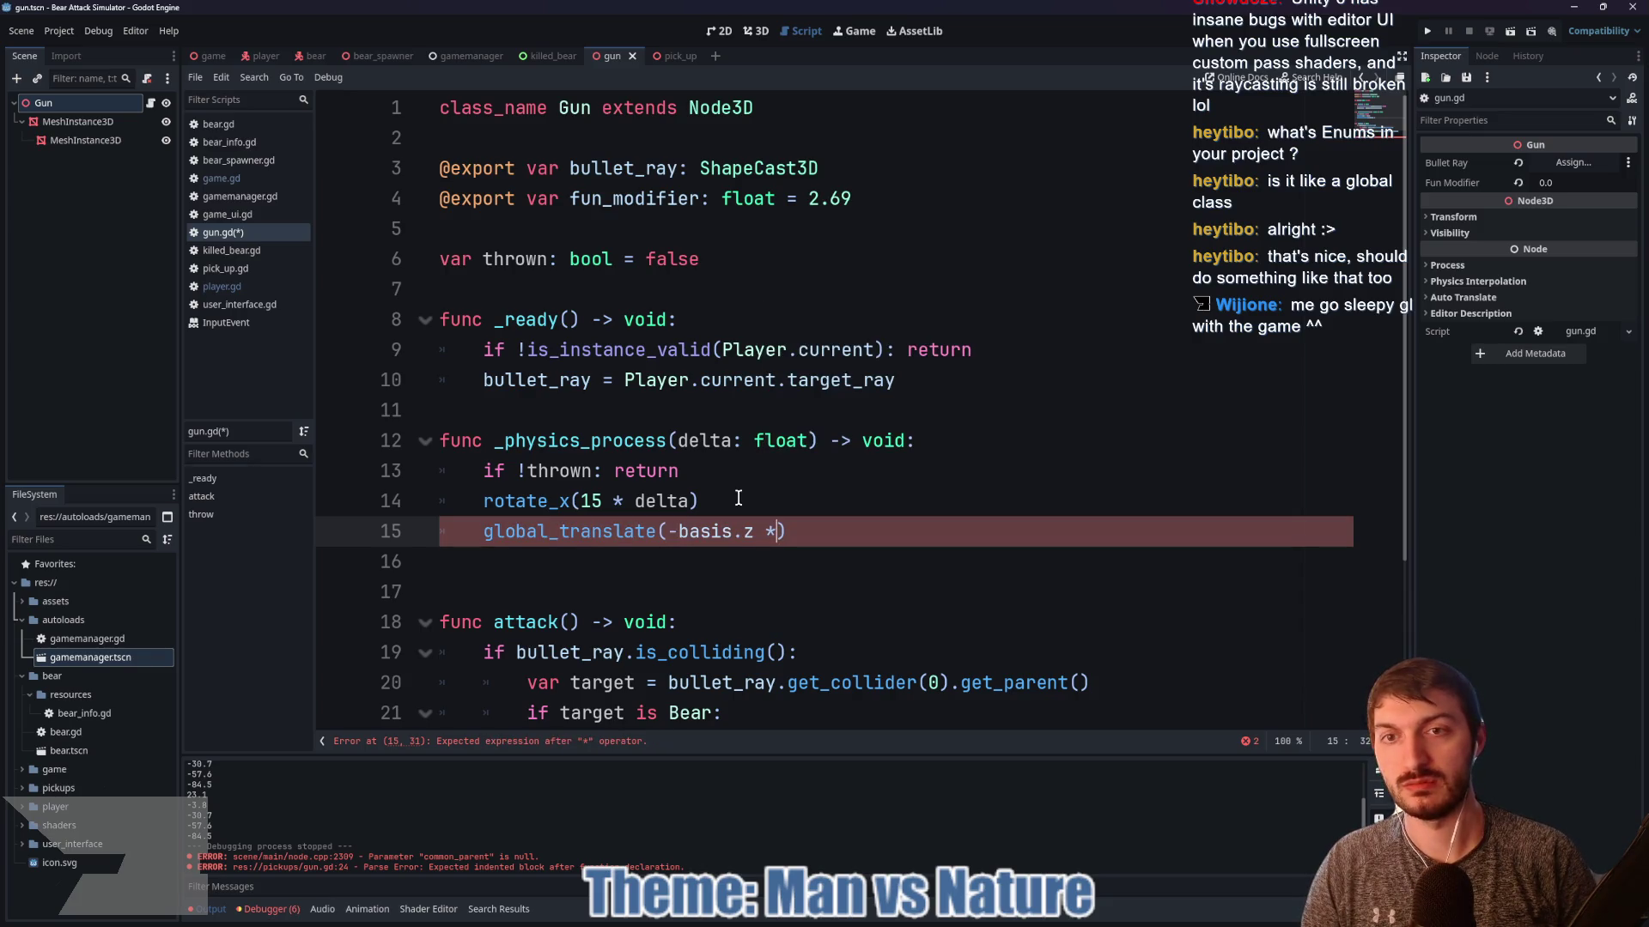
{"action": "type", "text": " thro"}
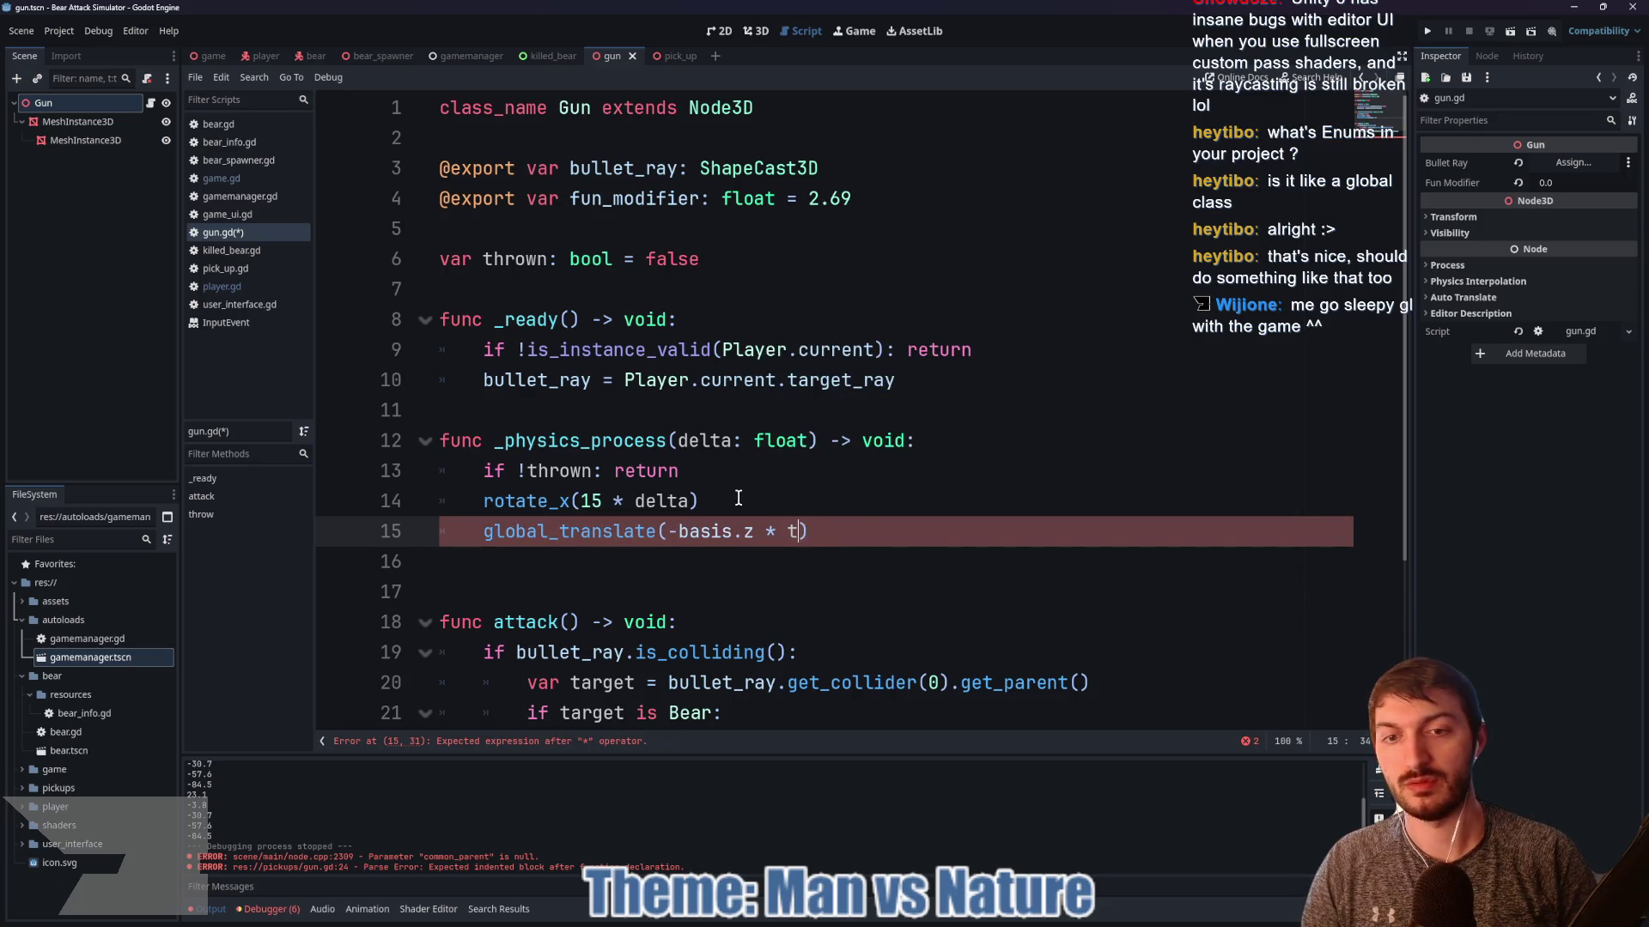
{"action": "key", "text": "BackSpace"}
{"action": "key", "text": "BackSpace"}
{"action": "key", "text": "BackSpace"}
{"action": "key", "text": "BackSpace"}
{"action": "type", "text": "THROW_S"}
{"action": "type", "text": "PEED"}
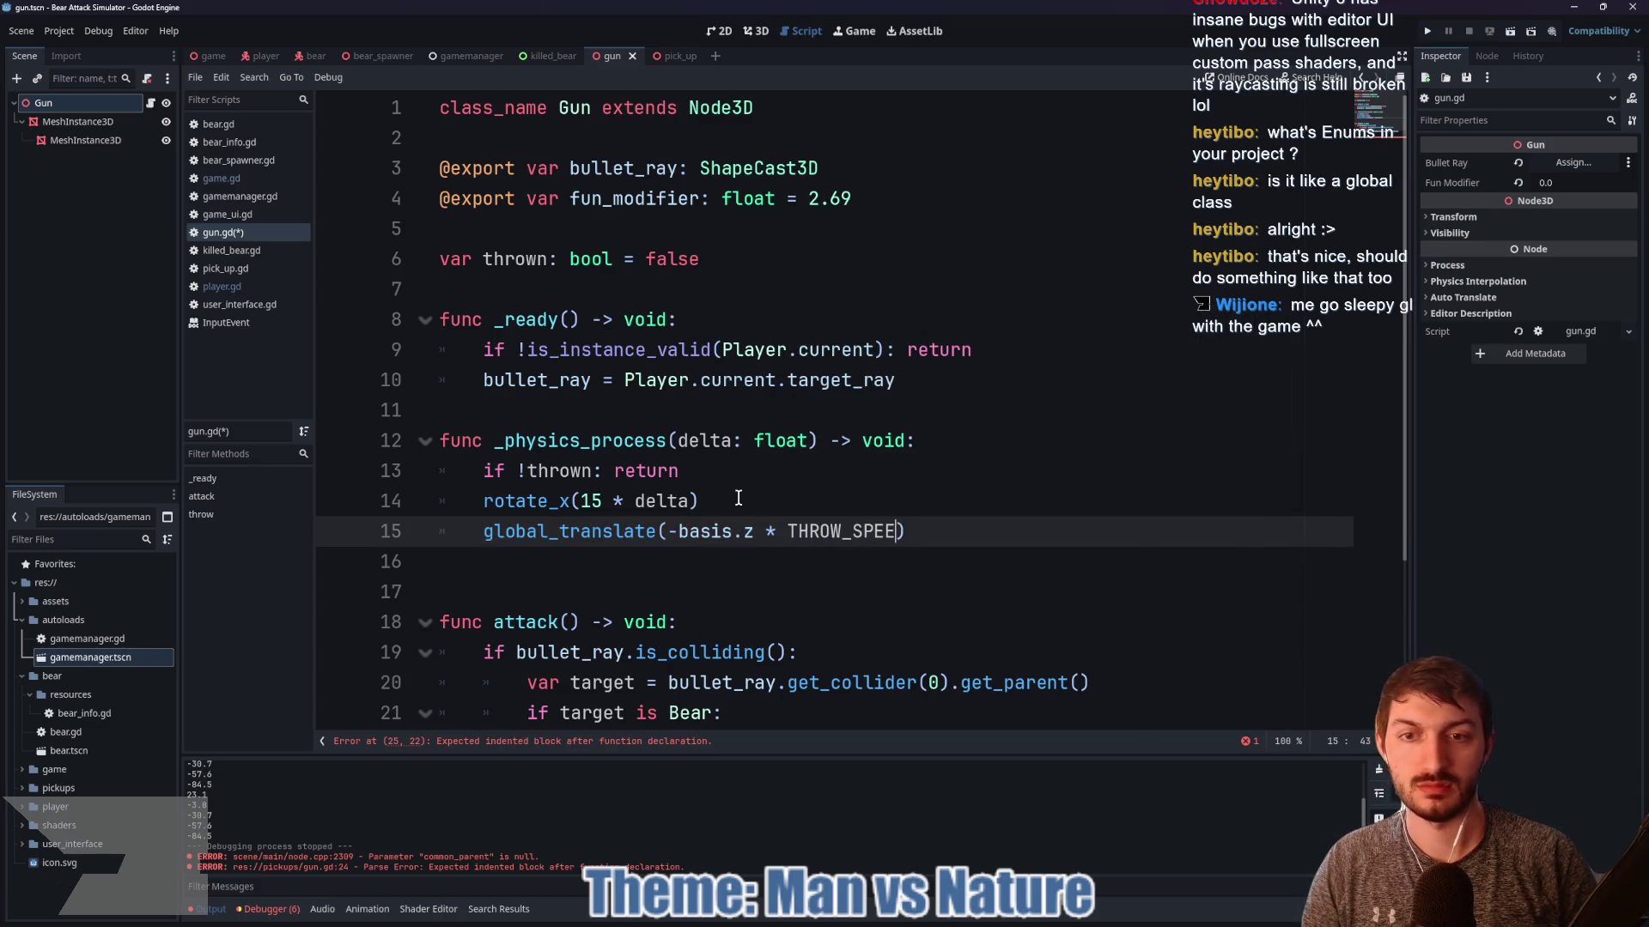
Declare const THROW_ROTATION: float = 15.0 below the thrown variable.
{"action": "left_click", "coordinate": [569, 291]}
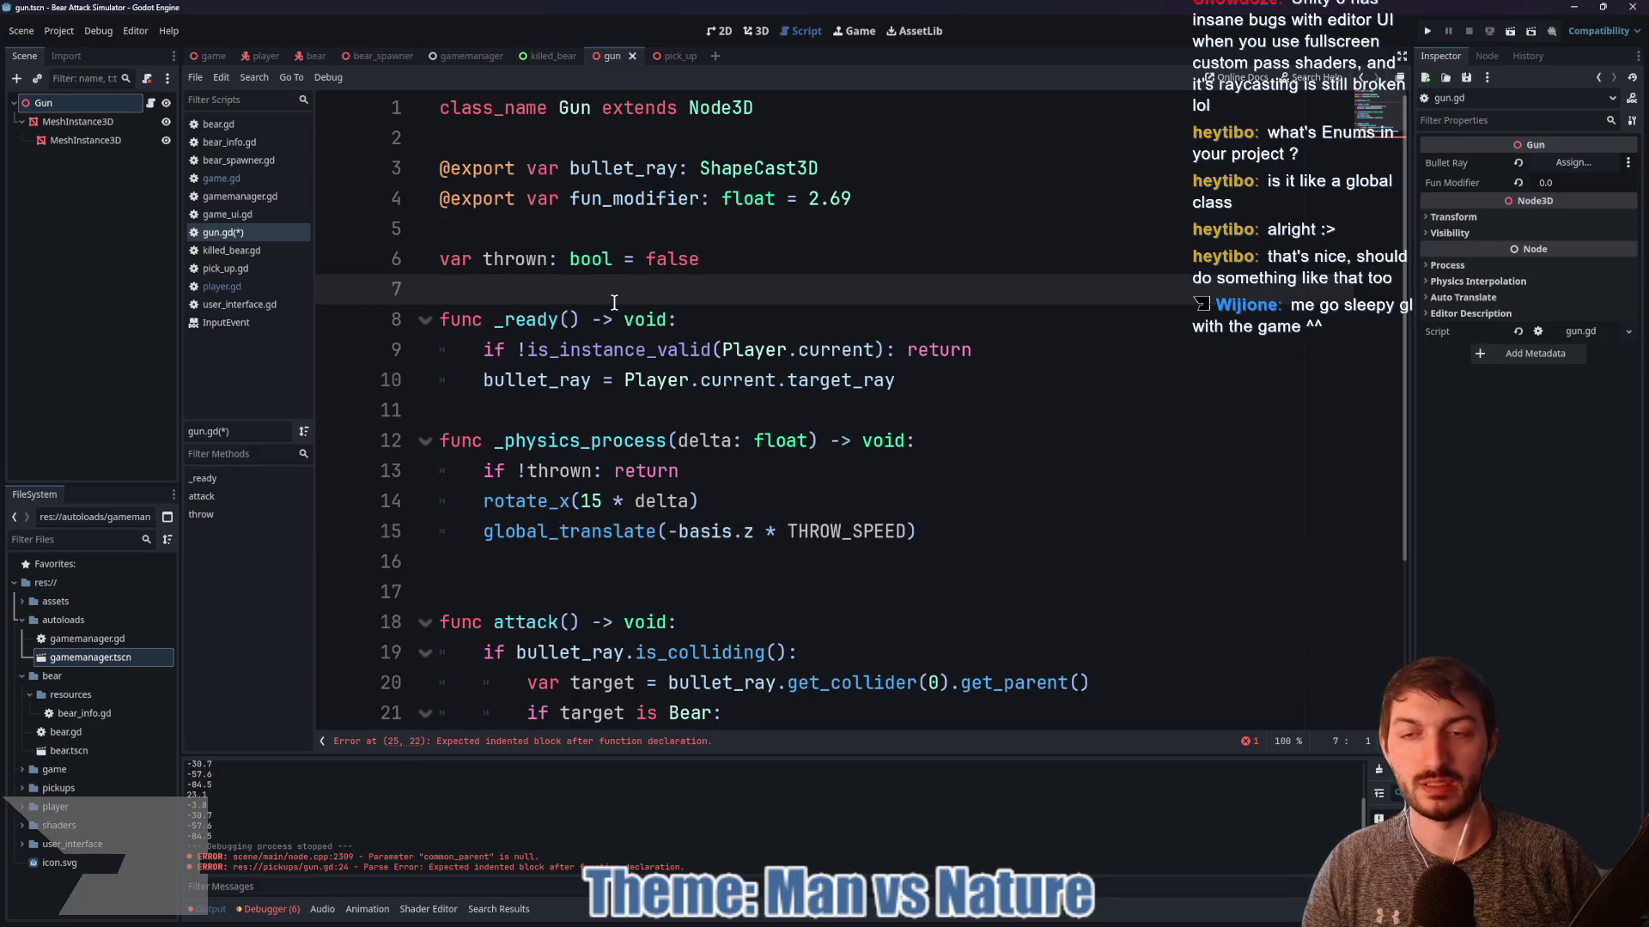
{"action": "key", "text": "Return"}
{"action": "key", "text": "Return"}
{"action": "key", "text": "Up"}
{"action": "type", "text": "const"}
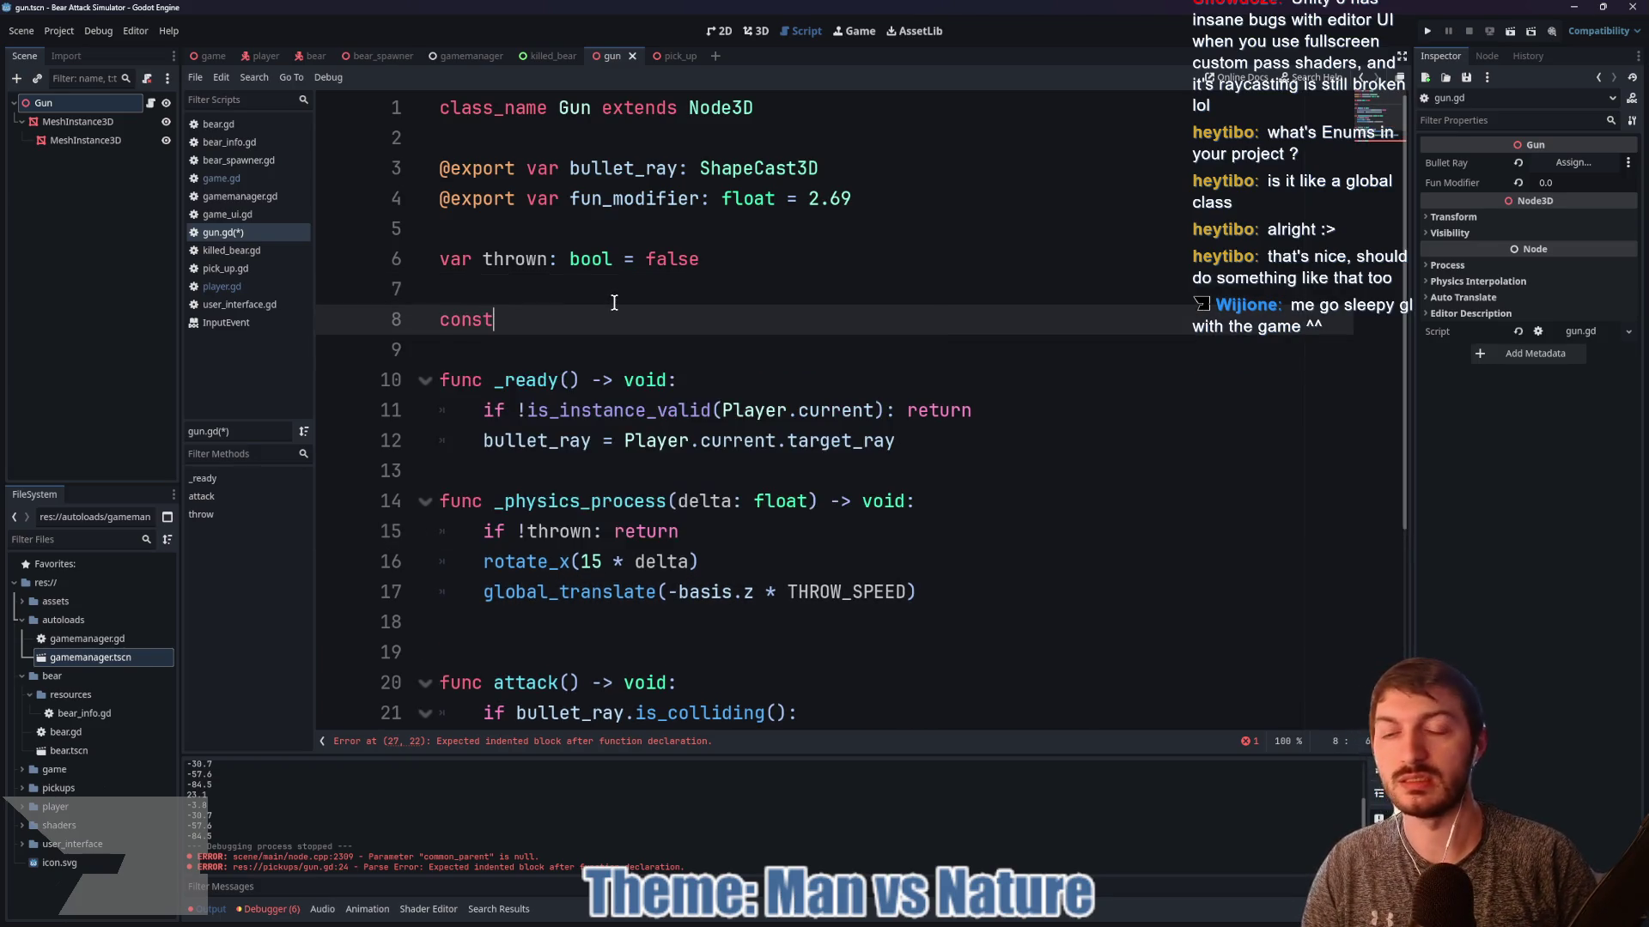
{"action": "type", "text": " THROW_ROTATION"}
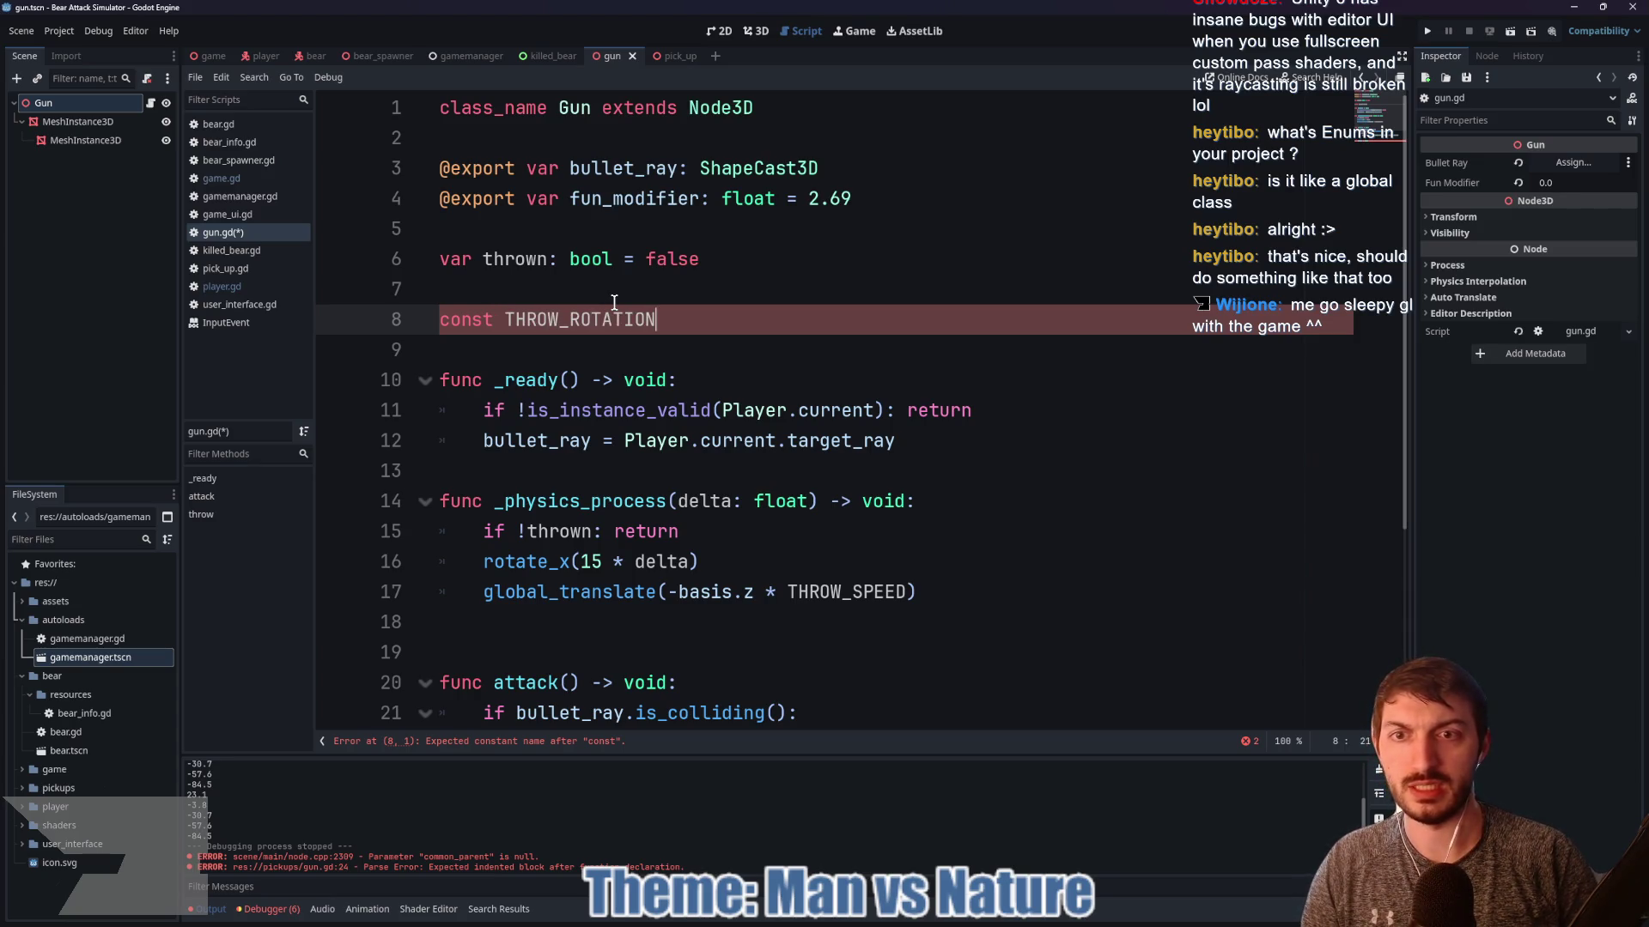
{"action": "type", "text": ": float = 15"}
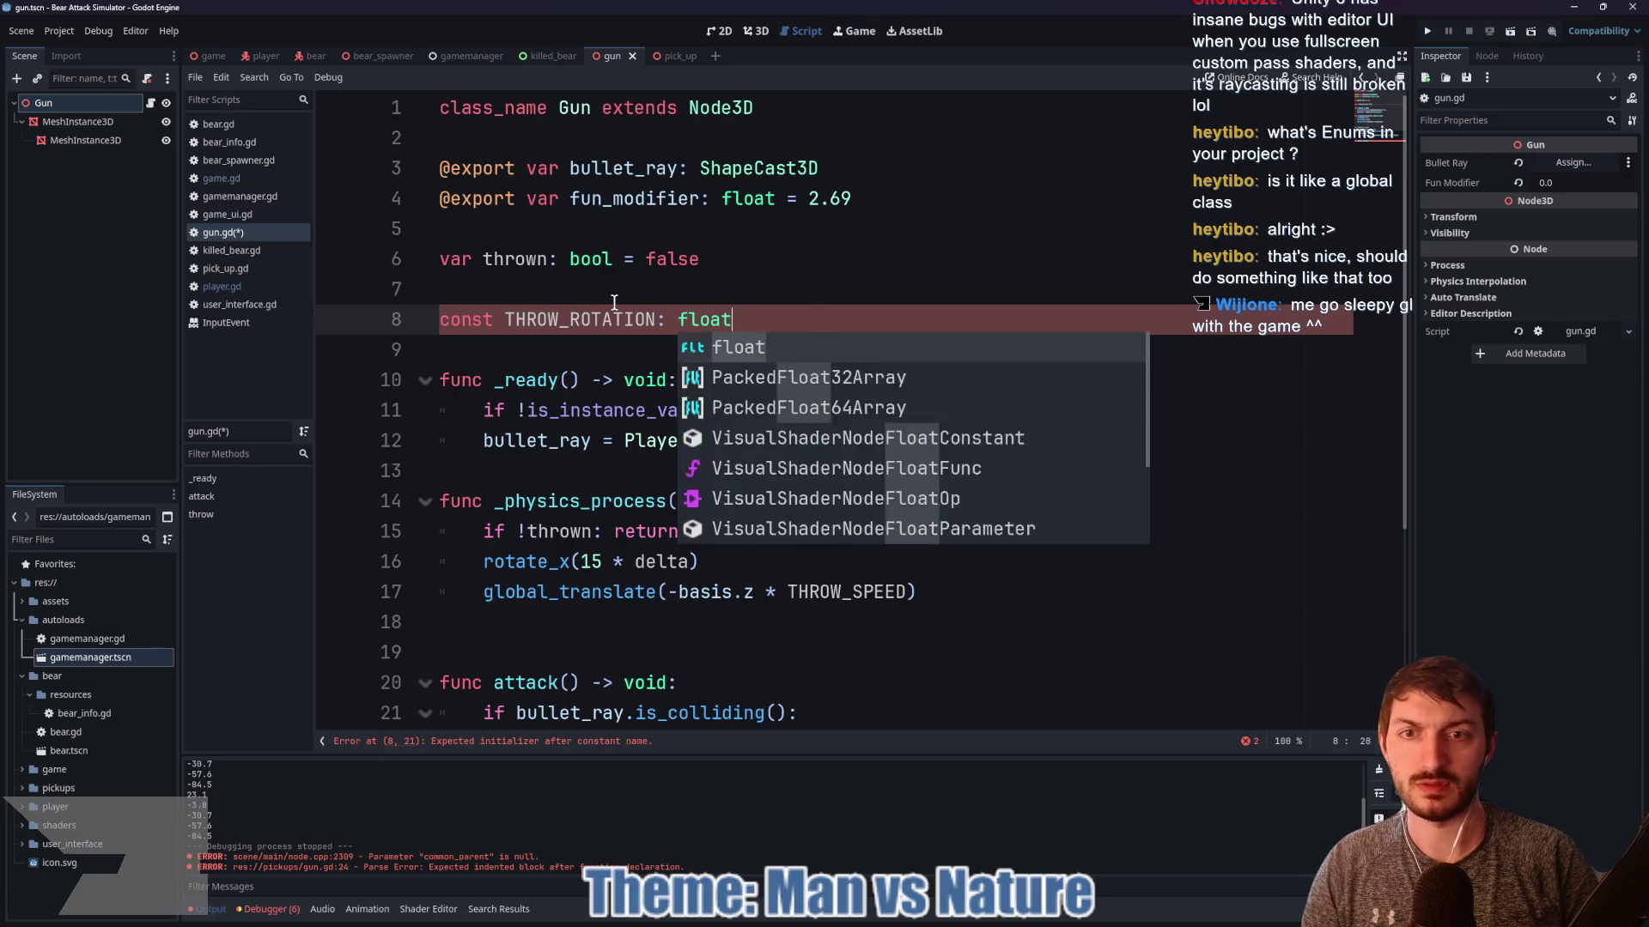
{"action": "type", "text": ".0"}
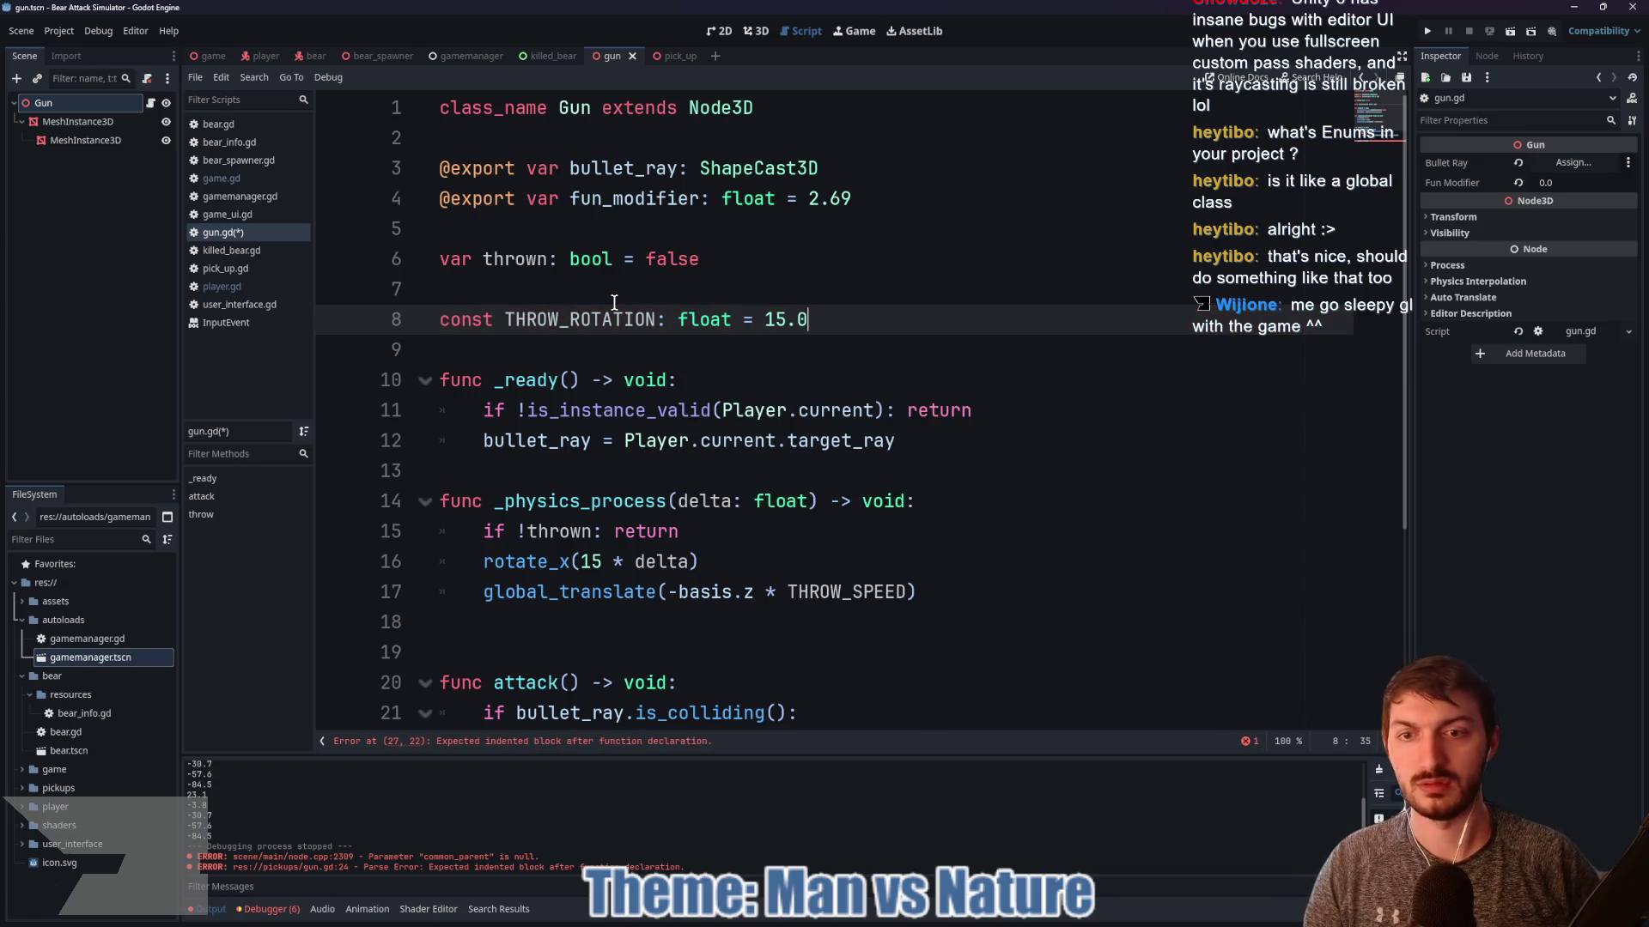
Replace the hardcoded 15 in rotate_x with THROW_ROTATION and start switching basis to global_basis.
{"action": "left_click", "coordinate": [591, 563]}
{"action": "left_click", "coordinate": [584, 564]}
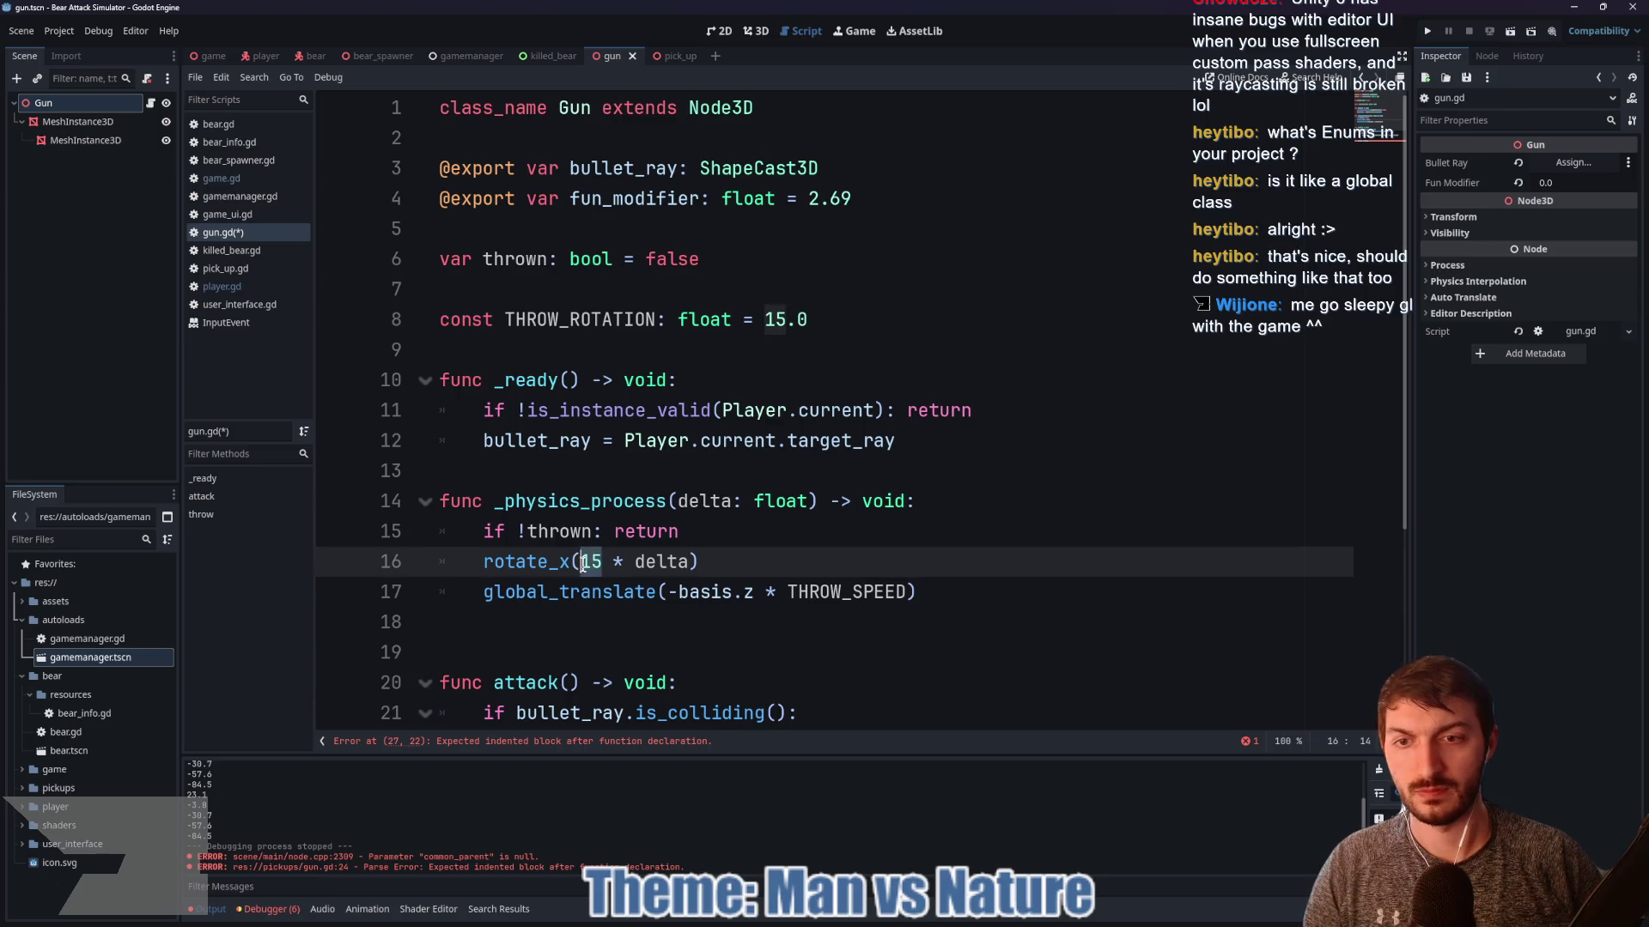
{"action": "key", "text": "Delete"}
{"action": "key", "text": "Delete"}
{"action": "type", "text": "THROW"}
{"action": "key", "text": "Return"}
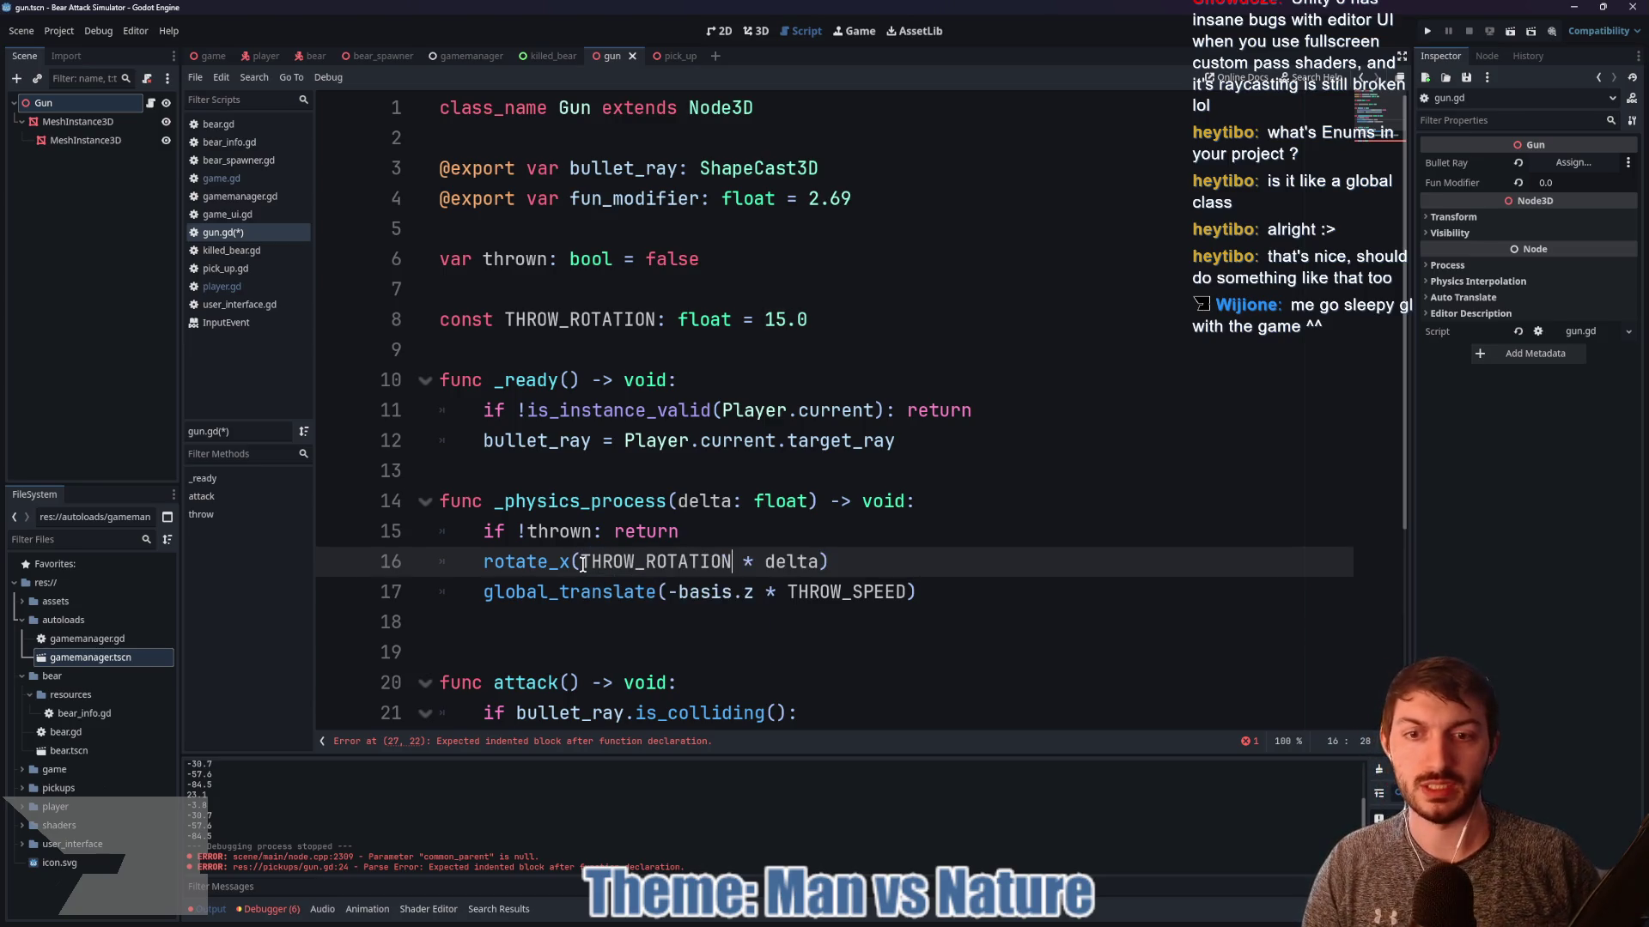
{"action": "left_click", "coordinate": [760, 592]}
{"action": "key", "text": "Right"}
{"action": "type", "text": "global_"}
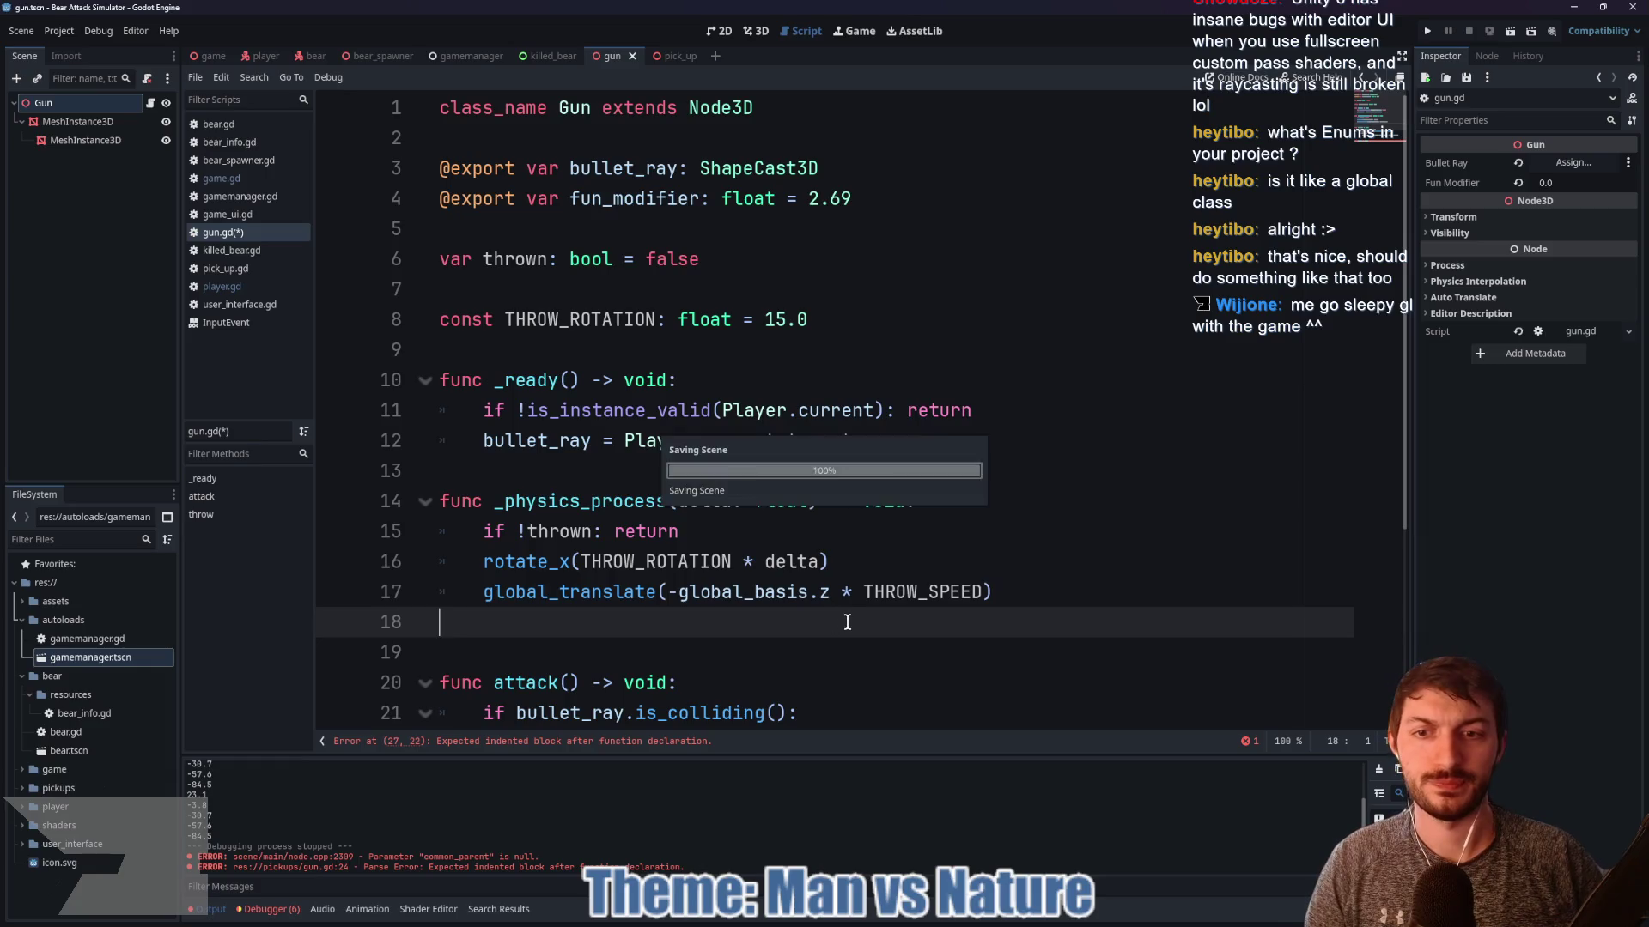
Make throw() set thrown = true and top_level = true.
{"action": "scroll", "coordinate": [699, 582], "scroll_direction": "down", "scroll_amount": 3}
{"action": "left_click", "coordinate": [644, 657]}
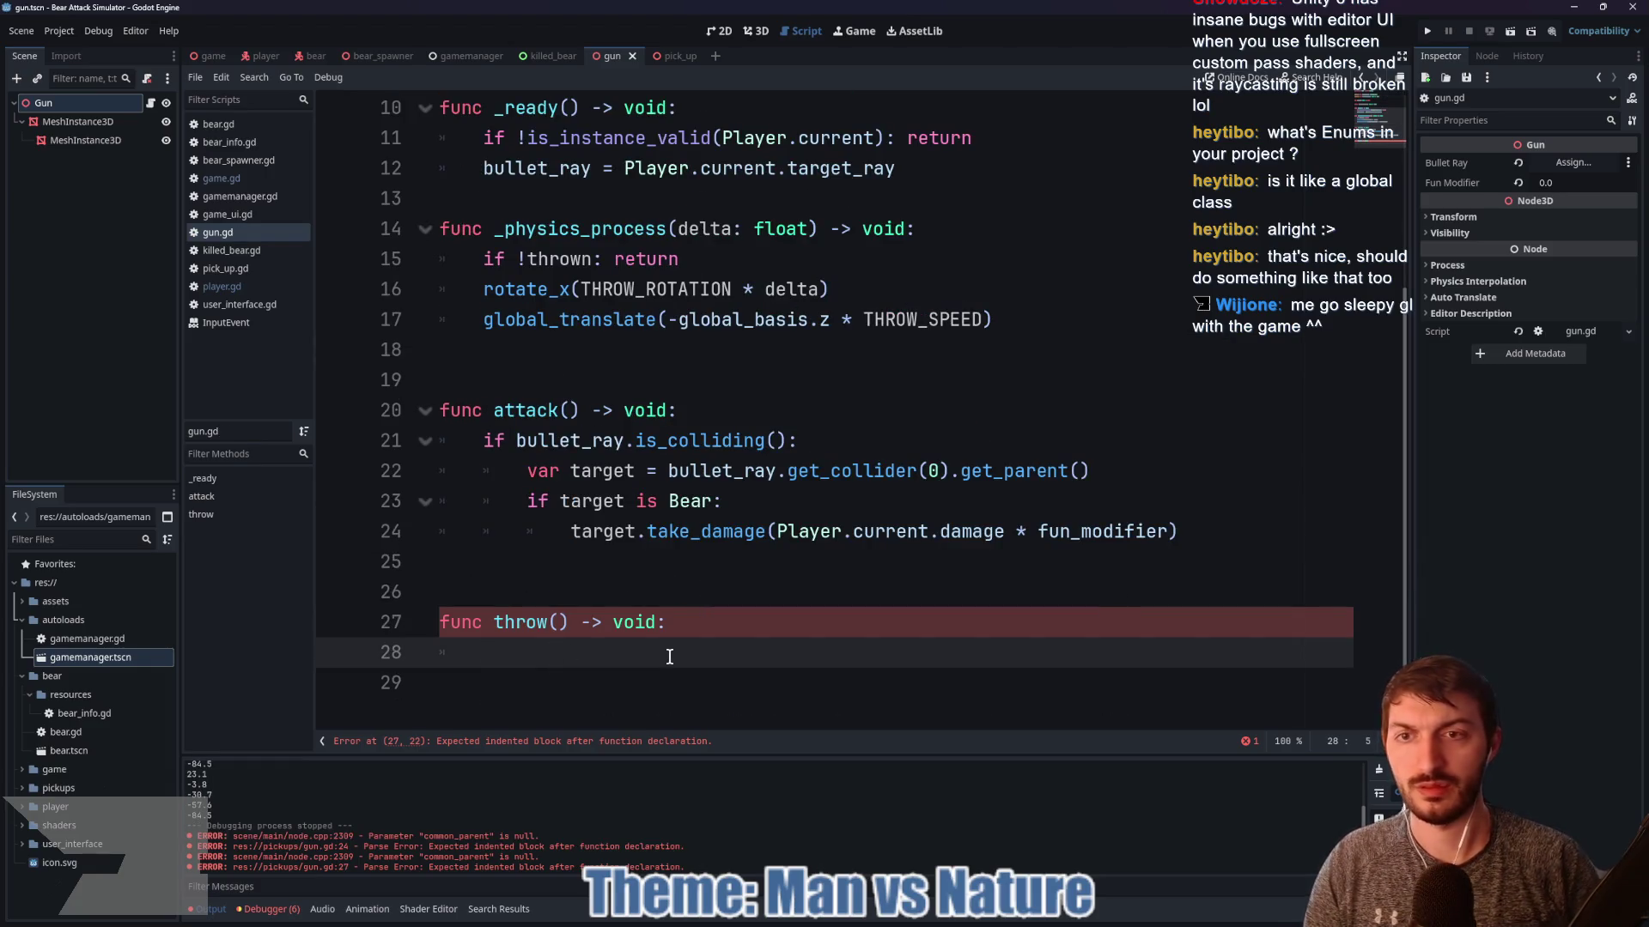
{"action": "type", "text": "thrown = true"}
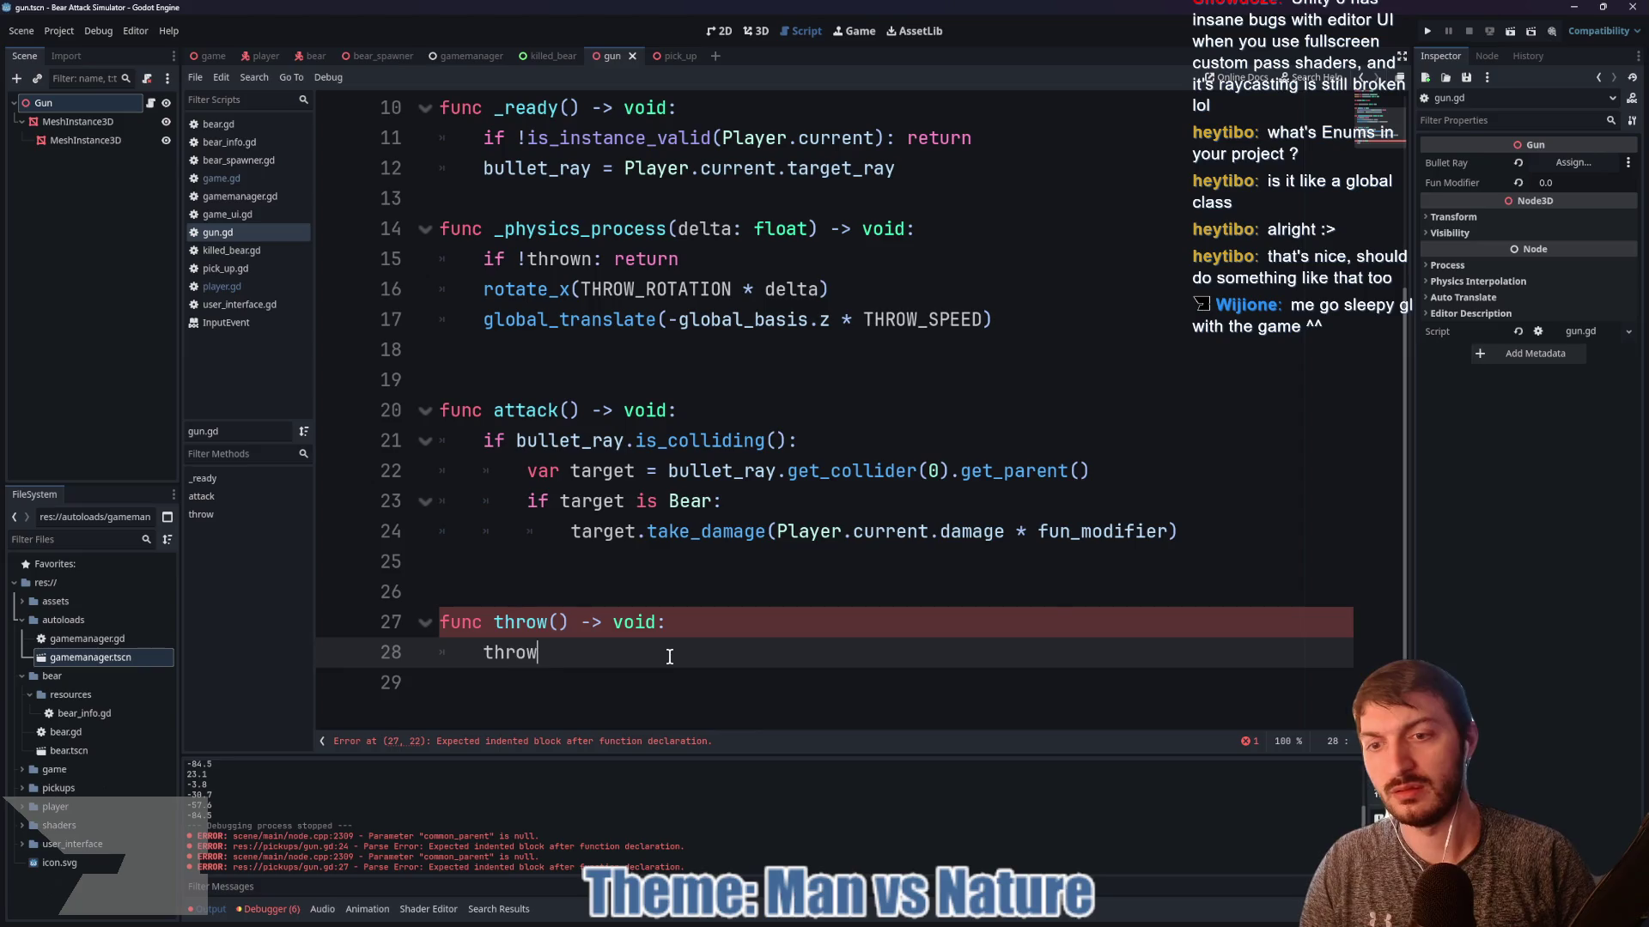
{"action": "key", "text": "Return"}
{"action": "type", "text": "top"}
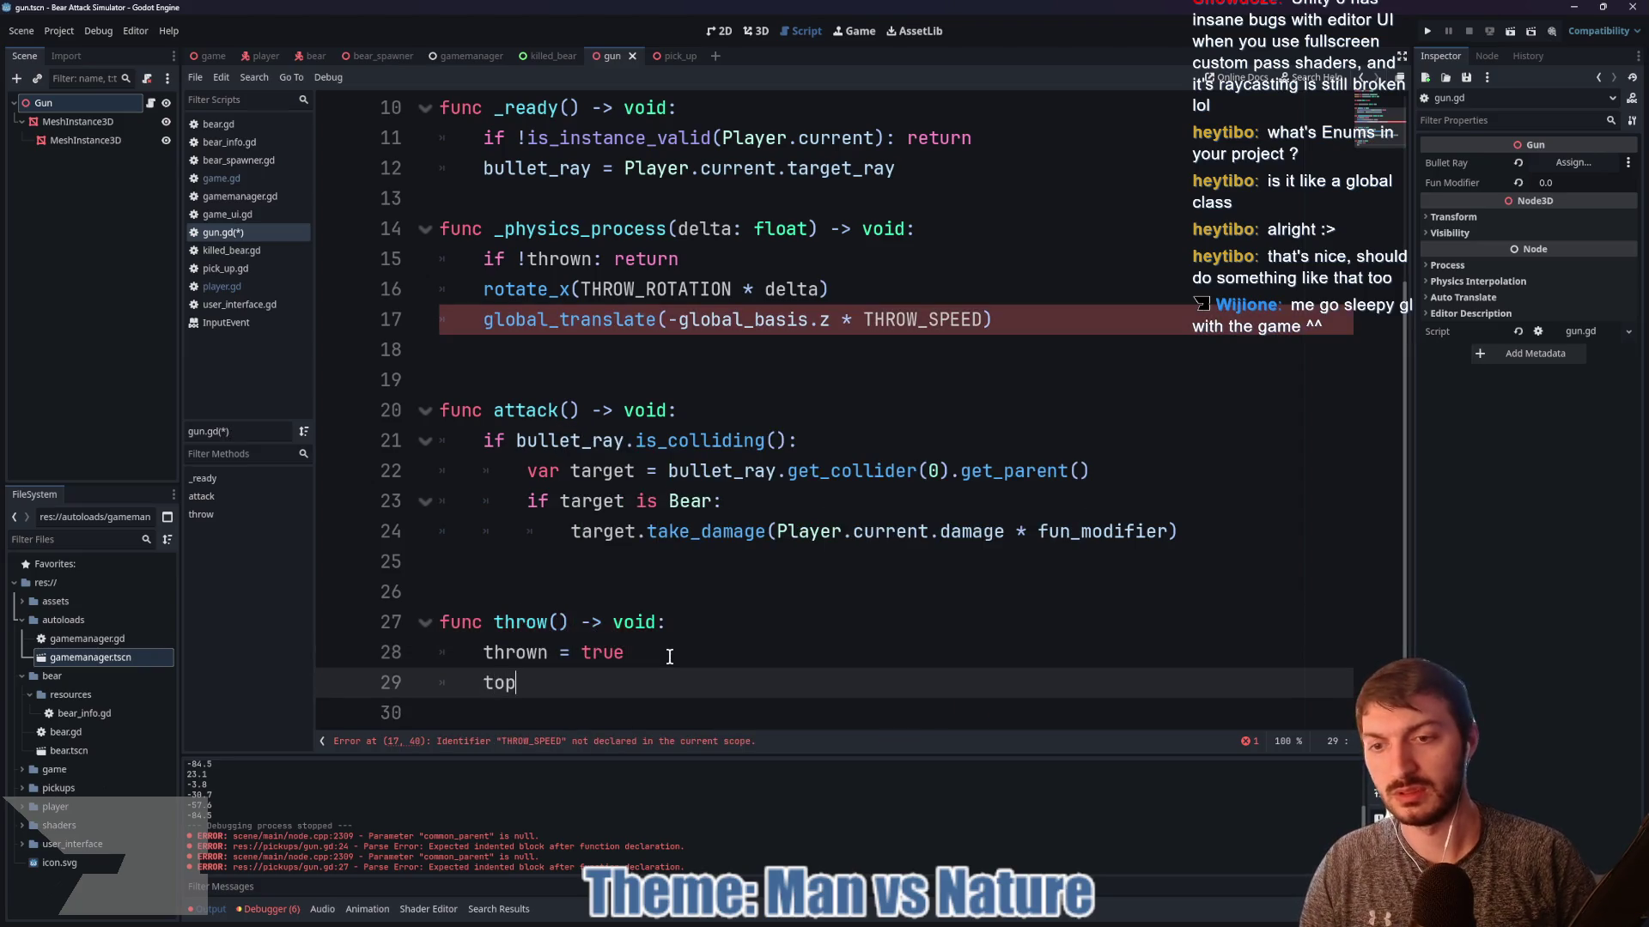
{"action": "key", "text": "Return"}
{"action": "type", "text": "= true"}
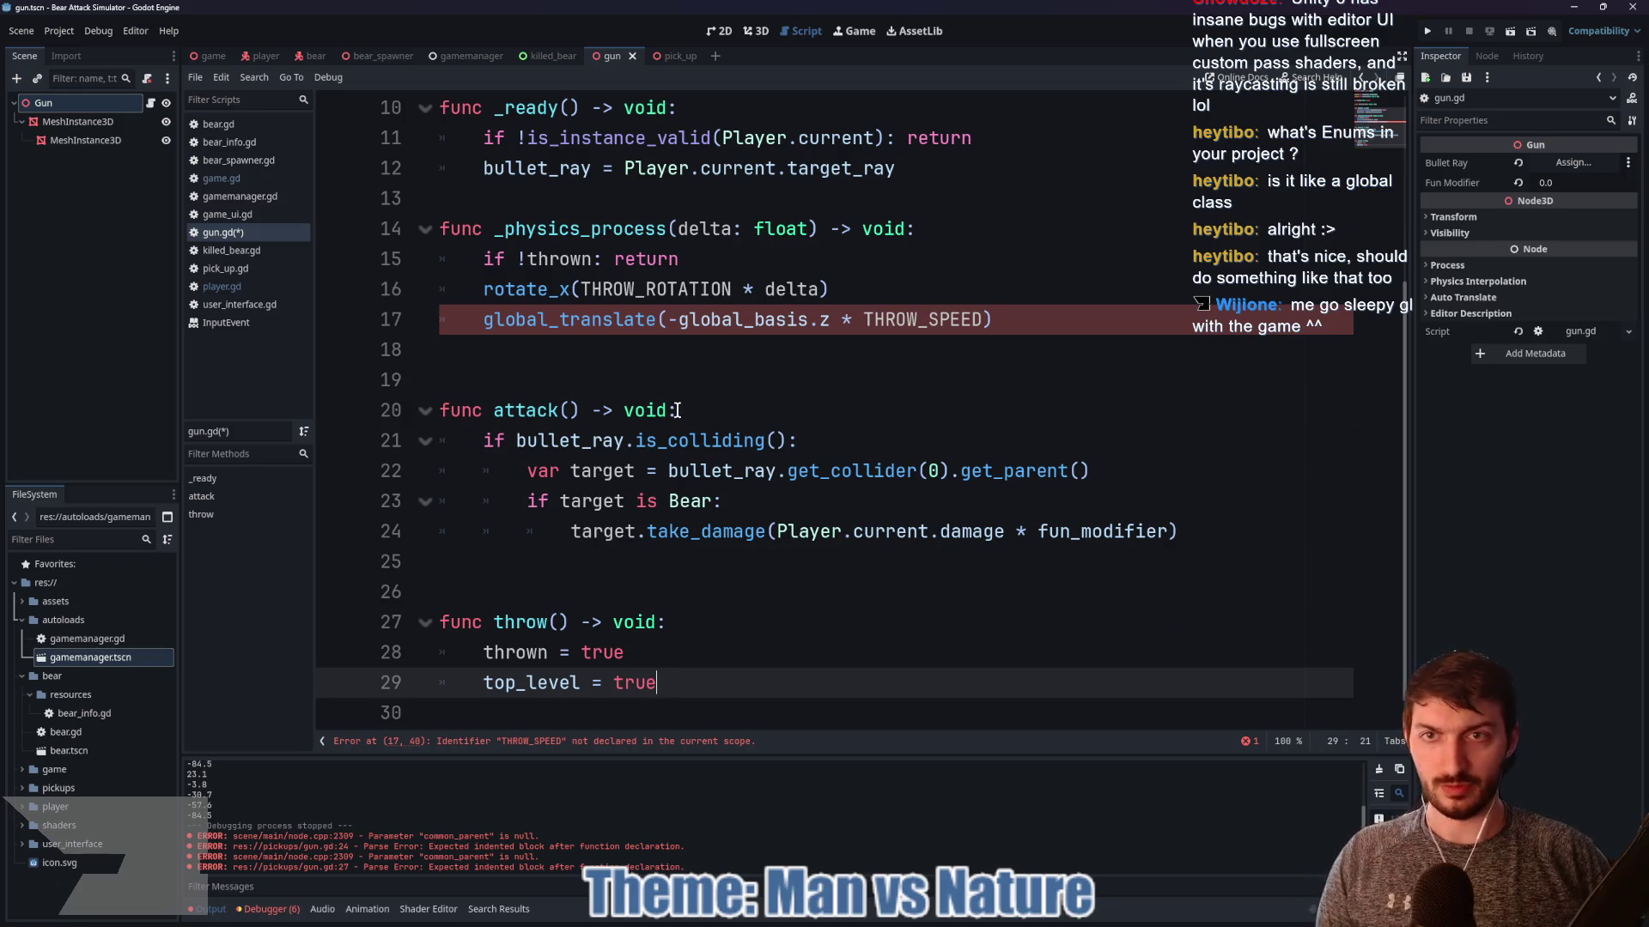
Insert a blank line after the thrown variable declaration.
{"action": "scroll", "coordinate": [677, 410], "scroll_direction": "up", "scroll_amount": 3}
{"action": "left_click", "coordinate": [788, 261]}
{"action": "key", "text": "Return"}
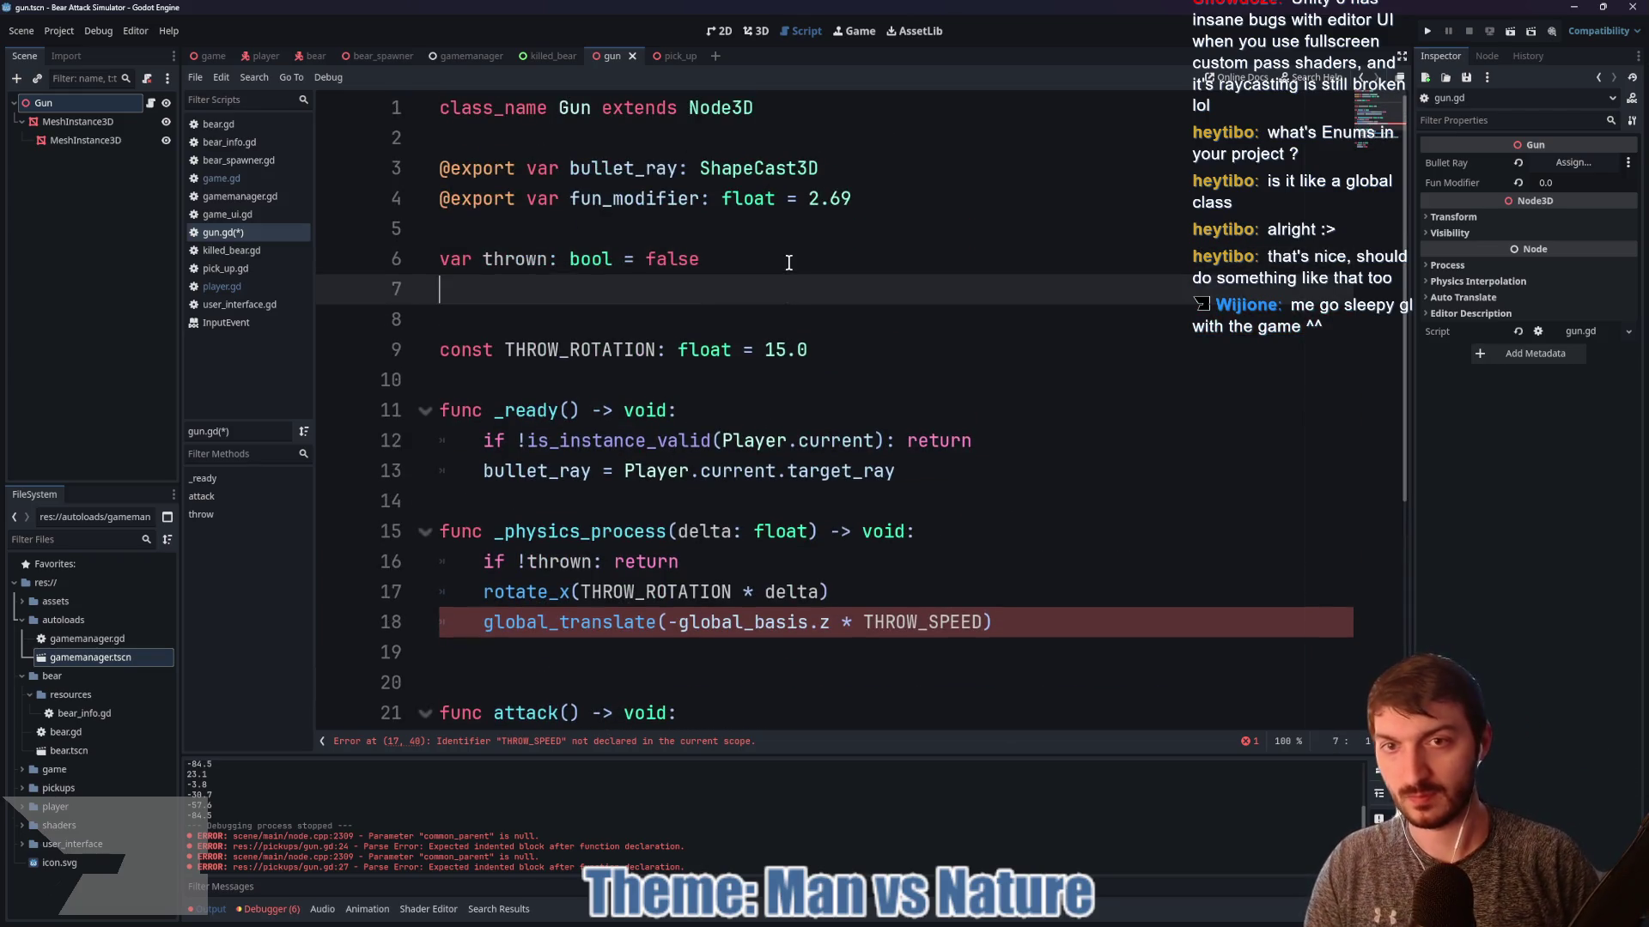
Add const THROW_SPEED: float = 30.0 below THROW_ROTATION and save gun.gd.
{"action": "type", "text": "var"}
{"action": "key", "text": "BackSpace"}
{"action": "key", "text": "BackSpace"}
{"action": "key", "text": "BackSpace"}
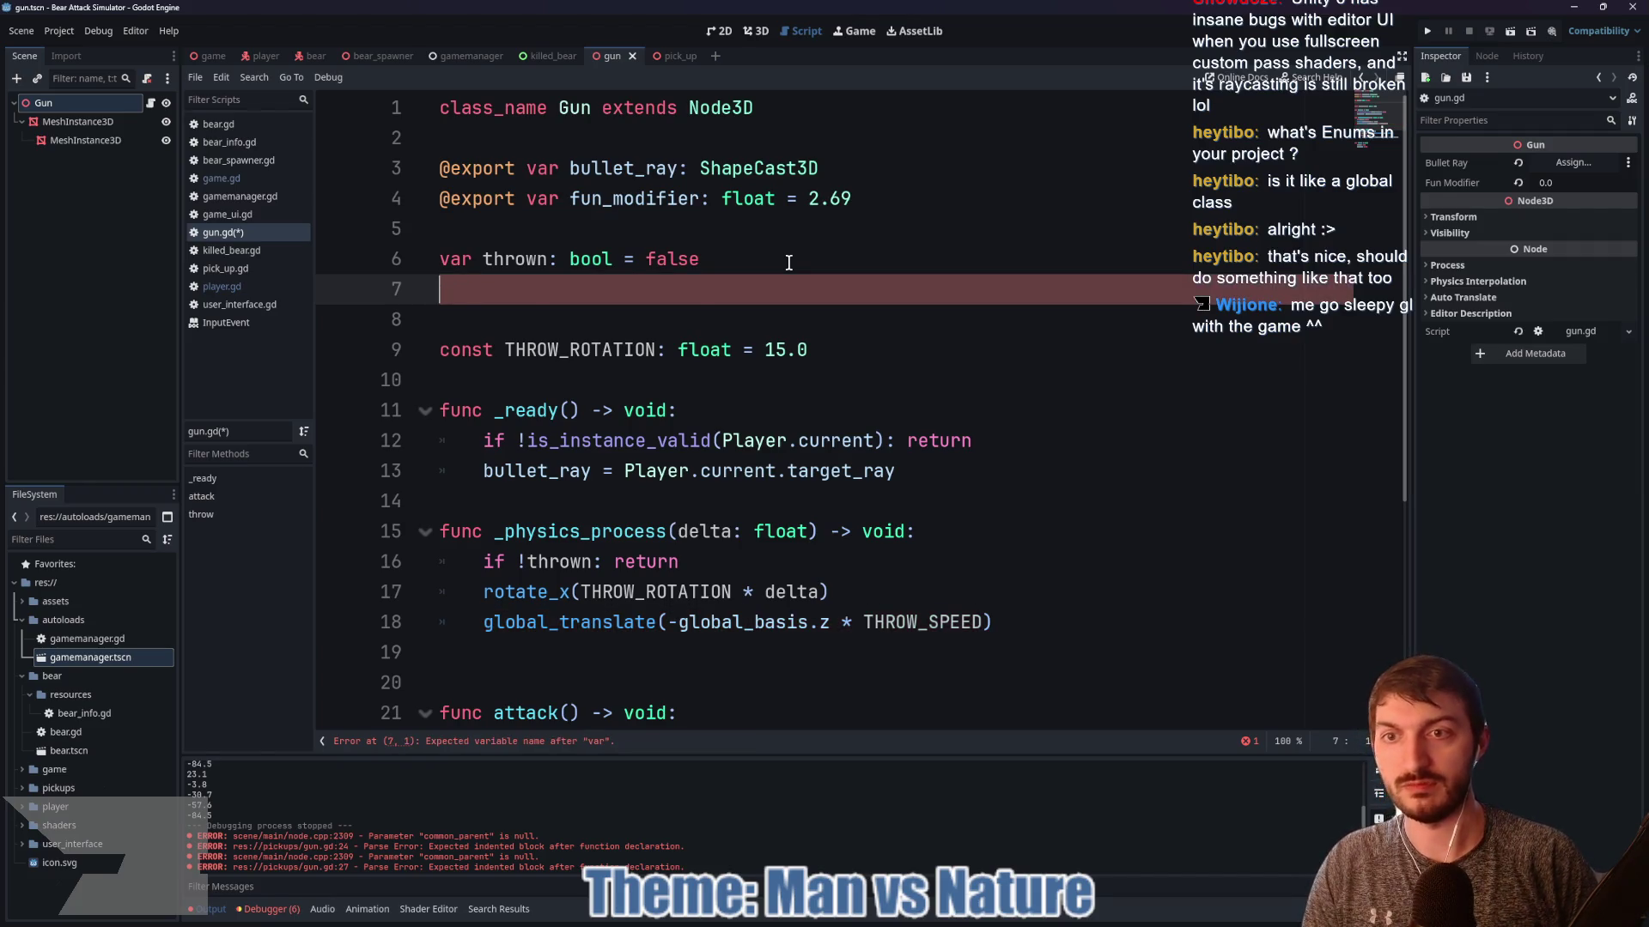
{"action": "left_click", "coordinate": [835, 325]}
{"action": "key", "text": "Return"}
{"action": "type", "text": "const "}
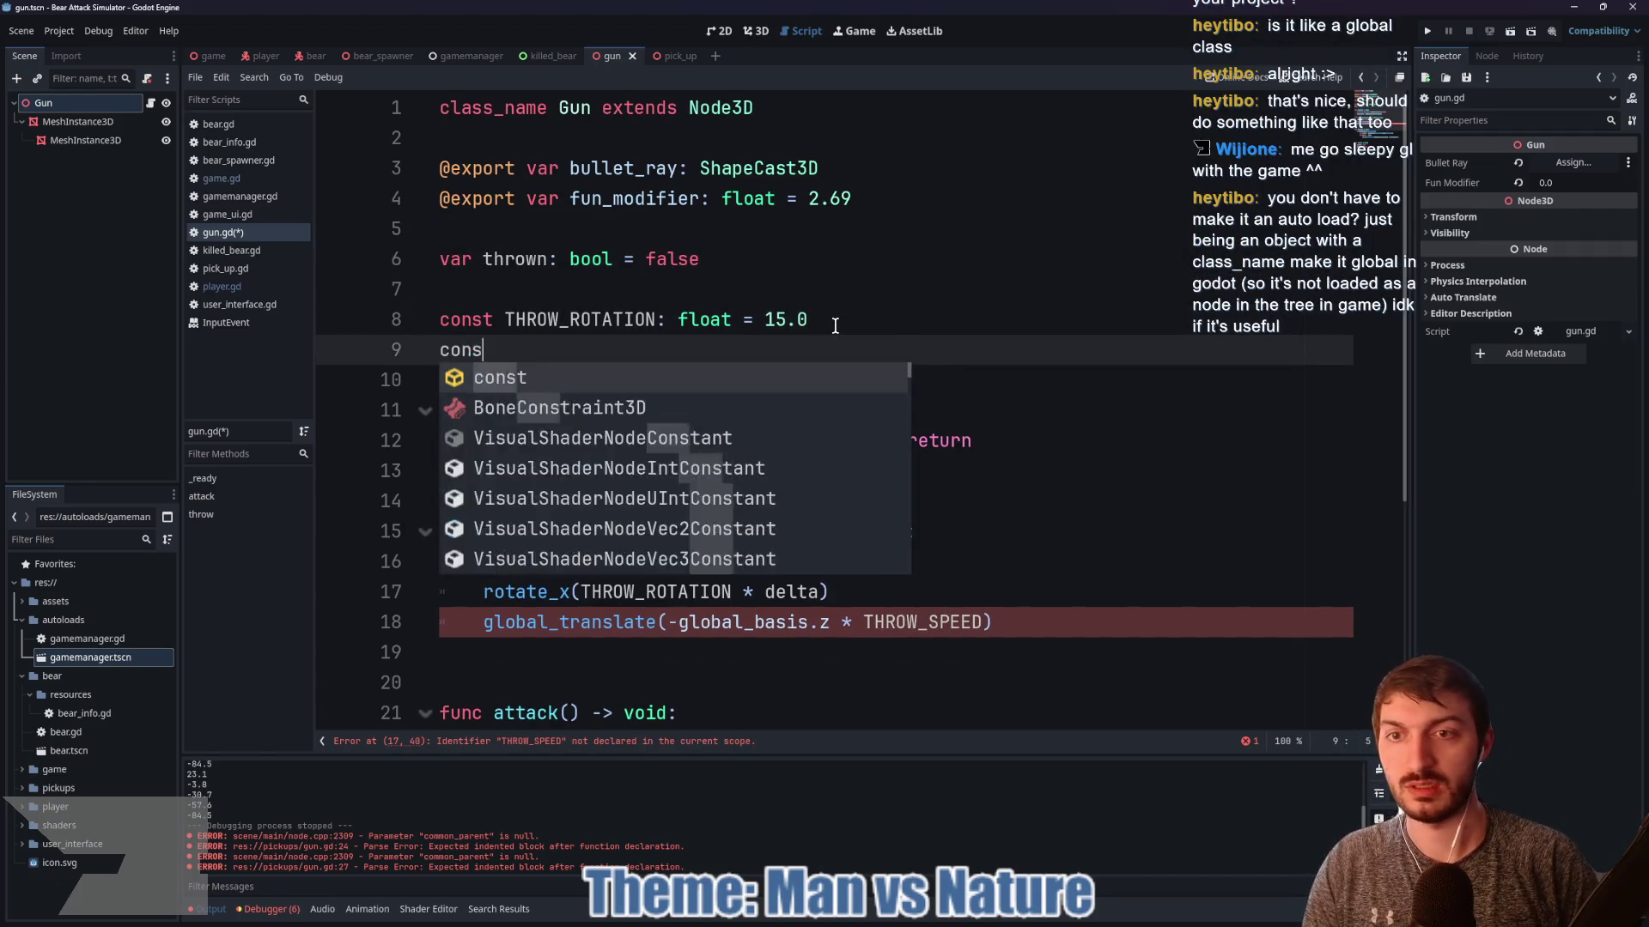
{"action": "type", "text": "THROW_SPEED; flo"}
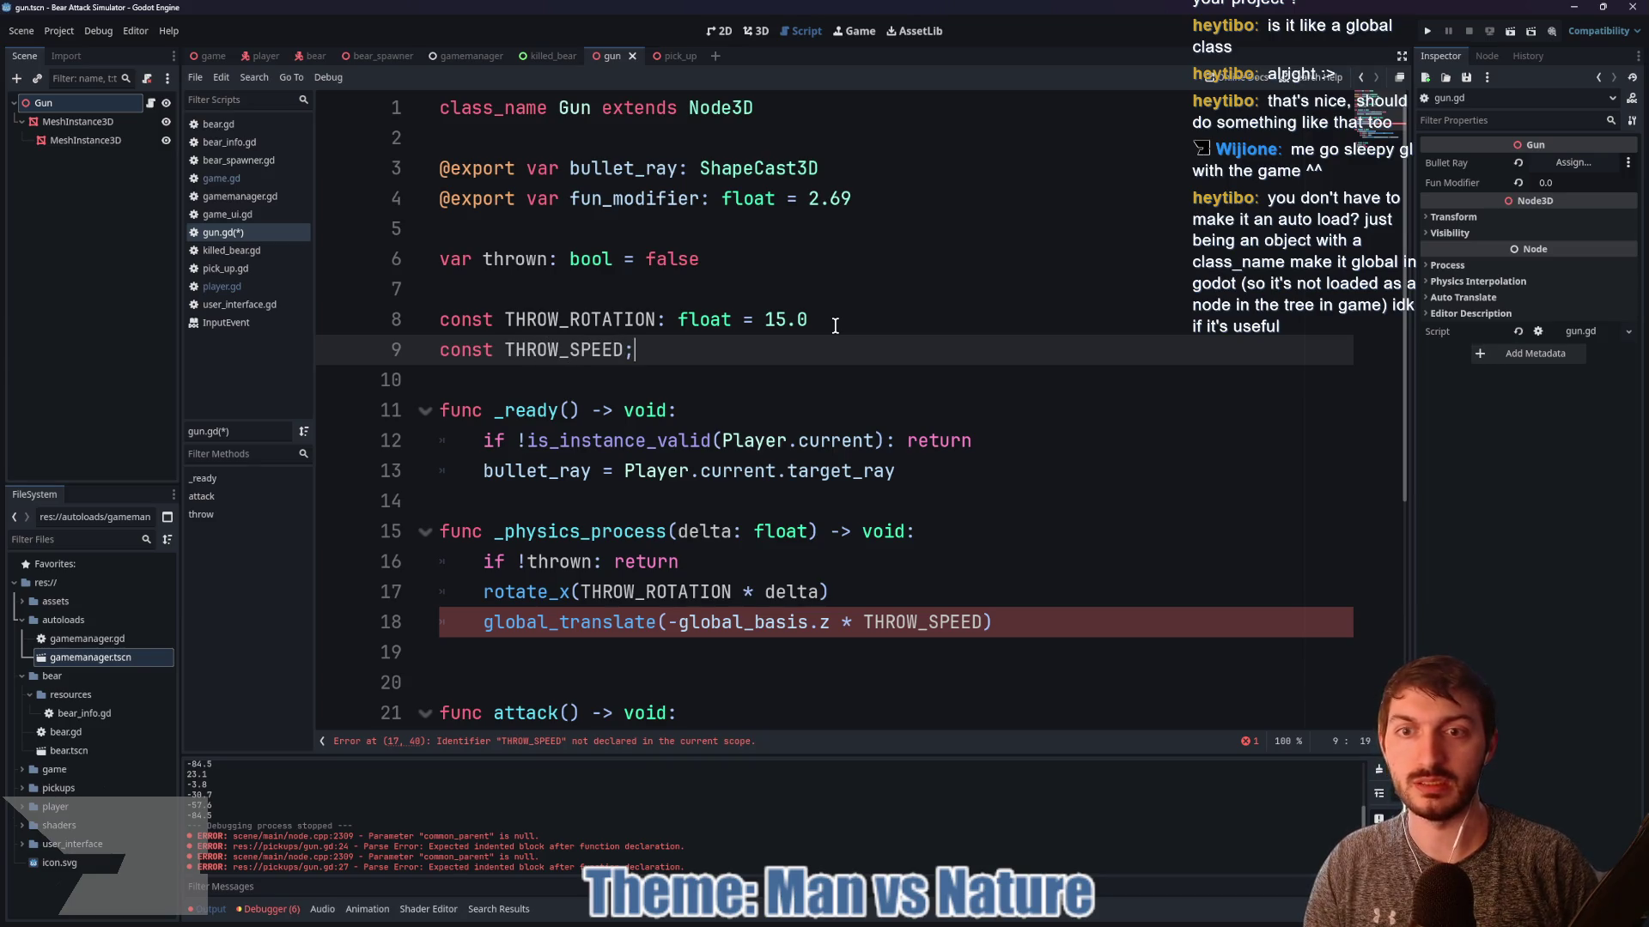
{"action": "key", "text": "BackSpace"}
{"action": "key", "text": "BackSpace"}
{"action": "key", "text": "BackSpace"}
{"action": "type", "text": ": float ="}
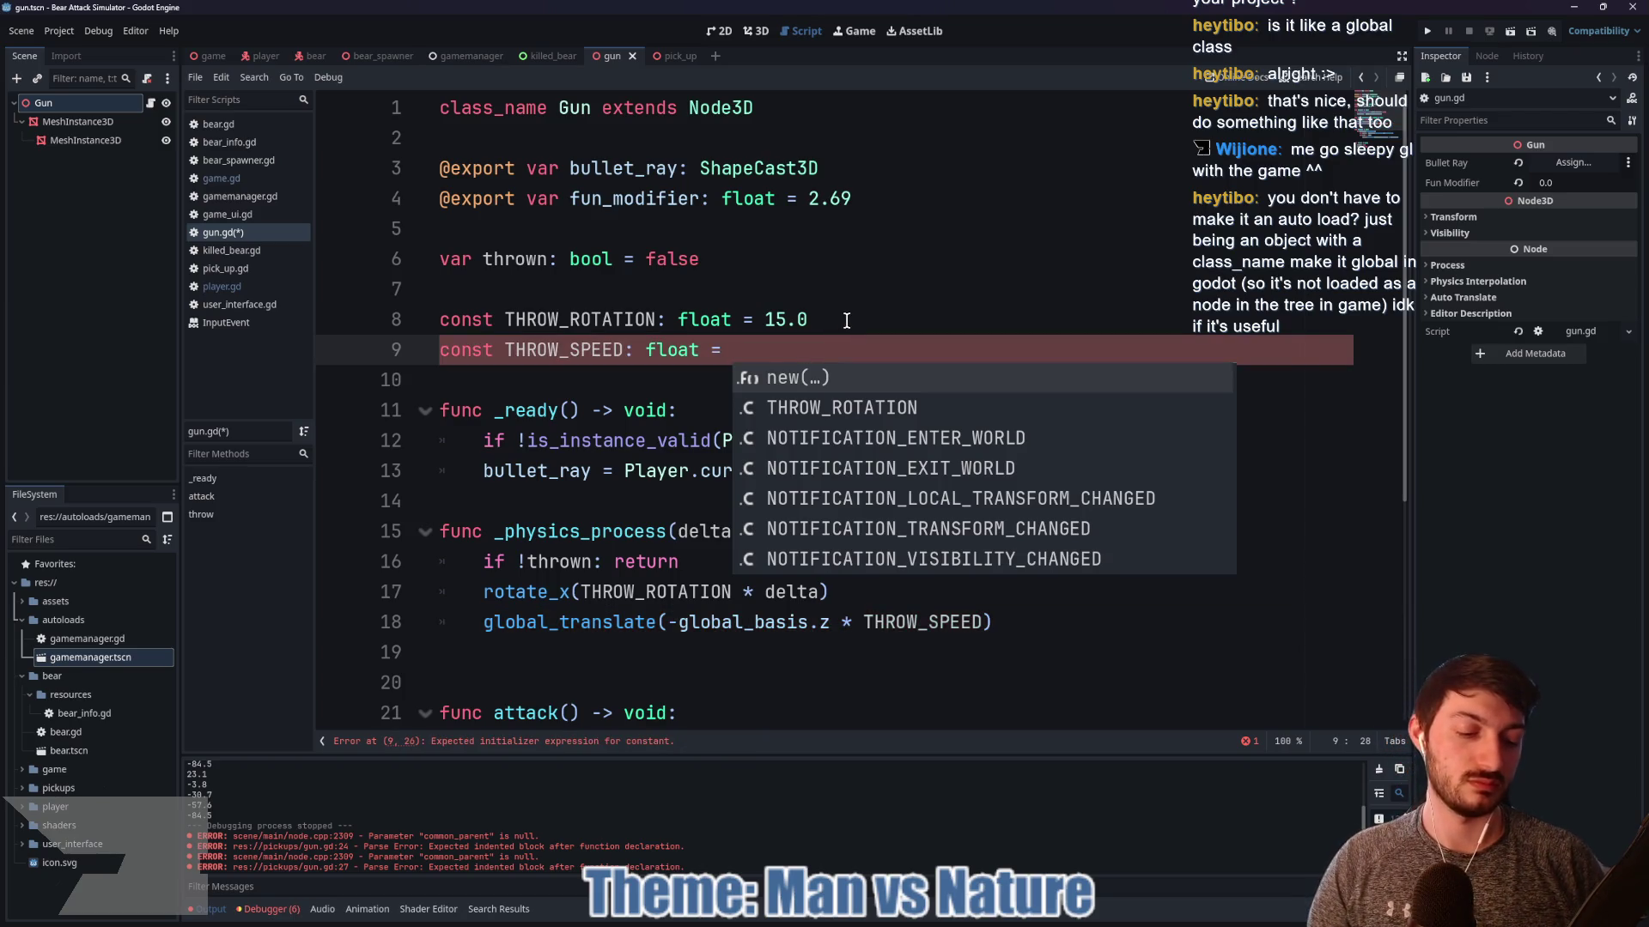
{"action": "type", "text": "30.0"}
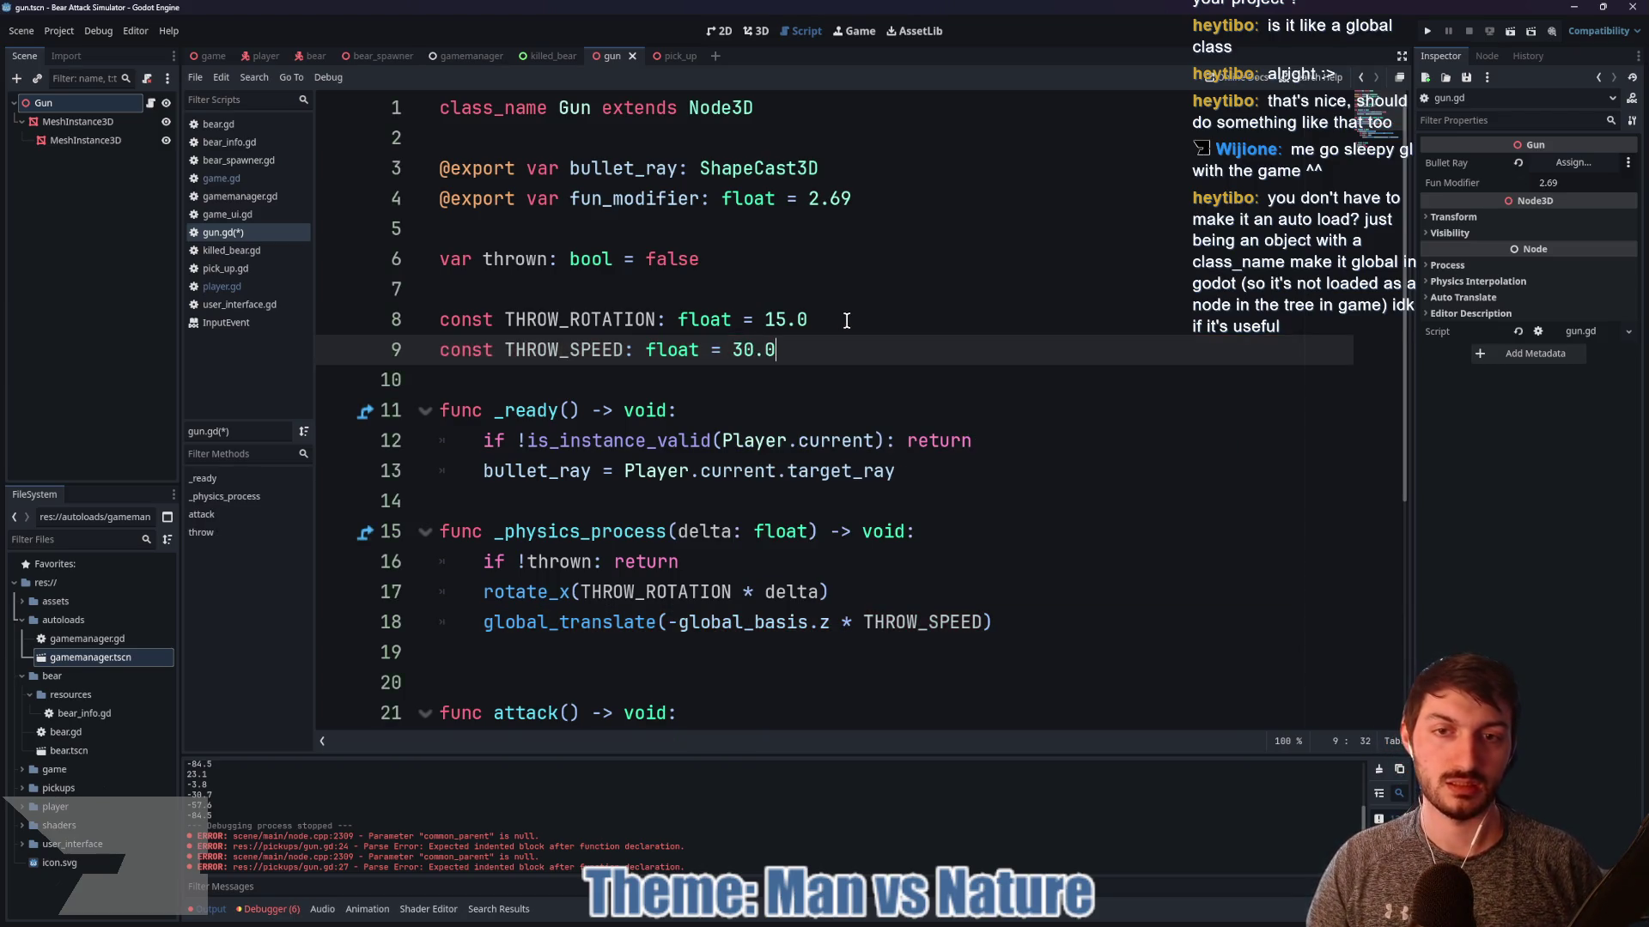
{"action": "key", "text": "ctrl+s"}
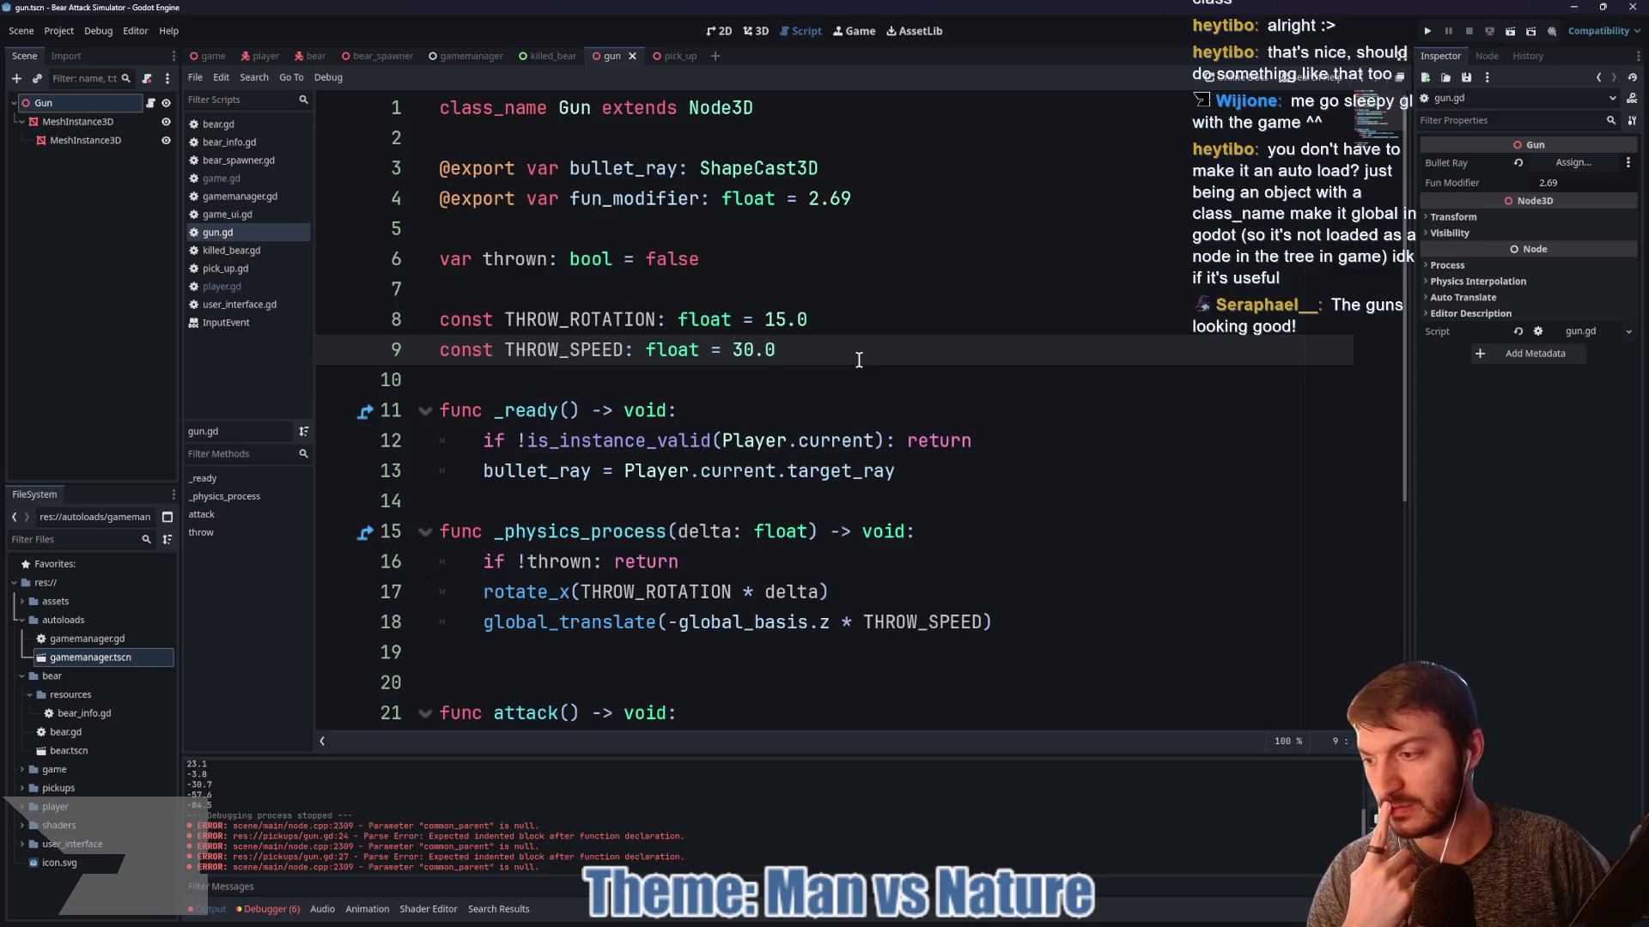
Switch to the player scene and its player.gd script.
{"action": "mouse_move", "coordinate": [773, 462]}
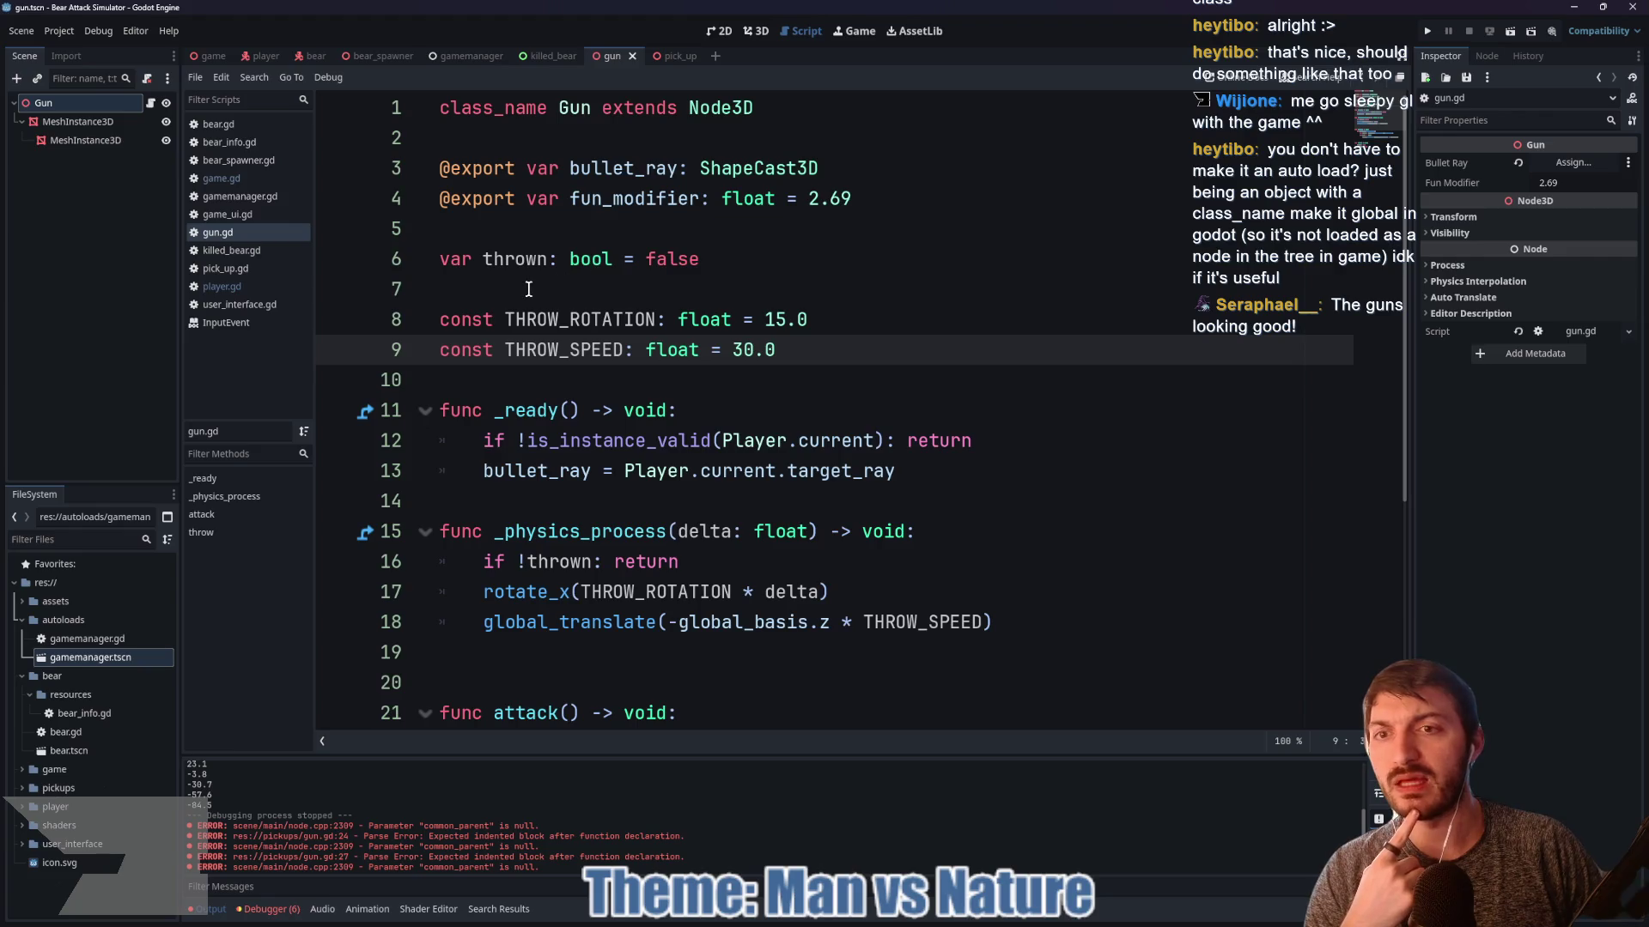
{"action": "mouse_move", "coordinate": [271, 49]}
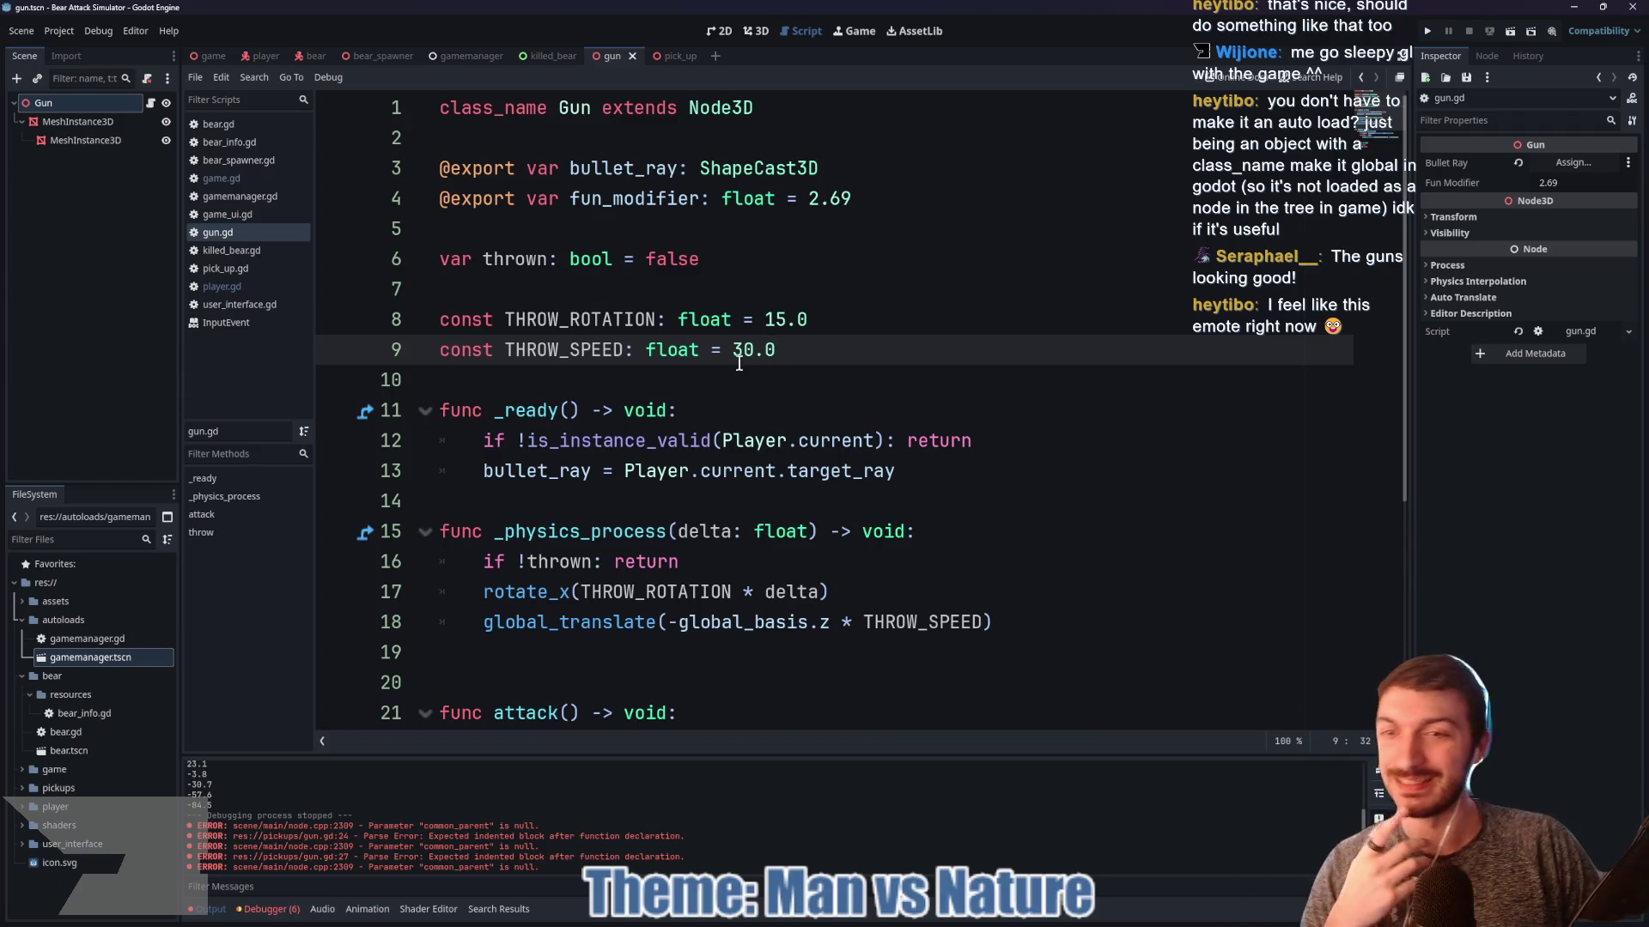
{"action": "left_click", "coordinate": [263, 55]}
Inspect player.gd's Player class name and its static current variable.
{"action": "scroll", "coordinate": [694, 296], "scroll_direction": "up", "scroll_amount": 20}
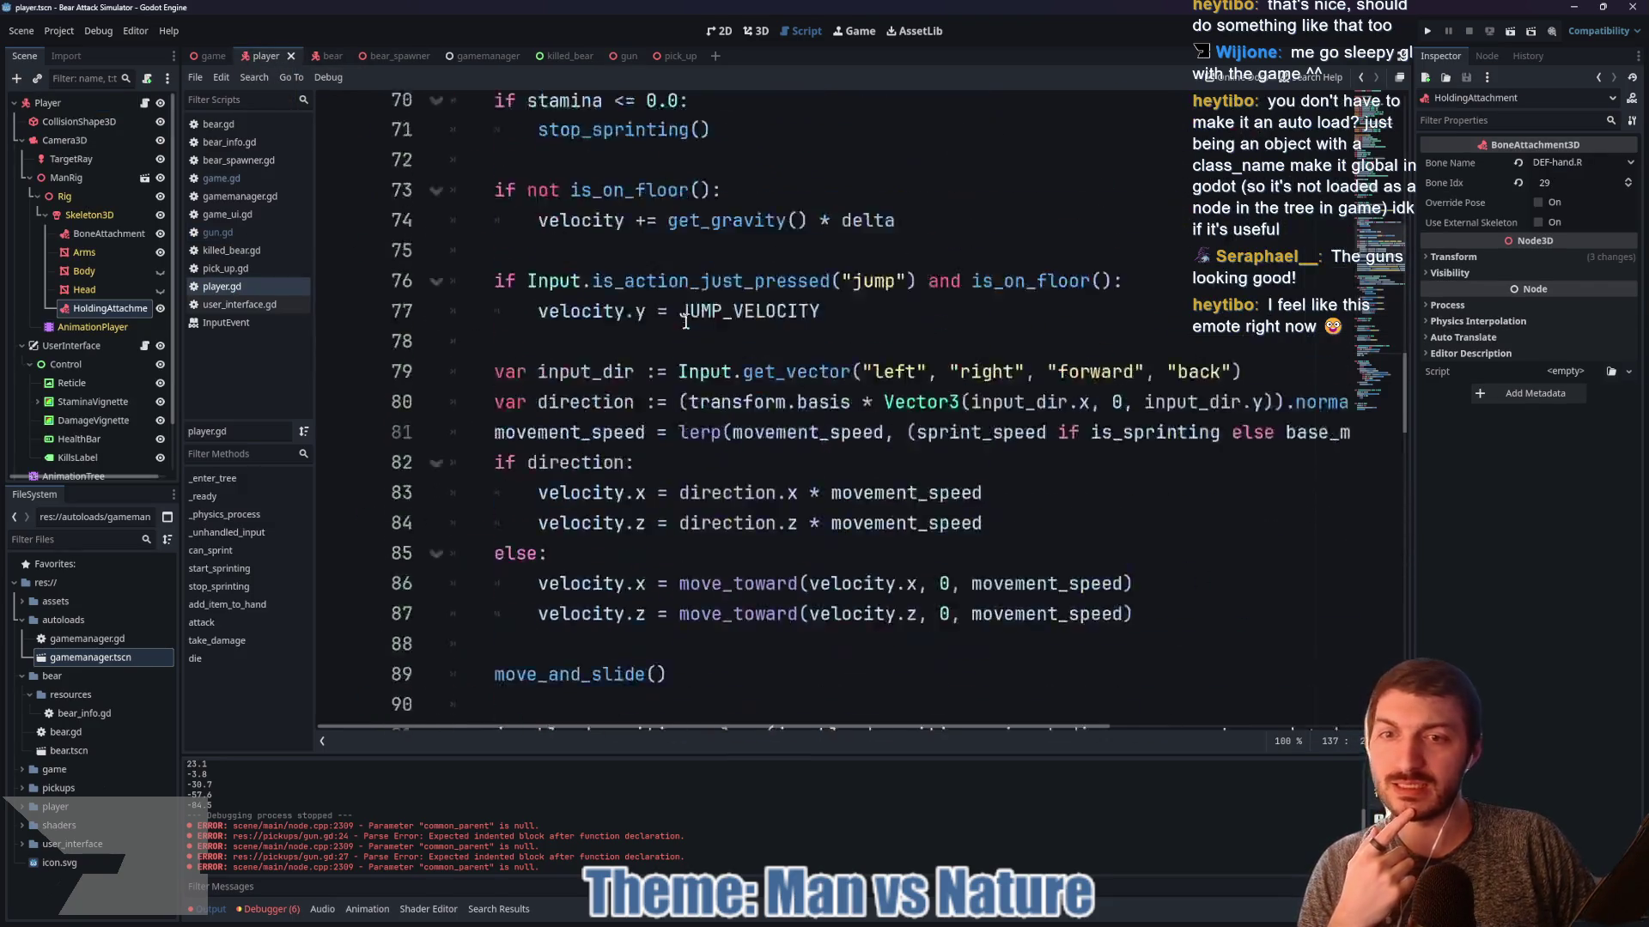
{"action": "scroll", "coordinate": [694, 296], "scroll_direction": "up", "scroll_amount": 10}
{"action": "double_click", "coordinate": [602, 108]}
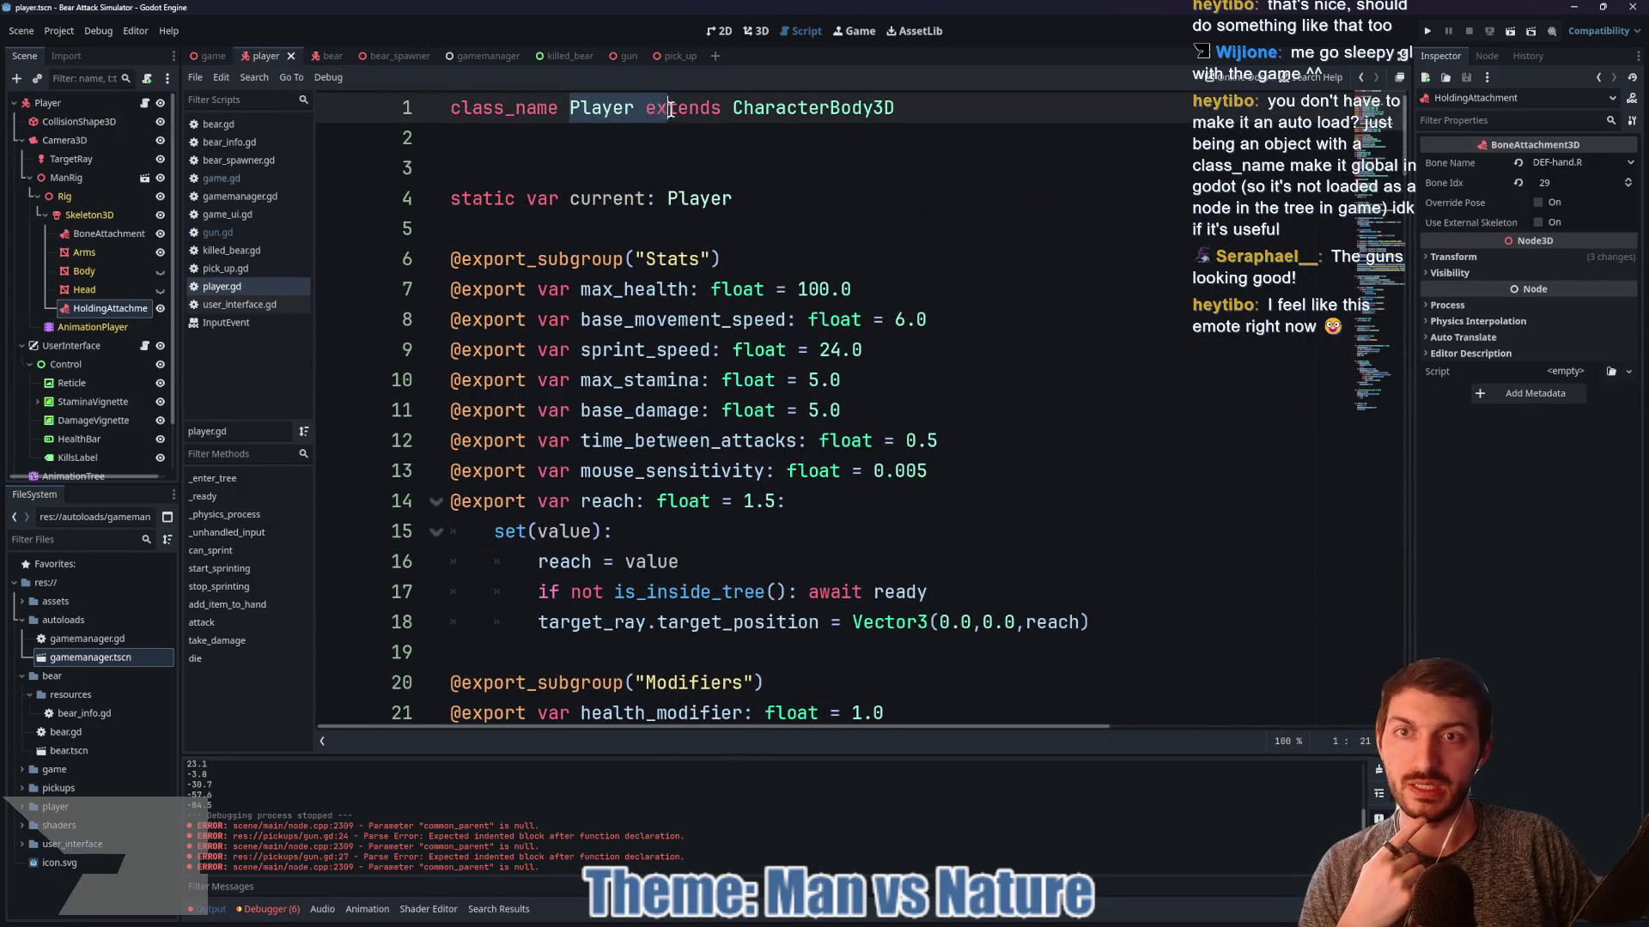
{"action": "left_click", "coordinate": [791, 206]}
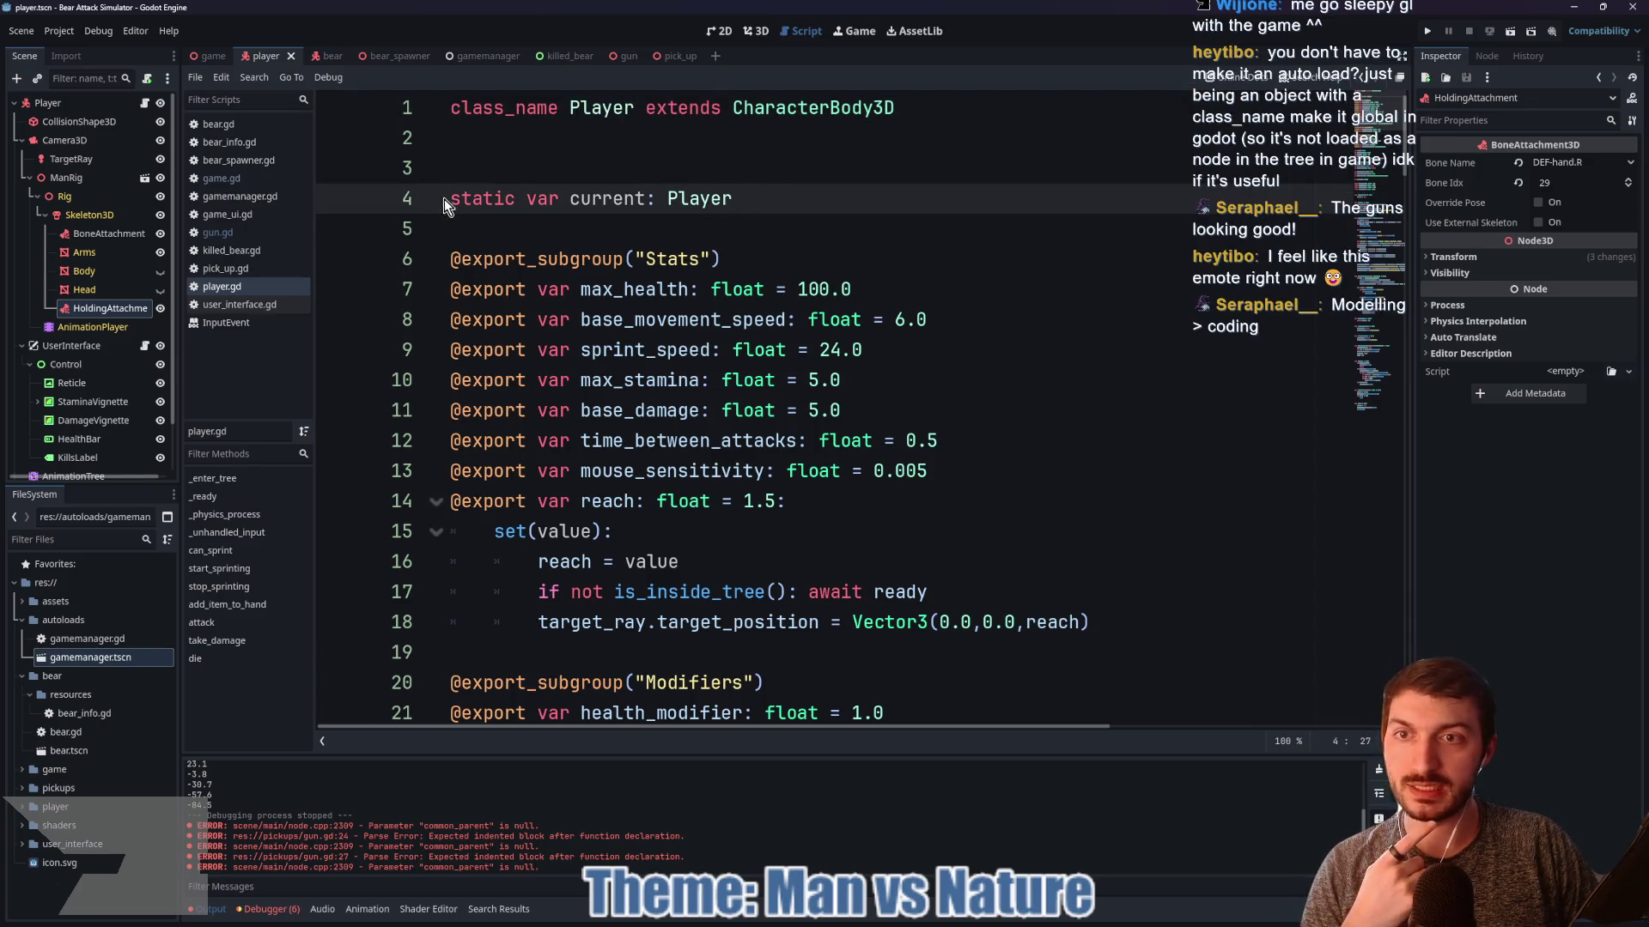
{"action": "triple_click", "coordinate": [450, 200]}
{"action": "left_click", "coordinate": [758, 197]}
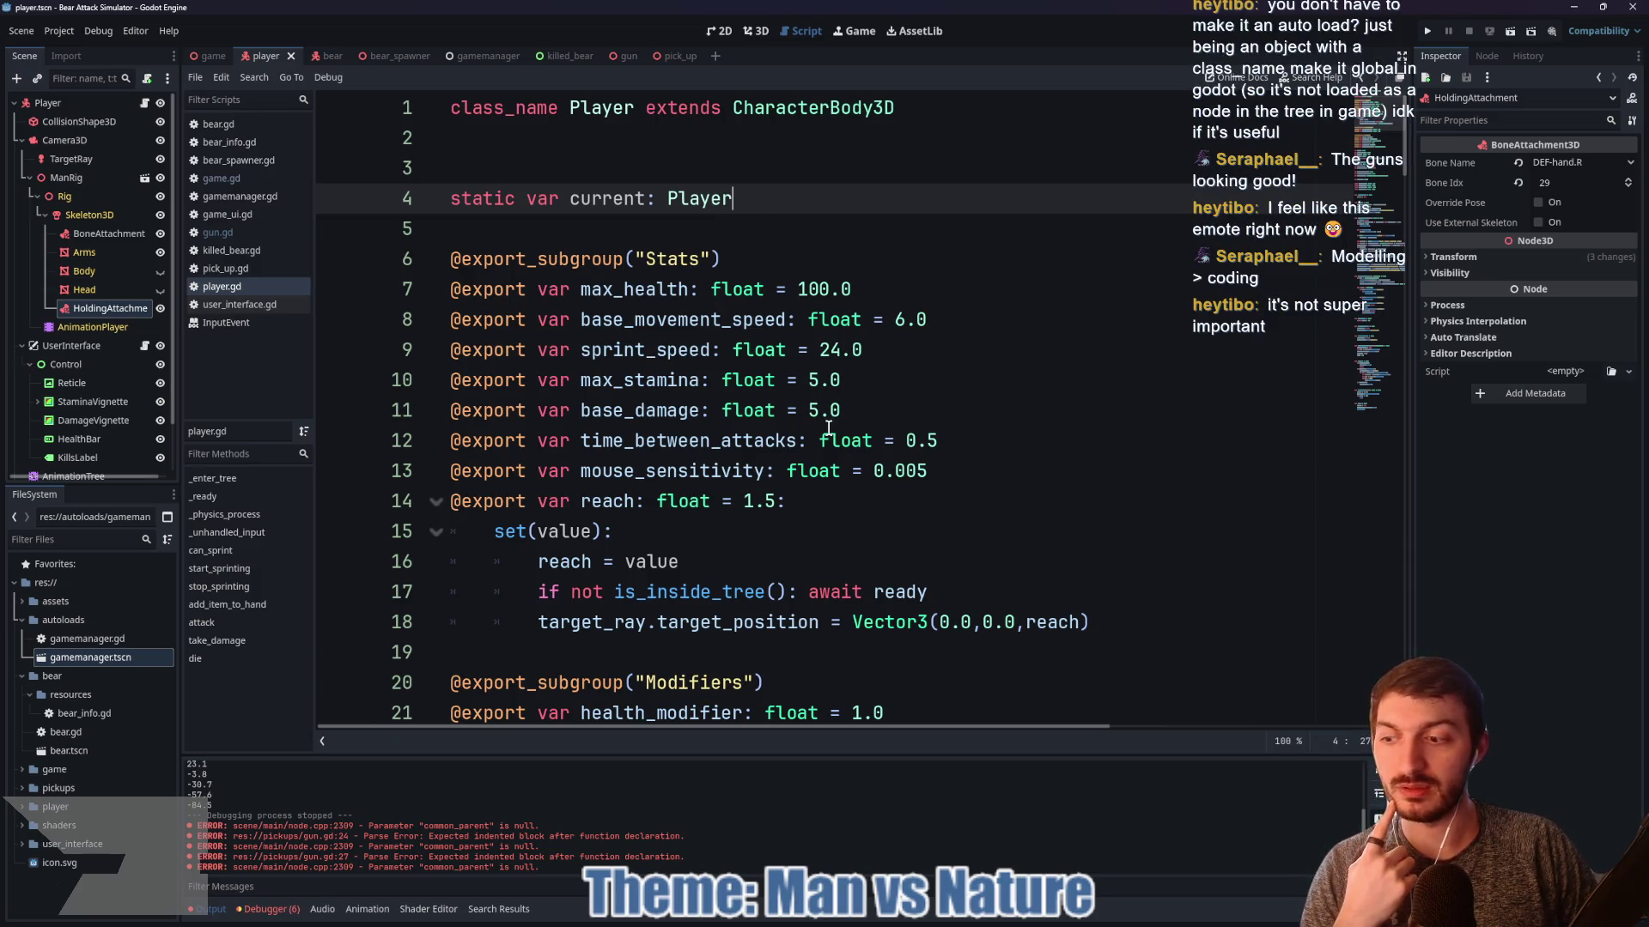
Look over the _enter_tree function, then return to gun.gd.
{"action": "scroll", "coordinate": [868, 396], "scroll_direction": "down", "scroll_amount": 14}
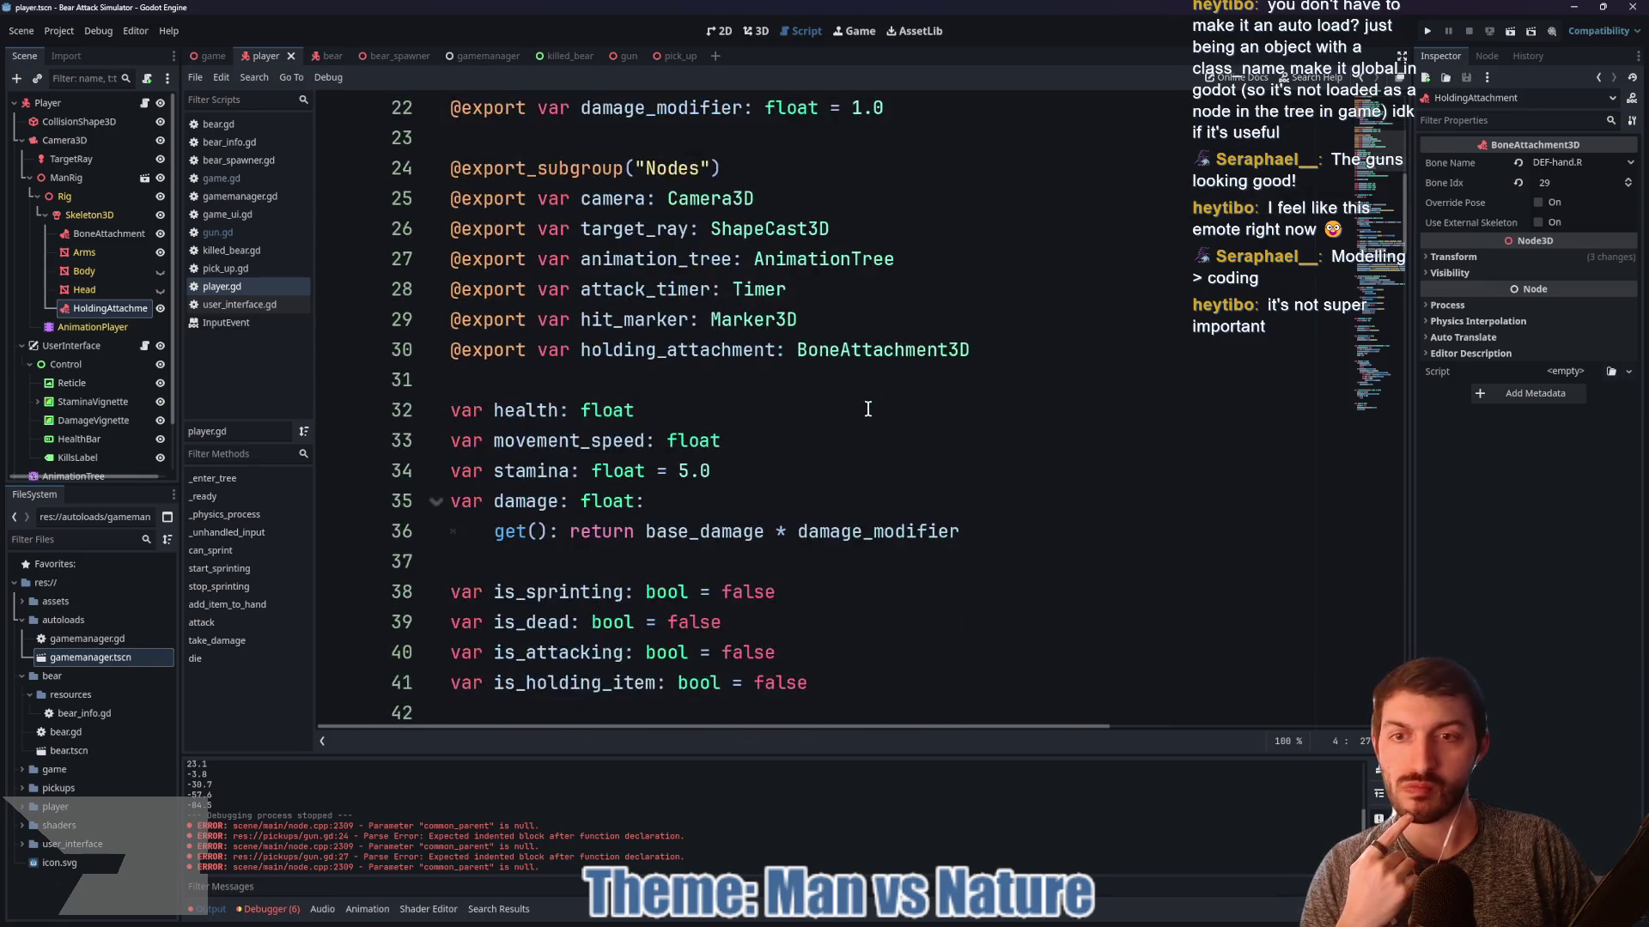
{"action": "left_click_drag", "start_coordinate": [653, 508], "coordinate": [419, 459]}
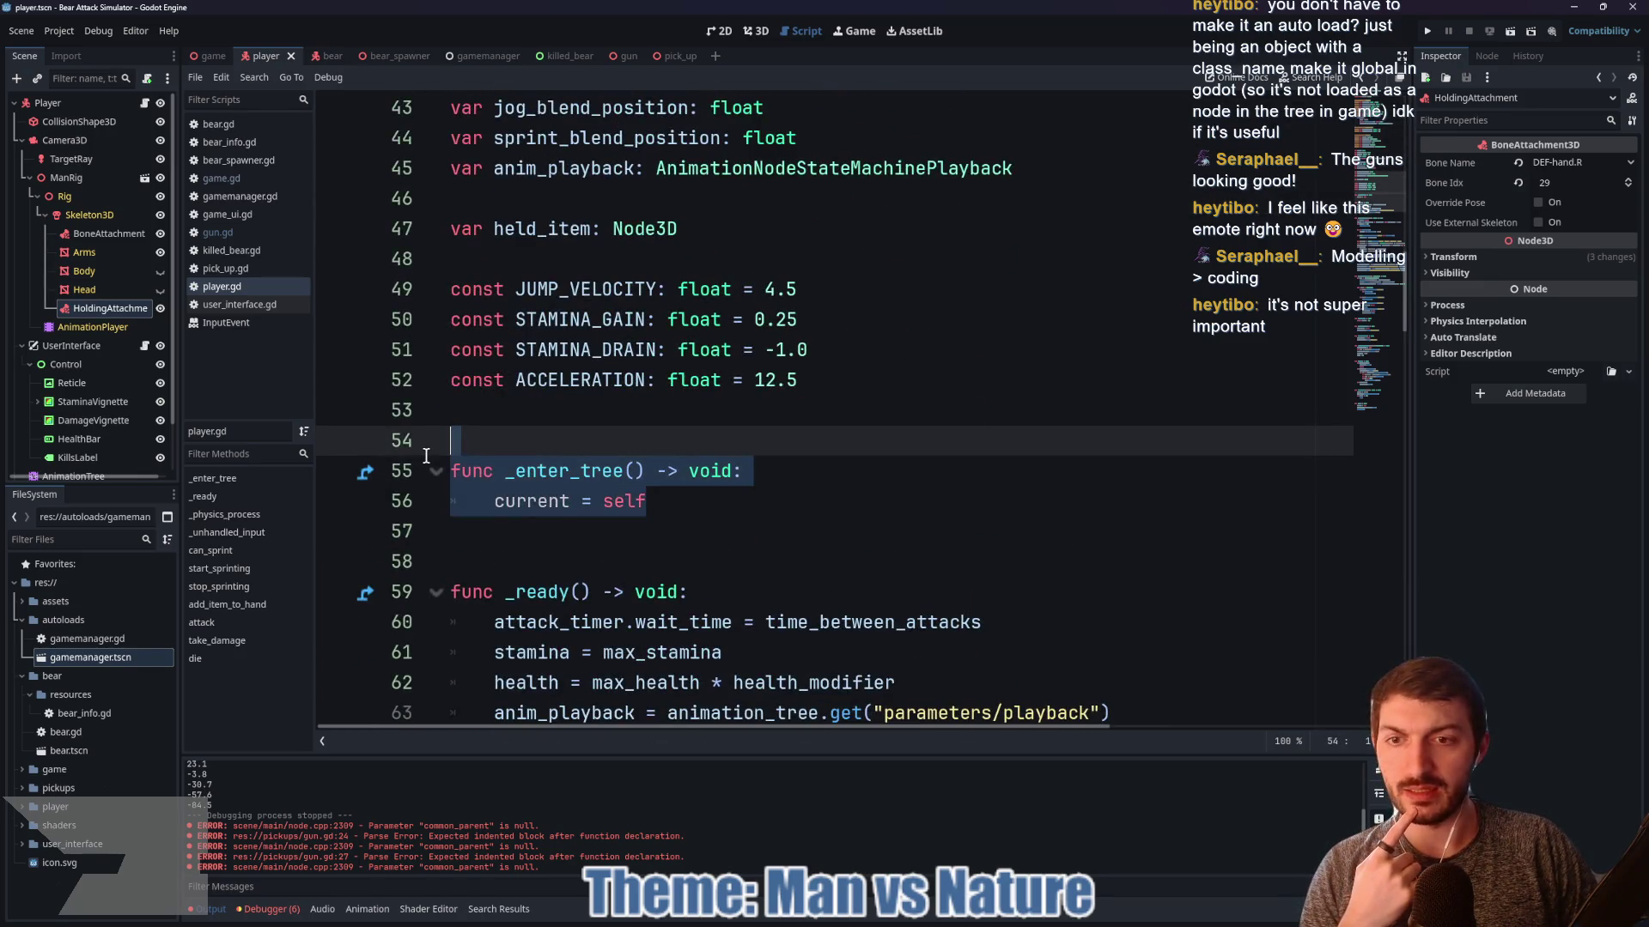
{"action": "left_click", "coordinate": [593, 565]}
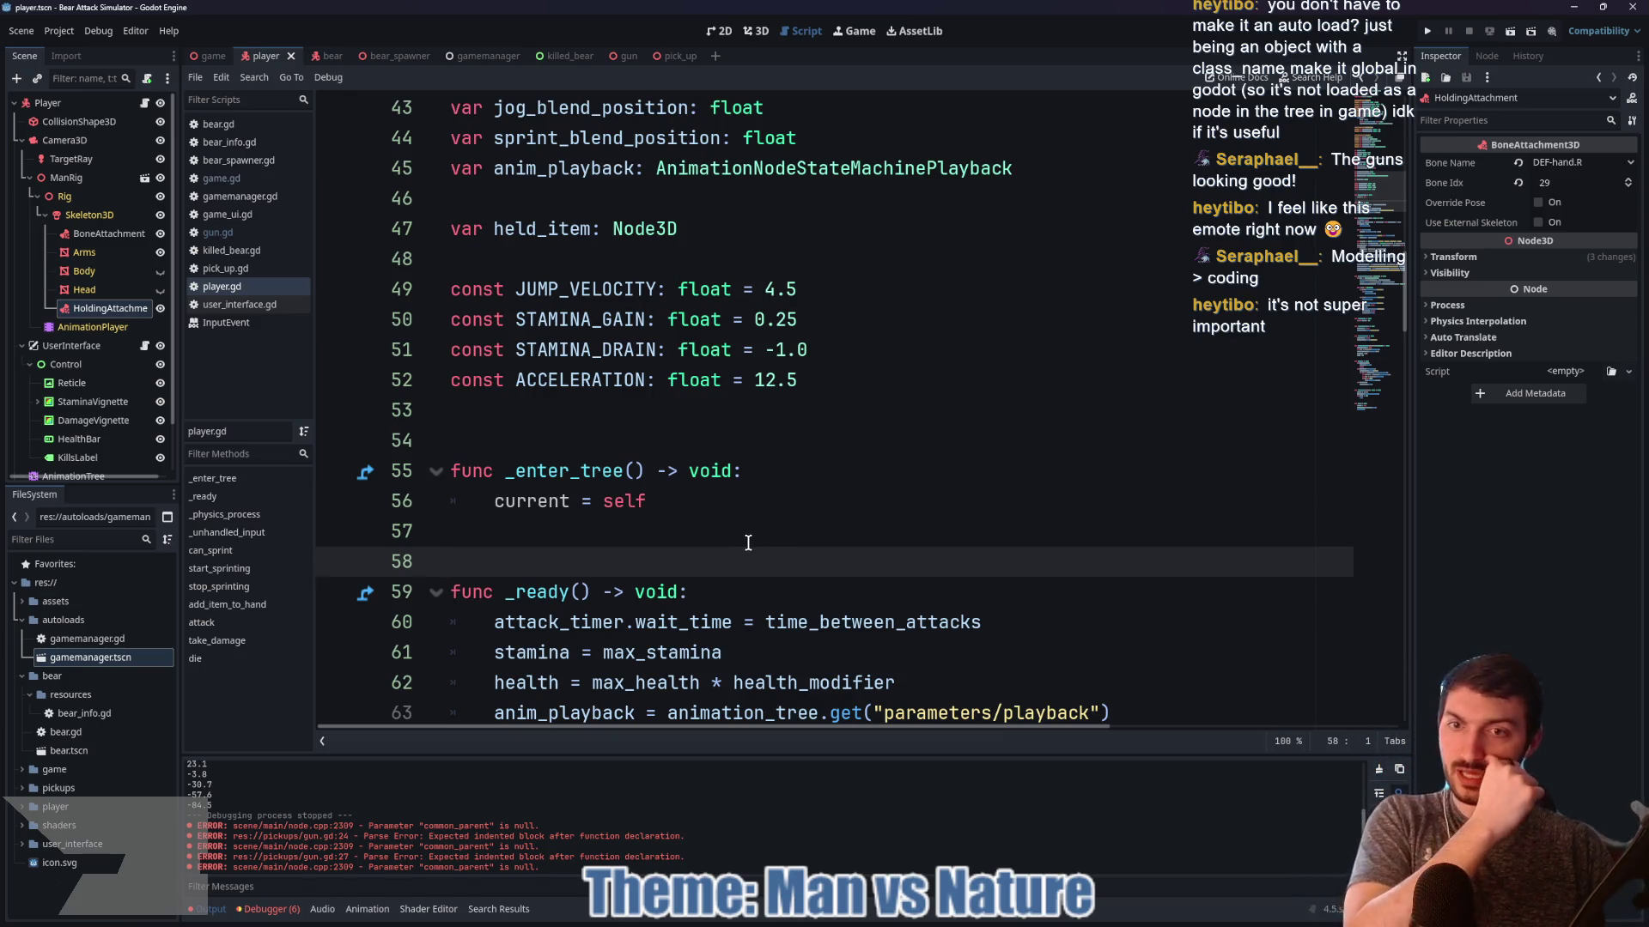
{"action": "scroll", "coordinate": [810, 503], "scroll_direction": "down", "scroll_amount": 6}
{"action": "scroll", "coordinate": [796, 488], "scroll_direction": "up", "scroll_amount": 1}
{"action": "scroll", "coordinate": [794, 486], "scroll_direction": "down", "scroll_amount": 1}
{"action": "scroll", "coordinate": [794, 486], "scroll_direction": "up", "scroll_amount": 15}
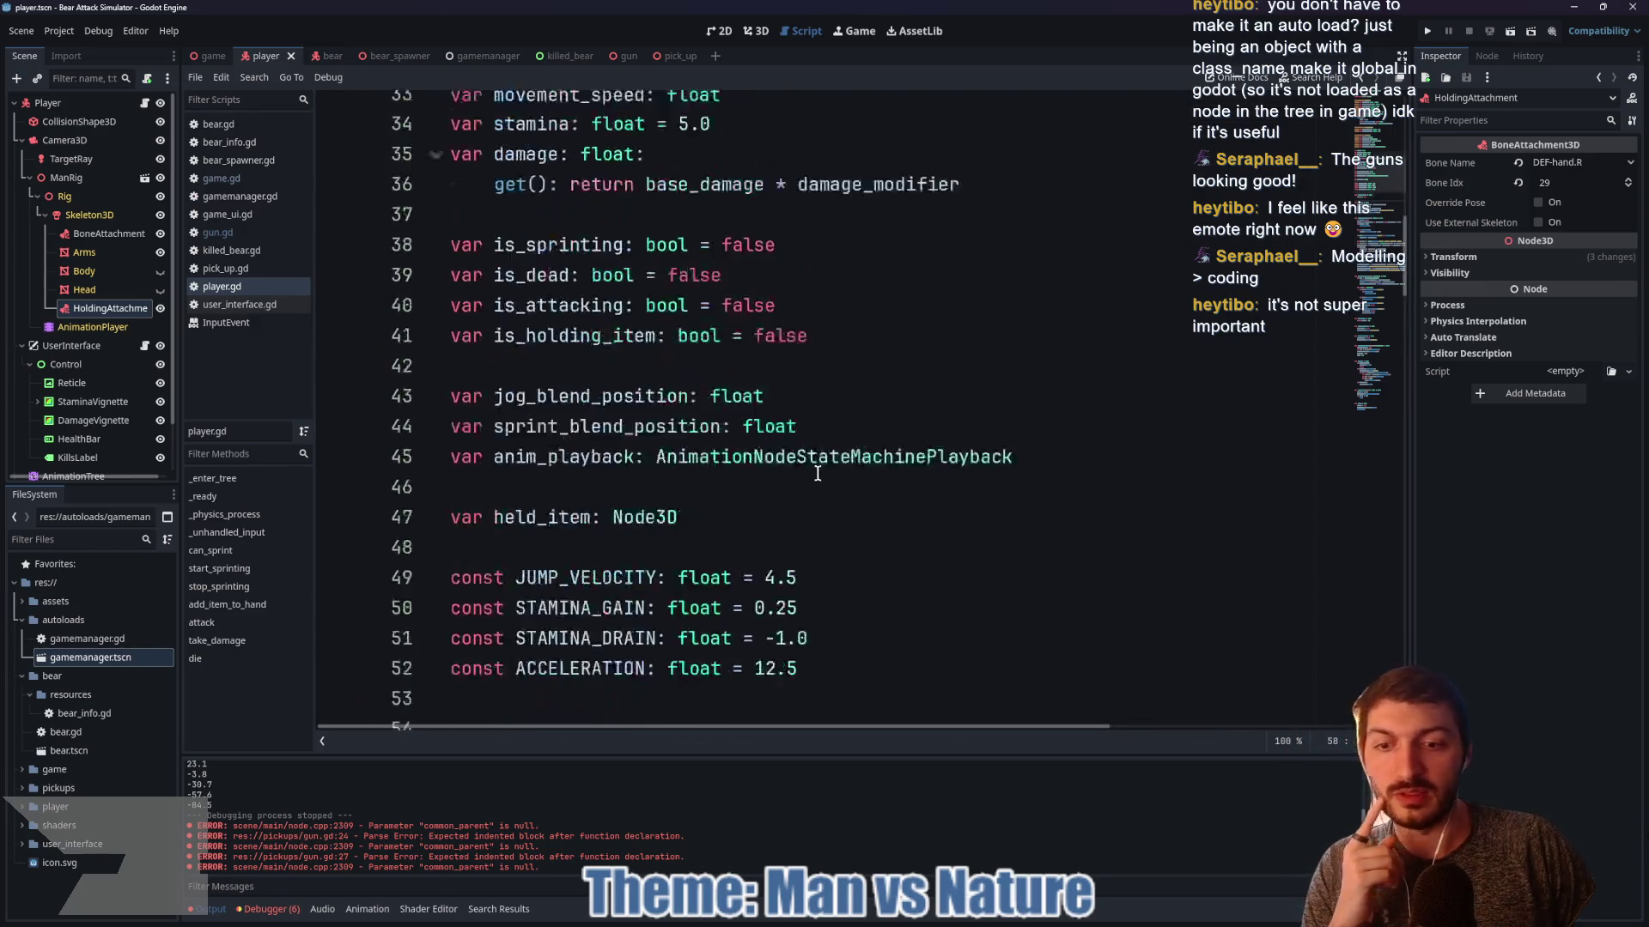
{"action": "left_click", "coordinate": [623, 60]}
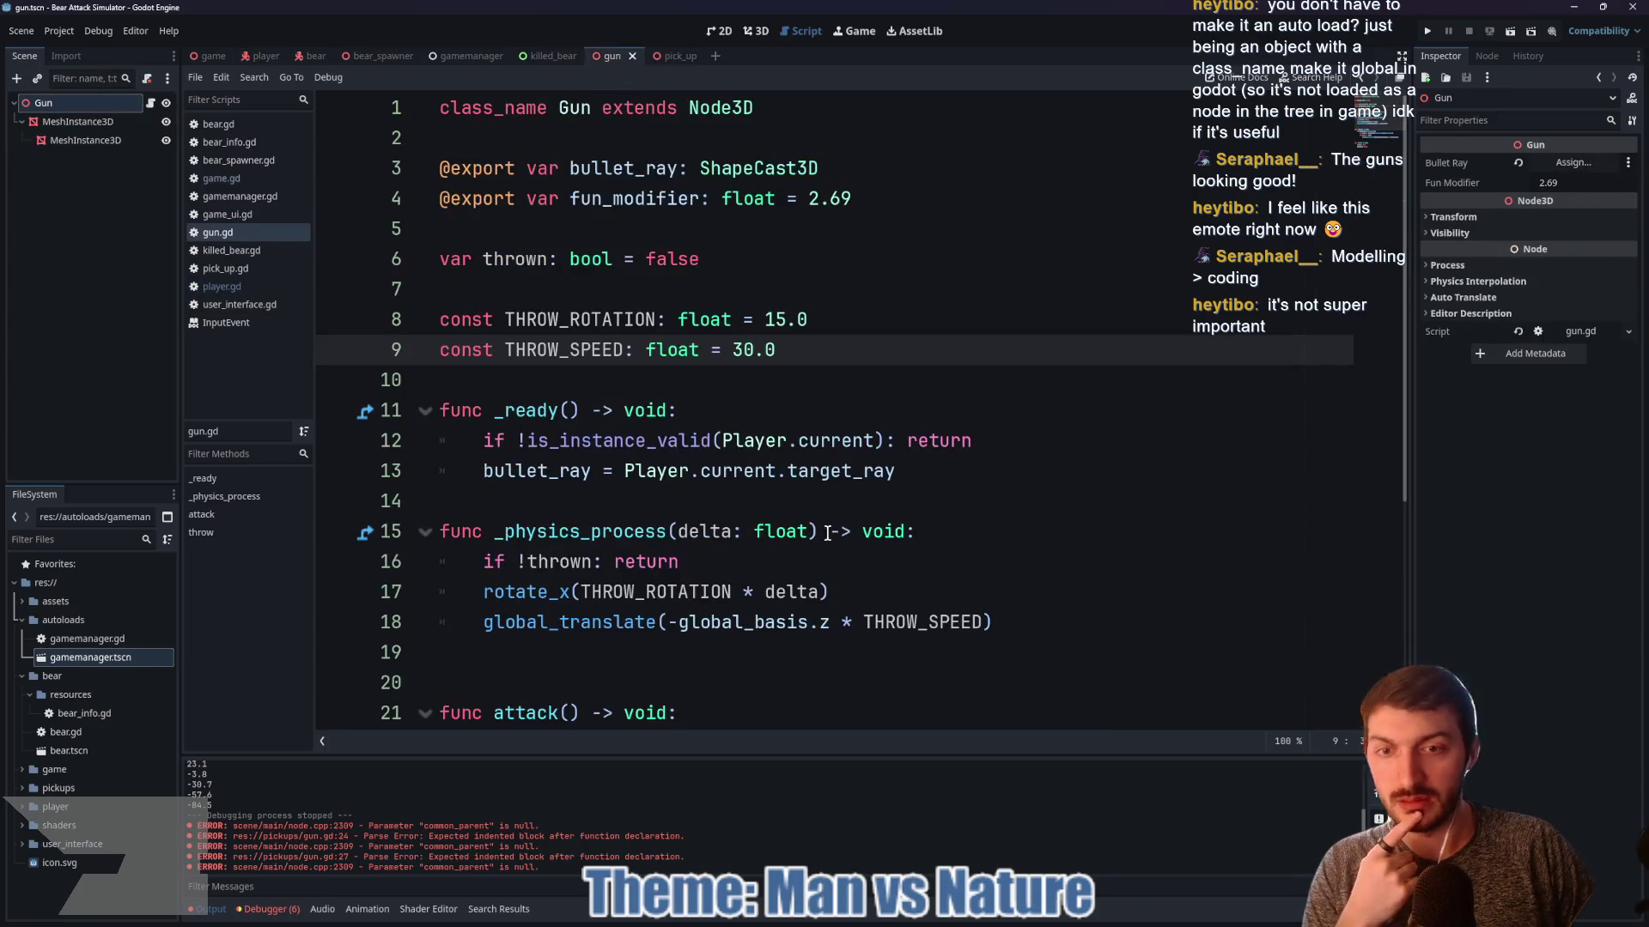
{"action": "scroll", "coordinate": [756, 438], "scroll_direction": "down", "scroll_amount": 4}
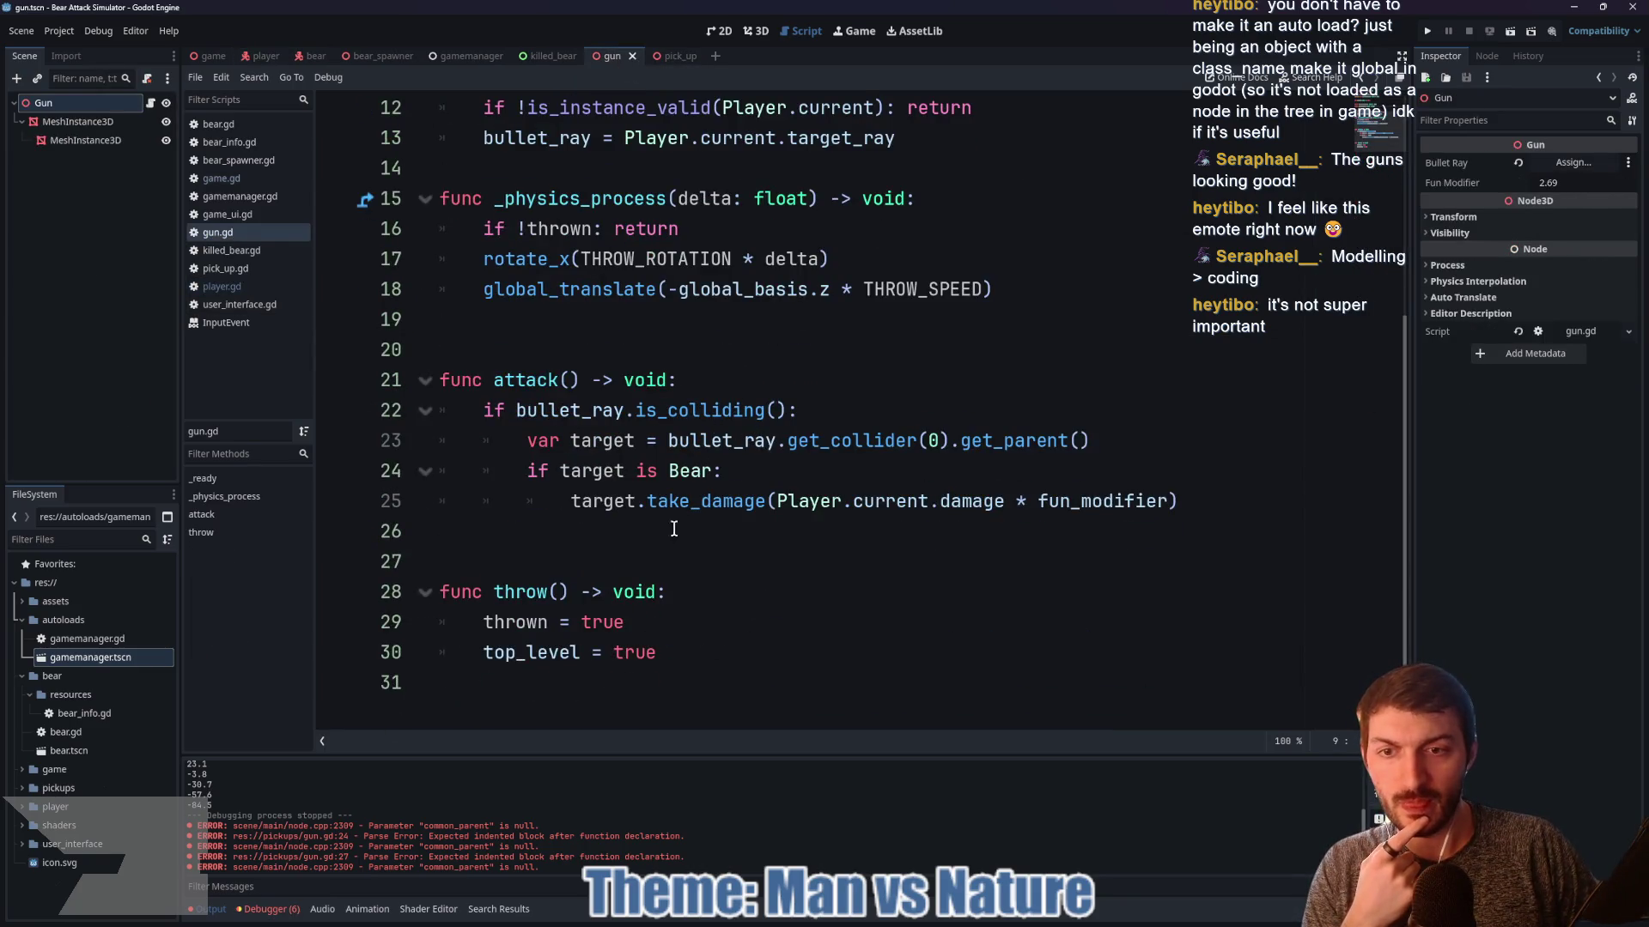
{"action": "scroll", "coordinate": [696, 570], "scroll_direction": "up", "scroll_amount": 4}
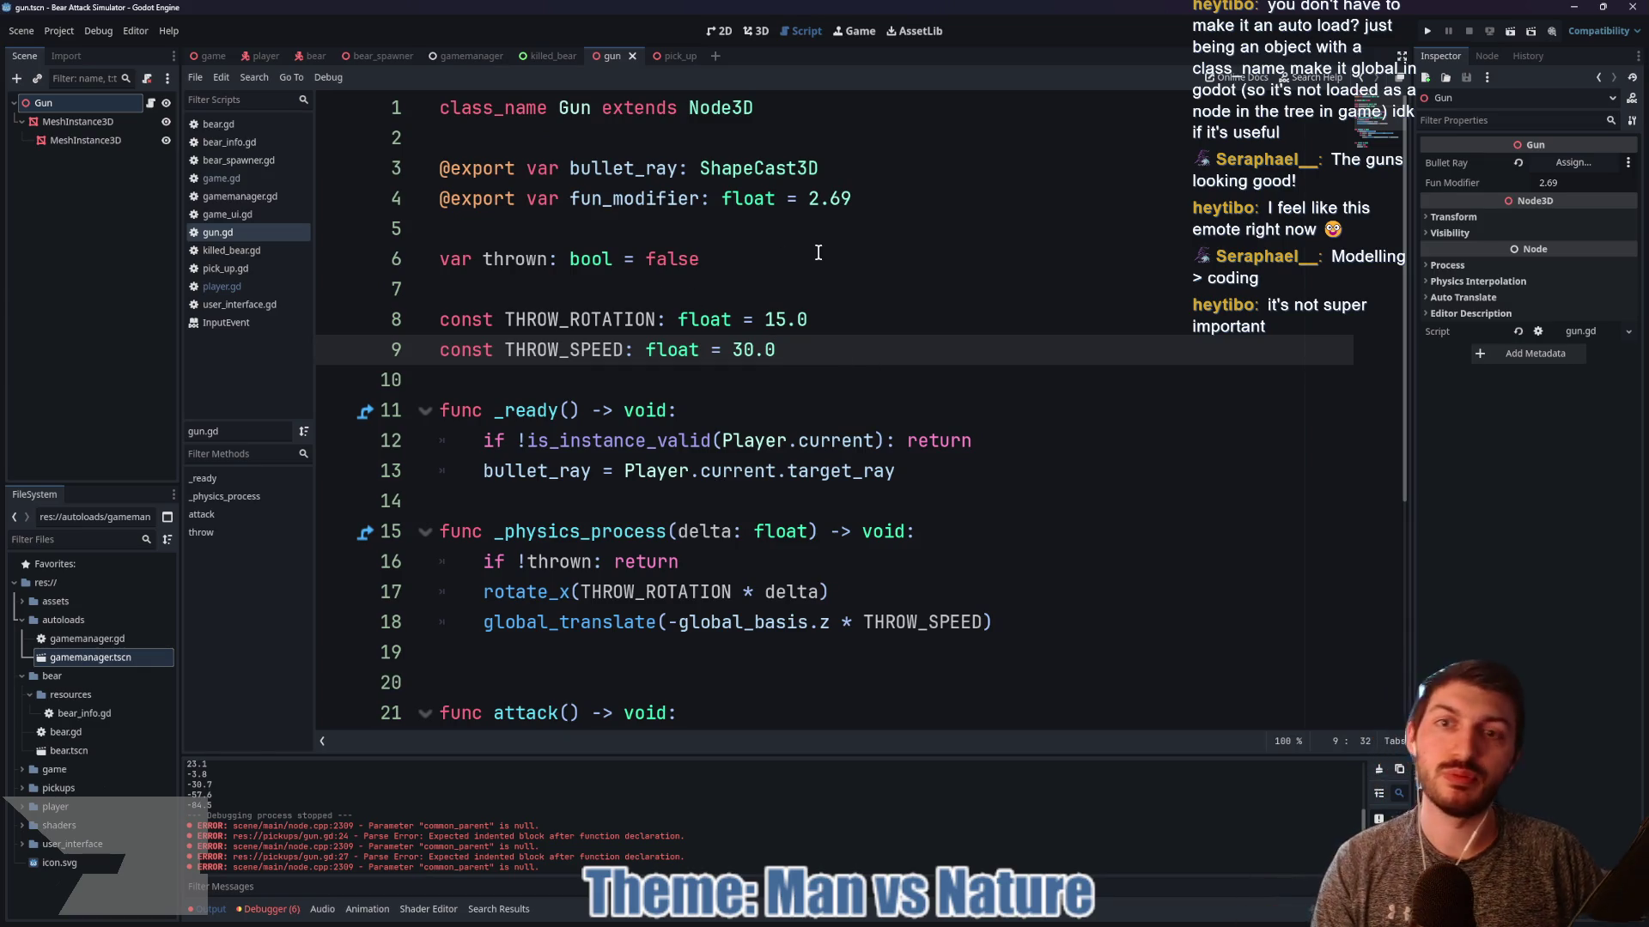
{"action": "scroll", "coordinate": [794, 322], "scroll_direction": "down", "scroll_amount": 2}
{"action": "scroll", "coordinate": [801, 347], "scroll_direction": "up", "scroll_amount": 2}
{"action": "scroll", "coordinate": [800, 352], "scroll_direction": "up", "scroll_amount": 1}
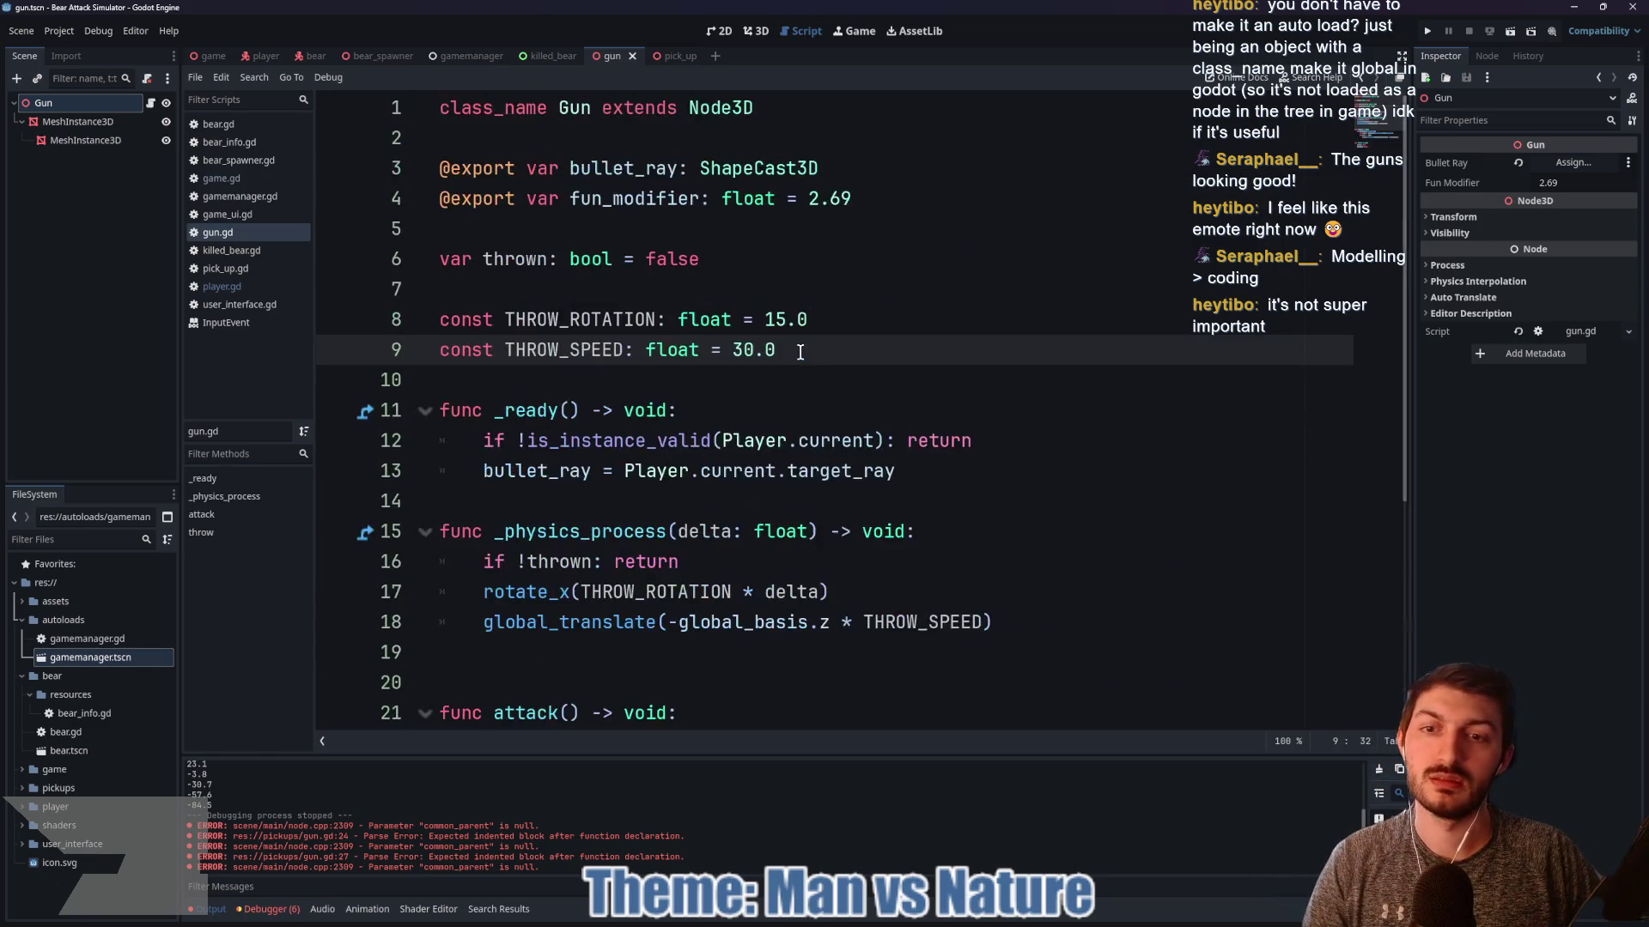
{"action": "left_click", "coordinate": [904, 200]}
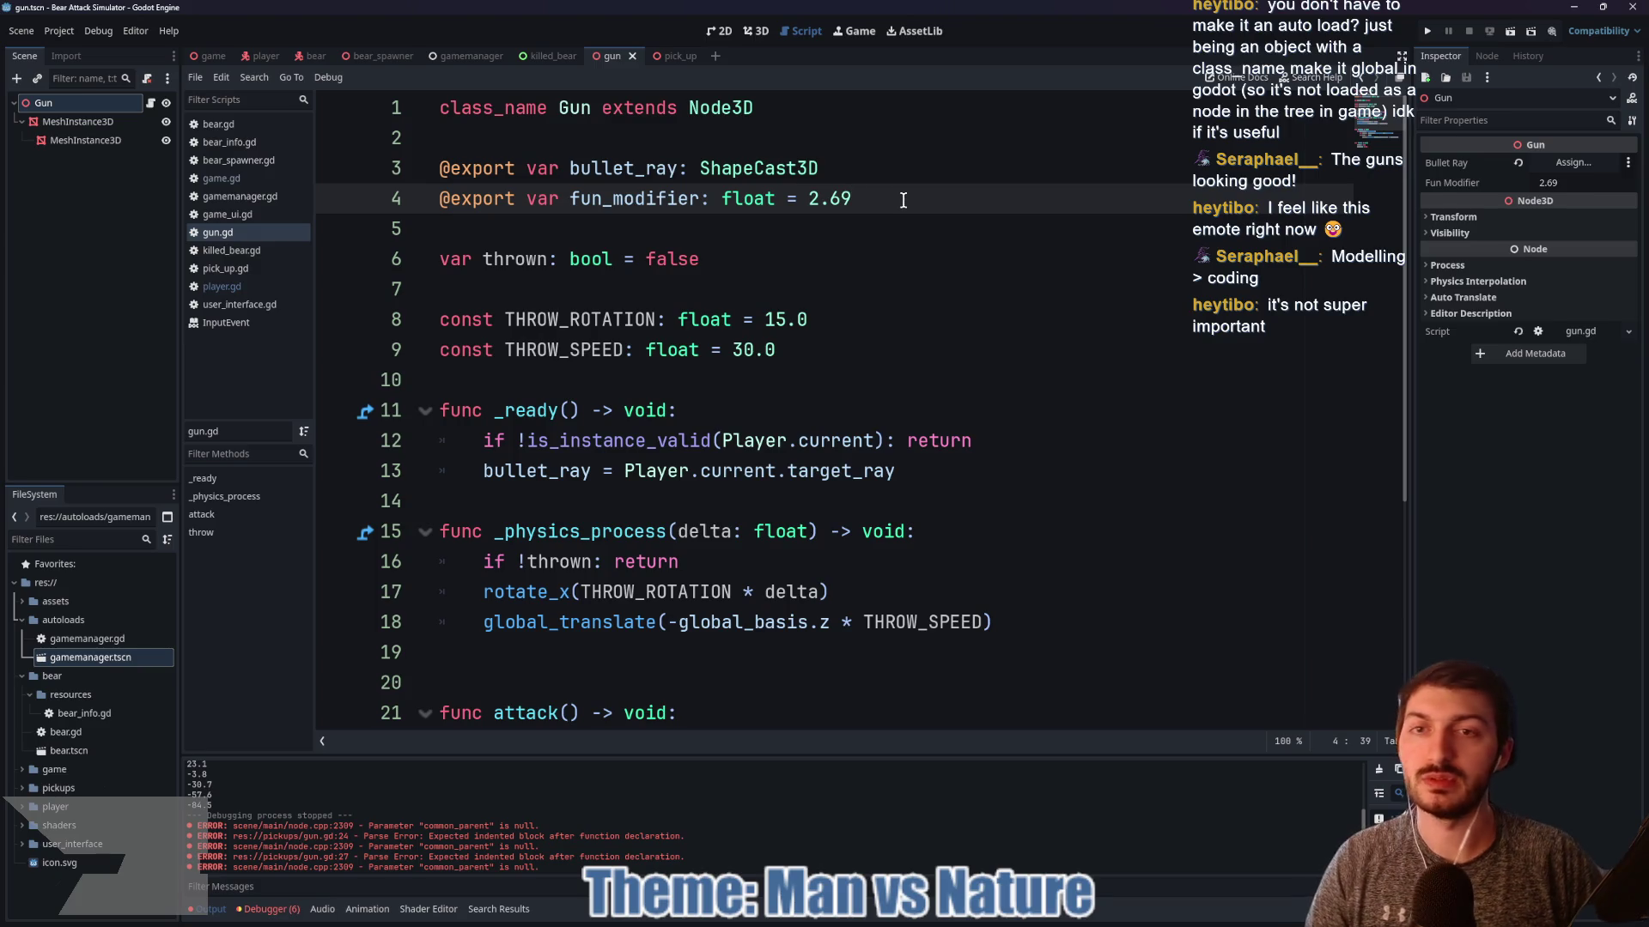
{"action": "key", "text": "Return"}
{"action": "type", "text": "@expio"}
{"action": "key", "text": "BackSpace"}
{"action": "key", "text": "BackSpace"}
{"action": "type", "text": "ort var bullet_"}
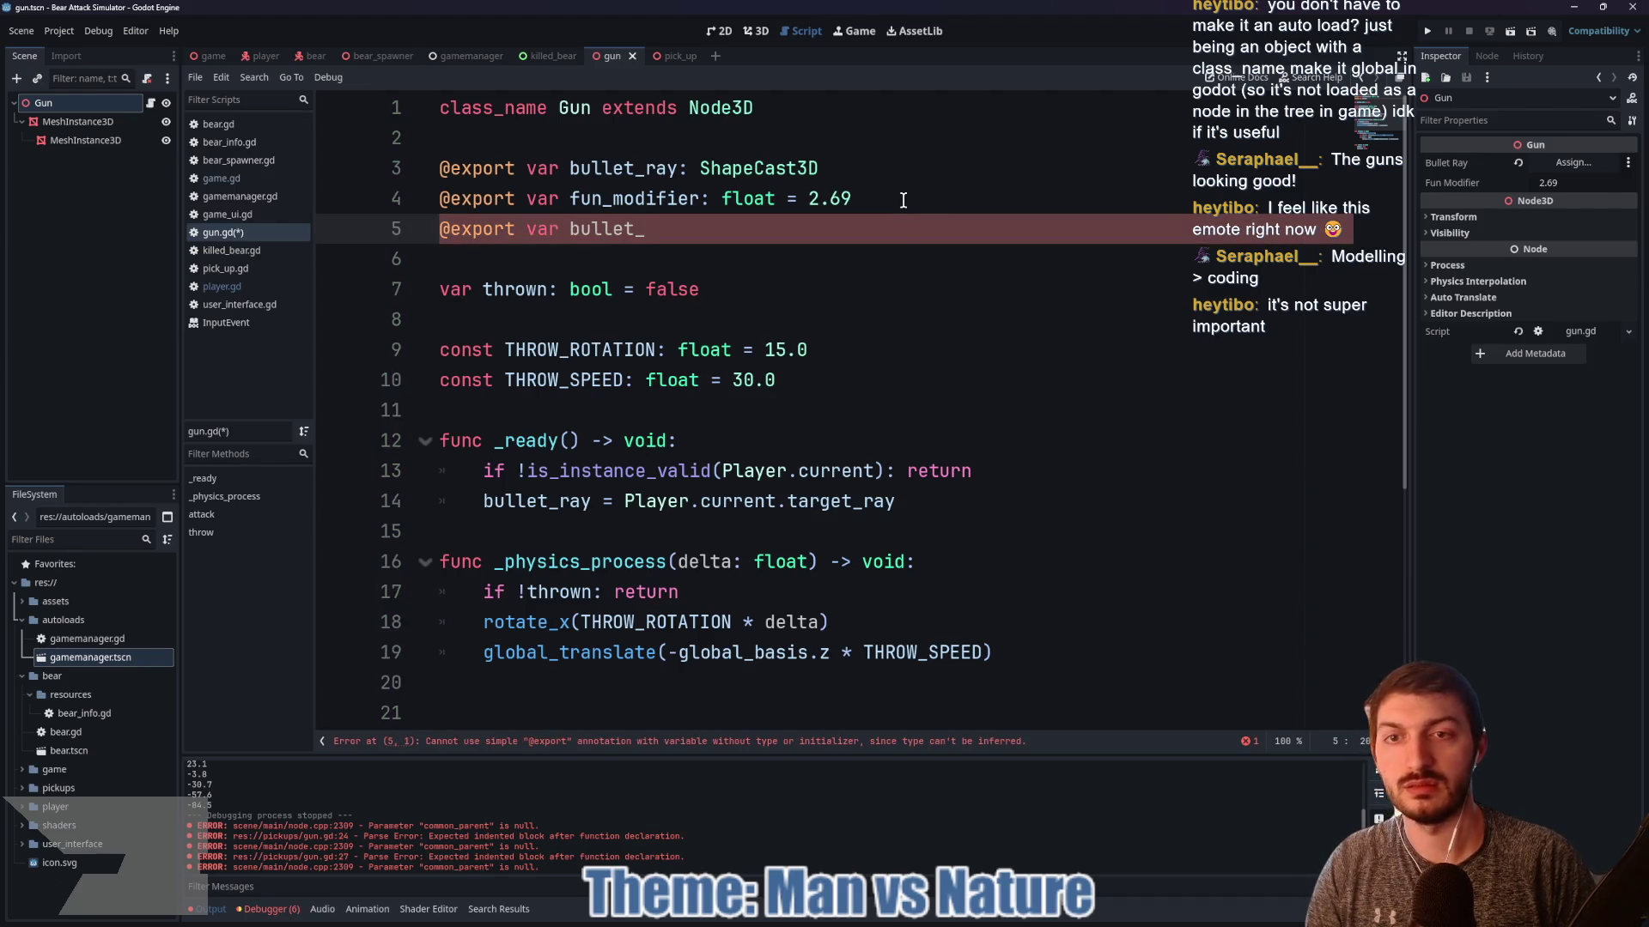
{"action": "type", "text": "count: int ="}
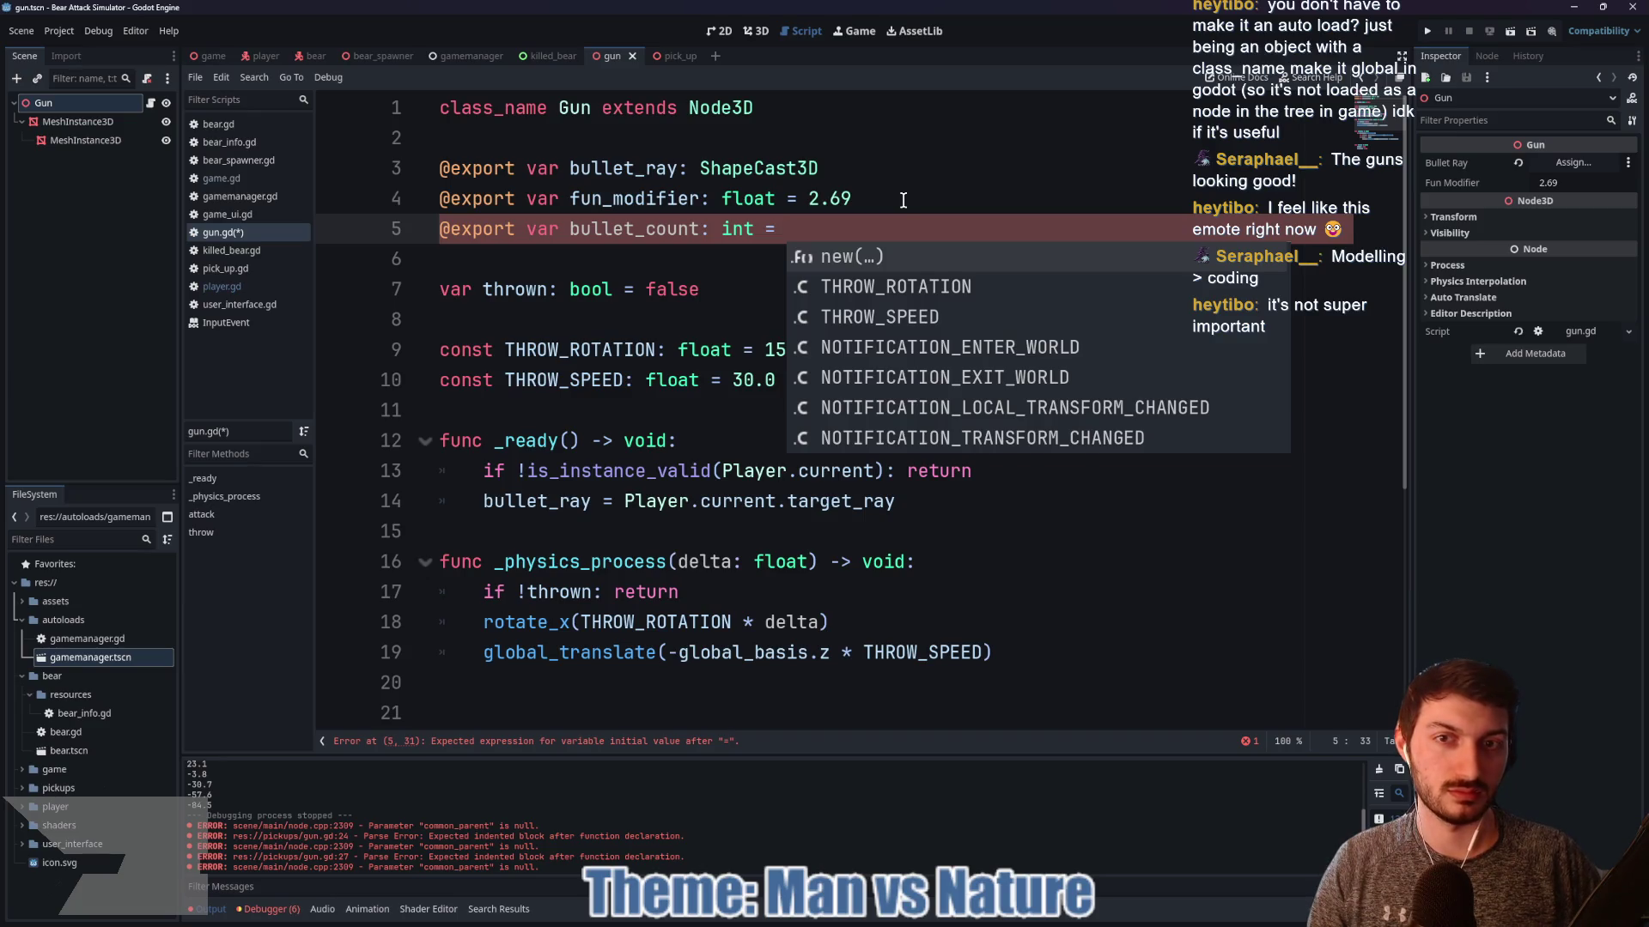
{"action": "left_click", "coordinate": [773, 919]}
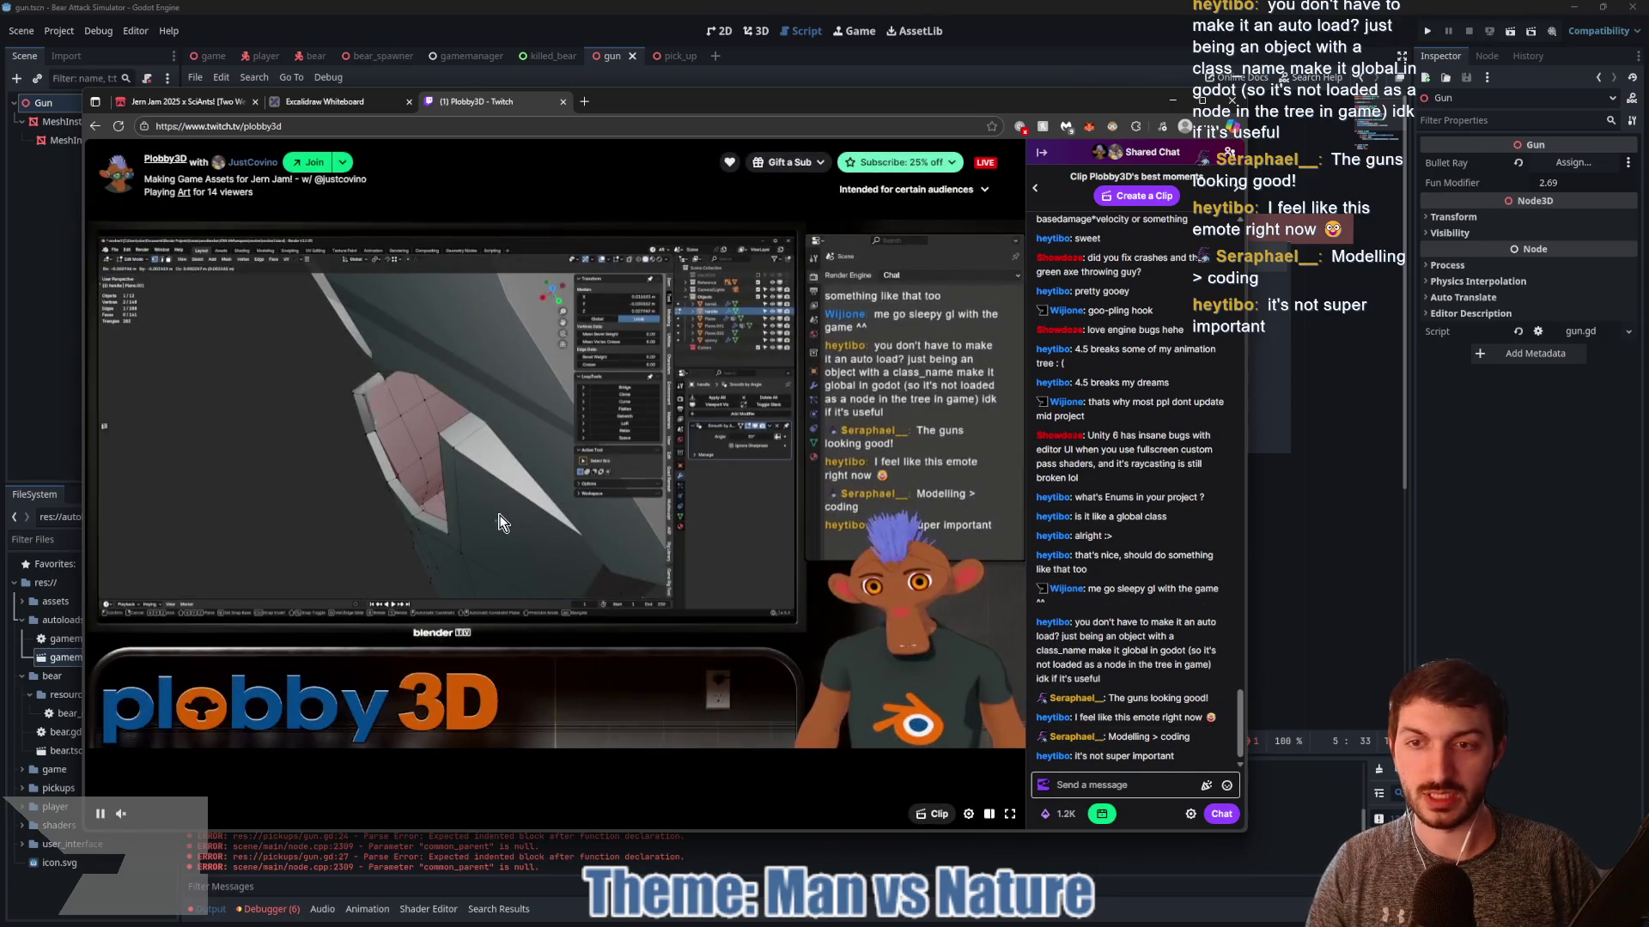
Claim the Twitch channel points bonus and return to line 5 of gun.gd.
{"action": "left_click", "coordinate": [1105, 817]}
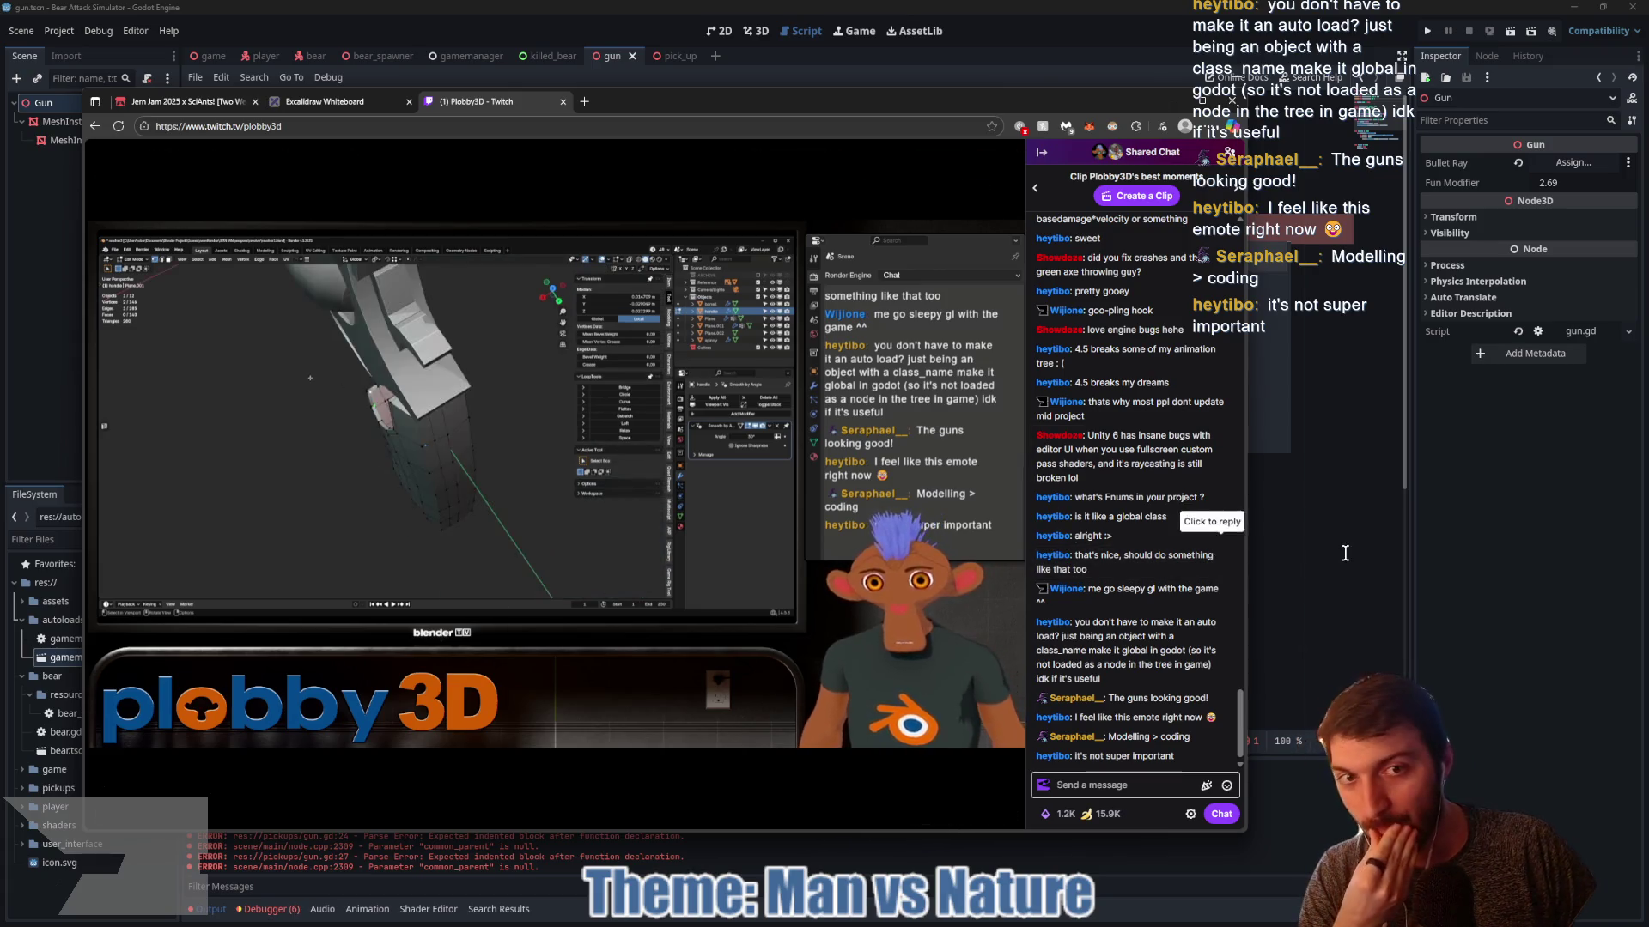
{"action": "left_click", "coordinate": [1252, 560]}
{"action": "left_click", "coordinate": [793, 241]}
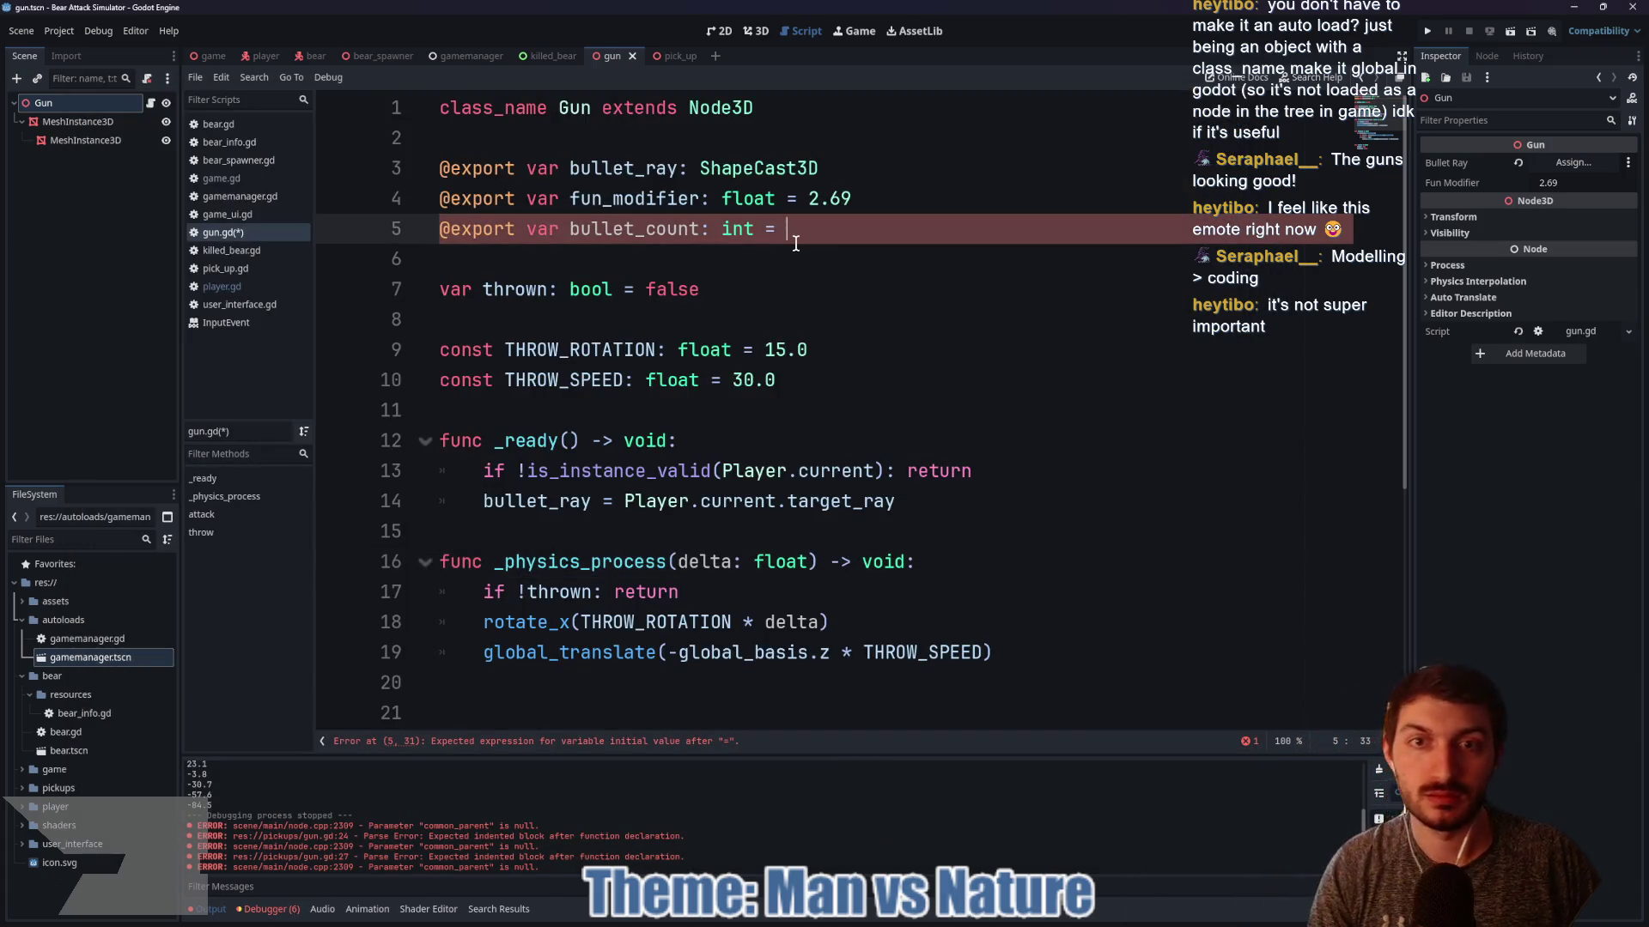
Set bullet_count's default to 6 and save gun.gd.
{"action": "type", "text": "6"}
{"action": "key", "text": "ctrl+s"}
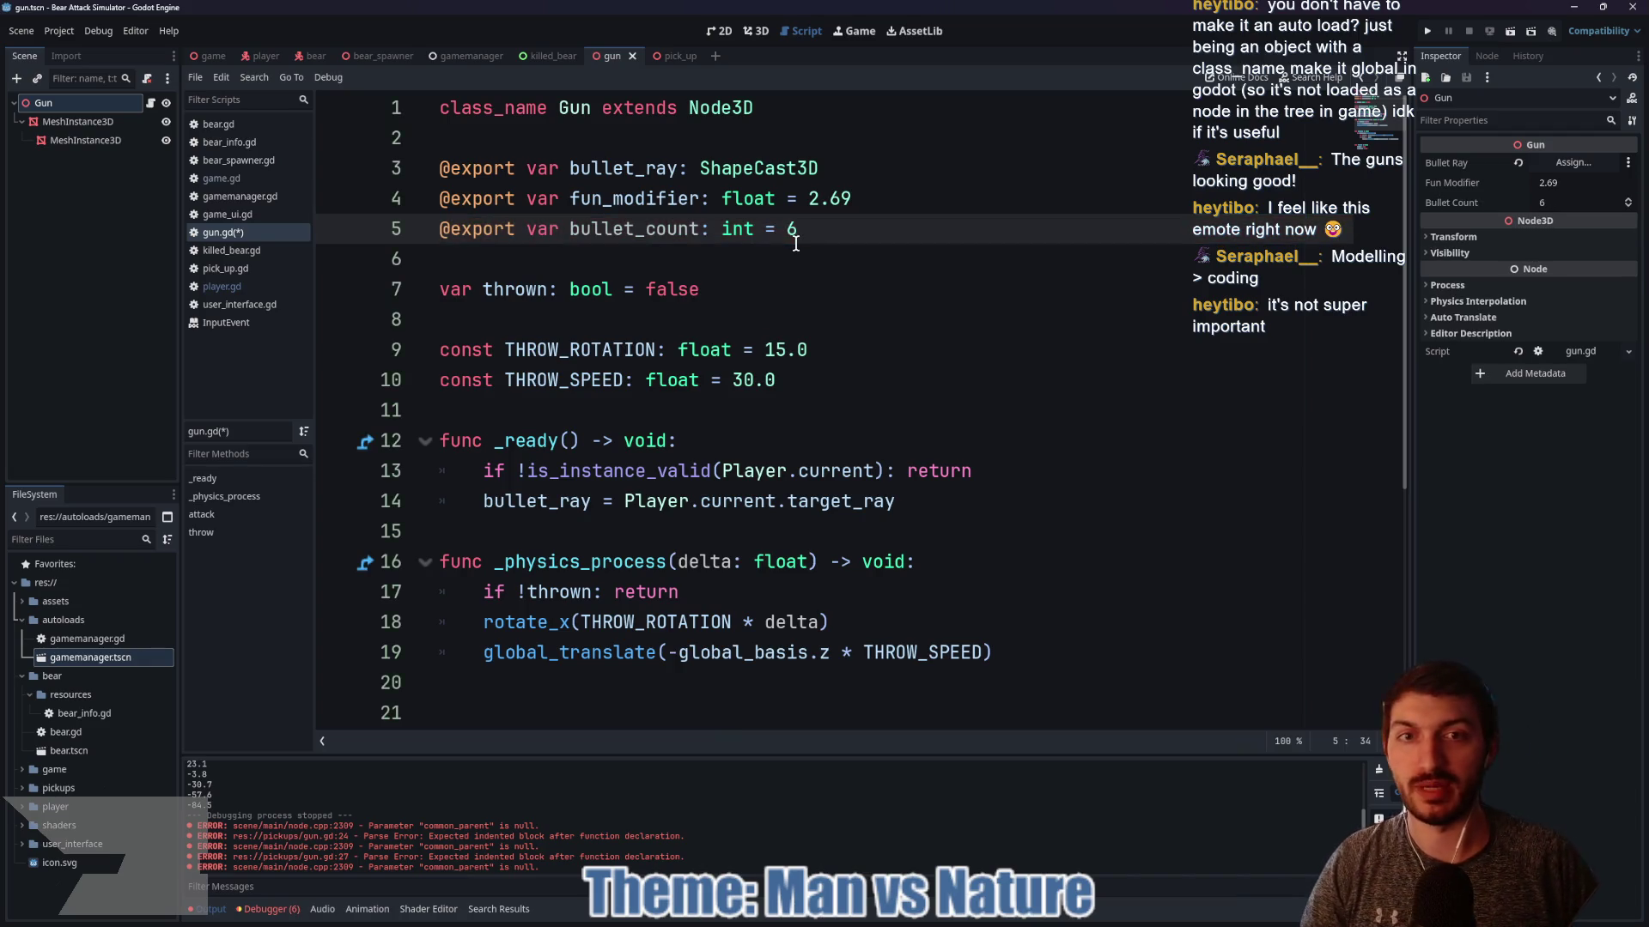
{"action": "scroll", "coordinate": [836, 304], "scroll_direction": "down", "scroll_amount": 2}
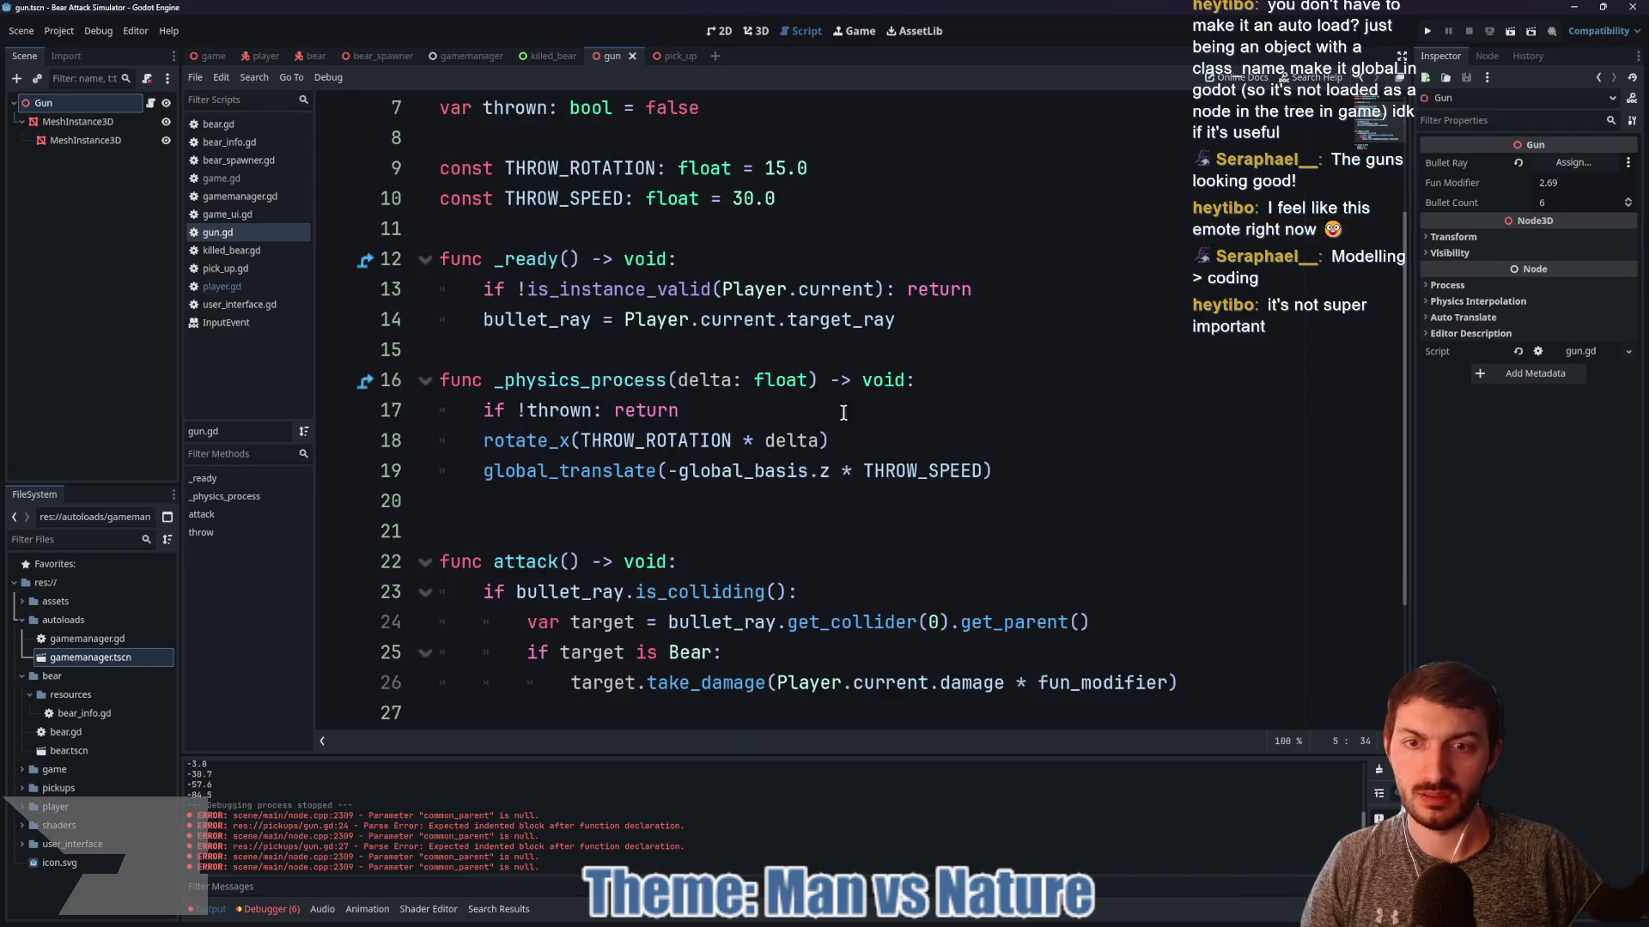
{"action": "scroll", "coordinate": [790, 481], "scroll_direction": "down", "scroll_amount": 2}
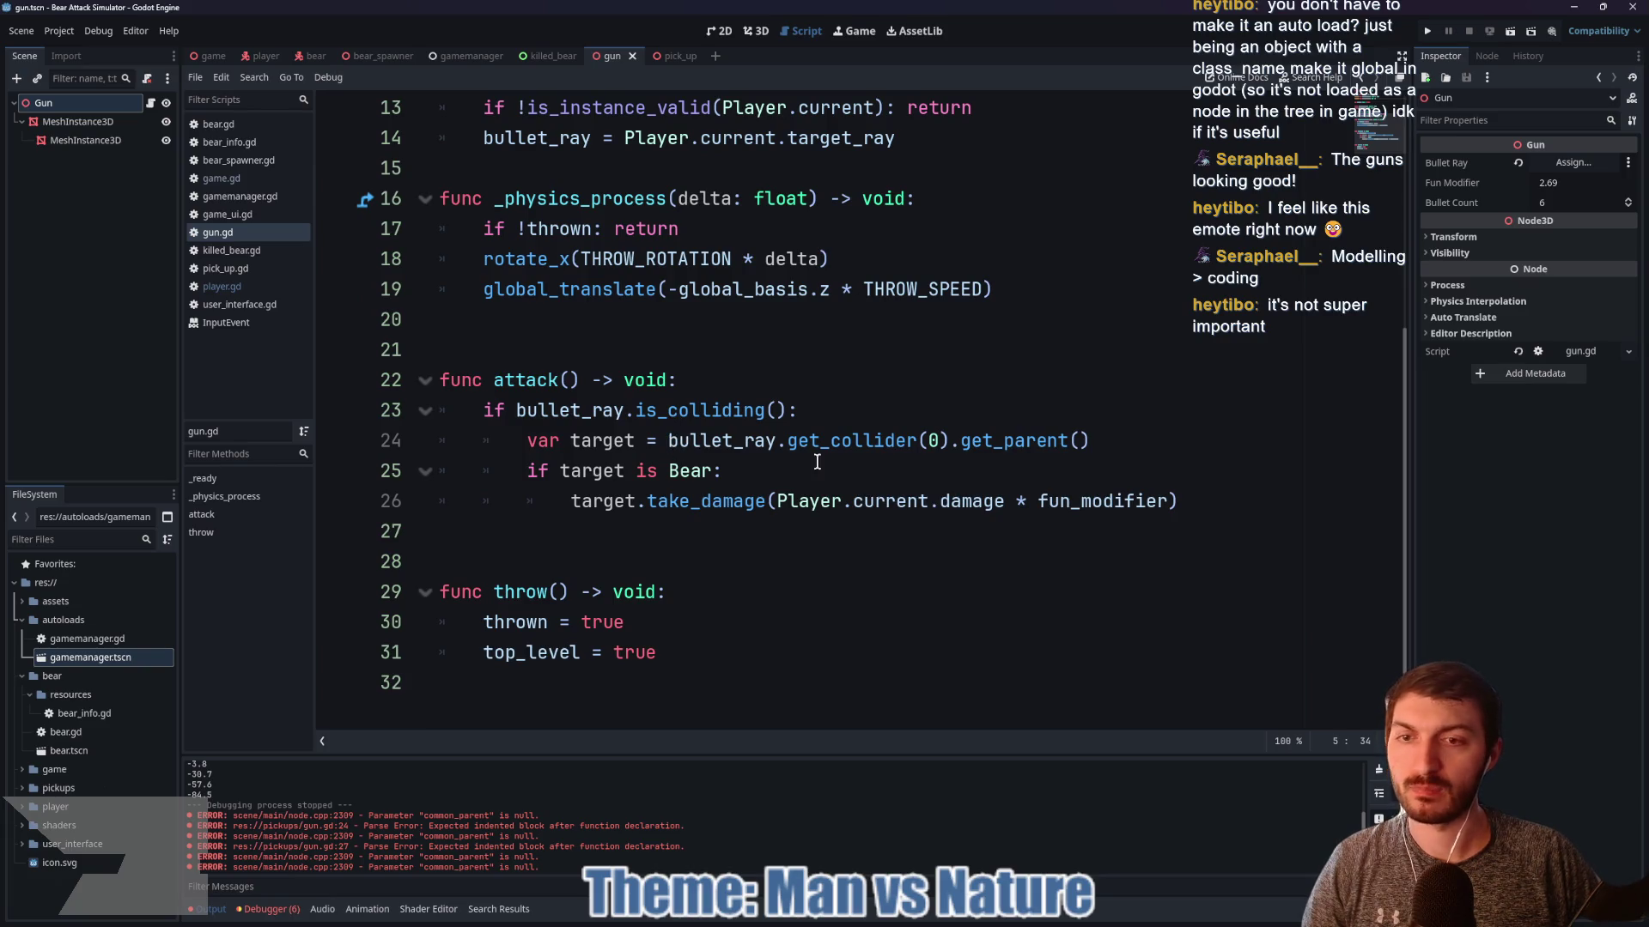
{"action": "scroll", "coordinate": [771, 402], "scroll_direction": "up", "scroll_amount": 4}
{"action": "scroll", "coordinate": [771, 402], "scroll_direction": "down", "scroll_amount": 4}
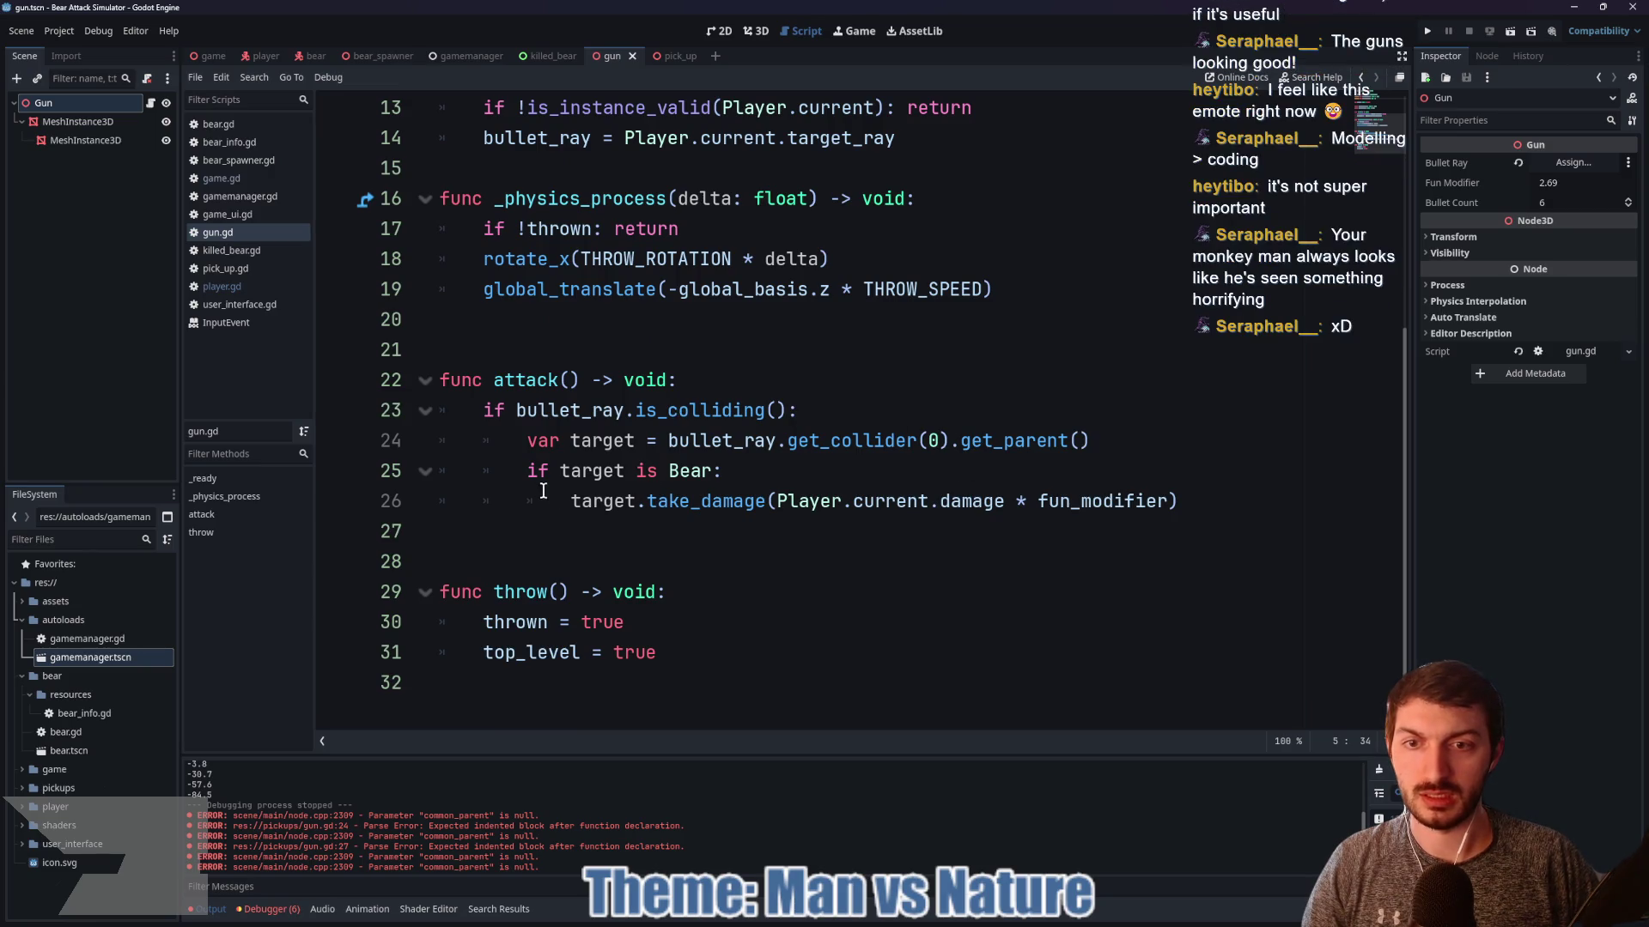
Decrease bullet_count by 1 after the take_damage call in attack().
{"action": "left_click", "coordinate": [1231, 504]}
{"action": "key", "text": "Return"}
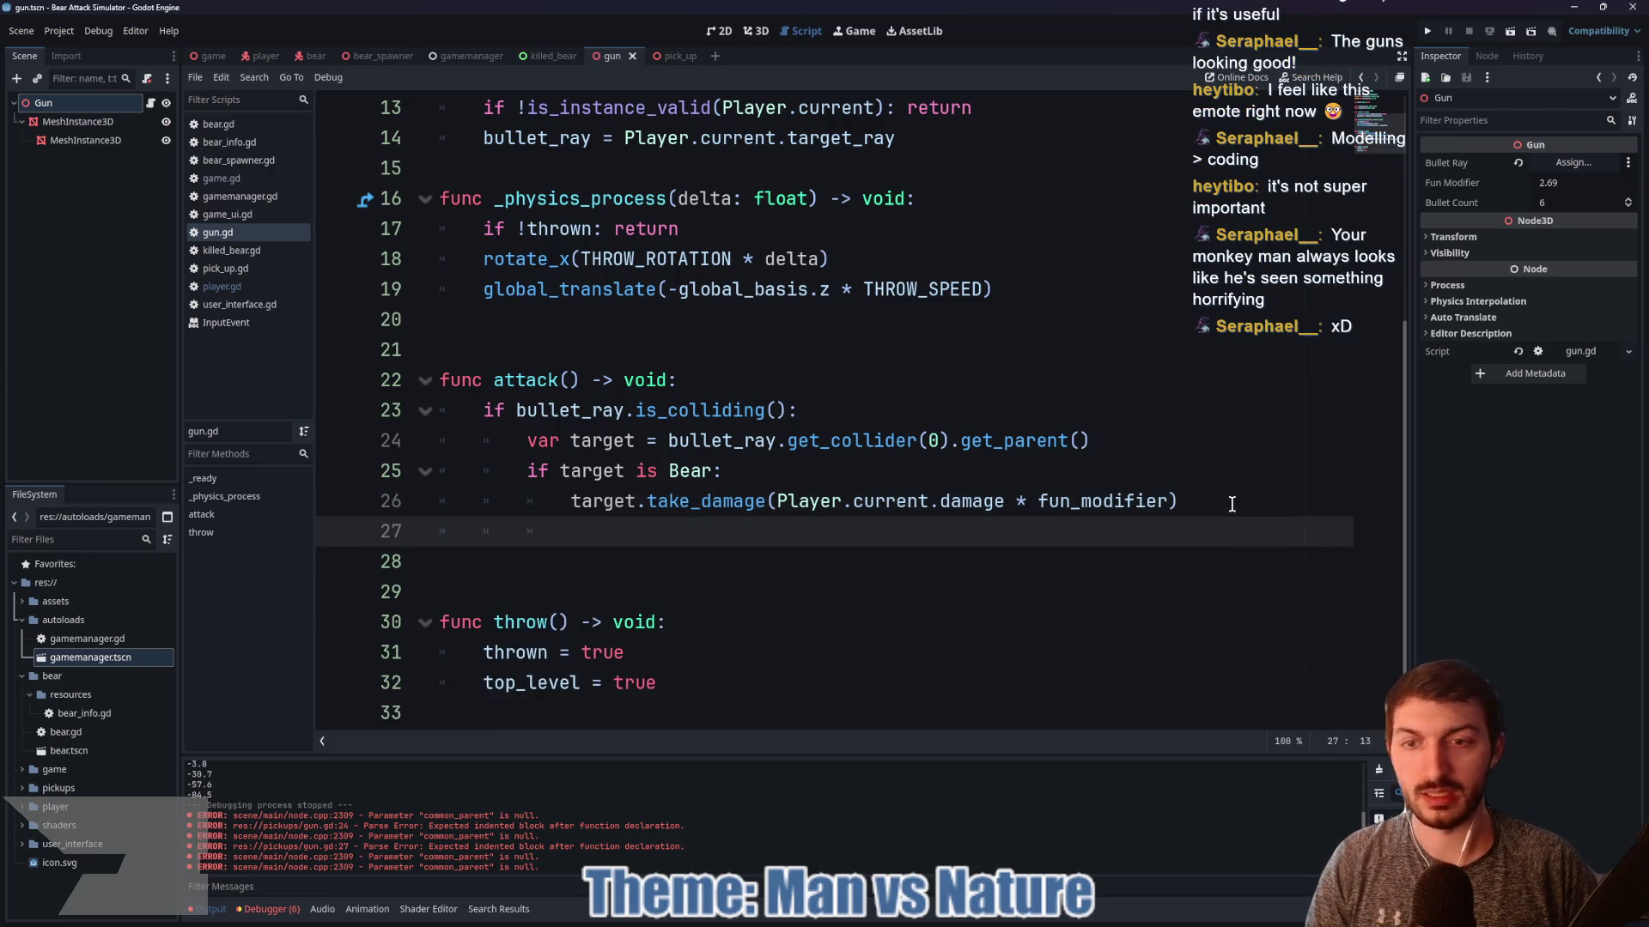
{"action": "type", "text": "bull"}
{"action": "key", "text": "Return"}
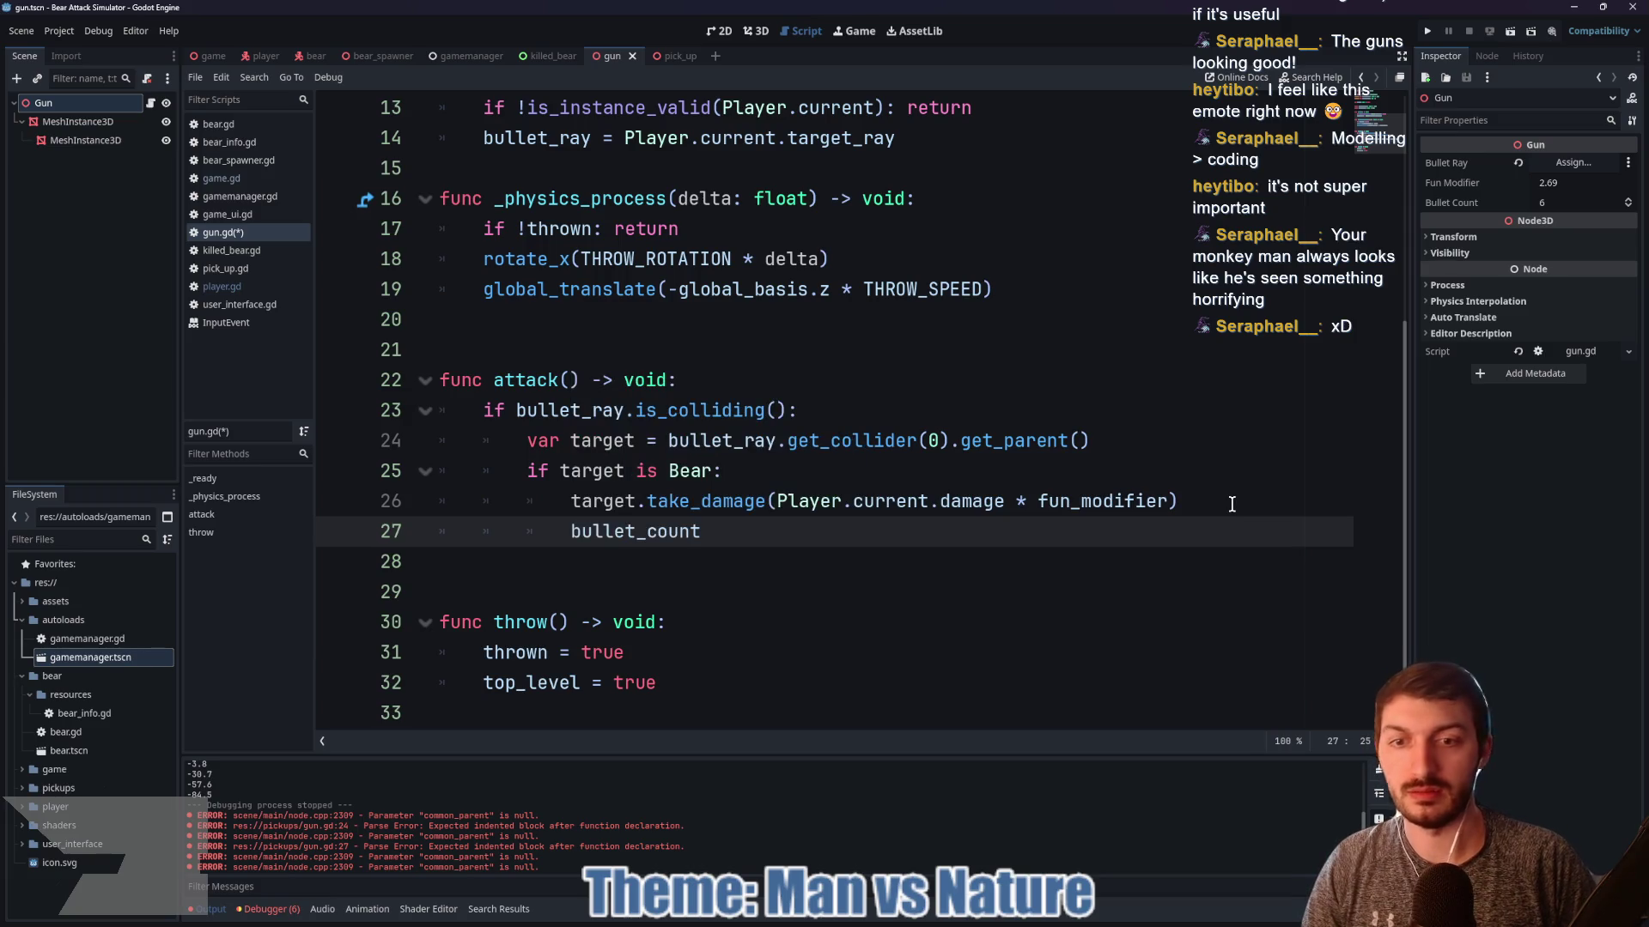
{"action": "type", "text": "-= 1"}
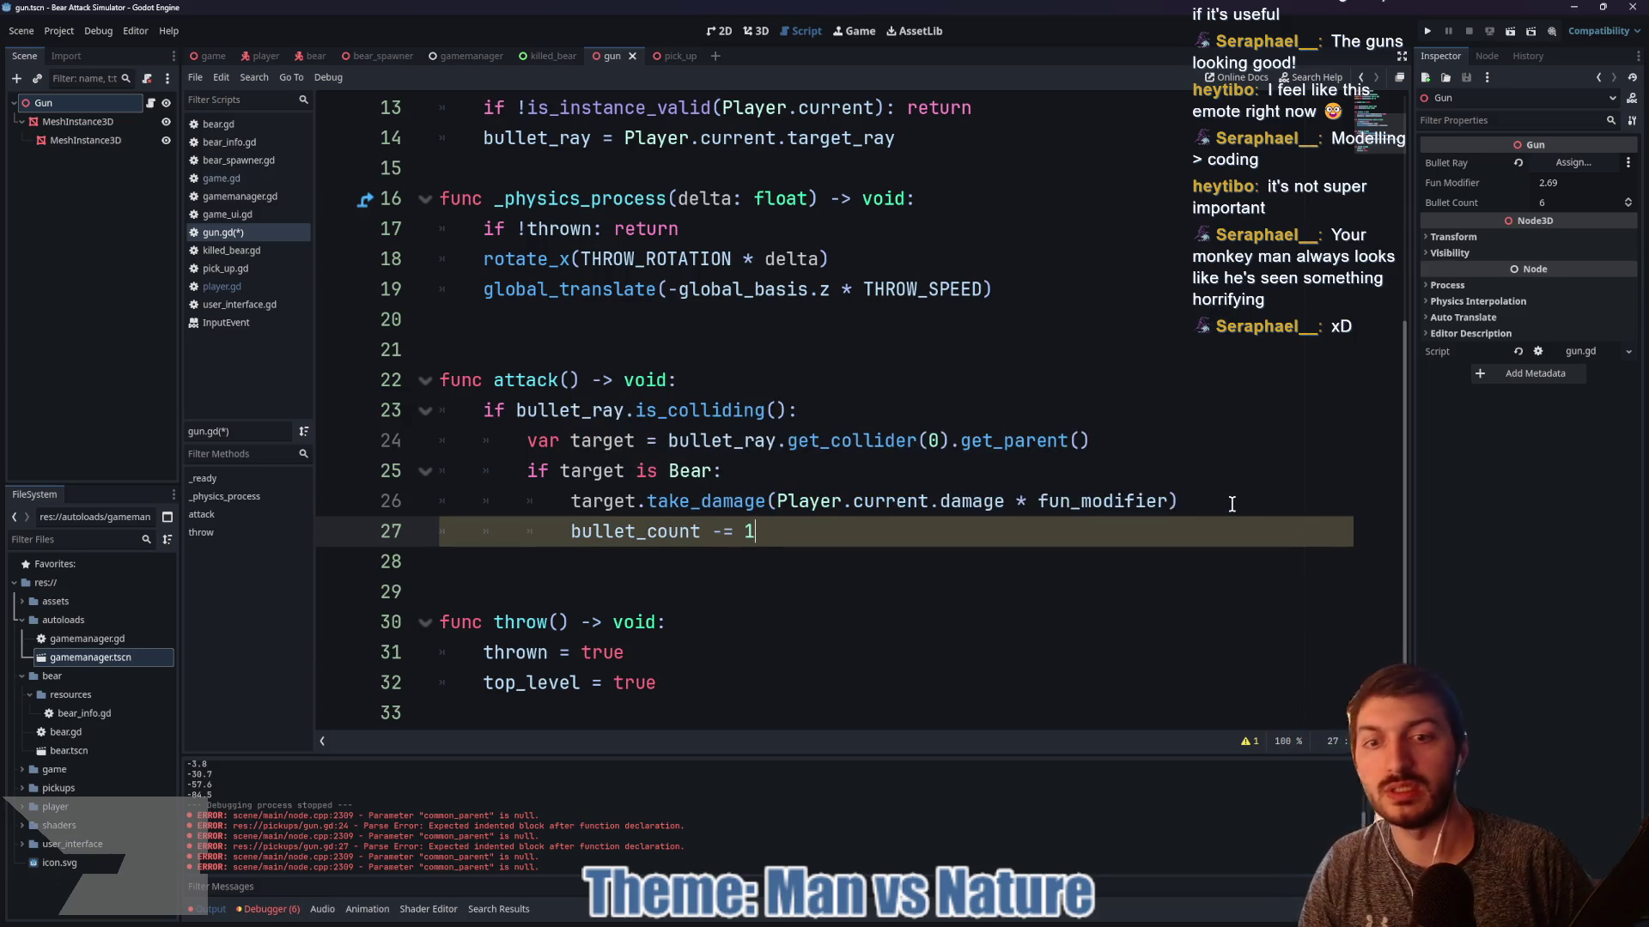
Call throw() when bullet_count <= 0, then save gun.gd.
{"action": "key", "text": "Return"}
{"action": "type", "text": "if bull"}
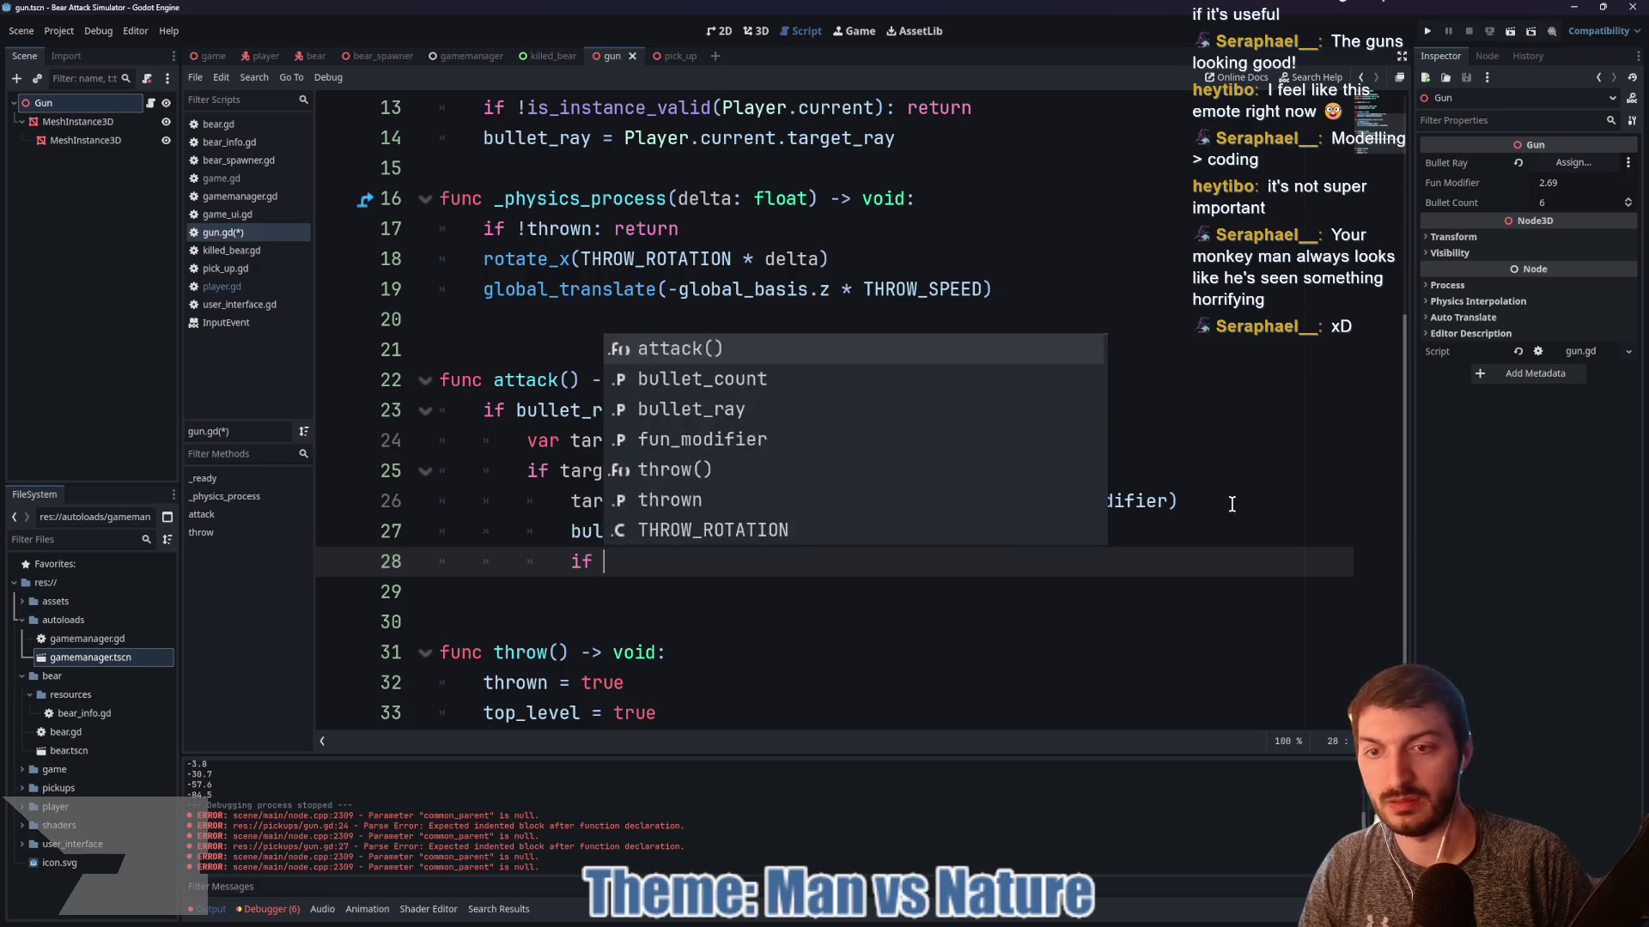
{"action": "key", "text": "Return"}
{"action": "type", "text": "<"}
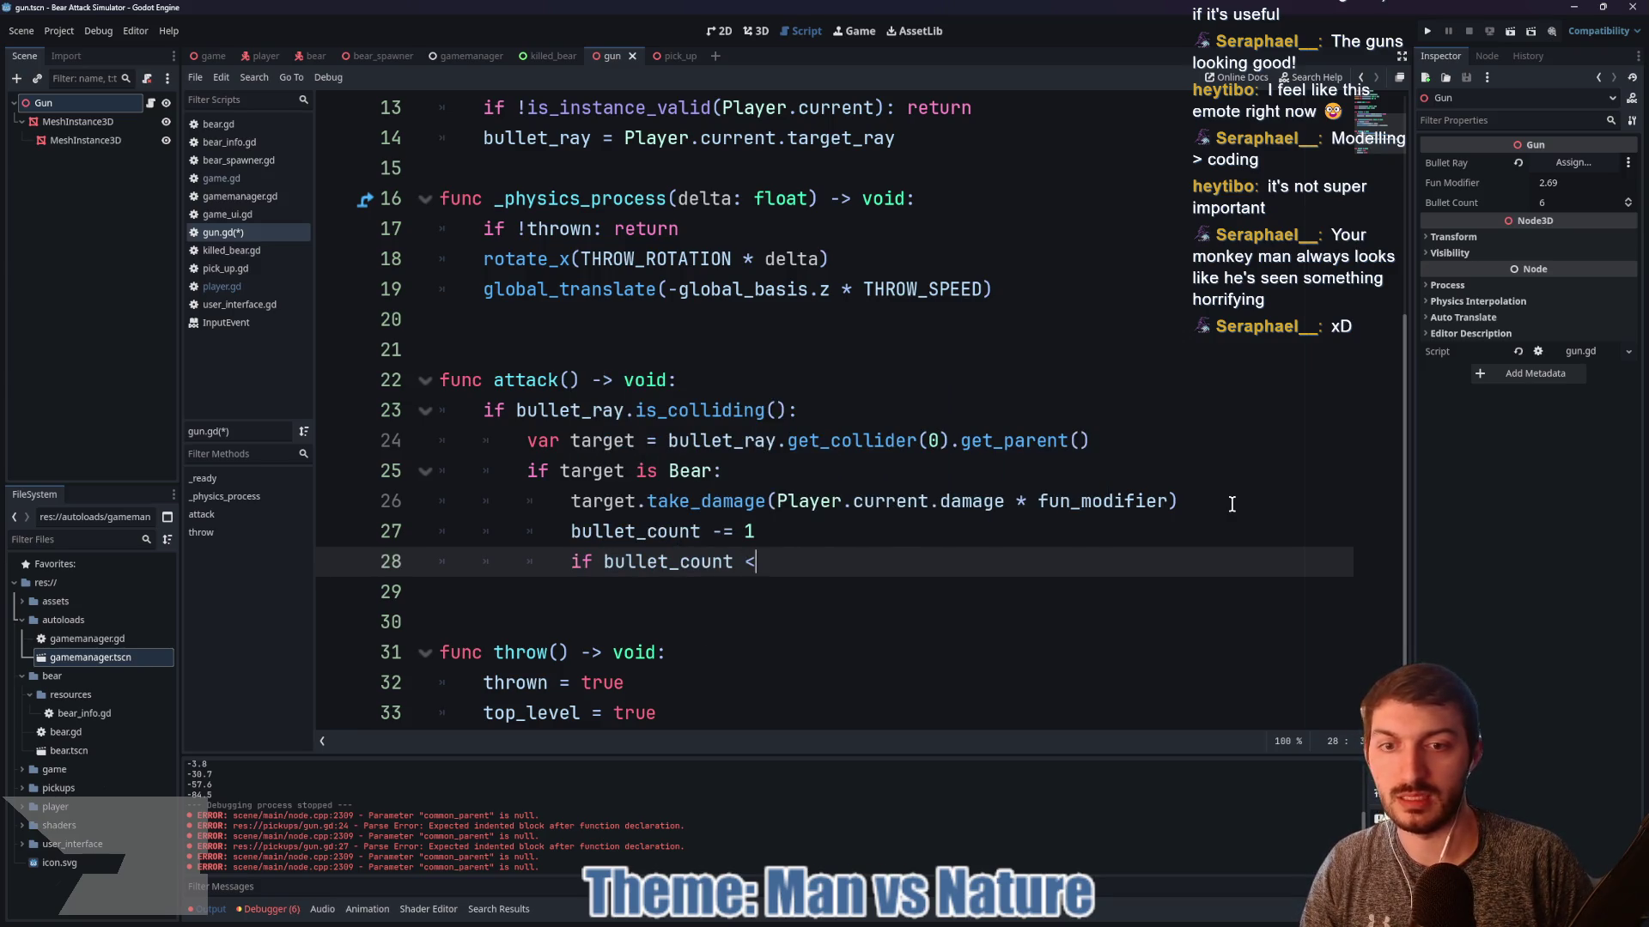
{"action": "type", "text": "= 0:"}
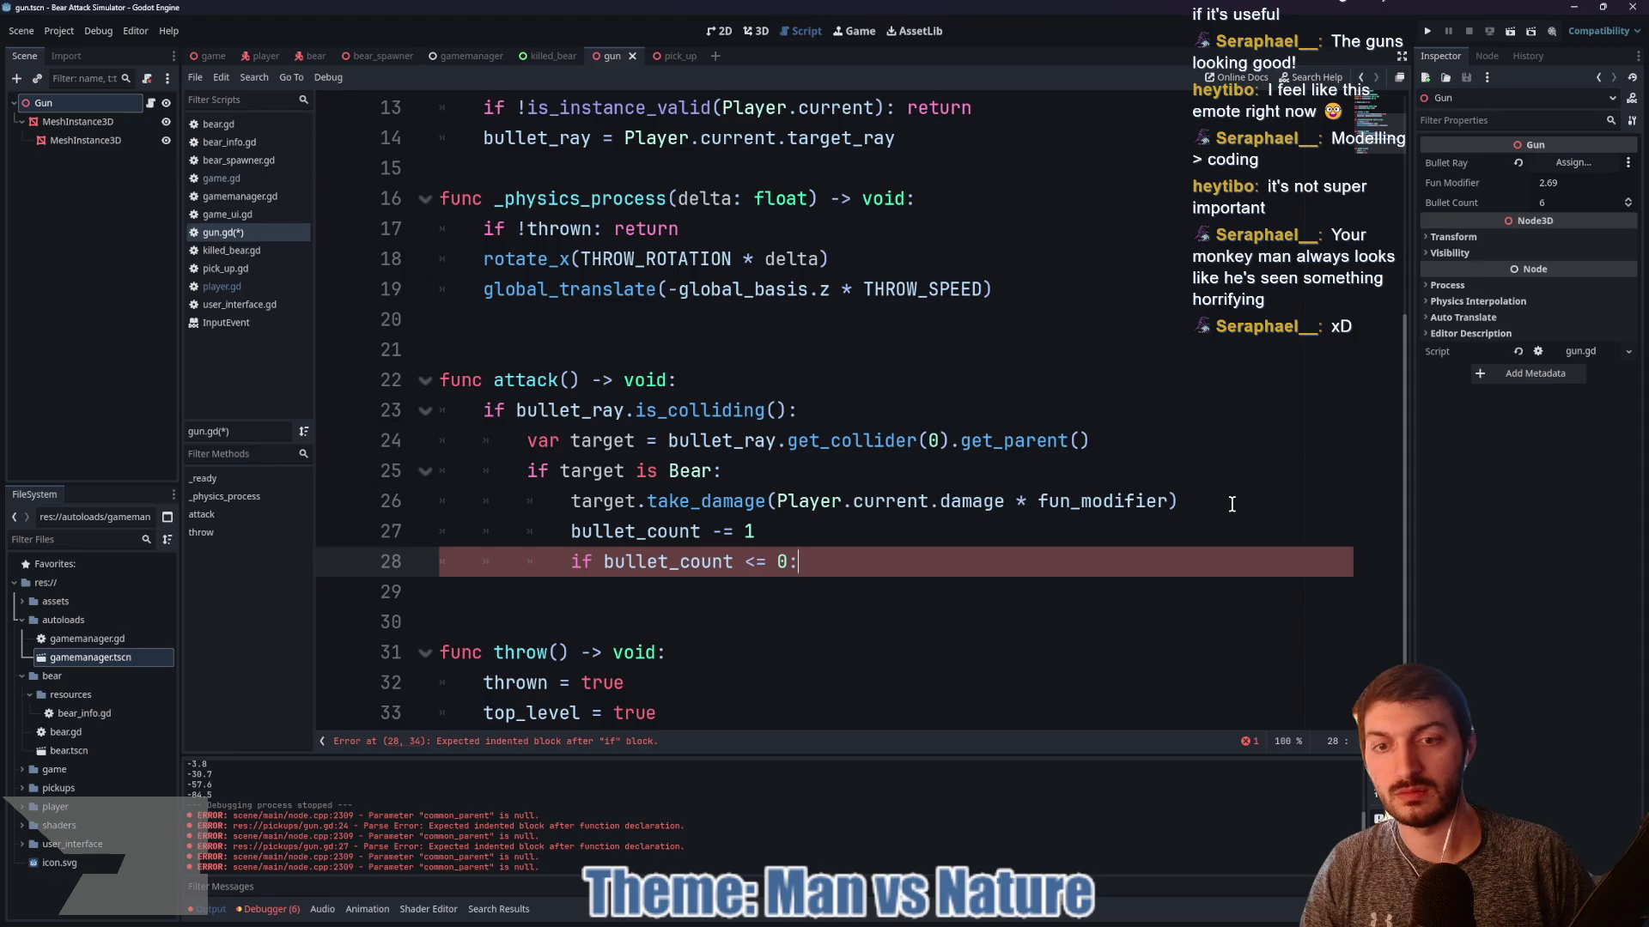
{"action": "key", "text": "Return"}
{"action": "type", "text": "throw"}
{"action": "key", "text": "Return"}
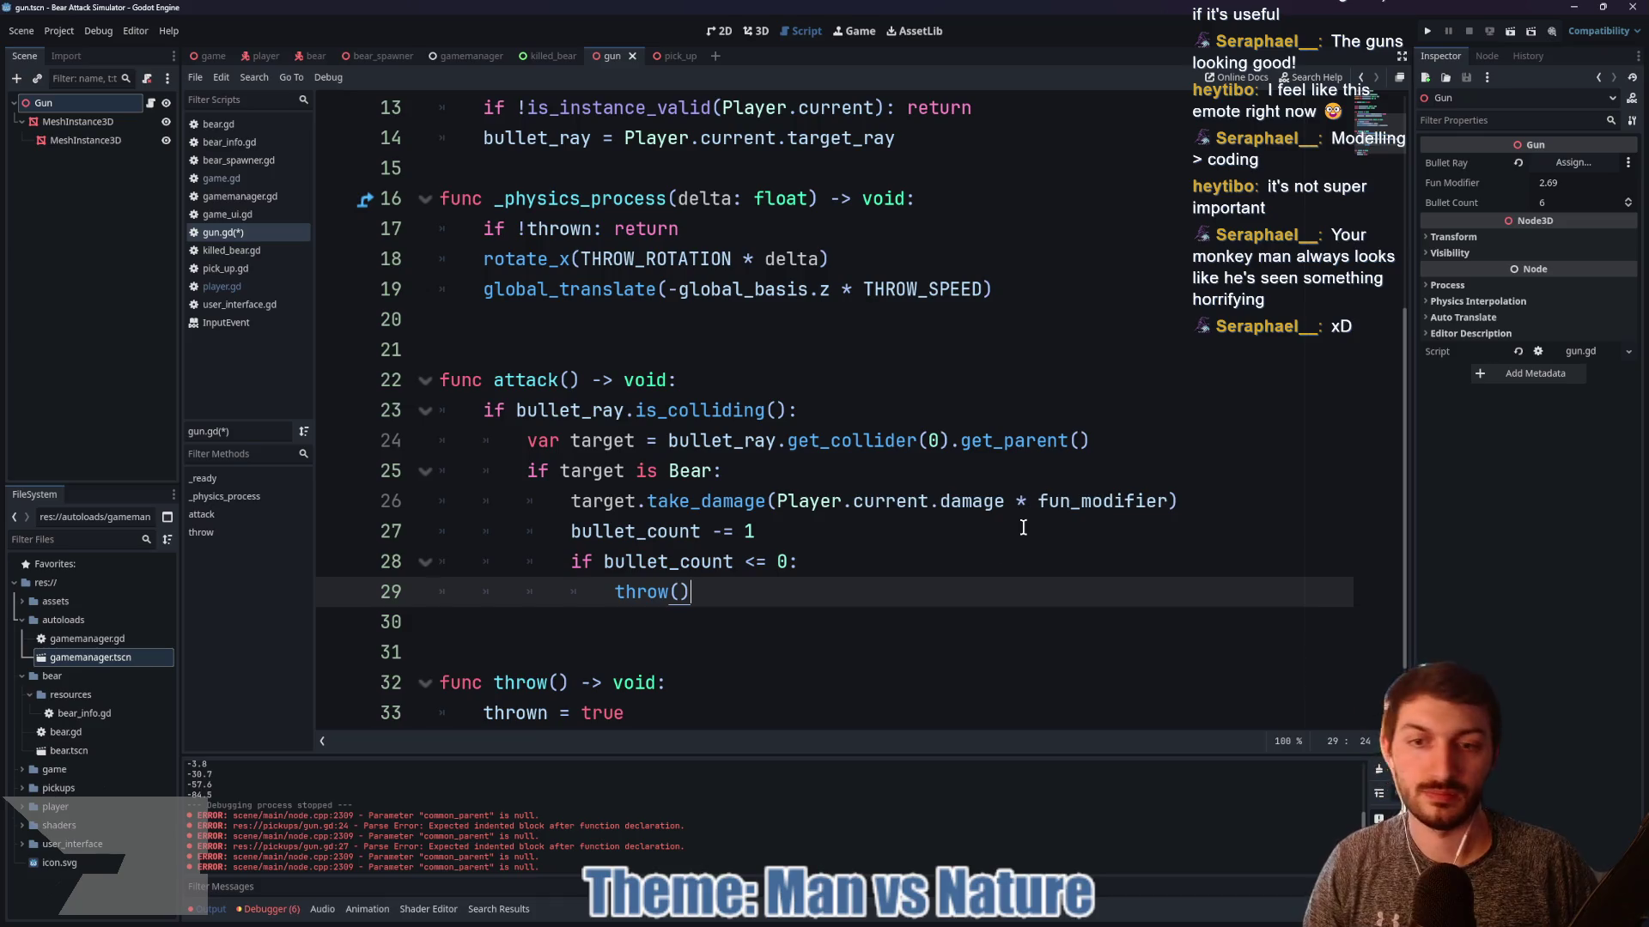
{"action": "key", "text": "ctrl+s"}
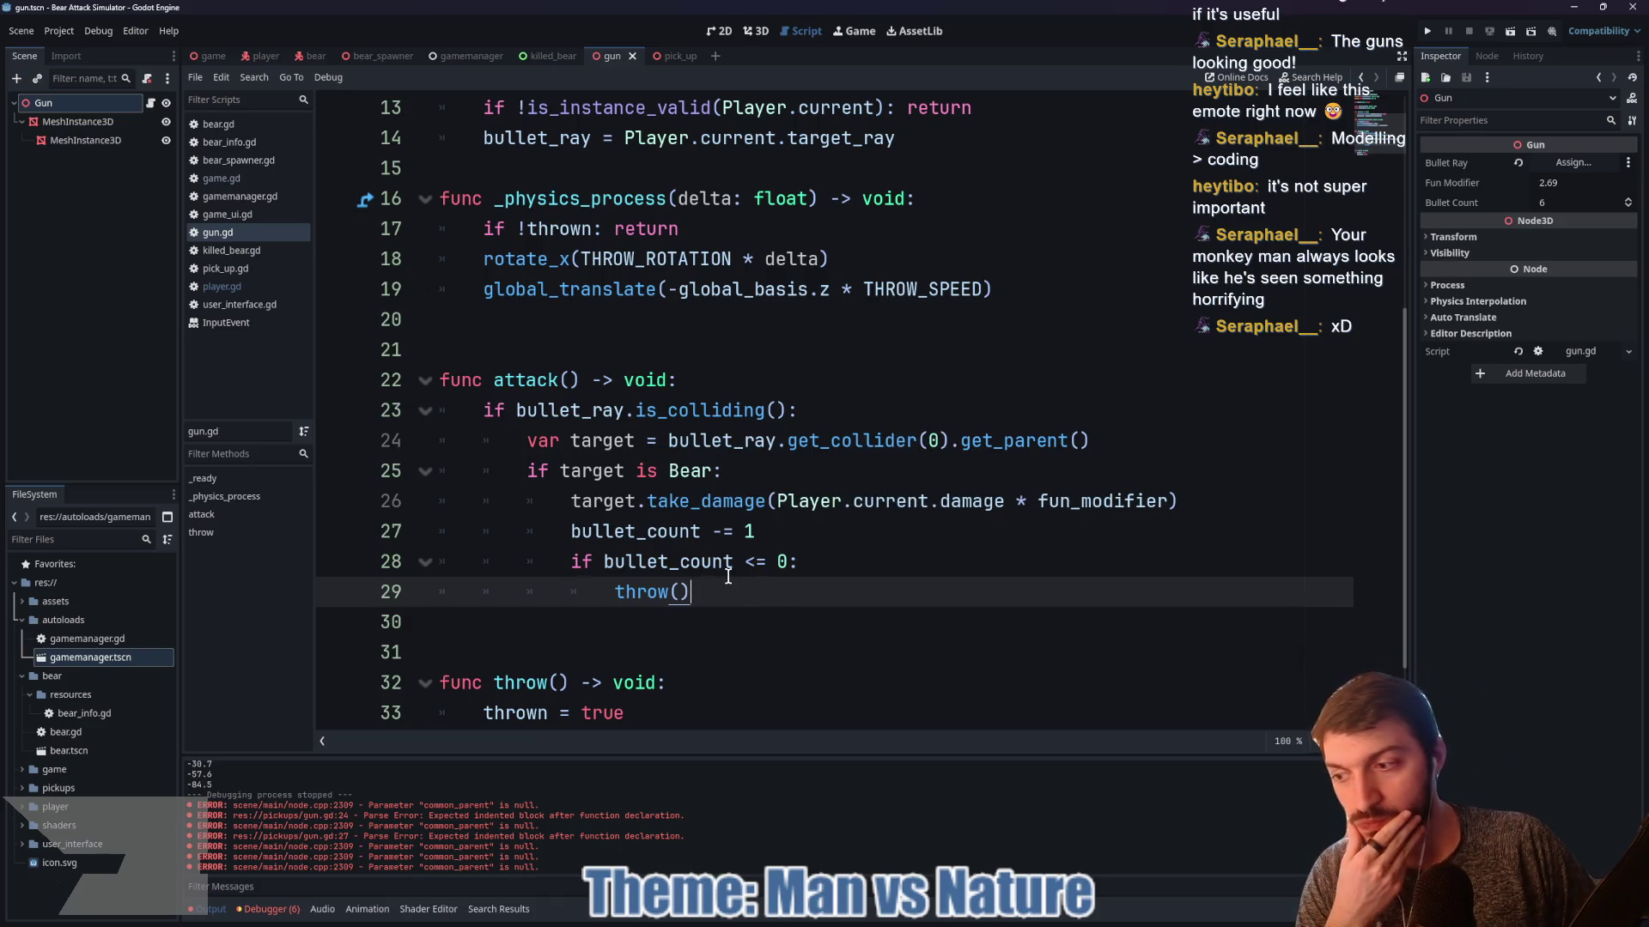
{"action": "scroll", "coordinate": [729, 577], "scroll_direction": "down", "scroll_amount": 1}
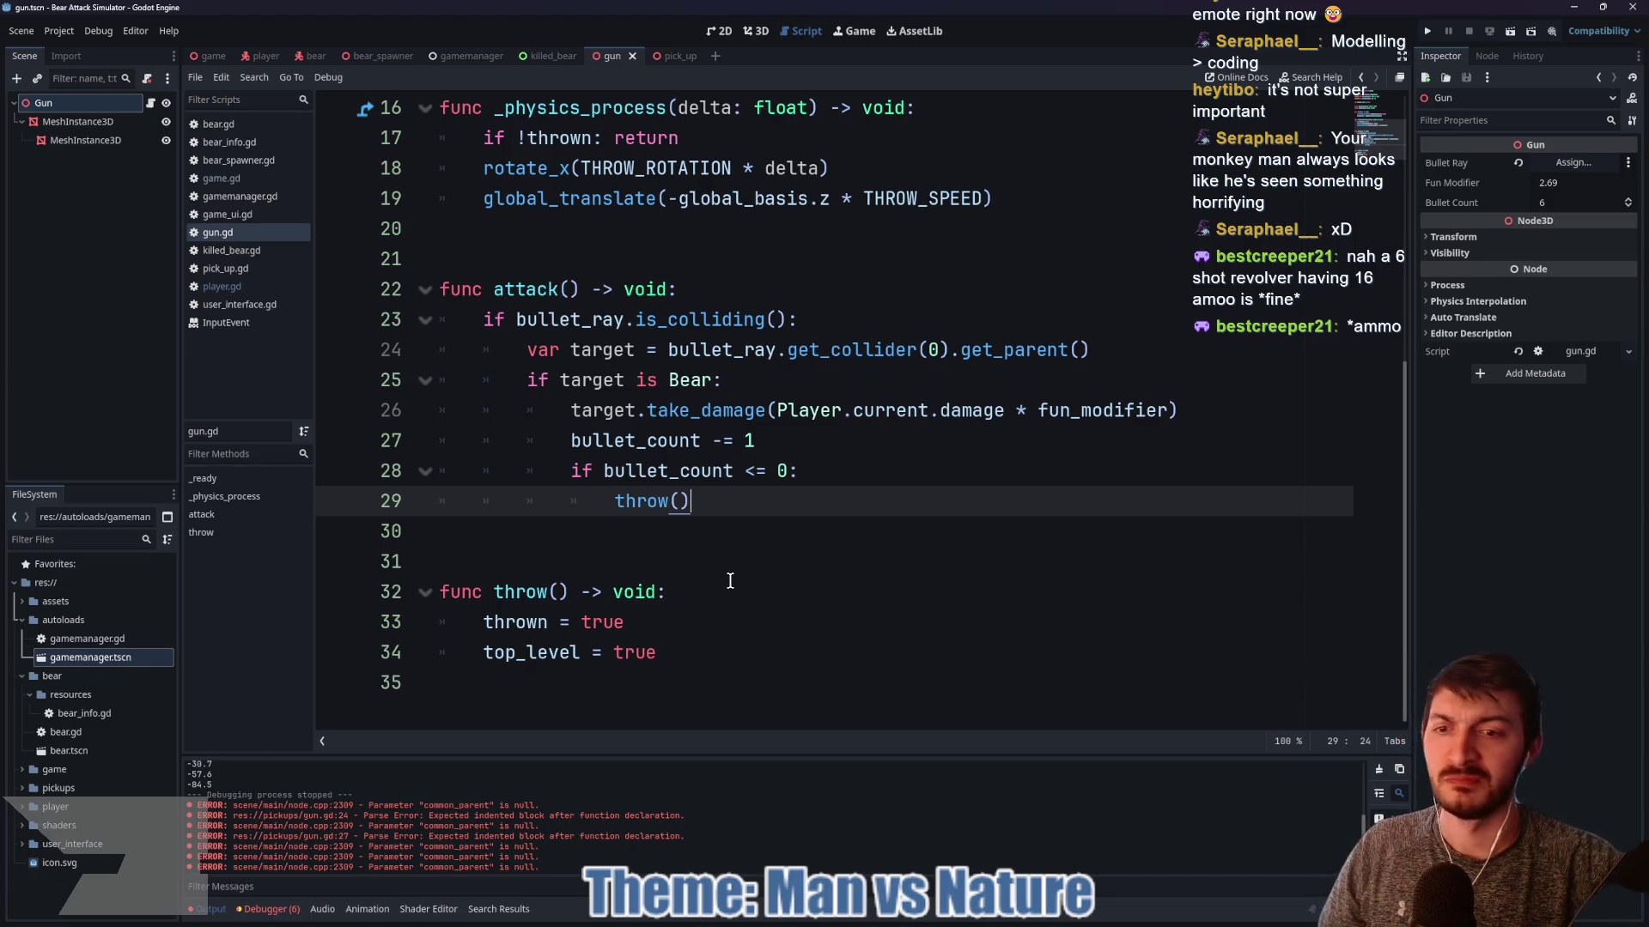
{"action": "left_click", "coordinate": [692, 607]}
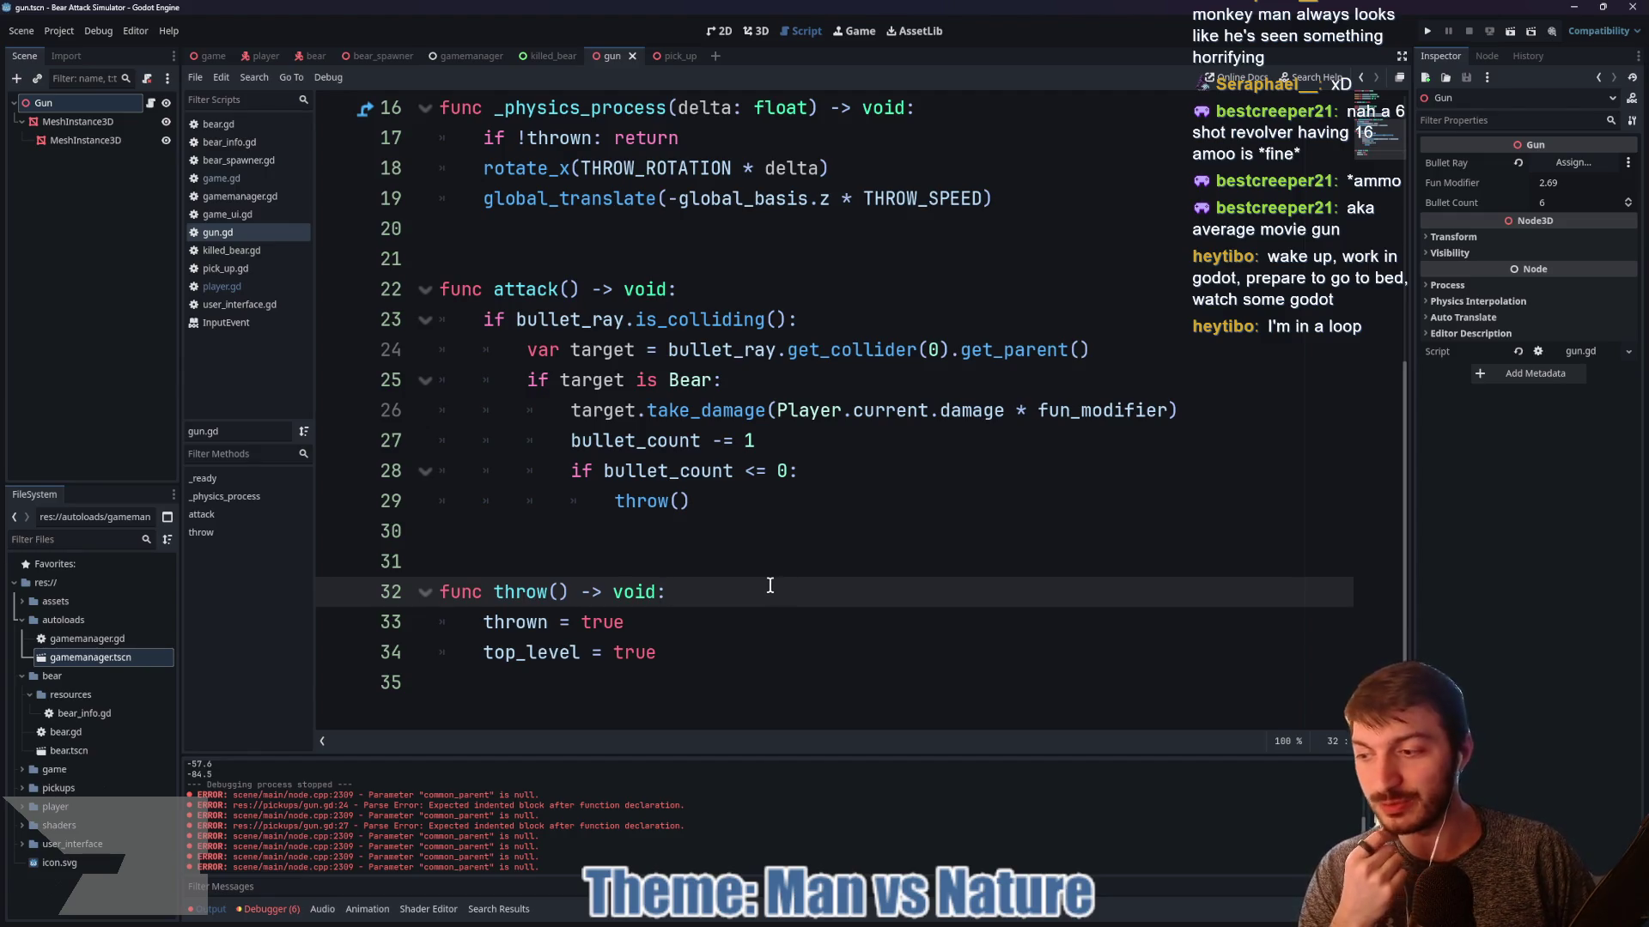
{"action": "left_click", "coordinate": [749, 541]}
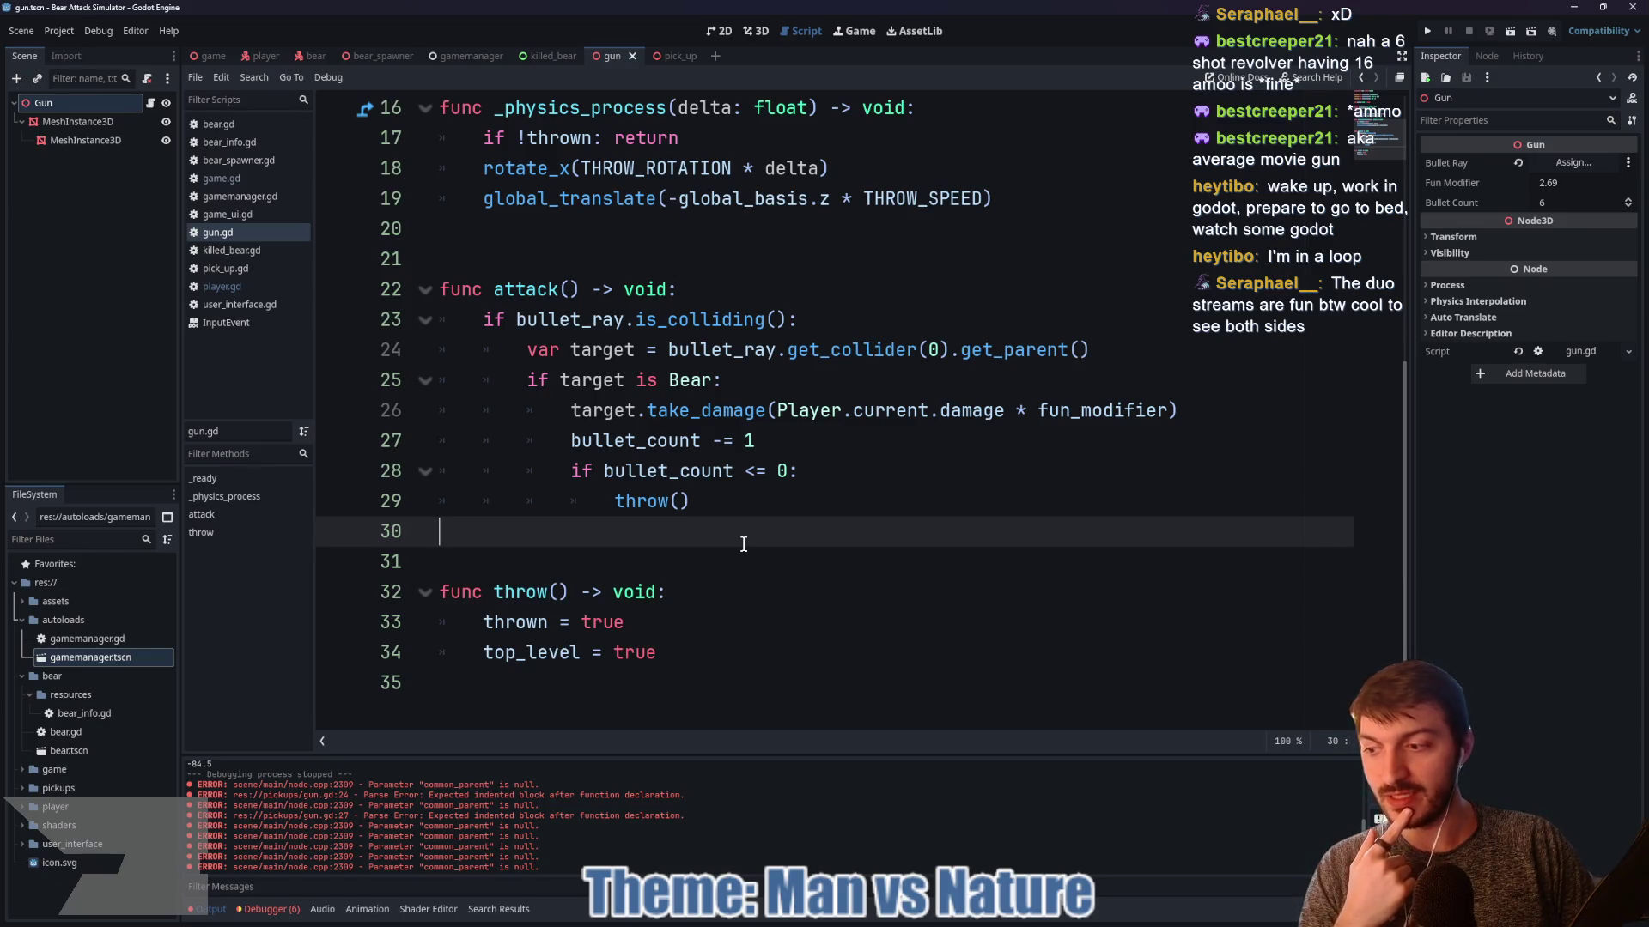
{"action": "left_click", "coordinate": [681, 550]}
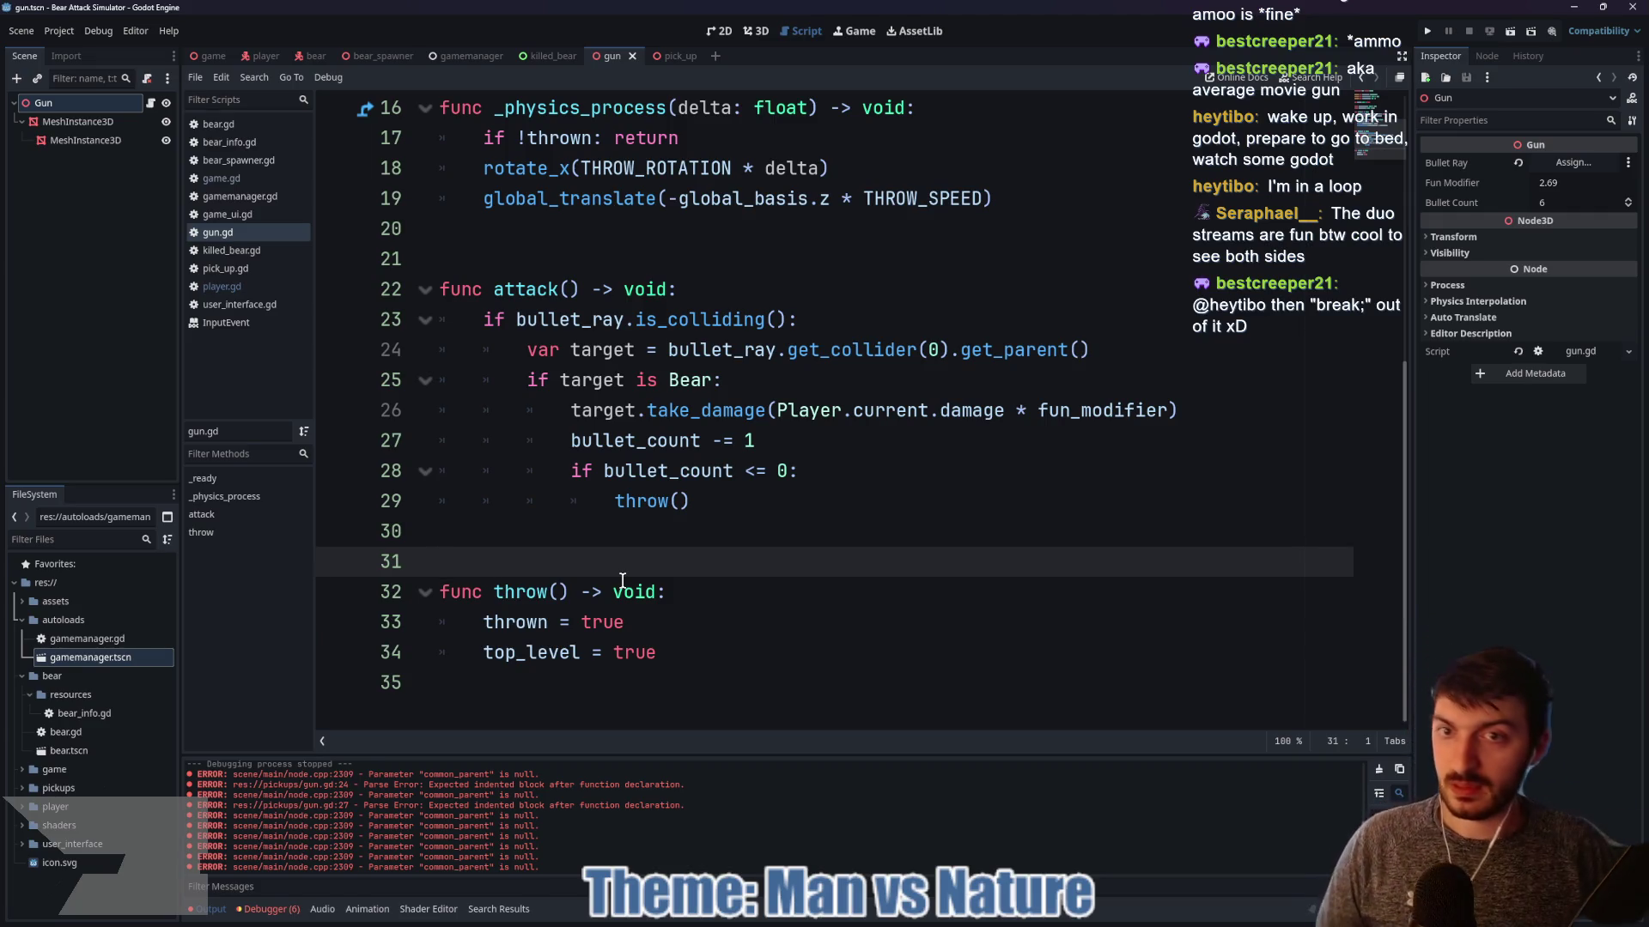
{"action": "left_click", "coordinate": [674, 57]}
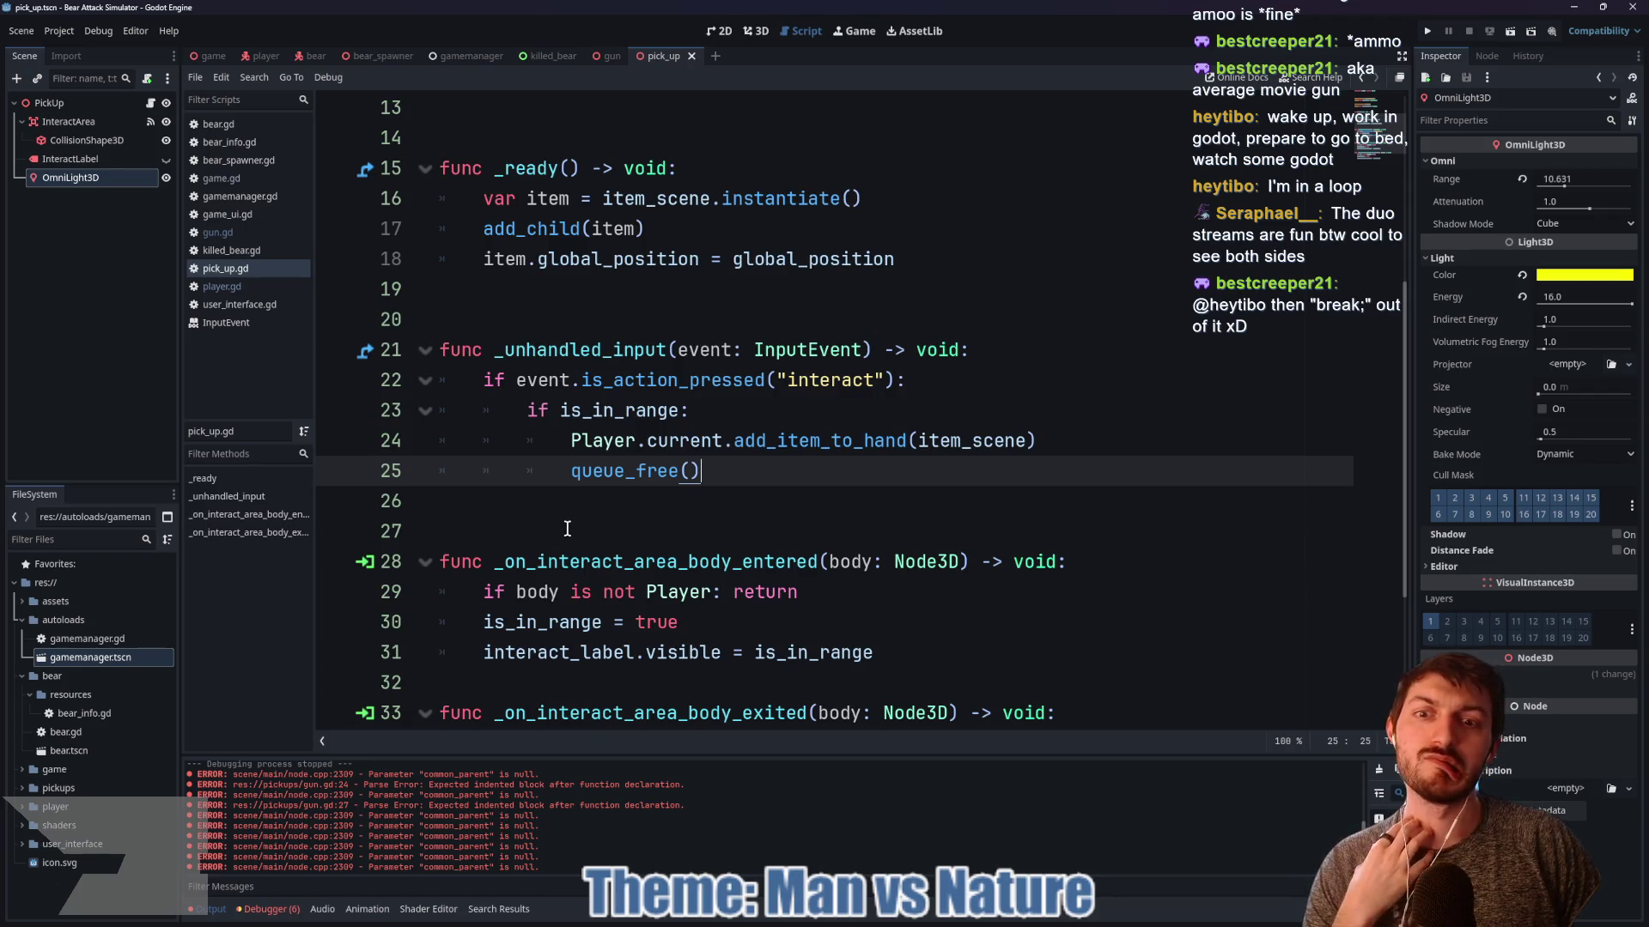
{"action": "left_click", "coordinate": [262, 58]}
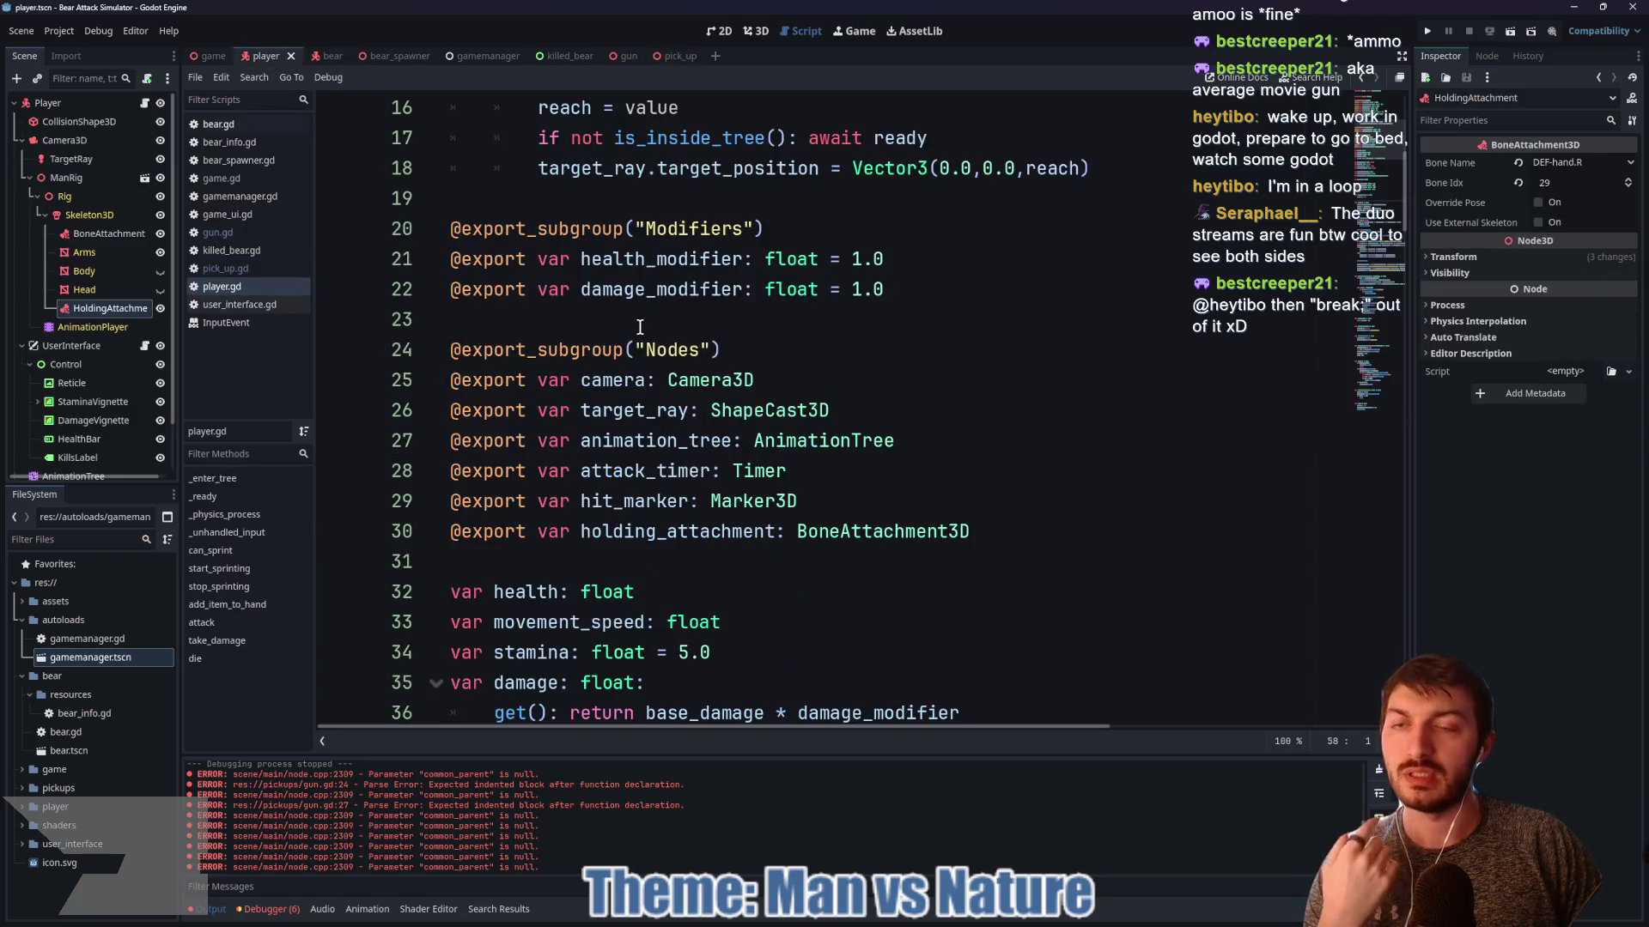
{"action": "scroll", "coordinate": [781, 559], "scroll_direction": "down", "scroll_amount": 5}
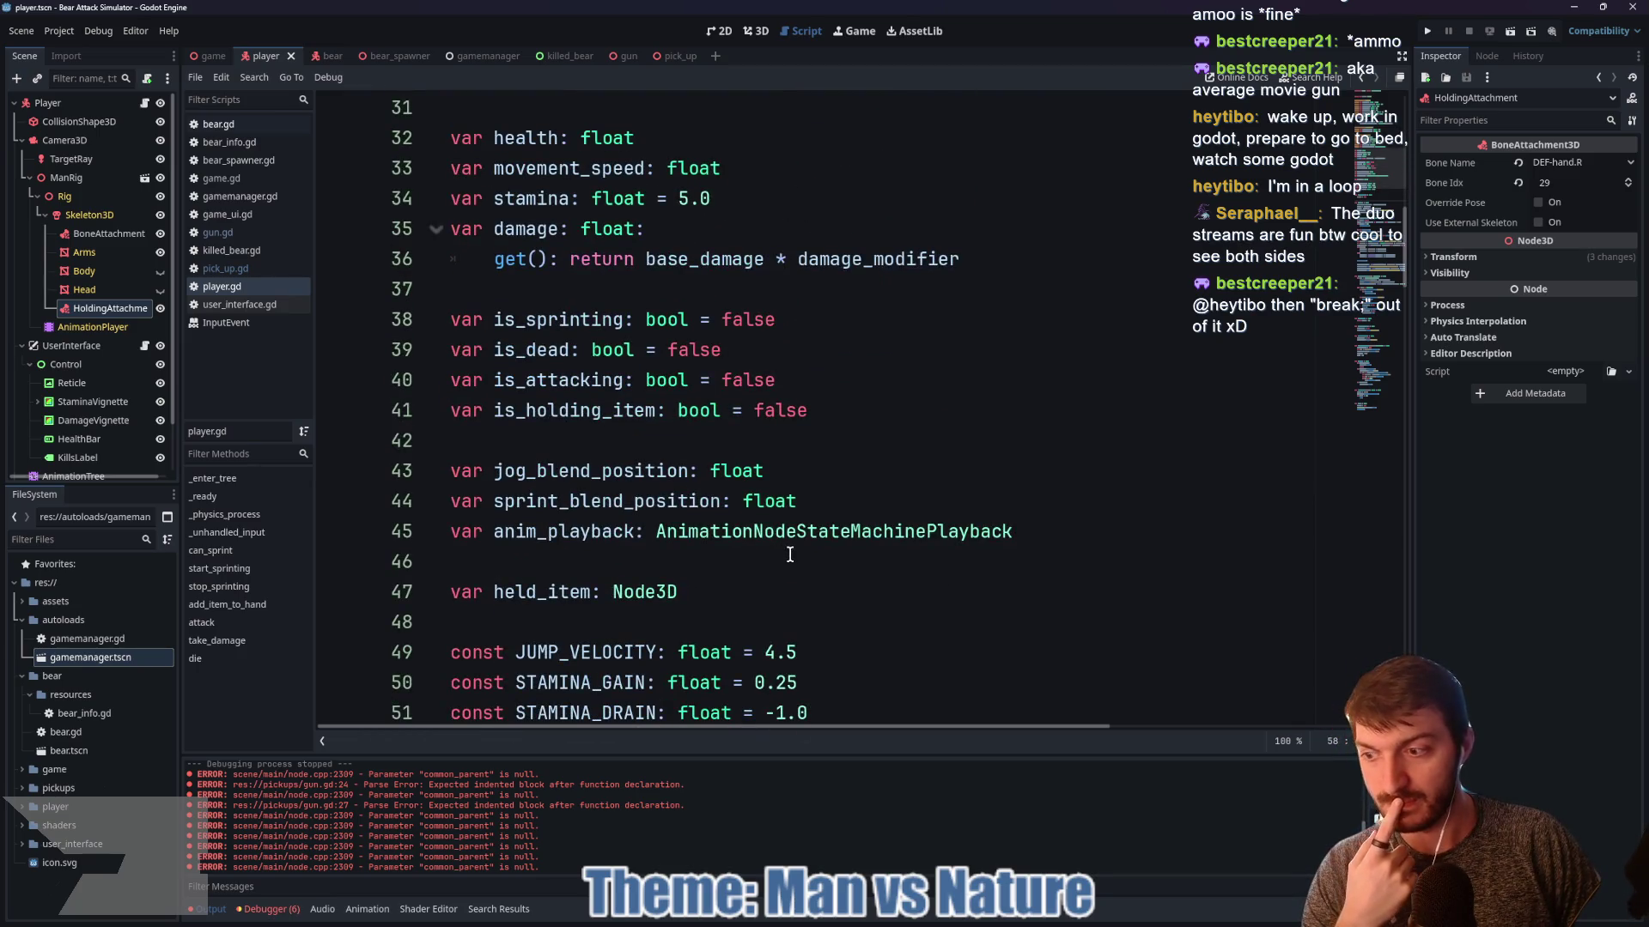
{"action": "left_click", "coordinate": [625, 57]}
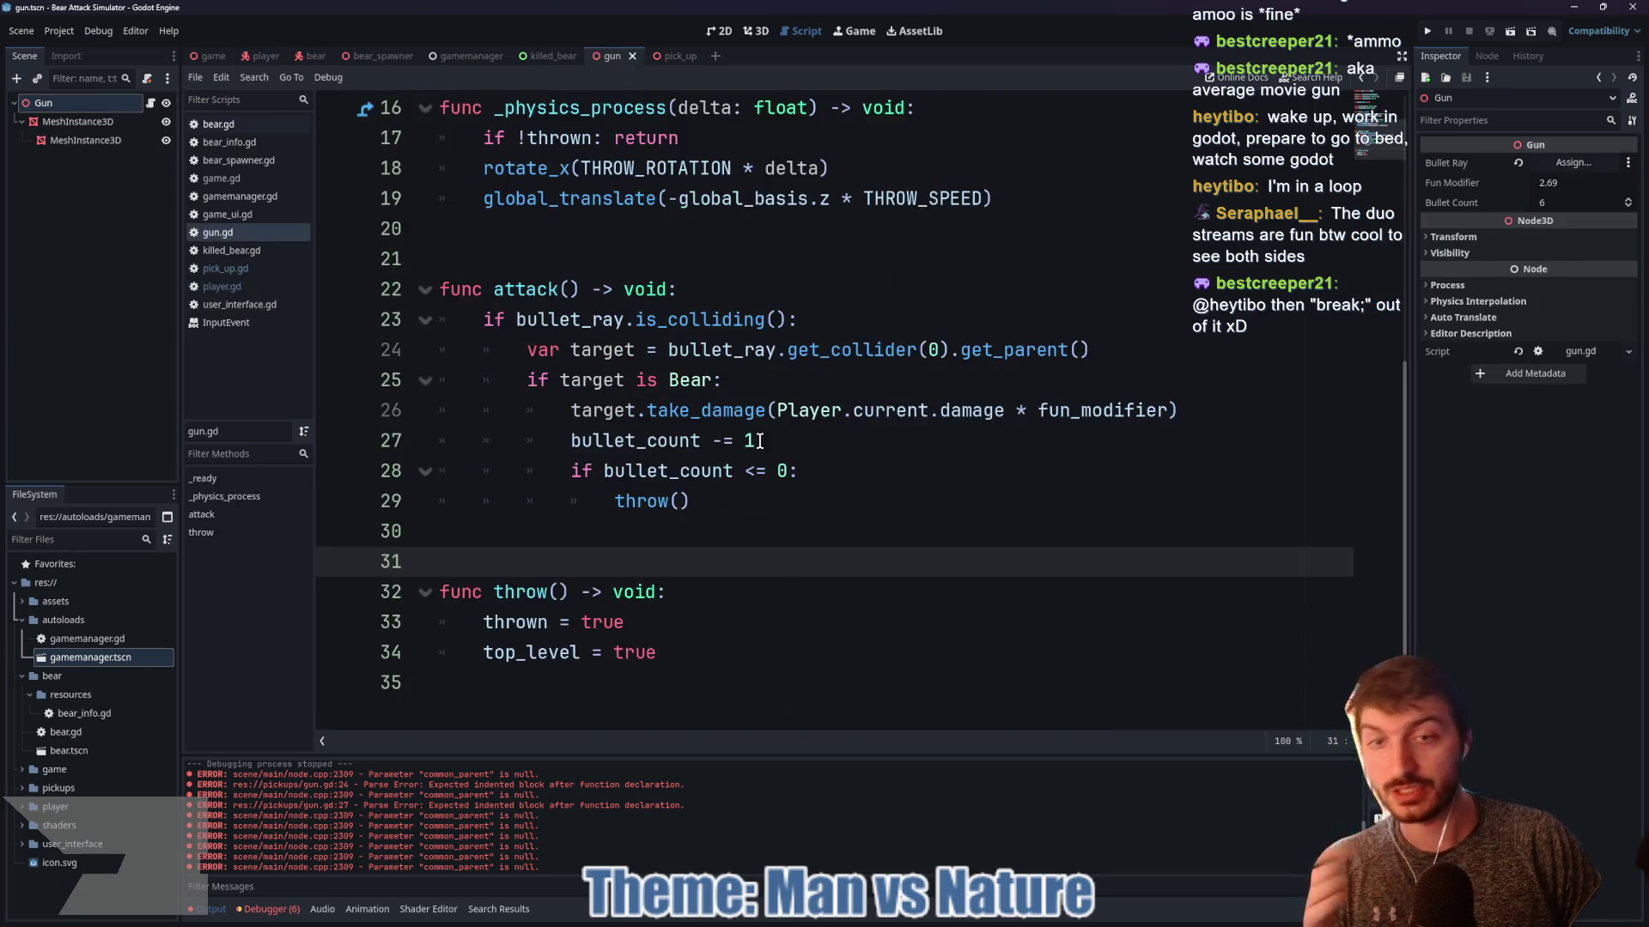
{"action": "scroll", "coordinate": [766, 485], "scroll_direction": "up", "scroll_amount": 5}
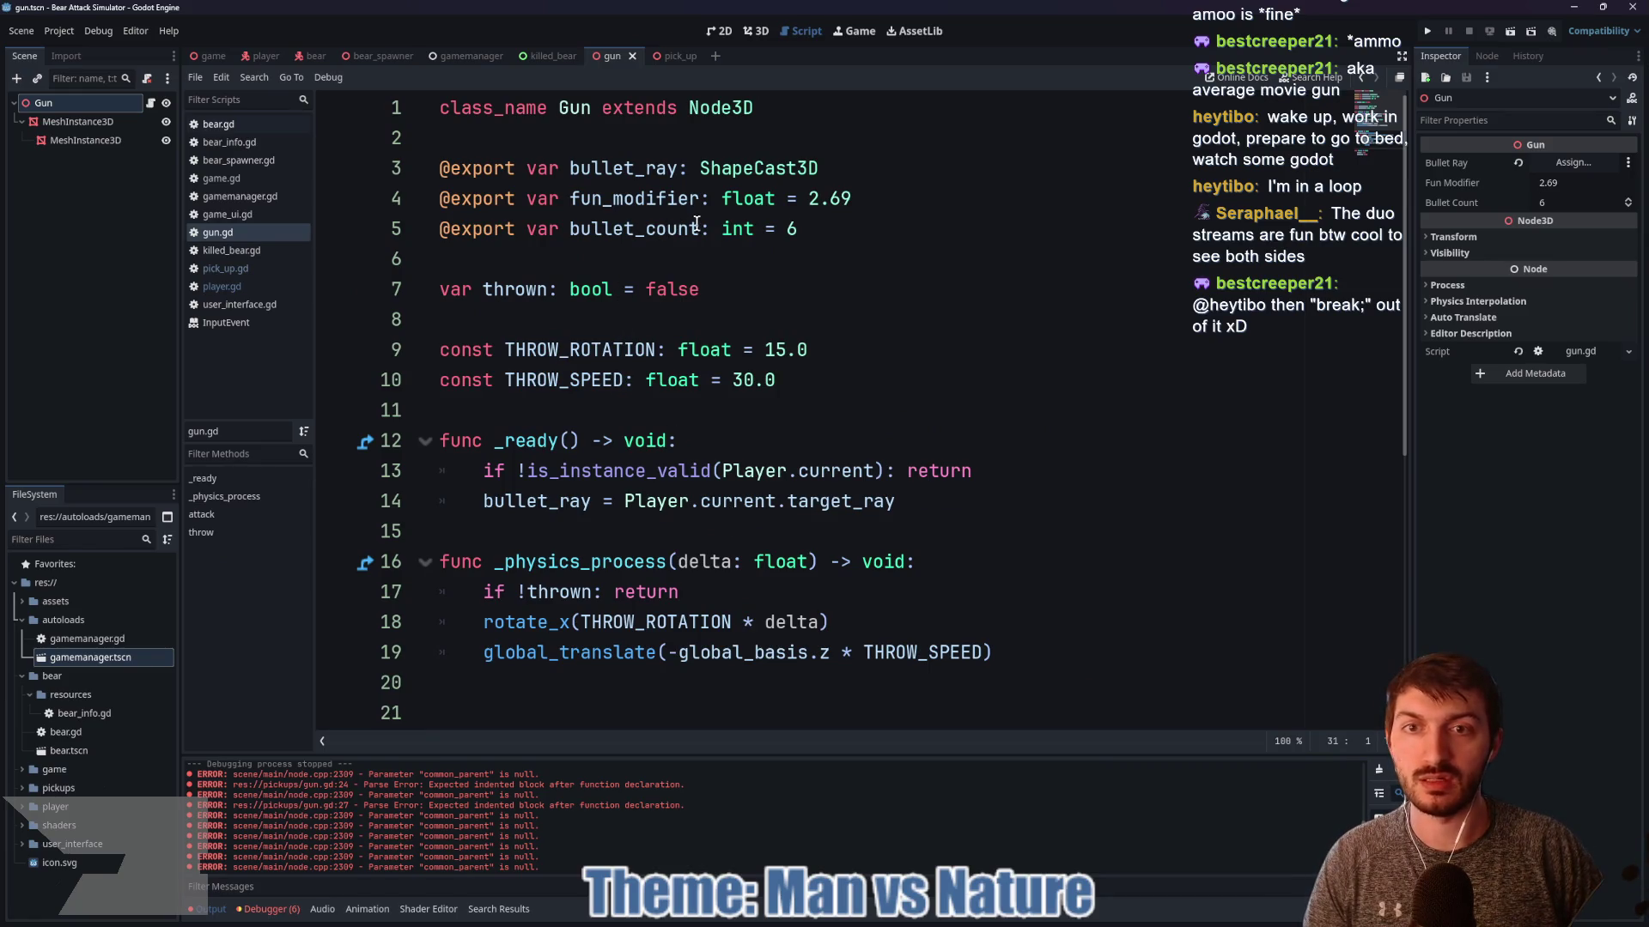
Replace bullet_count with ammo on lines 5, 27 and 28 of gun.gd and save the script.
{"action": "left_click_drag", "start_coordinate": [699, 230], "coordinate": [574, 236]}
{"action": "type", "text": "ammo"}
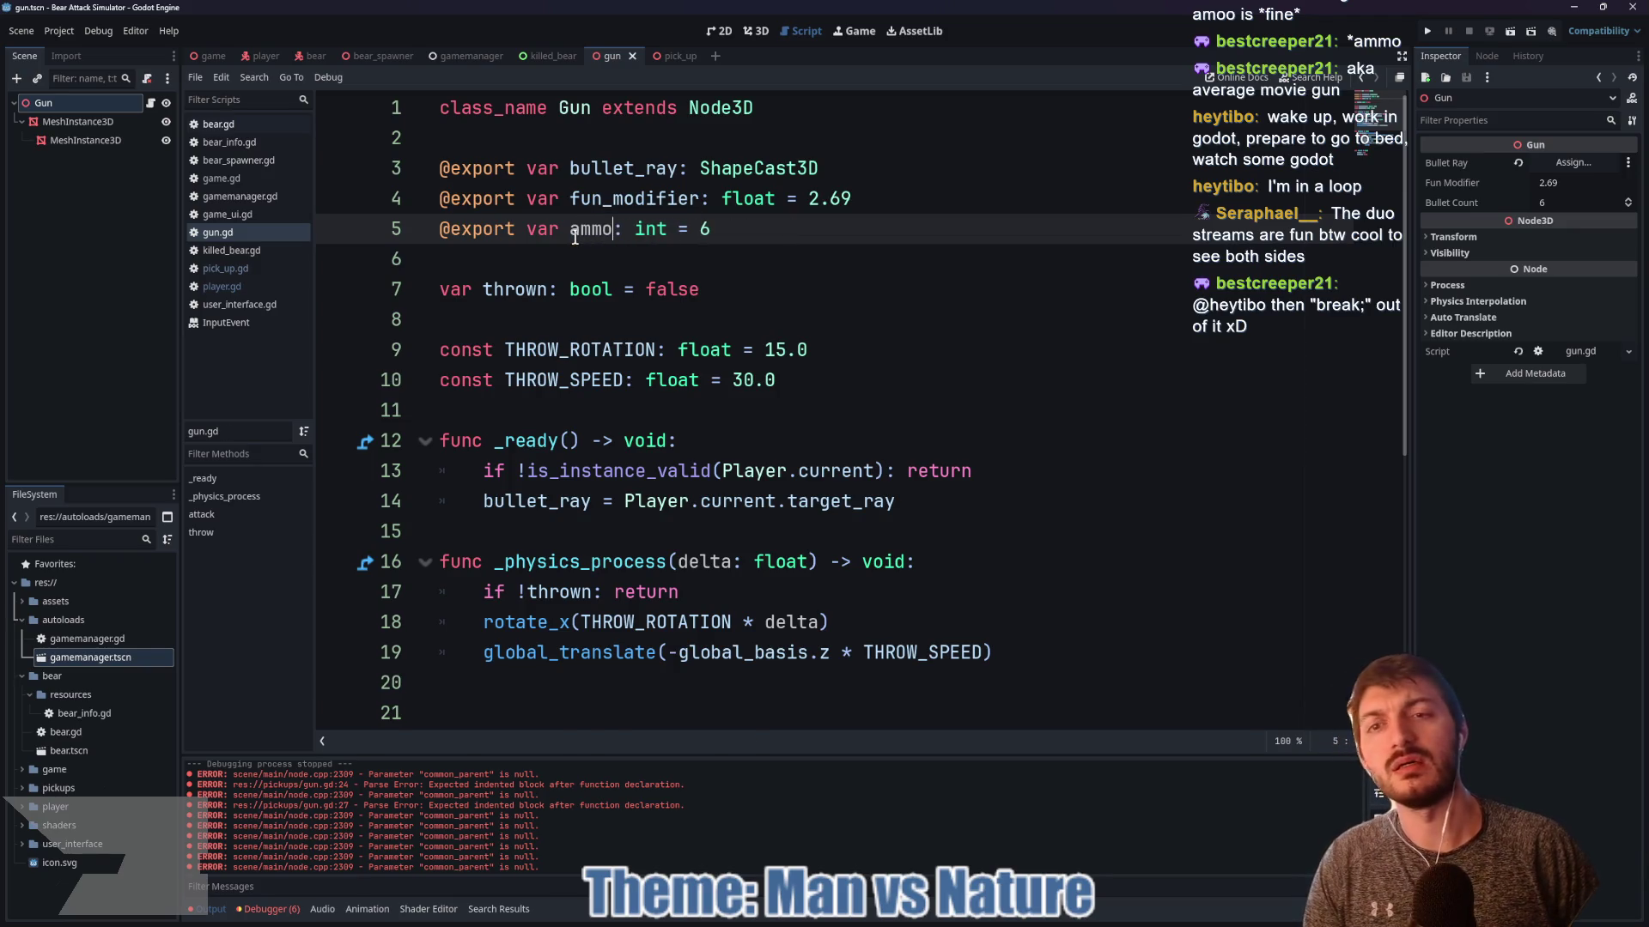
{"action": "scroll", "coordinate": [714, 463], "scroll_direction": "down", "scroll_amount": 5}
{"action": "left_click_drag", "start_coordinate": [702, 442], "coordinate": [560, 445]}
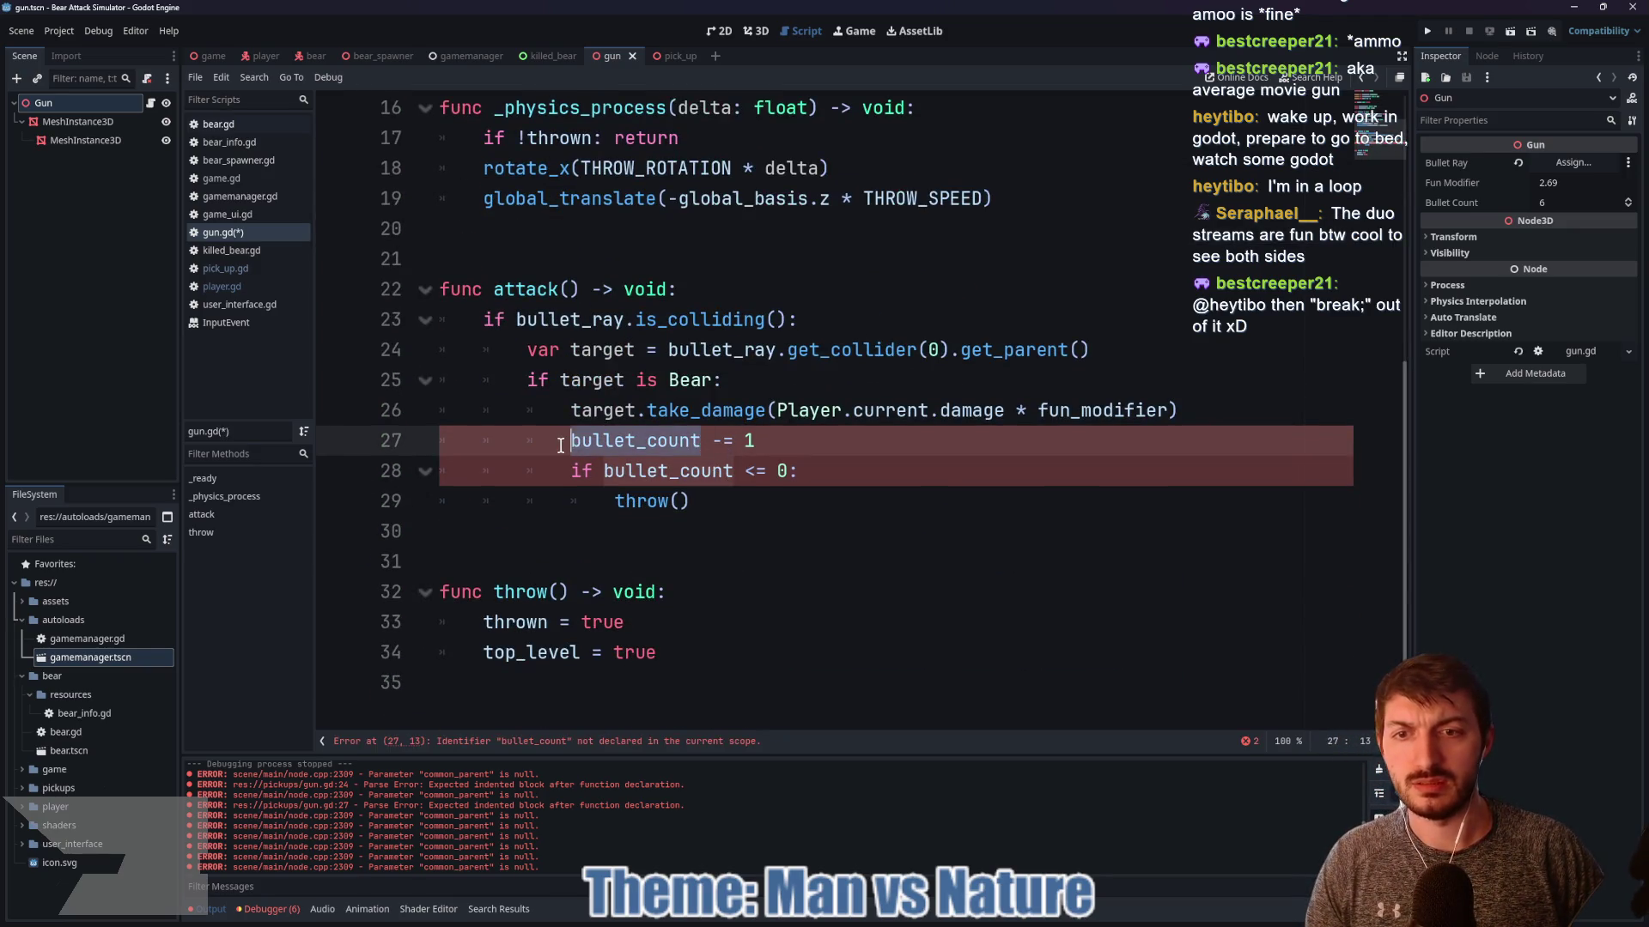
{"action": "type", "text": "ammo"}
{"action": "left_click", "coordinate": [763, 447]}
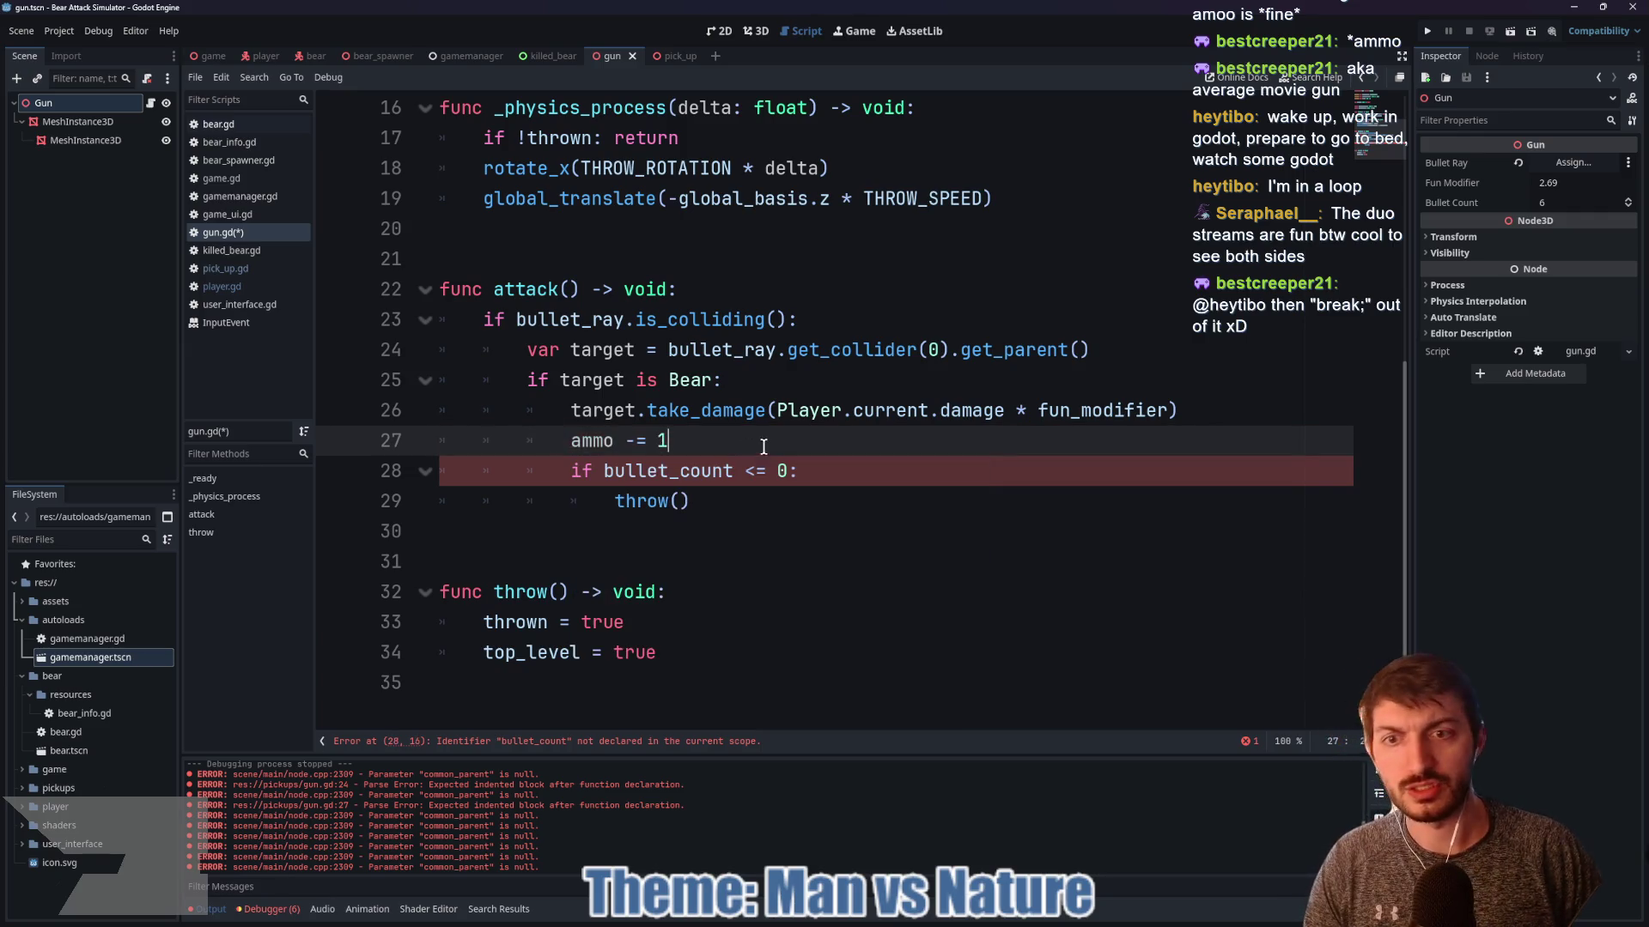
{"action": "left_click_drag", "start_coordinate": [729, 472], "coordinate": [606, 471]}
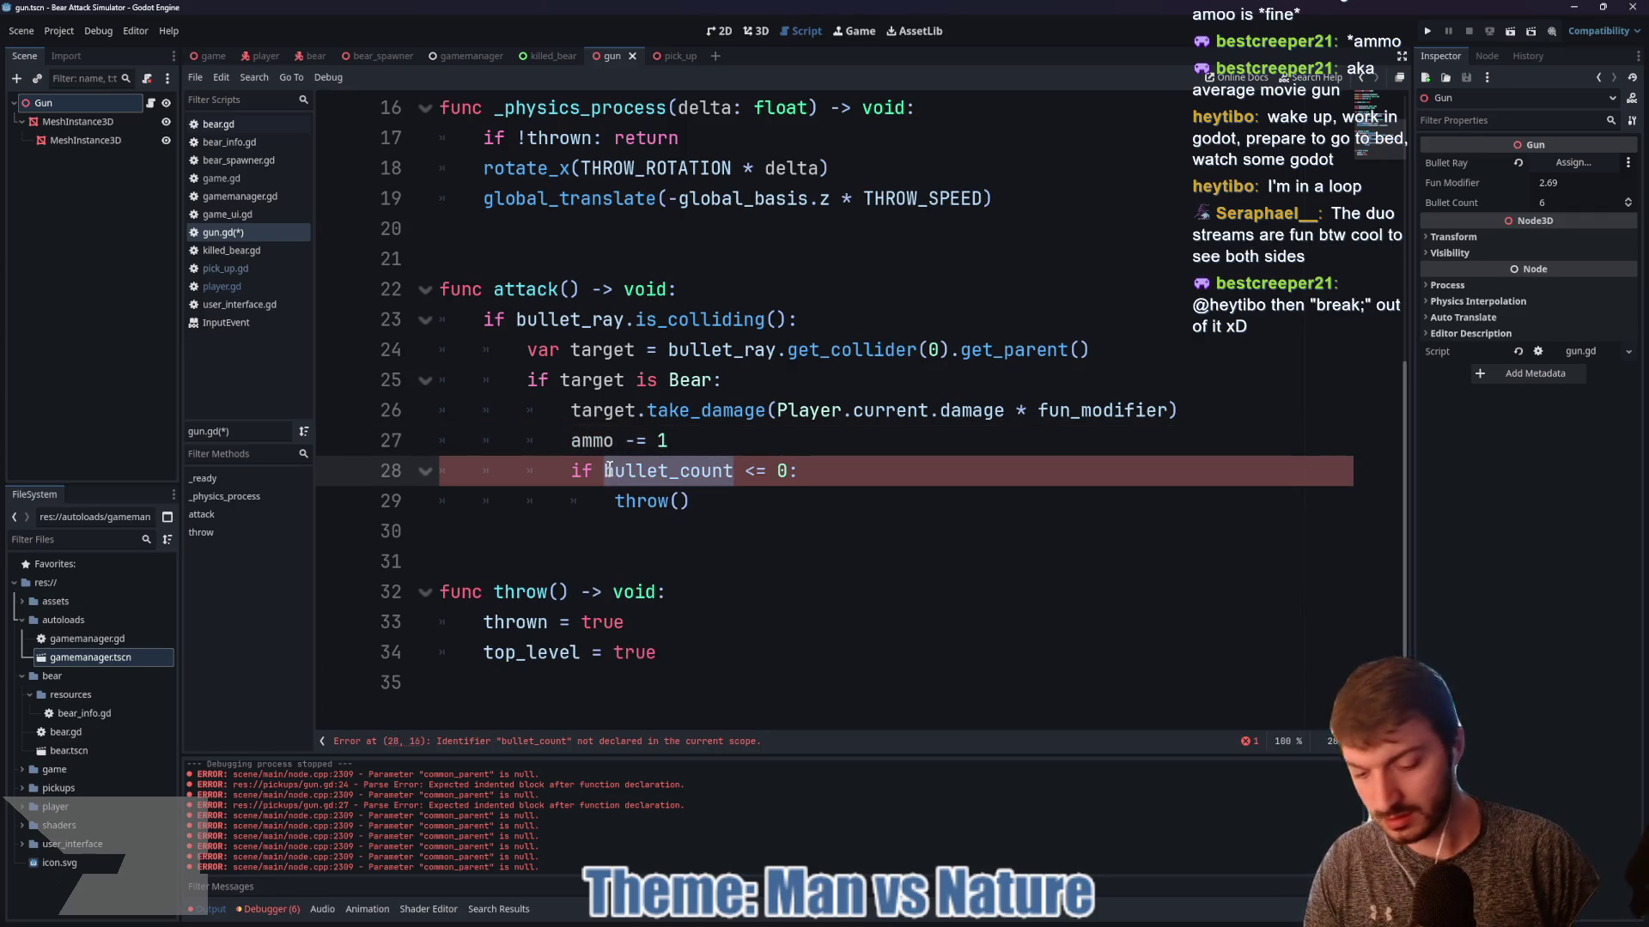
{"action": "type", "text": "ammo"}
{"action": "left_click", "coordinate": [782, 481]}
{"action": "key", "text": "ctrl+s"}
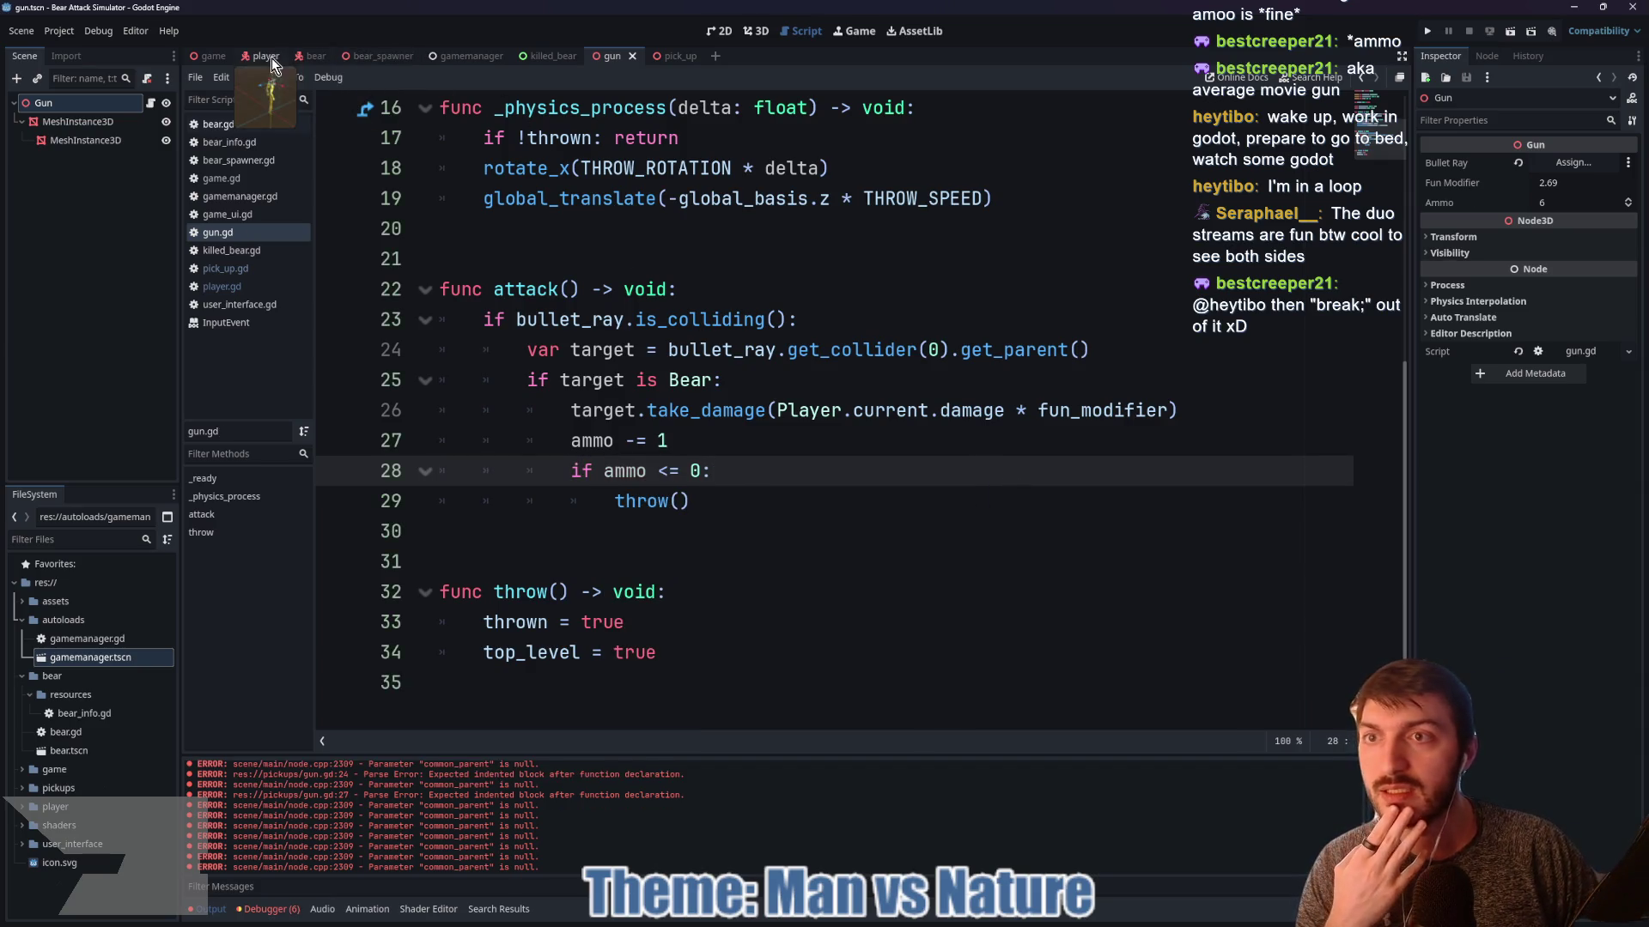
Switch to the player script and scroll to its attack() code.
{"action": "left_click", "coordinate": [266, 56]}
{"action": "scroll", "coordinate": [773, 498], "scroll_direction": "down", "scroll_amount": 13}
{"action": "scroll", "coordinate": [773, 498], "scroll_direction": "down", "scroll_amount": 11}
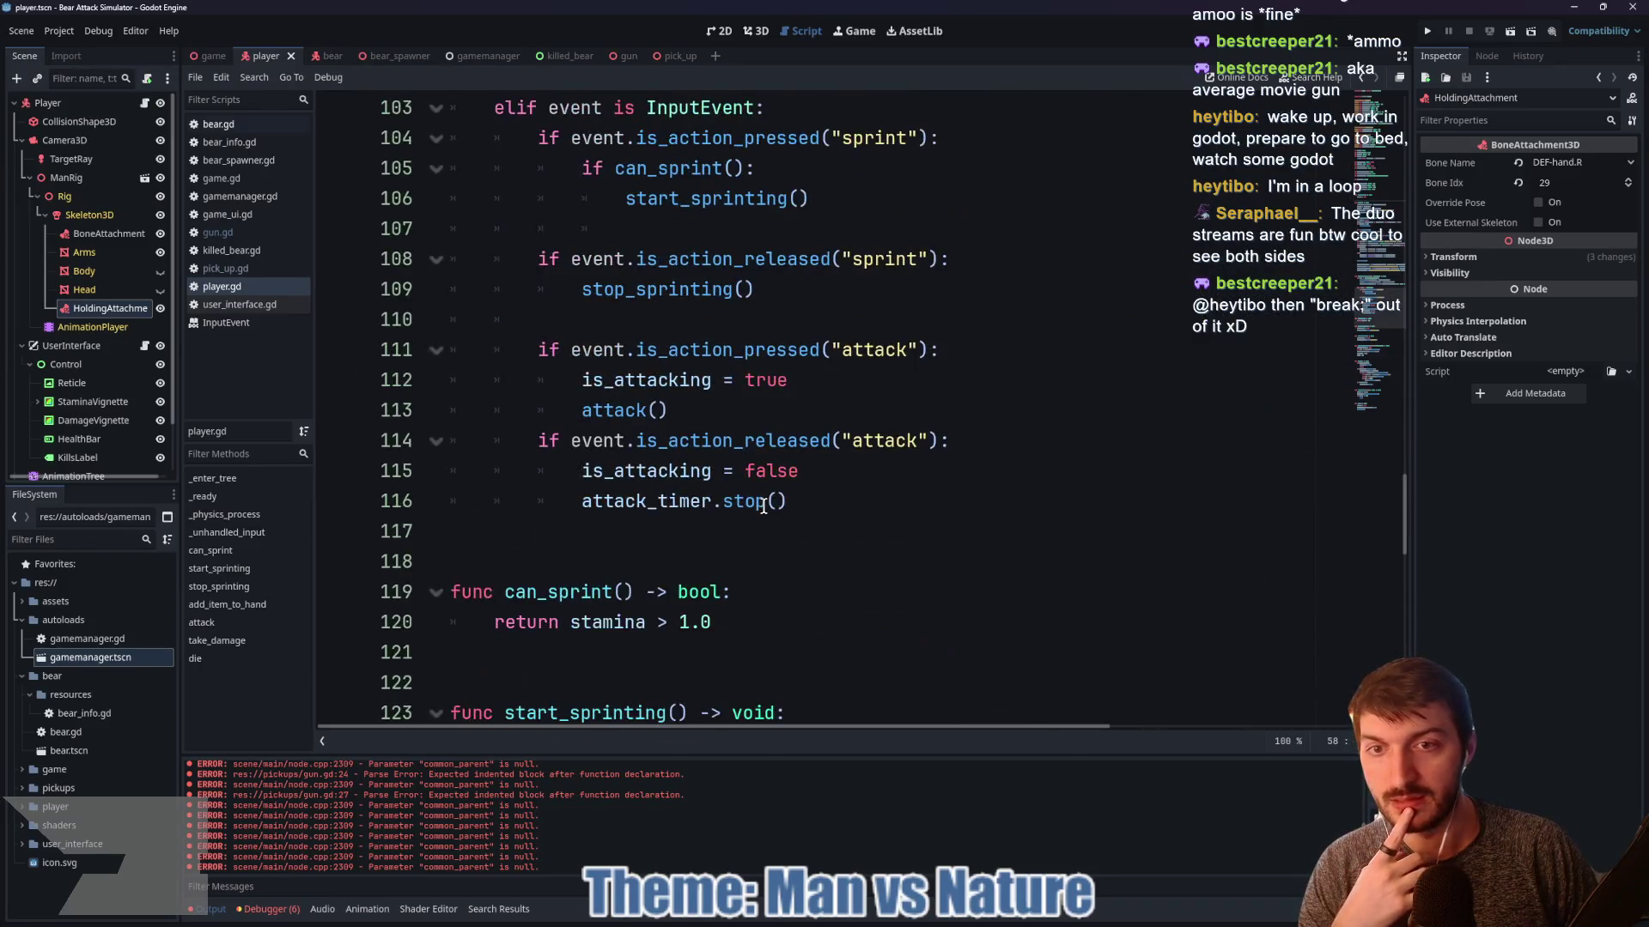
{"action": "scroll", "coordinate": [759, 511], "scroll_direction": "up", "scroll_amount": 5}
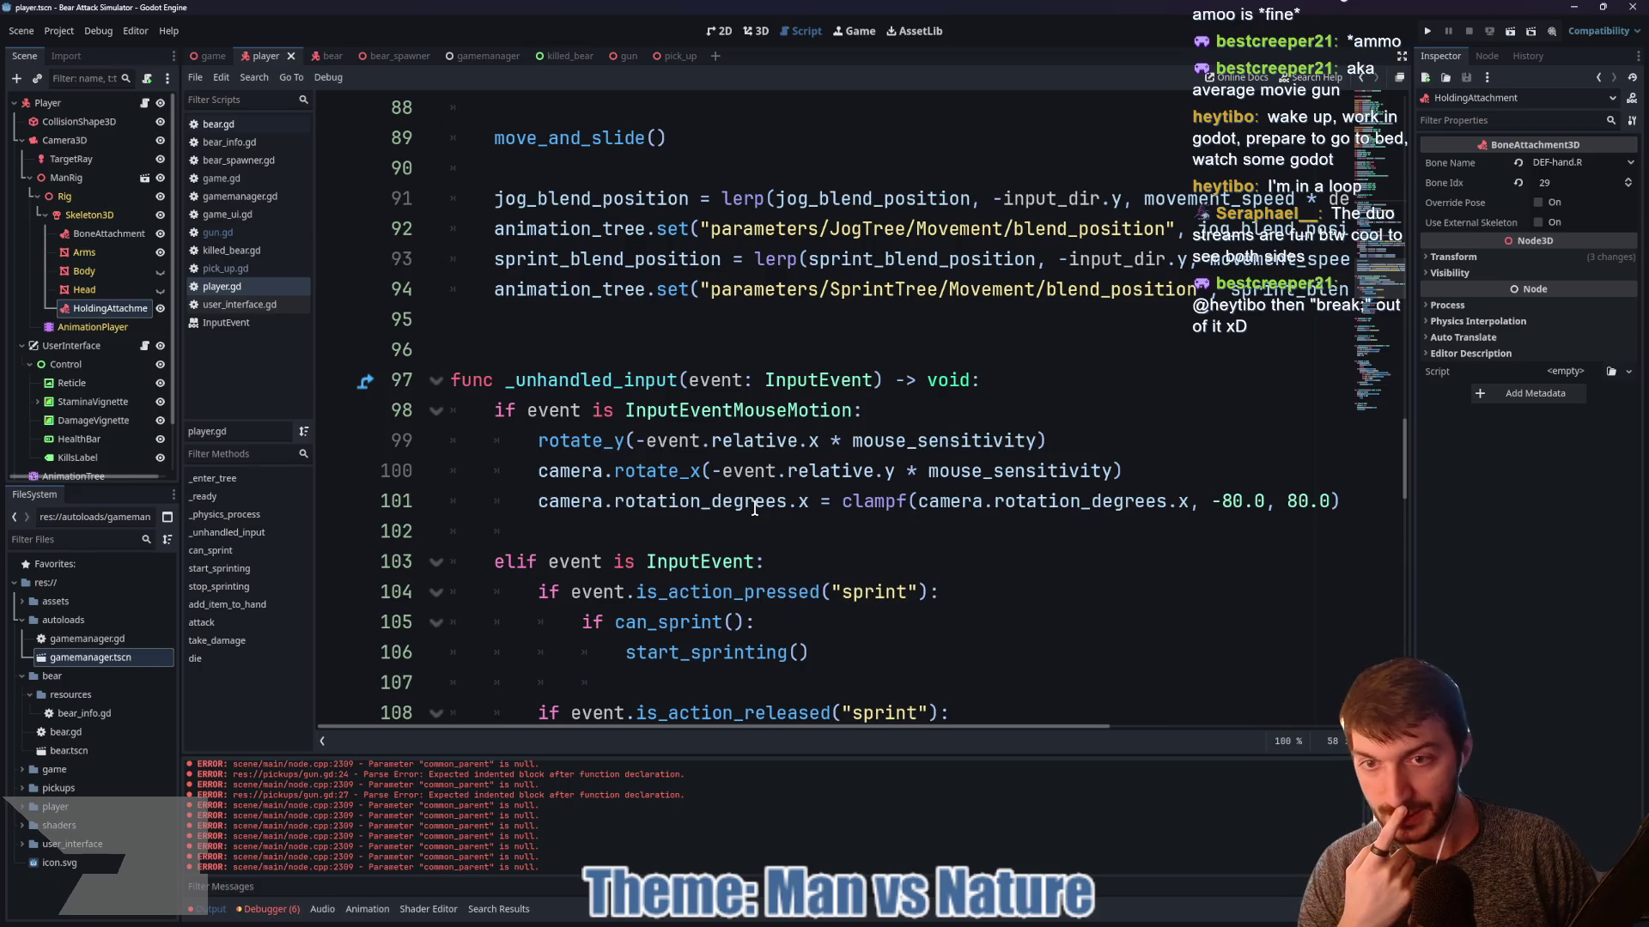
{"action": "scroll", "coordinate": [743, 506], "scroll_direction": "up", "scroll_amount": 4}
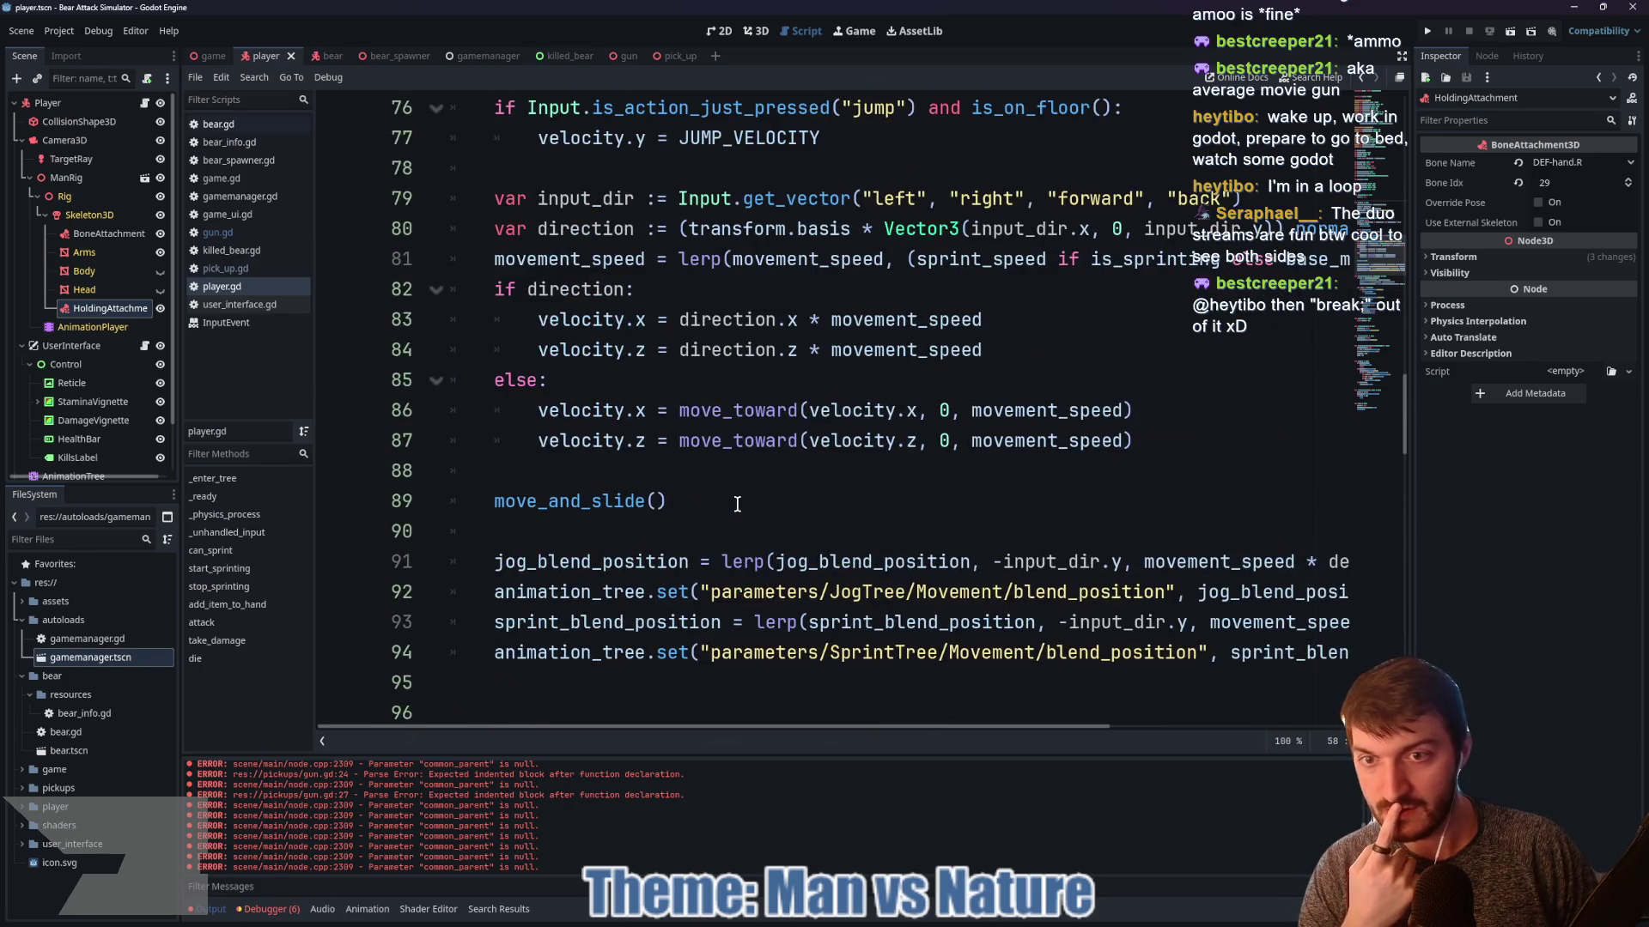
{"action": "scroll", "coordinate": [736, 504], "scroll_direction": "up", "scroll_amount": 4}
{"action": "scroll", "coordinate": [736, 504], "scroll_direction": "down", "scroll_amount": 12}
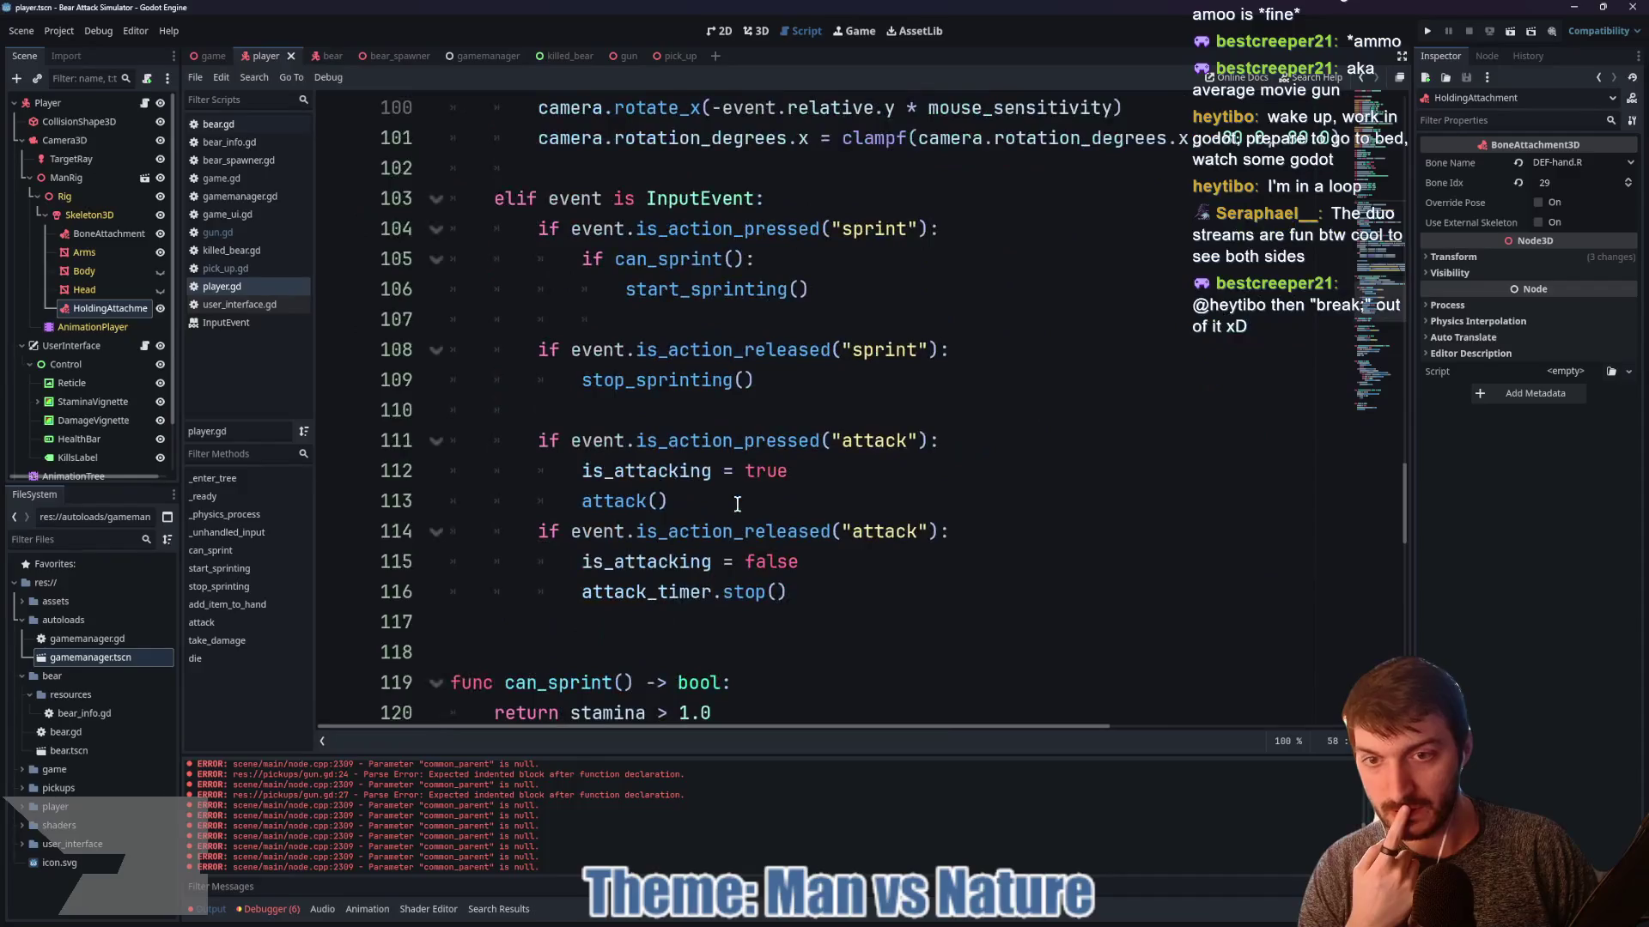
{"action": "scroll", "coordinate": [737, 504], "scroll_direction": "down", "scroll_amount": 4}
{"action": "scroll", "coordinate": [739, 506], "scroll_direction": "up", "scroll_amount": 6}
{"action": "scroll", "coordinate": [741, 510], "scroll_direction": "down", "scroll_amount": 2}
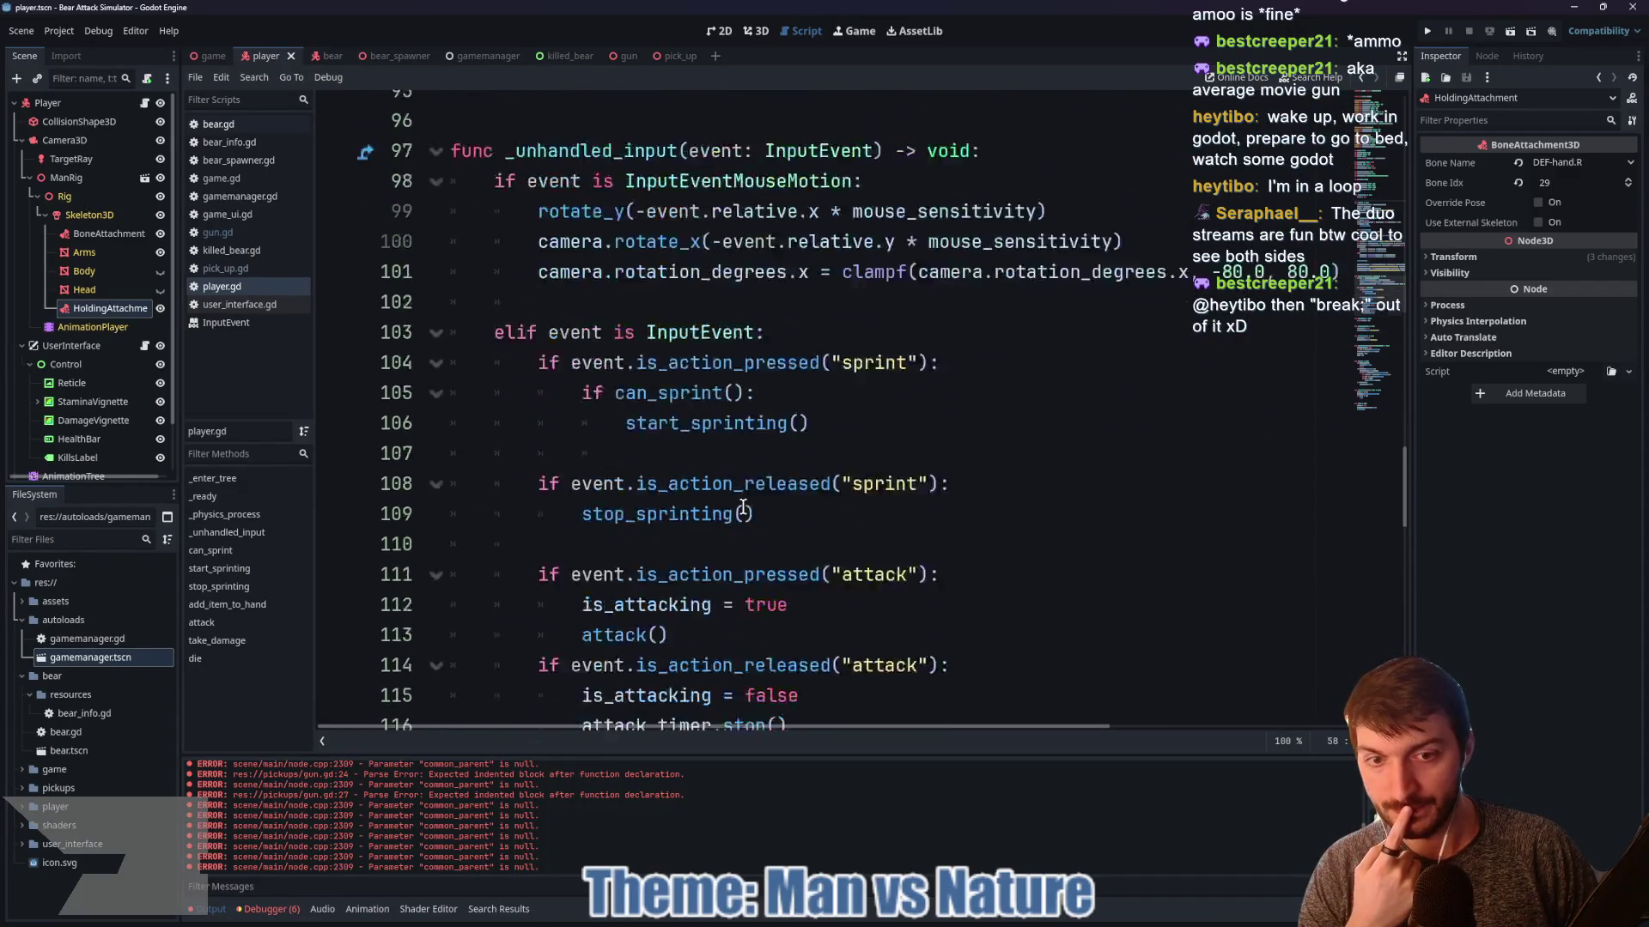
{"action": "scroll", "coordinate": [687, 574], "scroll_direction": "down", "scroll_amount": 11}
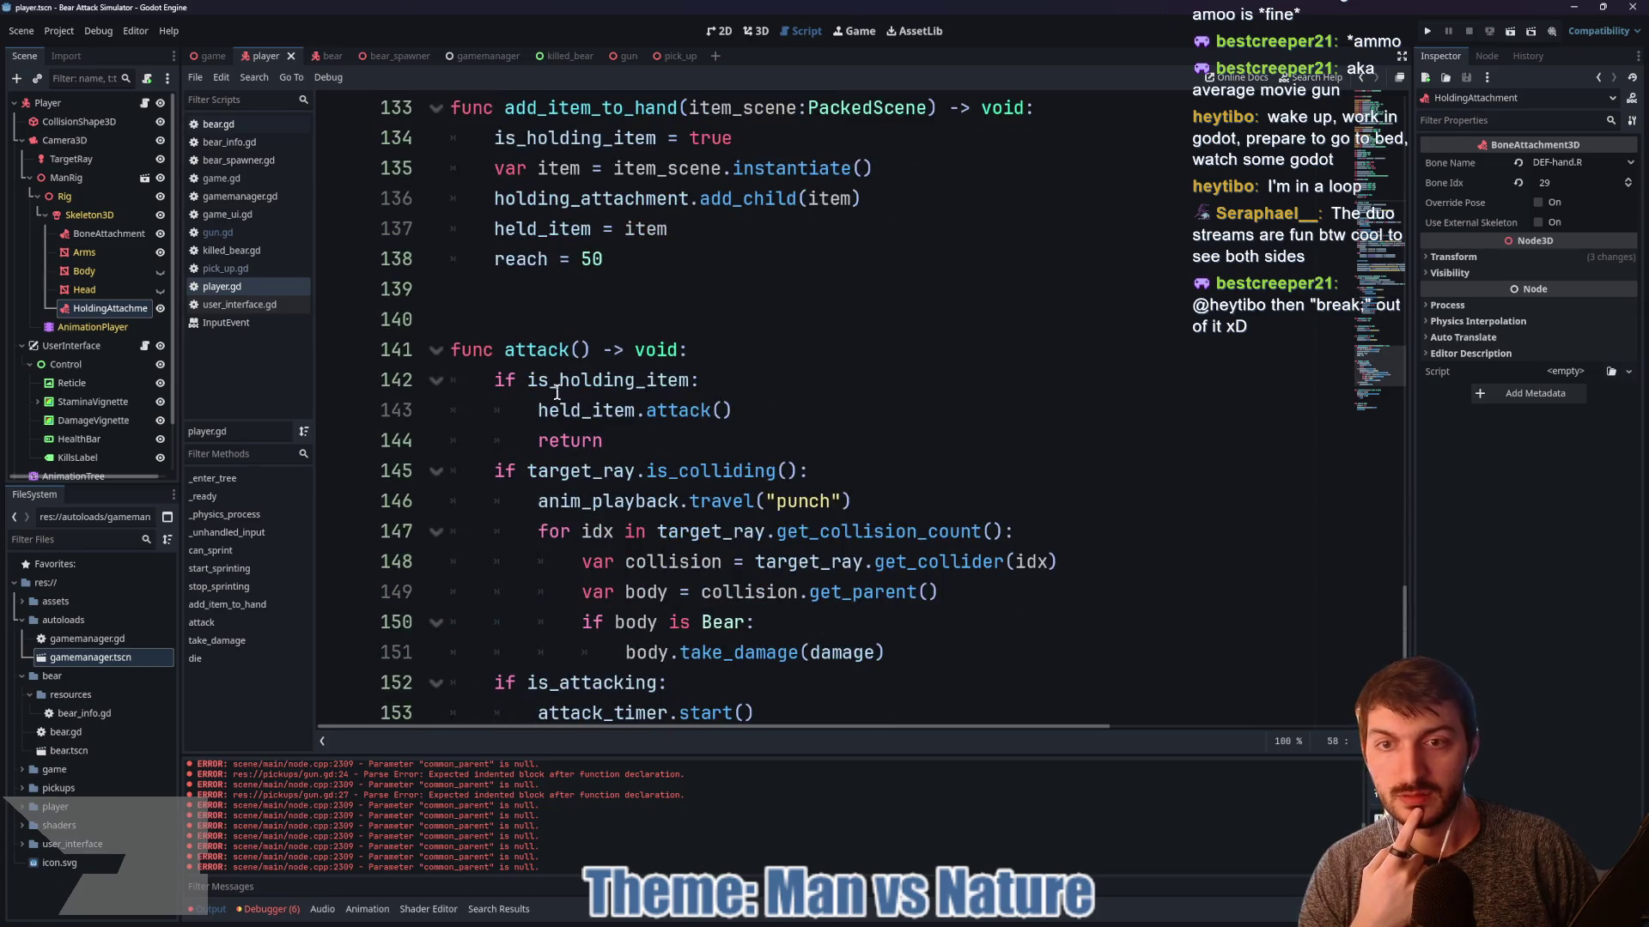
Draft a held_item.ammo line after held_item.attack(), erase it, and open user_interface.gd.
{"action": "left_click", "coordinate": [747, 410]}
{"action": "key", "text": "Return"}
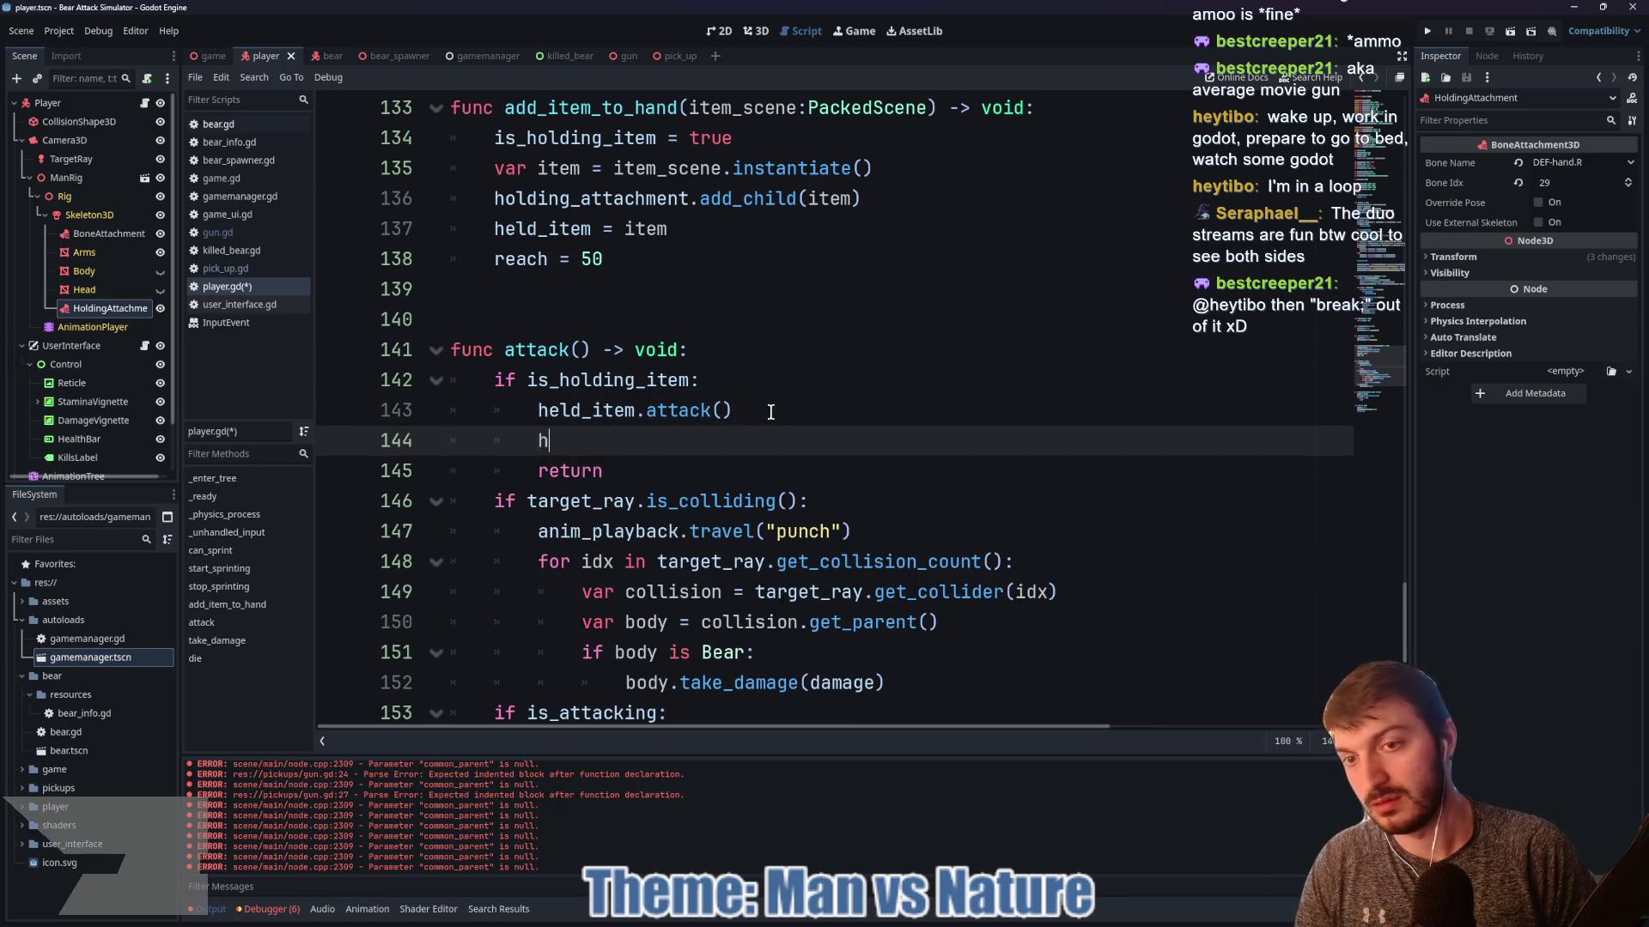
{"action": "type", "text": "eld"}
{"action": "key", "text": "Return"}
{"action": "type", "text": ".ammo"}
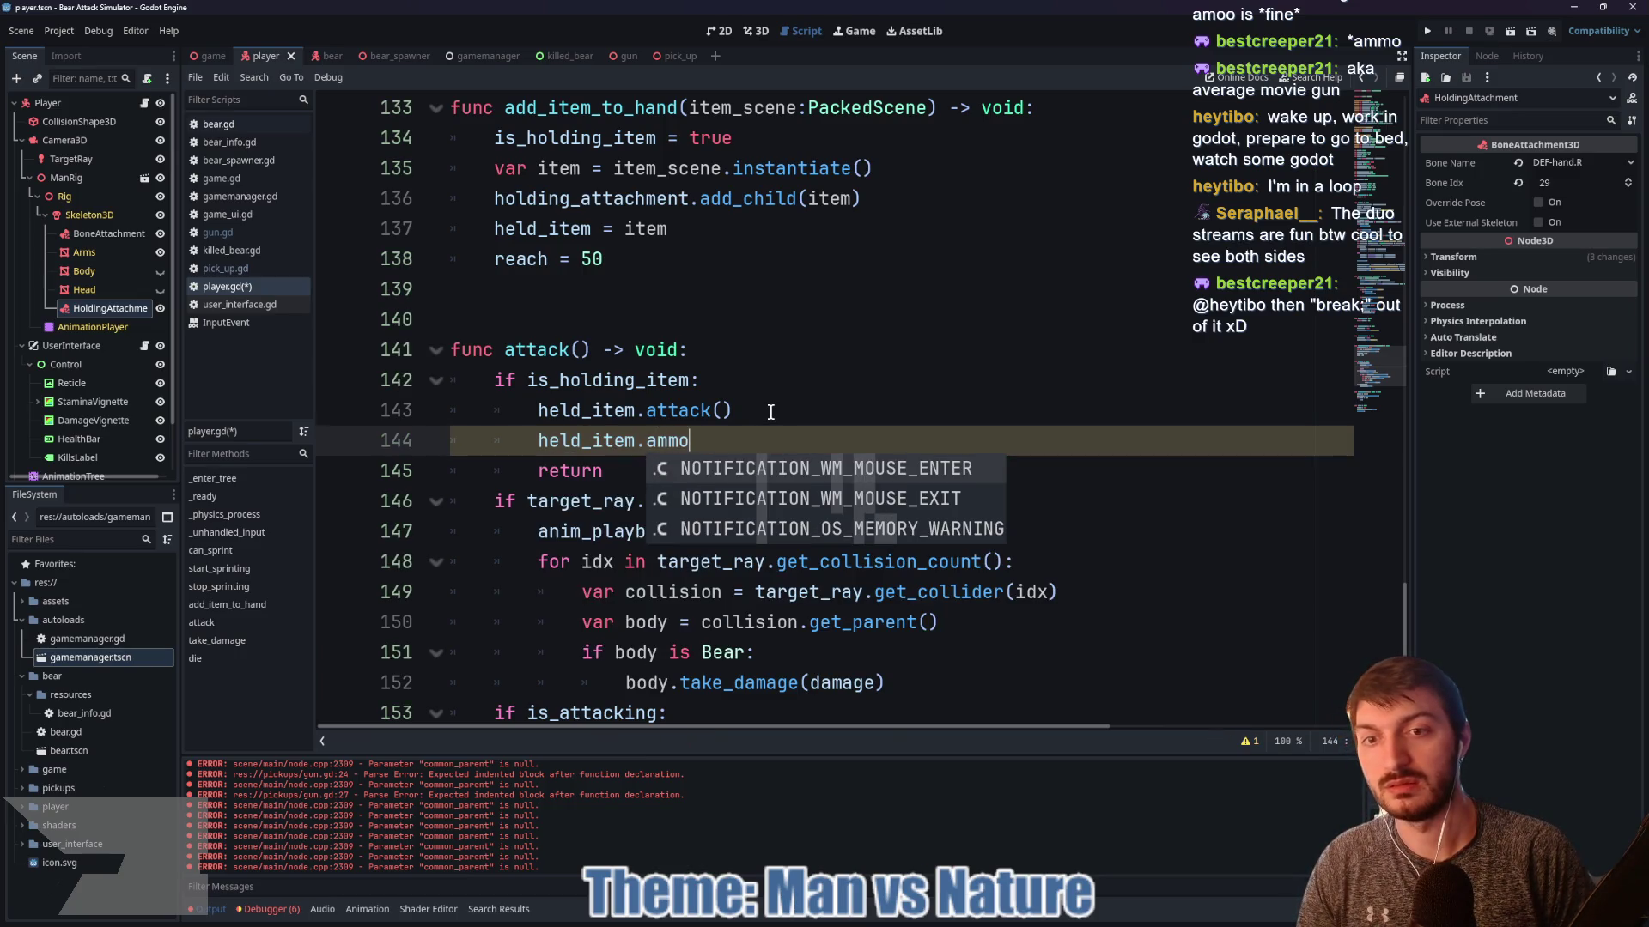
{"action": "key", "text": "BackSpace"}
{"action": "key", "text": "BackSpace"}
{"action": "key", "text": "BackSpace"}
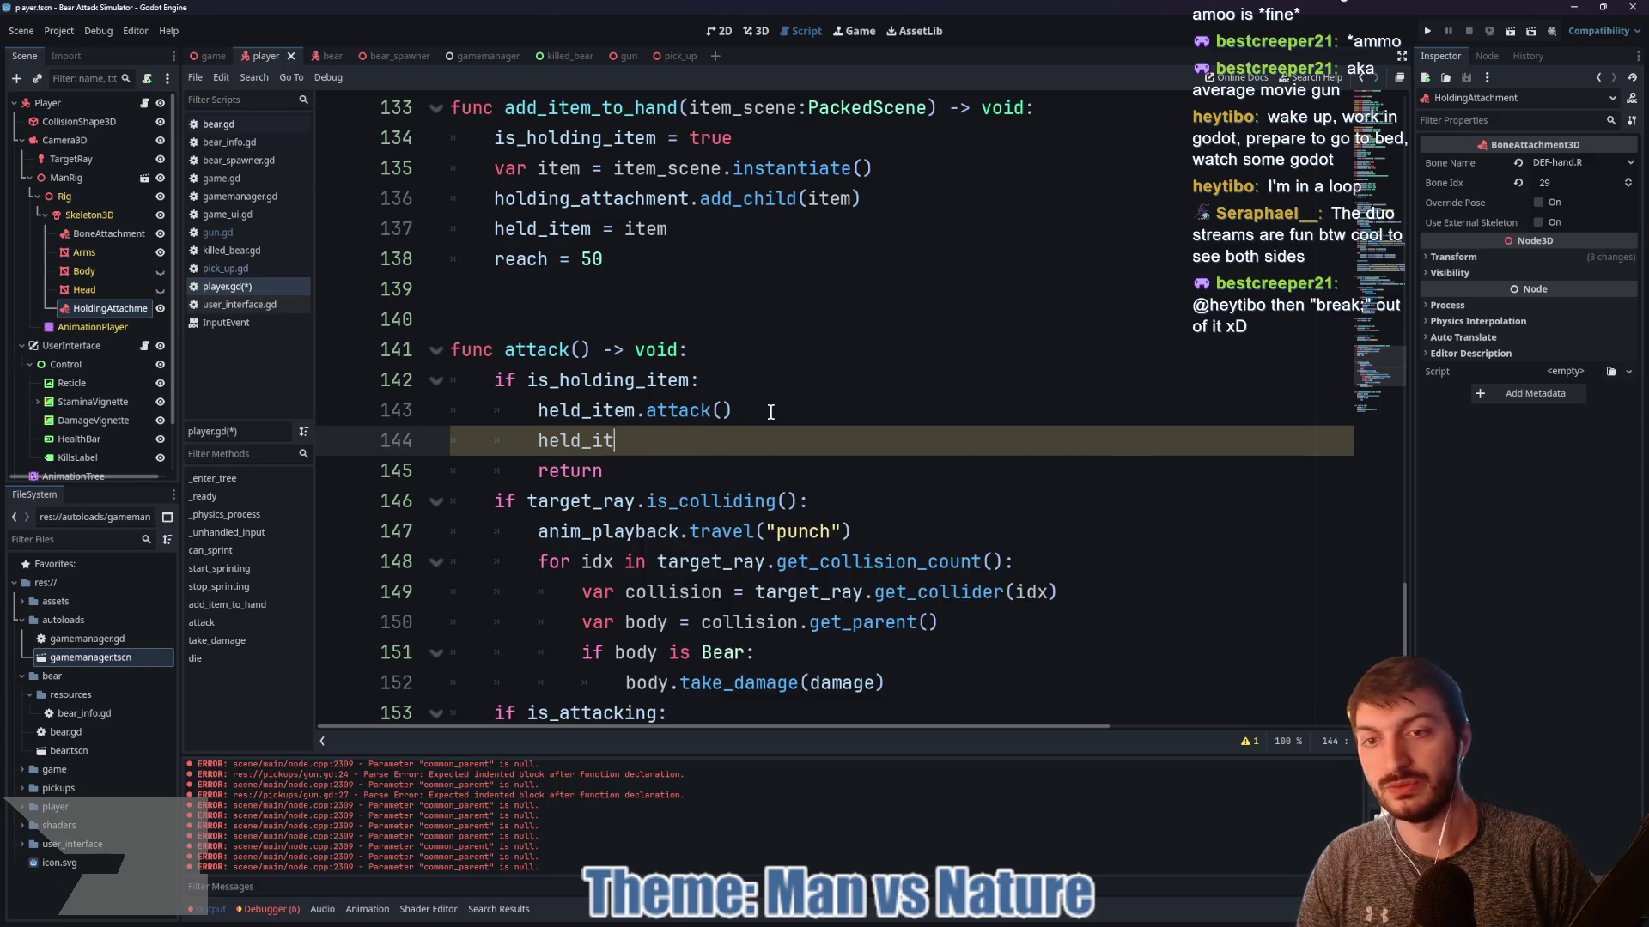
{"action": "key", "text": "BackSpace"}
{"action": "key", "text": "BackSpace"}
{"action": "key", "text": "BackSpace"}
{"action": "key", "text": "BackSpace"}
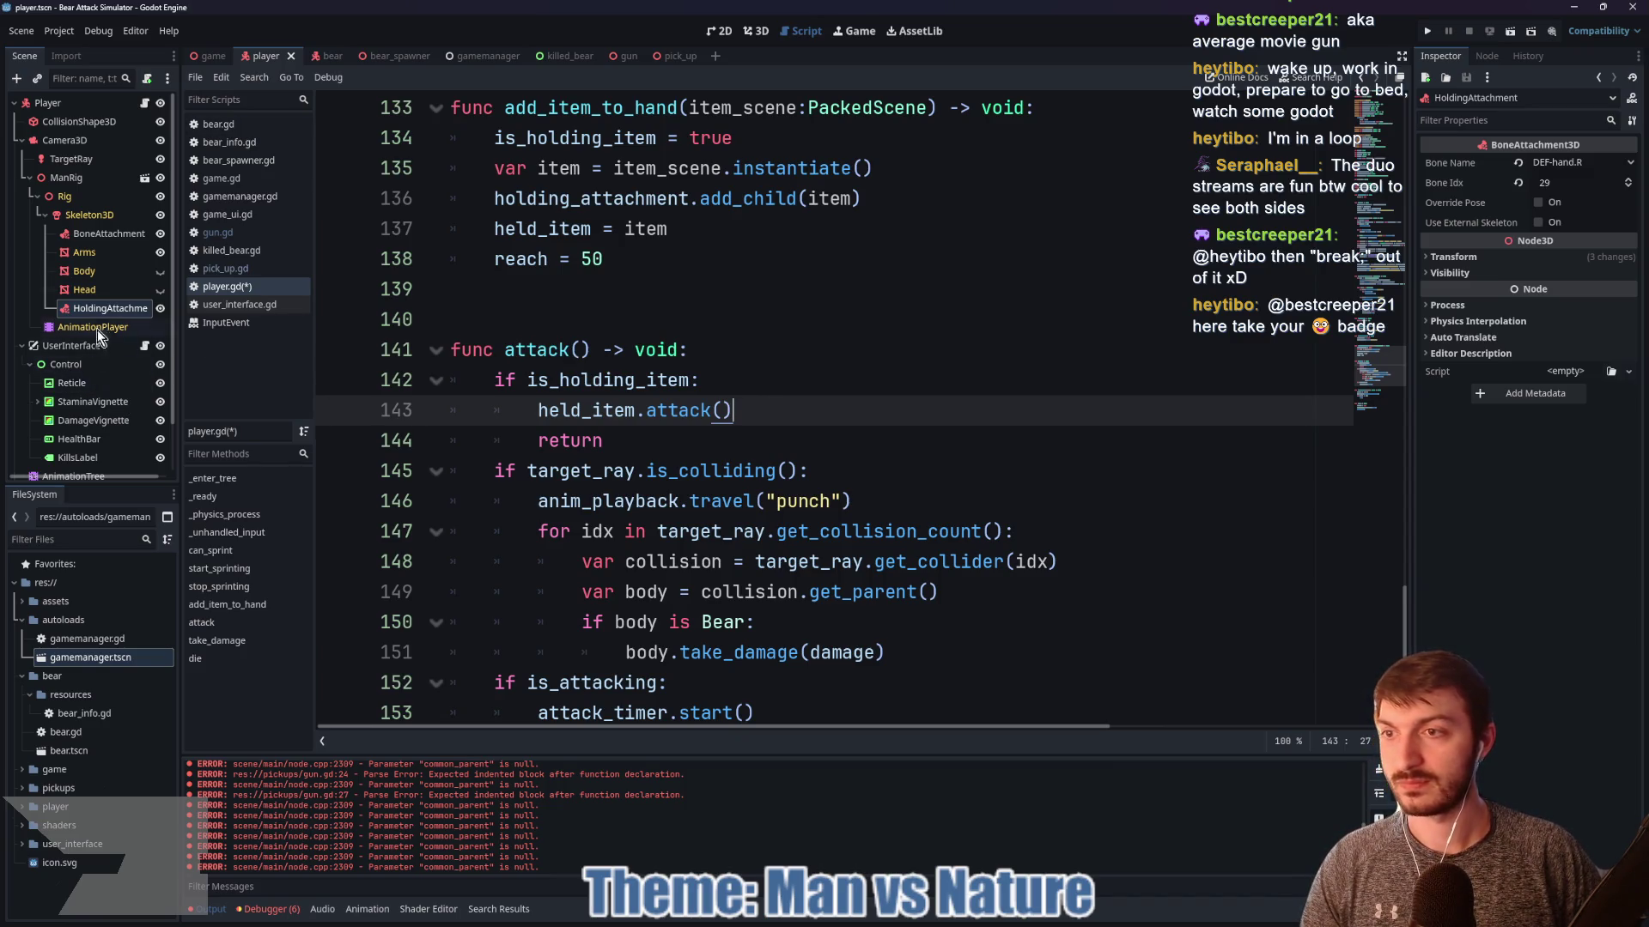
{"action": "left_click", "coordinate": [144, 346]}
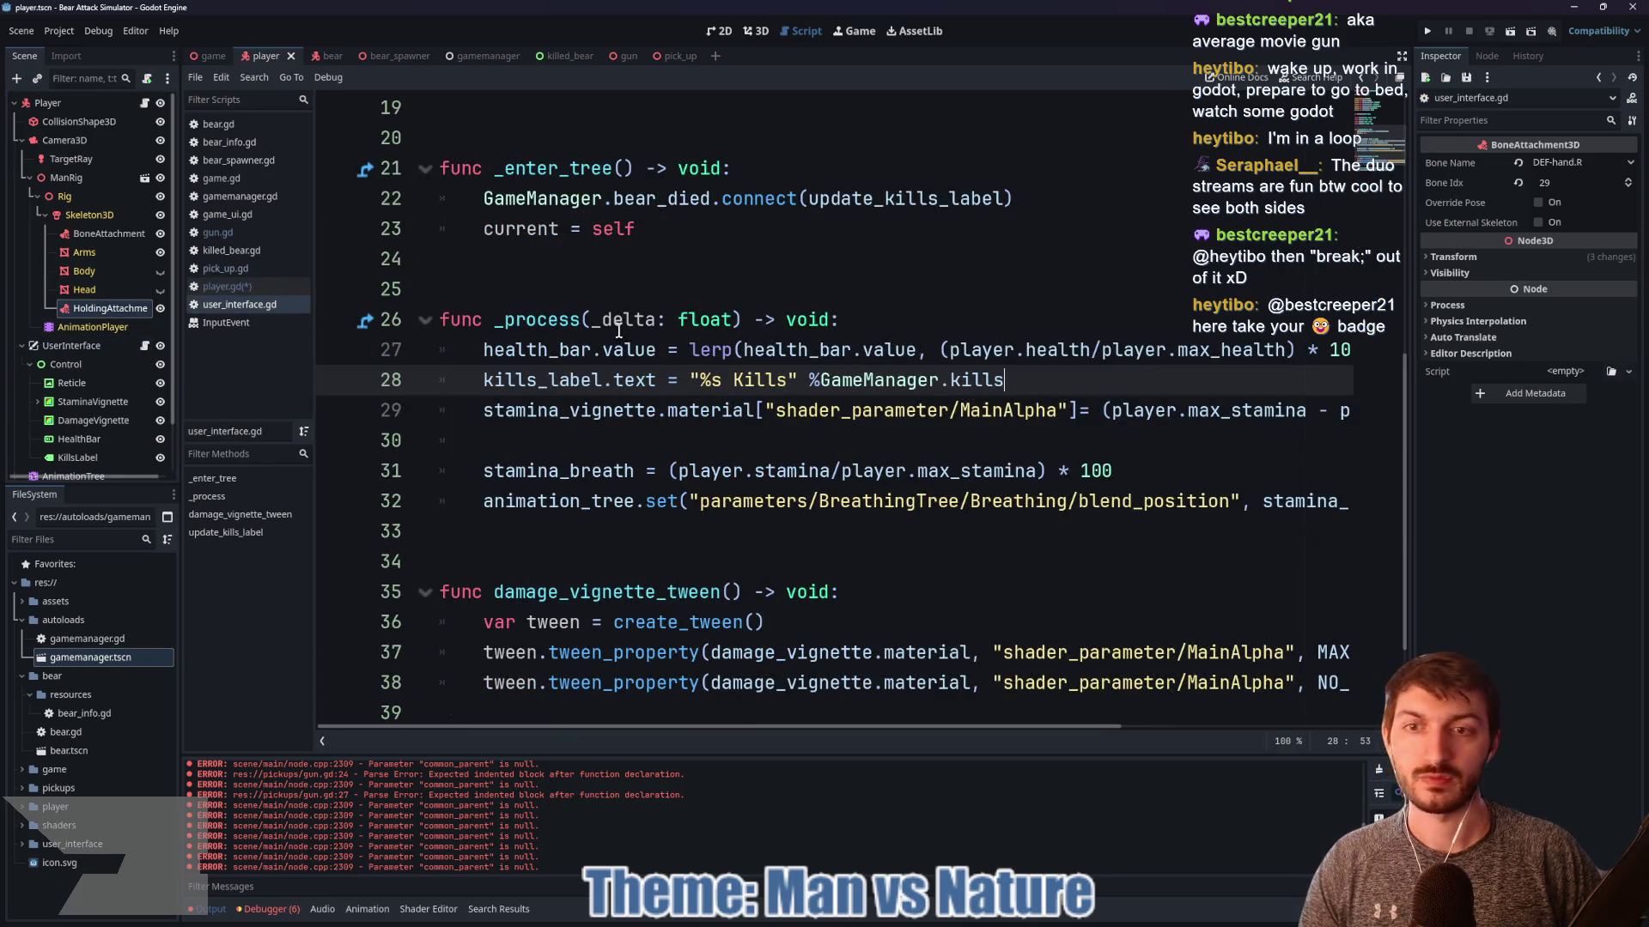
In the 2D view, add a Label under Control anchored to the bottom-right corner.
{"action": "left_click", "coordinate": [750, 37]}
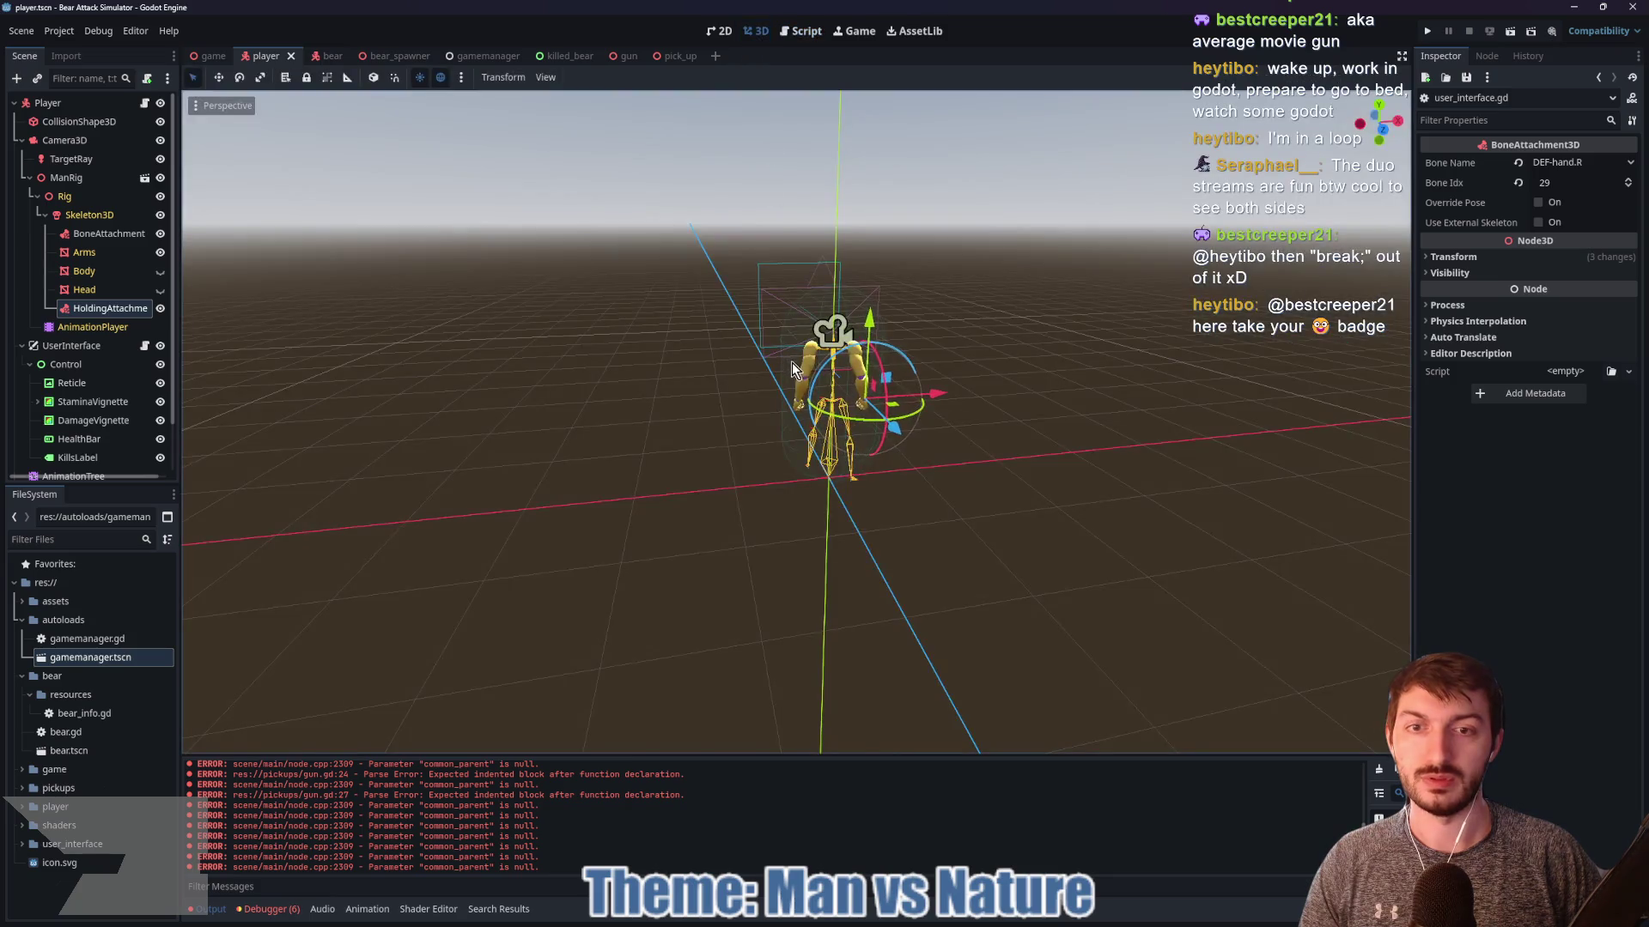
{"action": "left_click", "coordinate": [719, 31]}
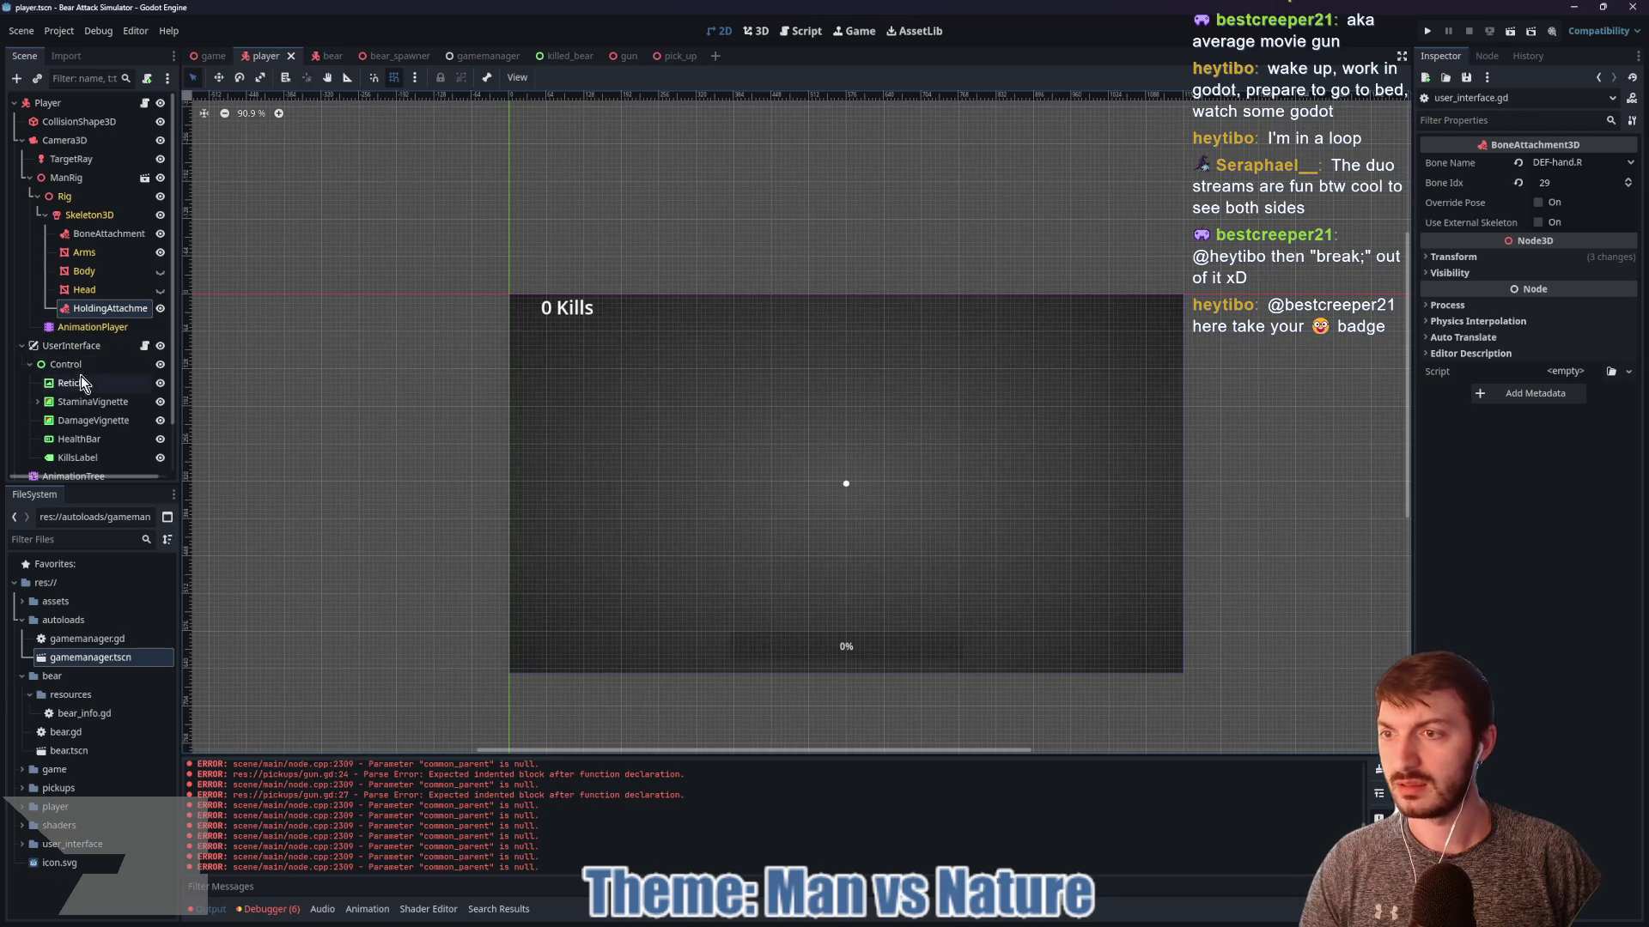
{"action": "scroll", "coordinate": [80, 383], "scroll_direction": "down", "scroll_amount": 1}
{"action": "left_click", "coordinate": [86, 296]}
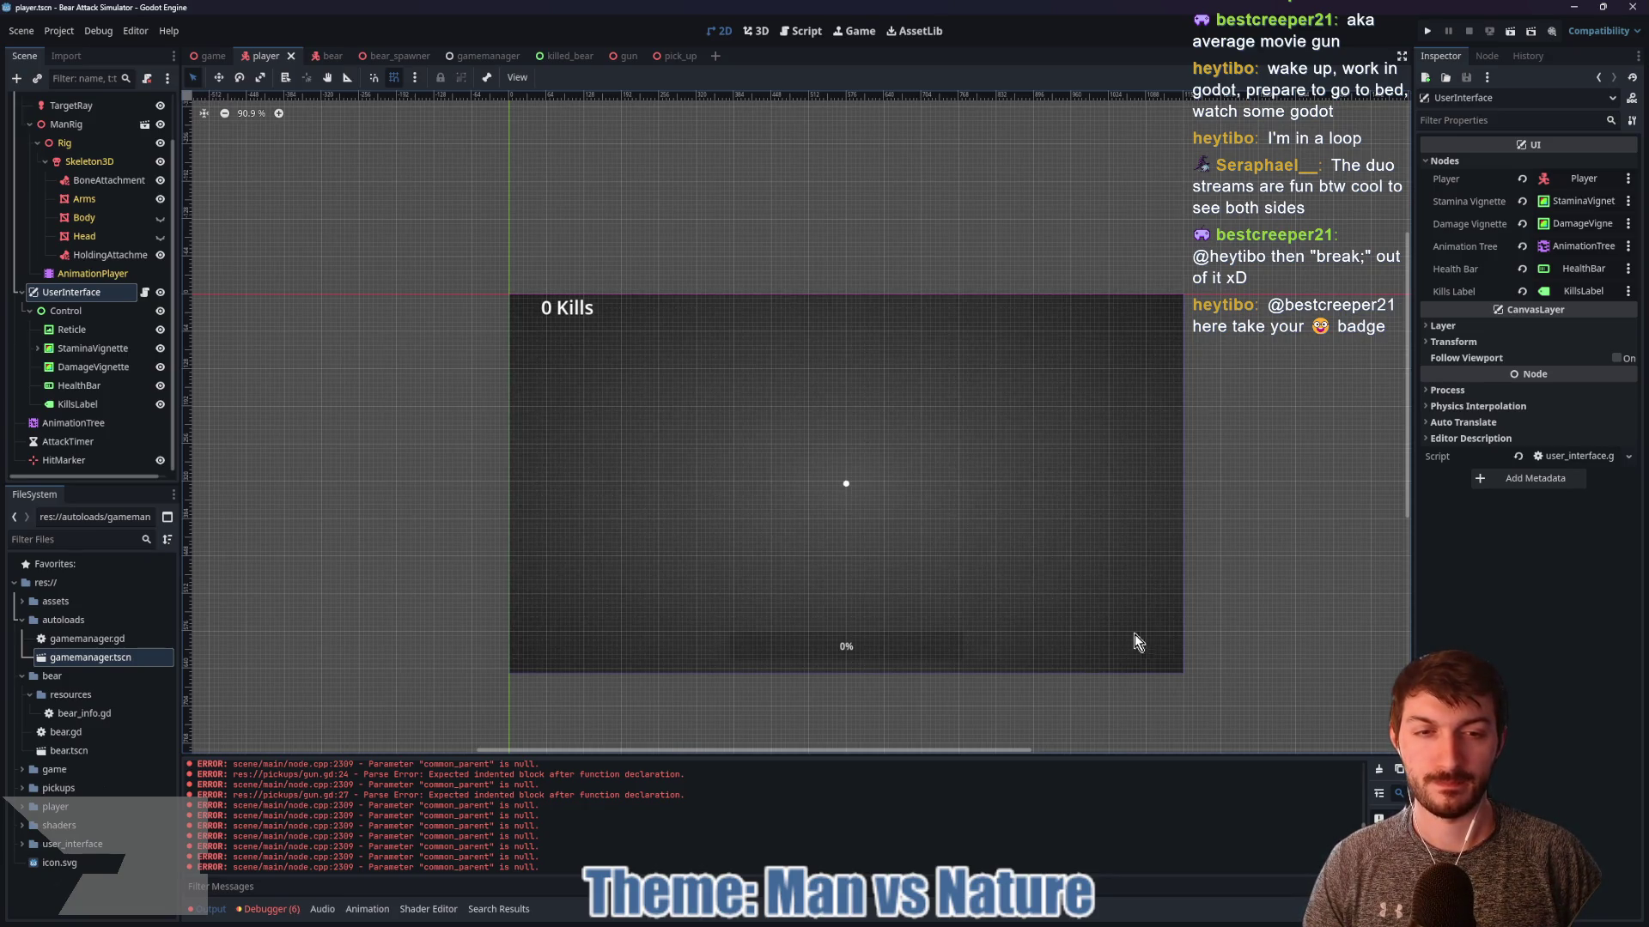
{"action": "left_click", "coordinate": [70, 313]}
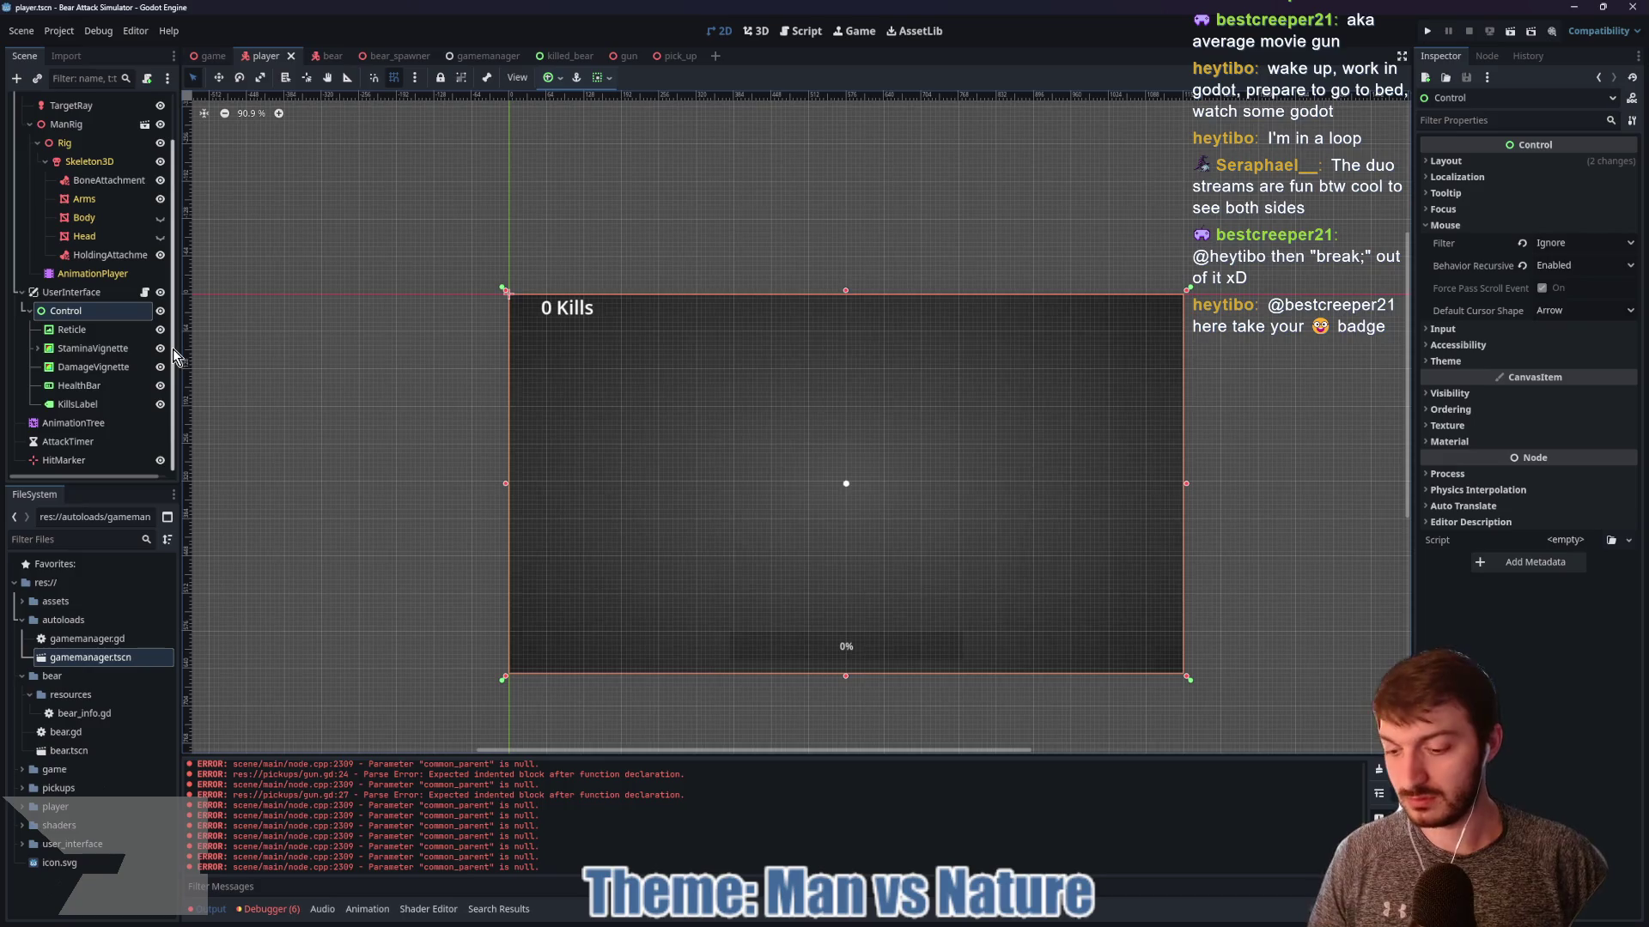
{"action": "key", "text": "ctrl+a"}
{"action": "type", "text": "label"}
{"action": "key", "text": "Return"}
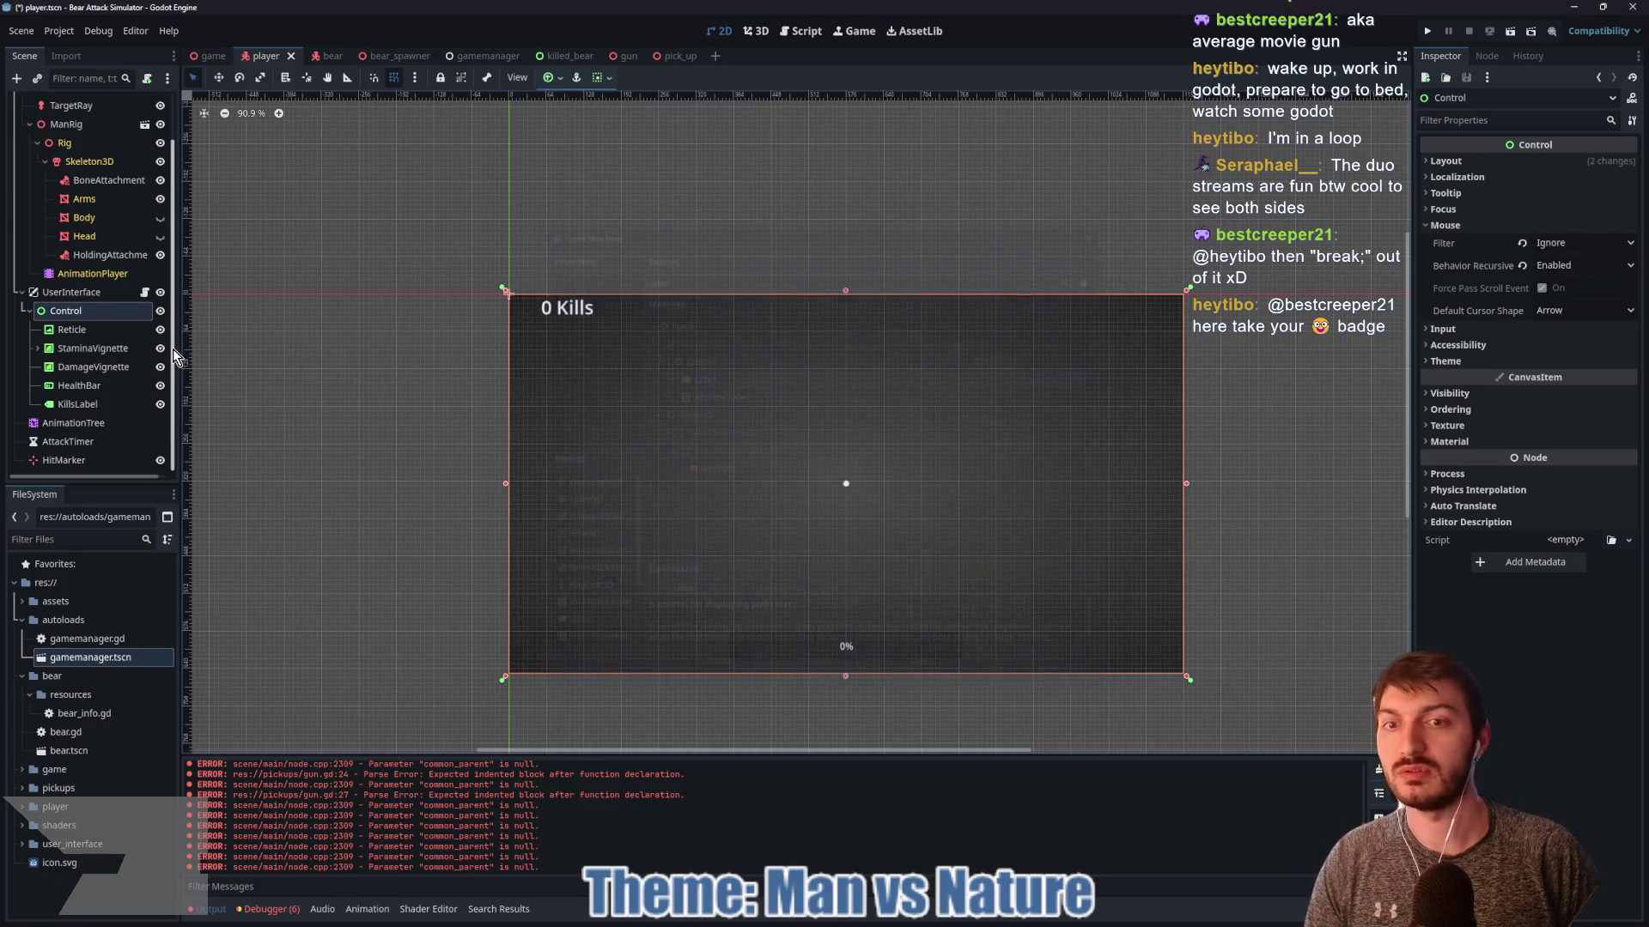
{"action": "left_click", "coordinate": [552, 77]}
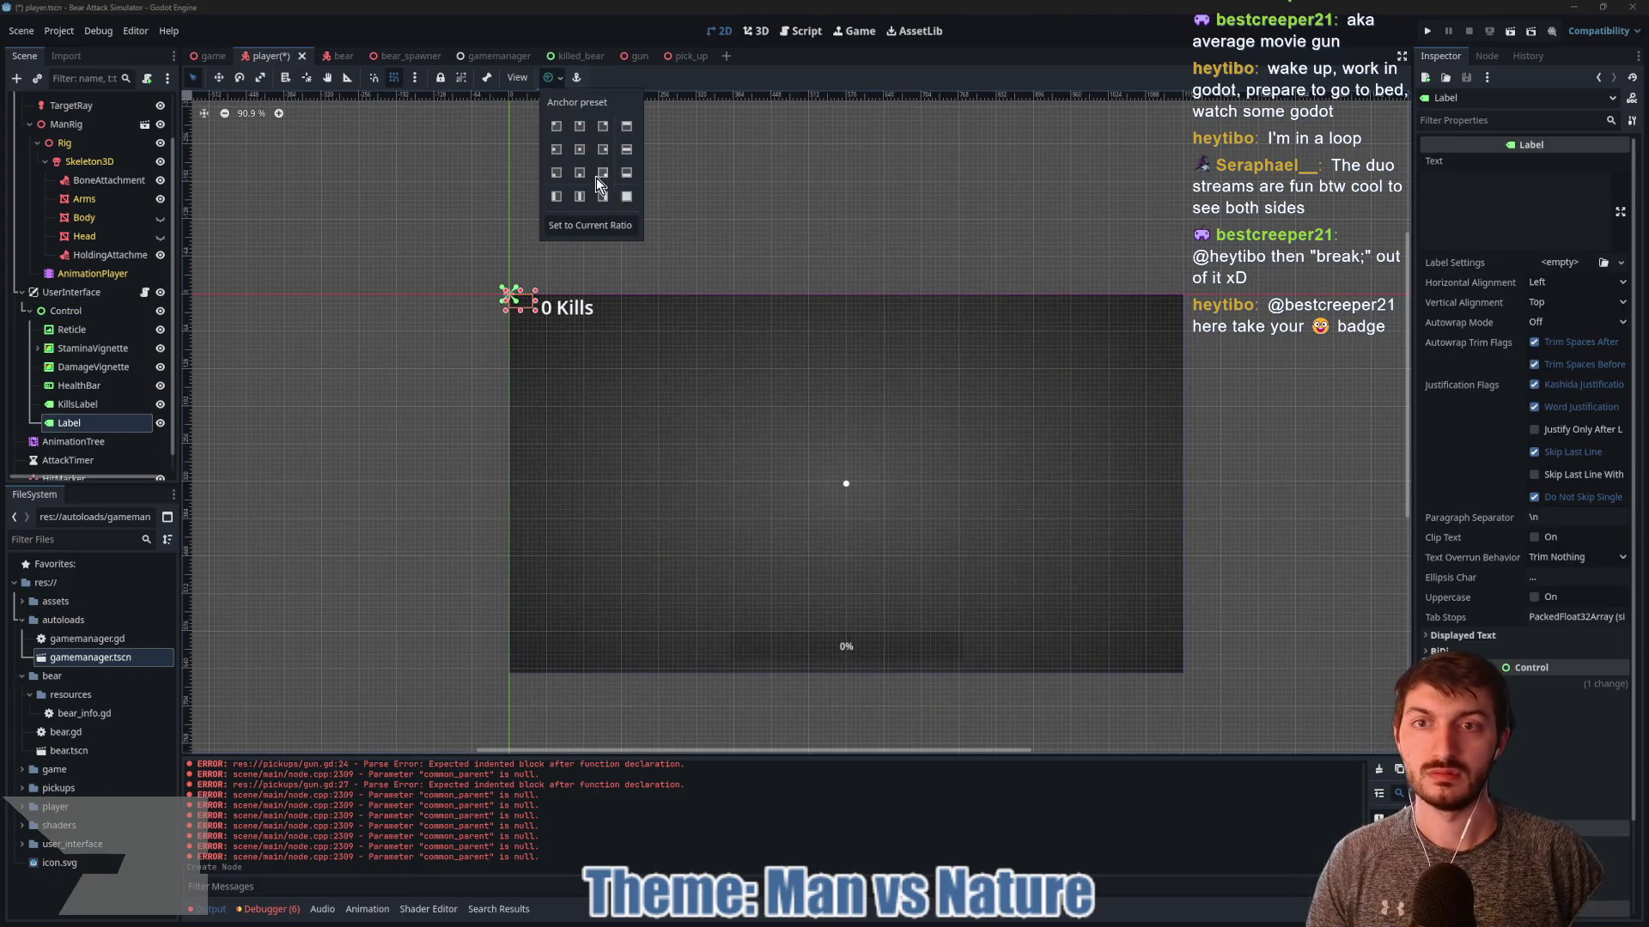
{"action": "left_click", "coordinate": [597, 179]}
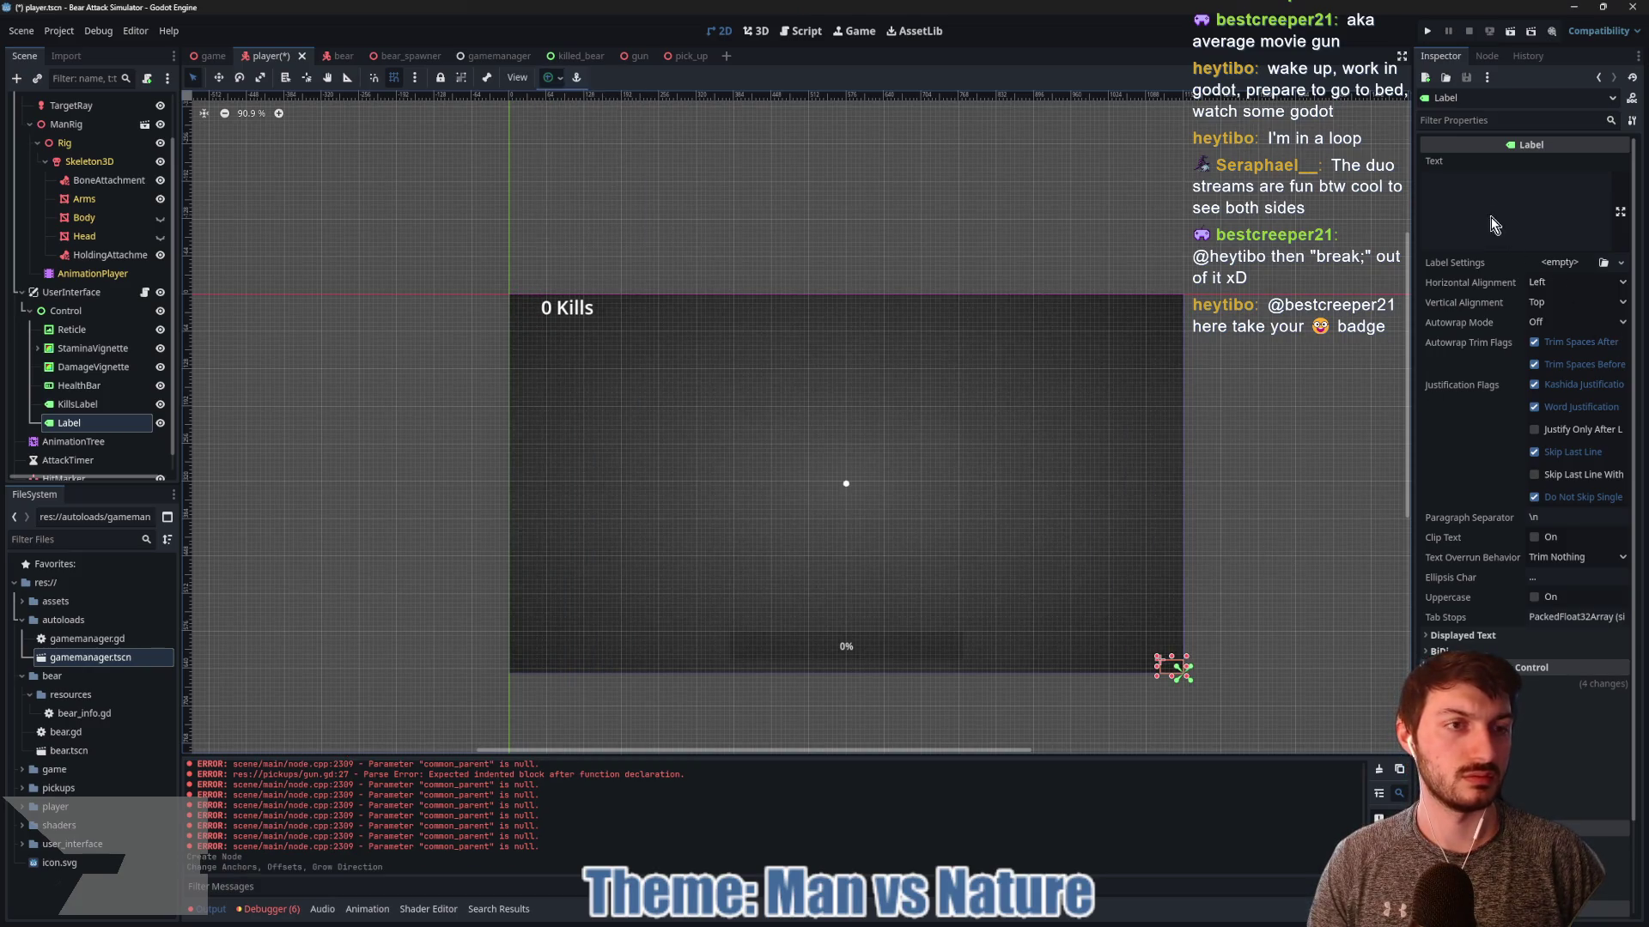
Try 'Gun:' as the label text, clear it again, and delete the Label node.
{"action": "left_click", "coordinate": [1492, 225]}
{"action": "type", "text": "Am"}
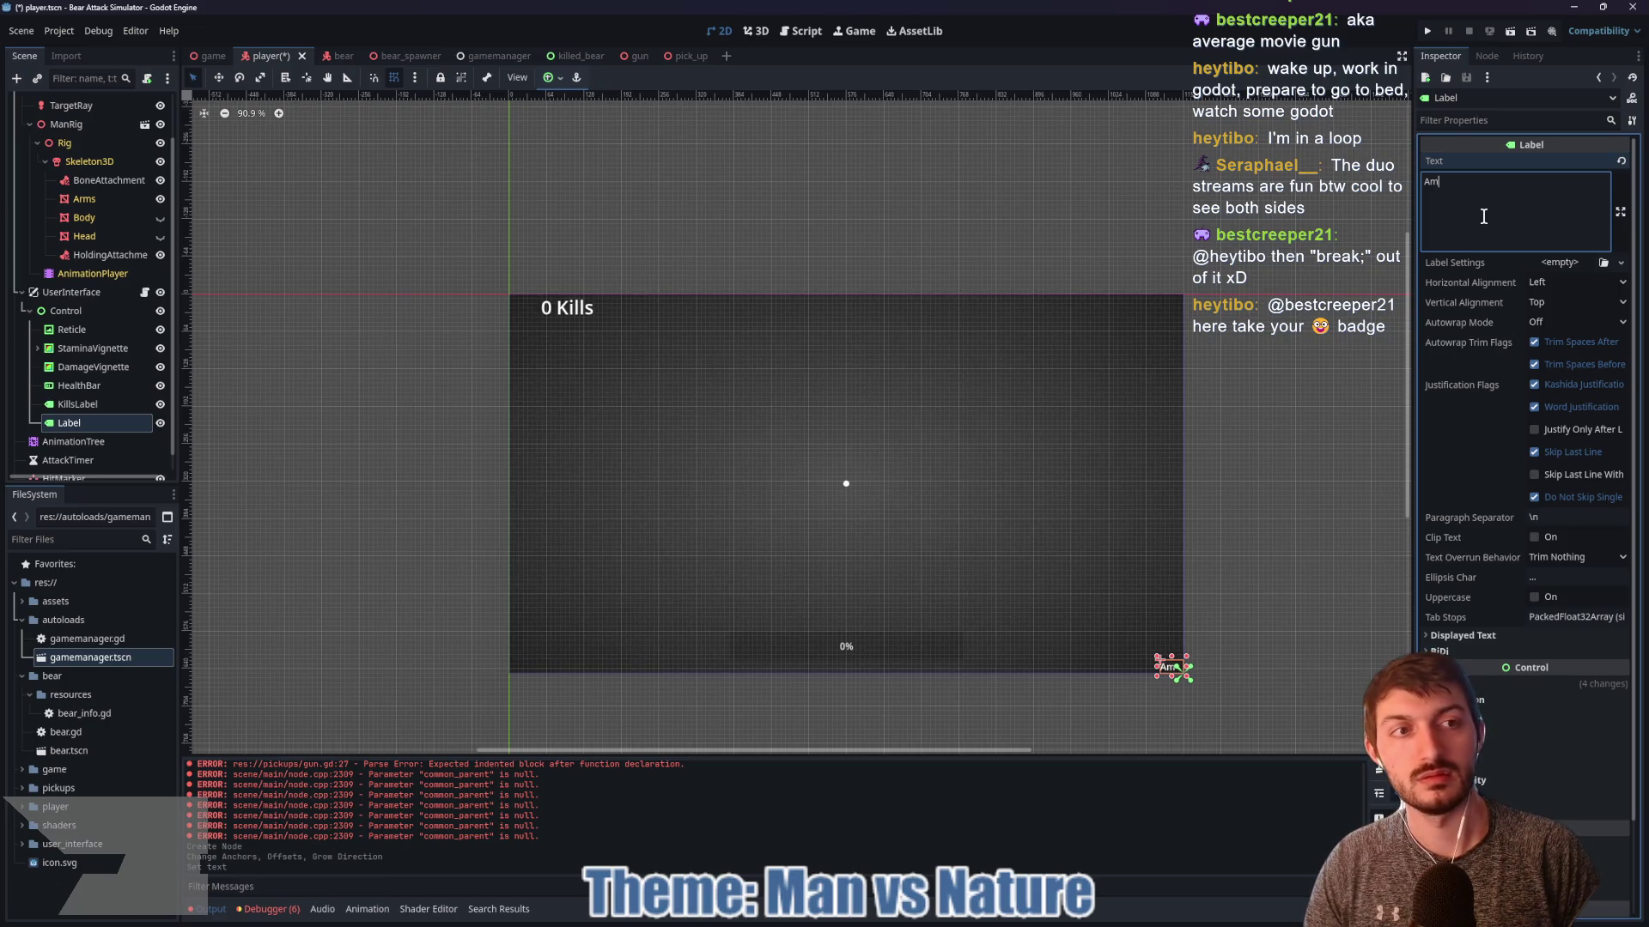
{"action": "key", "text": "BackSpace"}
{"action": "key", "text": "BackSpace"}
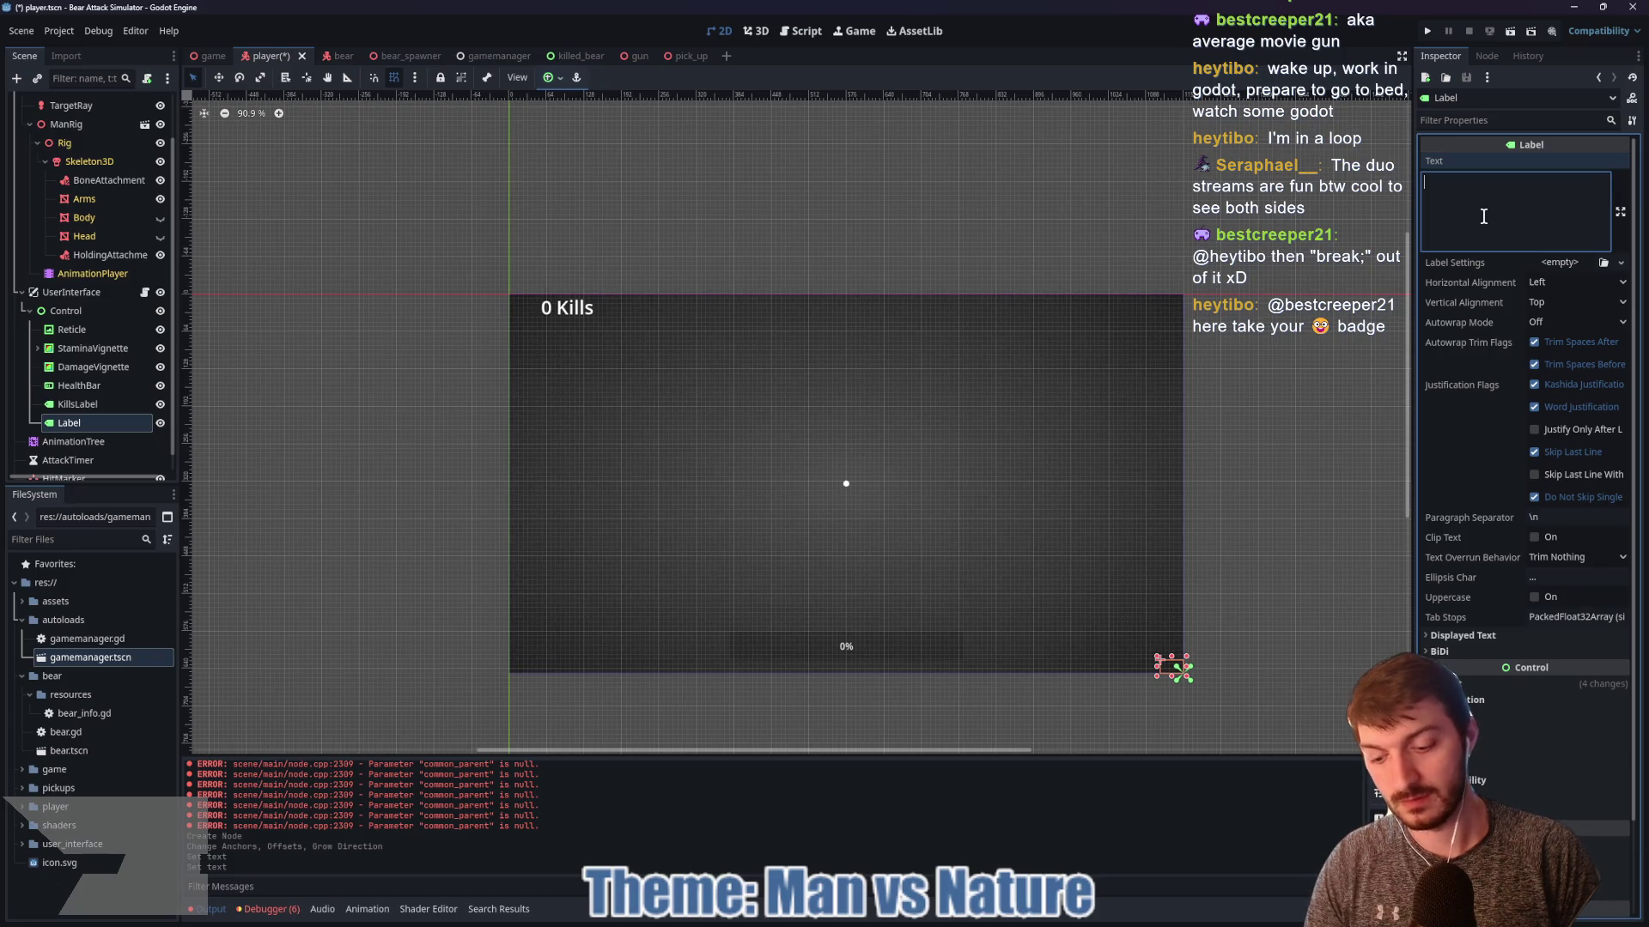
{"action": "type", "text": "Gun"}
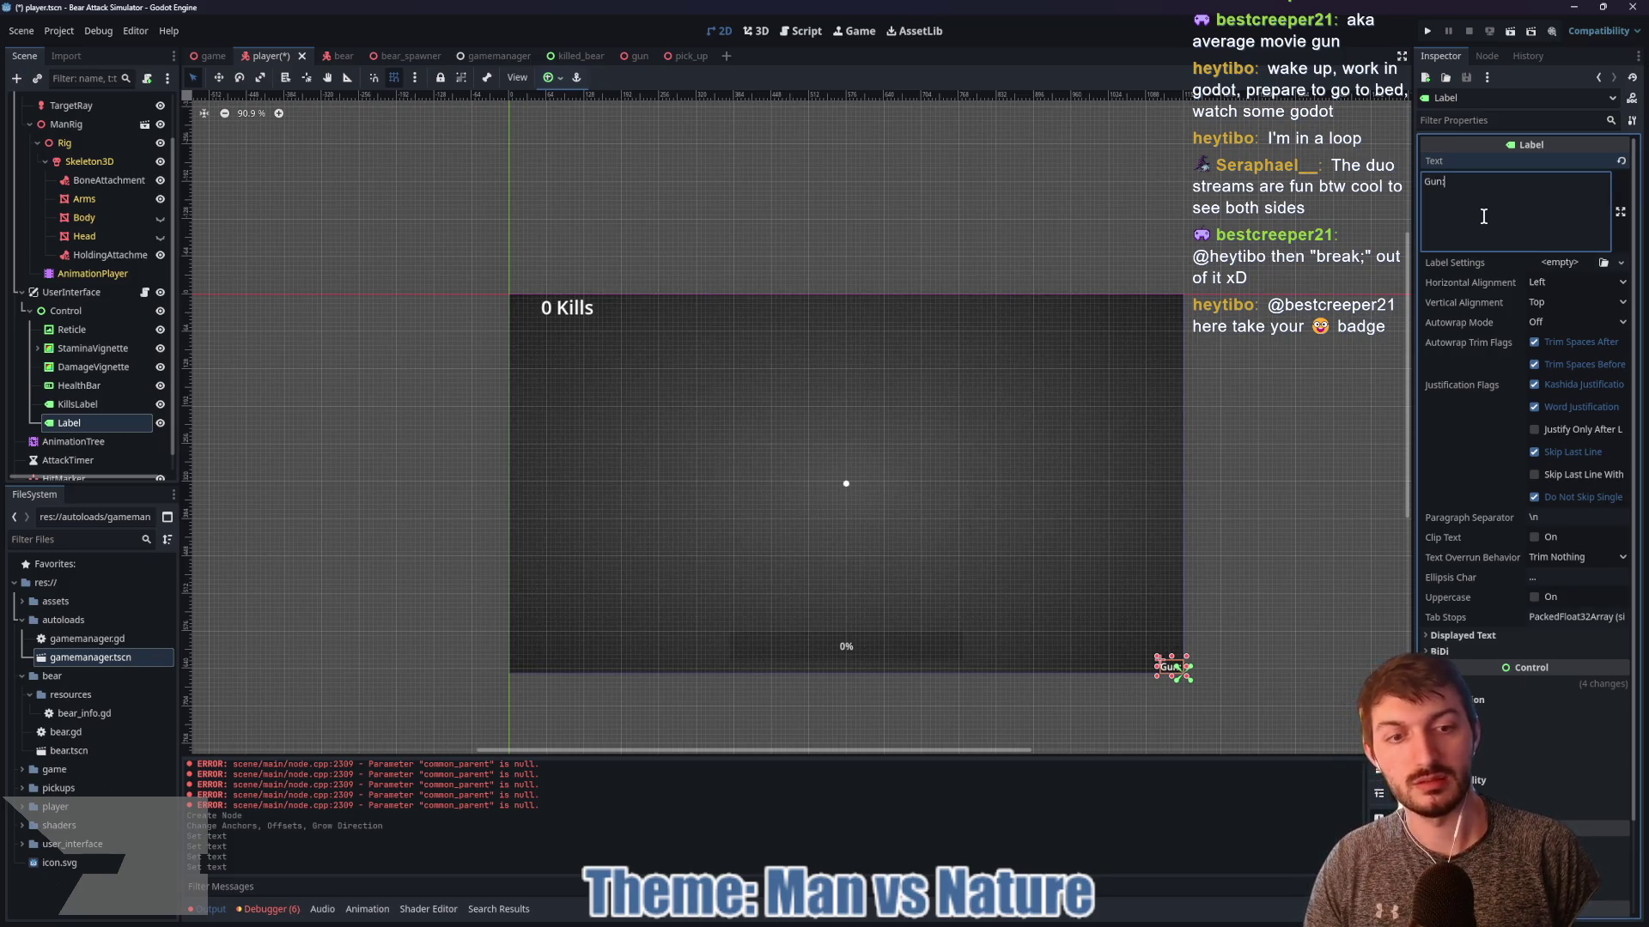
{"action": "type", "text": ":"}
{"action": "key", "text": "Return"}
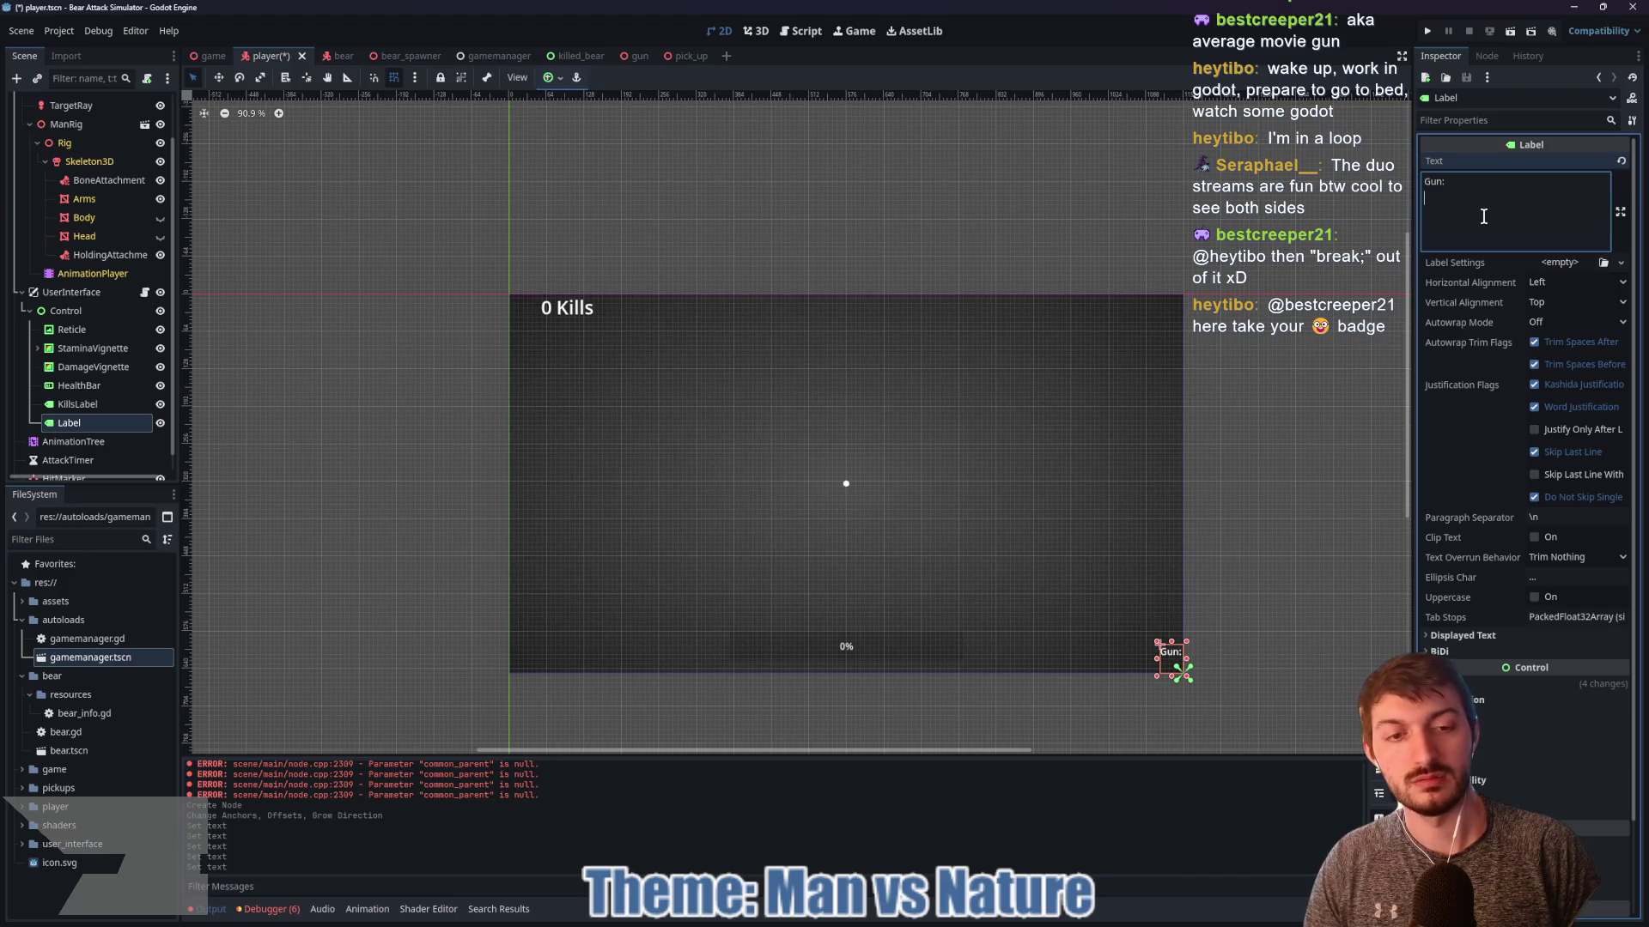
{"action": "key", "text": "BackSpace"}
{"action": "key", "text": "BackSpace"}
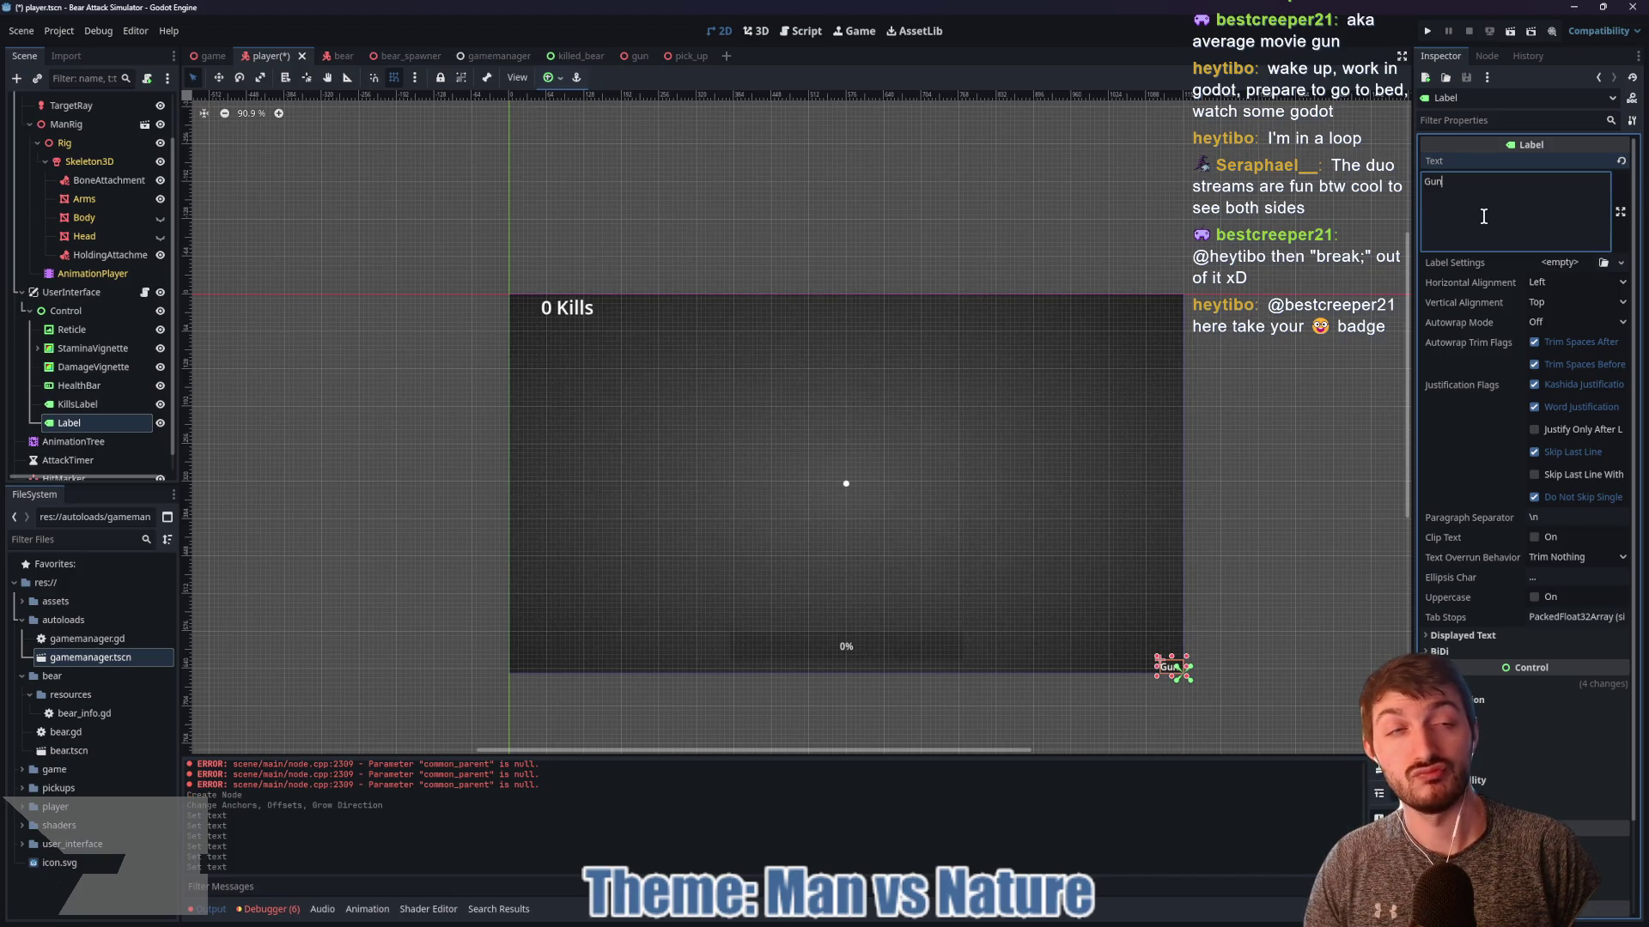
{"action": "key", "text": "BackSpace"}
{"action": "key", "text": "BackSpace"}
{"action": "key", "text": "BackSpace"}
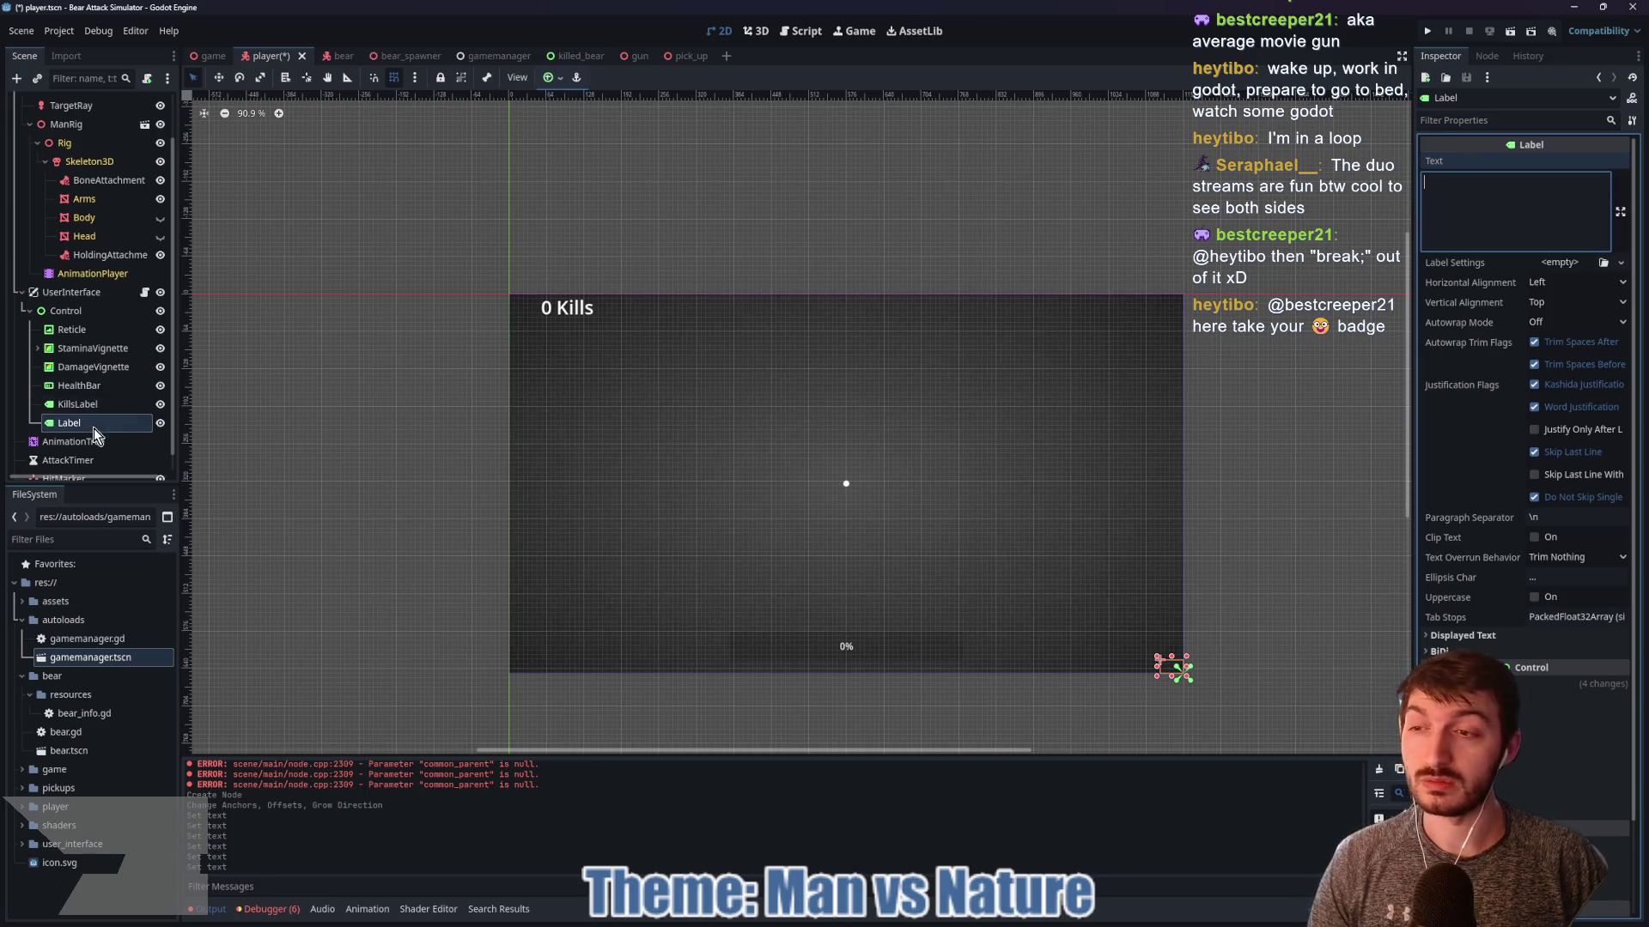
{"action": "left_click", "coordinate": [100, 424]}
{"action": "key", "text": "Delete"}
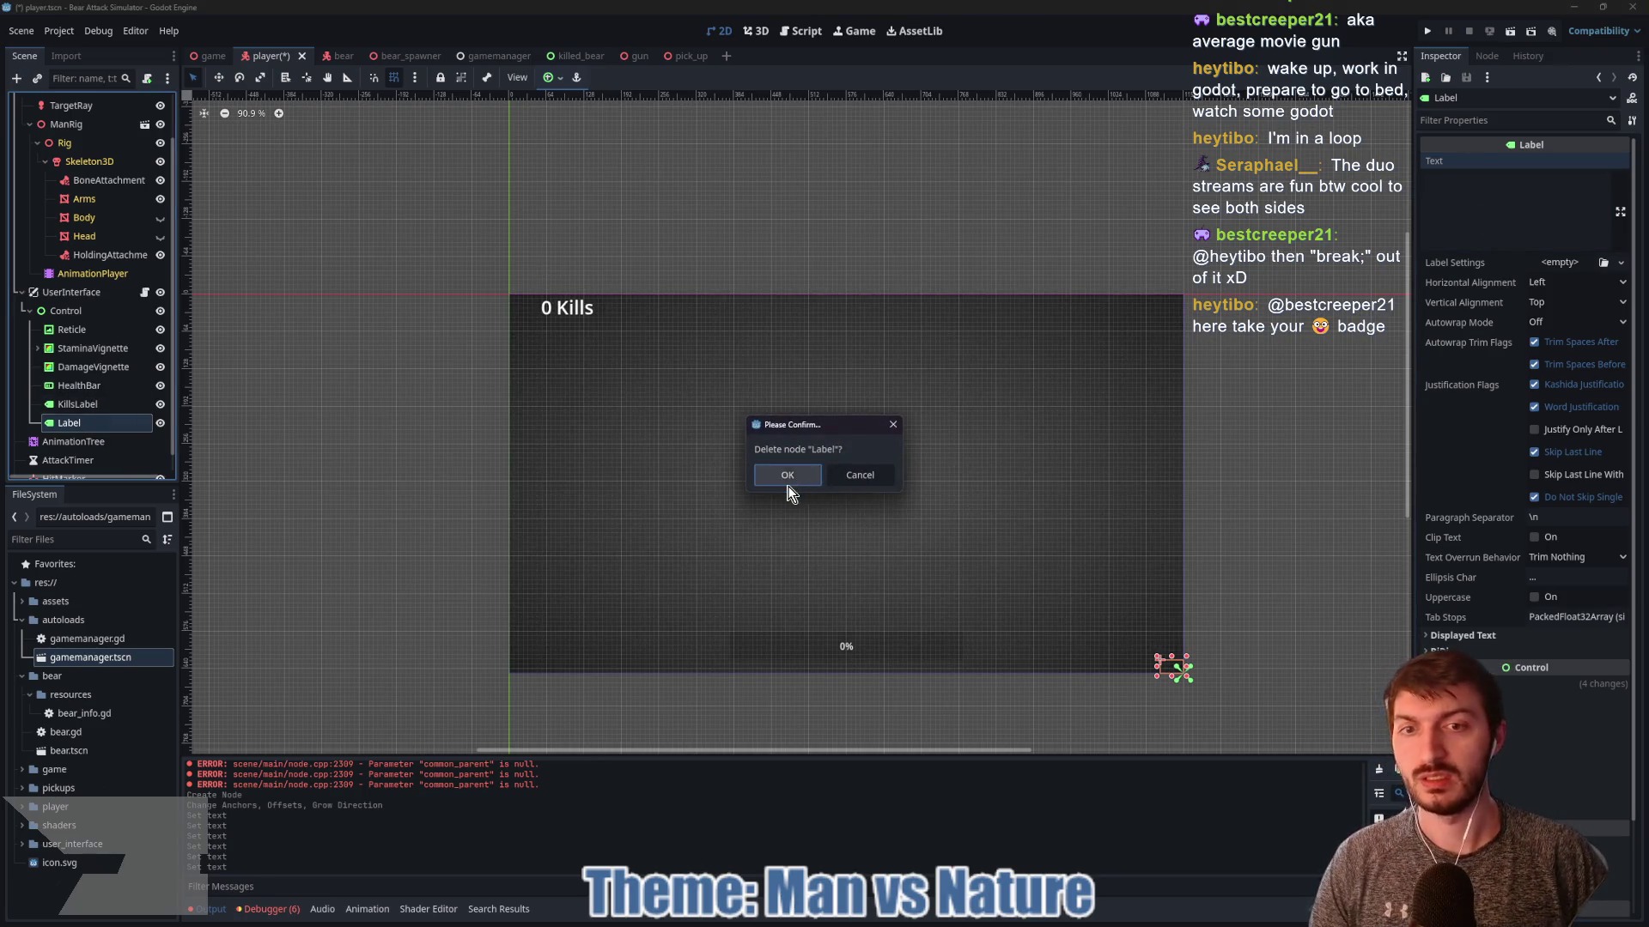
Confirm the Label deletion and add a MarginContainer under Control anchored bottom-right.
{"action": "left_click", "coordinate": [787, 481]}
{"action": "left_click_drag", "start_coordinate": [620, 353], "coordinate": [909, 482]}
{"action": "mouse_move", "coordinate": [1086, 581]}
{"action": "left_mouse_down"}
{"action": "mouse_move", "coordinate": [653, 155]}
{"action": "mouse_move", "coordinate": [755, 349]}
{"action": "left_mouse_up"}
{"action": "scroll", "coordinate": [842, 383], "scroll_direction": "up", "scroll_amount": 4}
{"action": "left_click", "coordinate": [388, 333]}
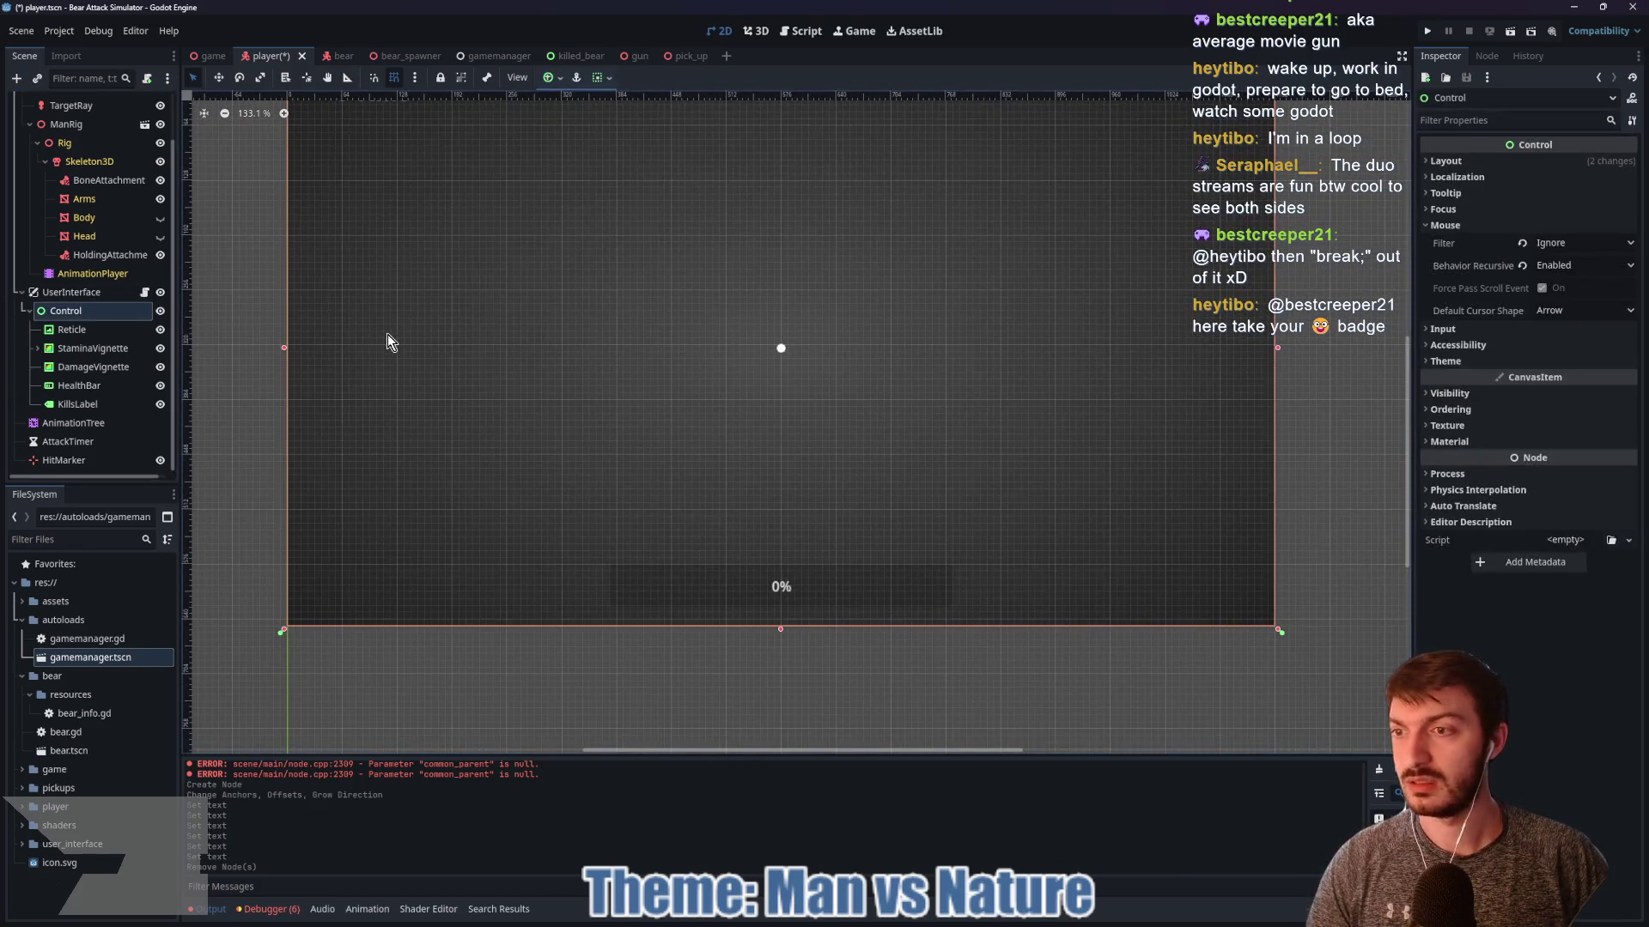
{"action": "key", "text": "ctrl+a"}
{"action": "type", "text": "margin"}
{"action": "key", "text": "Return"}
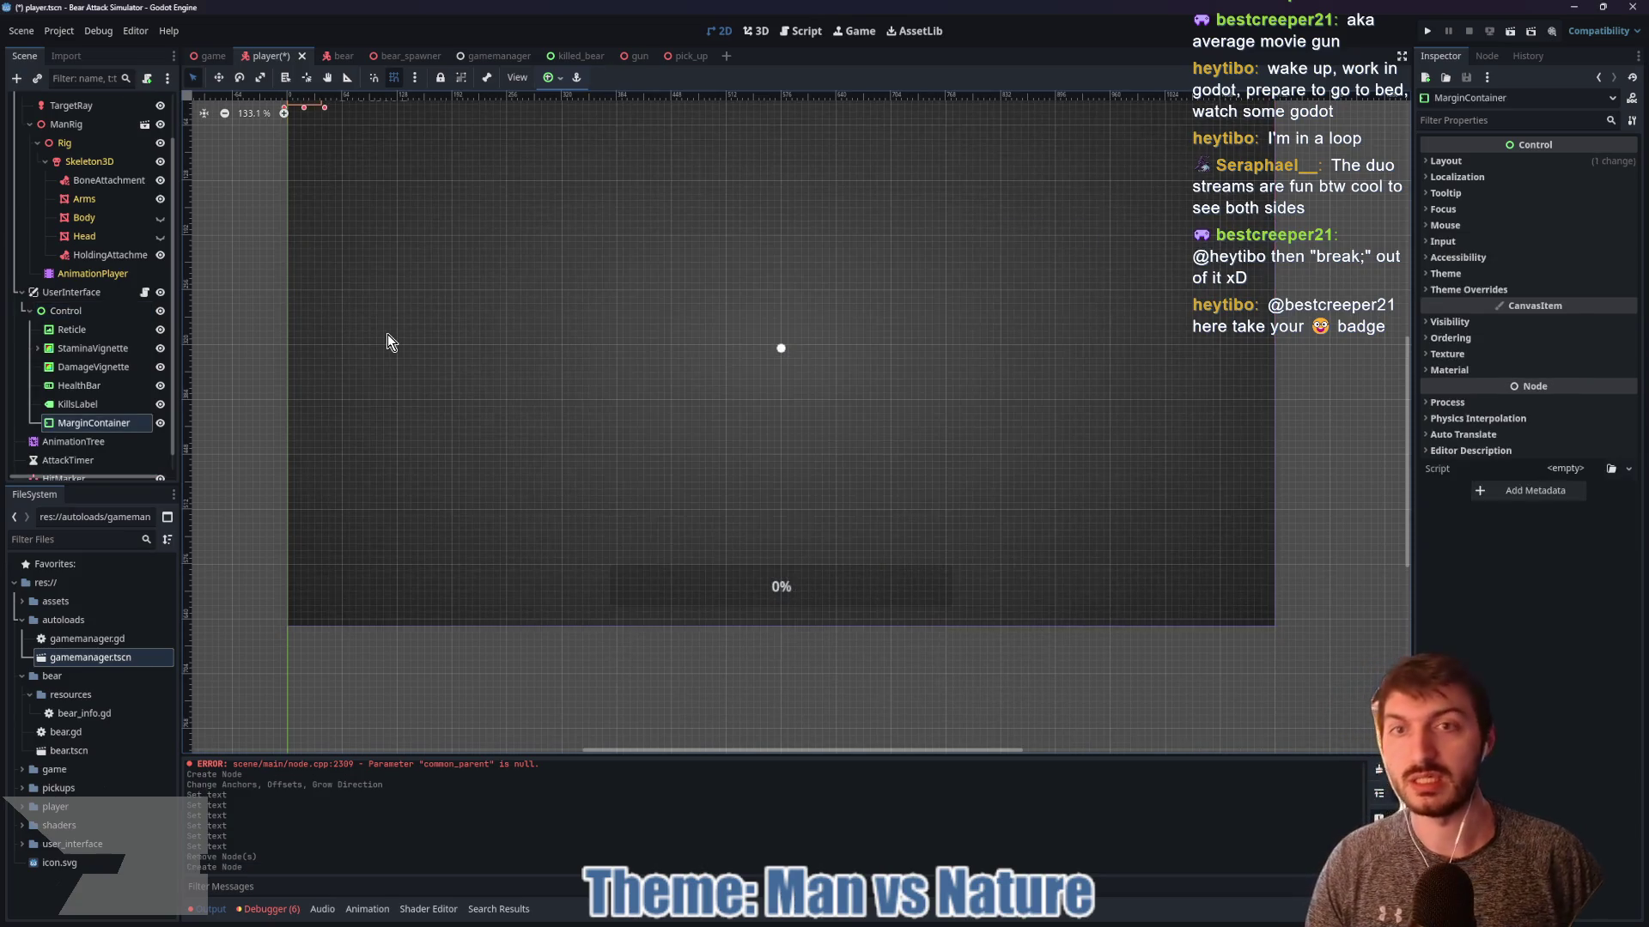
{"action": "left_click", "coordinate": [554, 77]}
{"action": "left_click", "coordinate": [603, 173]}
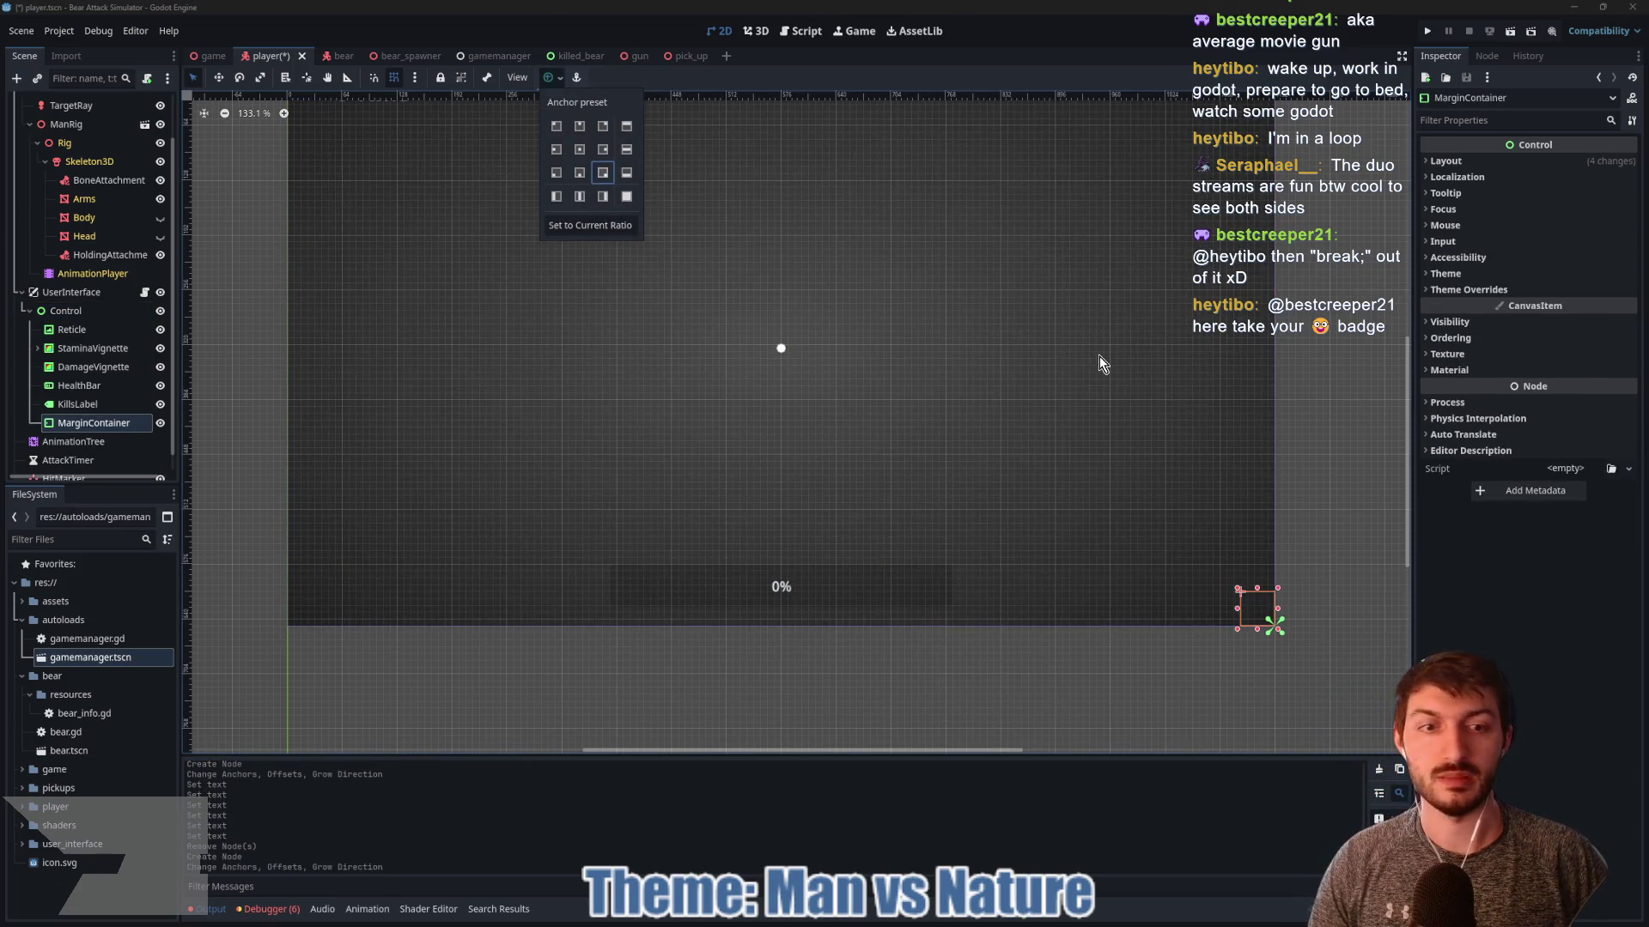
{"action": "left_click", "coordinate": [1459, 225]}
Set the MarginContainer's Custom Minimum Size to 150 × 150.
{"action": "left_click", "coordinate": [1446, 160]}
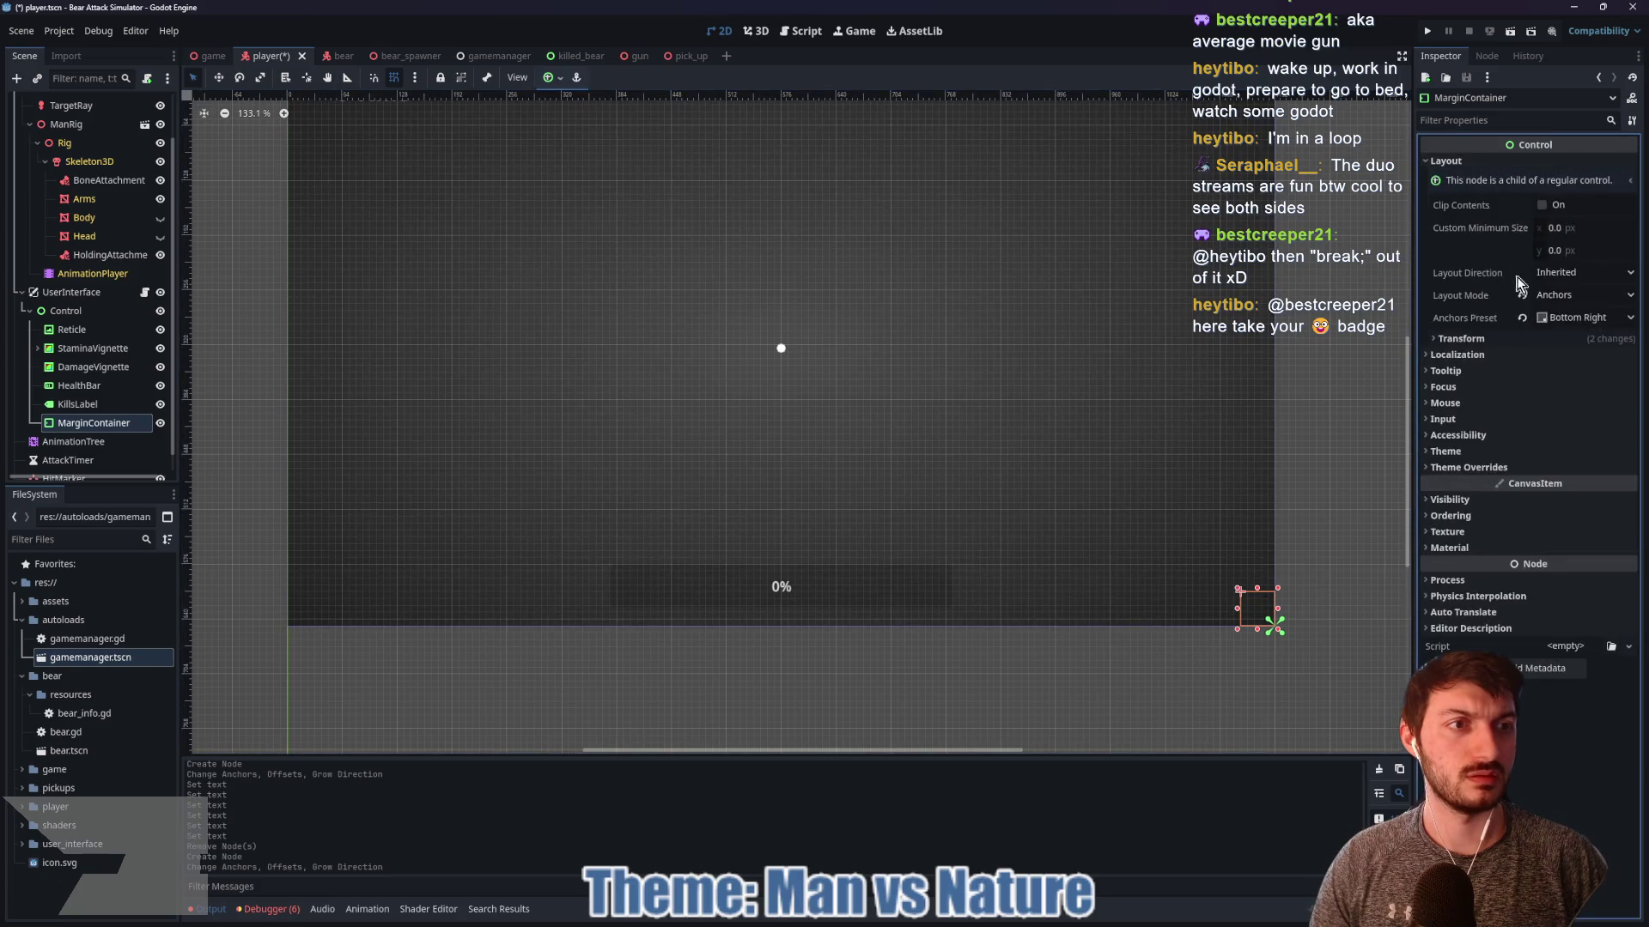
{"action": "left_click", "coordinate": [1588, 227]}
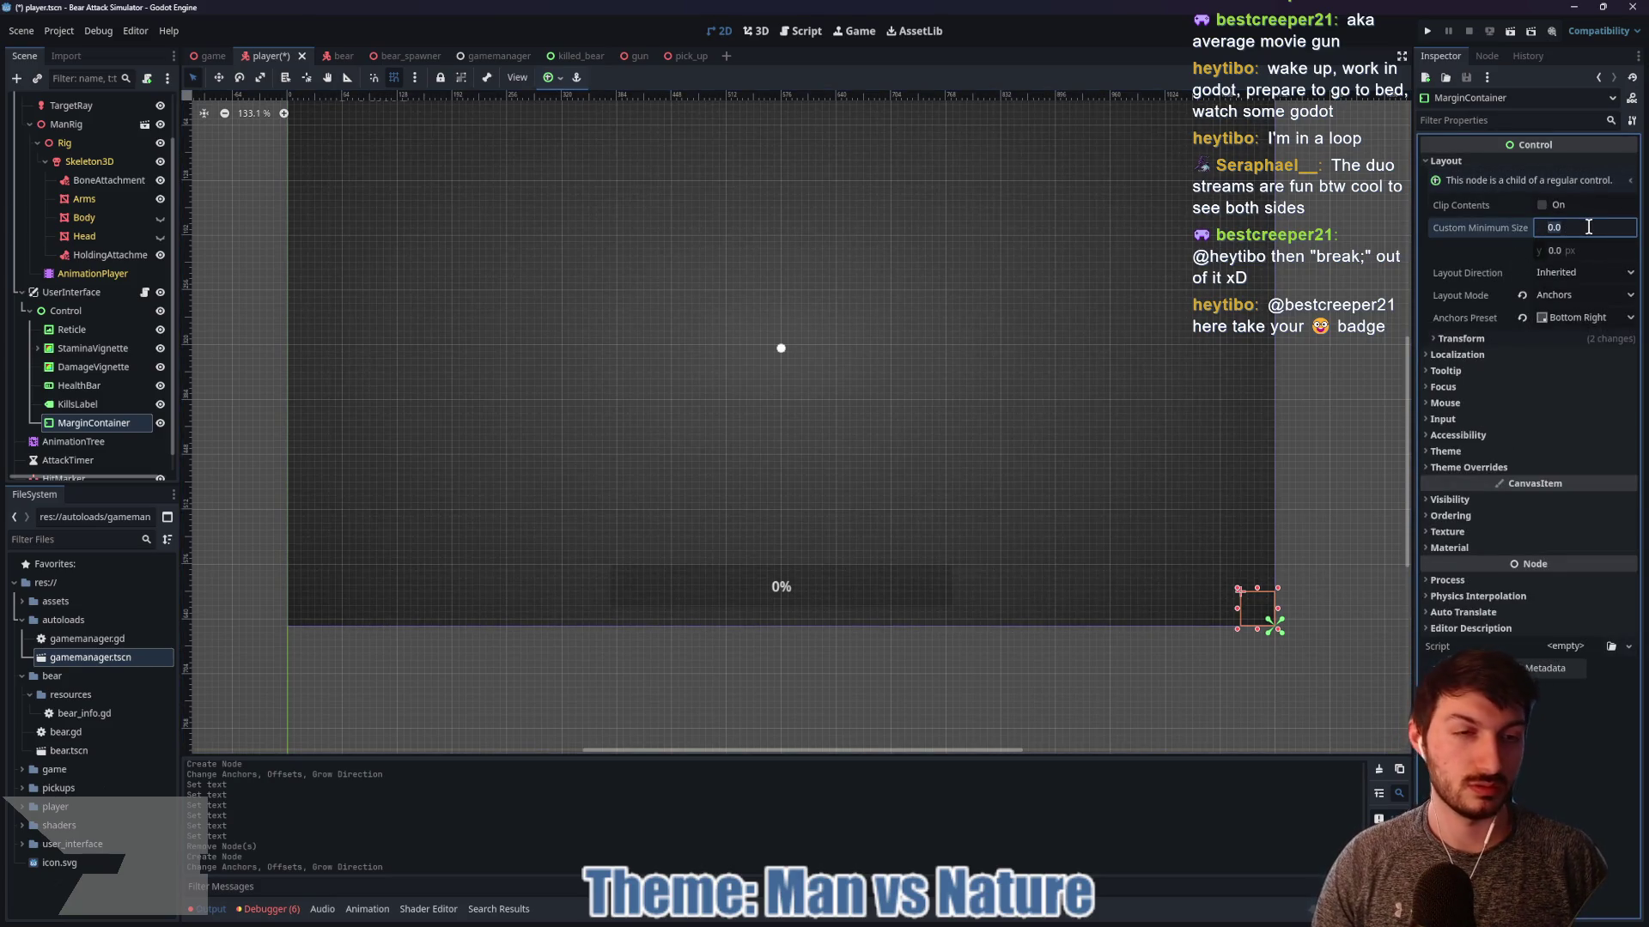
{"action": "type", "text": "100"}
{"action": "key", "text": "Tab"}
{"action": "type", "text": "100"}
{"action": "key", "text": "Return"}
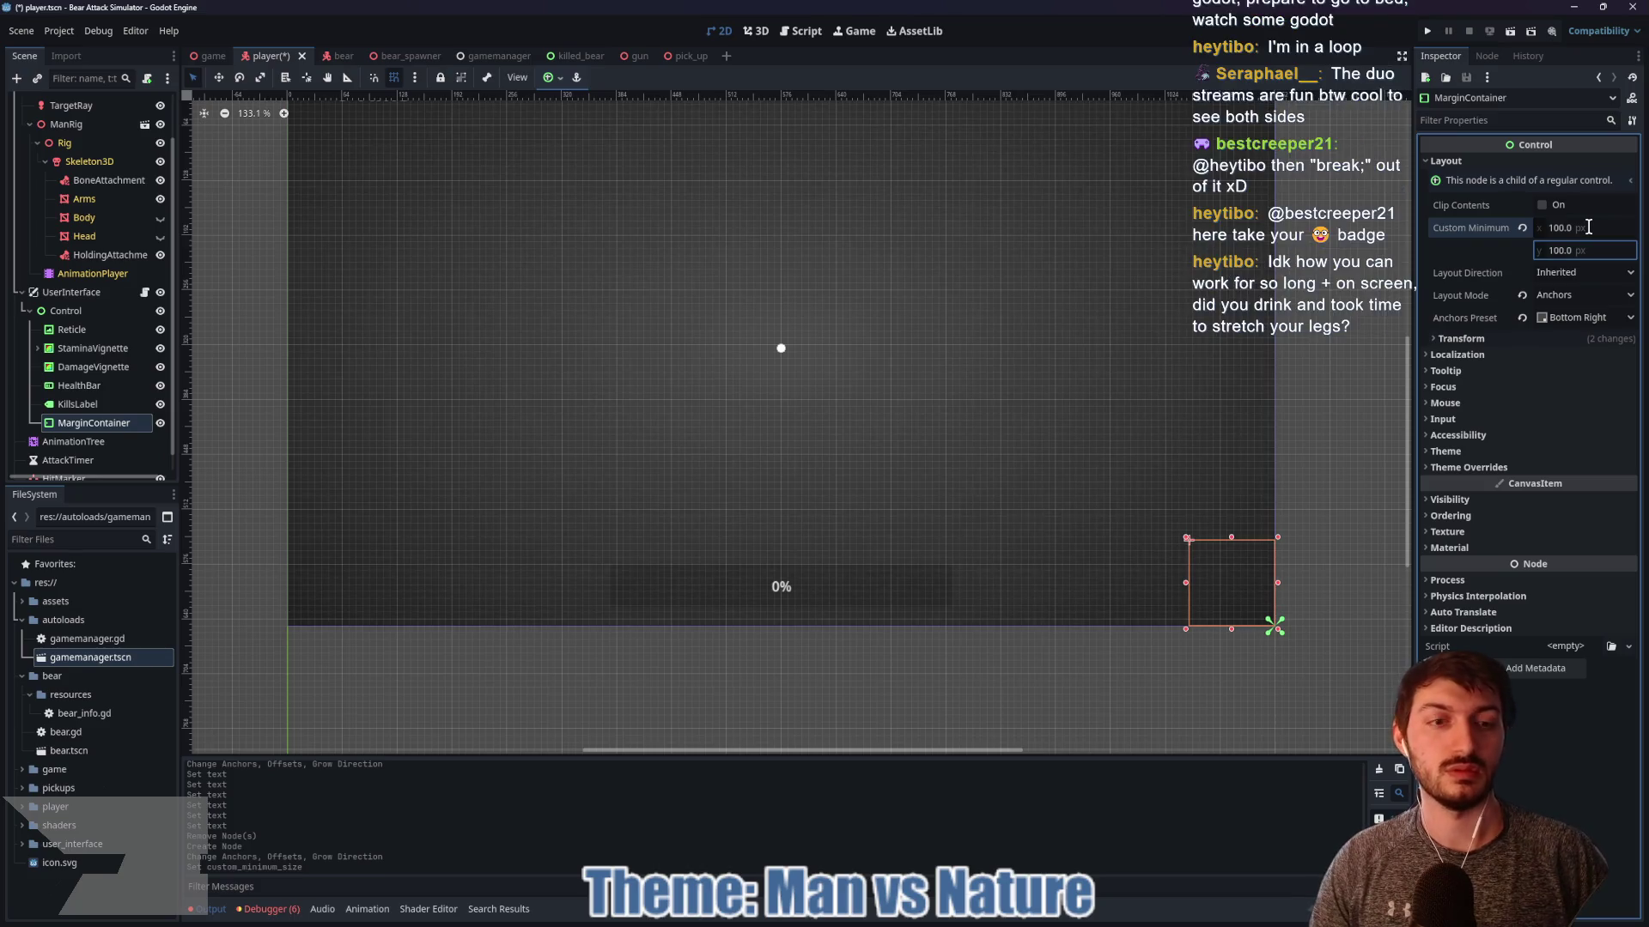
{"action": "left_click", "coordinate": [1588, 227]}
{"action": "type", "text": "150"}
{"action": "key", "text": "Tab"}
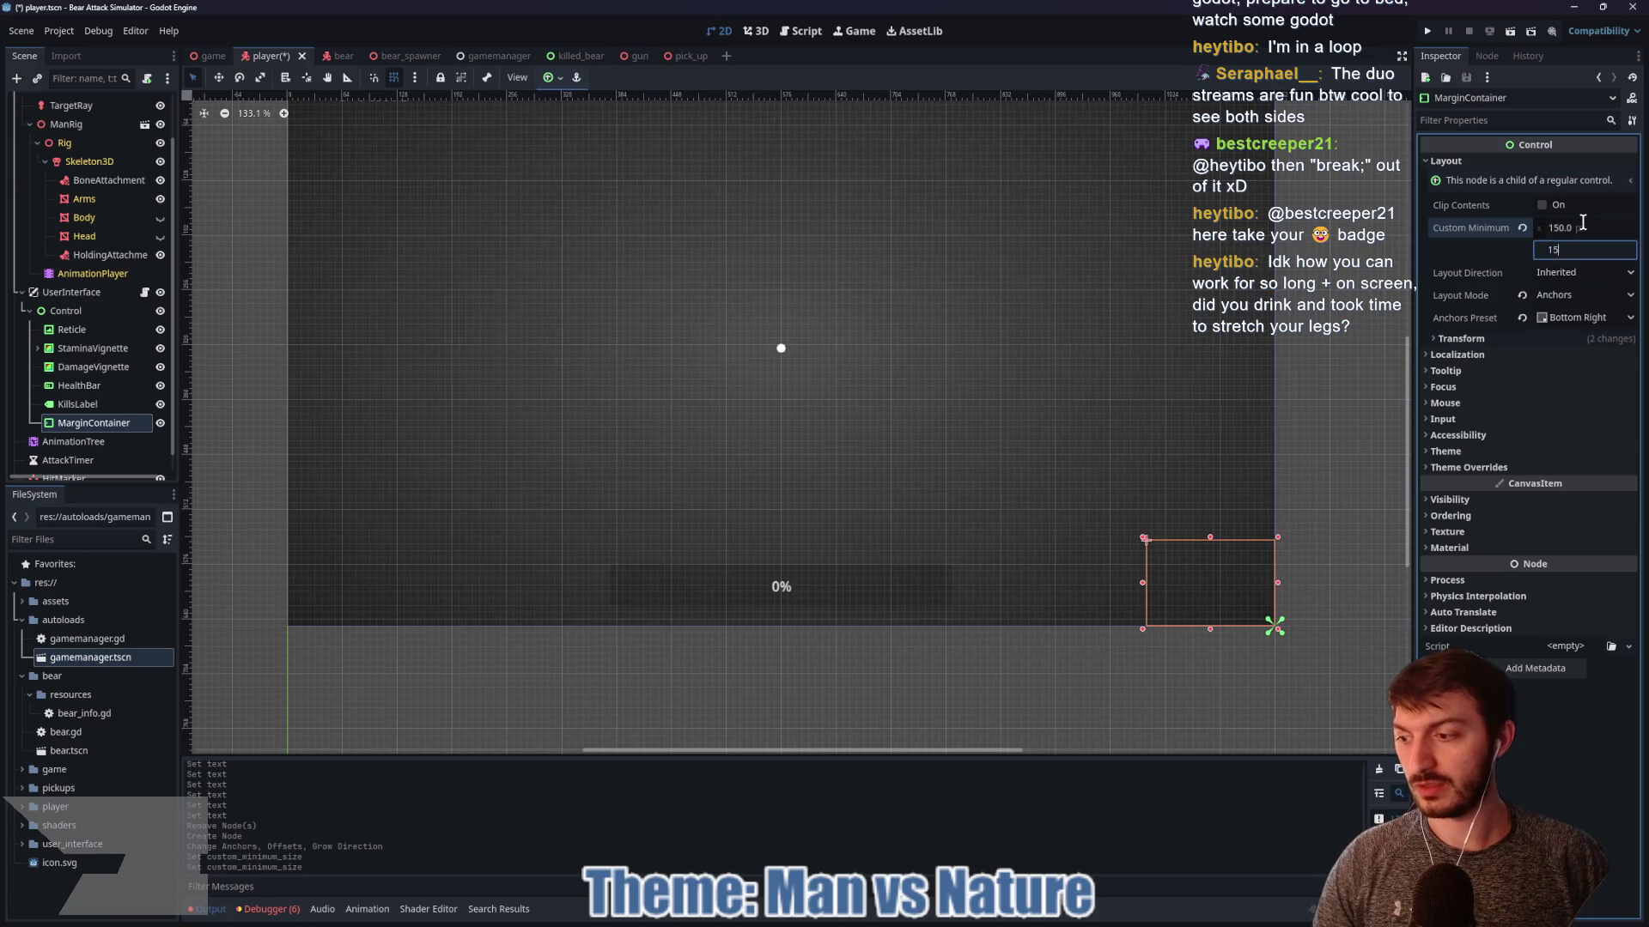
{"action": "type", "text": "0"}
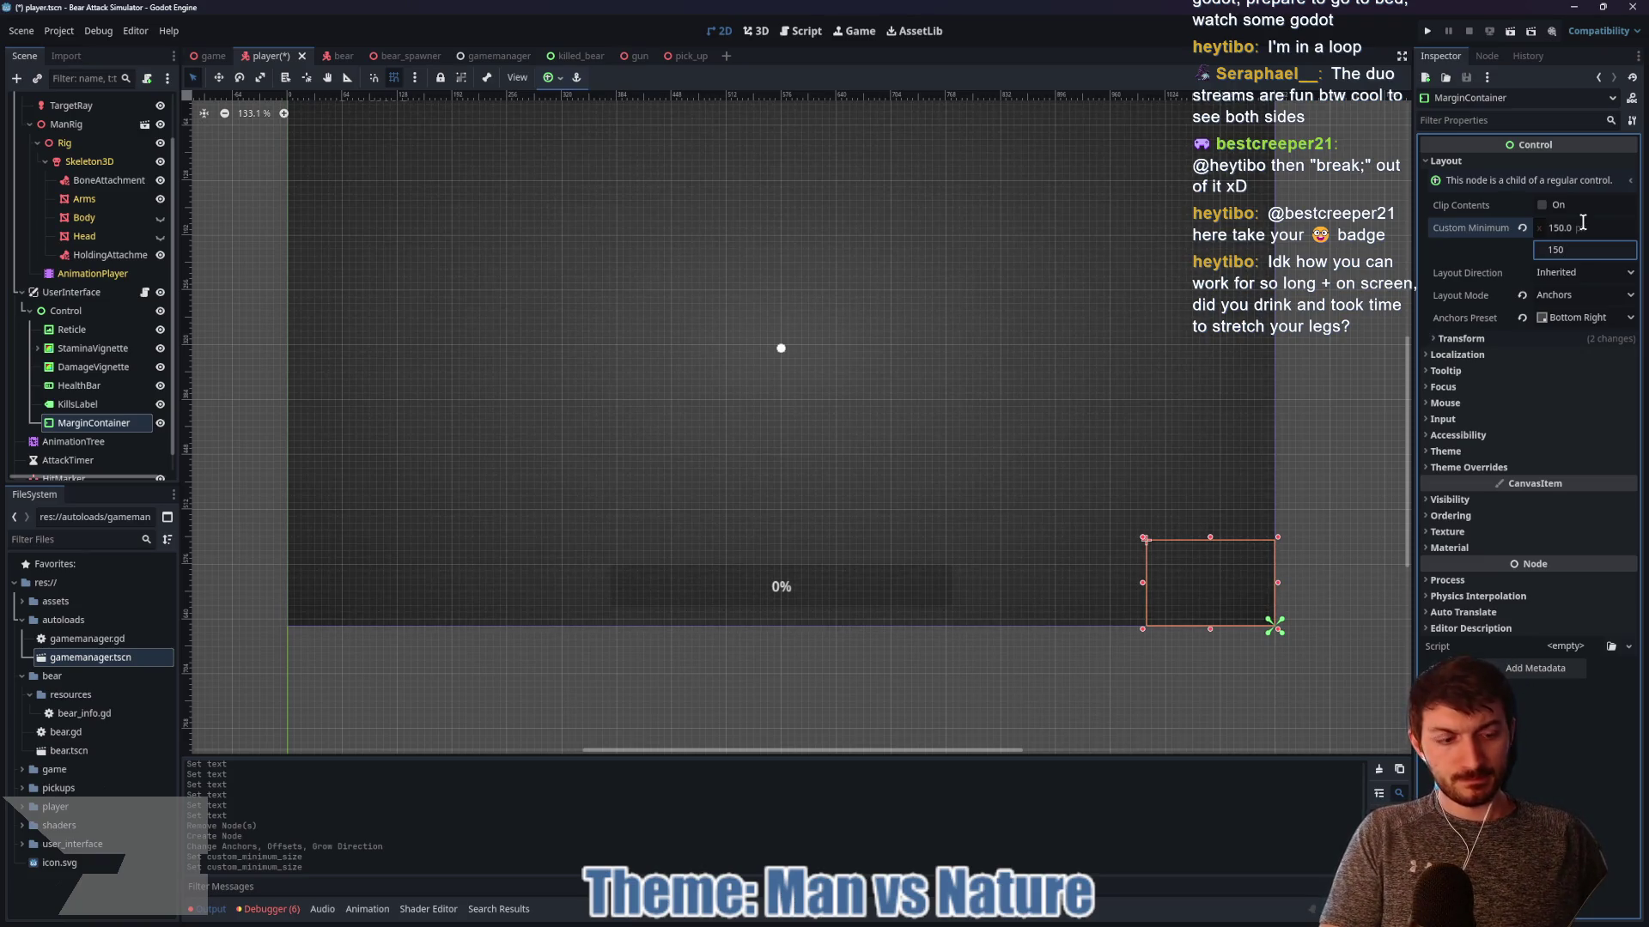
{"action": "key", "text": "Return"}
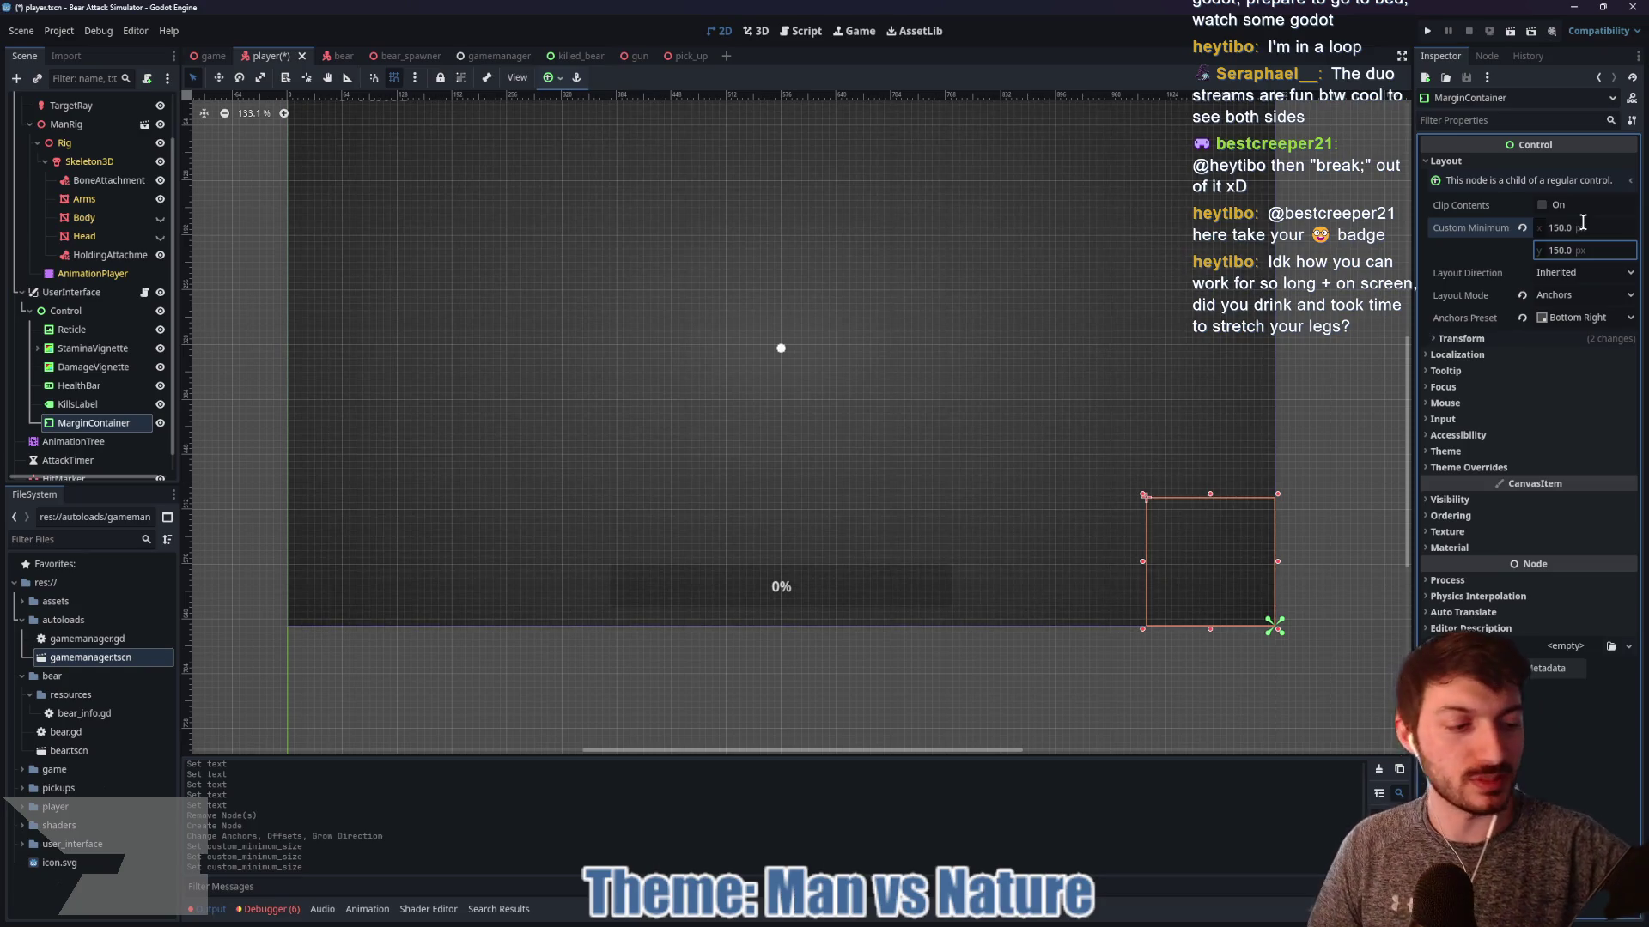
{"action": "key", "text": "Return"}
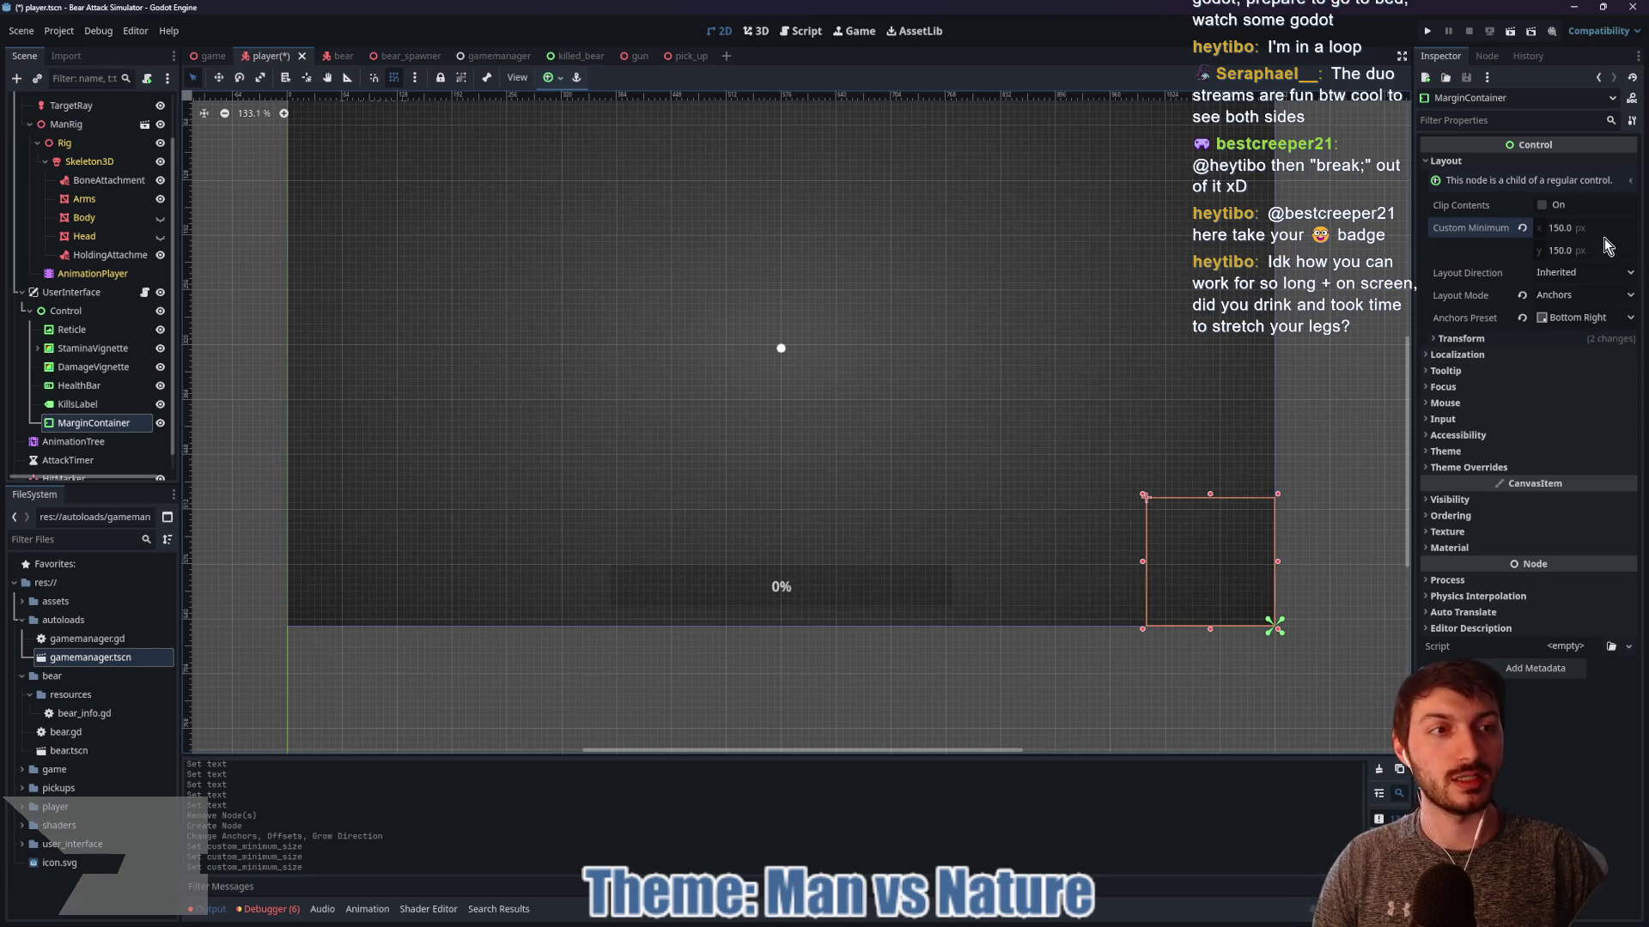
{"action": "double_click", "coordinate": [95, 422]}
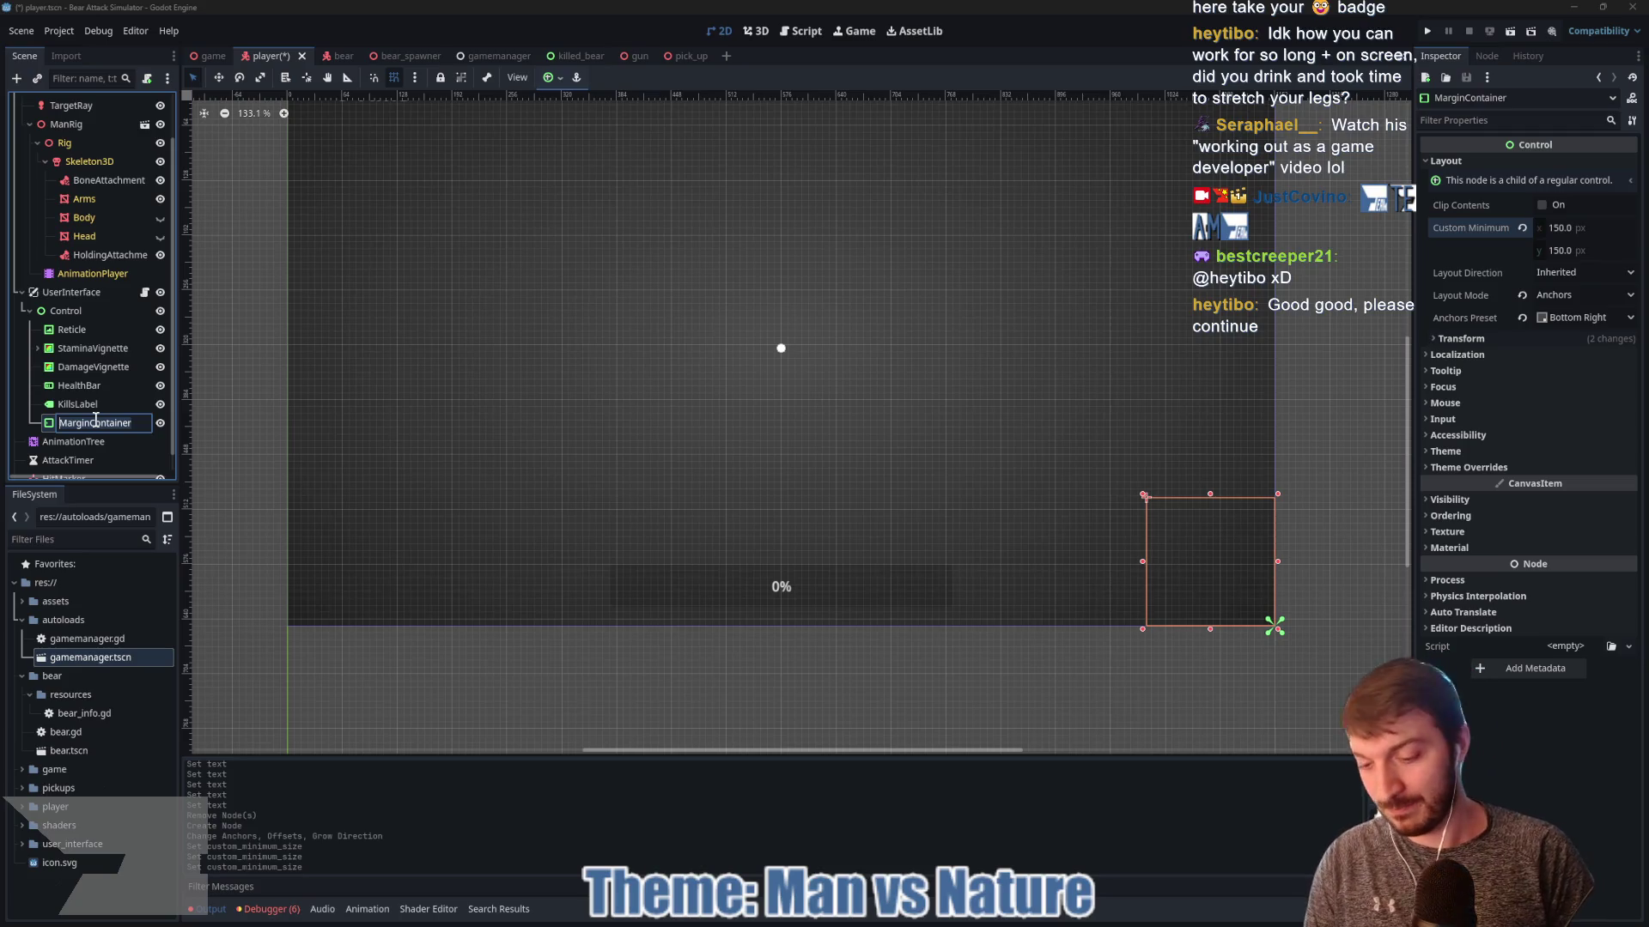
Rename the MarginContainer to HeldAmmoCount.
{"action": "type", "text": "HeldItemAmm"}
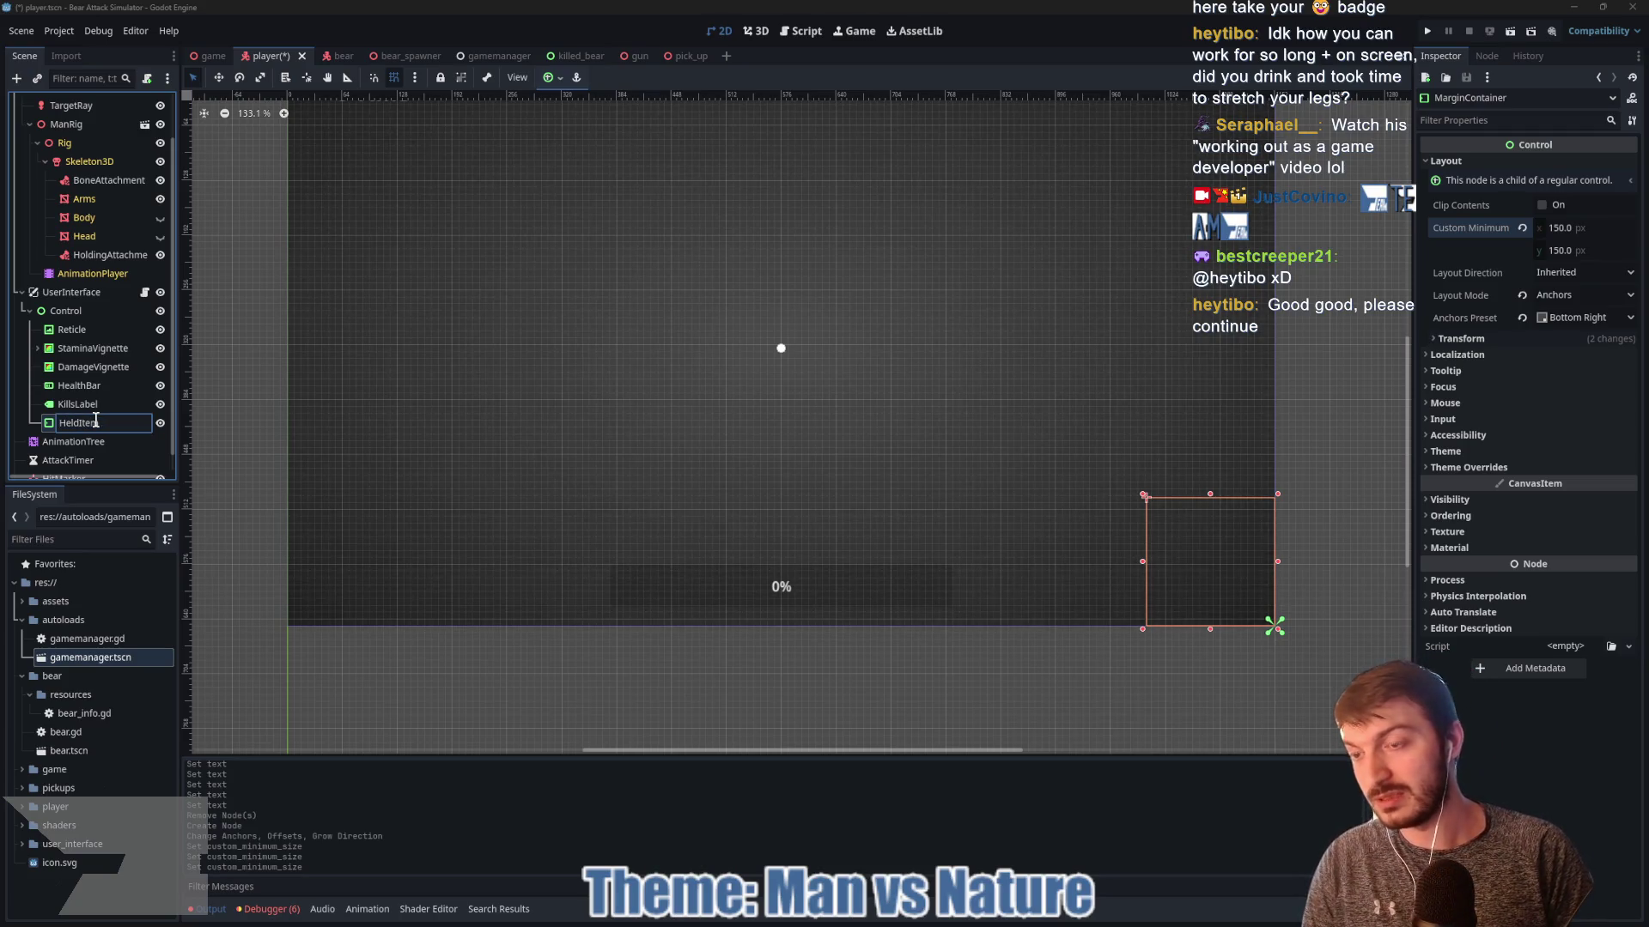
{"action": "type", "text": "o"}
{"action": "key", "text": "Return"}
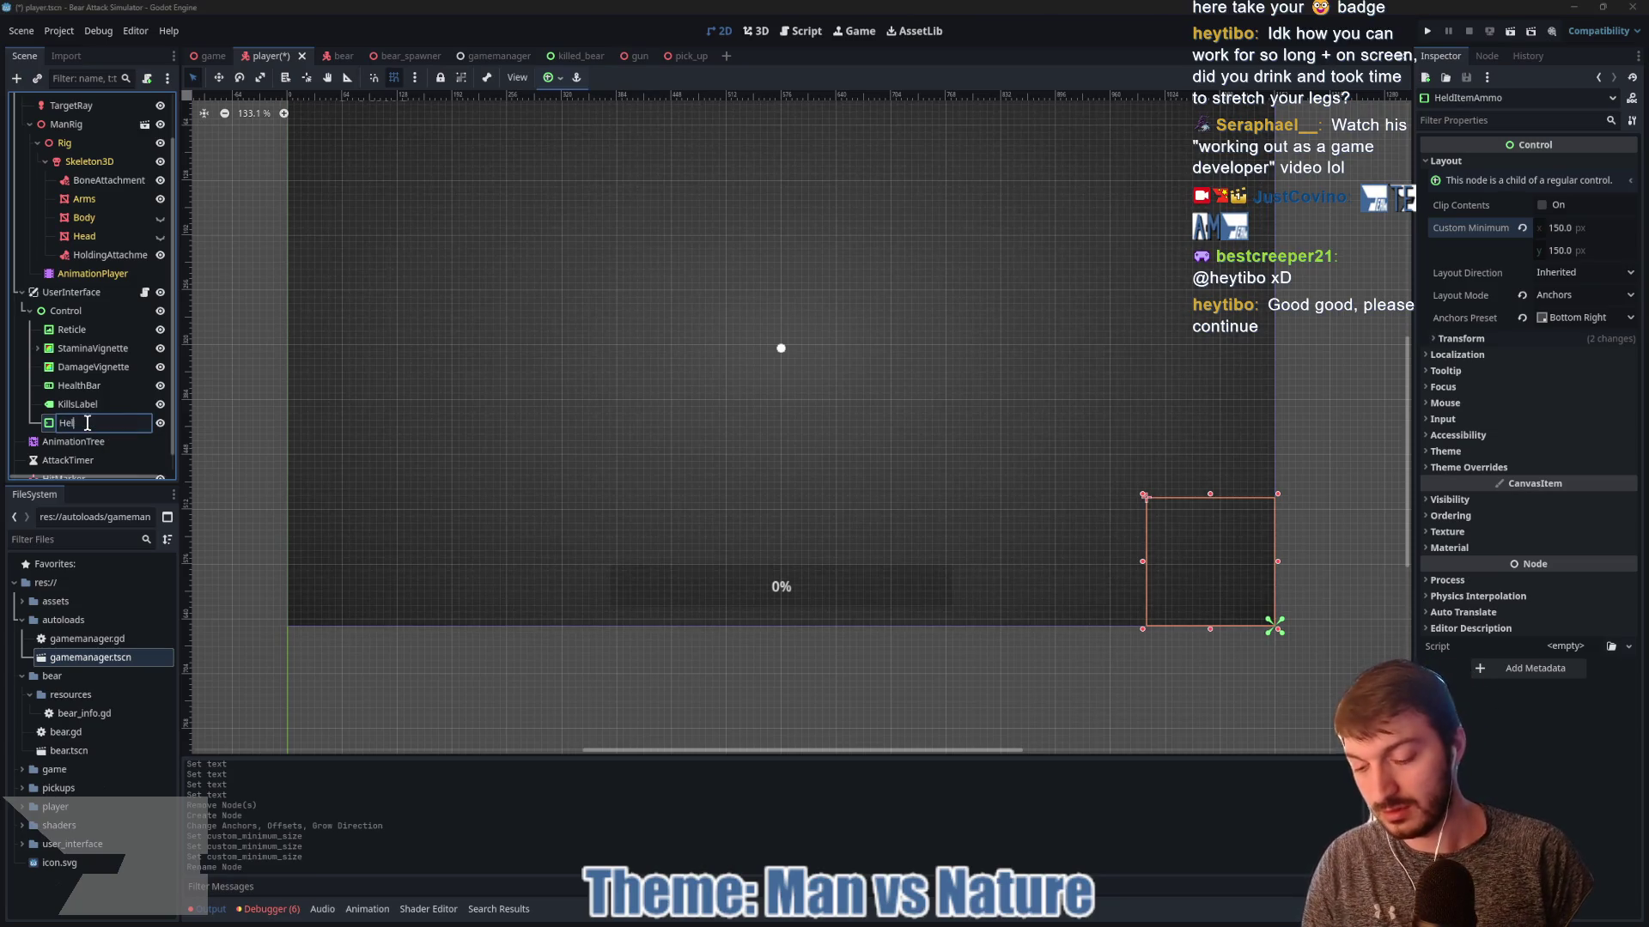
{"action": "type", "text": "dAmmoCount"}
{"action": "key", "text": "Return"}
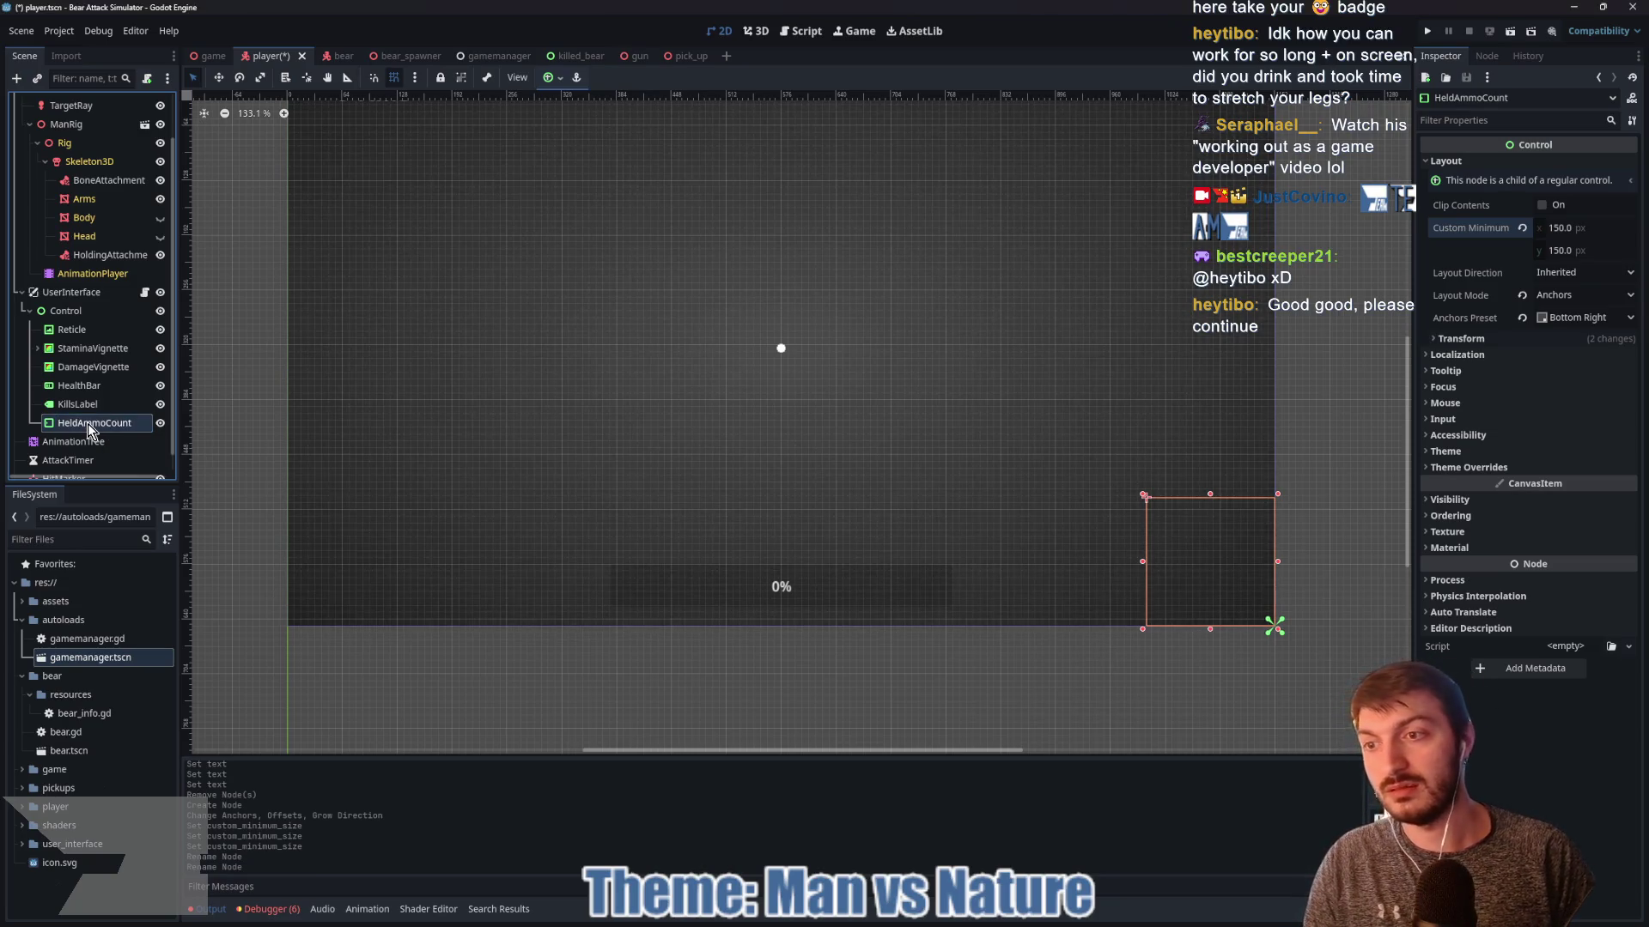
Add a VBoxContainer under HeldAmmoCount holding a Label named HeldItem.
{"action": "key", "text": "ctrl+a"}
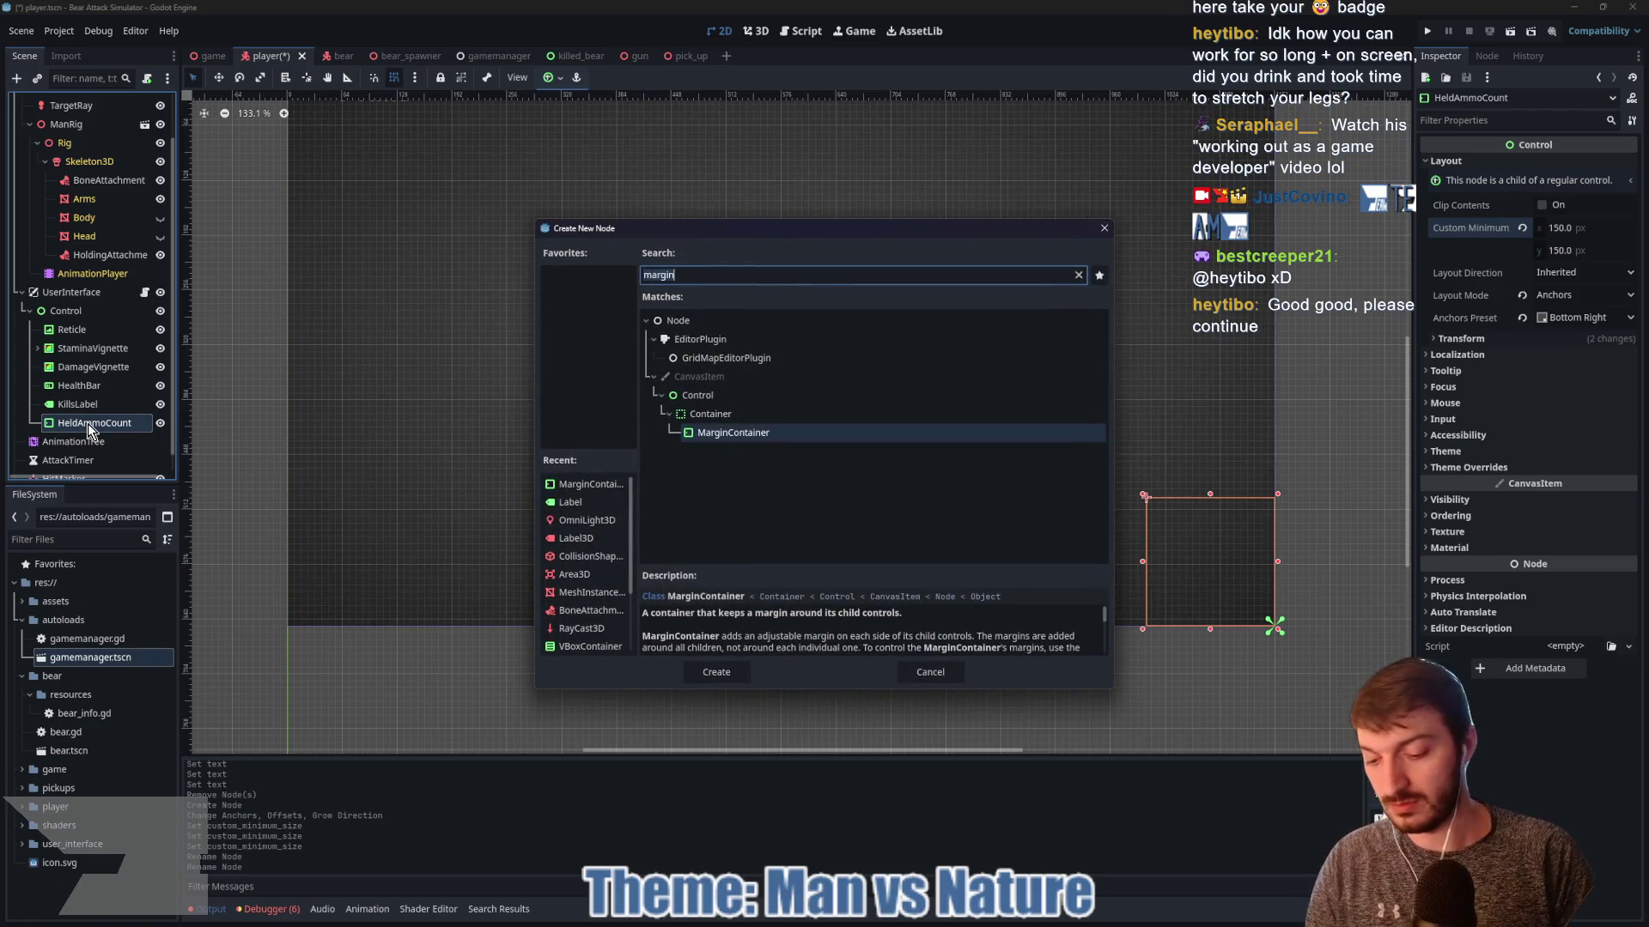
{"action": "type", "text": "vbox"}
{"action": "key", "text": "Return"}
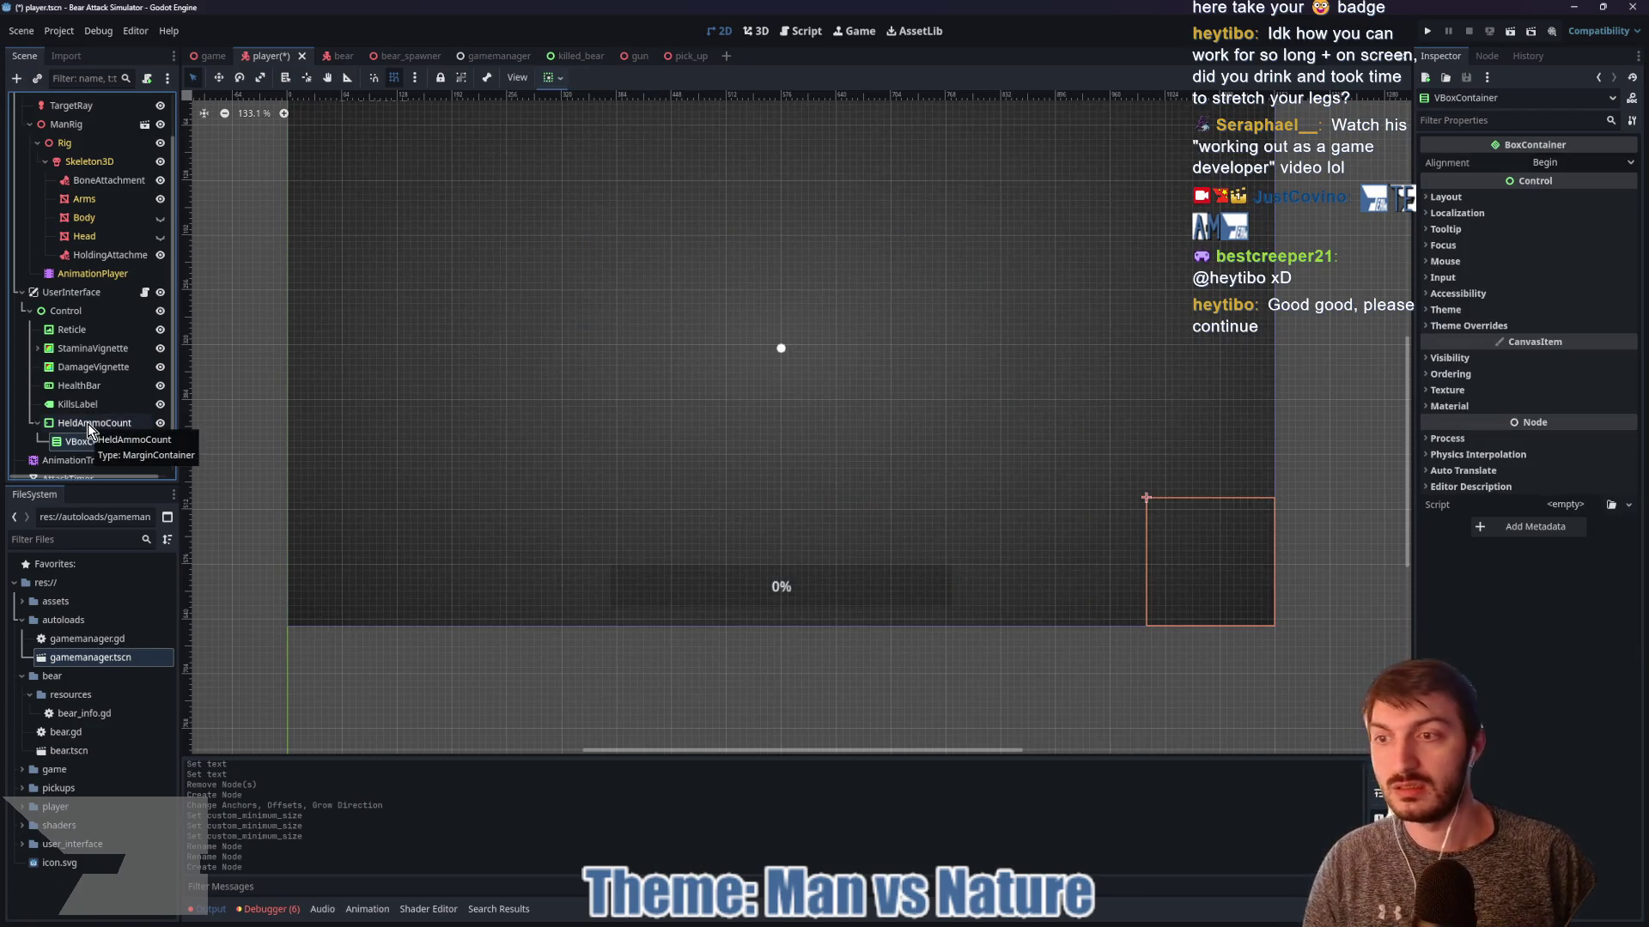
{"action": "key", "text": "ctrl+a"}
{"action": "type", "text": "labe"}
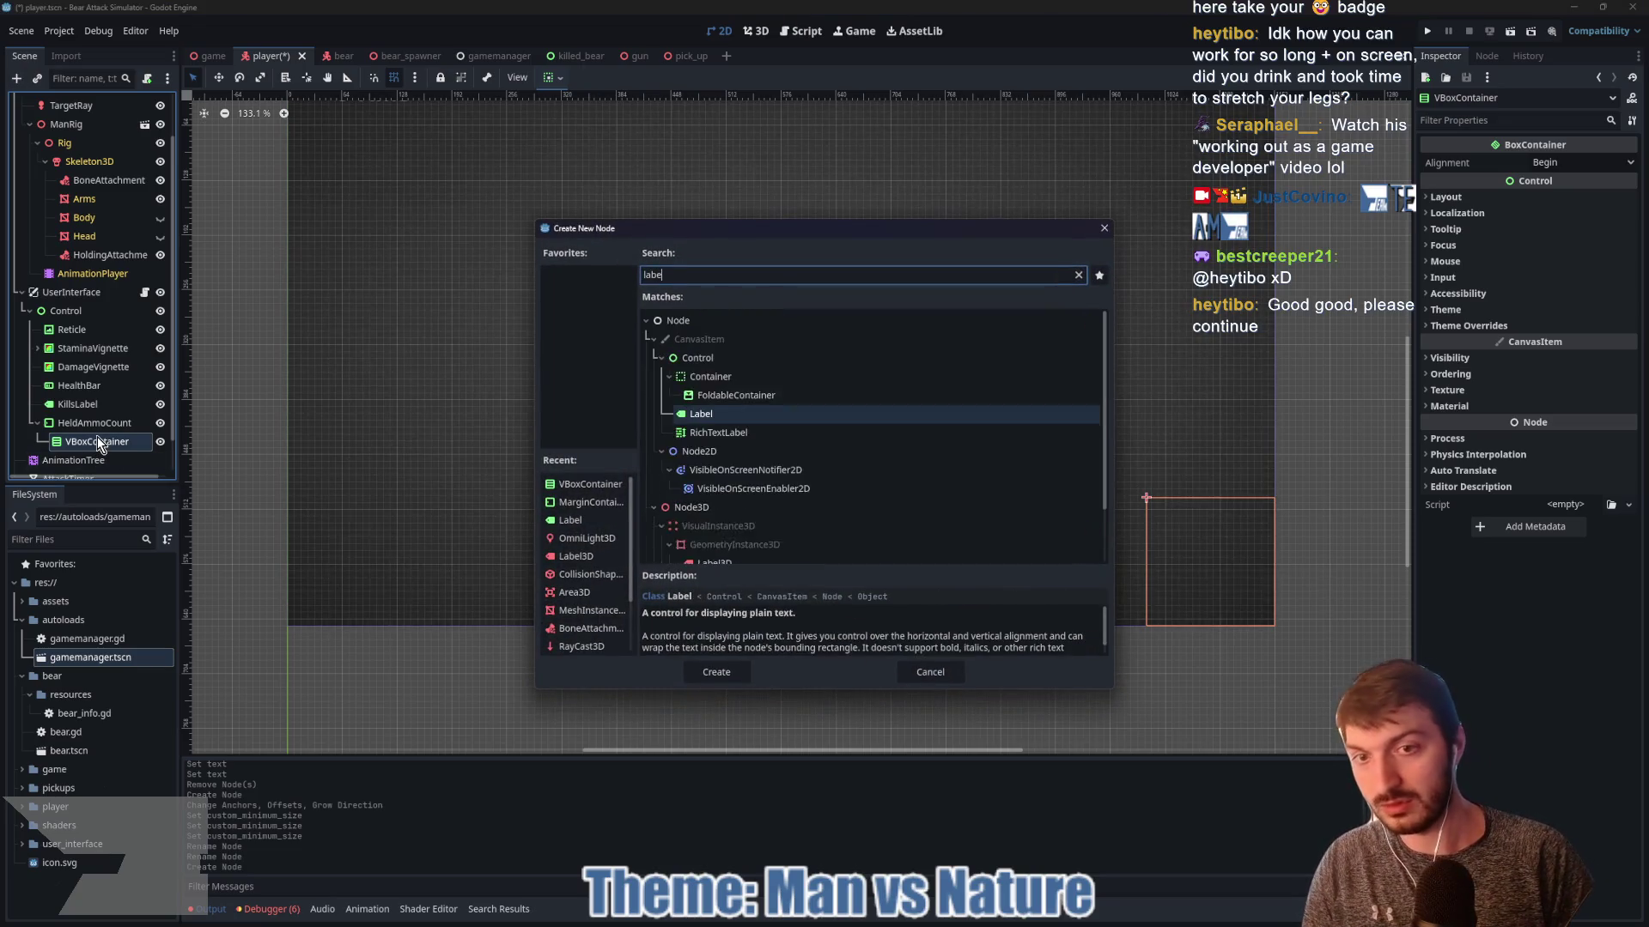
{"action": "key", "text": "Return"}
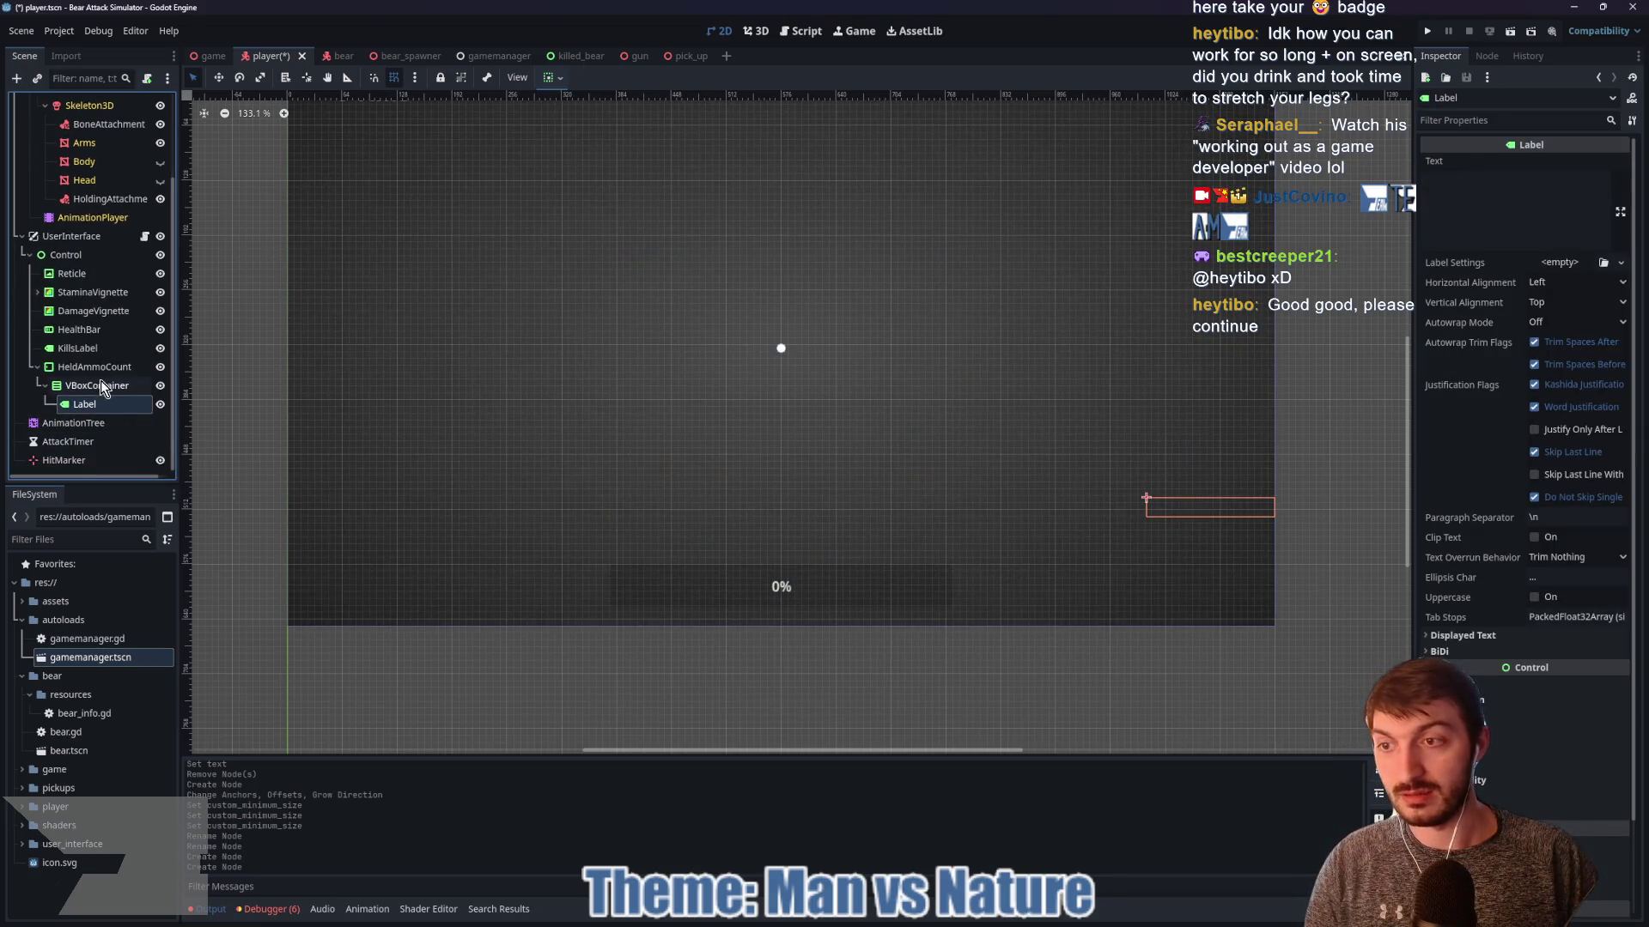
{"action": "double_click", "coordinate": [105, 404]}
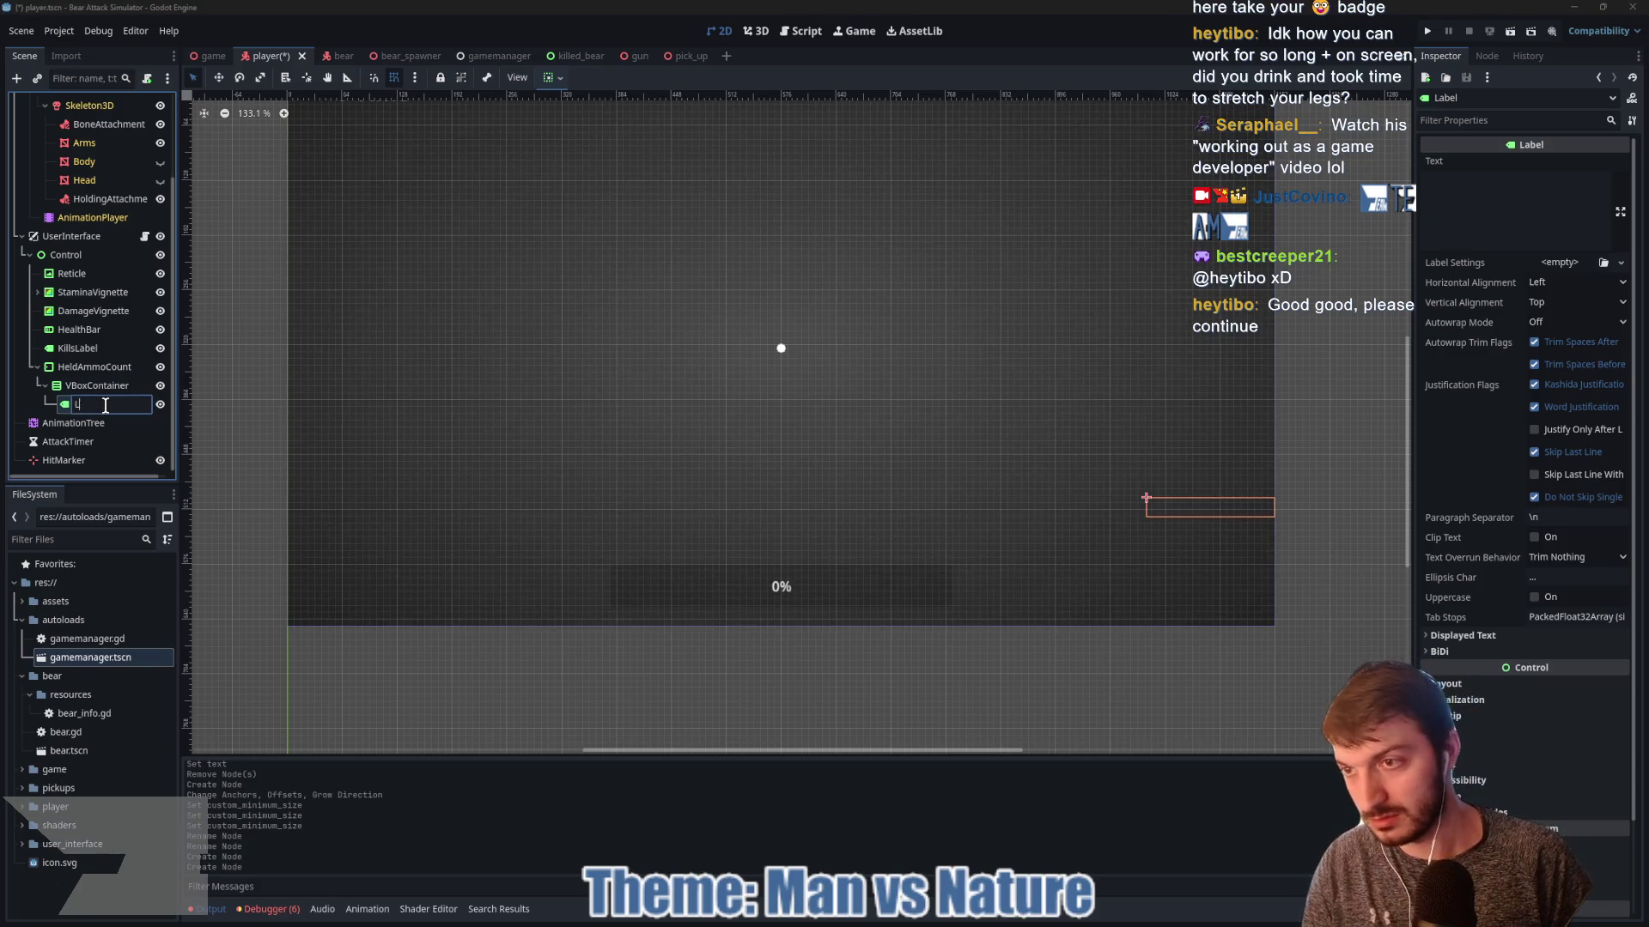
{"action": "type", "text": "eldItem"}
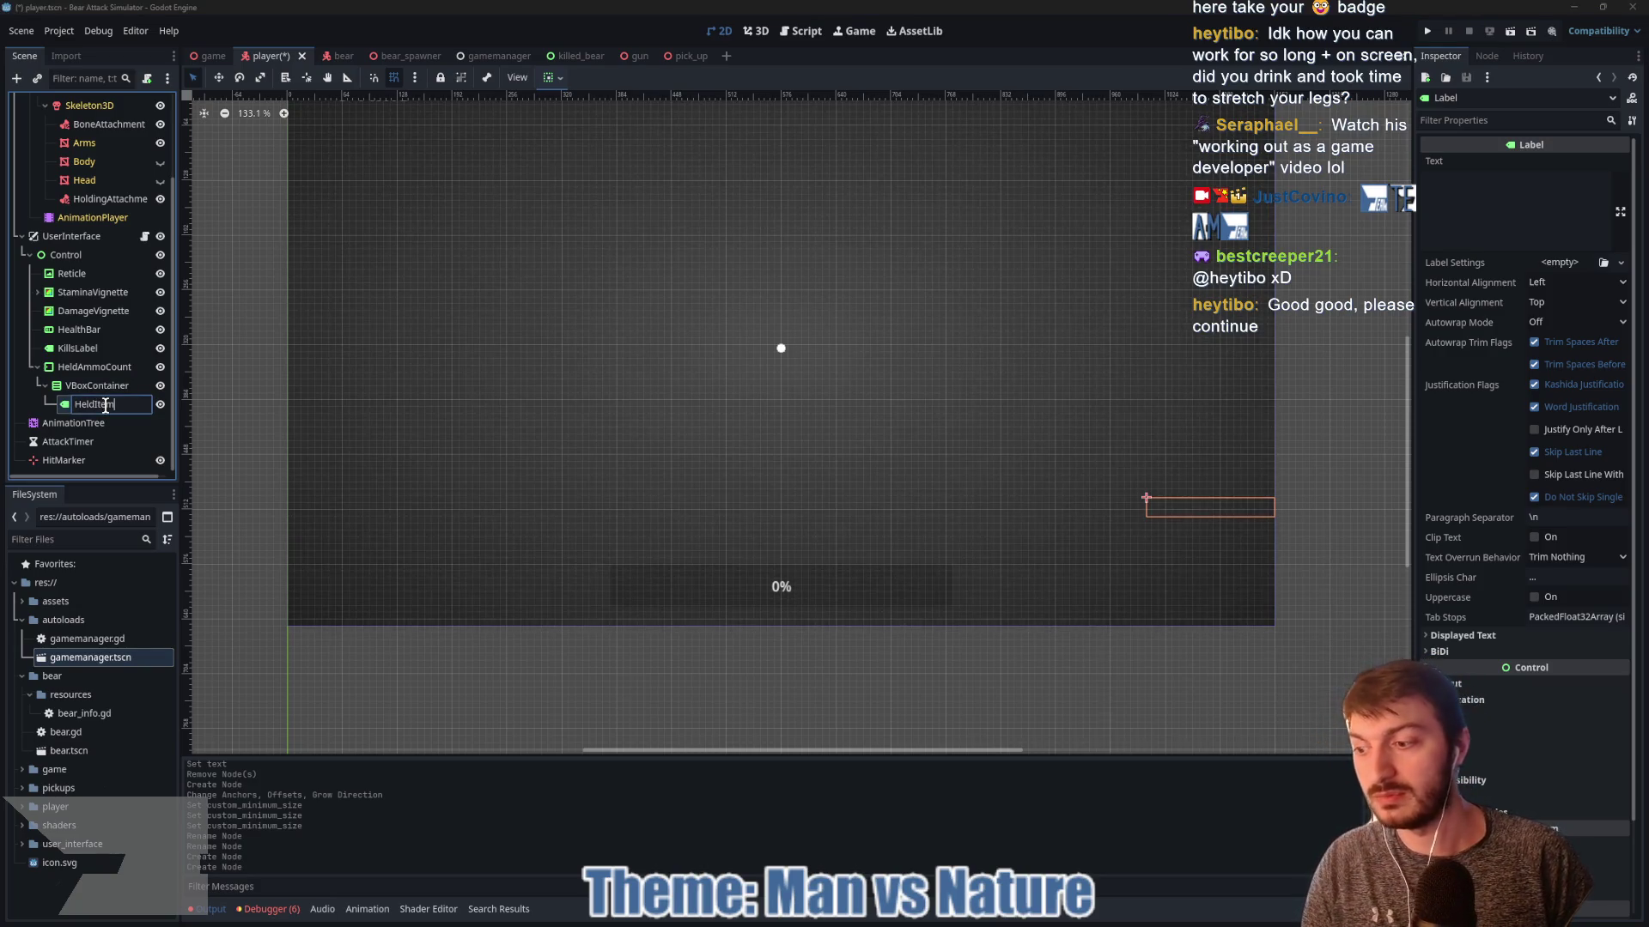
{"action": "key", "text": "Return"}
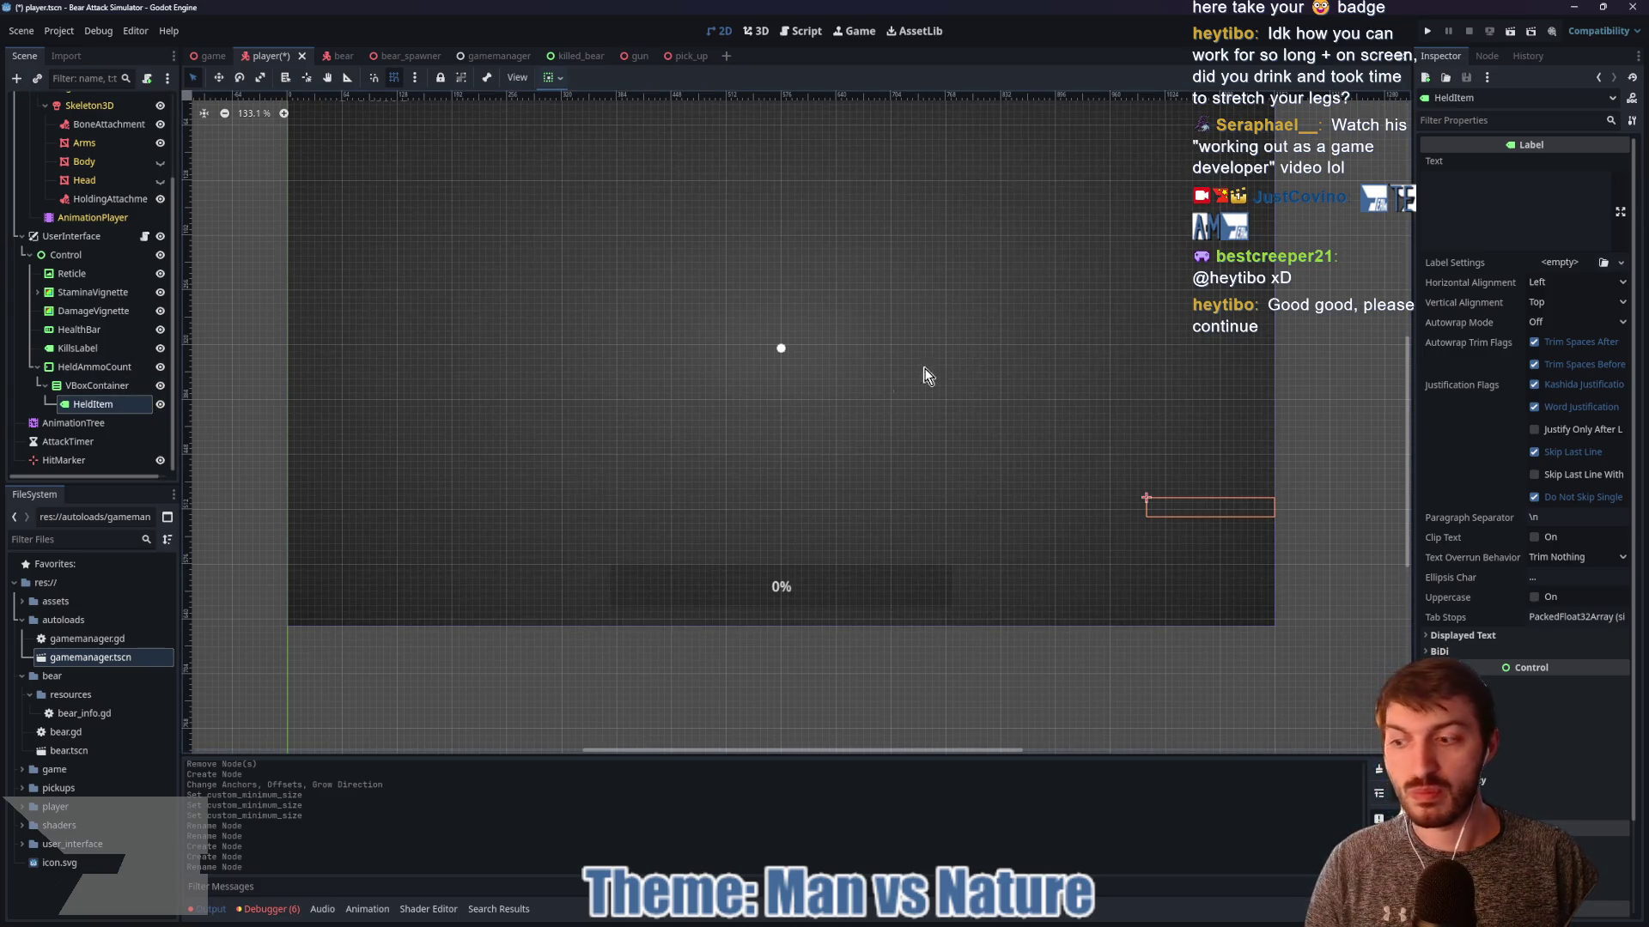
Set the HeldItem label's text to 'Held Item' with centred horizontal alignment.
{"action": "left_click", "coordinate": [1476, 210]}
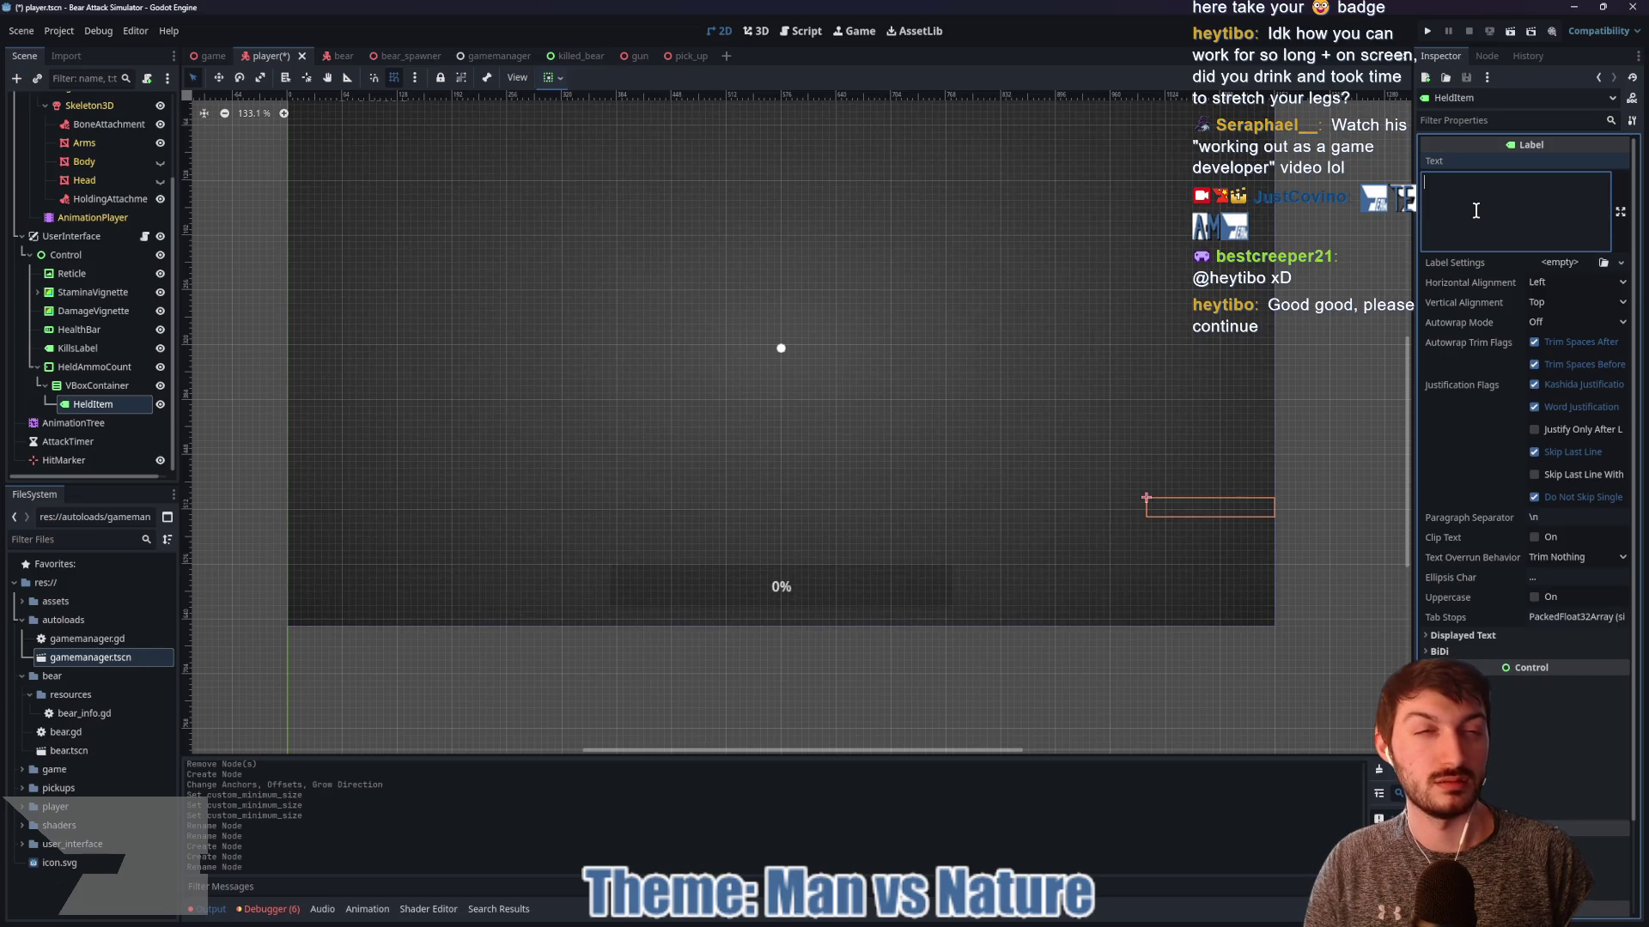
{"action": "type", "text": "Gun"}
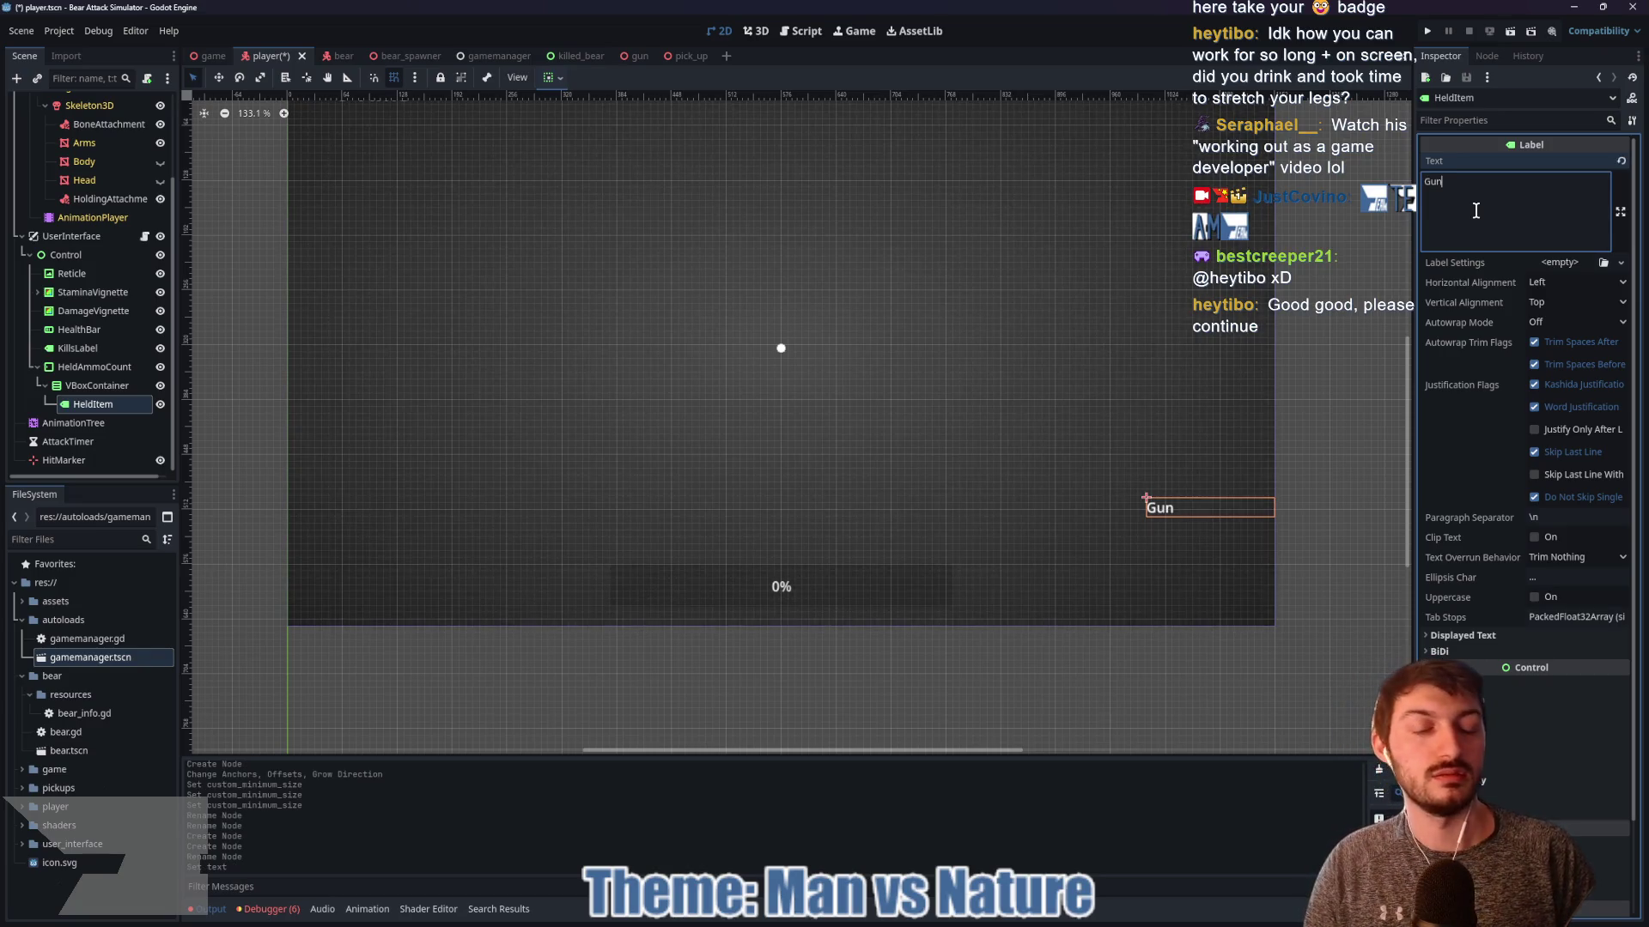
{"action": "key", "text": "BackSpace"}
{"action": "key", "text": "BackSpace"}
{"action": "key", "text": "BackSpace"}
{"action": "type", "text": "Held "}
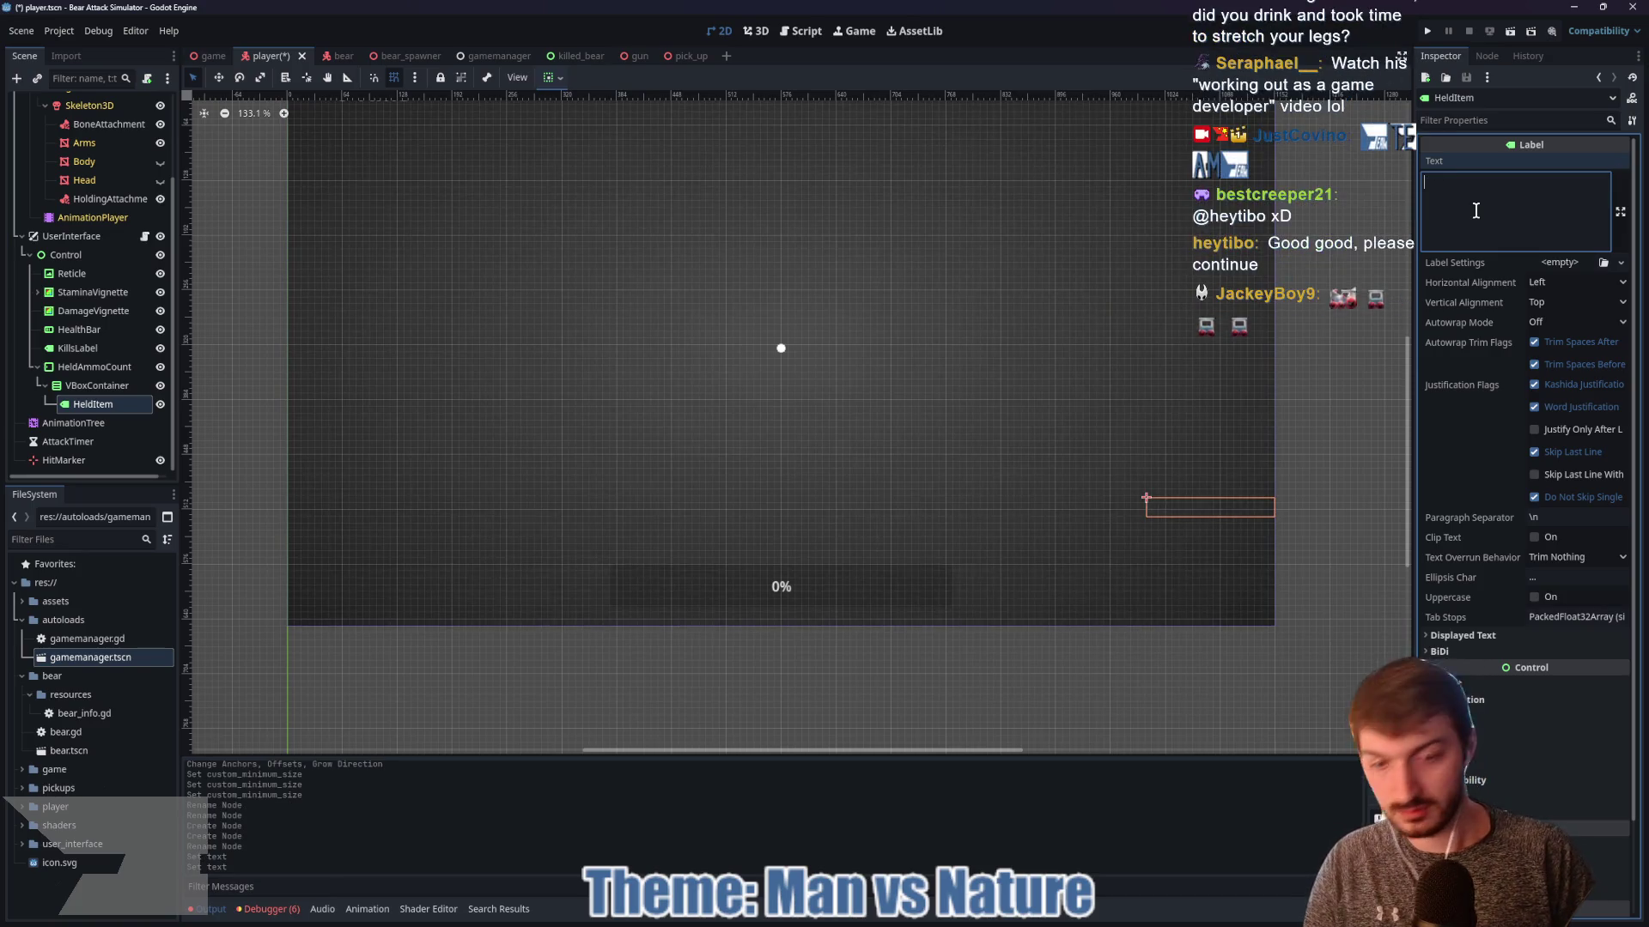
{"action": "type", "text": "Item"}
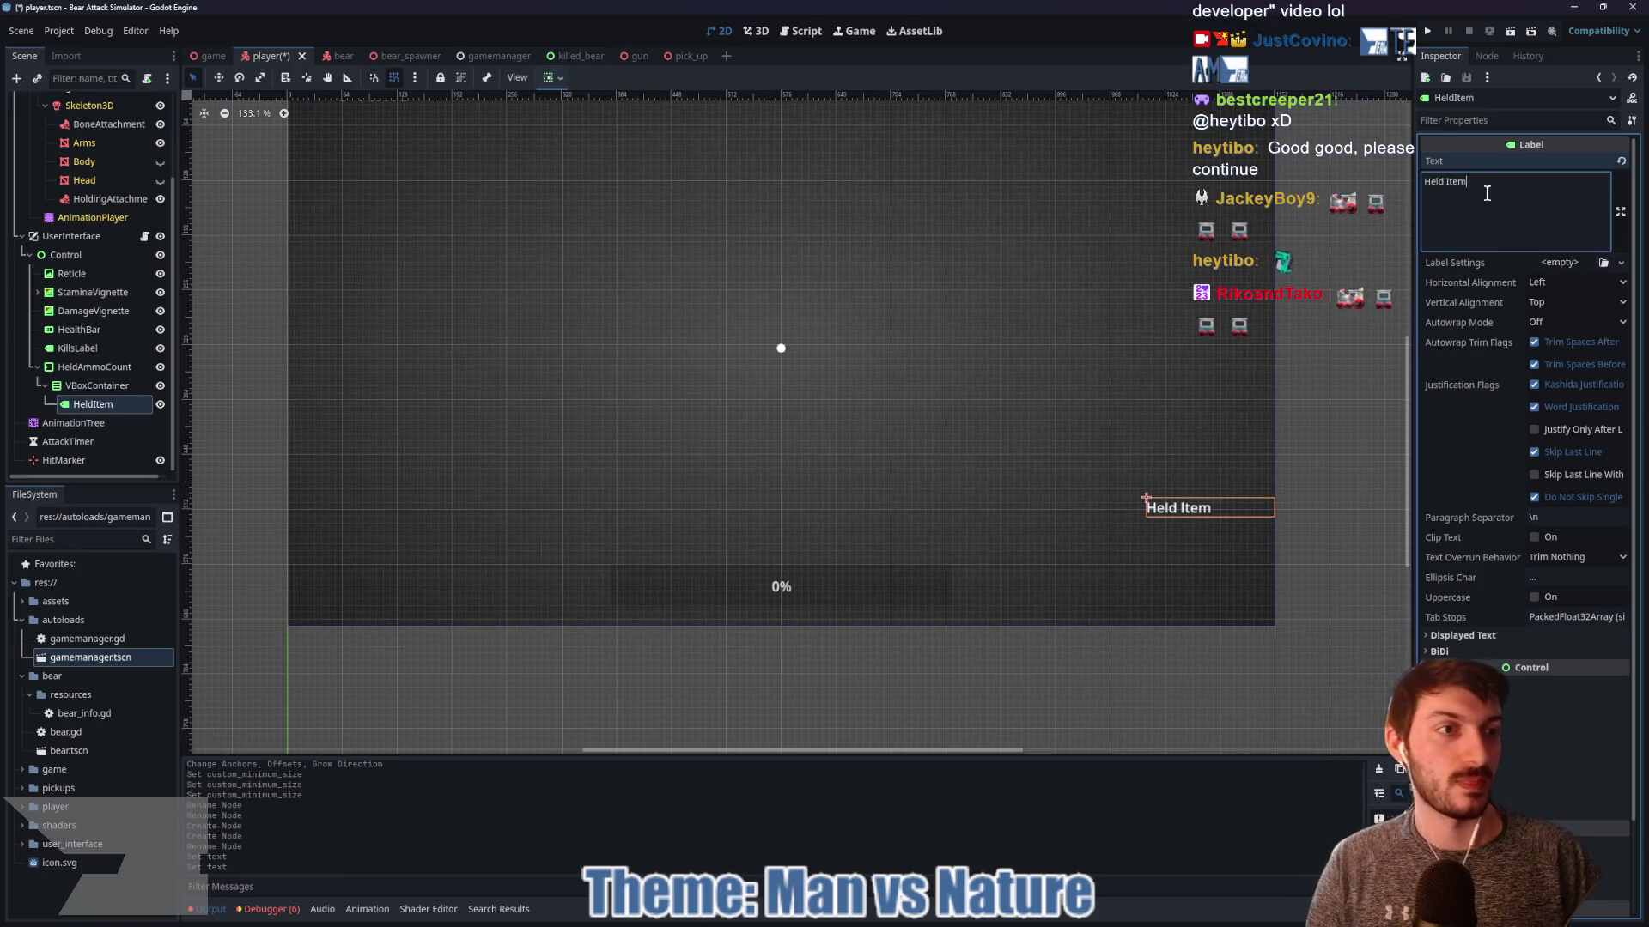
{"action": "left_click", "coordinate": [1572, 283]}
{"action": "left_click", "coordinate": [1564, 305]}
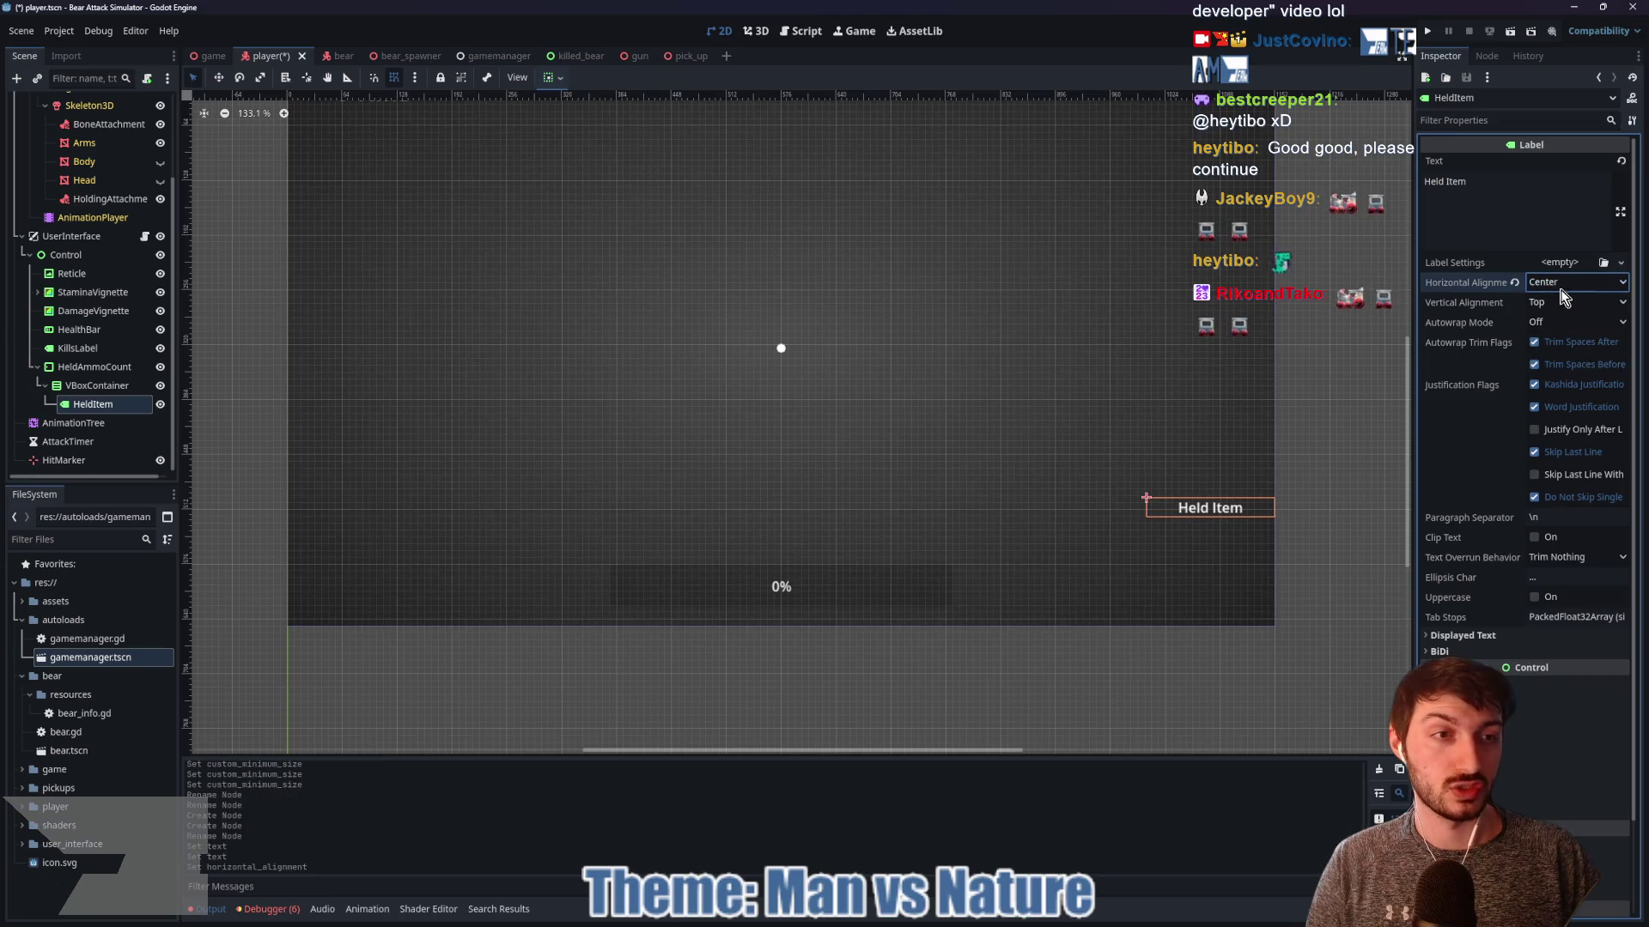
{"action": "left_click", "coordinate": [1500, 214]}
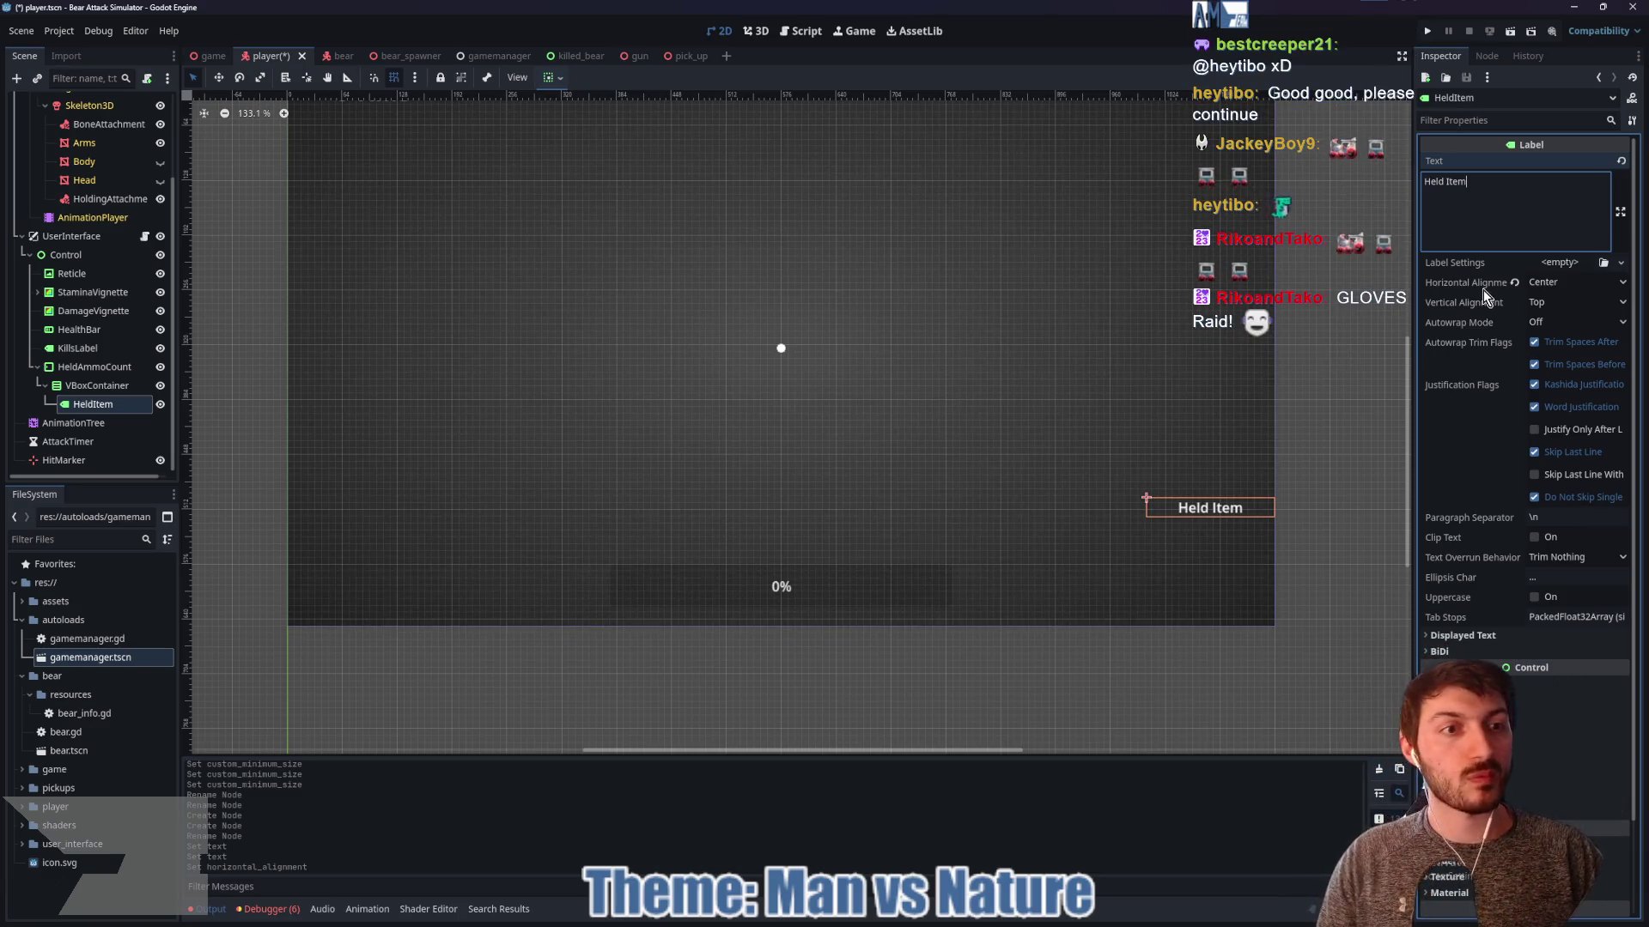
Add a second Label under the VBoxContainer.
{"action": "left_click", "coordinate": [117, 389]}
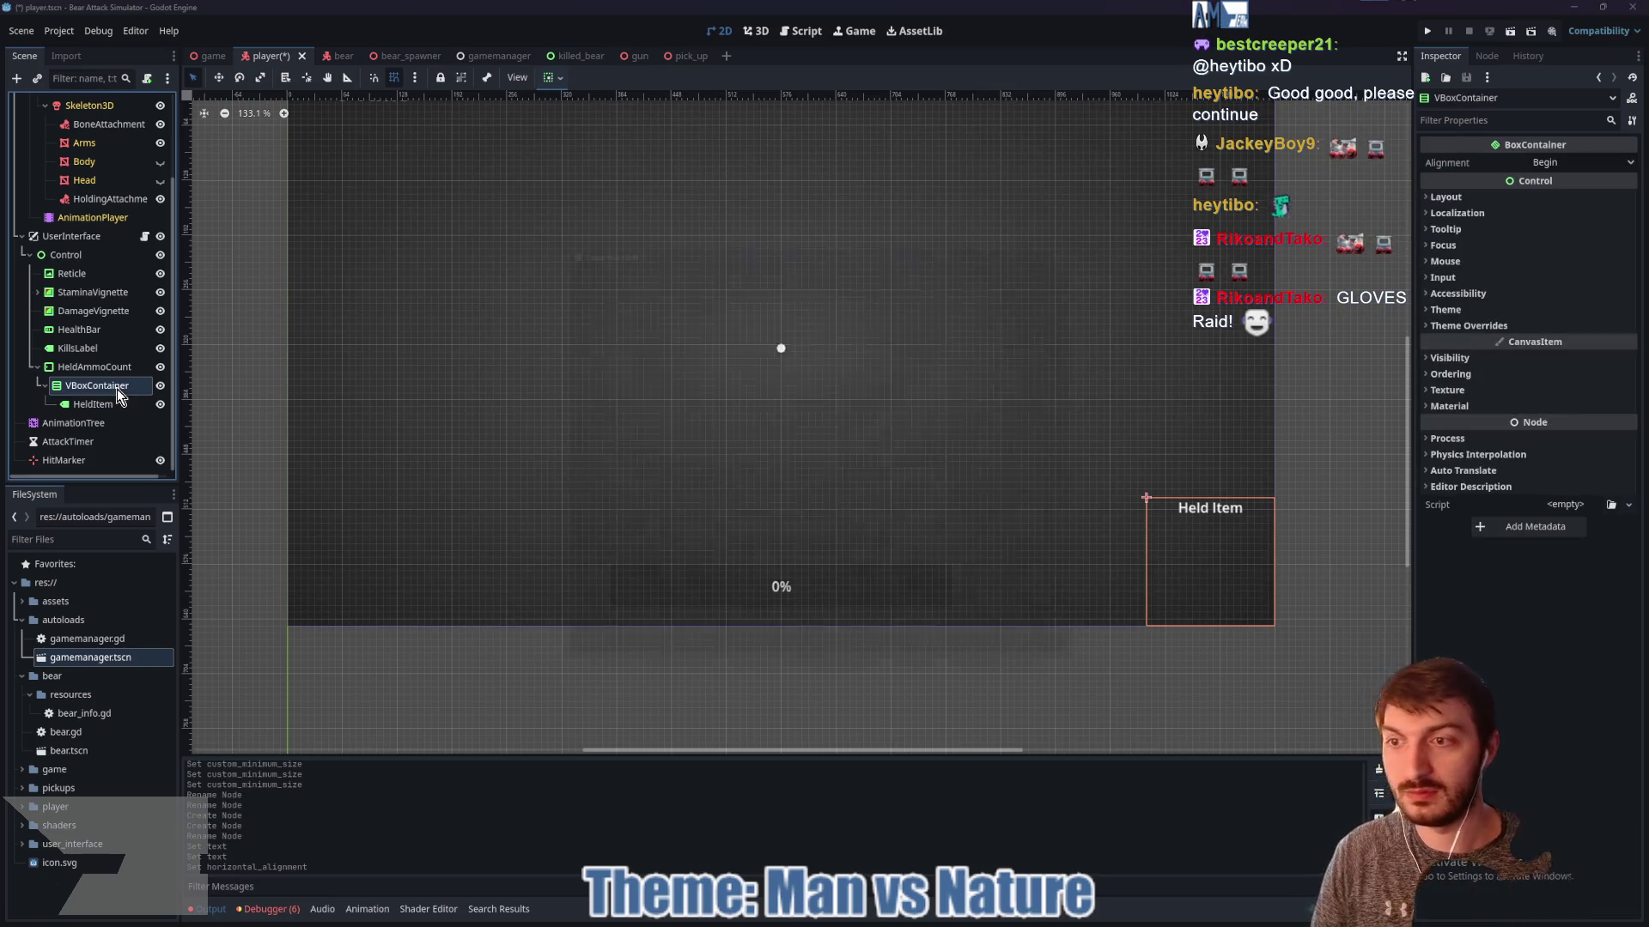
{"action": "key", "text": "ctrl+a"}
{"action": "type", "text": "labe"}
{"action": "key", "text": "Return"}
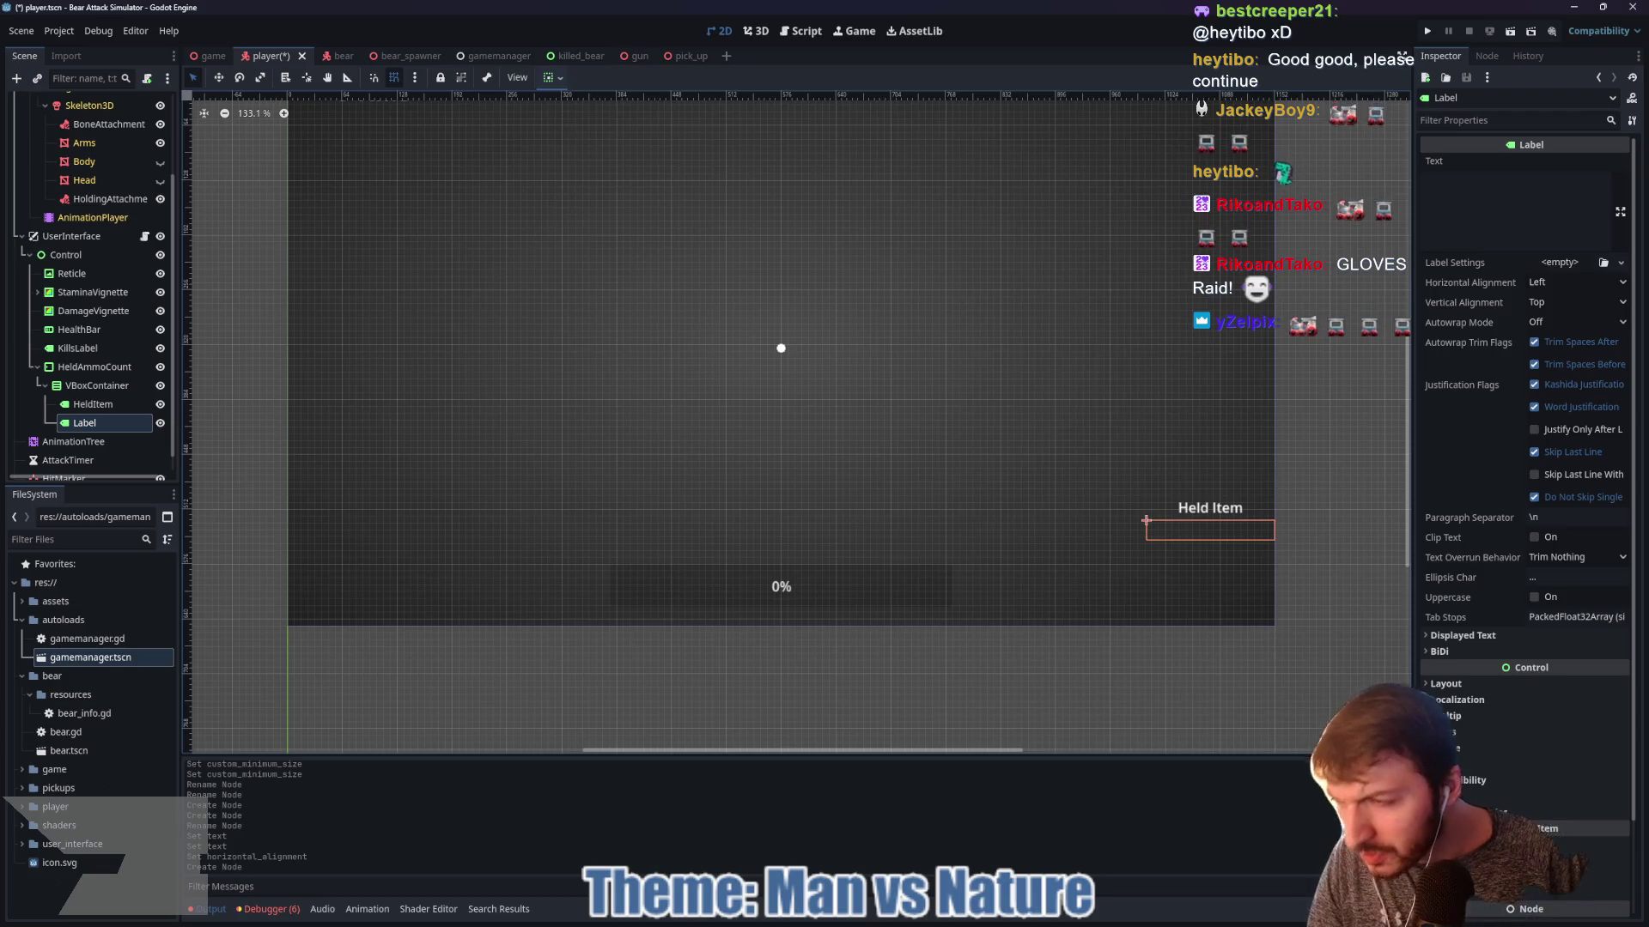
{"action": "key", "text": "alt+Tab"}
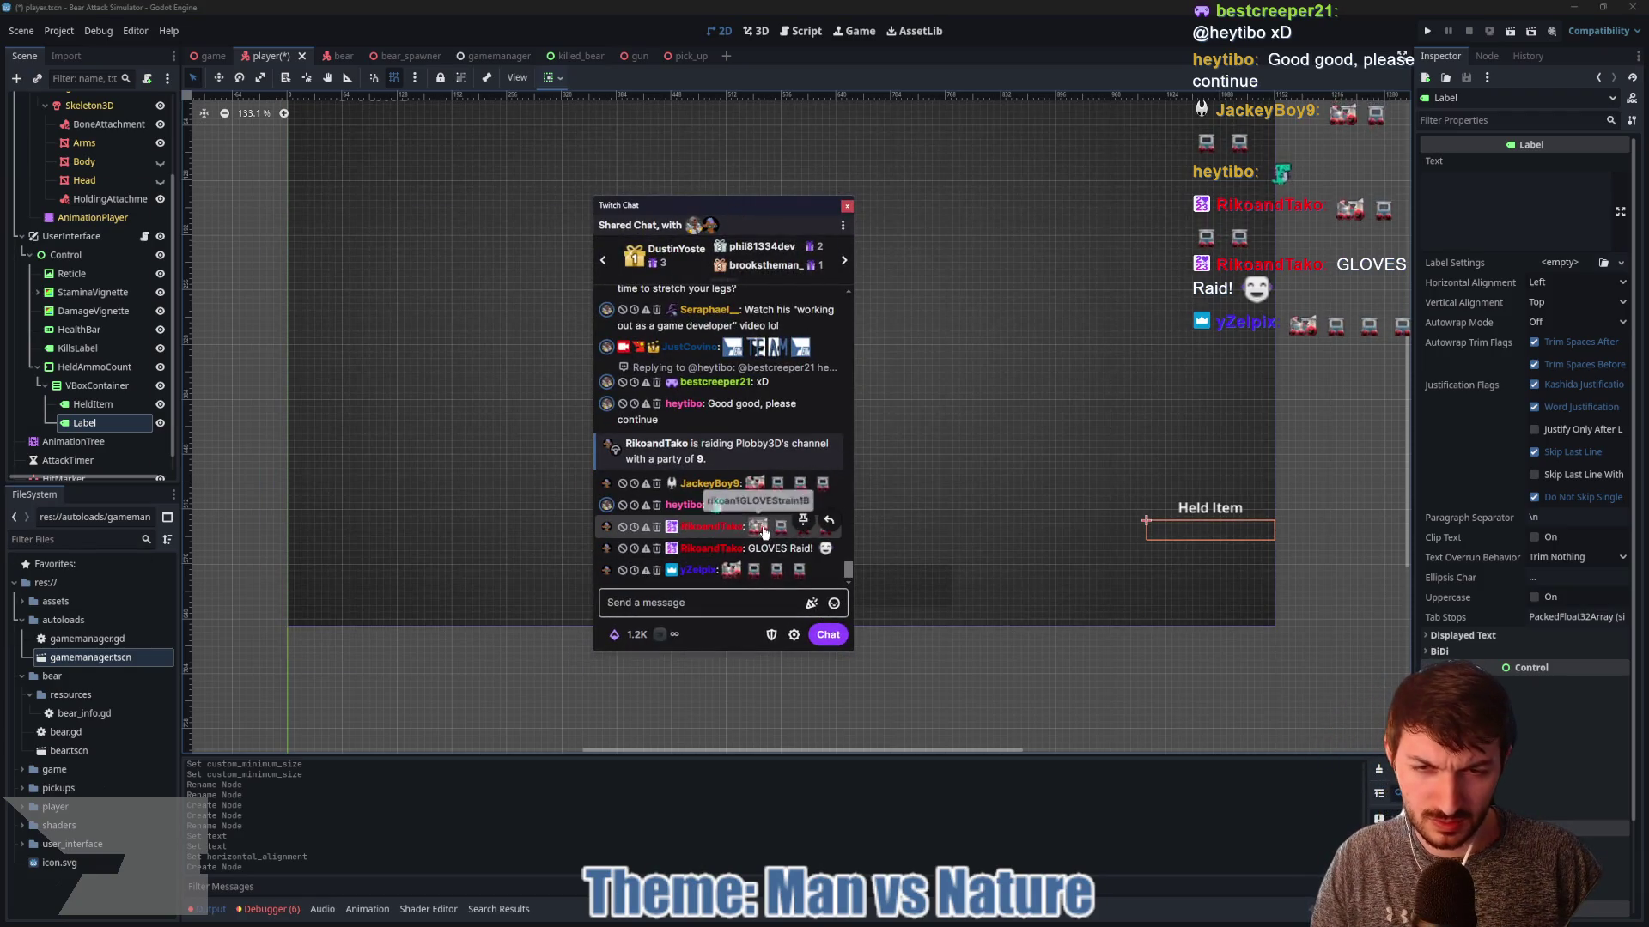
Move the stream chat window aside and return to Godot.
{"action": "left_click", "coordinate": [761, 530]}
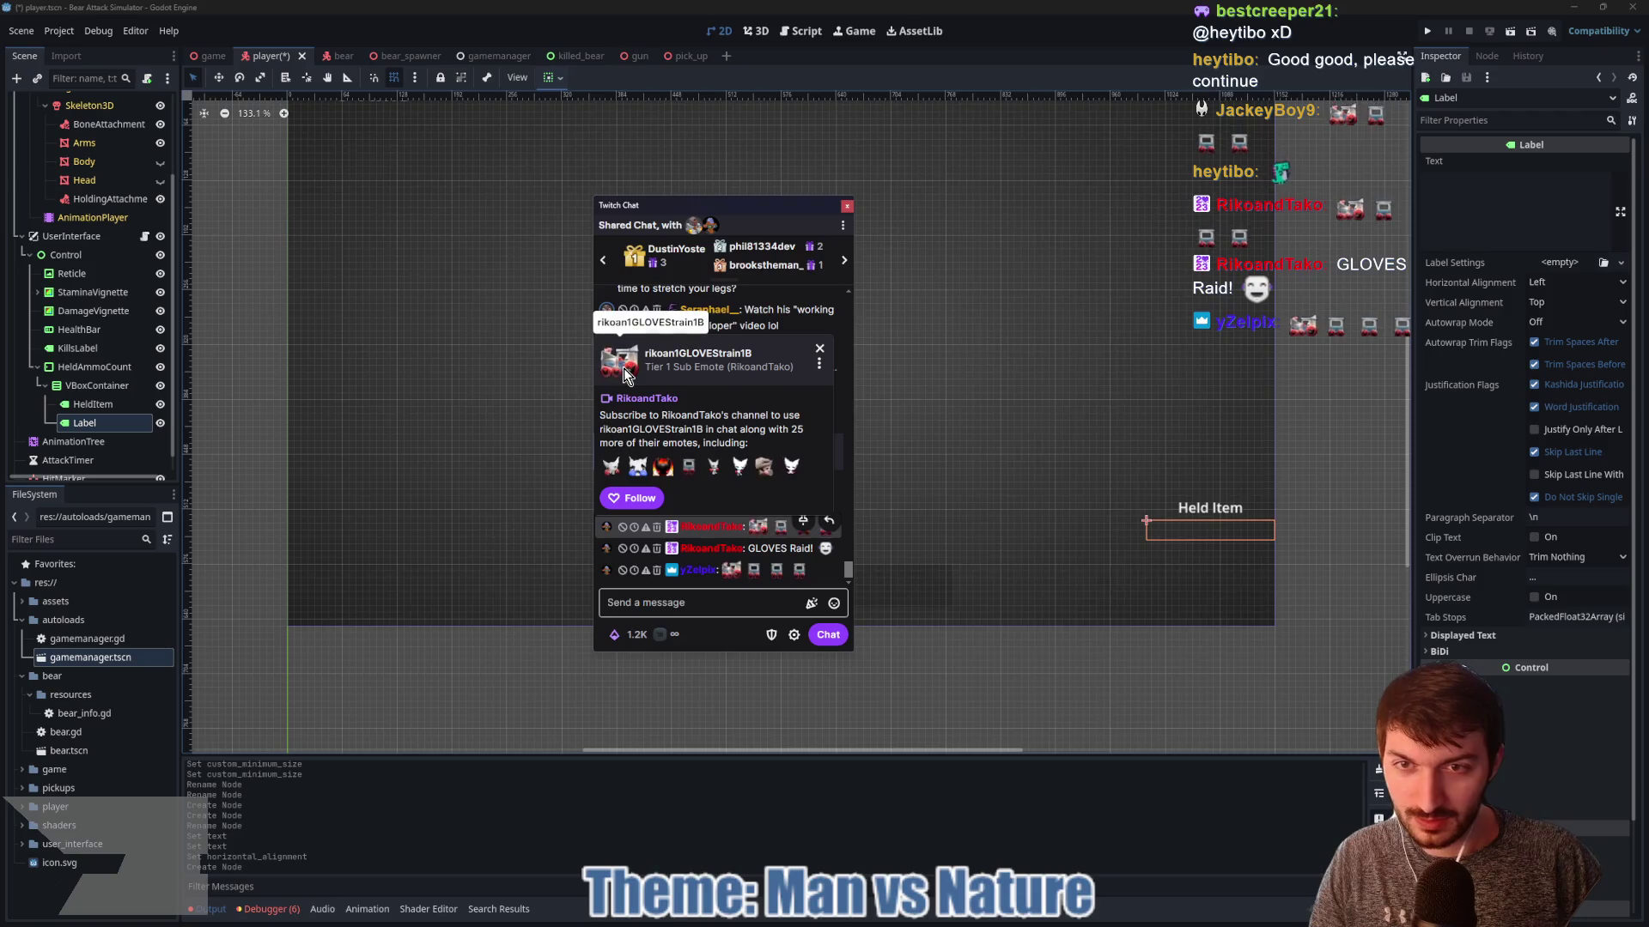
{"action": "left_click_drag", "start_coordinate": [695, 208], "coordinate": [683, 155]}
{"action": "key", "text": "alt+Tab"}
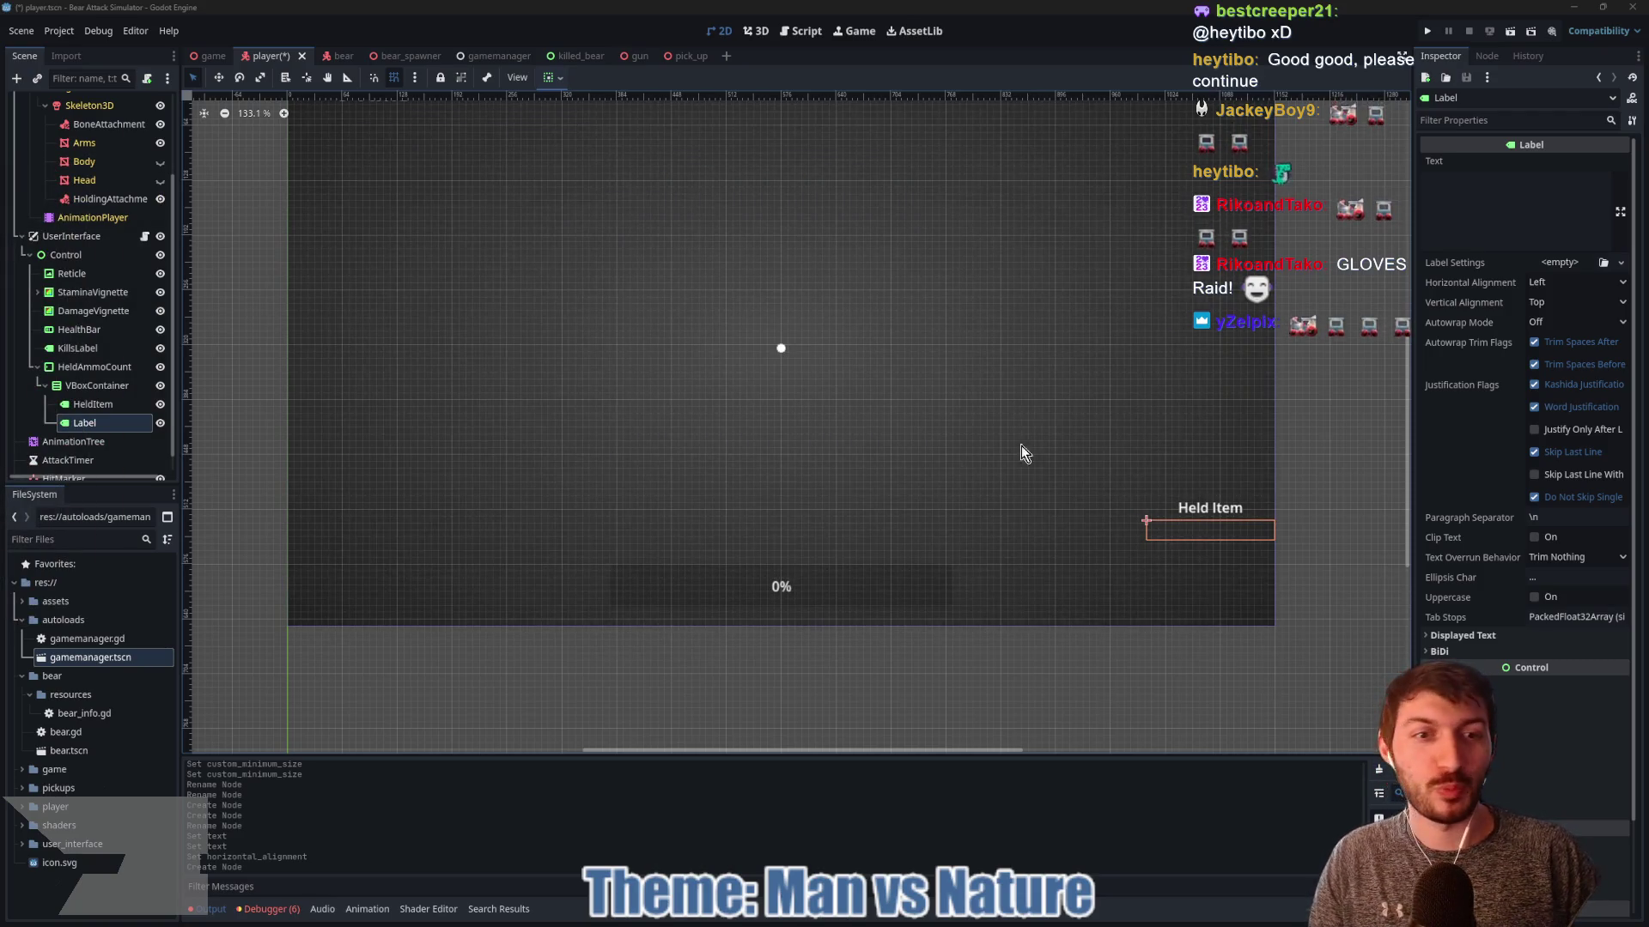
Set the new label's text to '0/0' and centre it horizontally.
{"action": "left_click", "coordinate": [1487, 199]}
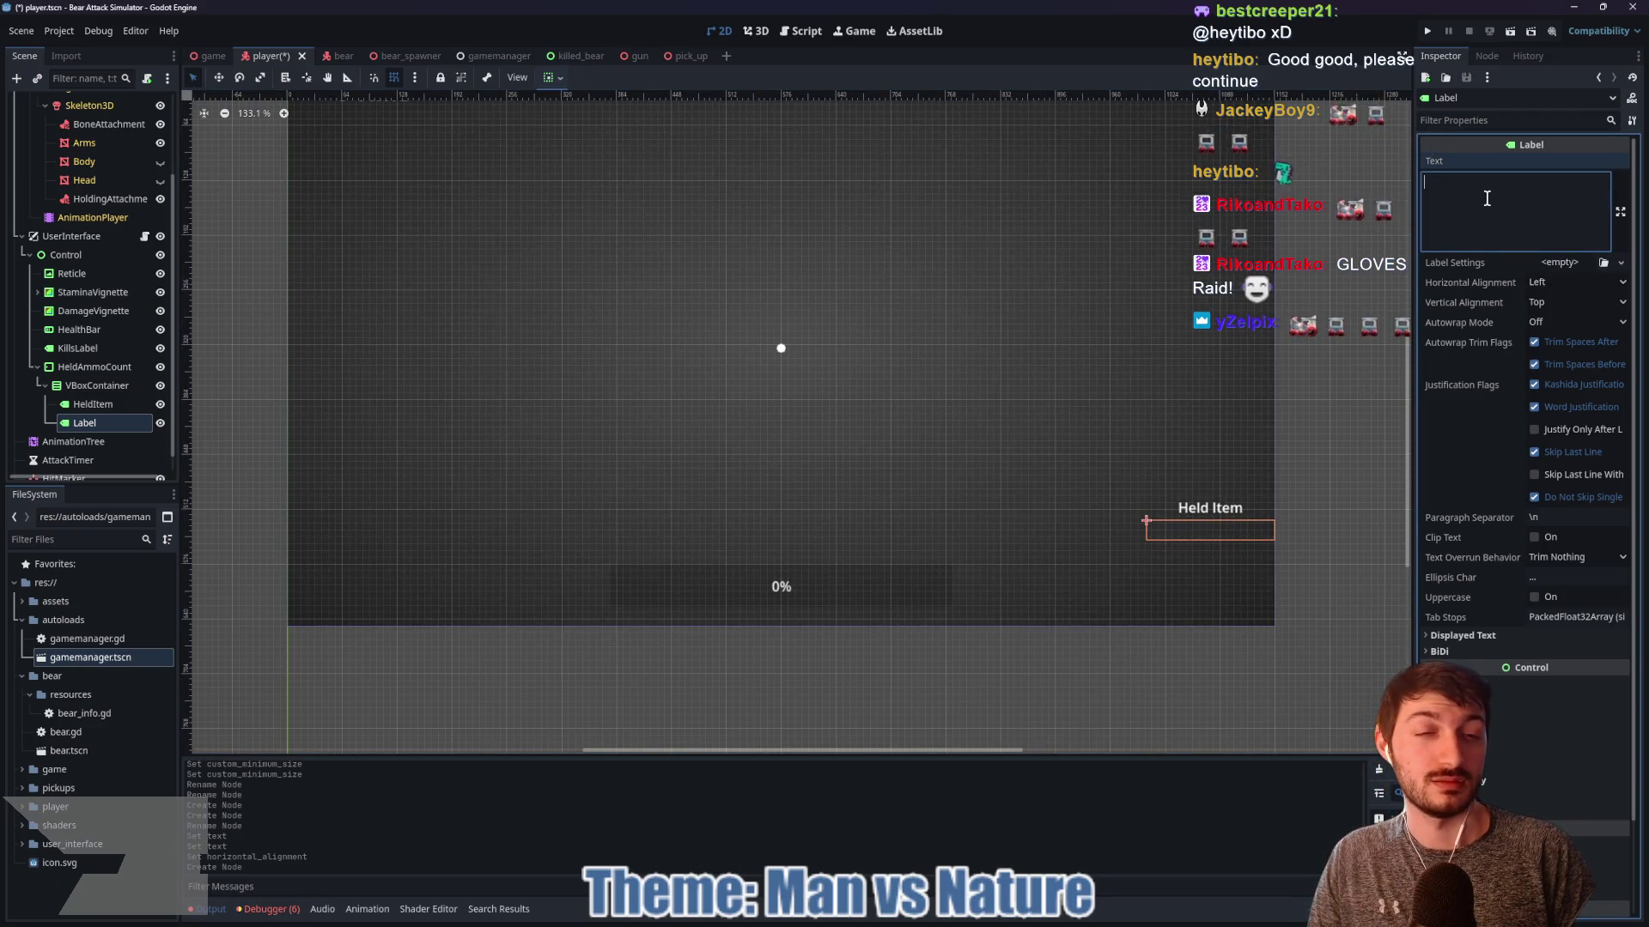
{"action": "type", "text": "Amm"}
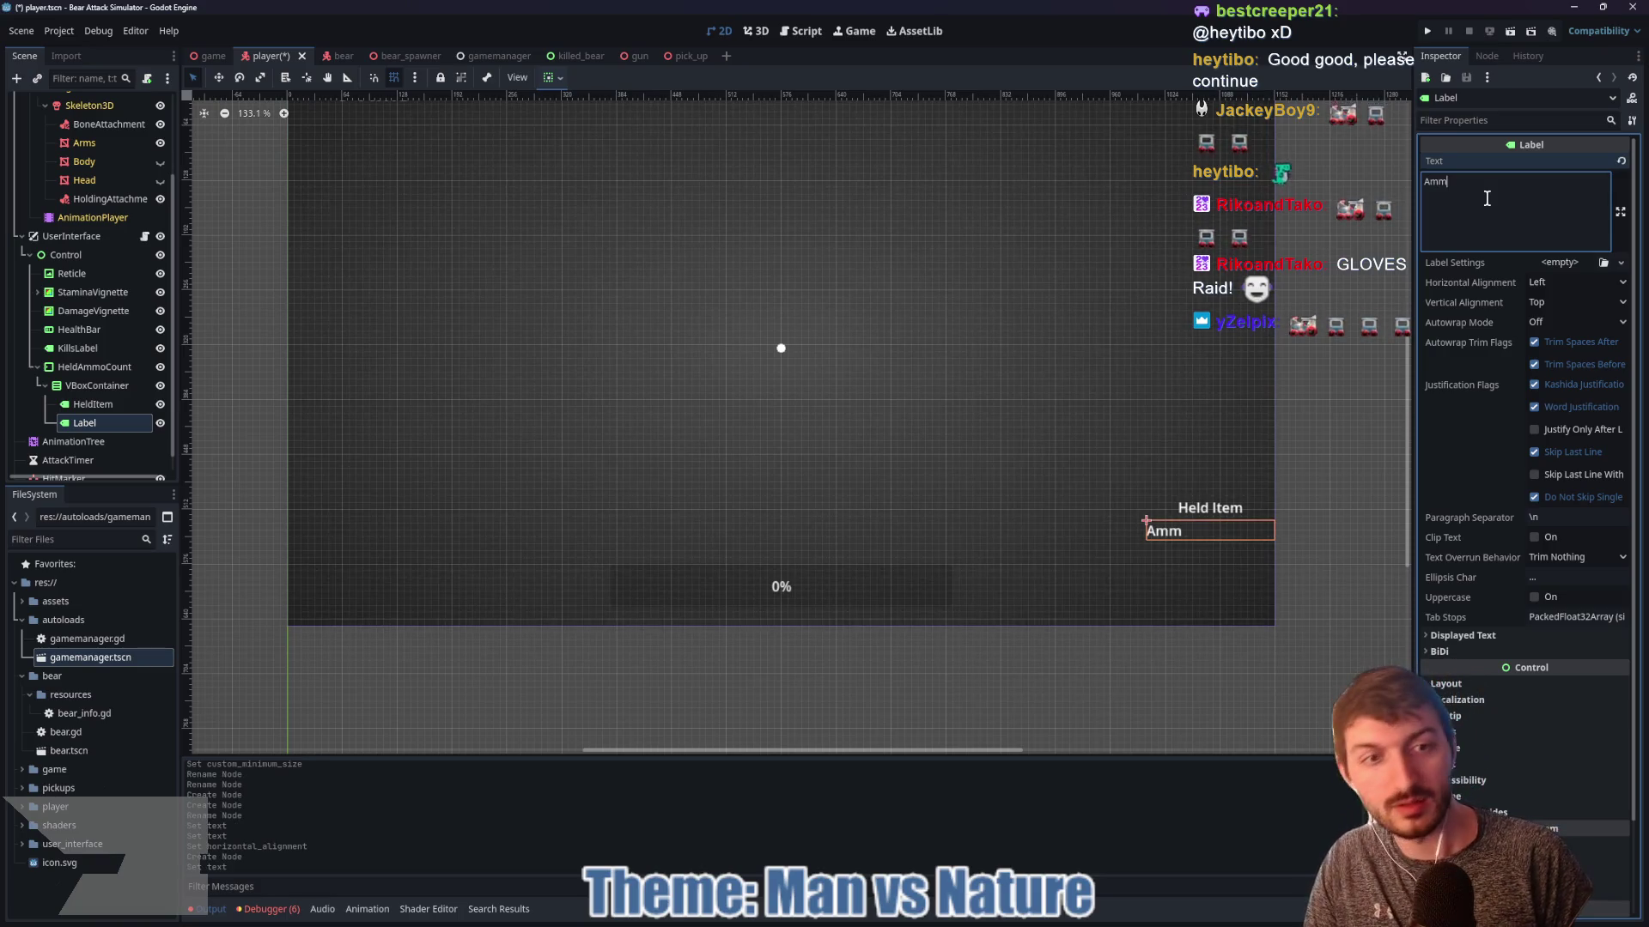
{"action": "type", "text": "o 0/"}
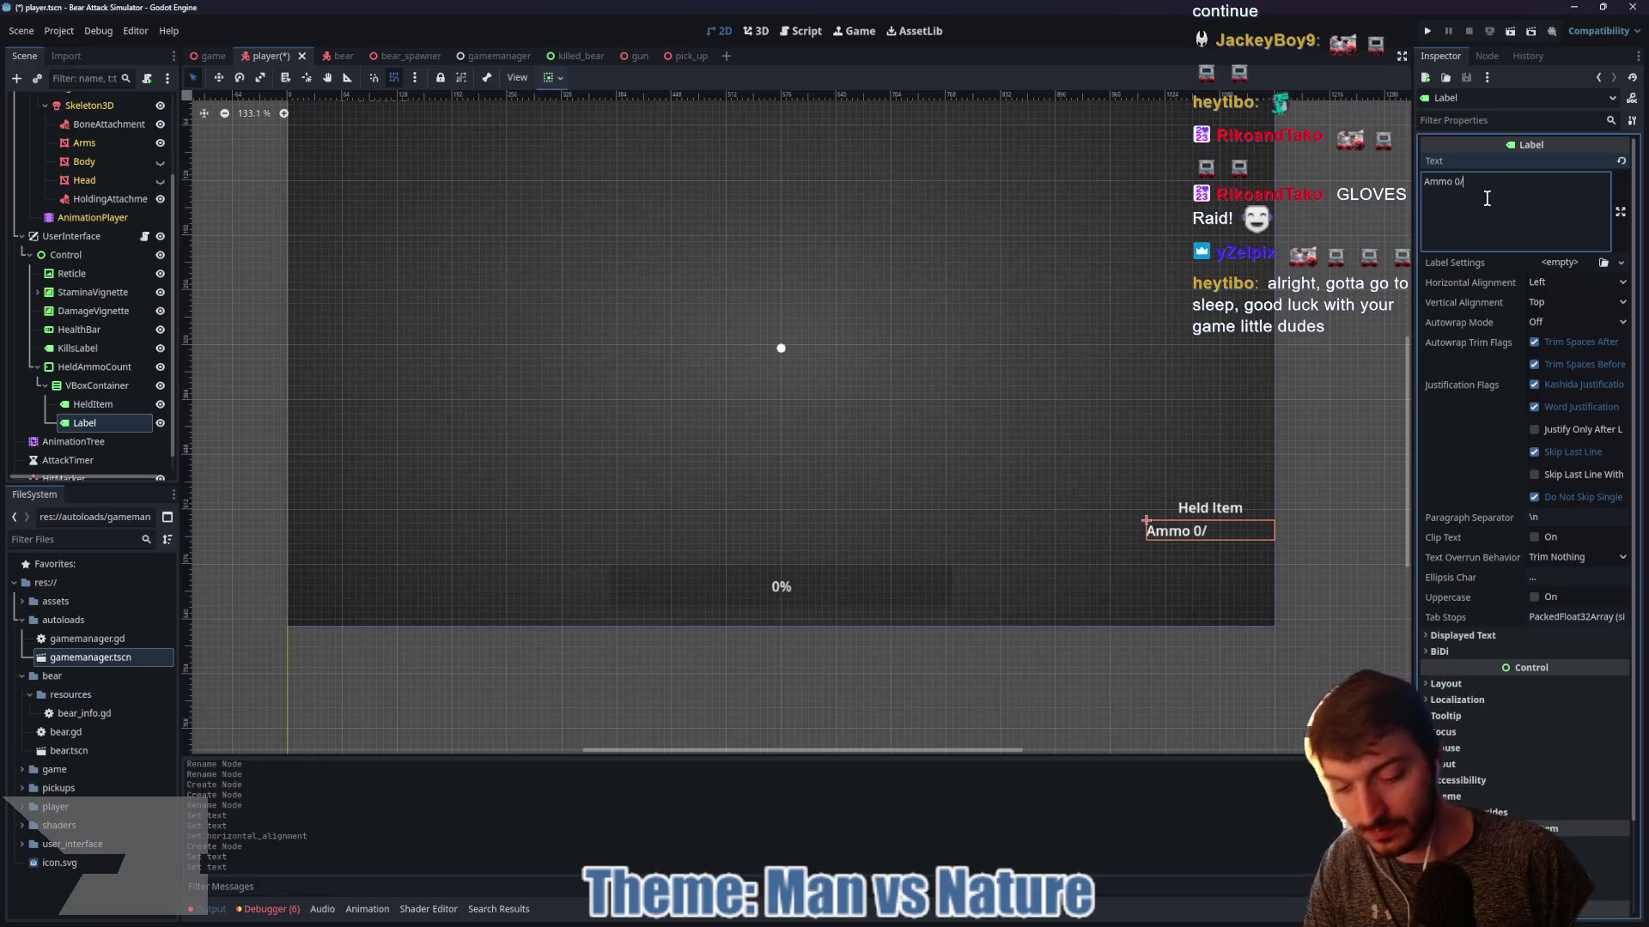
{"action": "type", "text": "0"}
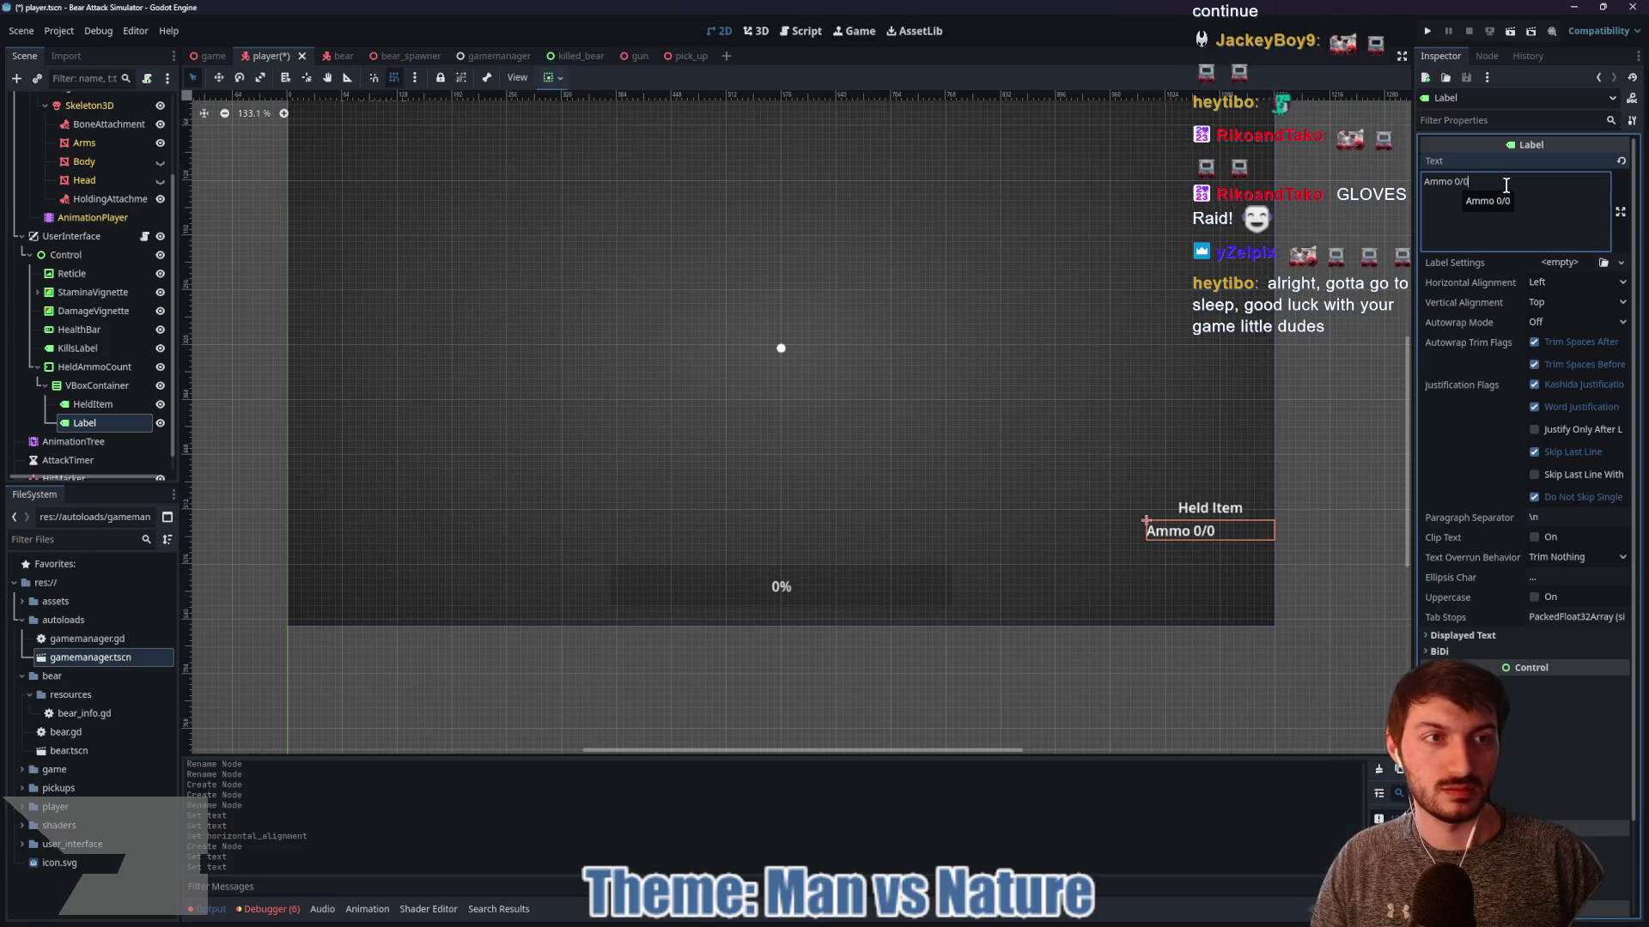
{"action": "left_click_drag", "start_coordinate": [1505, 185], "coordinate": [1421, 189]}
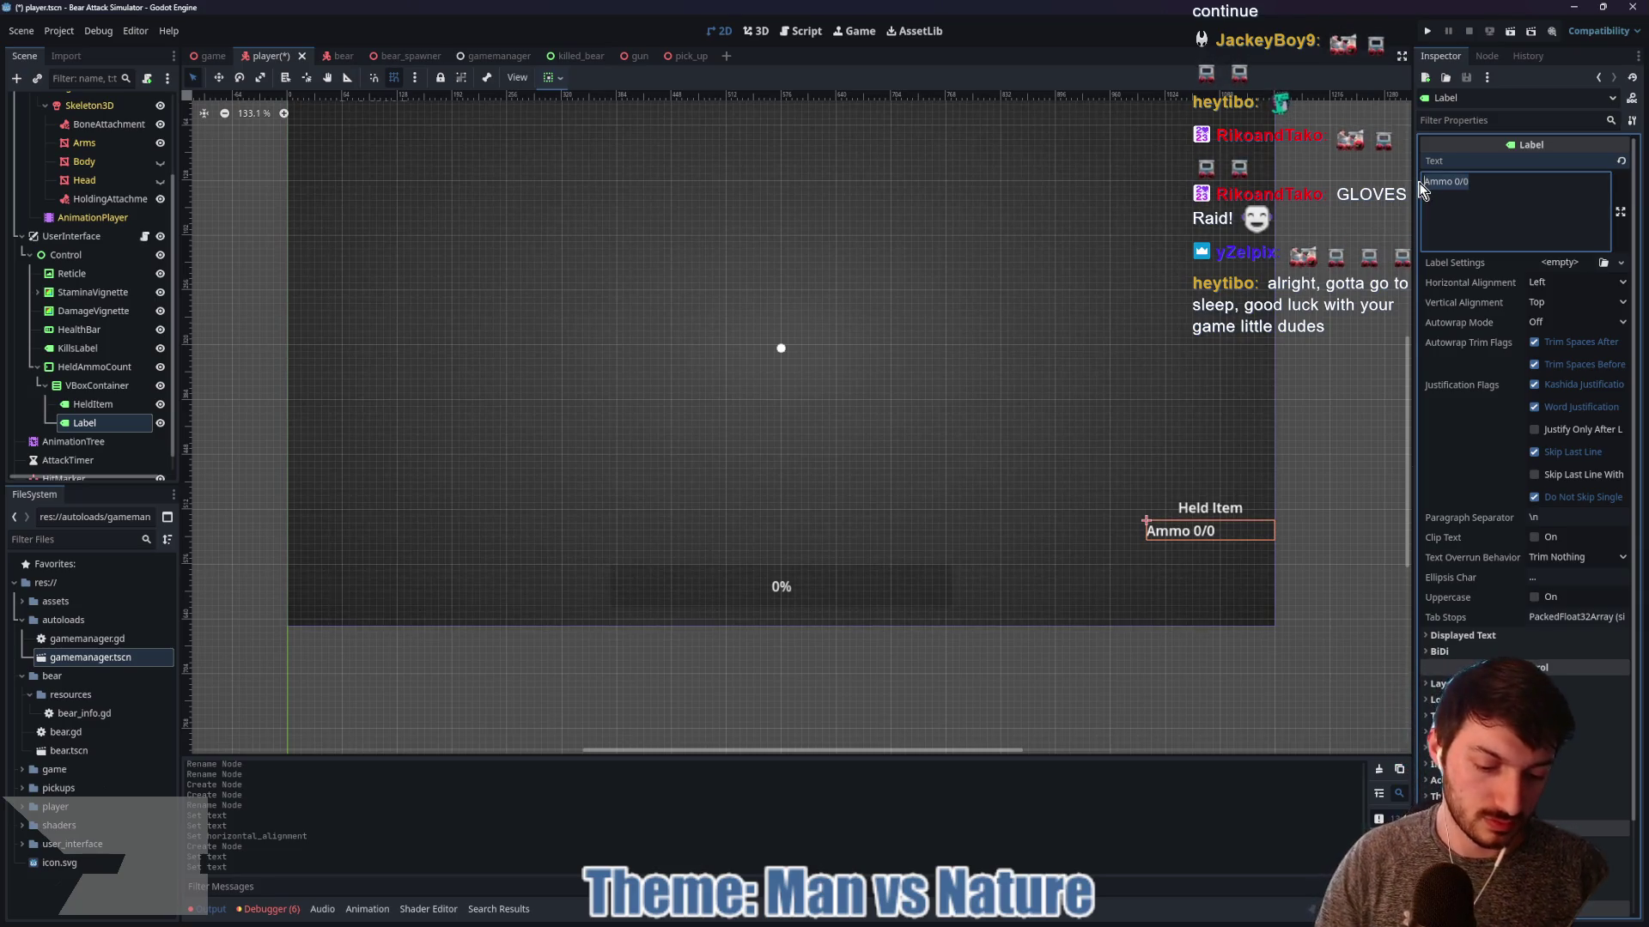
{"action": "type", "text": "0/0"}
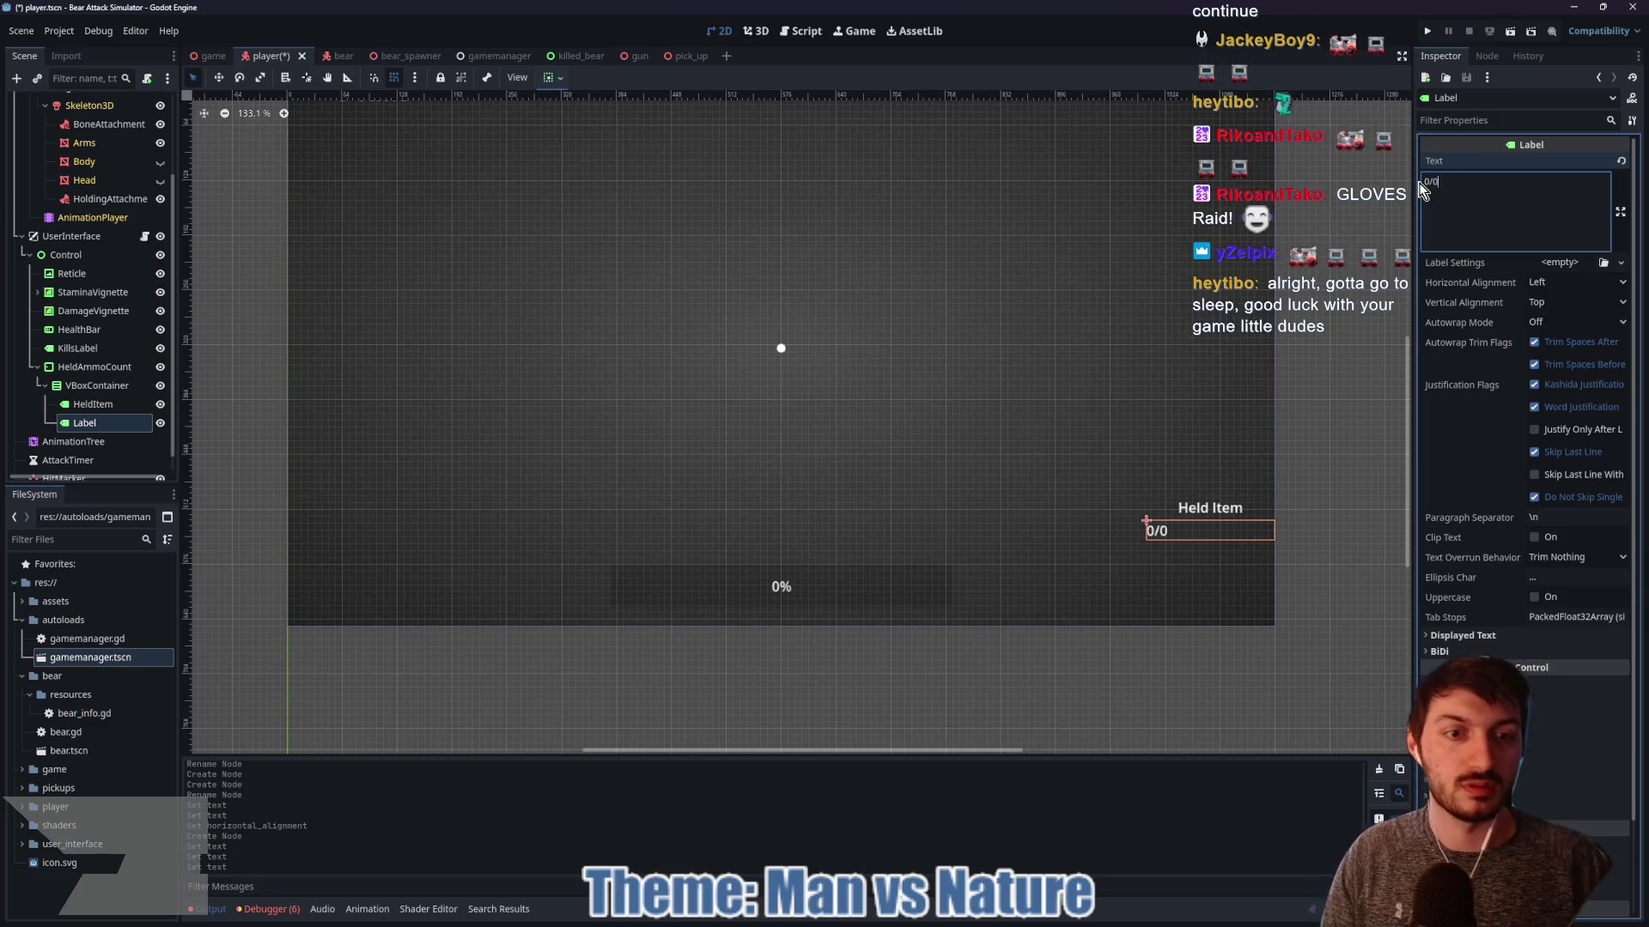
{"action": "left_click", "coordinate": [1574, 282]}
{"action": "left_click", "coordinate": [1556, 316]}
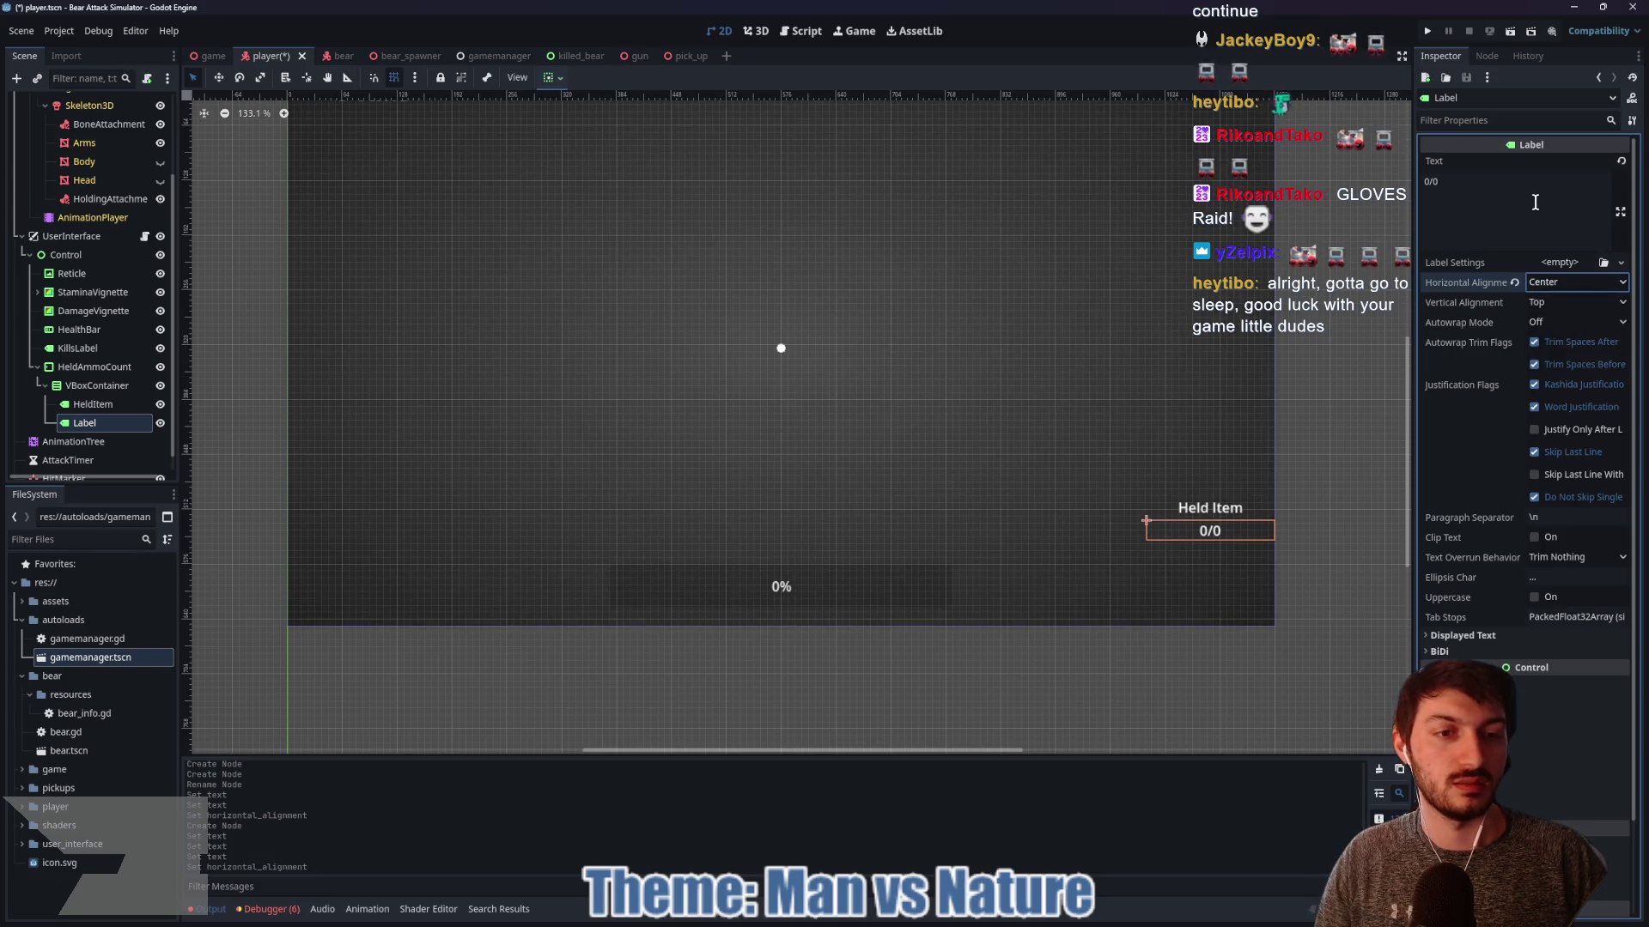
{"action": "left_click", "coordinate": [95, 386]}
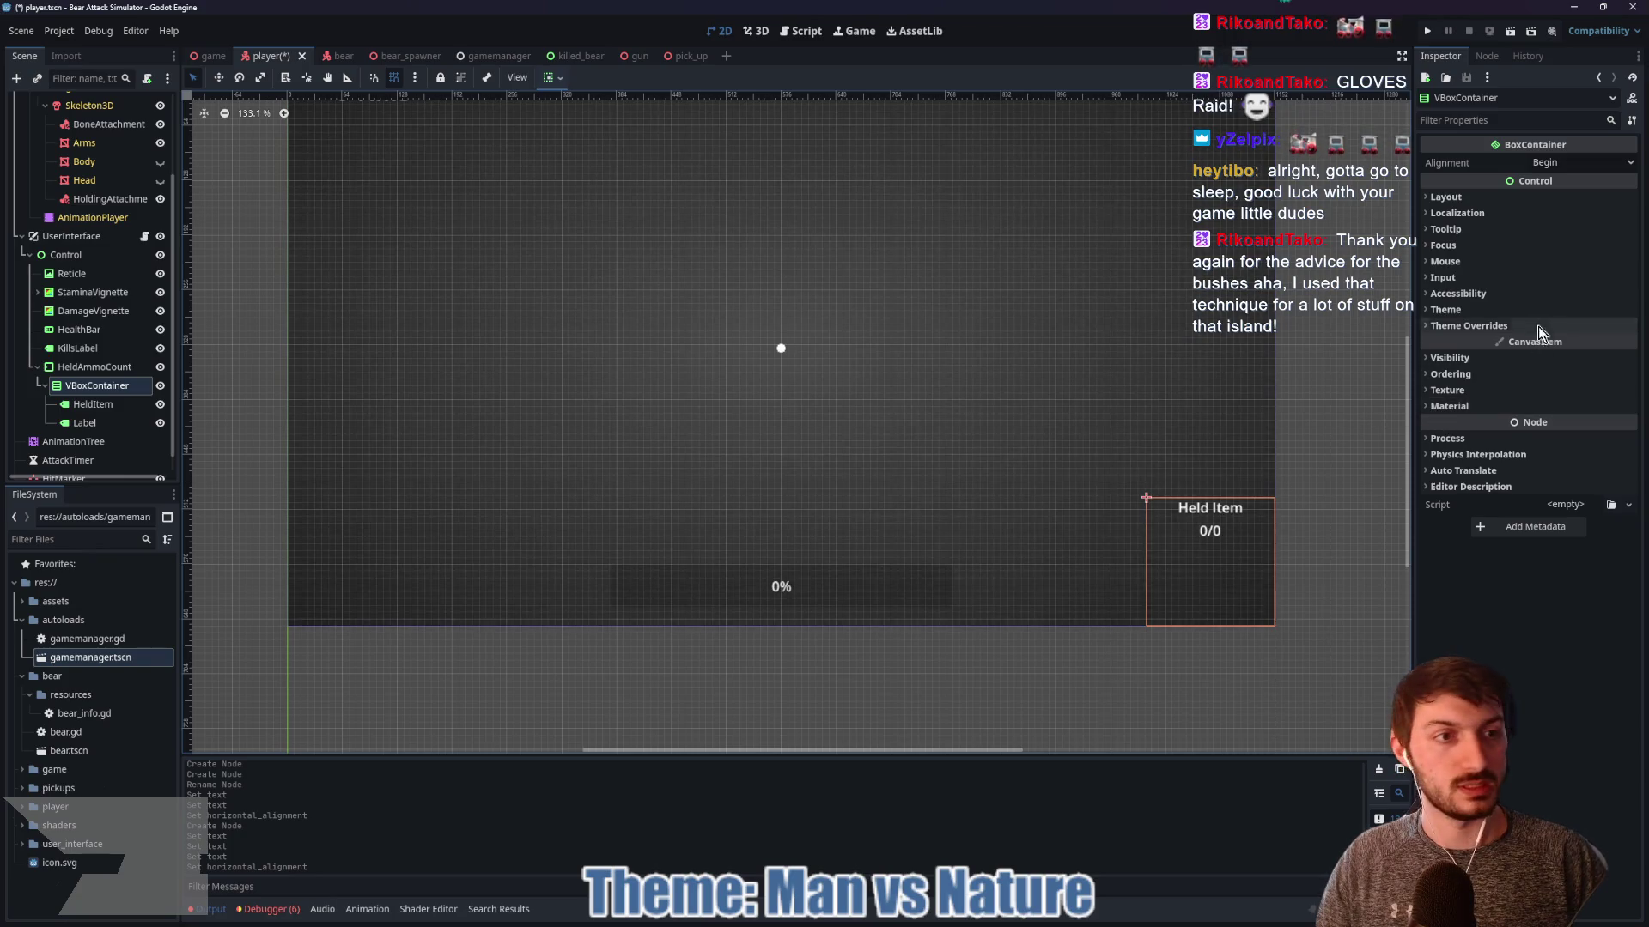
Give the VBoxContainer a separation of 10 and centre it vertically.
{"action": "left_click", "coordinate": [1464, 325]}
{"action": "left_click", "coordinate": [1466, 342]}
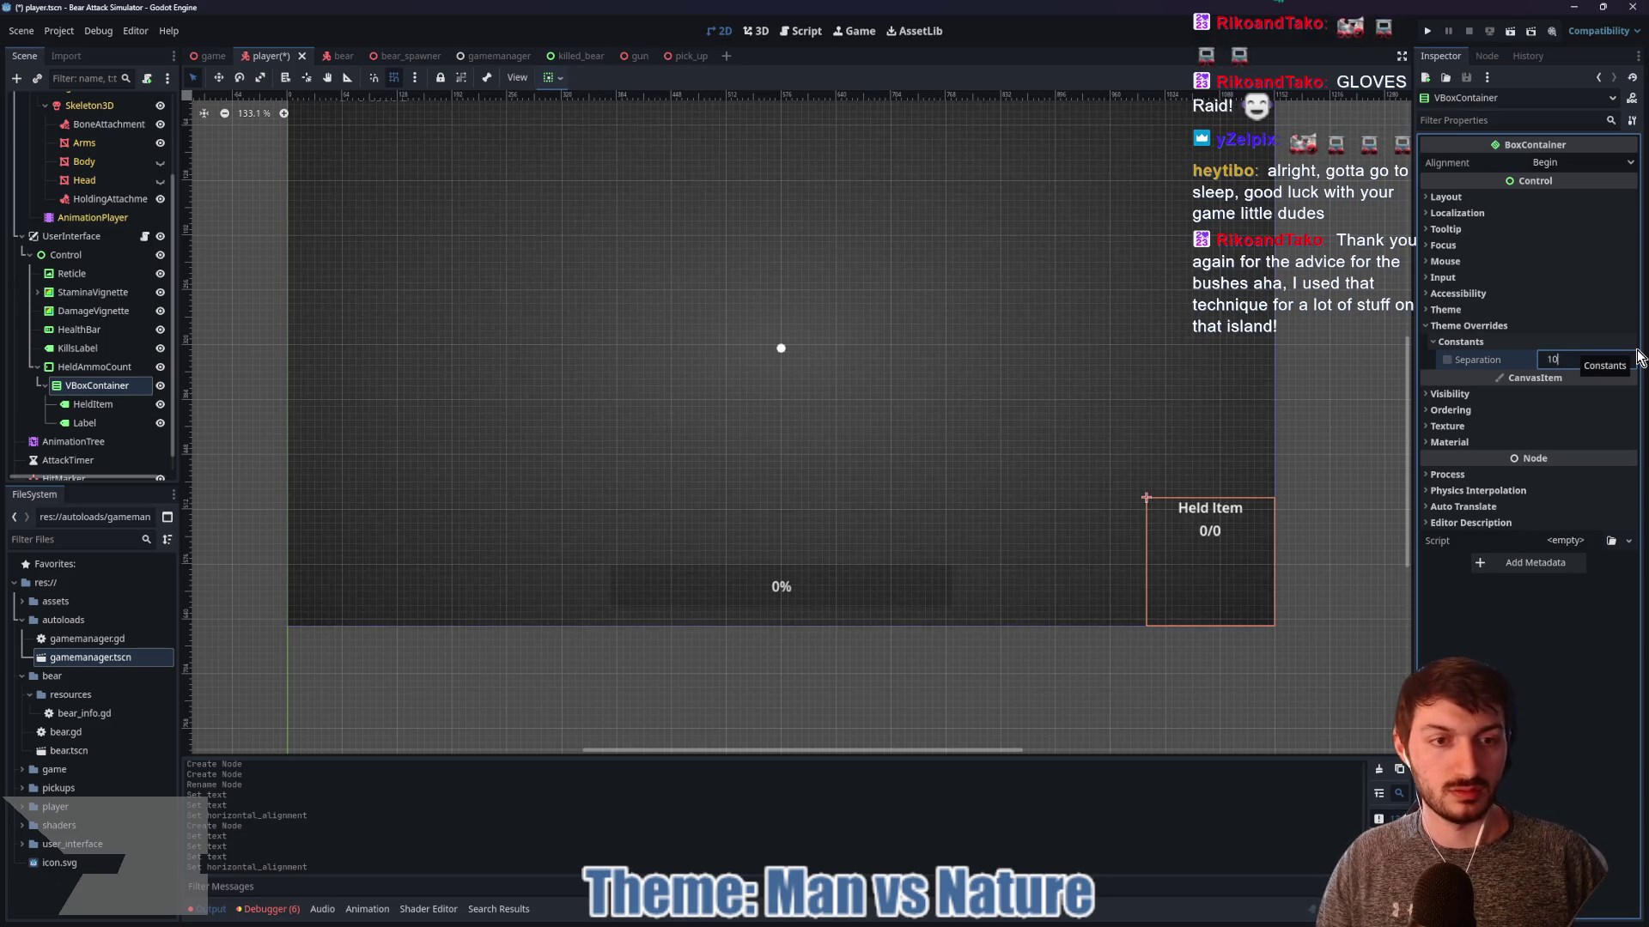
{"action": "key", "text": "Return"}
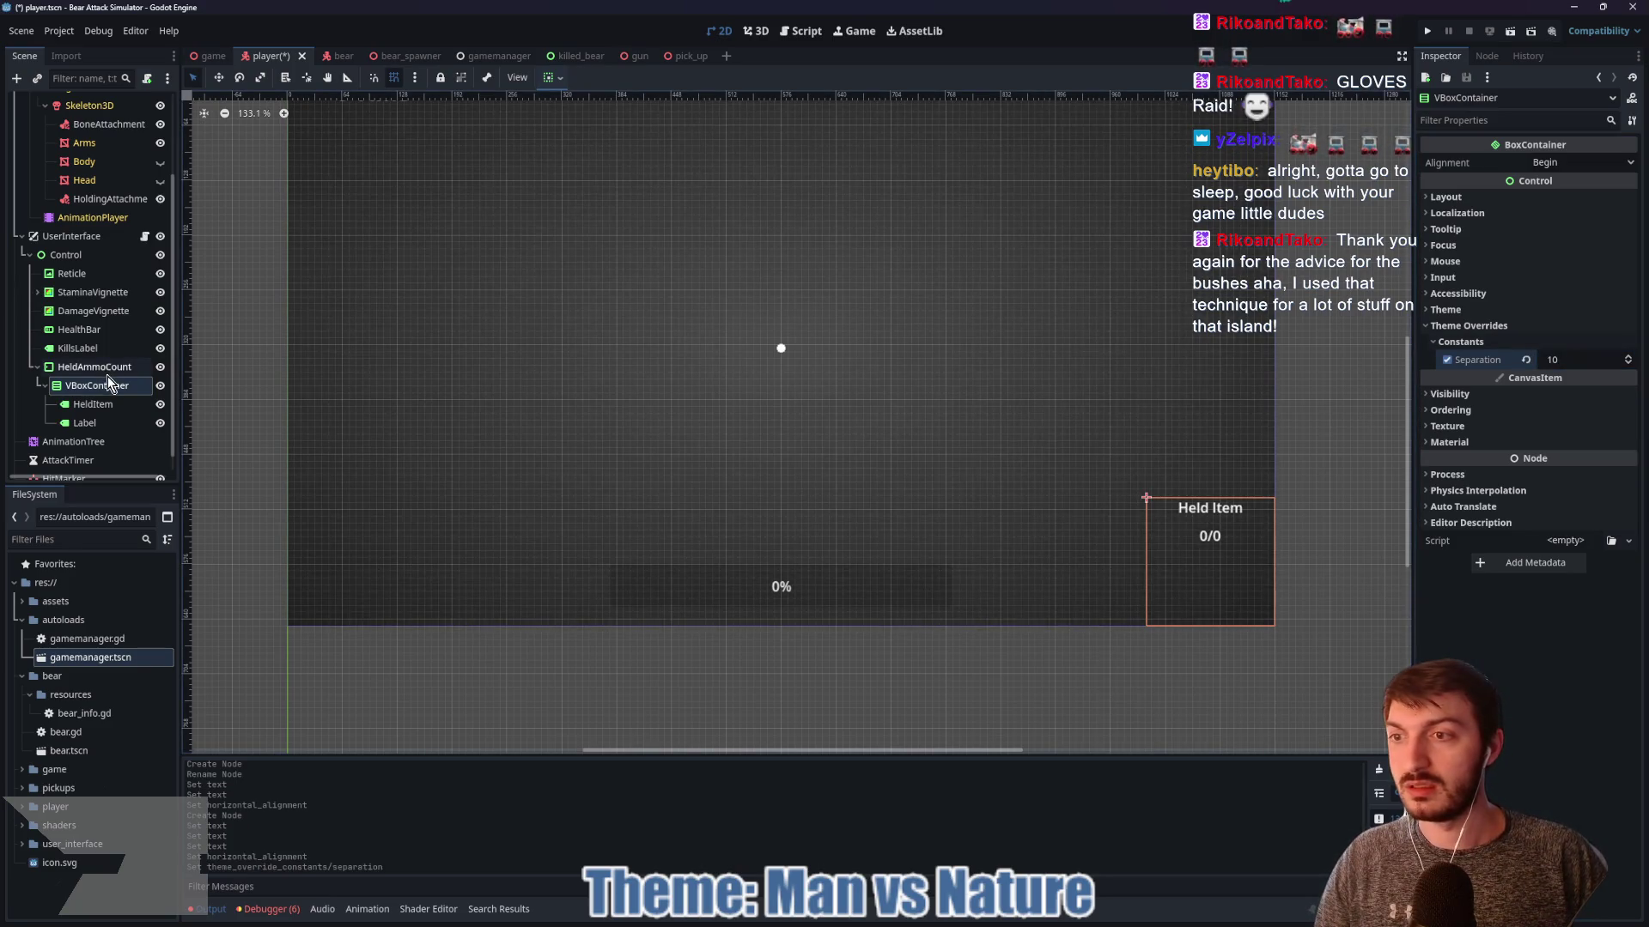
{"action": "left_click", "coordinate": [550, 77]}
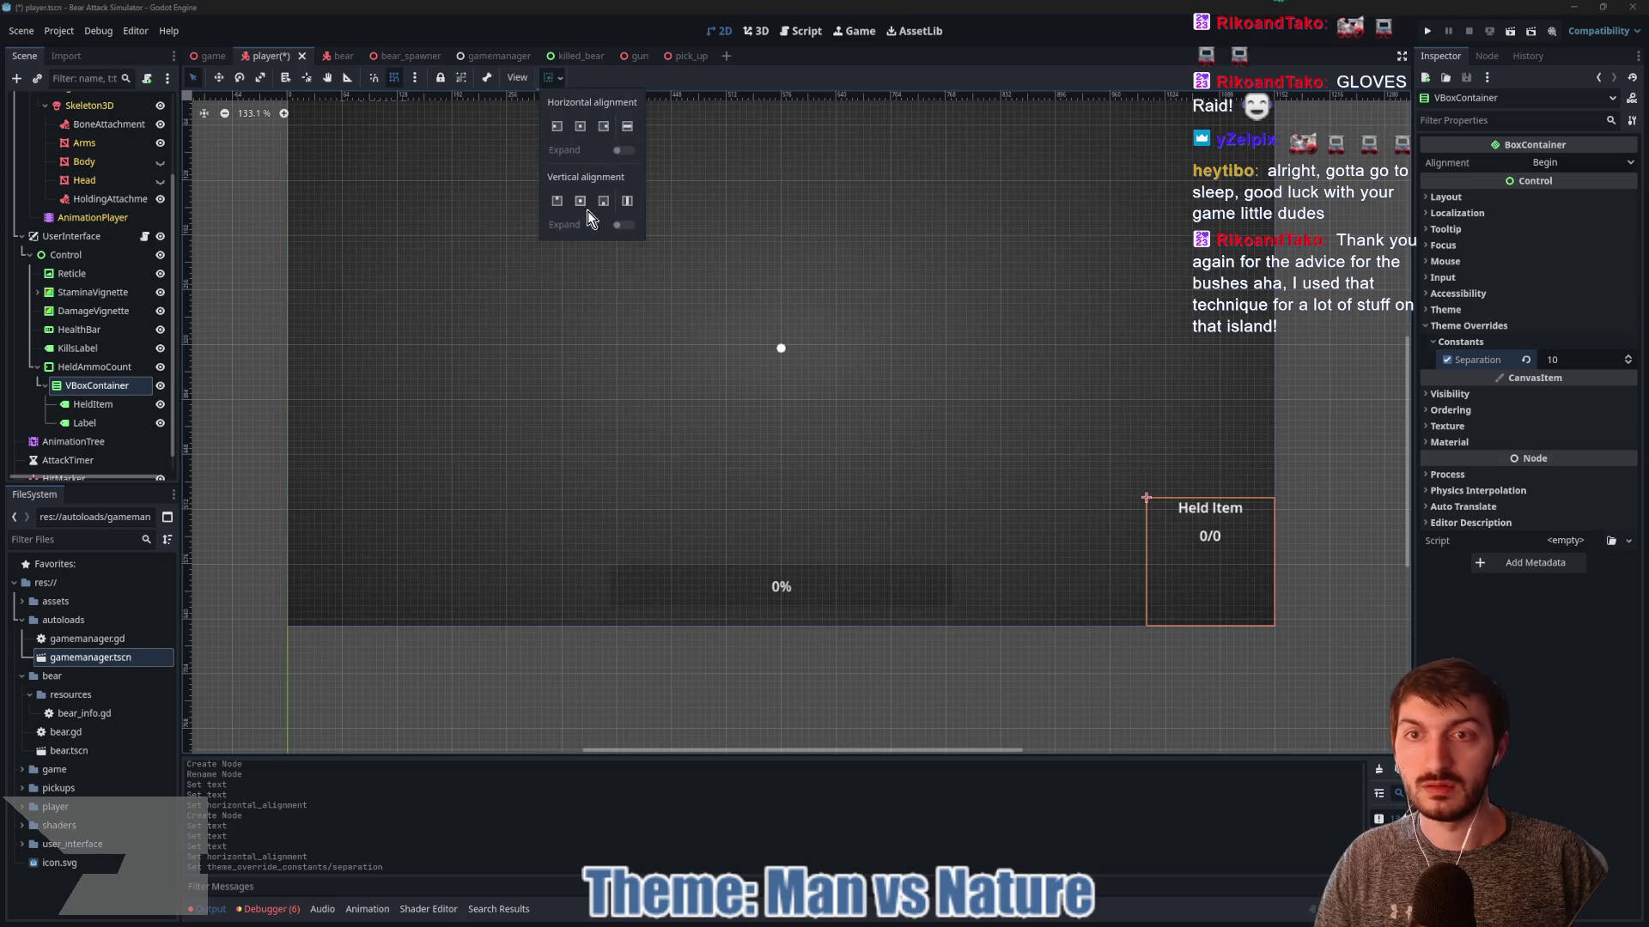
{"action": "left_click", "coordinate": [583, 202]}
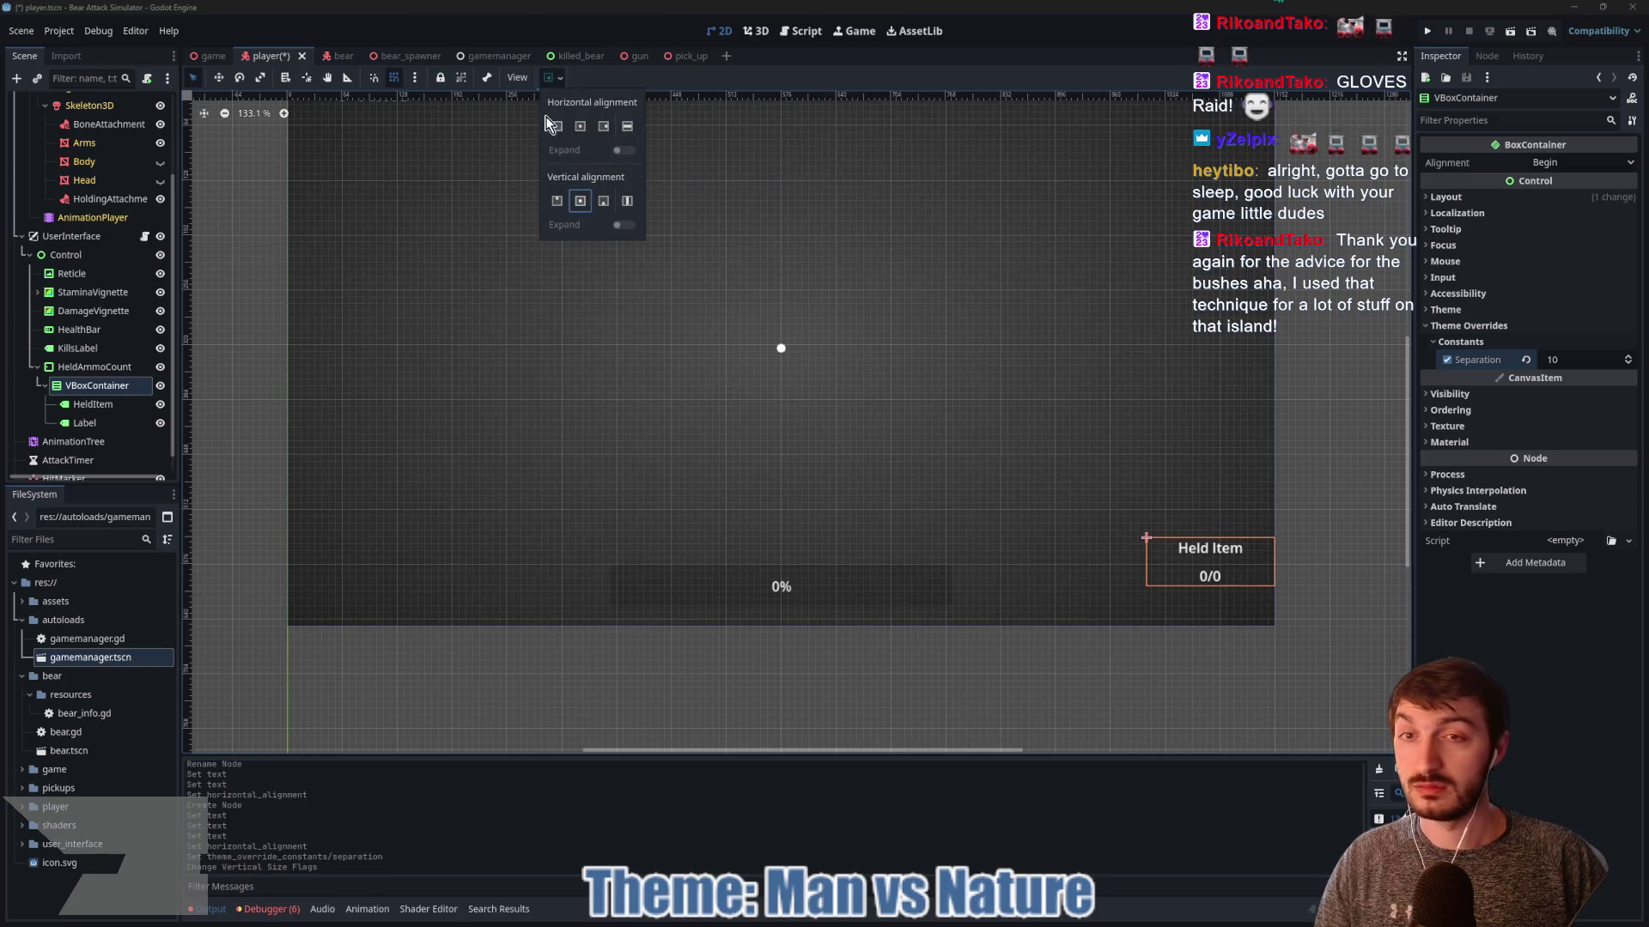
Set all four HeldAmmoCount margin overrides to 10 and save the player scene.
{"action": "left_click", "coordinate": [136, 367]}
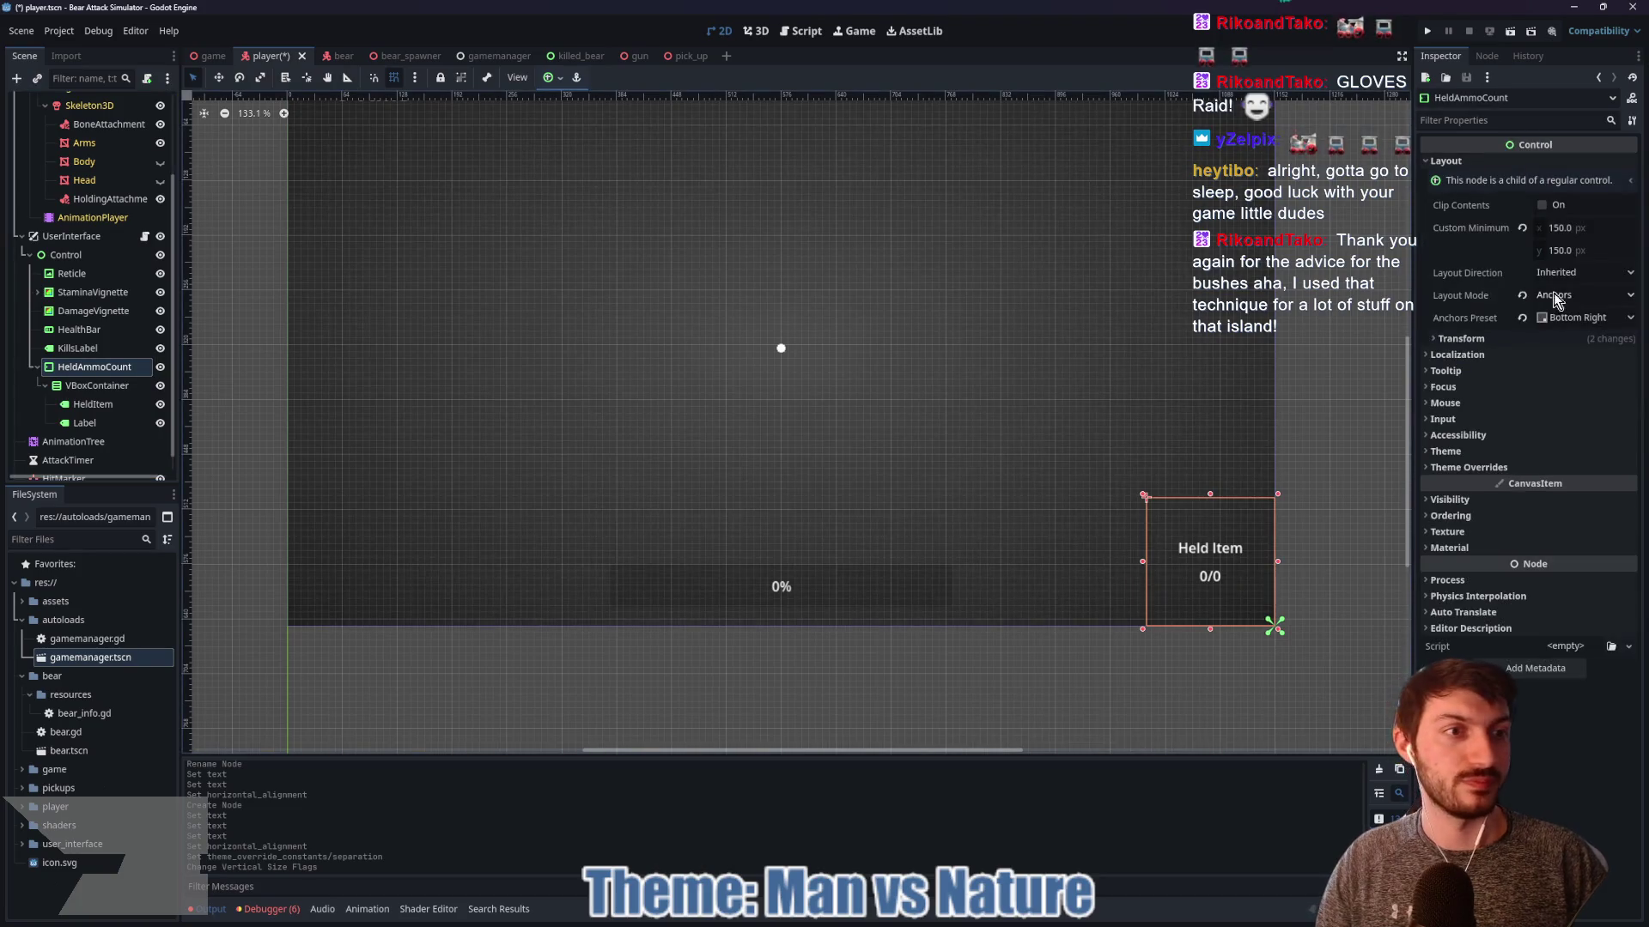
{"action": "left_click", "coordinate": [1475, 340]}
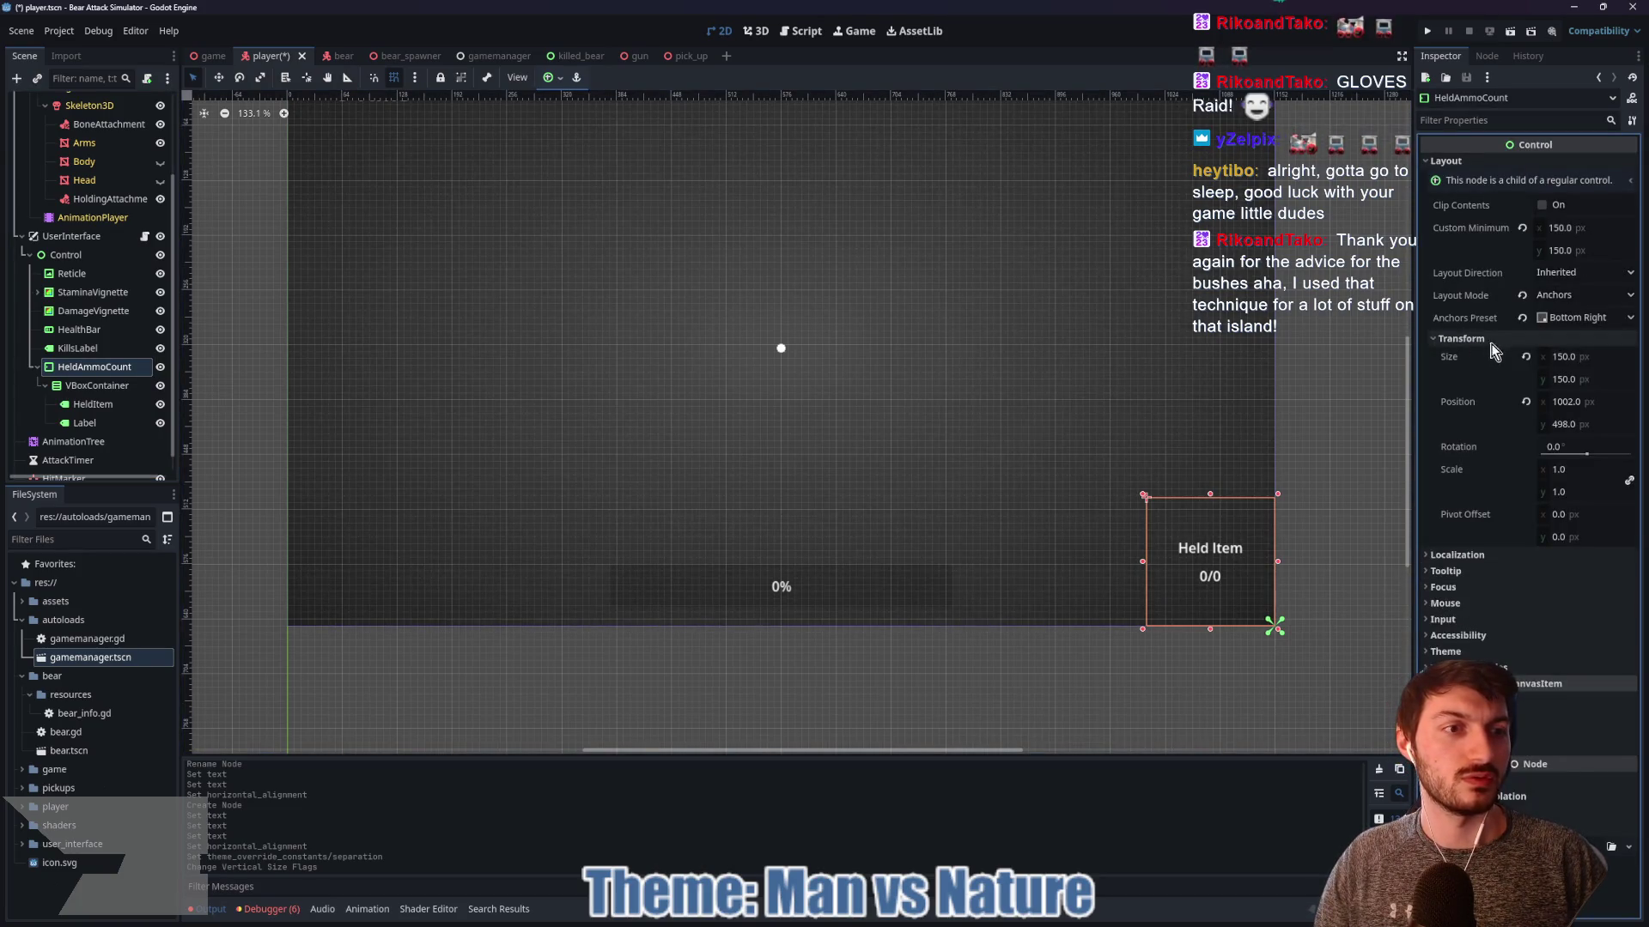
{"action": "left_click", "coordinate": [1459, 667]}
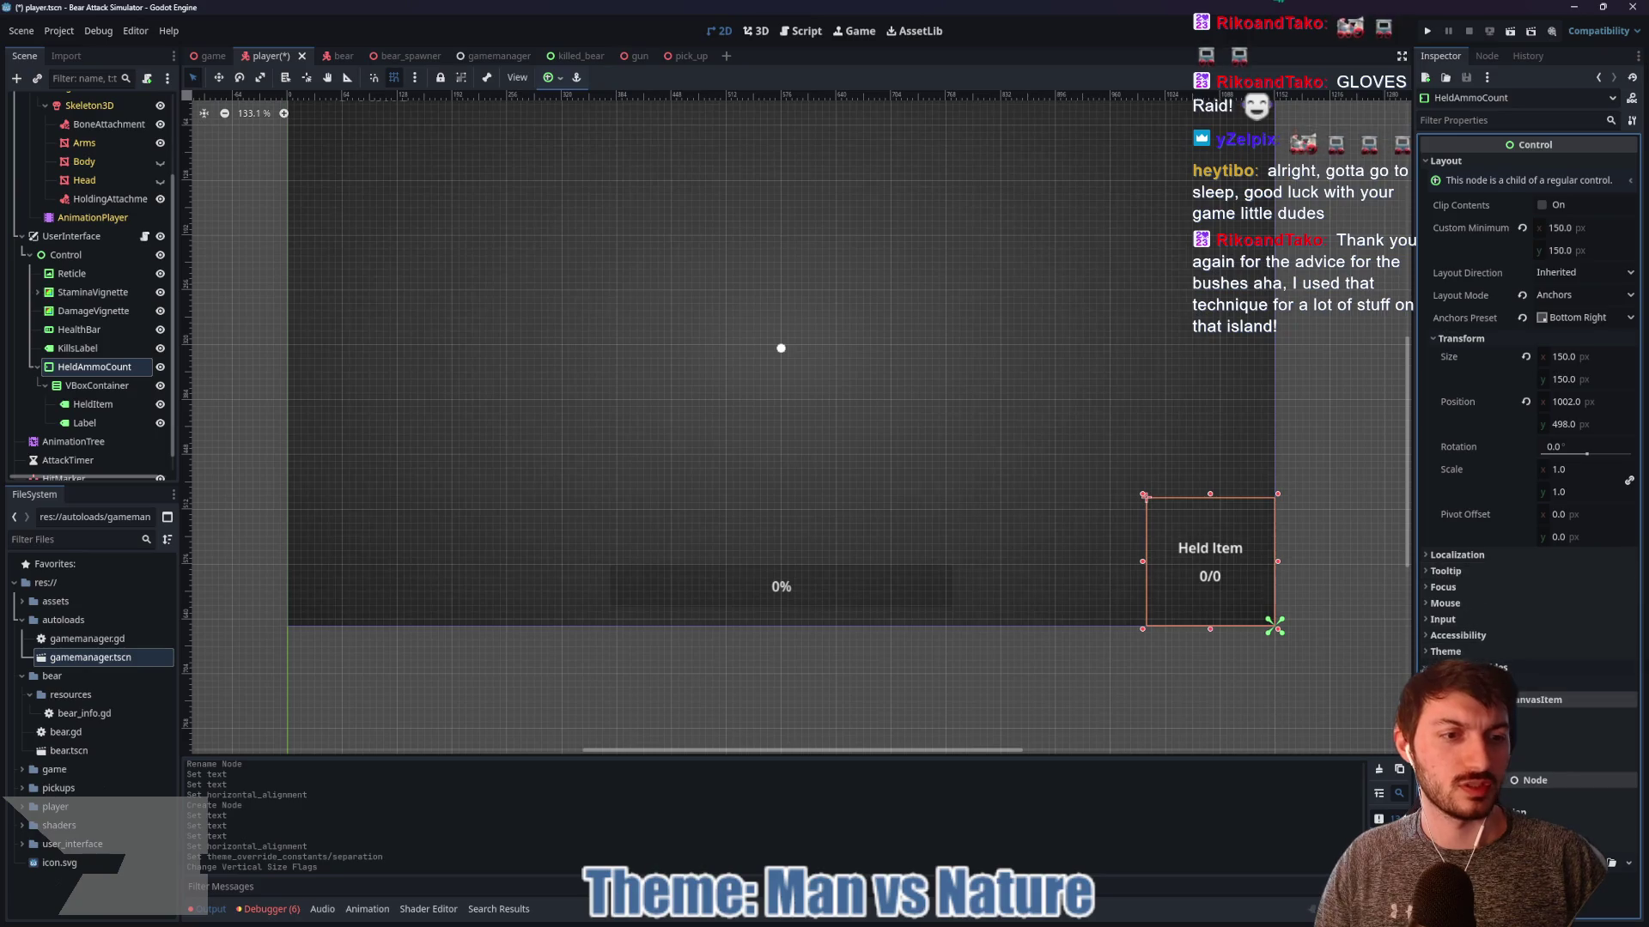
{"action": "left_click", "coordinate": [1460, 683]}
{"action": "left_click", "coordinate": [1560, 701]}
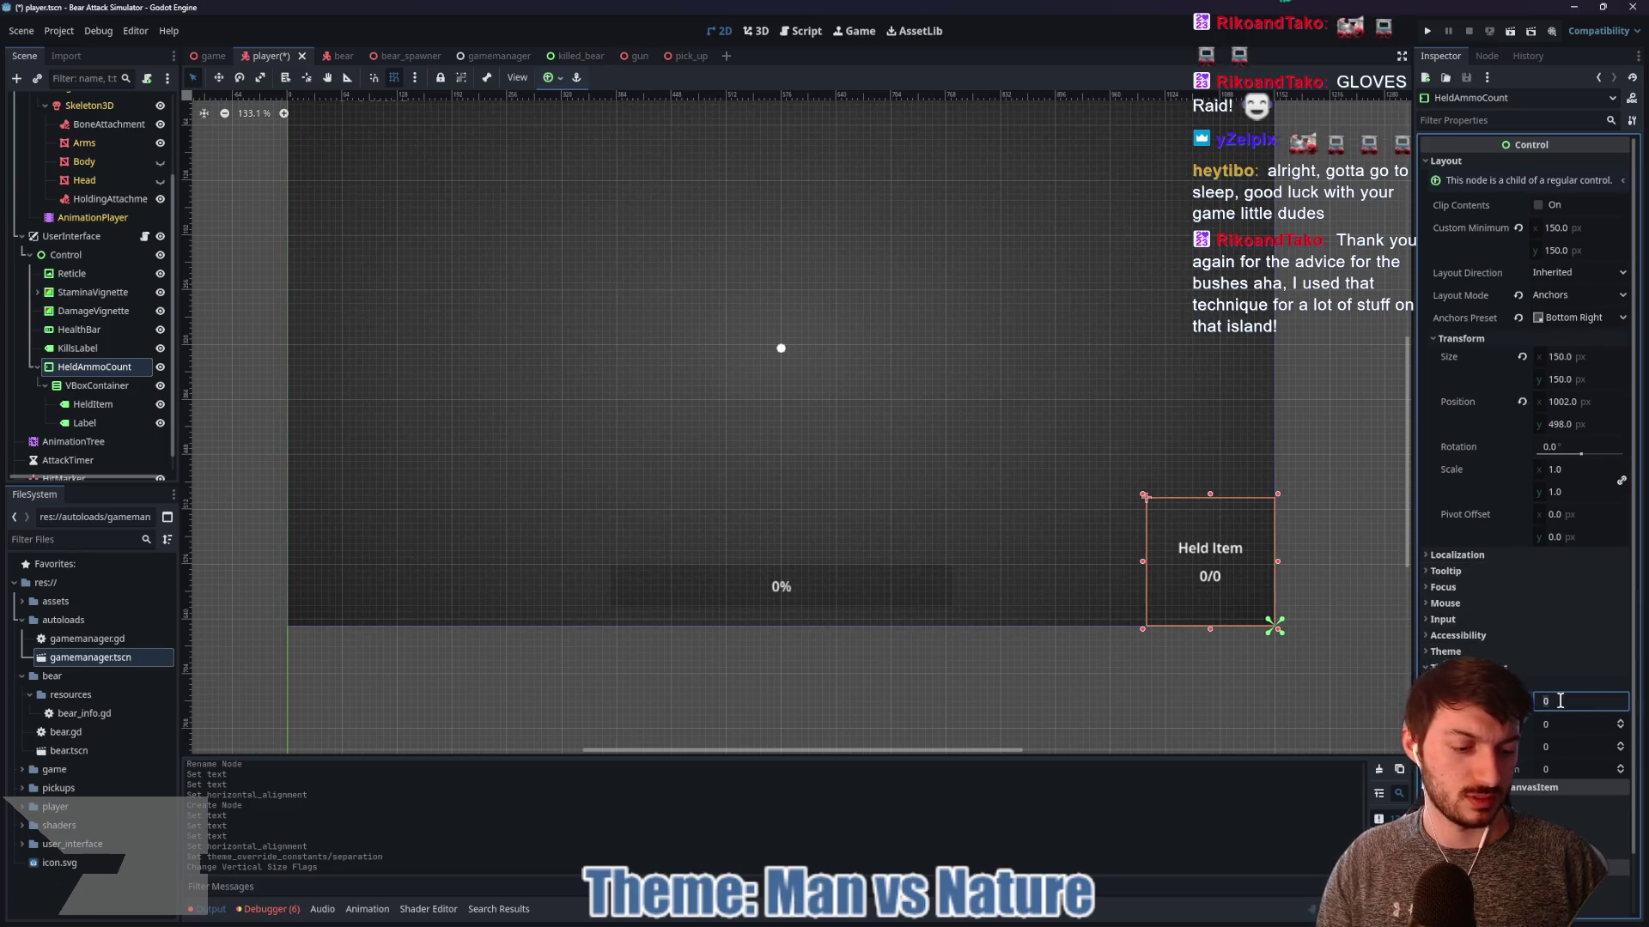
{"action": "type", "text": "10"}
{"action": "key", "text": "Tab"}
{"action": "type", "text": "10"}
{"action": "key", "text": "Tab"}
{"action": "type", "text": "10"}
{"action": "key", "text": "Tab"}
{"action": "type", "text": "10"}
{"action": "key", "text": "Return"}
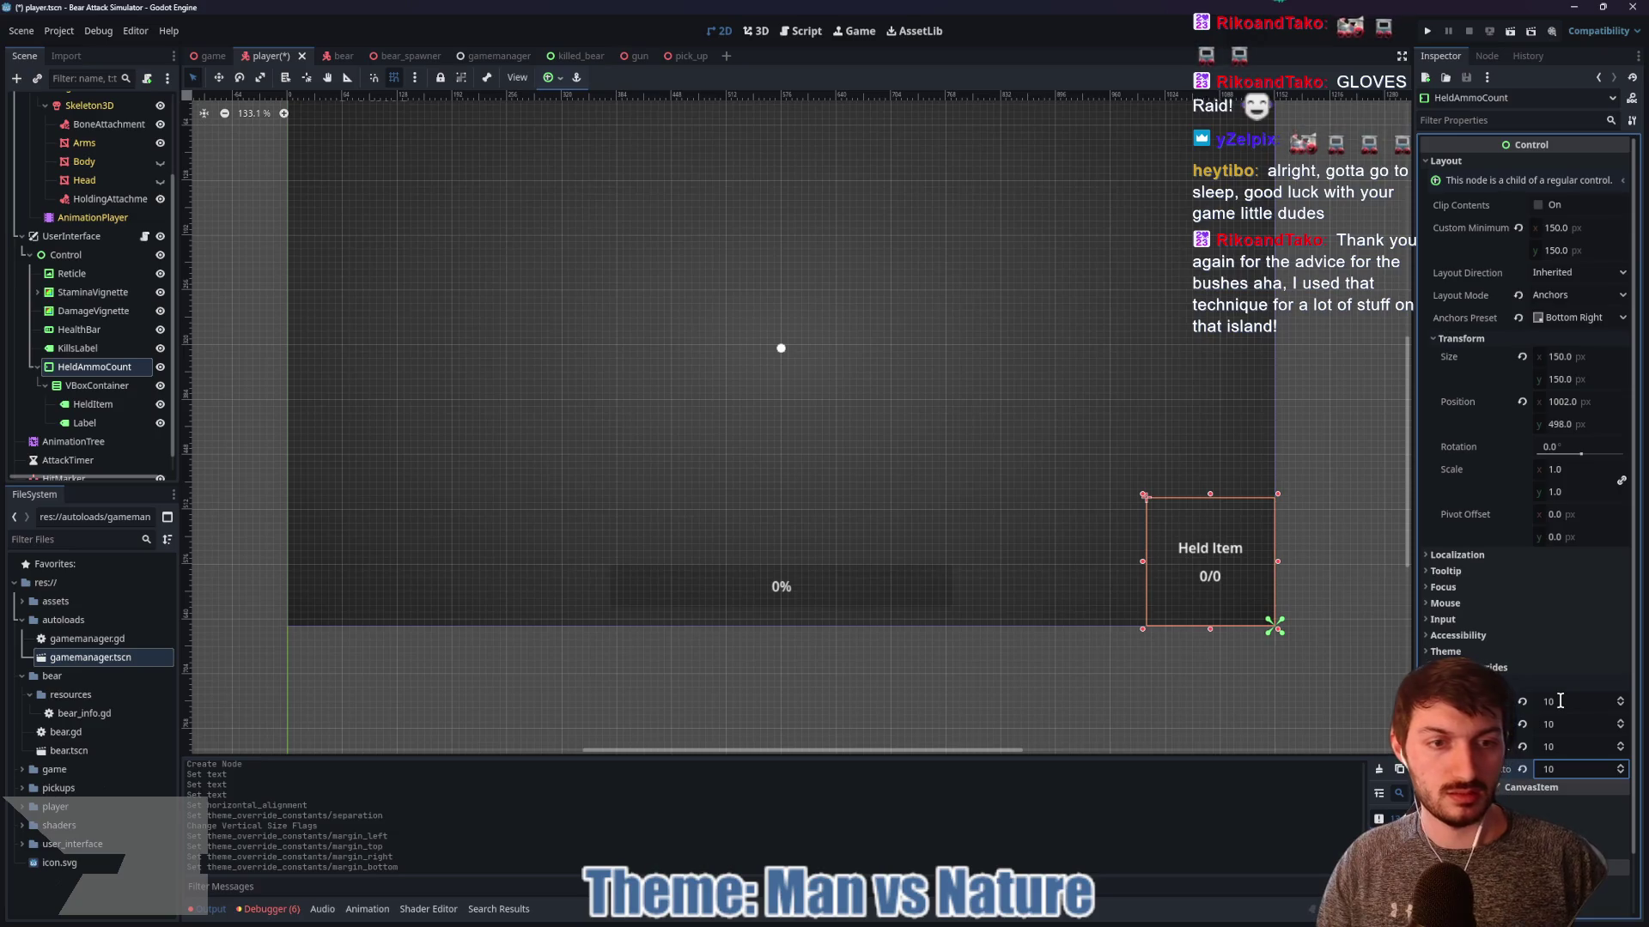
{"action": "key", "text": "ctrl+s"}
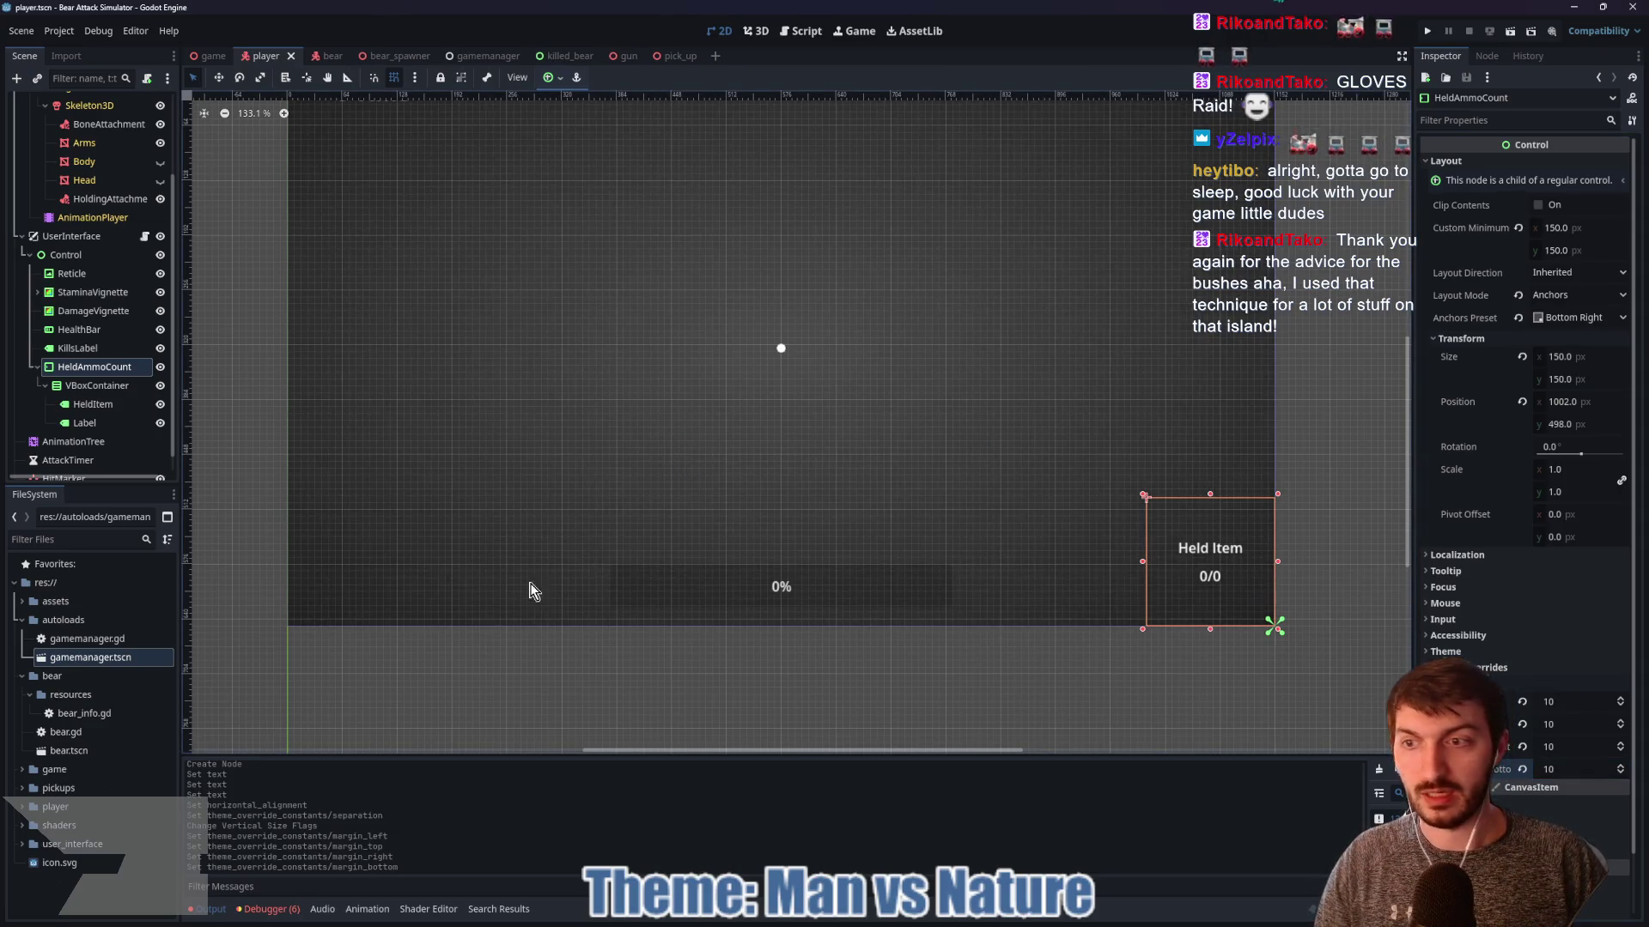
Hide the HeldAmmoCount node and bring up the user_interface.gd script.
{"action": "left_click", "coordinate": [160, 366]}
{"action": "left_click", "coordinate": [144, 236]}
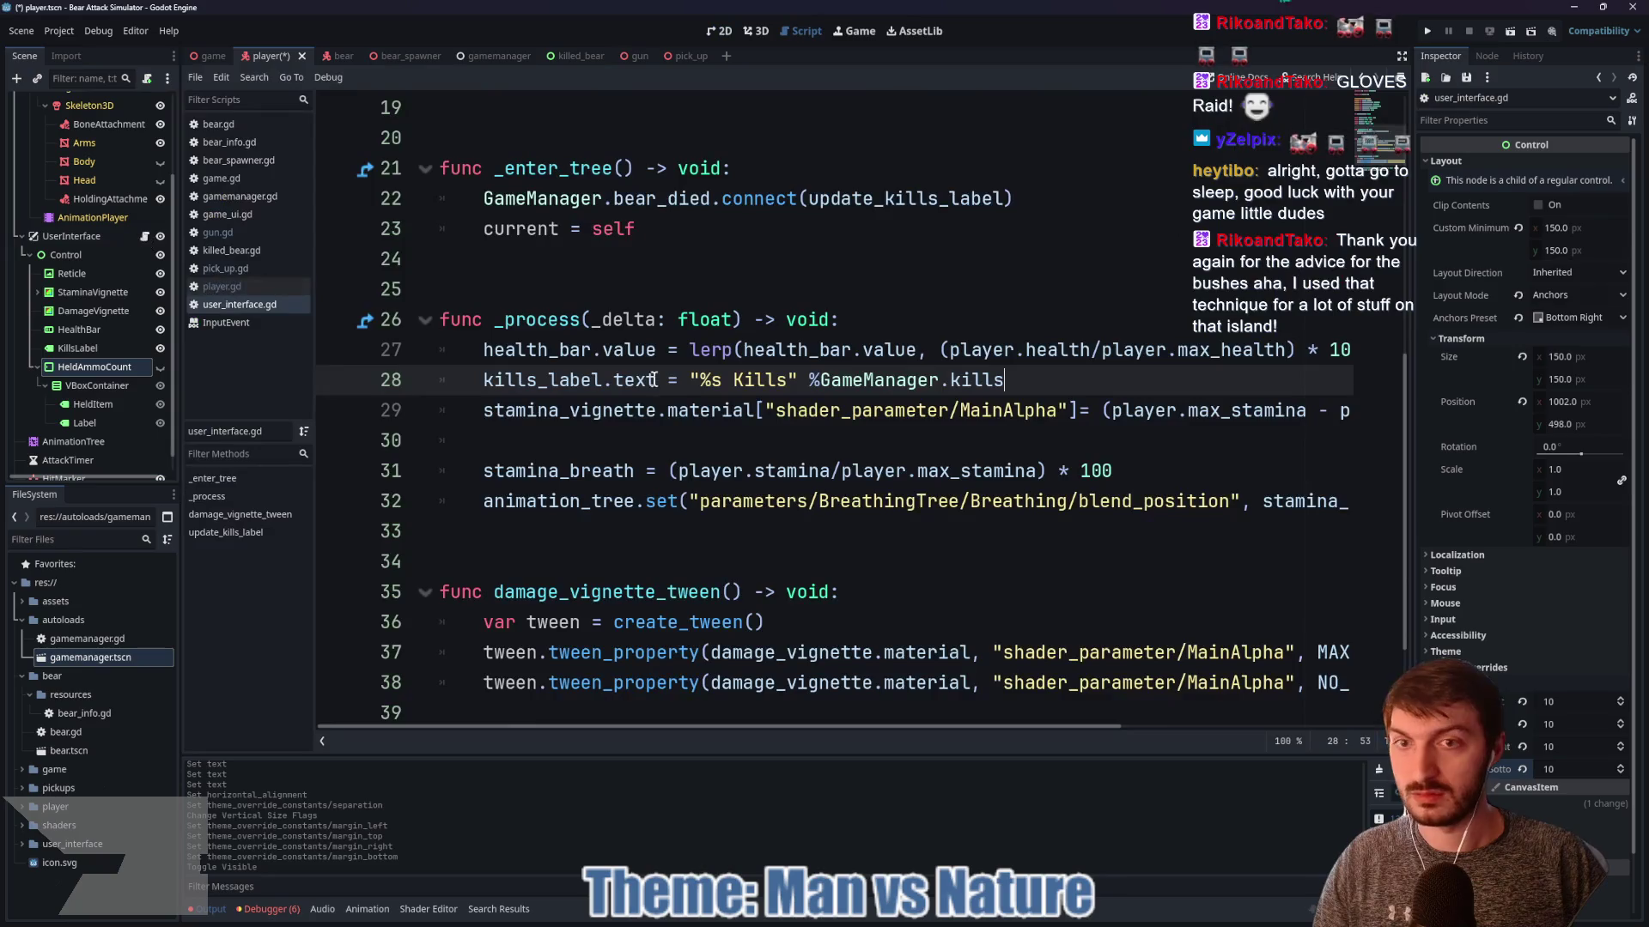
{"action": "scroll", "coordinate": [763, 452], "scroll_direction": "up", "scroll_amount": 6}
{"action": "scroll", "coordinate": [784, 581], "scroll_direction": "down", "scroll_amount": 1}
{"action": "scroll", "coordinate": [828, 379], "scroll_direction": "up", "scroll_amount": 1}
{"action": "left_click", "coordinate": [799, 409]}
{"action": "key", "text": "Return"}
{"action": "type", "text": "@export var held_margin"}
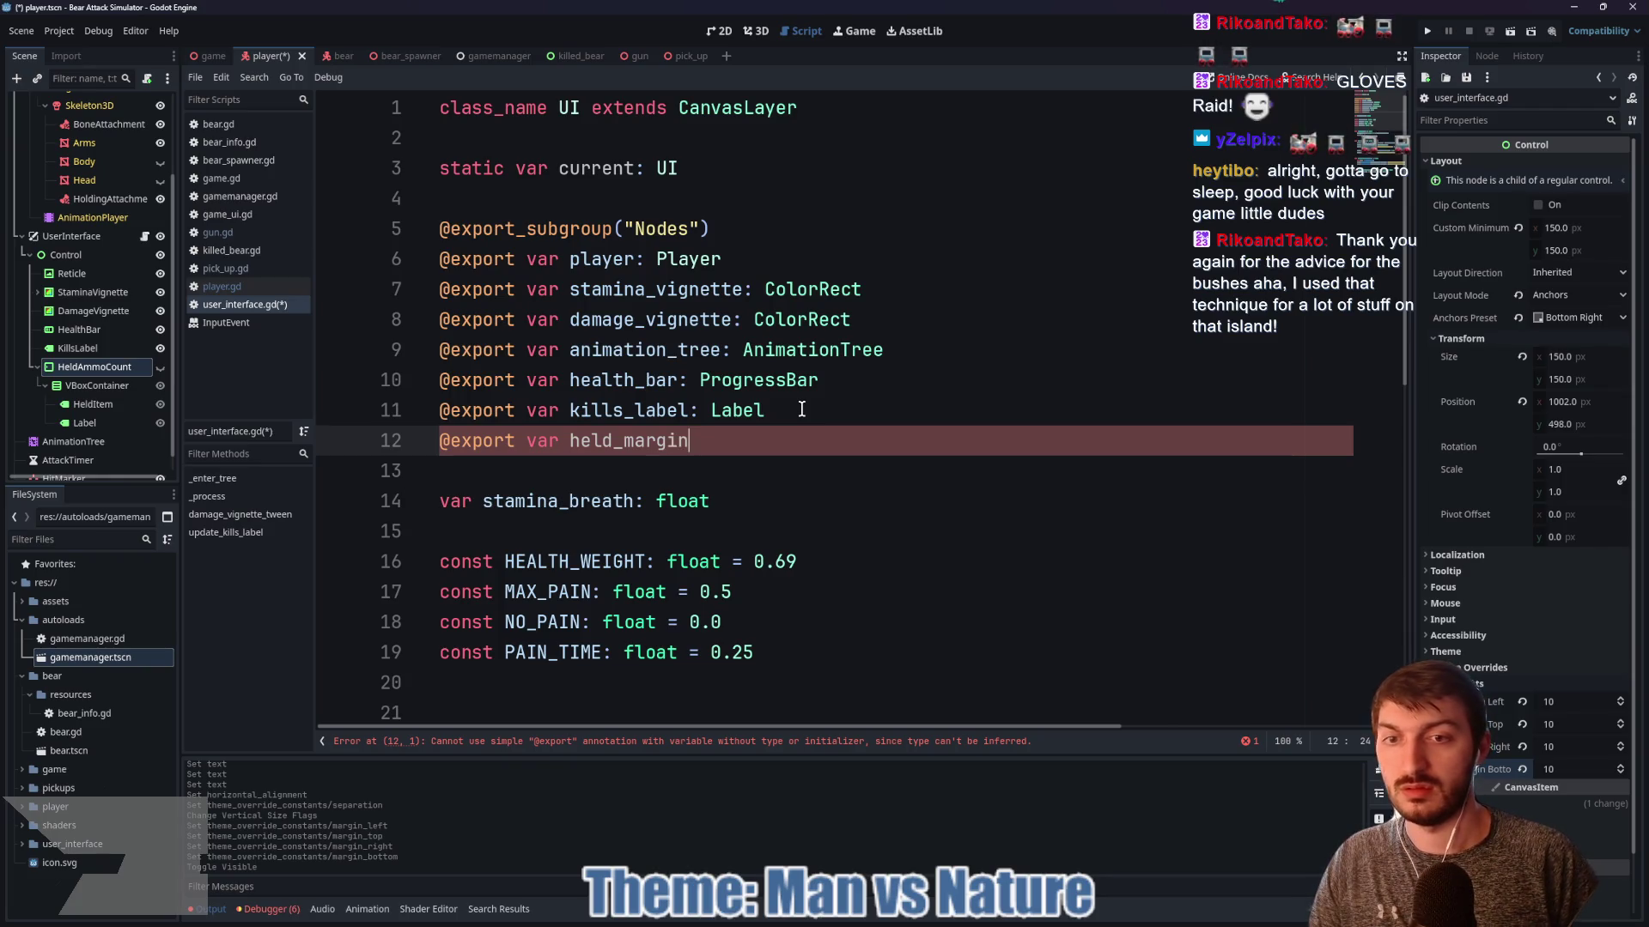
{"action": "type", "text": "Mar"}
{"action": "key", "text": "Return"}
{"action": "key", "text": "ctrl+s"}
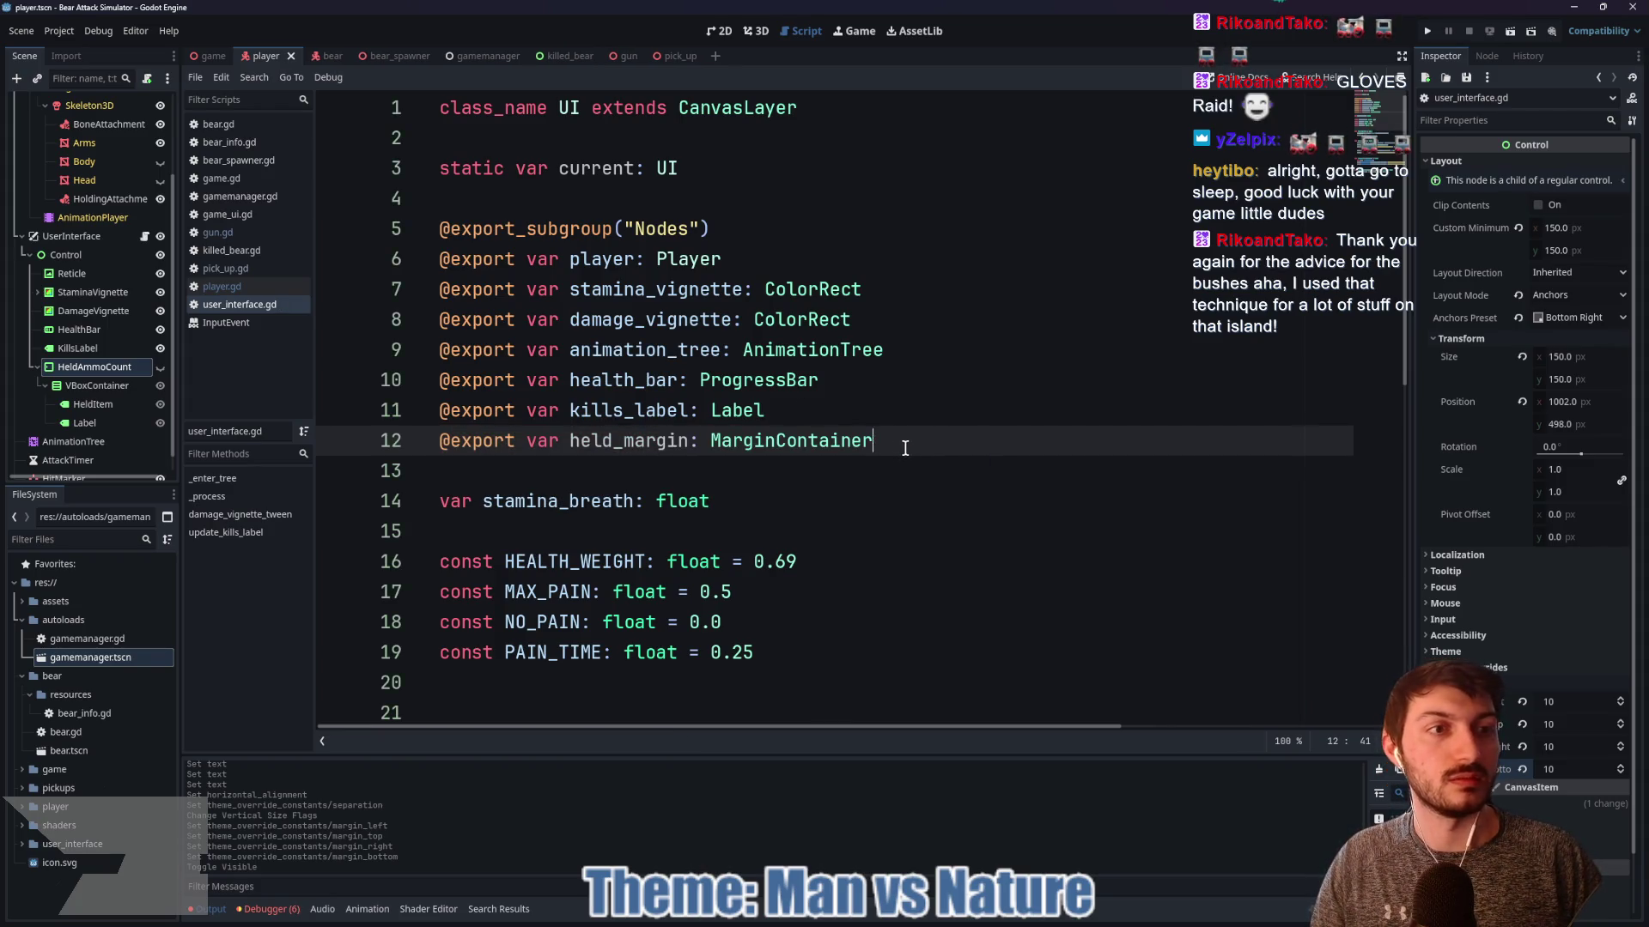
Scroll down and put the caret on empty line 34.
{"action": "scroll", "coordinate": [905, 448], "scroll_direction": "down", "scroll_amount": 5}
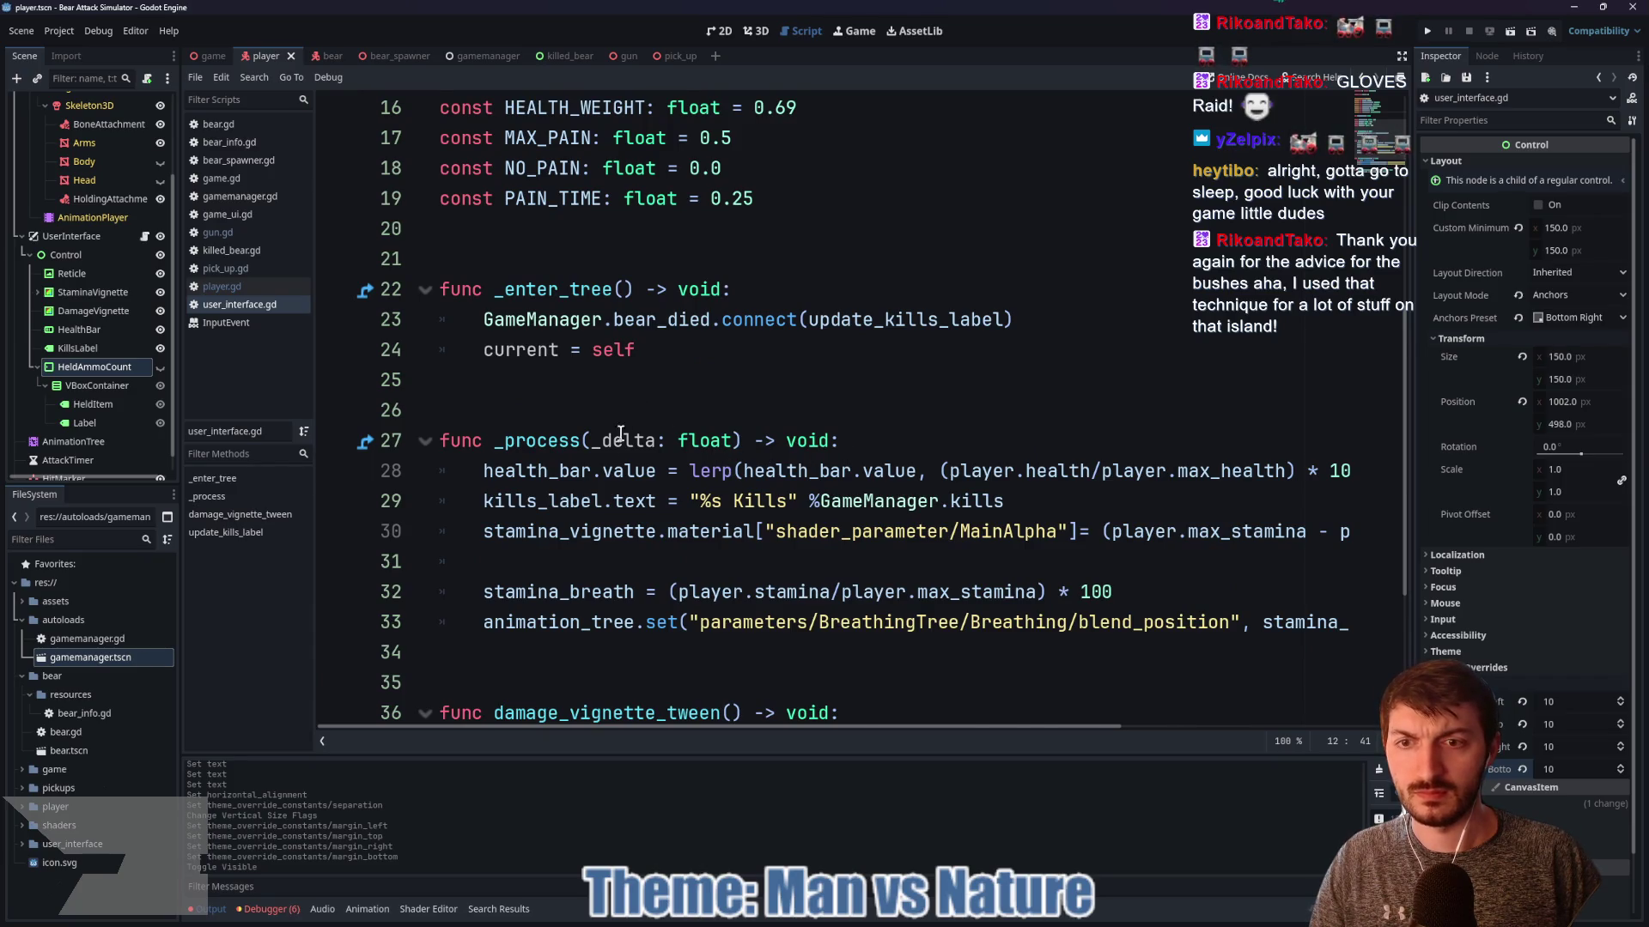
{"action": "scroll", "coordinate": [623, 427], "scroll_direction": "down", "scroll_amount": 1}
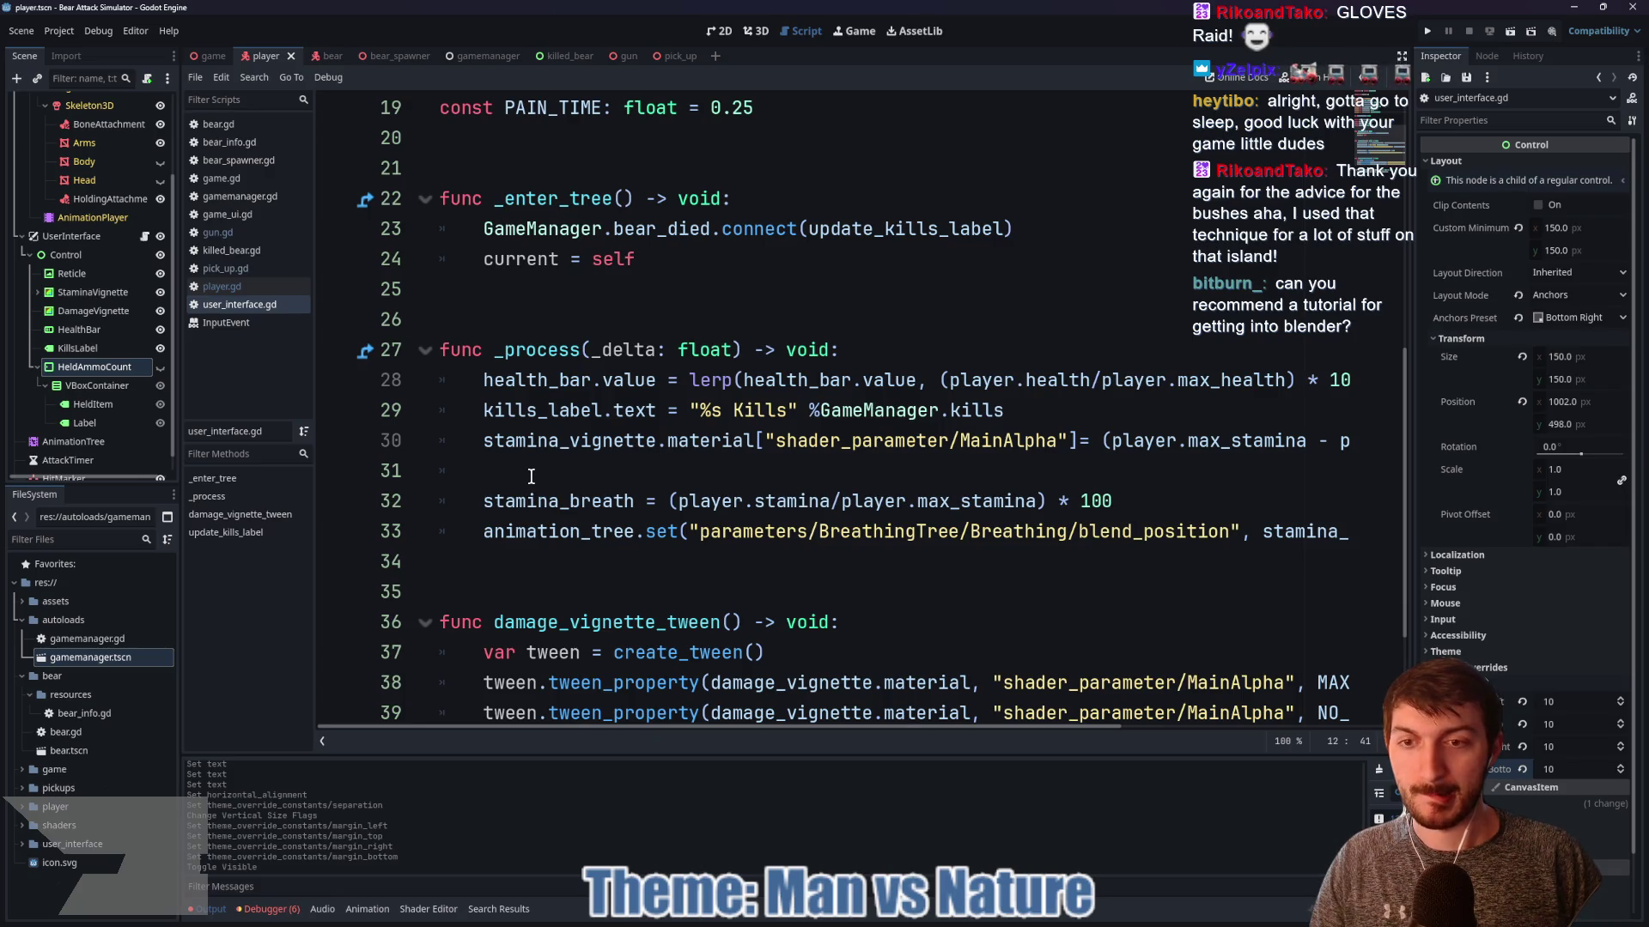
{"action": "right_click", "coordinate": [536, 545]}
{"action": "left_click", "coordinate": [521, 569]}
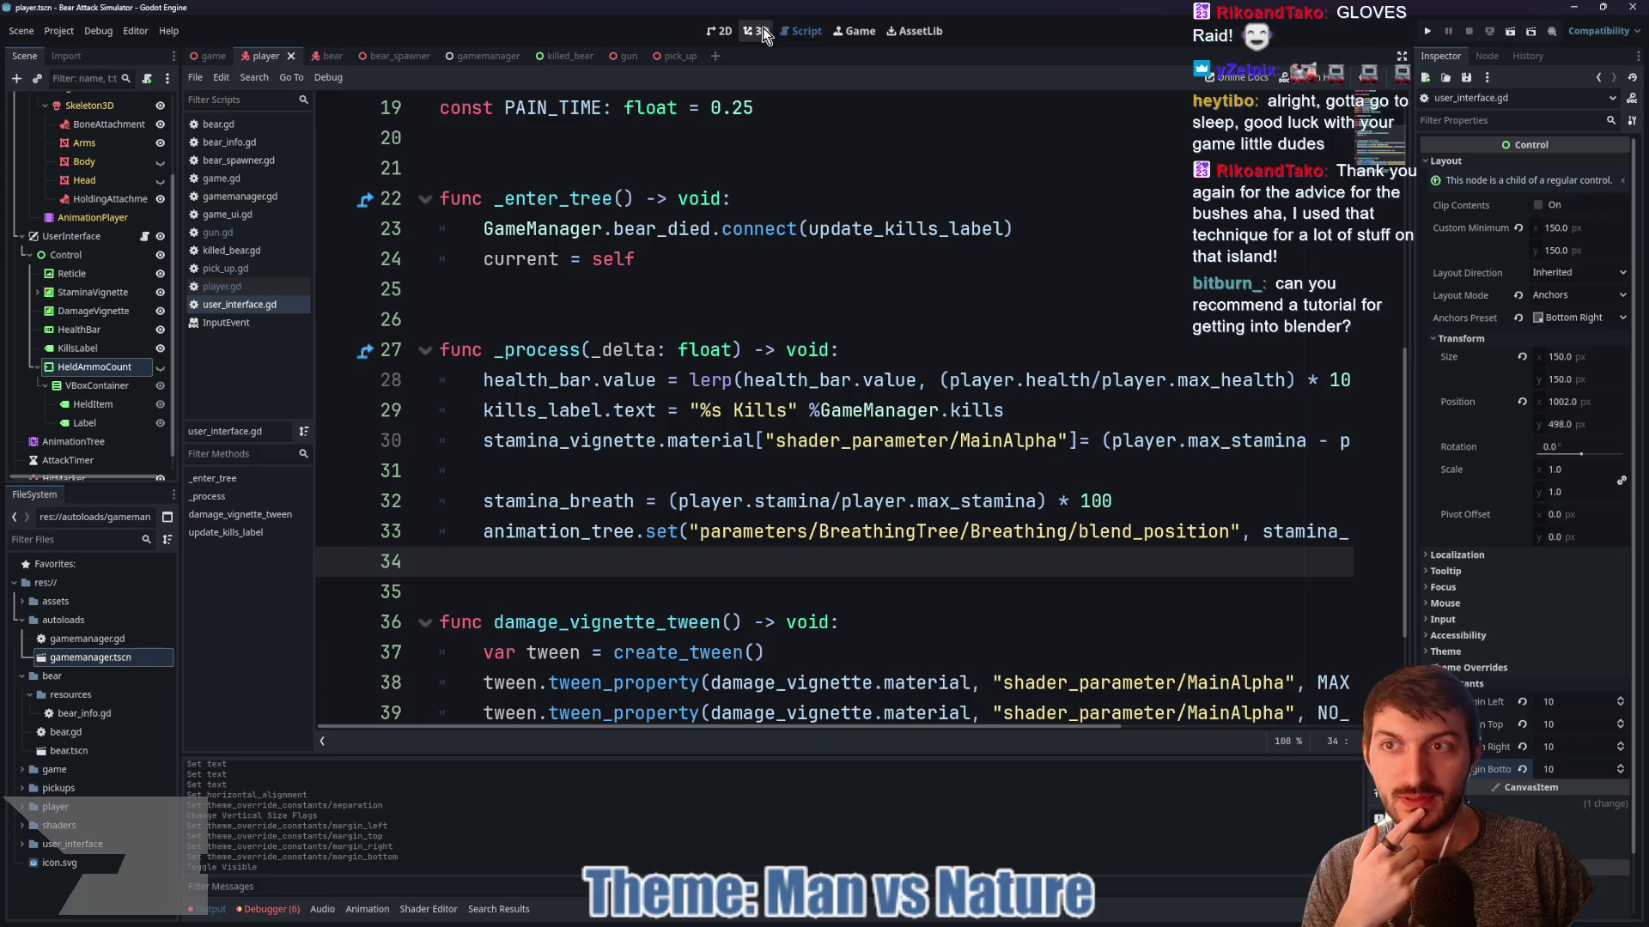
In the 2D view, unhide HeldAmmoCount (Held Item 0/0), then reopen user_interface.gd at line 31.
{"action": "left_click", "coordinate": [726, 31]}
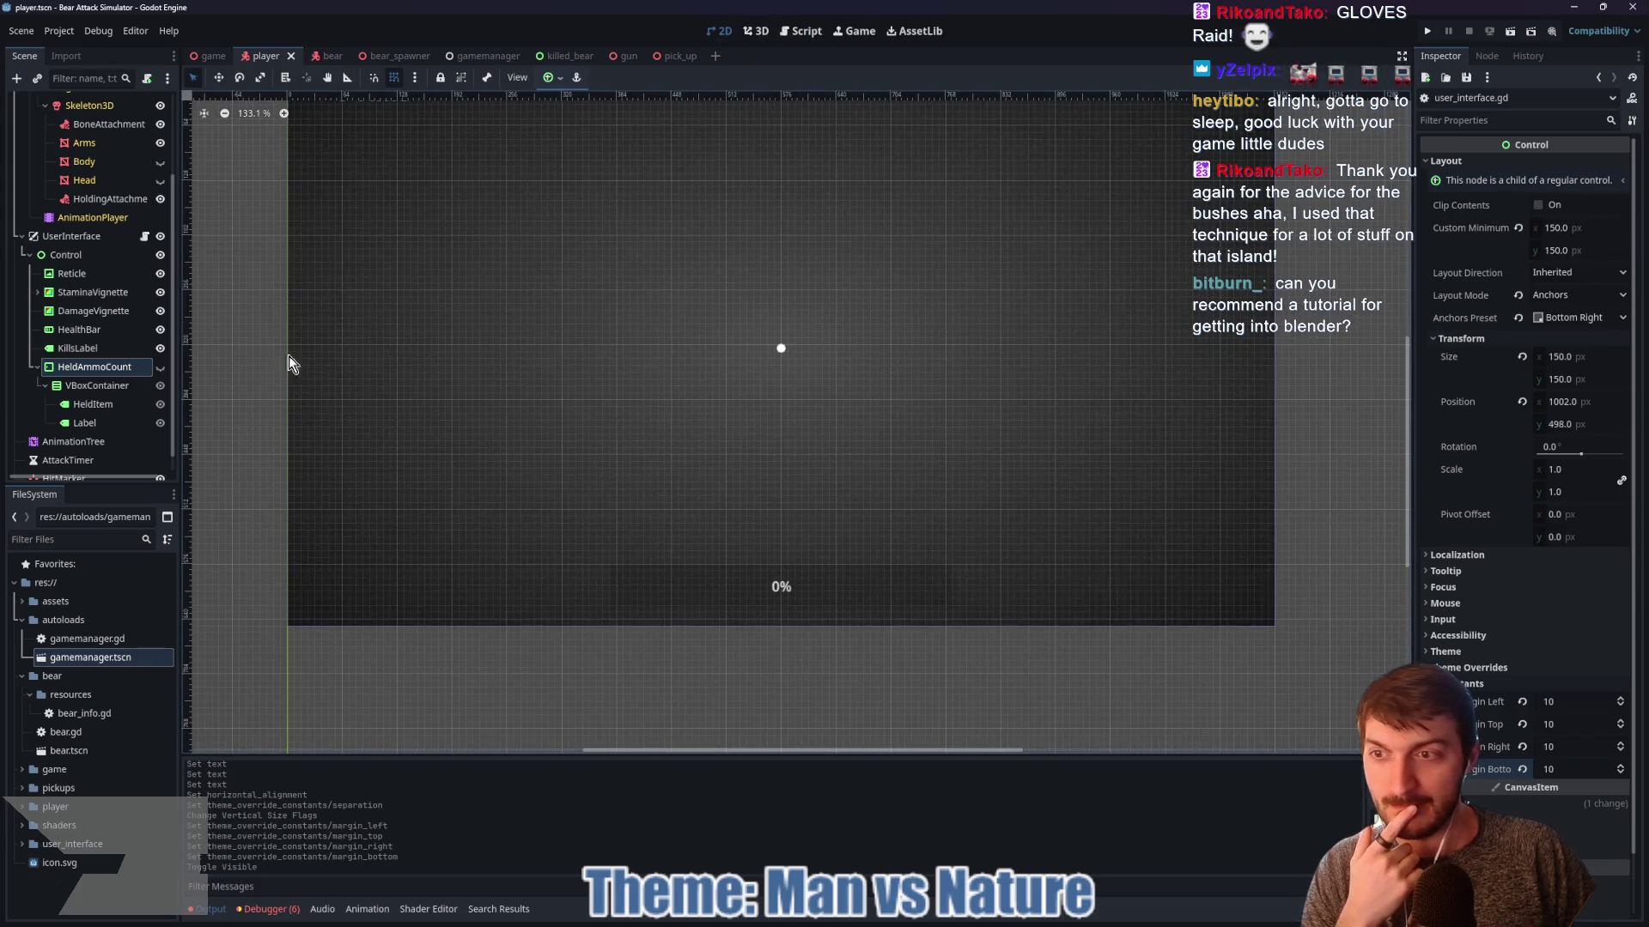
{"action": "left_click", "coordinate": [754, 32]}
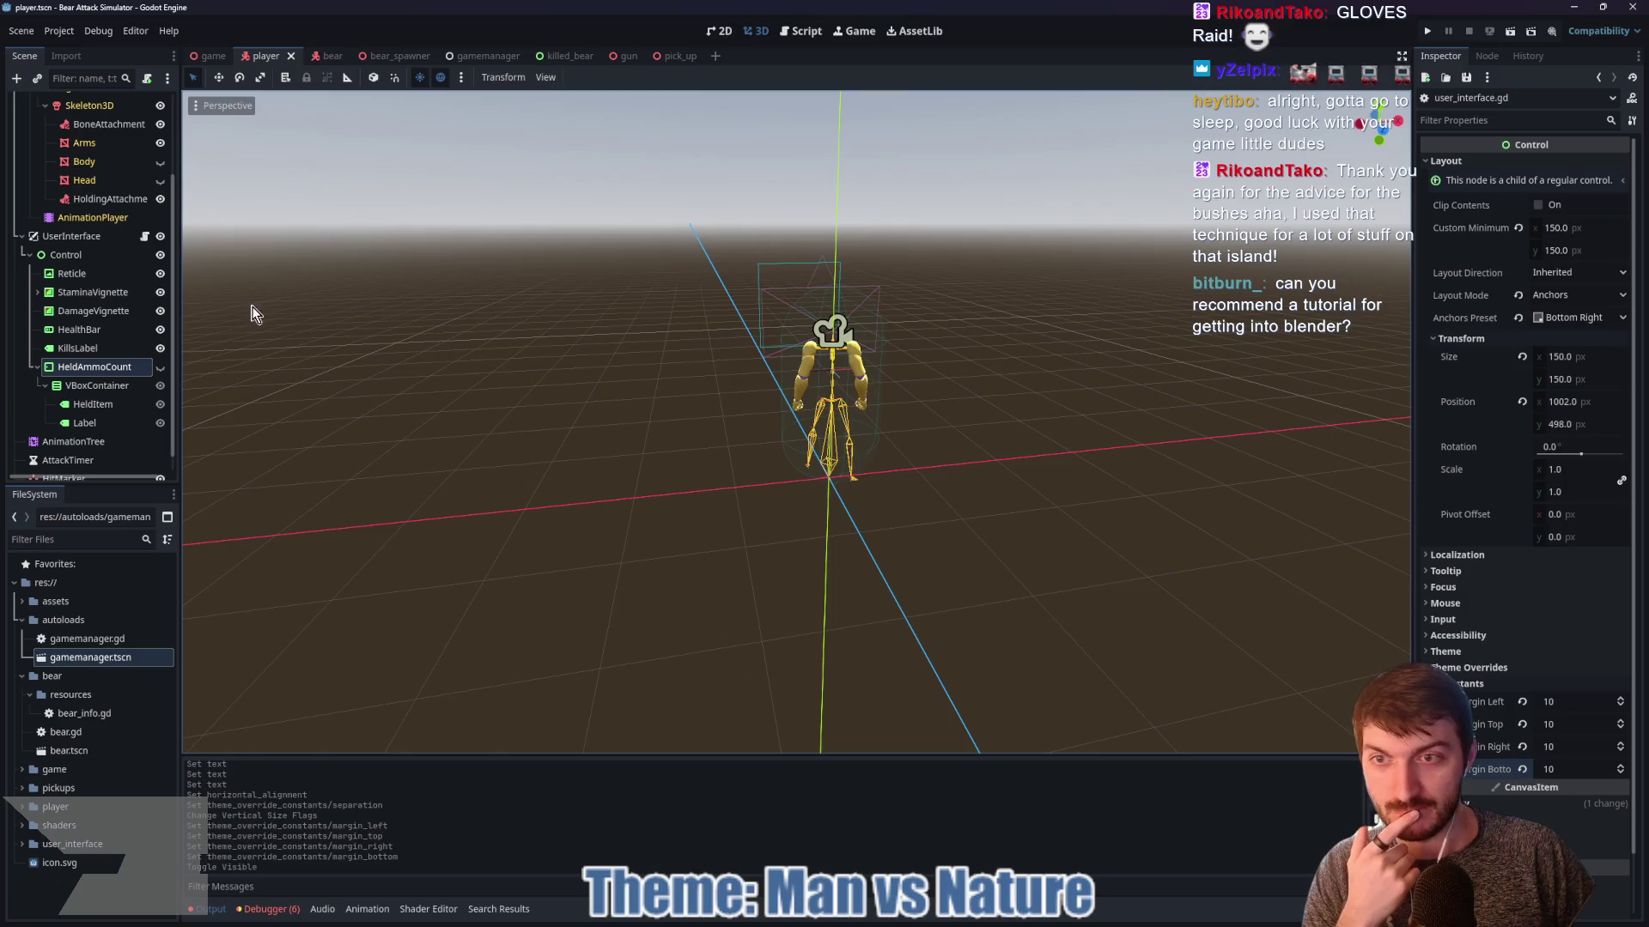
{"action": "left_click", "coordinate": [721, 31]}
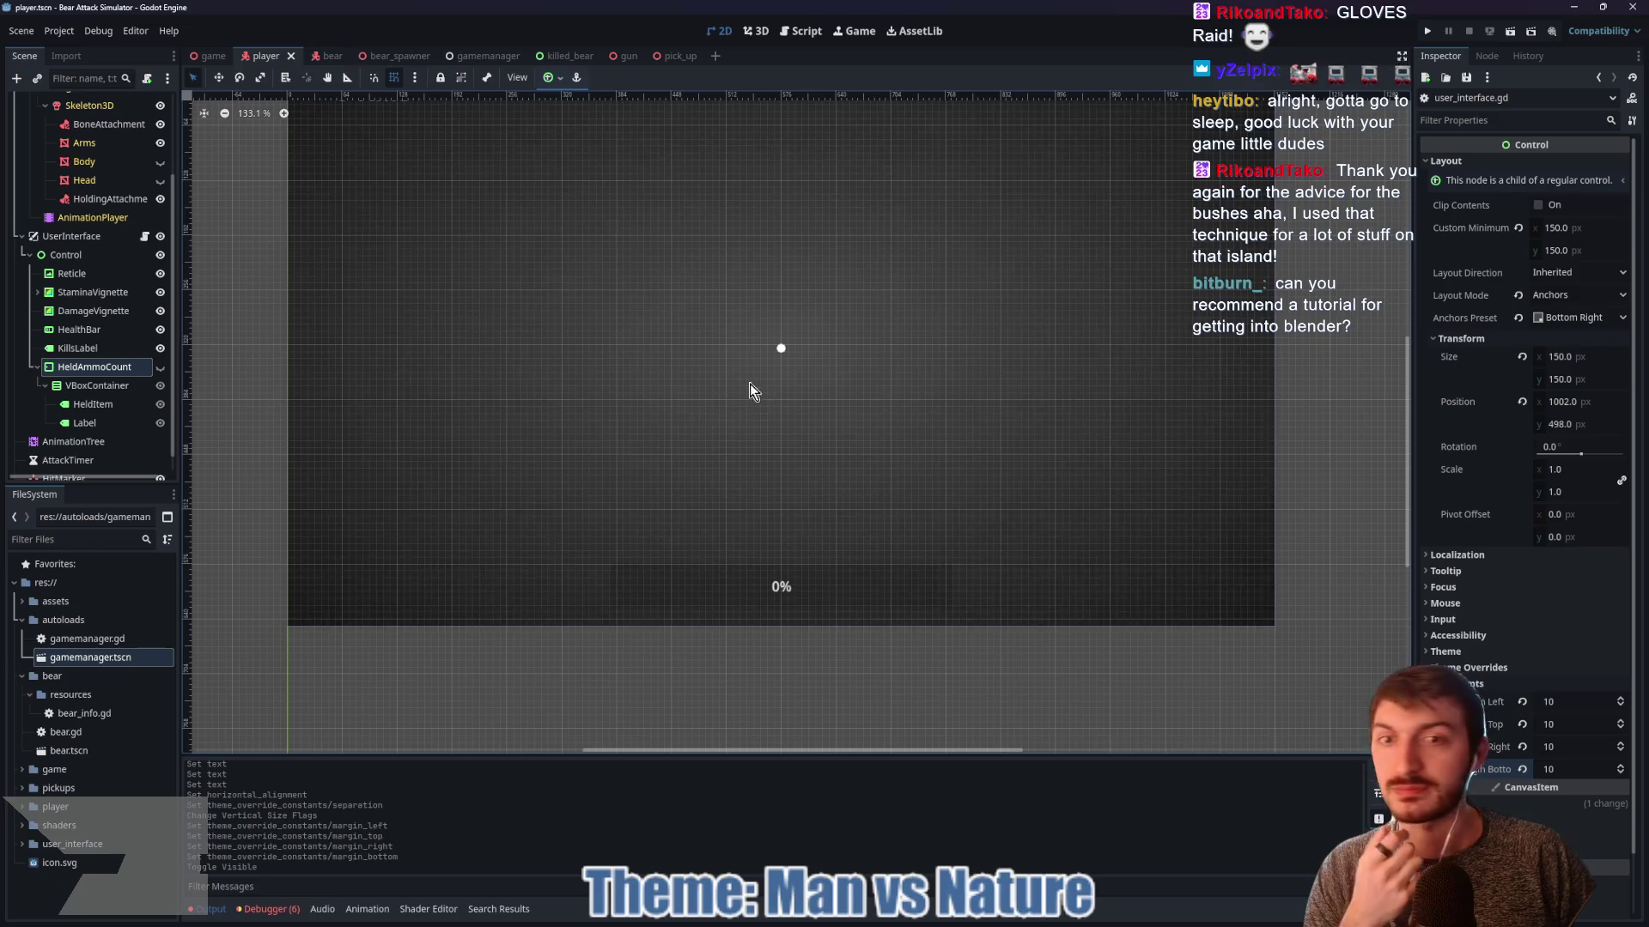
{"action": "left_click", "coordinate": [160, 367]}
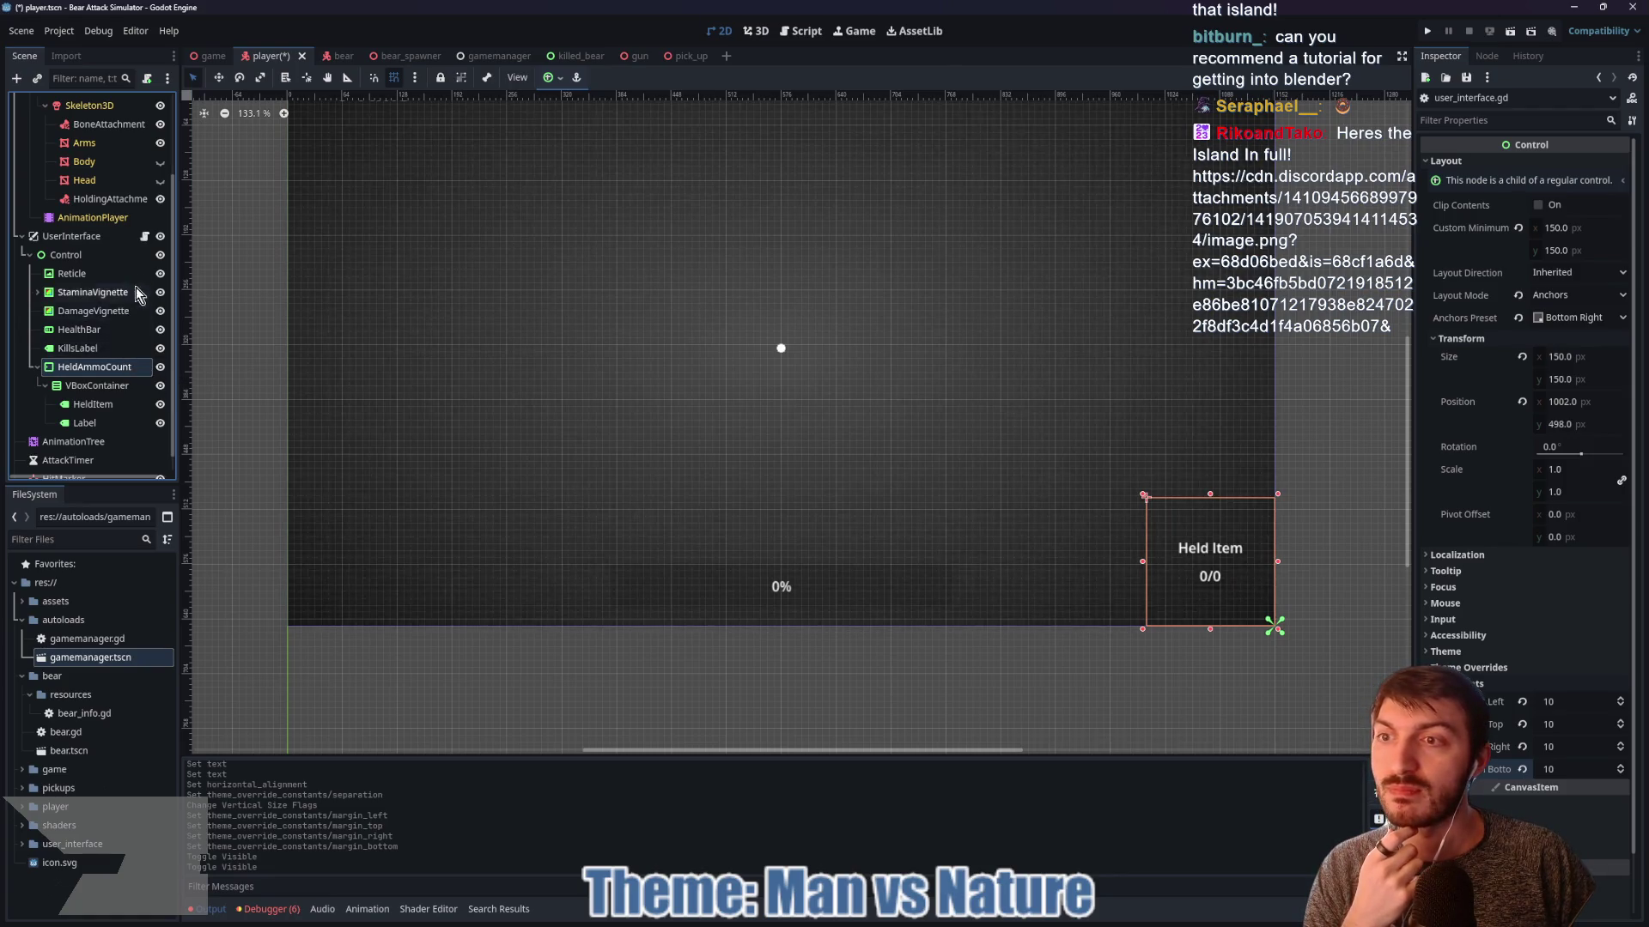
{"action": "left_click", "coordinate": [144, 236]}
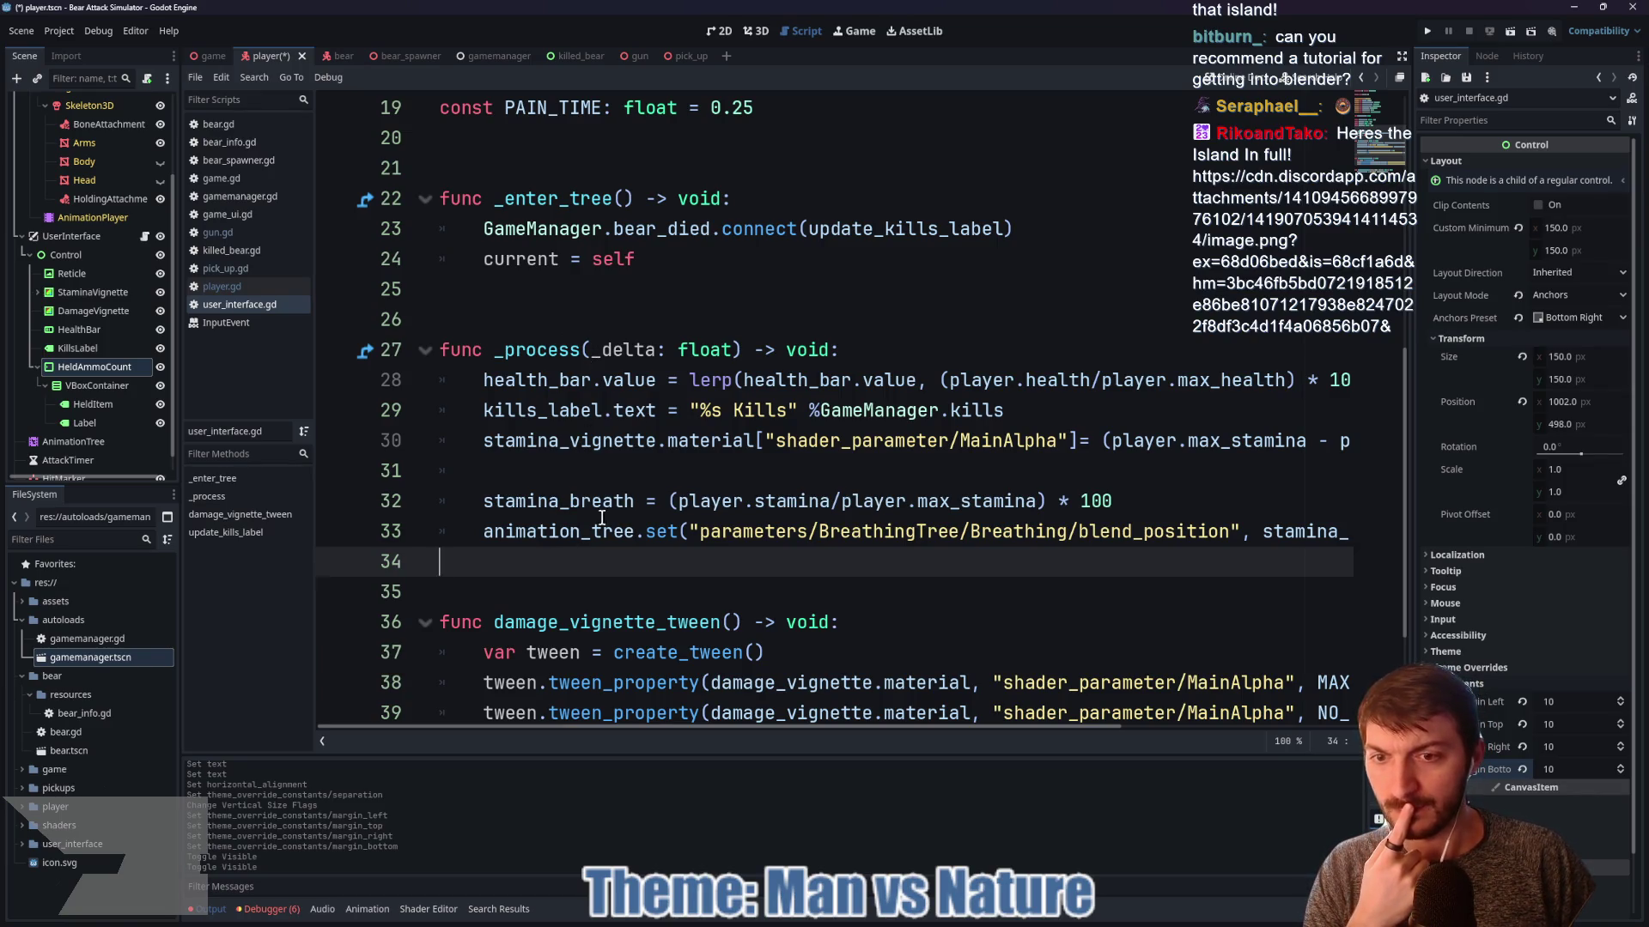
{"action": "left_click", "coordinate": [552, 469]}
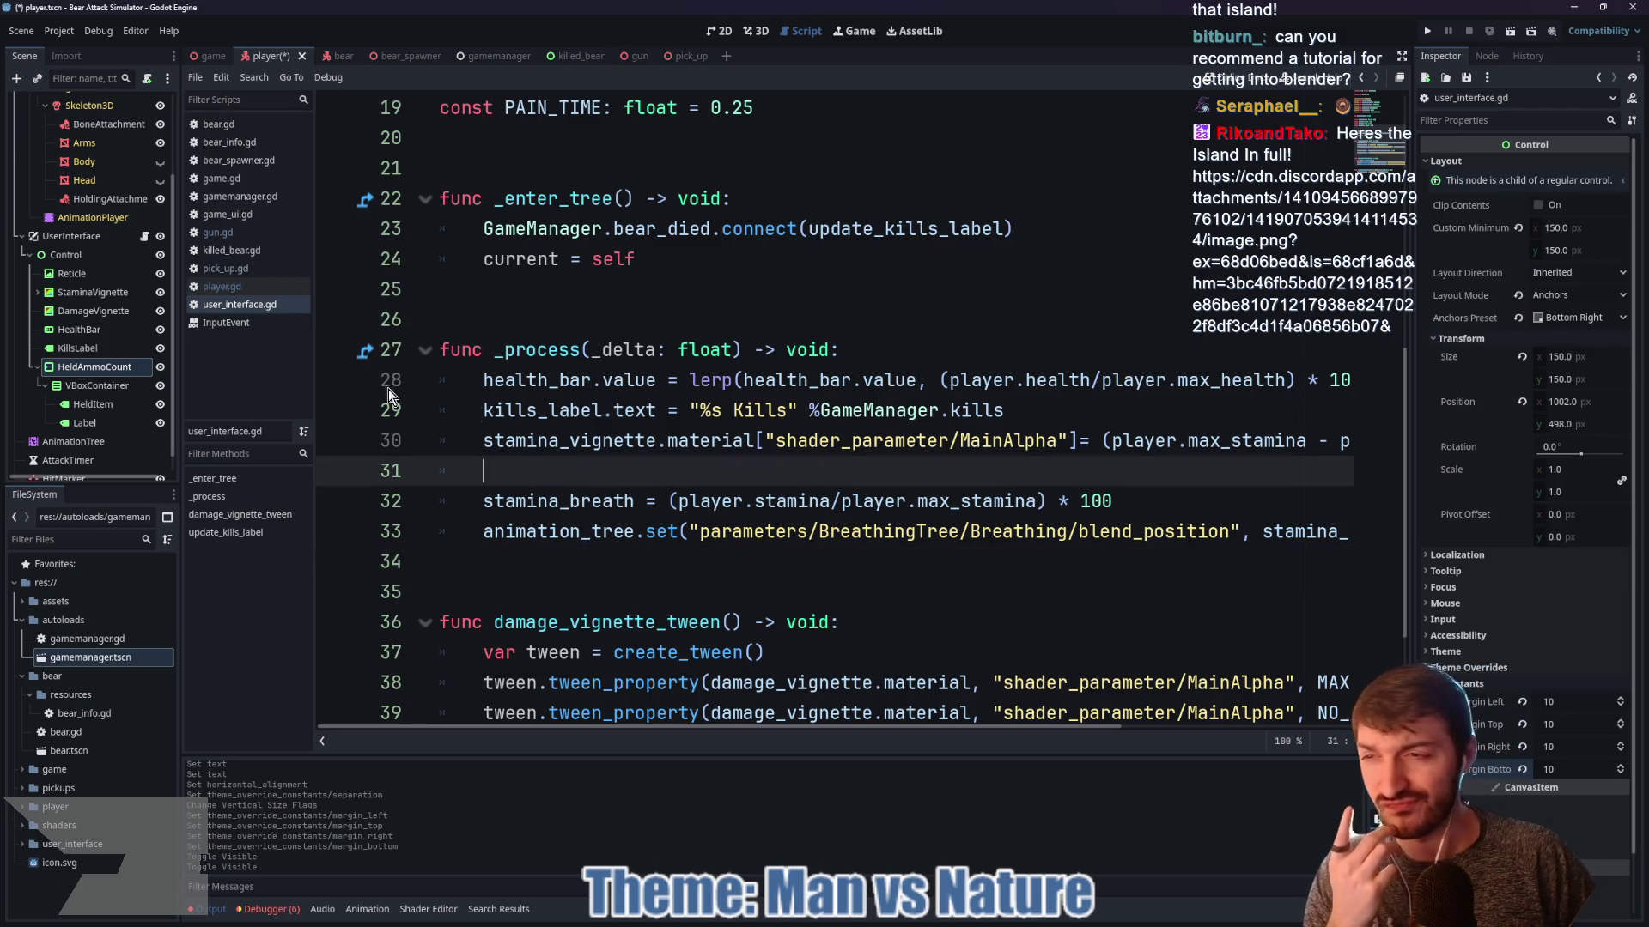
Assign the HeldAmmoCount node to UserInterface's Held Margin export in the Inspector.
{"action": "left_click", "coordinate": [72, 236]}
{"action": "left_click", "coordinate": [1575, 314]}
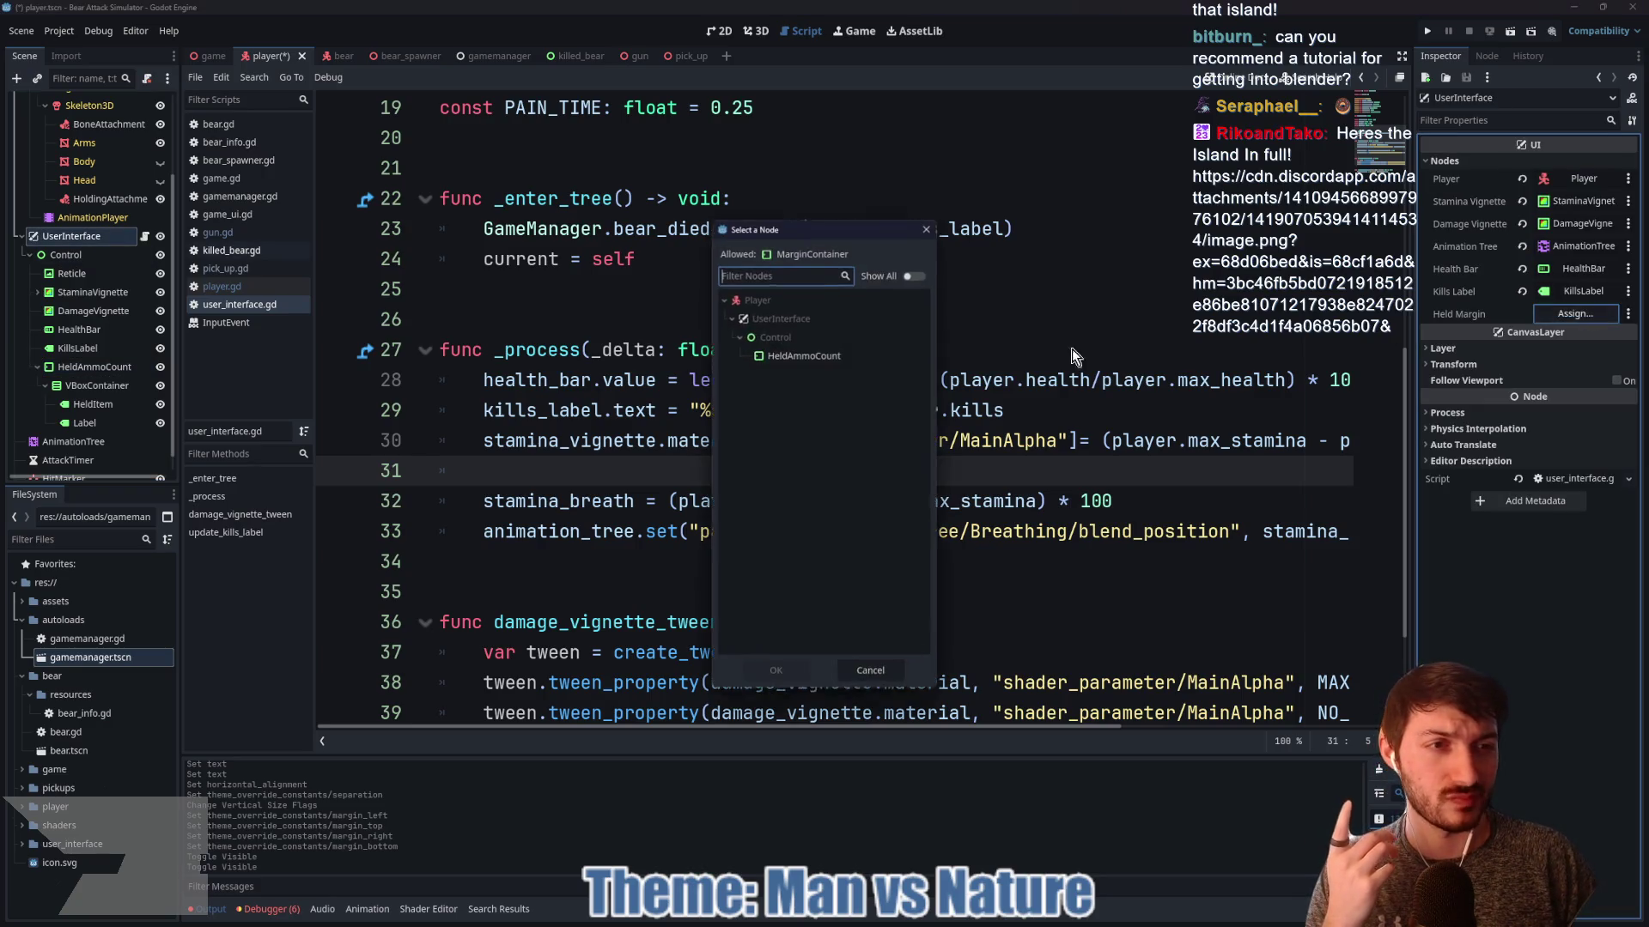
{"action": "left_click", "coordinate": [804, 356]}
{"action": "left_click", "coordinate": [776, 673]}
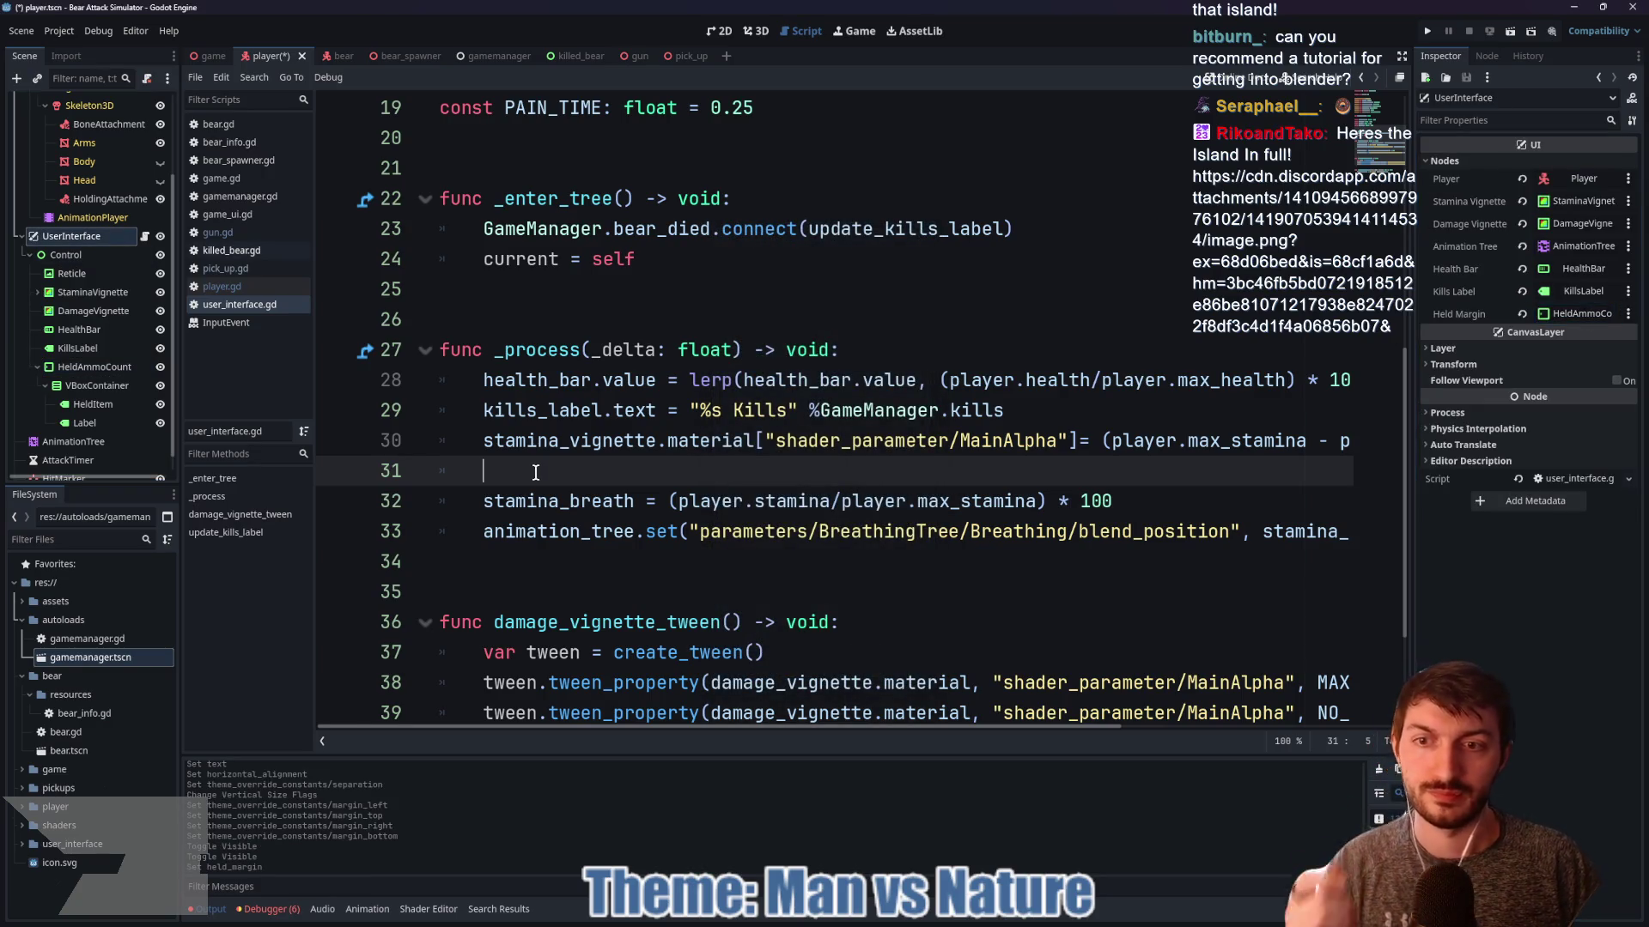
Begin line 31 with 'held_margin.visible = player.', fixing typos along the way.
{"action": "type", "text": "held"}
{"action": "key", "text": "Return"}
{"action": "type", "text": ".visible = "}
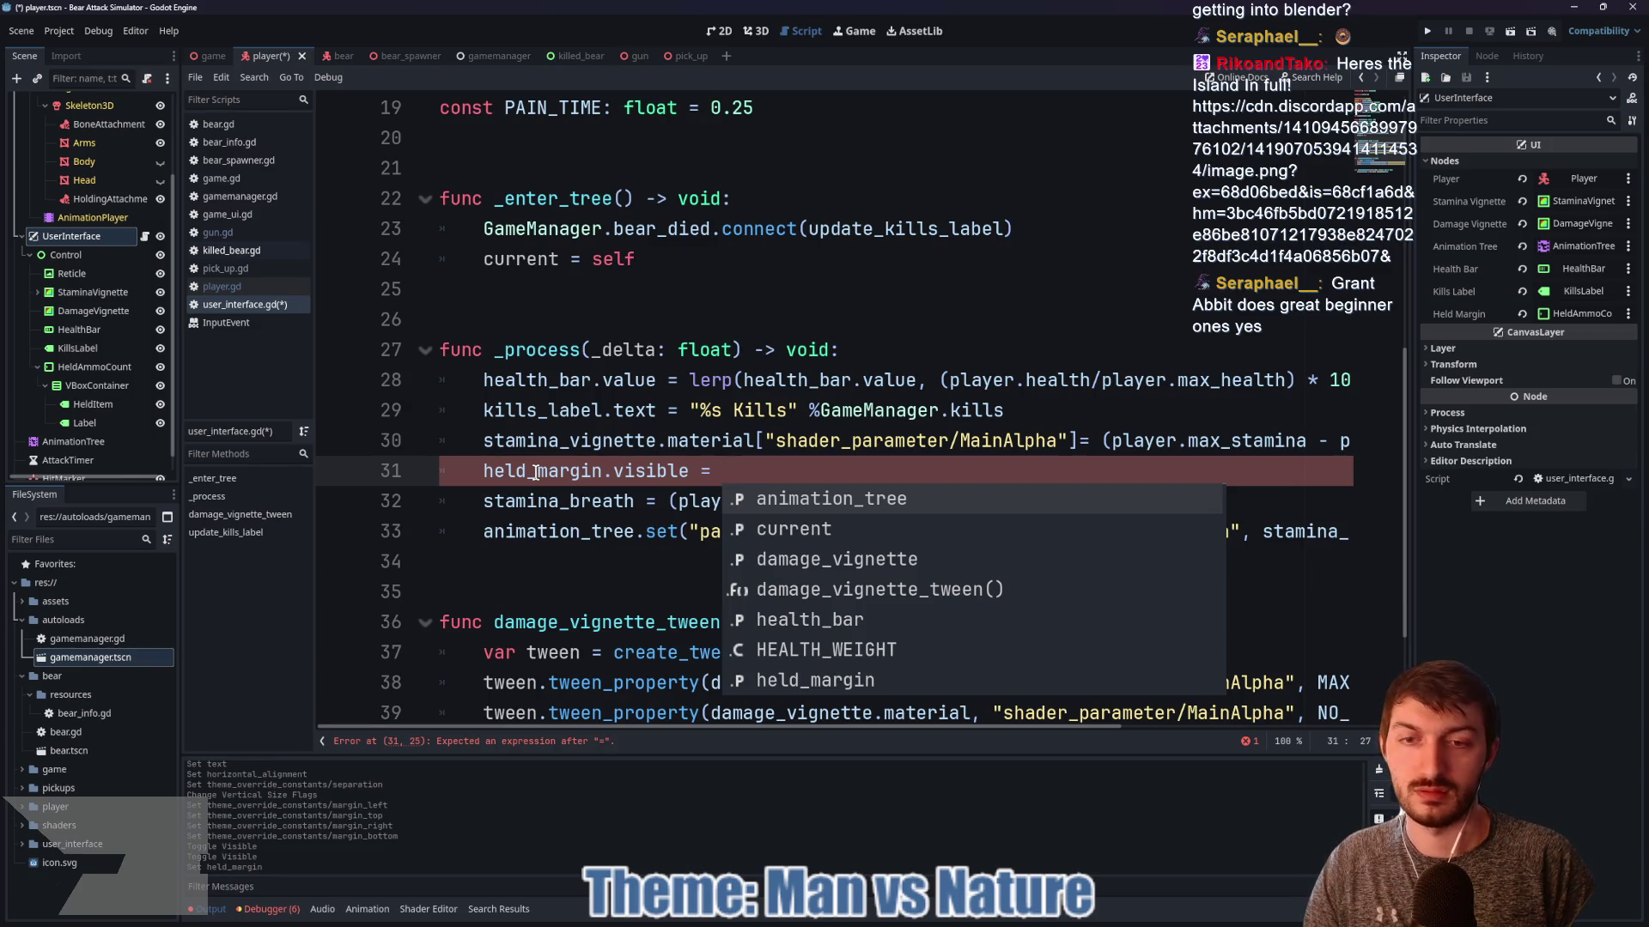
{"action": "type", "text": "Player."}
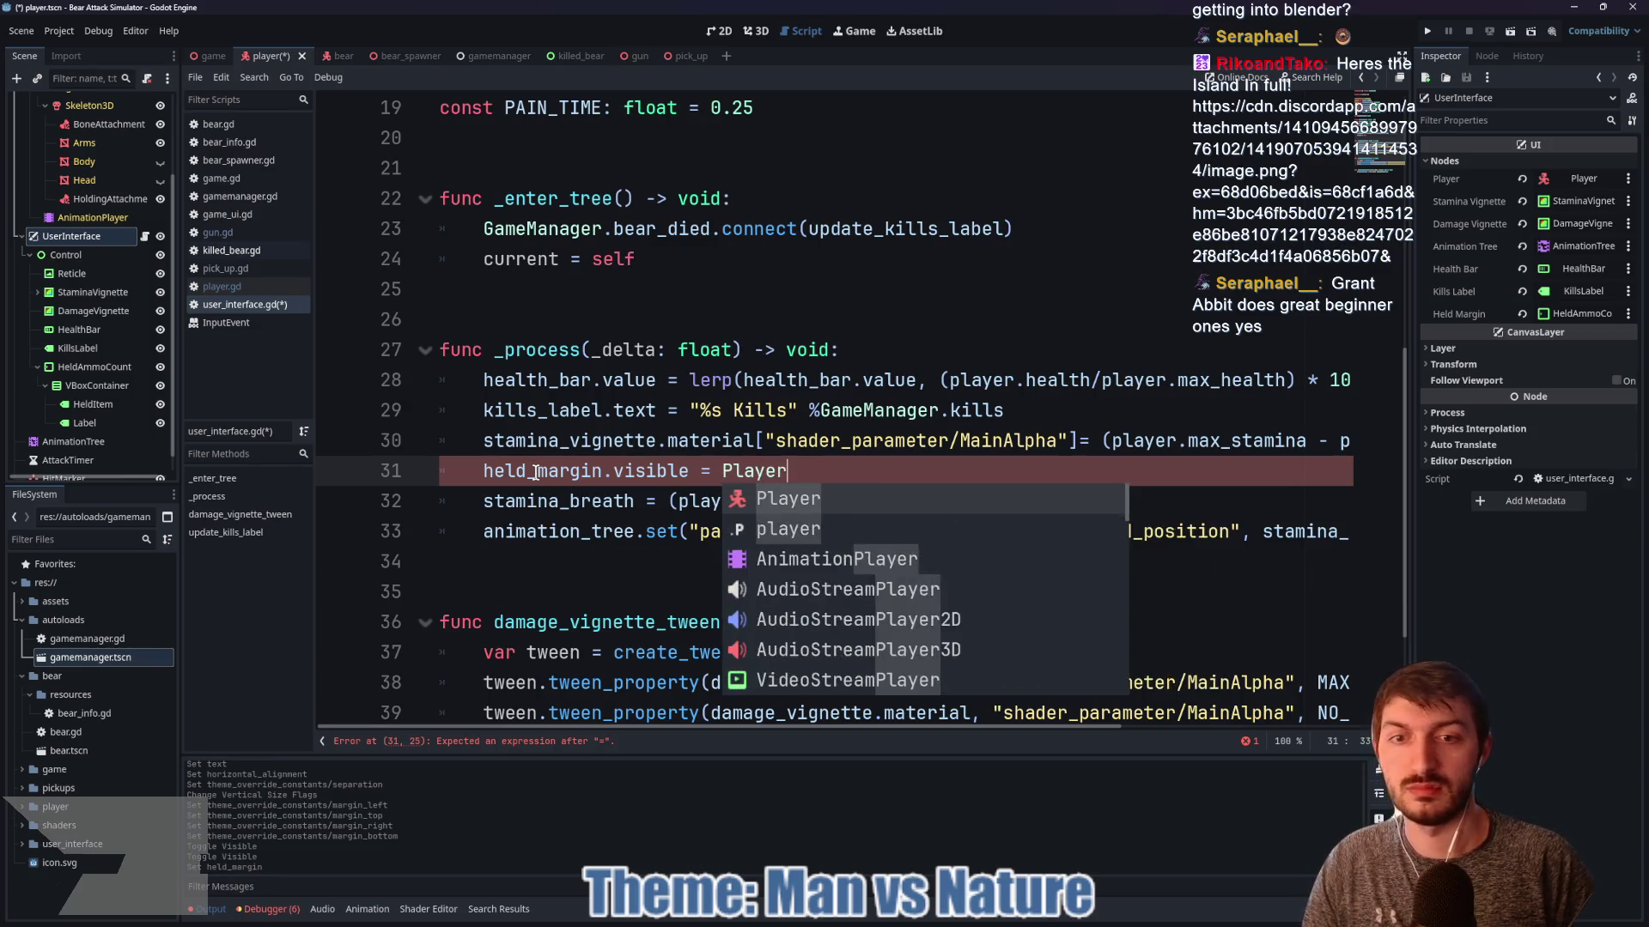
{"action": "key", "text": "BackSpace"}
{"action": "key", "text": "BackSpace"}
{"action": "key", "text": "BackSpace"}
{"action": "key", "text": "BackSpace"}
{"action": "key", "text": "BackSpace"}
{"action": "key", "text": "BackSpace"}
{"action": "type", "text": "player."}
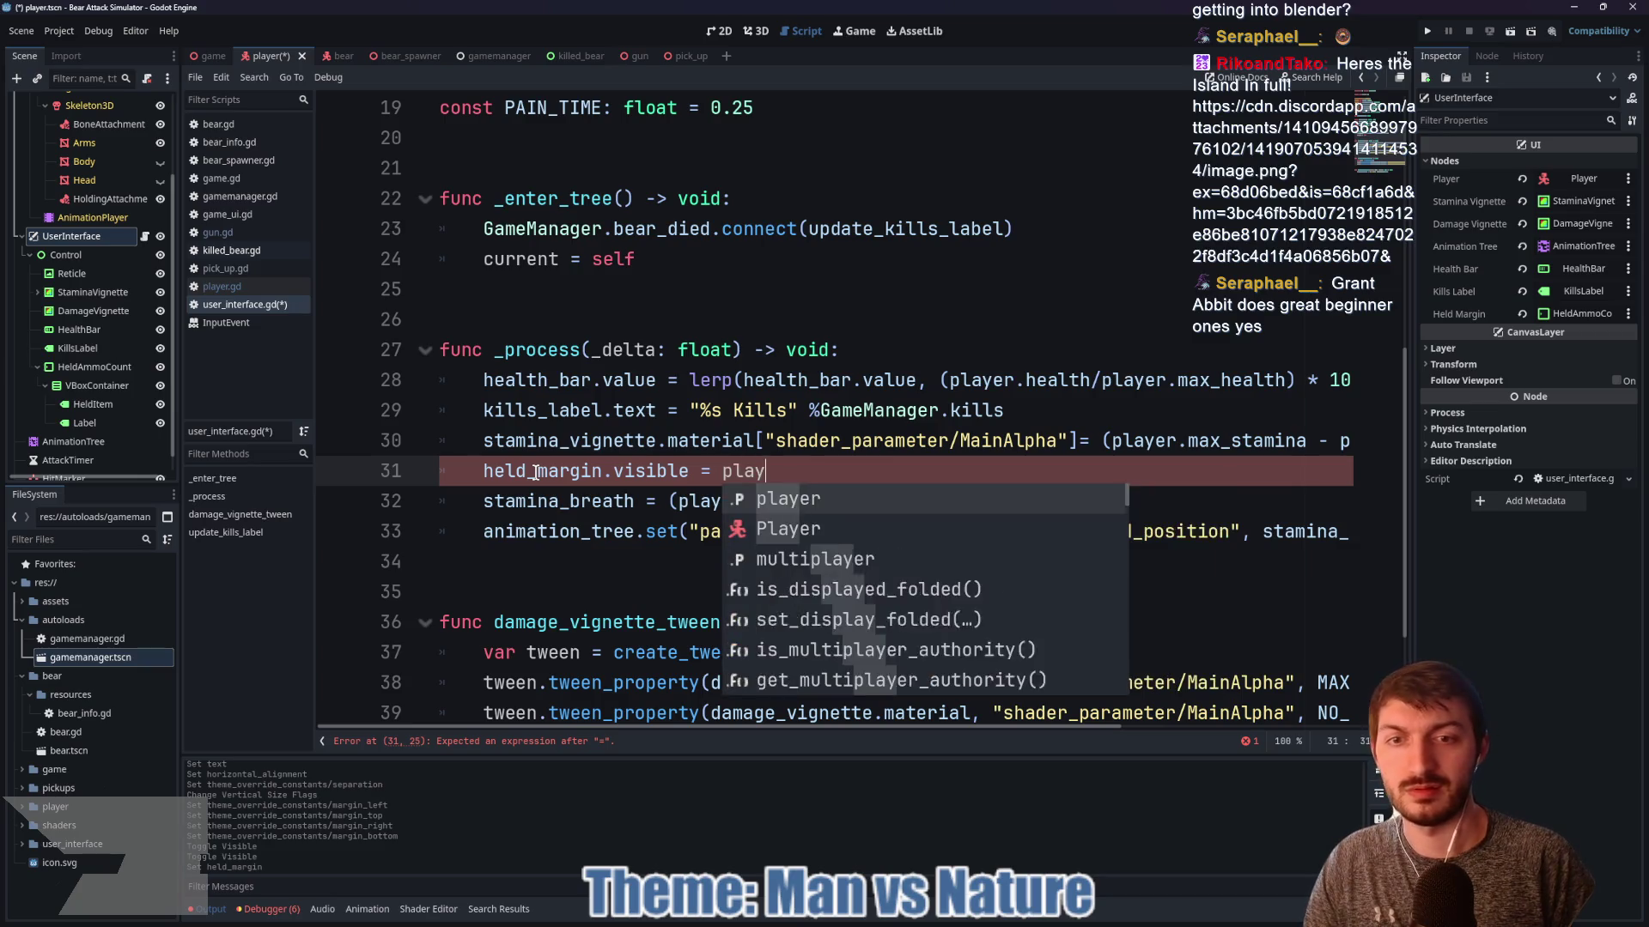
{"action": "type", "text": "8"}
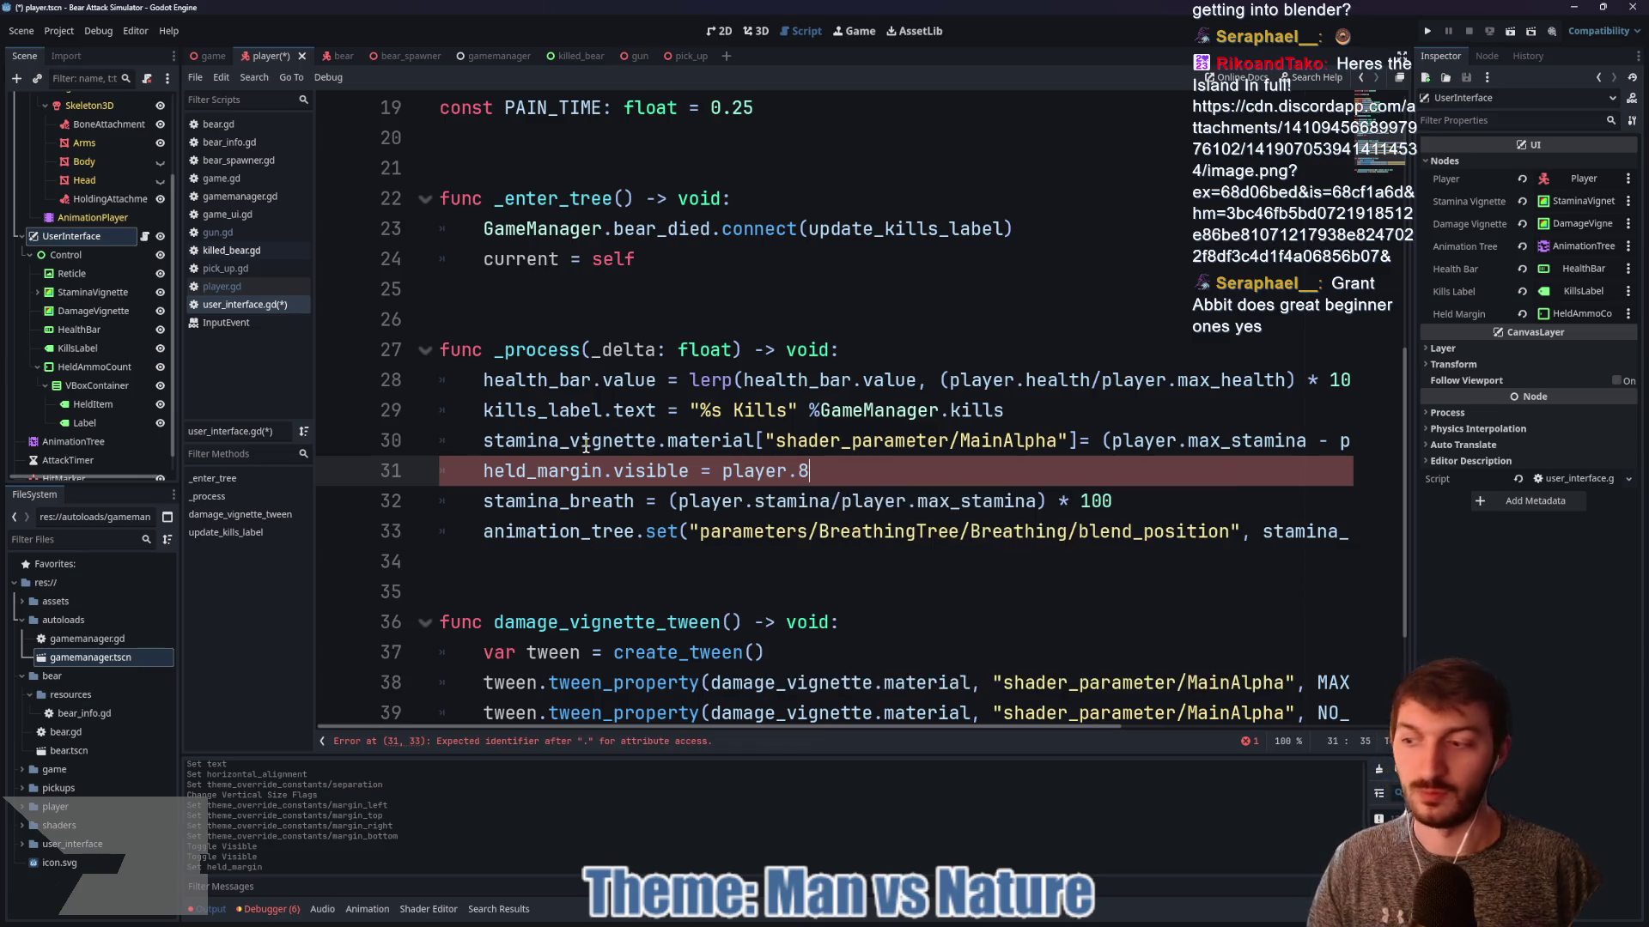
{"action": "key", "text": "BackSpace"}
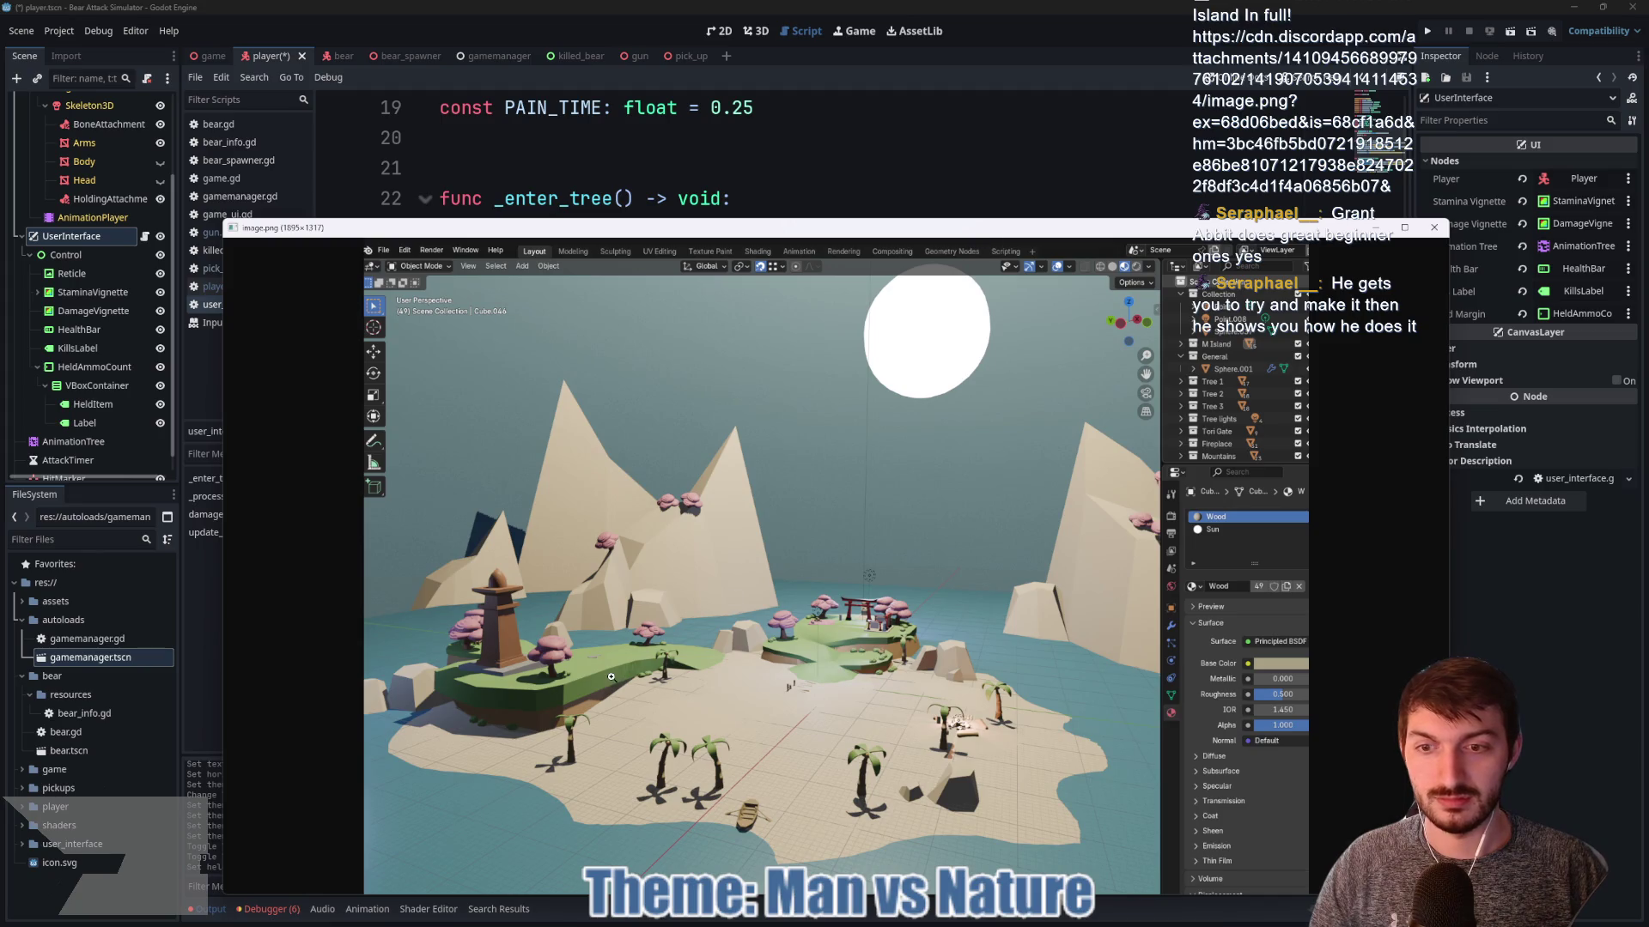
Zoom into the low-poly island screenshot, reposition its window, and close the viewer.
{"action": "scroll", "coordinate": [612, 678], "scroll_direction": "up", "scroll_amount": 1}
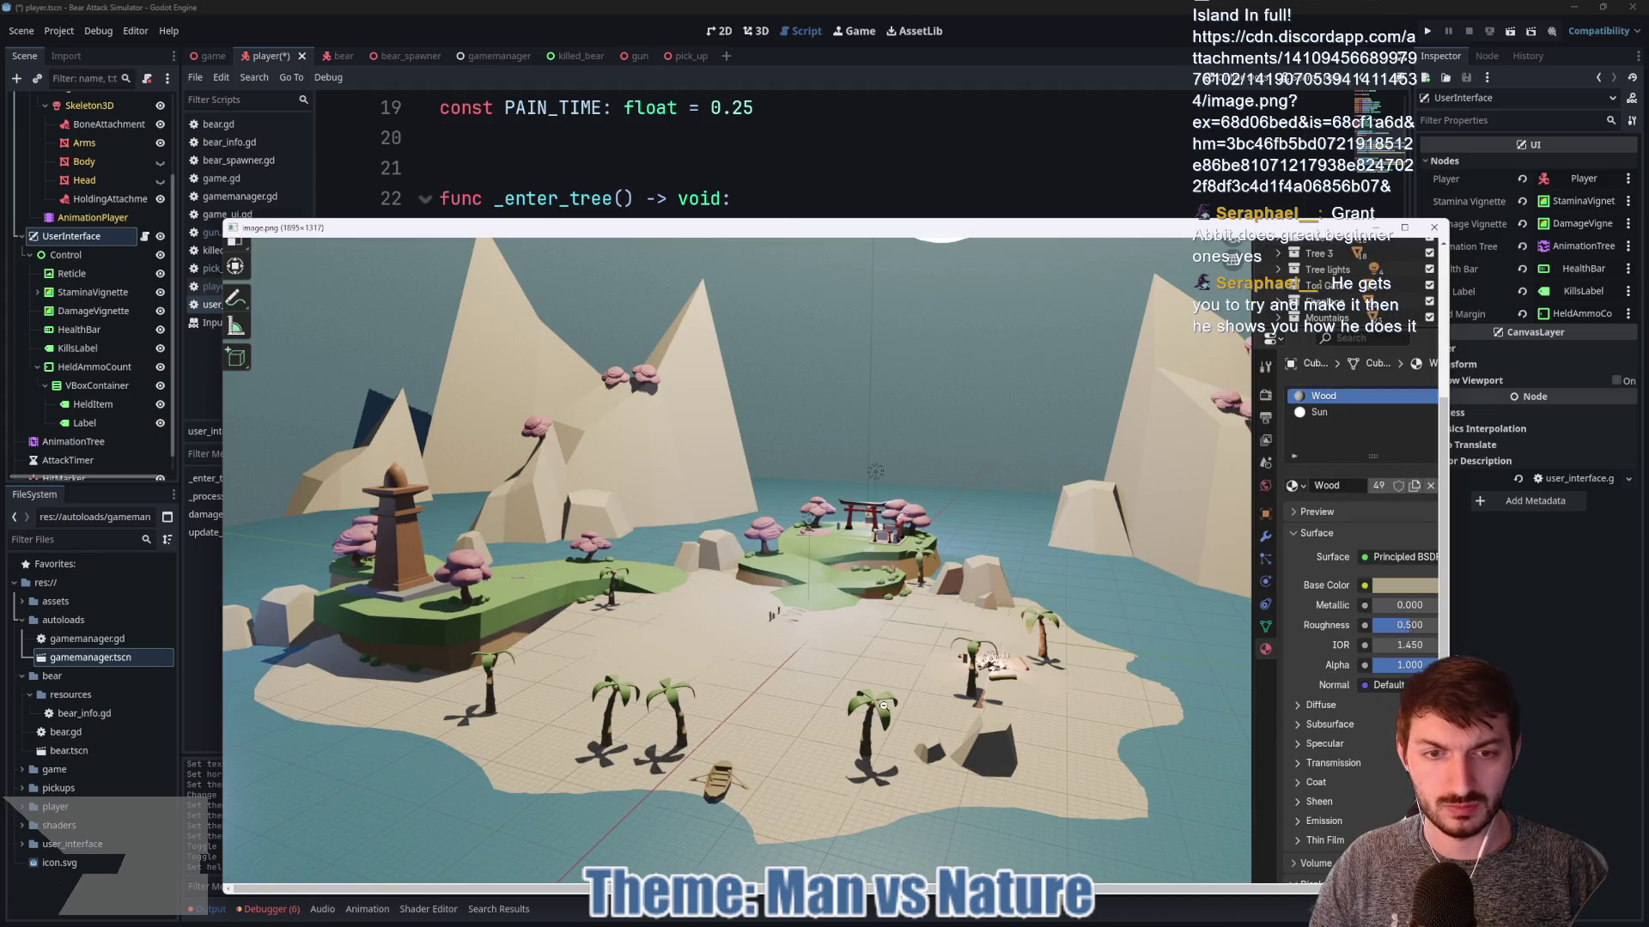
{"action": "left_click_drag", "start_coordinate": [996, 226], "coordinate": [986, 131]}
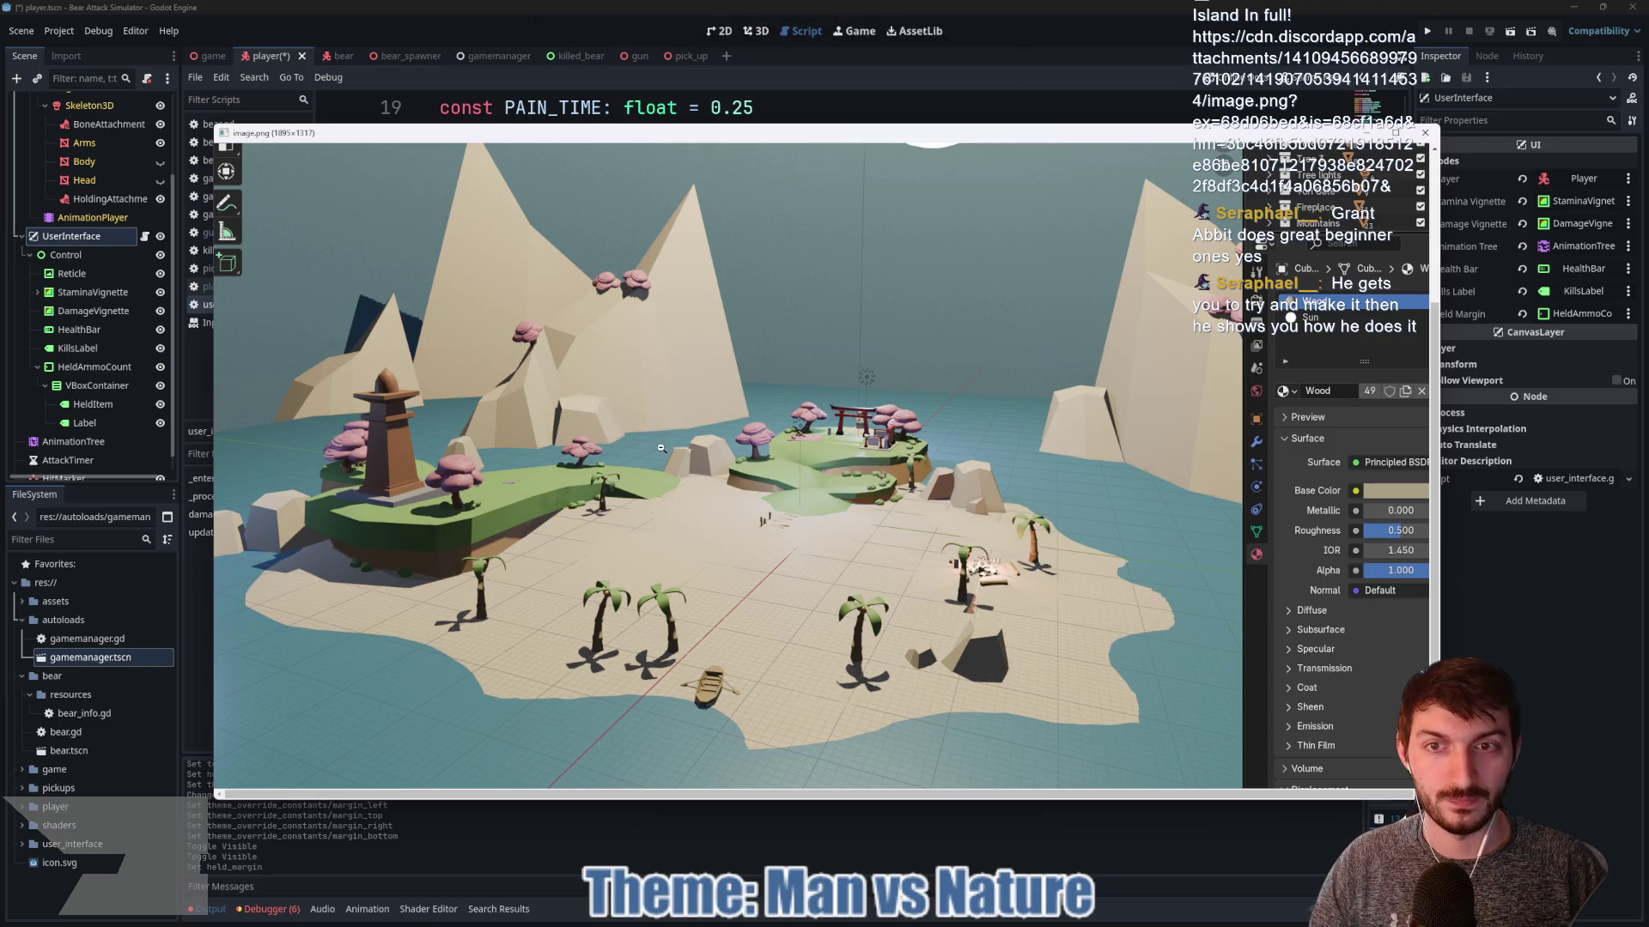
{"action": "left_click", "coordinate": [1424, 134]}
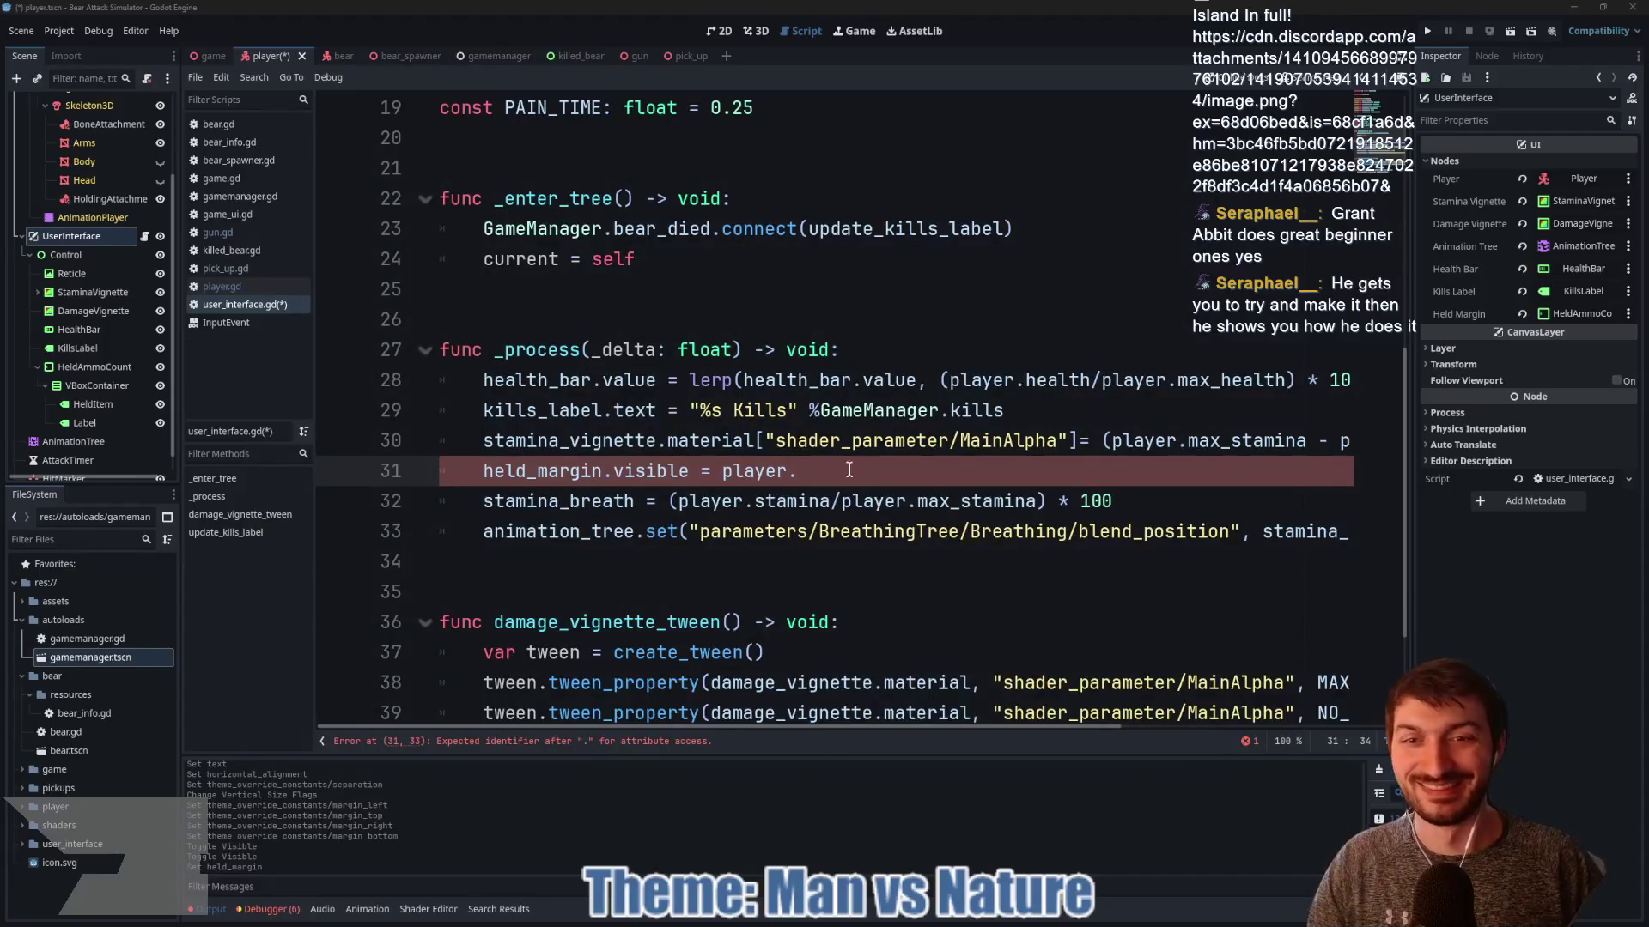
Finish the line as held_margin.visible = player.is_holding_item, save, and hide HeldAmmoCount.
{"action": "type", "text": "is"}
{"action": "key", "text": "Down"}
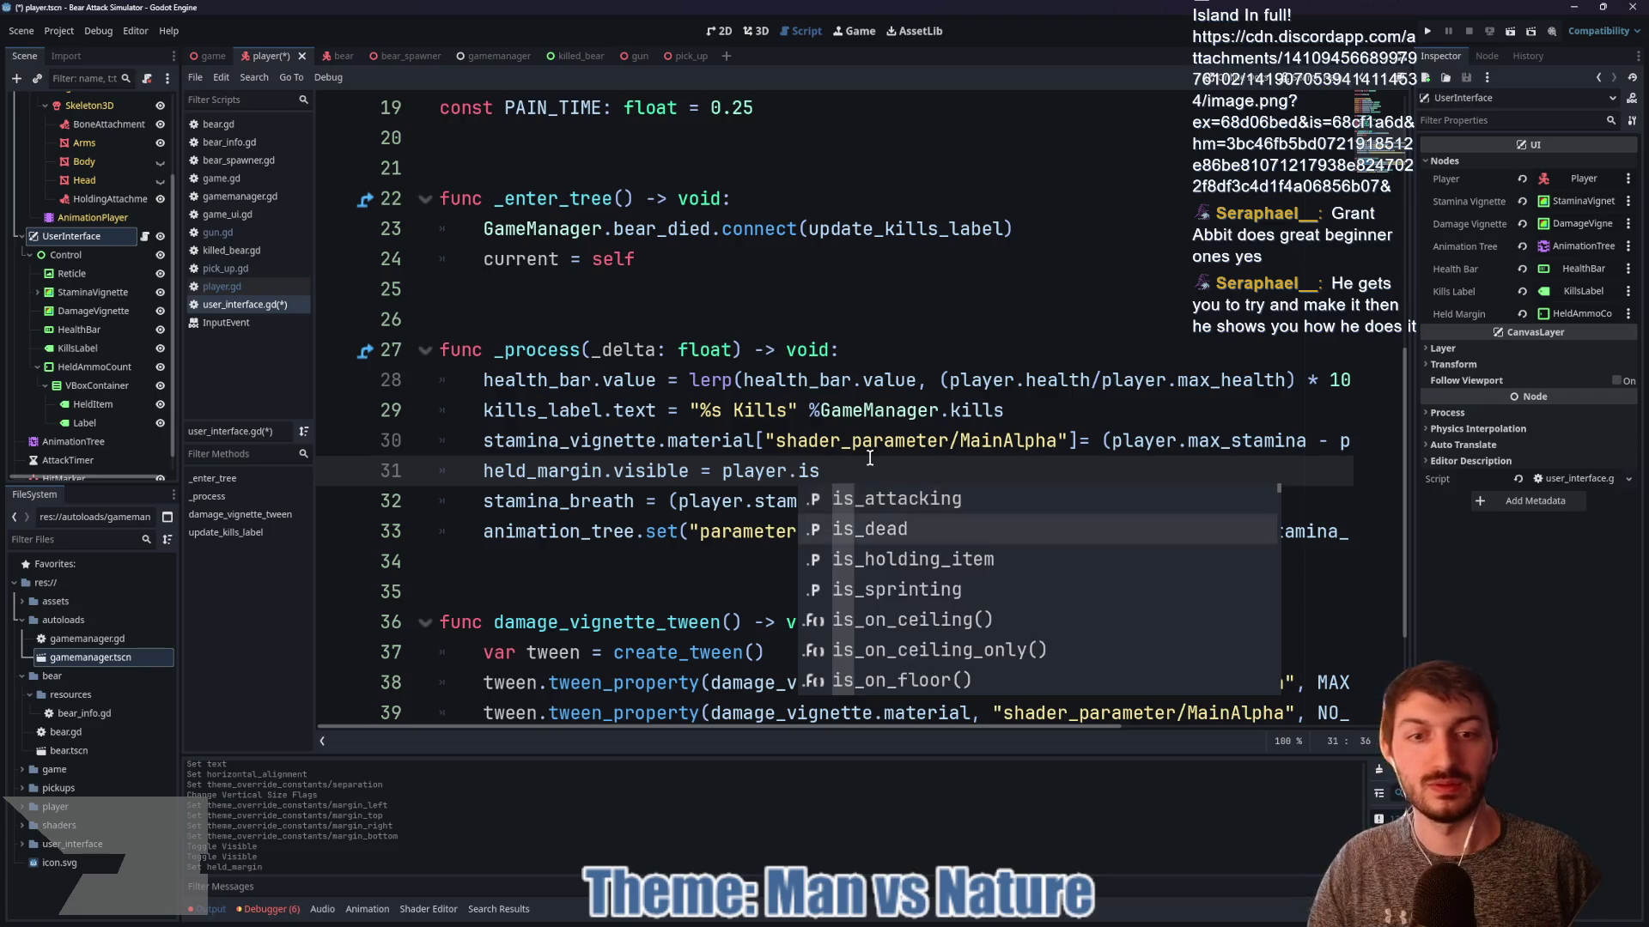
{"action": "key", "text": "Down"}
{"action": "key", "text": "Return"}
{"action": "key", "text": "ctrl+s"}
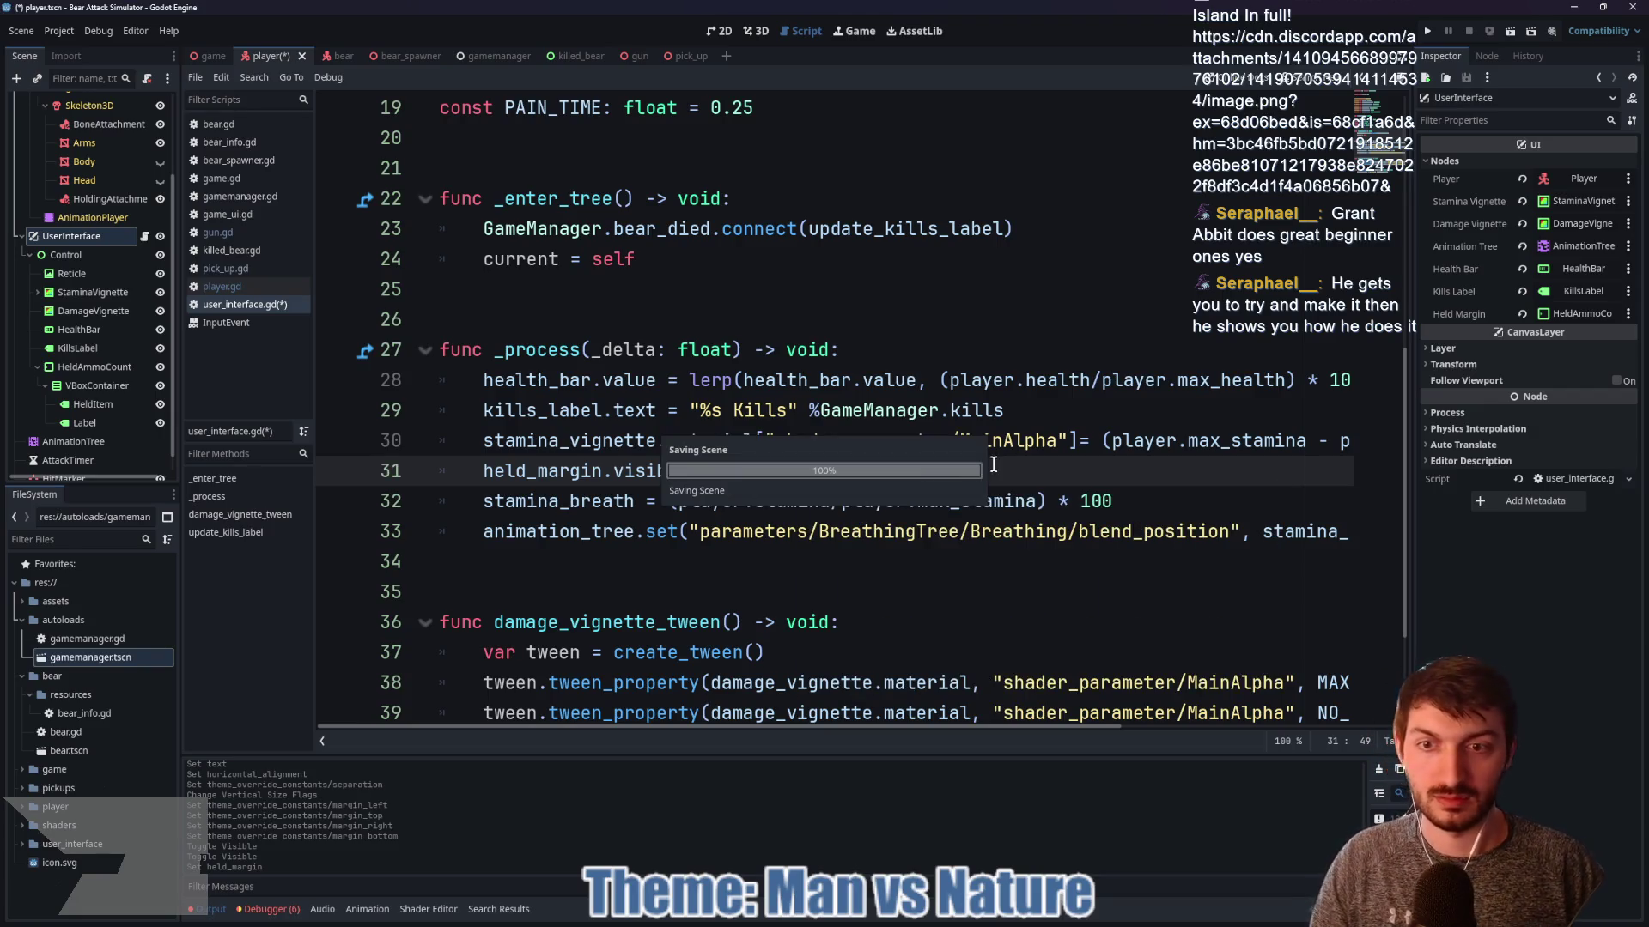
{"action": "left_click", "coordinate": [159, 368]}
Move the held_margin visibility line down to line 34 and add an empty line after it.
{"action": "left_click", "coordinate": [621, 568]}
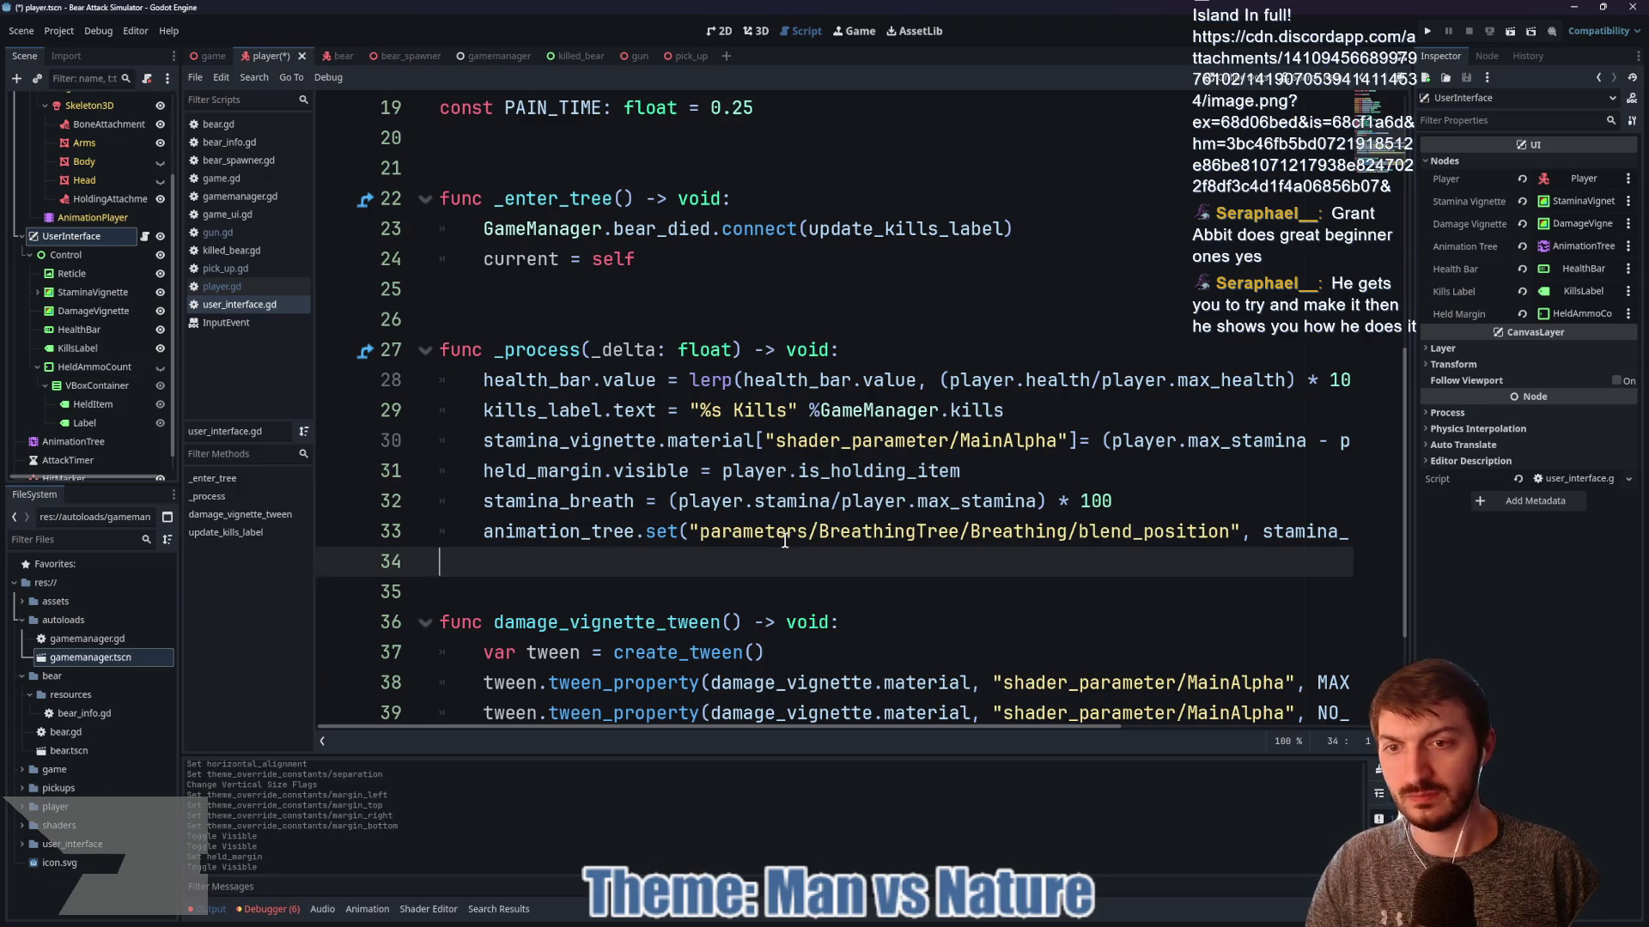
{"action": "left_click_drag", "start_coordinate": [996, 470], "coordinate": [472, 470]}
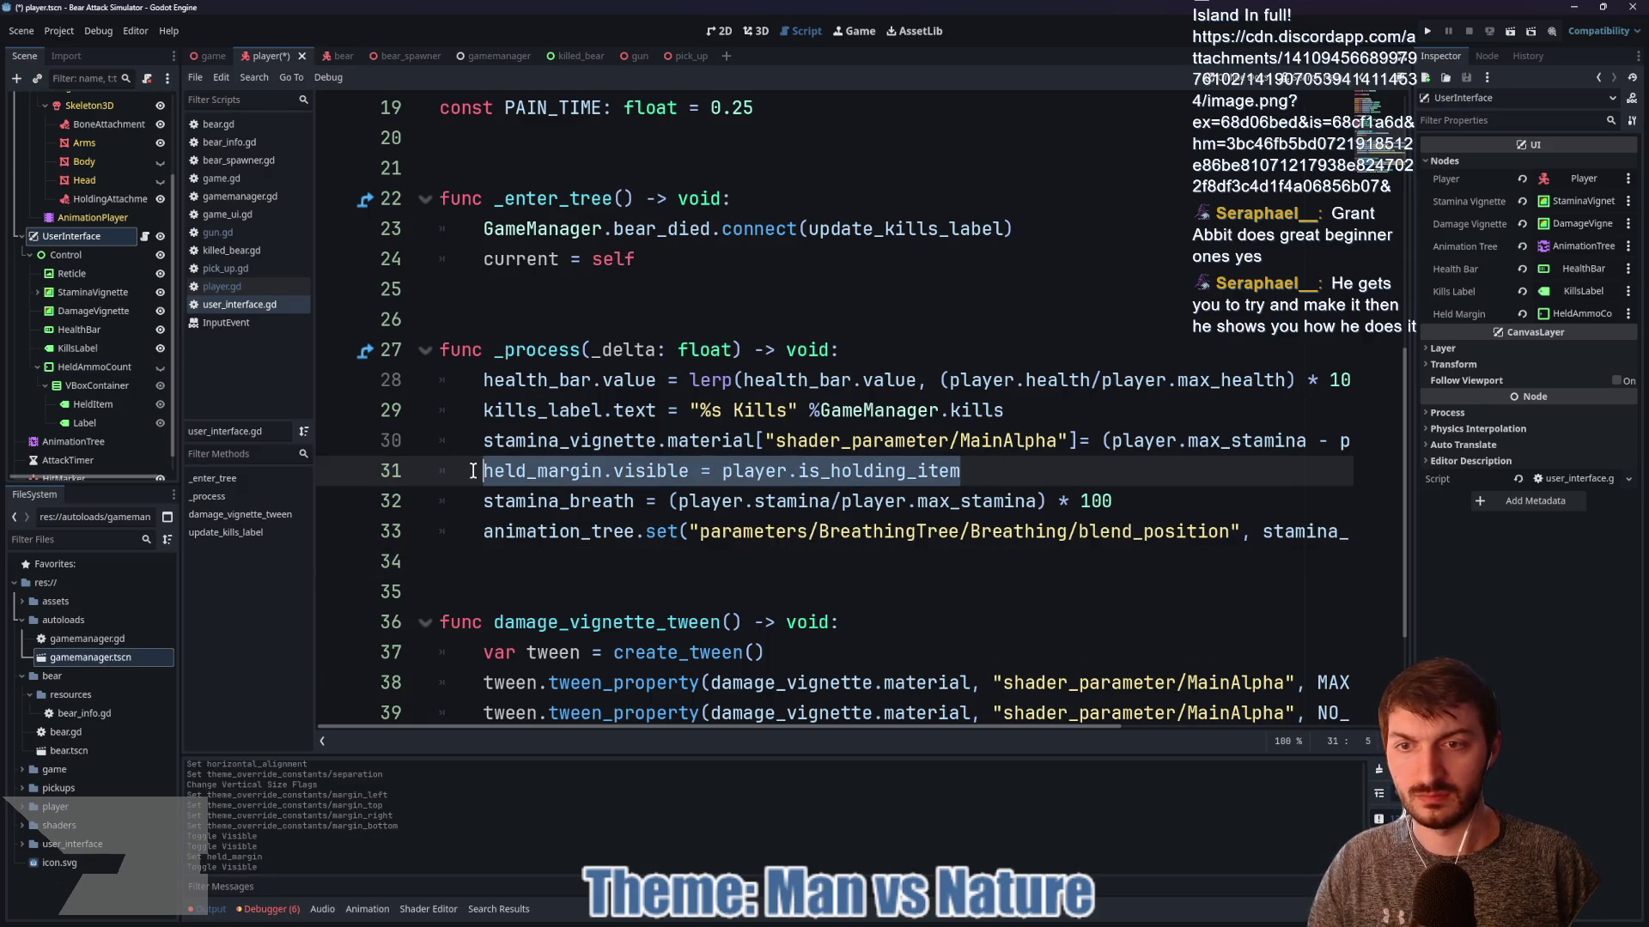
{"action": "key", "text": "alt+Down"}
{"action": "key", "text": "alt+Down"}
{"action": "key", "text": "alt+Down"}
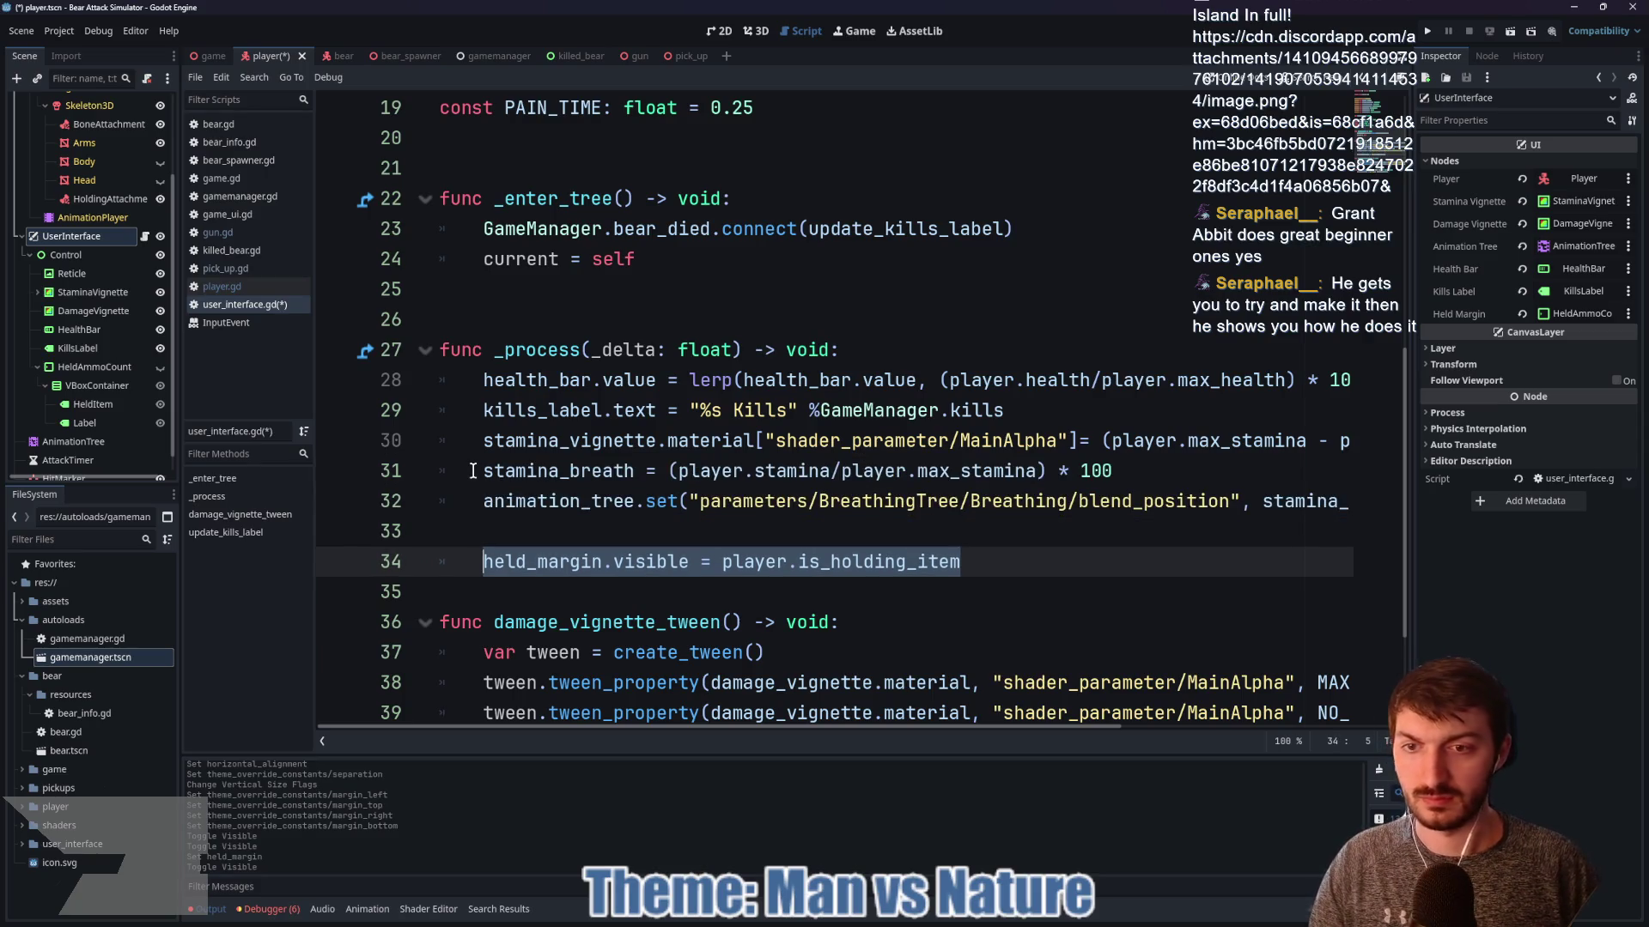
{"action": "left_click", "coordinate": [1017, 564]}
{"action": "key", "text": "Return"}
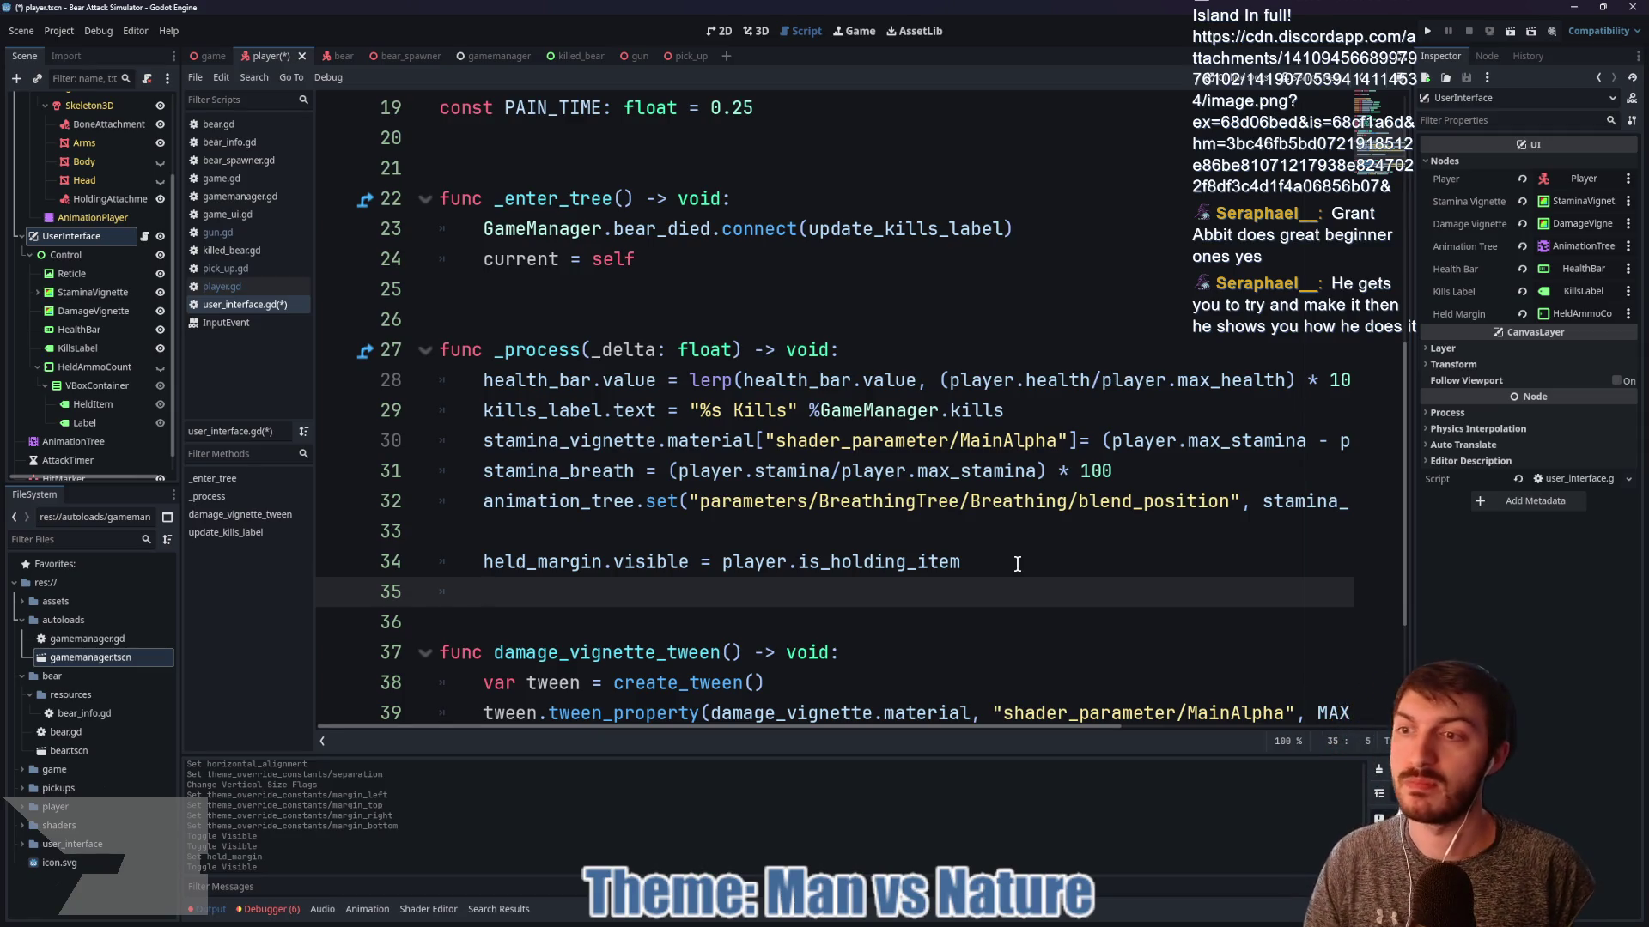
{"action": "type", "text": "hel"}
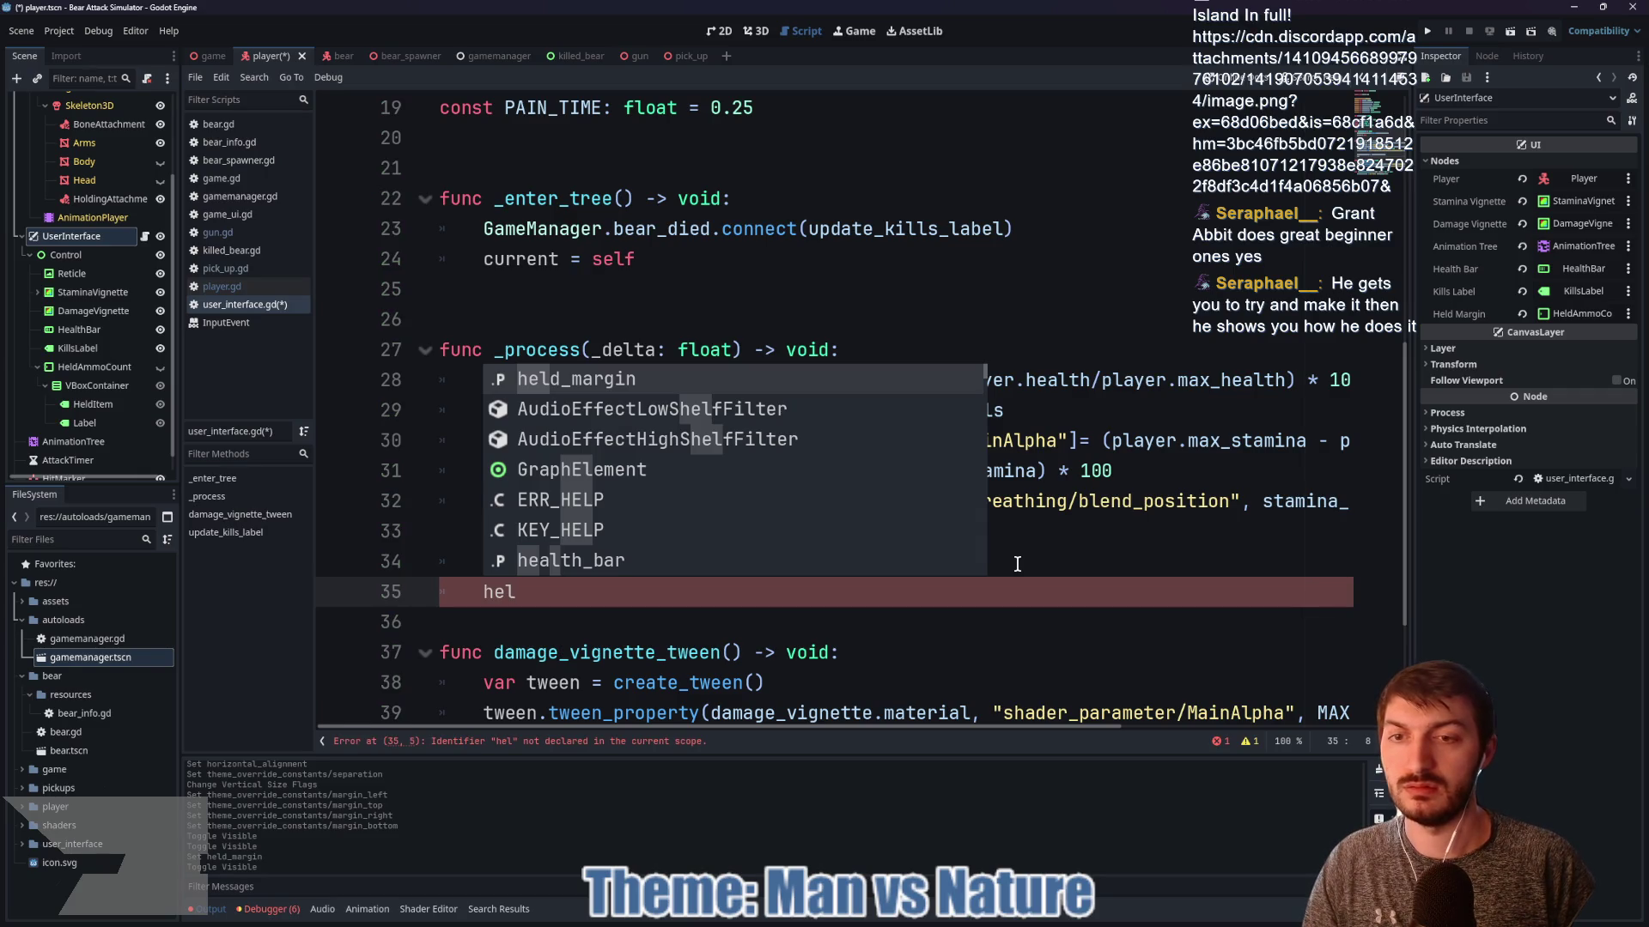
{"action": "key", "text": "BackSpace"}
{"action": "key", "text": "BackSpace"}
{"action": "key", "text": "BackSpace"}
{"action": "scroll", "coordinate": [820, 532], "scroll_direction": "up", "scroll_amount": 6}
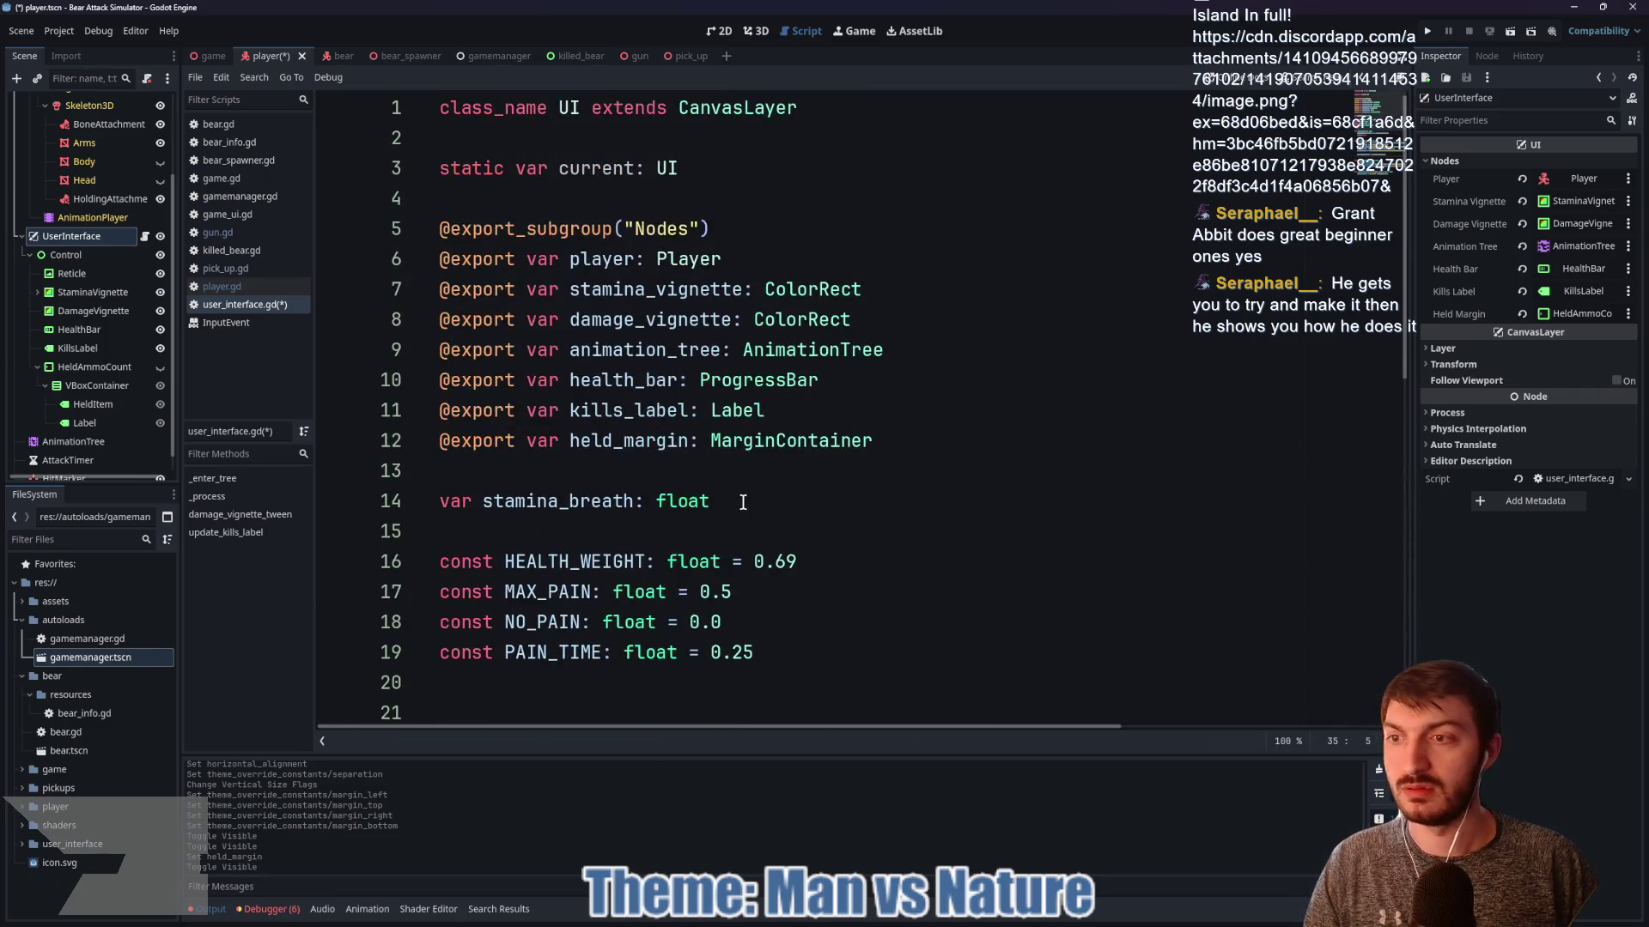
{"action": "left_click", "coordinate": [930, 439]}
{"action": "type", "text": "\\"}
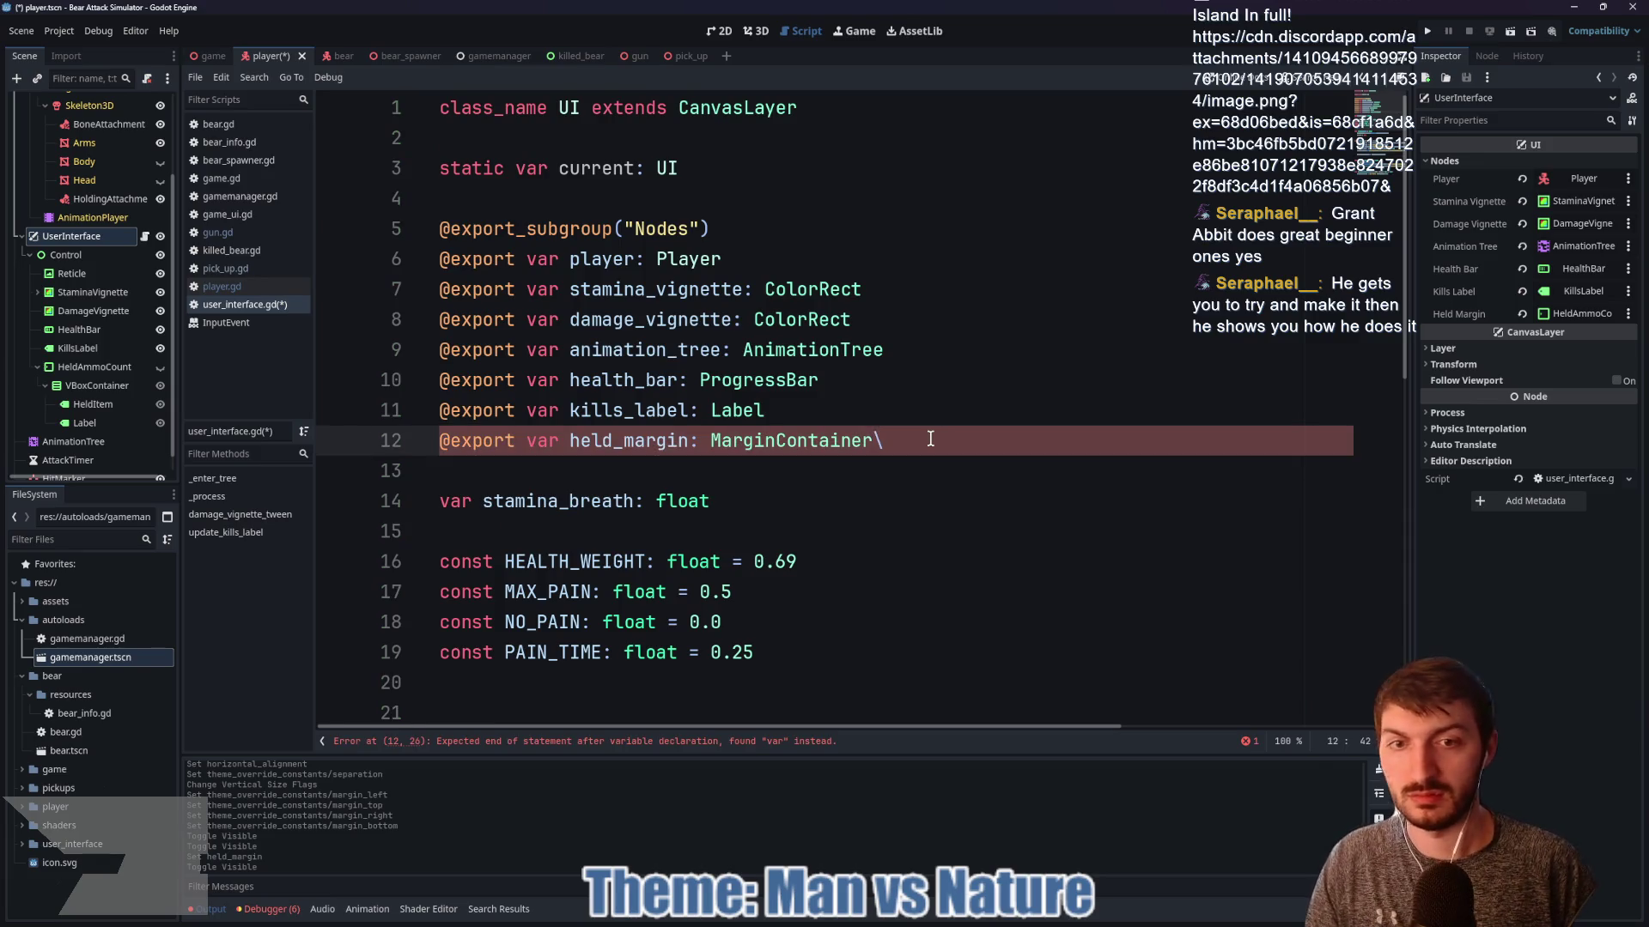
{"action": "key", "text": "BackSpace"}
{"action": "key", "text": "Return"}
{"action": "type", "text": "@expor"}
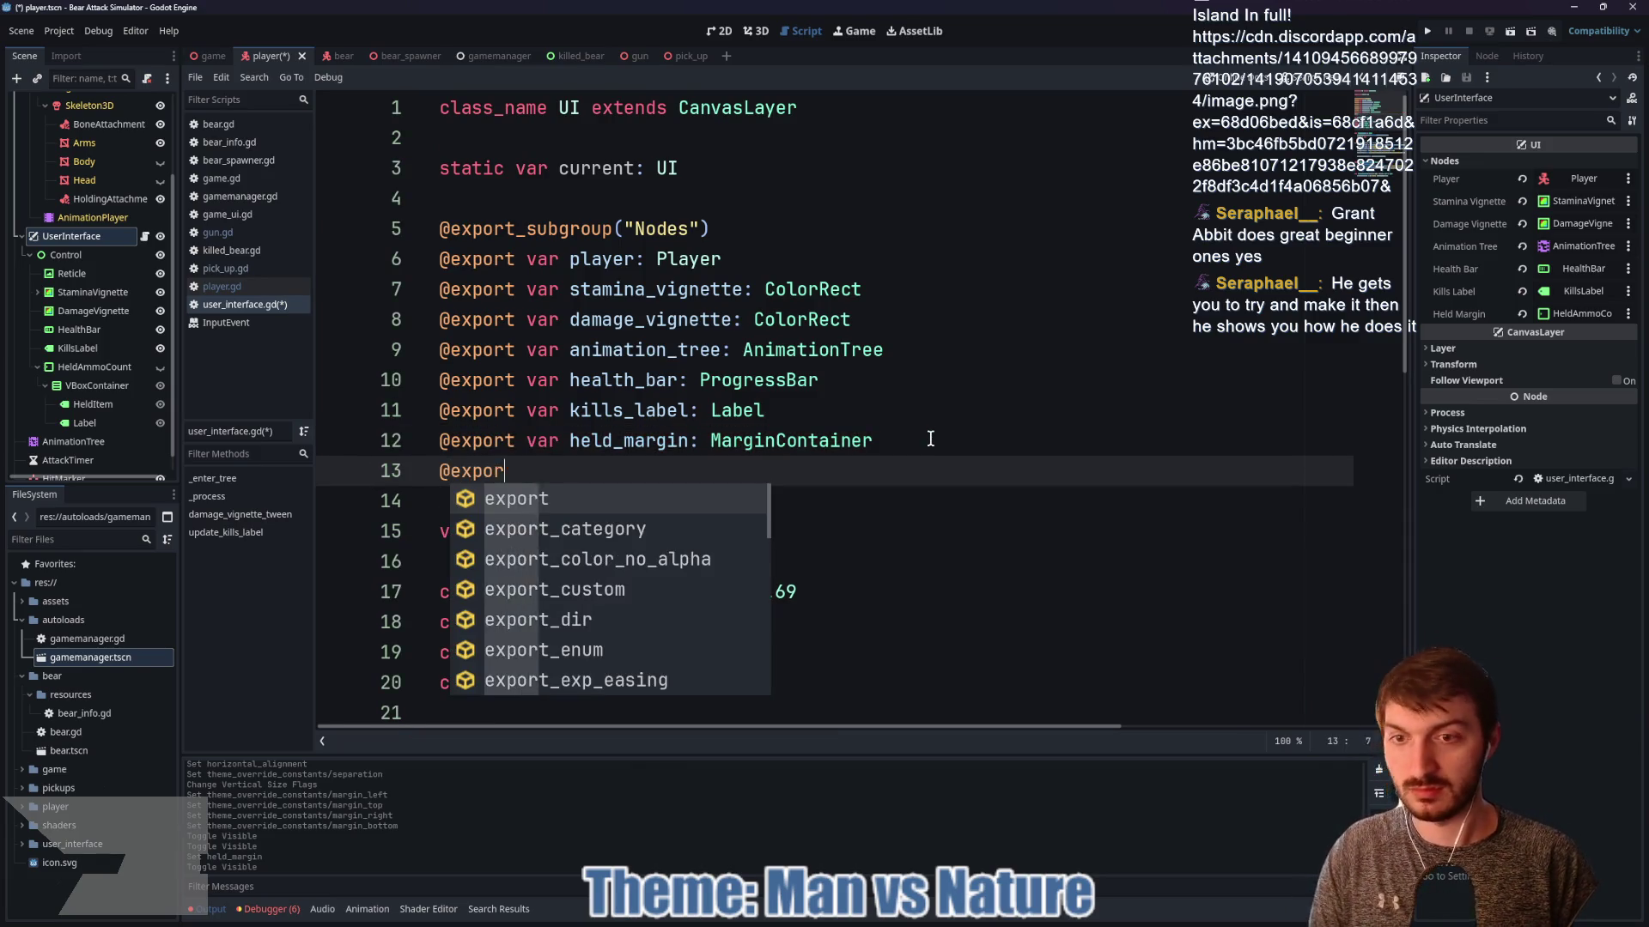
{"action": "type", "text": "t var held_item_label:"}
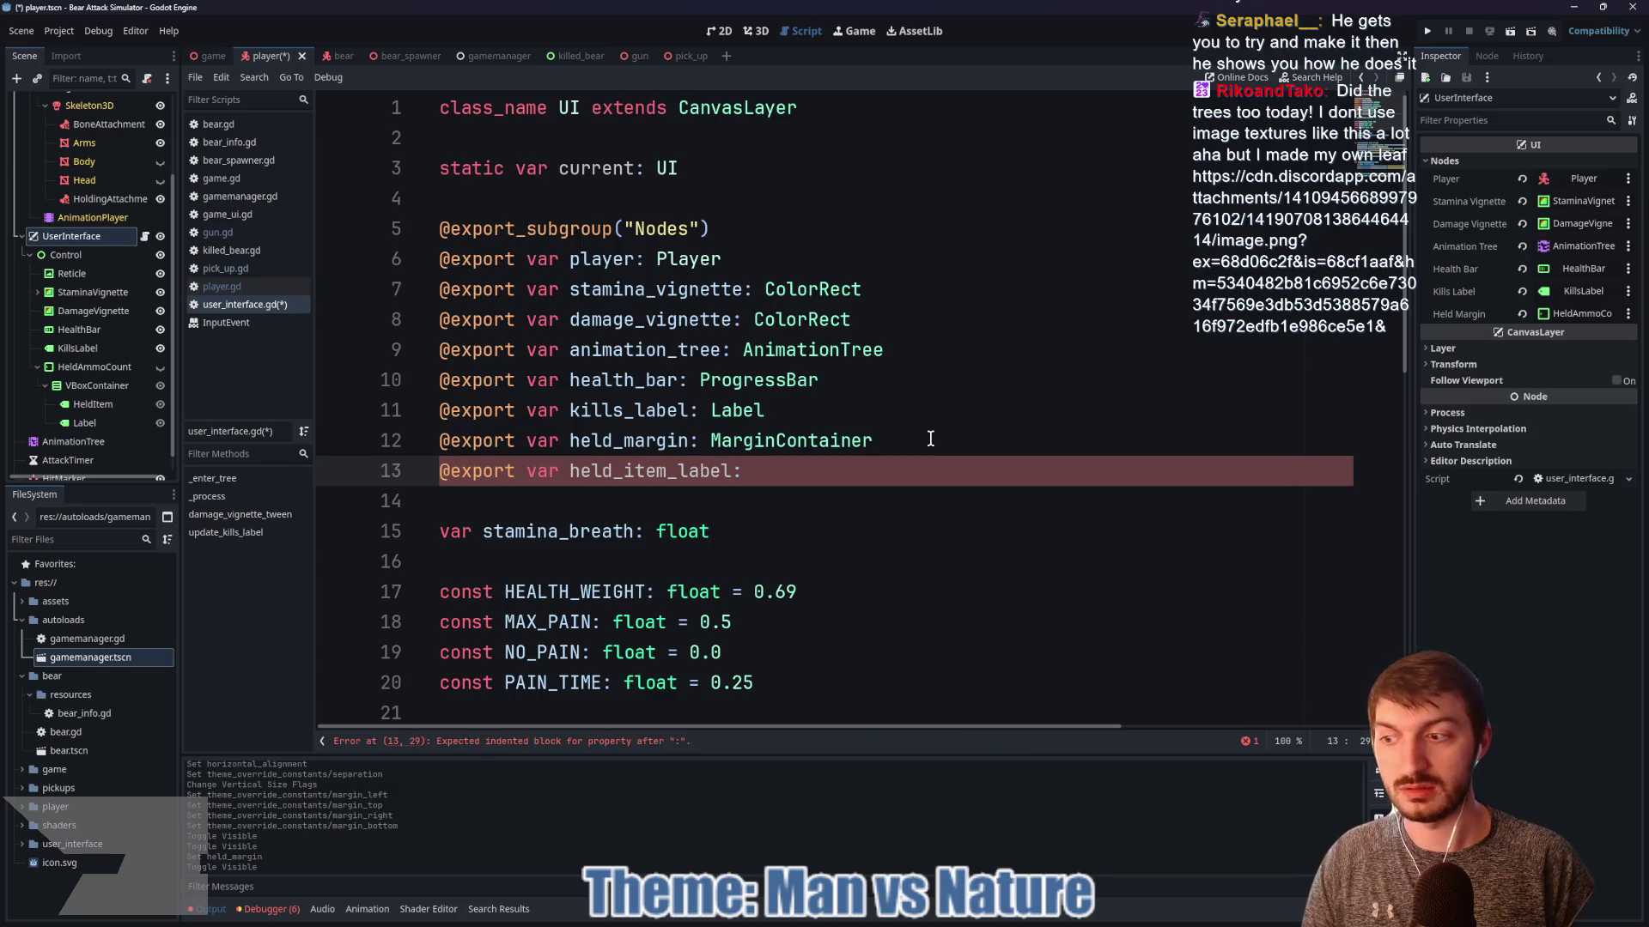
{"action": "type", "text": " Lave"}
{"action": "key", "text": "BackSpace"}
{"action": "key", "text": "BackSpace"}
{"action": "type", "text": "b"}
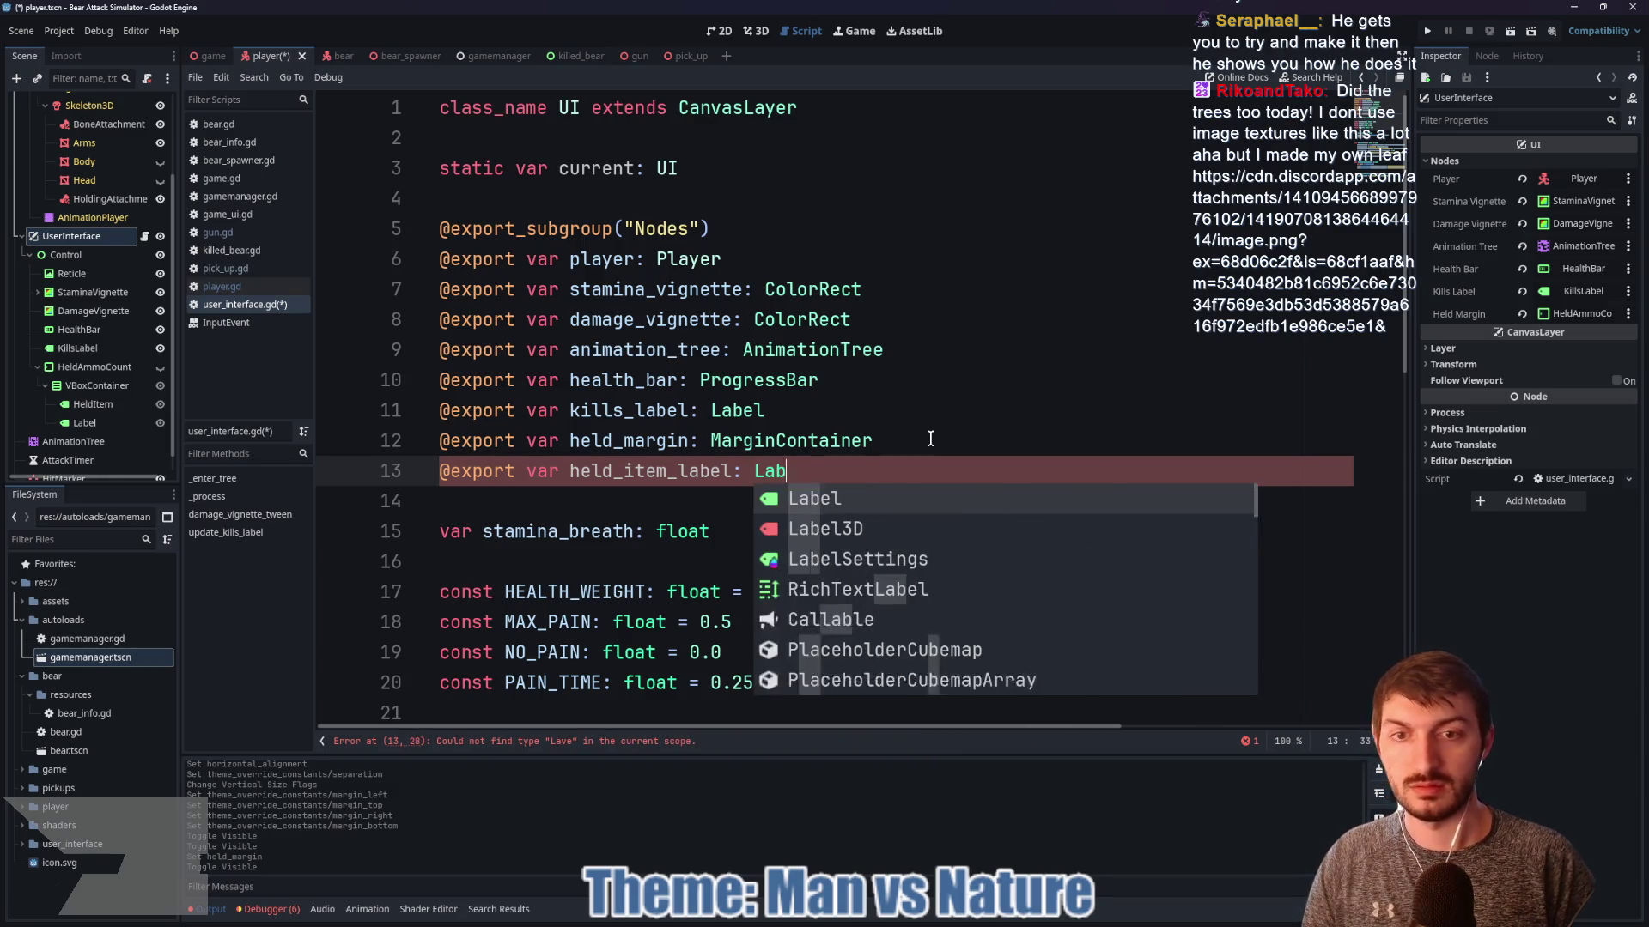
{"action": "key", "text": "Return"}
{"action": "key", "text": "Return"}
{"action": "type", "text": "@export var"}
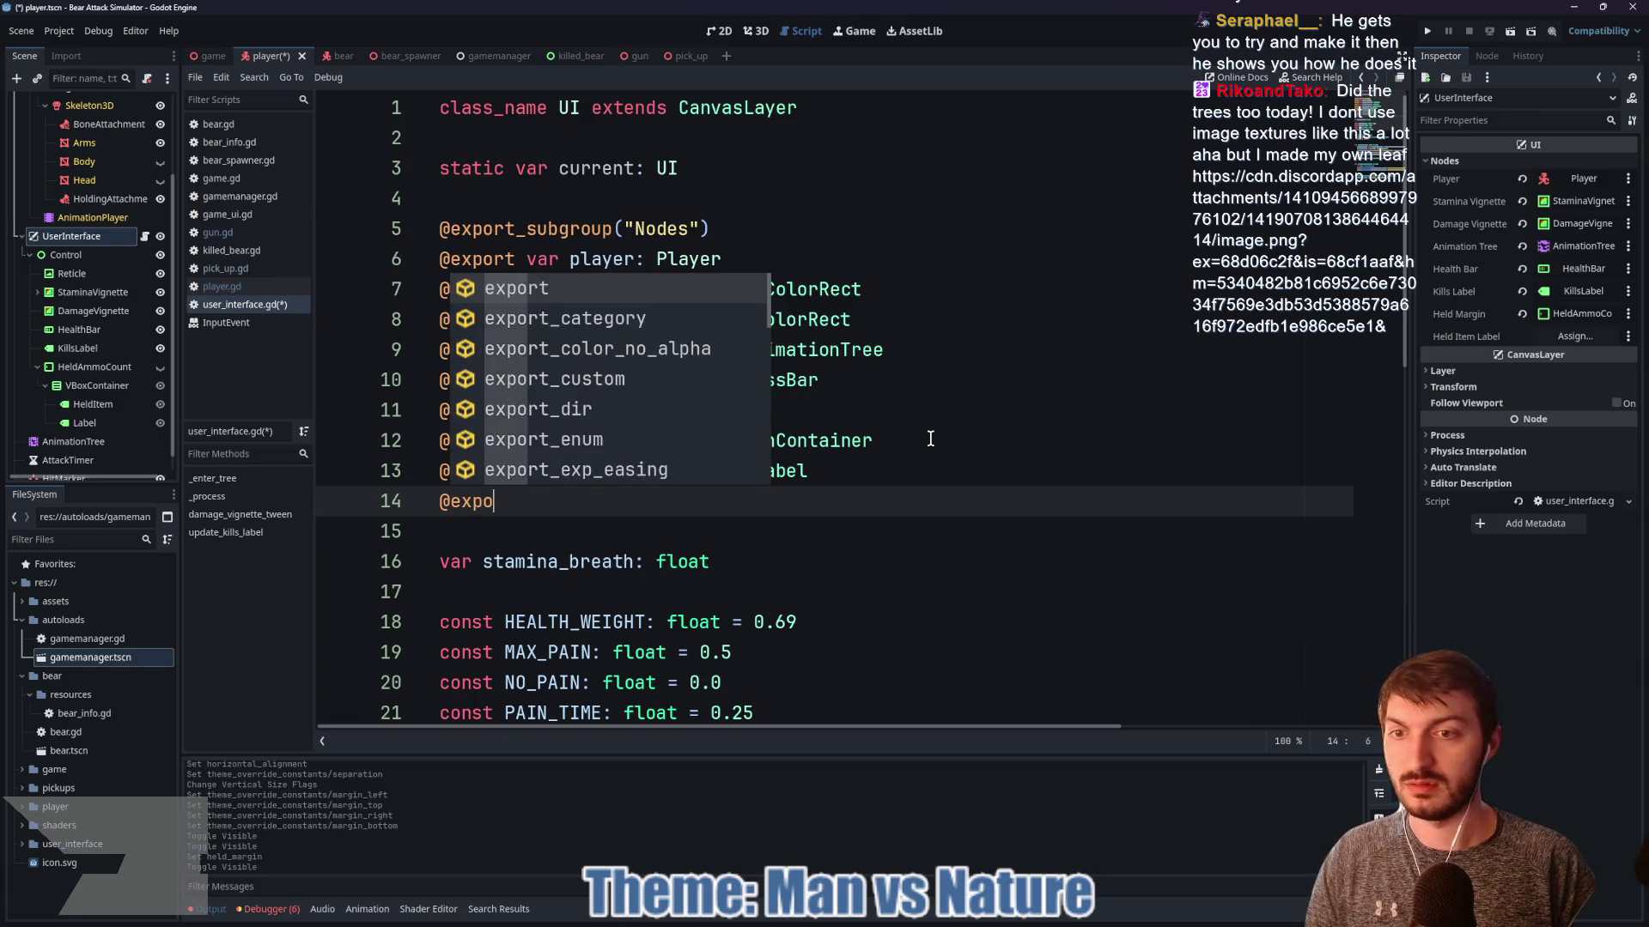
{"action": "double_click", "coordinate": [129, 421]}
{"action": "type", "text": "AmmoL"}
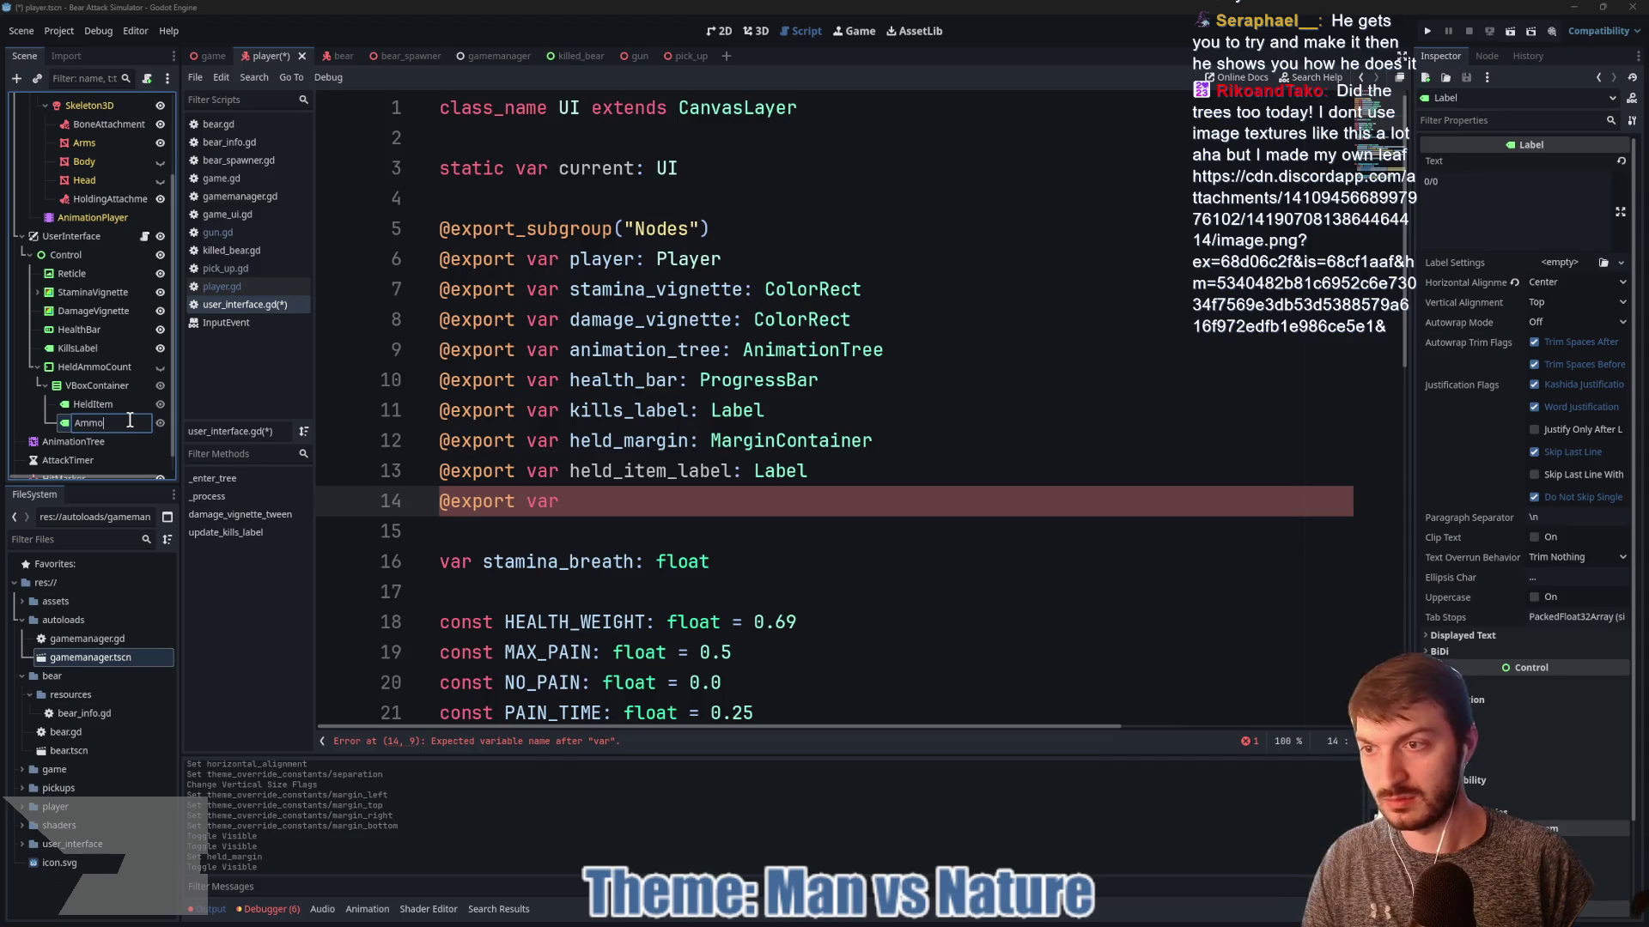
{"action": "type", "text": "abel"}
{"action": "key", "text": "Return"}
{"action": "left_click", "coordinate": [671, 497]}
{"action": "type", "text": "ammo_labve"}
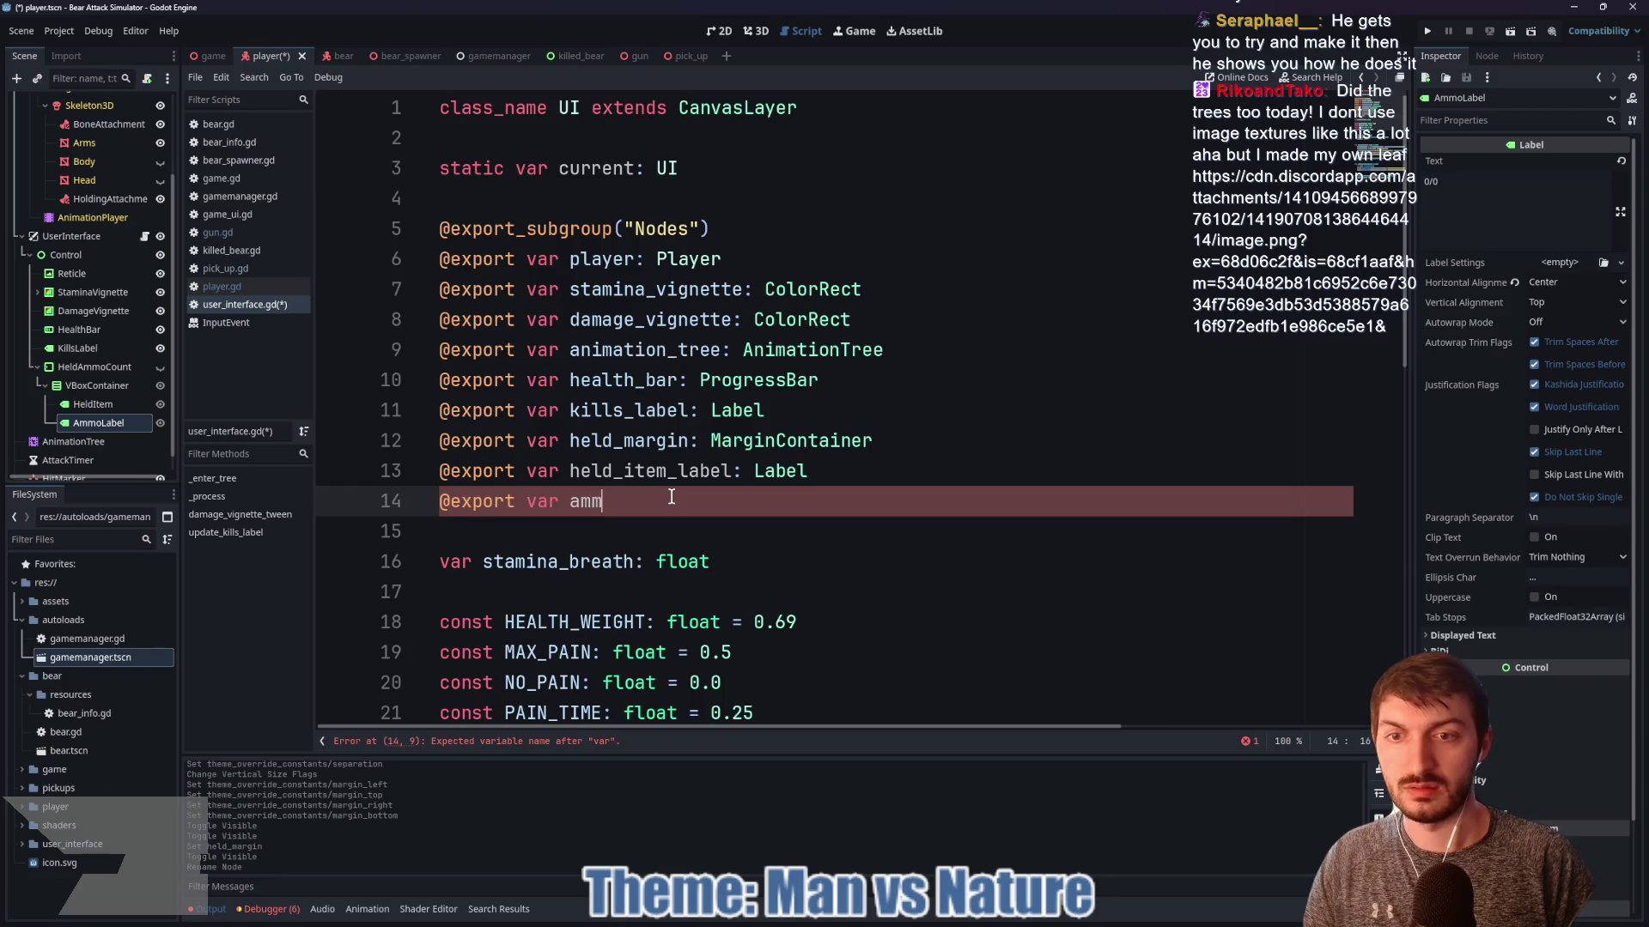
{"action": "key", "text": "BackSpace"}
{"action": "key", "text": "BackSpace"}
{"action": "type", "text": "el:"}
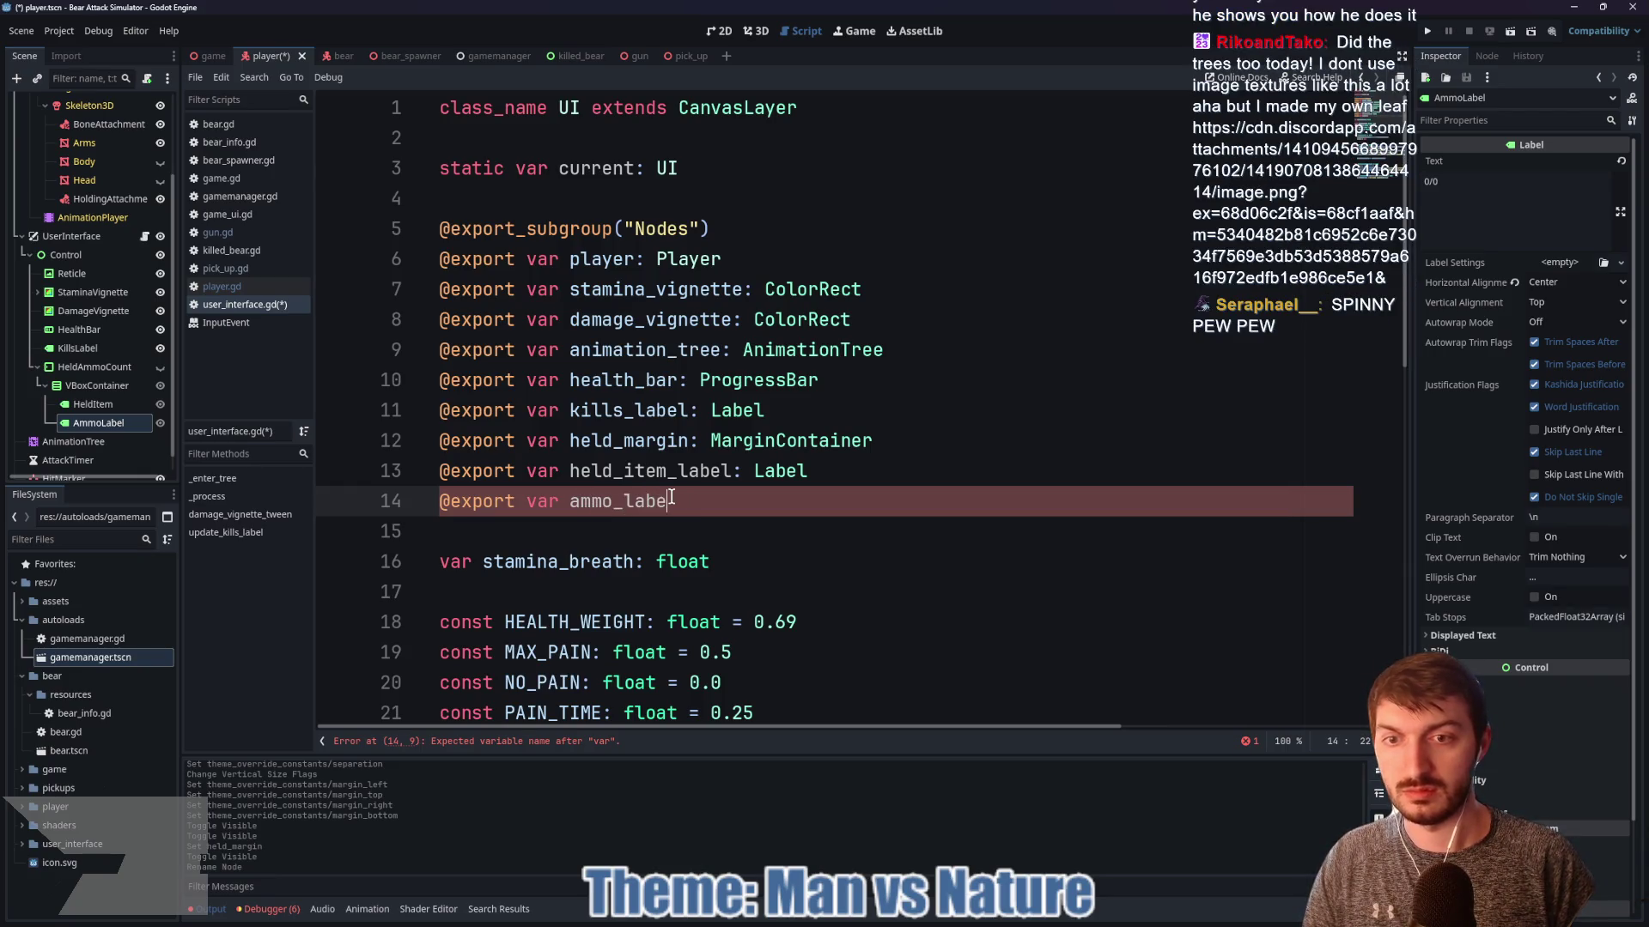
{"action": "type", "text": " Label"}
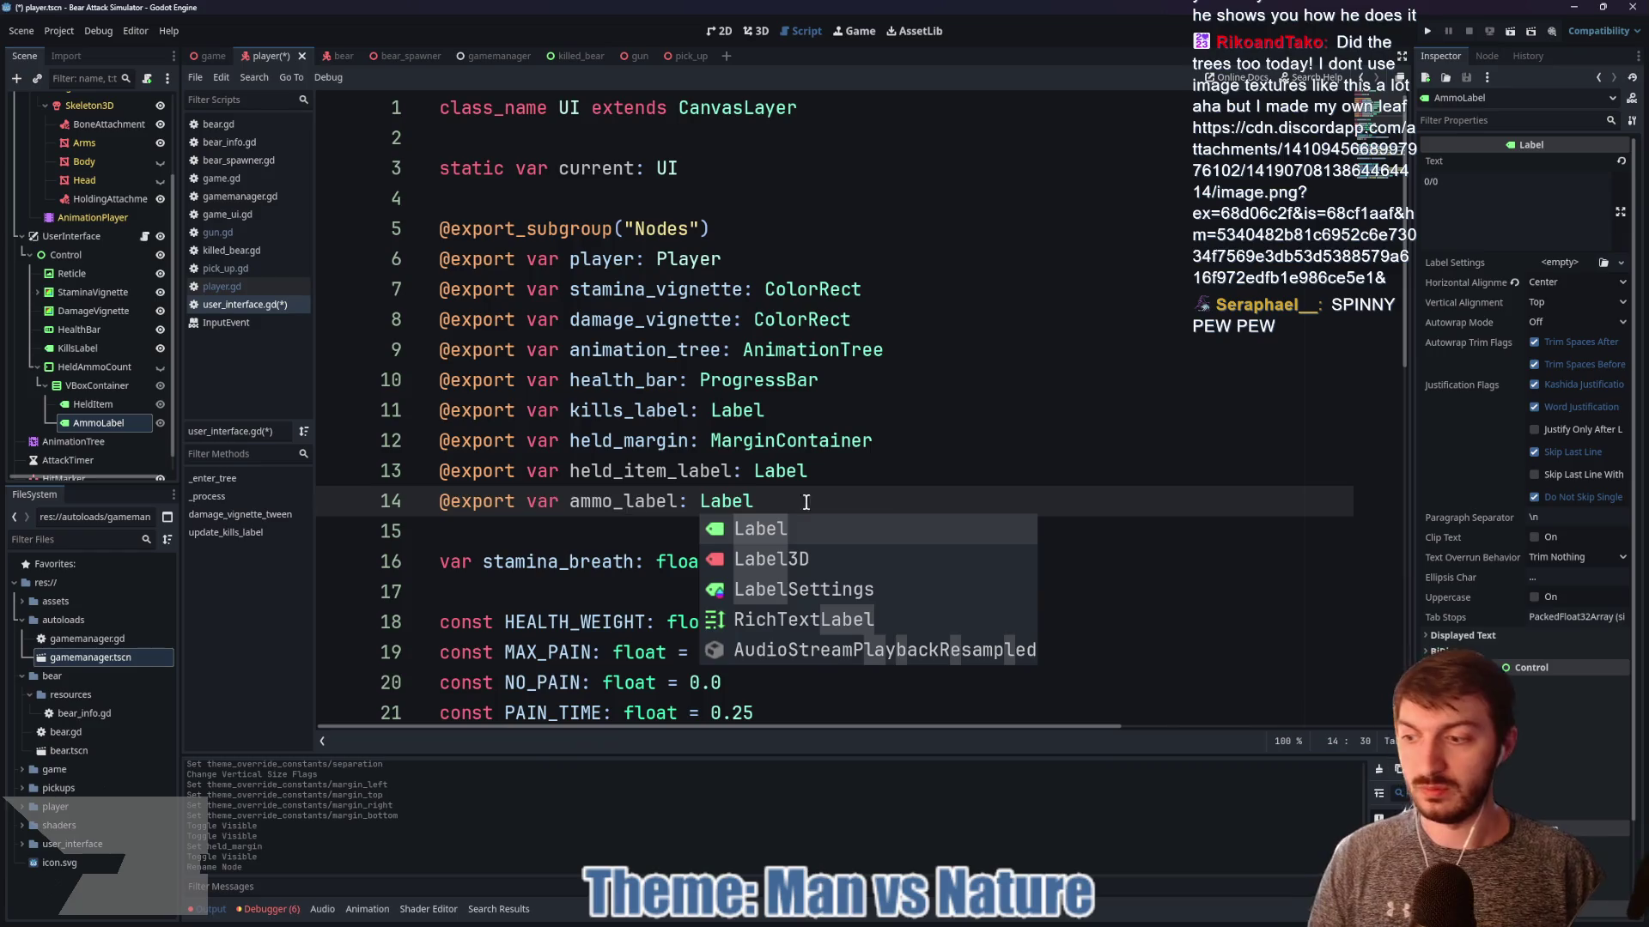
{"action": "key", "text": "ctrl+s"}
{"action": "key", "text": "Escape"}
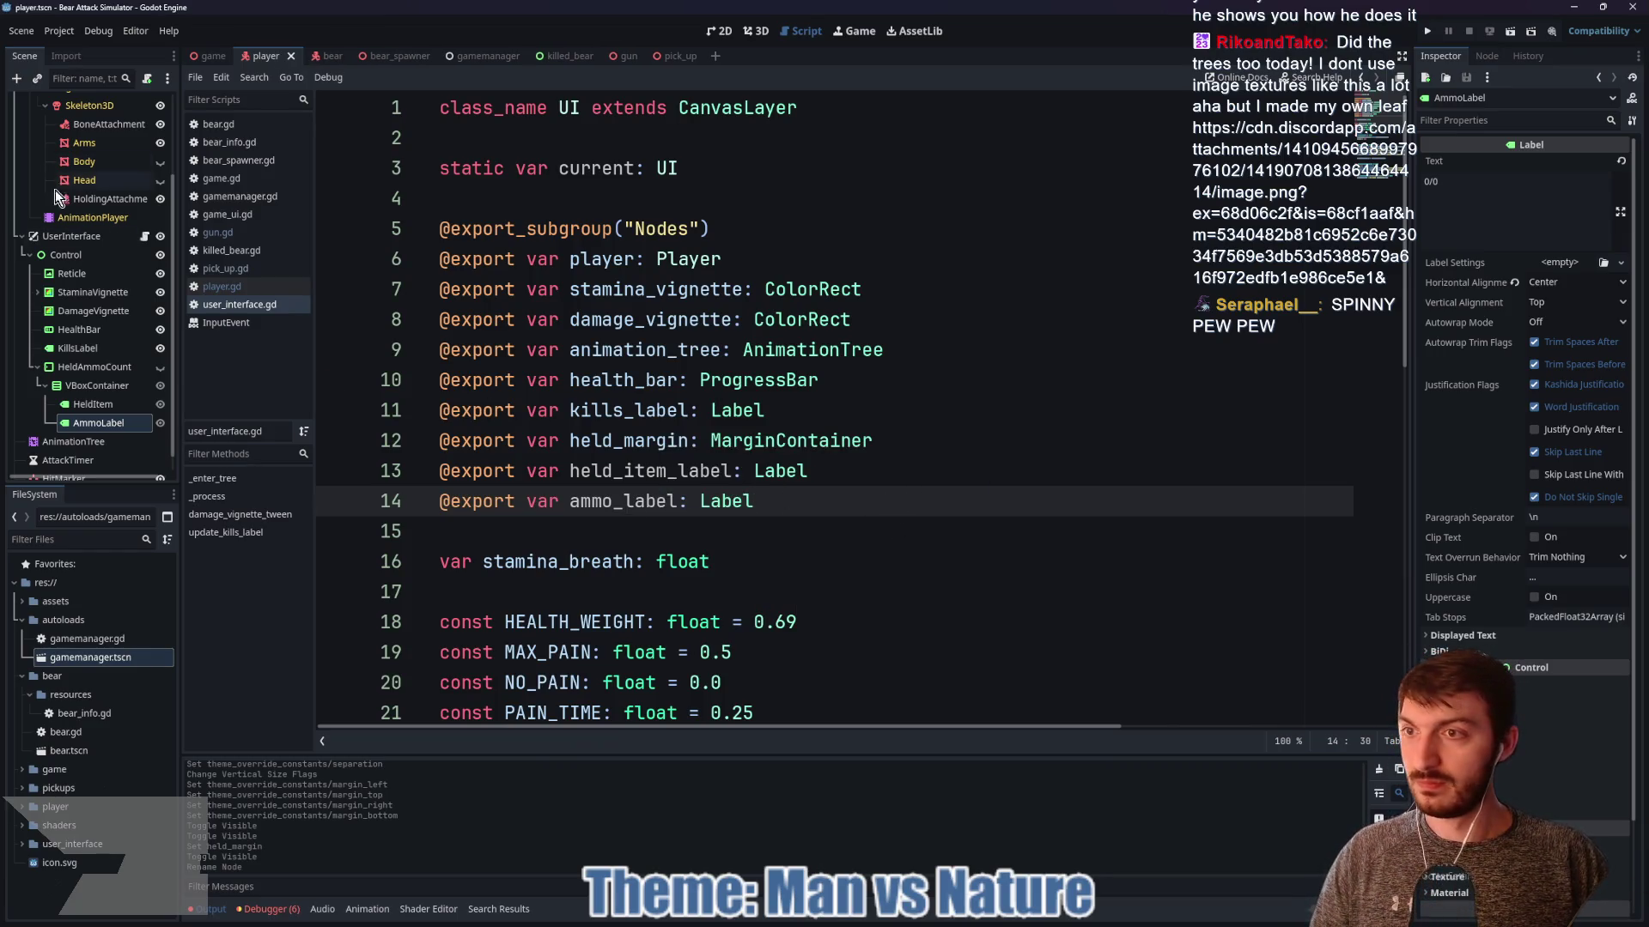
Assign HeldItem to Held Item Label and AmmoLabel to Ammo Label, then save.
{"action": "left_click", "coordinate": [125, 236]}
{"action": "left_click", "coordinate": [1575, 335]}
{"action": "left_click", "coordinate": [838, 412]}
{"action": "left_click", "coordinate": [800, 670]}
{"action": "left_click", "coordinate": [1571, 359]}
{"action": "left_click", "coordinate": [798, 430]}
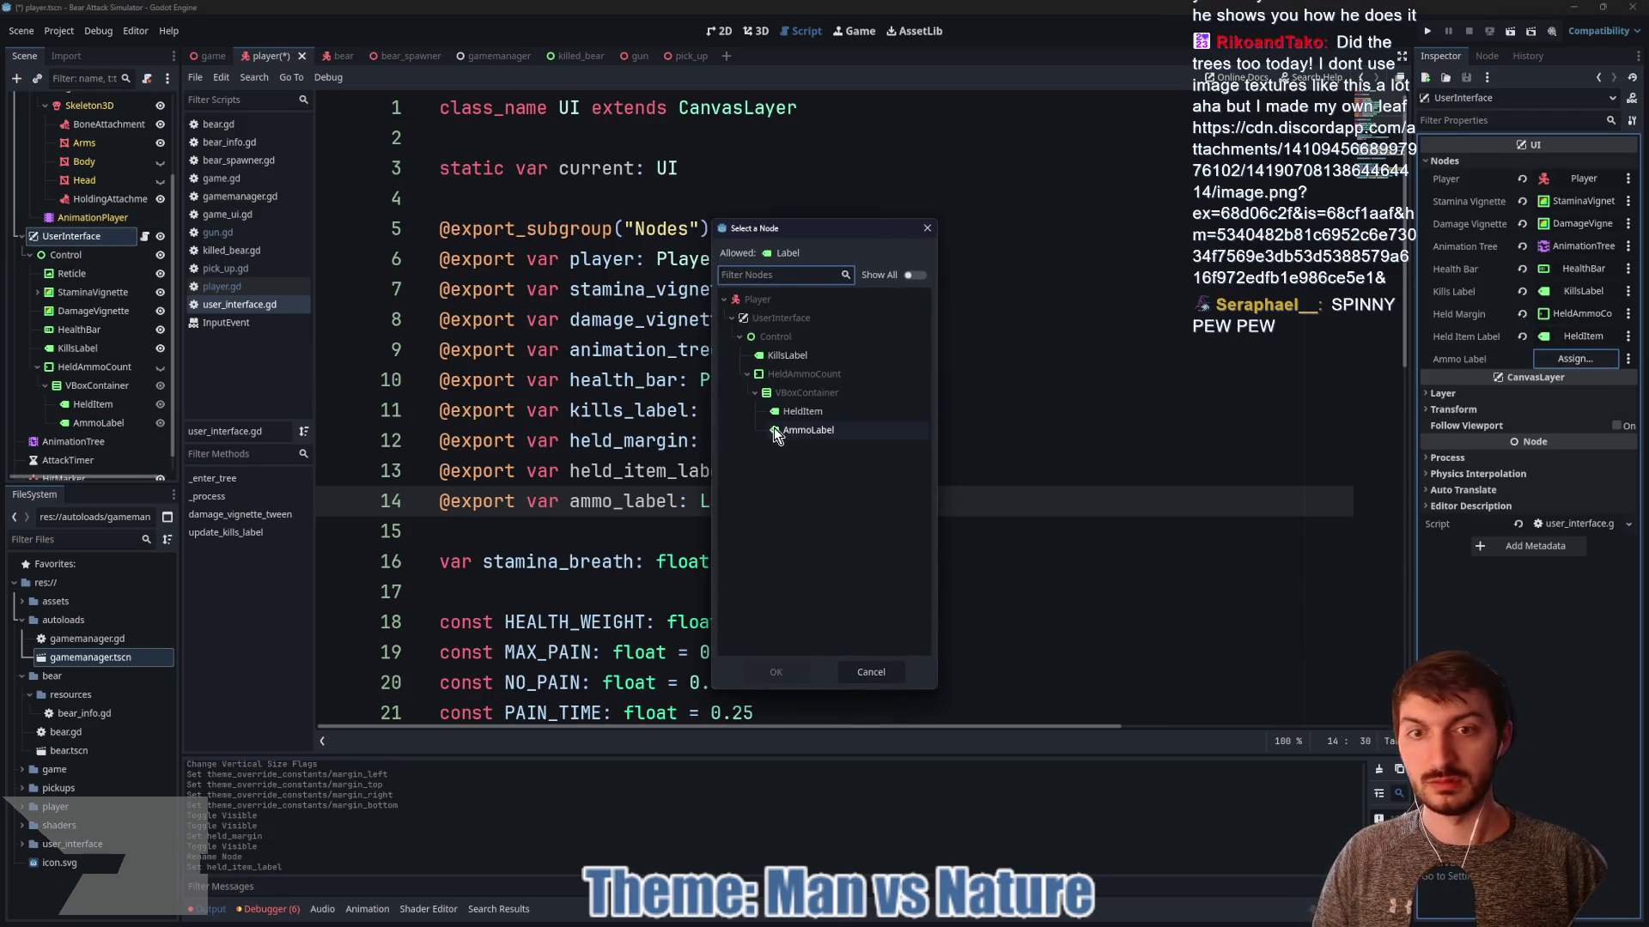
{"action": "left_click", "coordinate": [773, 674]}
{"action": "left_click", "coordinate": [798, 530]}
{"action": "key", "text": "ctrl+s"}
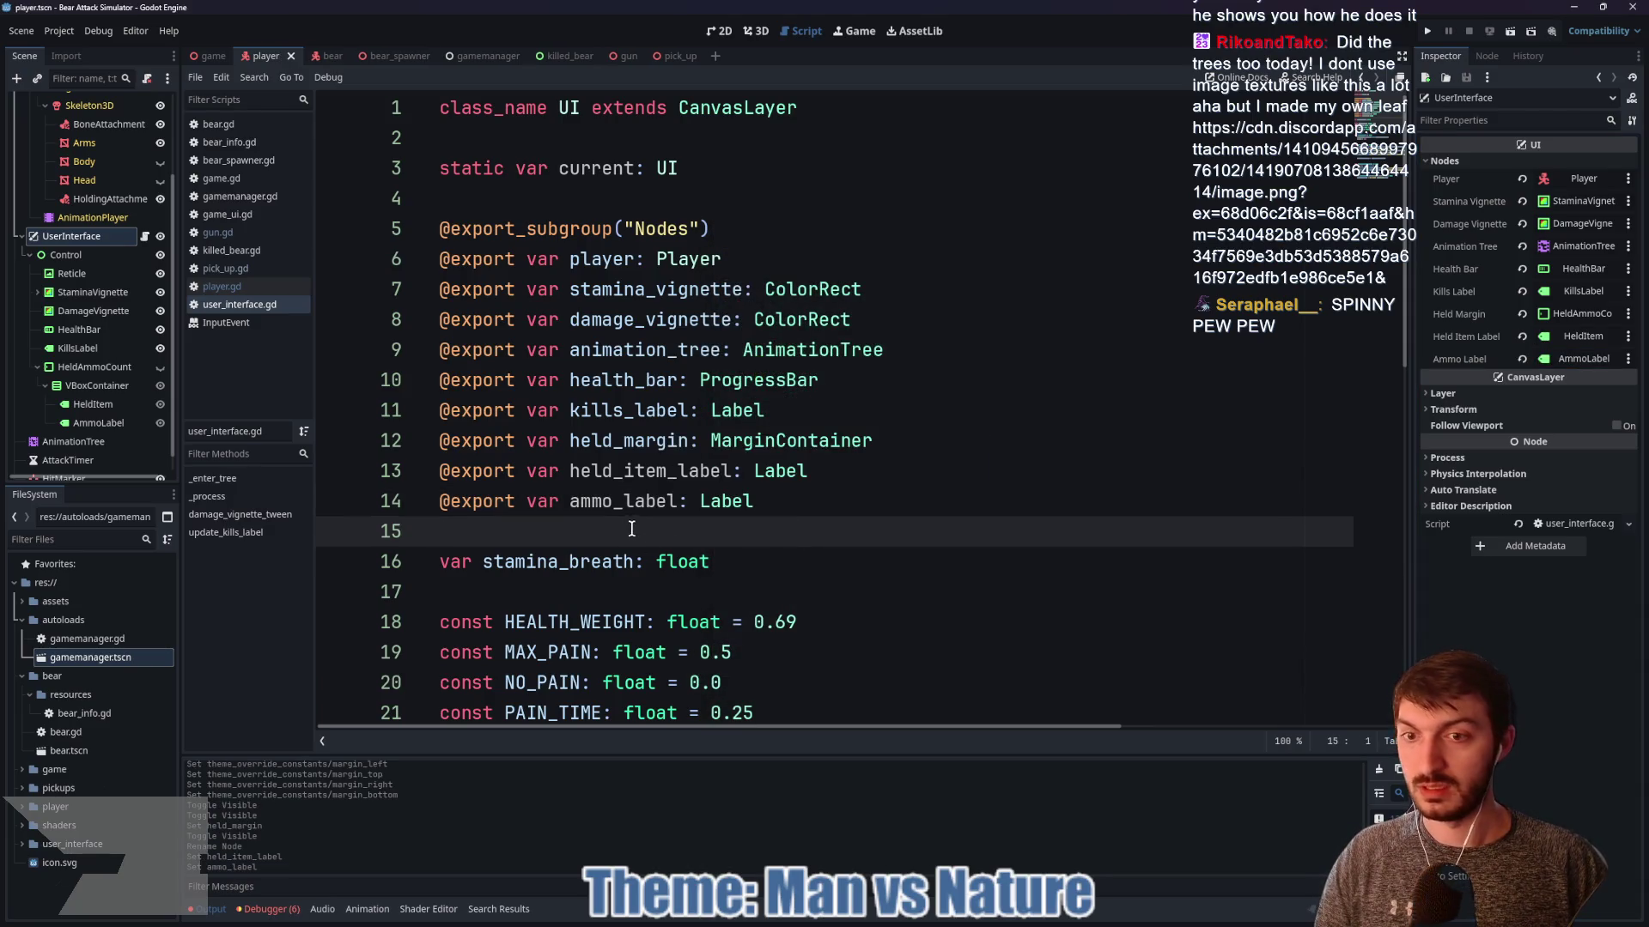
{"action": "scroll", "coordinate": [632, 526], "scroll_direction": "down", "scroll_amount": 1}
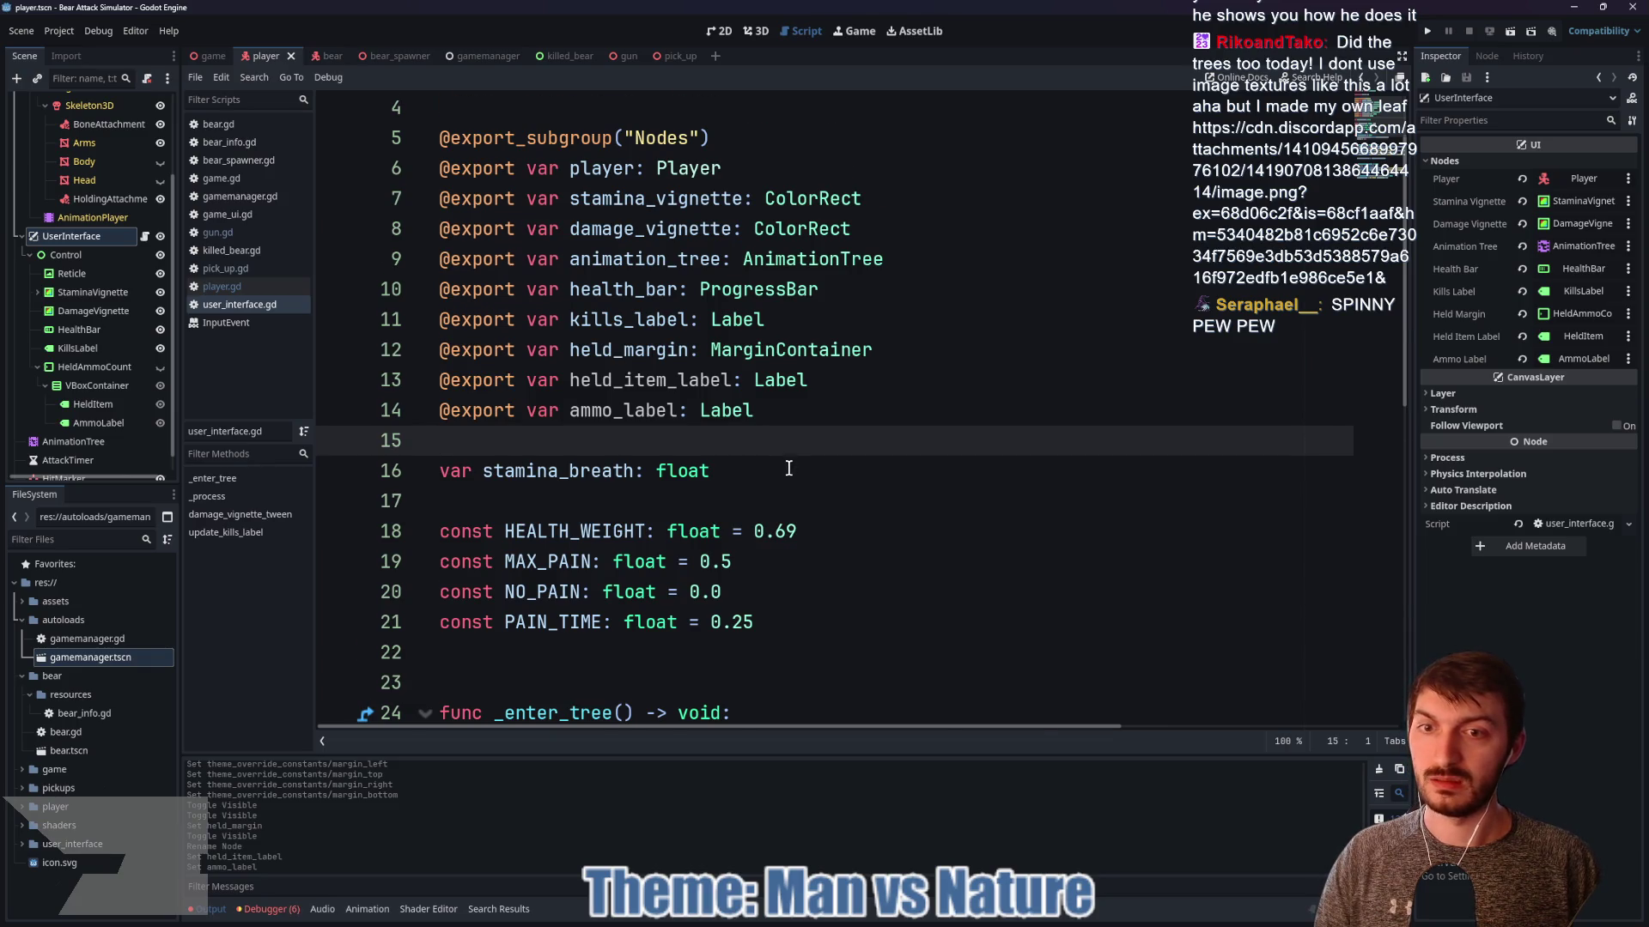
In _process, add held_item_label.text = player.held_item.name.capitalize().
{"action": "scroll", "coordinate": [788, 467], "scroll_direction": "down", "scroll_amount": 7}
{"action": "scroll", "coordinate": [689, 525], "scroll_direction": "down", "scroll_amount": 1}
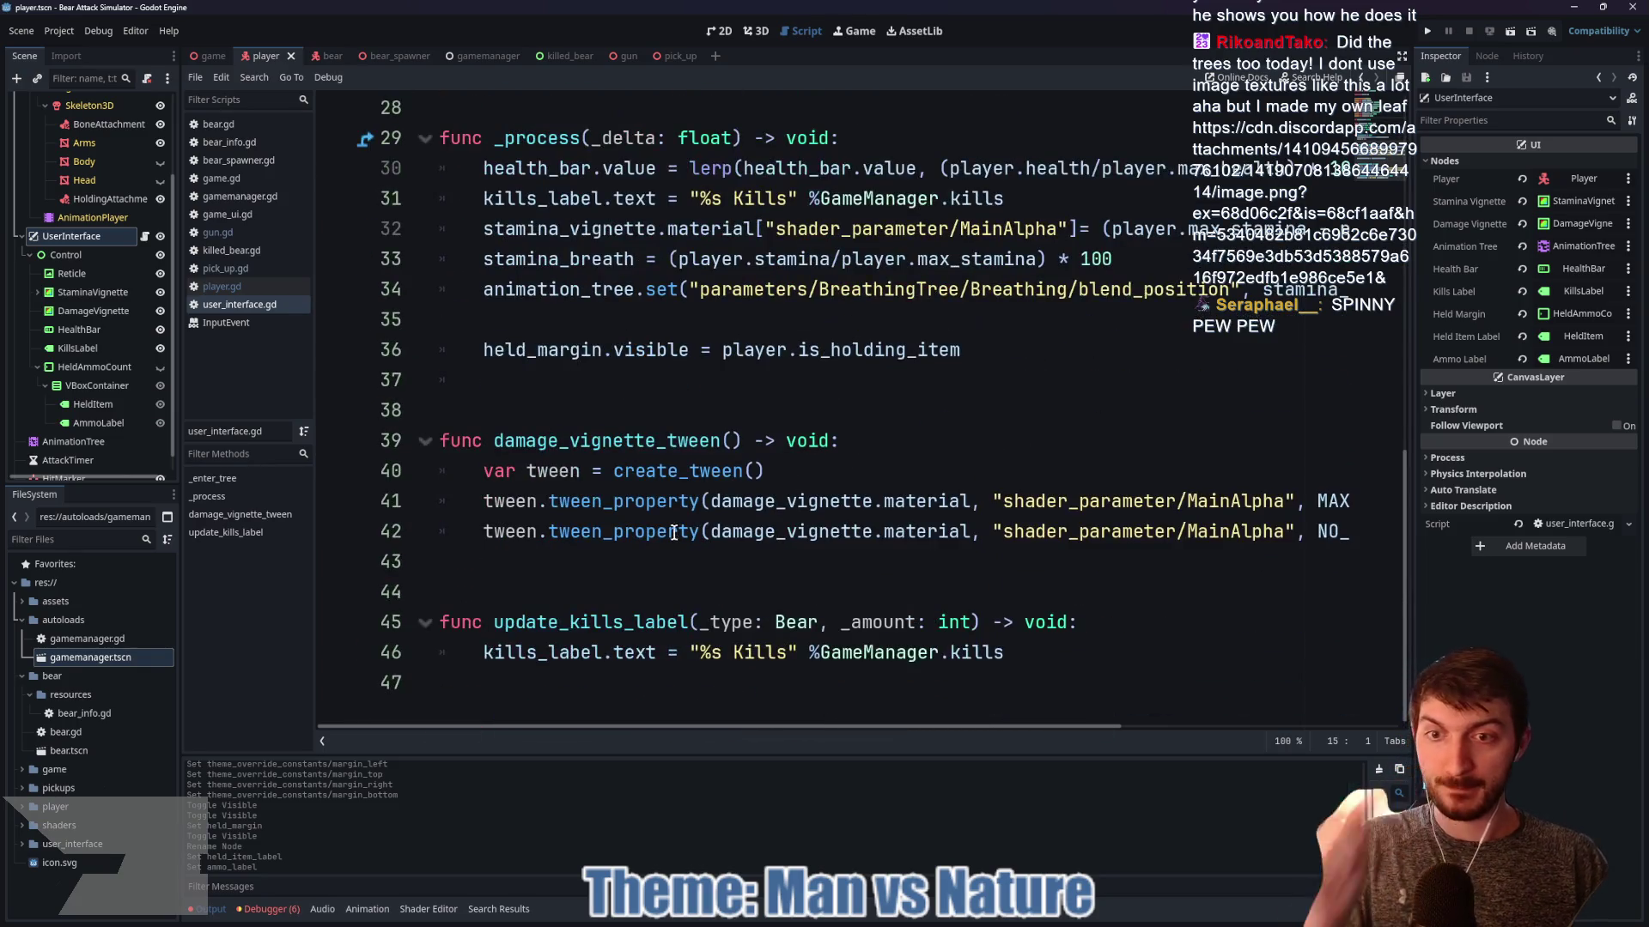
{"action": "left_click", "coordinate": [622, 566]}
{"action": "scroll", "coordinate": [618, 562], "scroll_direction": "up", "scroll_amount": 3}
{"action": "scroll", "coordinate": [593, 563], "scroll_direction": "down", "scroll_amount": 1}
{"action": "left_click", "coordinate": [556, 562]}
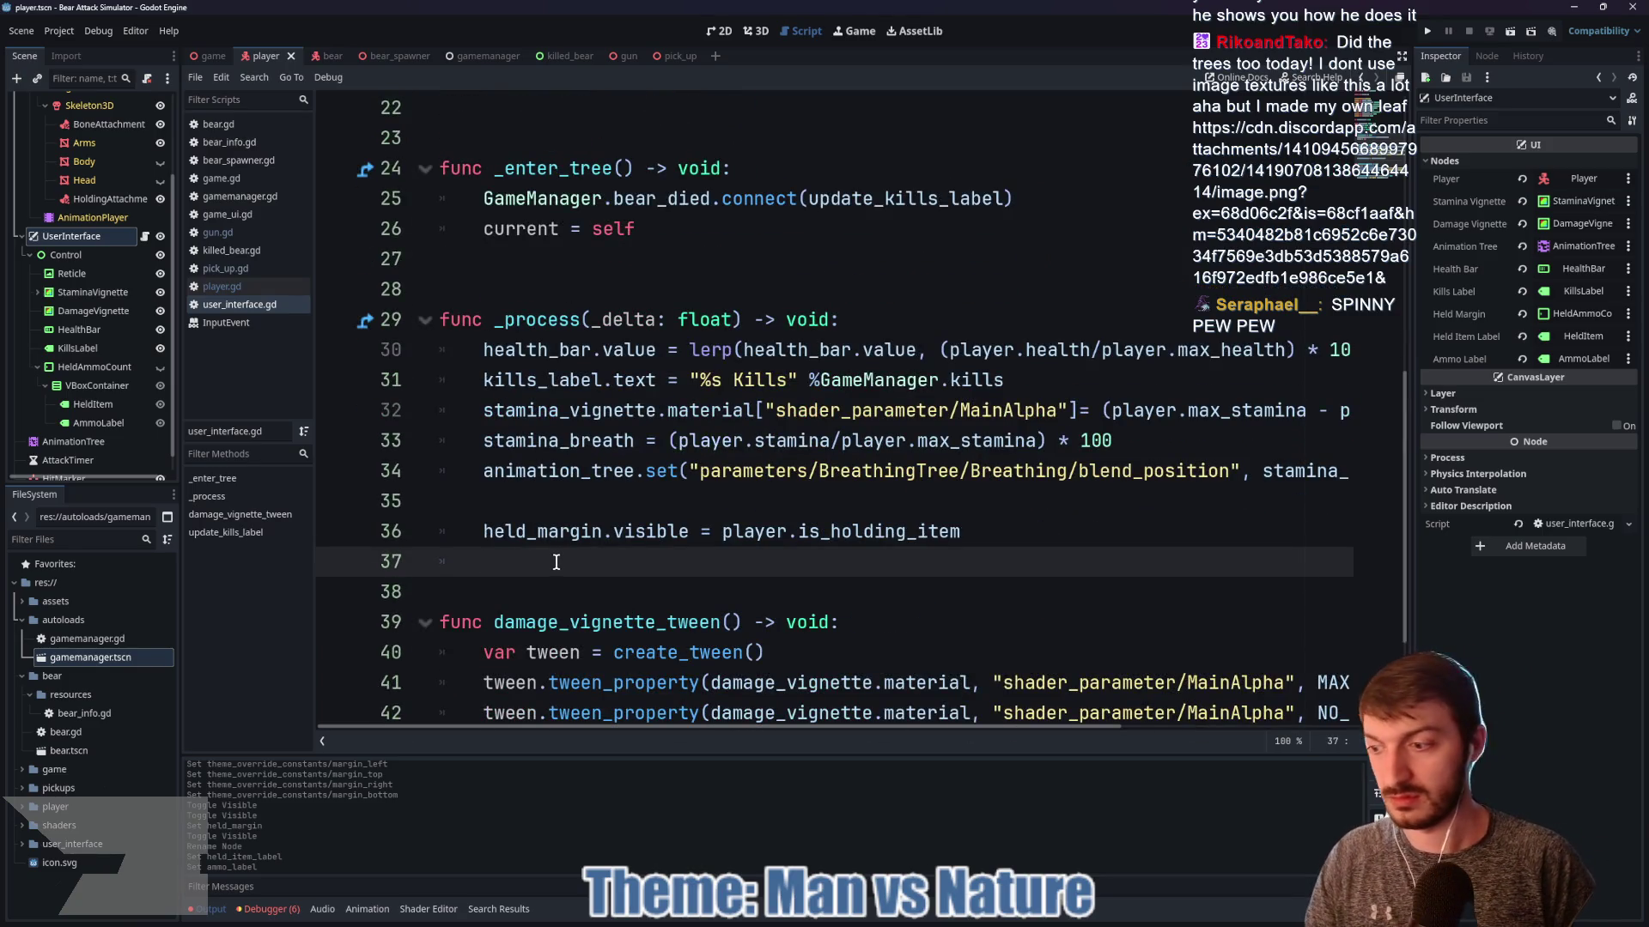
{"action": "type", "text": "hel"}
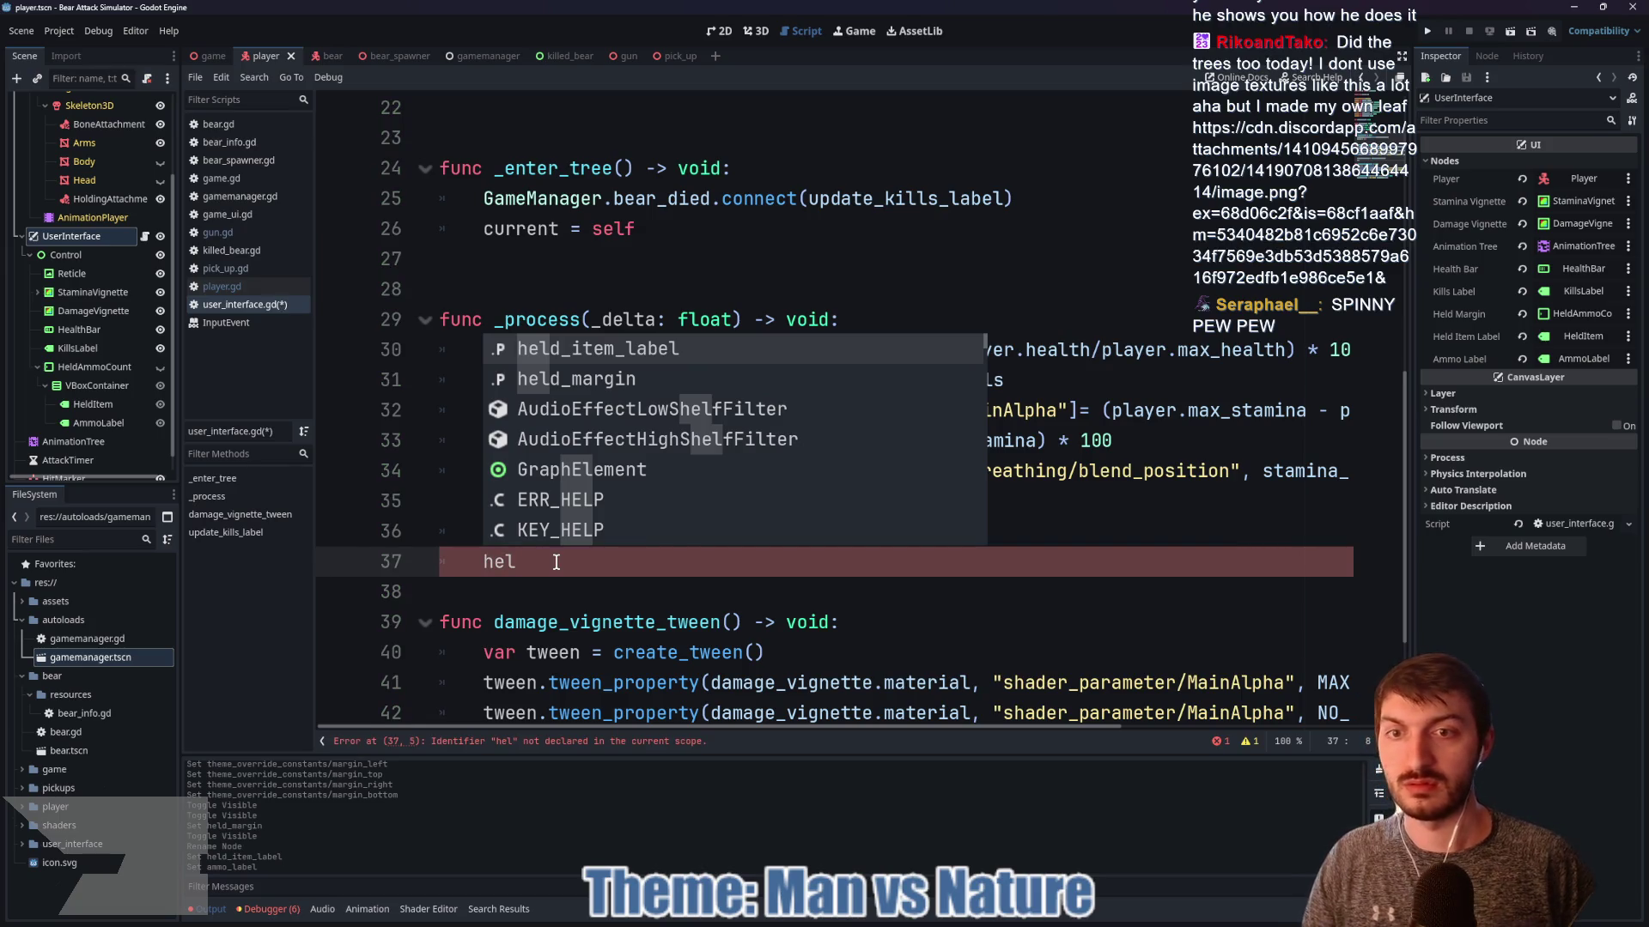
{"action": "key", "text": "Return"}
{"action": "type", "text": ".na"}
{"action": "key", "text": "BackSpace"}
{"action": "key", "text": "BackSpace"}
{"action": "type", "text": "text ="}
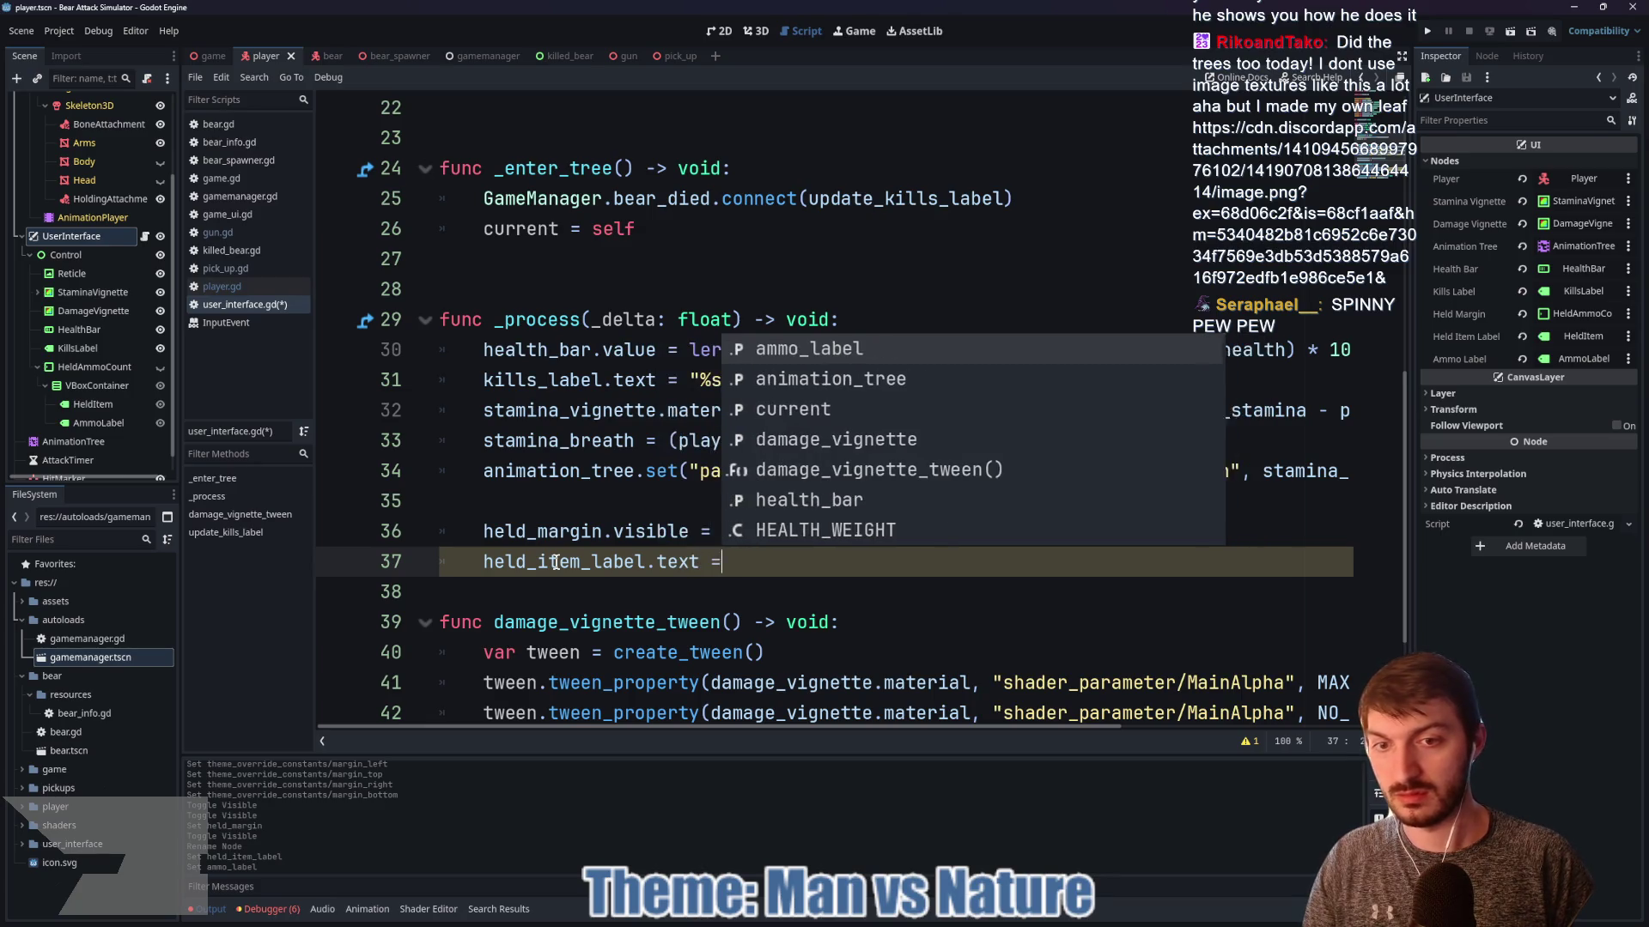
{"action": "type", "text": " player.hel"}
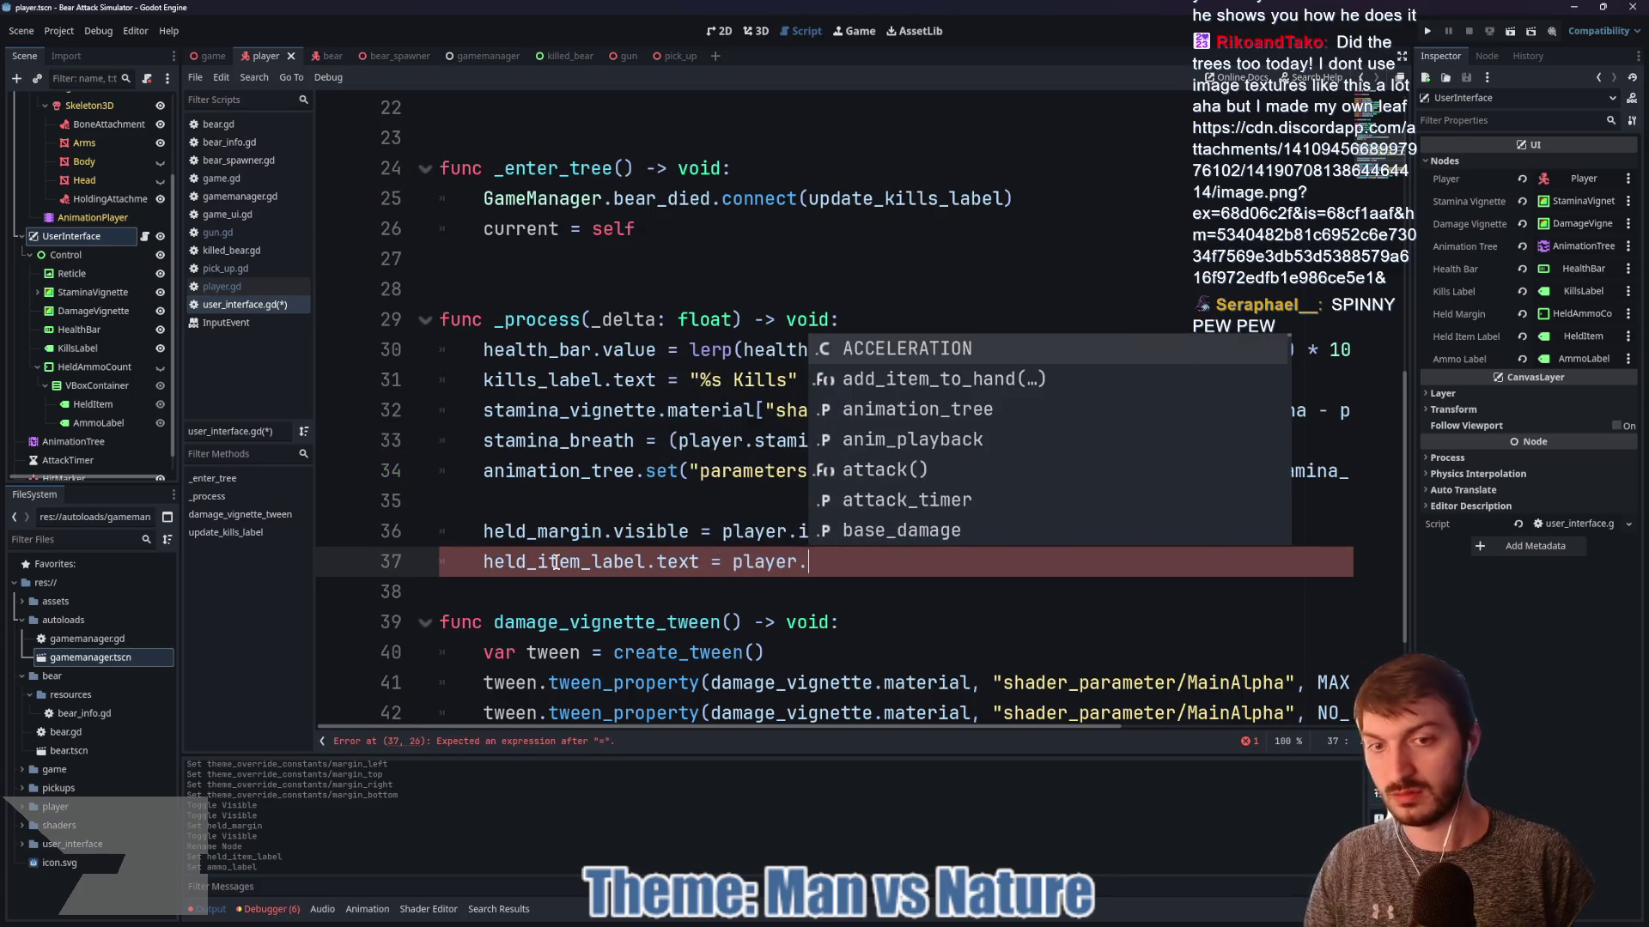
{"action": "key", "text": "Return"}
{"action": "type", "text": ".name"}
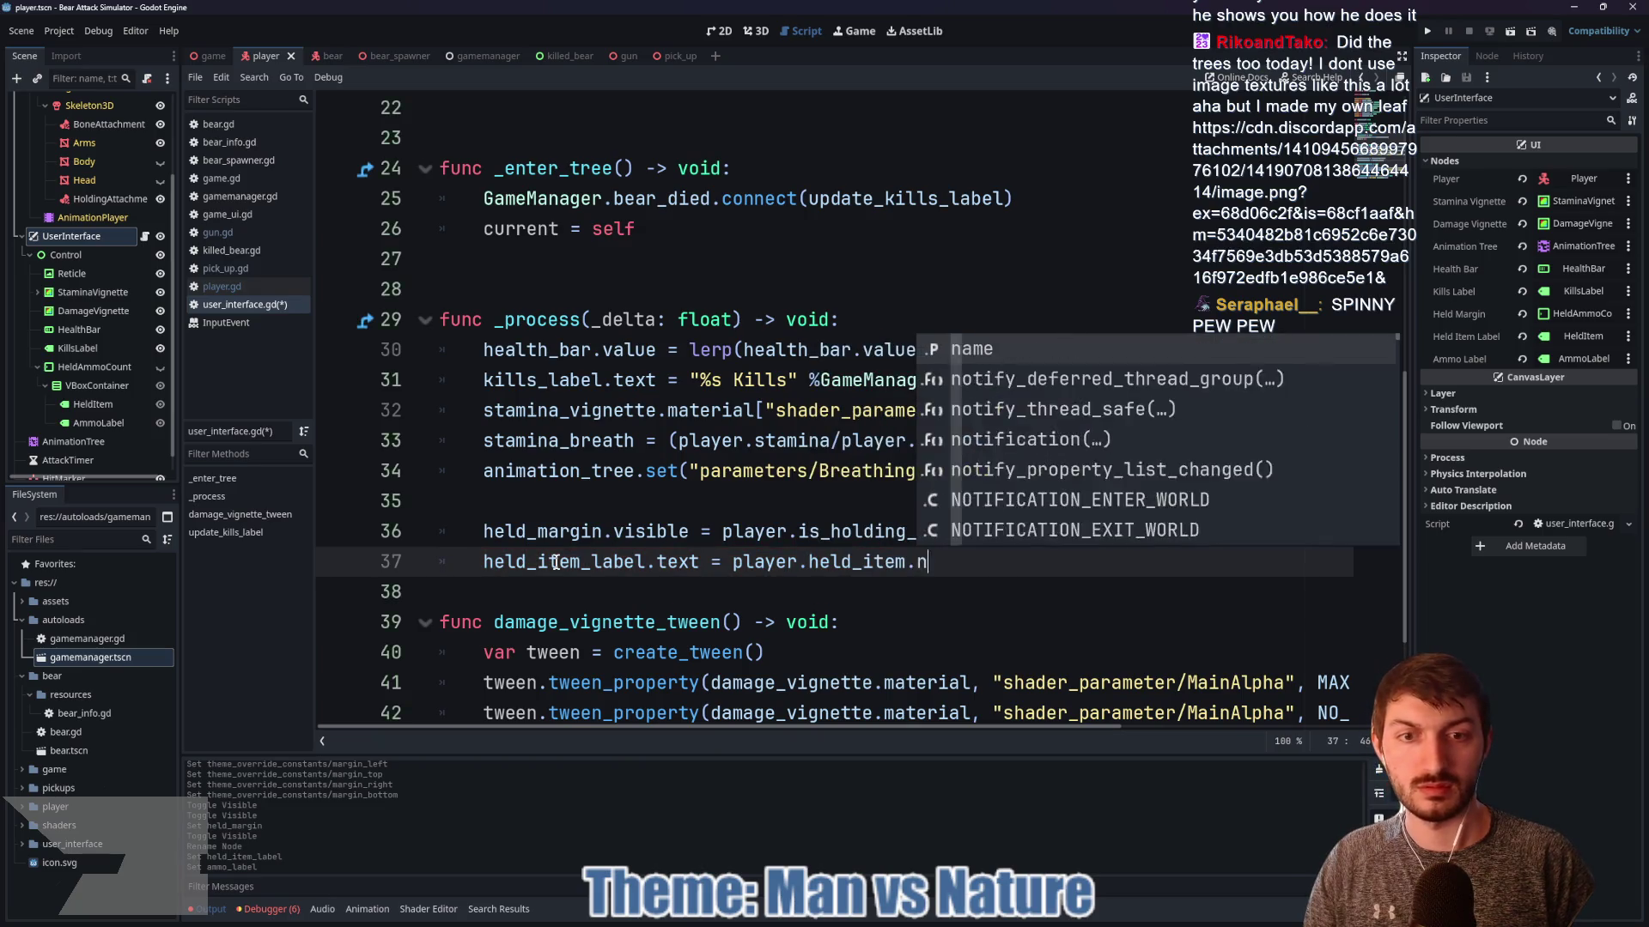
{"action": "key", "text": "Escape"}
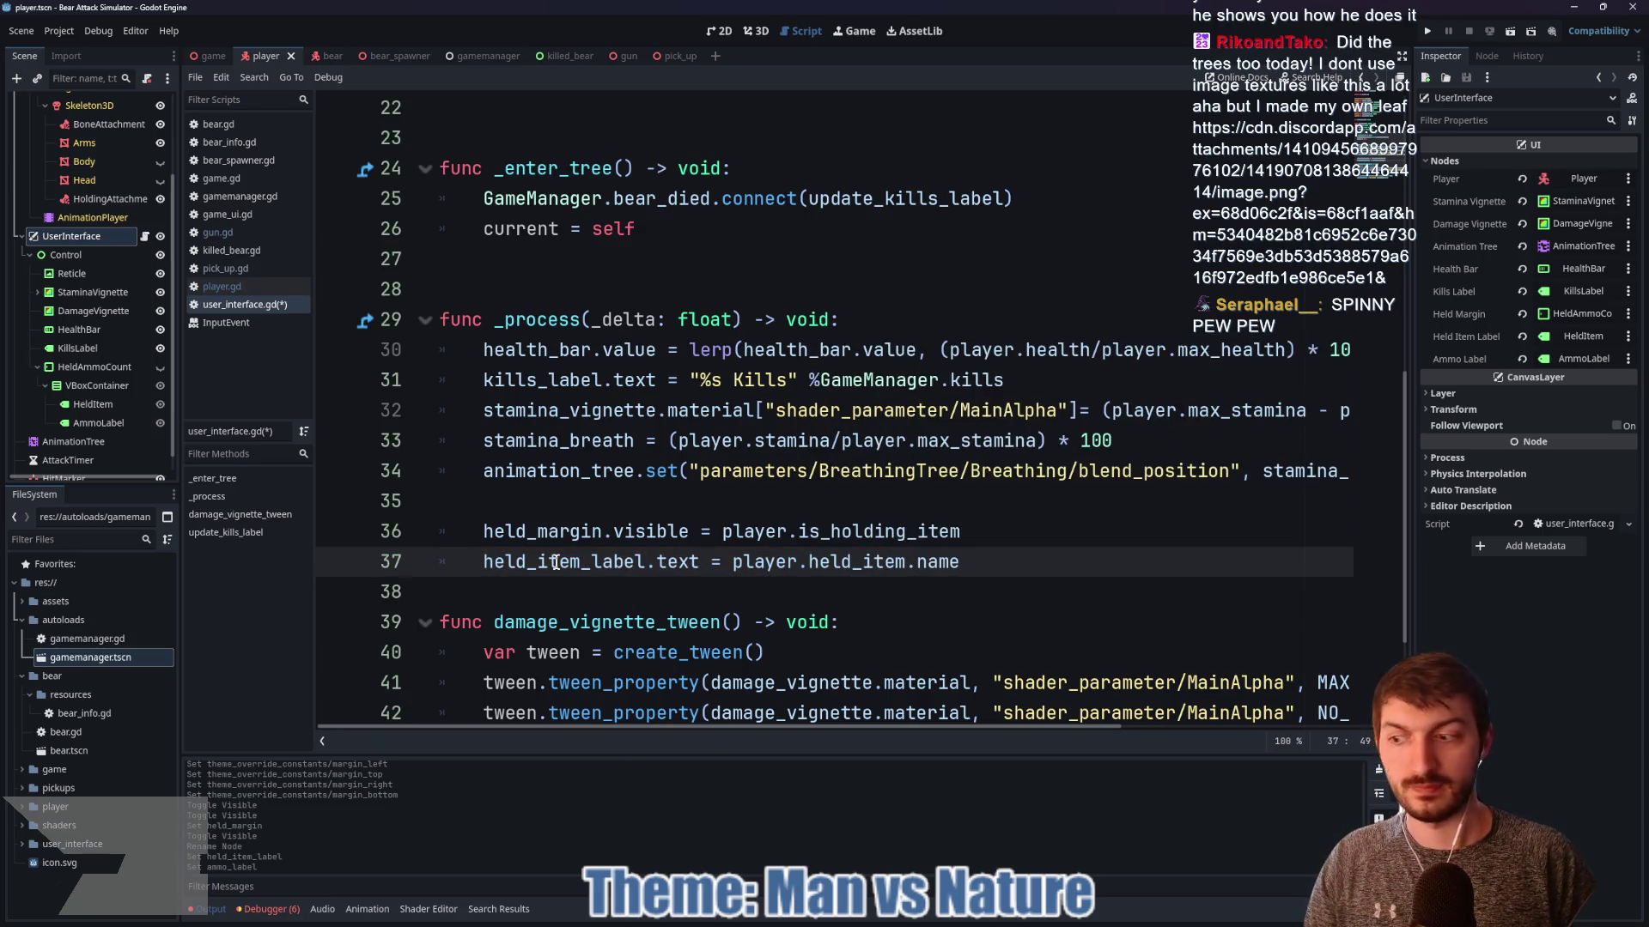
{"action": "type", "text": ".cap"}
{"action": "key", "text": "Return"}
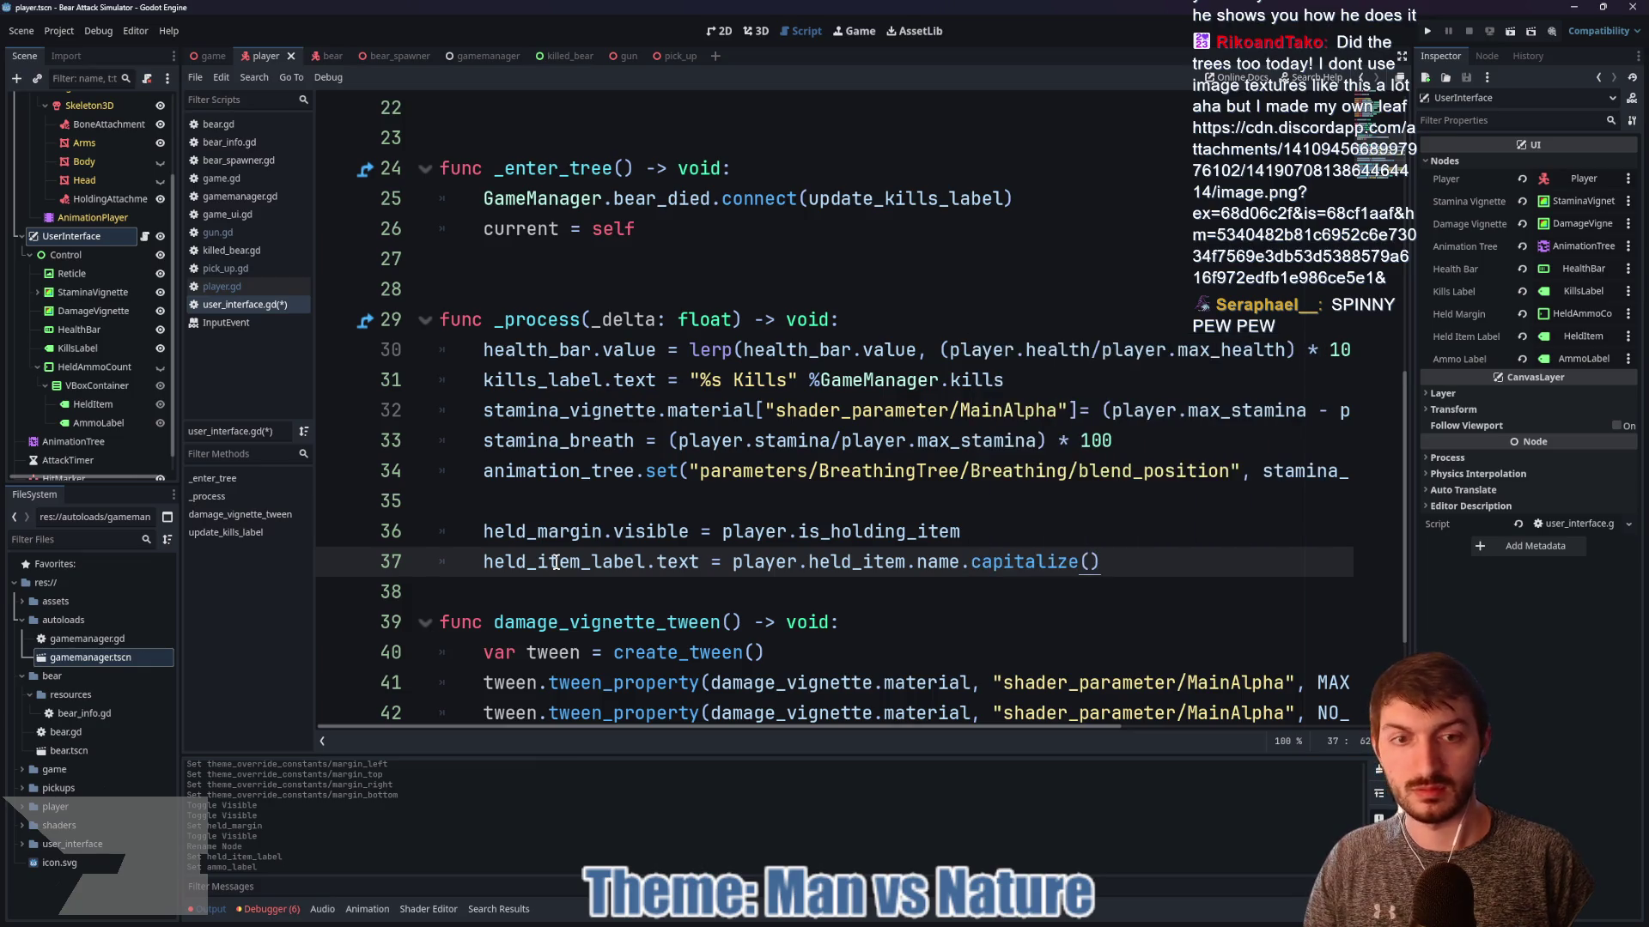
Start line 38 as 'ammo_label.text = ' with its value left blank.
{"action": "key", "text": "Return"}
{"action": "type", "text": "held"}
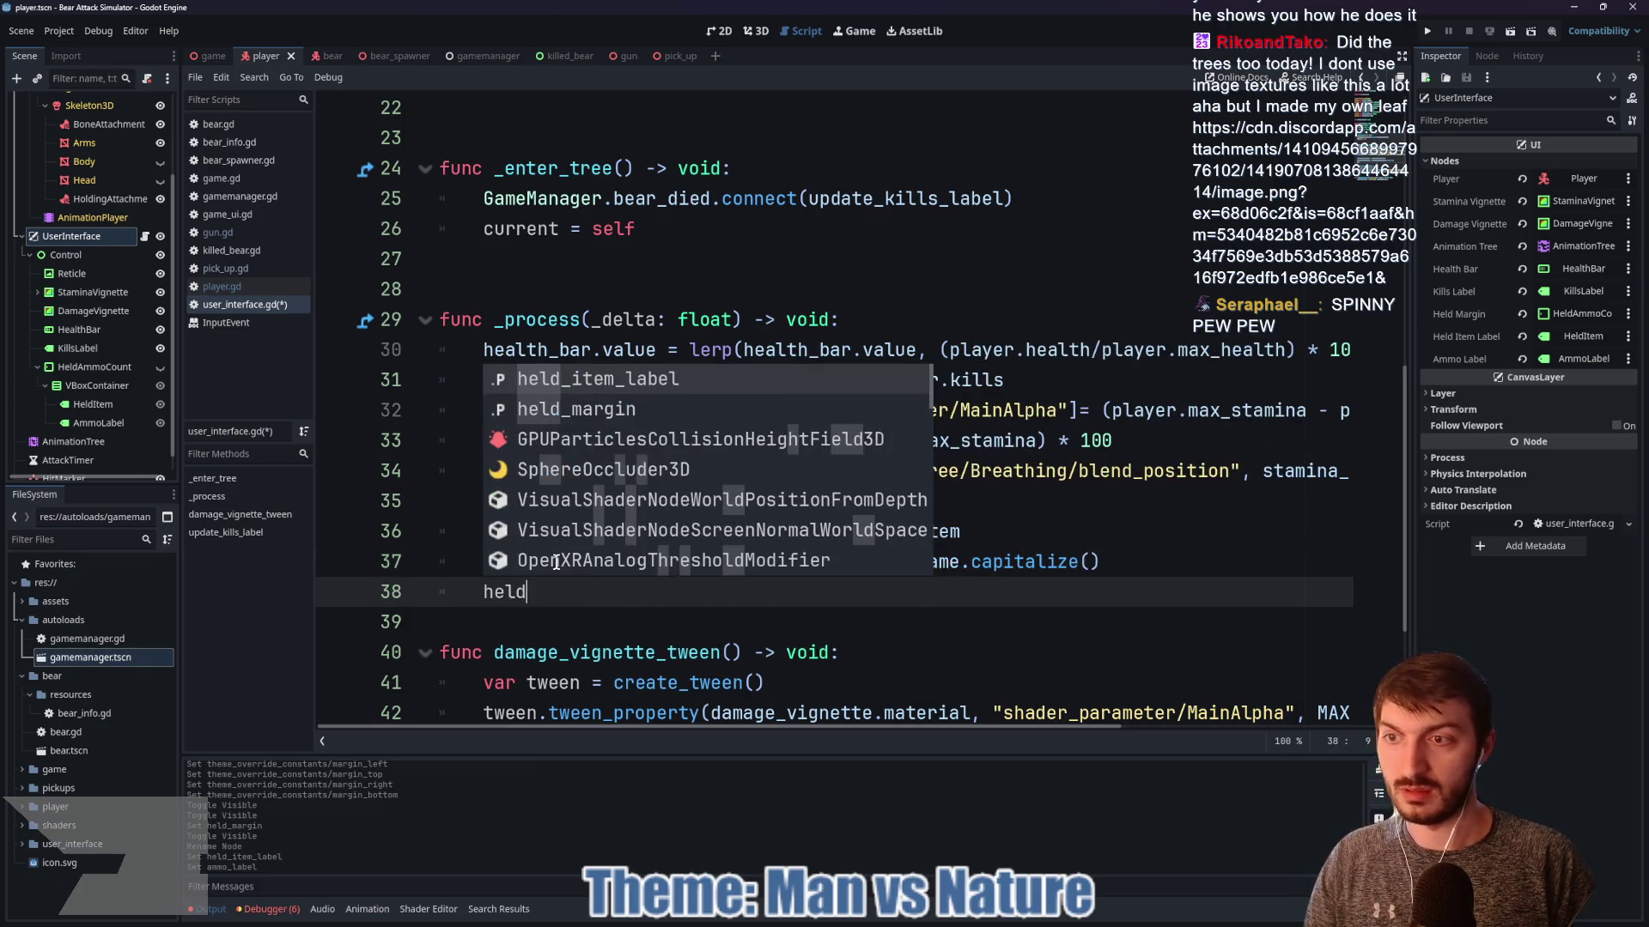
{"action": "key", "text": "BackSpace"}
{"action": "key", "text": "BackSpace"}
{"action": "key", "text": "BackSpace"}
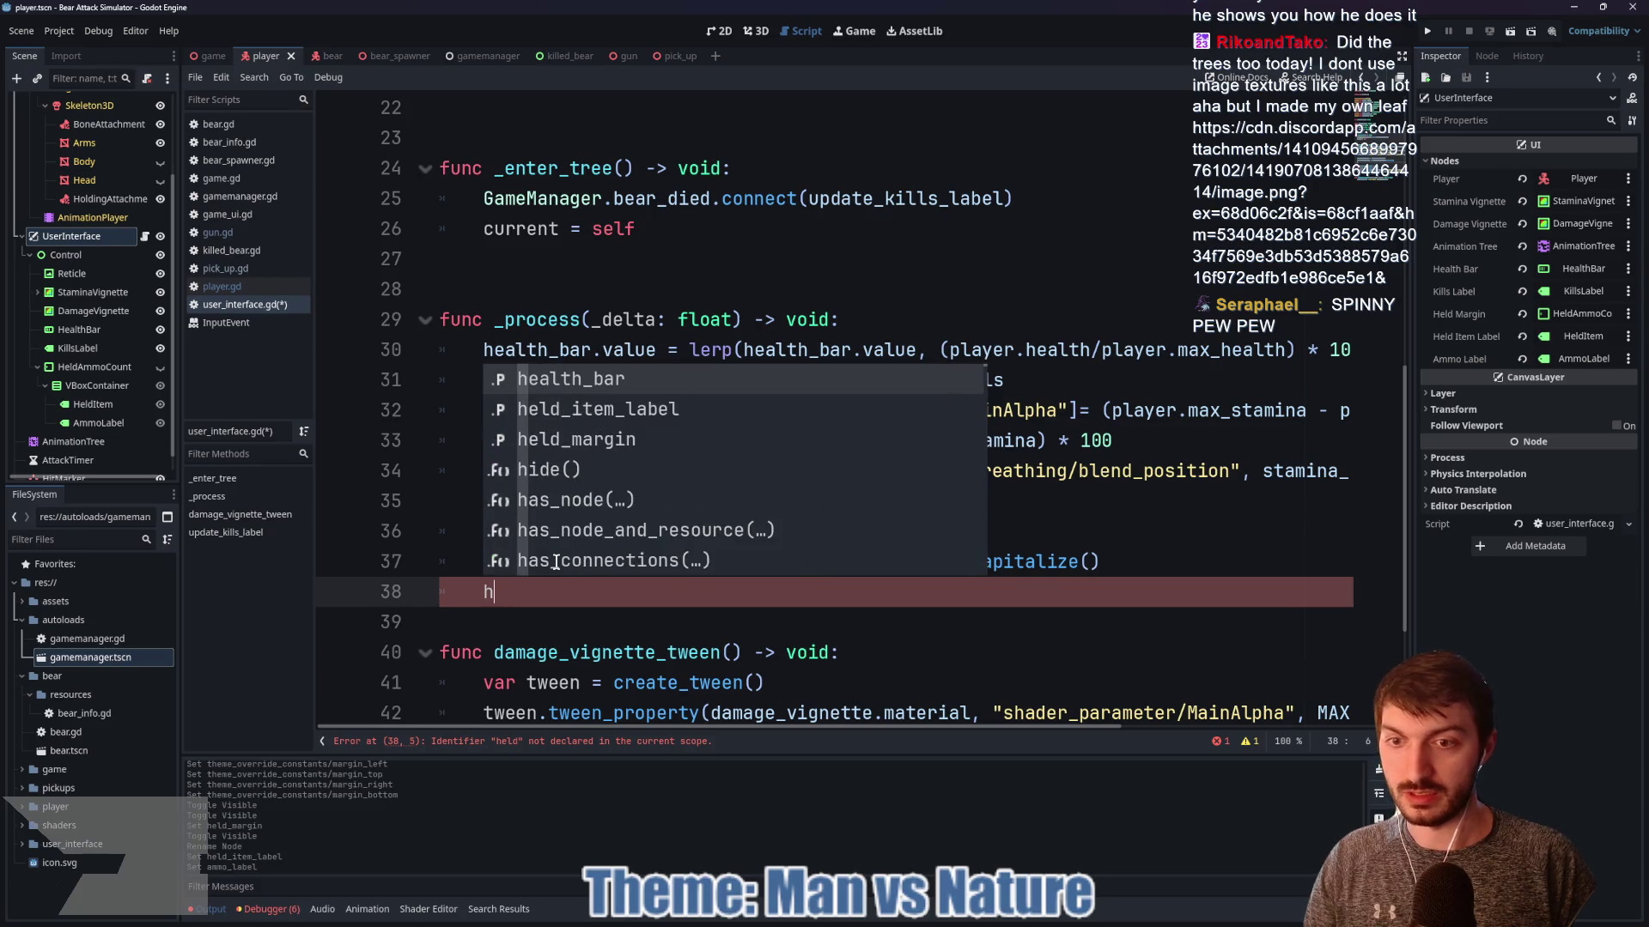
{"action": "type", "text": "ammo"}
{"action": "key", "text": "Return"}
{"action": "type", "text": ".text = "}
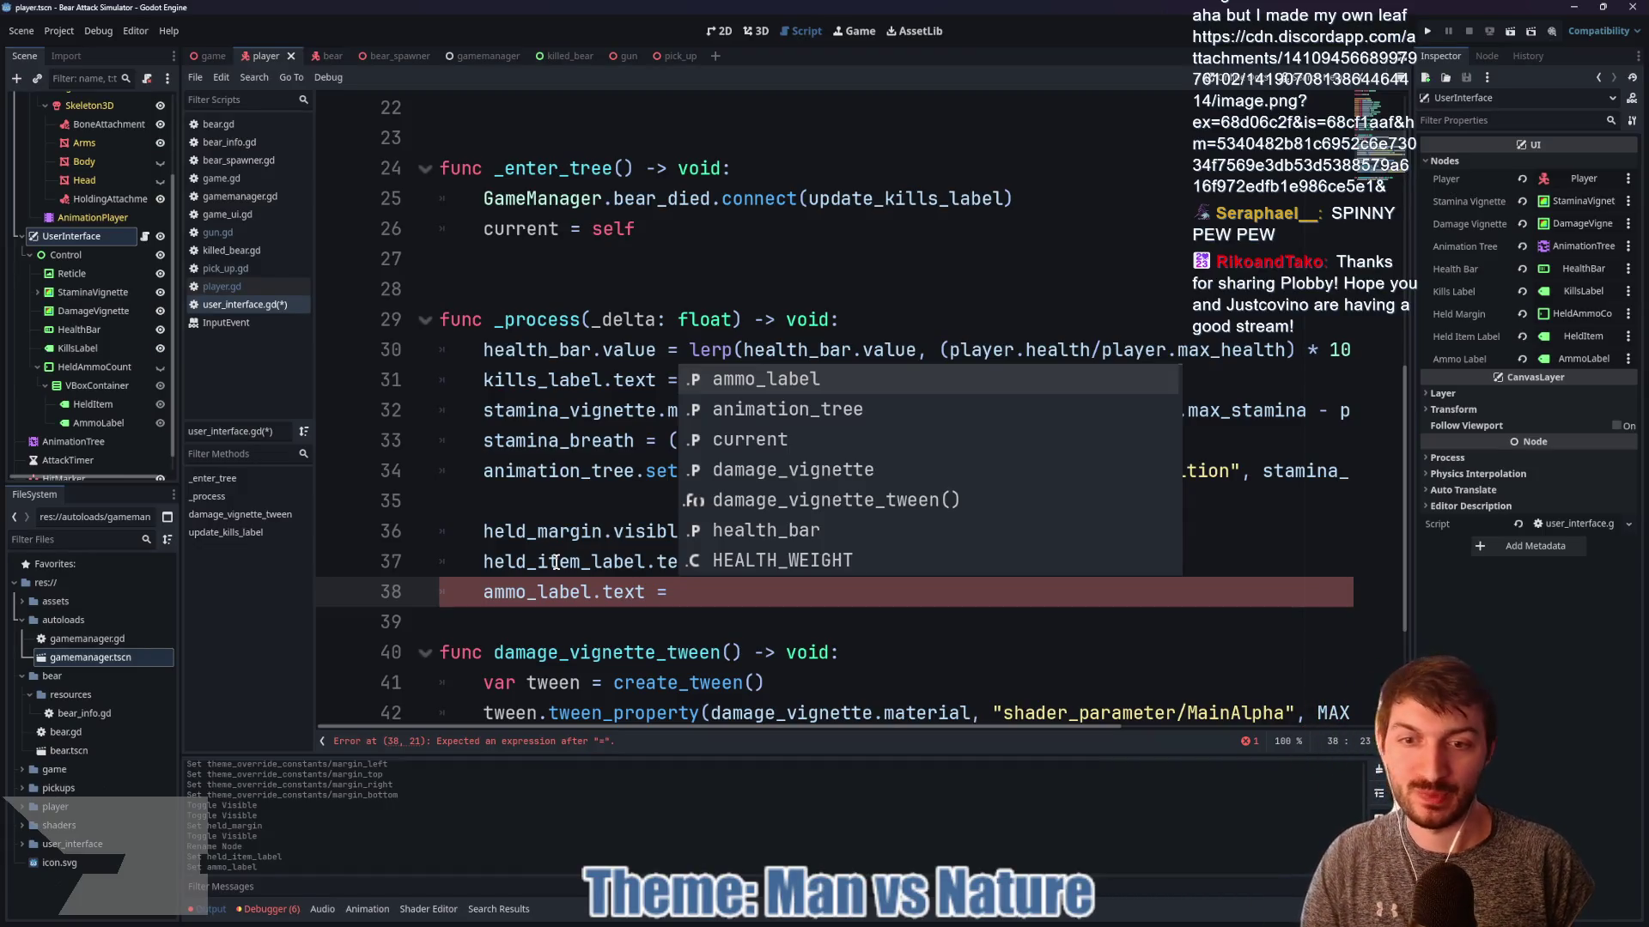
{"action": "type", "text": "\""}
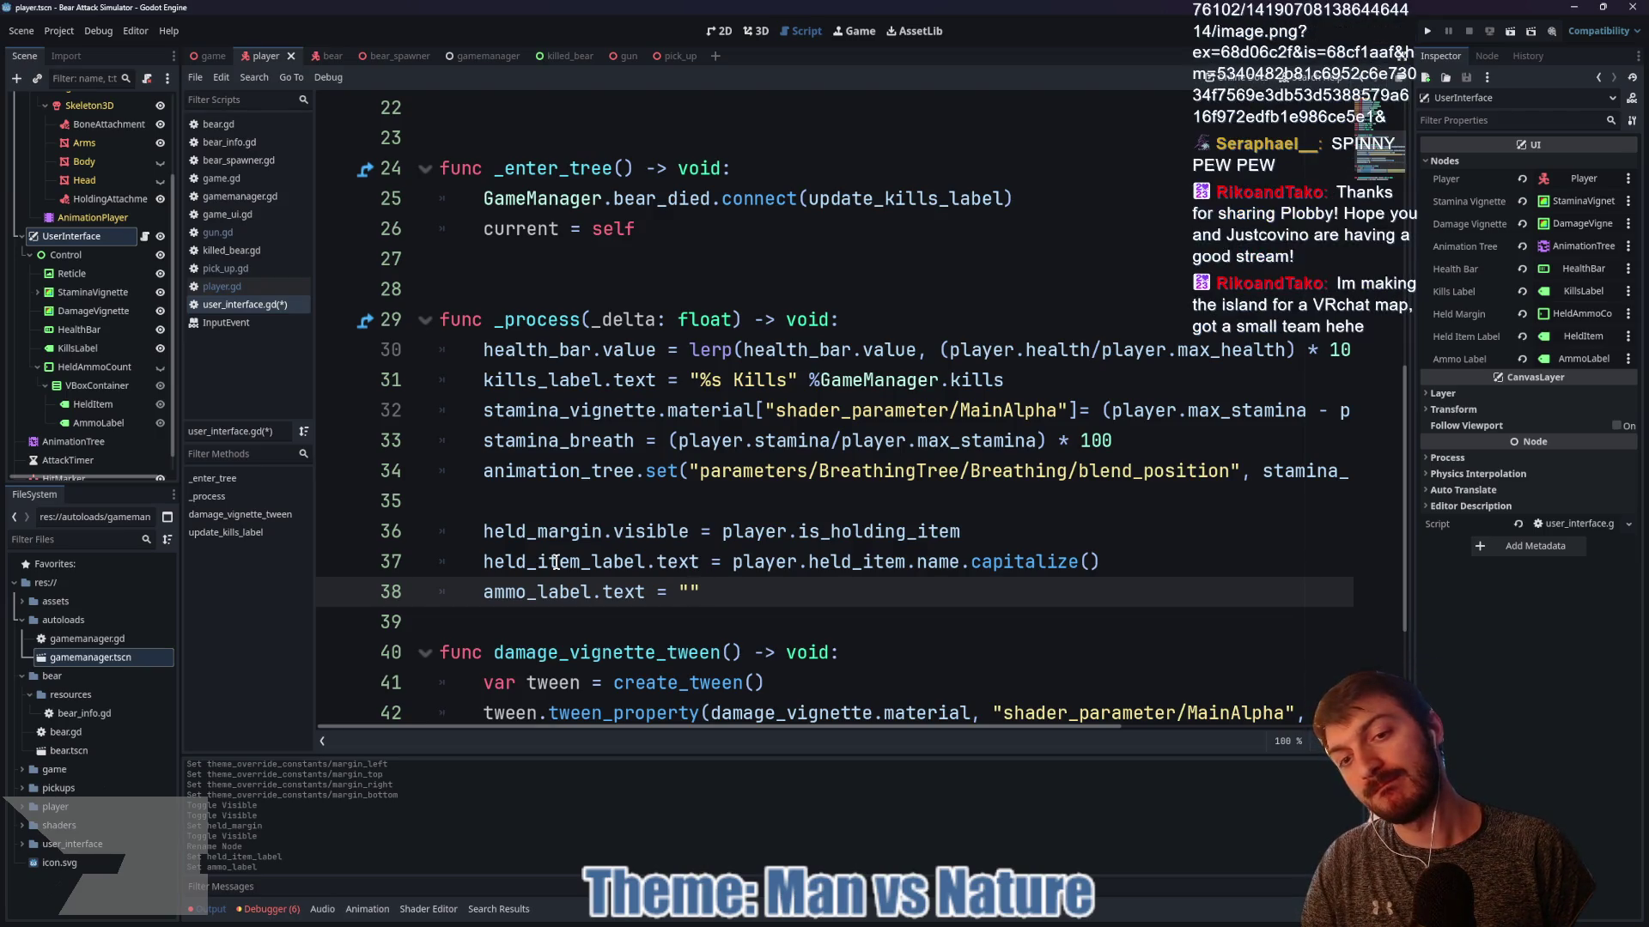
{"action": "type", "text": "held"}
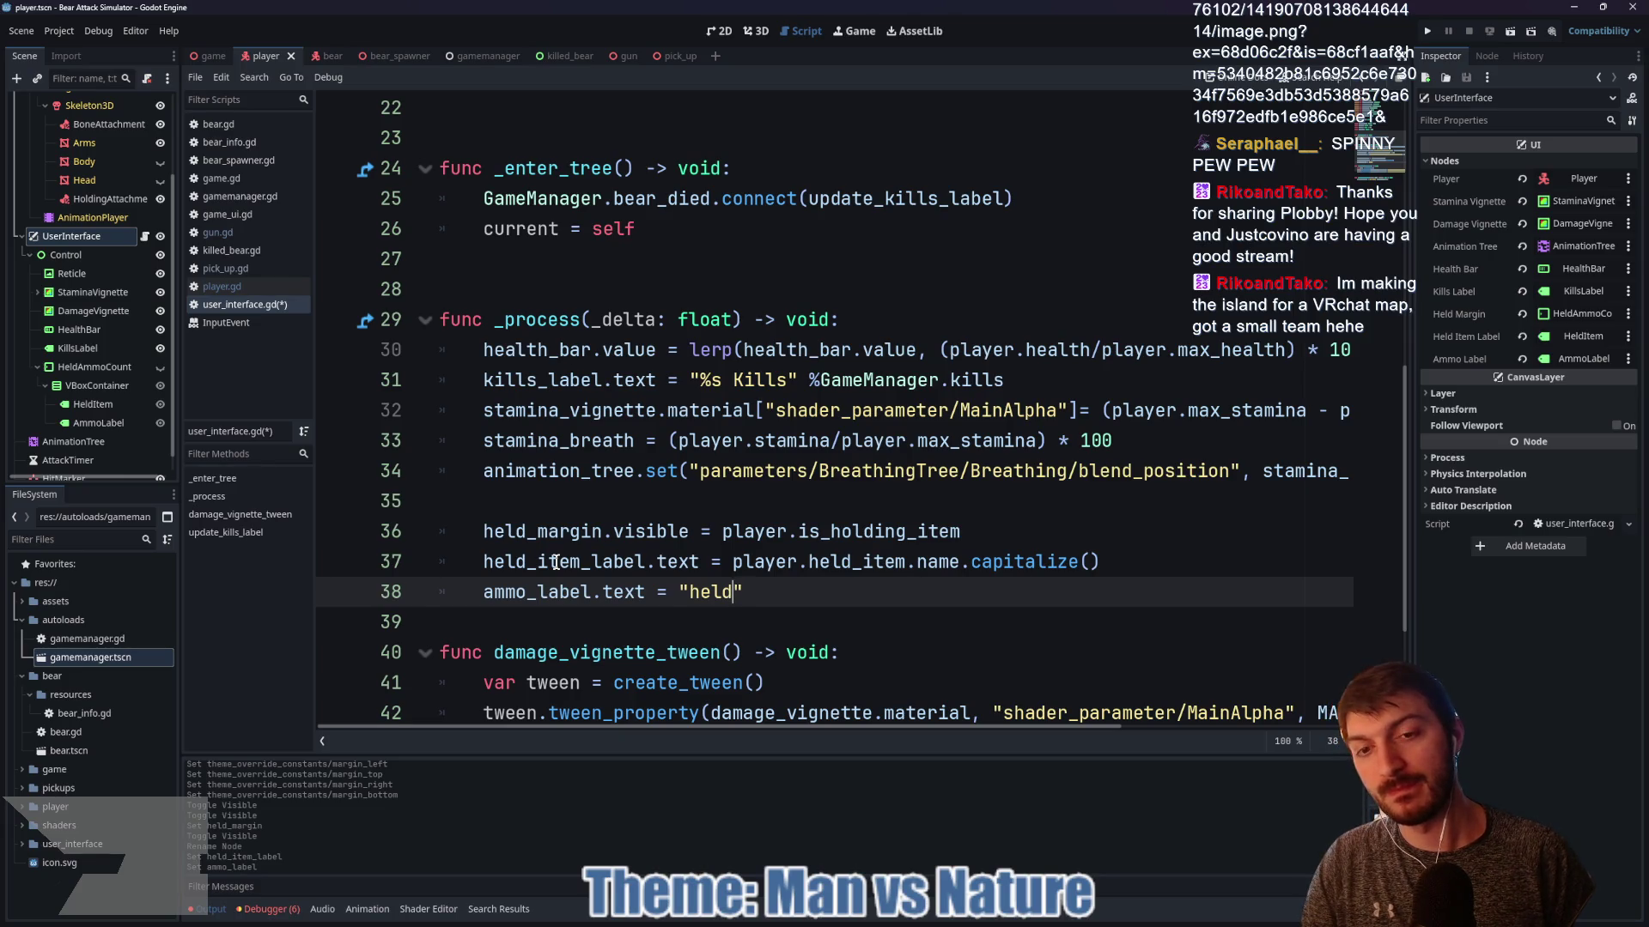
{"action": "left_click_drag", "start_coordinate": [744, 591], "coordinate": [679, 592]}
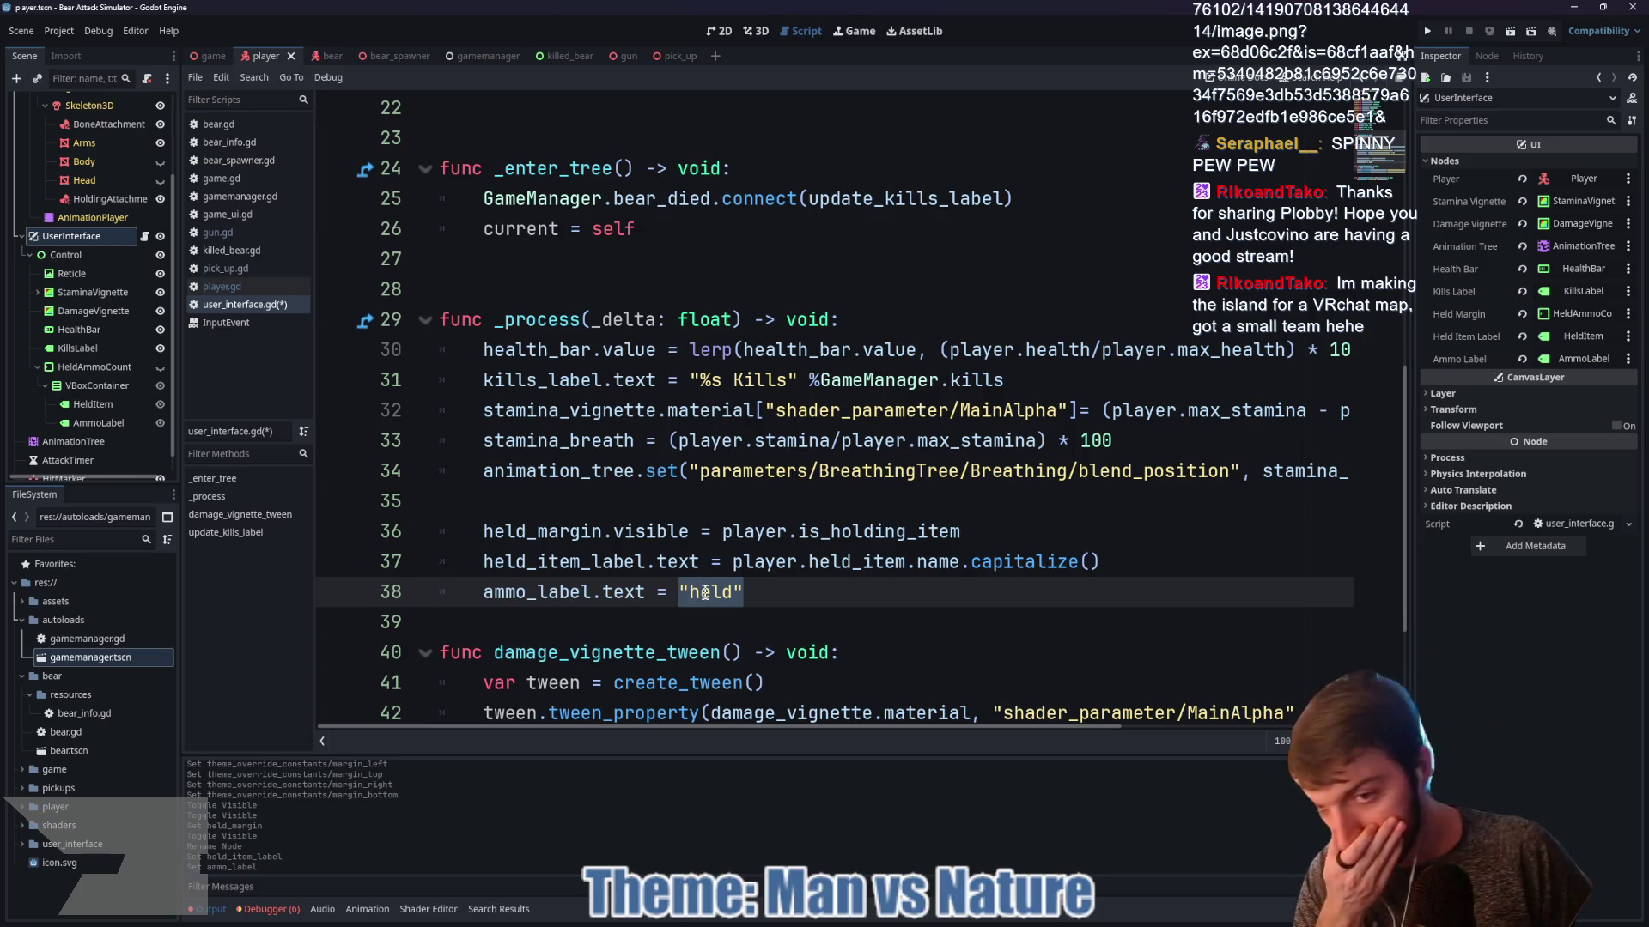
{"action": "key", "text": "BackSpace"}
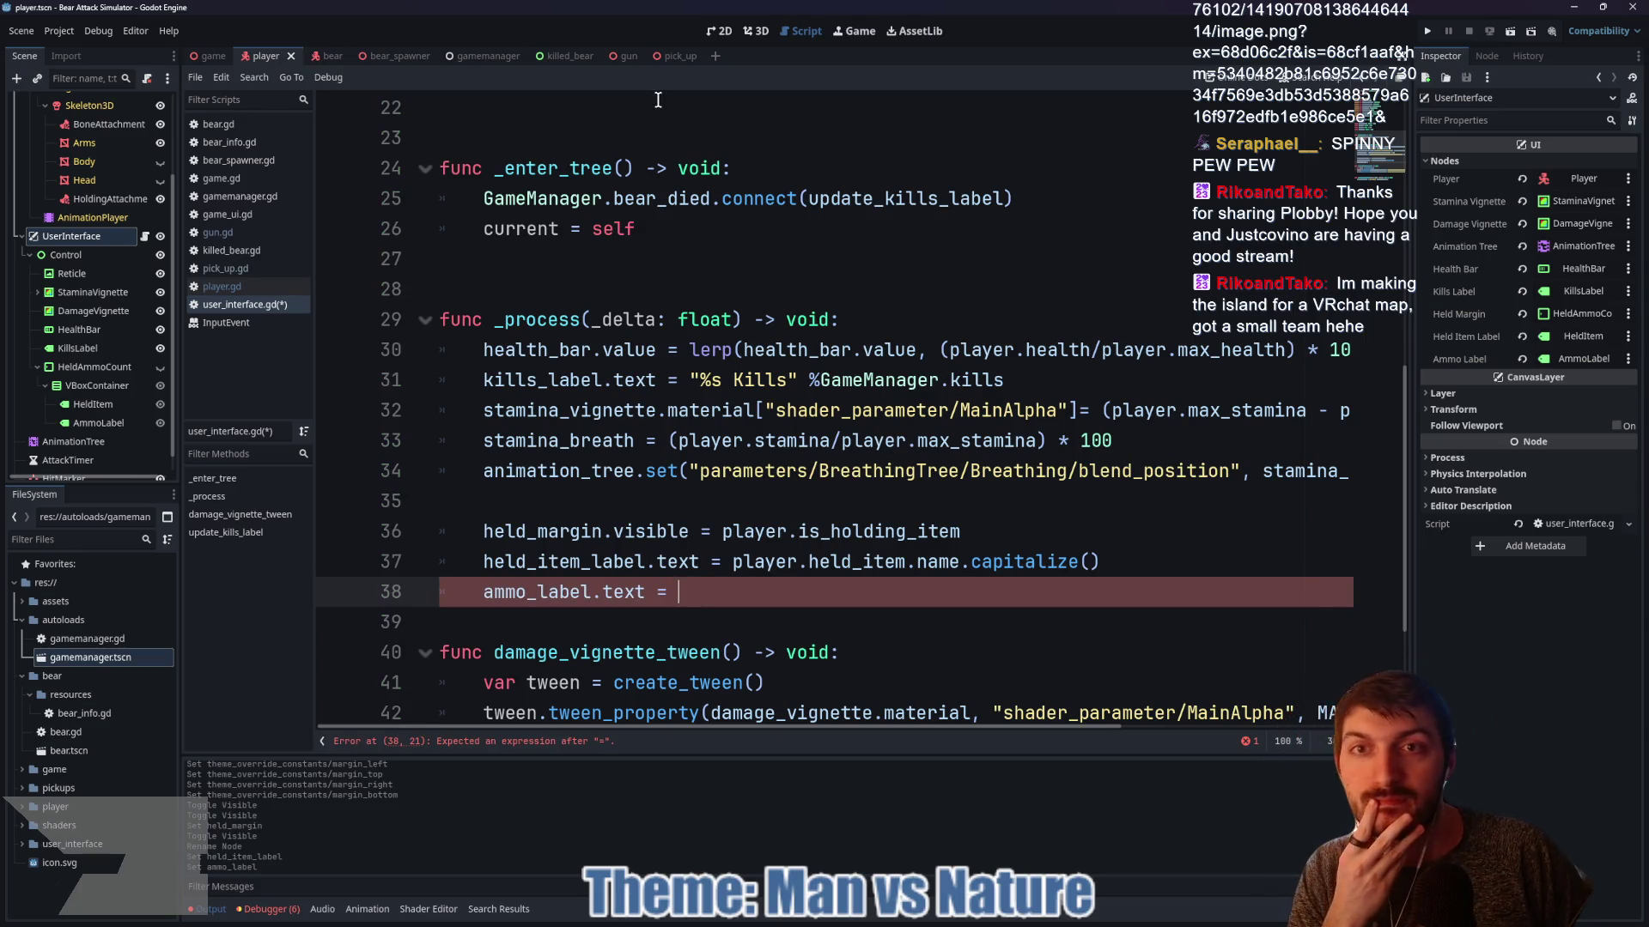
{"action": "left_click", "coordinate": [626, 56]}
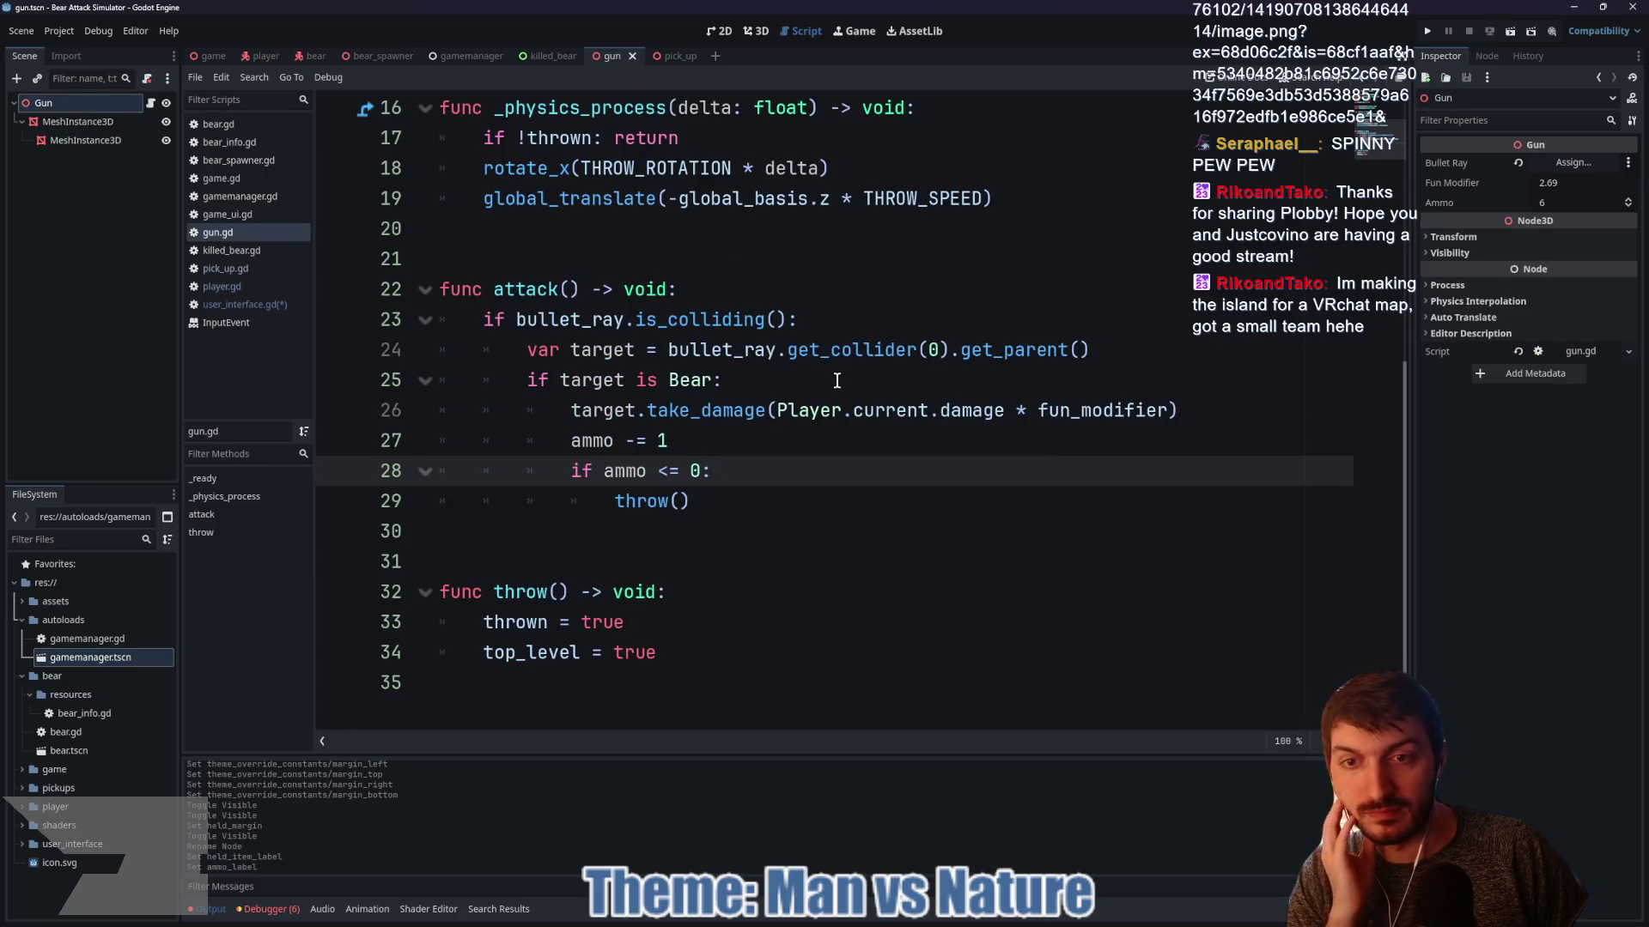
{"action": "scroll", "coordinate": [838, 379], "scroll_direction": "up", "scroll_amount": 5}
{"action": "left_click", "coordinate": [760, 238]}
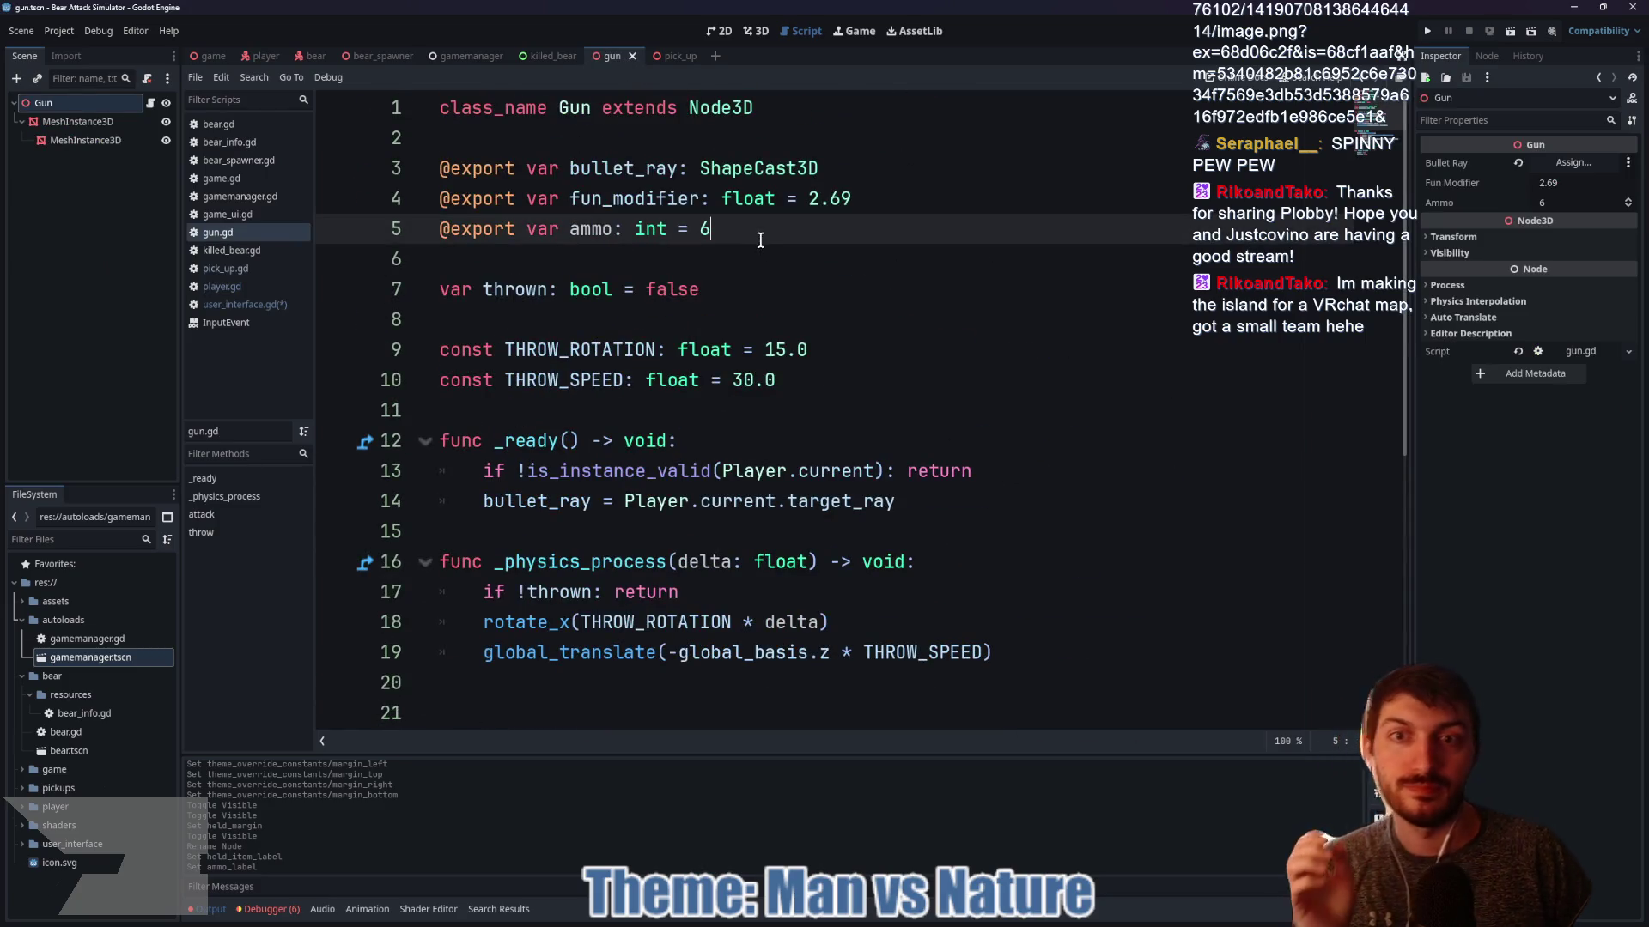
{"action": "left_click", "coordinate": [890, 194]}
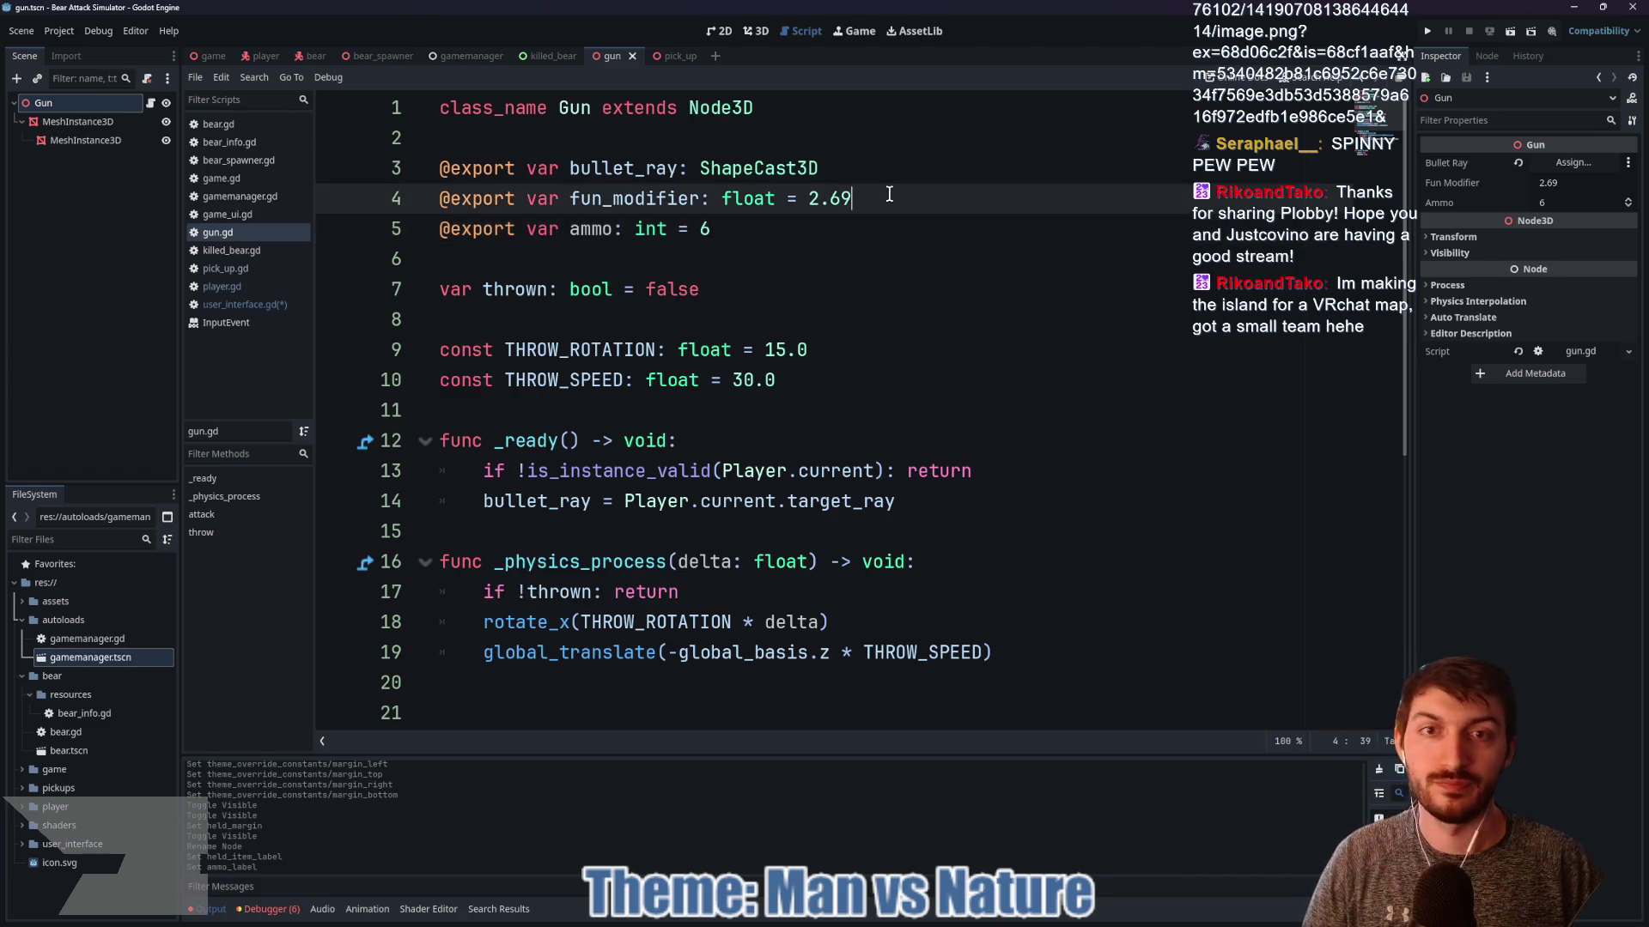
{"action": "key", "text": "Return"}
{"action": "type", "text": "@export va"}
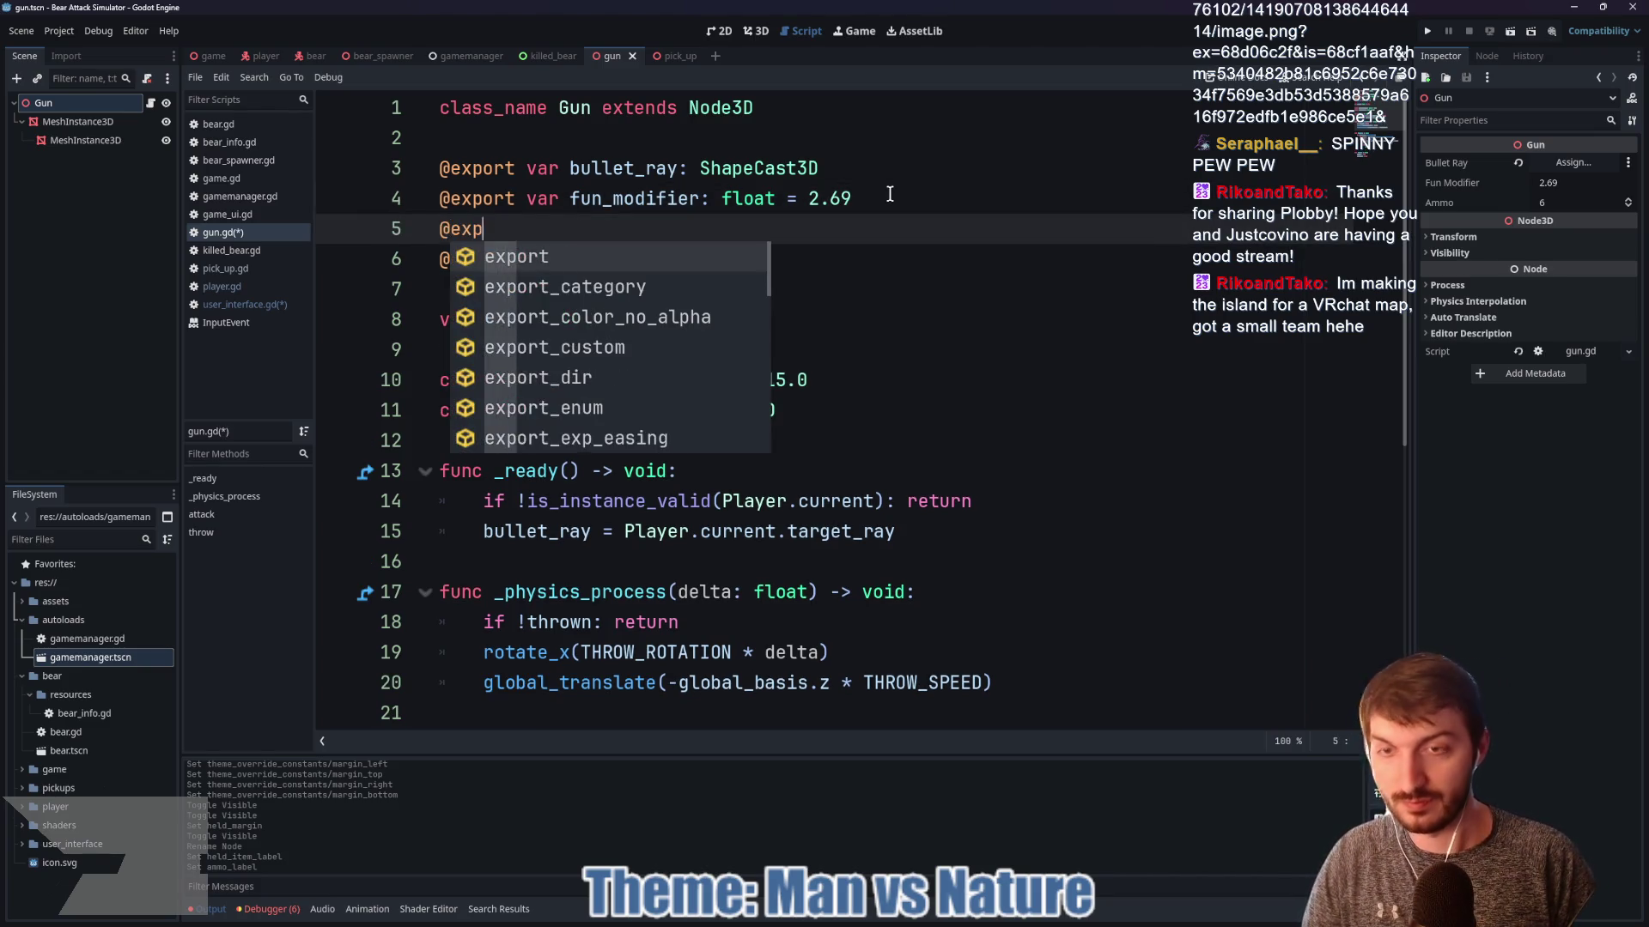
{"action": "type", "text": "r max)a"}
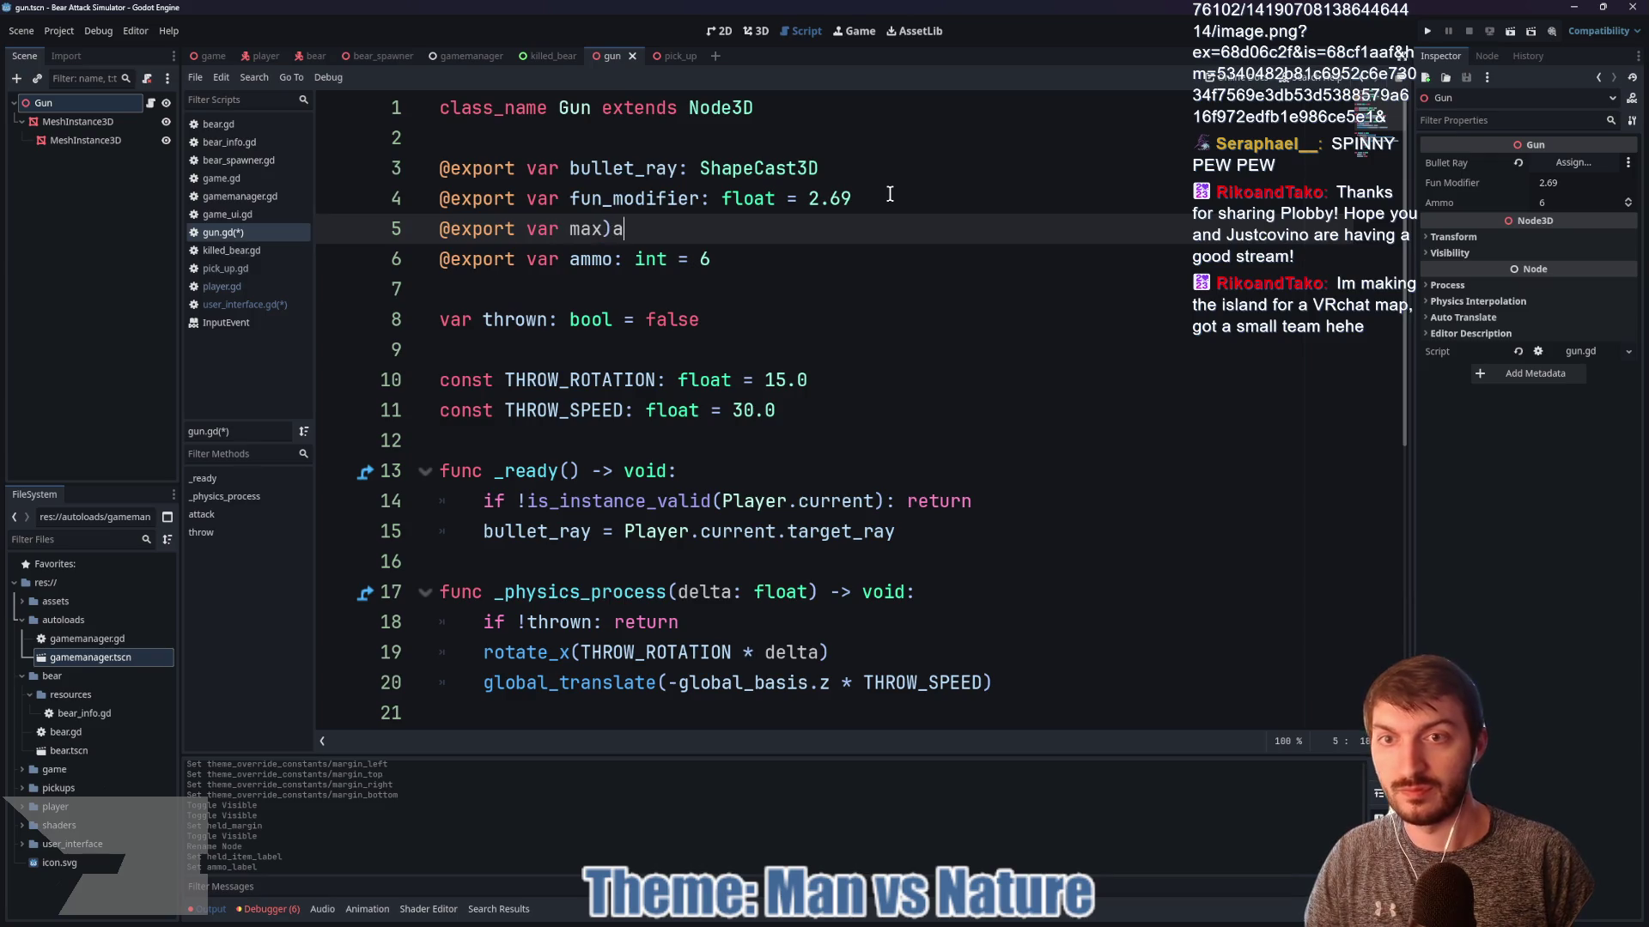
{"action": "type", "text": "_ammo"}
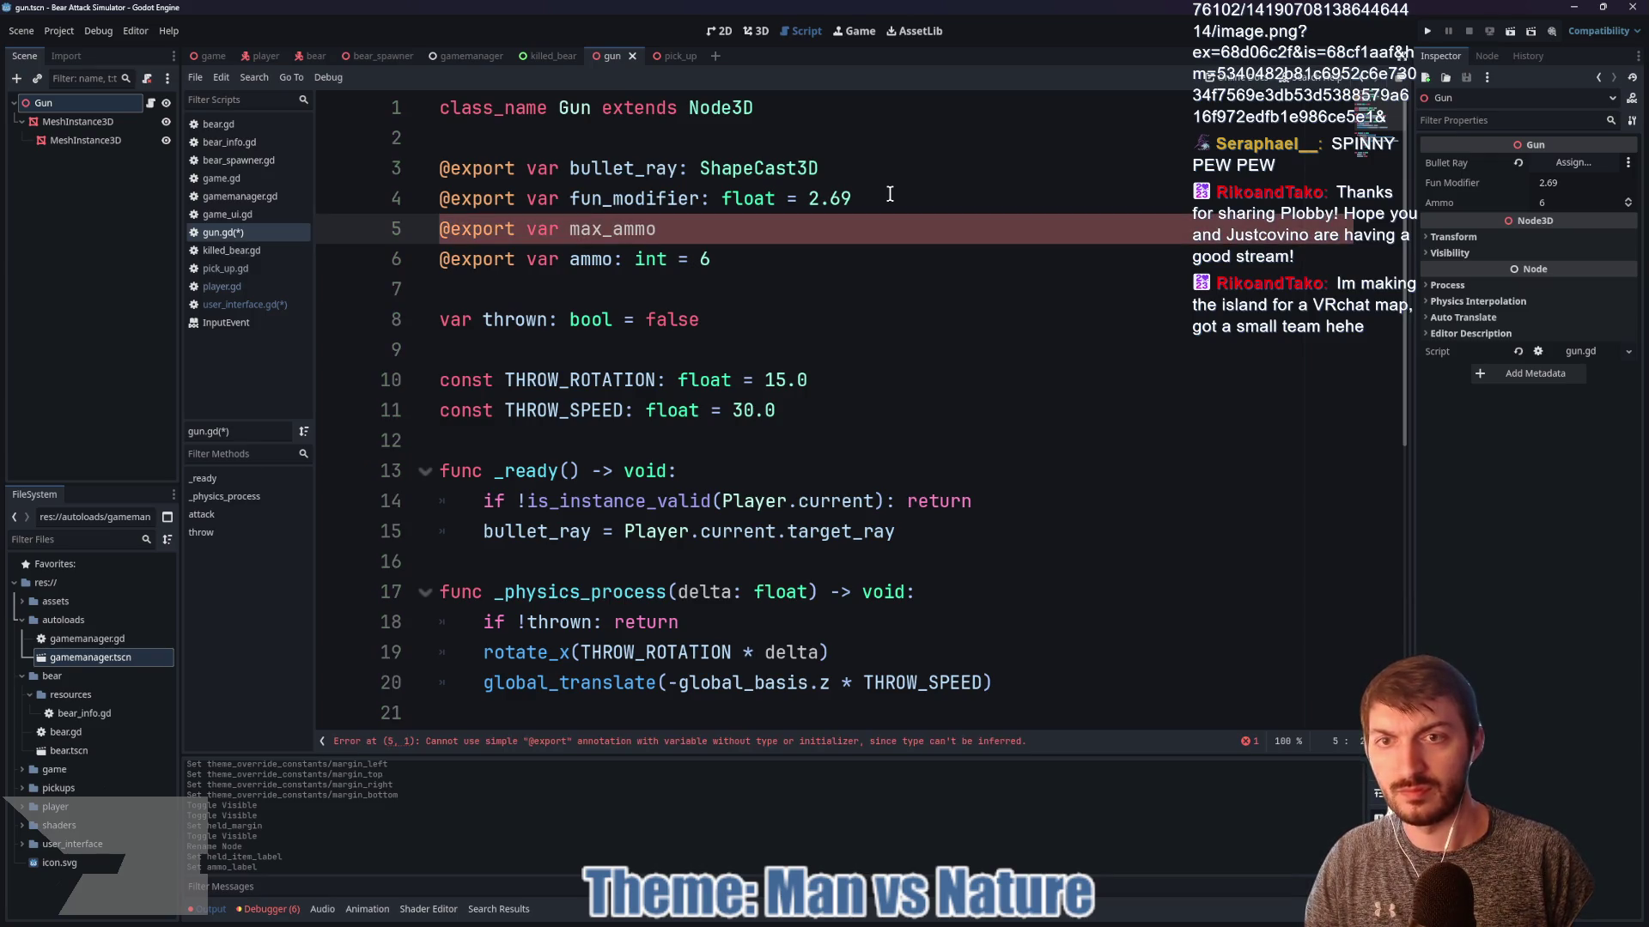
{"action": "type", "text": ": int = "}
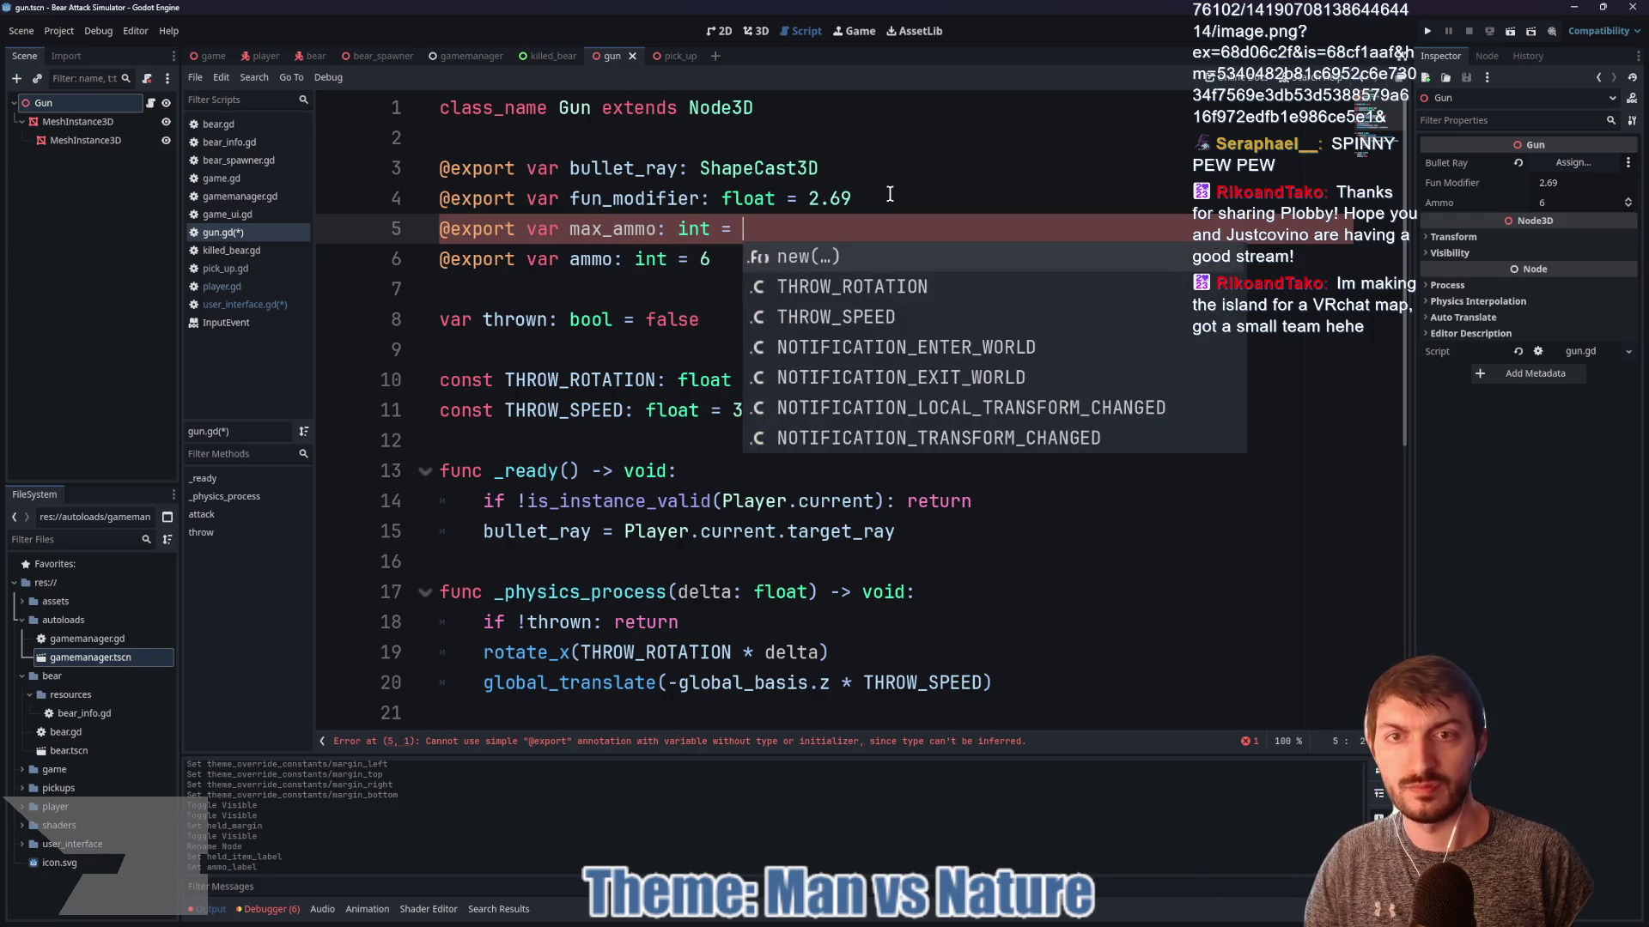
{"action": "type", "text": "6"}
{"action": "key", "text": "ctrl+s"}
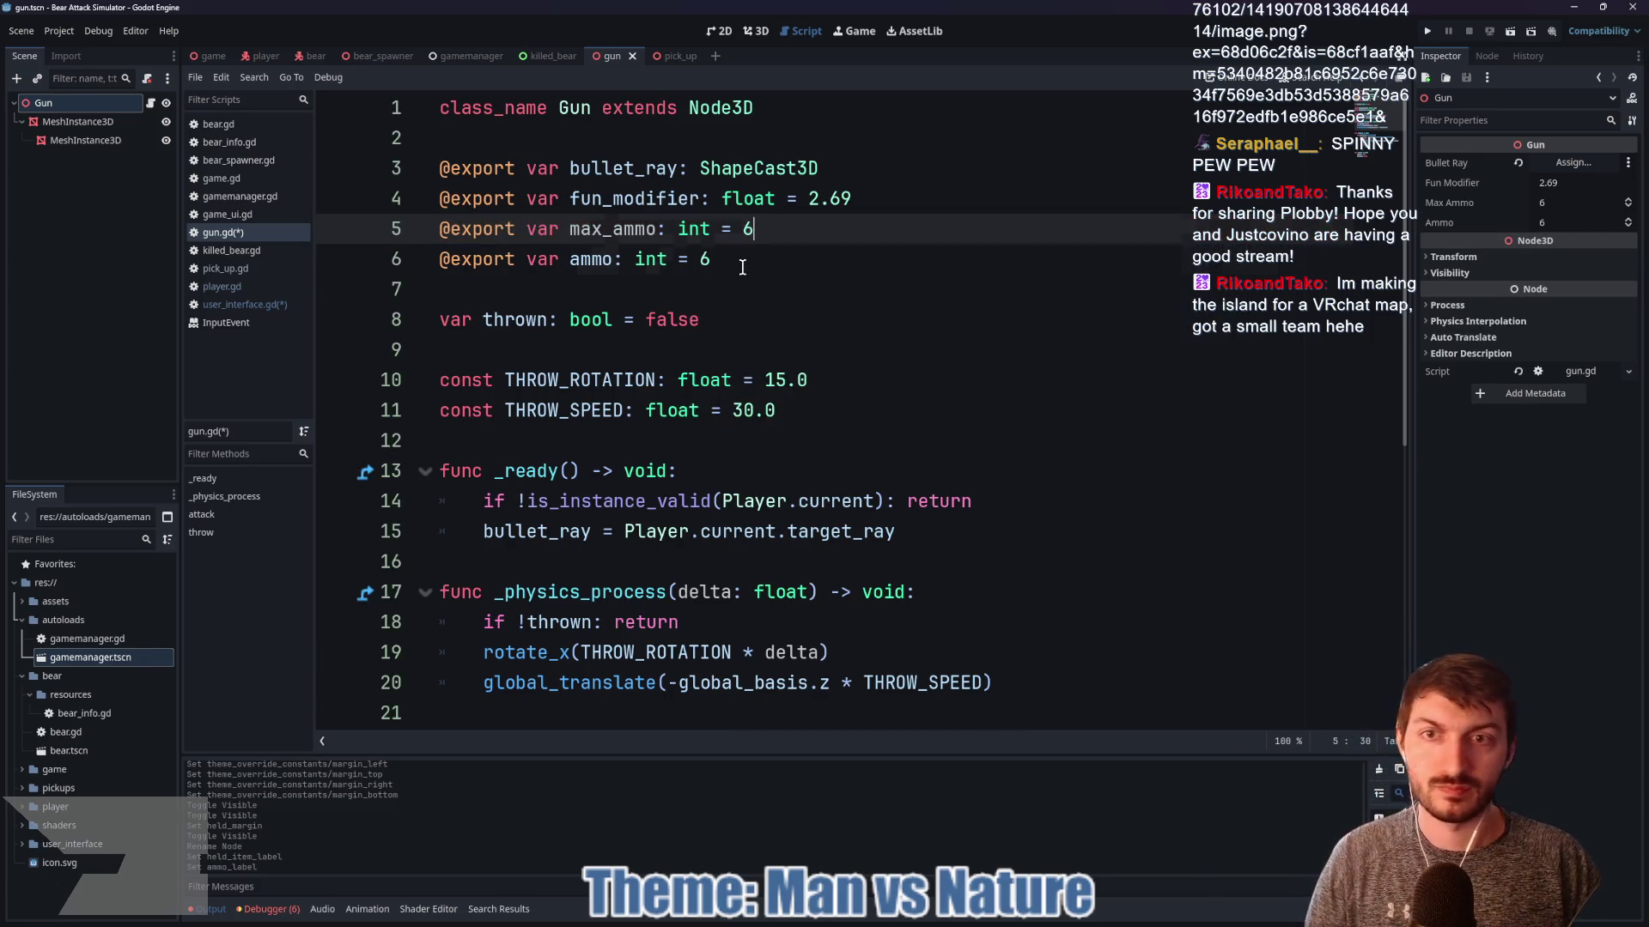
{"action": "left_click", "coordinate": [743, 266]}
{"action": "scroll", "coordinate": [537, 204], "scroll_direction": "down", "scroll_amount": 5}
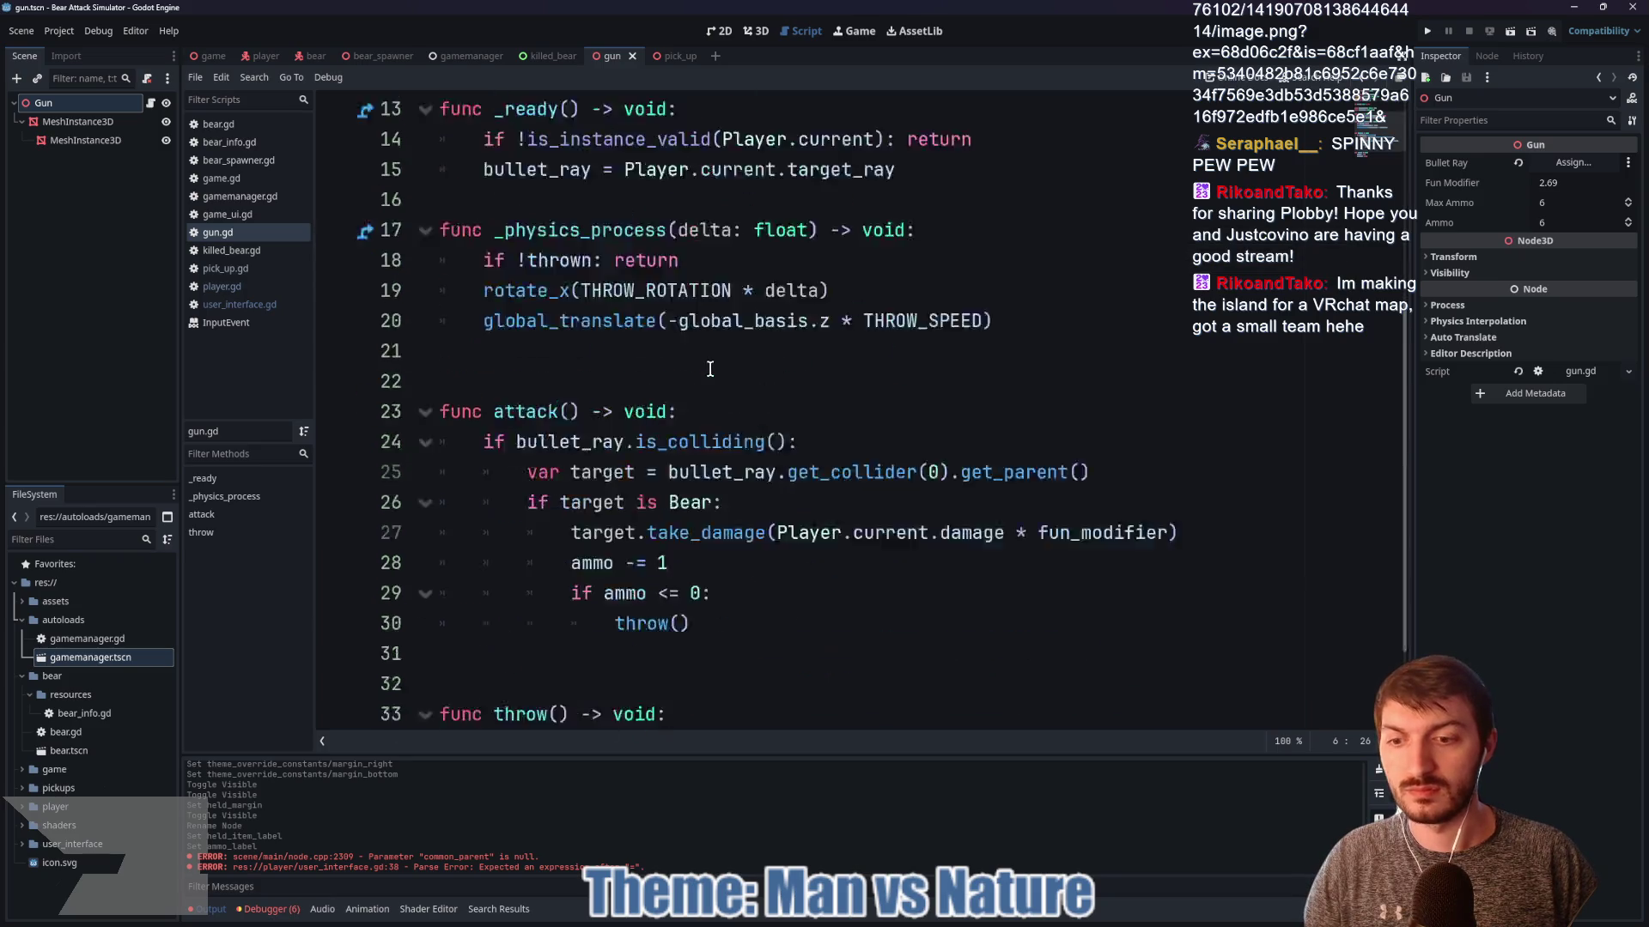
{"action": "scroll", "coordinate": [519, 230], "scroll_direction": "up", "scroll_amount": 5}
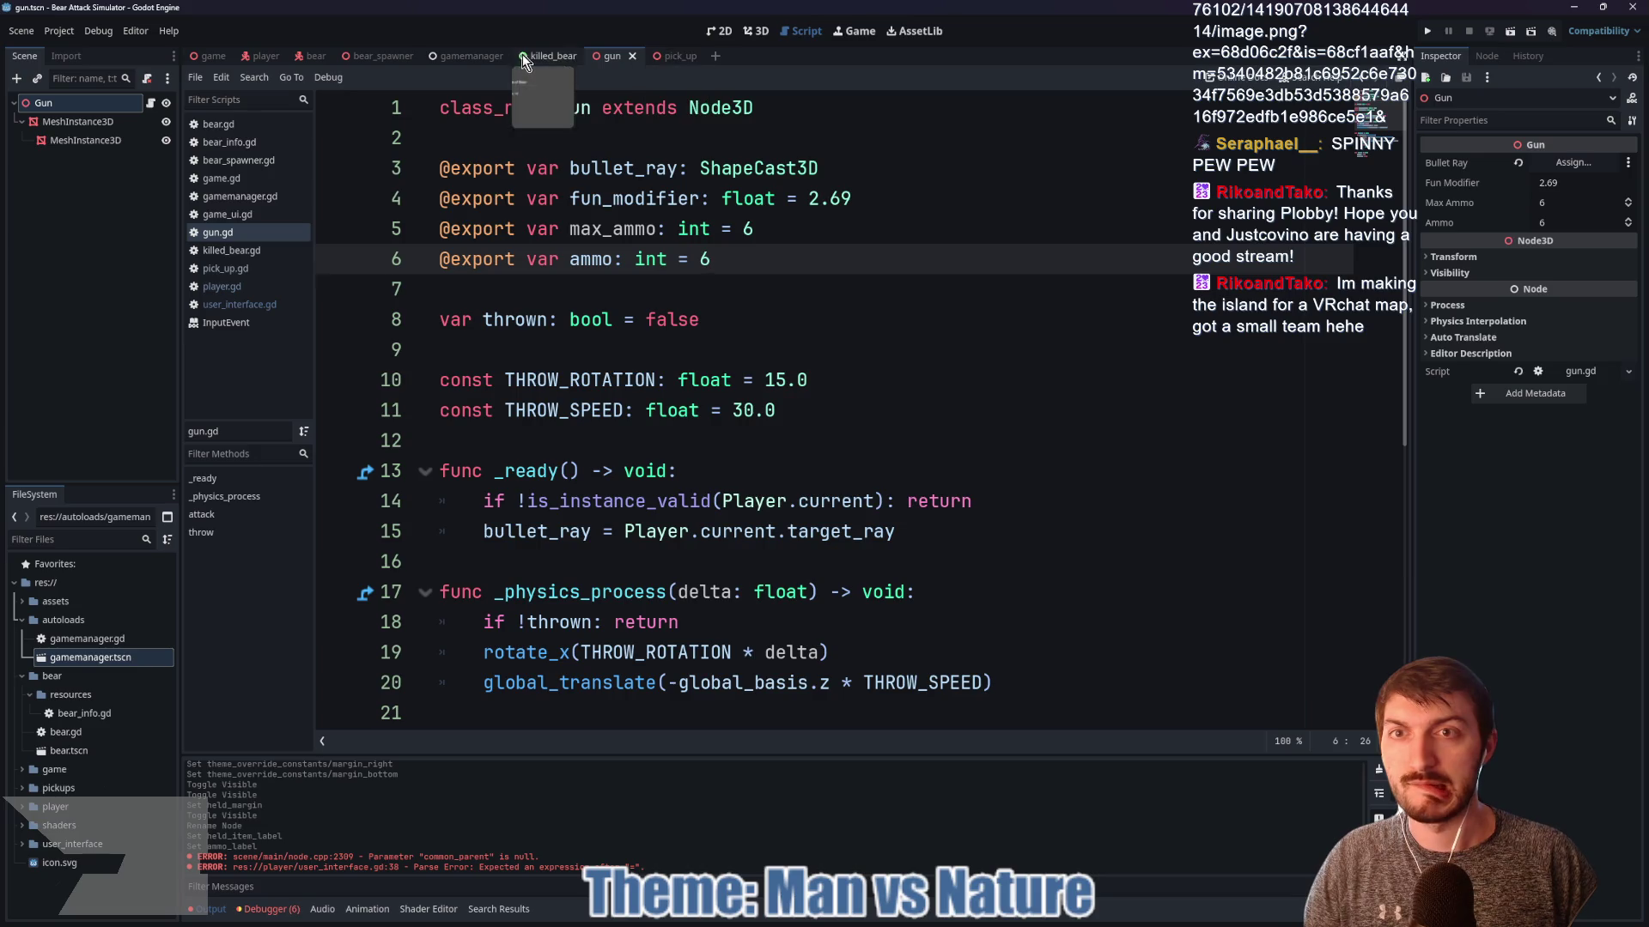
Check the UI.current line in the player script's take_damage, then return to user_interface.gd.
{"action": "left_click", "coordinate": [268, 55]}
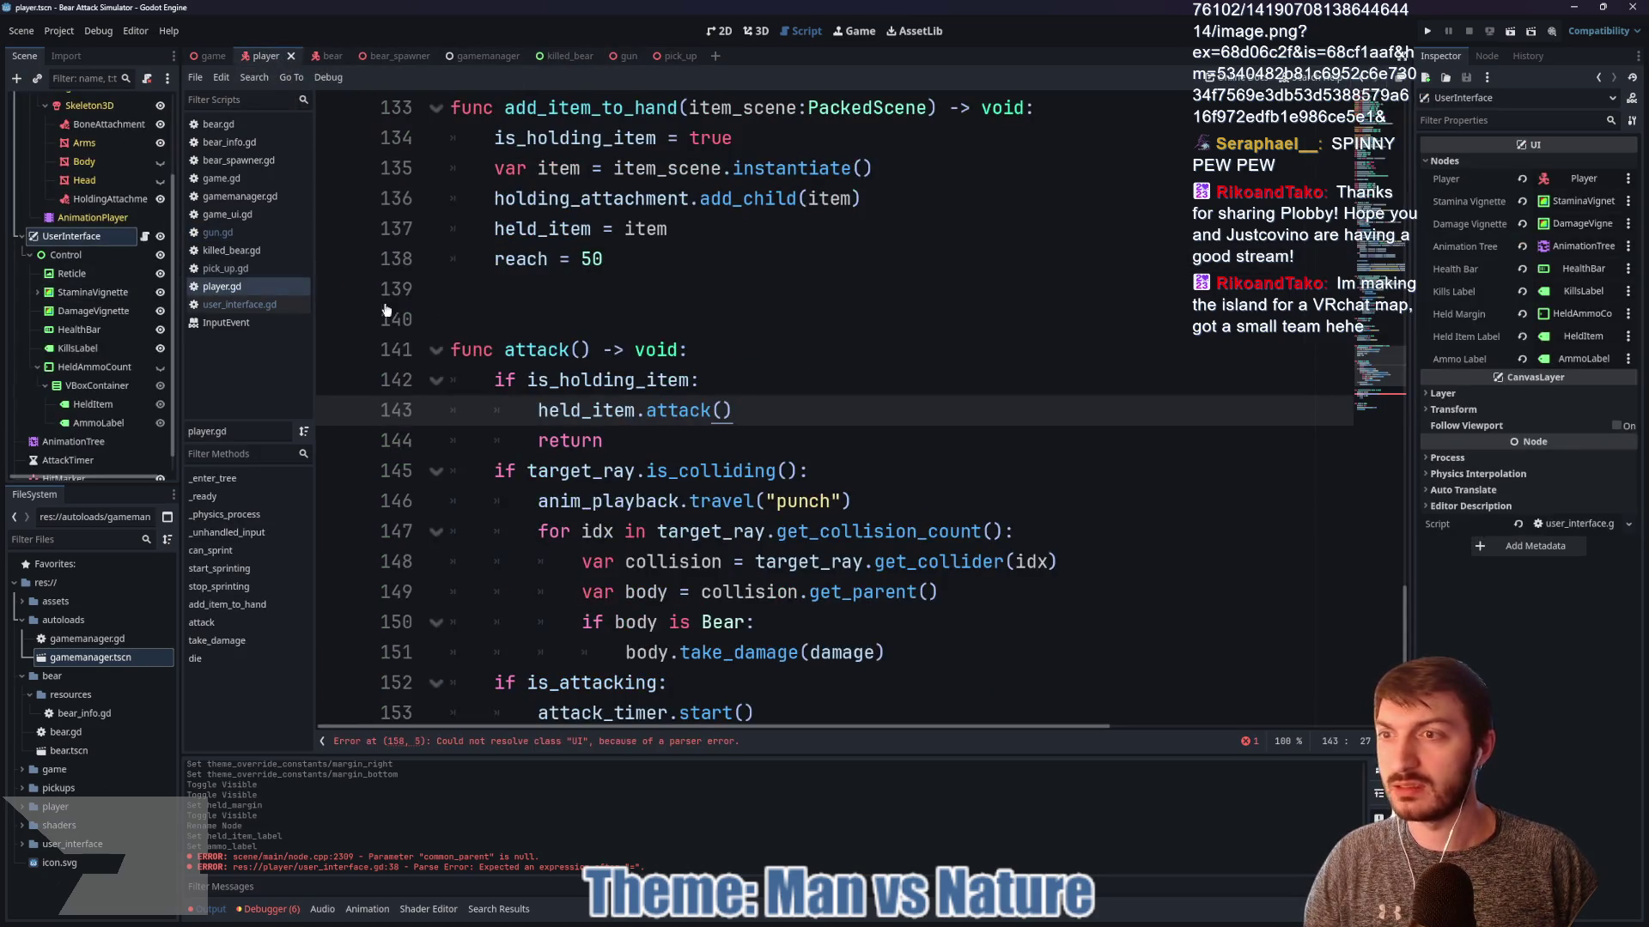
{"action": "scroll", "coordinate": [787, 429], "scroll_direction": "down", "scroll_amount": 5}
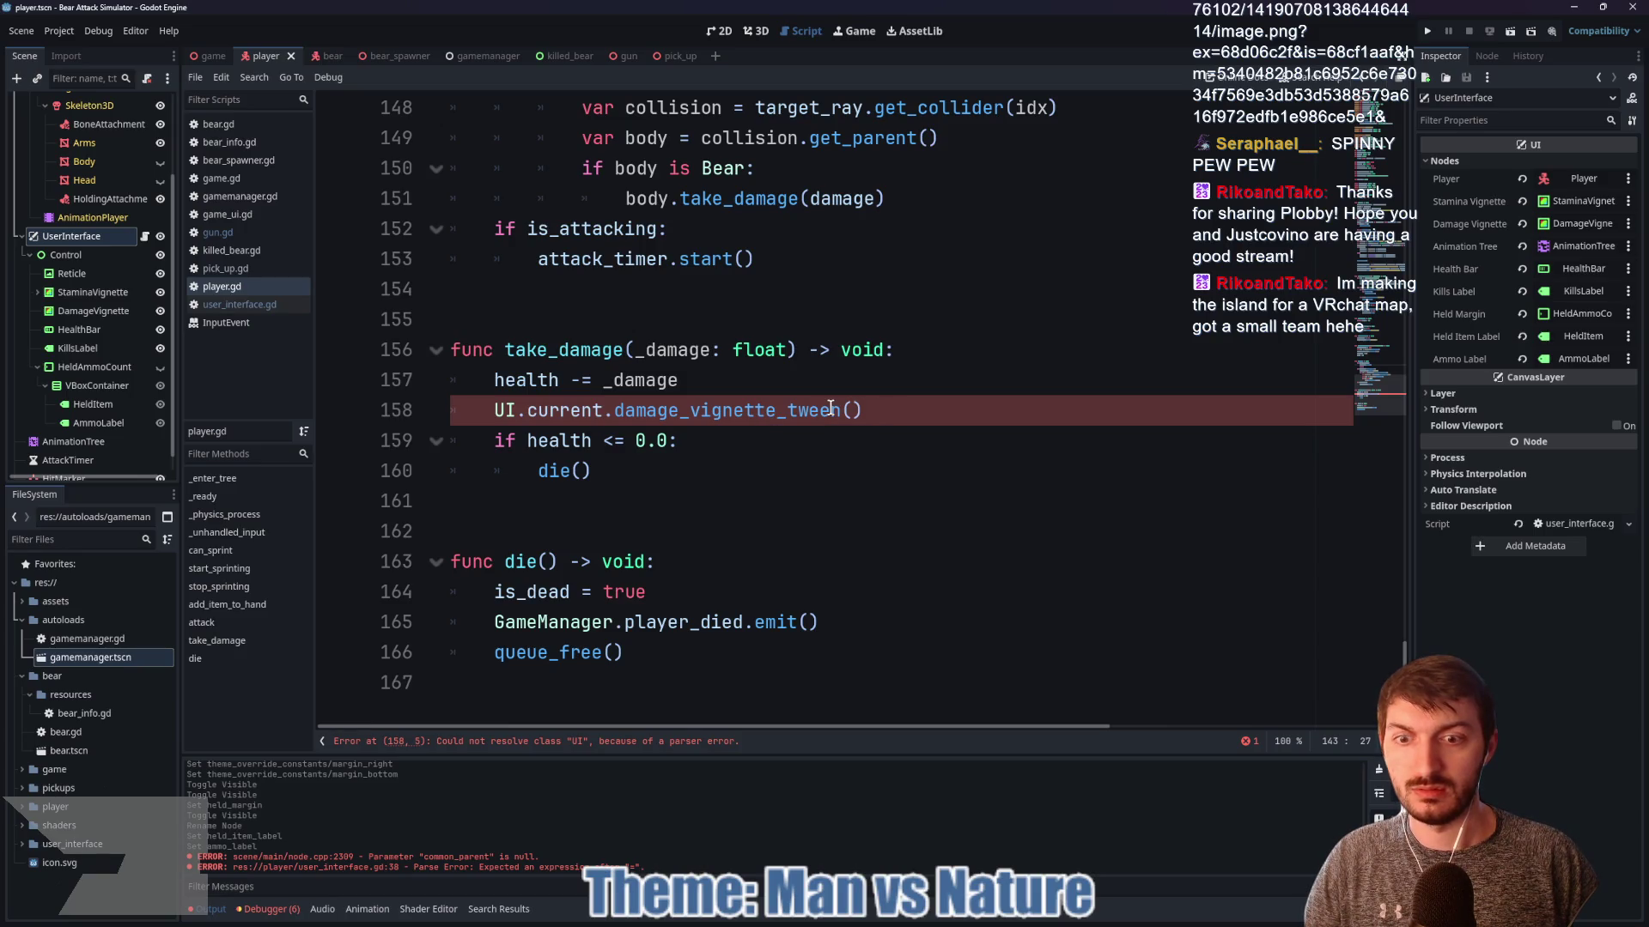
{"action": "left_click", "coordinate": [511, 410]}
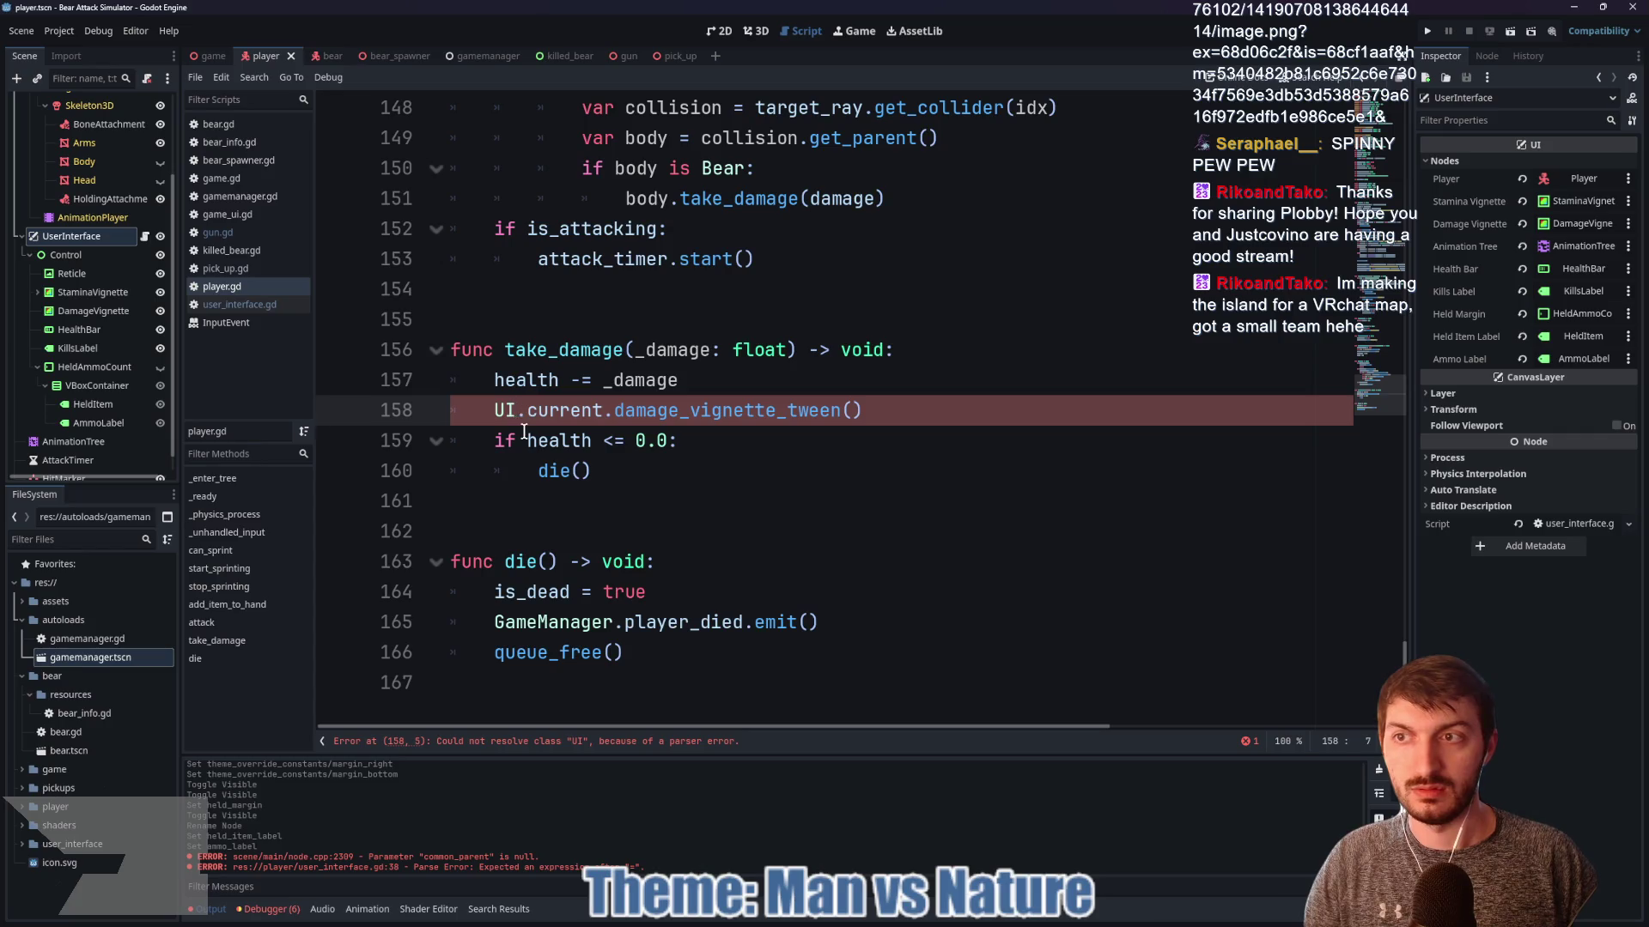
{"action": "left_click", "coordinate": [146, 238]}
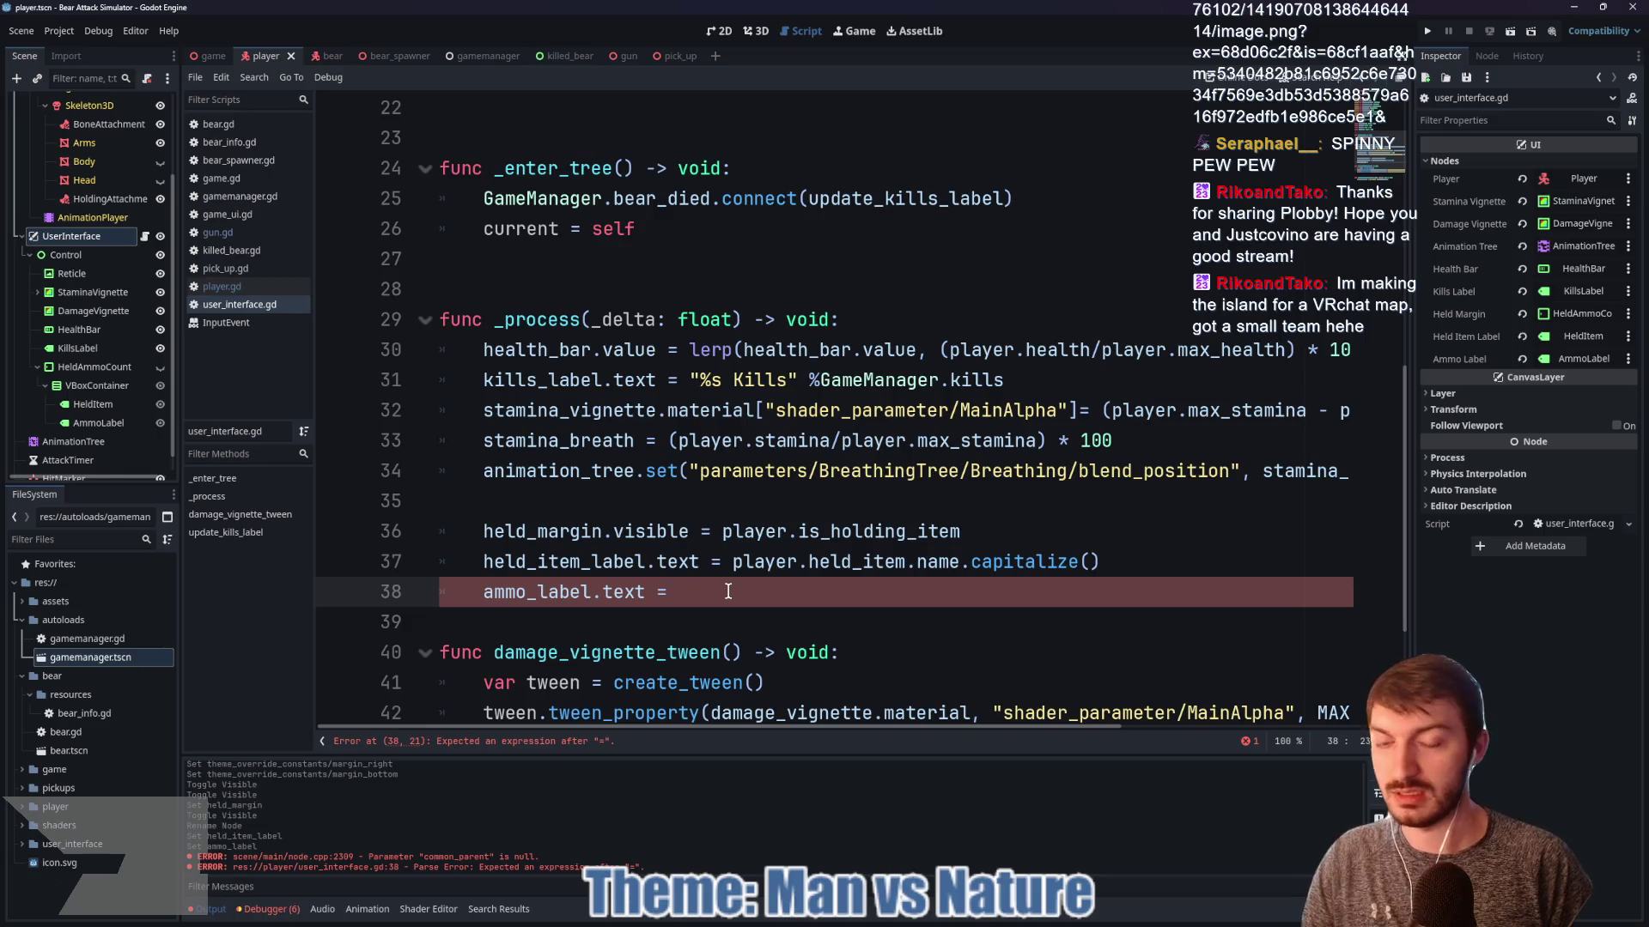
Set ammo_label.text to player.held_item.ammo + ' / ' + player.held_item.max_ammo and save.
{"action": "type", "text": "held"}
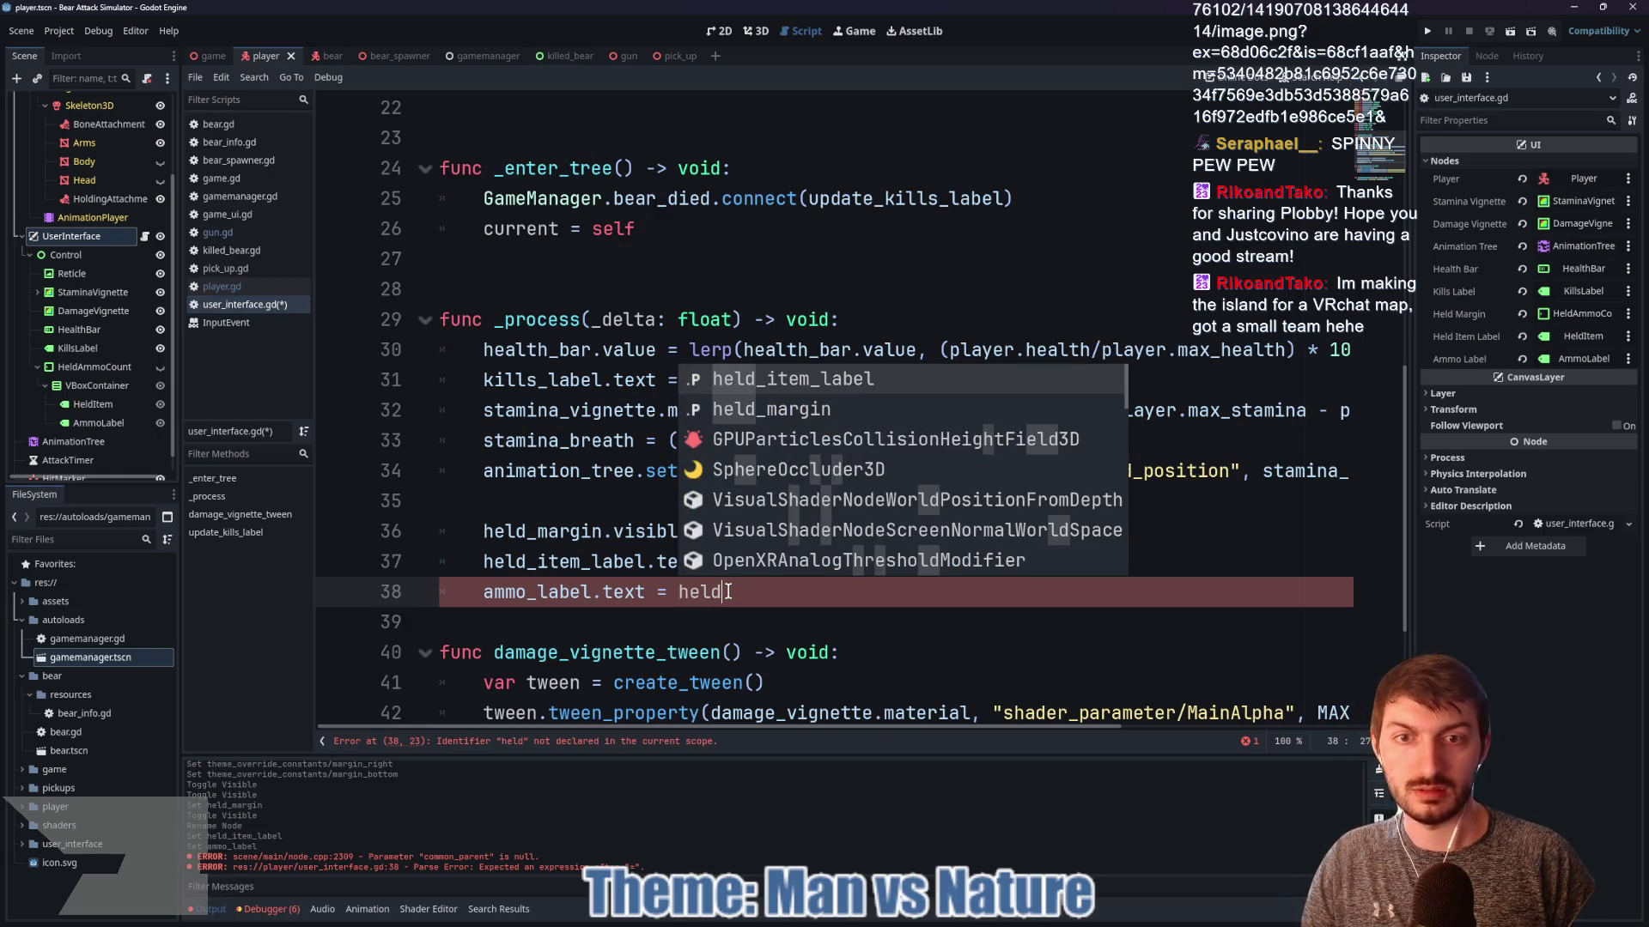
{"action": "key", "text": "BackSpace"}
{"action": "key", "text": "BackSpace"}
{"action": "key", "text": "BackSpace"}
{"action": "type", "text": "player."}
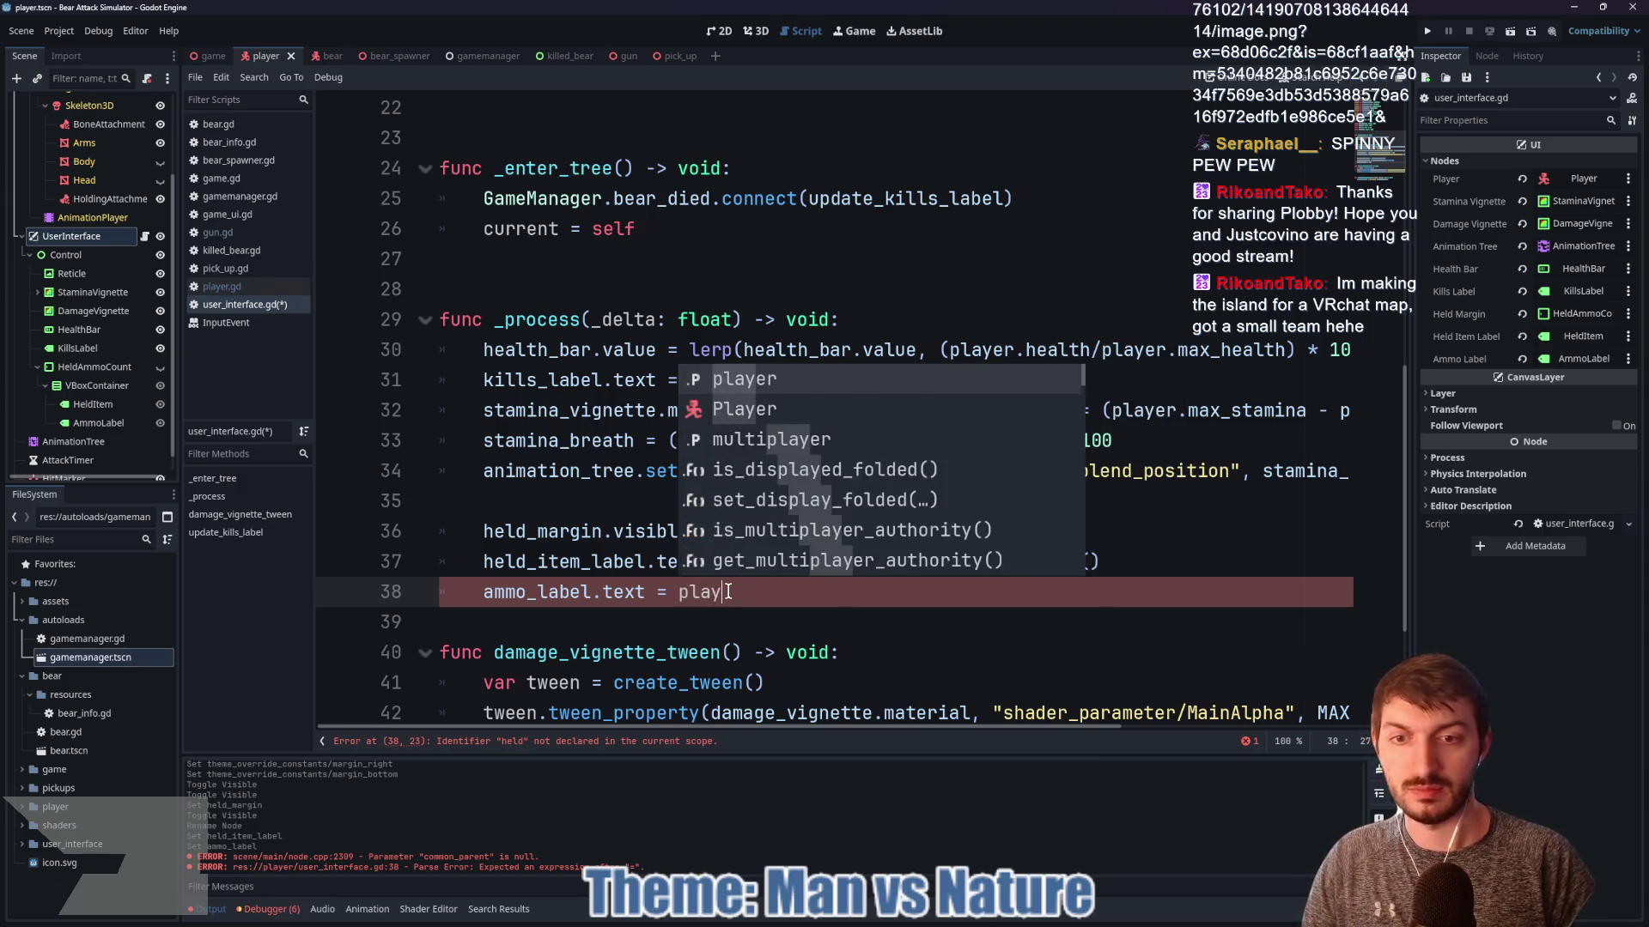
{"action": "type", "text": "held_item.a"}
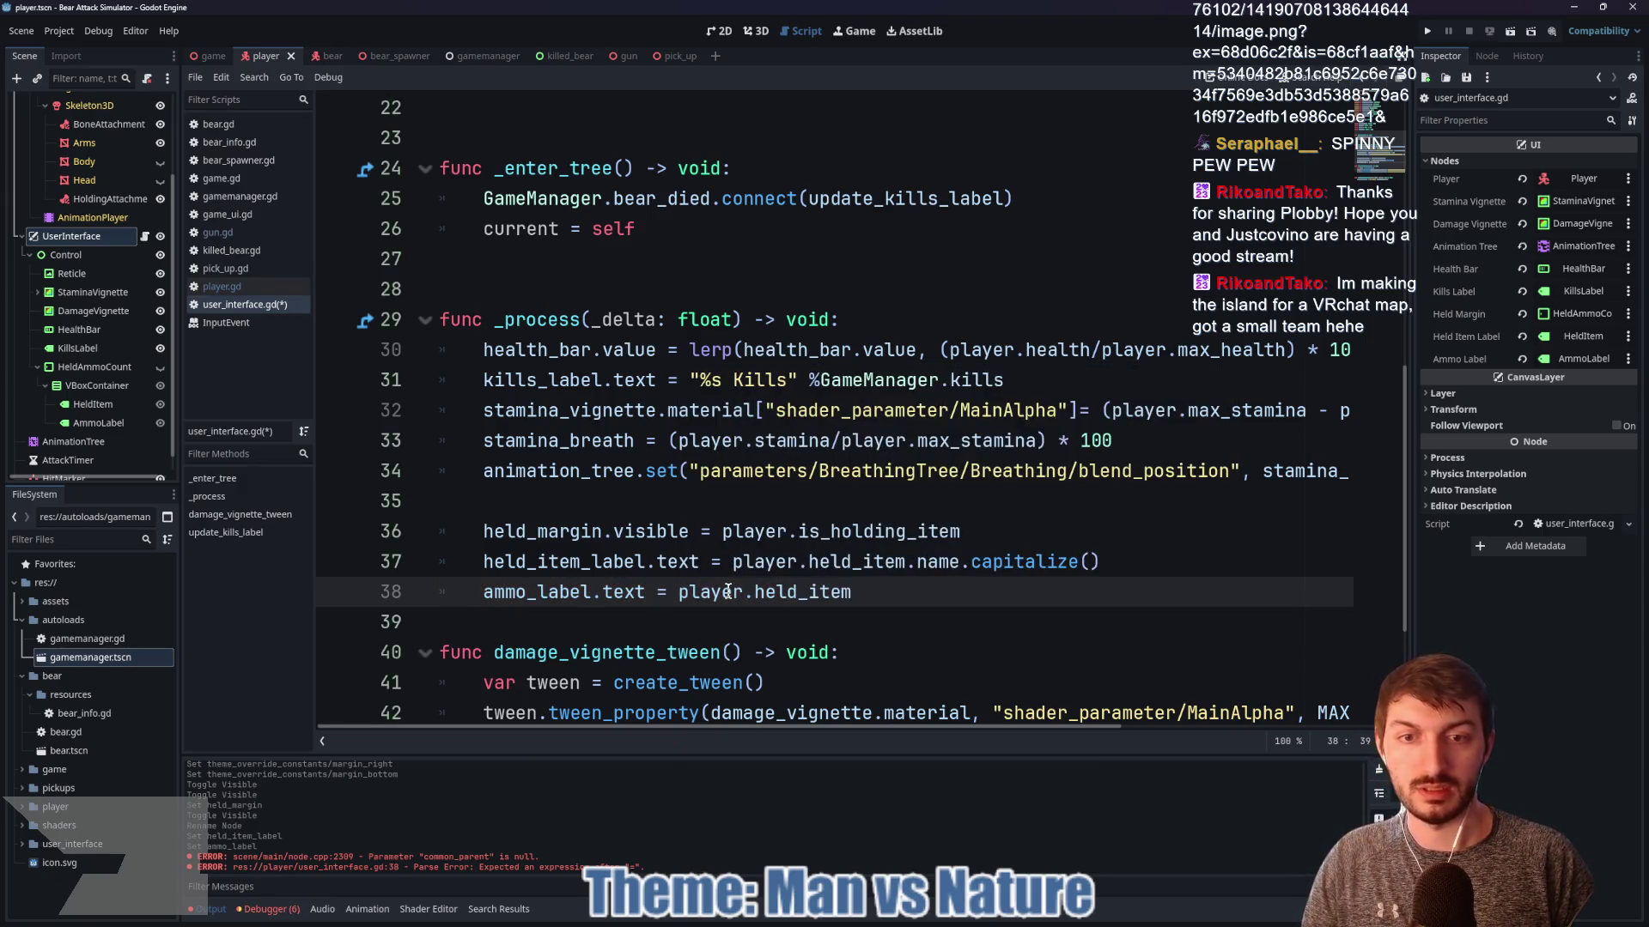
{"action": "type", "text": "mmo"}
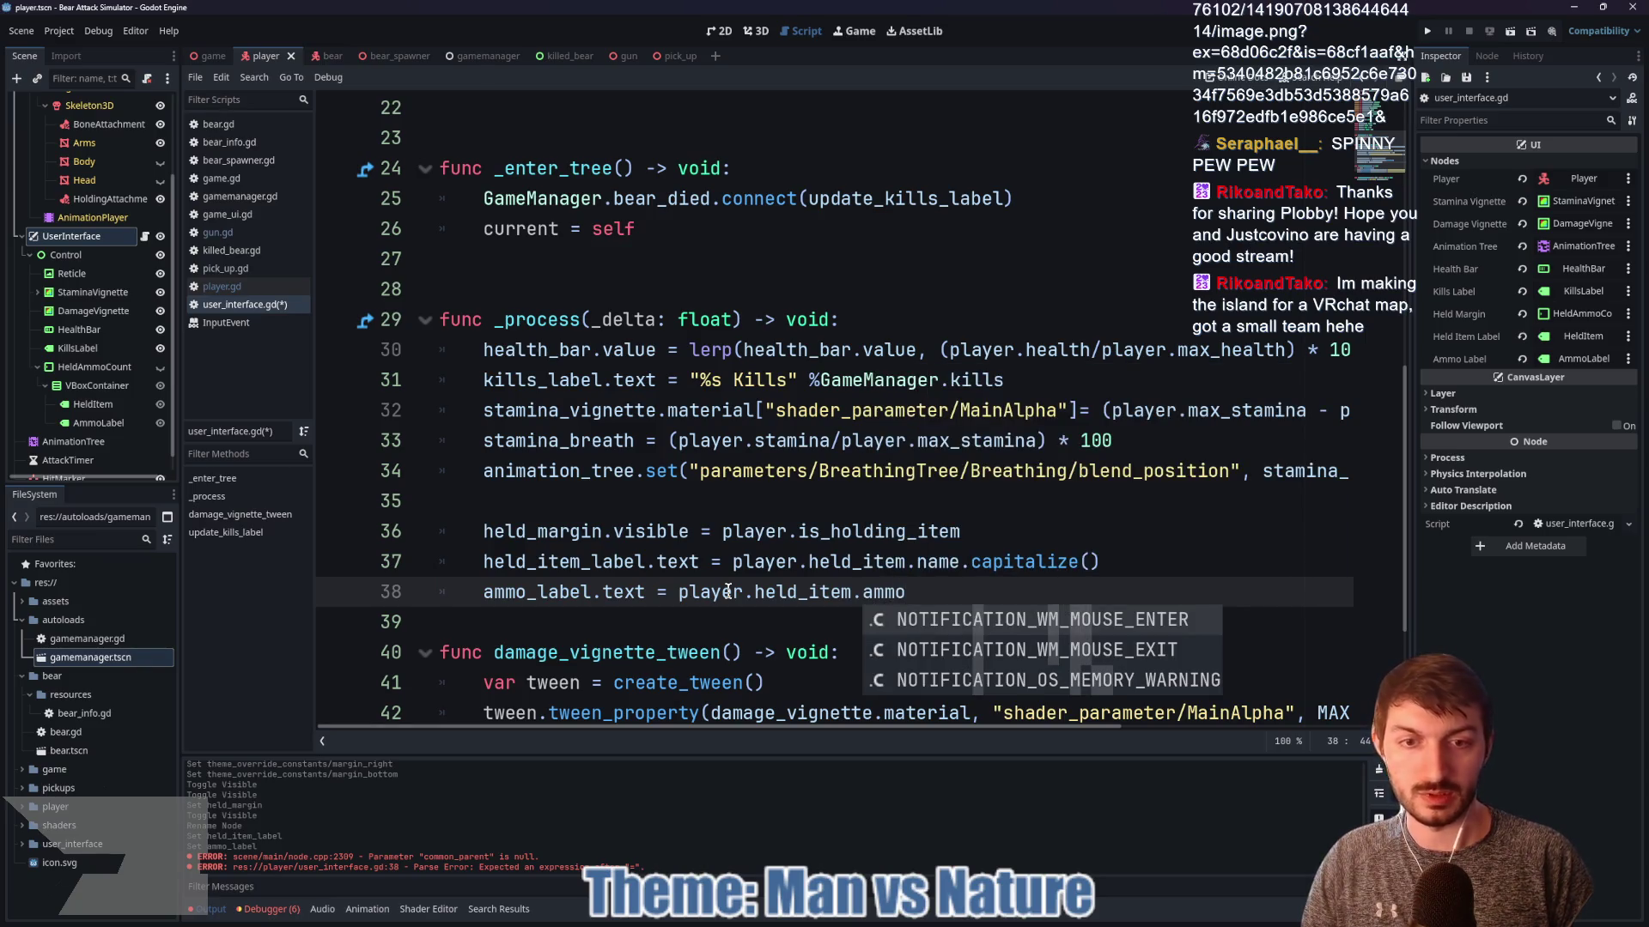
{"action": "type", "text": " + \" "}
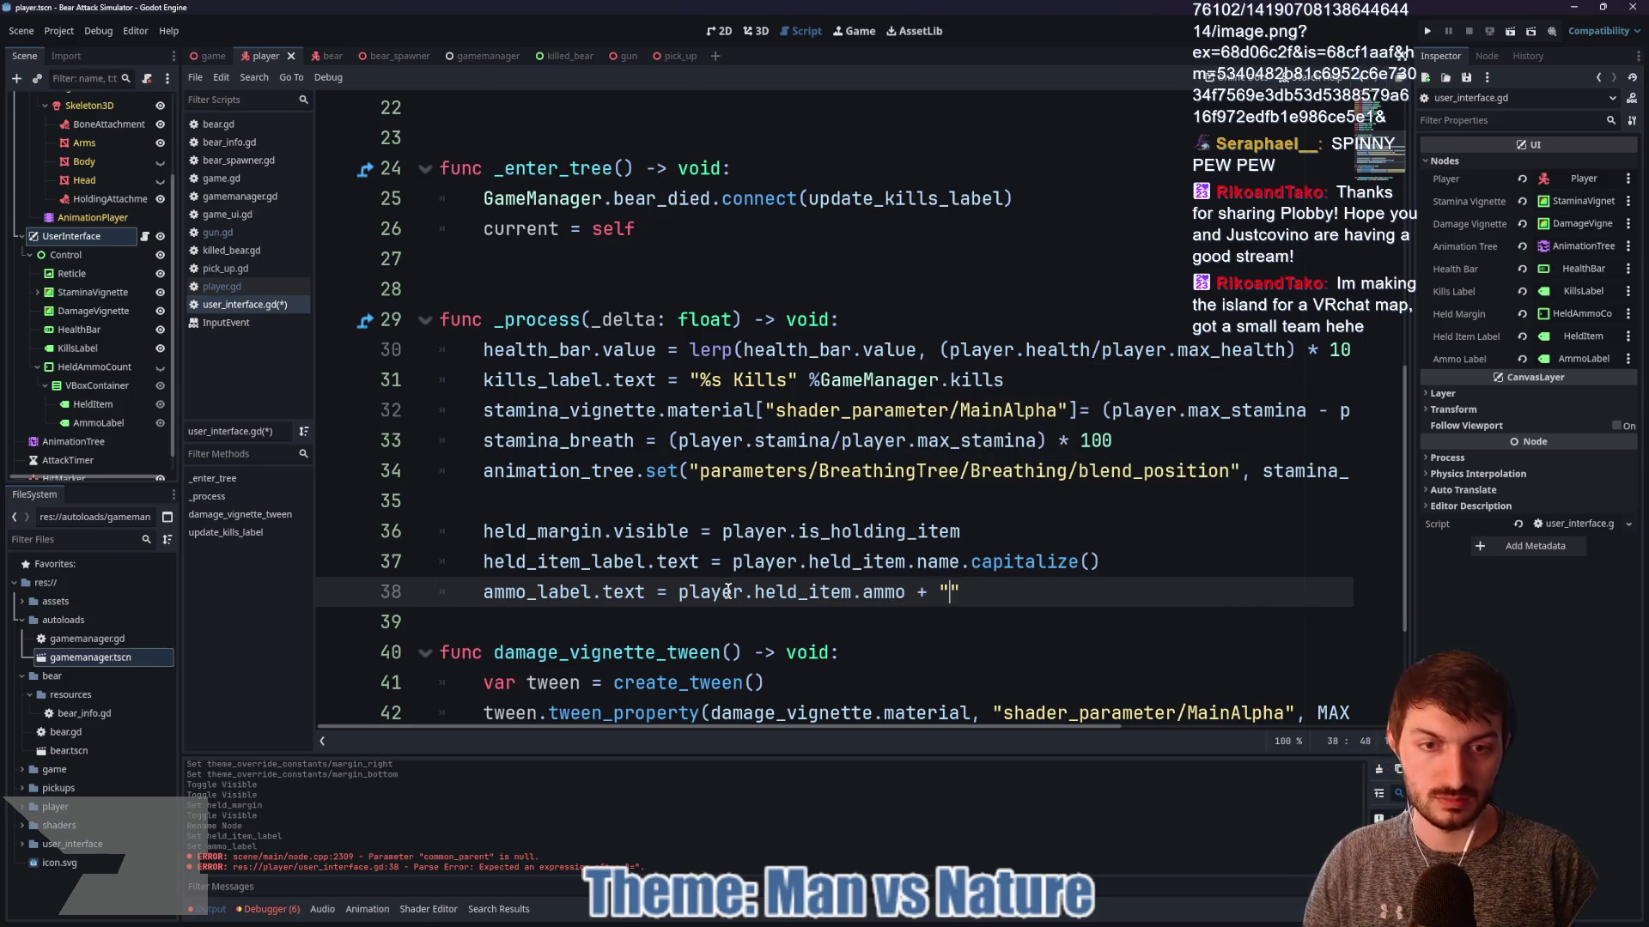
{"action": "type", "text": "/"}
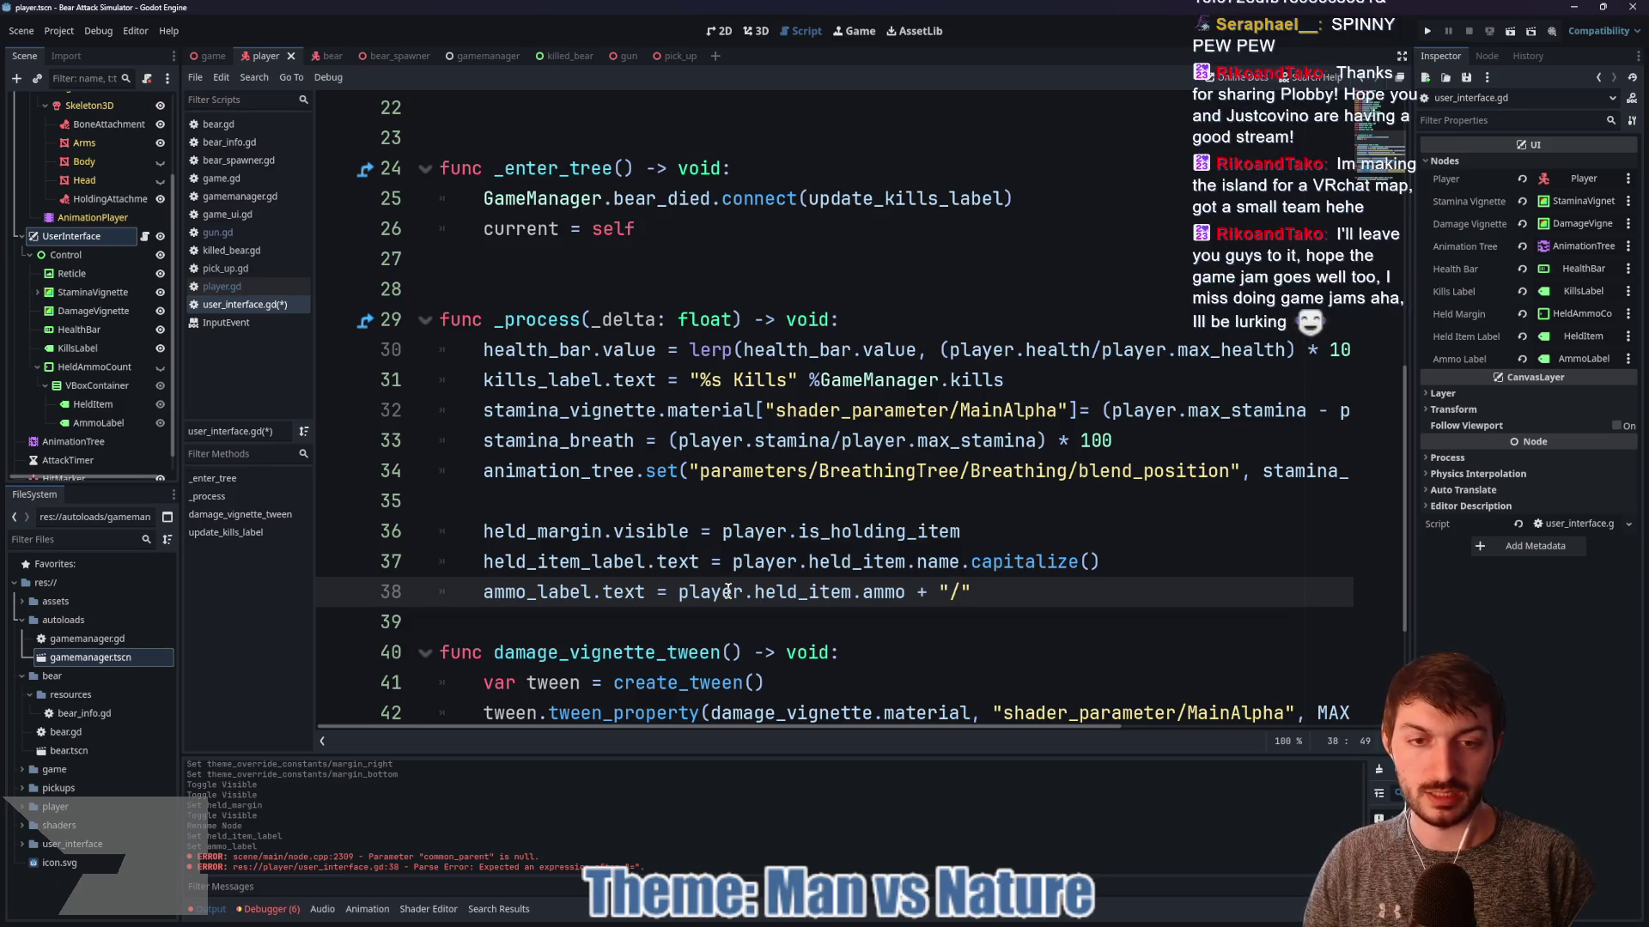
{"action": "key", "text": "Right"}
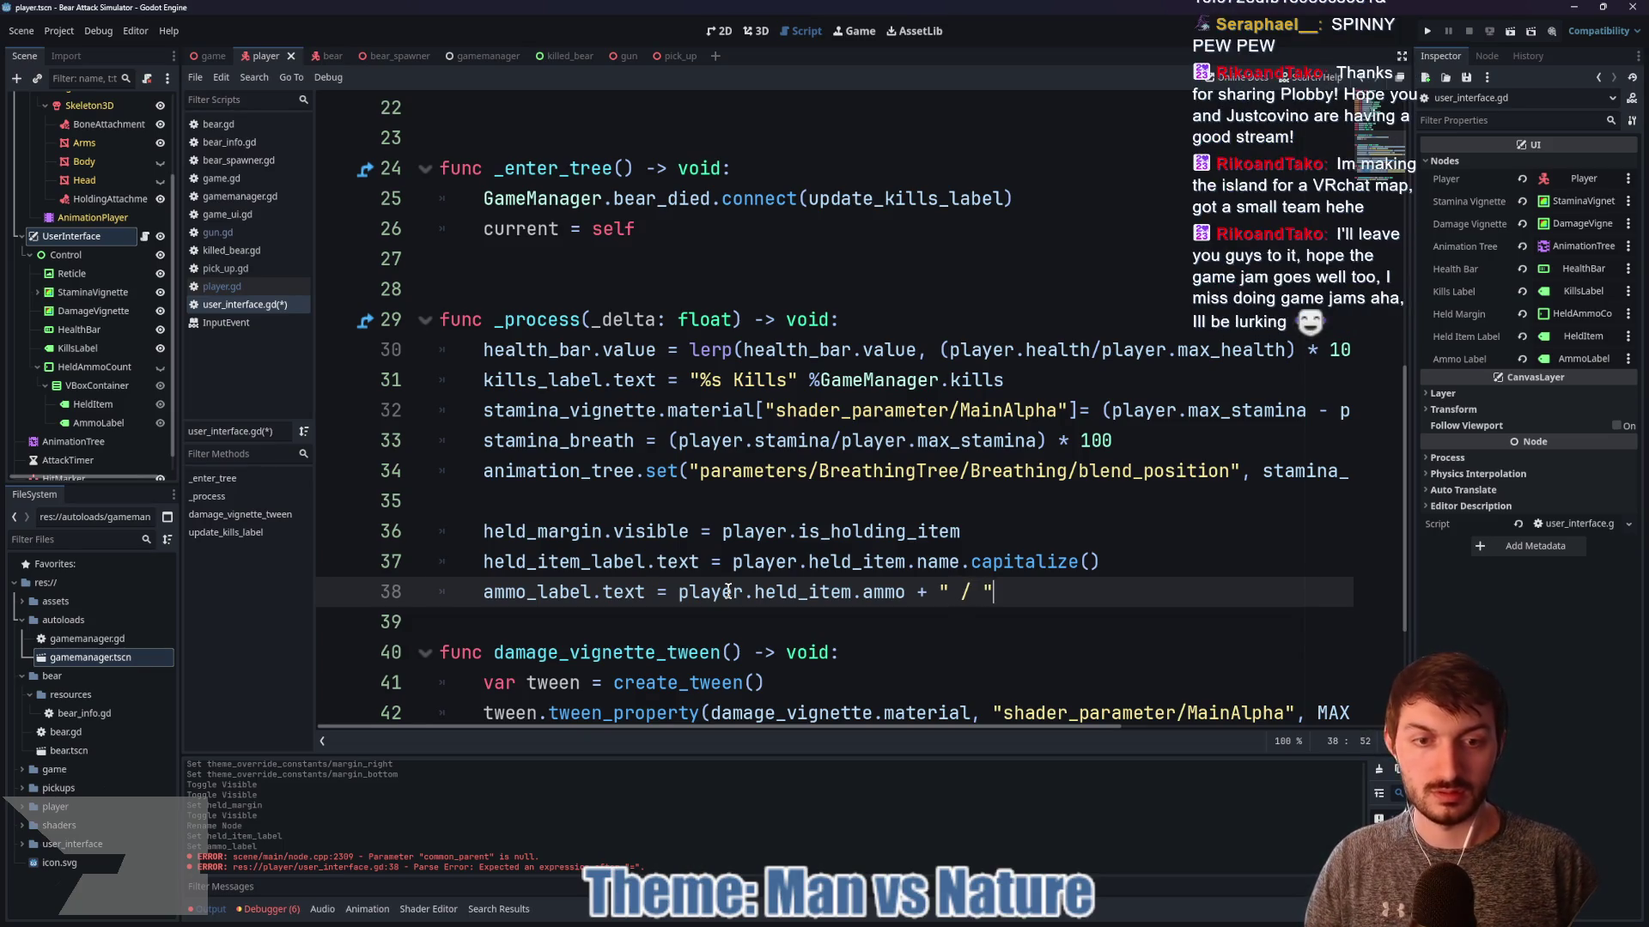
{"action": "type", "text": "+ player"}
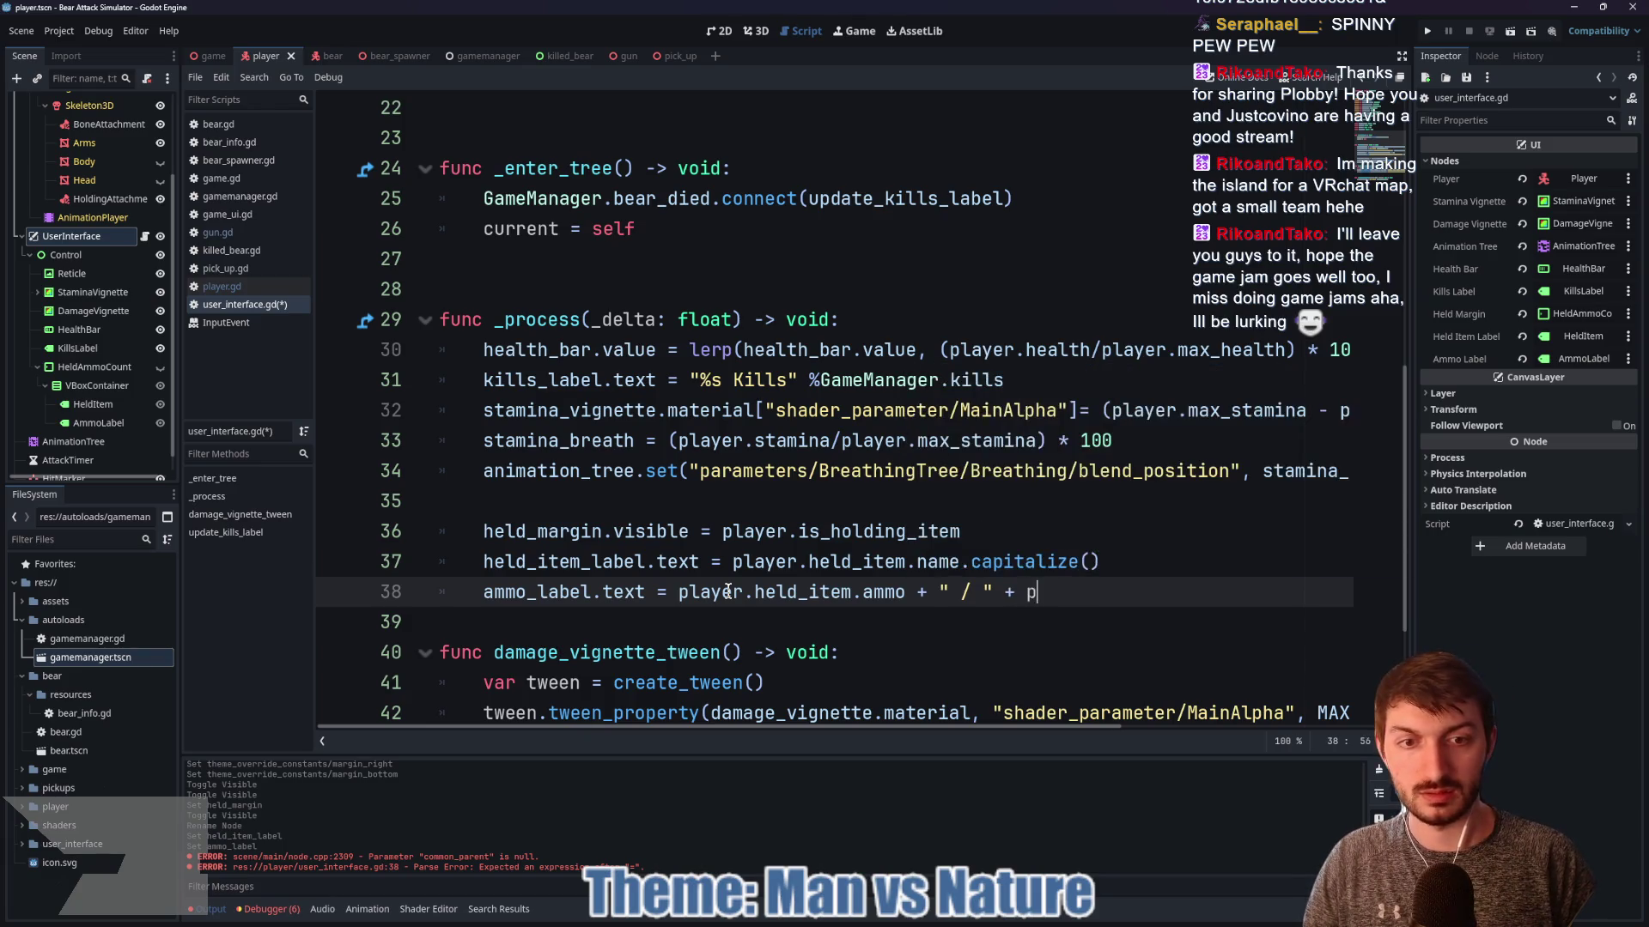
{"action": "type", "text": ".held"}
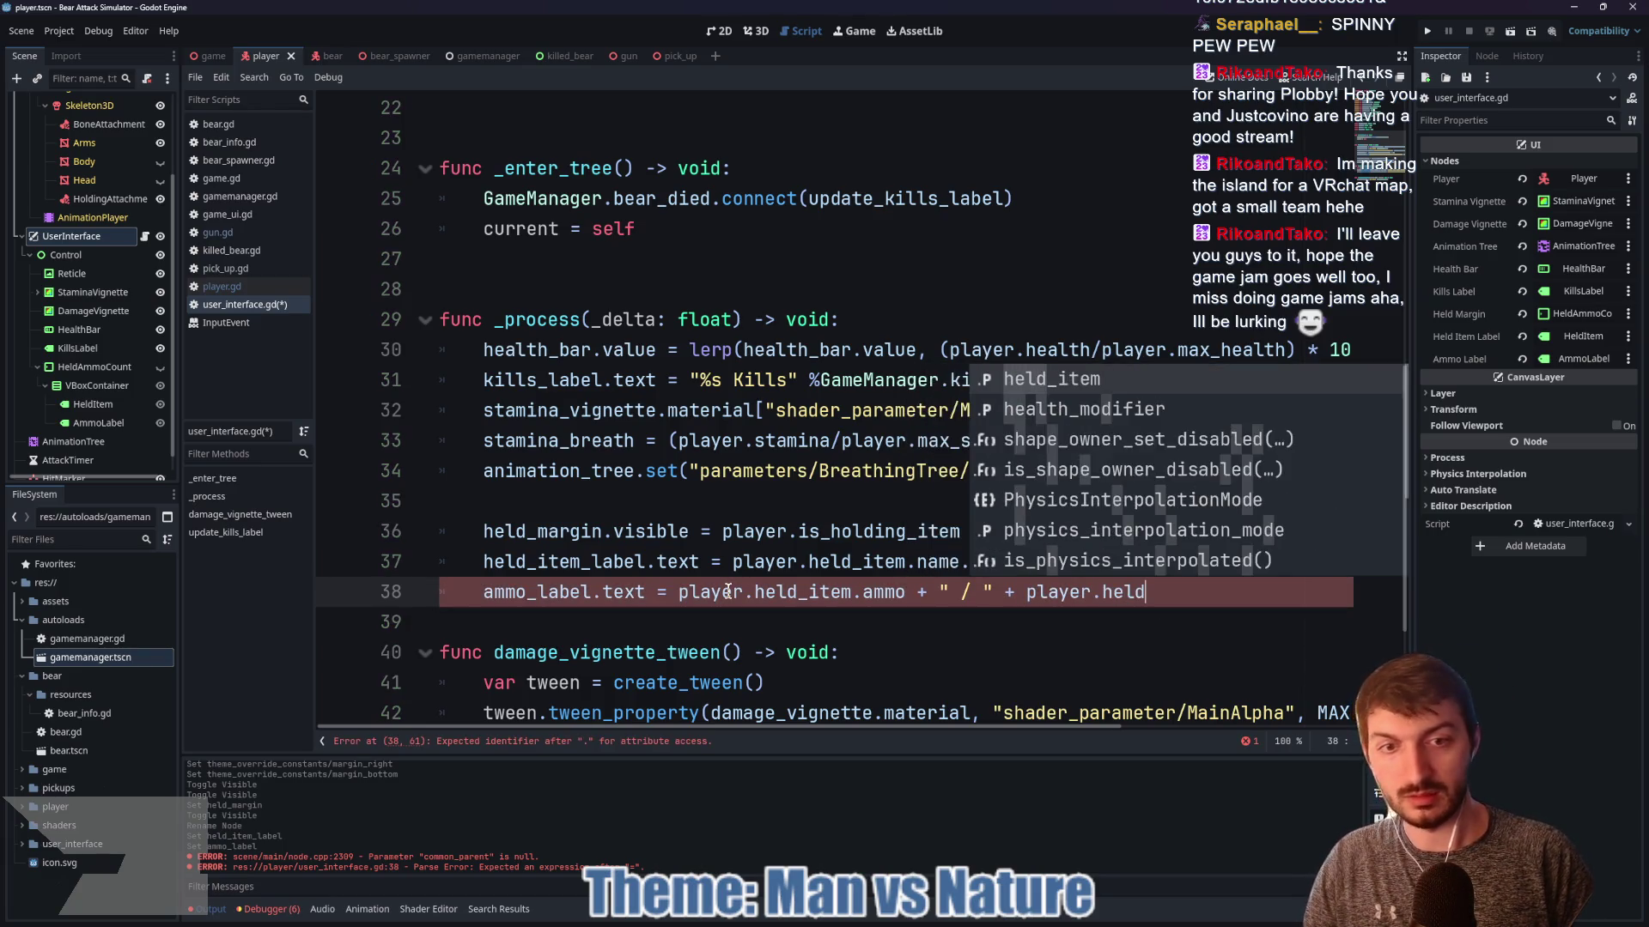
{"action": "type", "text": "_item.ma"}
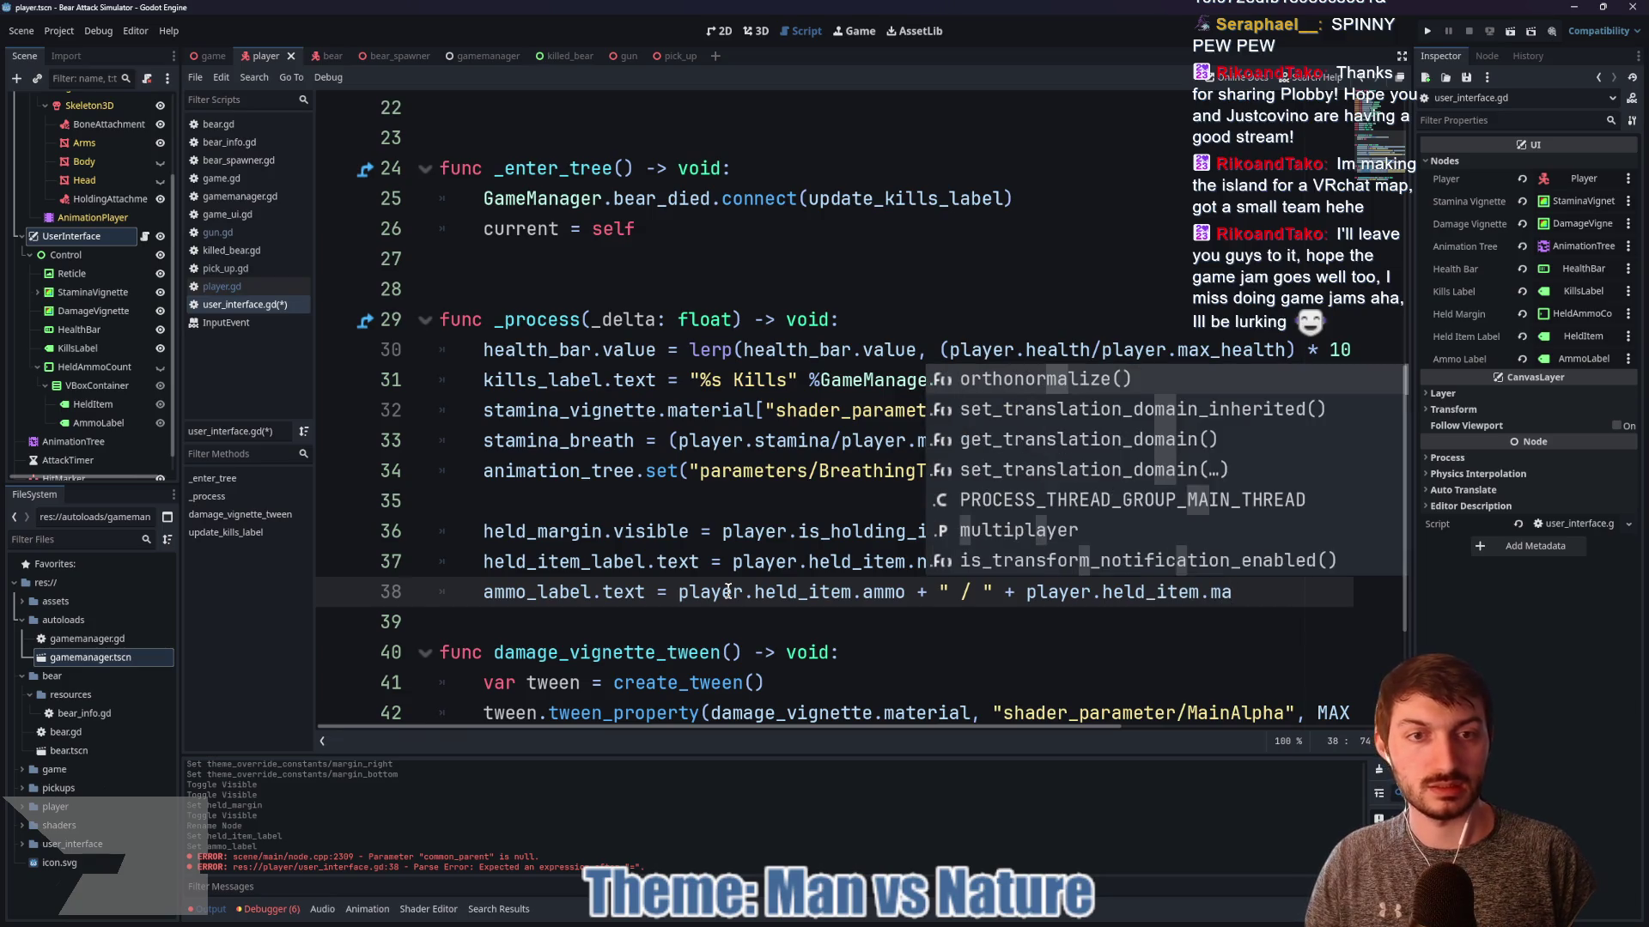
{"action": "type", "text": "x_ammo"}
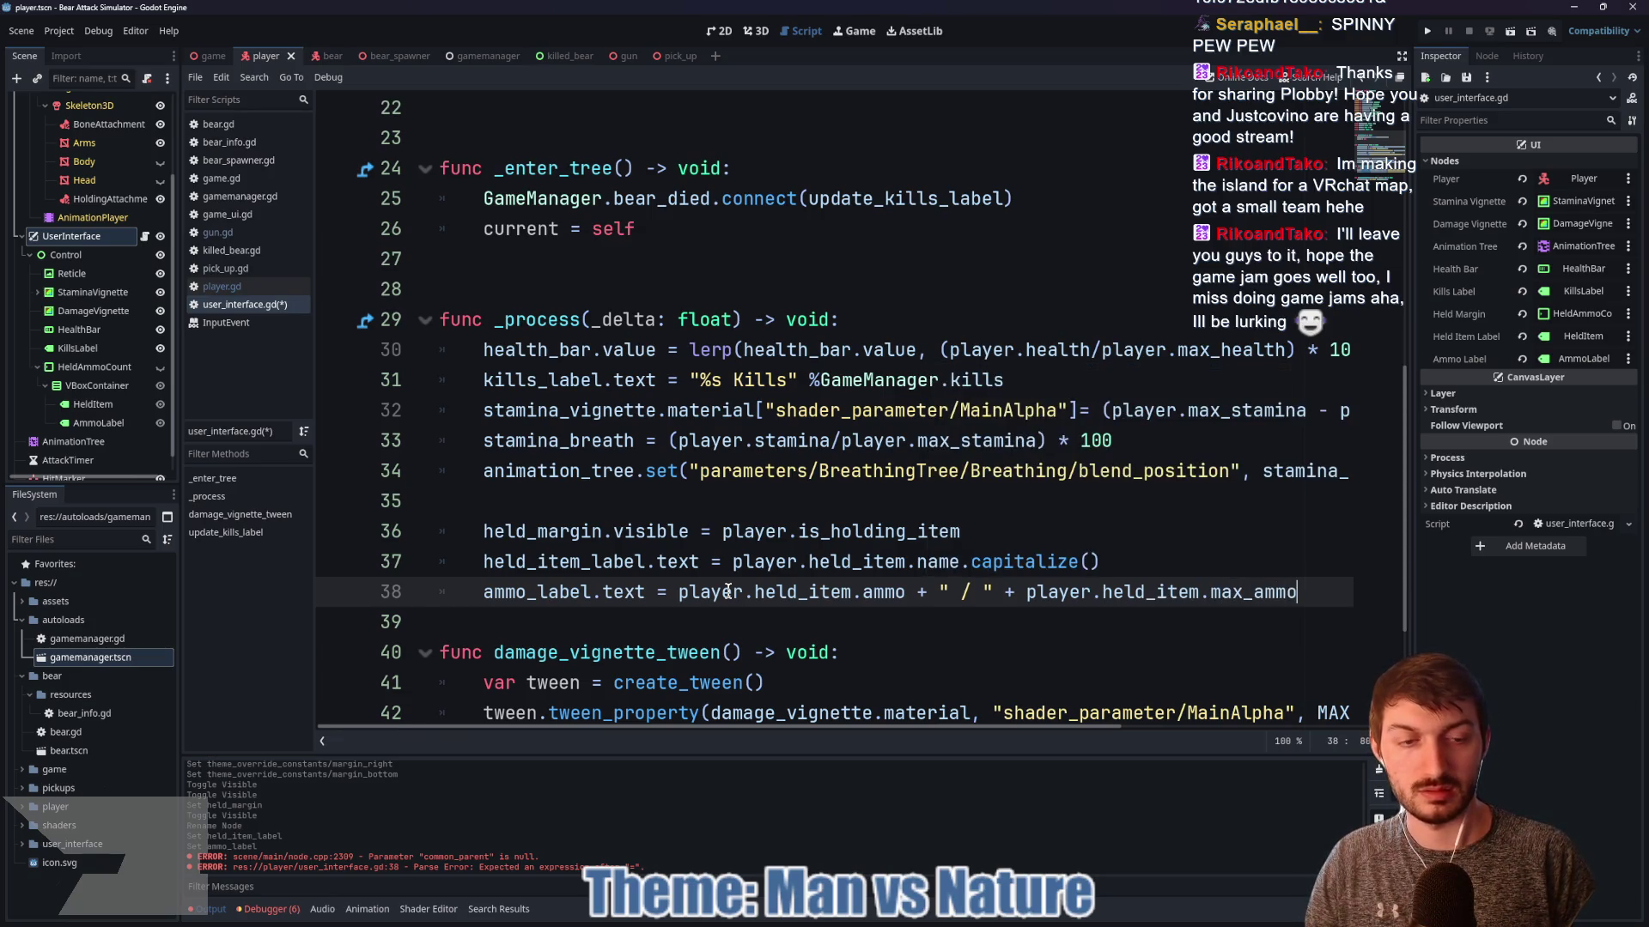
{"action": "key", "text": "ctrl+s"}
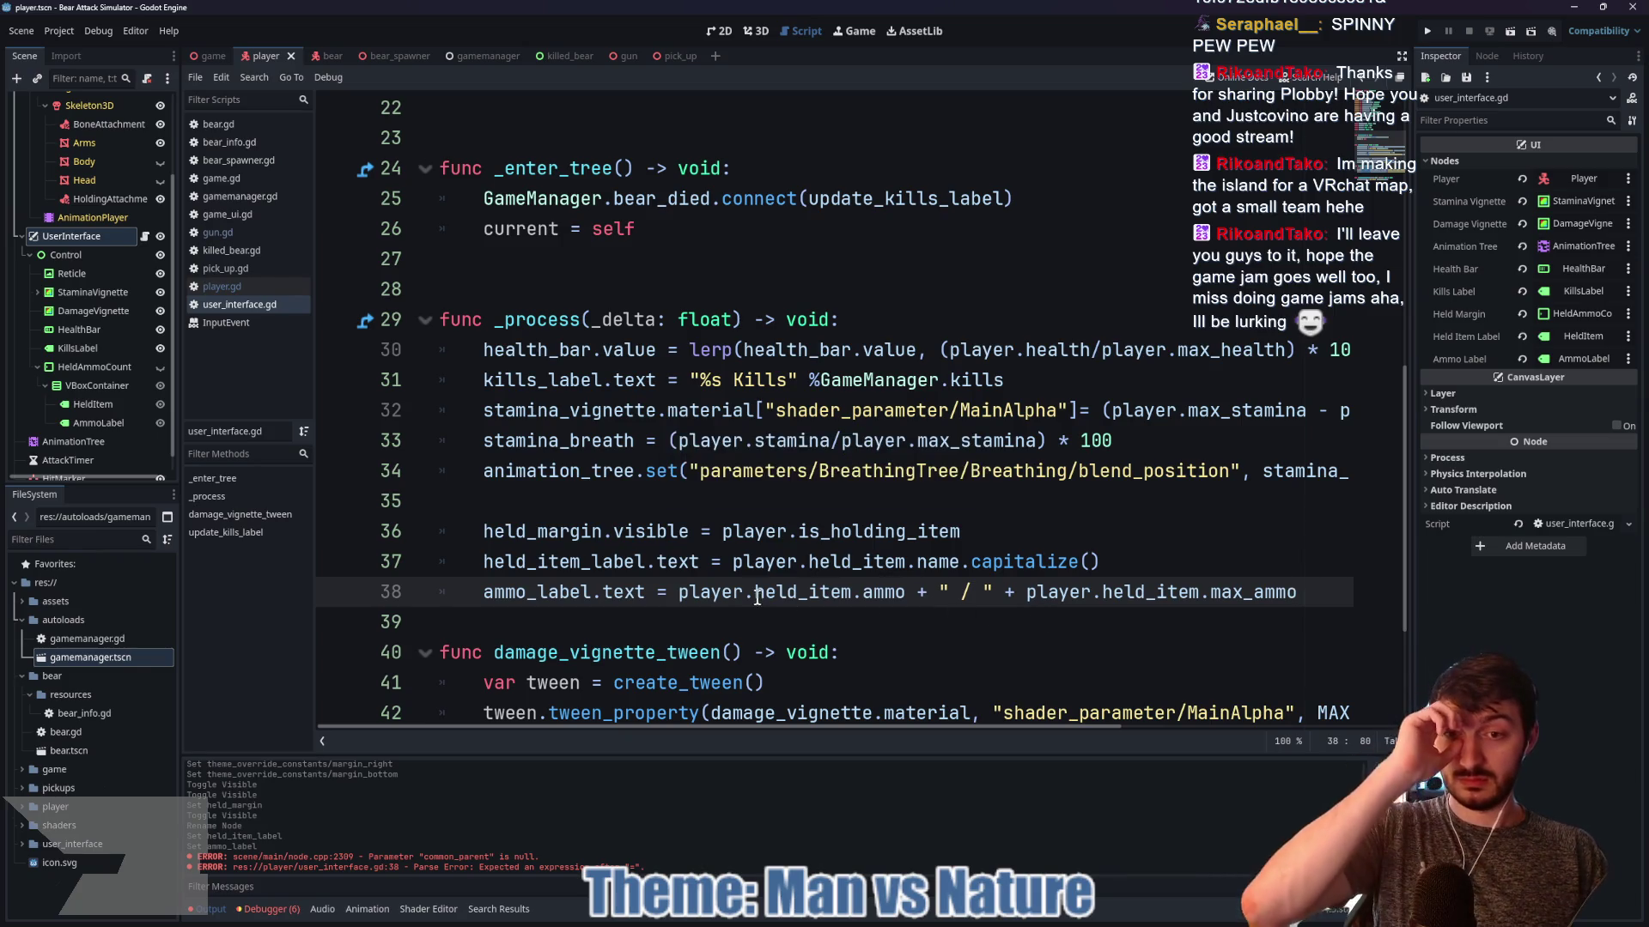
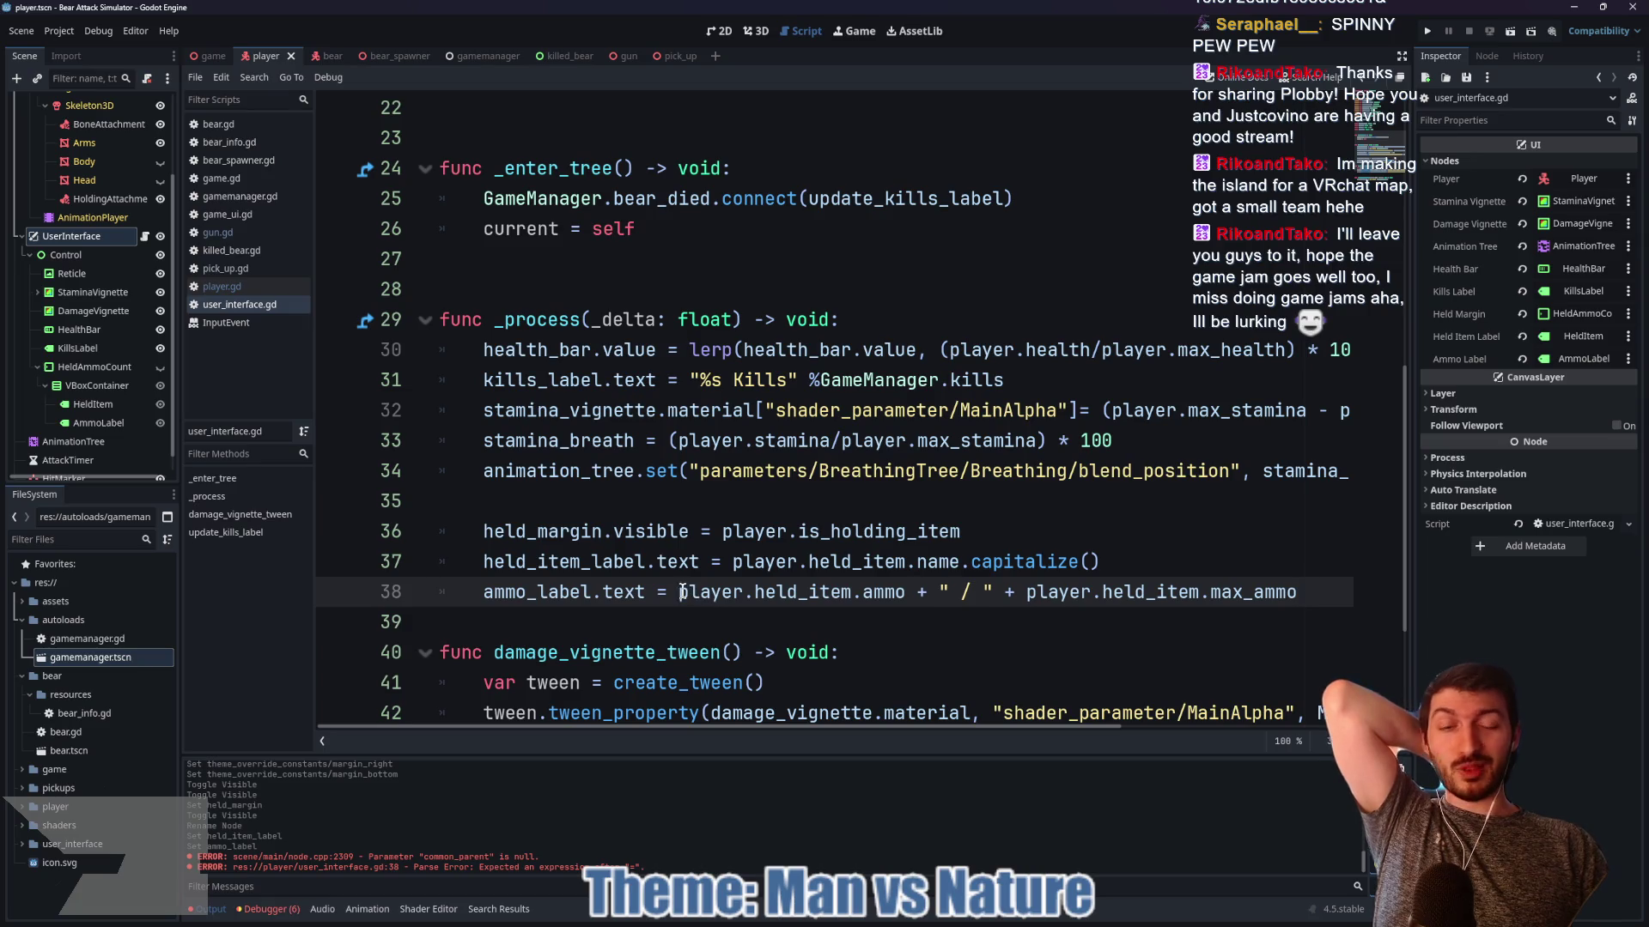
Wrap player.held_item.ammo and player.held_item.max_ammo in str() on line 38 of user_interface.gd.
{"action": "left_click_drag", "start_coordinate": [908, 592], "coordinate": [679, 591]}
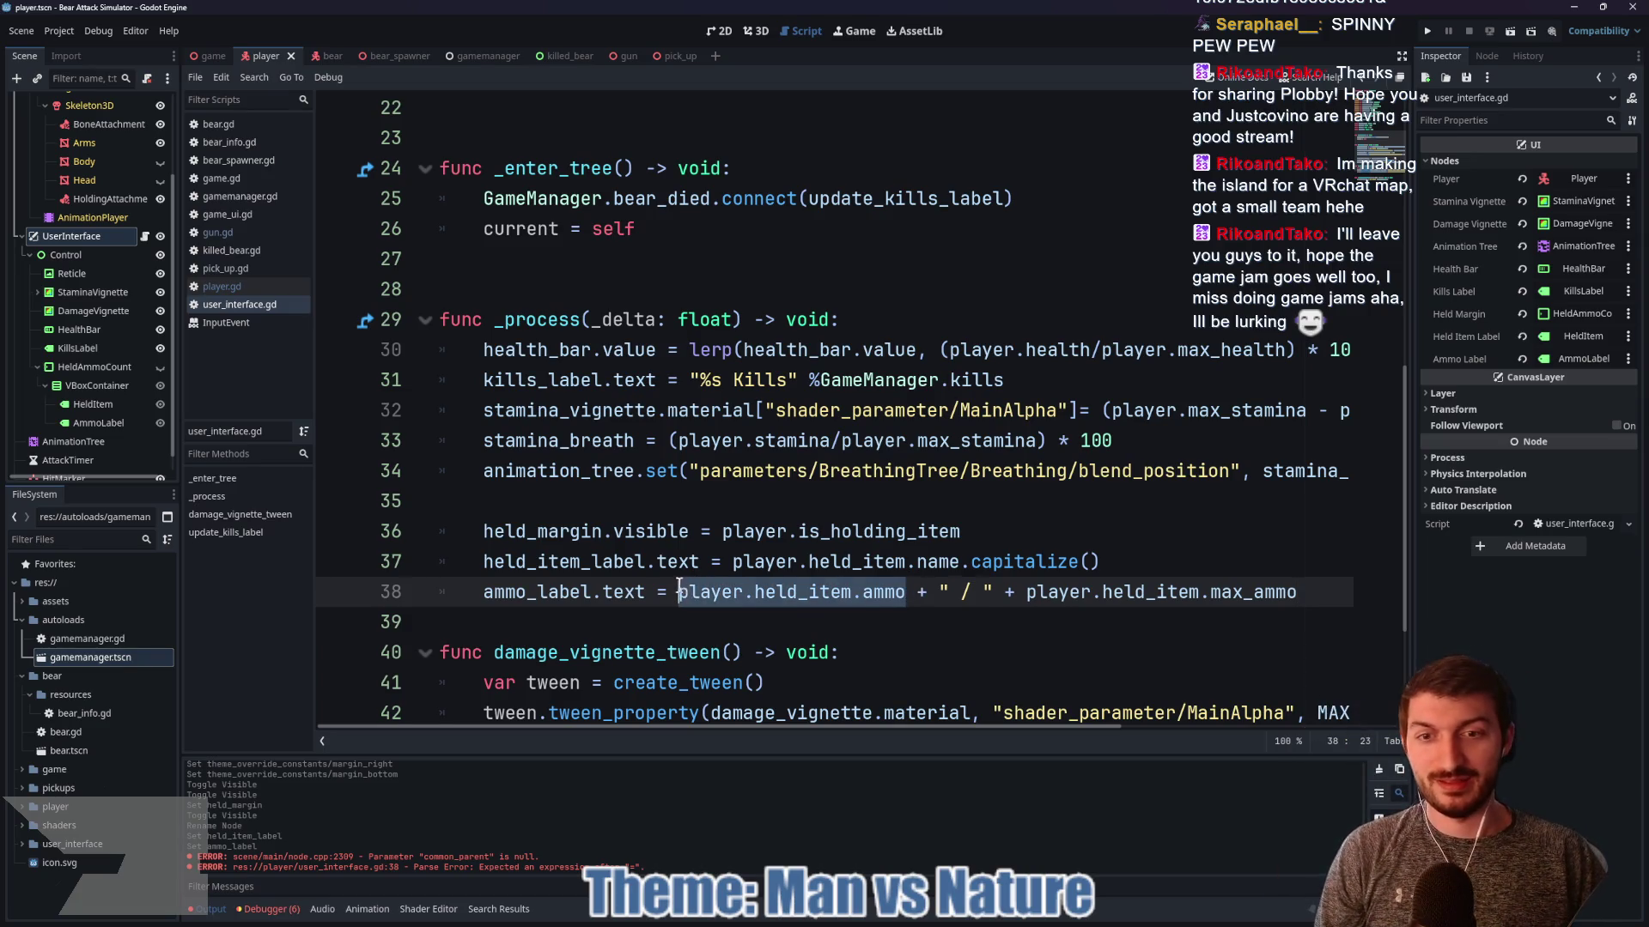
{"action": "type", "text": "("}
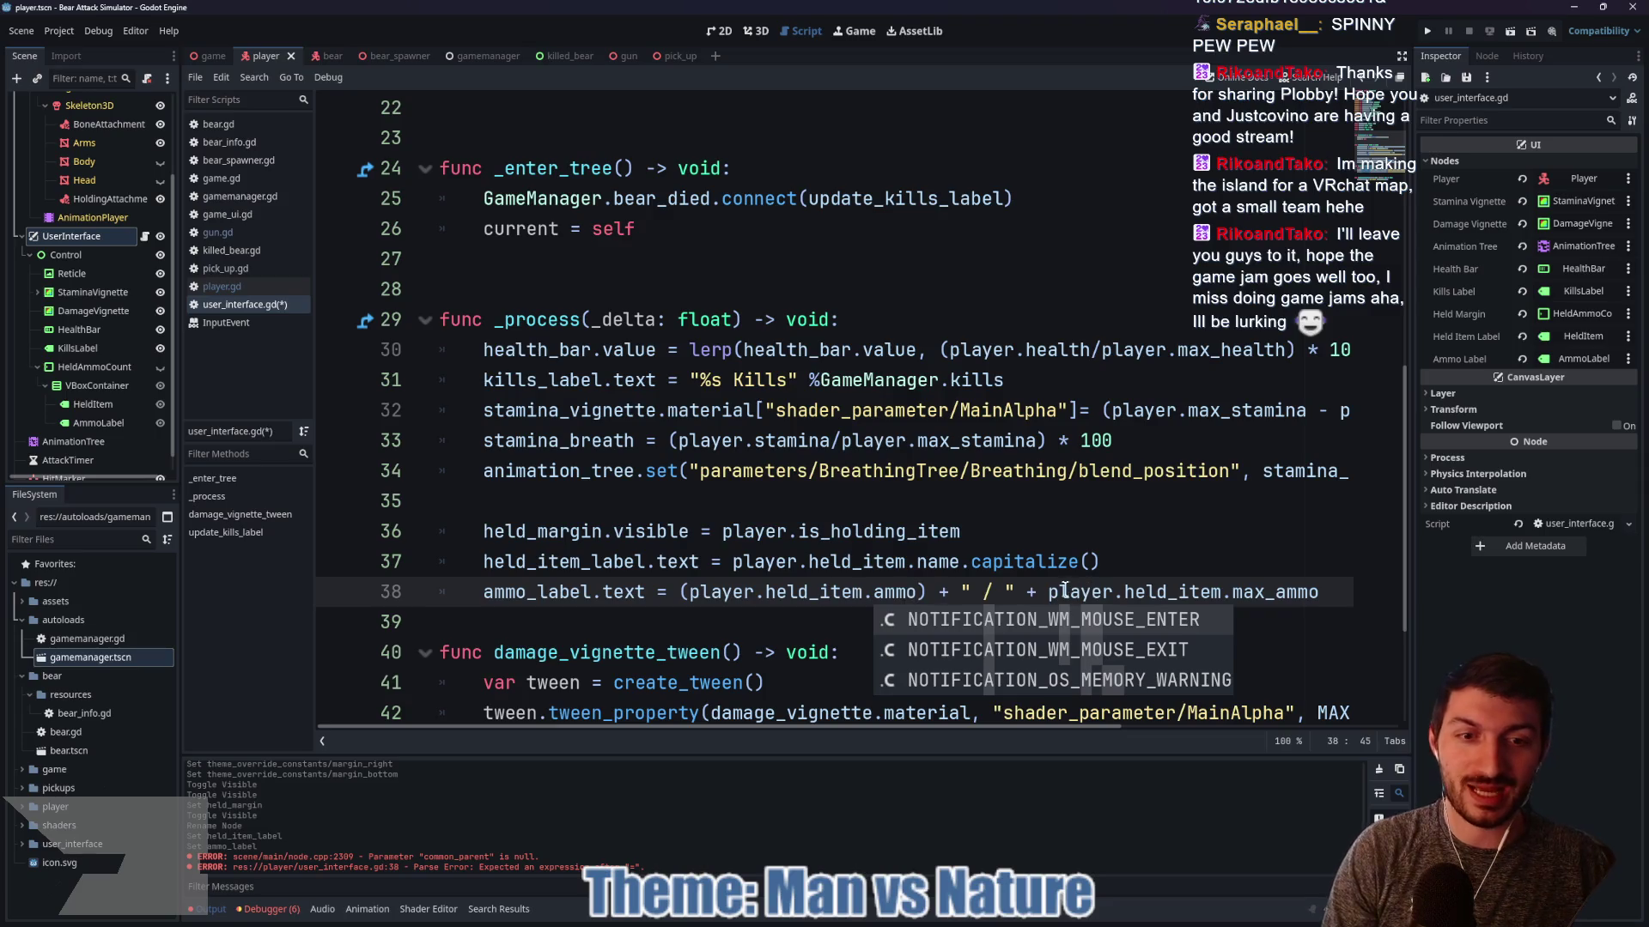
{"action": "left_click", "coordinate": [679, 592]}
{"action": "type", "text": "sy"}
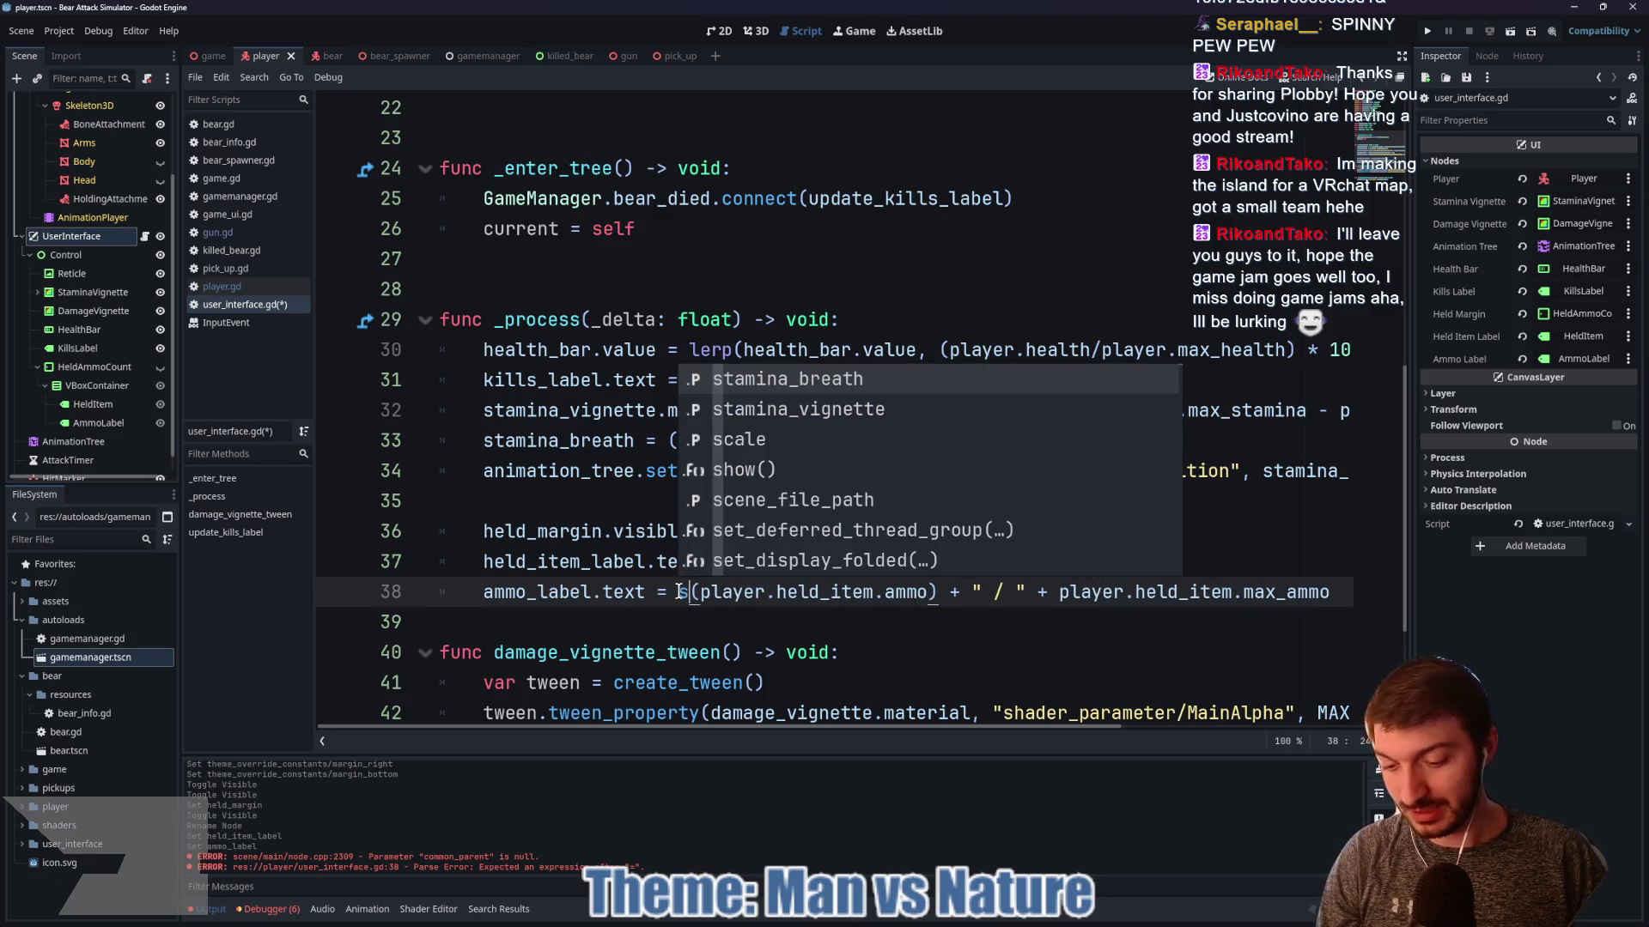
{"action": "key", "text": "BackSpace"}
{"action": "type", "text": "tr"}
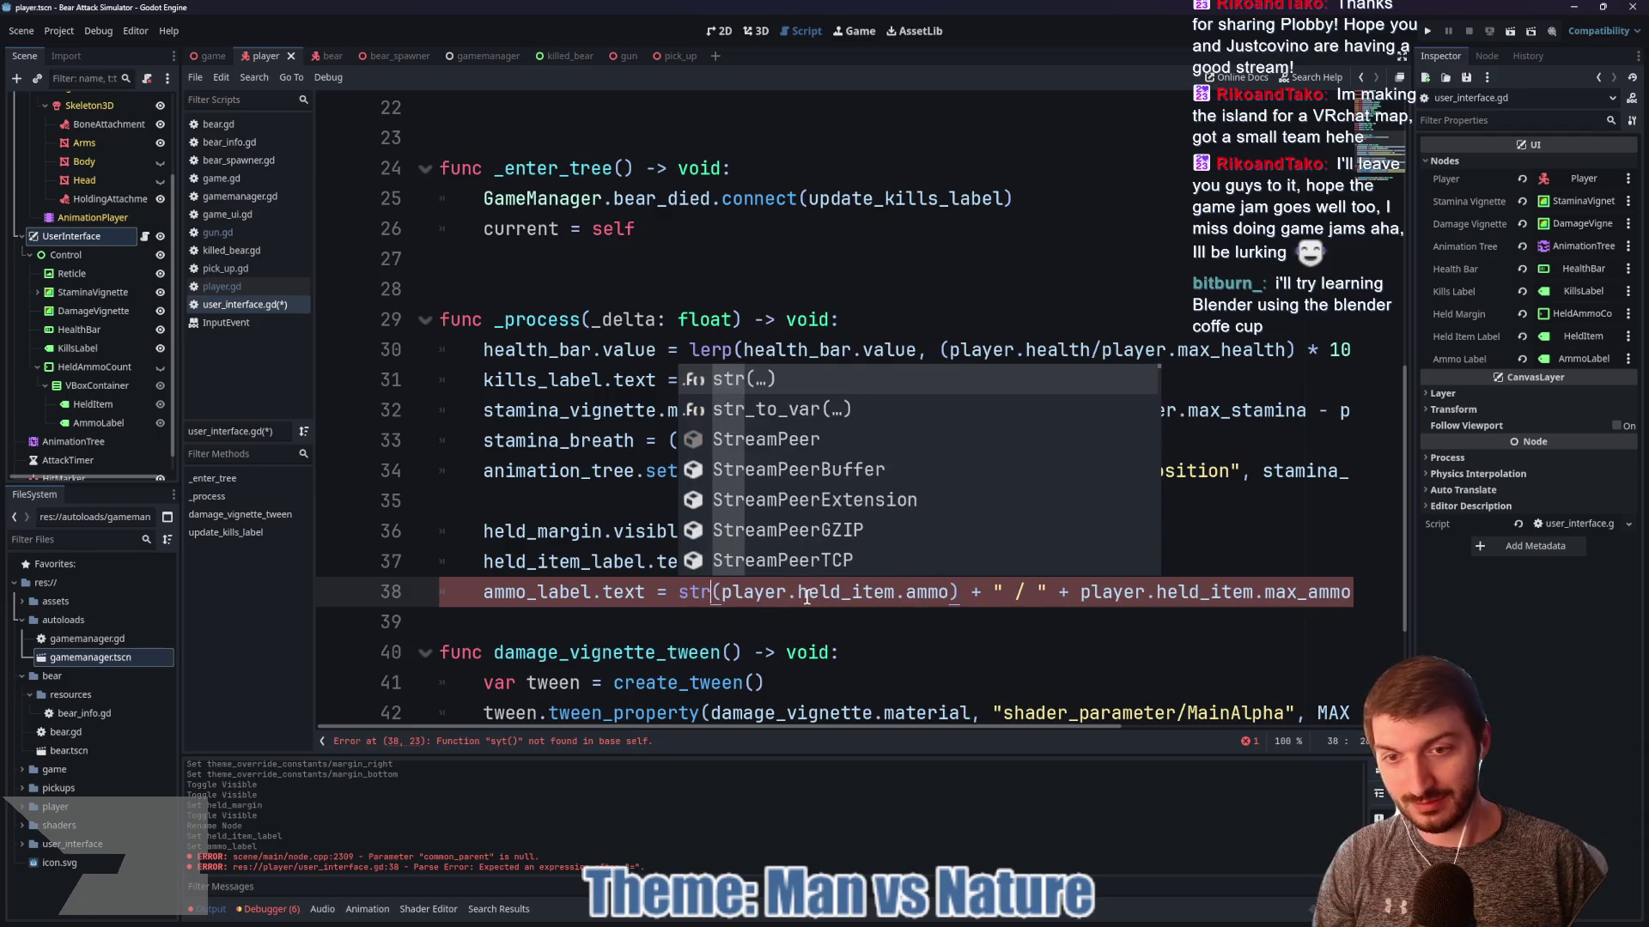
{"action": "left_click", "coordinate": [1074, 592]}
{"action": "left_click_drag", "start_coordinate": [1082, 597], "coordinate": [1354, 602]}
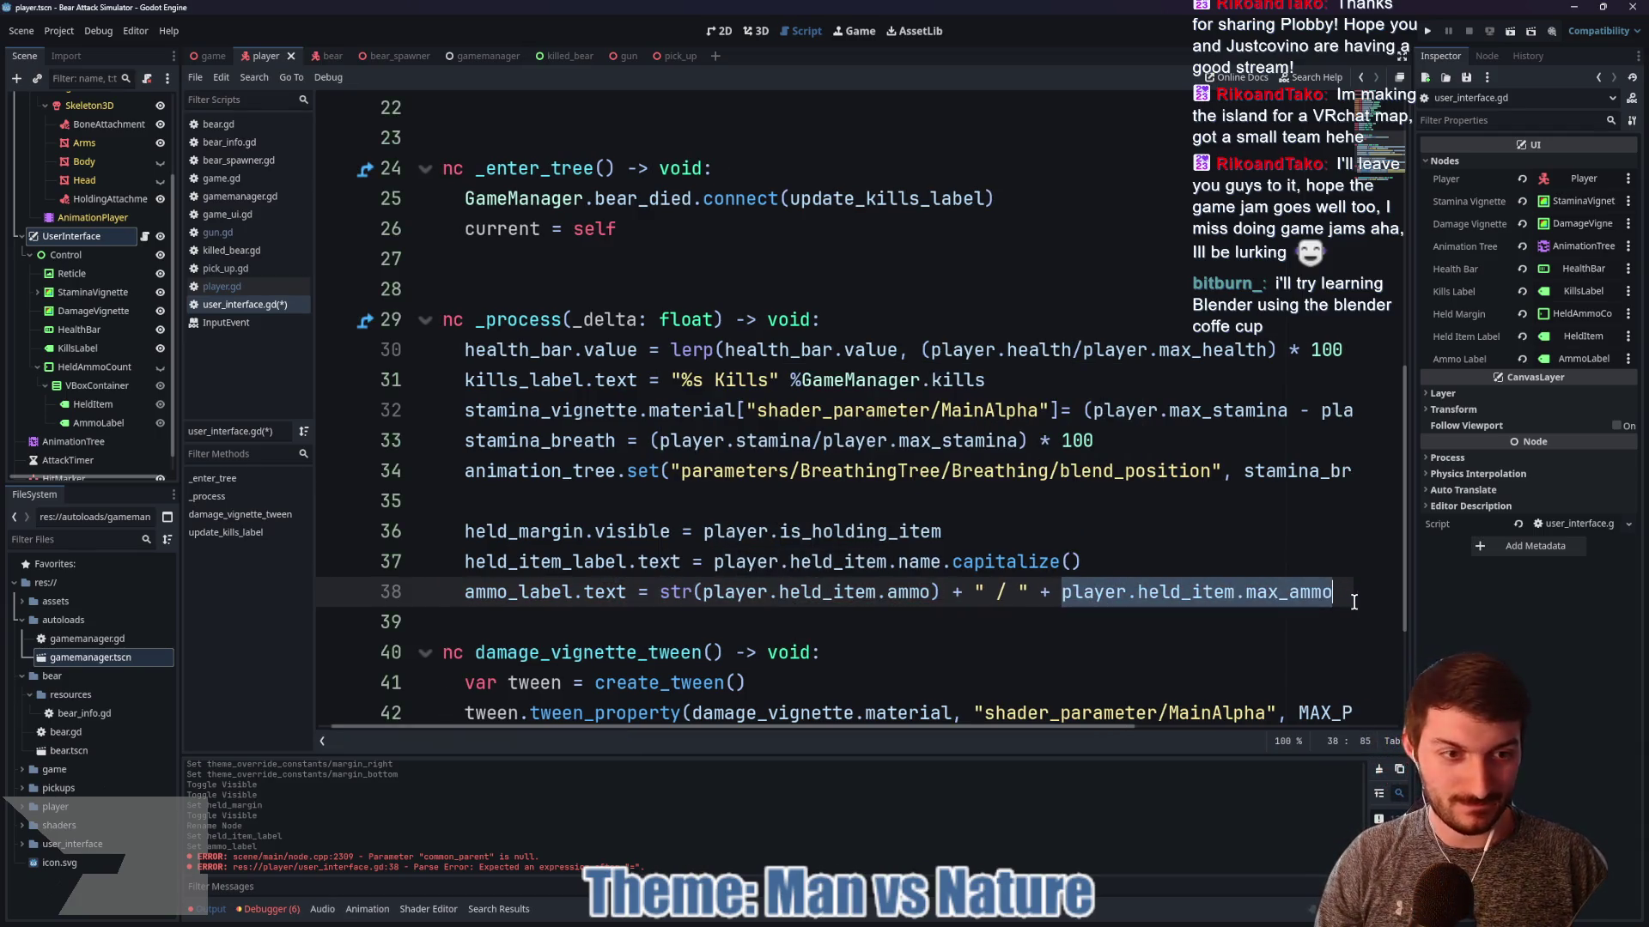
{"action": "type", "text": "("}
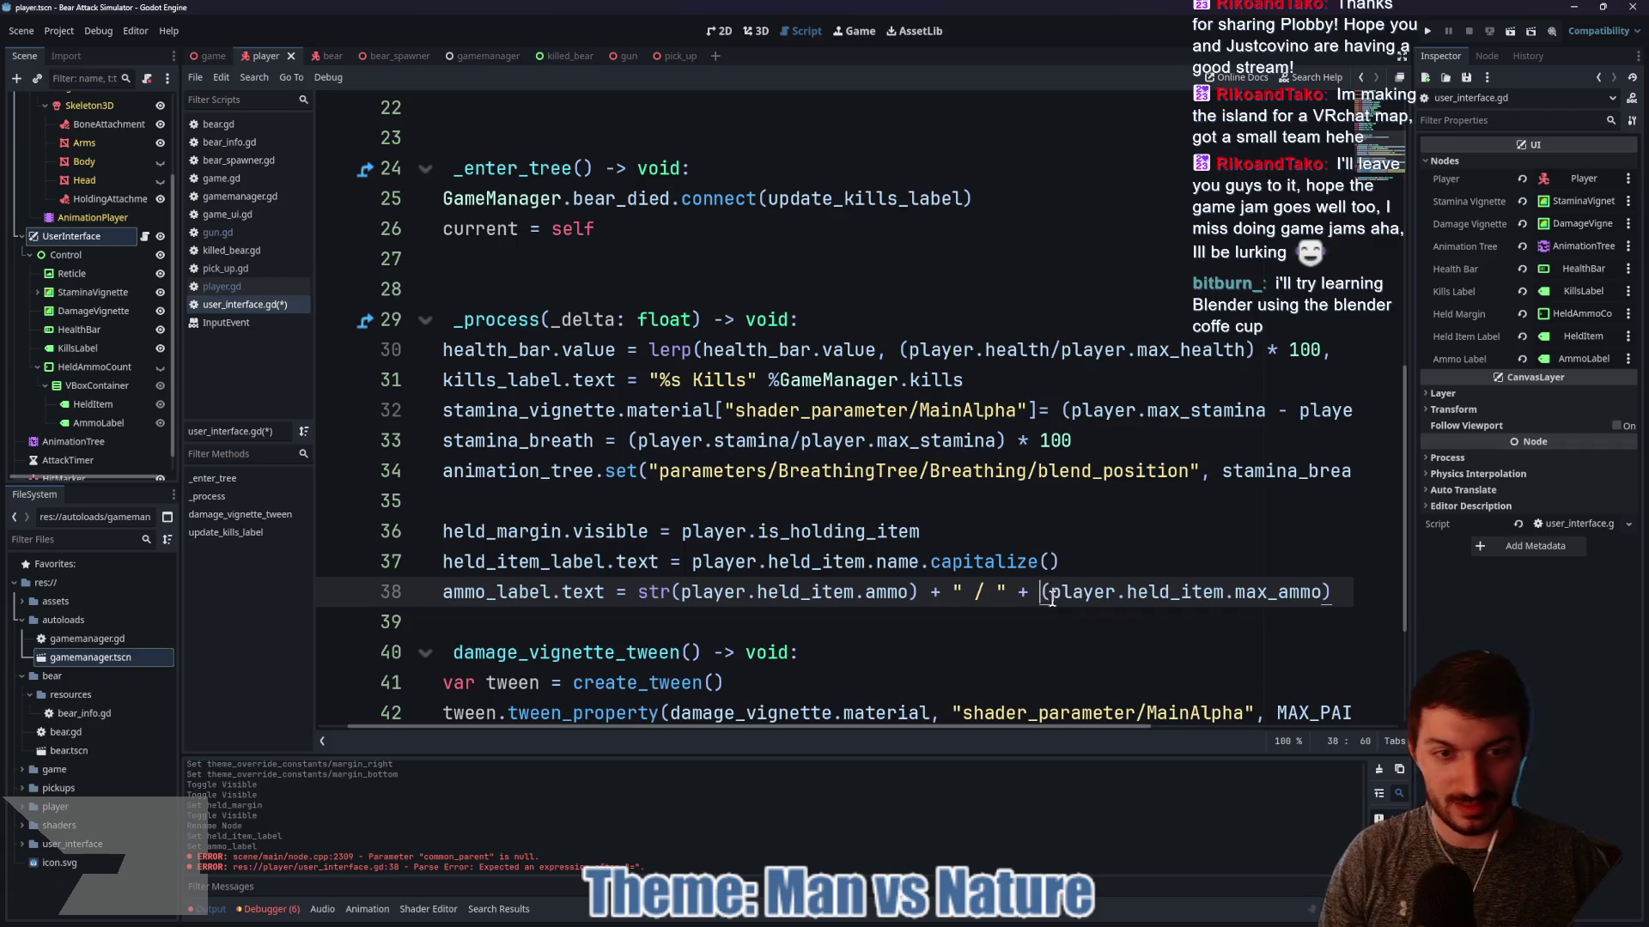
{"action": "type", "text": "str"}
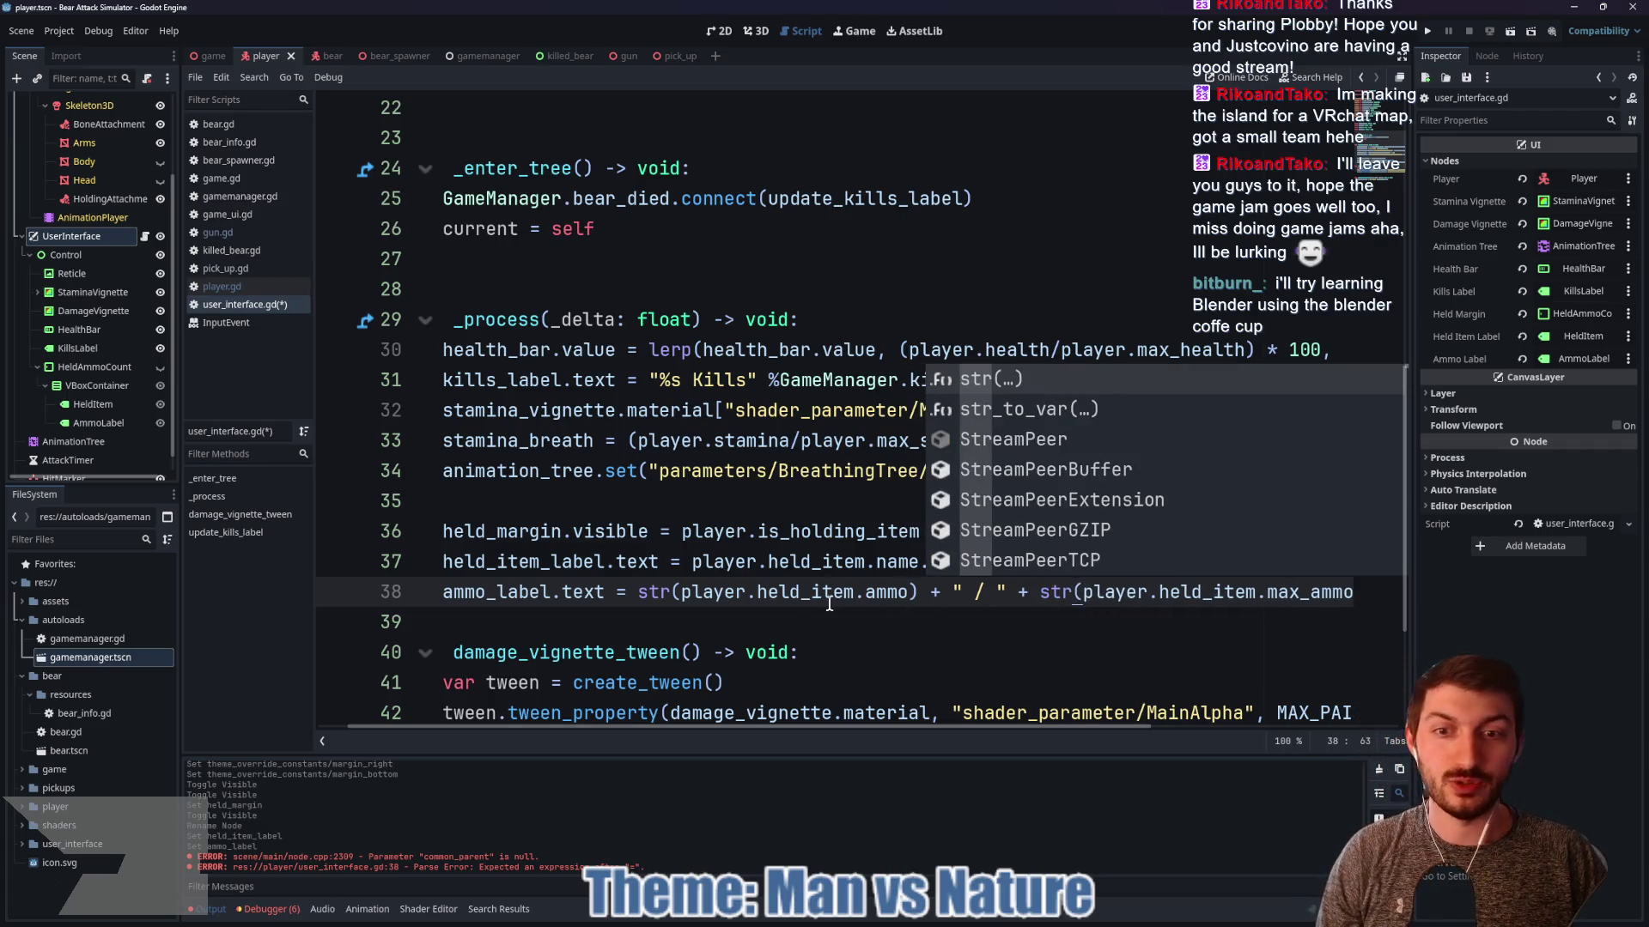
Save user_interface.gd with a blank line below line 38, then run the project from the game scene.
{"action": "left_click", "coordinate": [807, 611]}
{"action": "key", "text": "ctrl+s"}
{"action": "key", "text": "Return"}
{"action": "key", "text": "ctrl+s"}
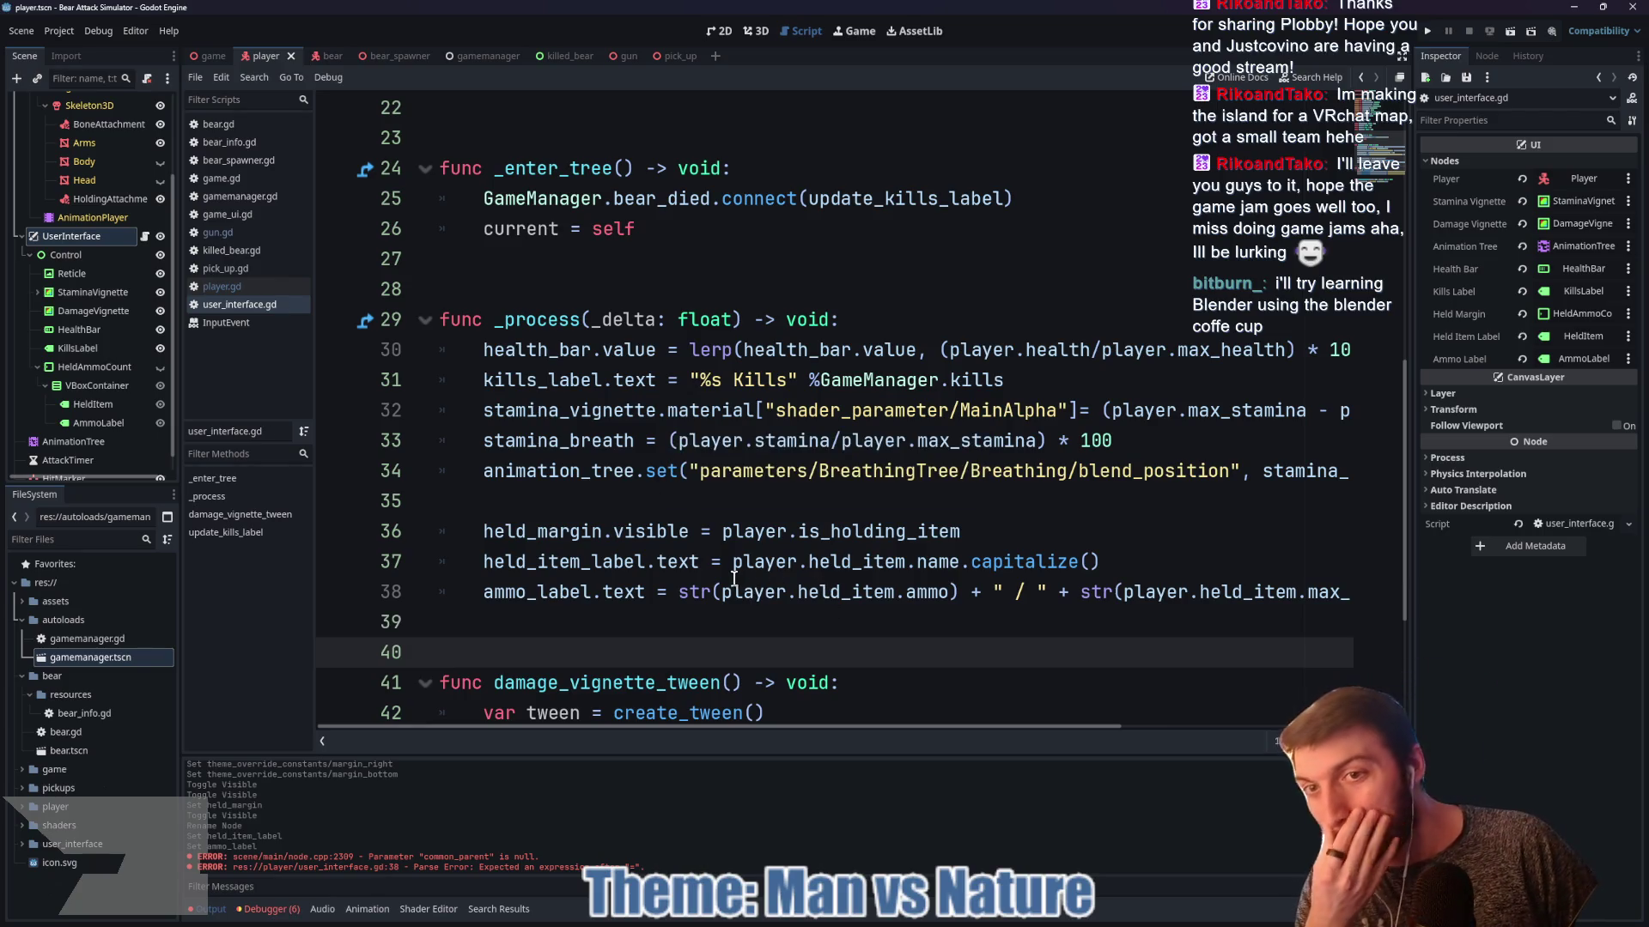
{"action": "left_click", "coordinate": [215, 56]}
{"action": "key", "text": "F5"}
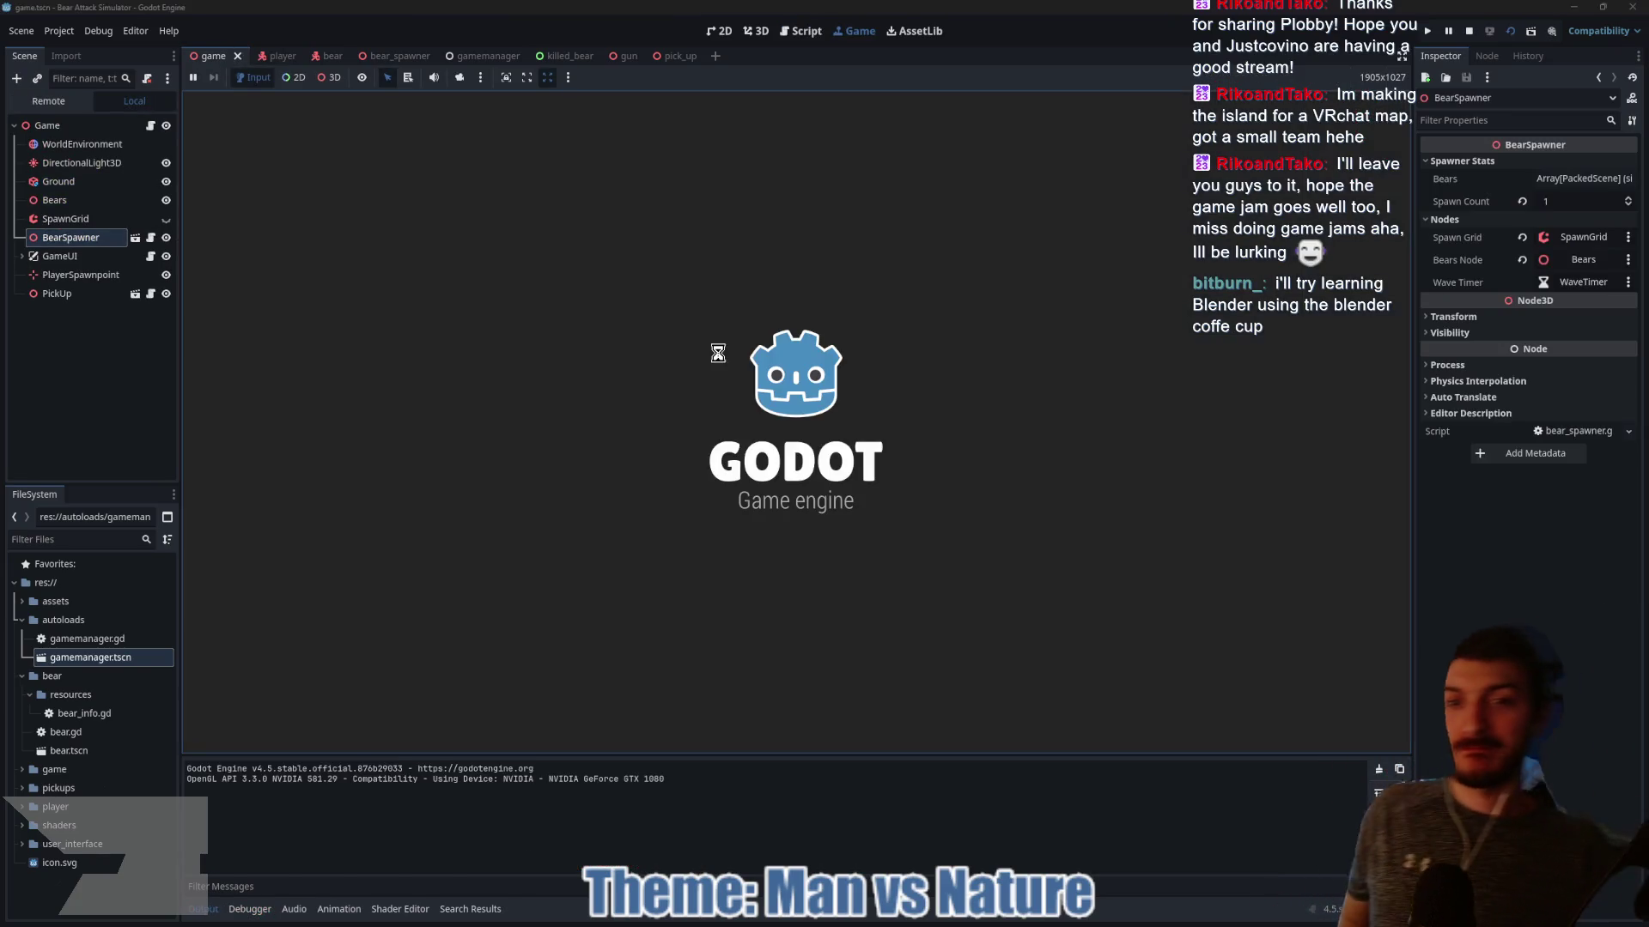
Start playing, then append a player.held_item null check with a blank-string fallback to line 37.
{"action": "key", "text": "Return"}
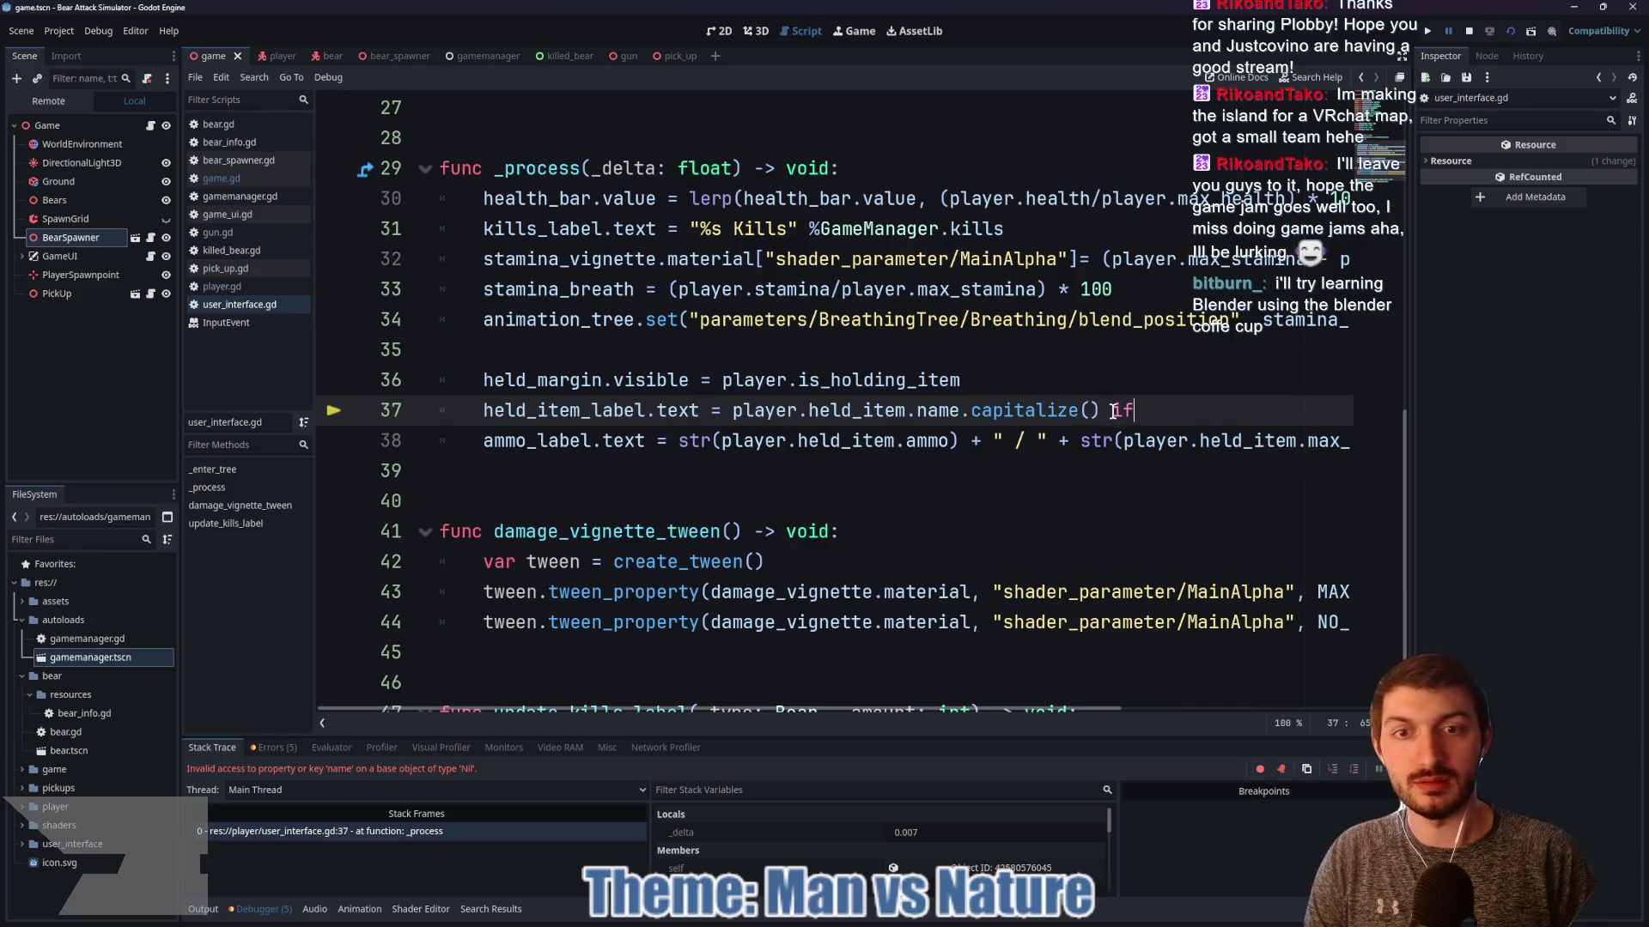
{"action": "type", "text": "player.held"}
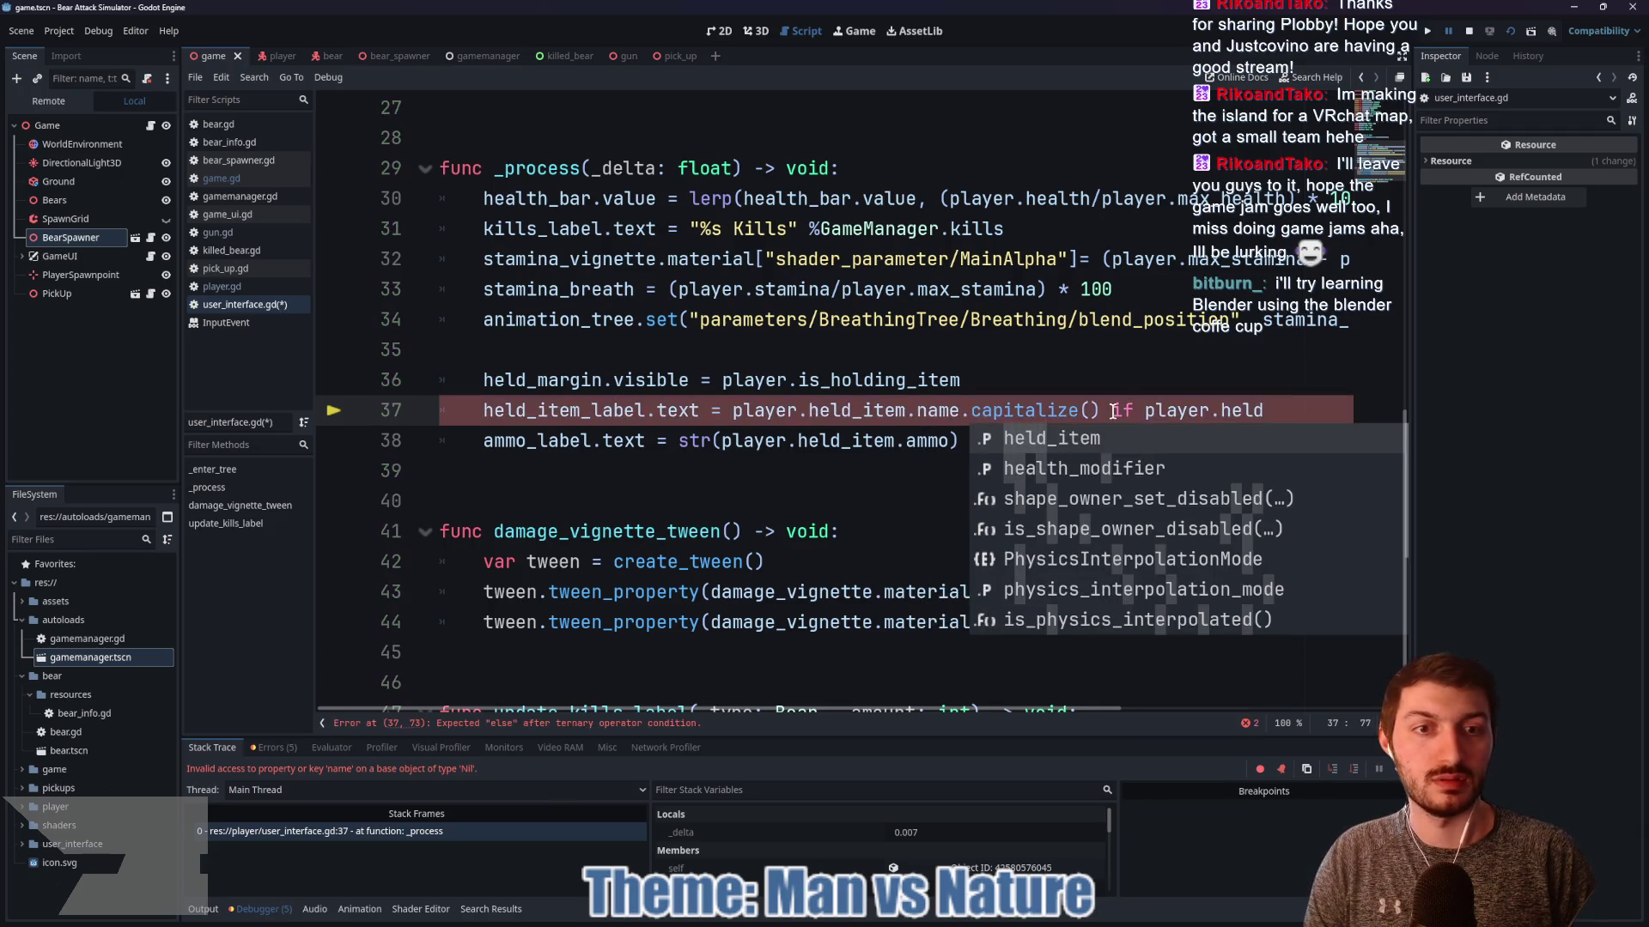
{"action": "key", "text": "Return"}
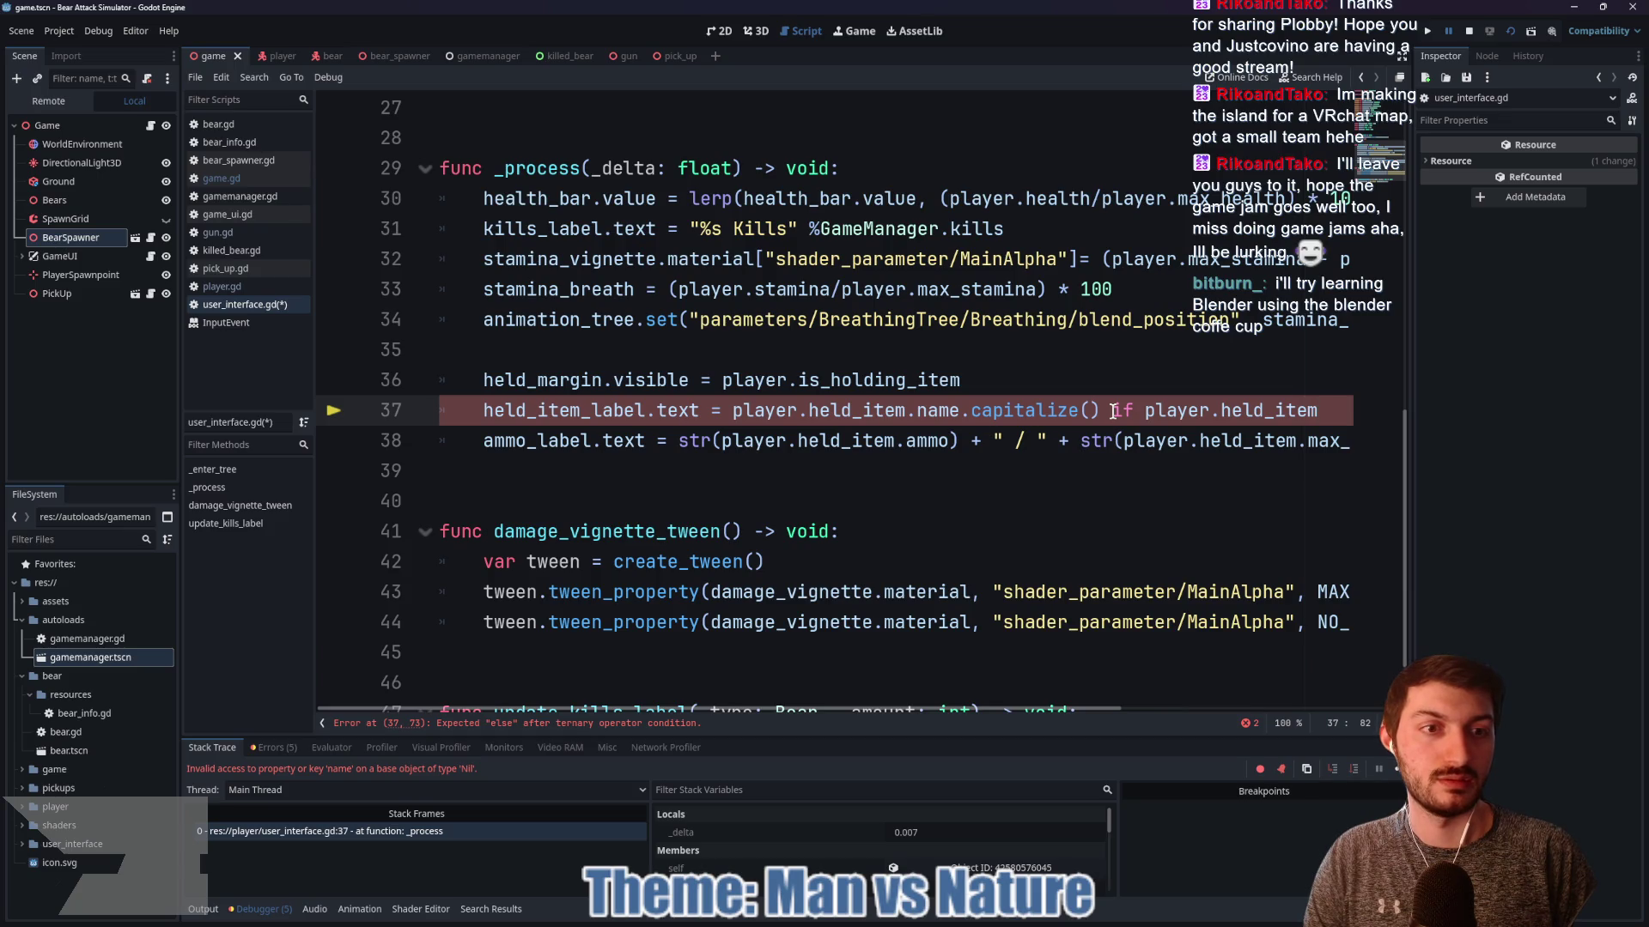
{"action": "type", "text": "is not null"}
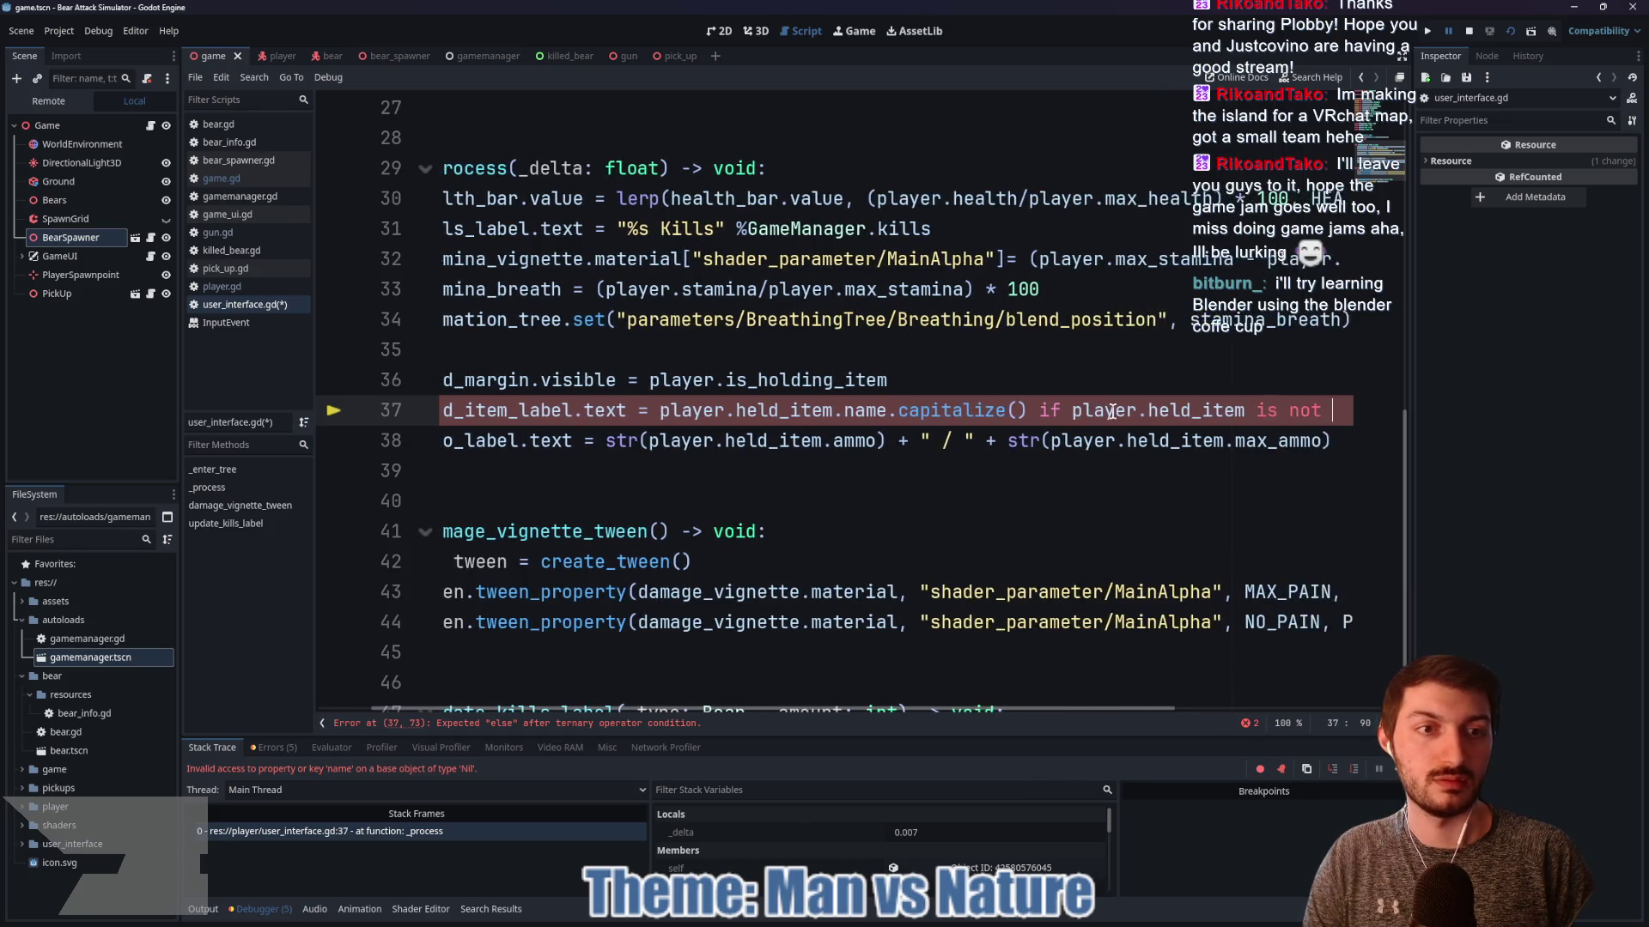
{"action": "type", "text": " else"}
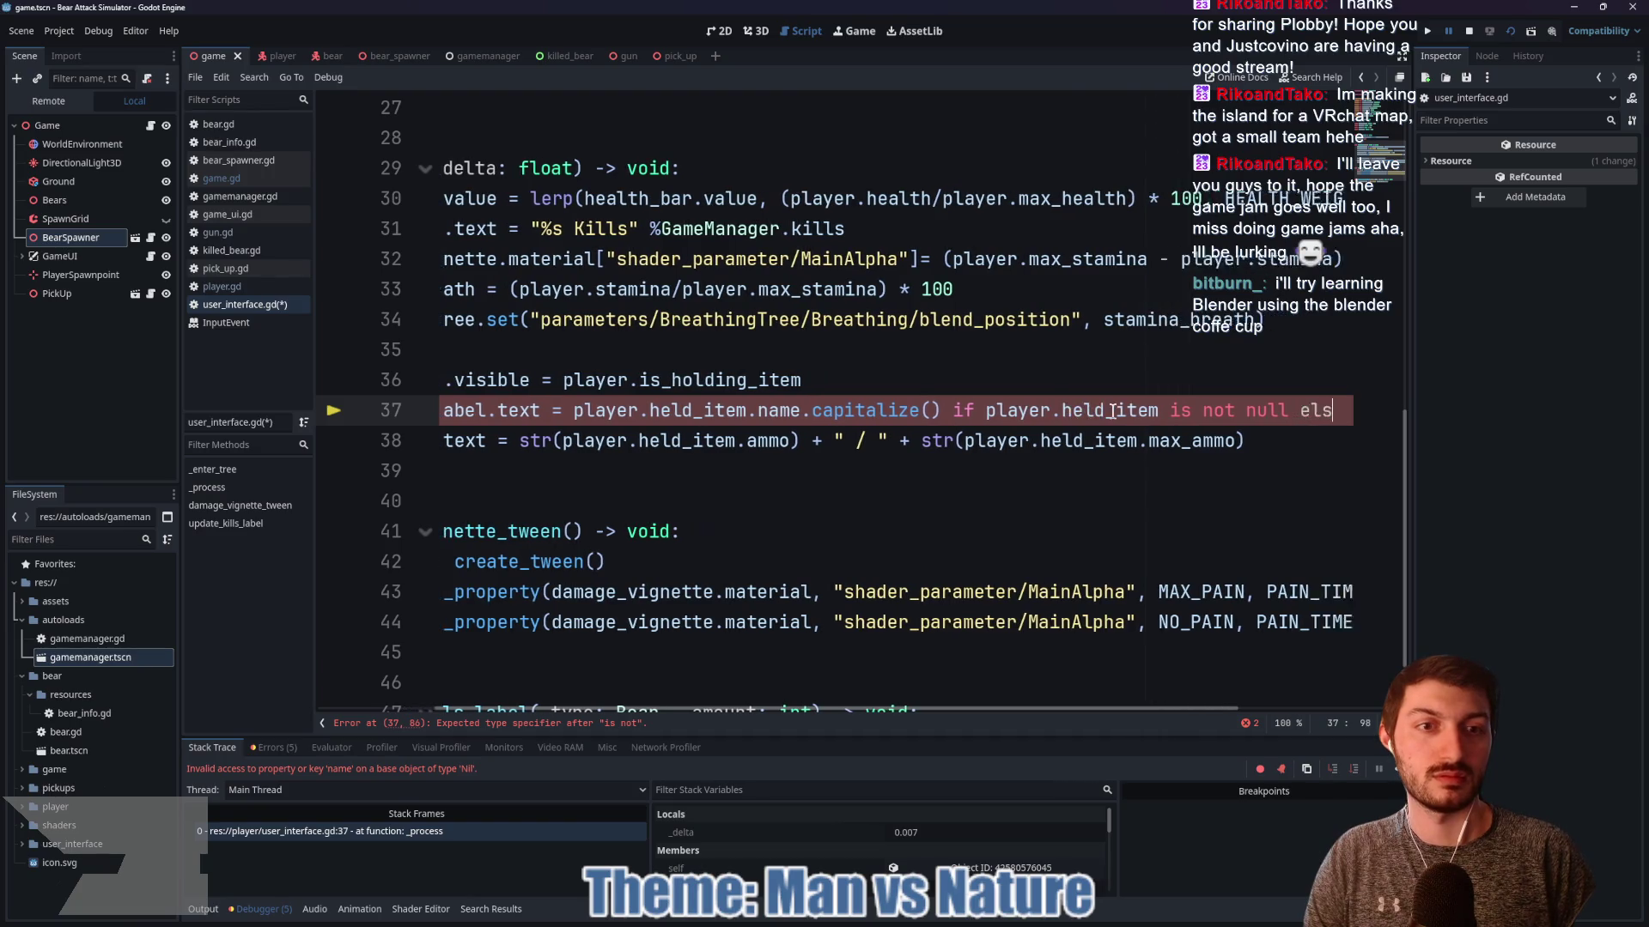
{"action": "type", "text": " \""}
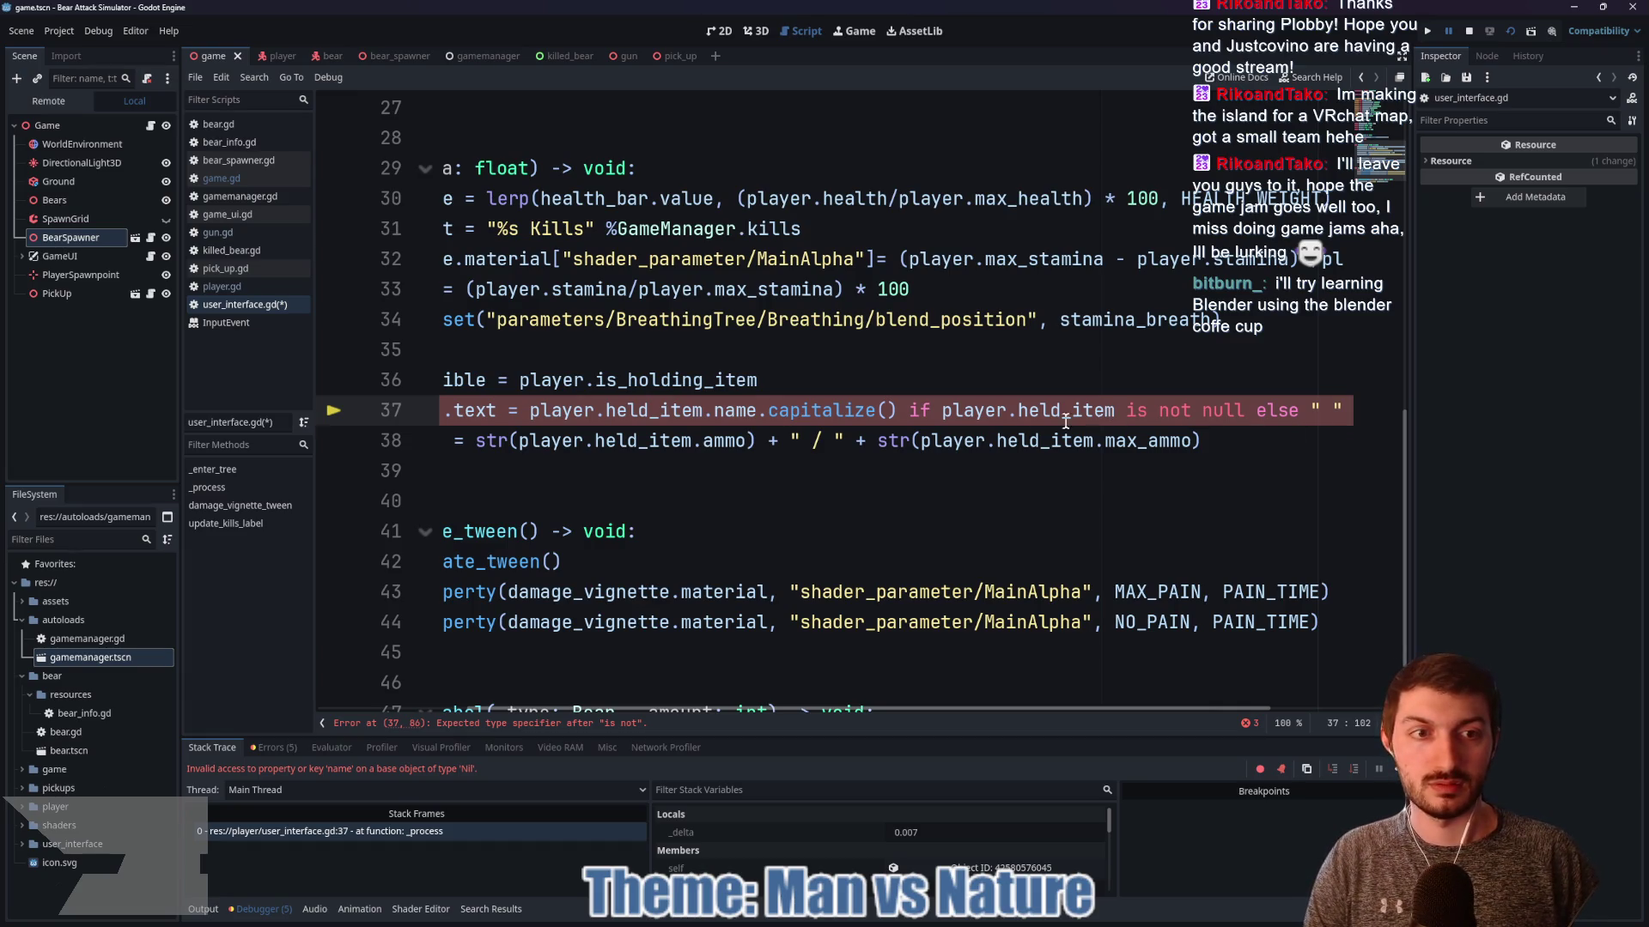
{"action": "scroll", "coordinate": [773, 515], "scroll_direction": "left", "scroll_amount": 5}
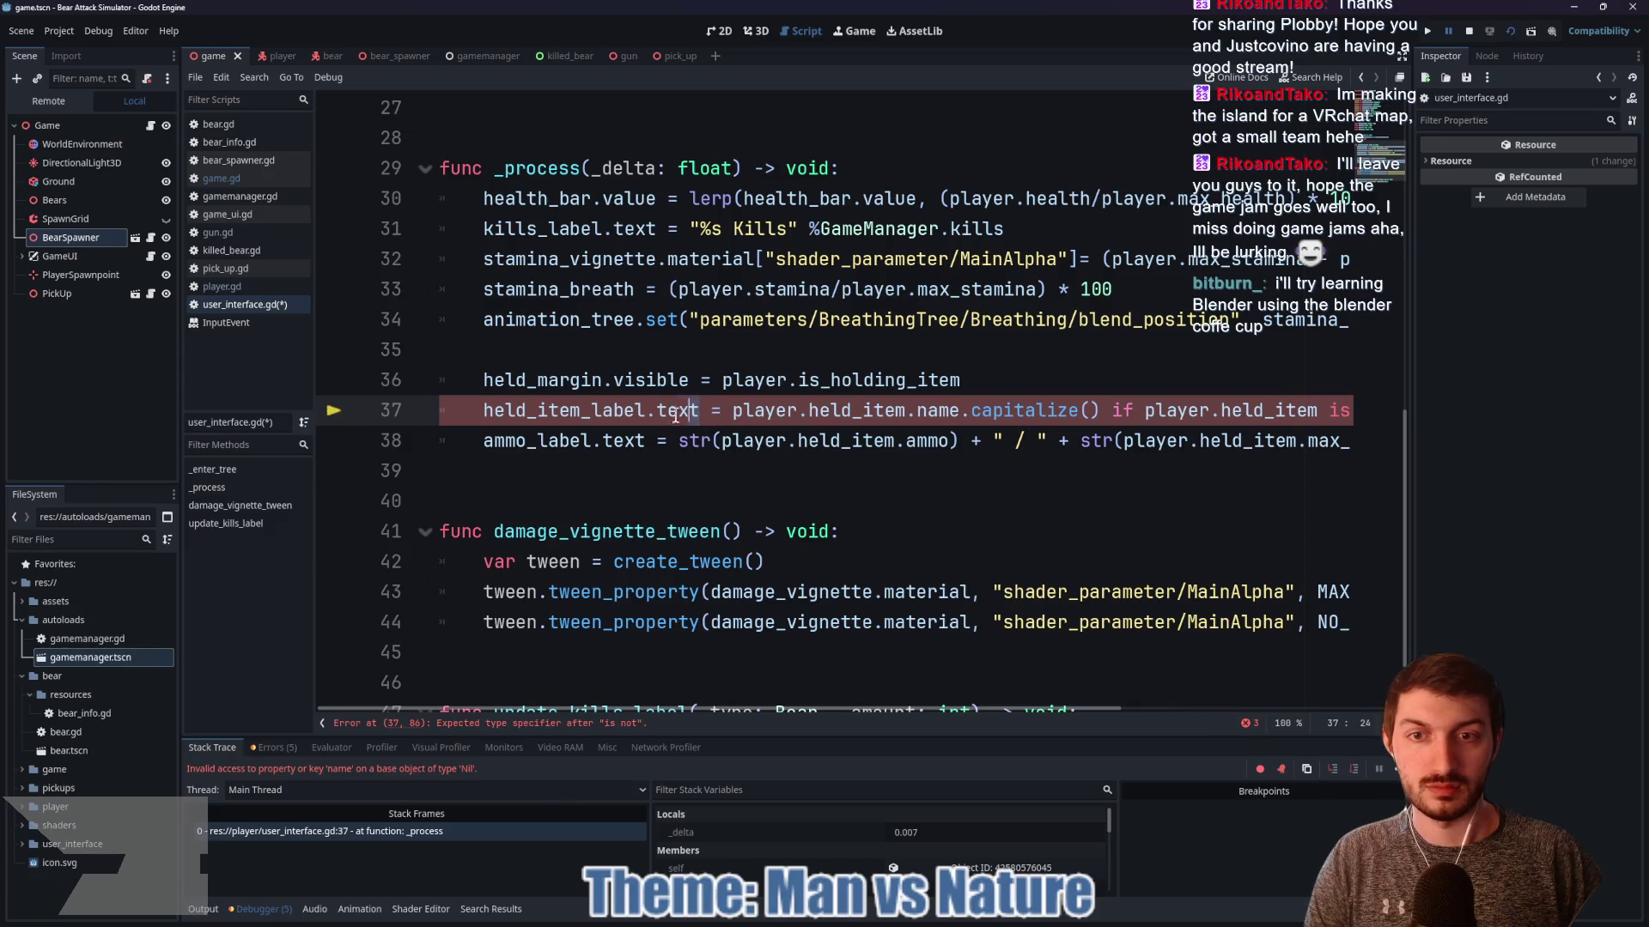
{"action": "left_click", "coordinate": [1298, 410]}
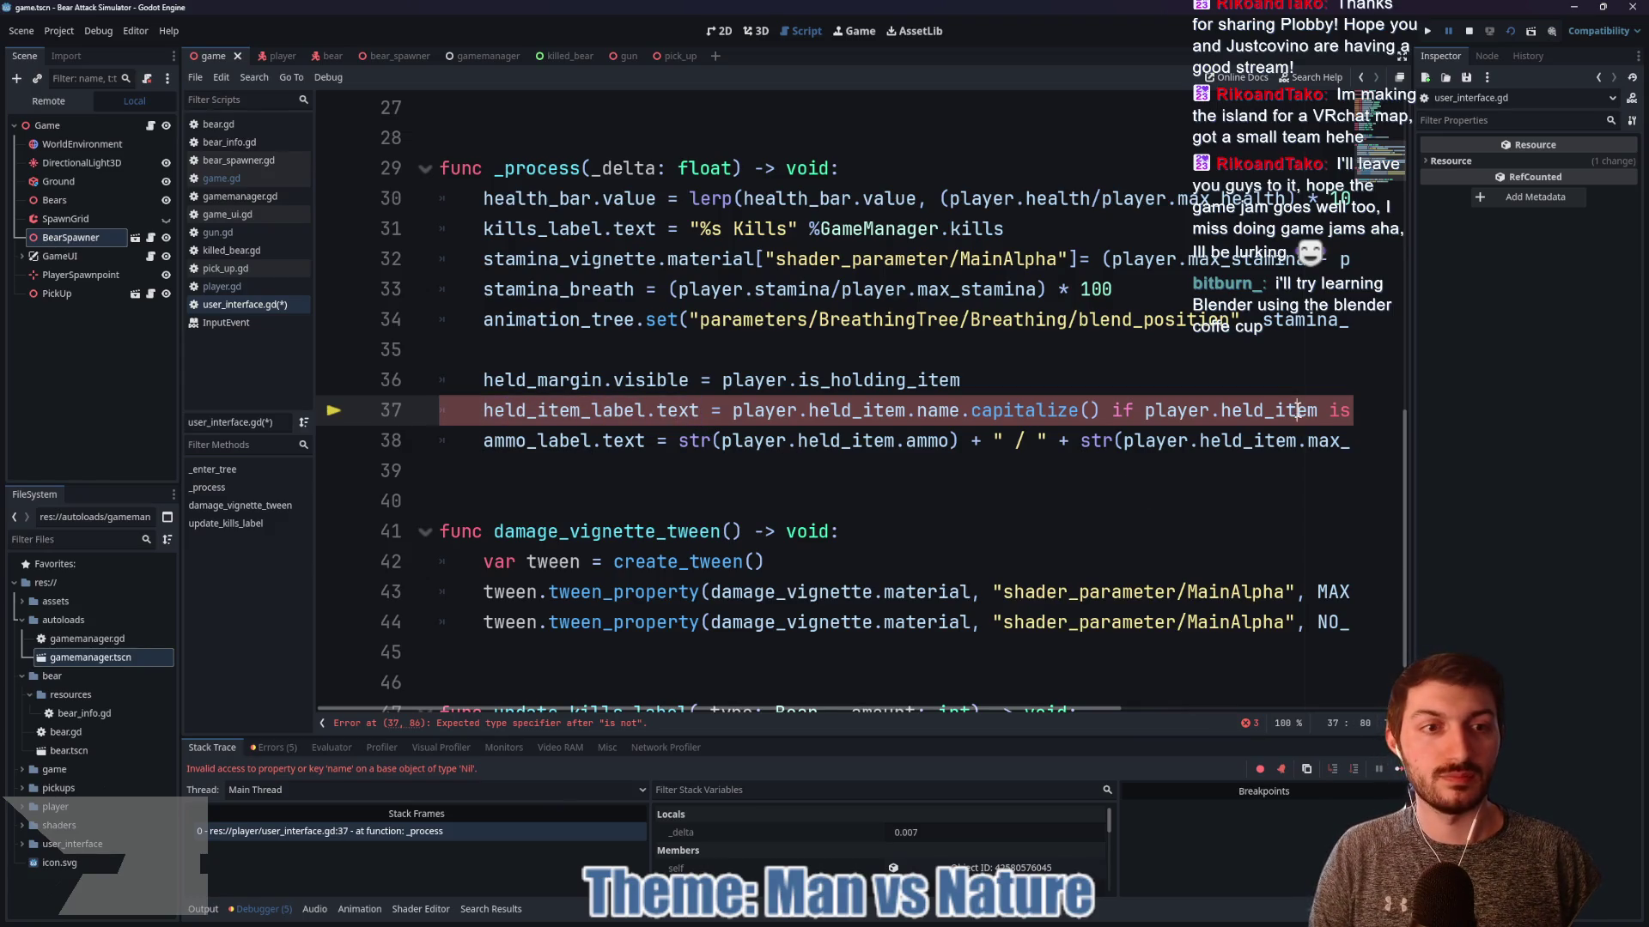
{"action": "key", "text": "End"}
{"action": "left_click", "coordinate": [1318, 412]}
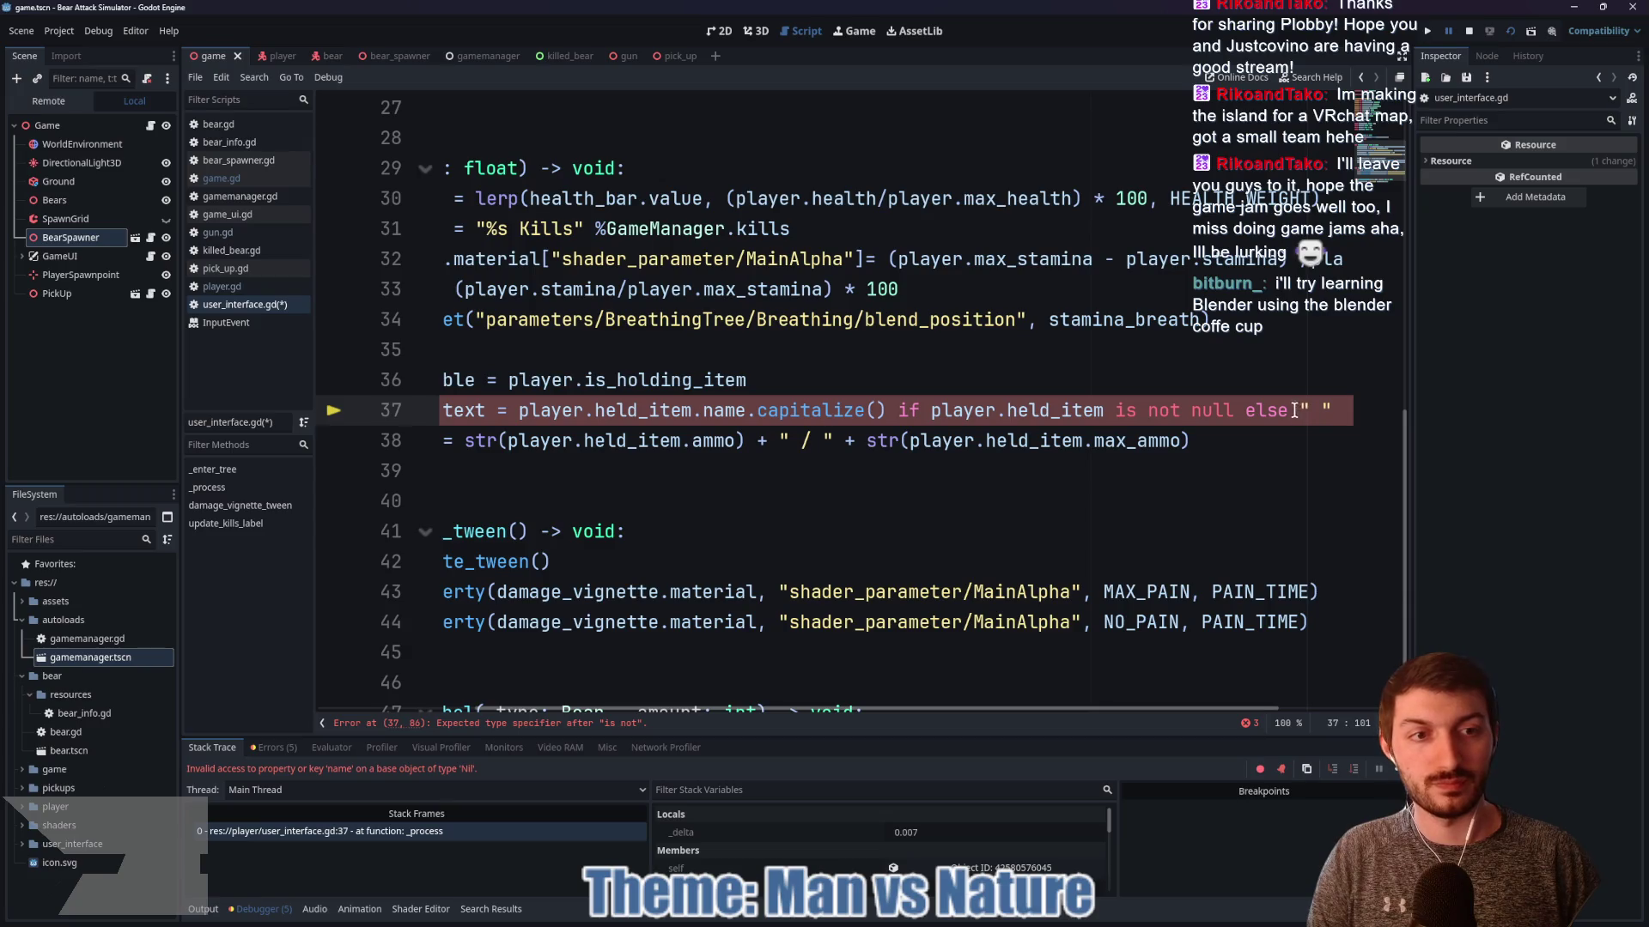
{"action": "type", "text": "held_item_label.text"}
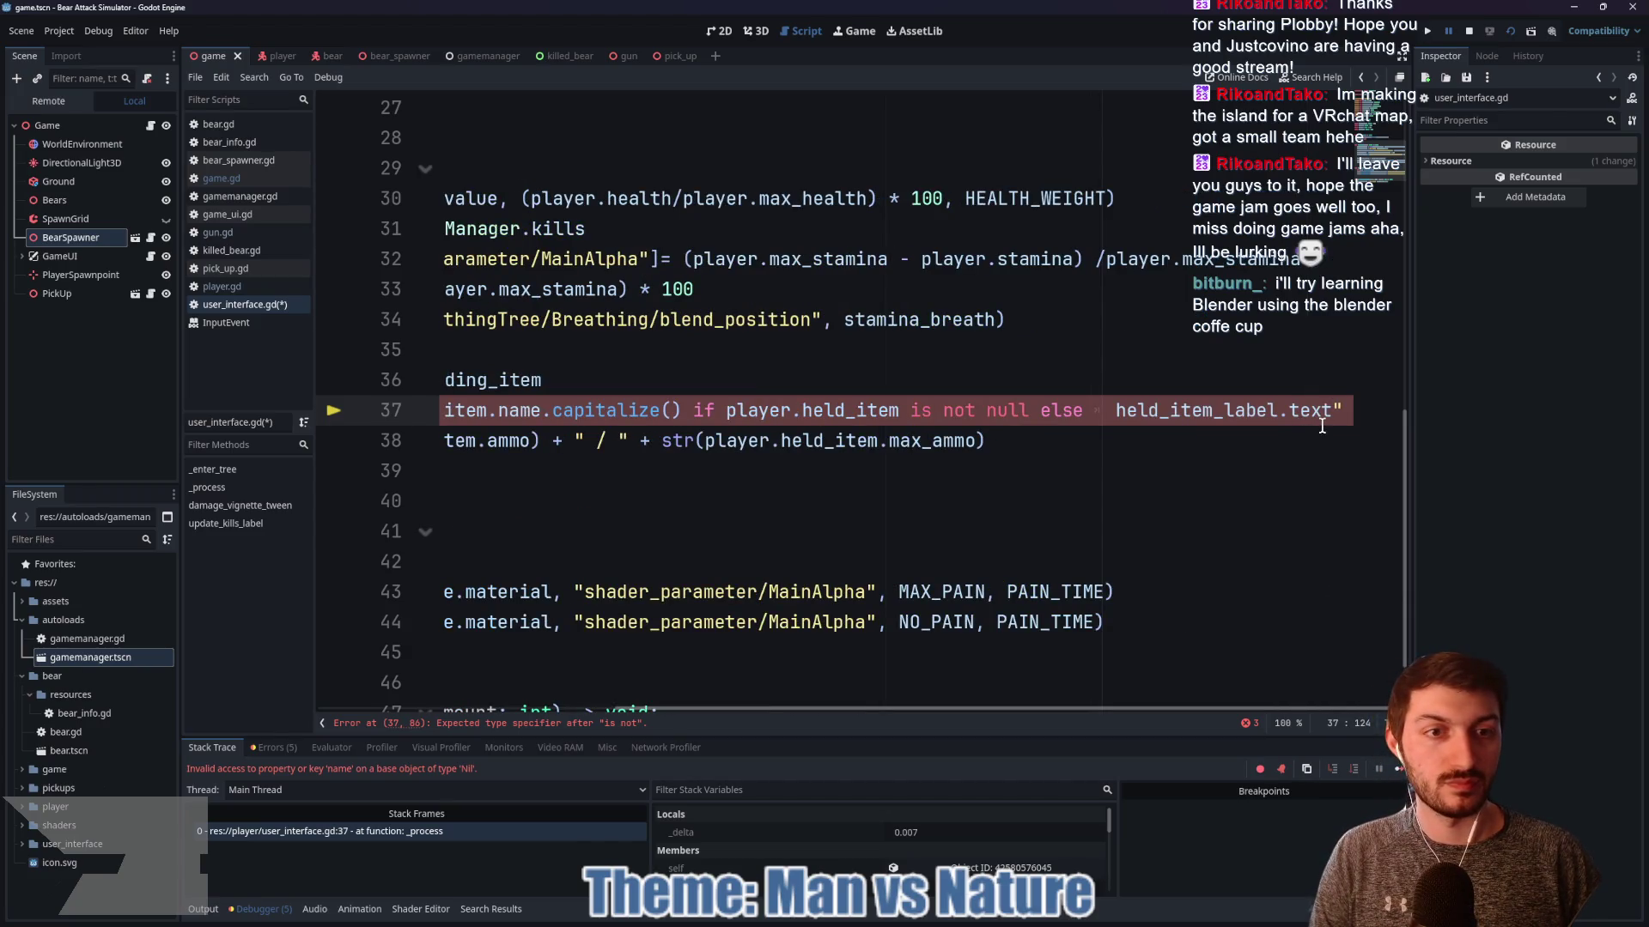
{"action": "type", "text": "="}
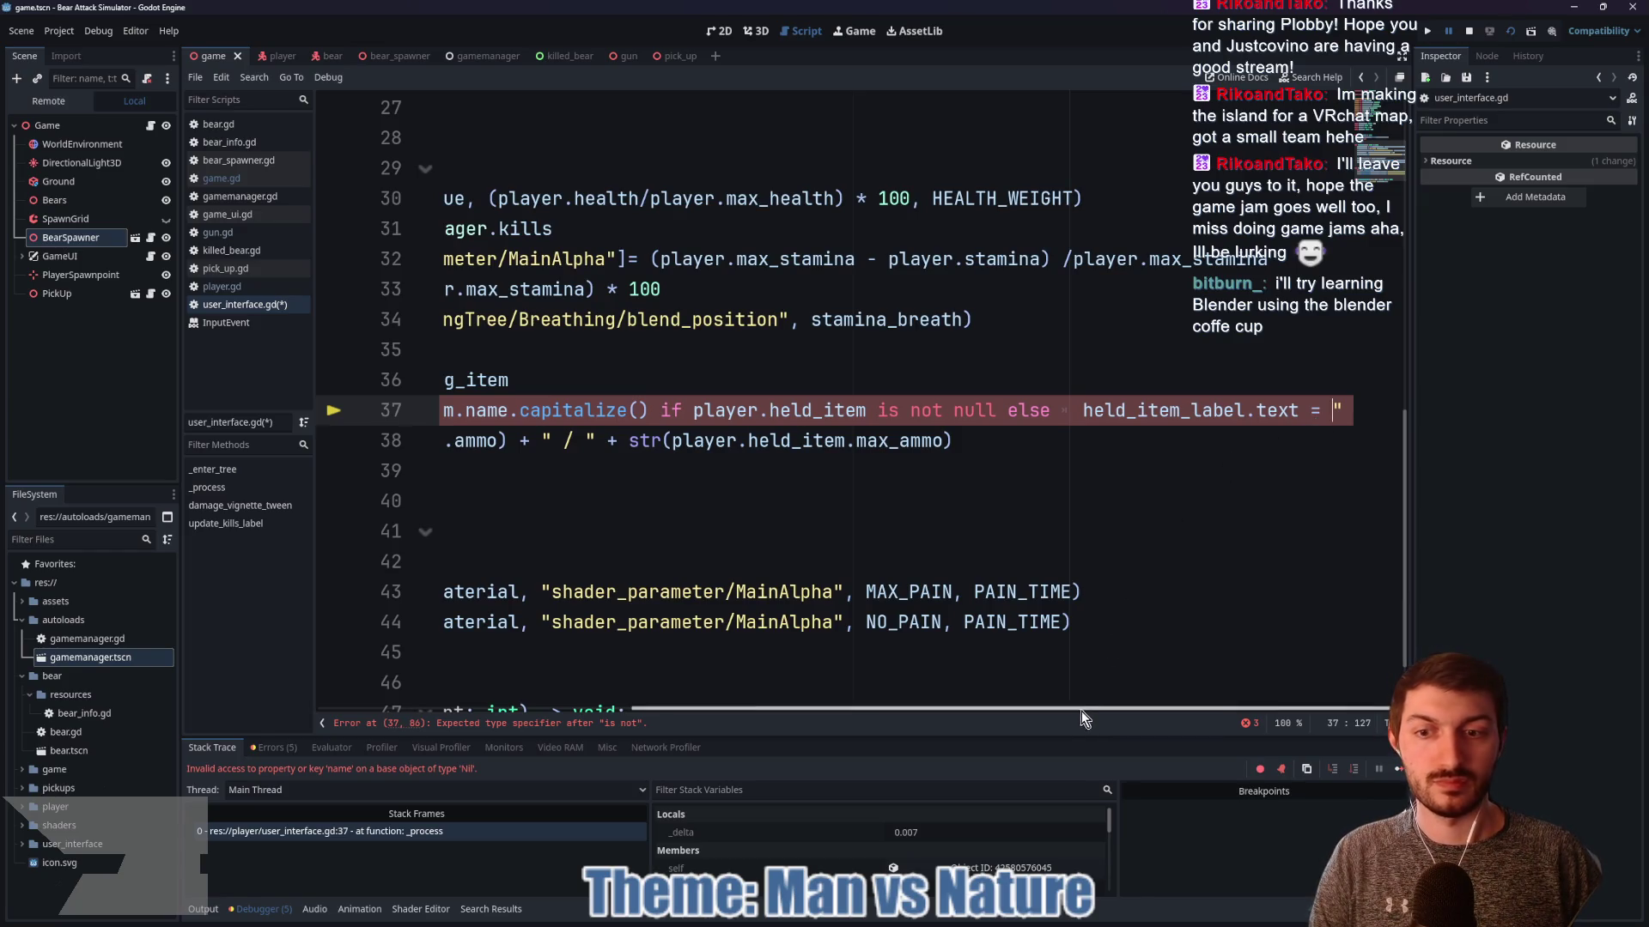
Change 'is not' to '!=' and delete the stray held_item_label.text assignment, then rerun the game.
{"action": "left_click_drag", "start_coordinate": [1079, 709], "coordinate": [842, 708]}
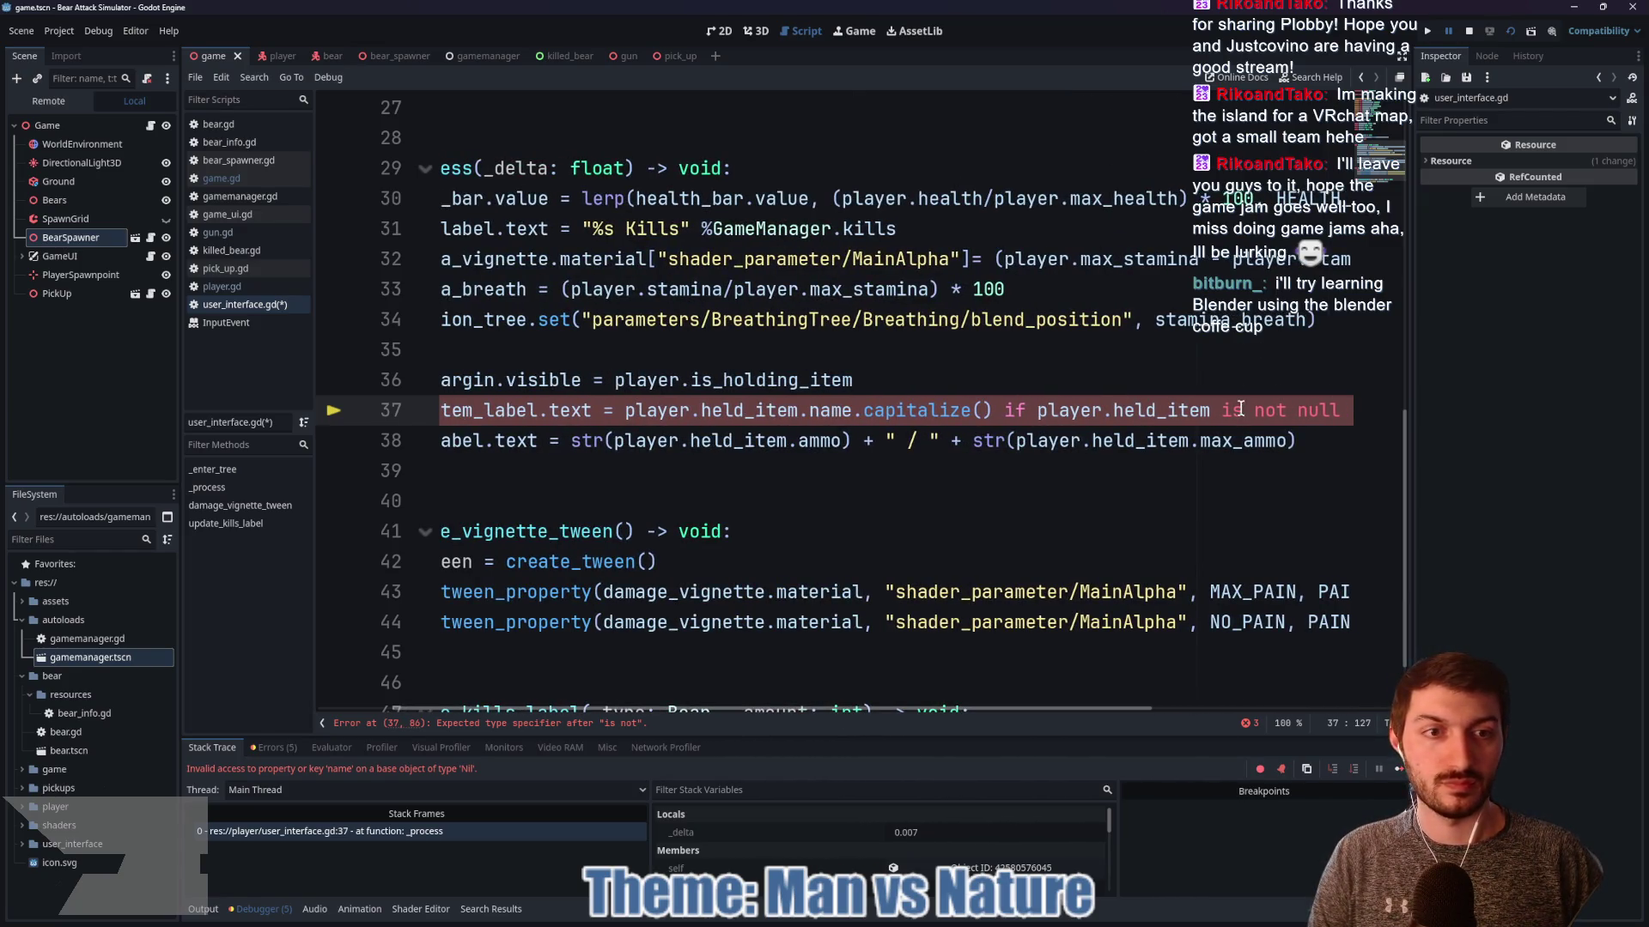
{"action": "left_click_drag", "start_coordinate": [1288, 413], "coordinate": [1217, 411]}
{"action": "type", "text": "!="}
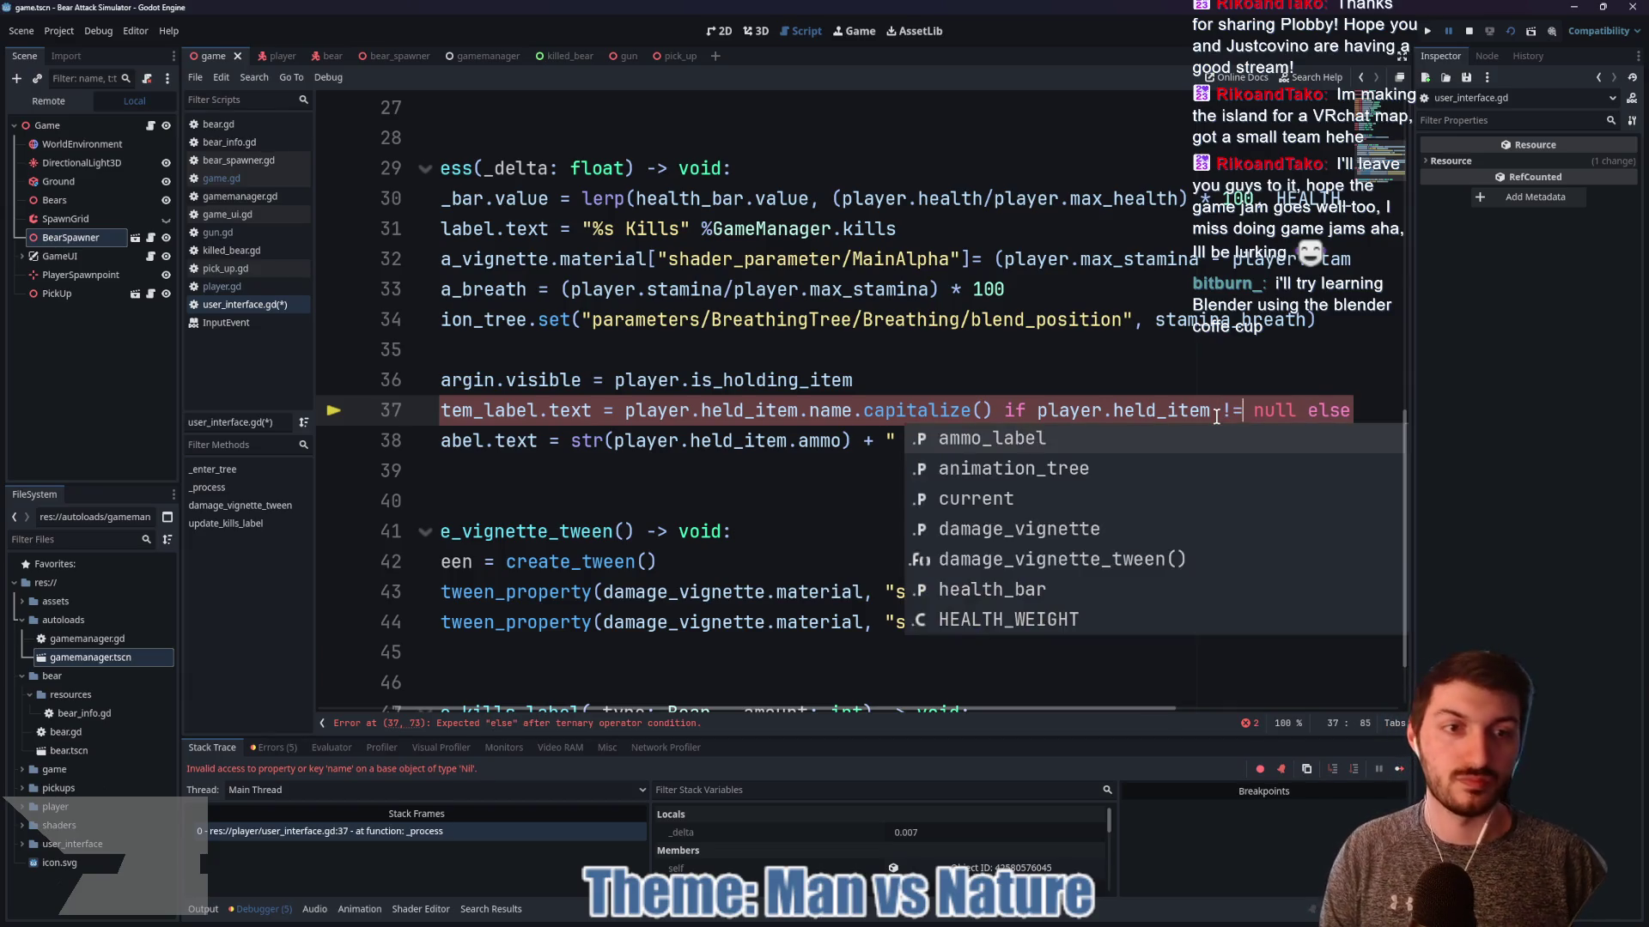
{"action": "left_click", "coordinate": [1156, 394]}
{"action": "scroll", "coordinate": [819, 710], "scroll_direction": "right", "scroll_amount": 3}
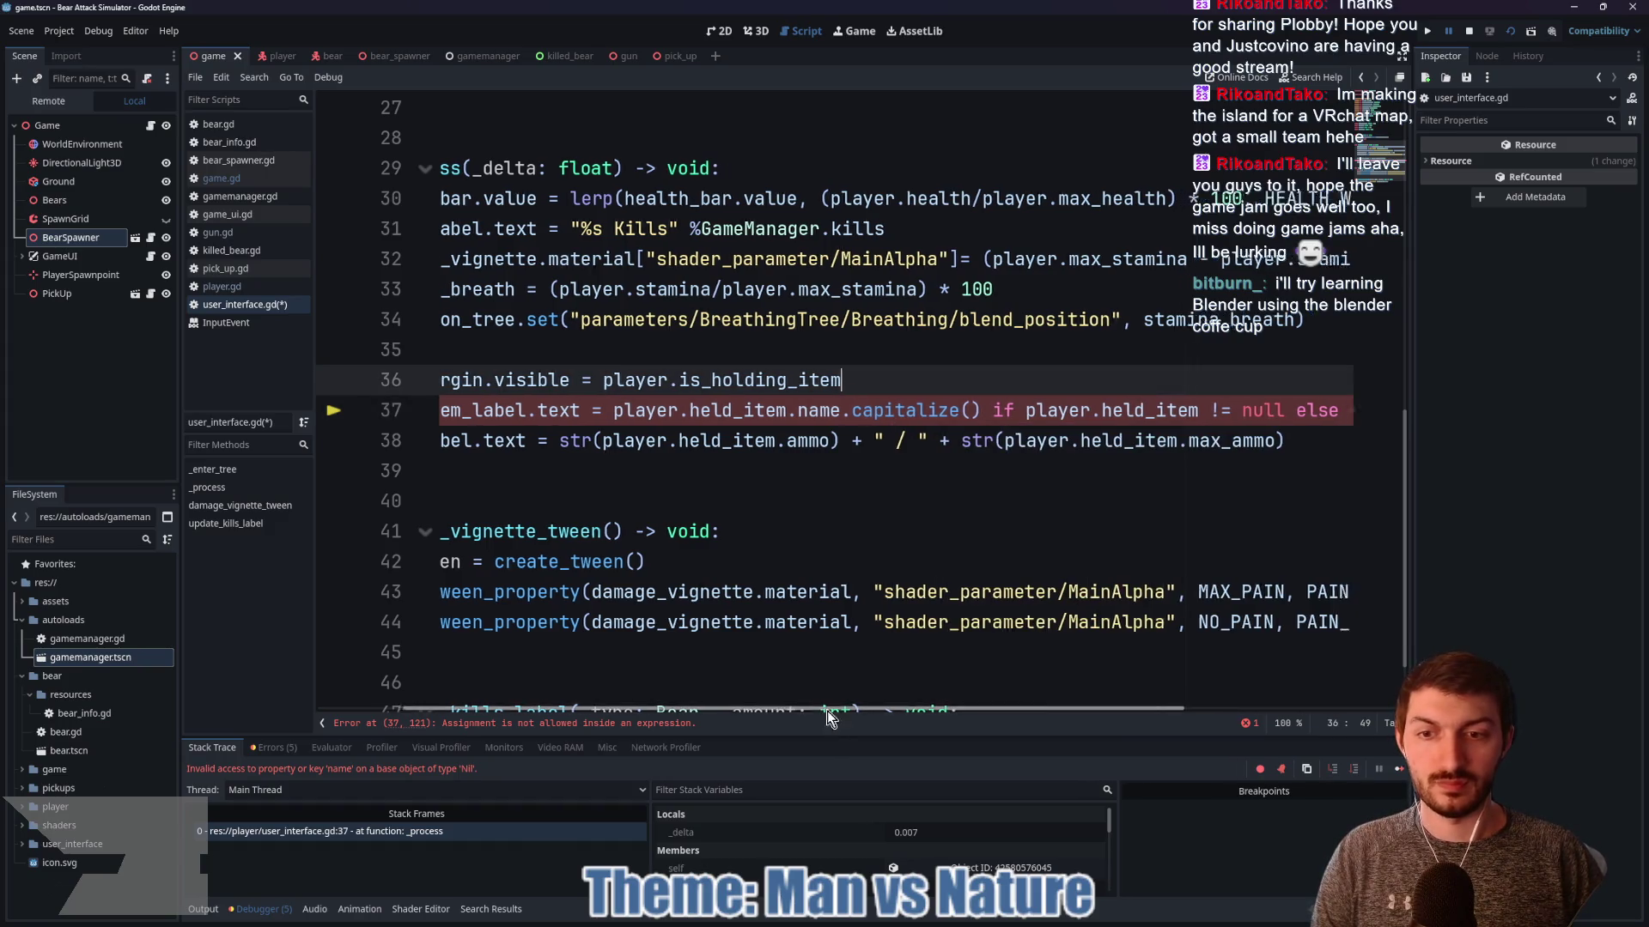
{"action": "left_click_drag", "start_coordinate": [1320, 414], "coordinate": [1053, 417]}
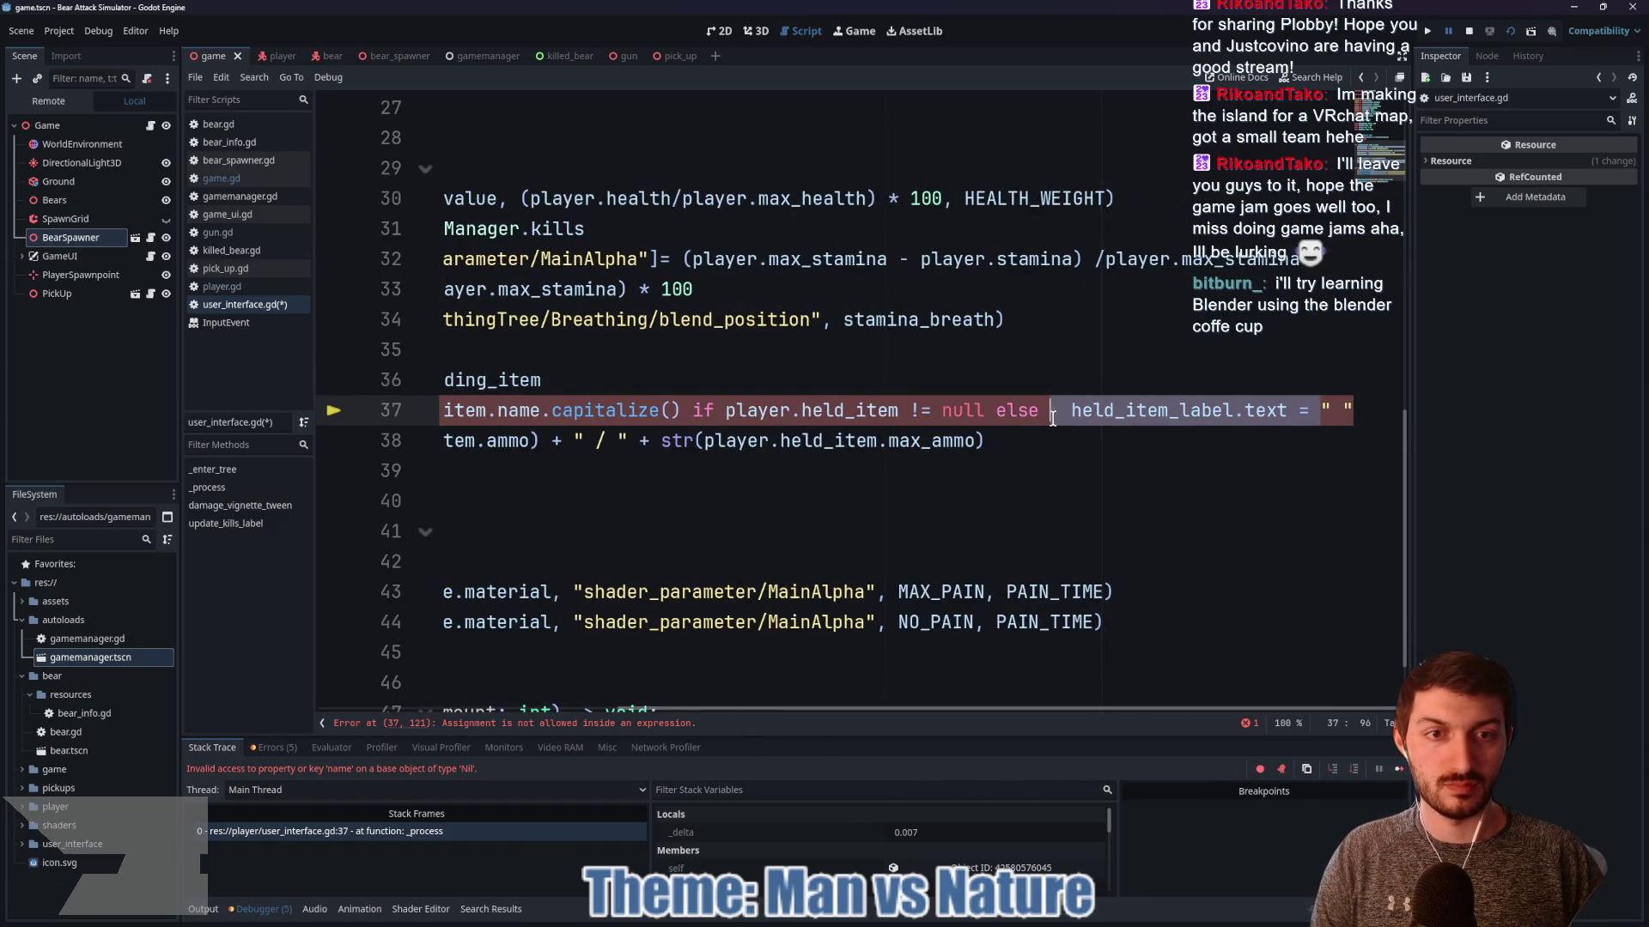
{"action": "key", "text": "BackSpace"}
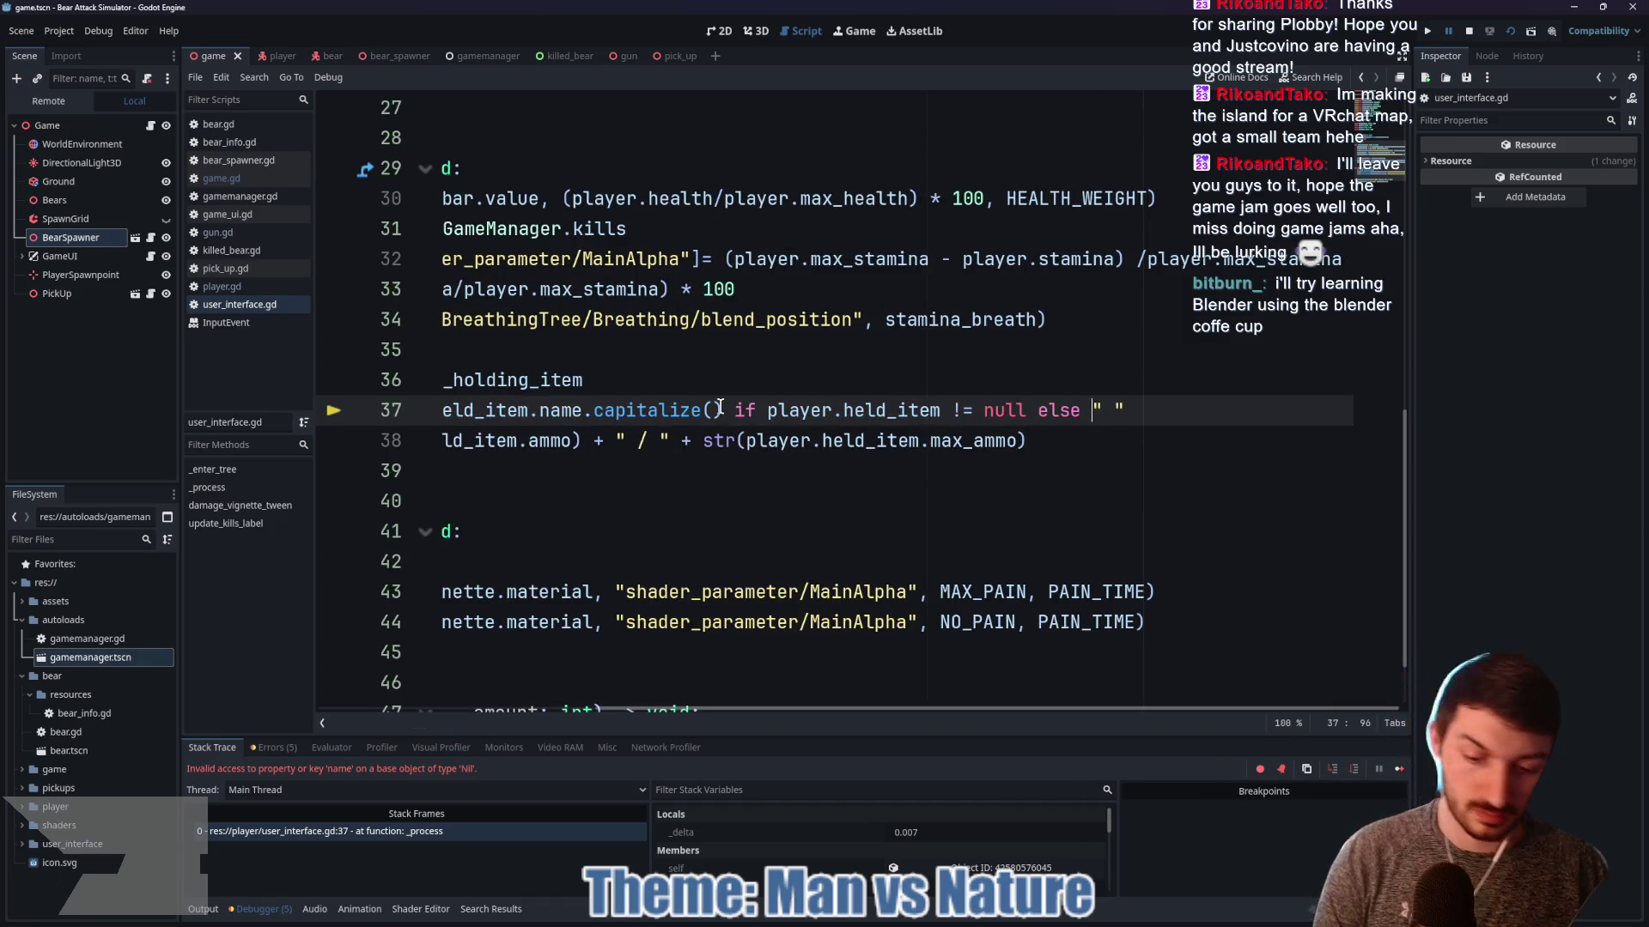
{"action": "key", "text": "F5"}
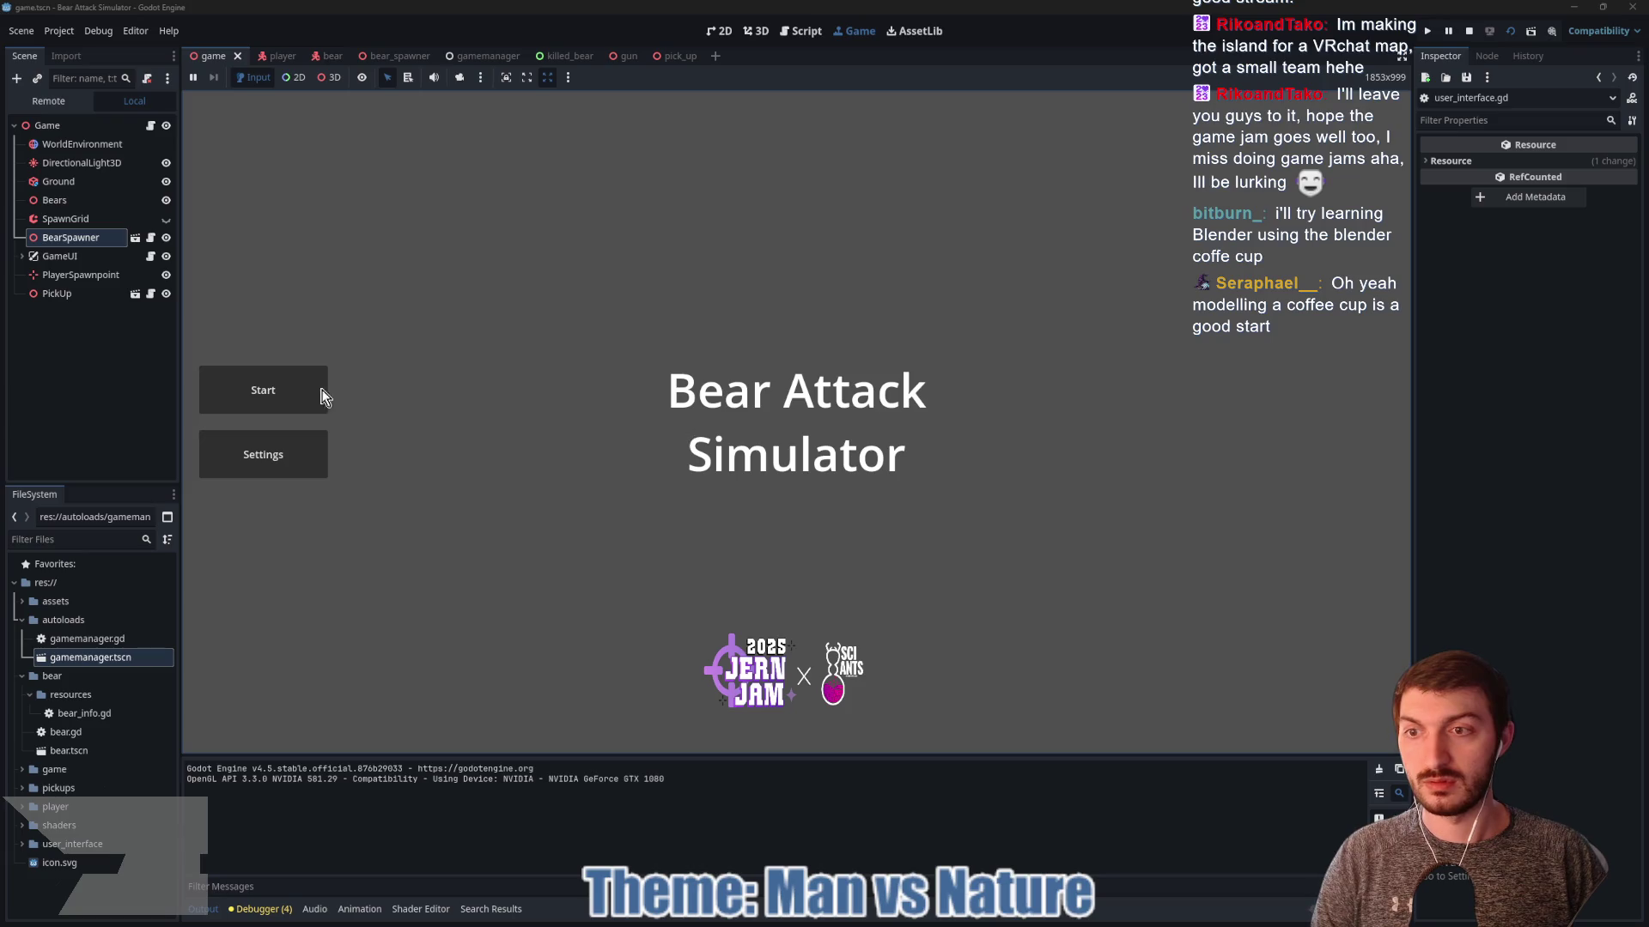
Start playing, then add 'if player.held_item != null else " "' to line 38, save, and rerun the project.
{"action": "left_click", "coordinate": [321, 402]}
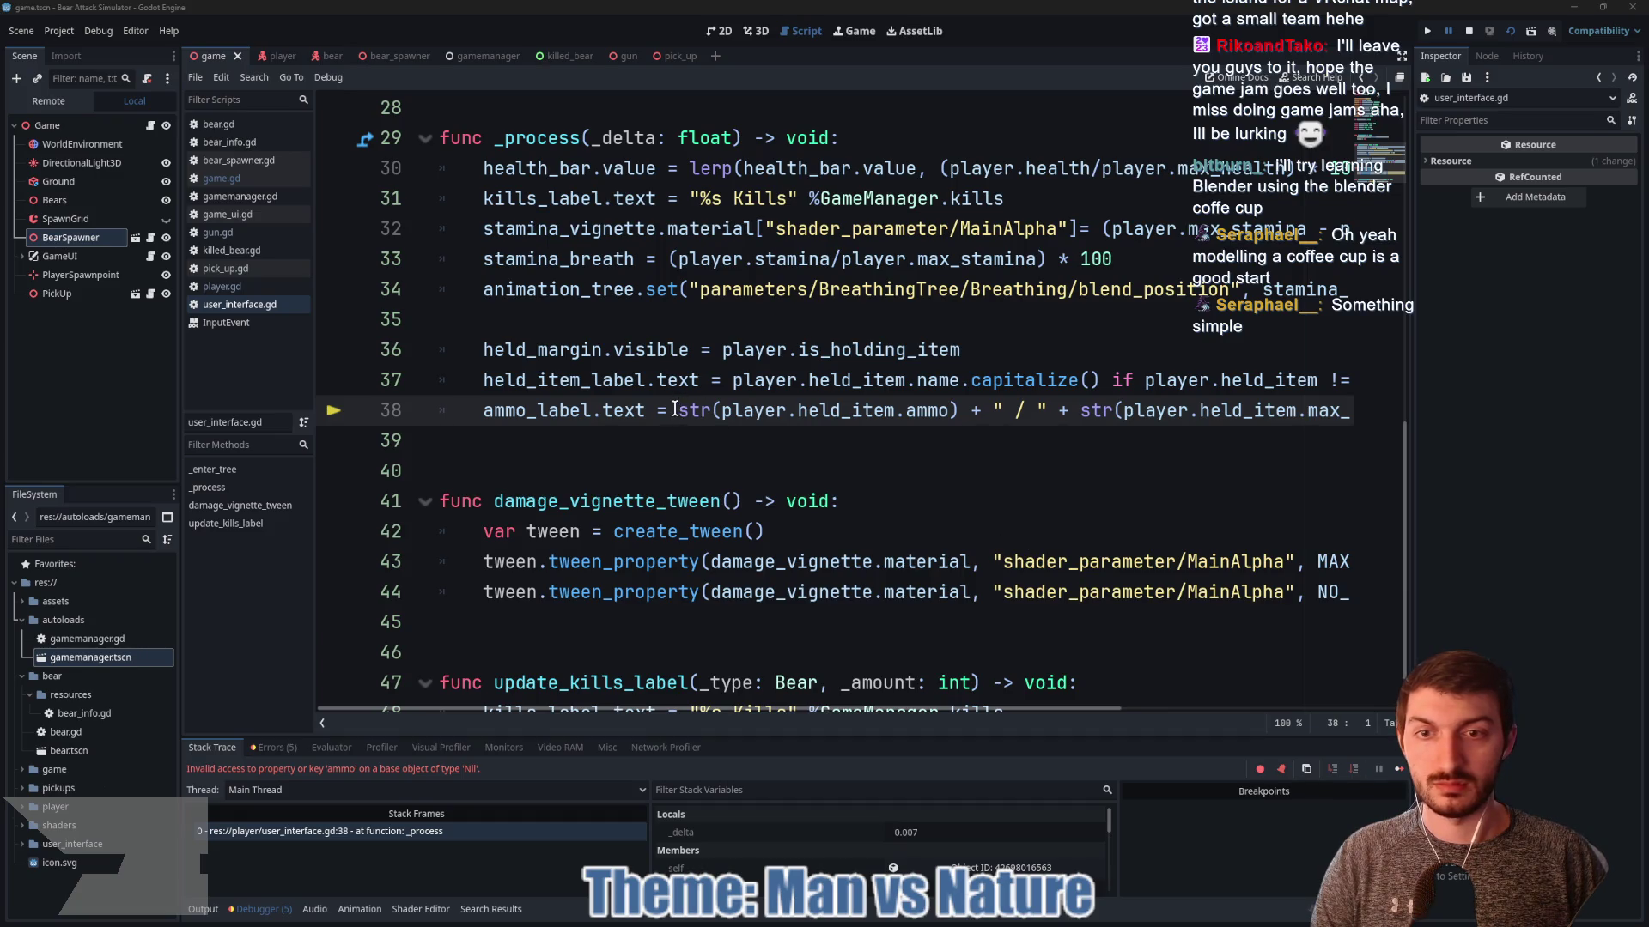
{"action": "left_click_drag", "start_coordinate": [678, 411], "coordinate": [1357, 416]}
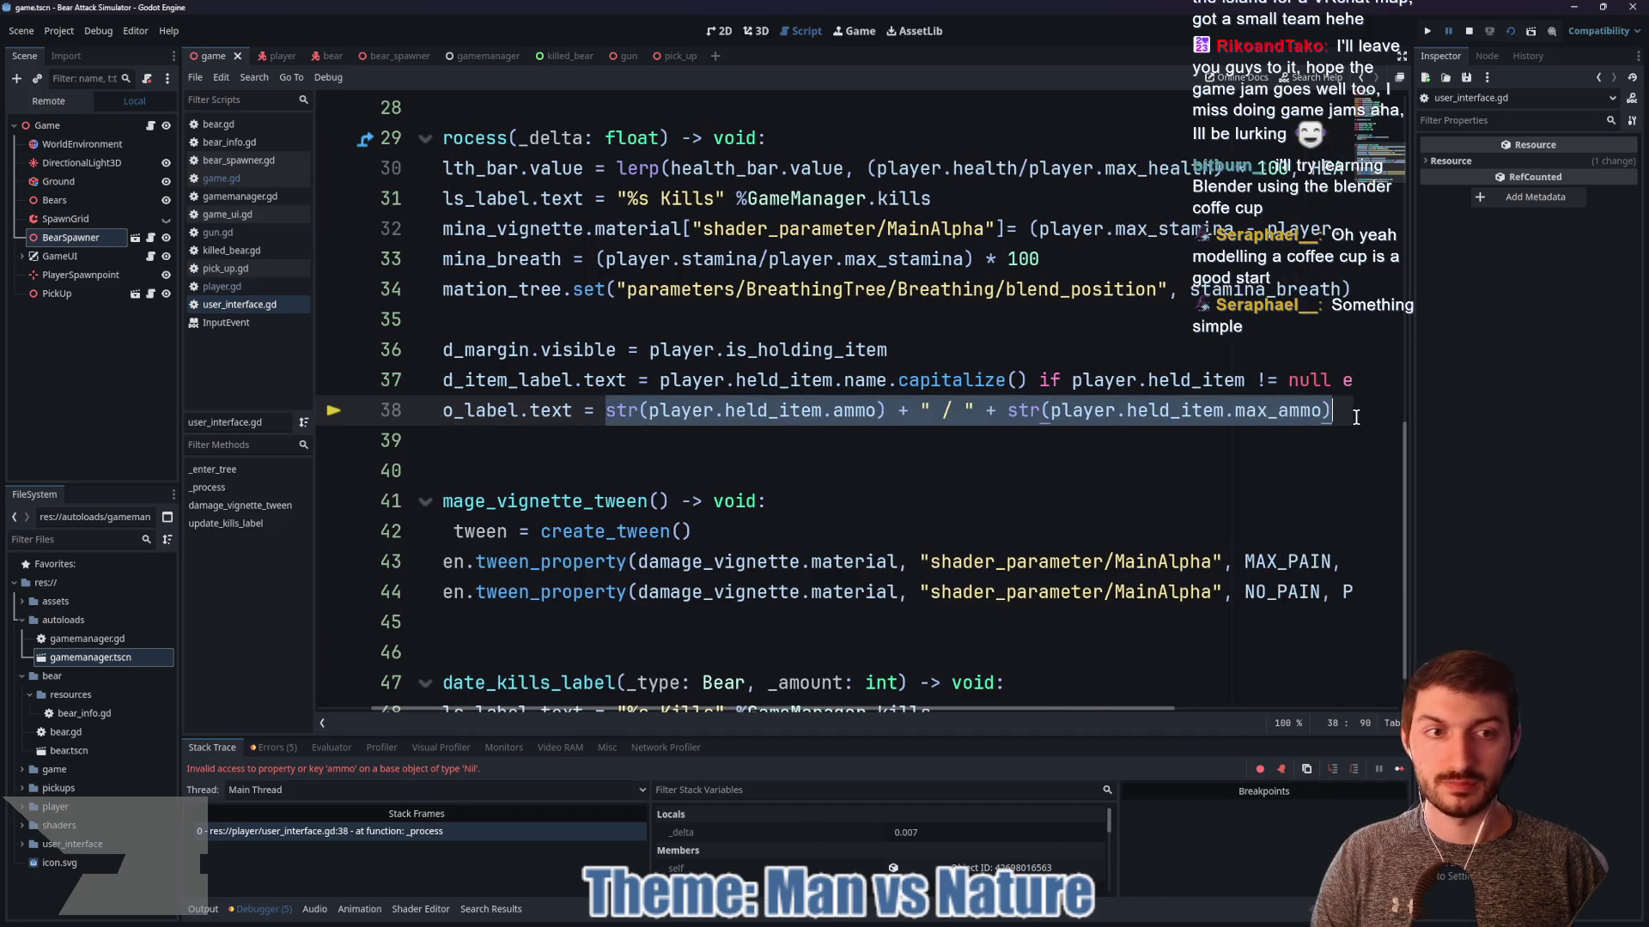
{"action": "type", "text": "("}
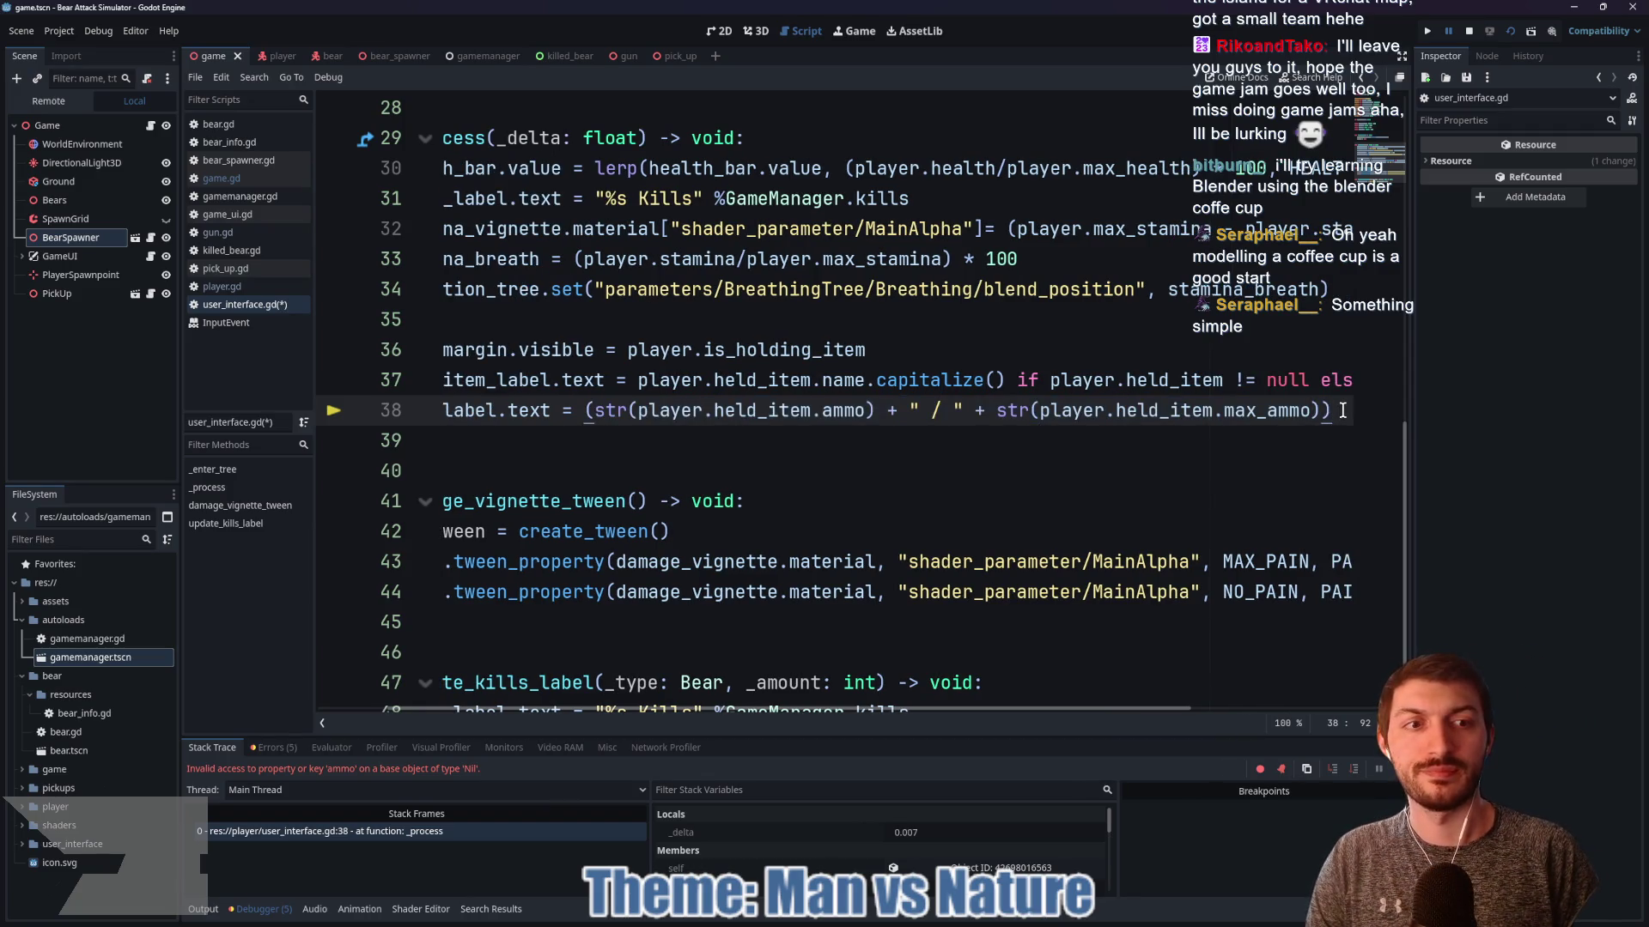
{"action": "type", "text": " if player."}
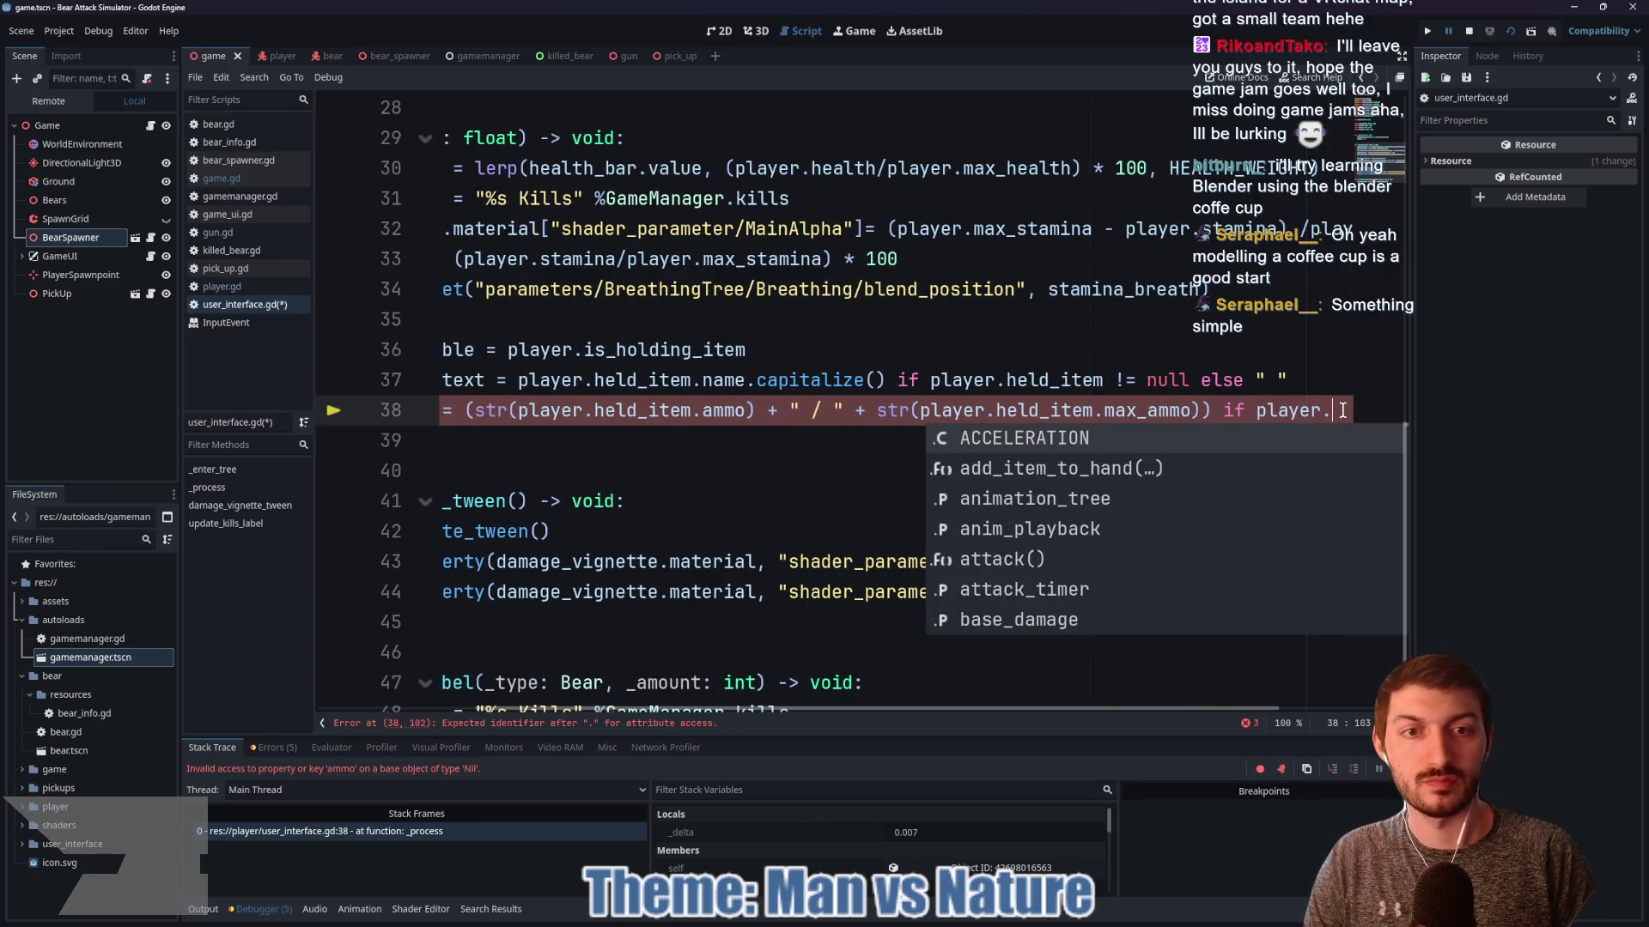
{"action": "type", "text": "held"}
{"action": "key", "text": "Return"}
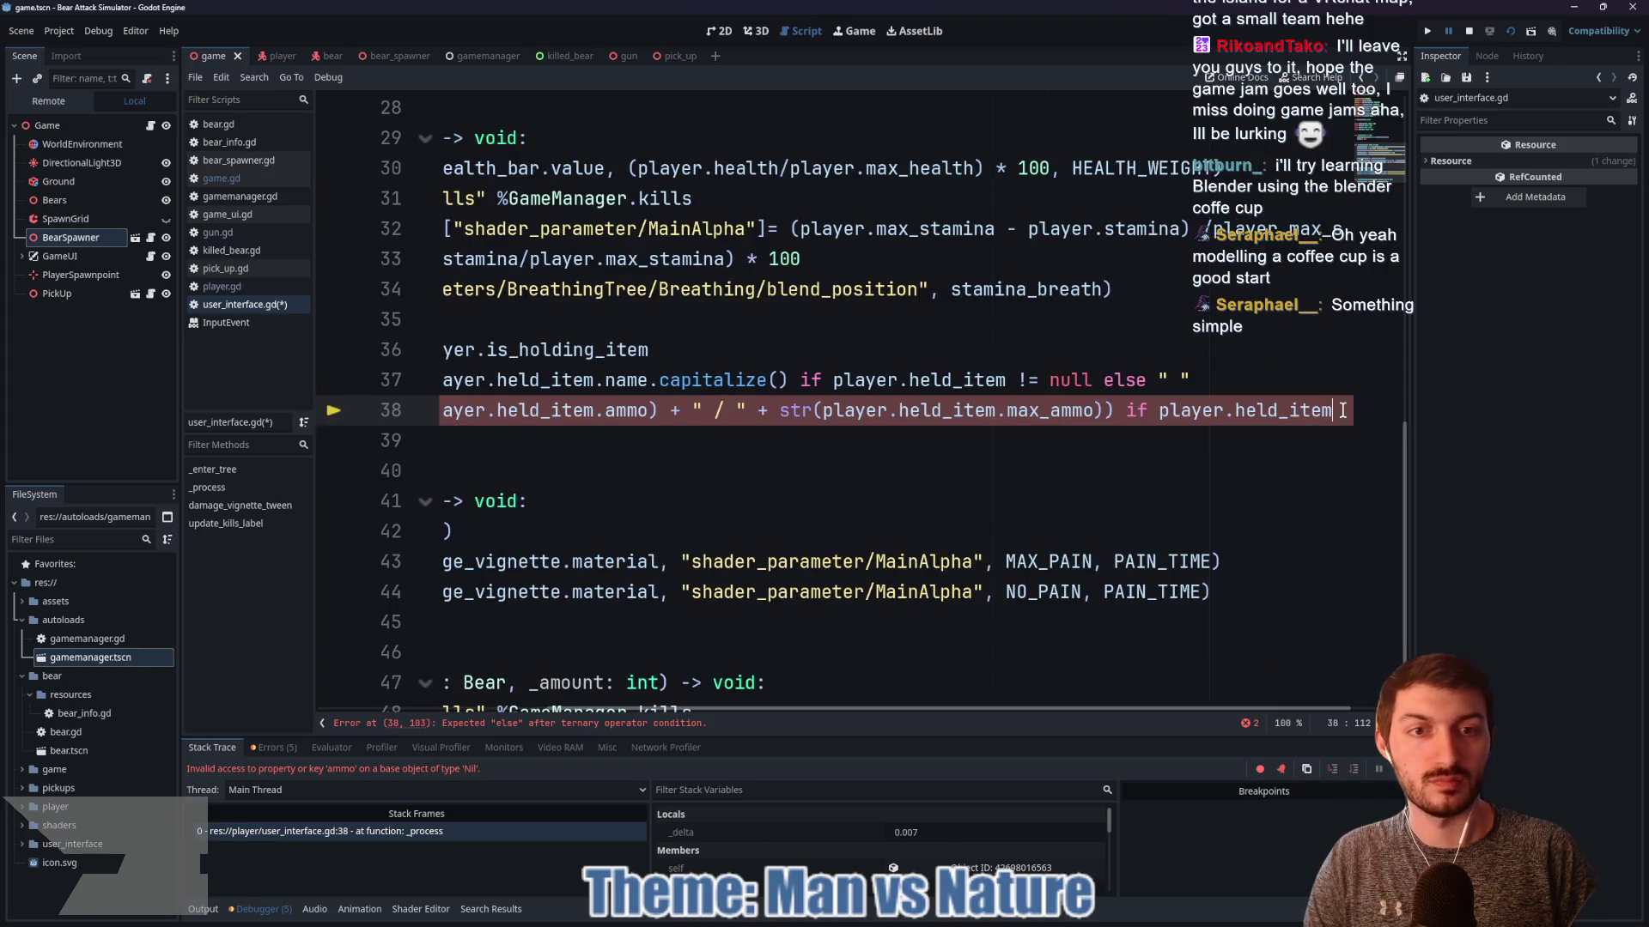
{"action": "type", "text": "!= null"}
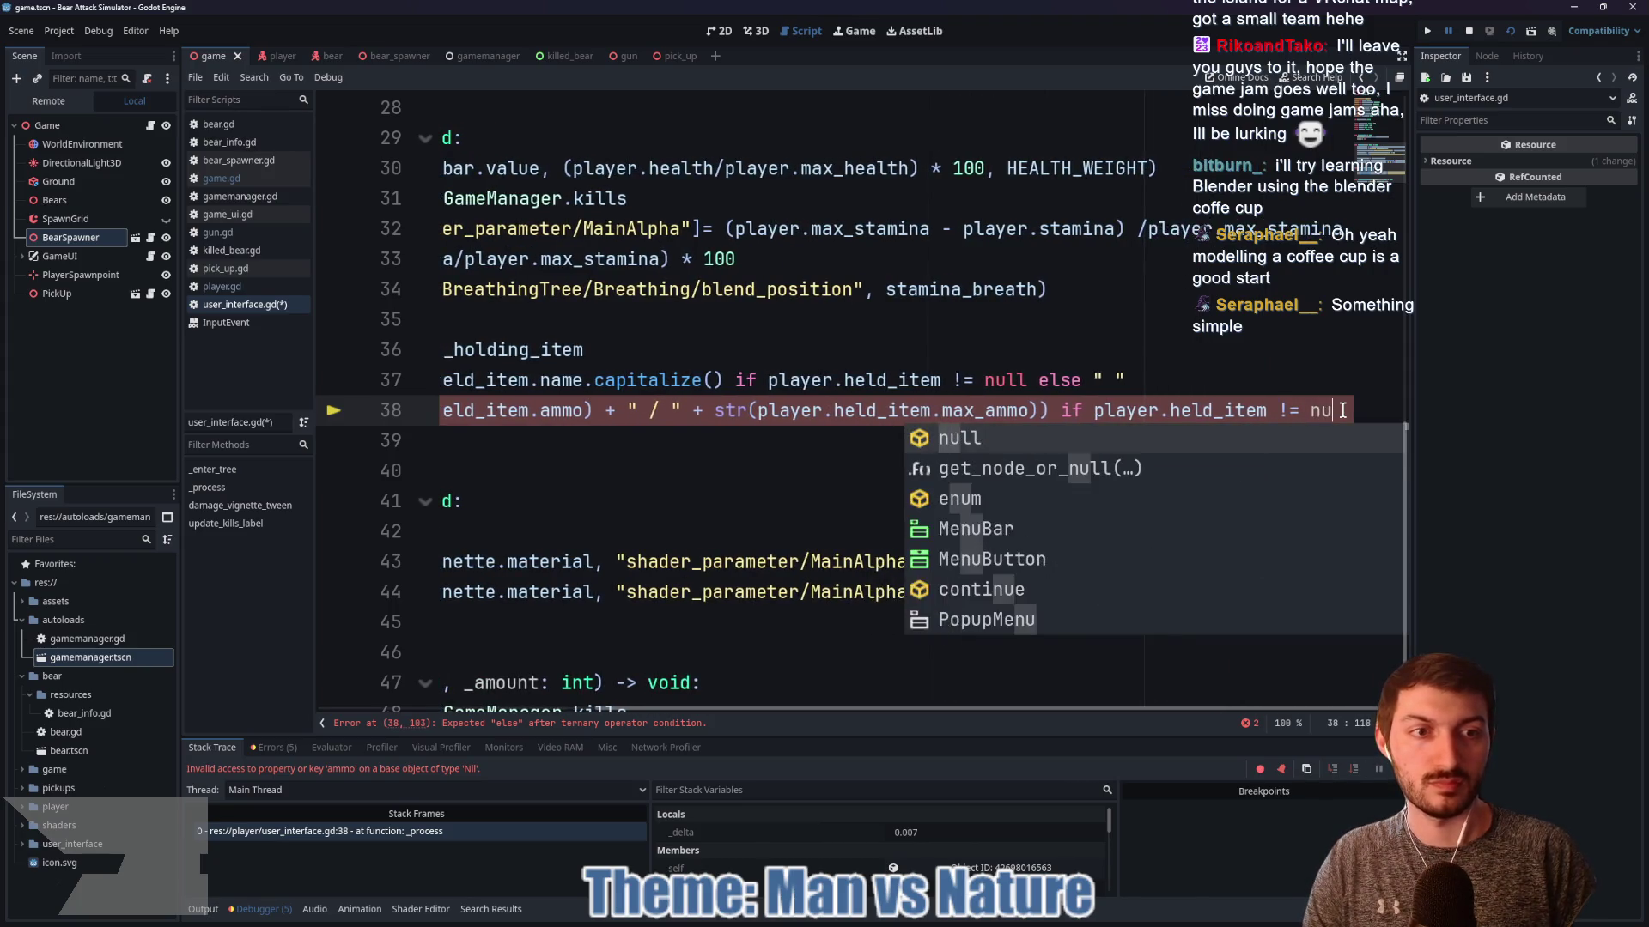
{"action": "type", "text": " else \""}
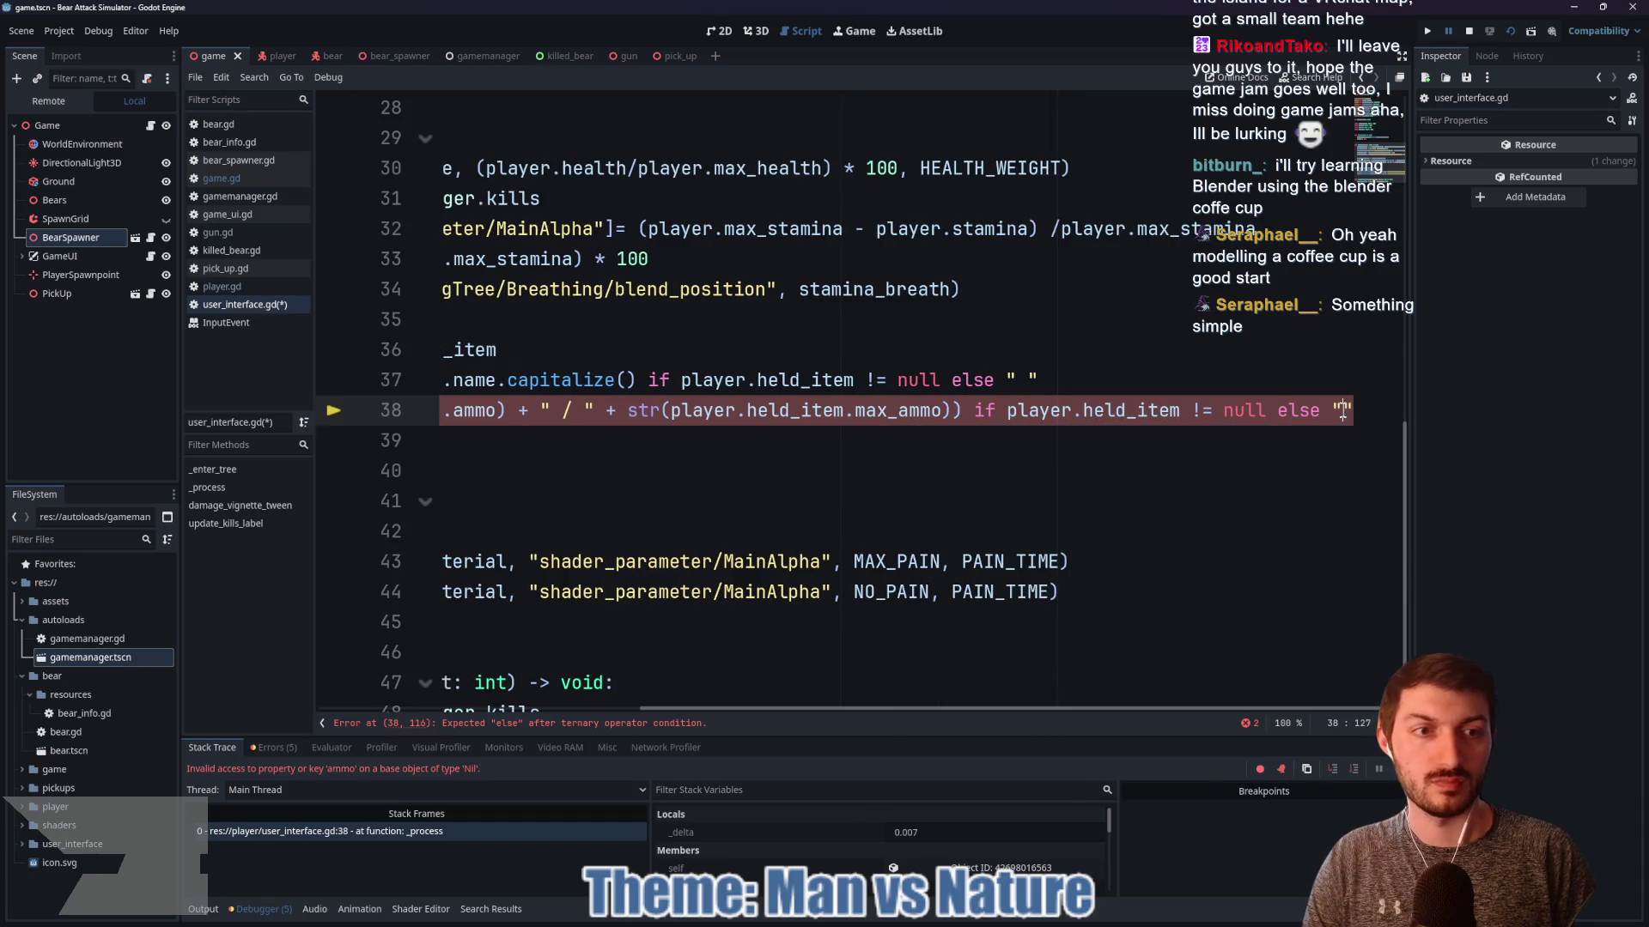
{"action": "key", "text": "ctrl+s"}
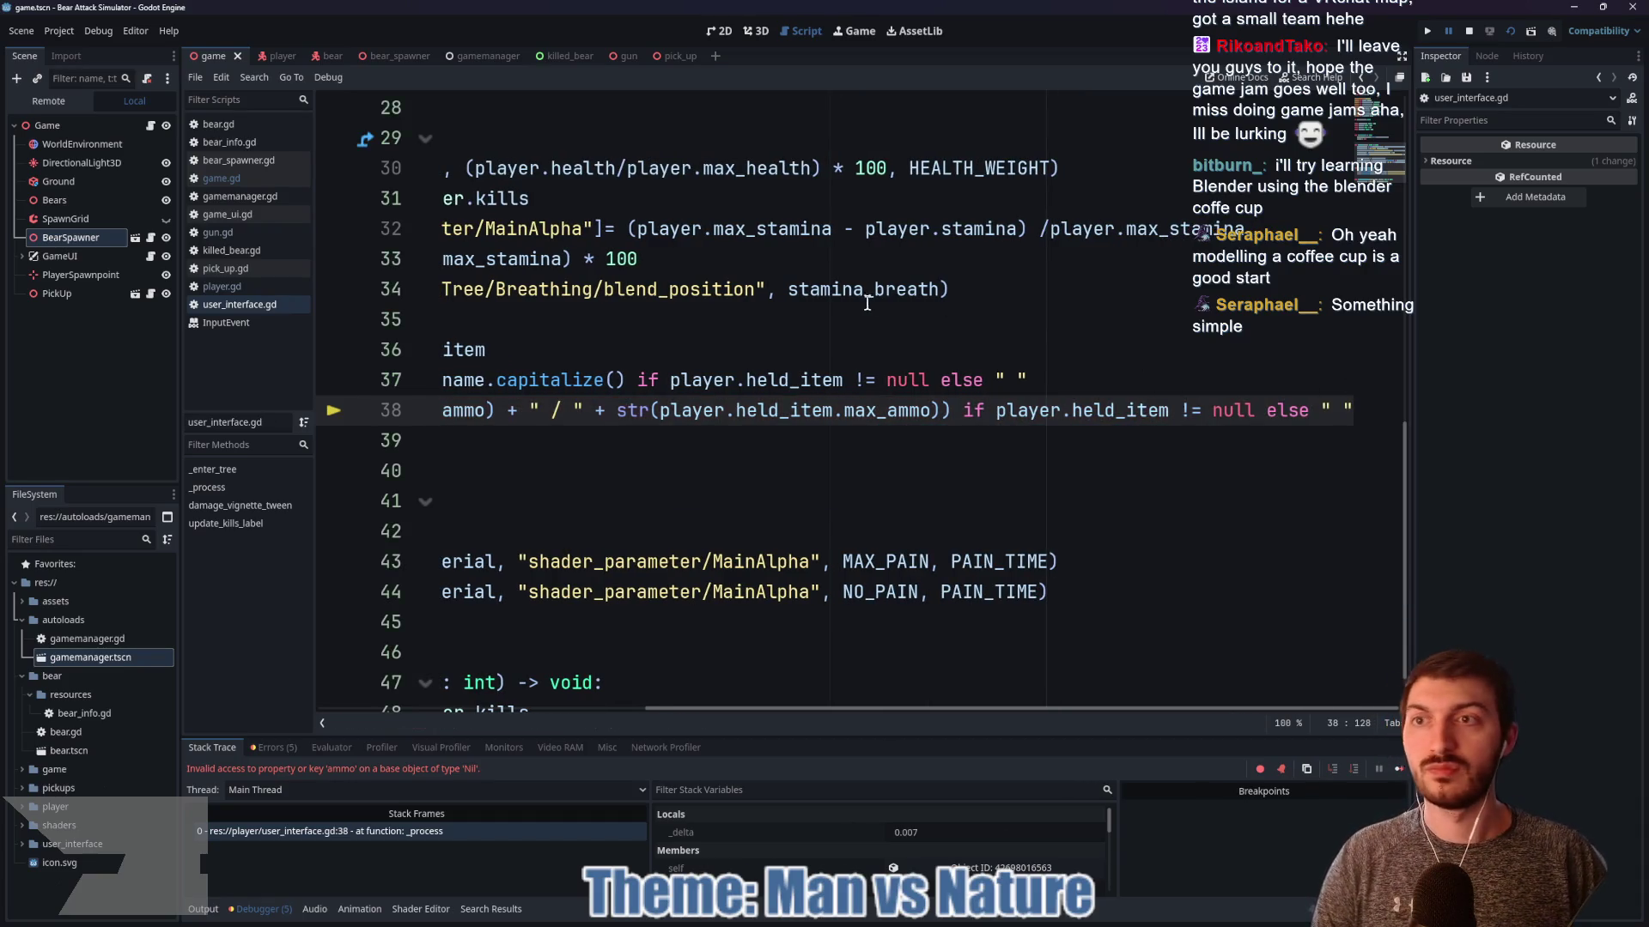
{"action": "key", "text": "F5"}
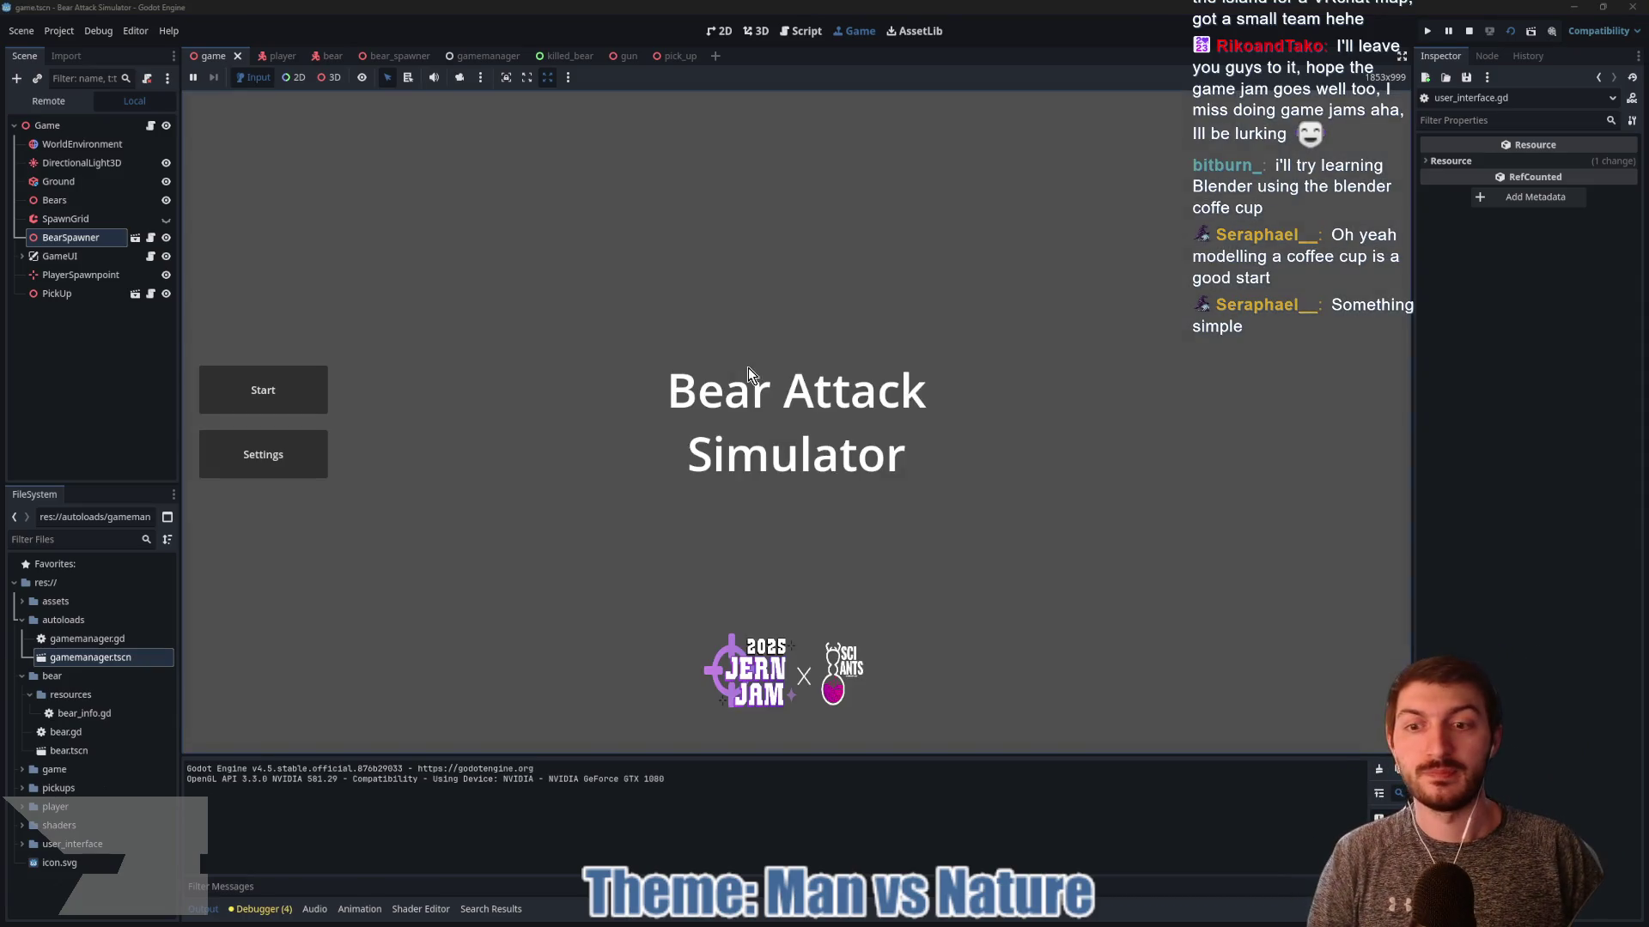
Play the game, shooting four bears until the ammo count goes negative, then stop the run.
{"action": "left_click", "coordinate": [309, 390]}
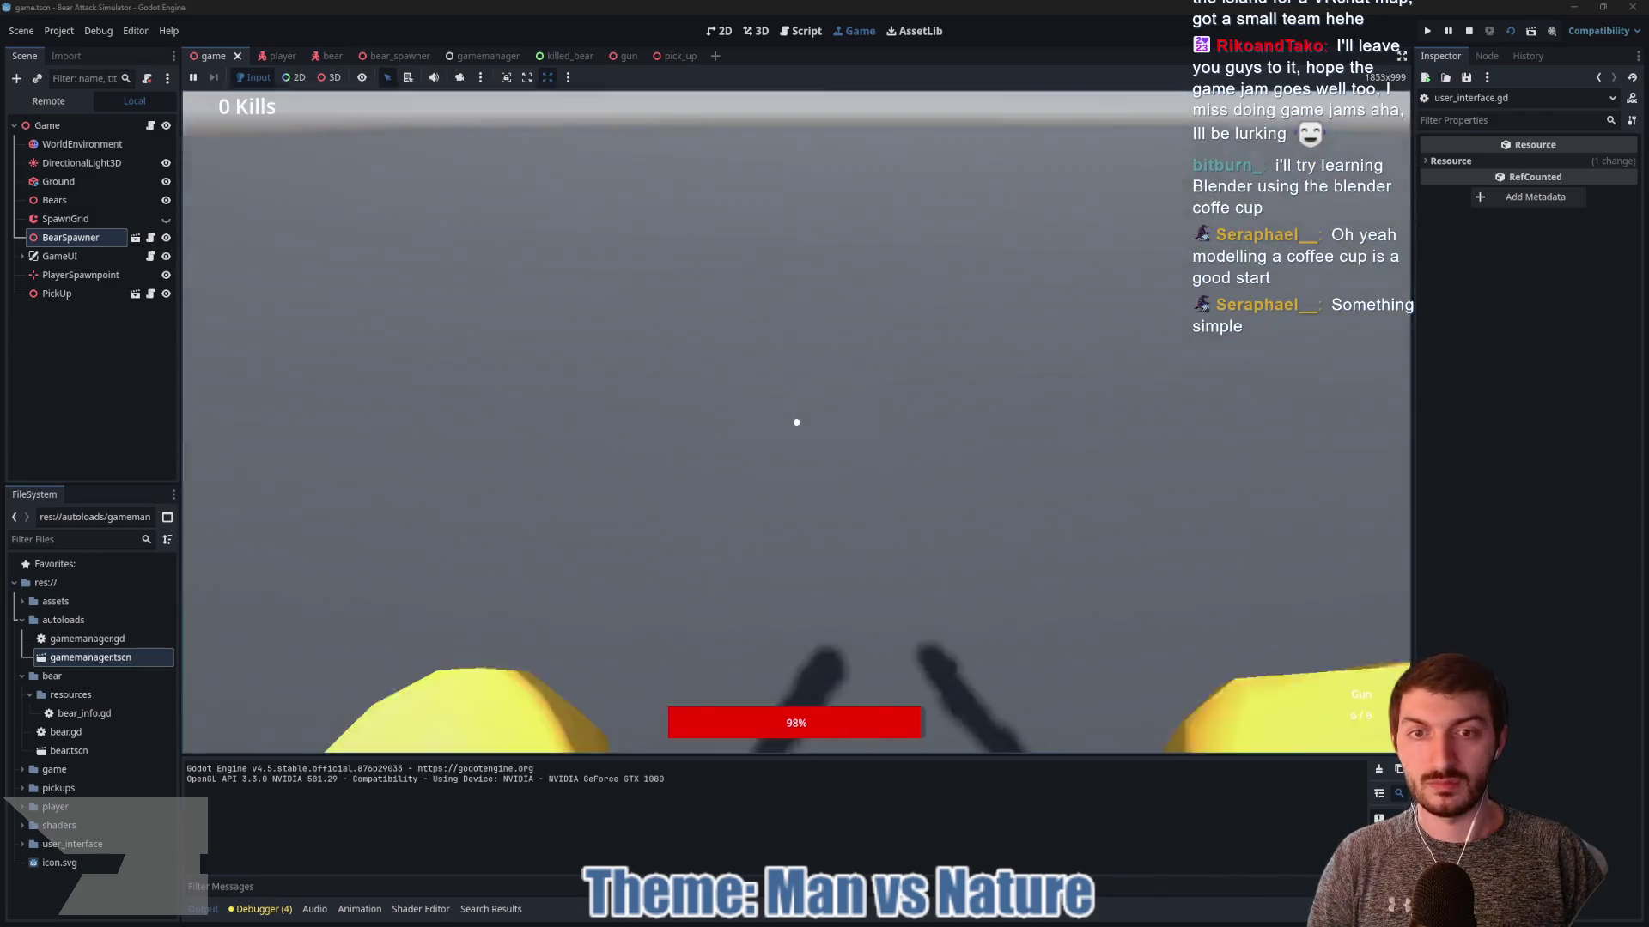
{"action": "left_click", "coordinate": [796, 422]}
{"action": "left_click", "coordinate": [797, 421]}
{"action": "left_click", "coordinate": [796, 422]}
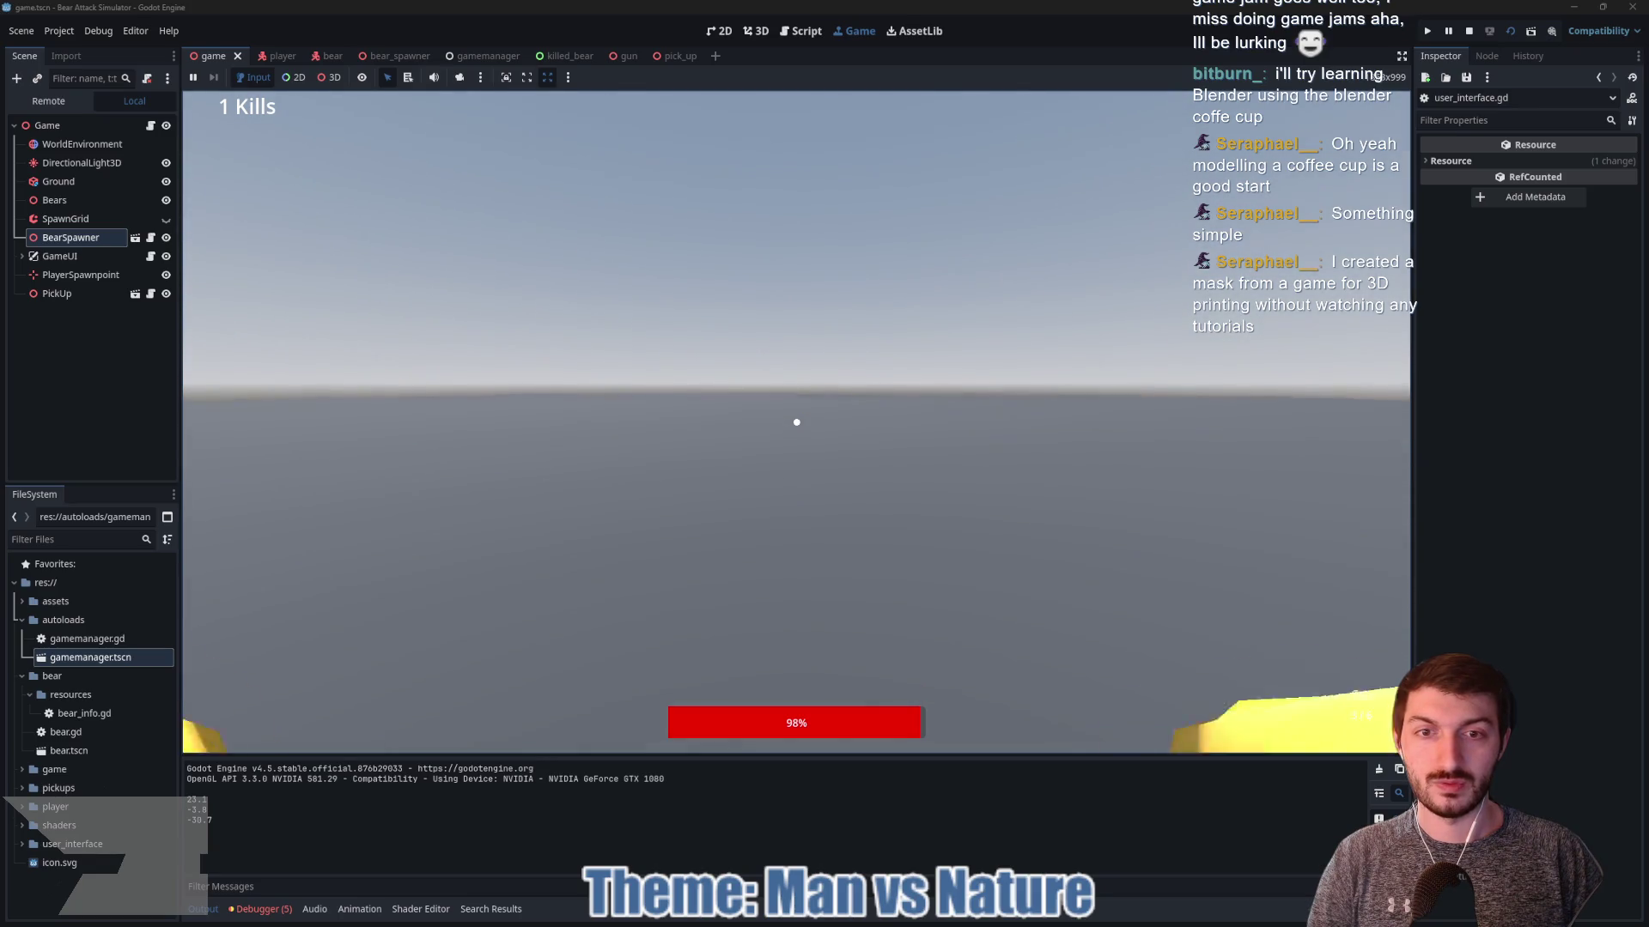
{"action": "left_click", "coordinate": [796, 422]}
{"action": "left_click", "coordinate": [796, 423]}
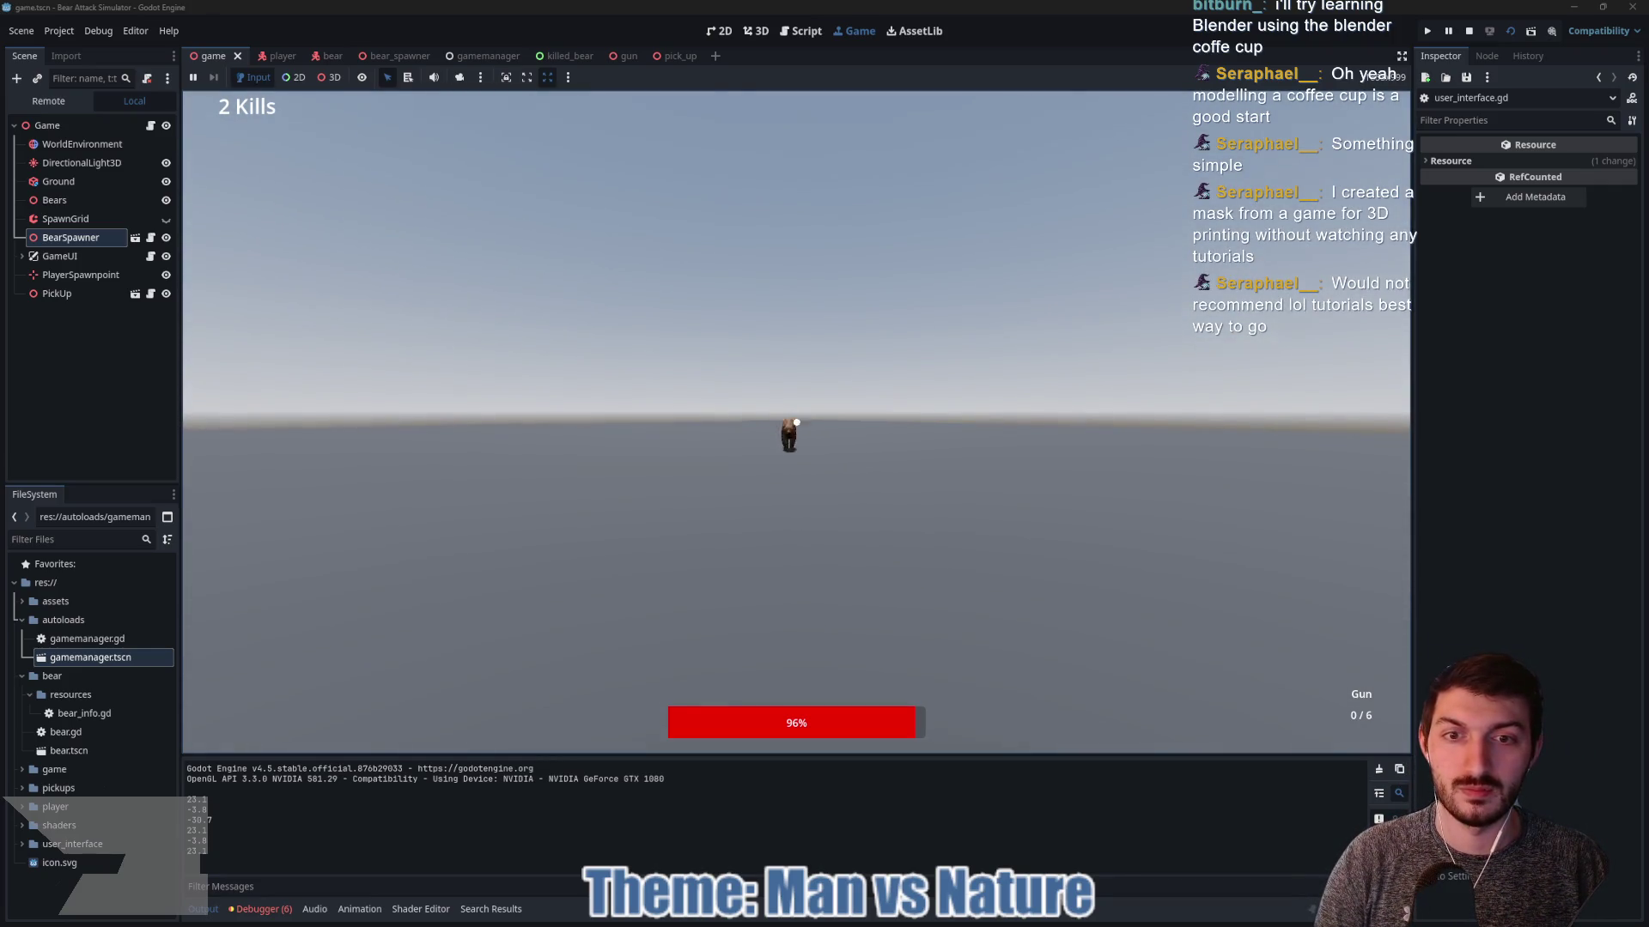
{"action": "left_click", "coordinate": [797, 423]}
{"action": "left_click", "coordinate": [797, 422]}
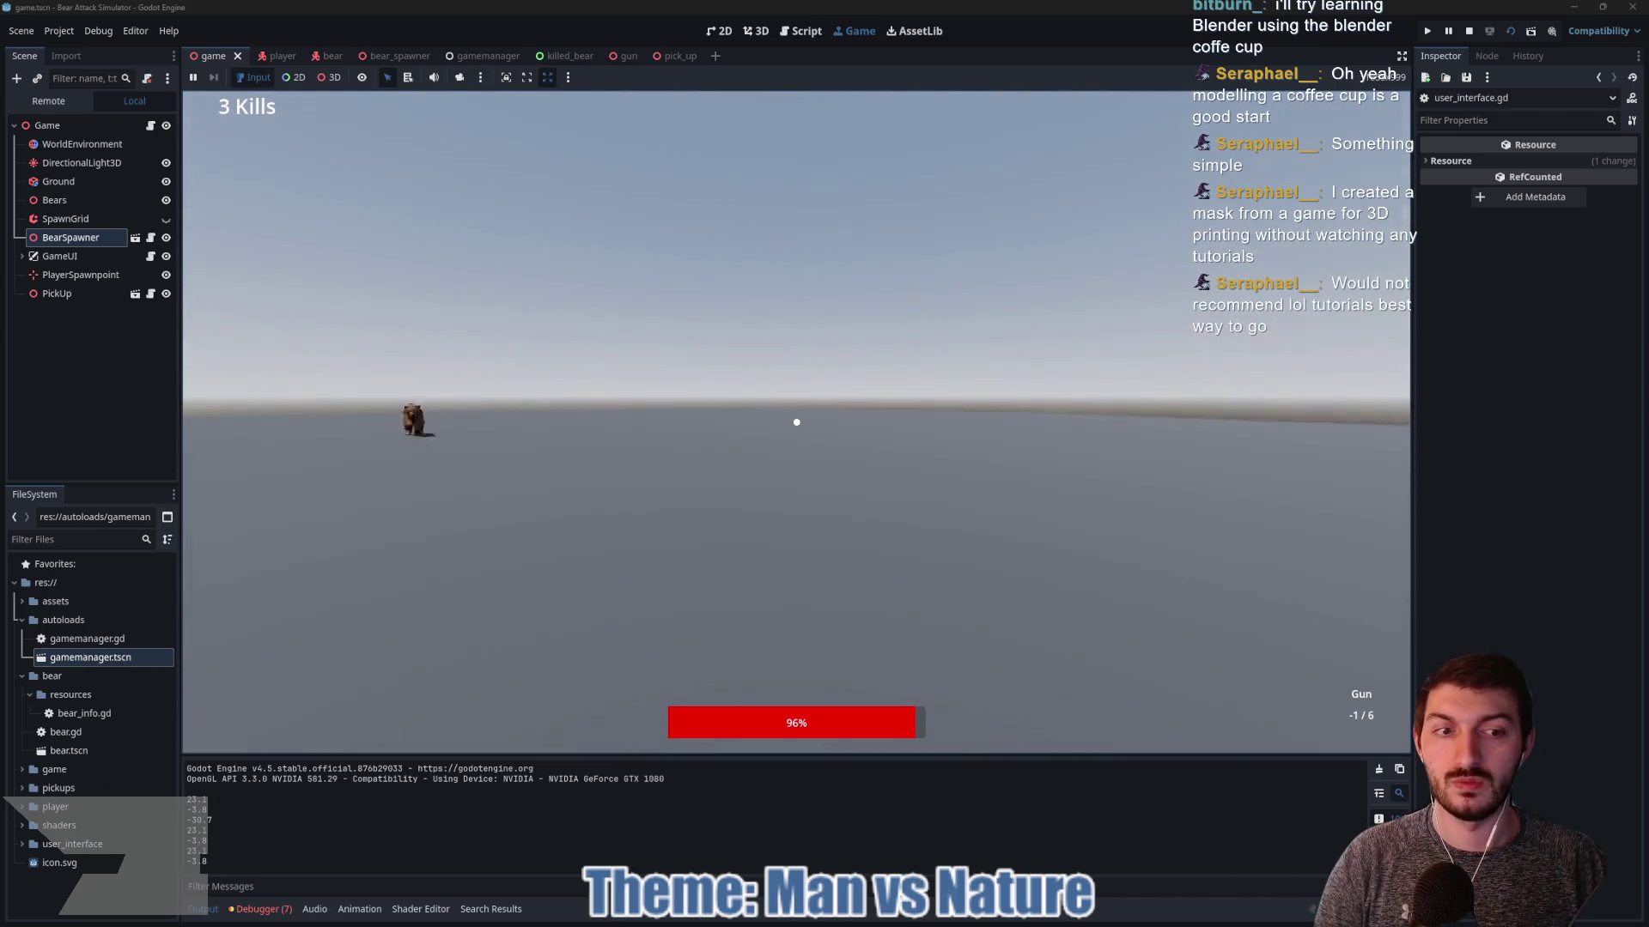
{"action": "left_click", "coordinate": [797, 421]}
{"action": "left_click", "coordinate": [797, 422]}
{"action": "left_click", "coordinate": [797, 422]}
{"action": "left_click", "coordinate": [797, 422]}
{"action": "left_click", "coordinate": [797, 421]}
{"action": "left_click", "coordinate": [796, 422]}
{"action": "left_click", "coordinate": [797, 421]}
{"action": "left_click", "coordinate": [797, 422]}
{"action": "left_click", "coordinate": [797, 421]}
{"action": "left_click", "coordinate": [797, 422]}
{"action": "left_click", "coordinate": [797, 421]}
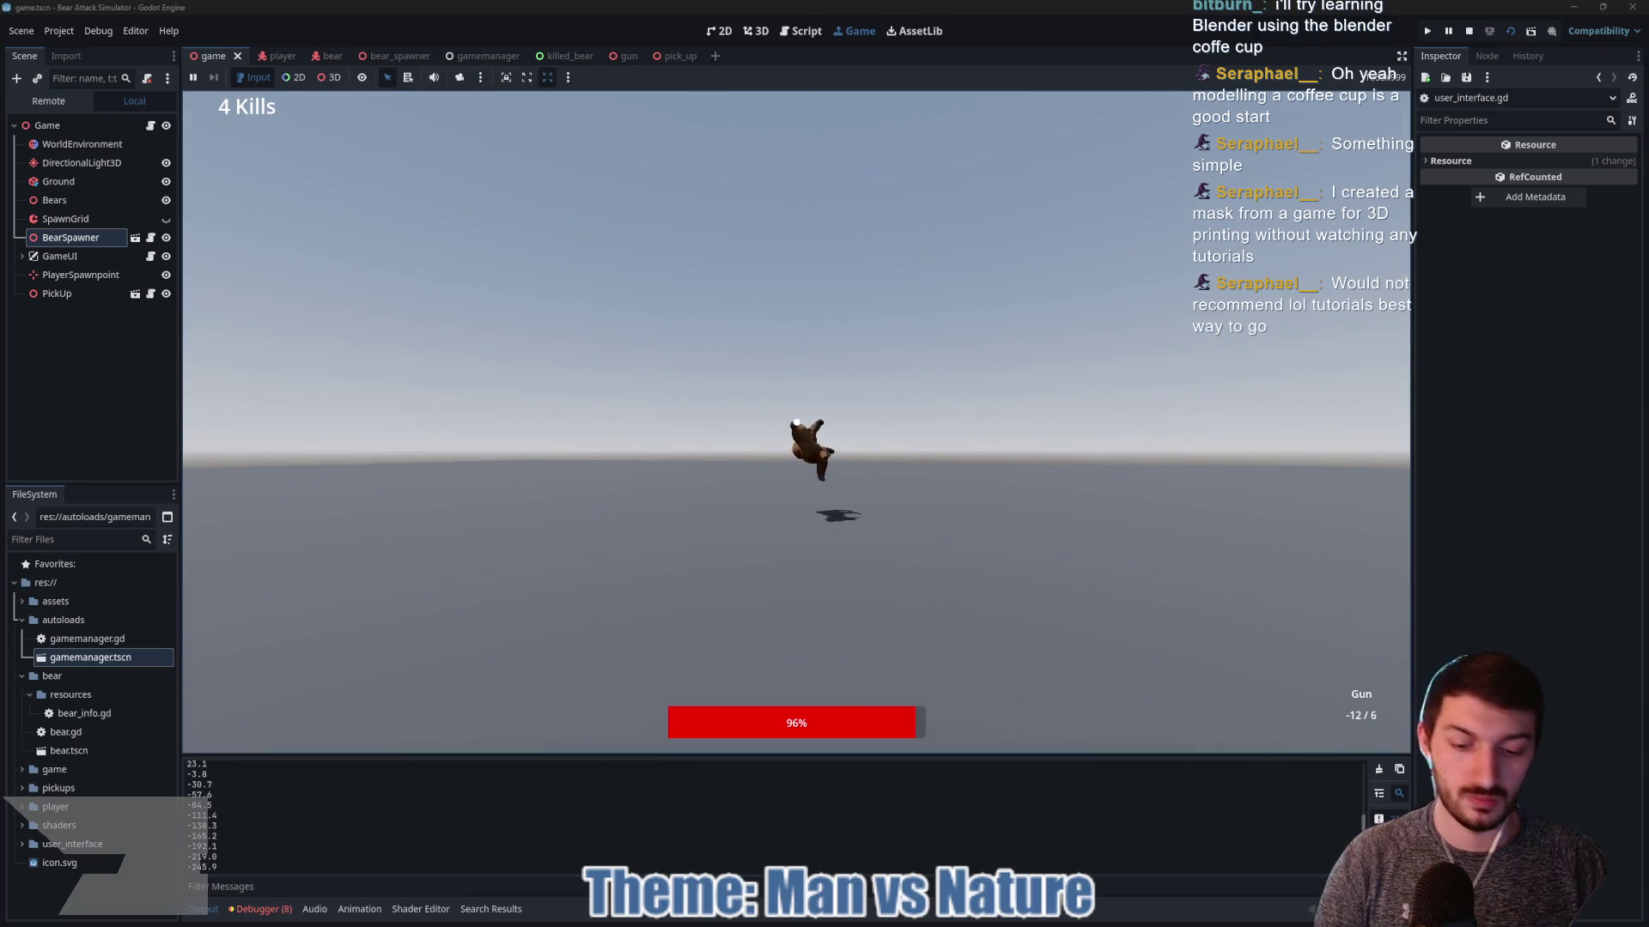
{"action": "key", "text": "F8"}
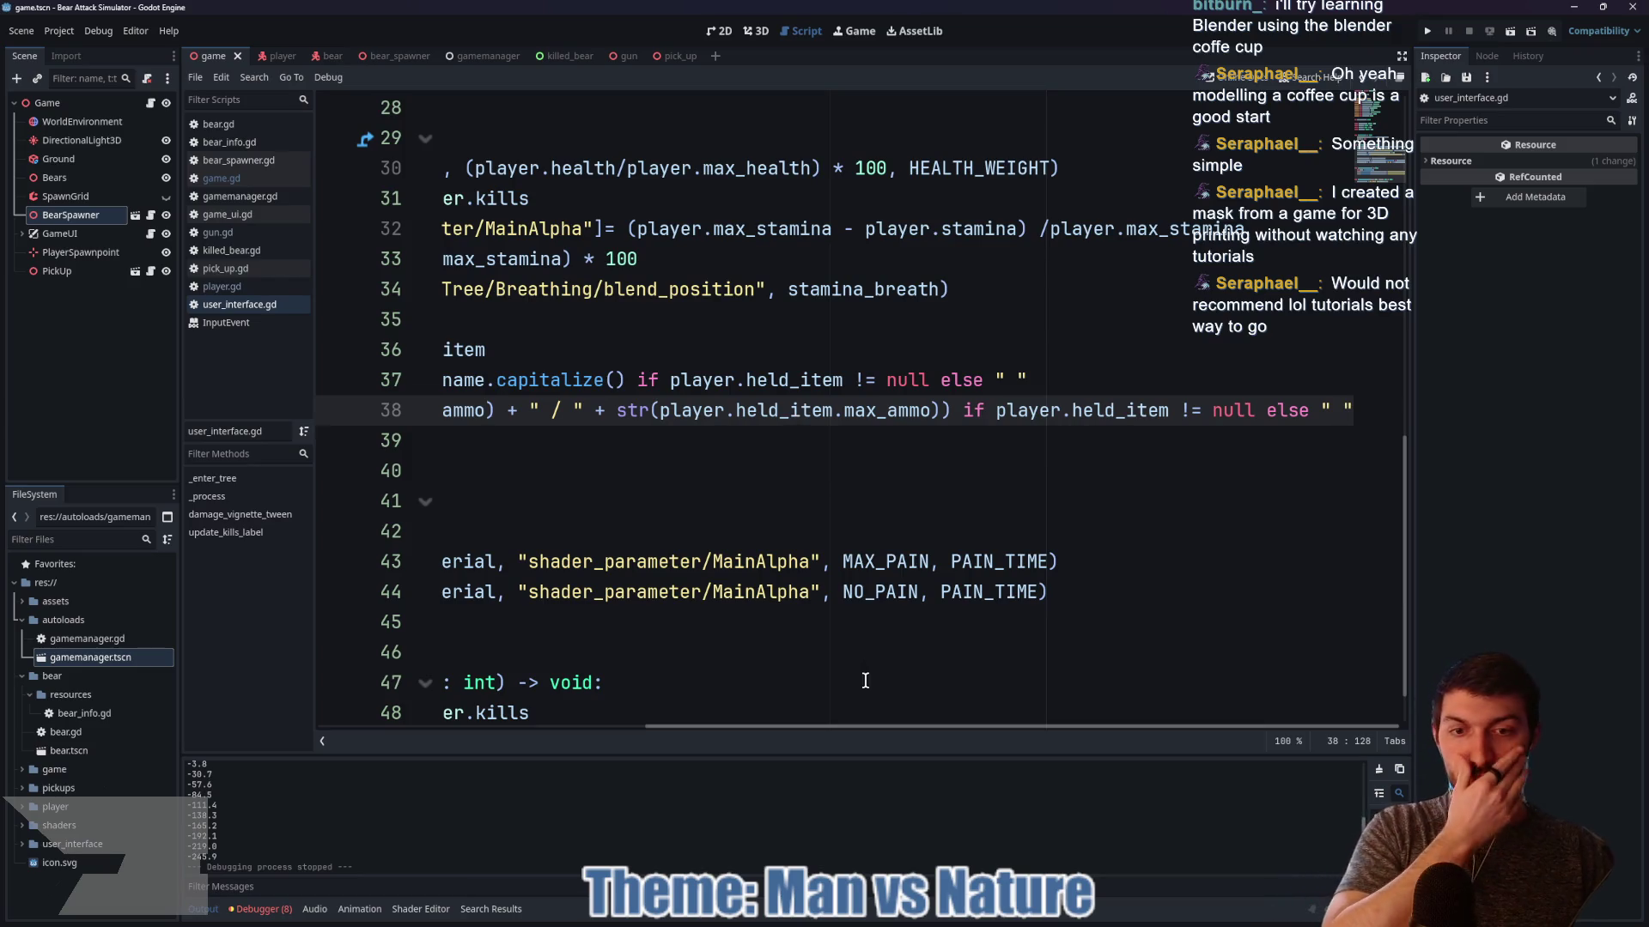
{"action": "left_click_drag", "start_coordinate": [854, 729], "coordinate": [496, 708]}
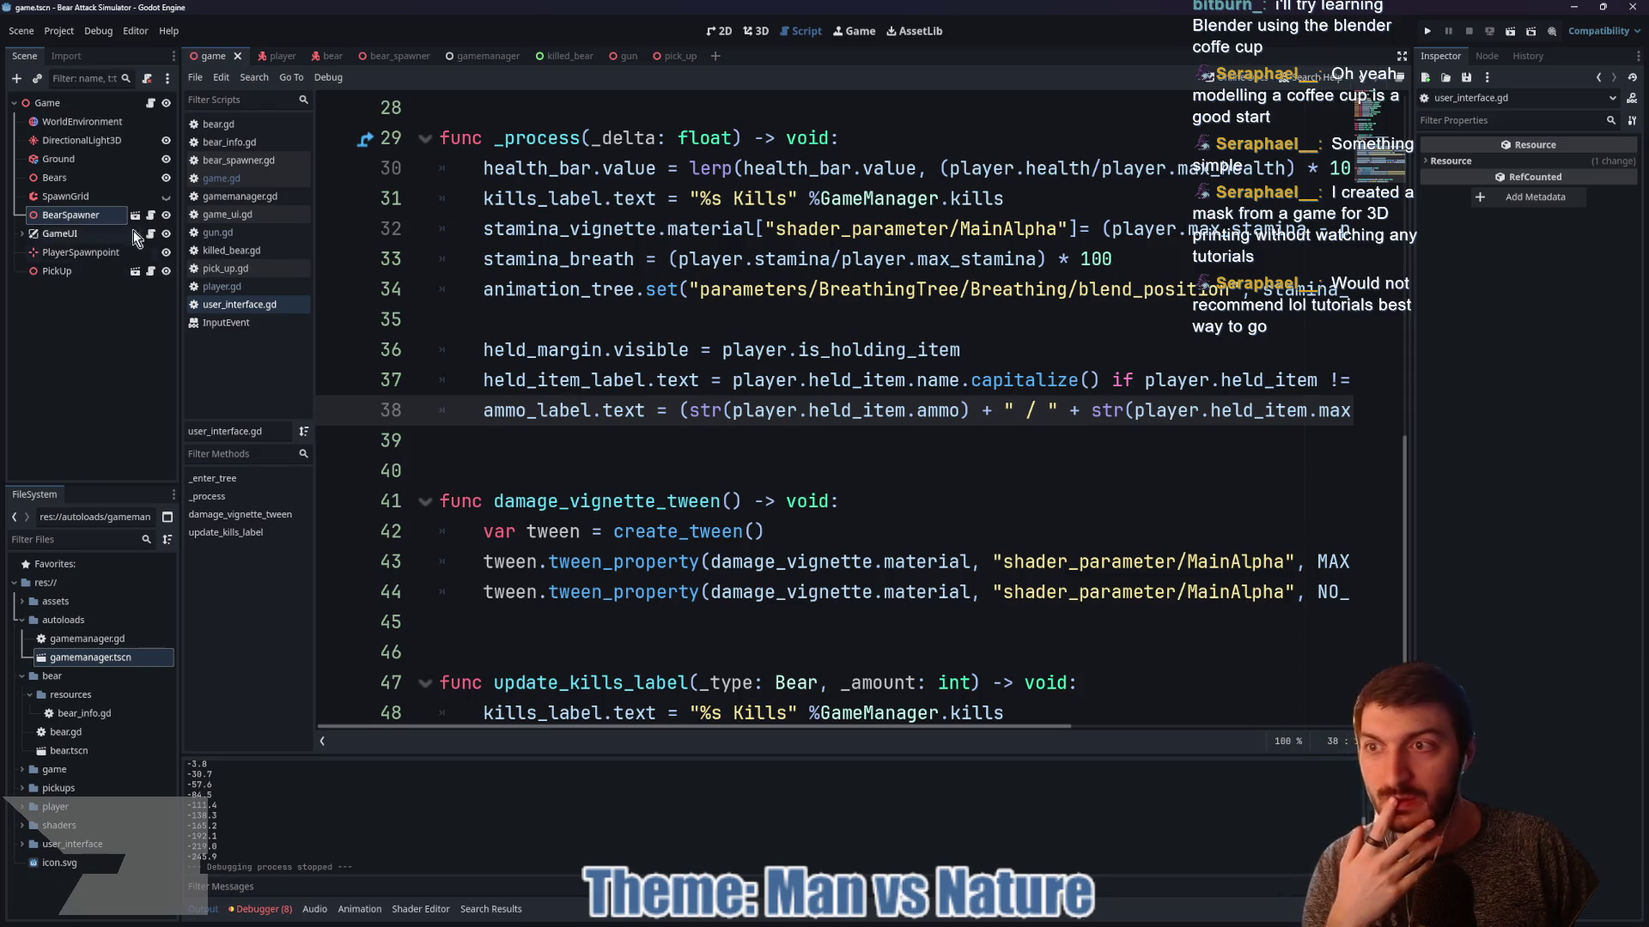
In the player scene, show HeldAmmoCount and select both the HeldItem and AmmoLabel labels.
{"action": "left_click", "coordinate": [703, 30]}
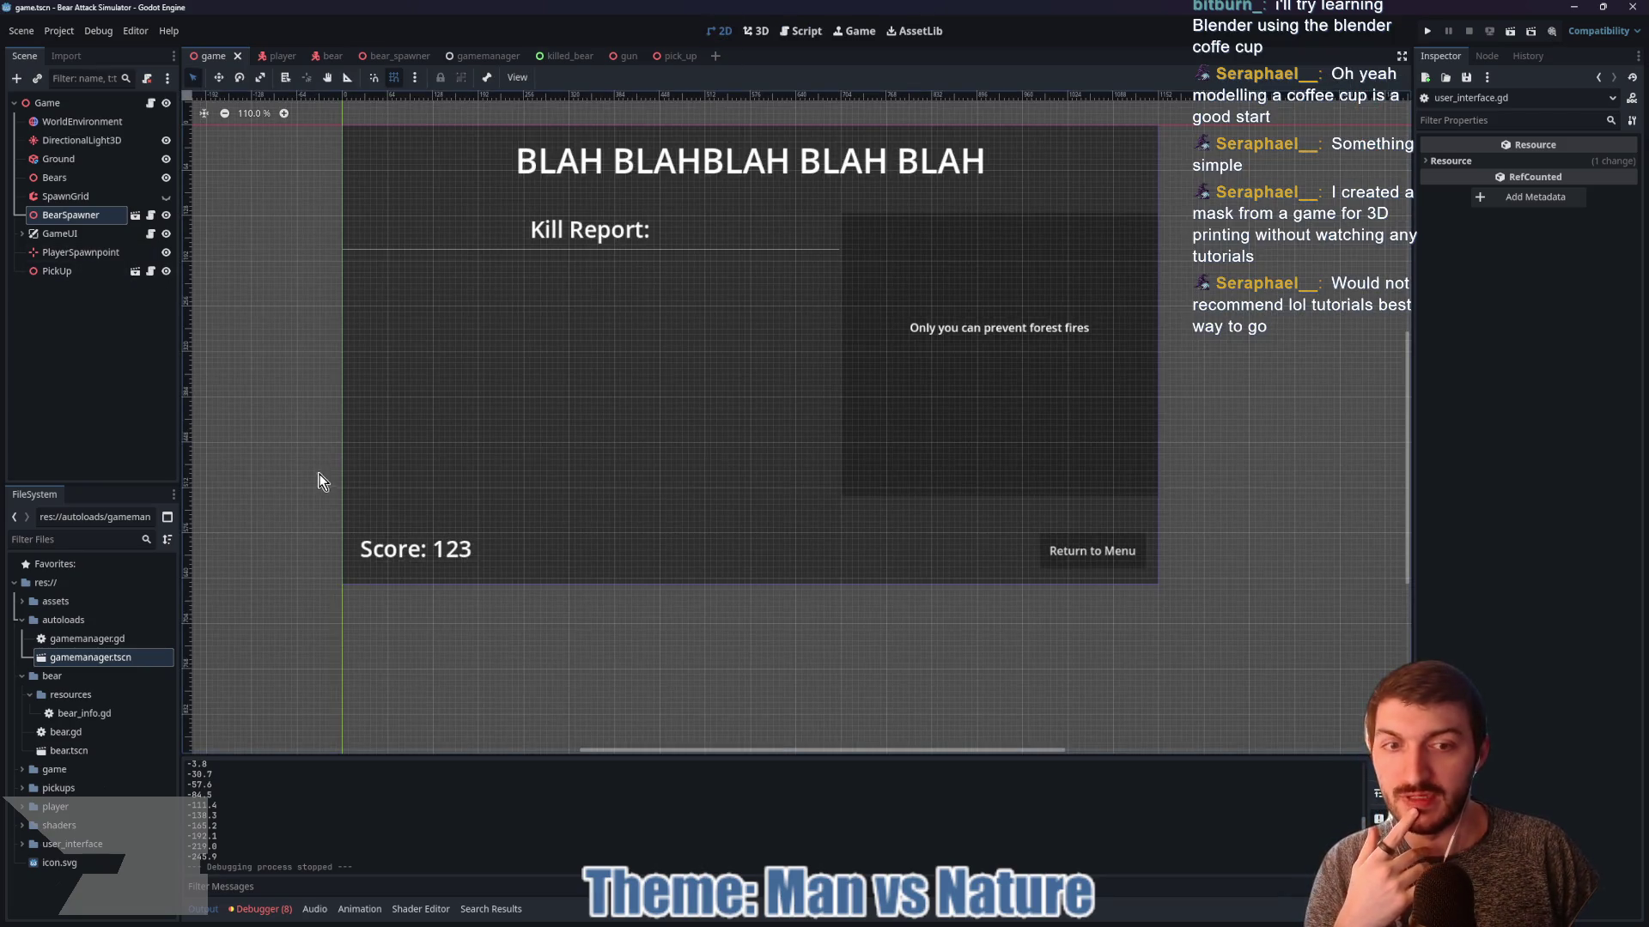
{"action": "left_click", "coordinate": [275, 55]}
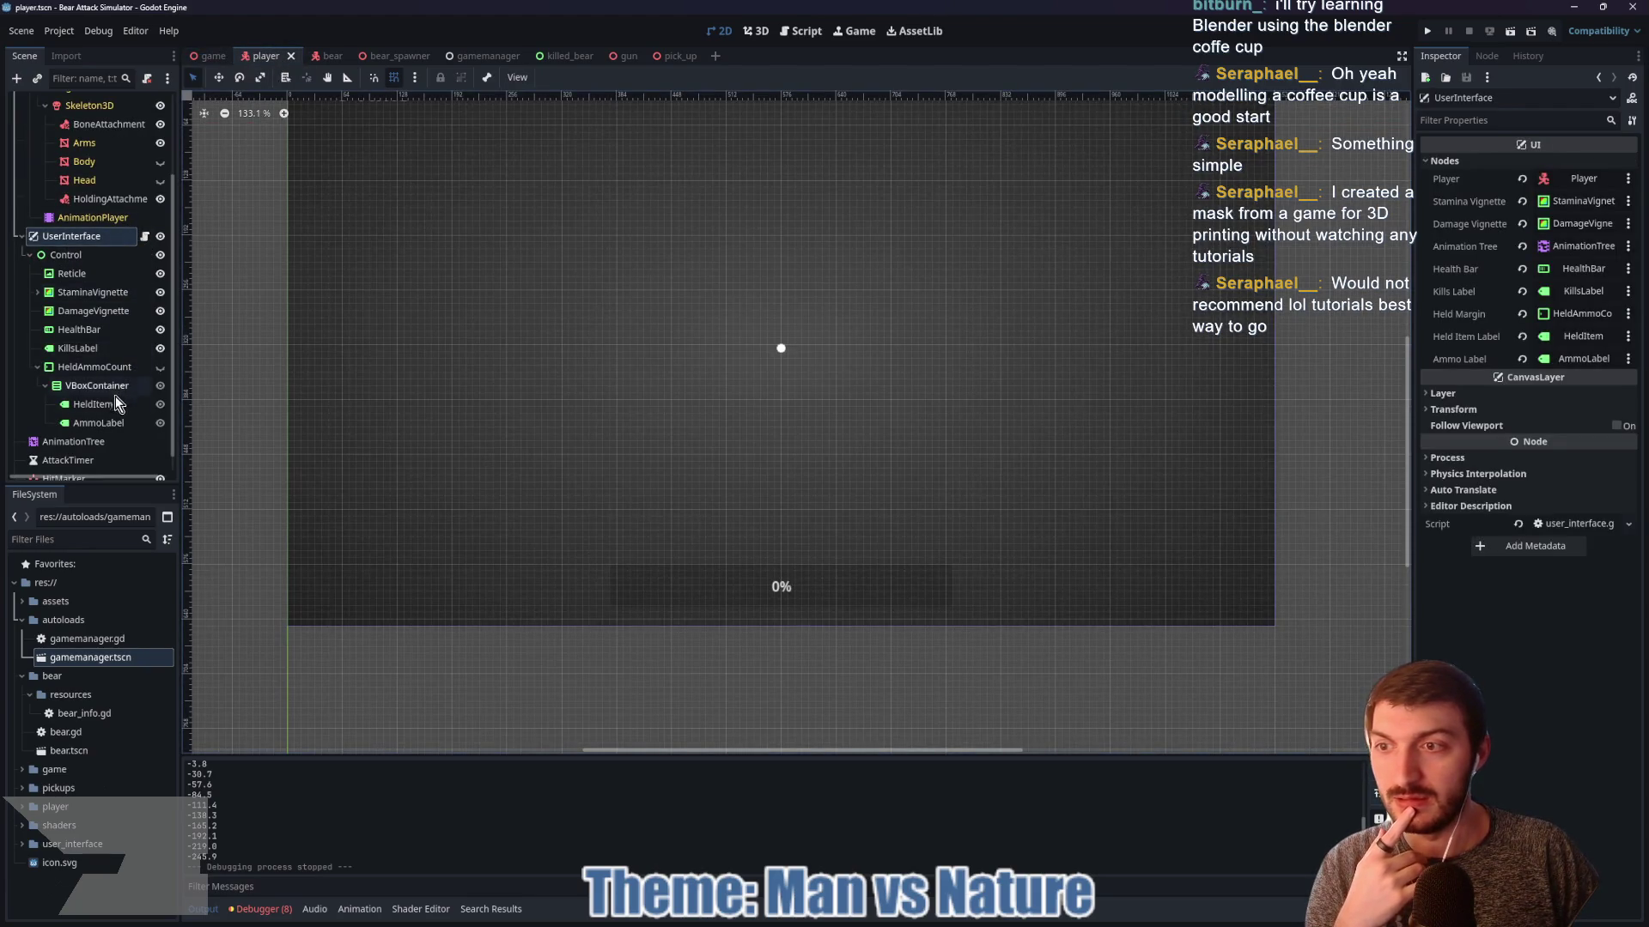
{"action": "left_click", "coordinate": [160, 367]}
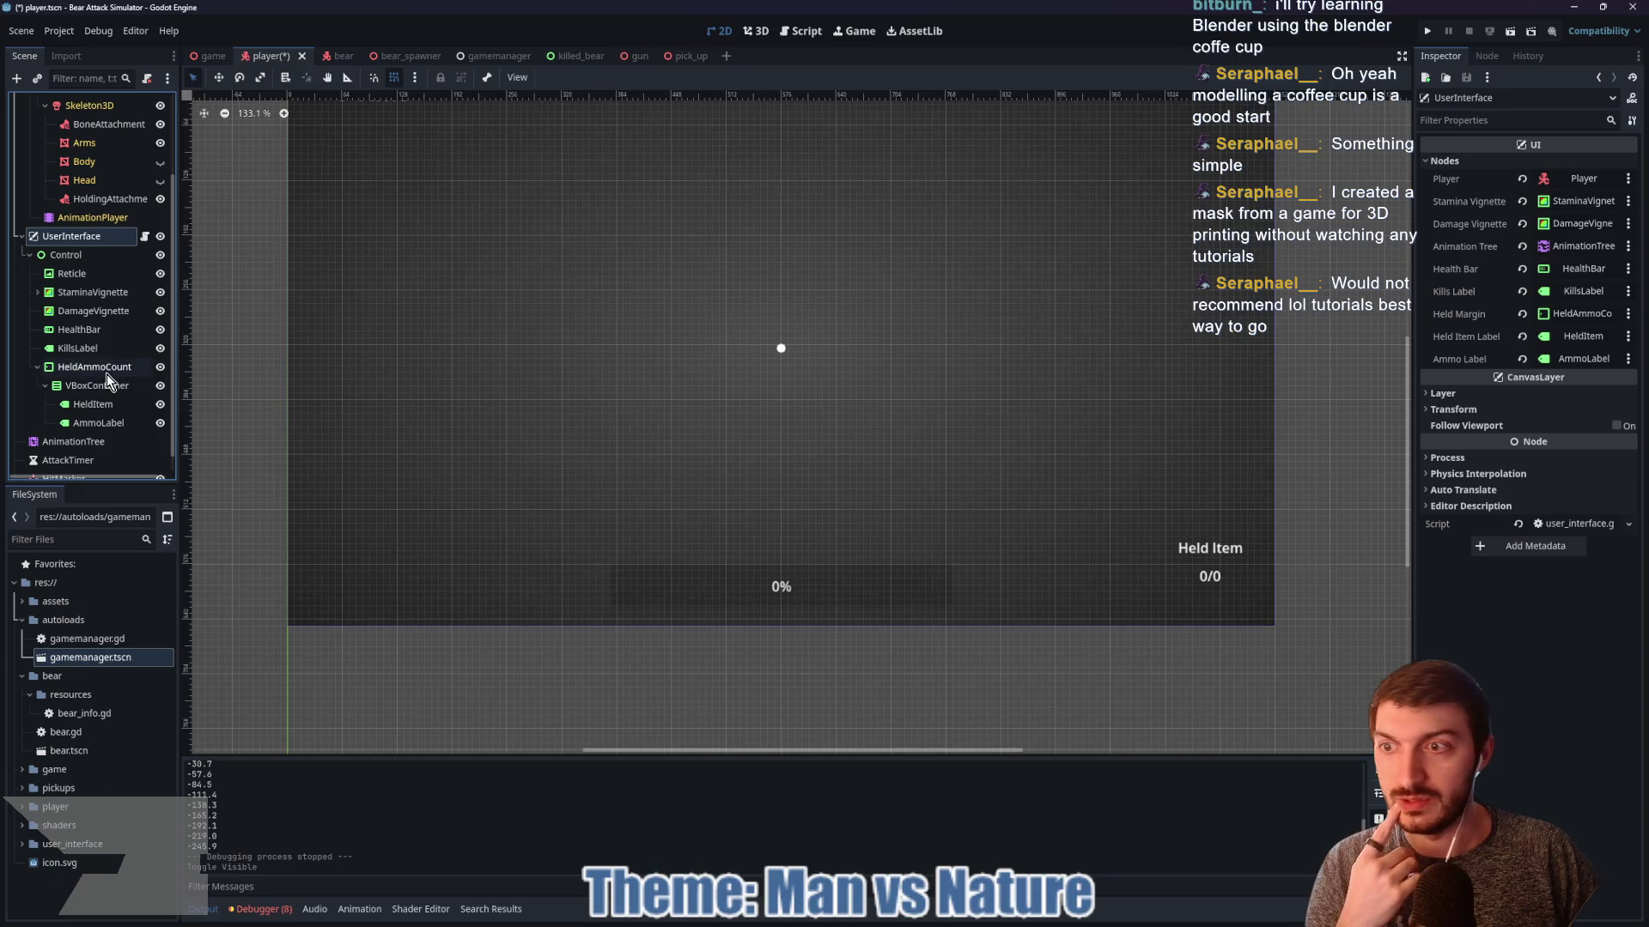
{"action": "left_click", "coordinate": [99, 406]}
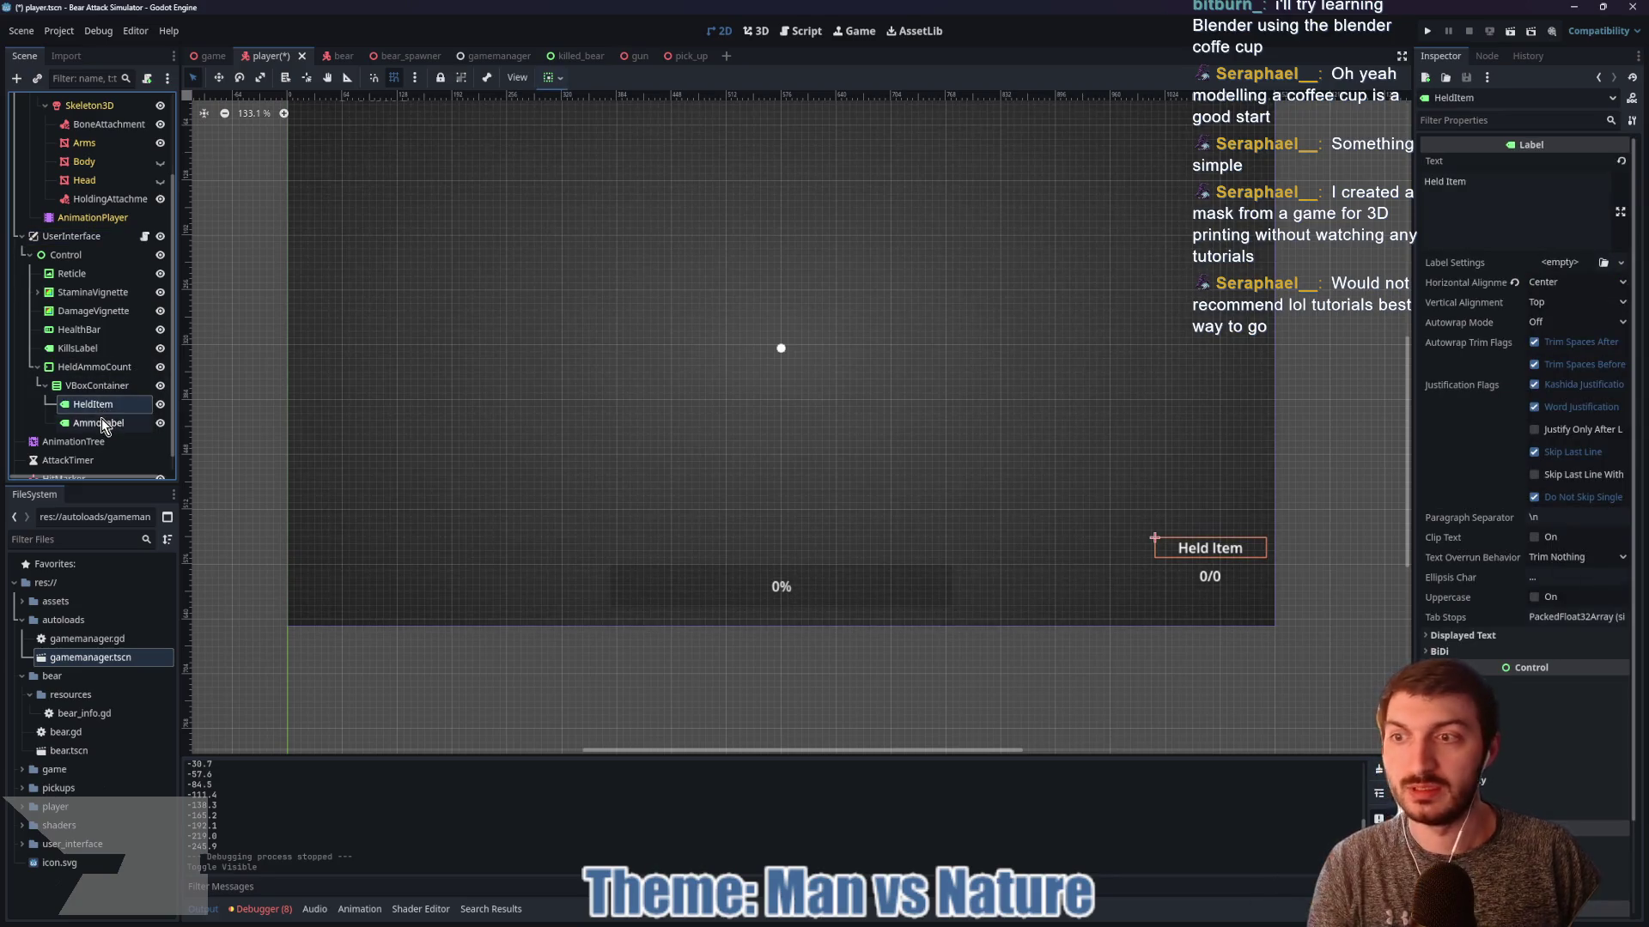
{"action": "left_click", "coordinate": [101, 425], "text": "shift"}
Give both labels a new LabelSettings with font size 32 and save the player scene.
{"action": "left_click", "coordinate": [1560, 263]}
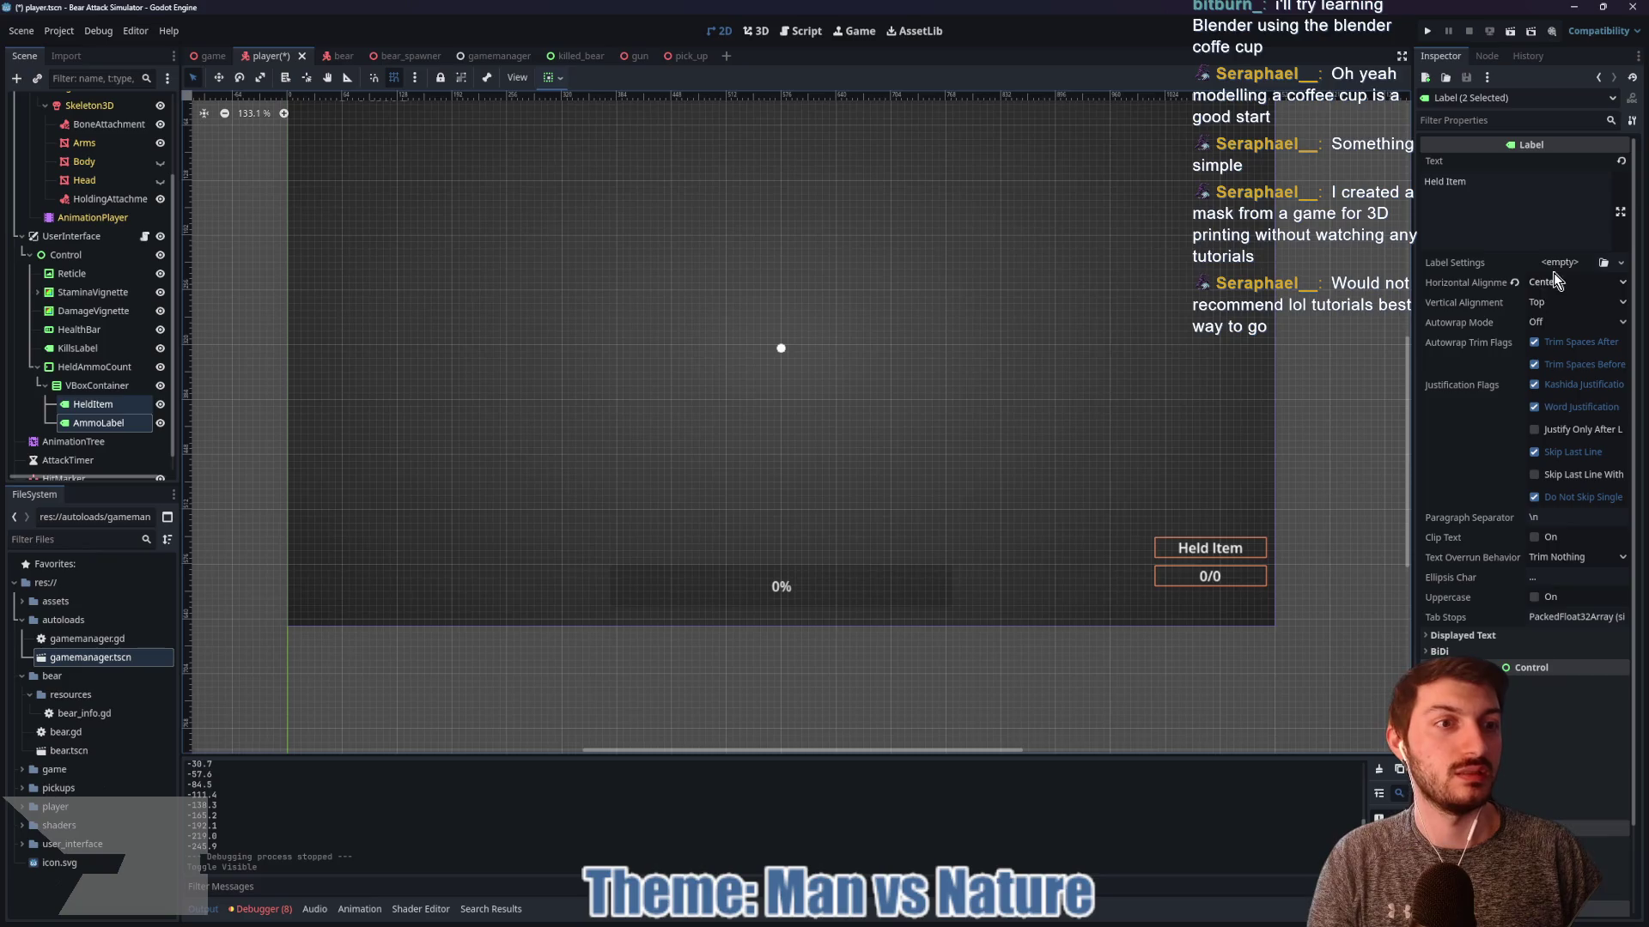
{"action": "left_click", "coordinate": [1568, 273]}
{"action": "left_click", "coordinate": [1568, 263]}
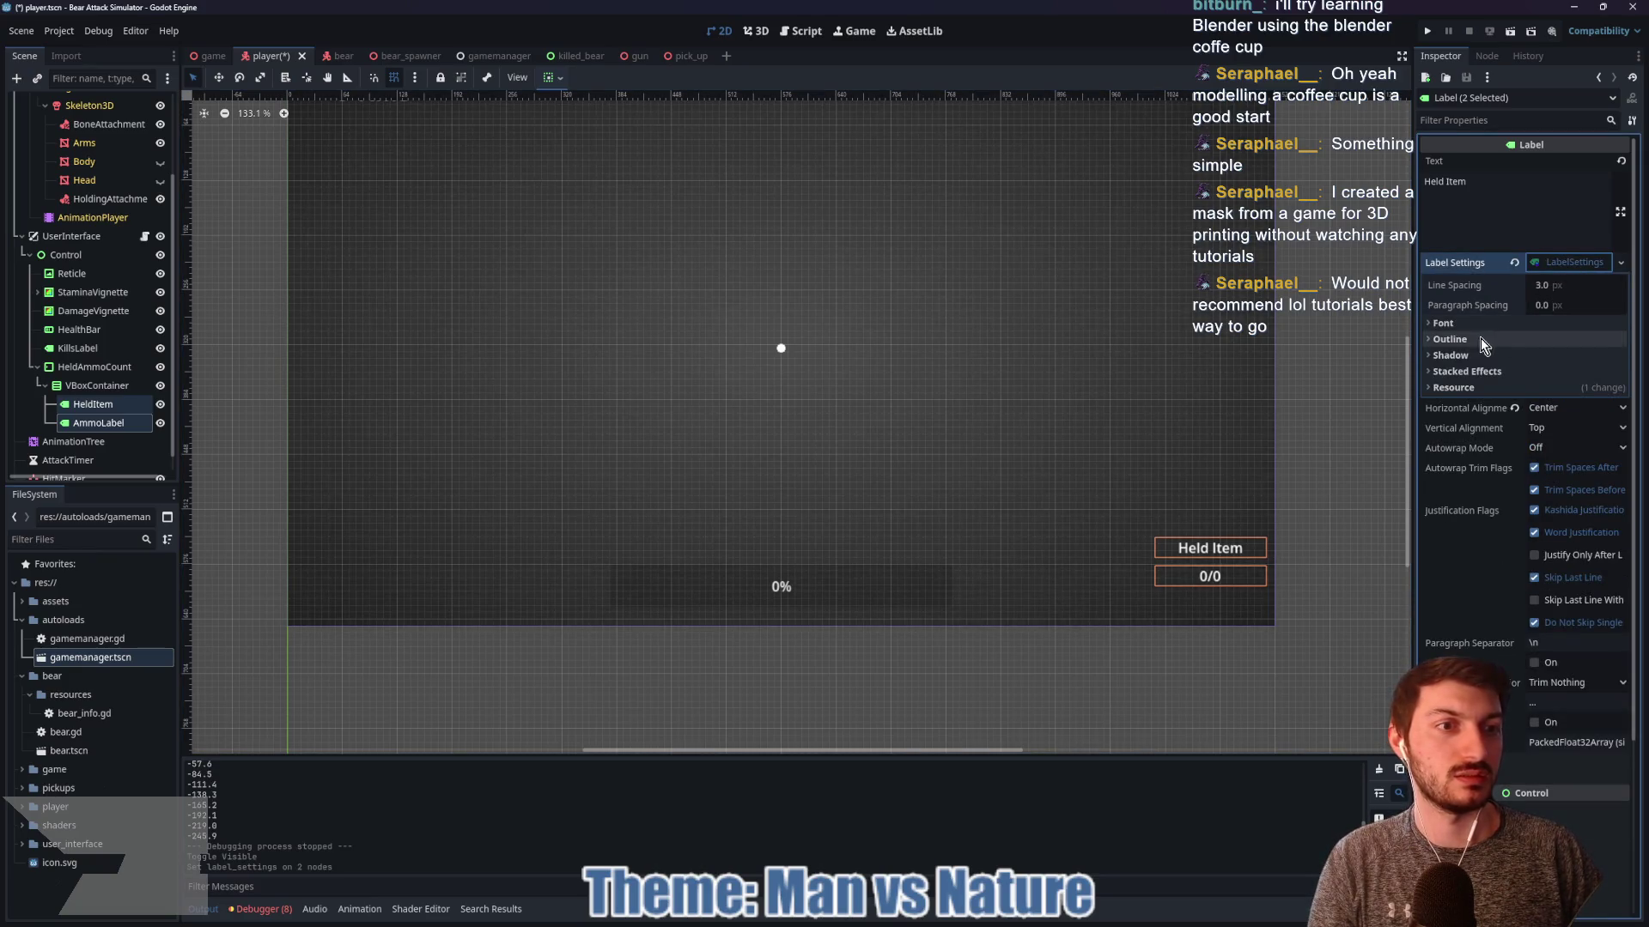
{"action": "left_click", "coordinate": [1451, 323]}
{"action": "left_click", "coordinate": [1576, 362]}
{"action": "type", "text": "32"}
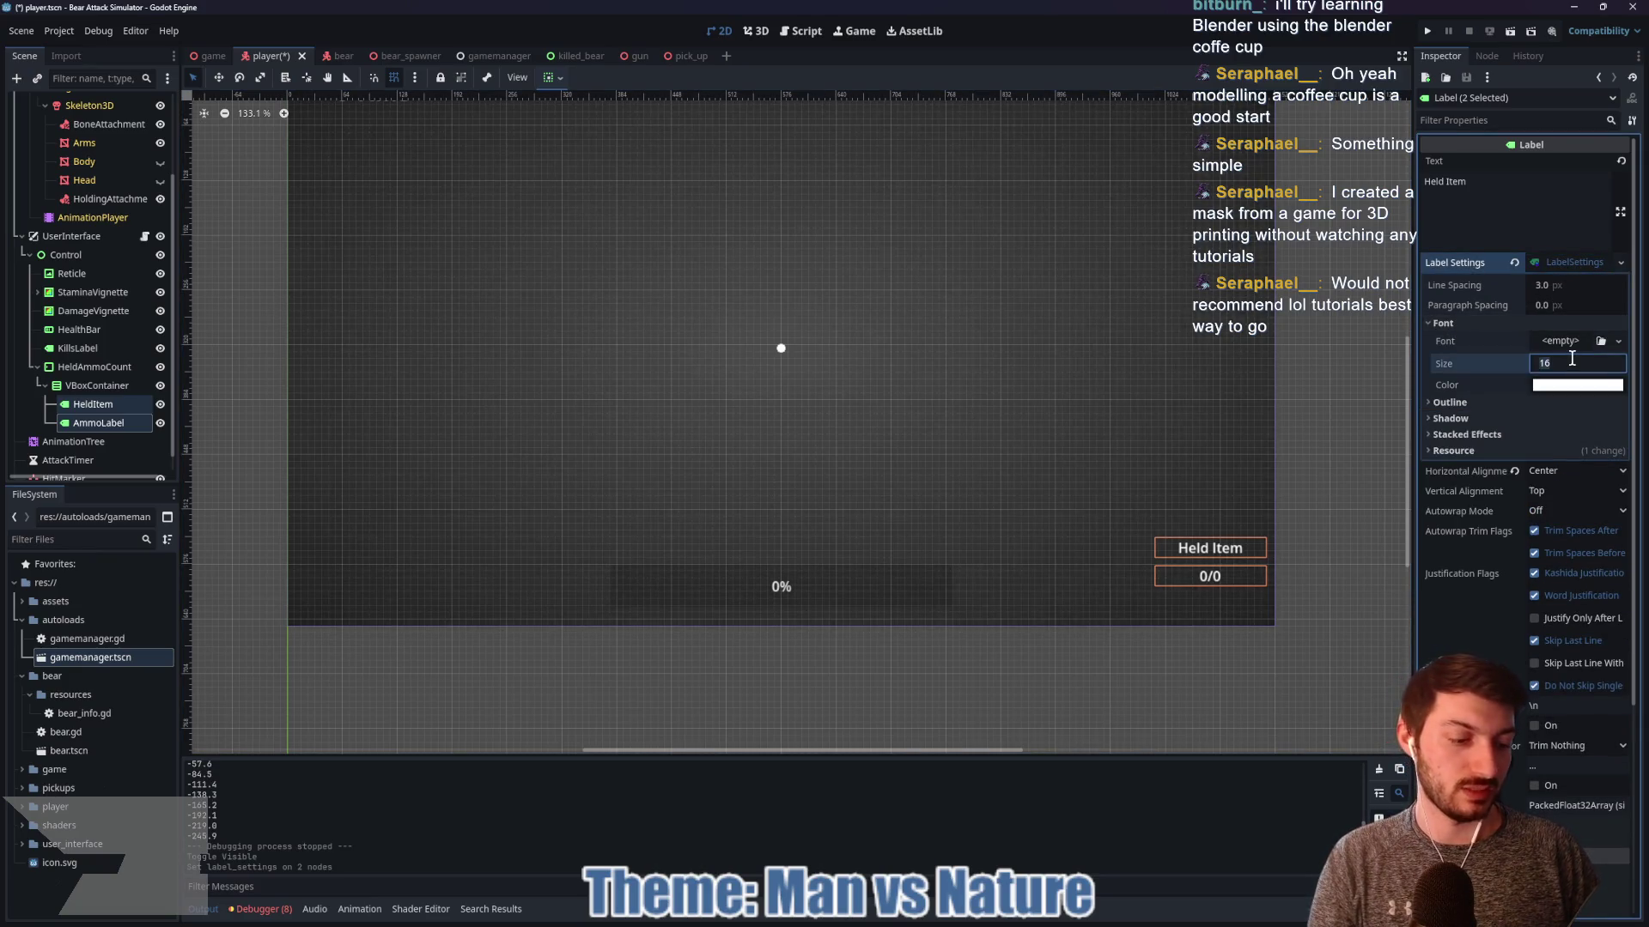
{"action": "key", "text": "Return"}
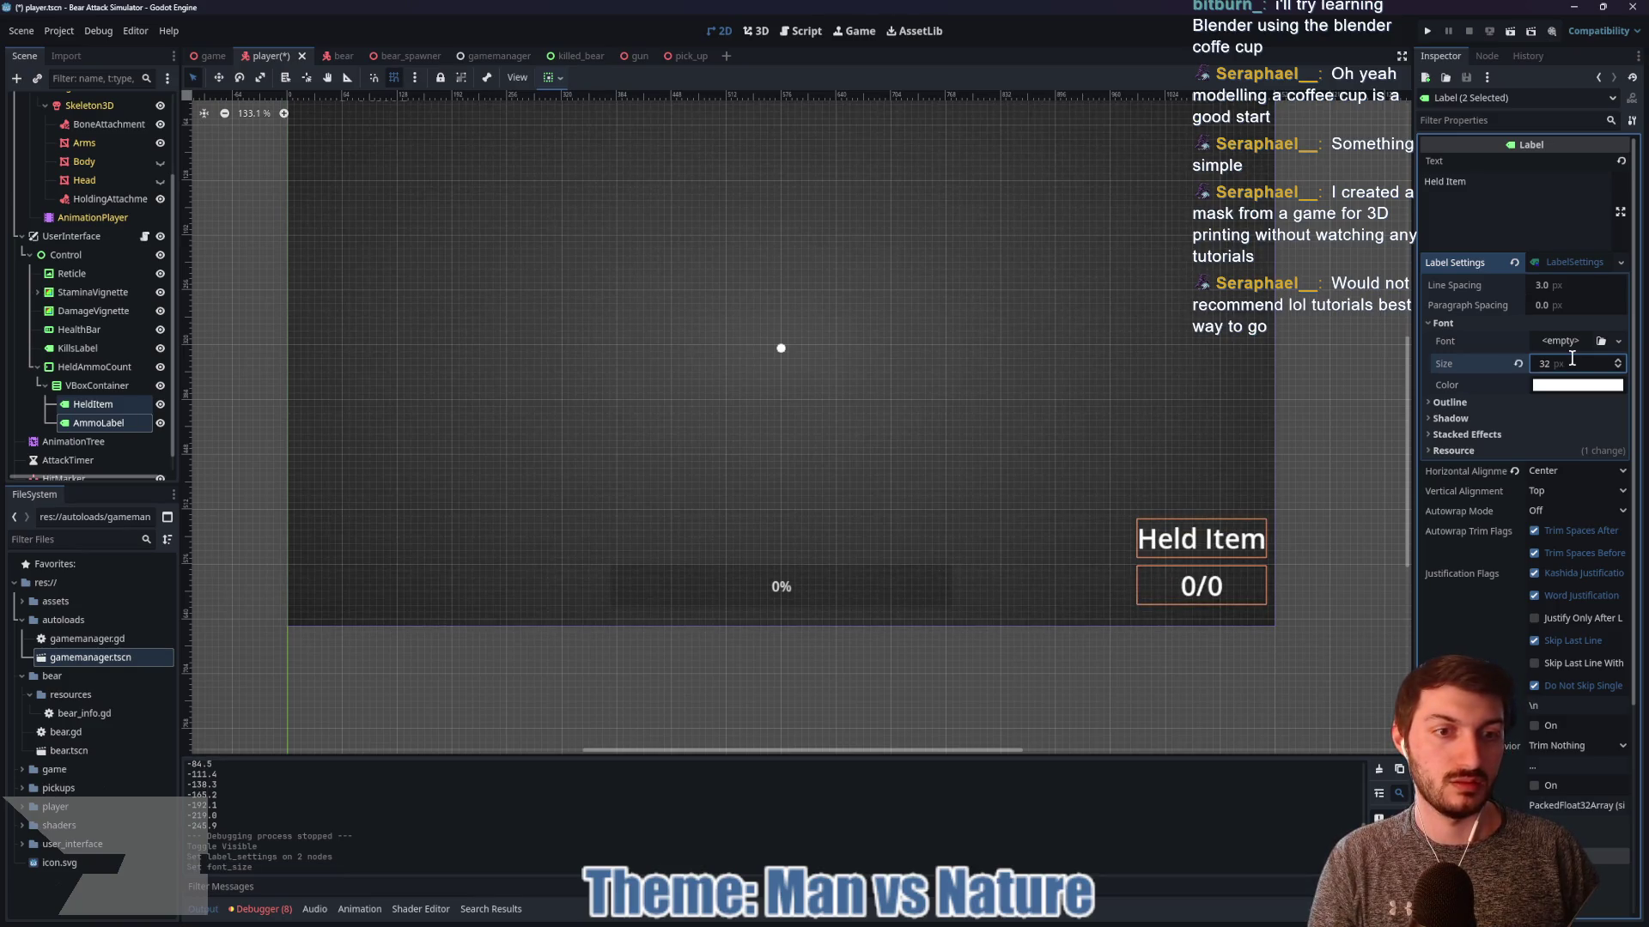
{"action": "key", "text": "ctrl+s"}
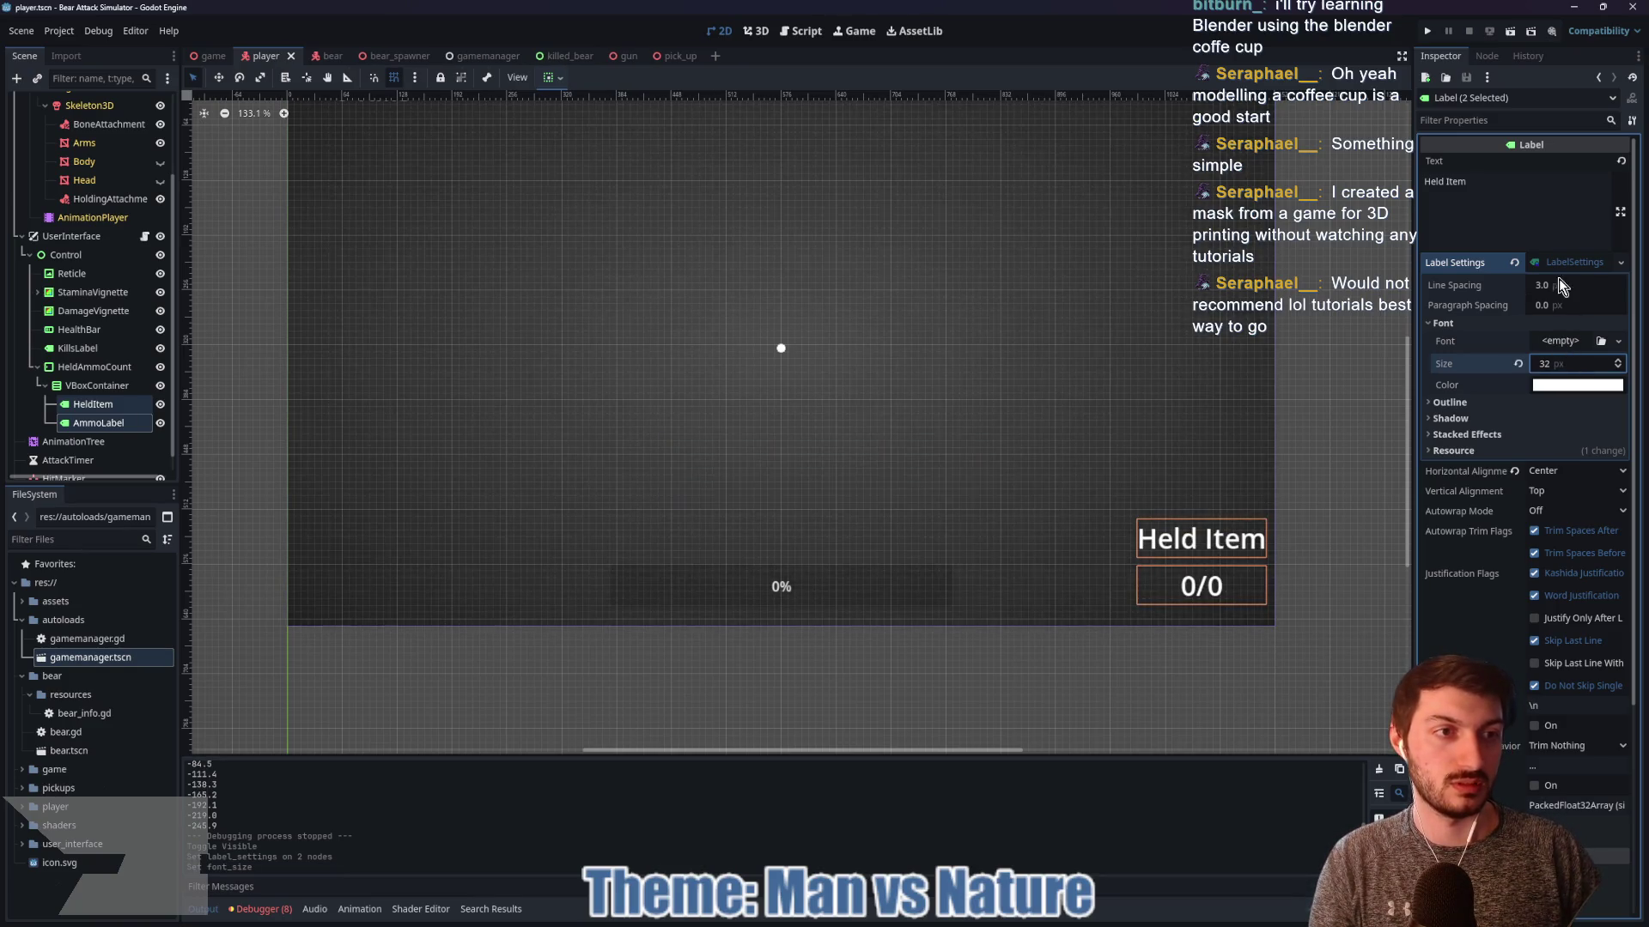
Hide the HeldAmmoCount group again, save the scene, and return to the script editor.
{"action": "left_click", "coordinate": [1558, 264]}
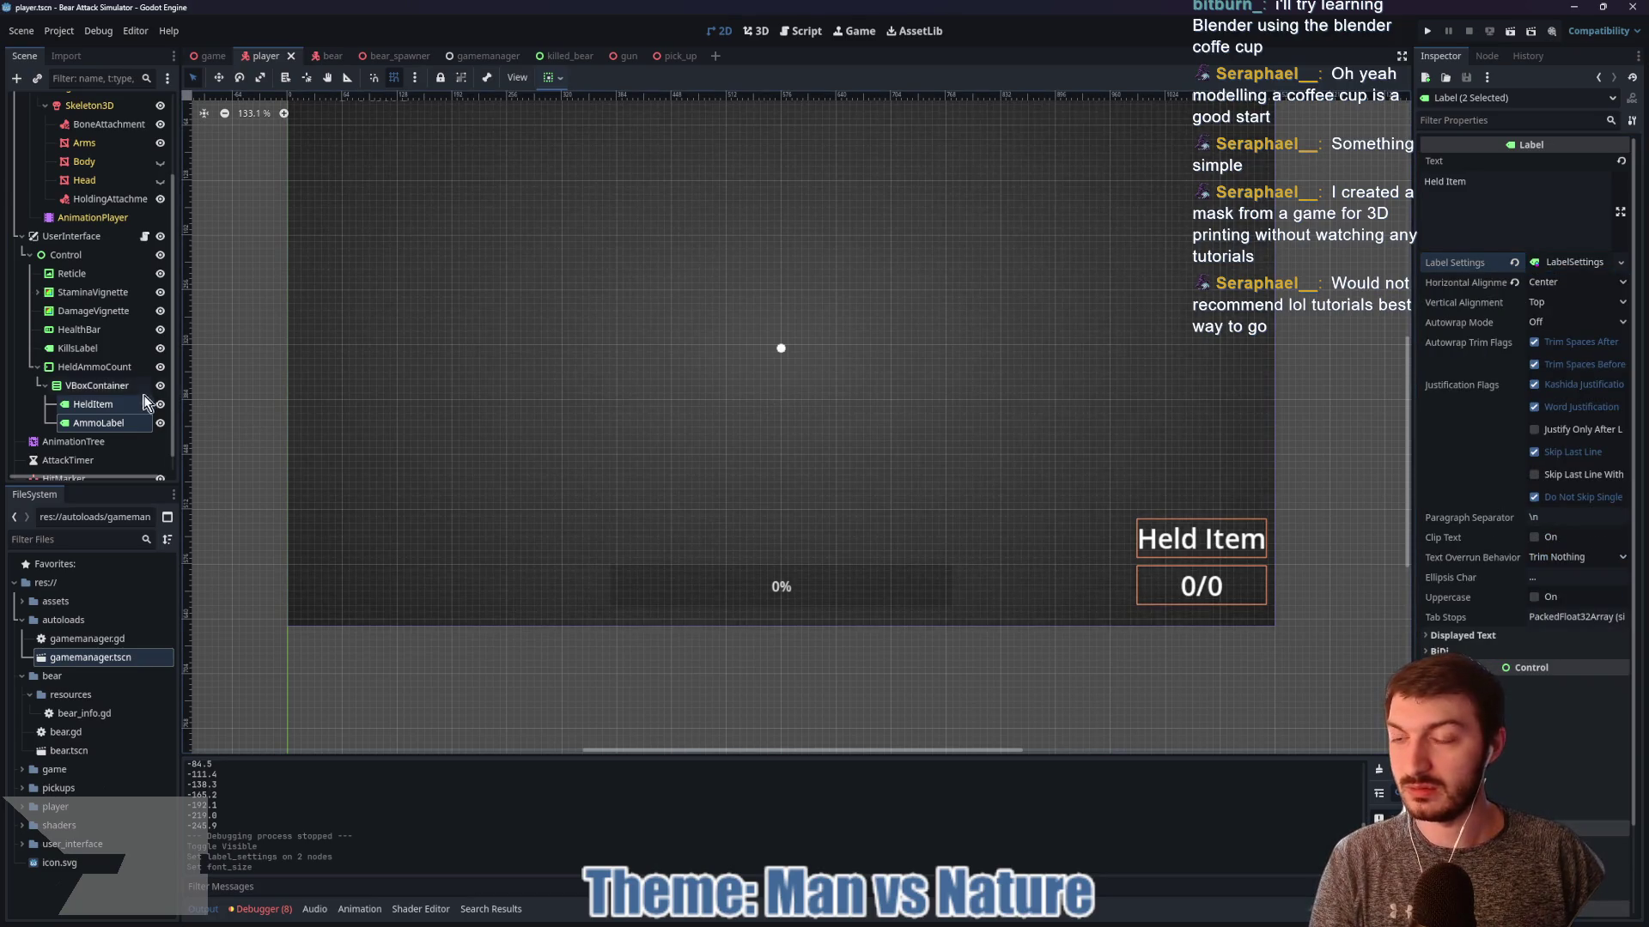
{"action": "left_click", "coordinate": [160, 367]}
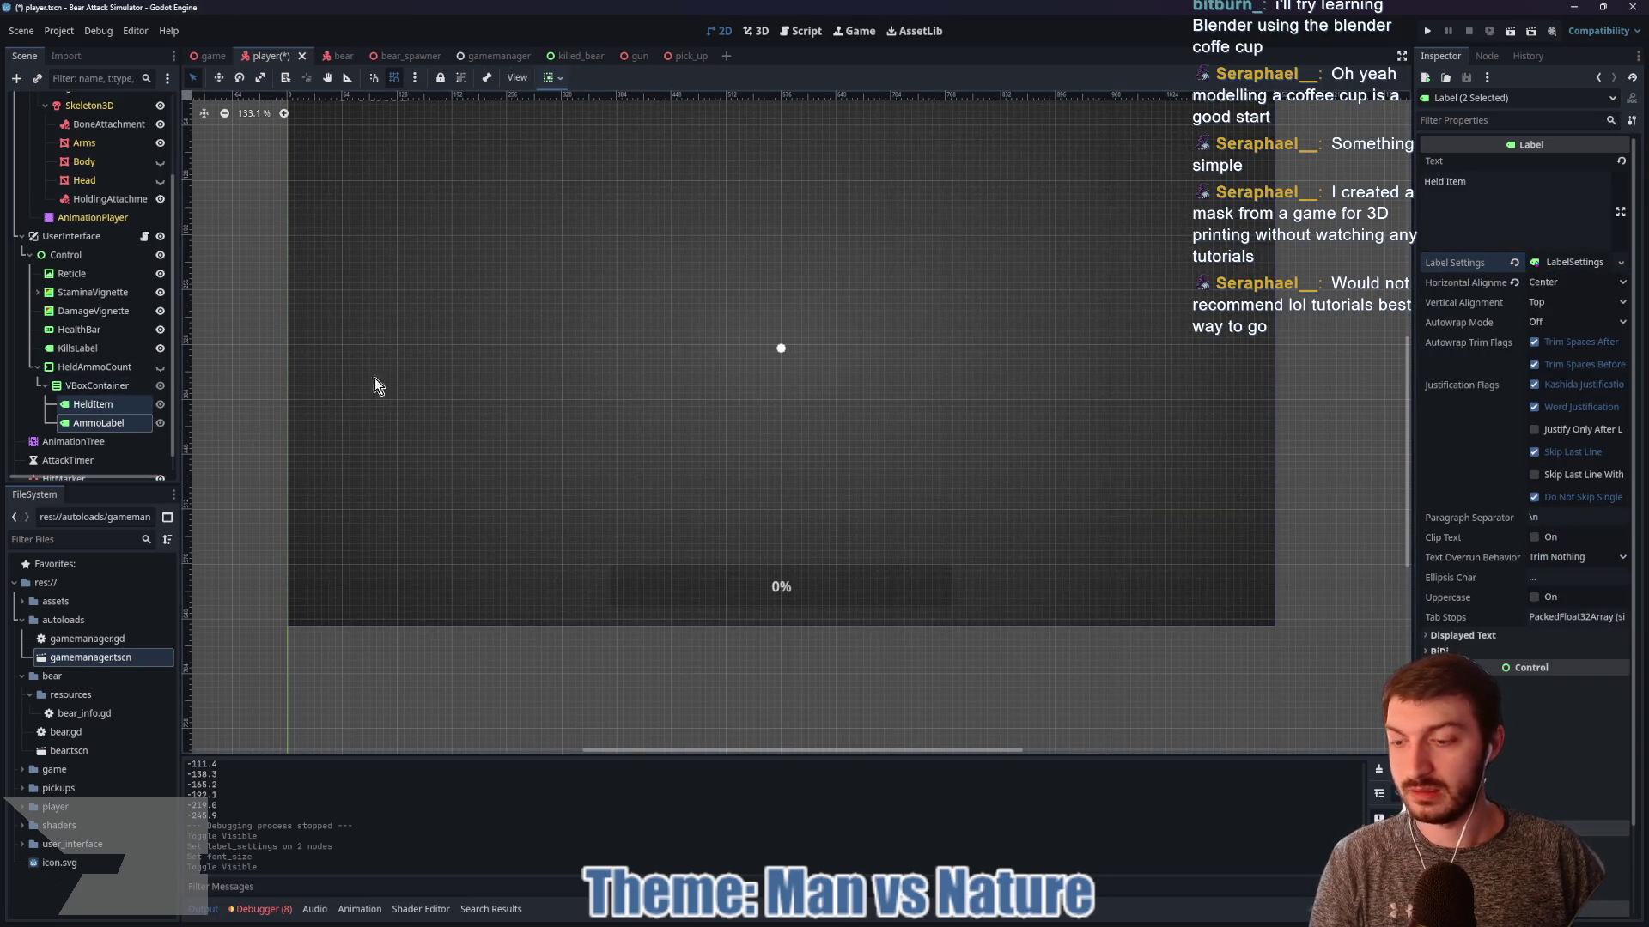
{"action": "key", "text": "ctrl+s"}
{"action": "key", "text": "ctrl+F3"}
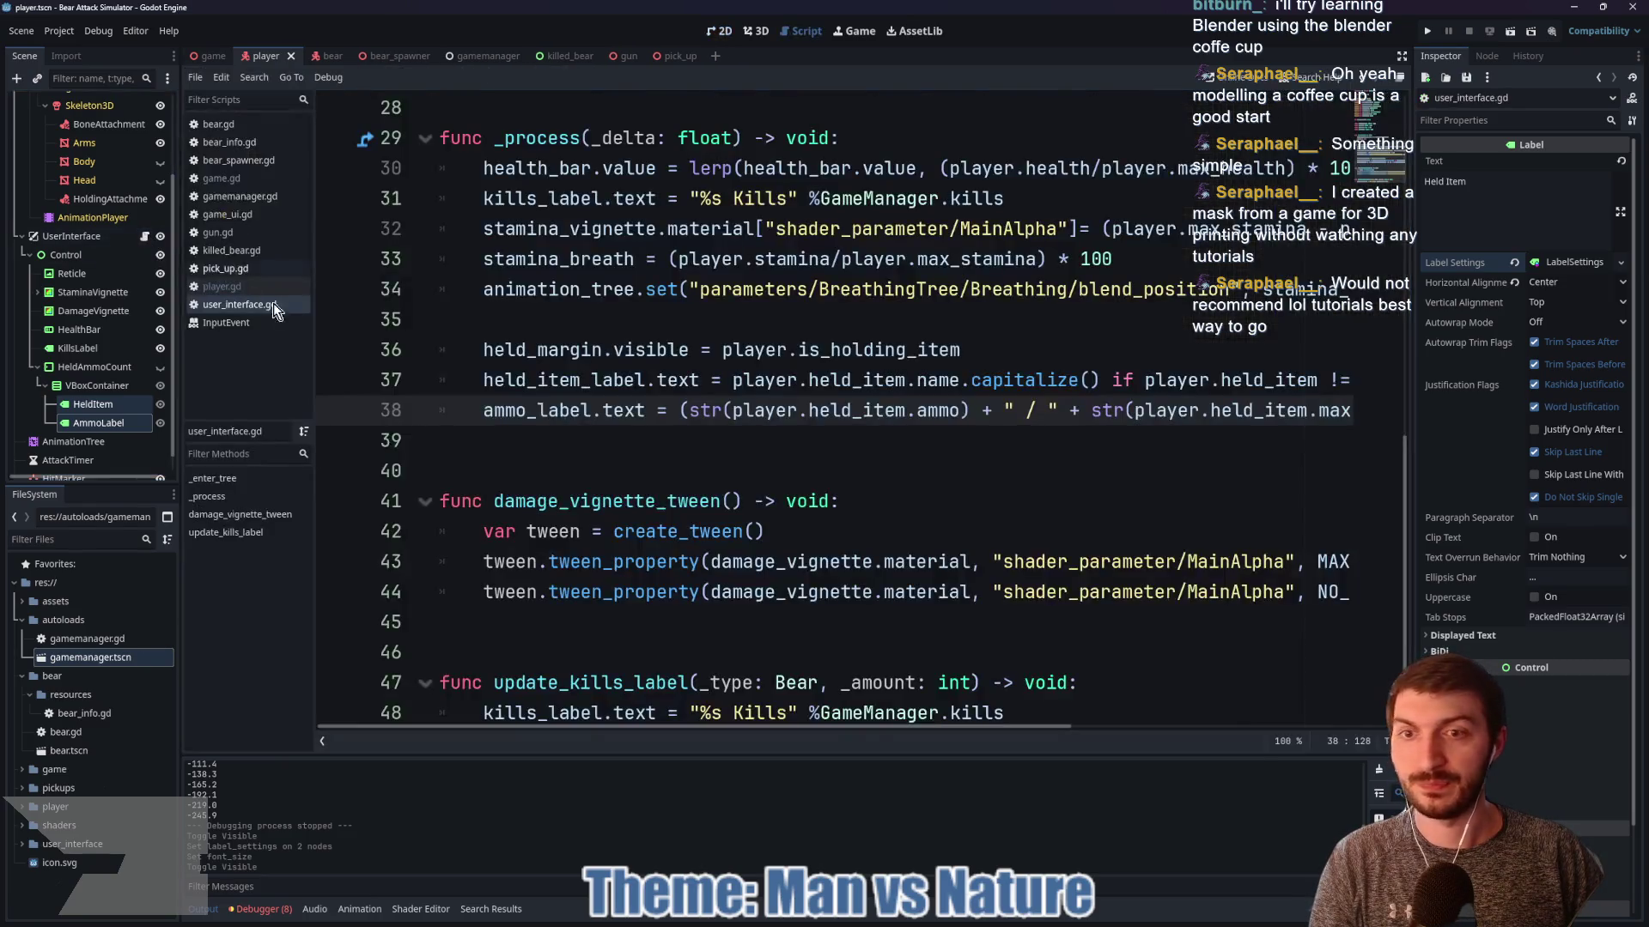
Look through gun.gd and player.gd, ending on the empty line after die() in player.gd.
{"action": "left_click", "coordinate": [622, 57]}
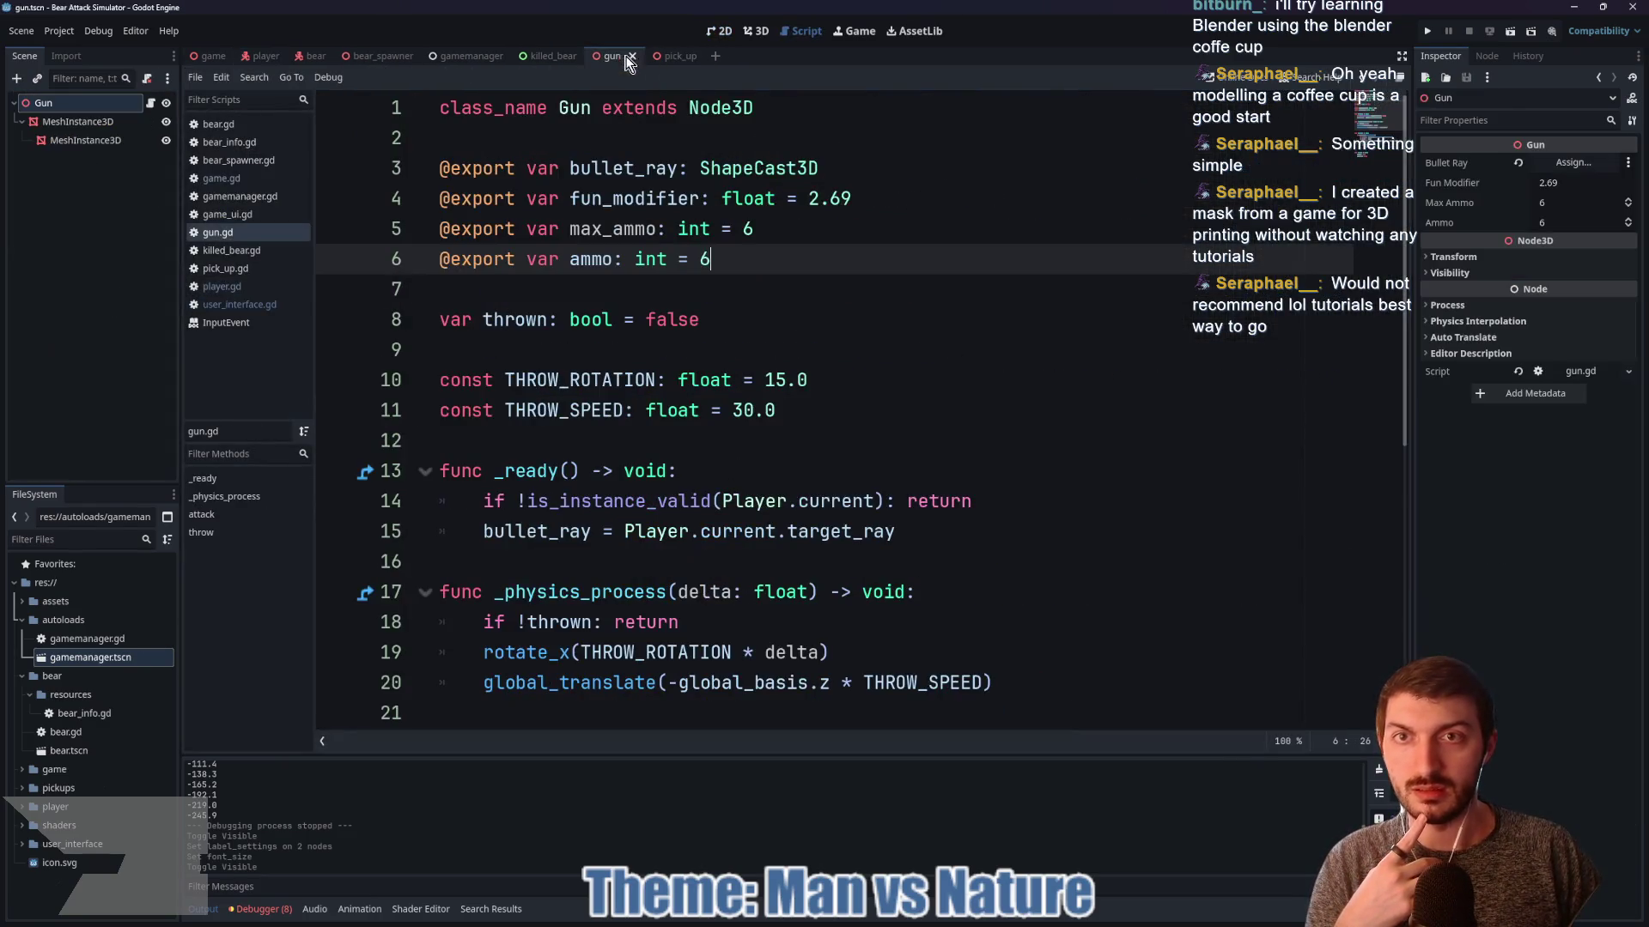
{"action": "scroll", "coordinate": [825, 487], "scroll_direction": "down", "scroll_amount": 5}
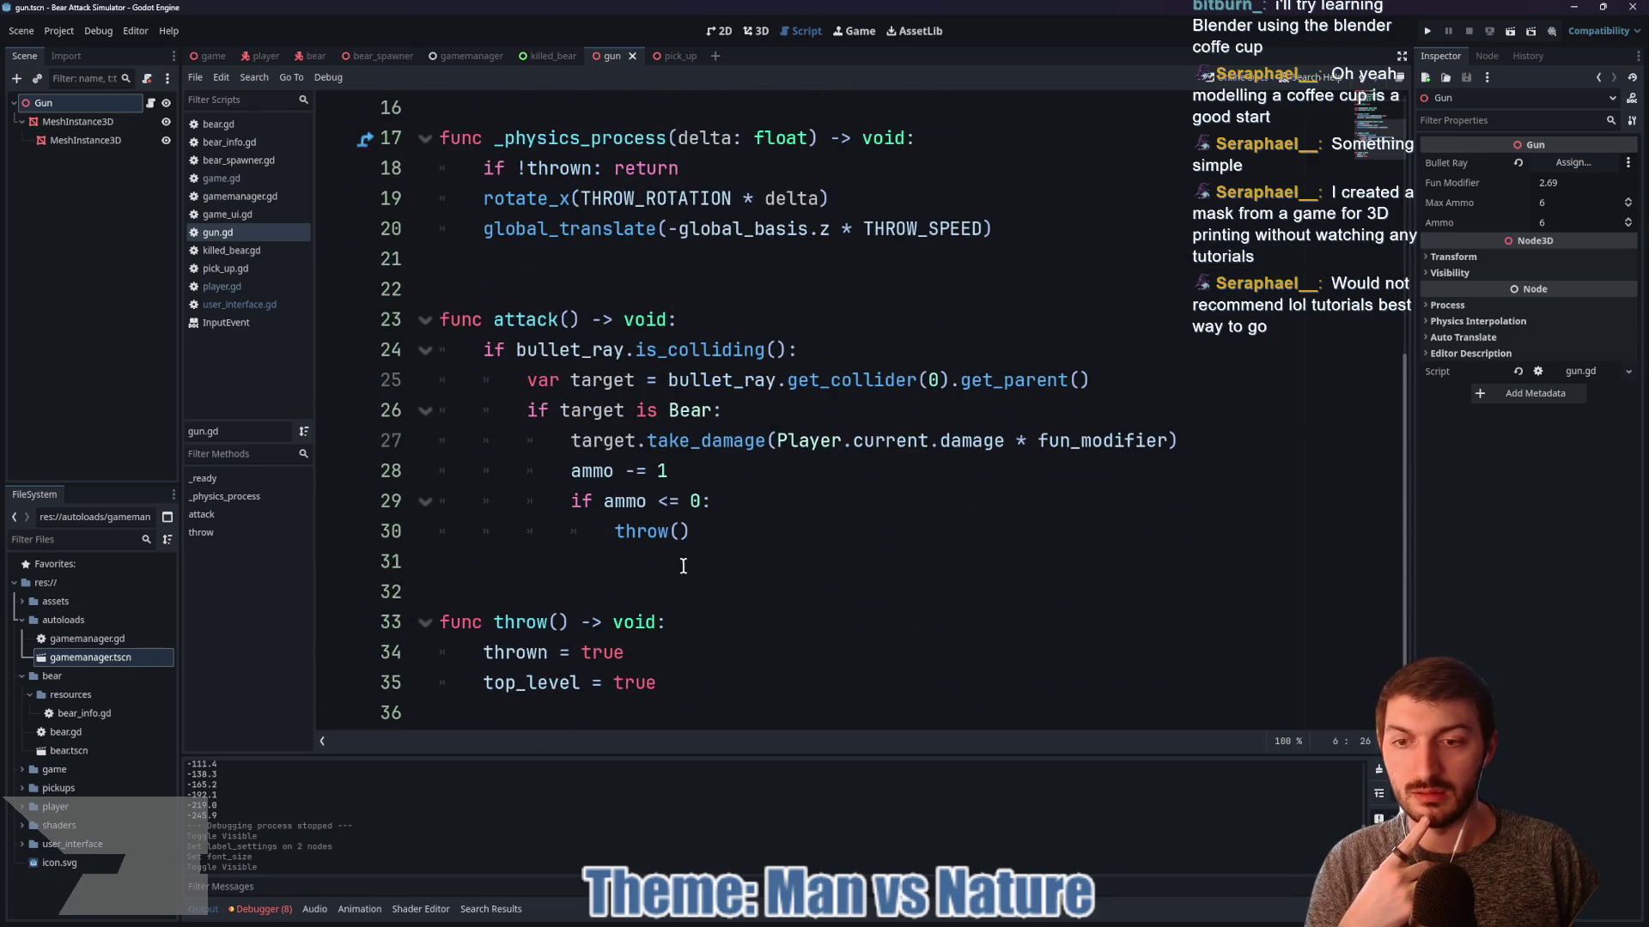
{"action": "scroll", "coordinate": [682, 592], "scroll_direction": "down", "scroll_amount": 1}
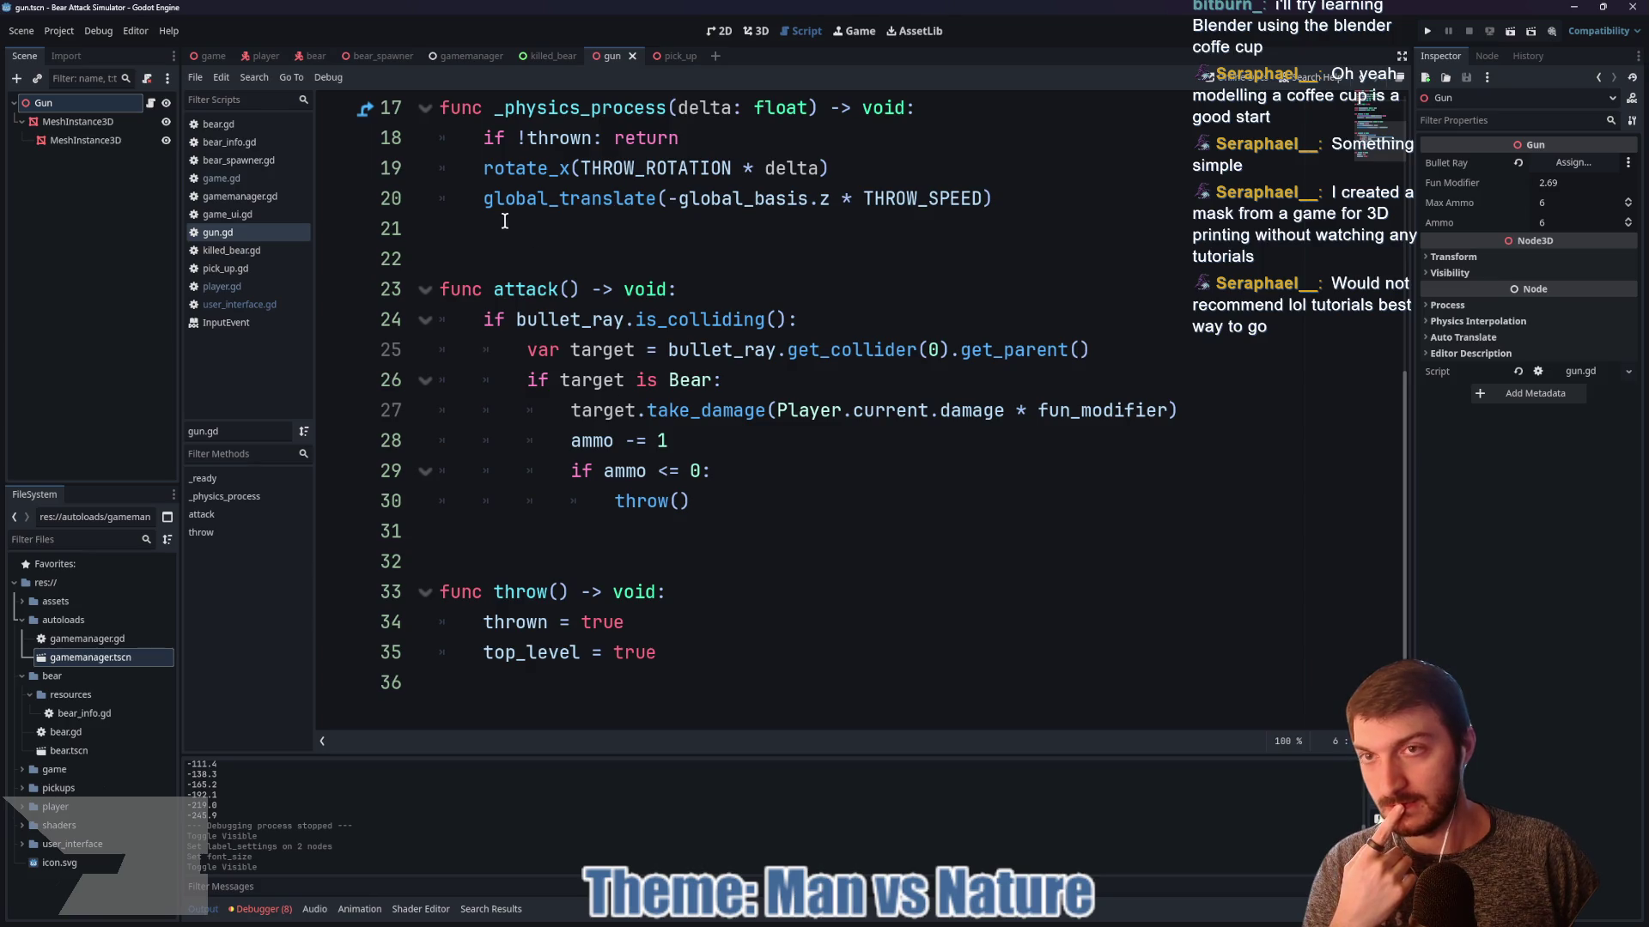
{"action": "left_click", "coordinate": [266, 54]}
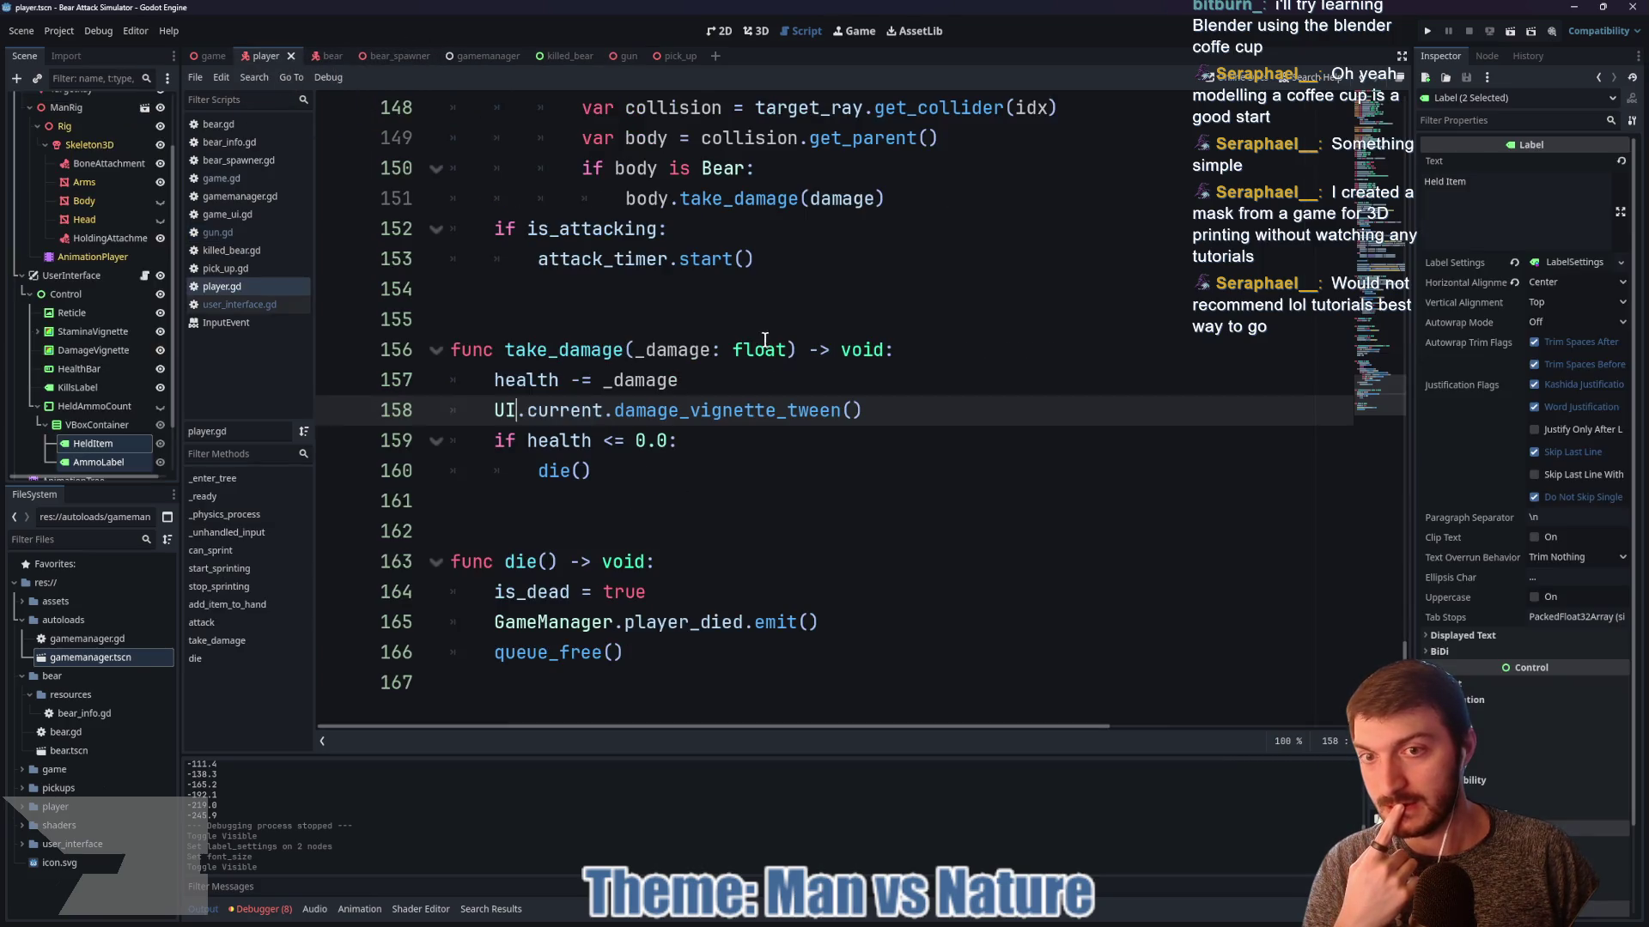
{"action": "scroll", "coordinate": [743, 361], "scroll_direction": "up", "scroll_amount": 3}
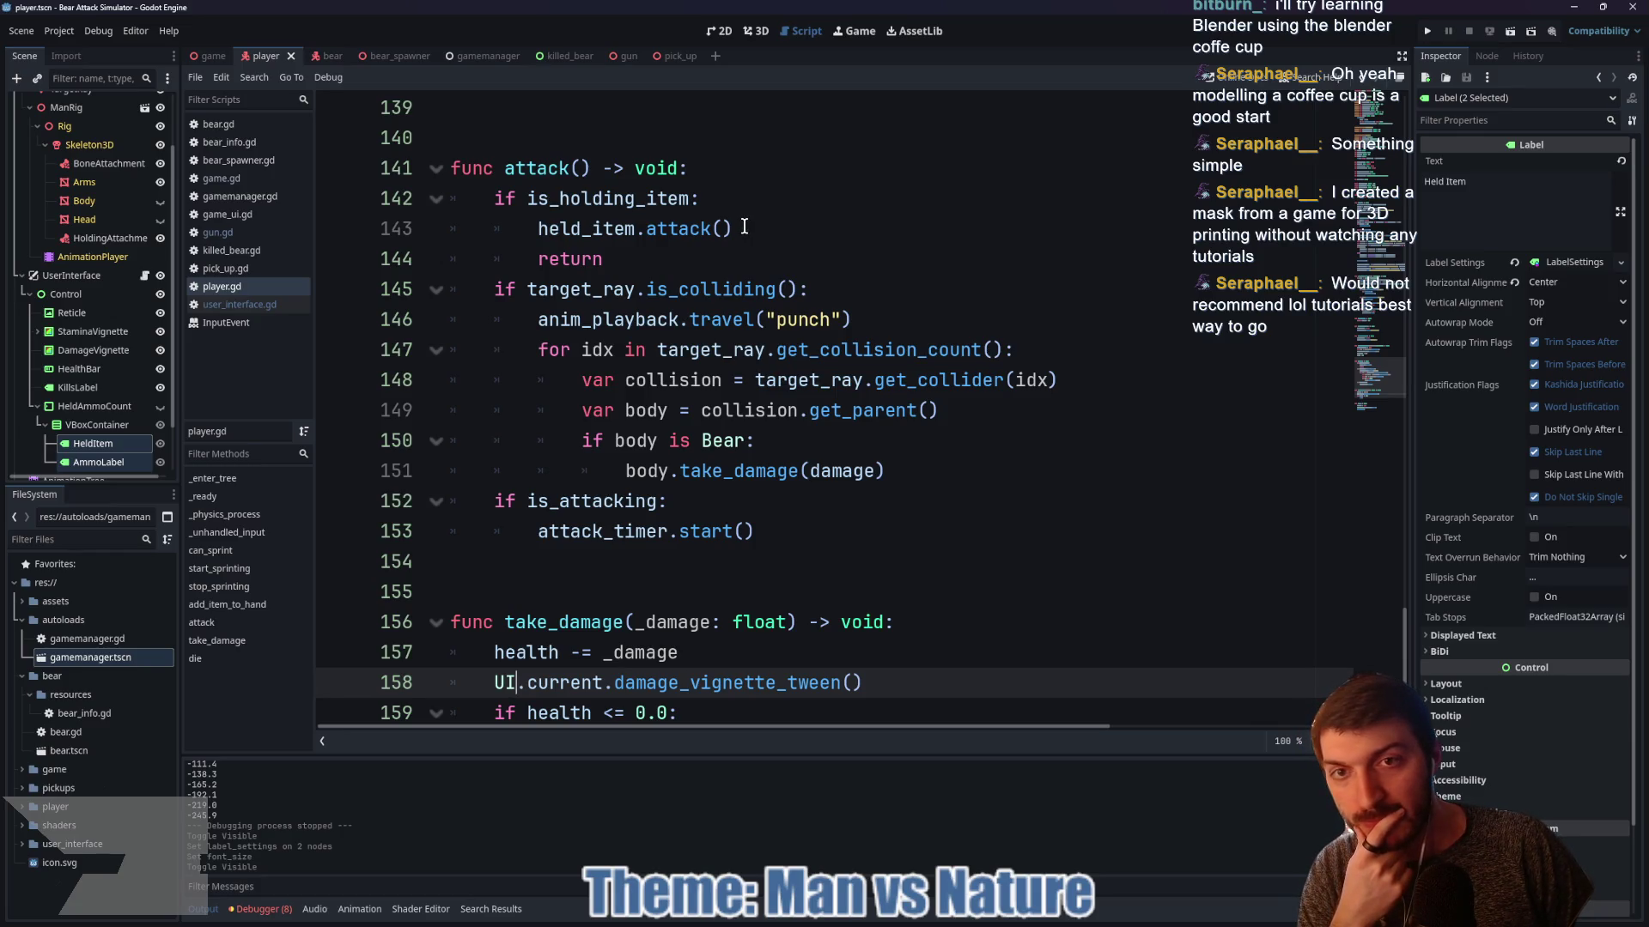
{"action": "left_click", "coordinate": [630, 55]}
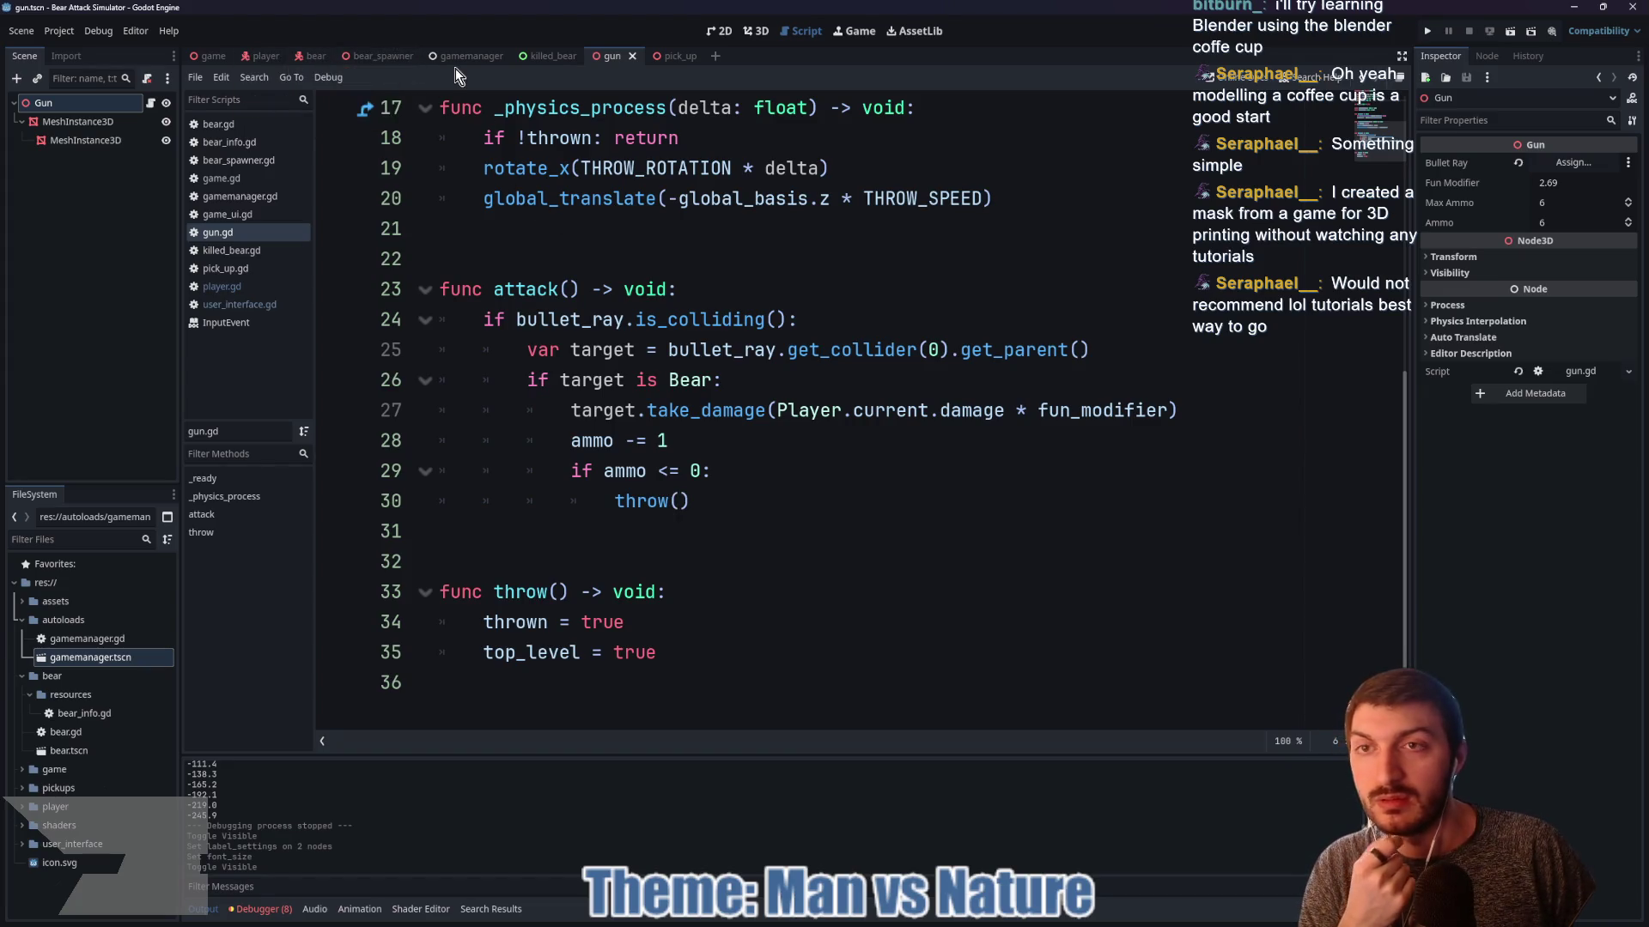
{"action": "left_click", "coordinate": [268, 59]}
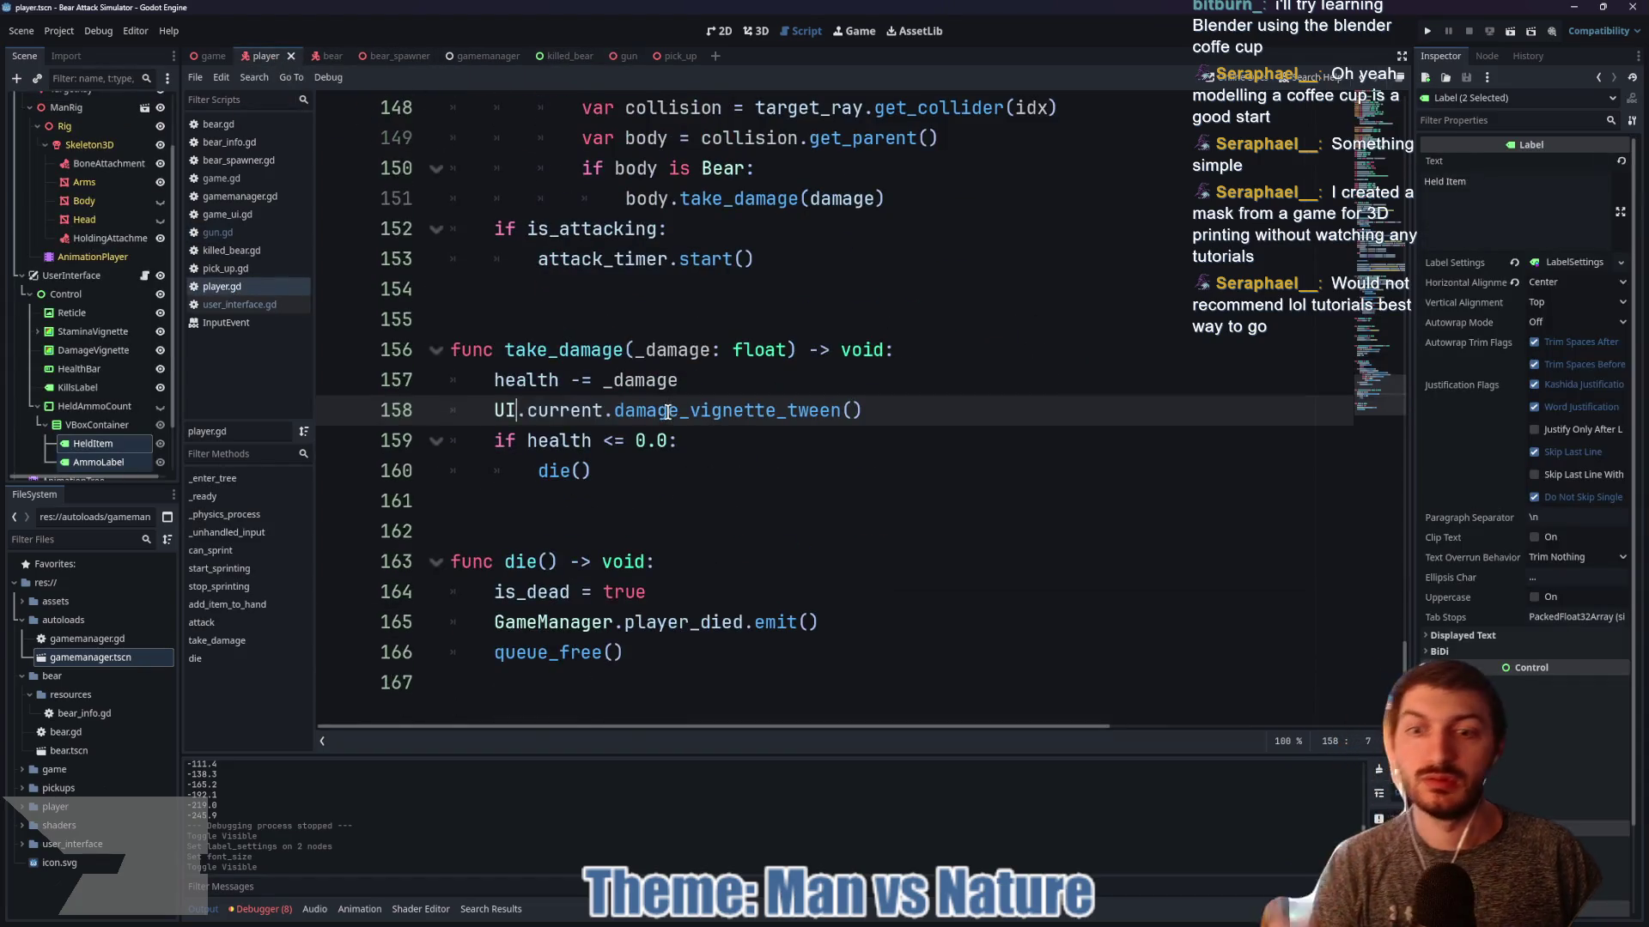
{"action": "left_click", "coordinate": [539, 692]}
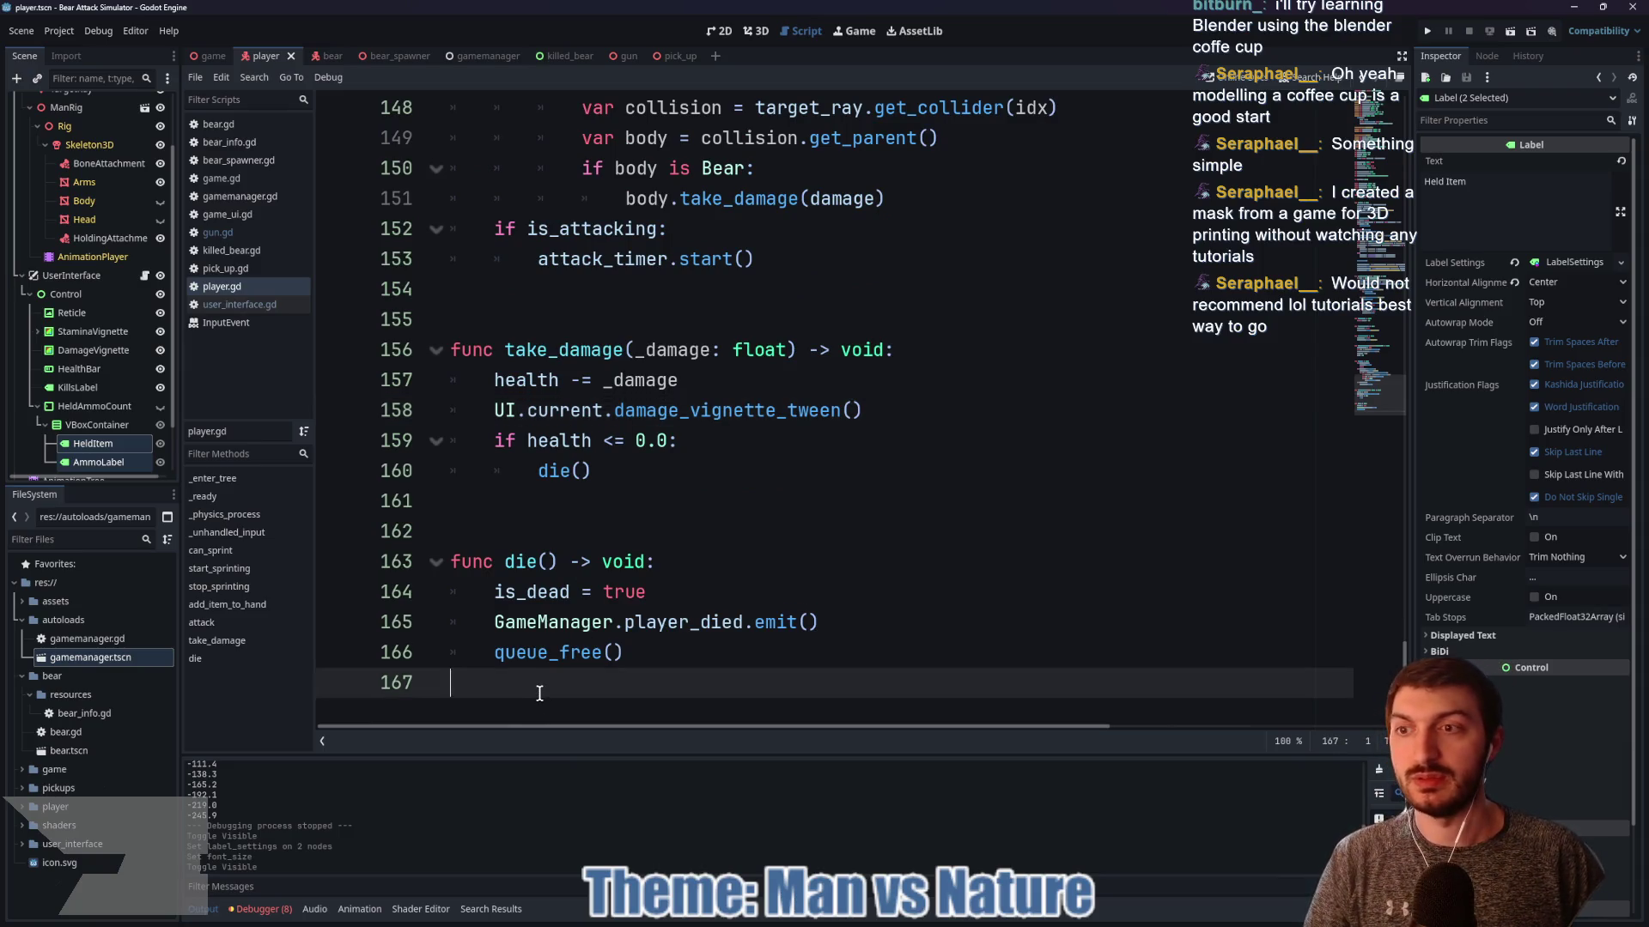
Add a func remove_held_item() -> void: signature below the die function.
{"action": "key", "text": "Return"}
{"action": "key", "text": "Return"}
{"action": "key", "text": "Return"}
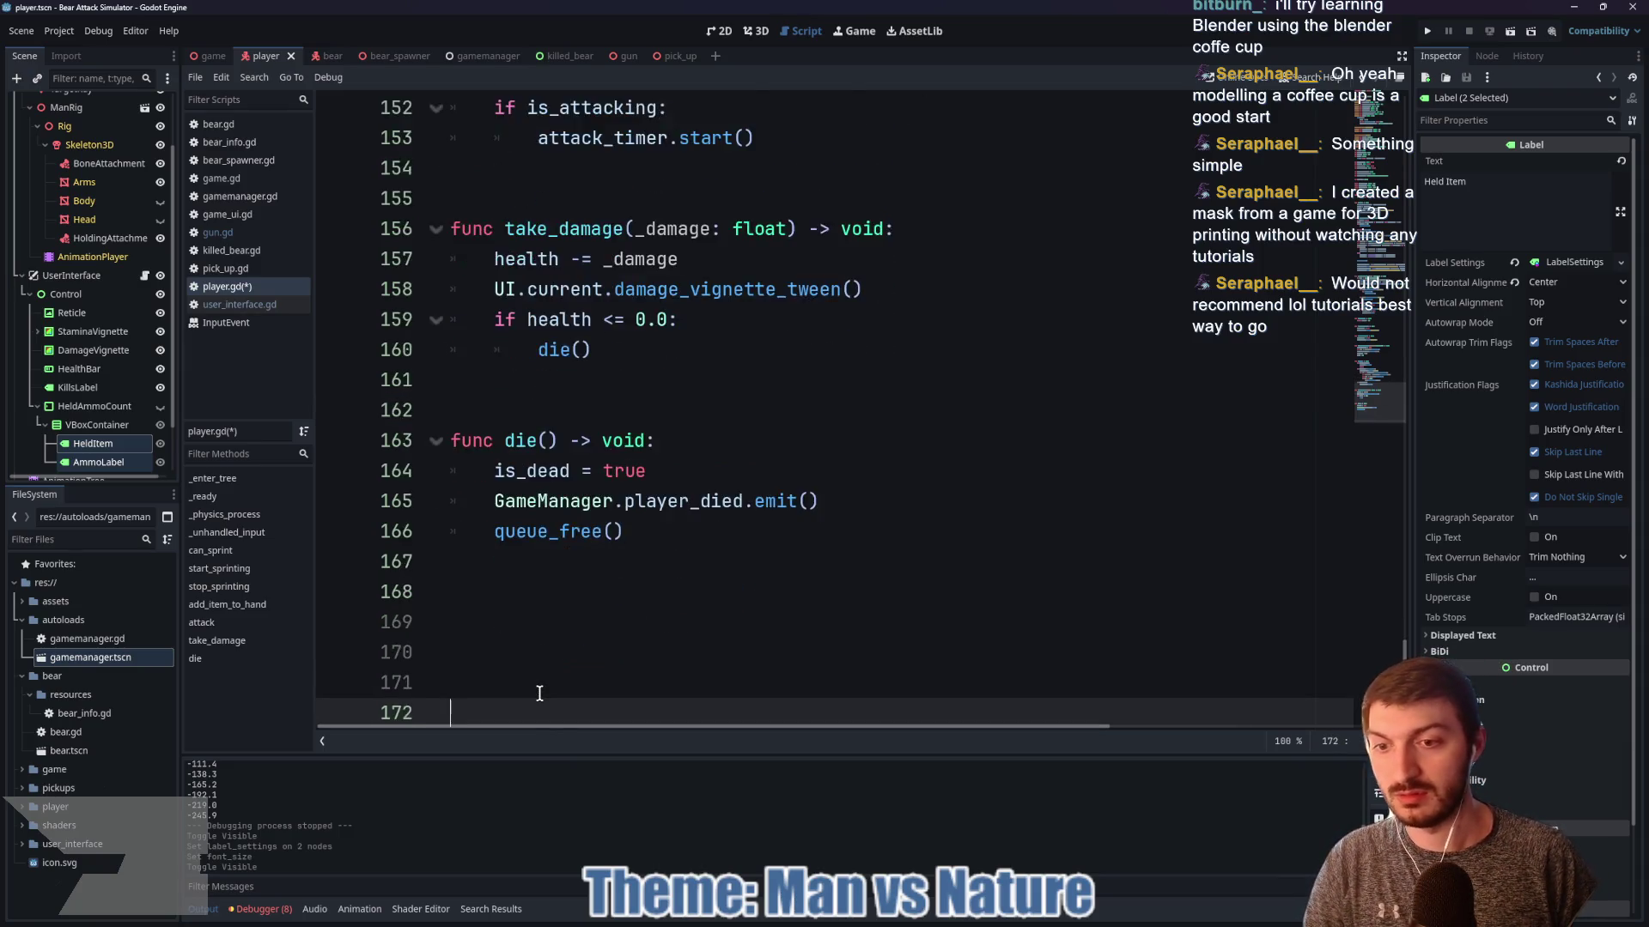
{"action": "key", "text": "Up"}
{"action": "key", "text": "Up"}
{"action": "key", "text": "Up"}
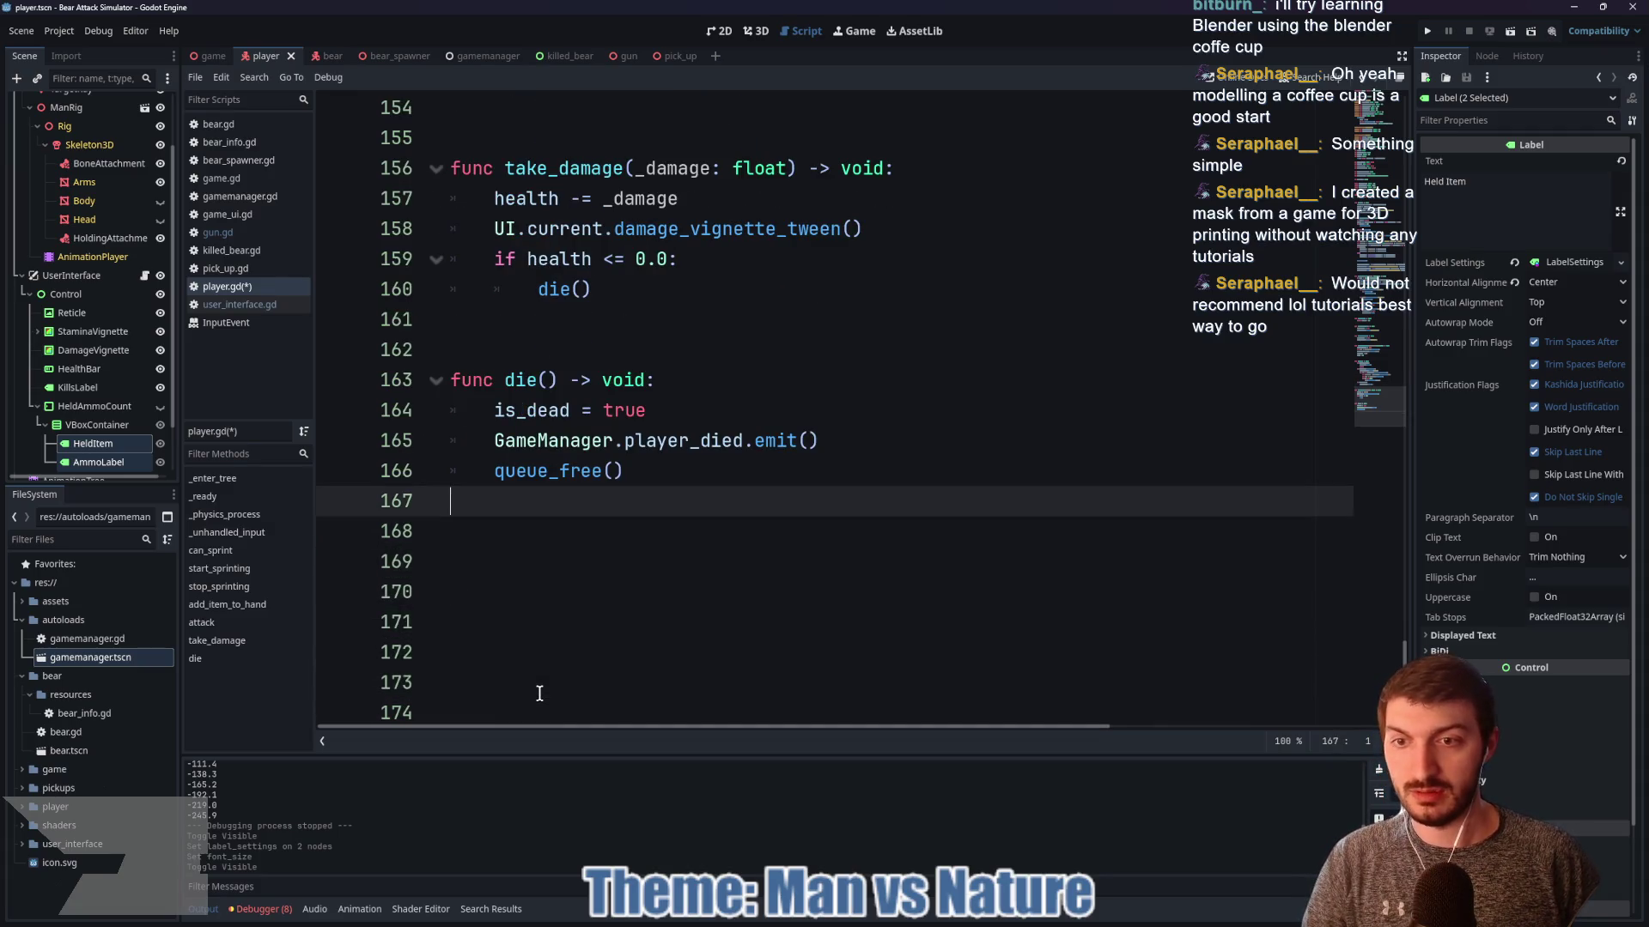
{"action": "type", "text": "func remove_held_"}
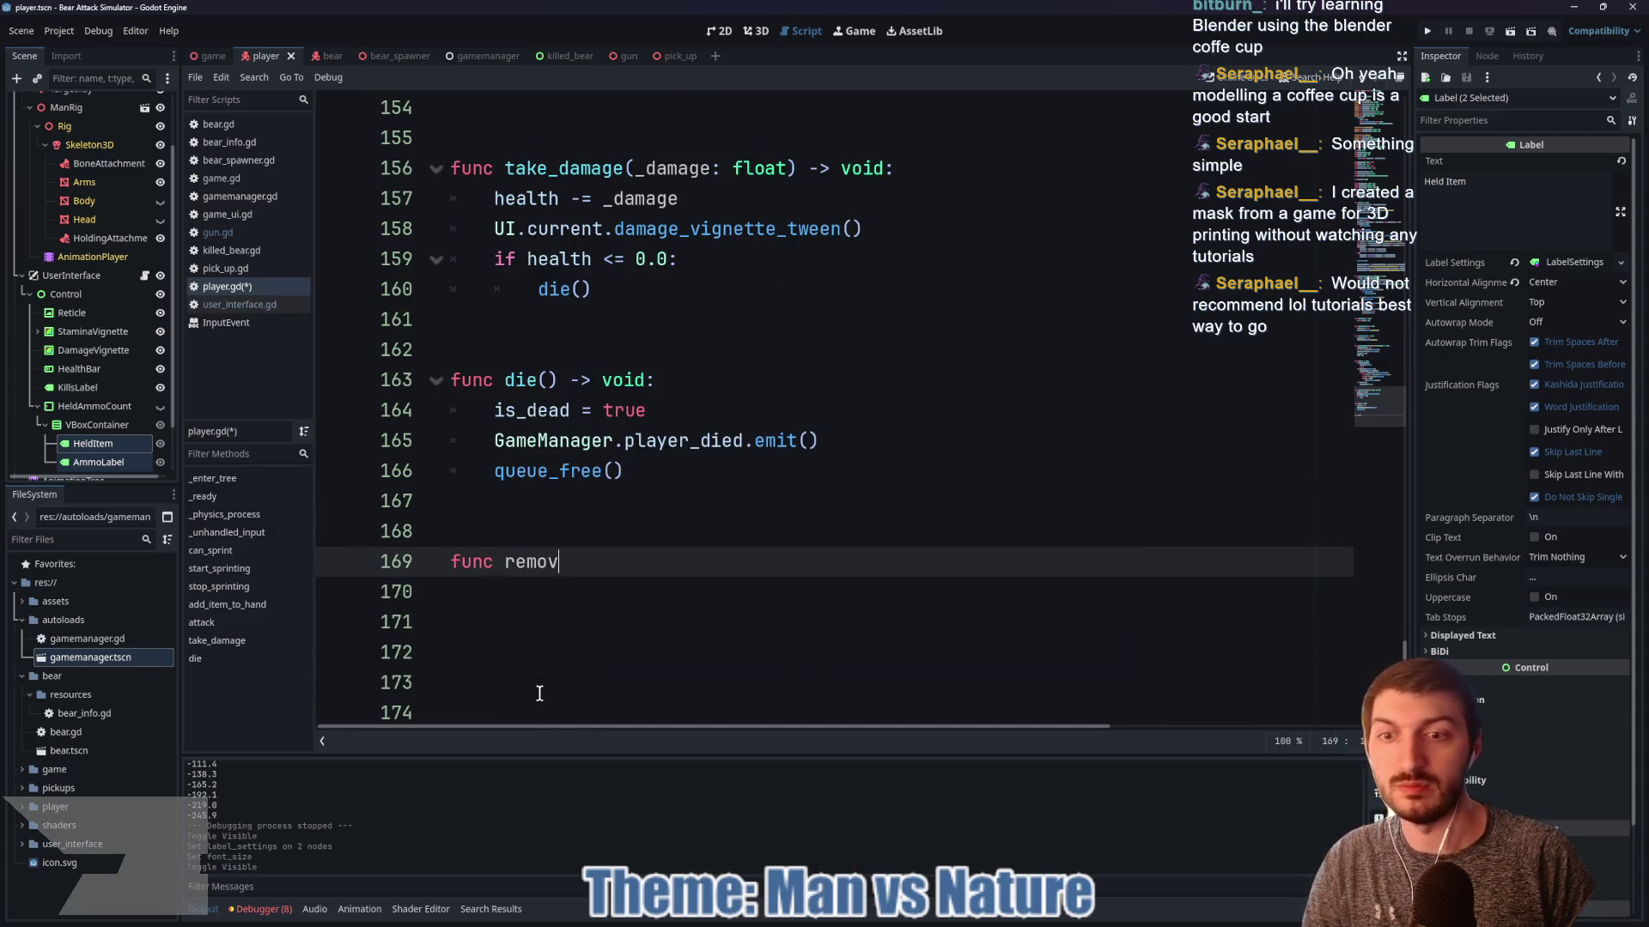
{"action": "type", "text": "item() -> voi"}
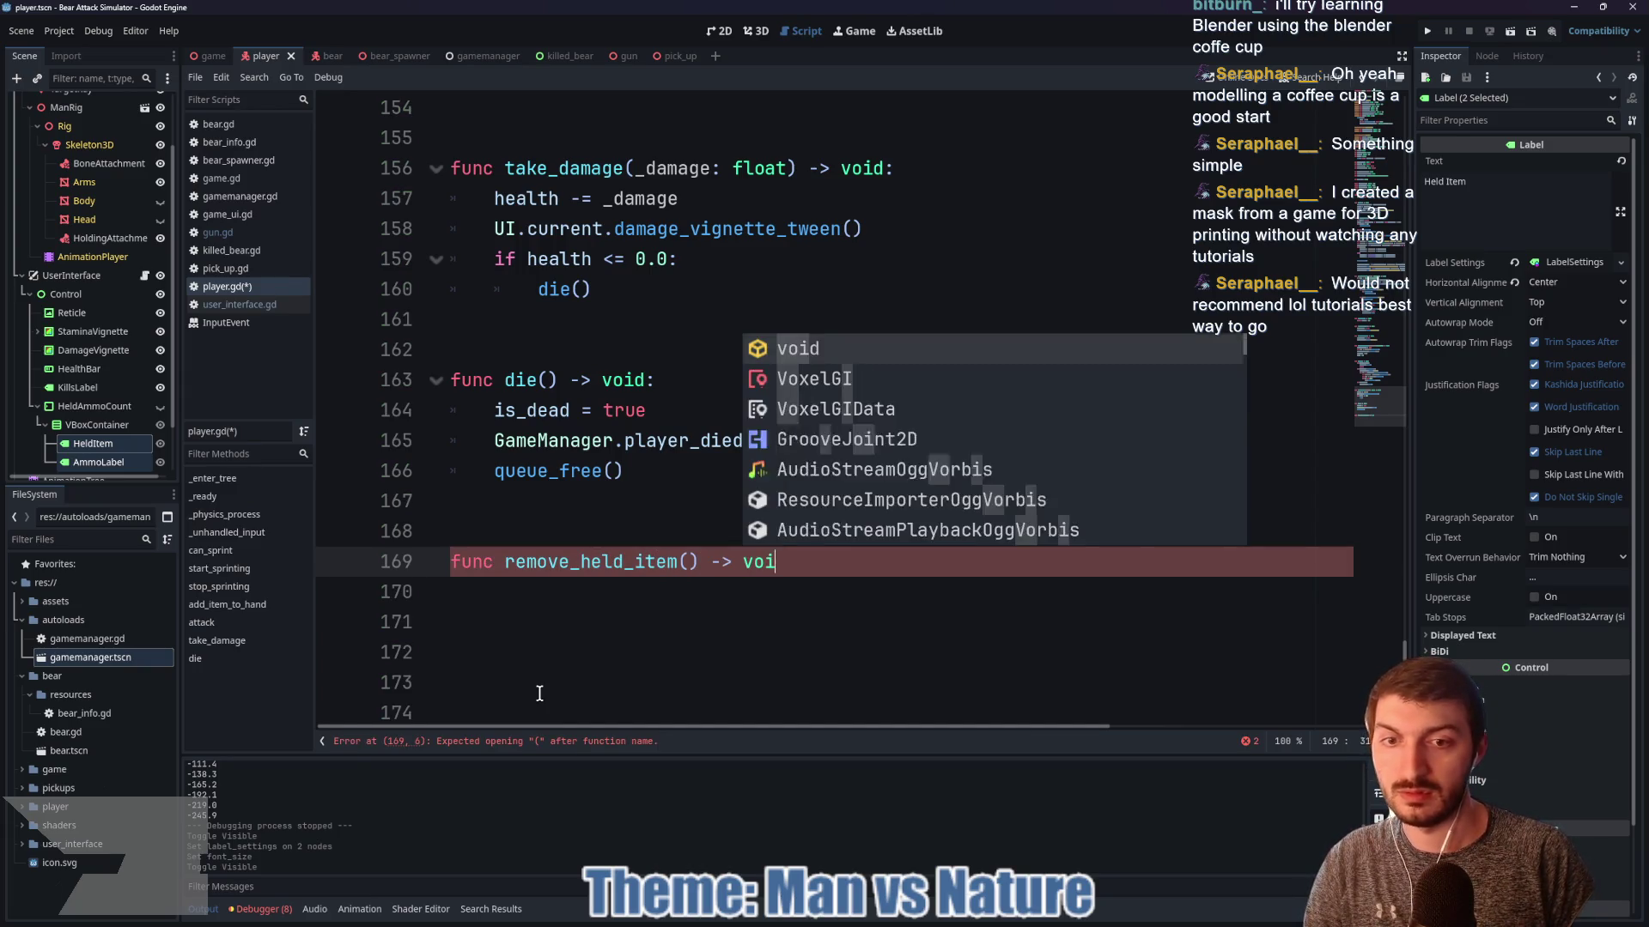
{"action": "type", "text": "d:"}
{"action": "key", "text": "Return"}
Write holding_attachment.remove_child(held_item) as the function's first line.
{"action": "type", "text": "helpd"}
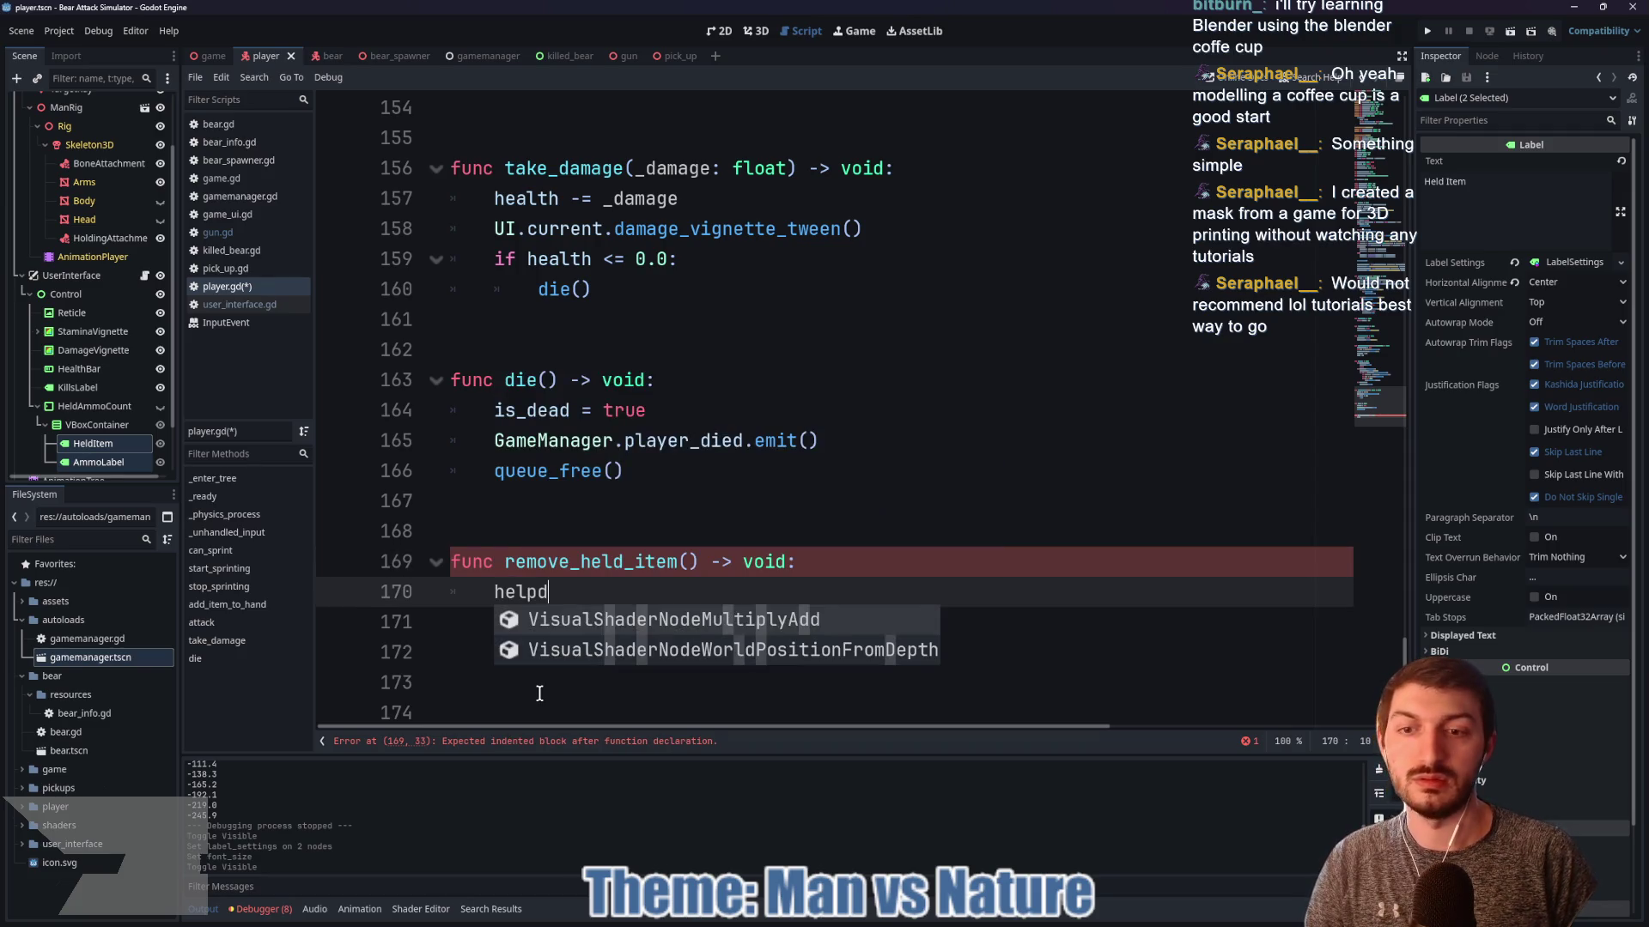
{"action": "key", "text": "BackSpace"}
{"action": "key", "text": "BackSpace"}
{"action": "key", "text": "BackSpace"}
{"action": "type", "text": "held"}
{"action": "key", "text": "Return"}
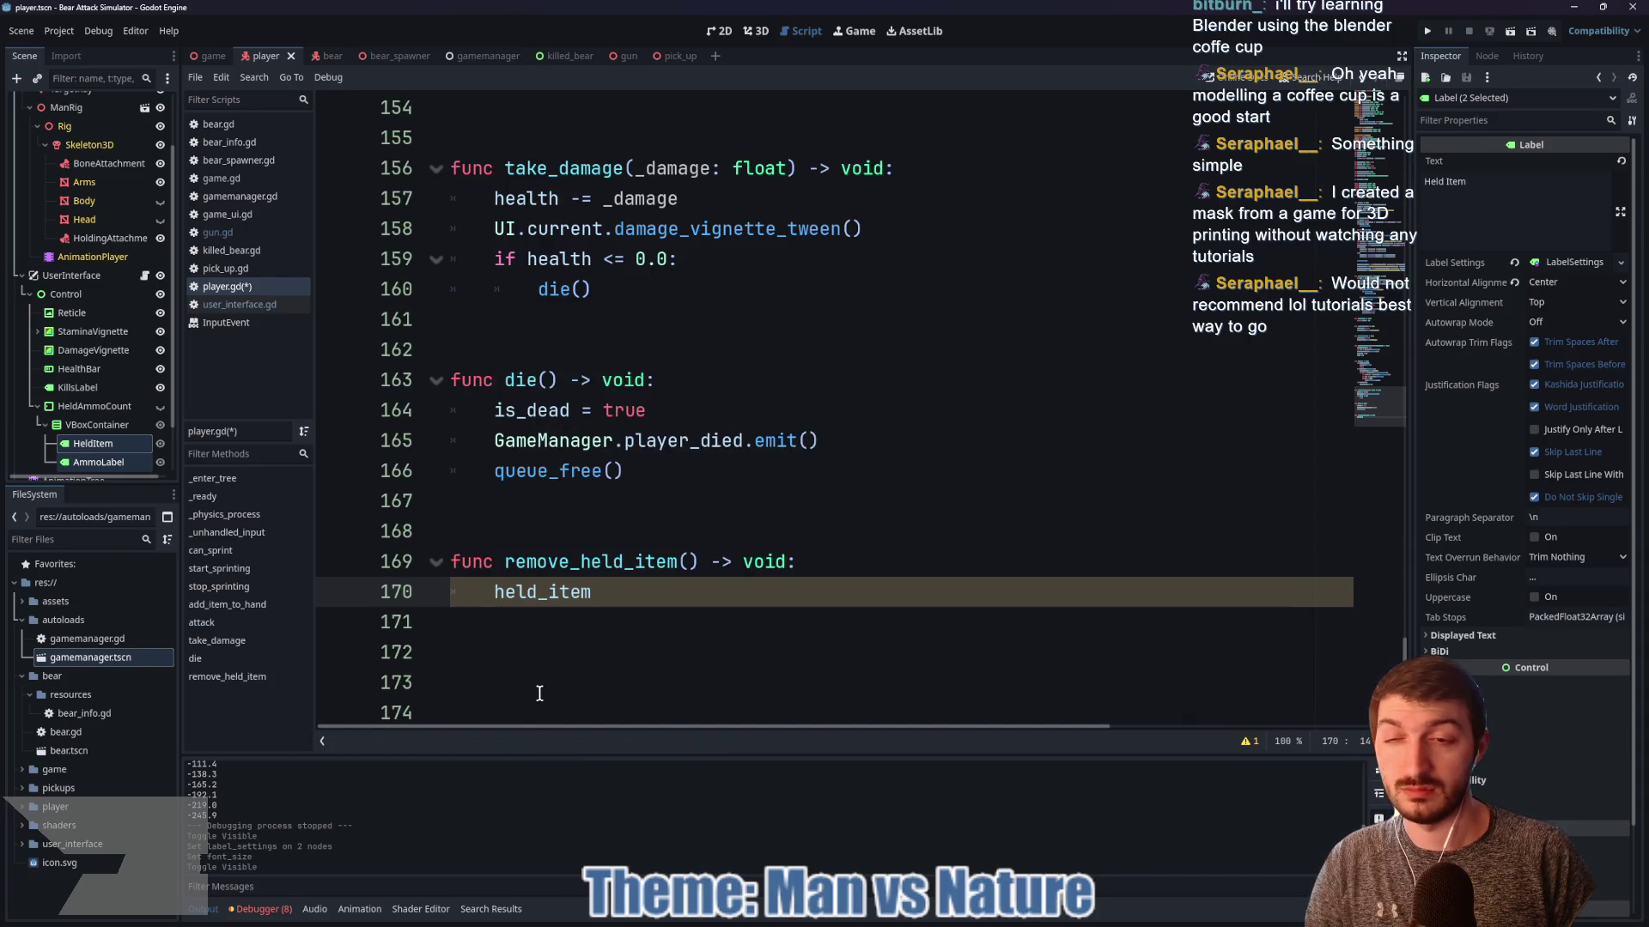
{"action": "key", "text": "BackSpace"}
{"action": "key", "text": "BackSpace"}
{"action": "key", "text": "BackSpace"}
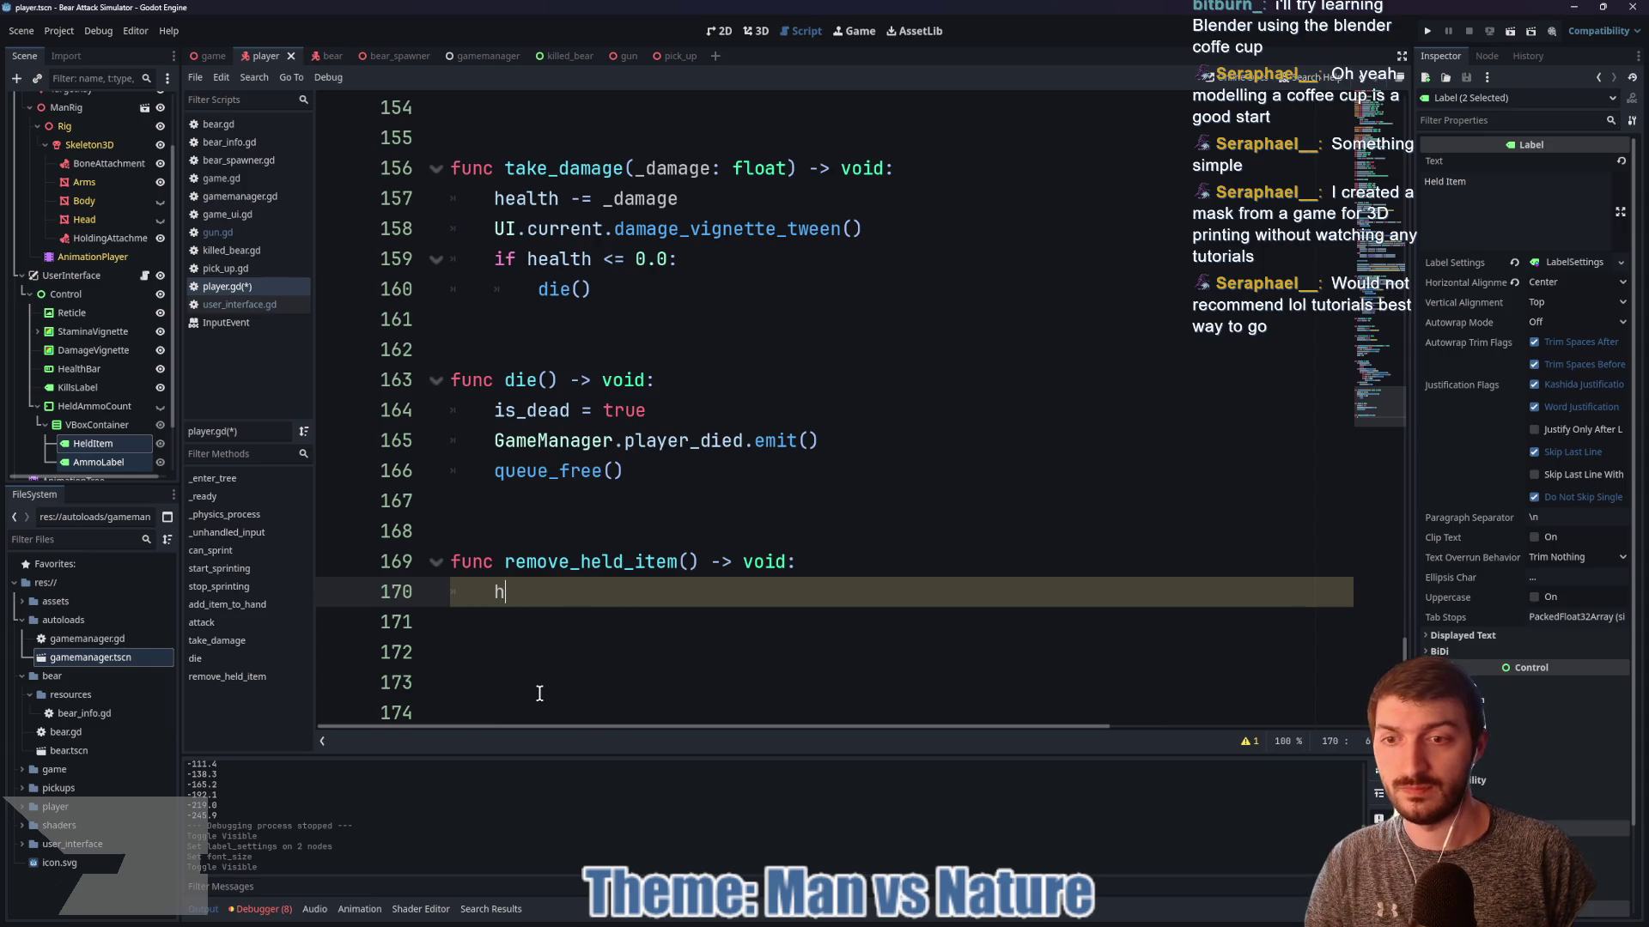
{"action": "key", "text": "BackSpace"}
{"action": "type", "text": "holdi"}
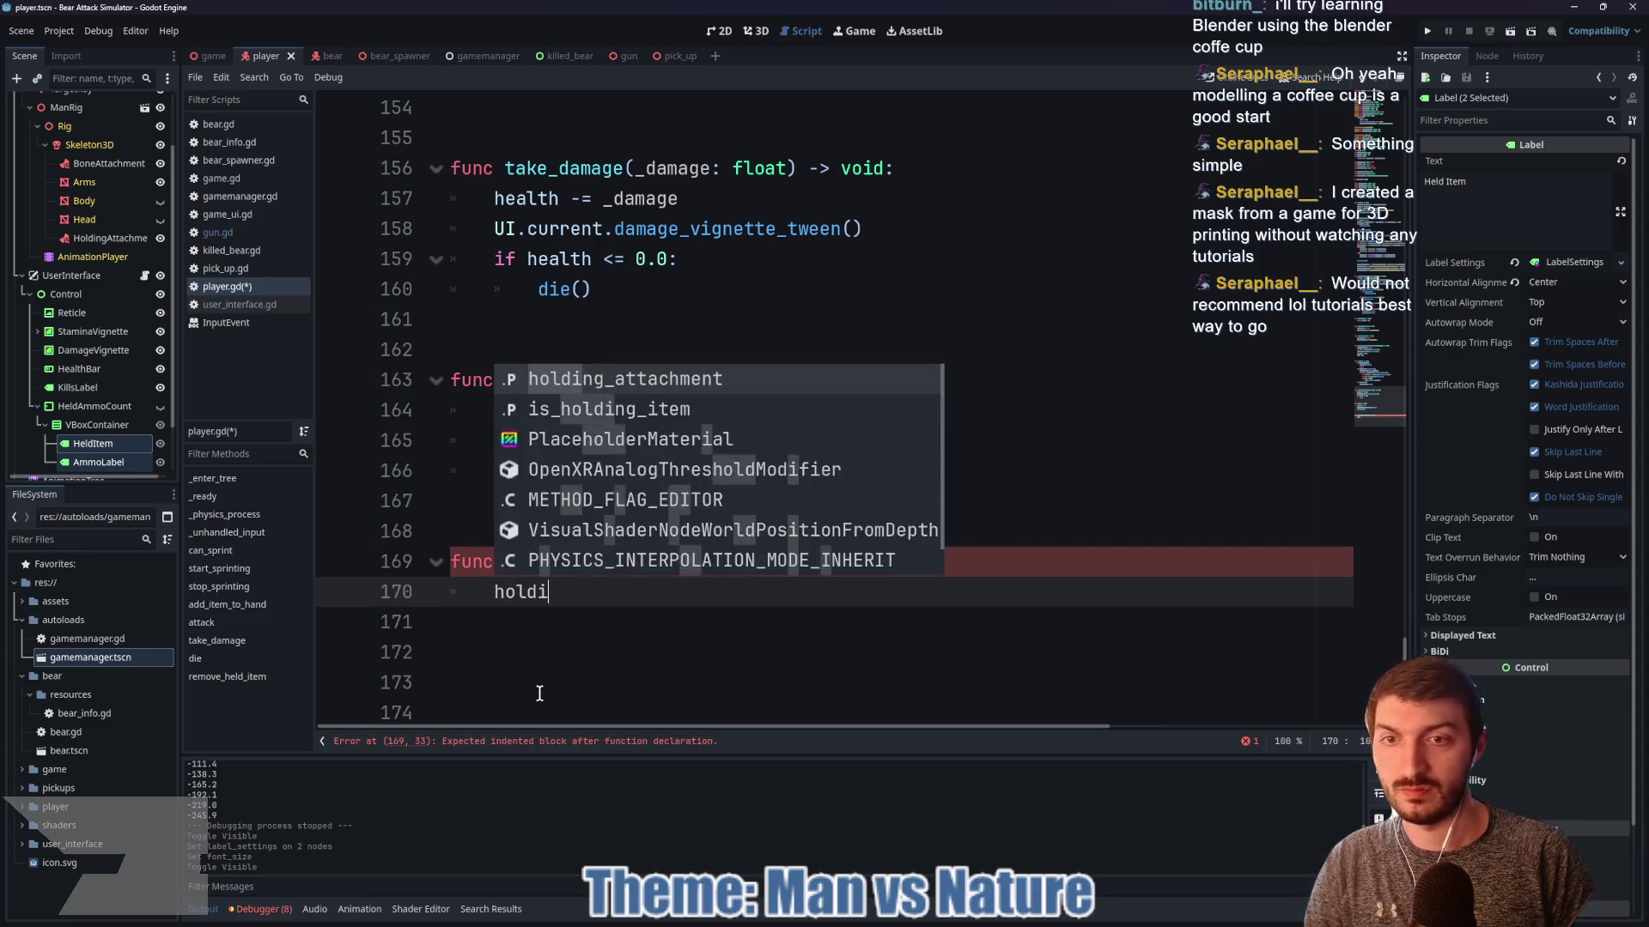
{"action": "key", "text": "Return"}
{"action": "type", "text": ".remove"}
{"action": "key", "text": "Return"}
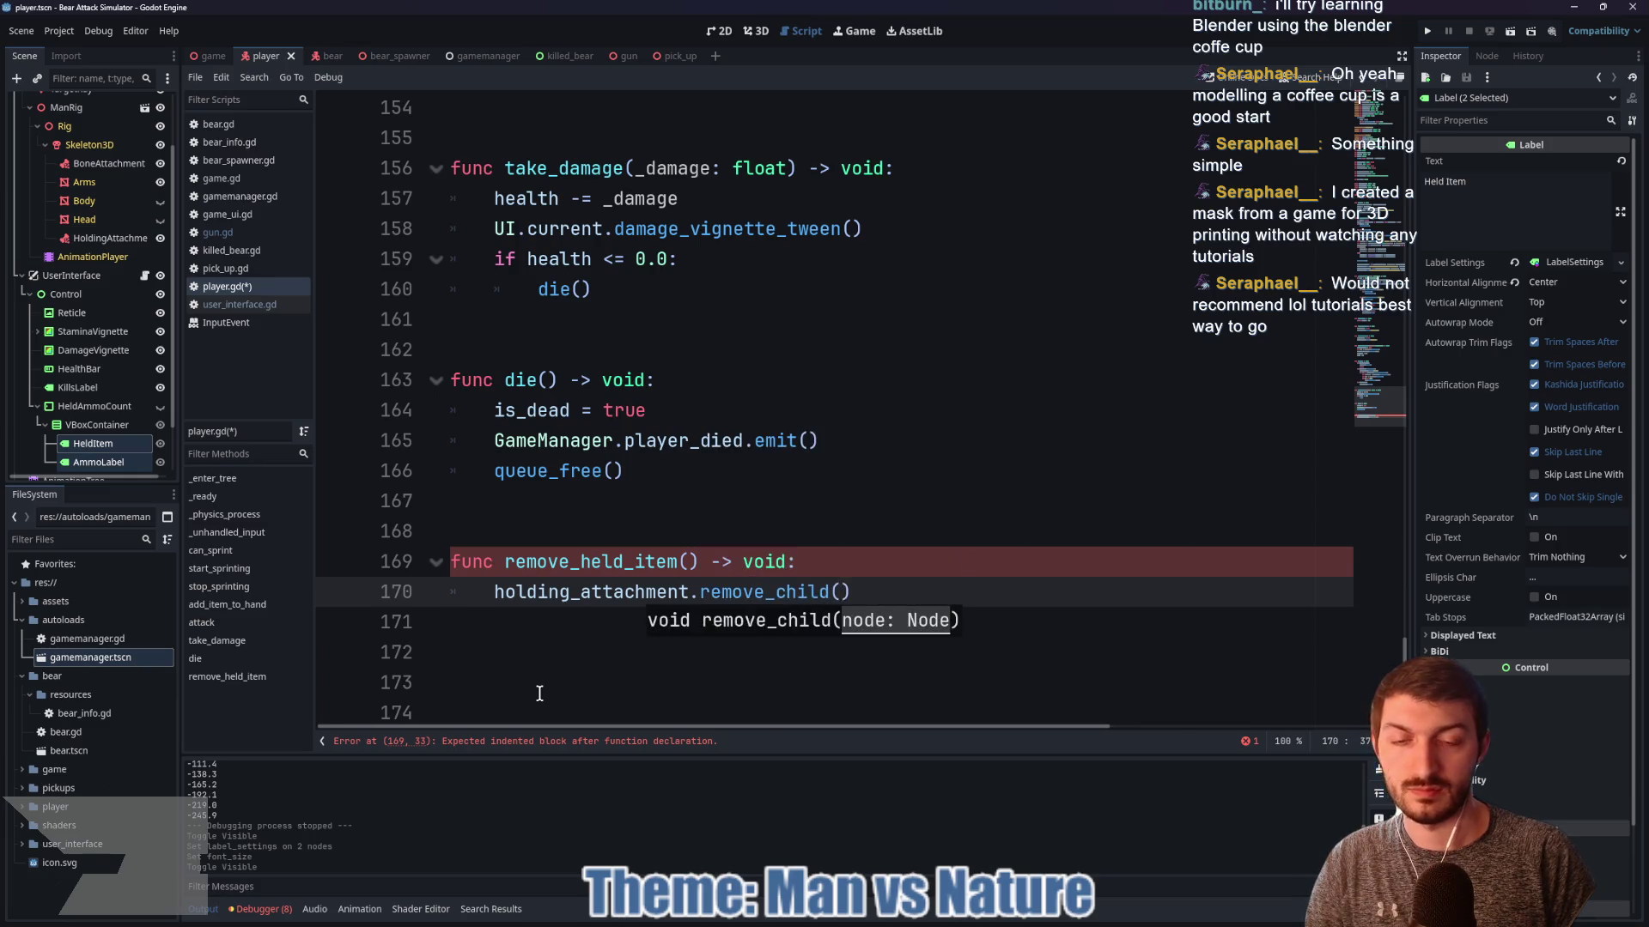
{"action": "type", "text": "held"}
{"action": "key", "text": "Return"}
{"action": "key", "text": "End"}
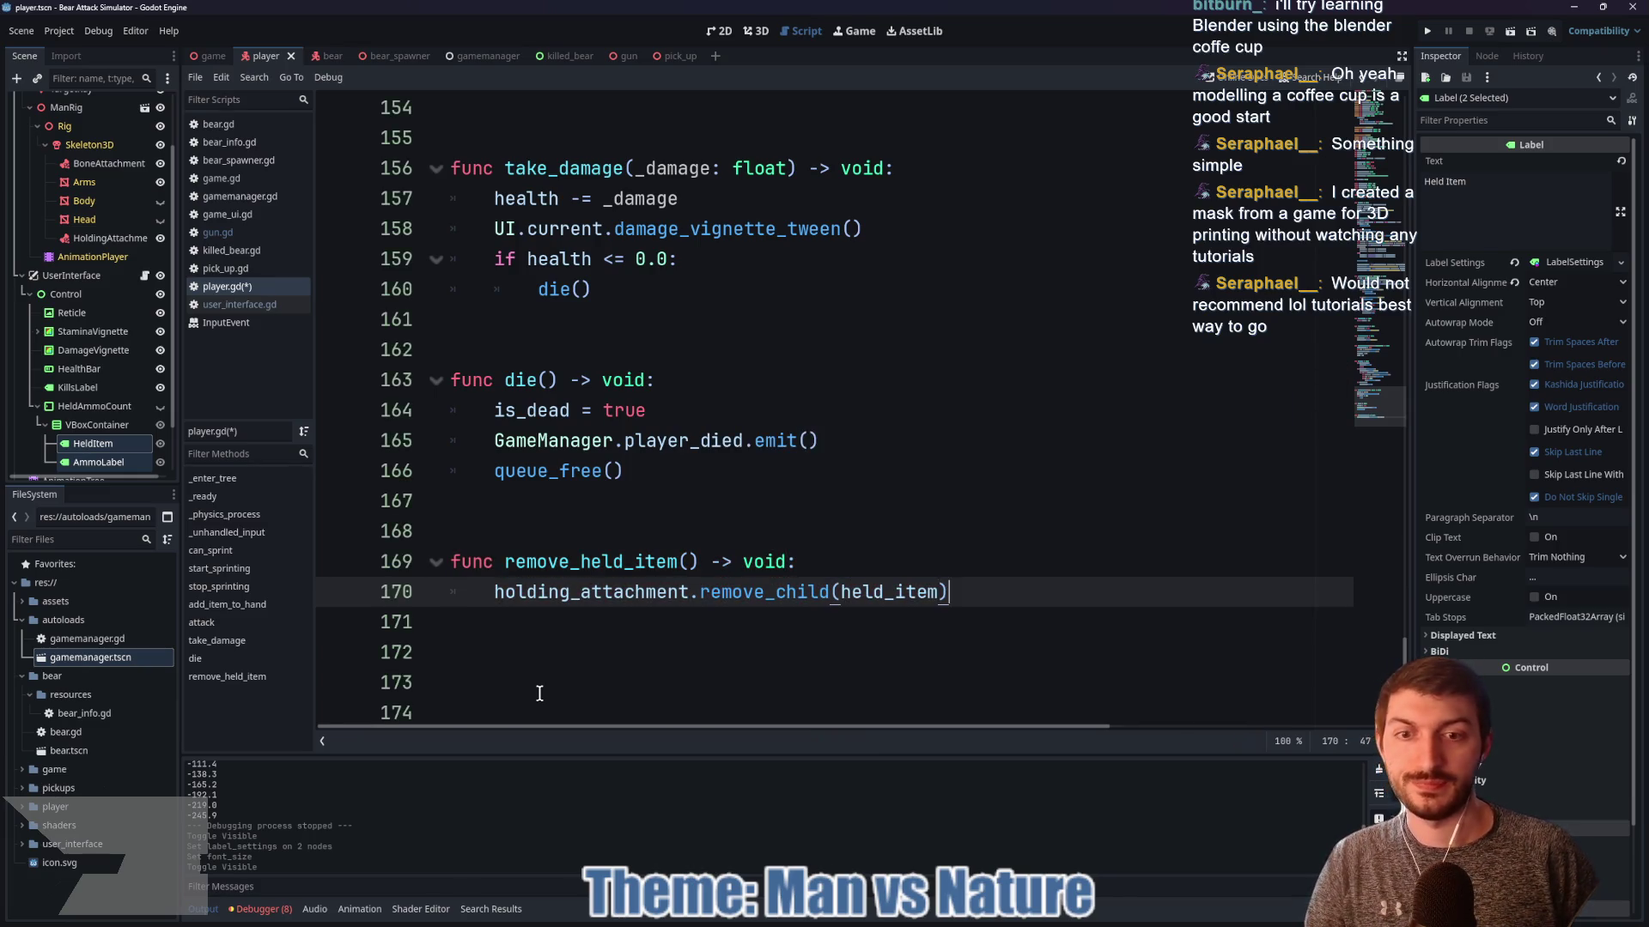
{"action": "key", "text": "Return"}
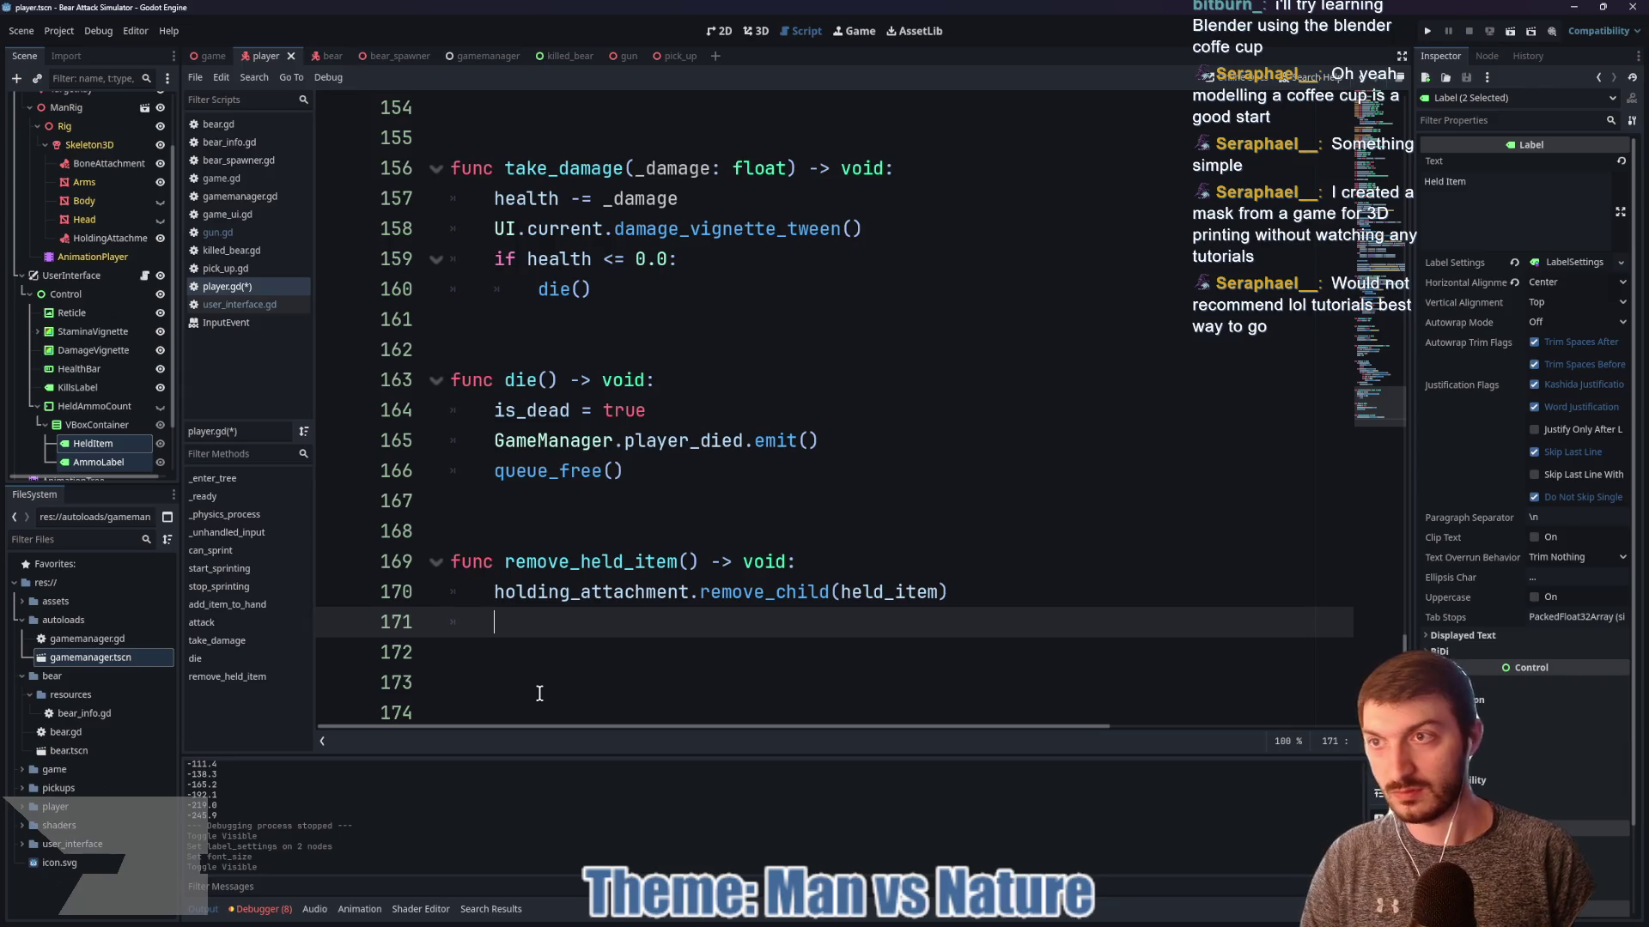
Add add_sibling(held_item) and is_holding_item = false, then save player.gd.
{"action": "type", "text": "add_sibling("}
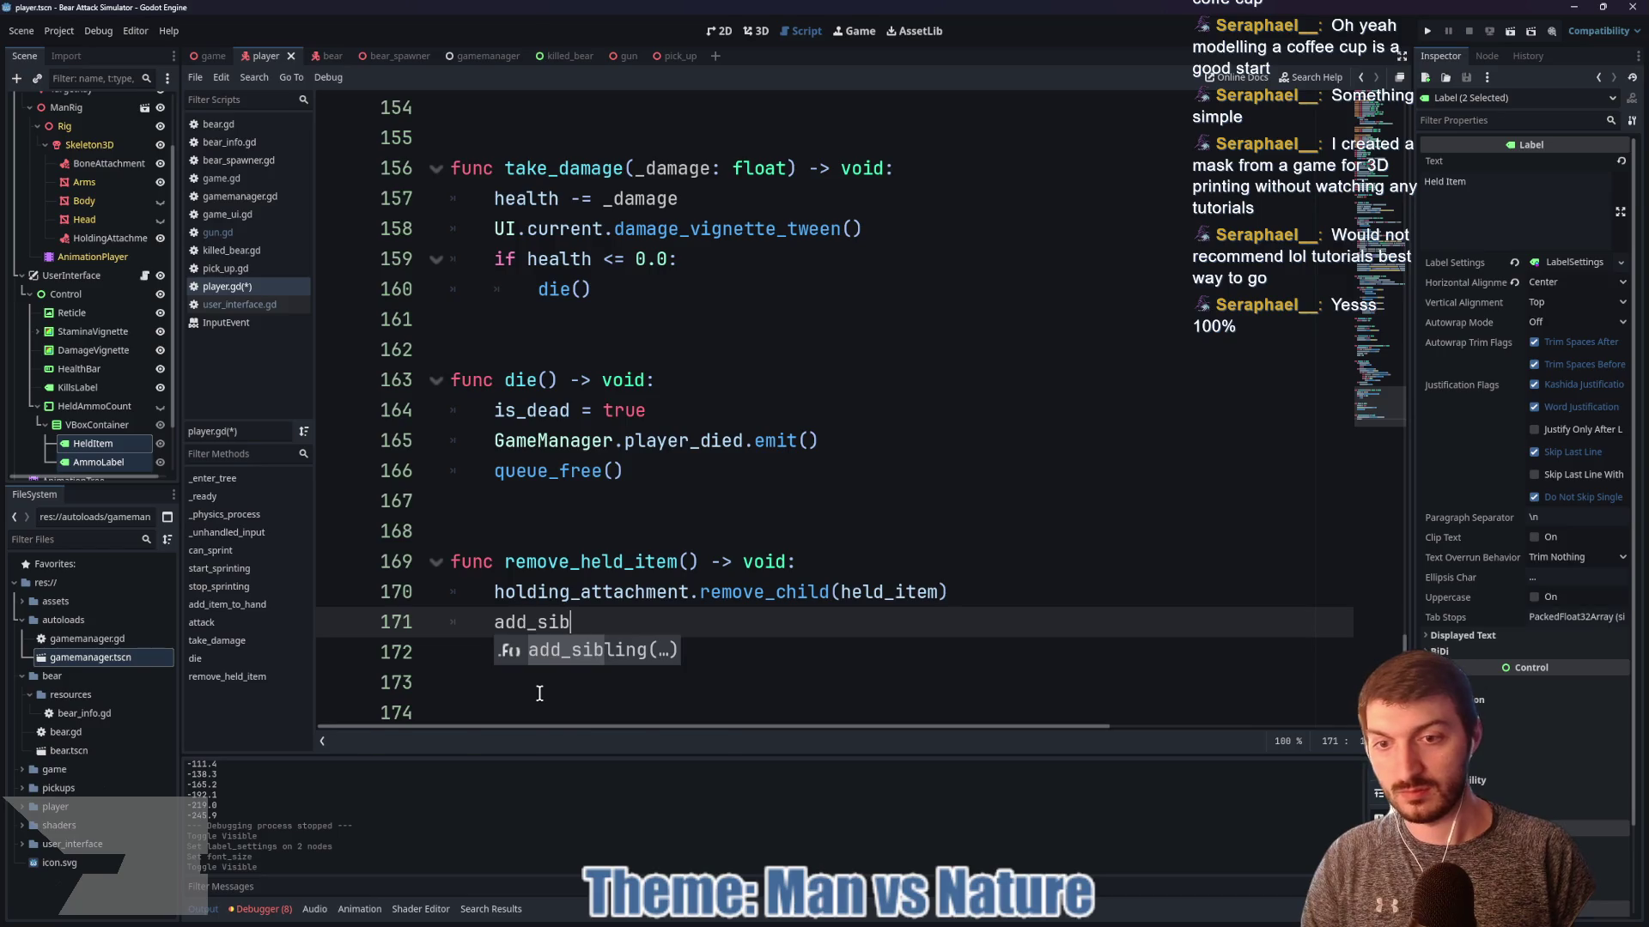
{"action": "key", "text": "Return"}
{"action": "type", "text": "held_item)"}
{"action": "key", "text": "Return"}
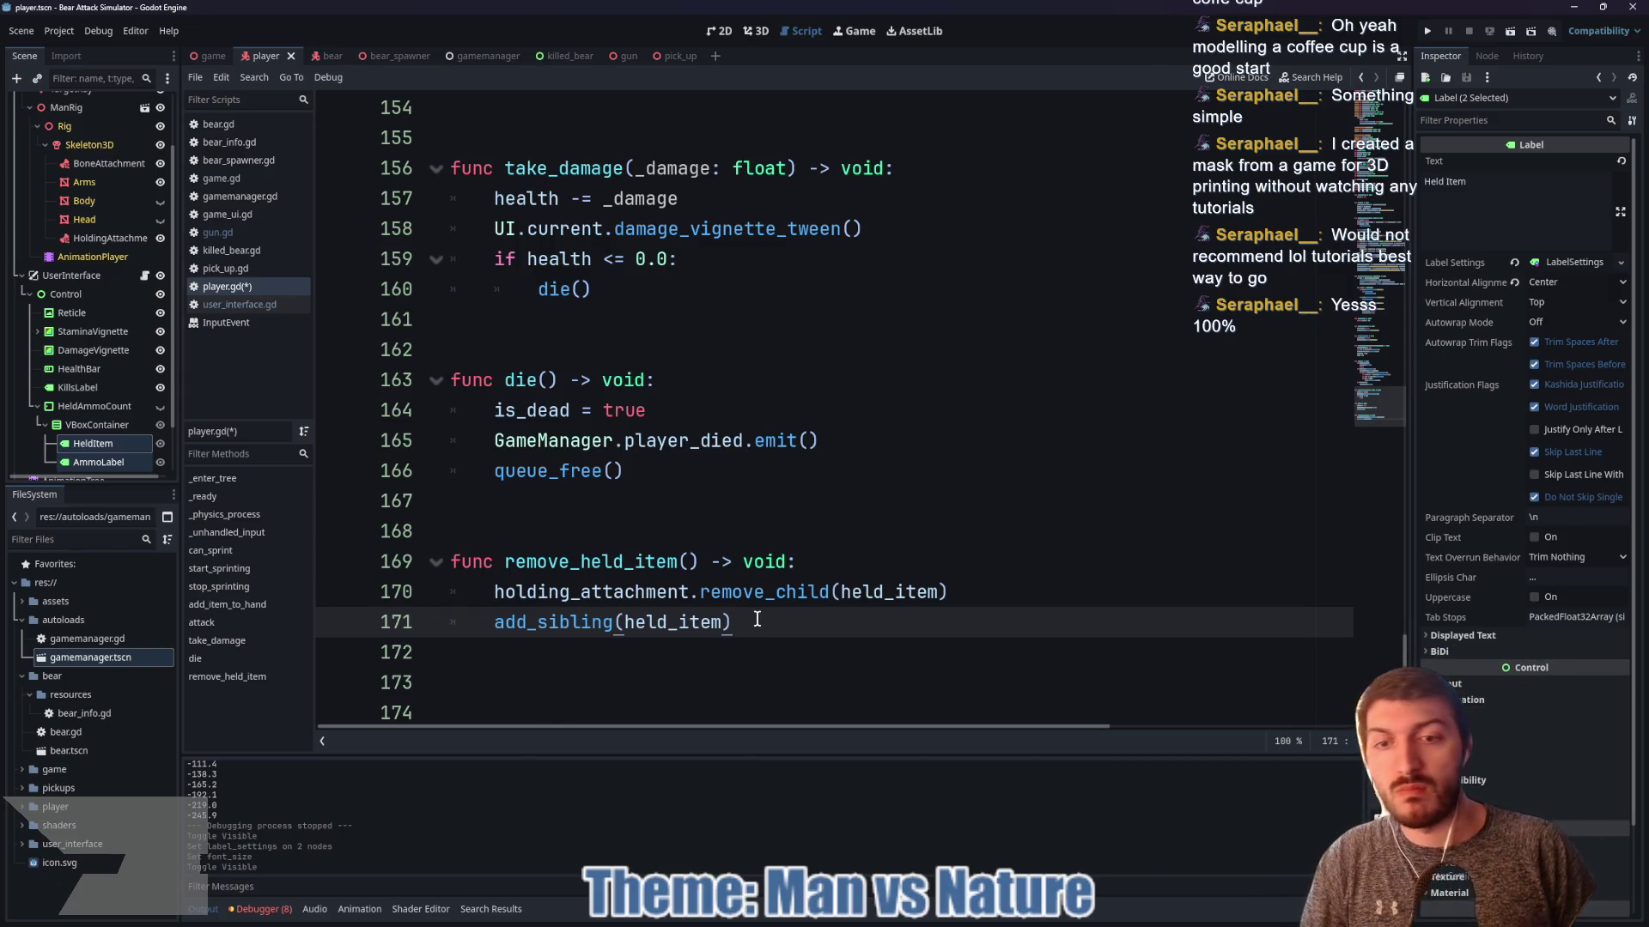
{"action": "key", "text": "Return"}
{"action": "type", "text": "is"}
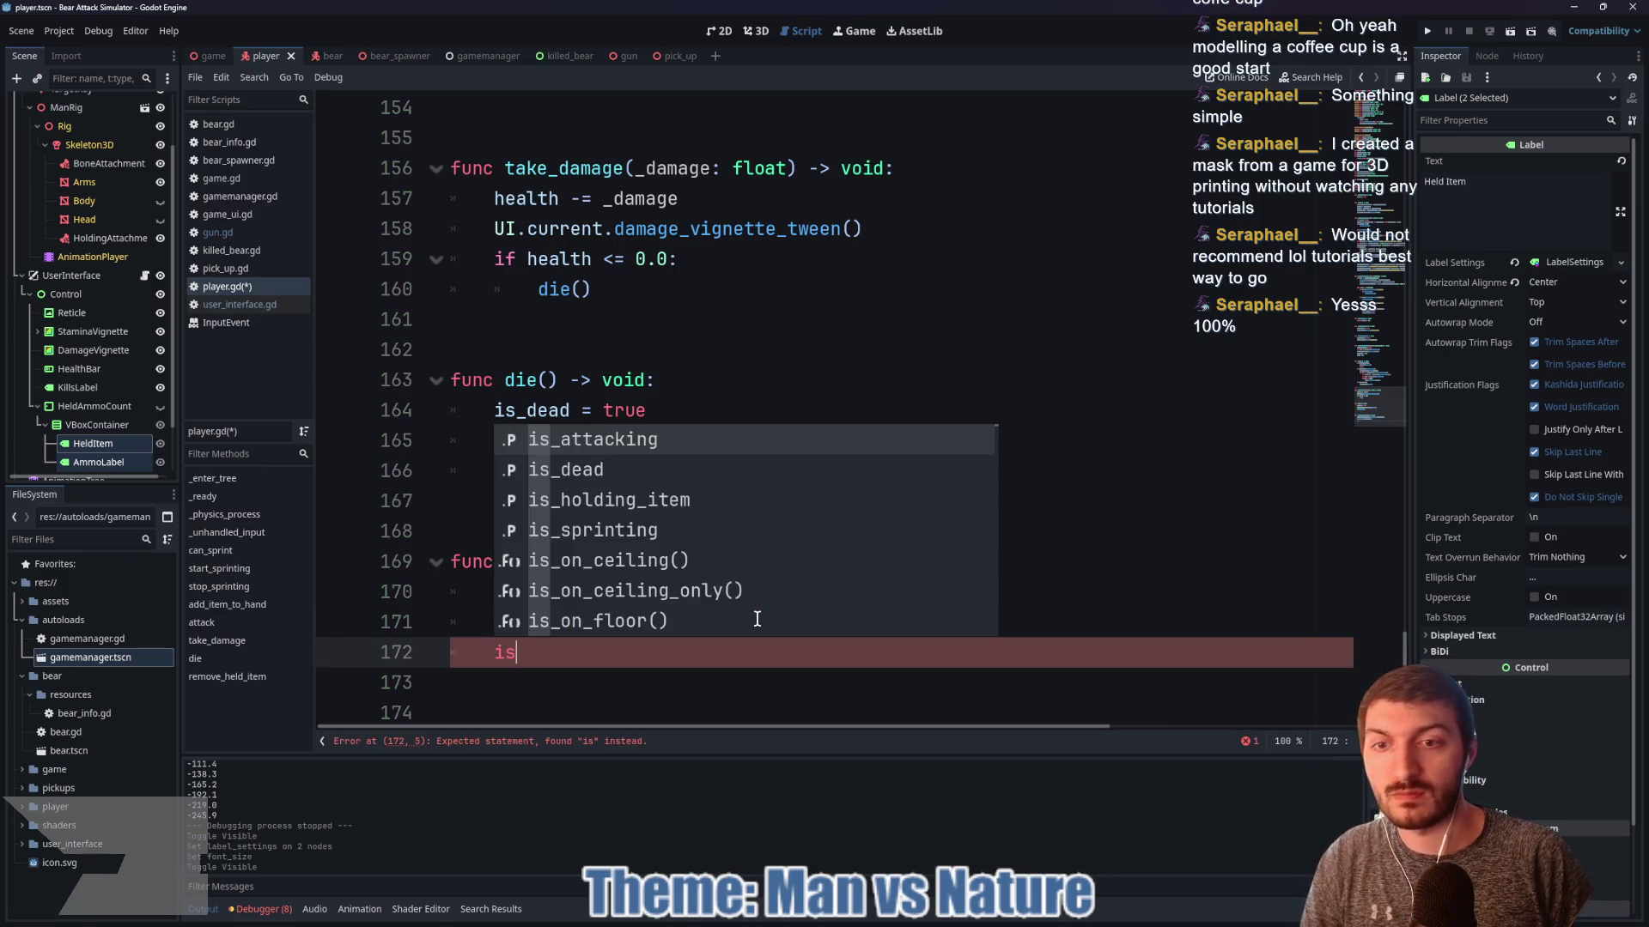
{"action": "key", "text": "Down"}
{"action": "key", "text": "Down"}
{"action": "key", "text": "Return"}
{"action": "type", "text": "= false"}
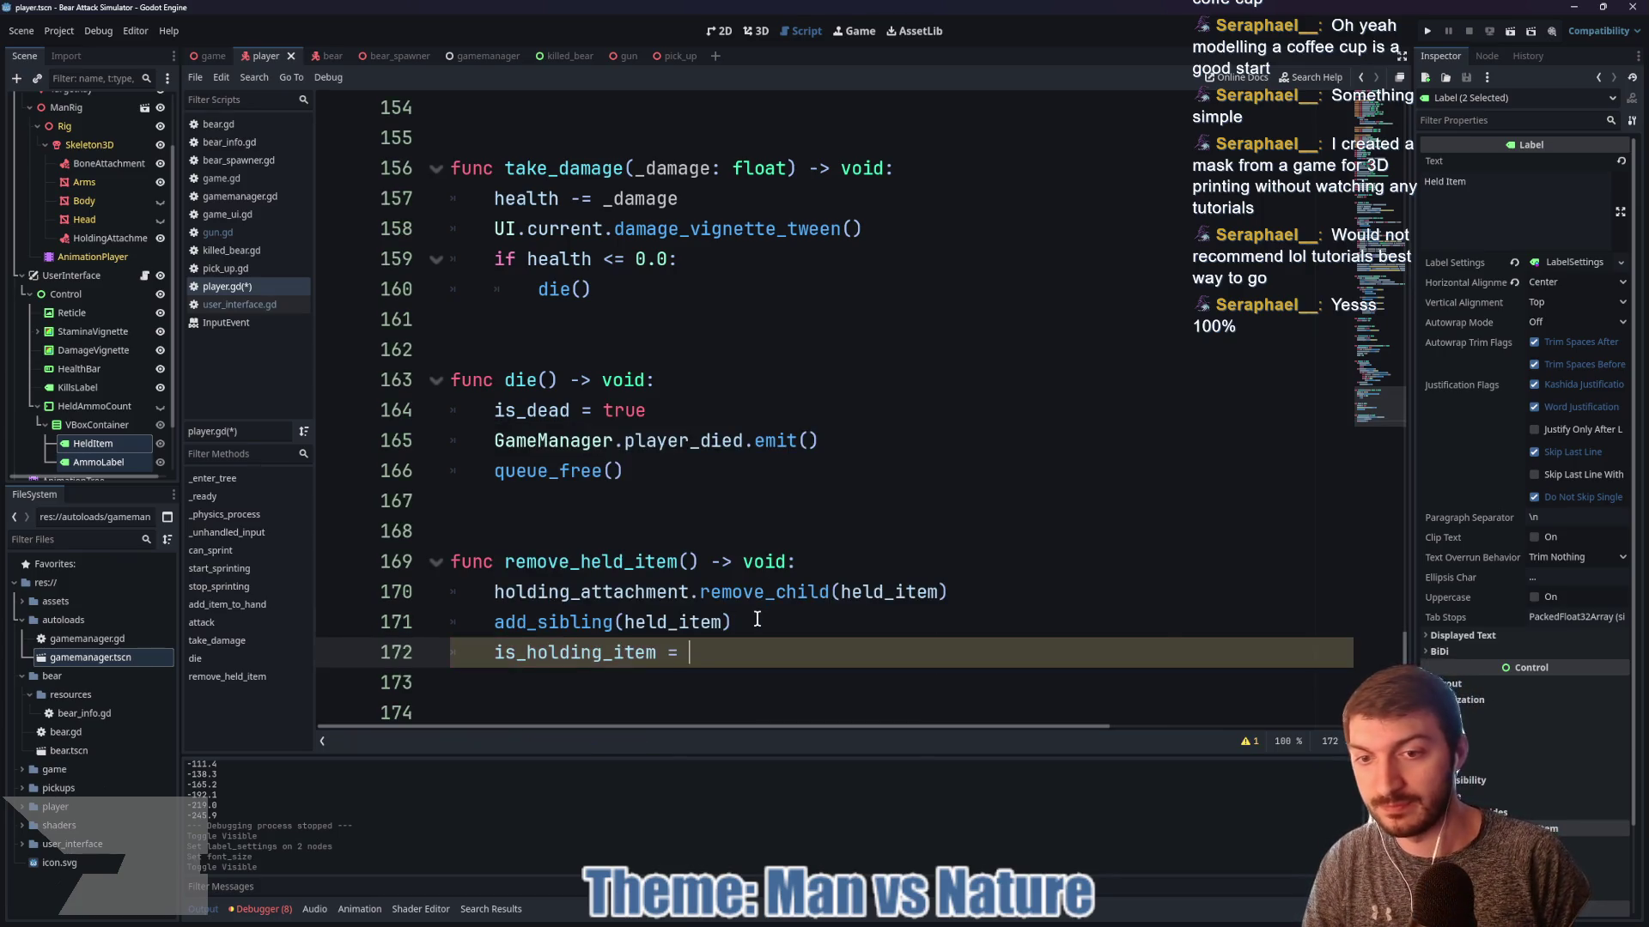
{"action": "key", "text": "Escape"}
{"action": "key", "text": "ctrl+s"}
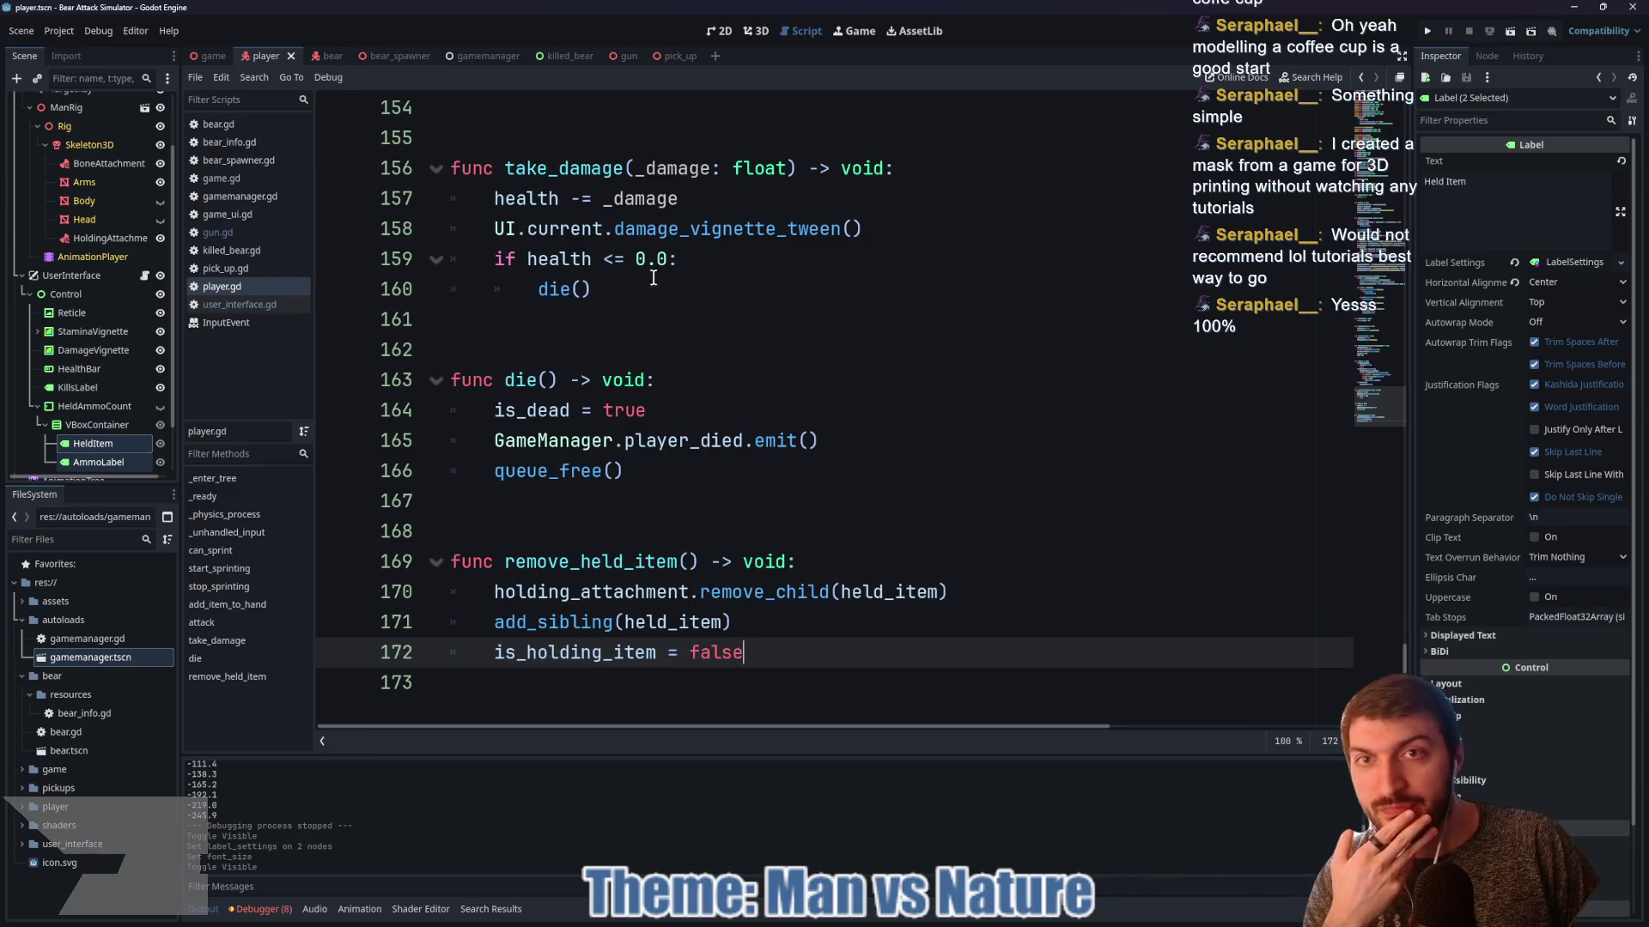
Insert Player.current.remove_held_item() as the first line of gun.gd's throw() and save.
{"action": "left_click", "coordinate": [632, 56]}
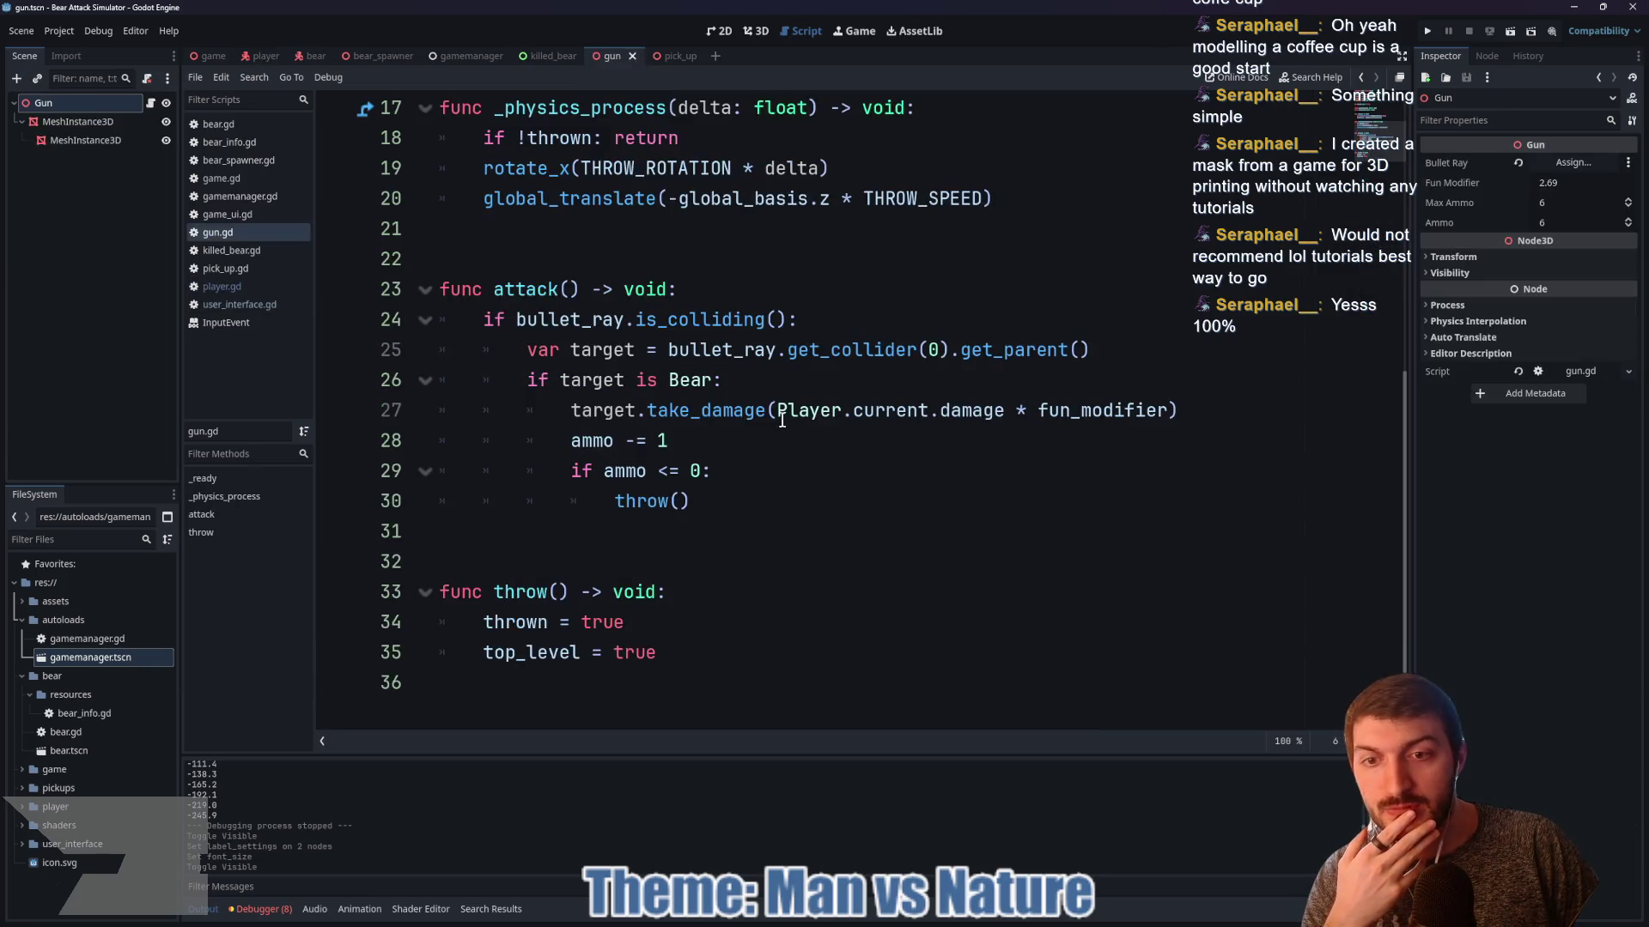
{"action": "left_click", "coordinate": [694, 599]}
{"action": "key", "text": "Return"}
{"action": "type", "text": "play"}
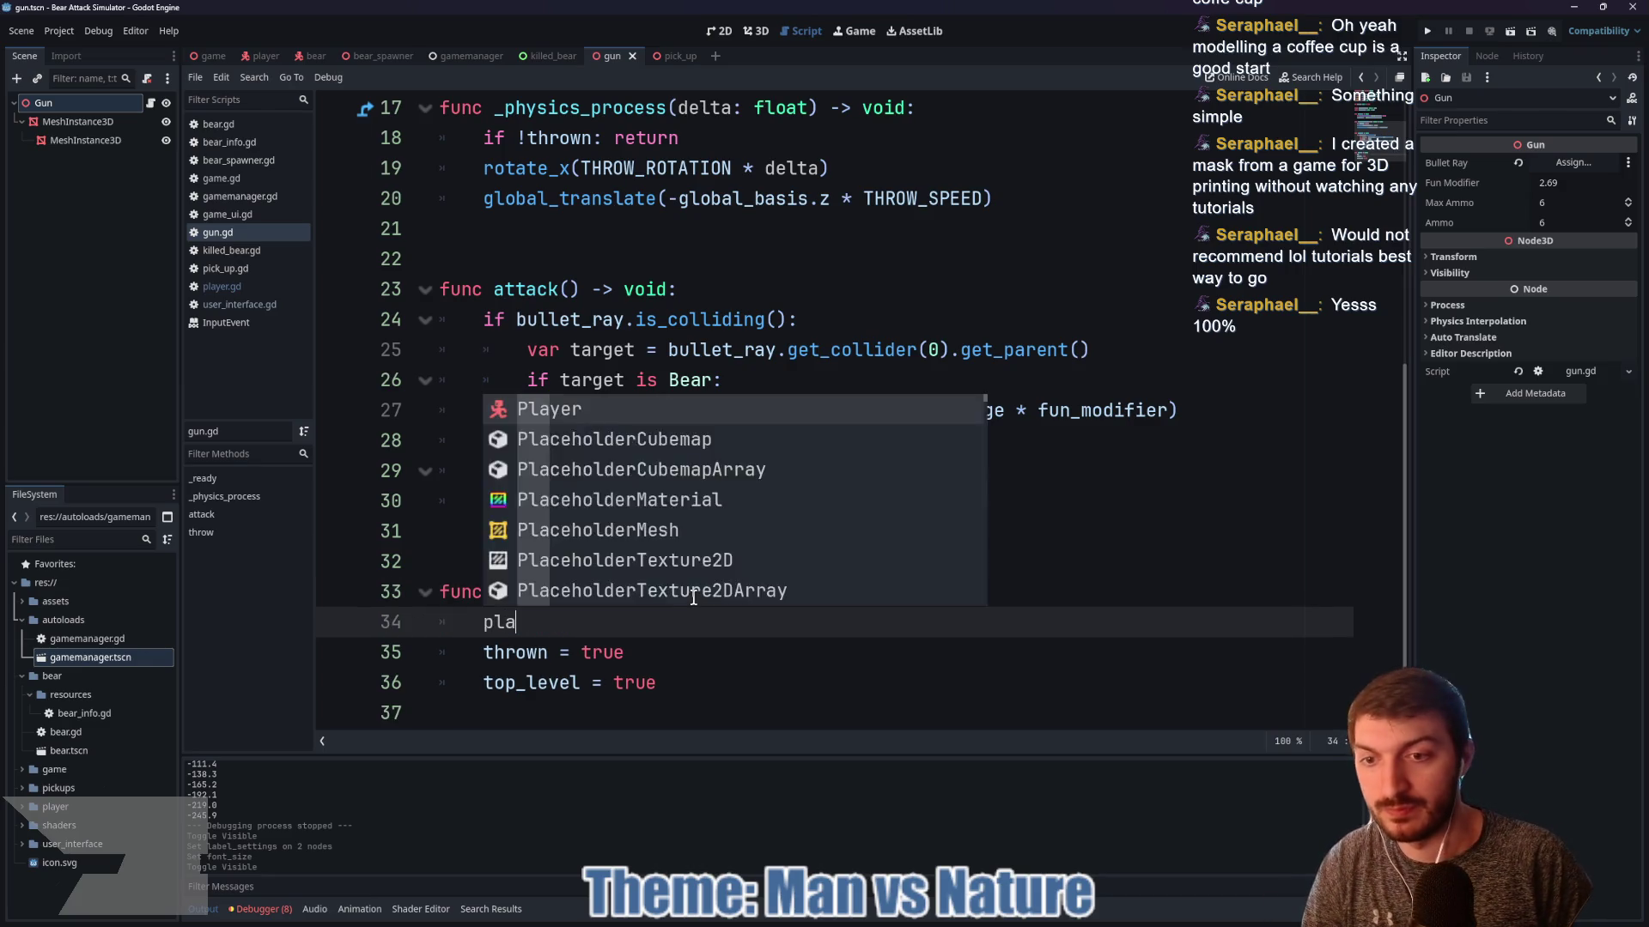
{"action": "key", "text": "Return"}
{"action": "type", "text": ".curr"}
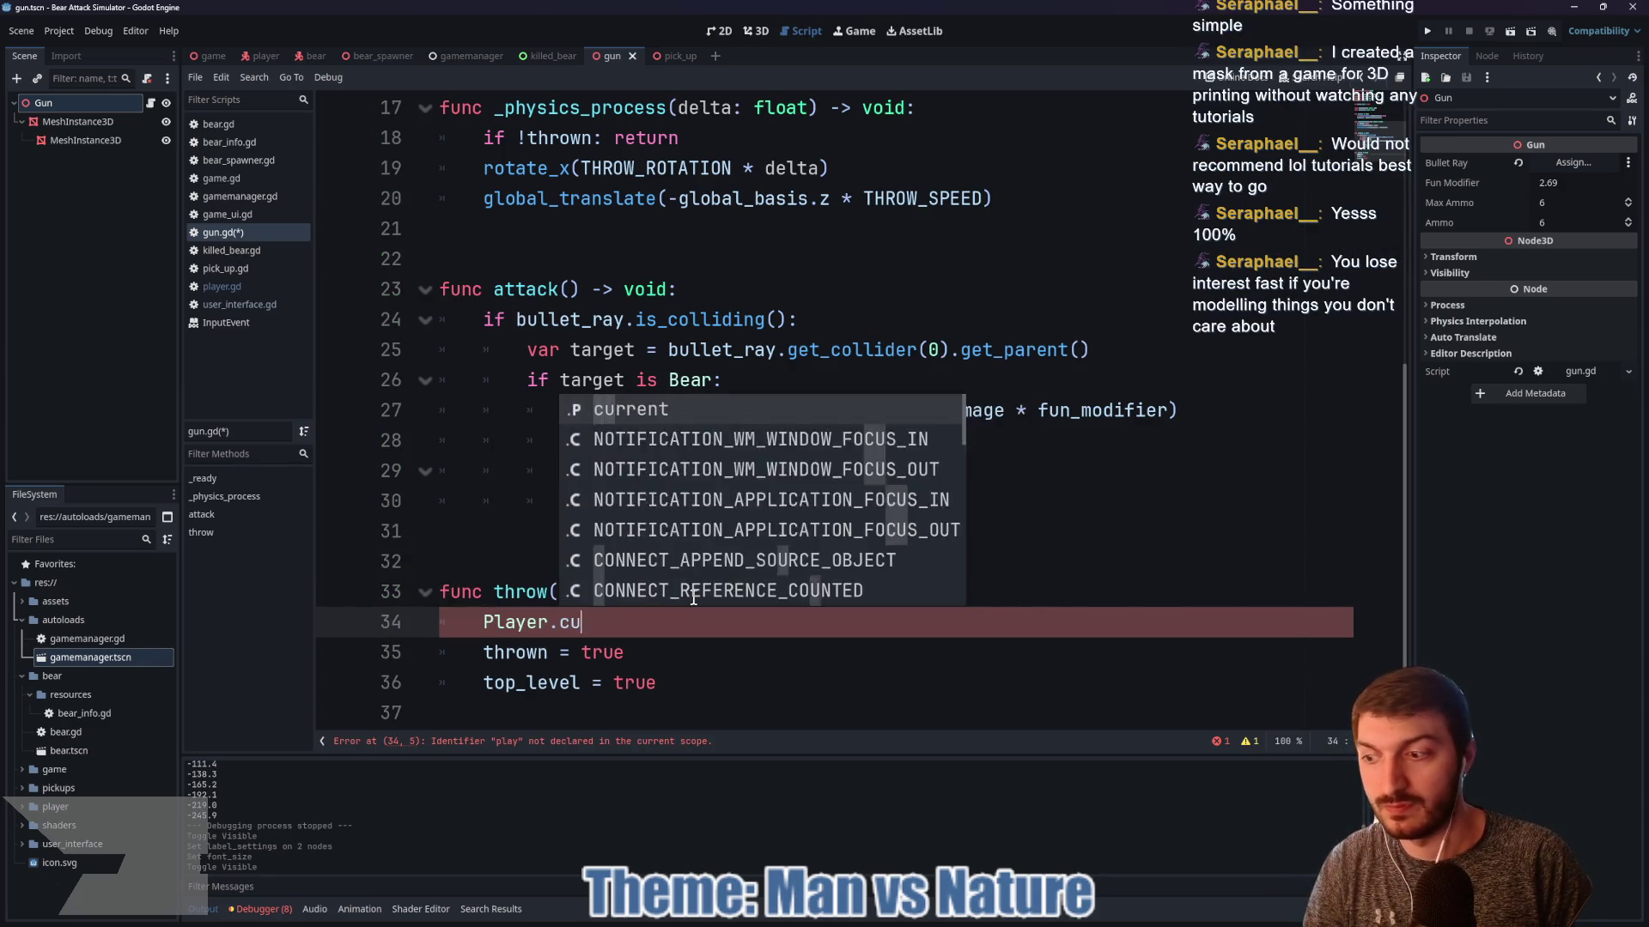
{"action": "key", "text": "Return"}
{"action": "type", "text": ".remo"}
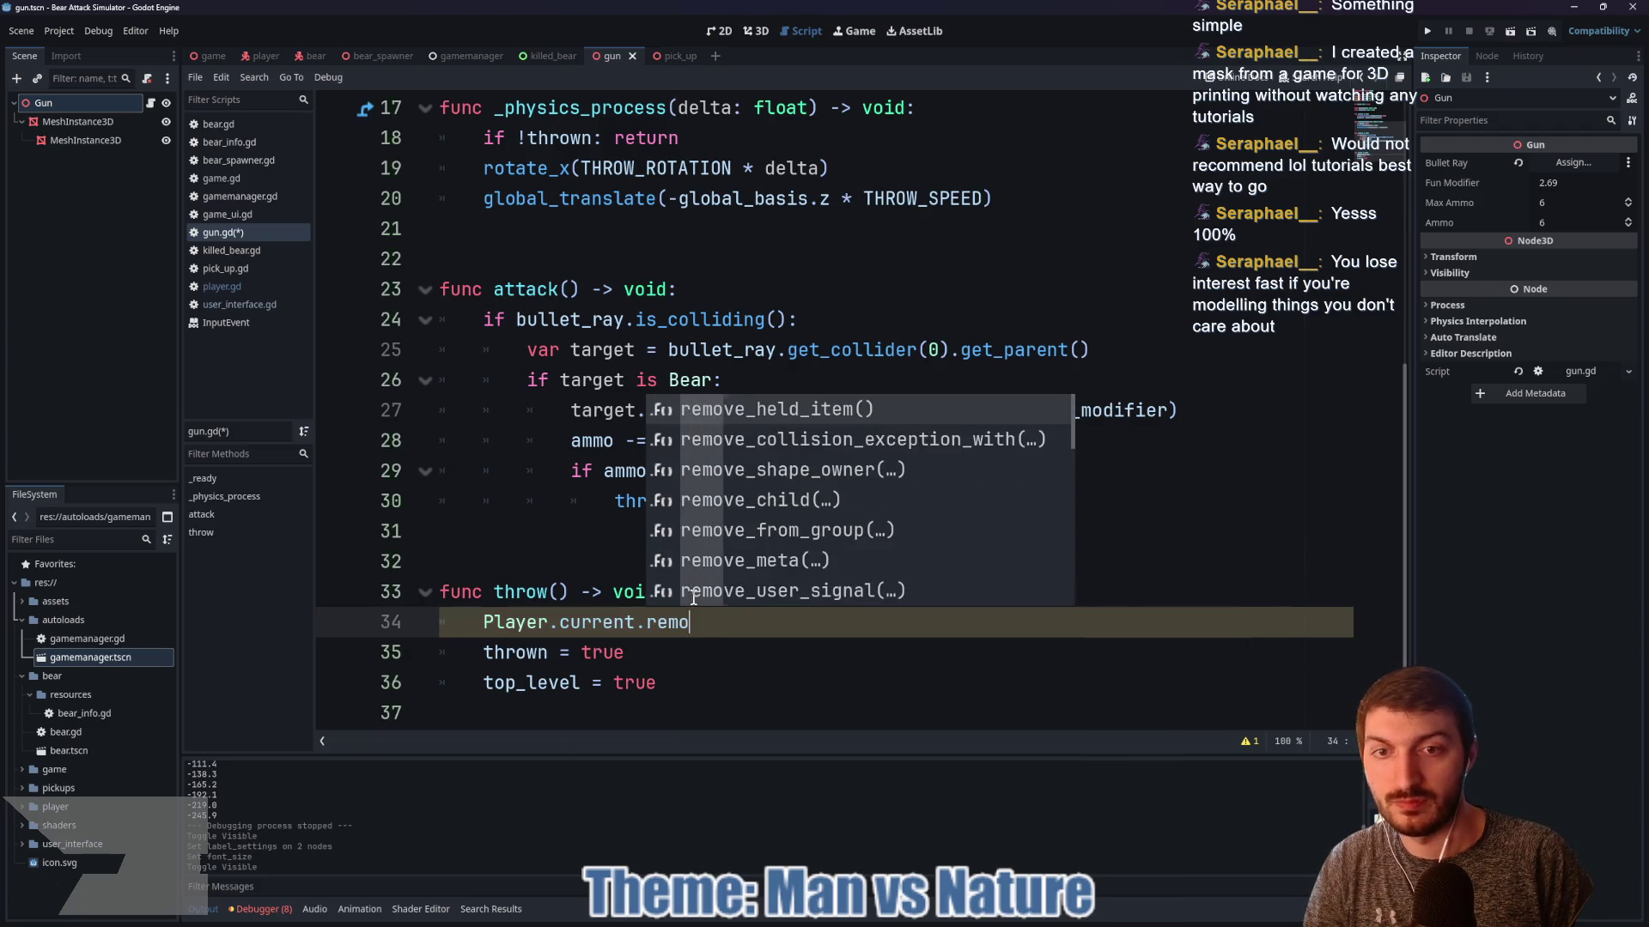
{"action": "key", "text": "Return"}
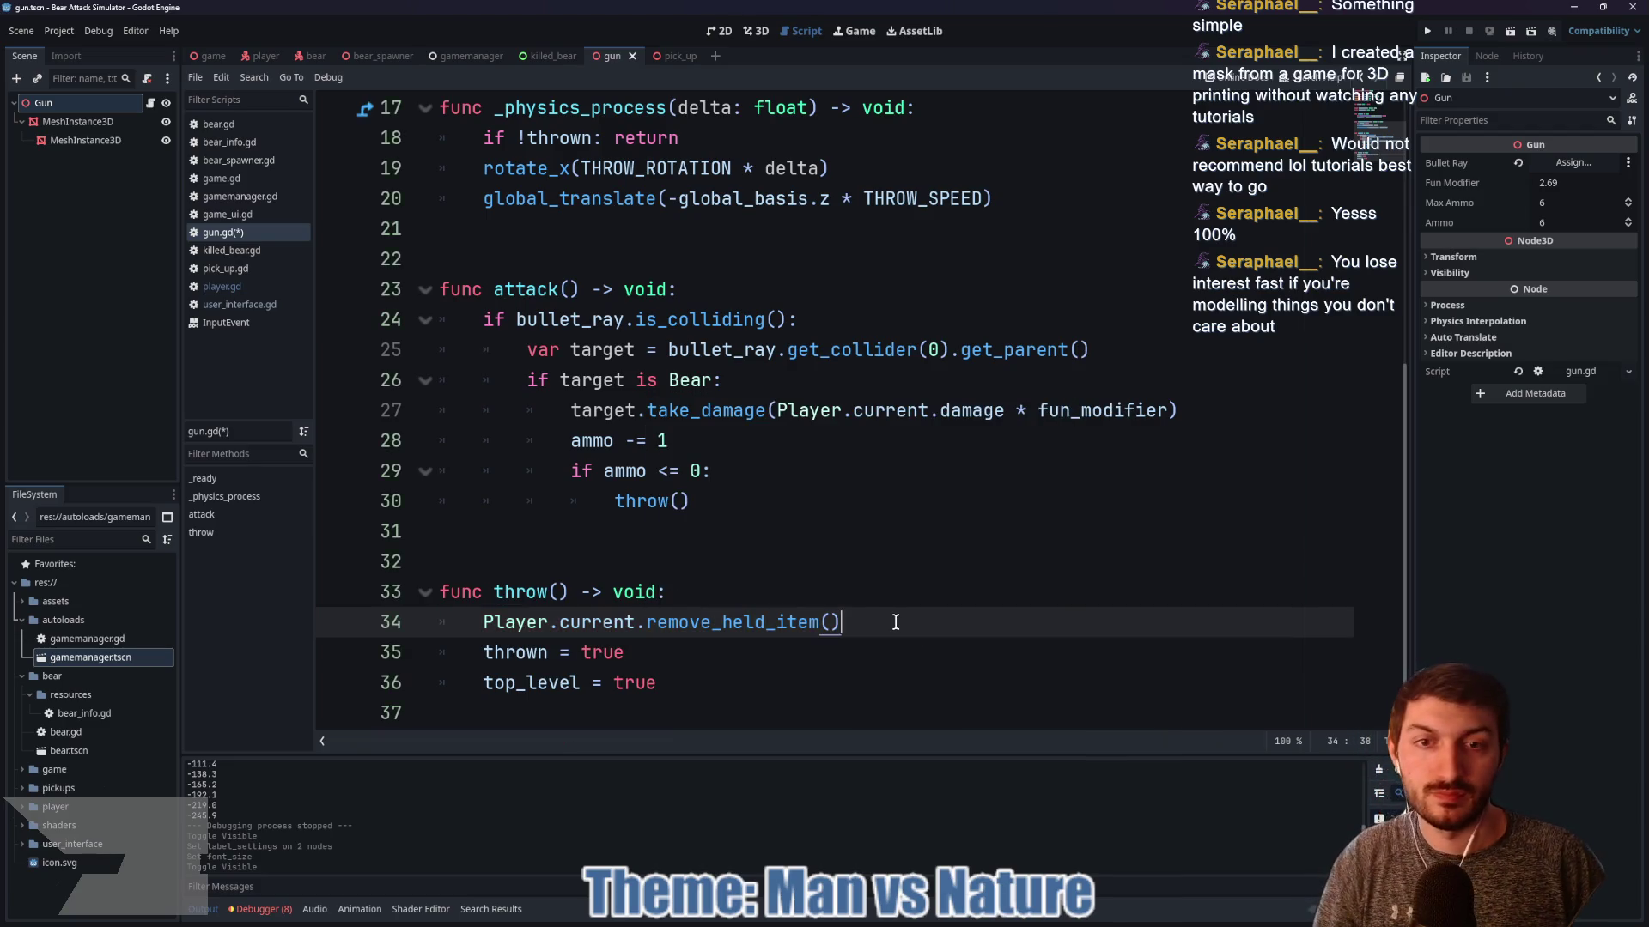
{"action": "key", "text": "ctrl+s"}
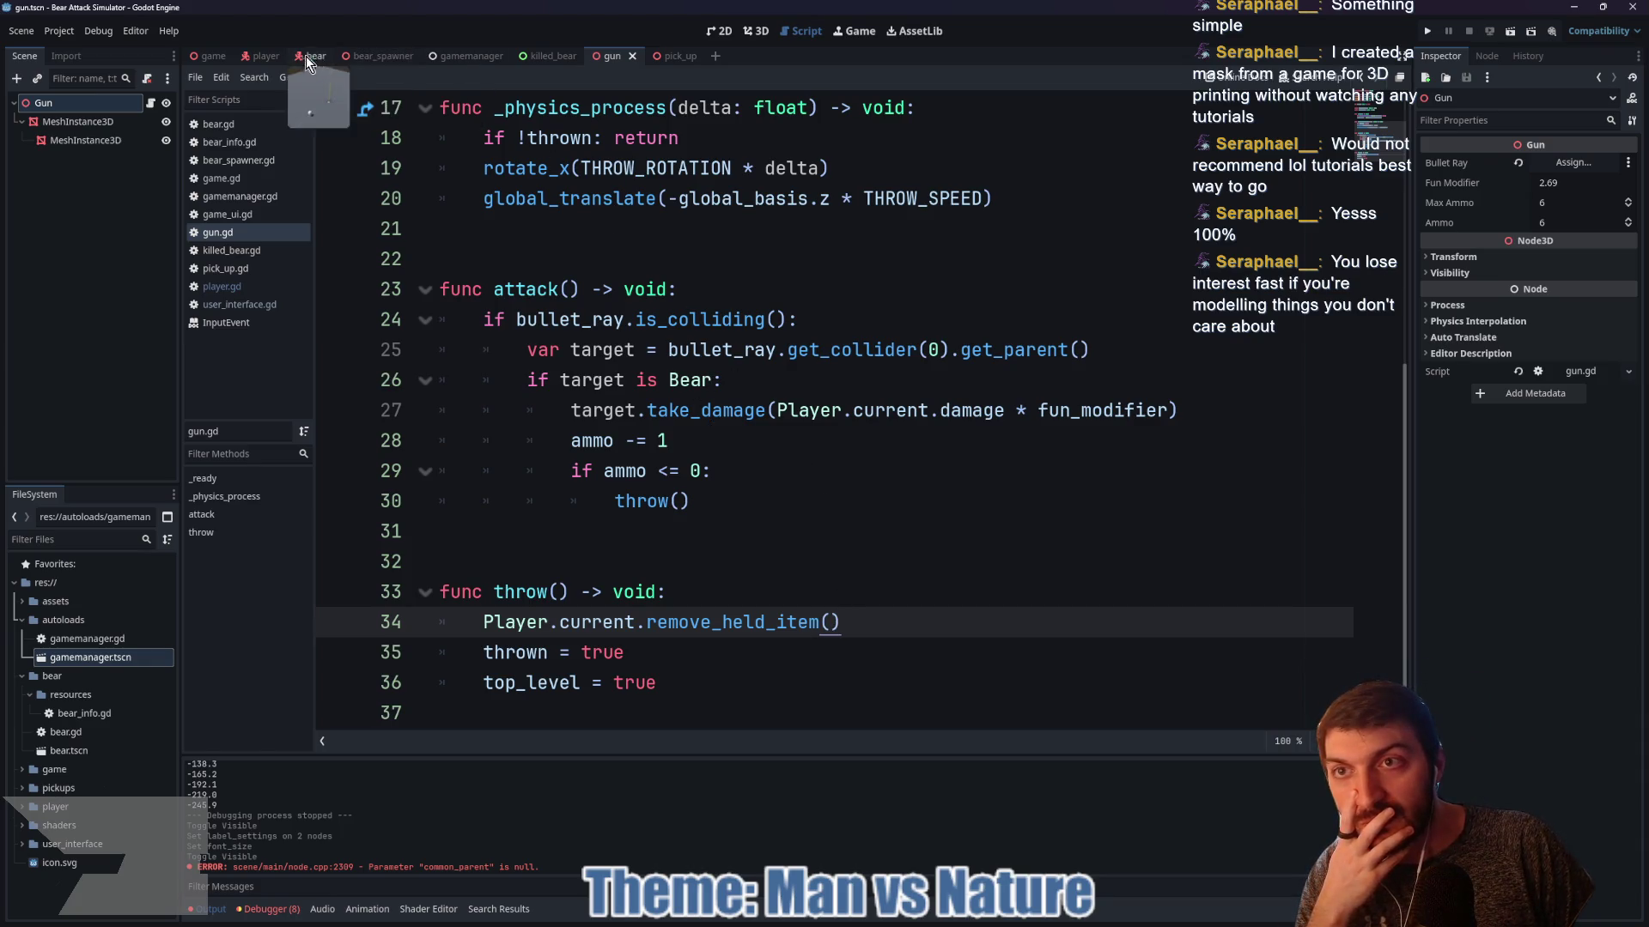
Go to the game scene script and run the project to test the change.
{"action": "left_click", "coordinate": [266, 56]}
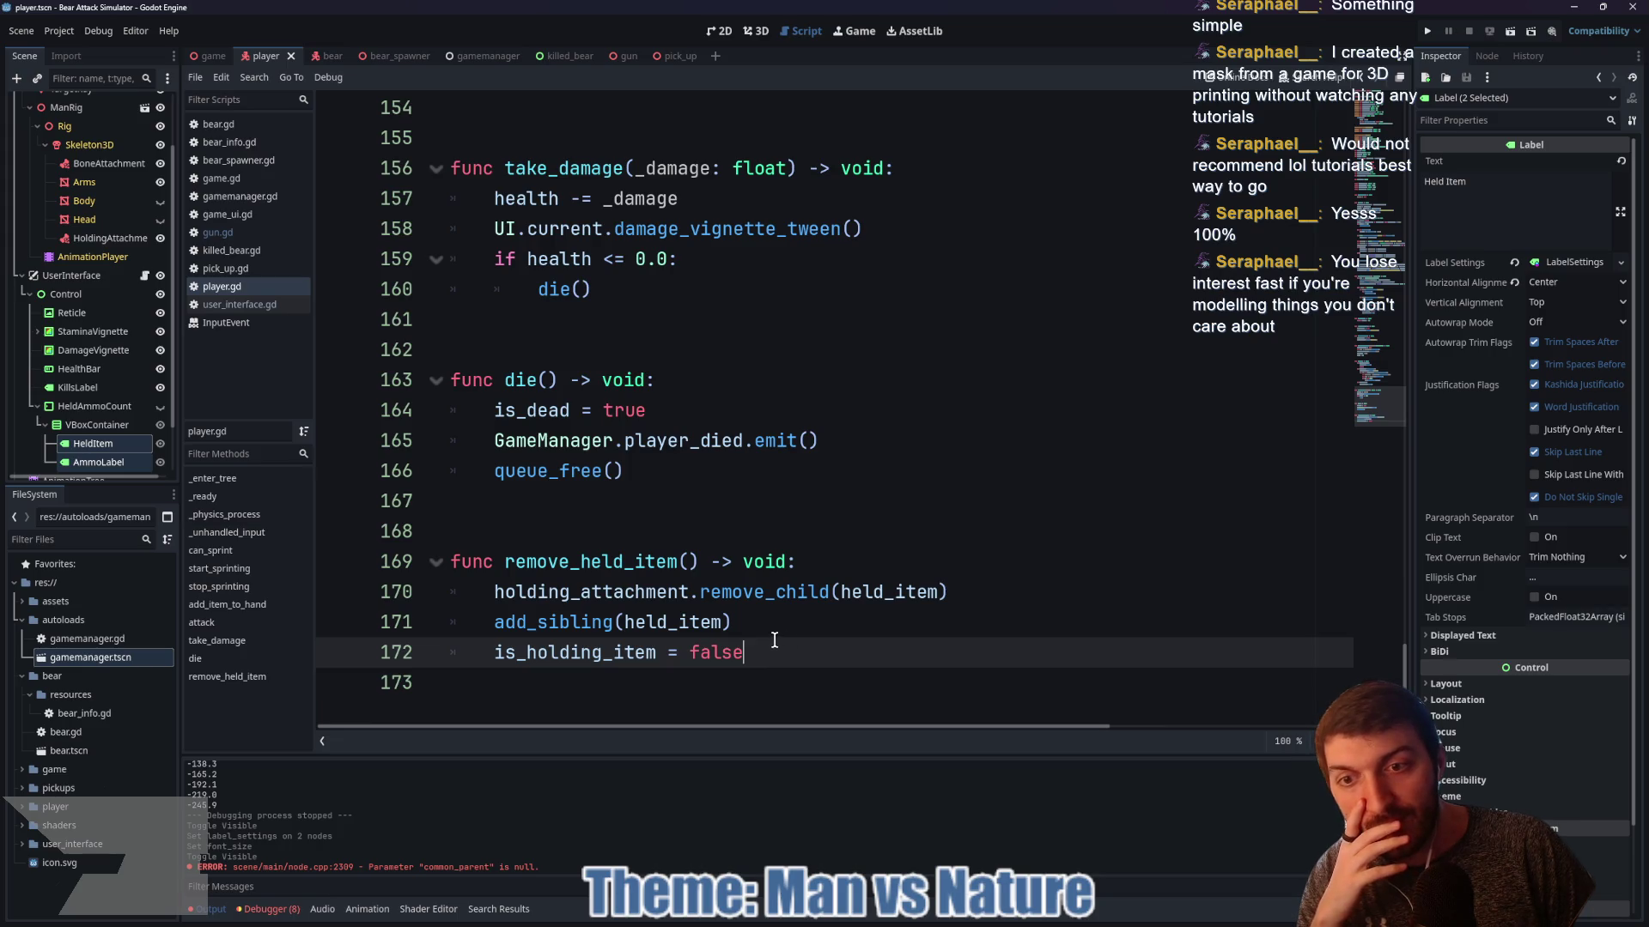
{"action": "left_click", "coordinate": [215, 56]}
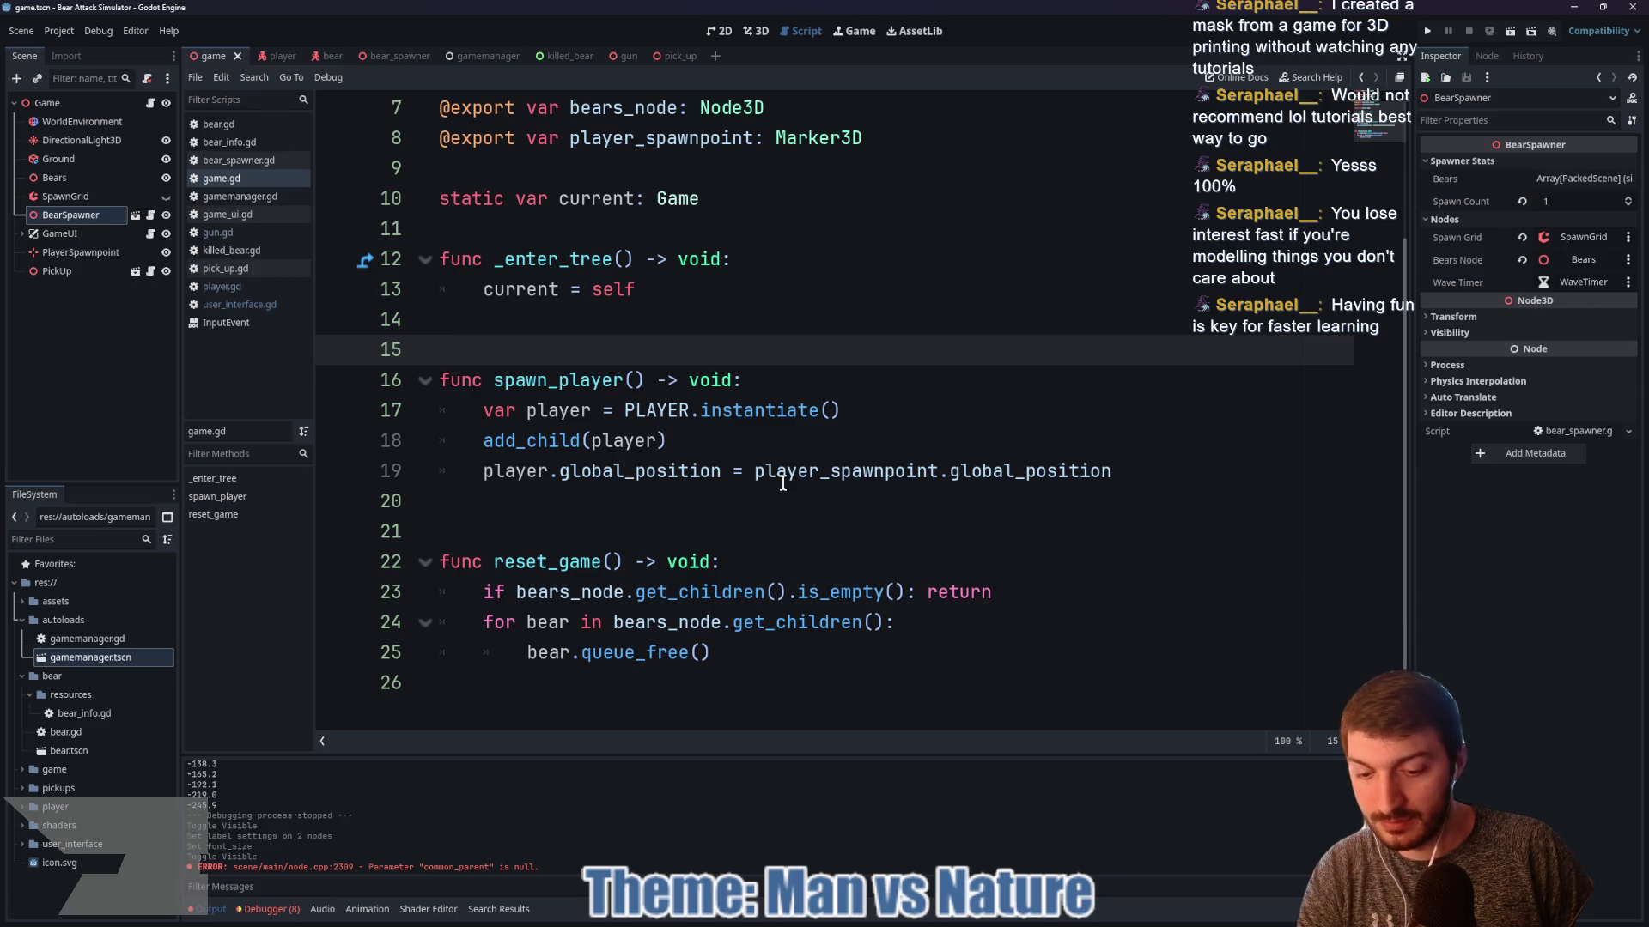
{"action": "key", "text": "F5"}
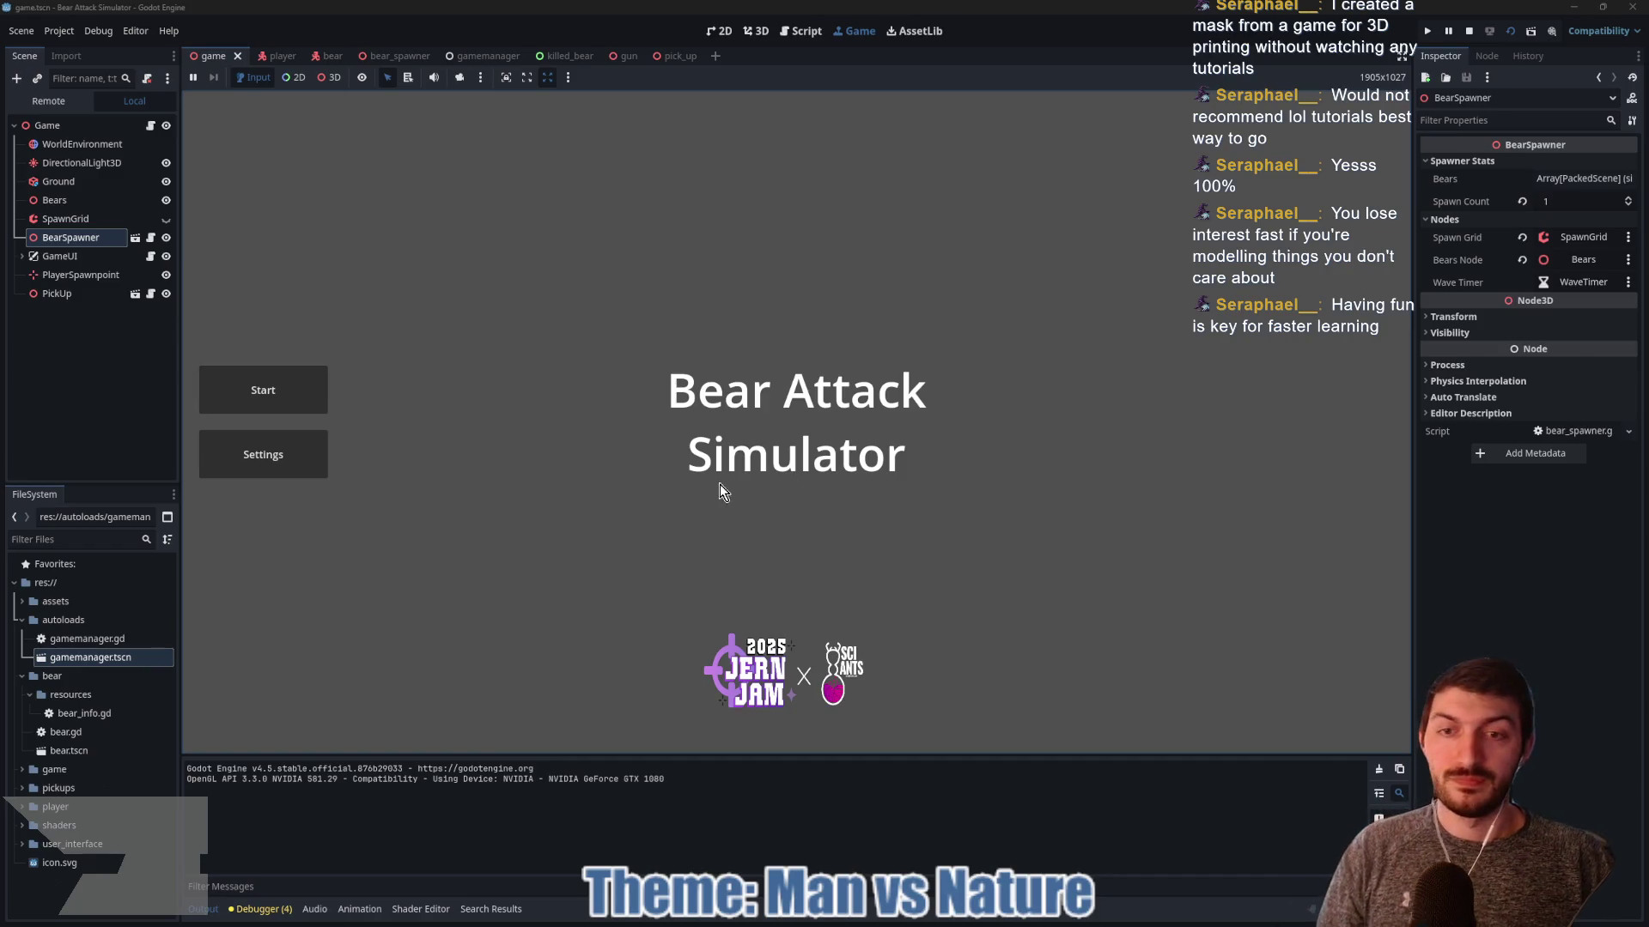
Pick up the gun, fight the charging bears until the kill count reaches 2, then stop the game.
{"action": "key", "text": "Return"}
{"action": "key", "text": "w"}
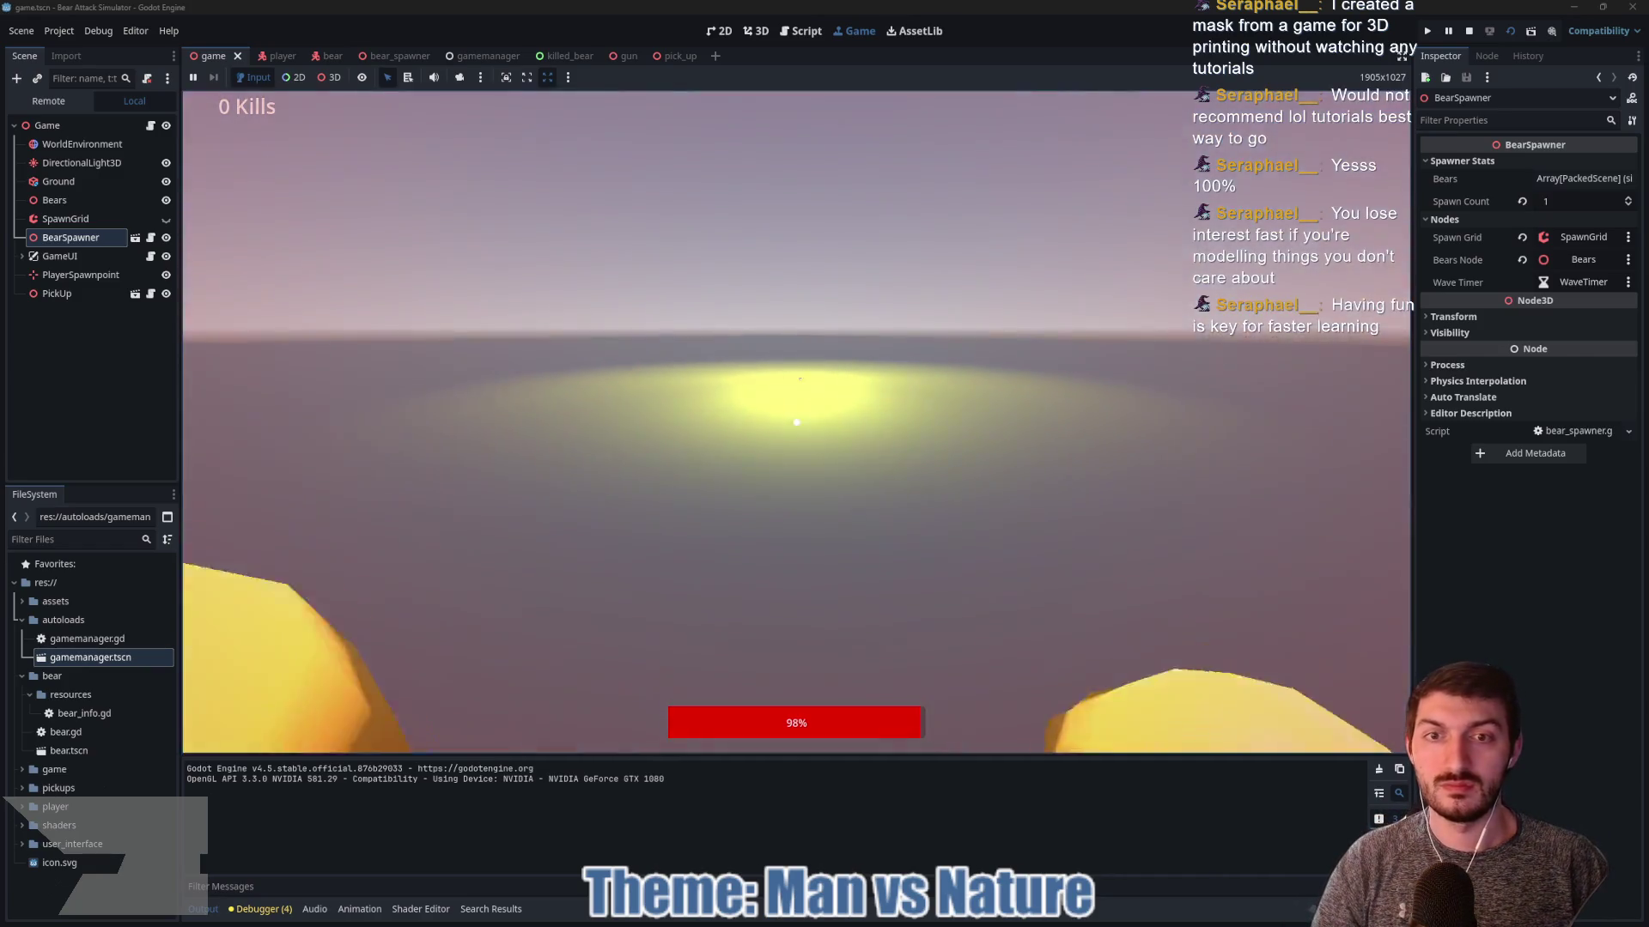
{"action": "key", "text": "e"}
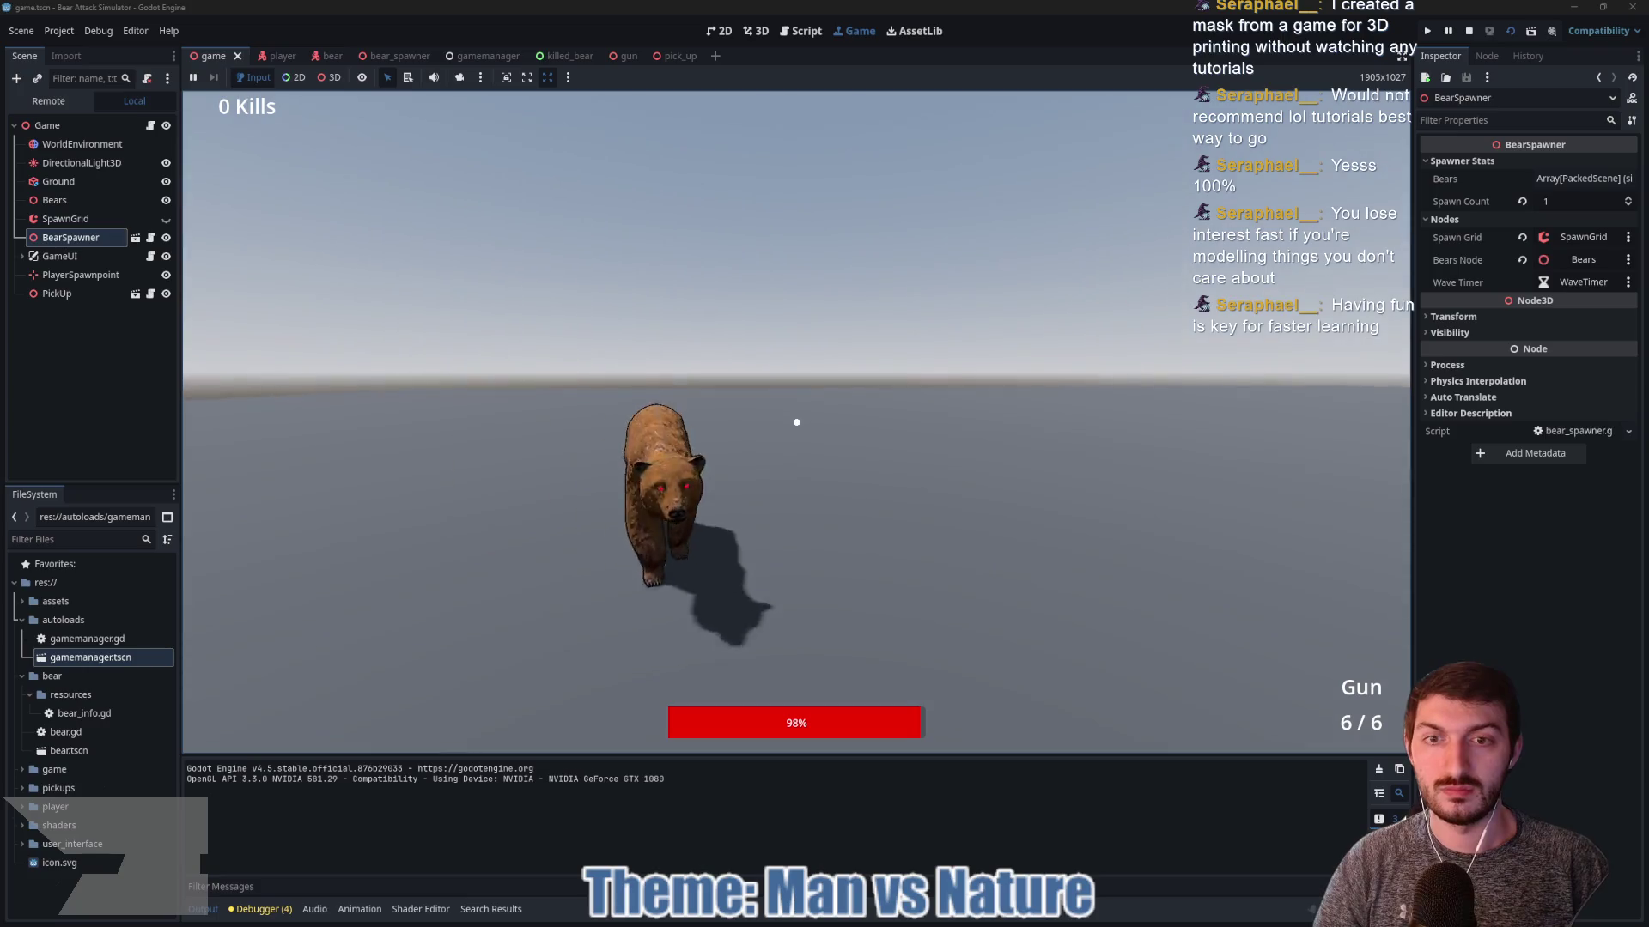
{"action": "left_click", "coordinate": [797, 422]}
{"action": "left_click", "coordinate": [796, 422]}
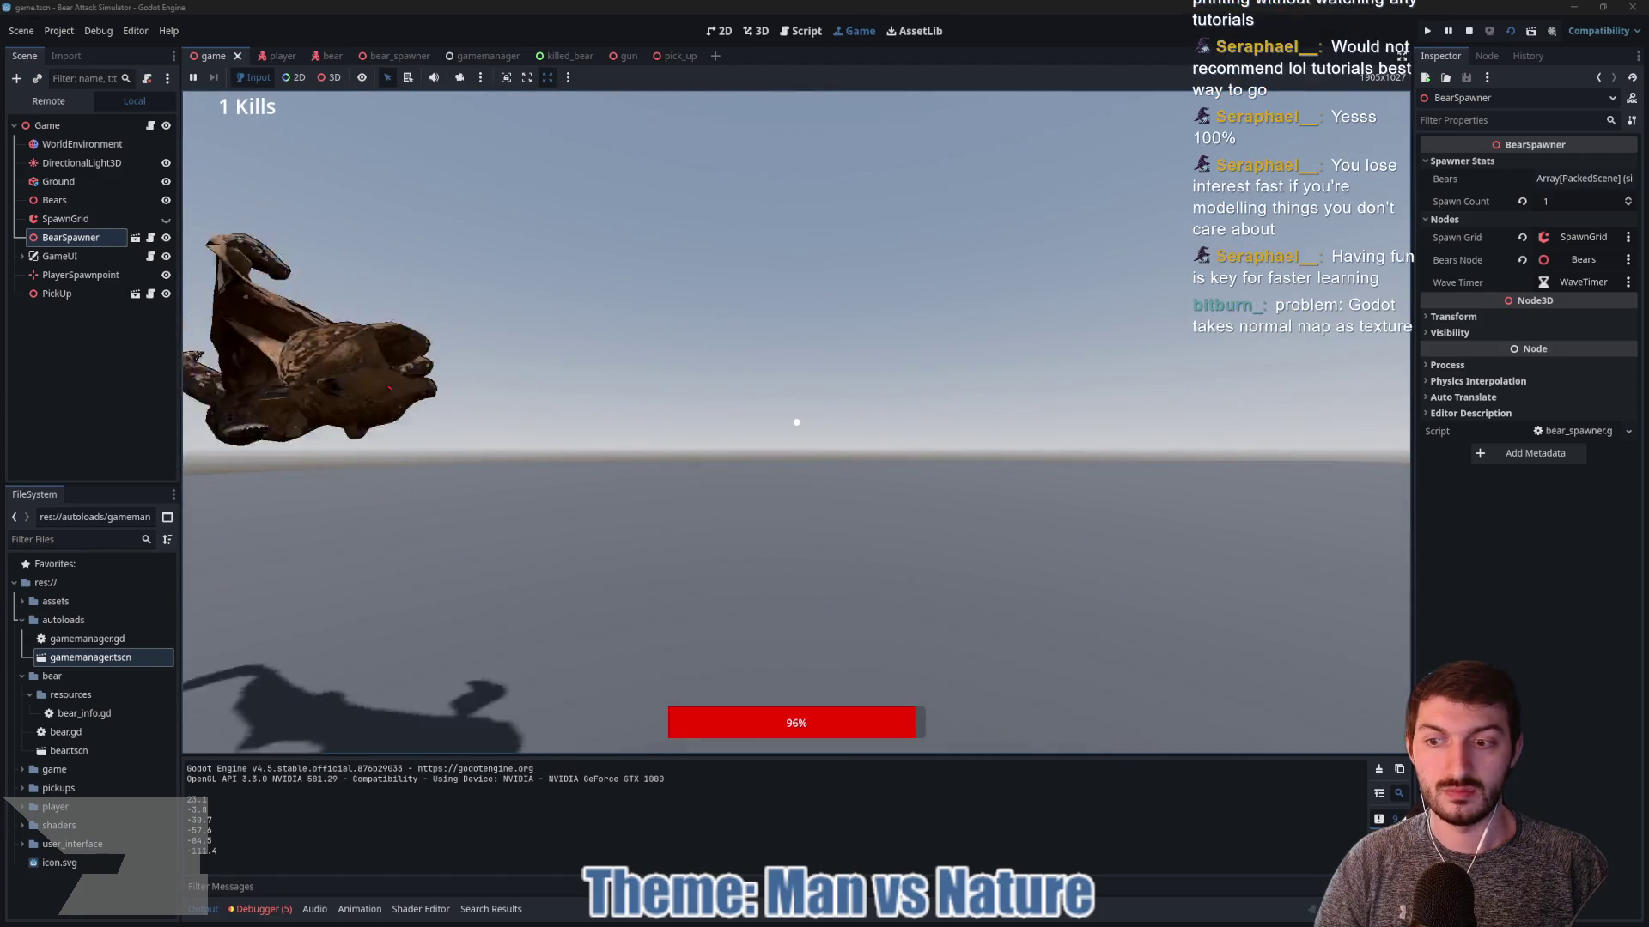
{"action": "left_click", "coordinate": [797, 423]}
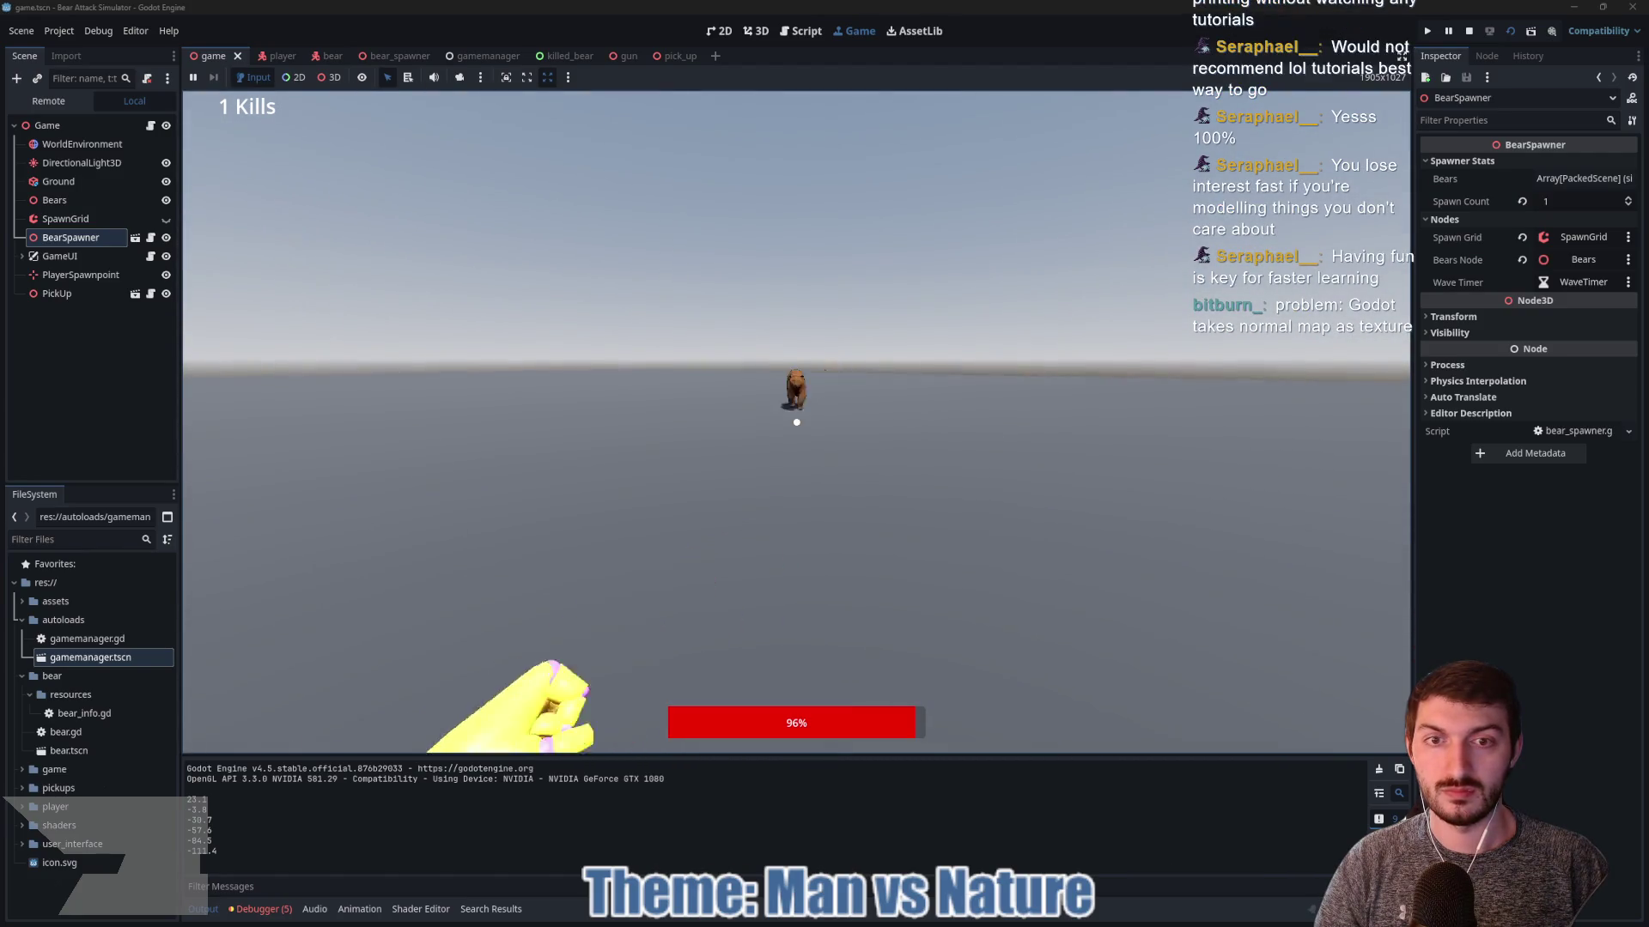
{"action": "left_click", "coordinate": [797, 422]}
{"action": "left_click", "coordinate": [797, 422]}
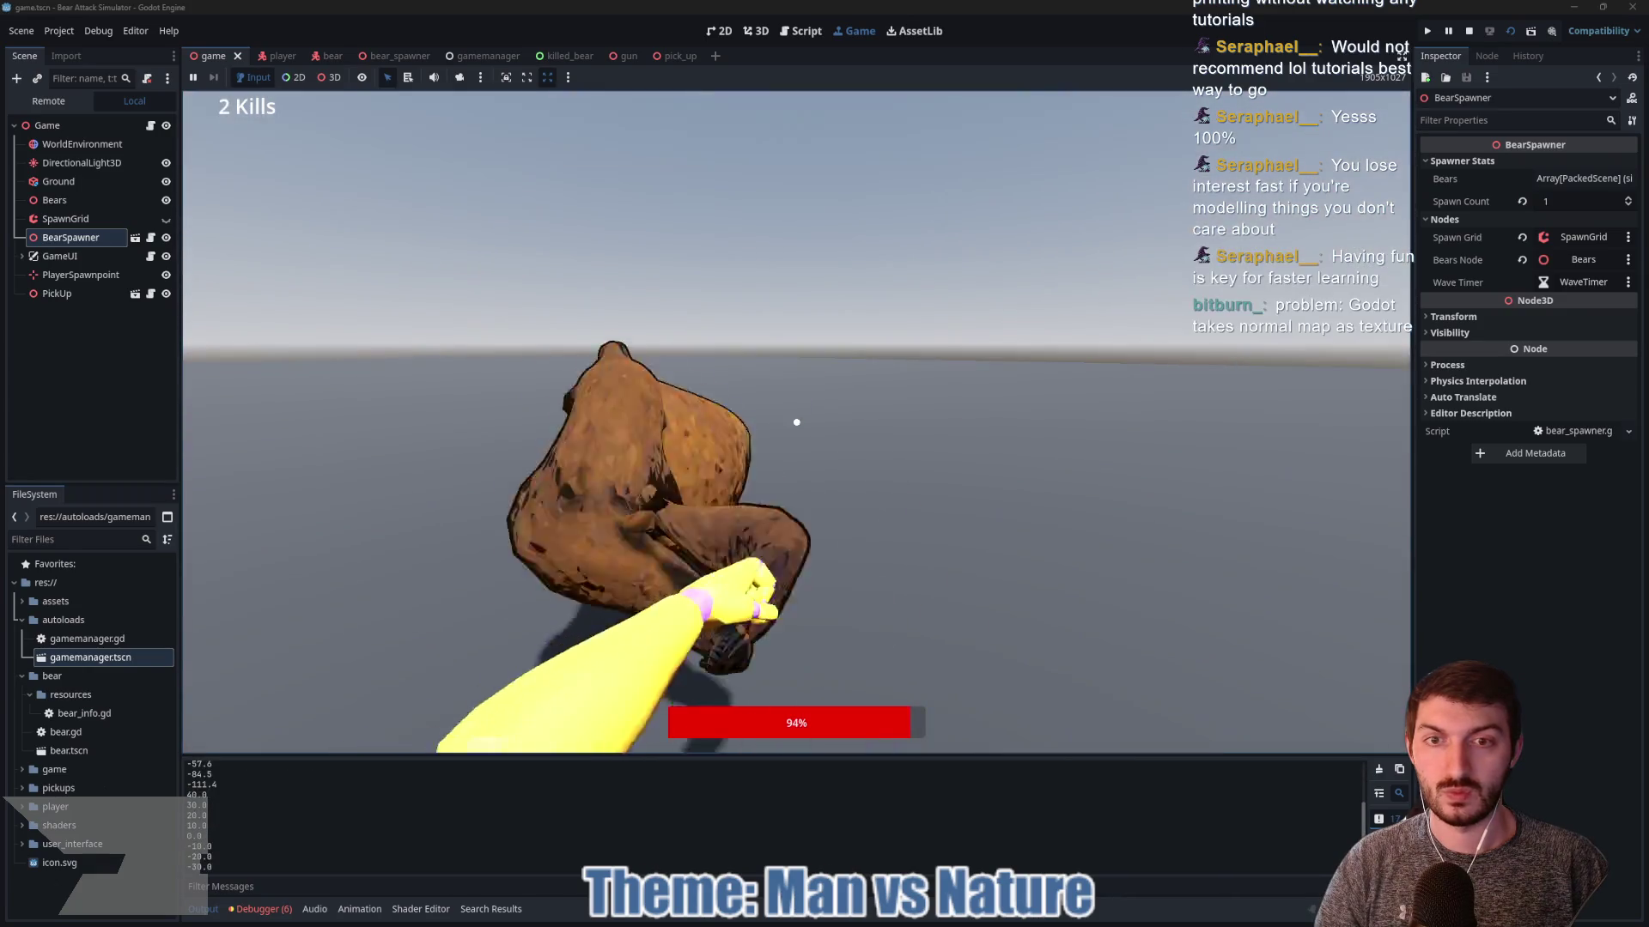
{"action": "key", "text": "F8"}
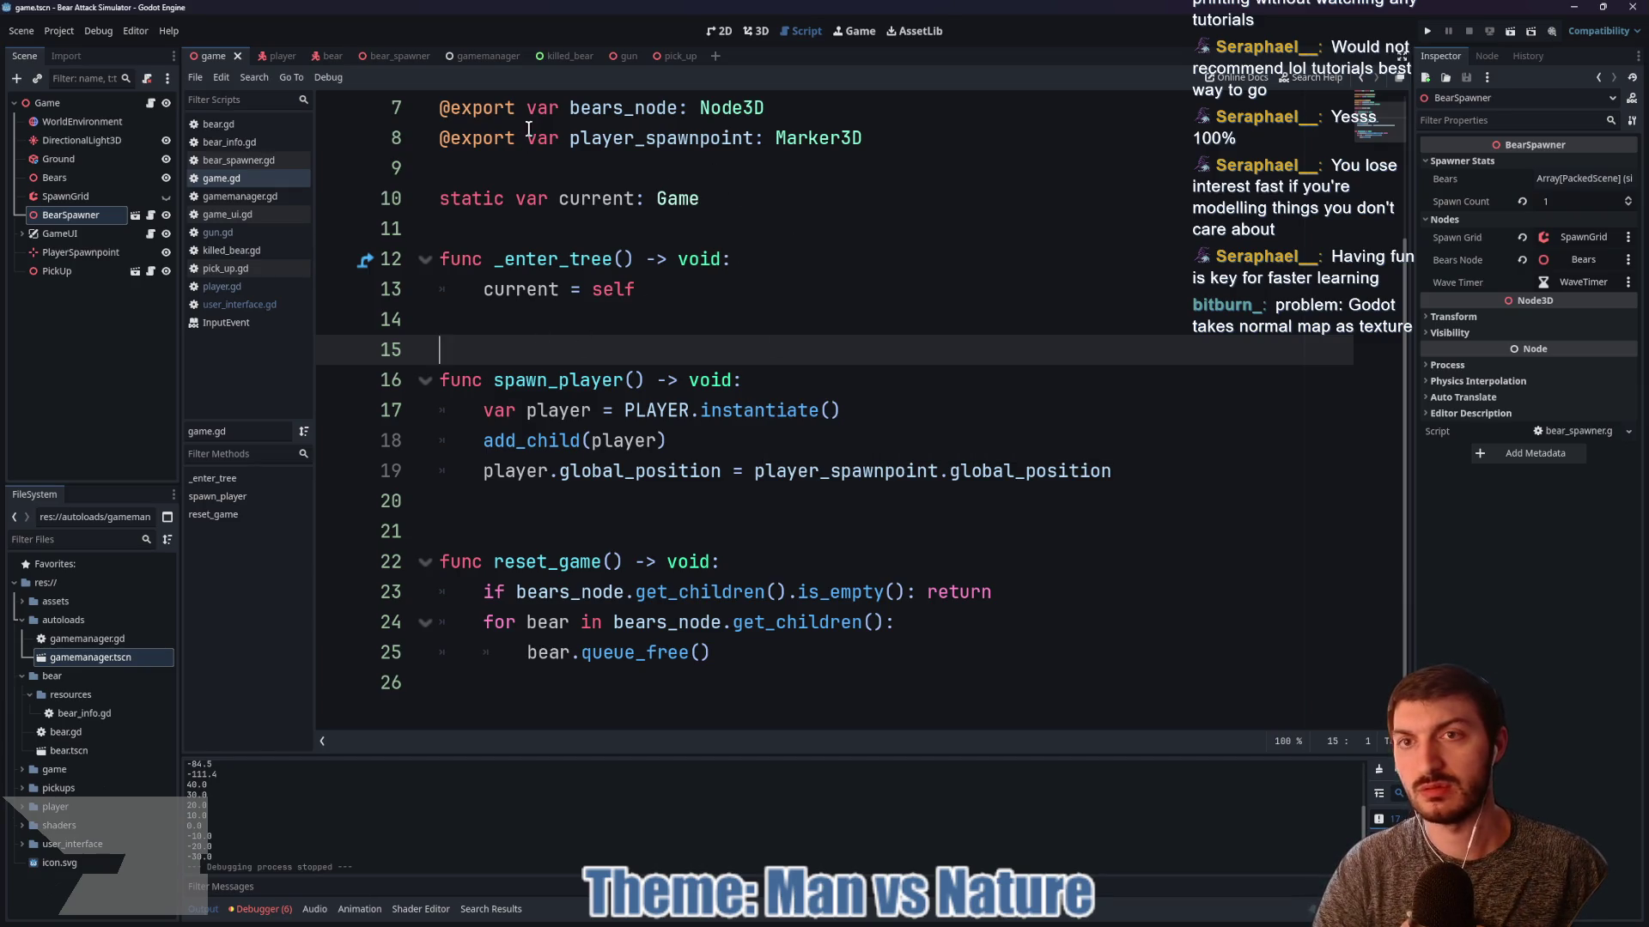
Review add_item_to_hand in the pickup script, then return to gun.gd's attack and throw functions.
{"action": "left_click", "coordinate": [620, 60]}
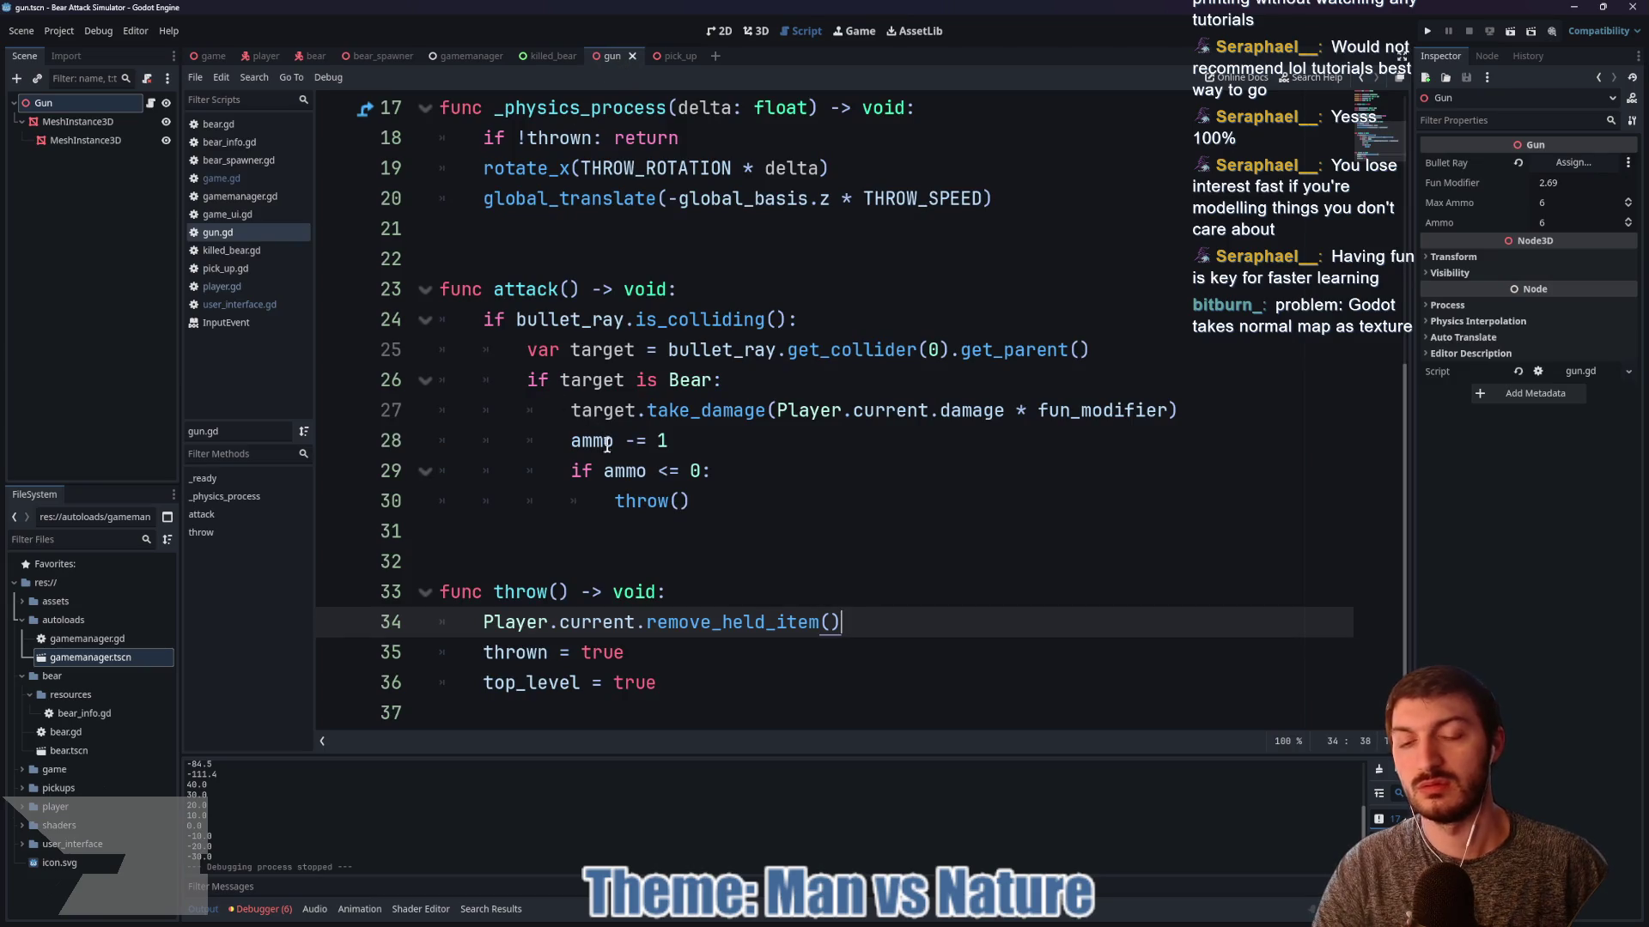
{"action": "left_click", "coordinate": [661, 55]}
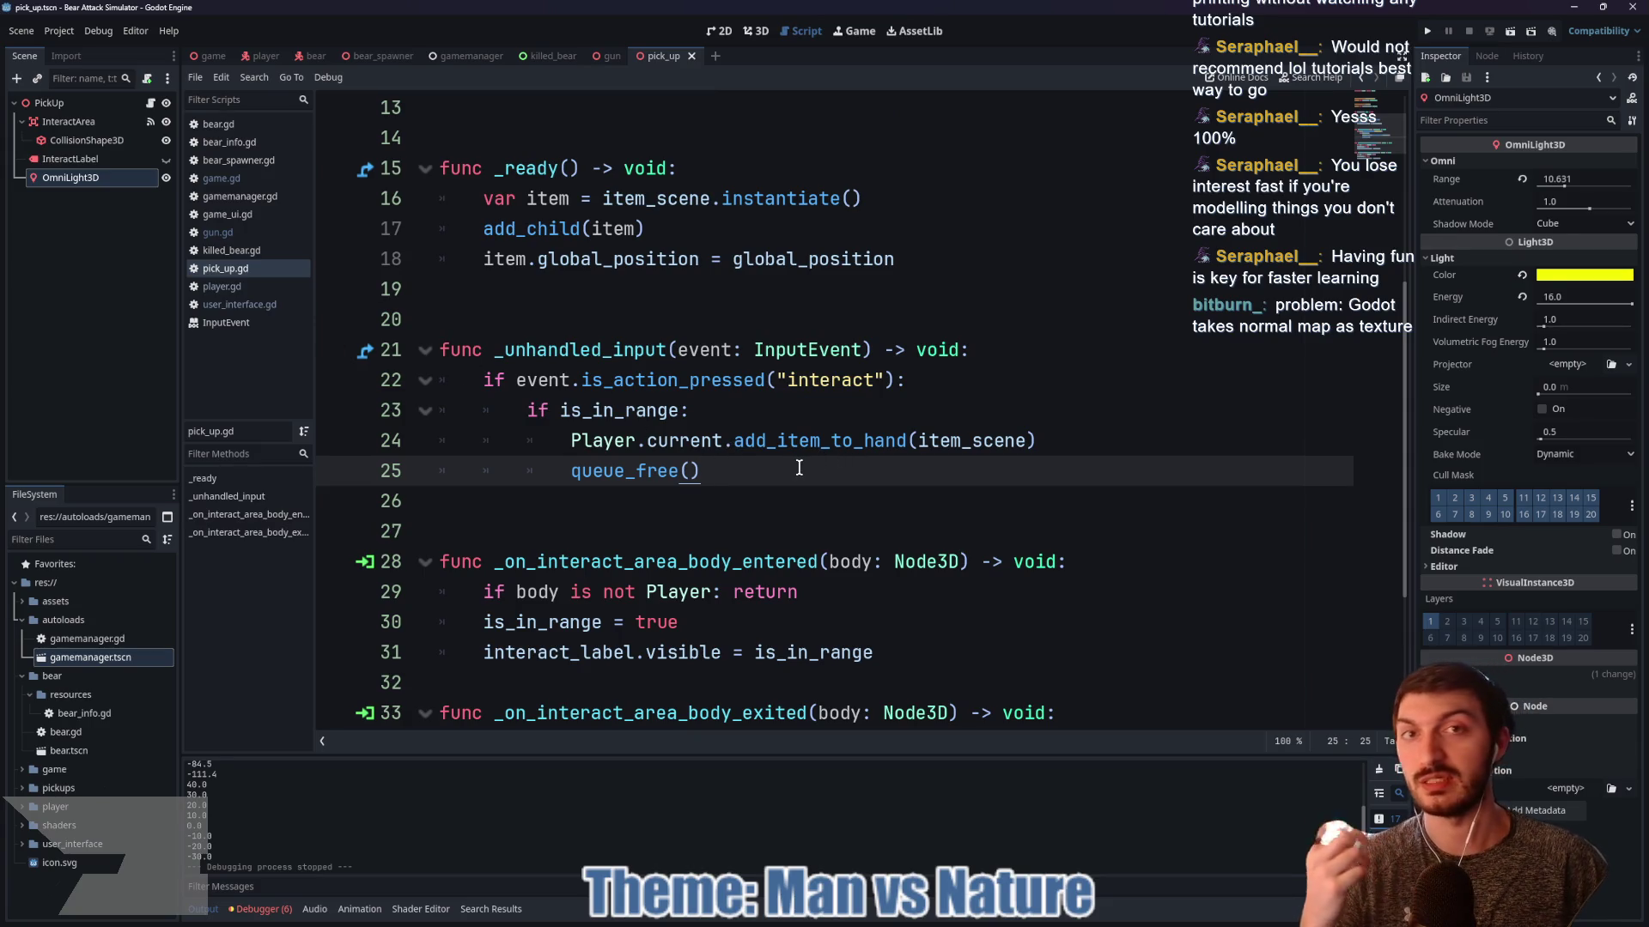
{"action": "mouse_move", "coordinate": [775, 440]}
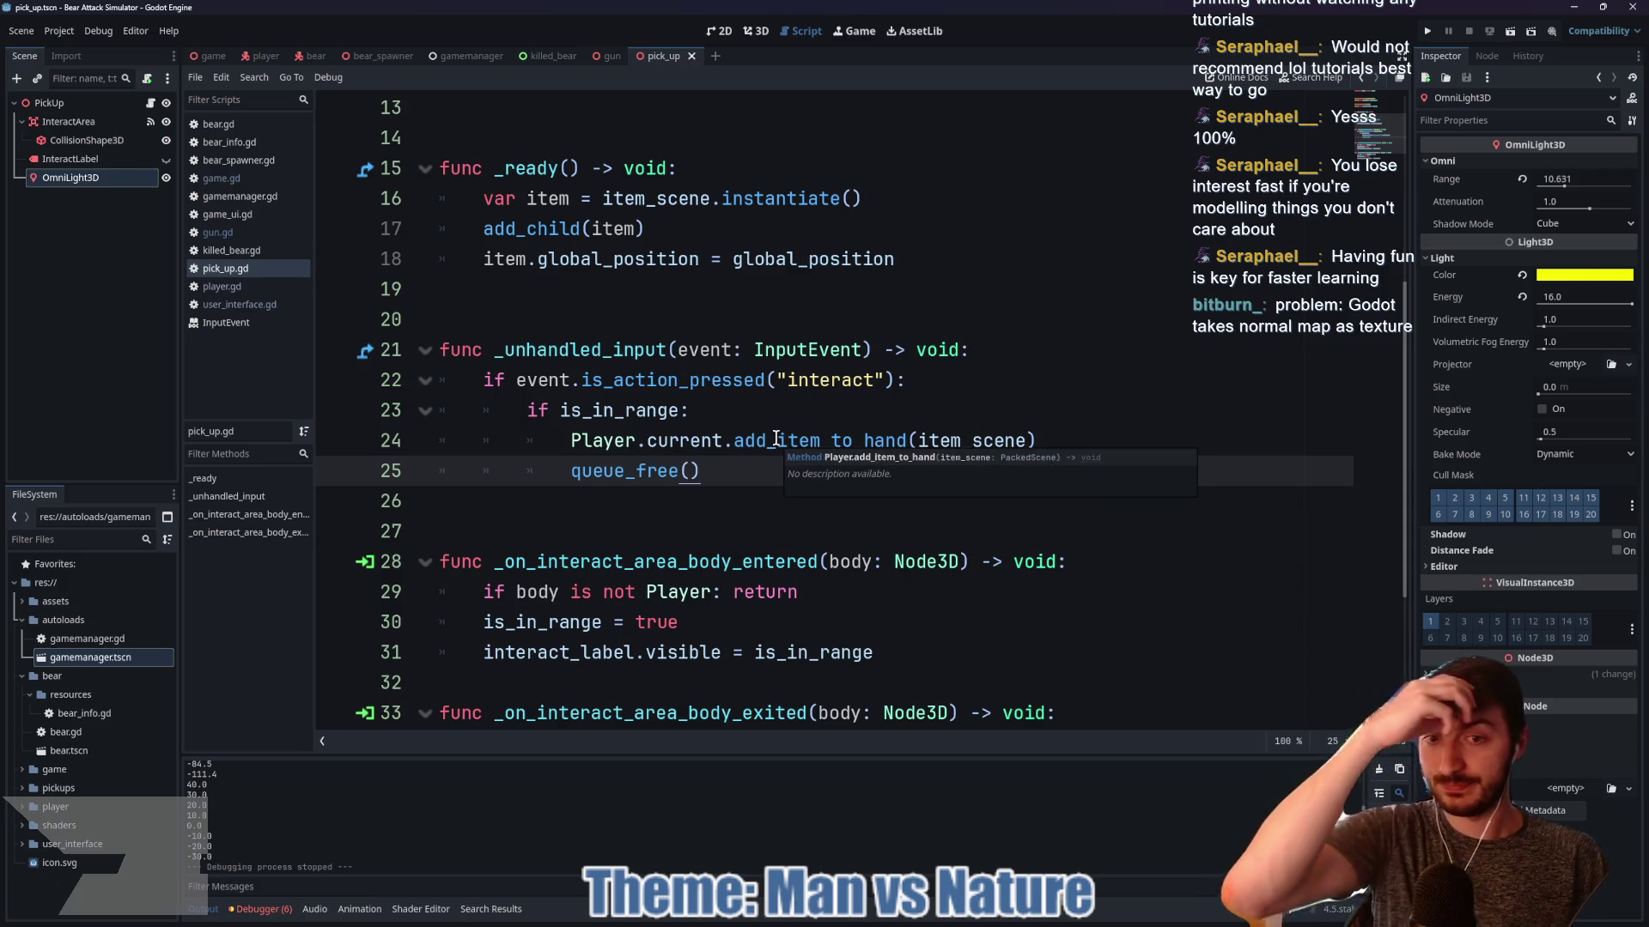
{"action": "left_click", "coordinate": [770, 488]}
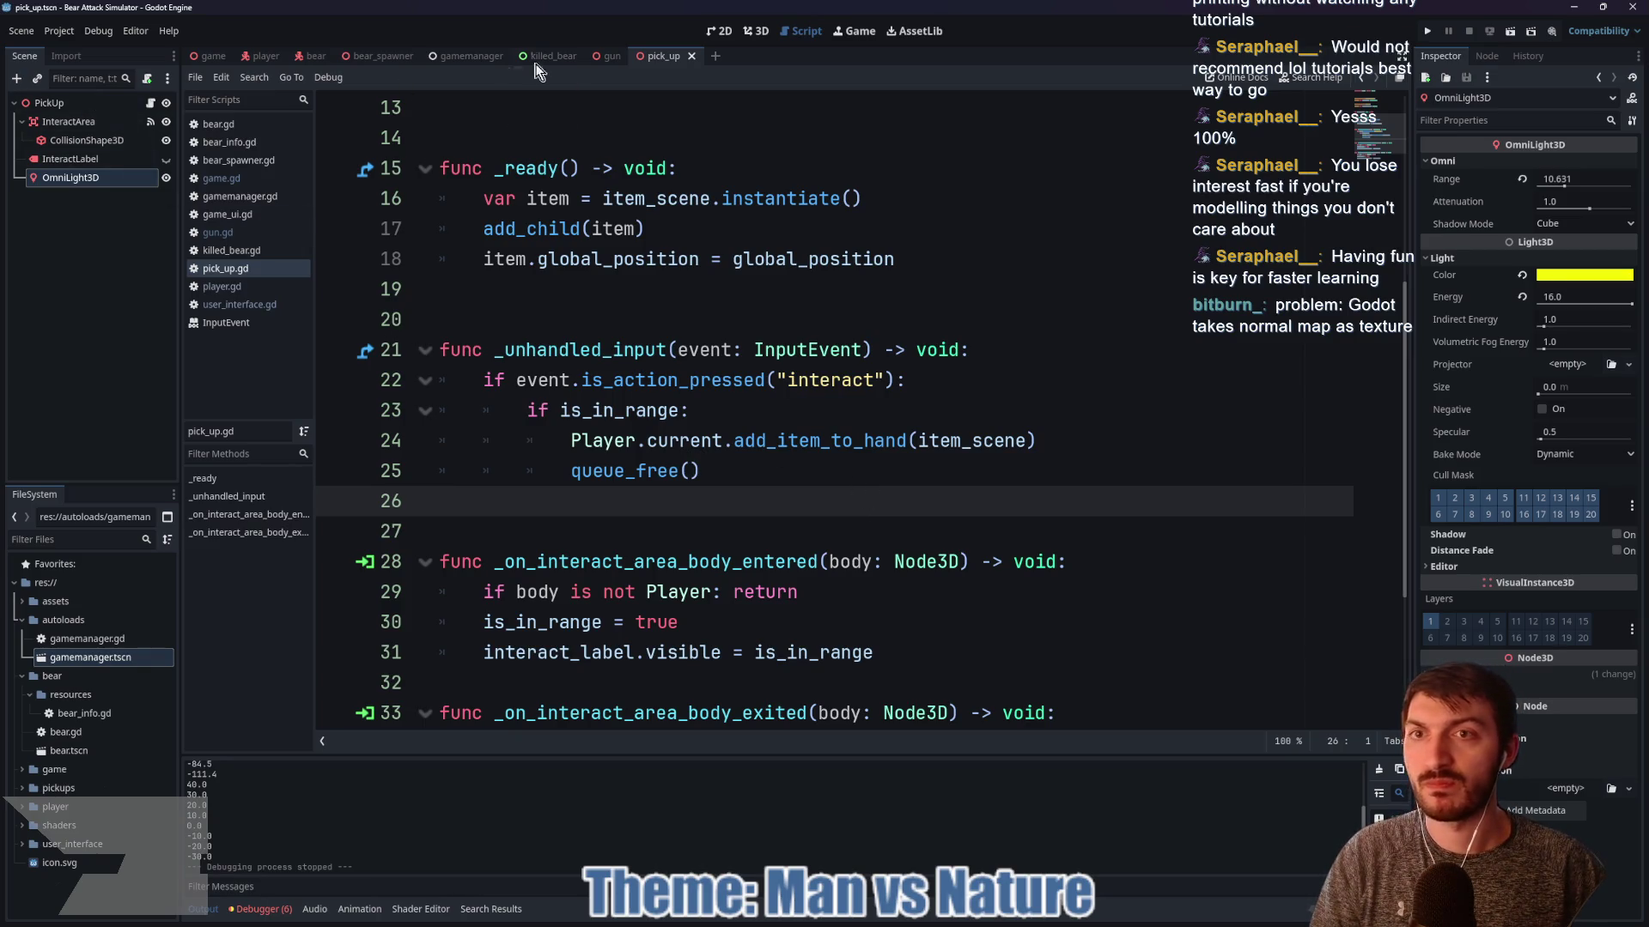
{"action": "left_click", "coordinate": [606, 56]}
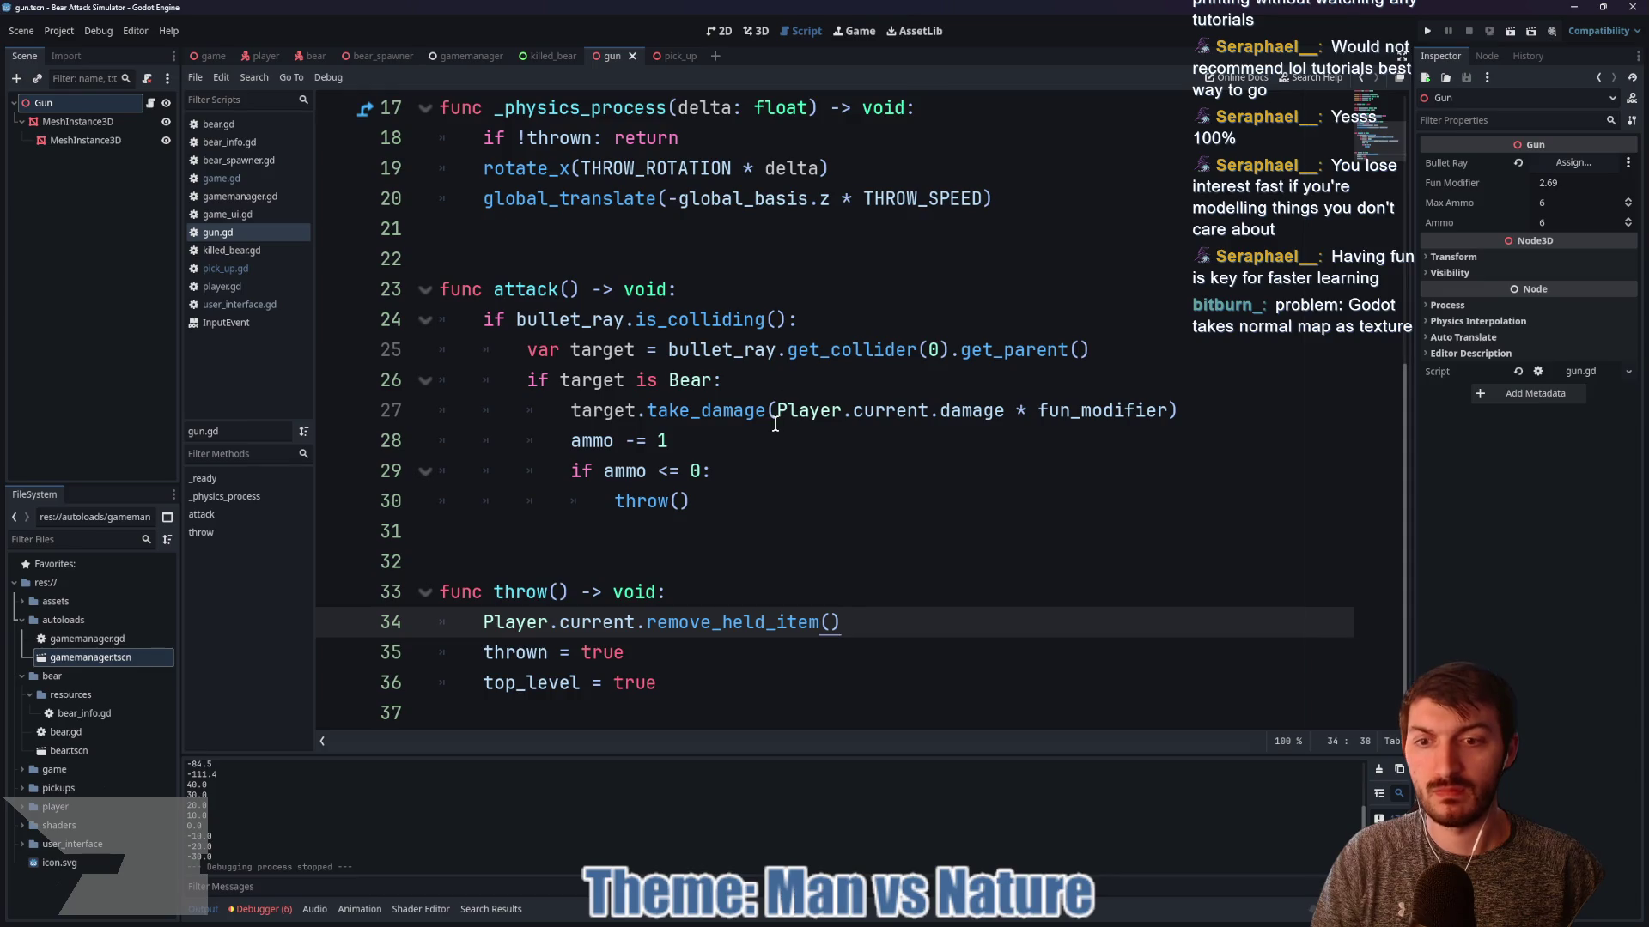
Change gun.gd's THROW_SPEED from 30 to 10.0.
{"action": "scroll", "coordinate": [730, 455], "scroll_direction": "up", "scroll_amount": 5}
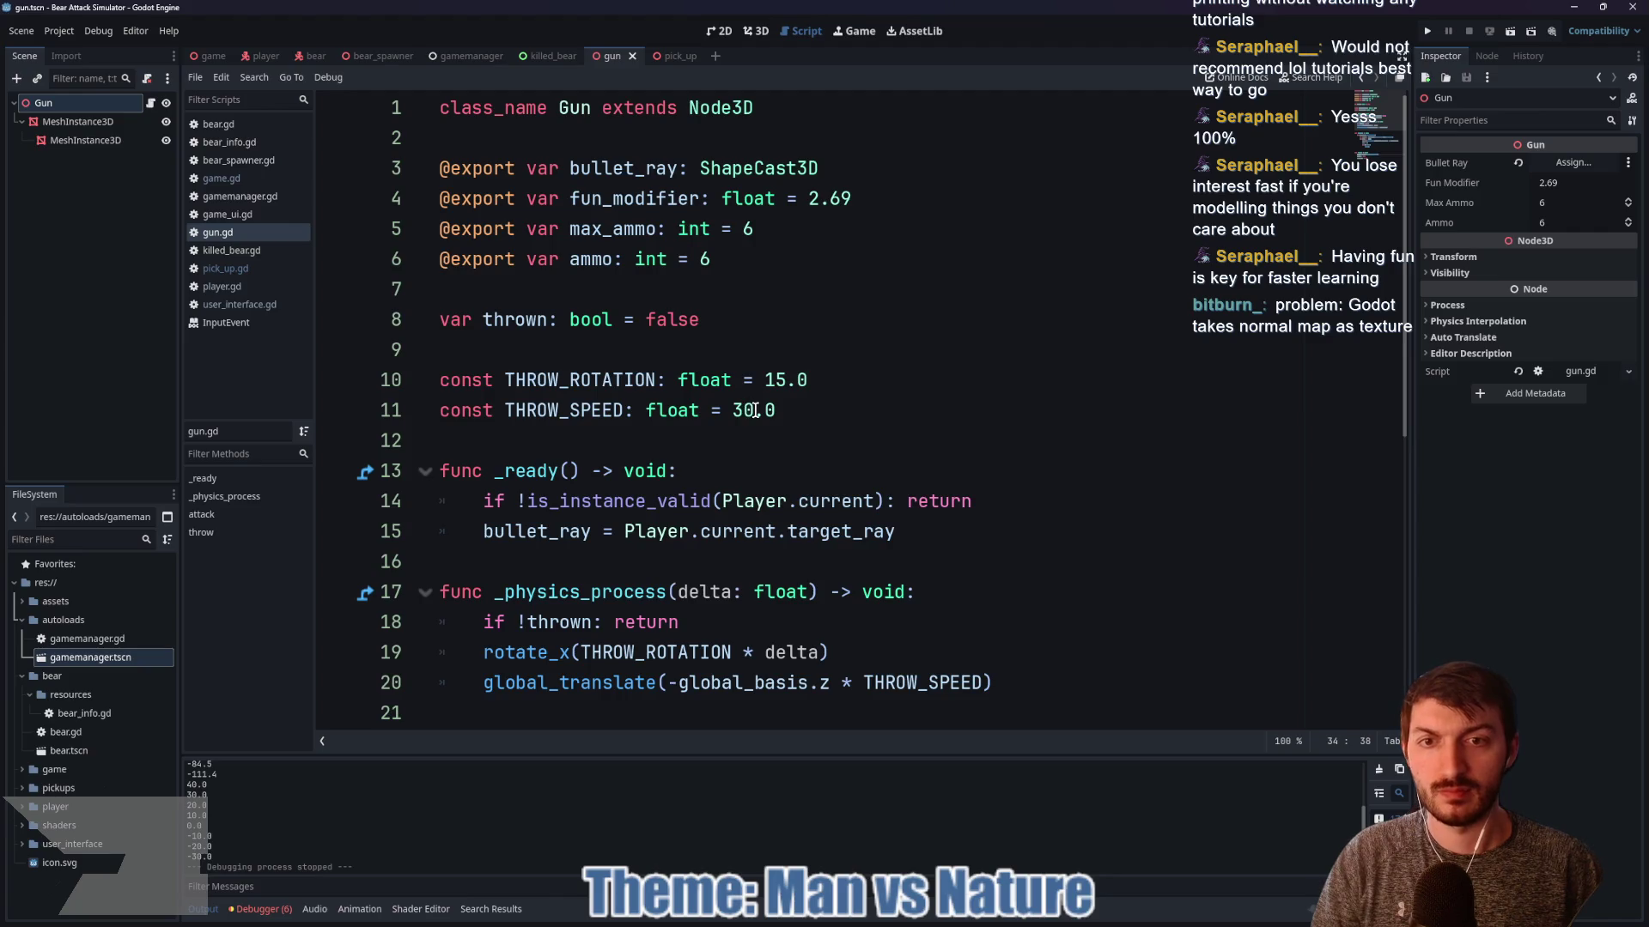
{"action": "left_click_drag", "start_coordinate": [754, 410], "coordinate": [732, 411]}
{"action": "type", "text": "10"}
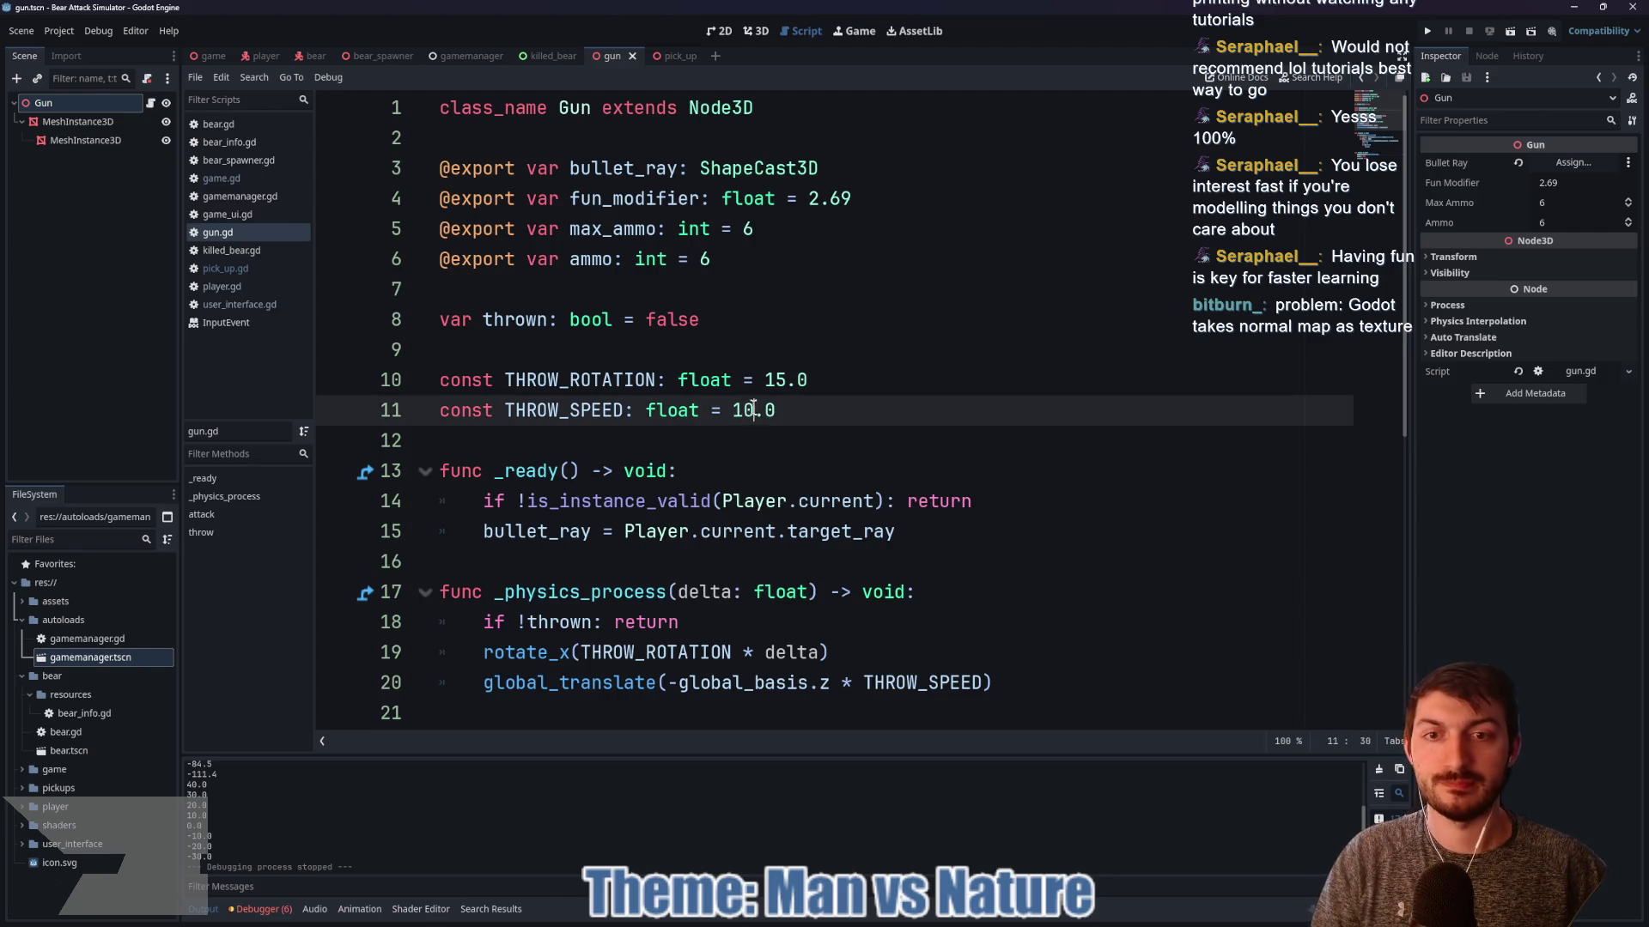
{"action": "left_click", "coordinate": [805, 409]}
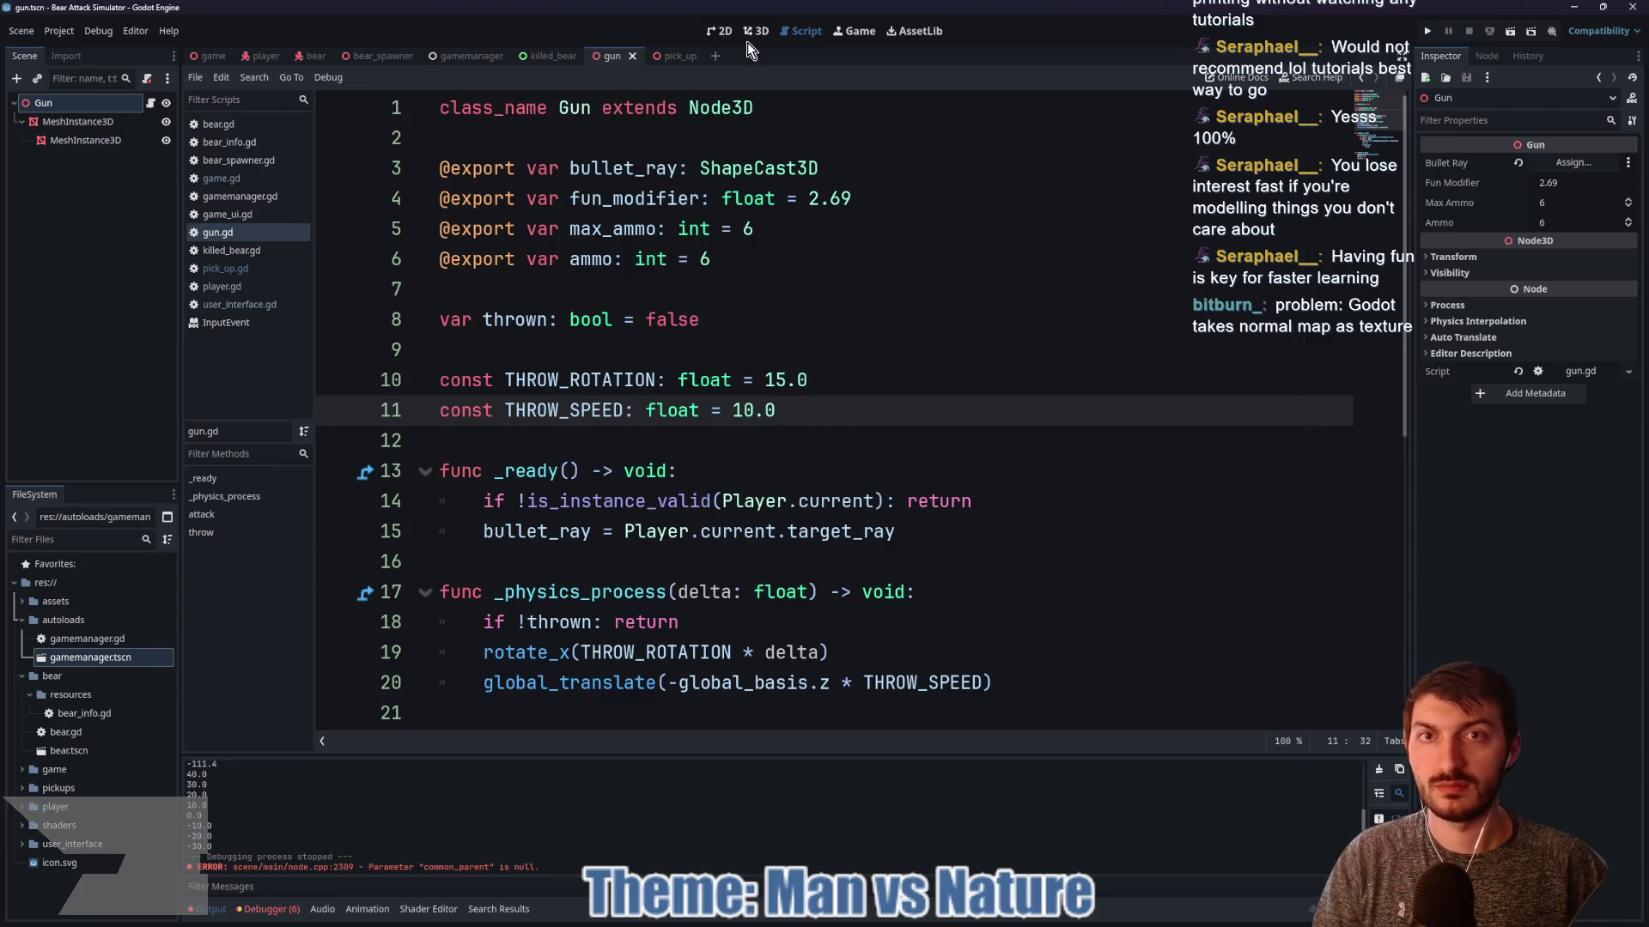
Add get_tree().create_timer(2.5).timeout.connect(queue_free) after top_level = true in throw(), and save gun.gd.
{"action": "scroll", "coordinate": [755, 421], "scroll_direction": "down", "scroll_amount": 5}
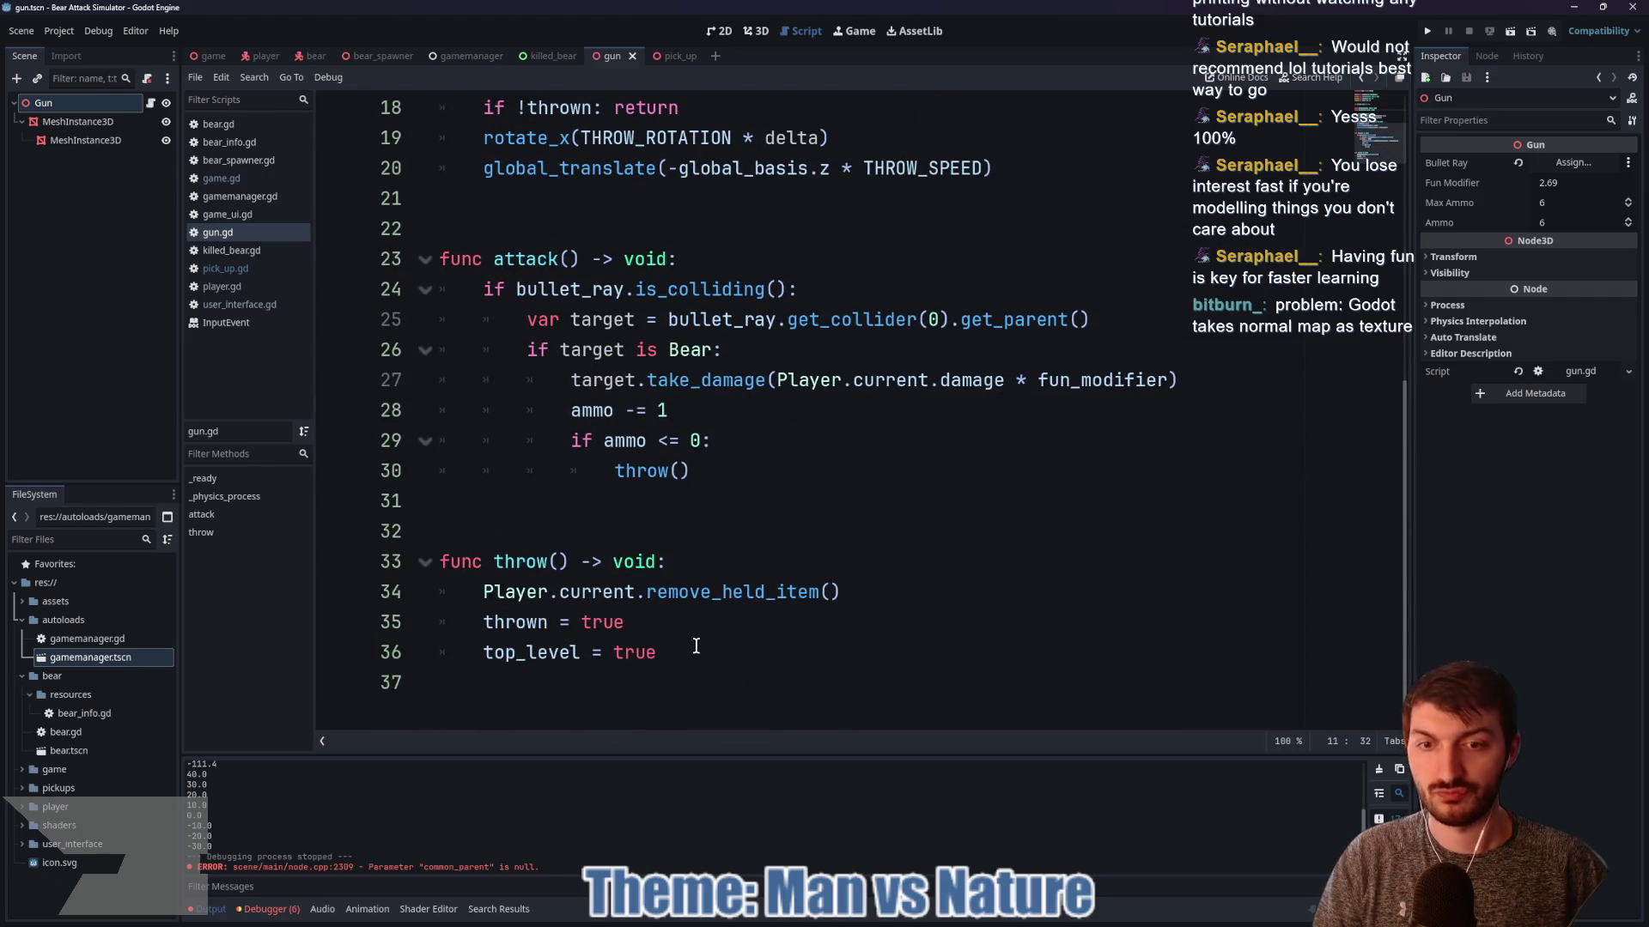
{"action": "left_click", "coordinate": [694, 653]}
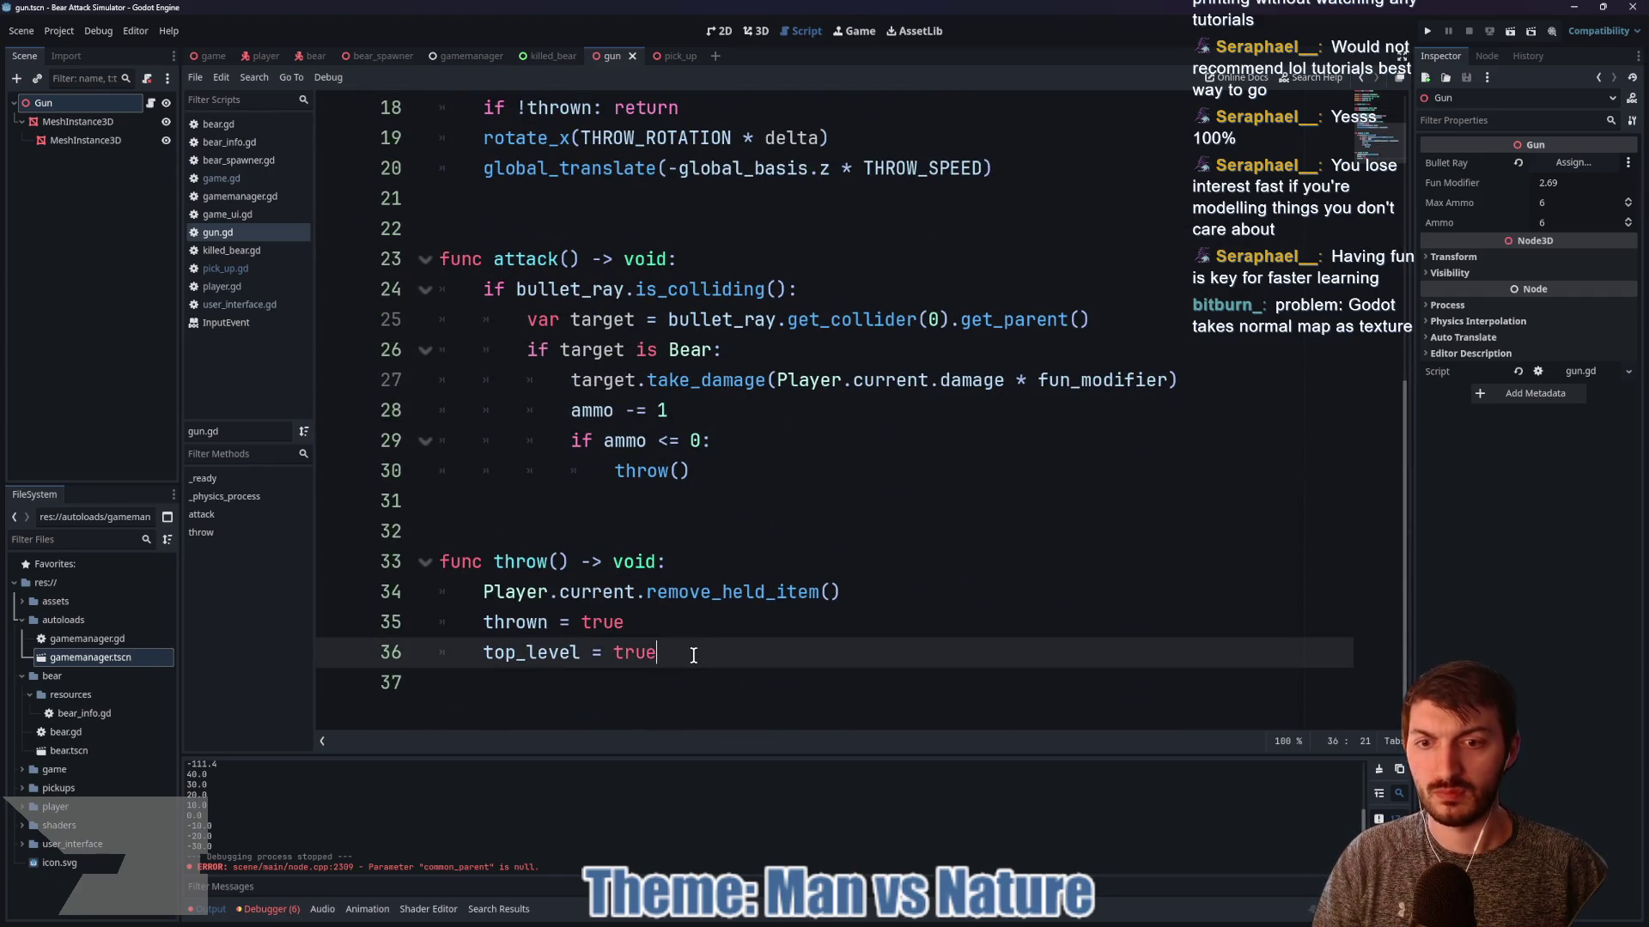
{"action": "key", "text": "Return"}
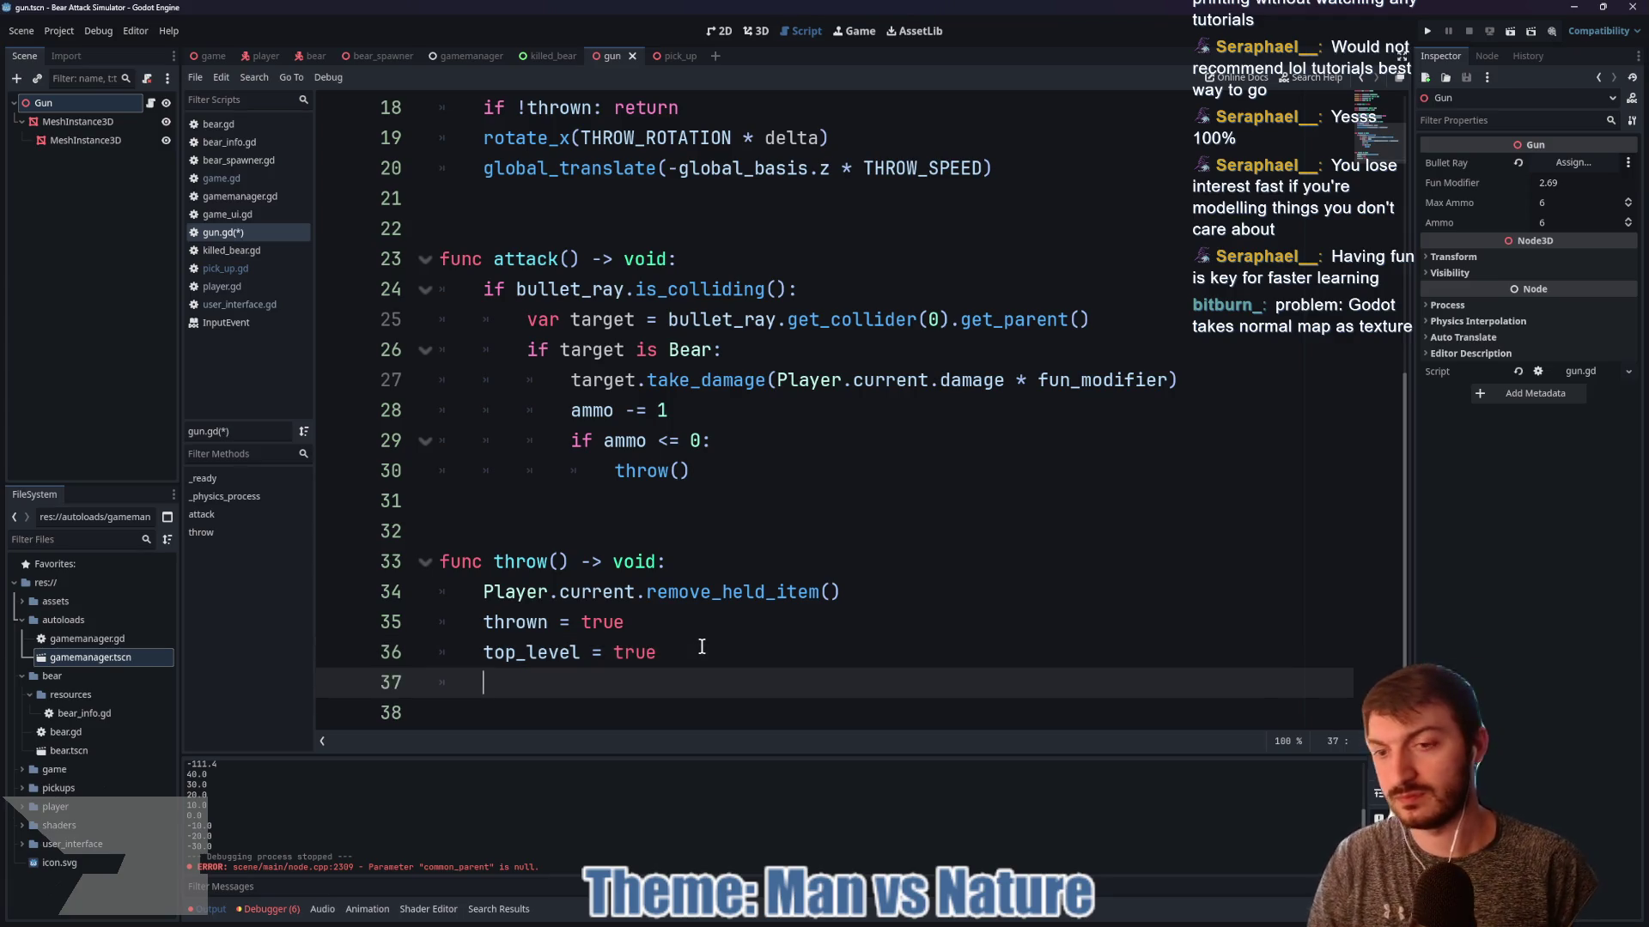
{"action": "type", "text": "get_tree().c"}
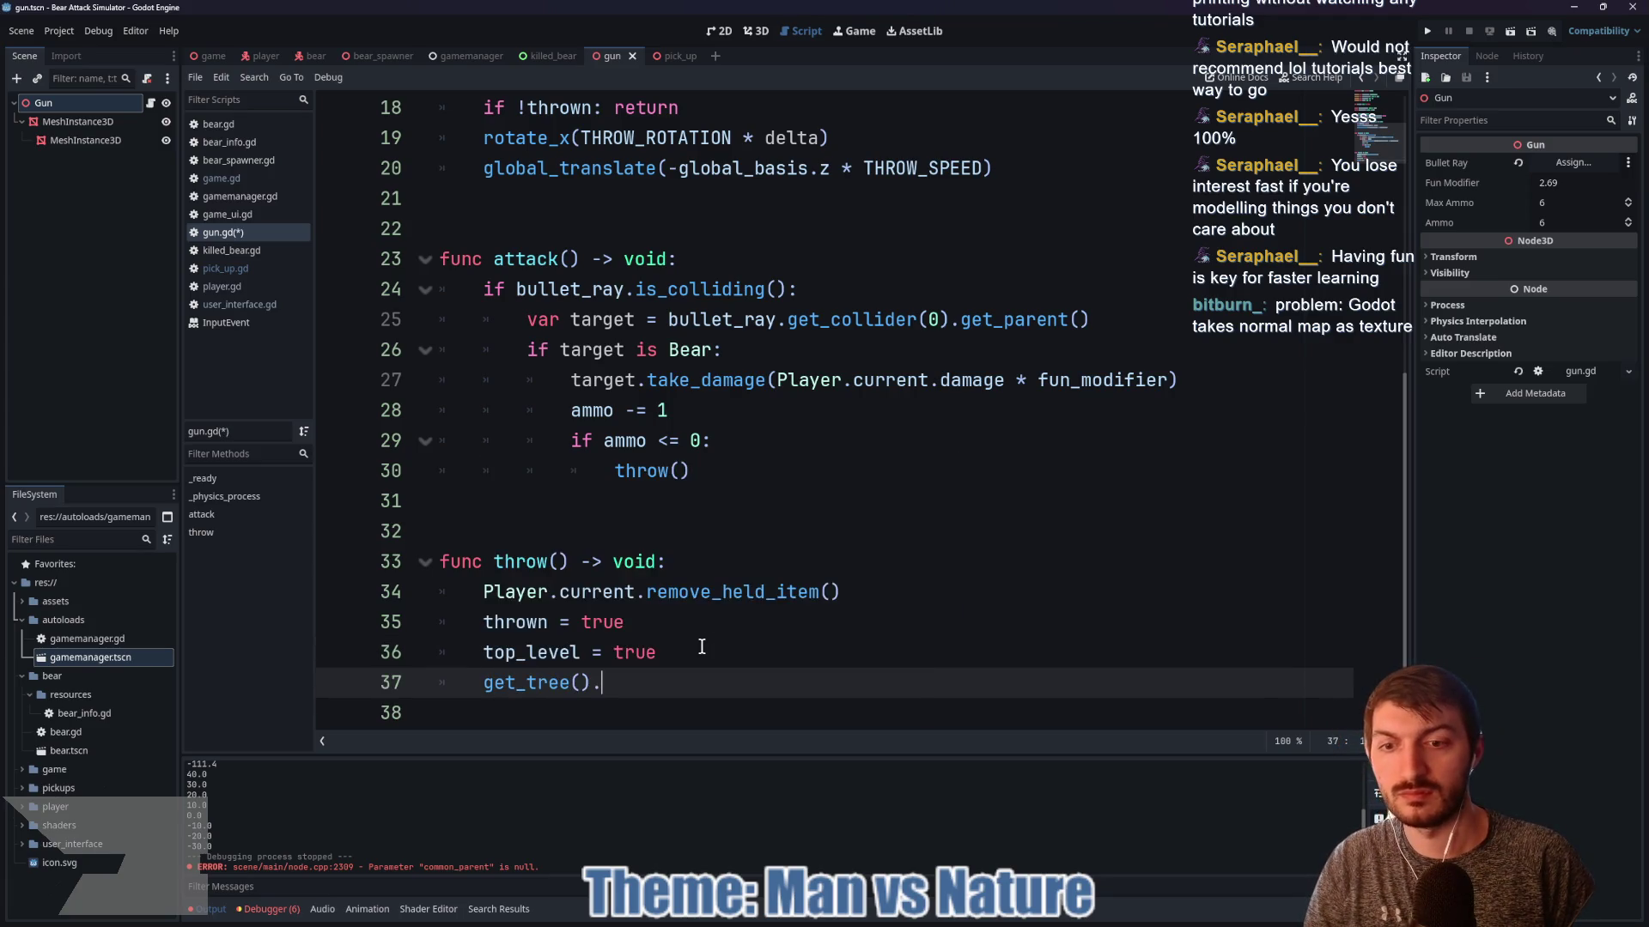
{"action": "type", "text": "reat"}
{"action": "key", "text": "Return"}
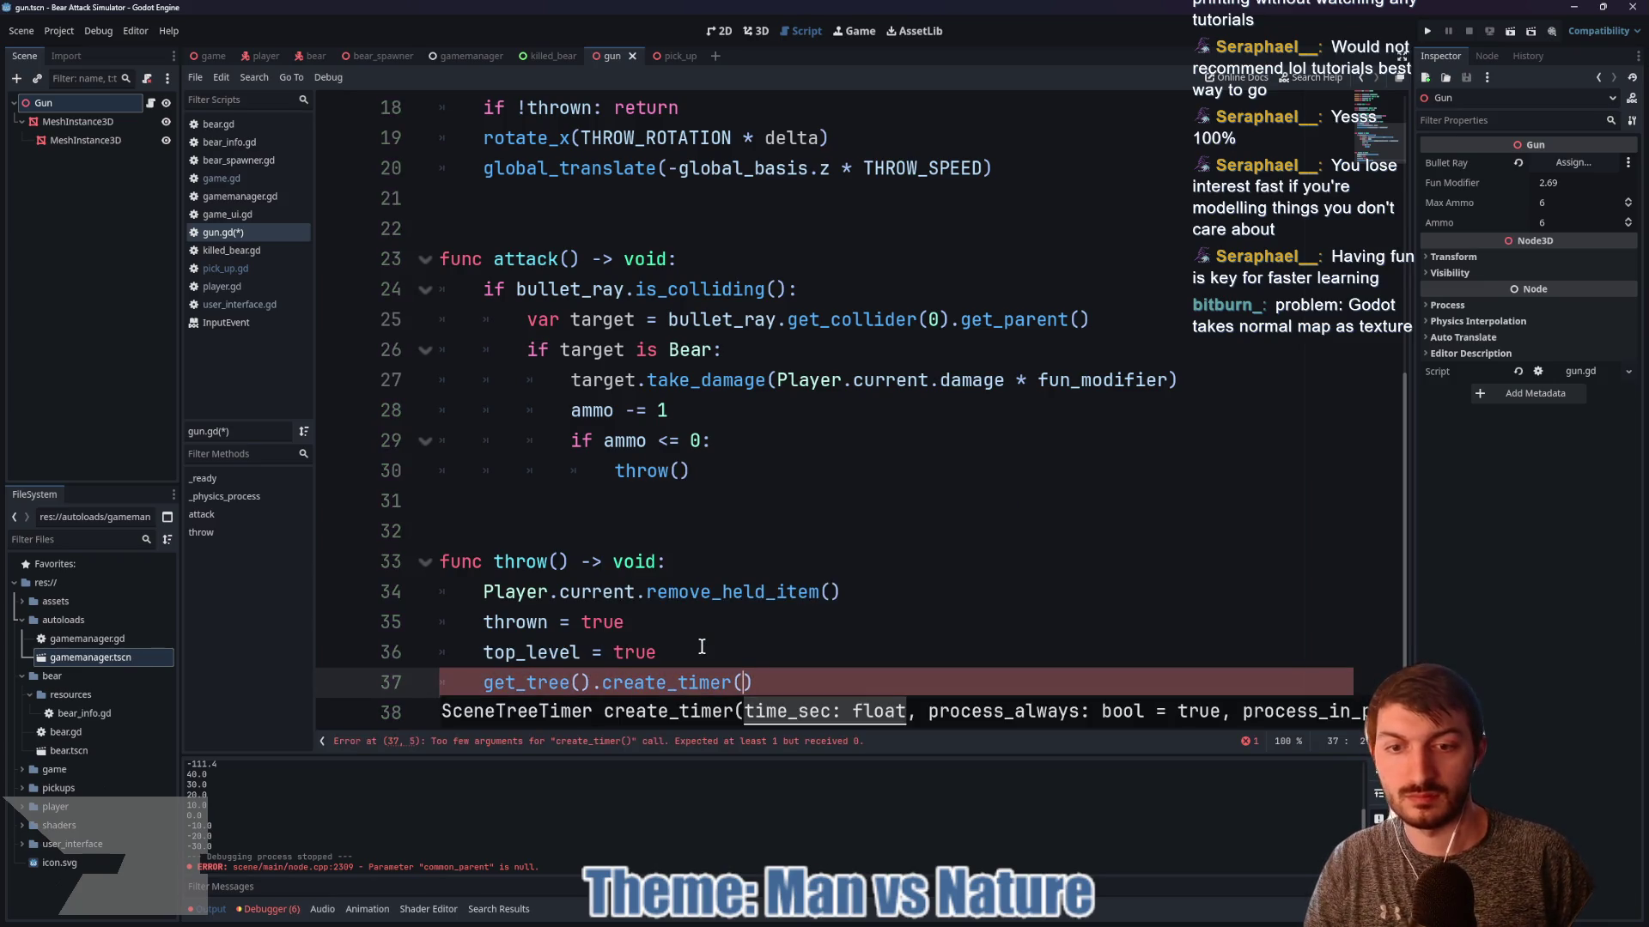
{"action": "type", "text": "2.5"}
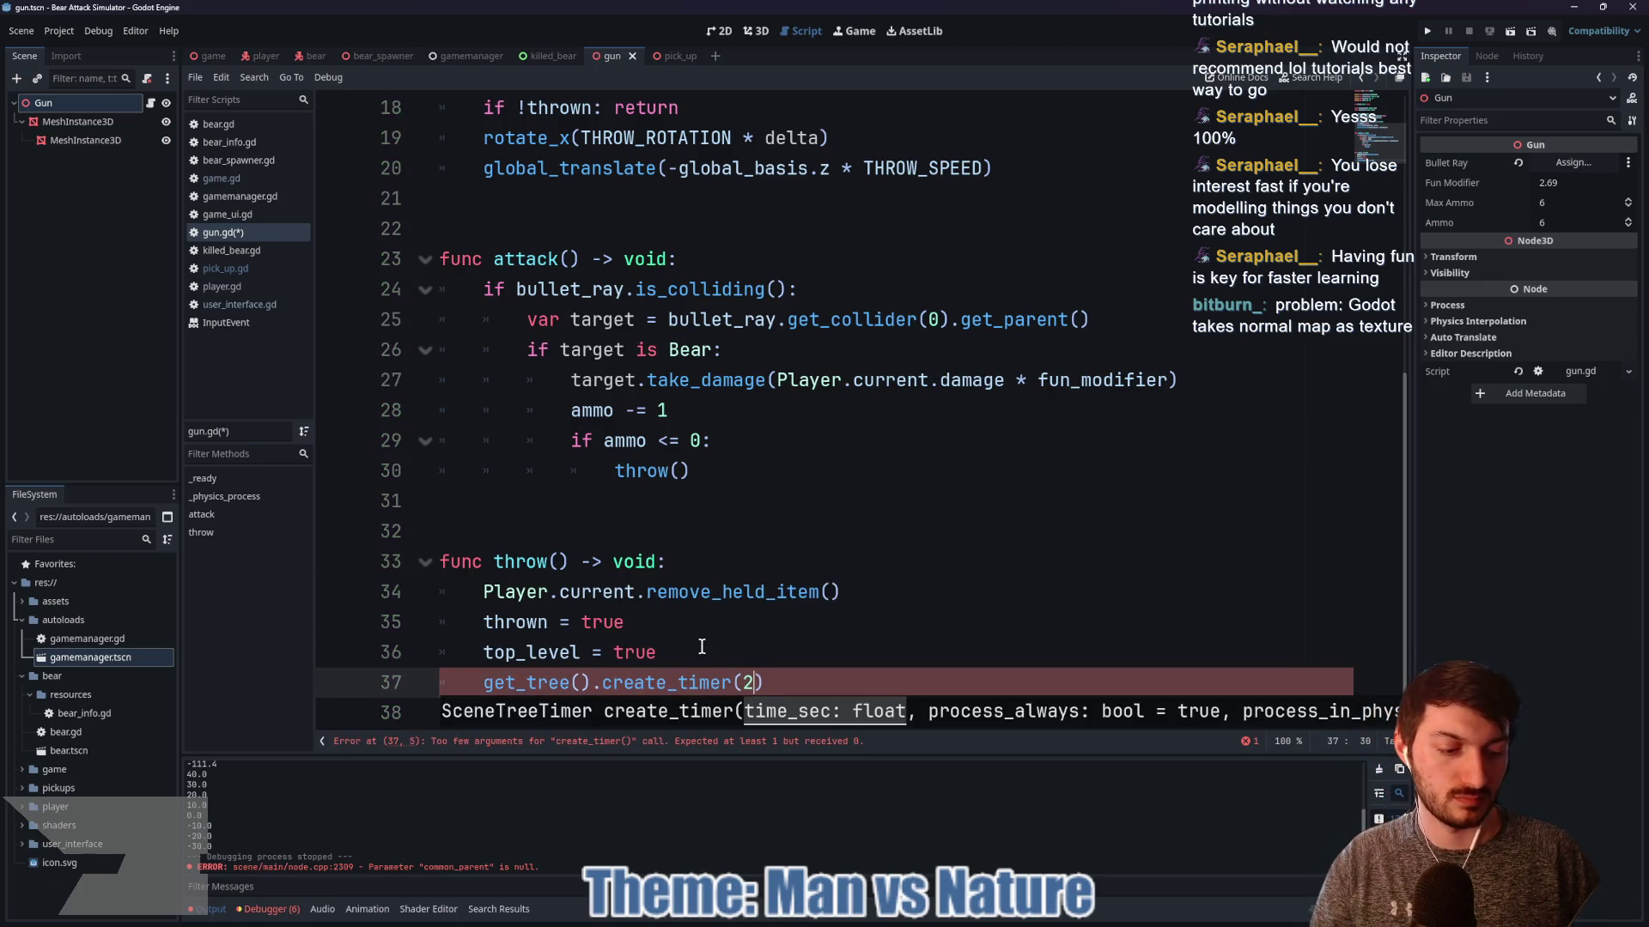
{"action": "key", "text": "Down"}
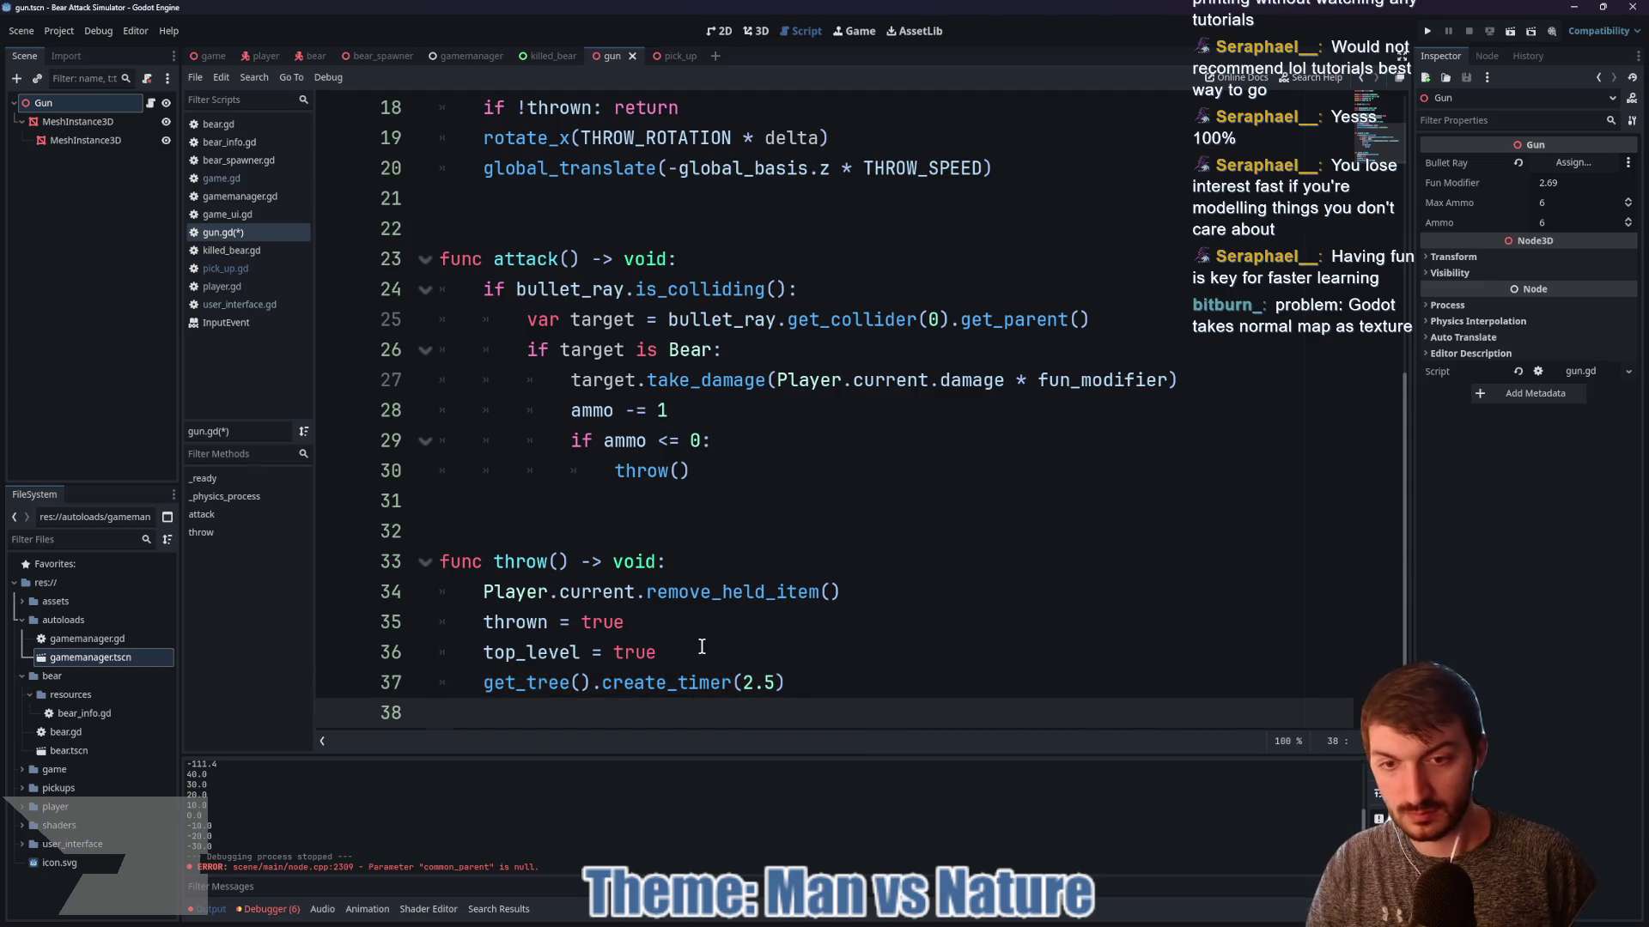
{"action": "left_click", "coordinate": [787, 691]}
{"action": "type", "text": ".timeout."}
{"action": "key", "text": "BackSpace"}
{"action": "type", "text": ".co"}
{"action": "key", "text": "Return"}
{"action": "type", "text": "queue"}
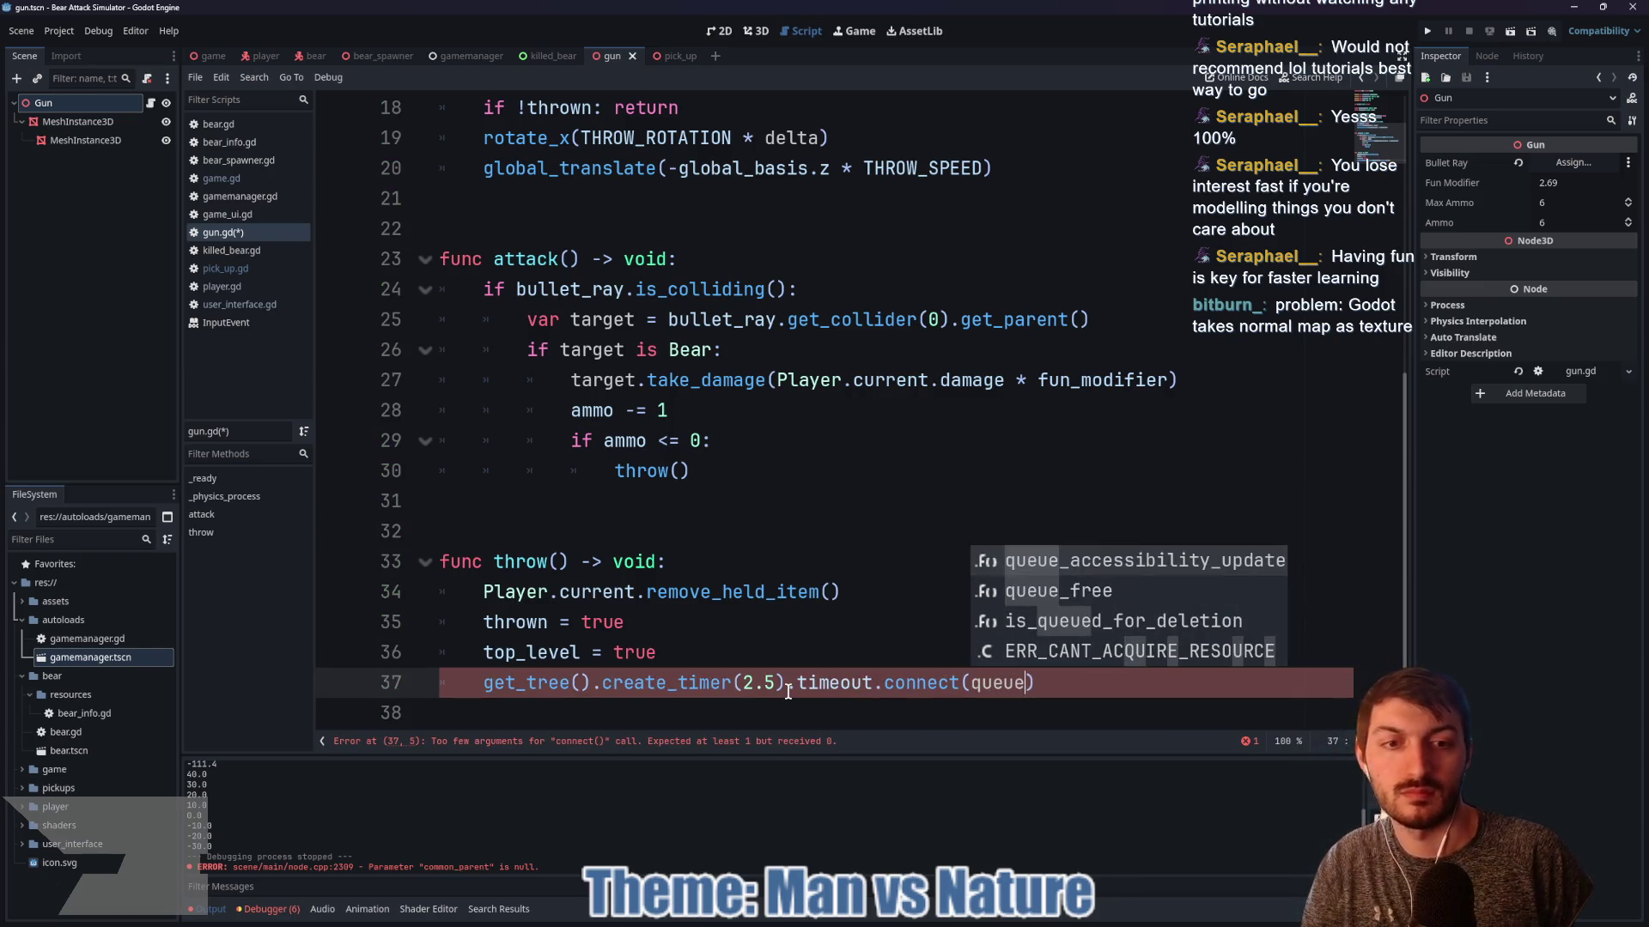
{"action": "key", "text": "Down"}
{"action": "key", "text": "Return"}
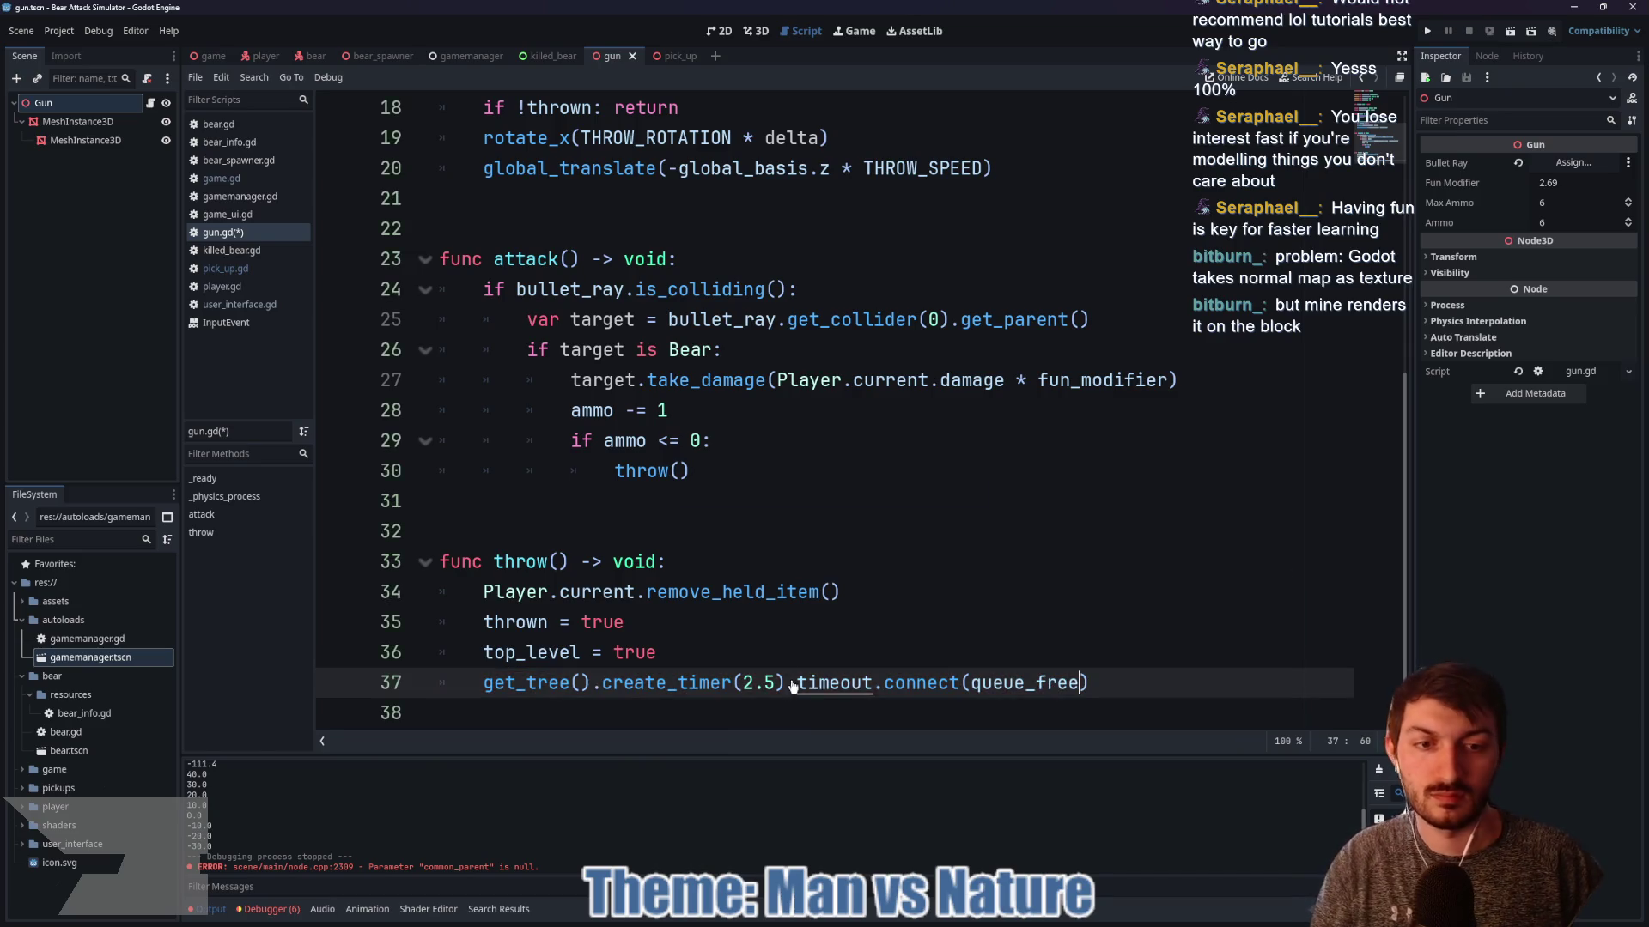
{"action": "key", "text": "ctrl+s"}
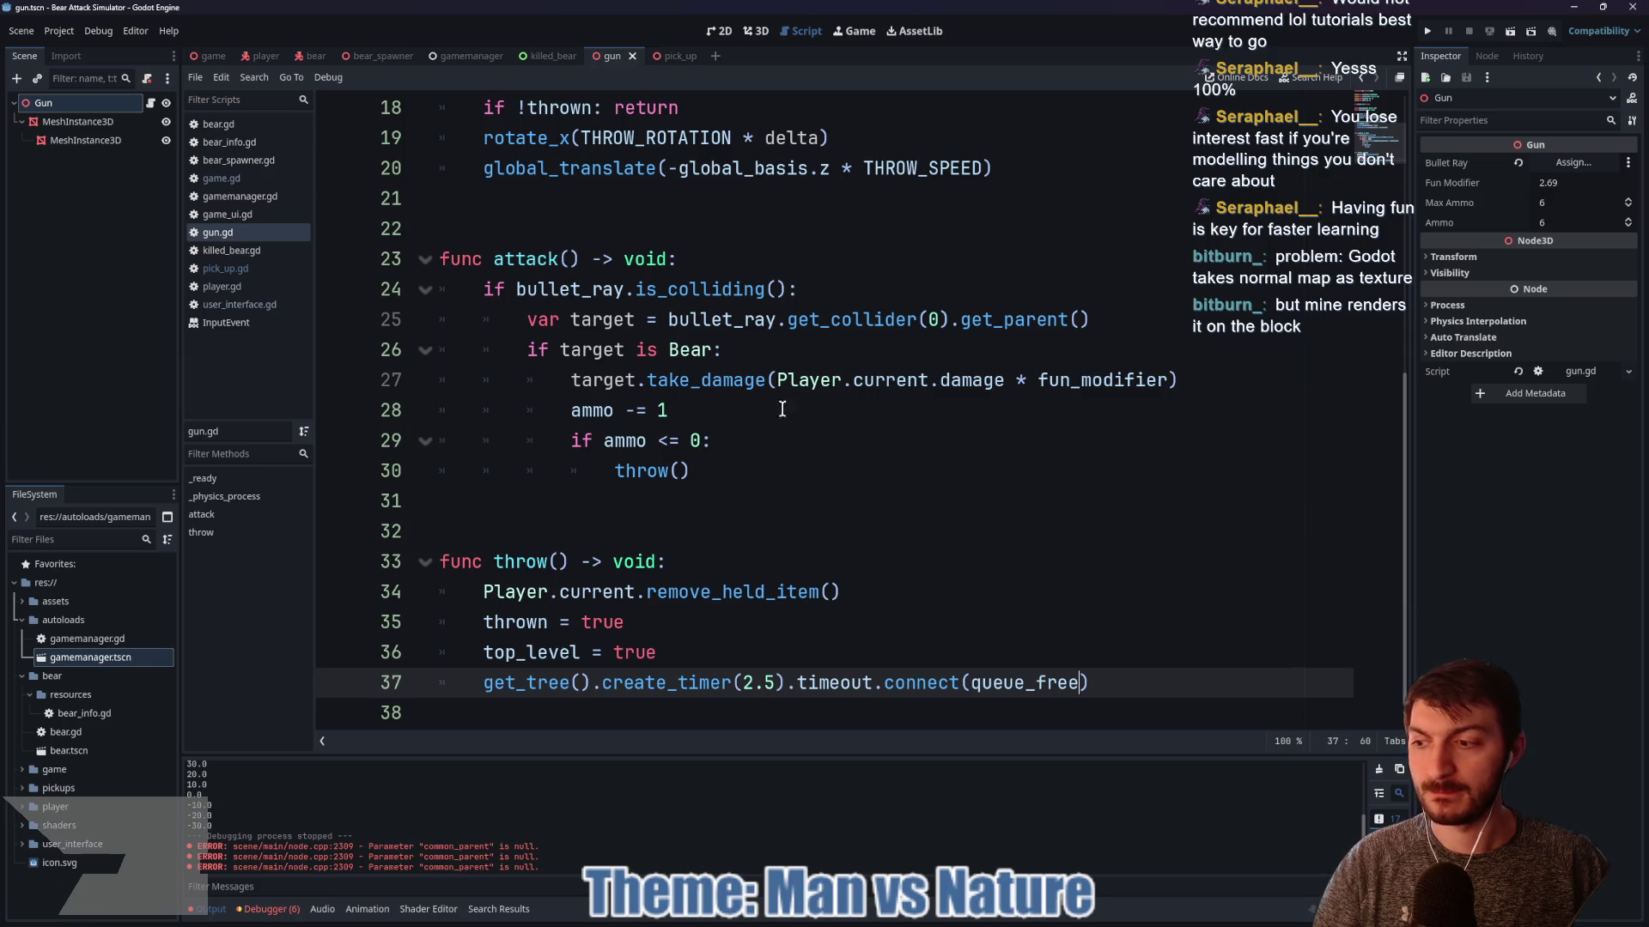
In the player scene, give the Arms mesh's Surface Material Override 0 a new StandardMaterial3D.
{"action": "left_click", "coordinate": [210, 56]}
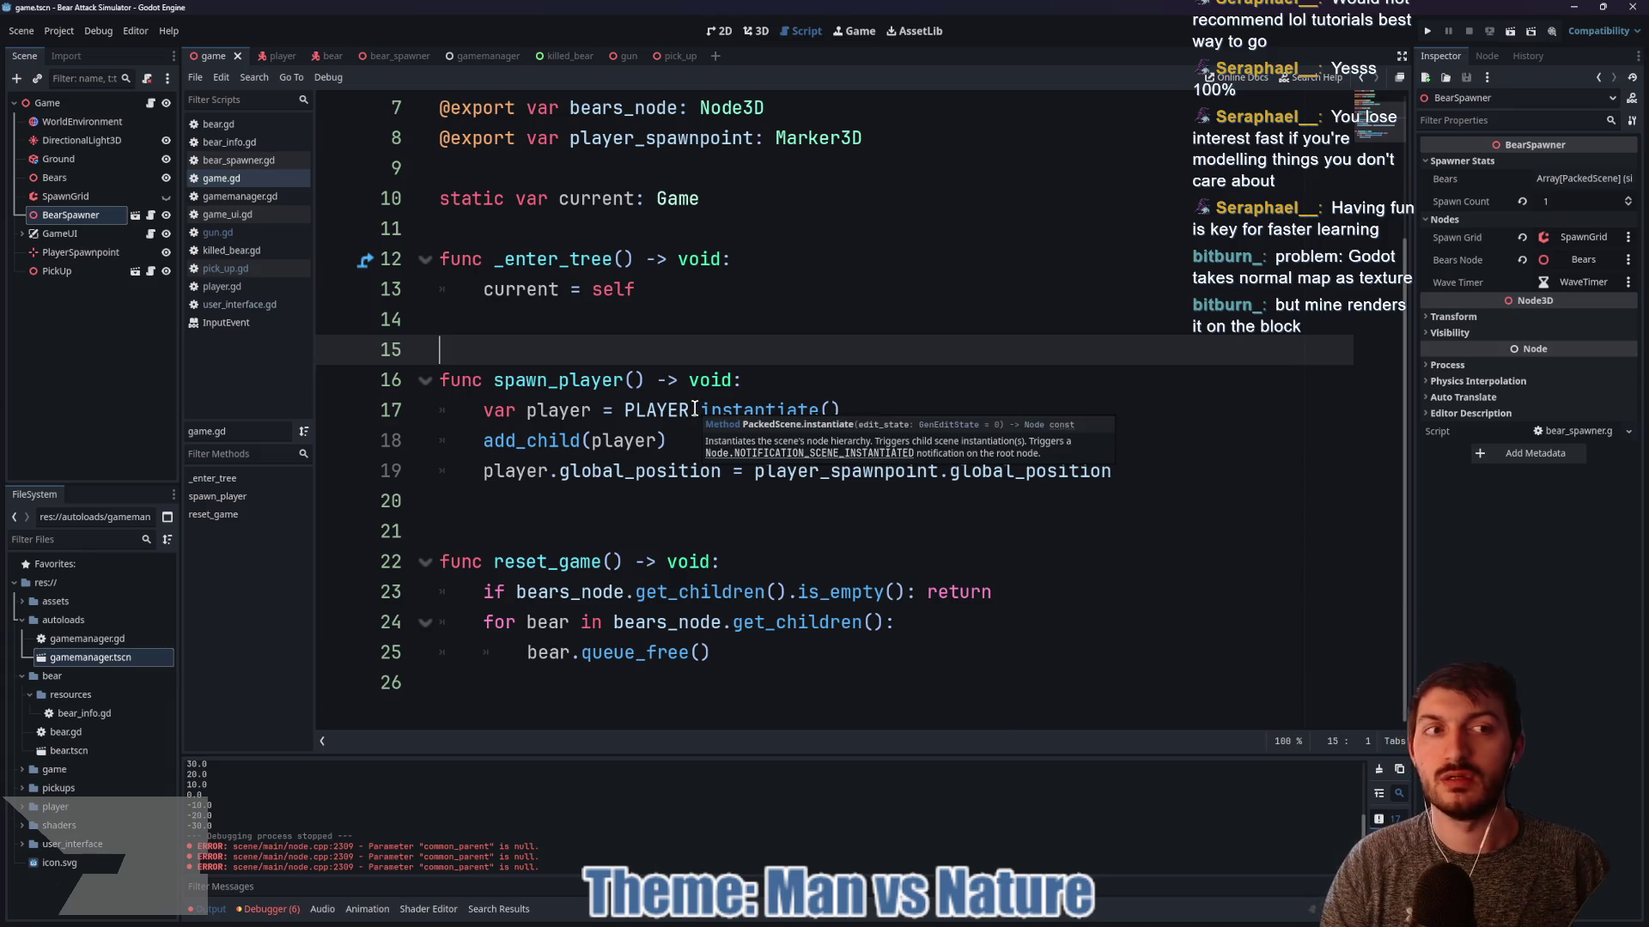
{"action": "left_click", "coordinate": [284, 57]}
{"action": "scroll", "coordinate": [95, 172], "scroll_direction": "up", "scroll_amount": 2}
{"action": "left_click", "coordinate": [84, 253]}
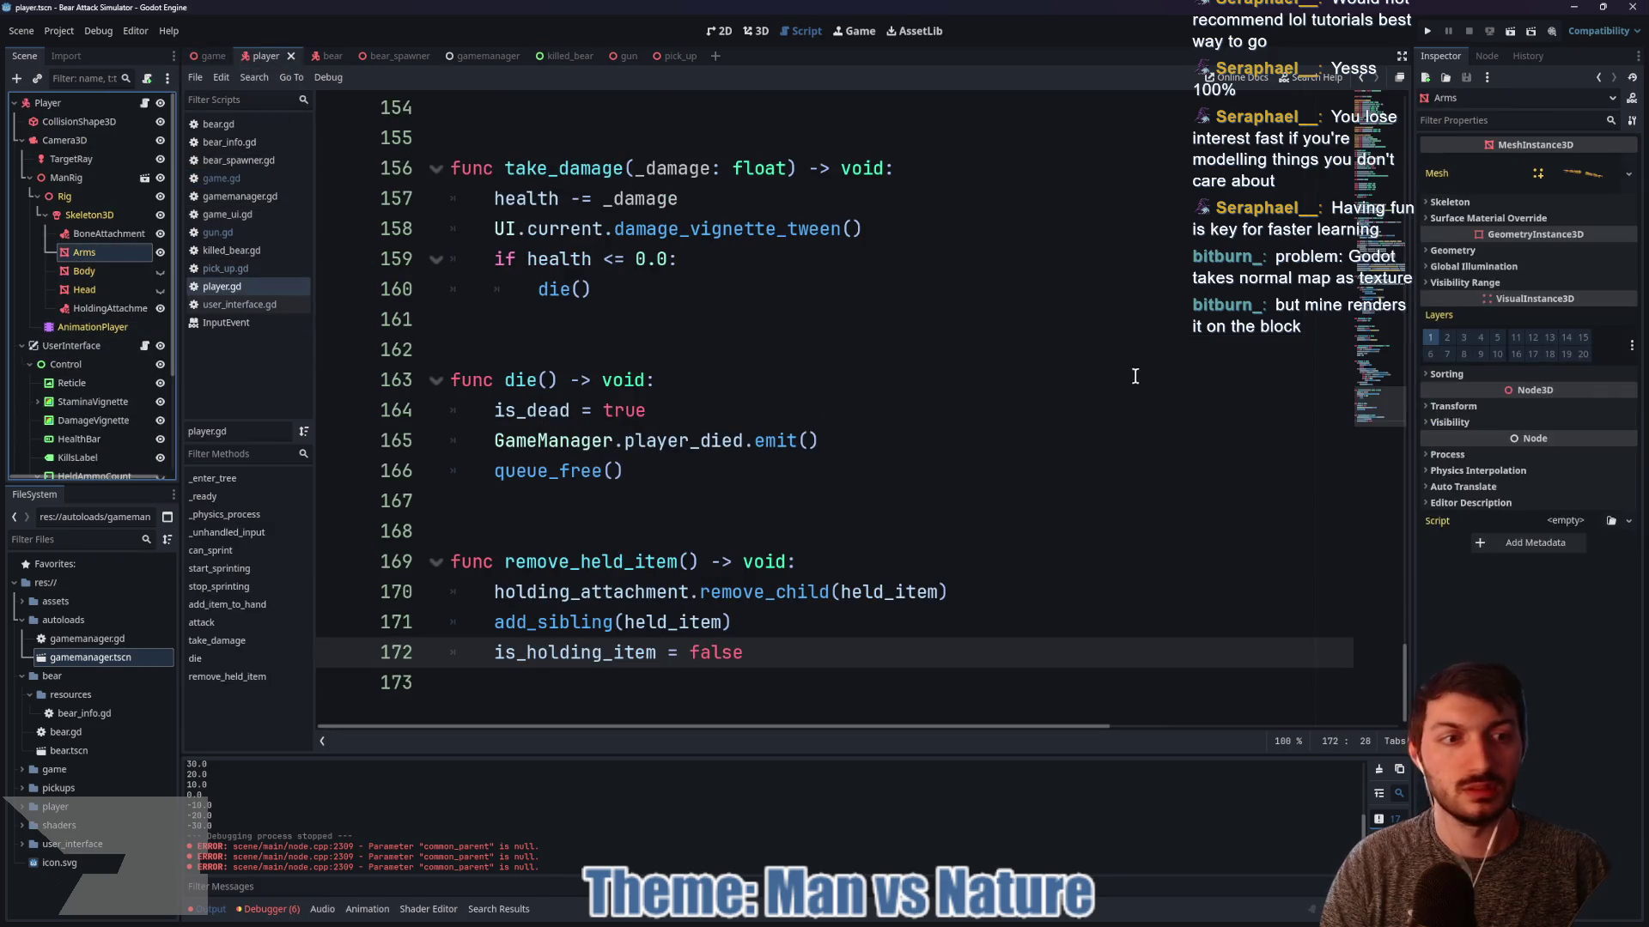
{"action": "left_click", "coordinate": [1516, 218]}
{"action": "left_click", "coordinate": [1567, 240]}
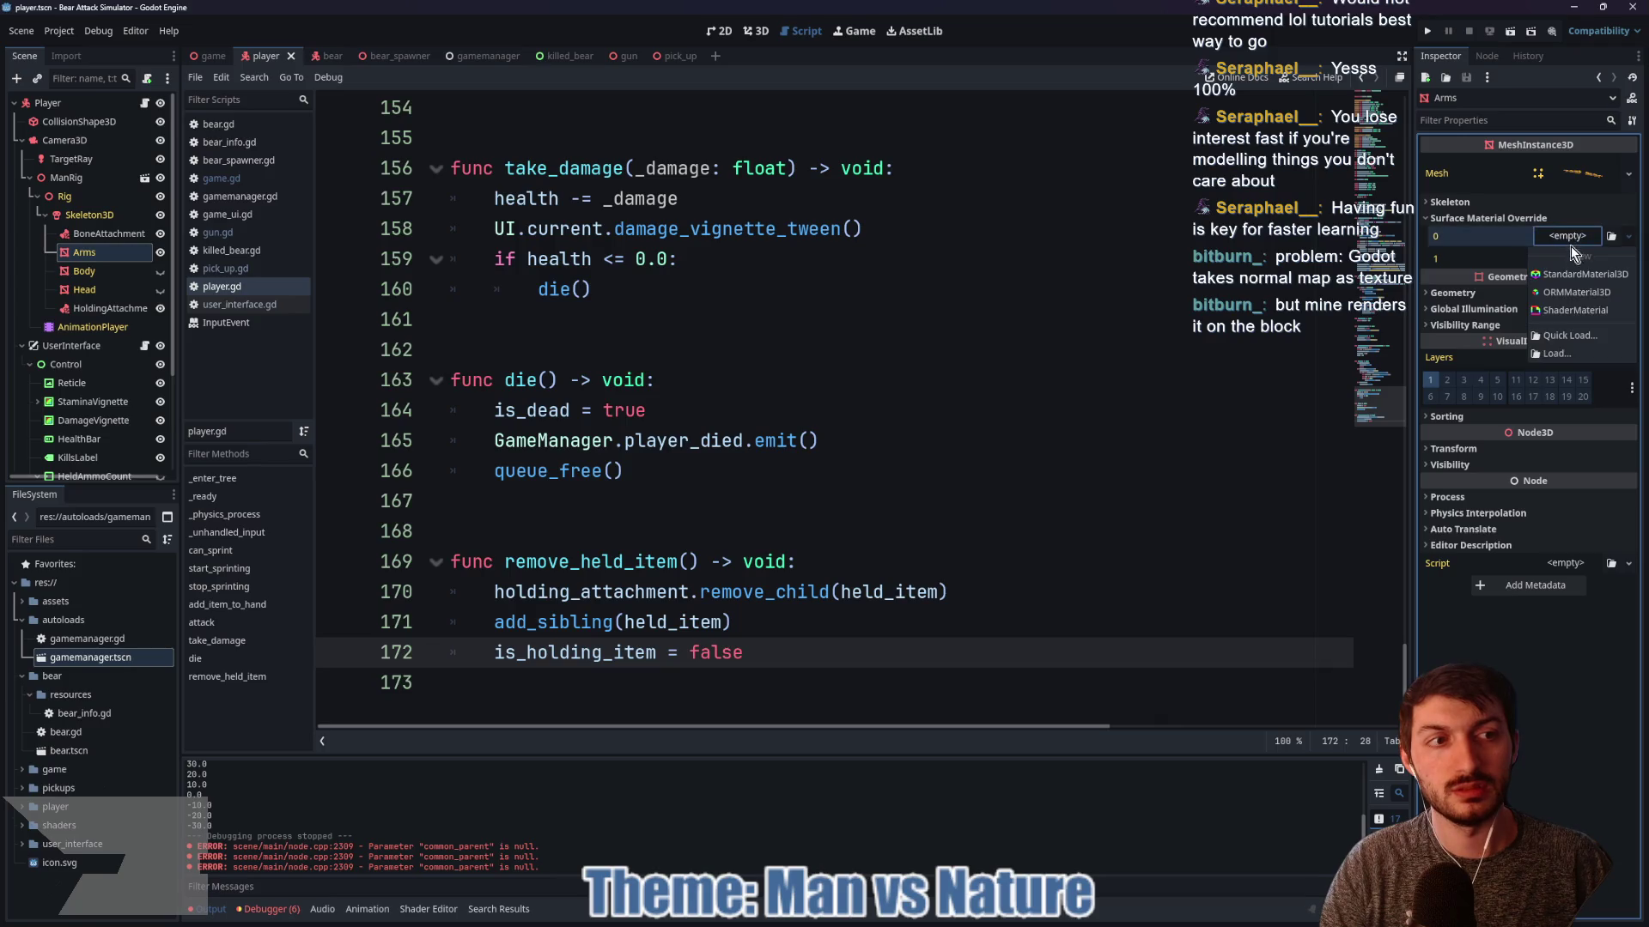
{"action": "left_click", "coordinate": [1574, 273]}
Toggle the material's Normal Map on and off, clear override slot 0, and save the scene.
{"action": "scroll", "coordinate": [1539, 640], "scroll_direction": "down", "scroll_amount": 3}
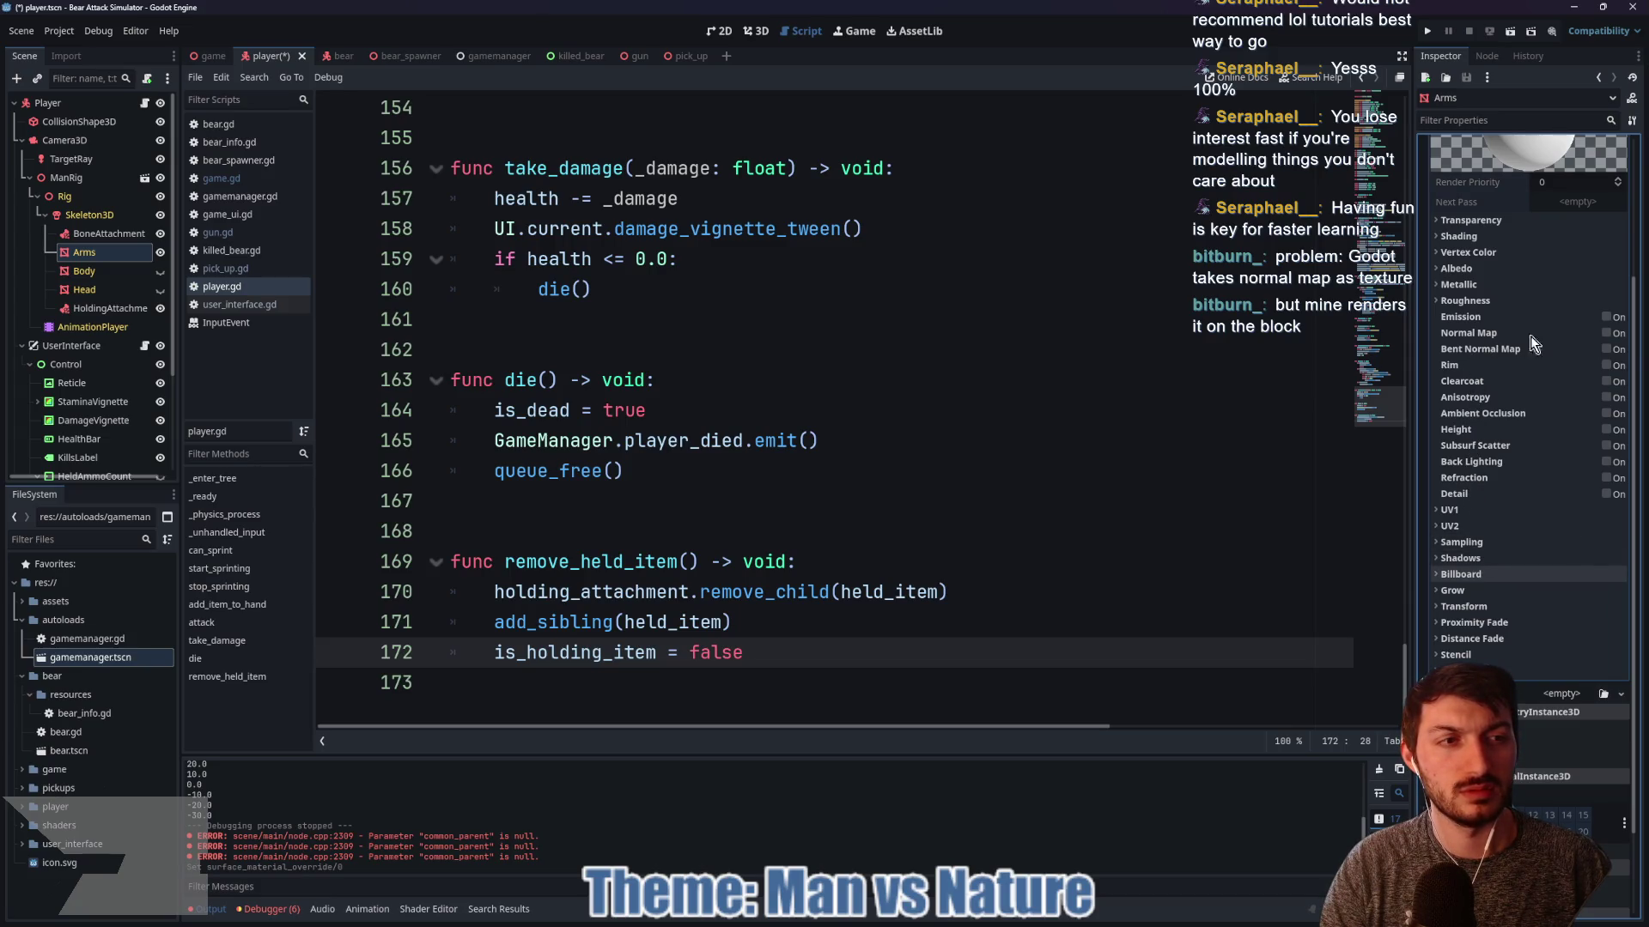
{"action": "left_click", "coordinate": [1605, 333]}
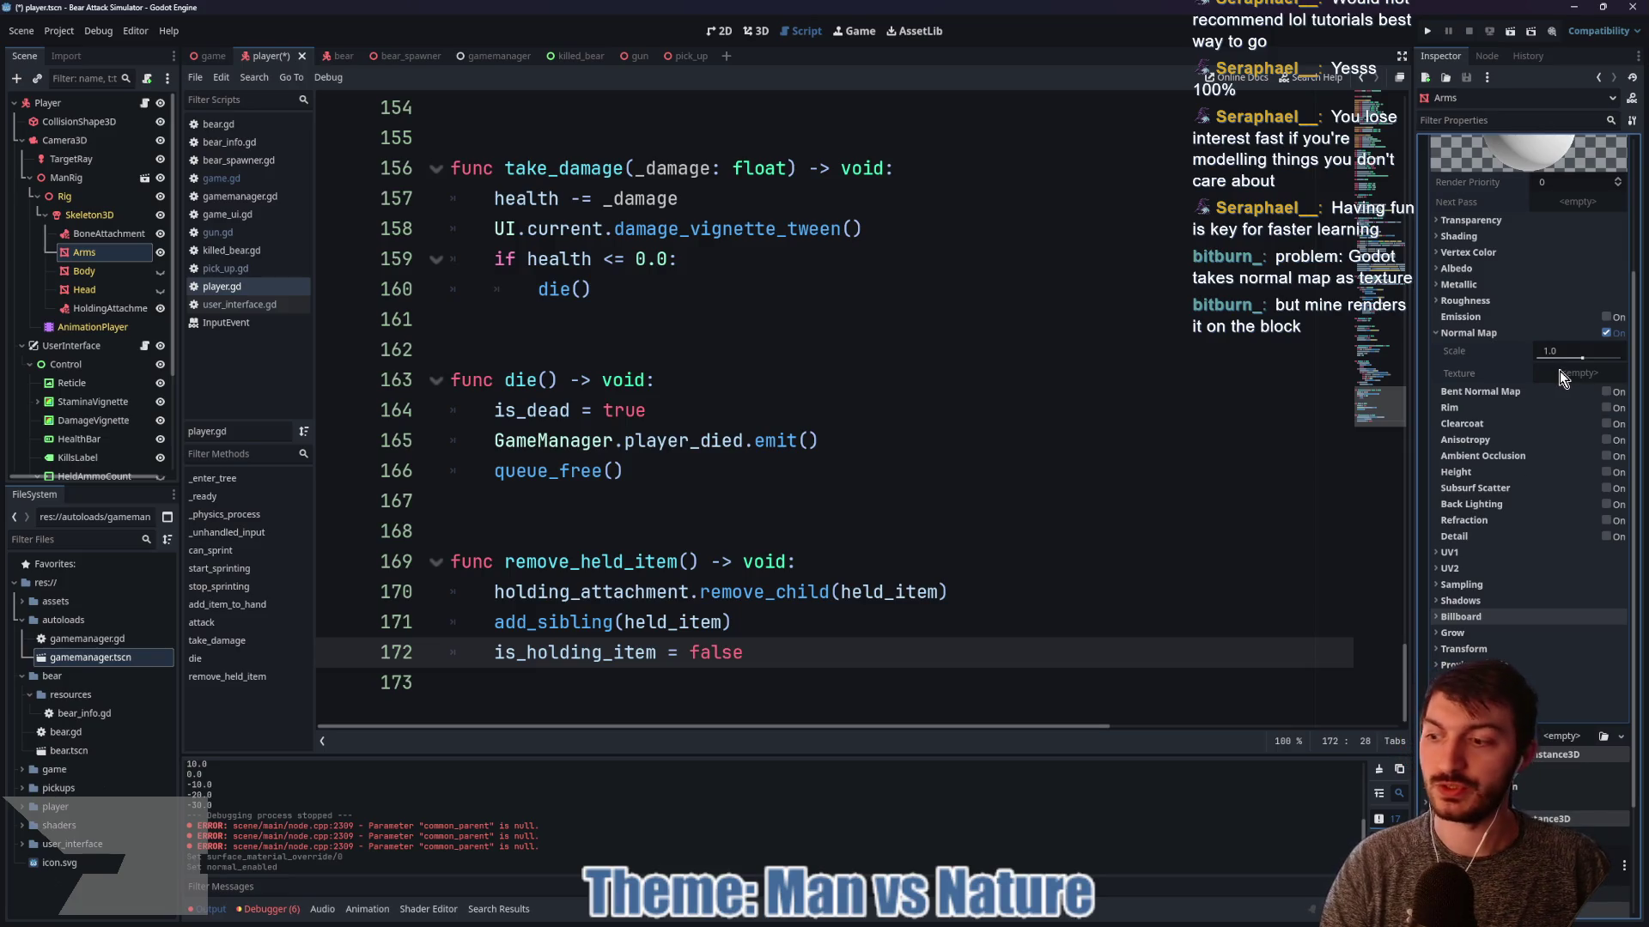
{"action": "left_click", "coordinate": [1607, 334]}
{"action": "scroll", "coordinate": [1561, 311], "scroll_direction": "up", "scroll_amount": 3}
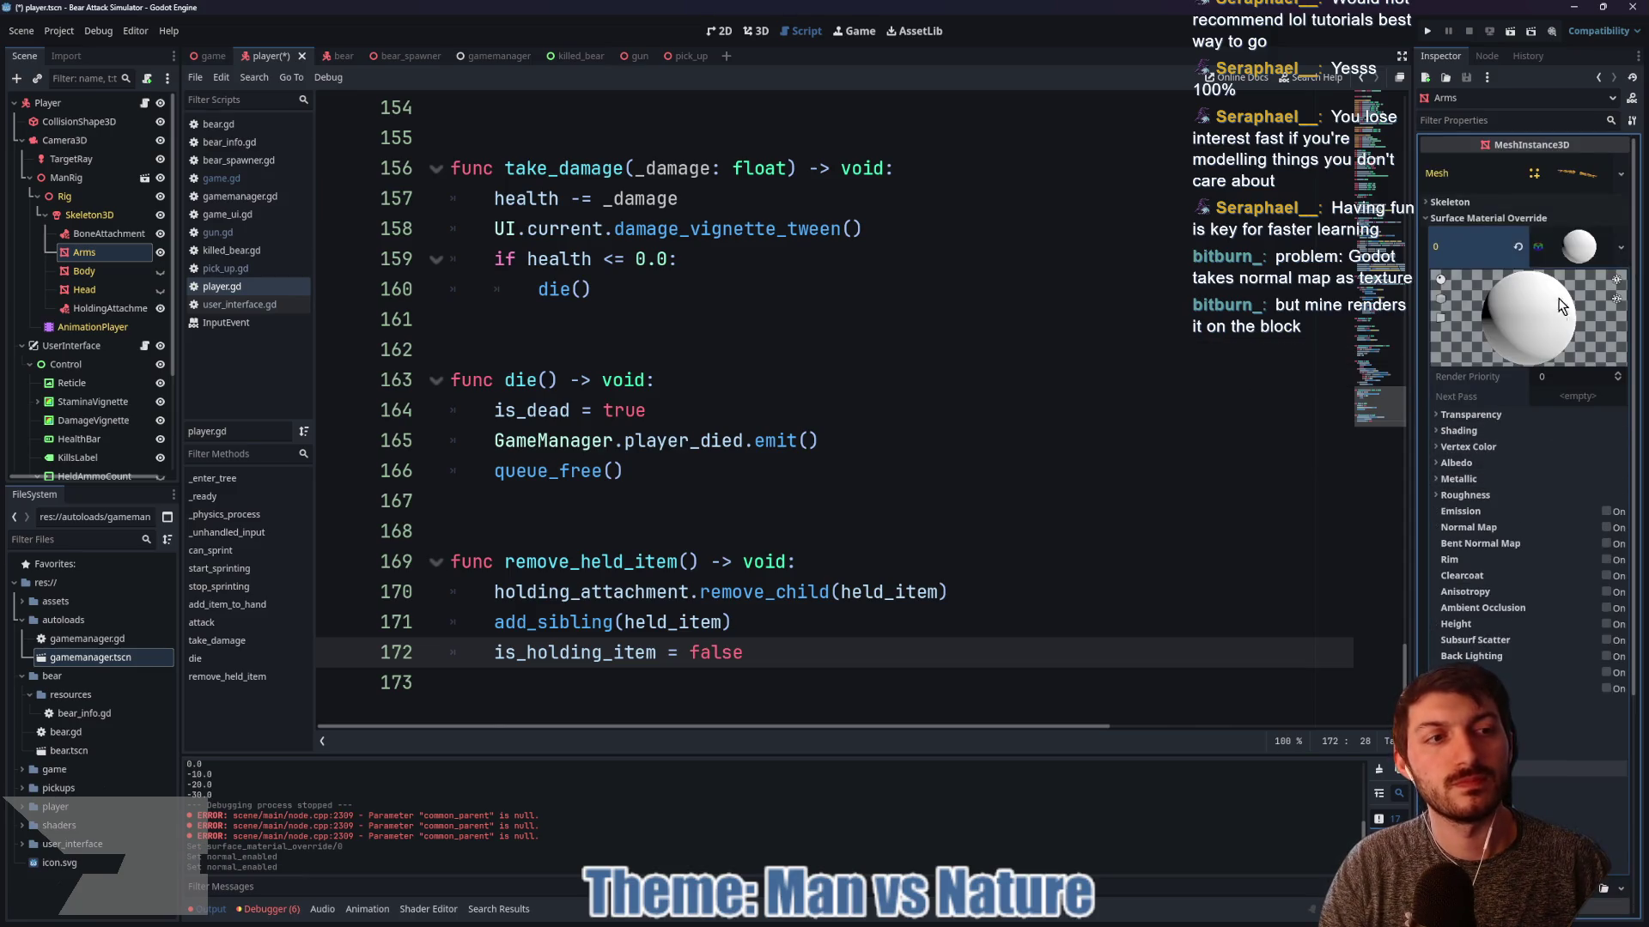
{"action": "left_click", "coordinate": [1518, 246]}
{"action": "left_click", "coordinate": [772, 410]}
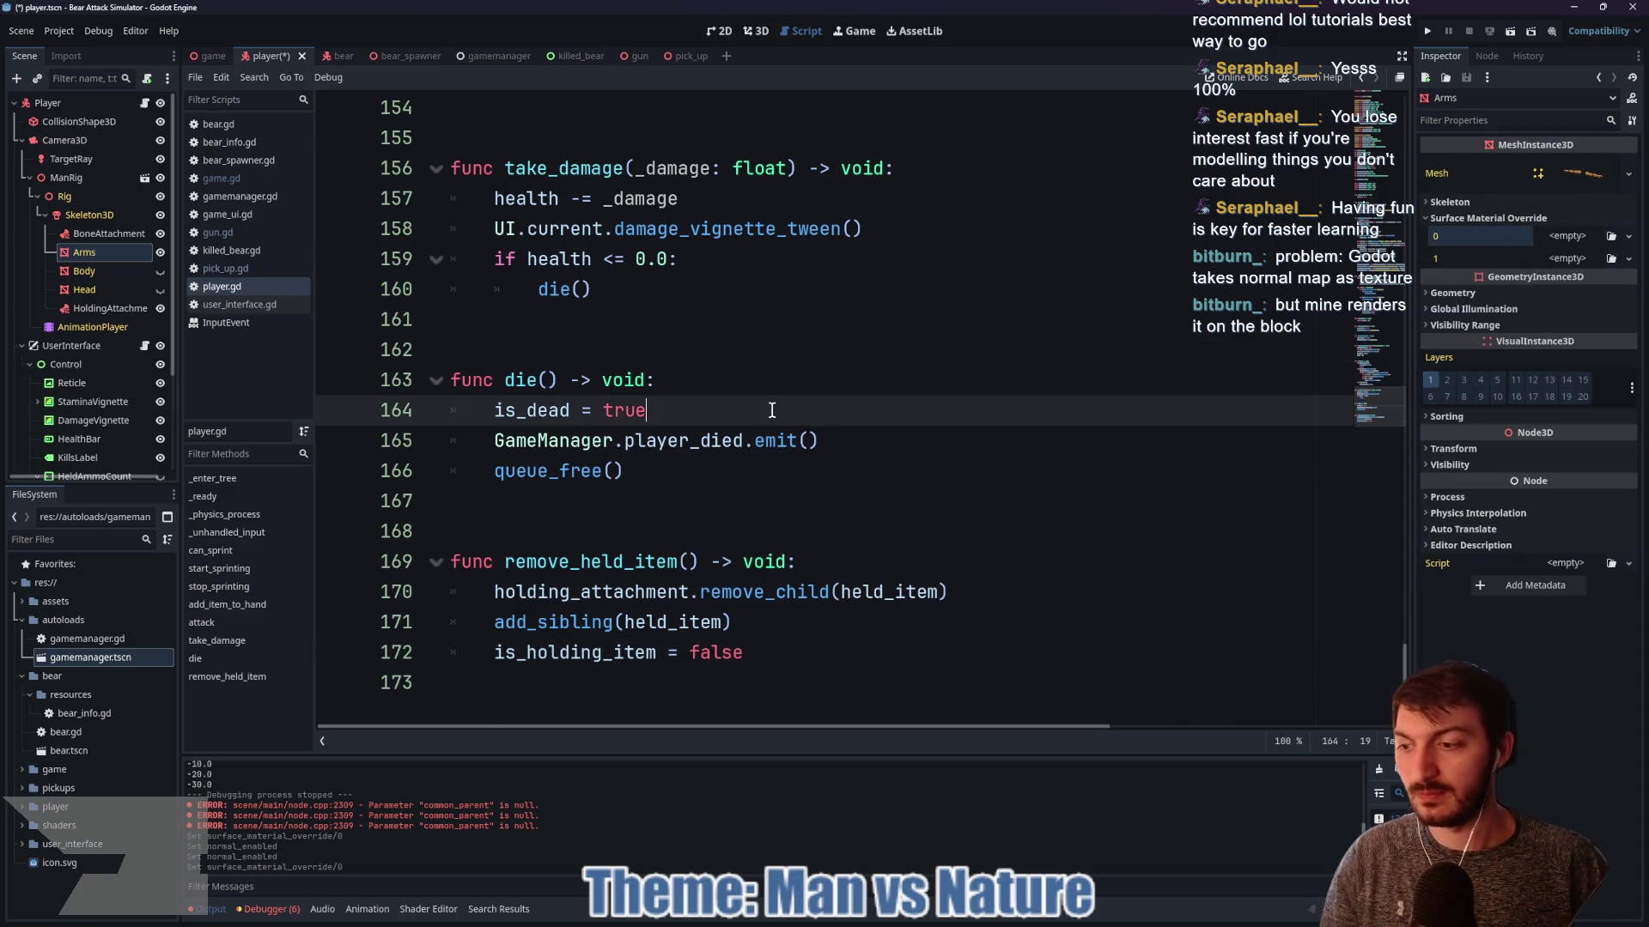
{"action": "key", "text": "ctrl+s"}
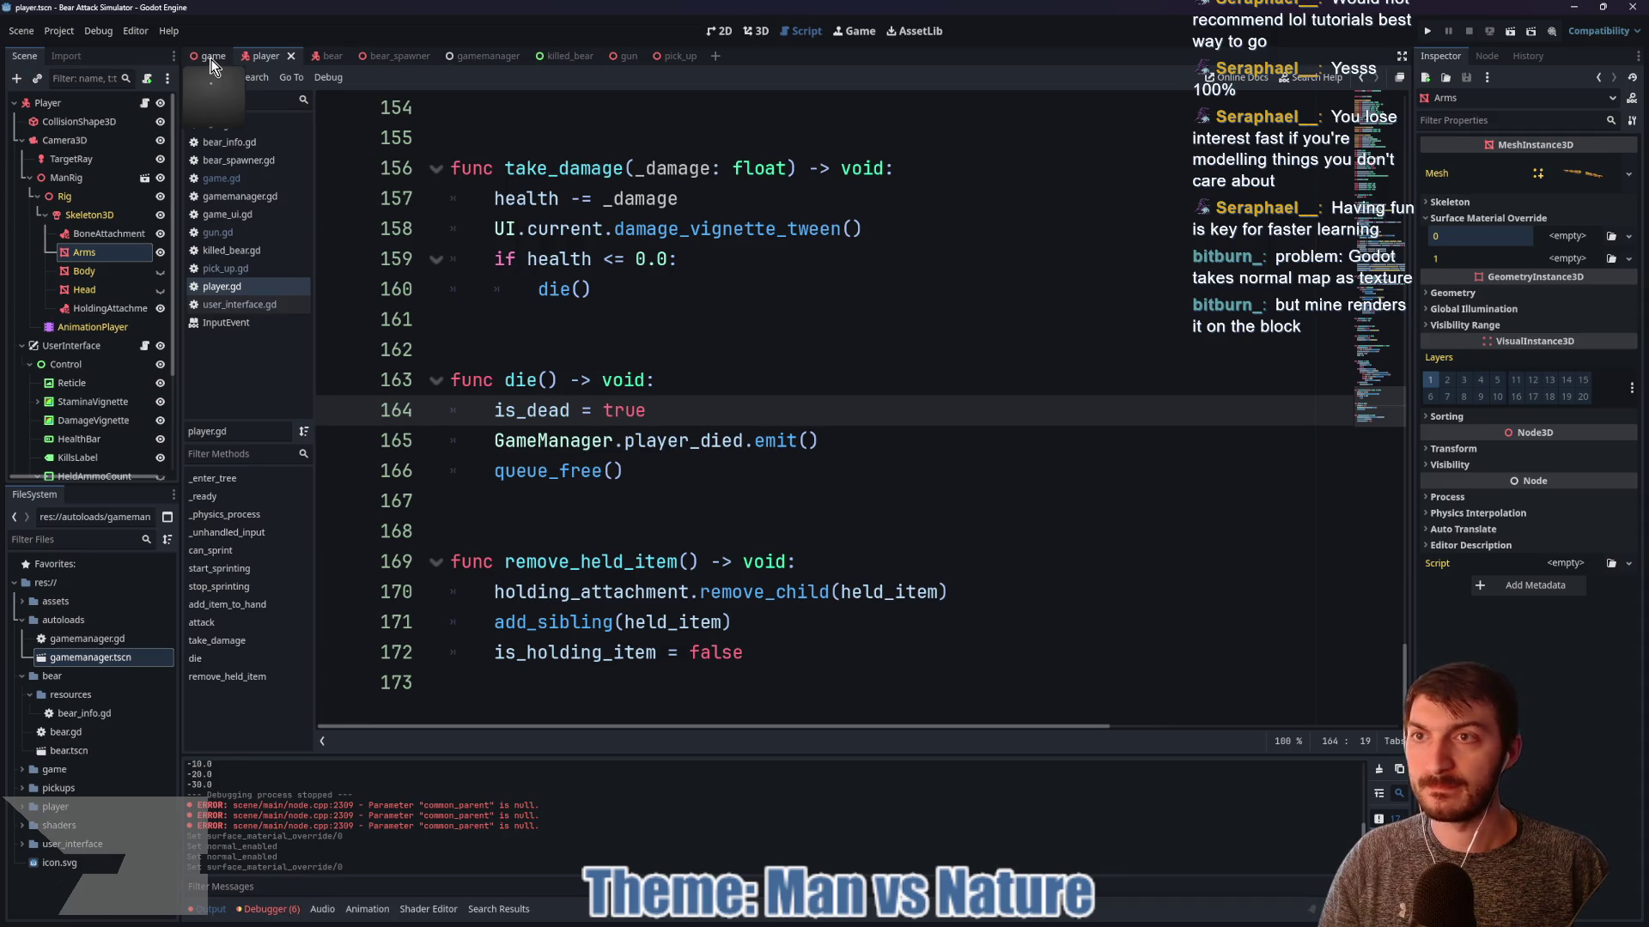
Switch to the game scene, then open pick_up.gd from the script list.
{"action": "left_click", "coordinate": [212, 58]}
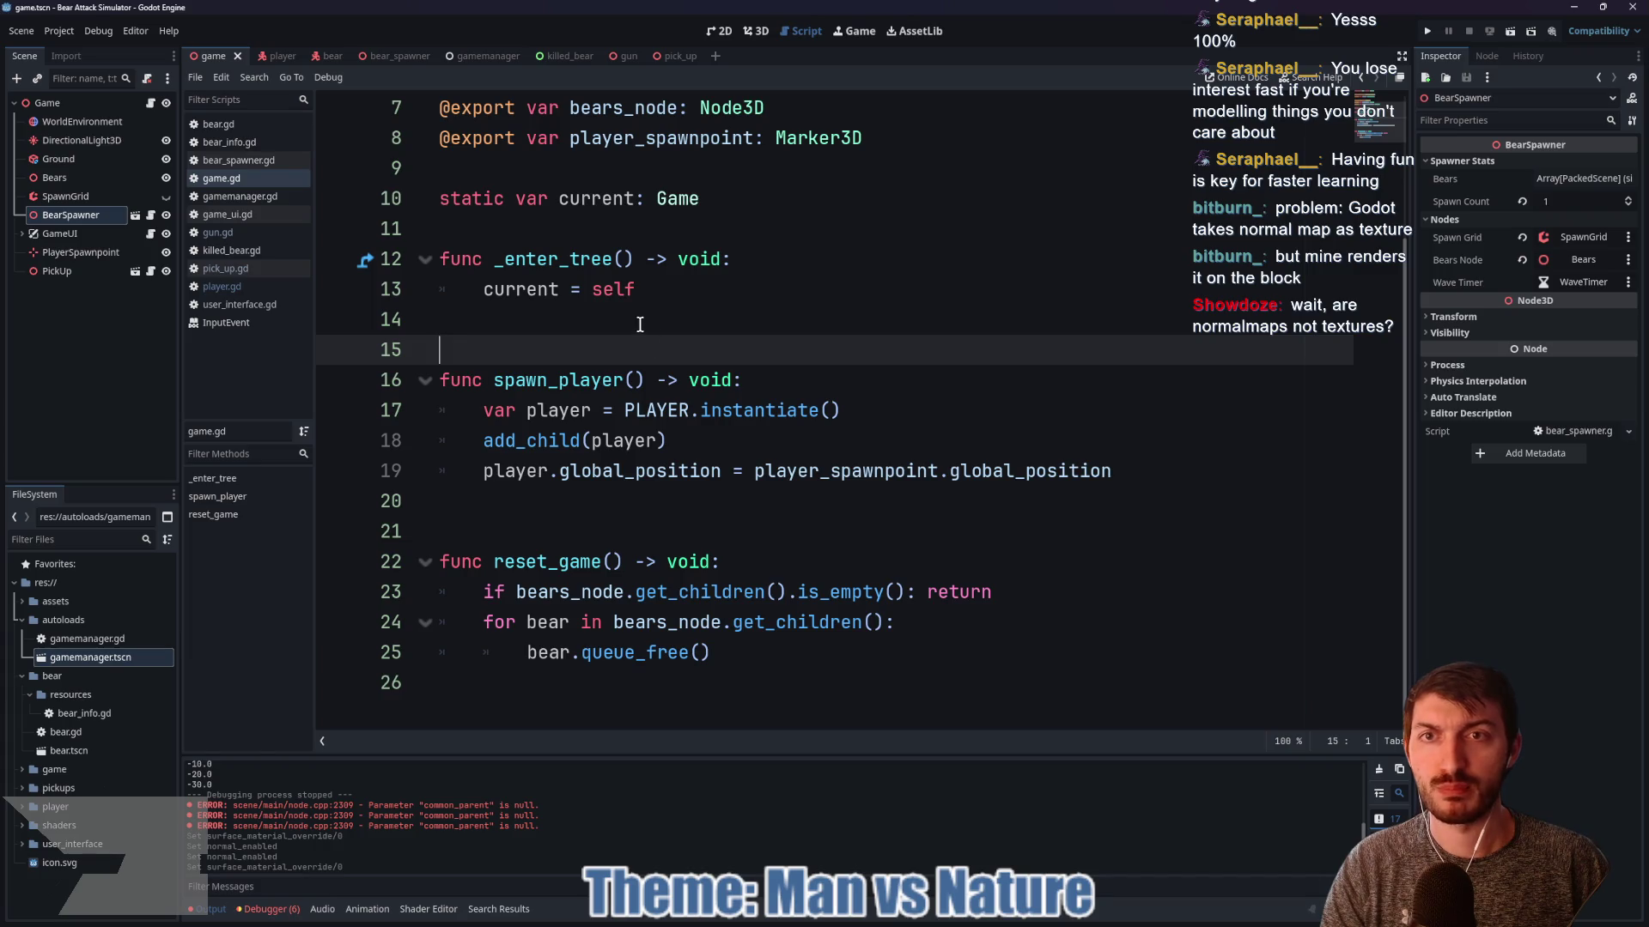
{"action": "left_click", "coordinate": [675, 57]}
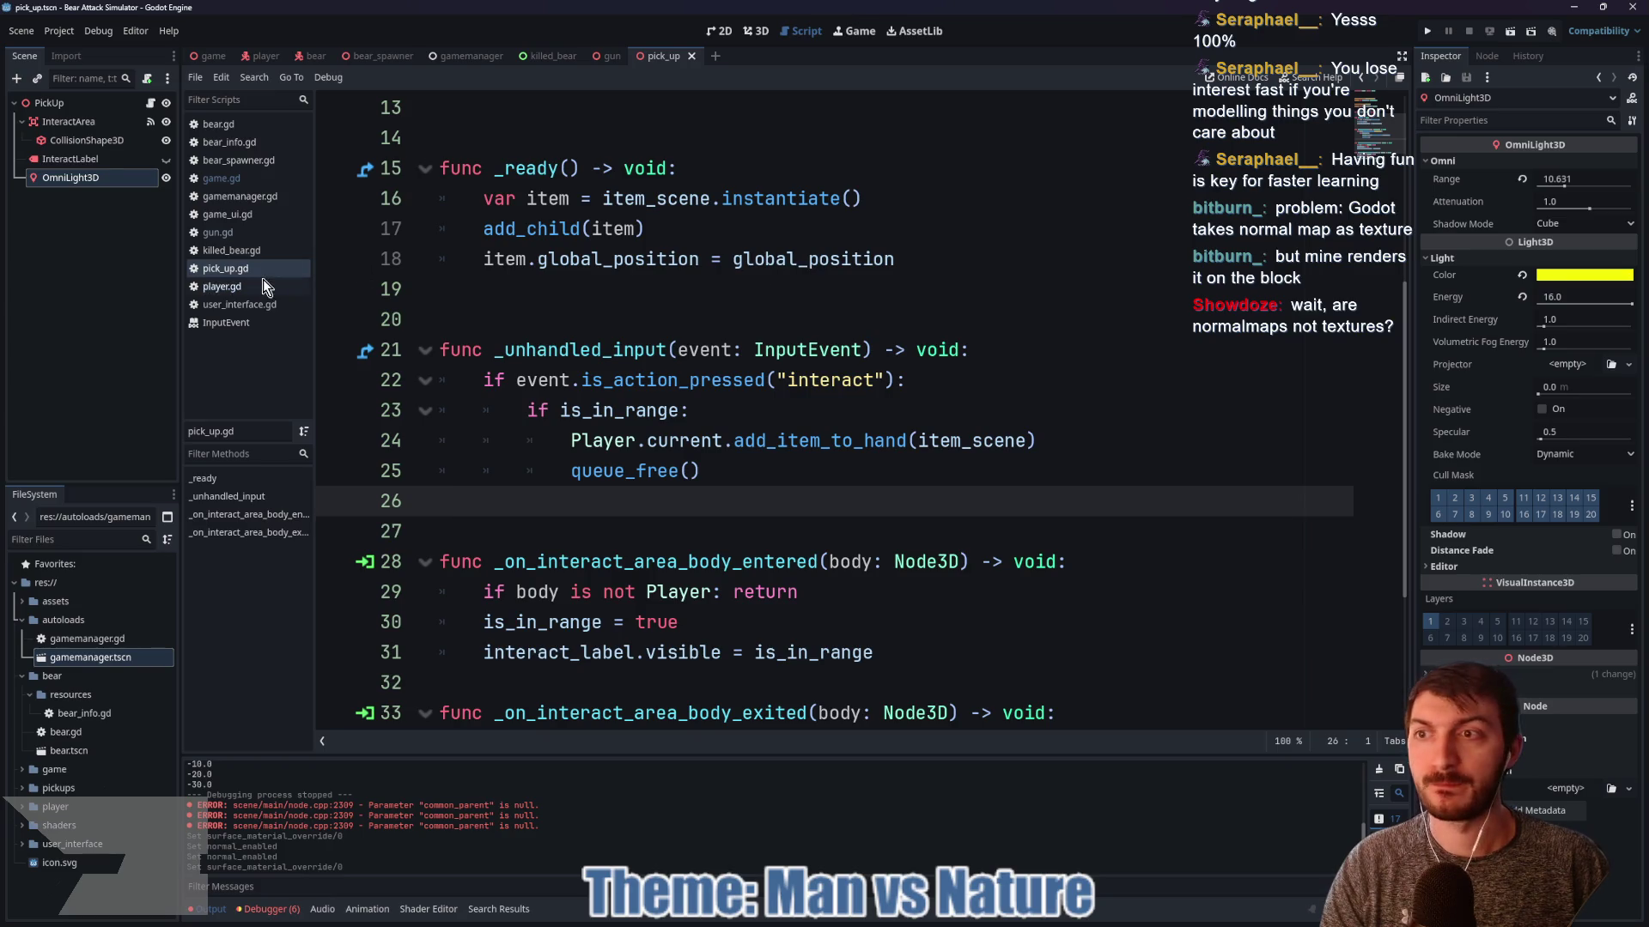
Delete the extra blank line 4 above the export block in pick_up.gd.
{"action": "left_click", "coordinate": [483, 319]}
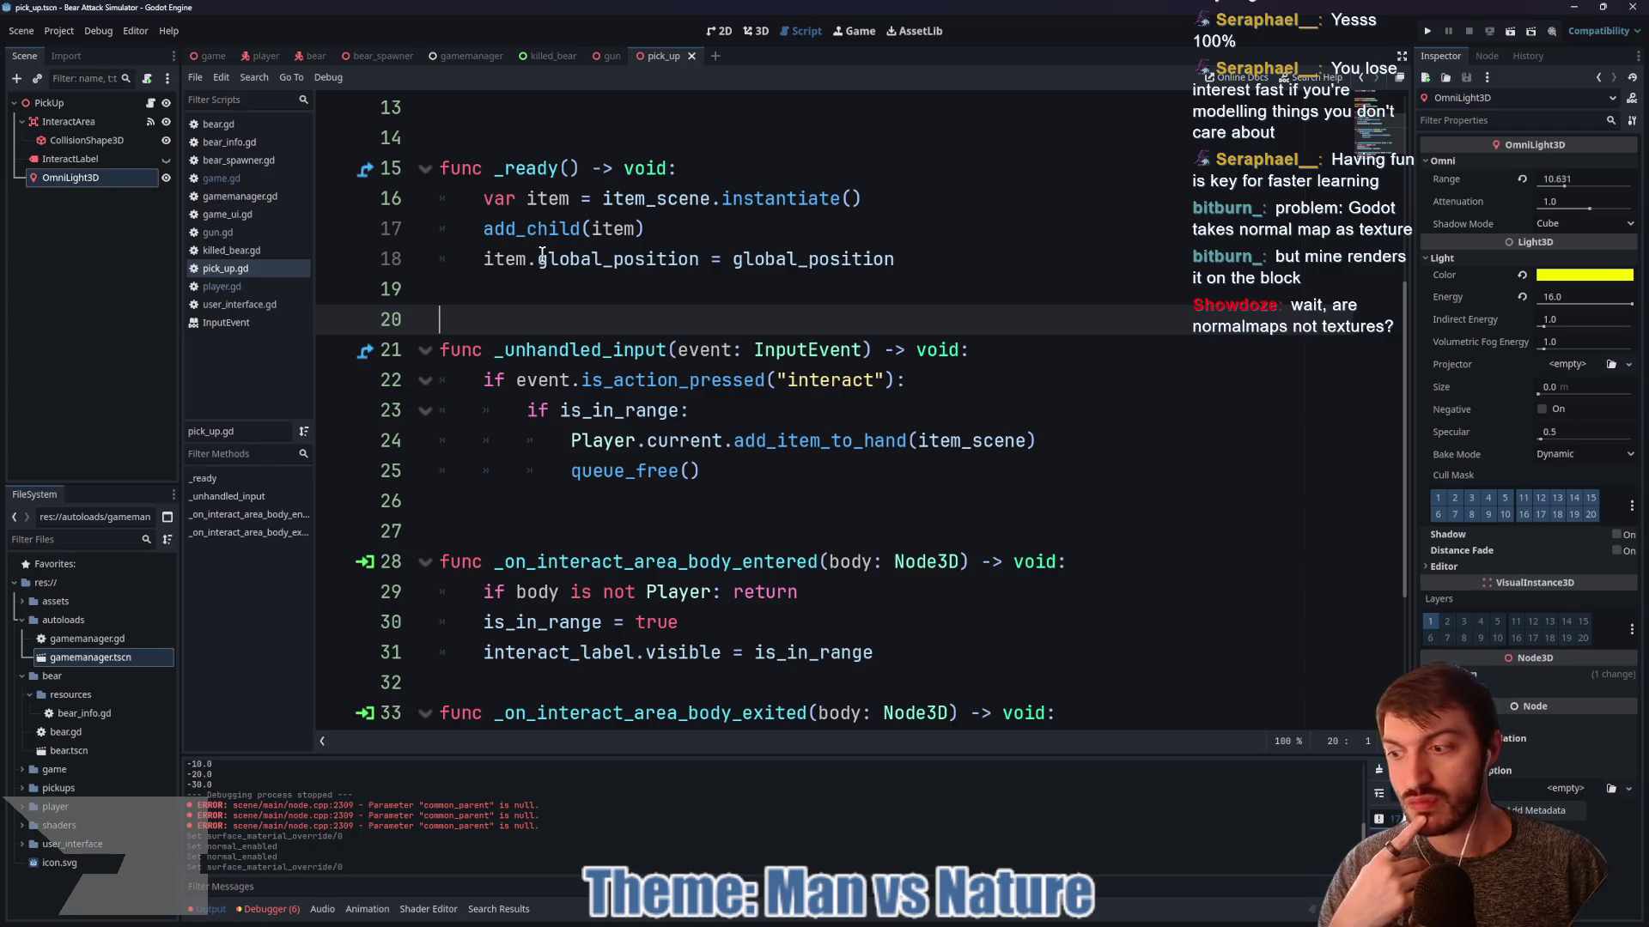
{"action": "scroll", "coordinate": [706, 284], "scroll_direction": "up", "scroll_amount": 4}
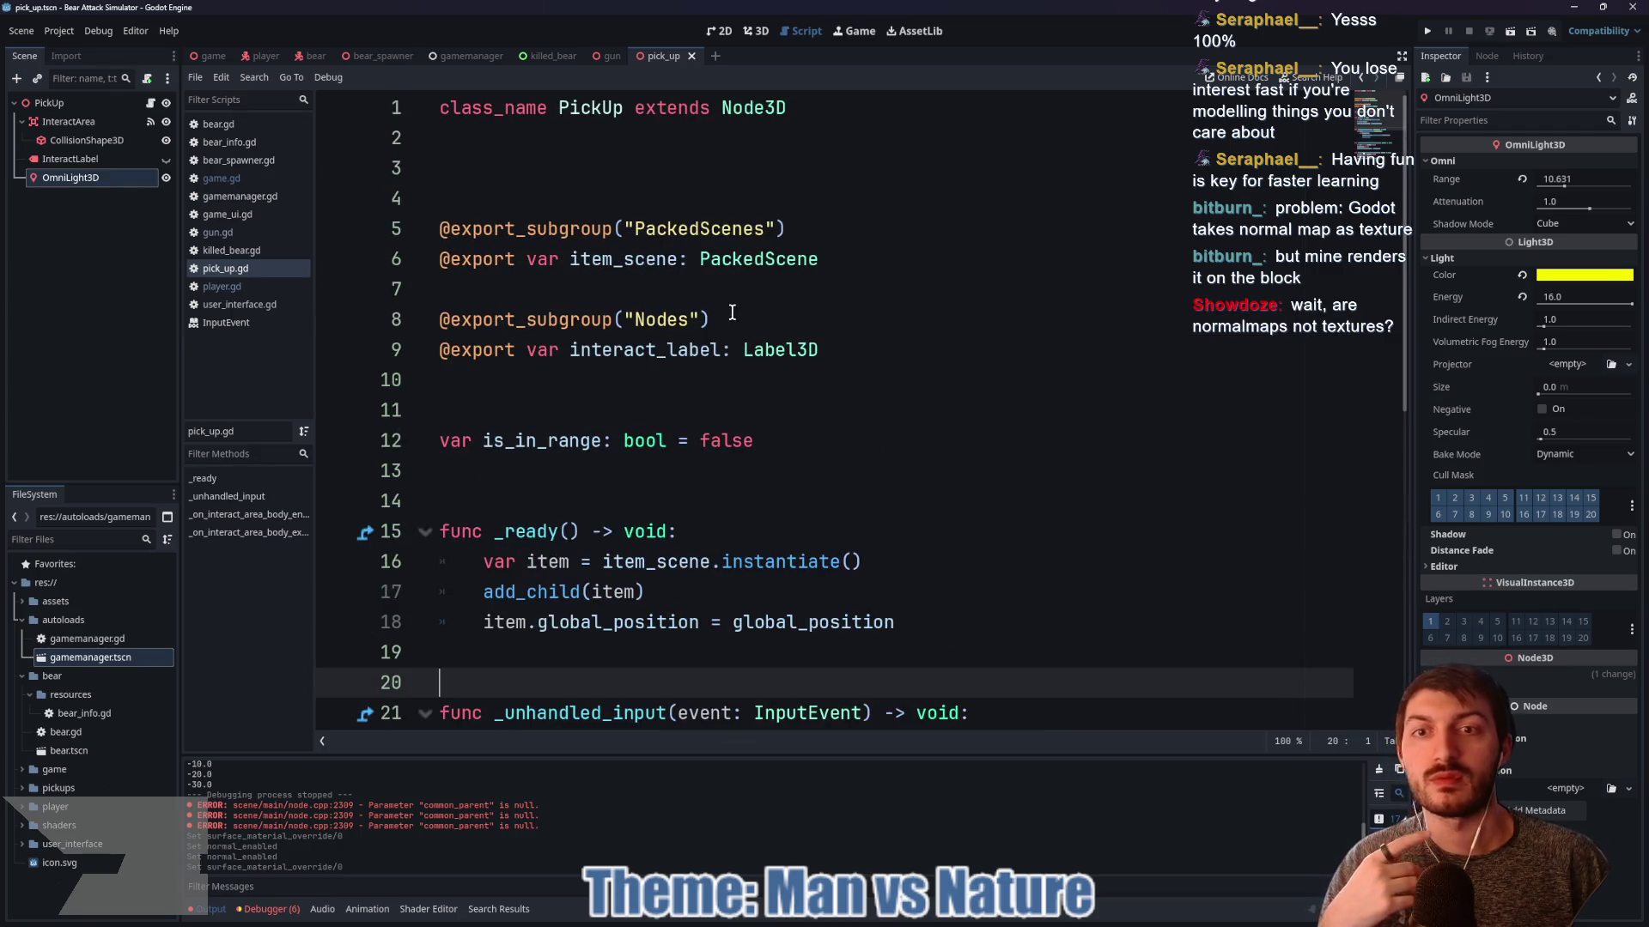
{"action": "mouse_move", "coordinate": [642, 442]}
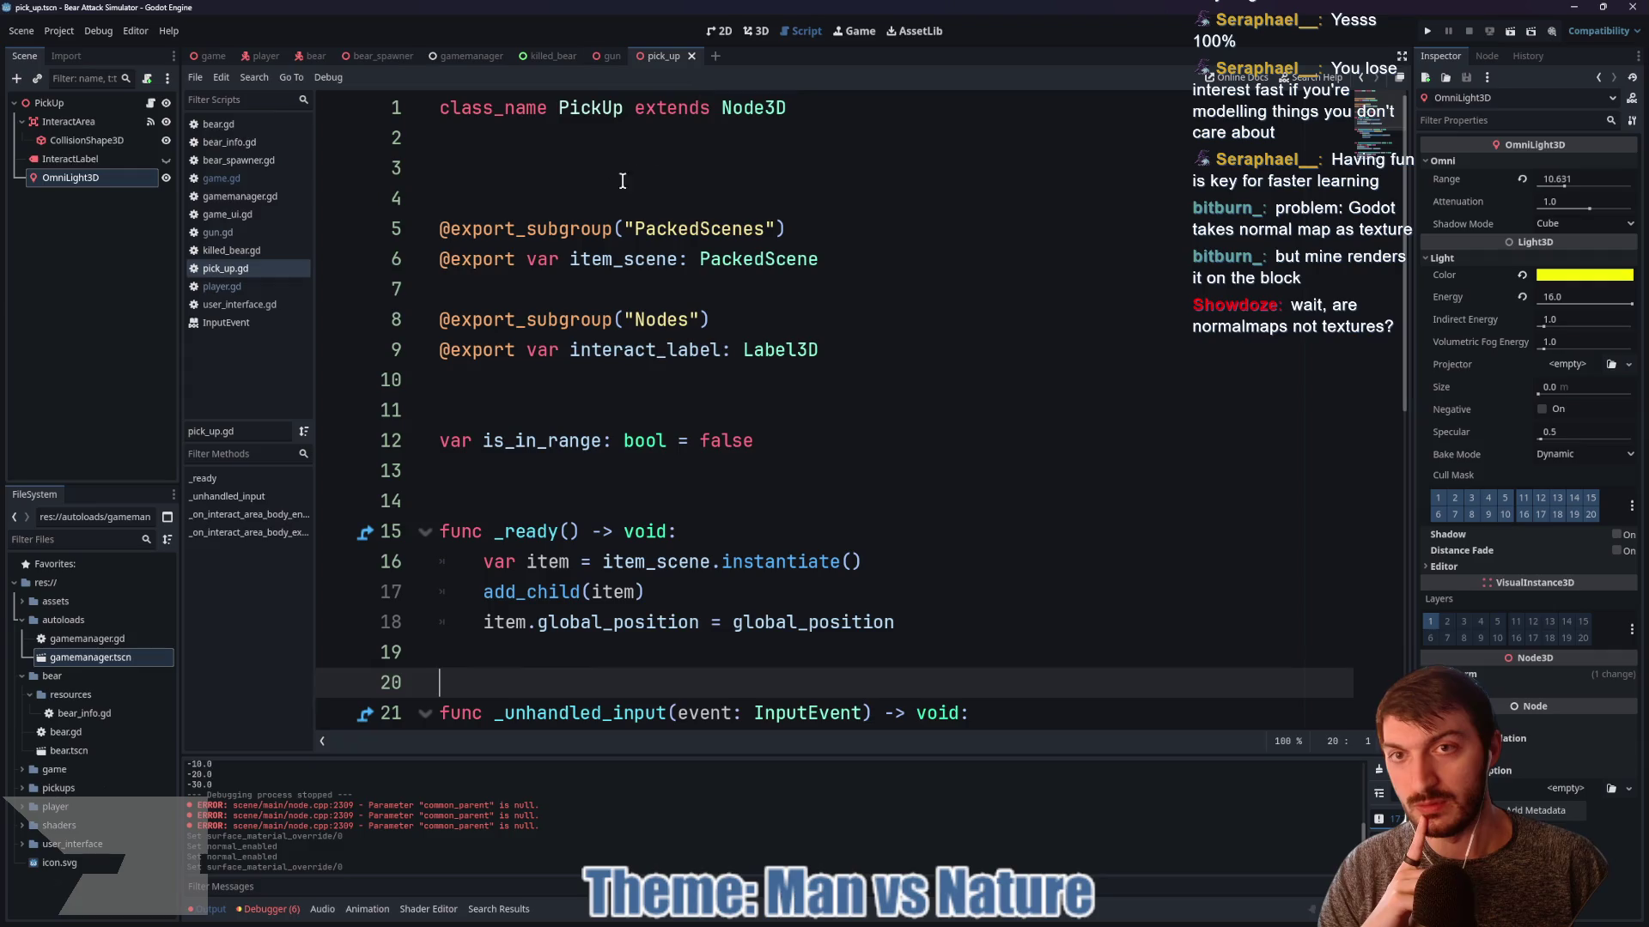
{"action": "left_click", "coordinate": [593, 194]}
{"action": "key", "text": "BackSpace"}
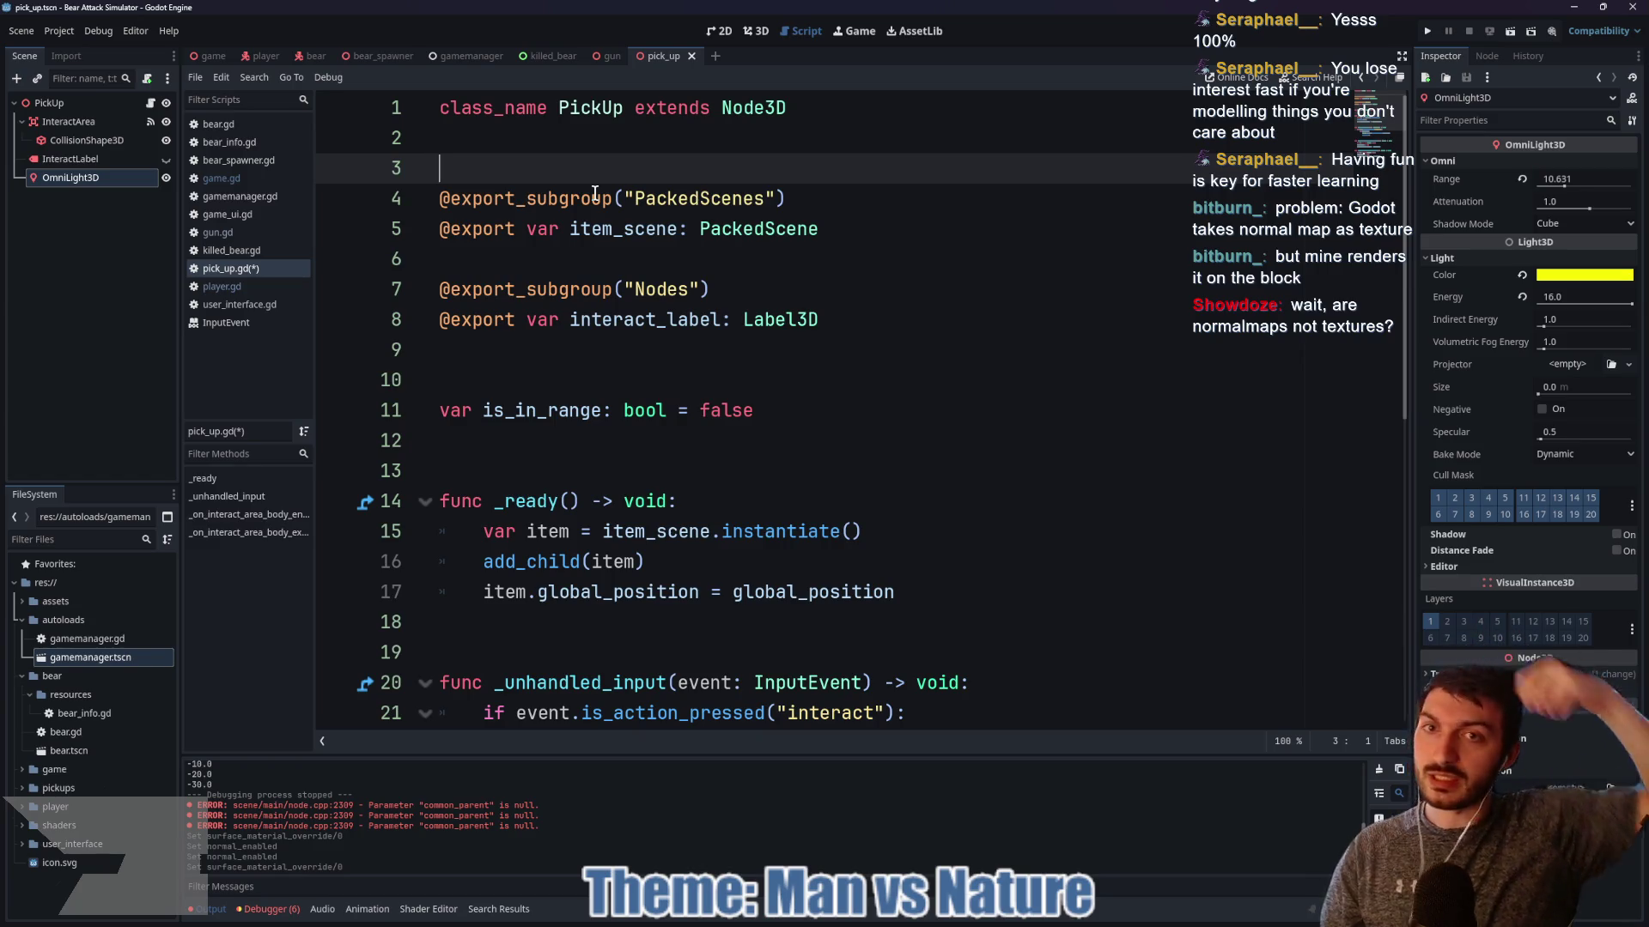
Return to the gun scene and open a new blank tab in the web browser.
{"action": "left_click", "coordinate": [715, 55]}
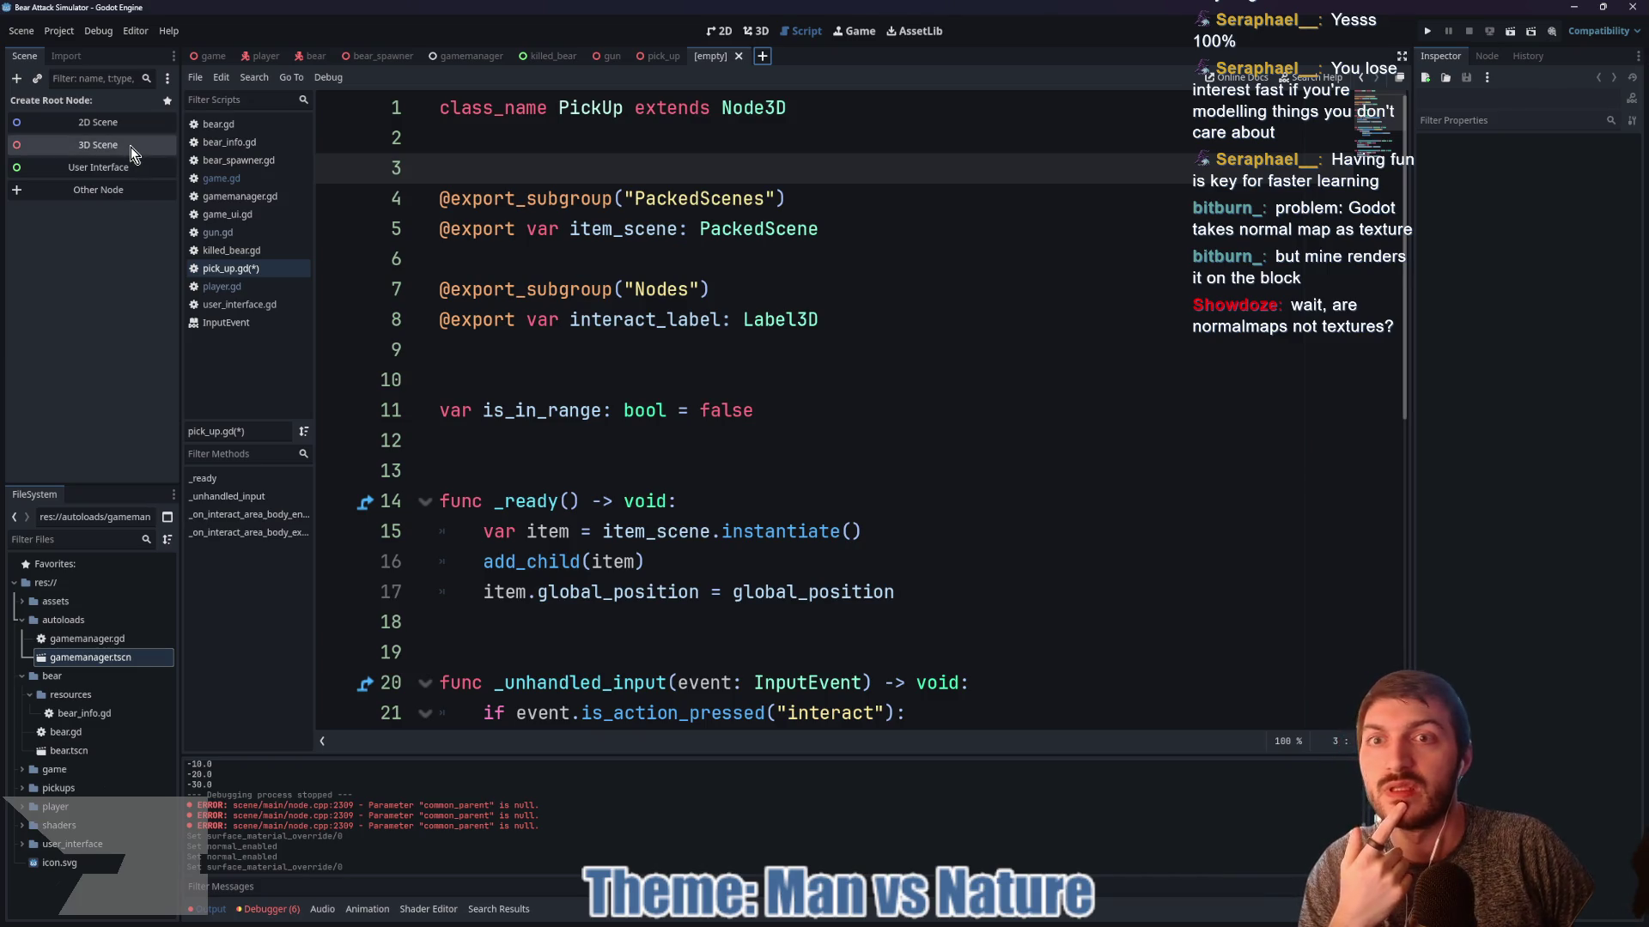
{"action": "left_click", "coordinate": [739, 57]}
{"action": "left_click", "coordinate": [611, 57]}
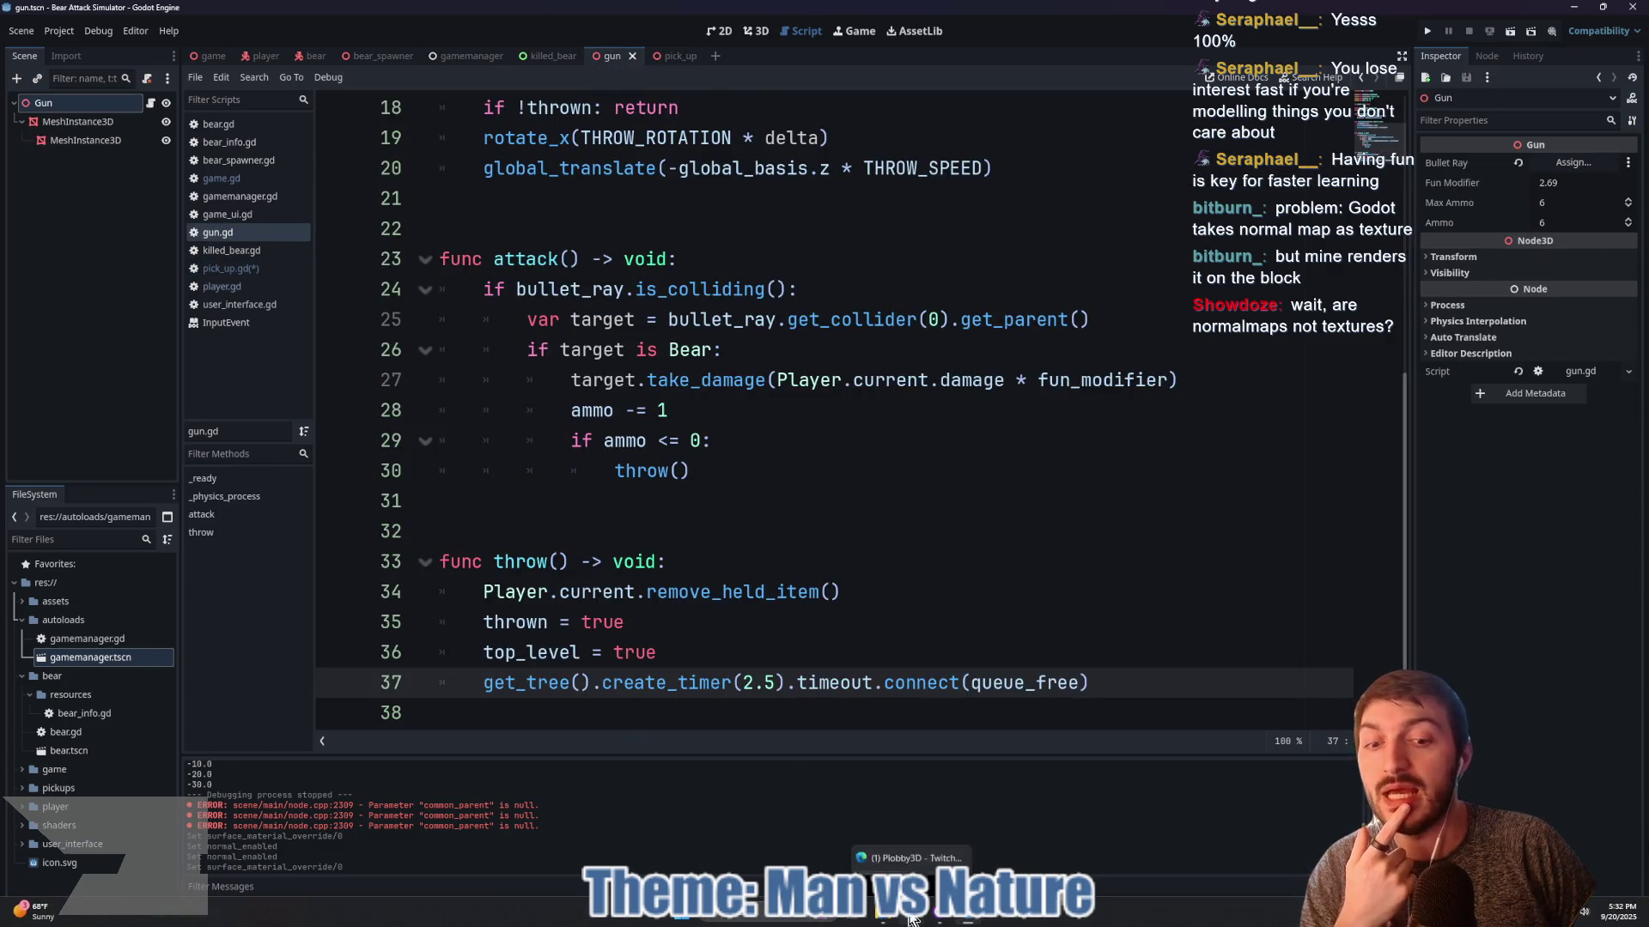
{"action": "left_click", "coordinate": [910, 919]}
{"action": "left_click", "coordinate": [587, 101]}
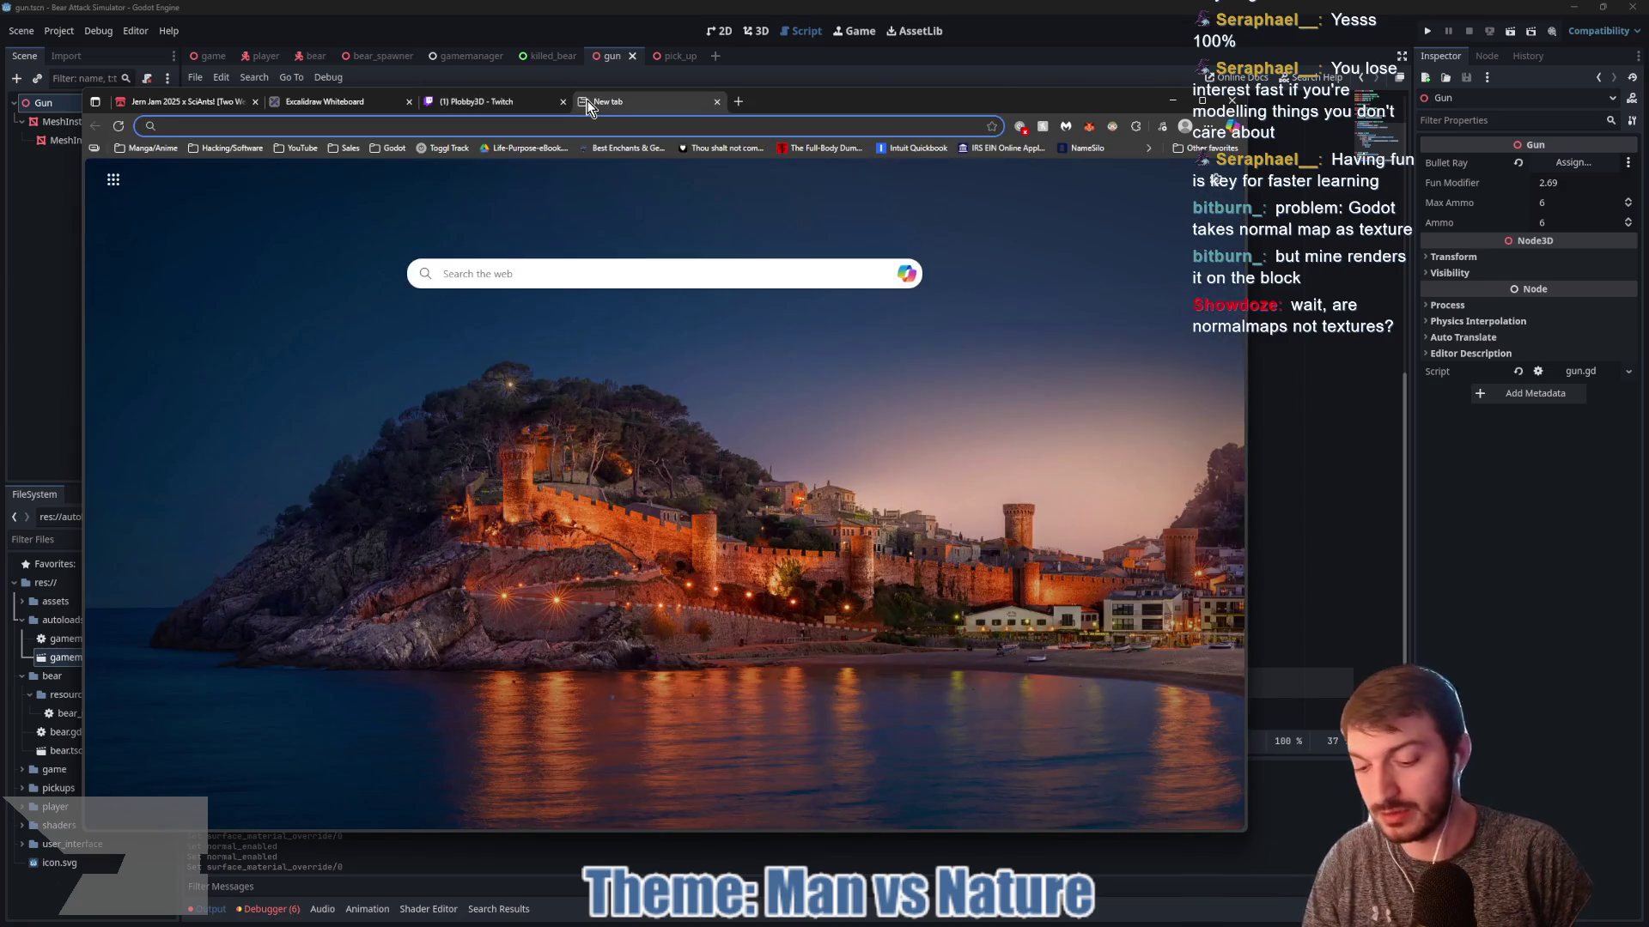
Load the godotshaders.com website in the browser.
{"action": "type", "text": "godotsh"}
{"action": "key", "text": "Return"}
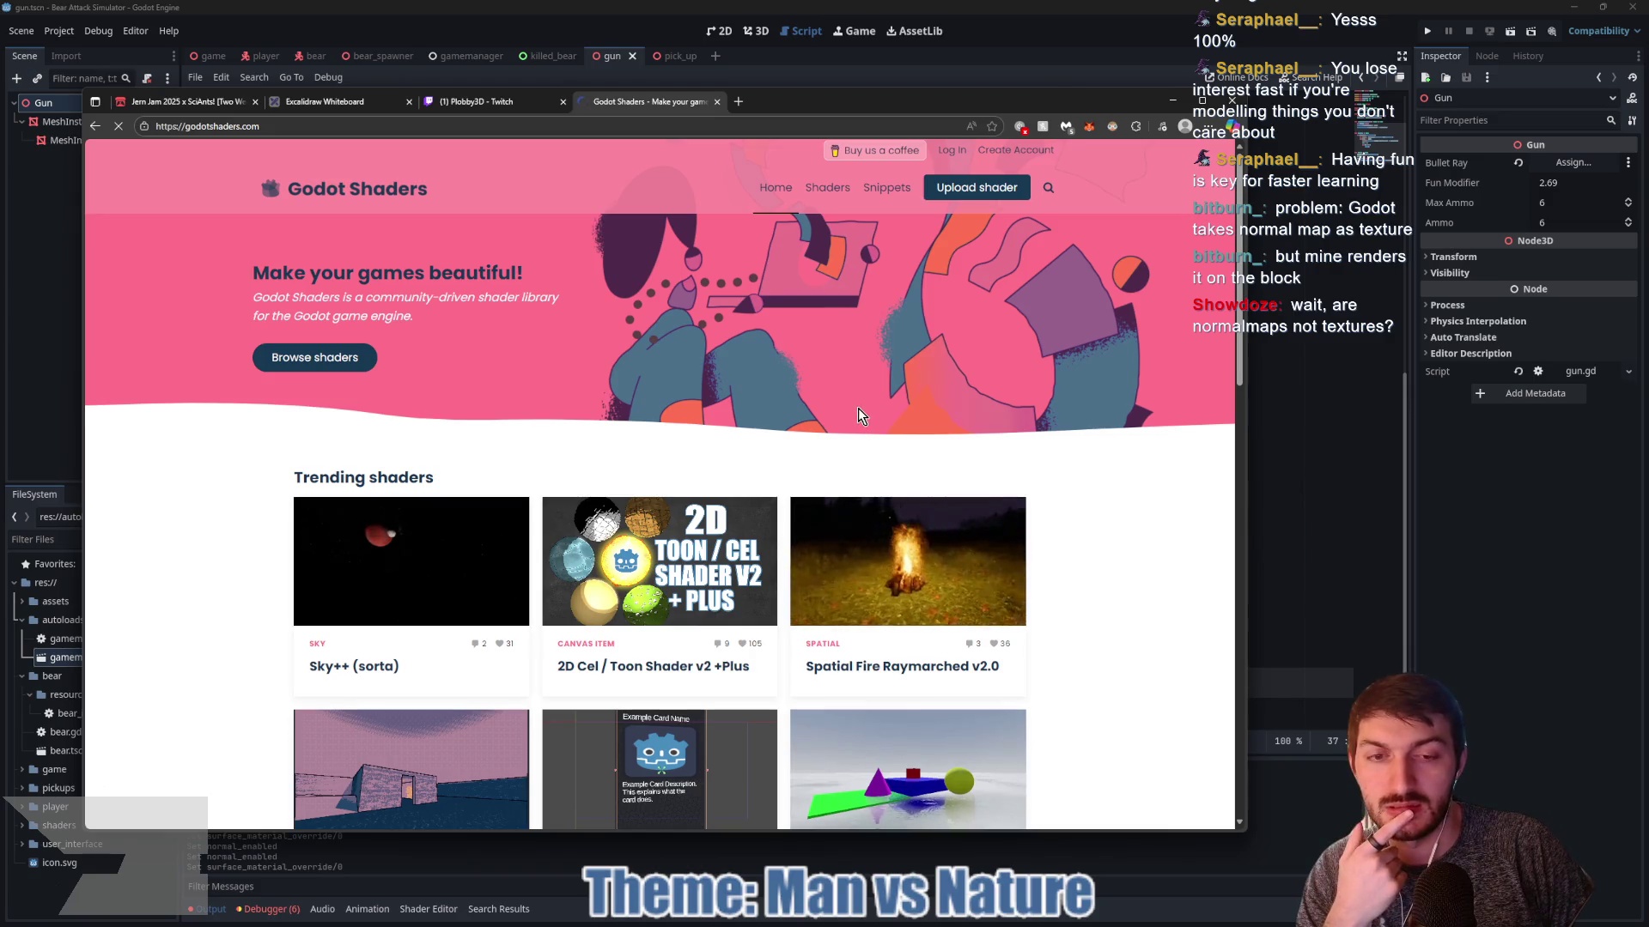
{"action": "scroll", "coordinate": [859, 414], "scroll_direction": "down", "scroll_amount": 3}
{"action": "scroll", "coordinate": [861, 417], "scroll_direction": "up", "scroll_amount": 3}
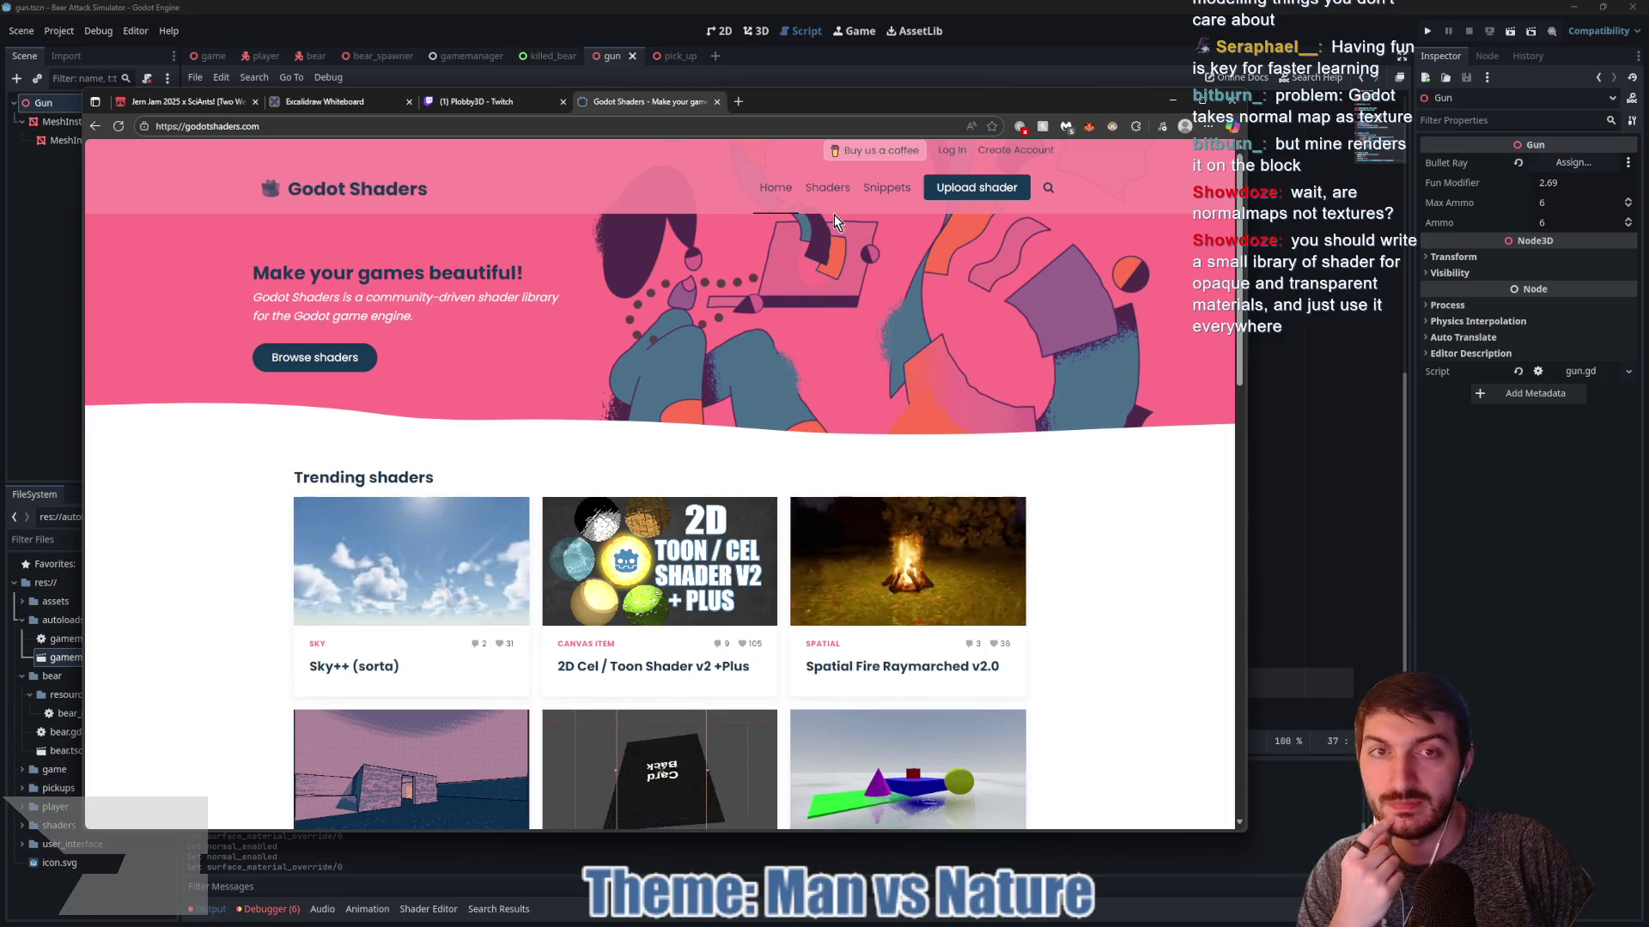
Search the site for 'blood' shaders, browse the results, then return to gun.gd in Godot.
{"action": "left_click", "coordinate": [1048, 188]}
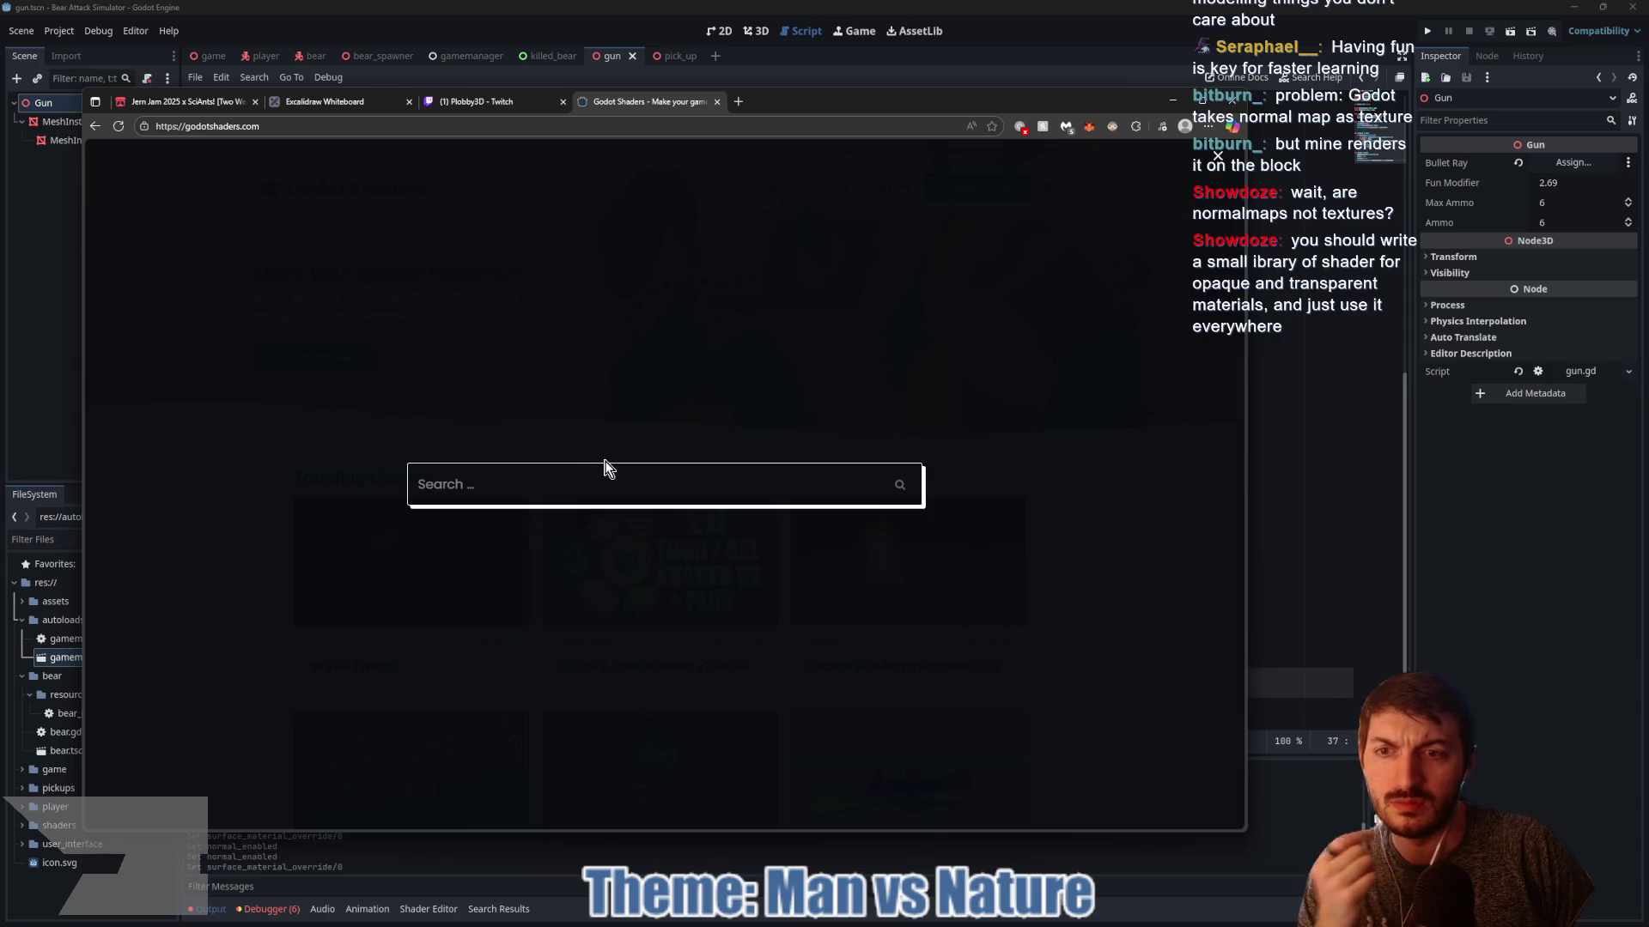
{"action": "type", "text": "blood"}
{"action": "key", "text": "Return"}
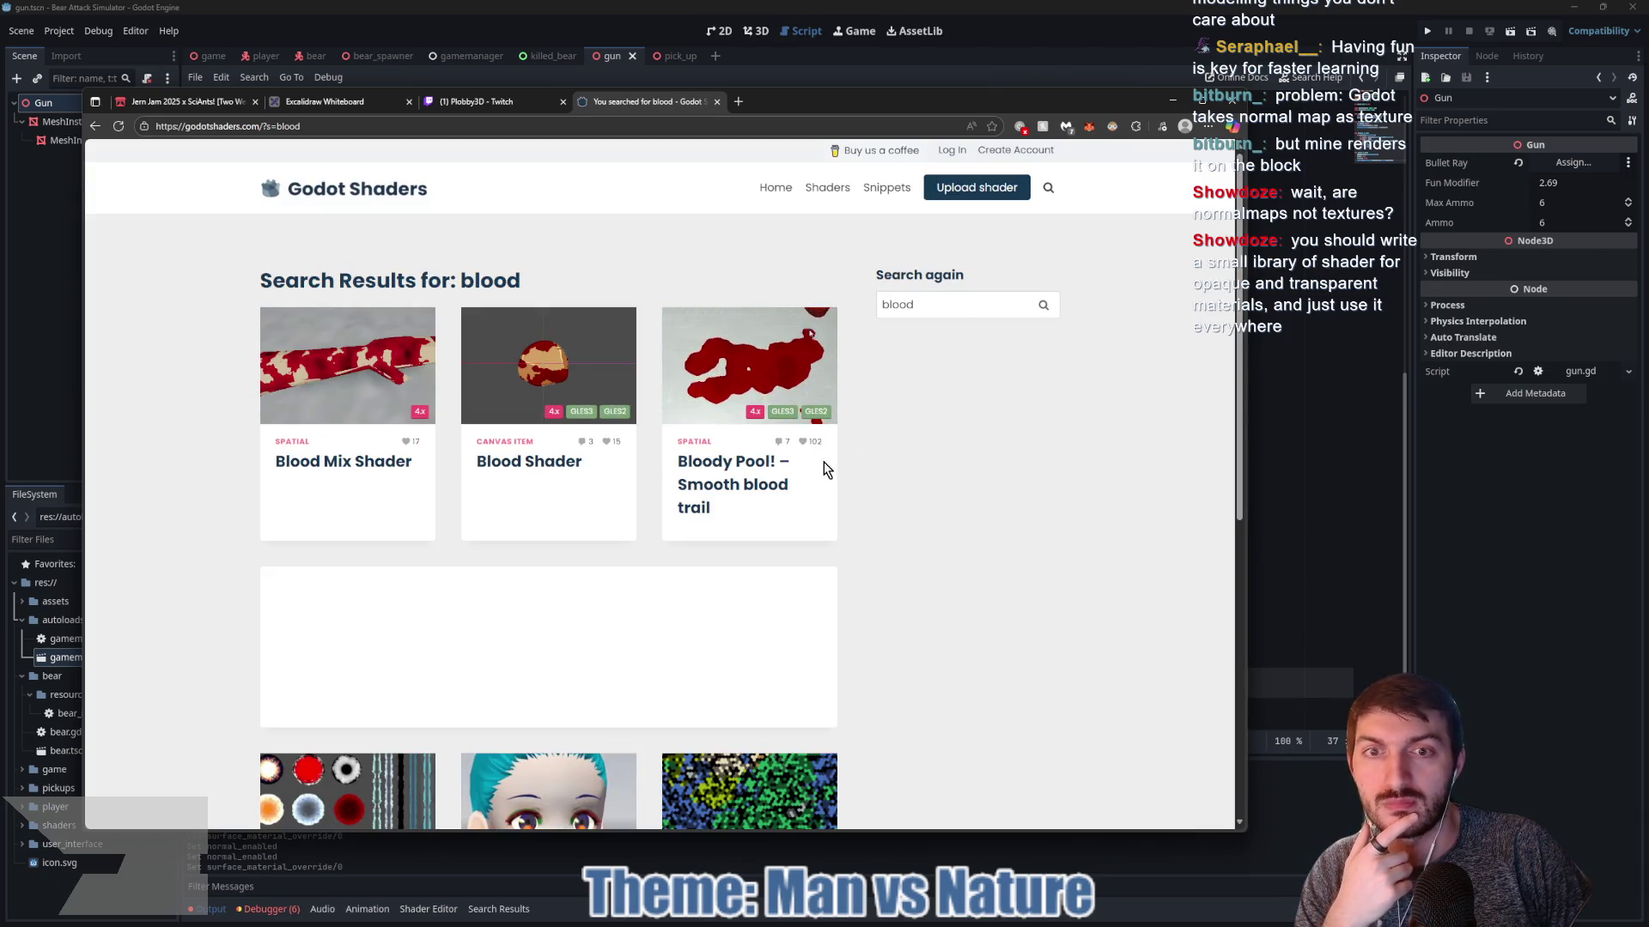
{"action": "scroll", "coordinate": [902, 447], "scroll_direction": "down", "scroll_amount": 3}
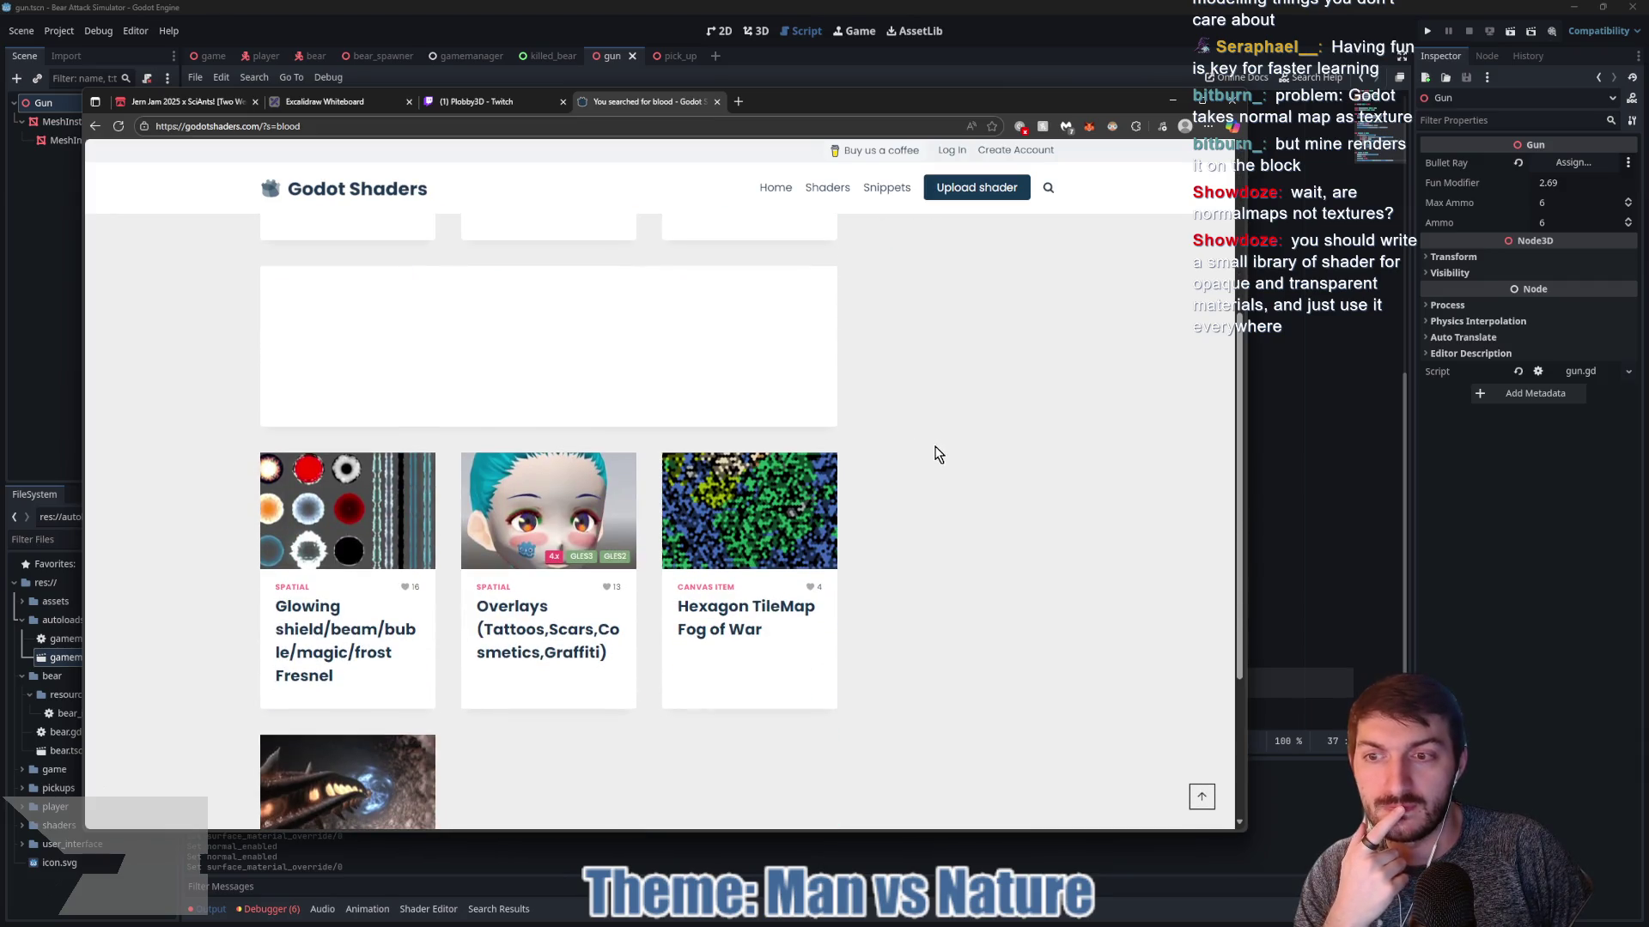
{"action": "scroll", "coordinate": [936, 455], "scroll_direction": "down", "scroll_amount": 2}
{"action": "scroll", "coordinate": [918, 453], "scroll_direction": "up", "scroll_amount": 5}
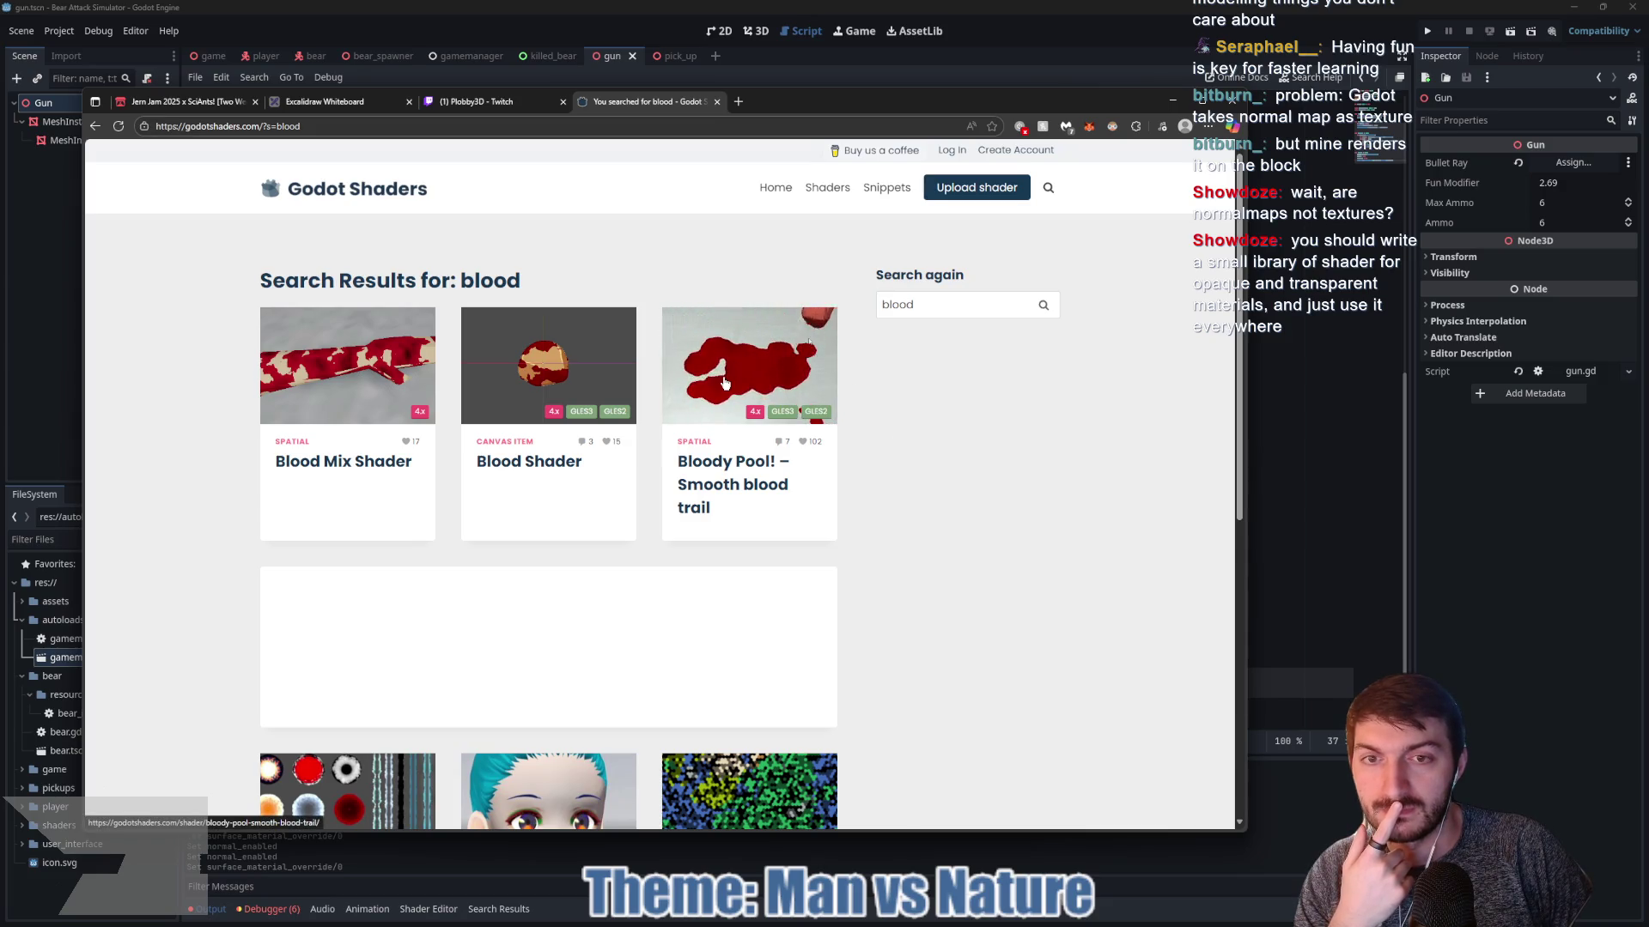
{"action": "key", "text": "alt+Tab"}
{"action": "left_click", "coordinate": [759, 329]}
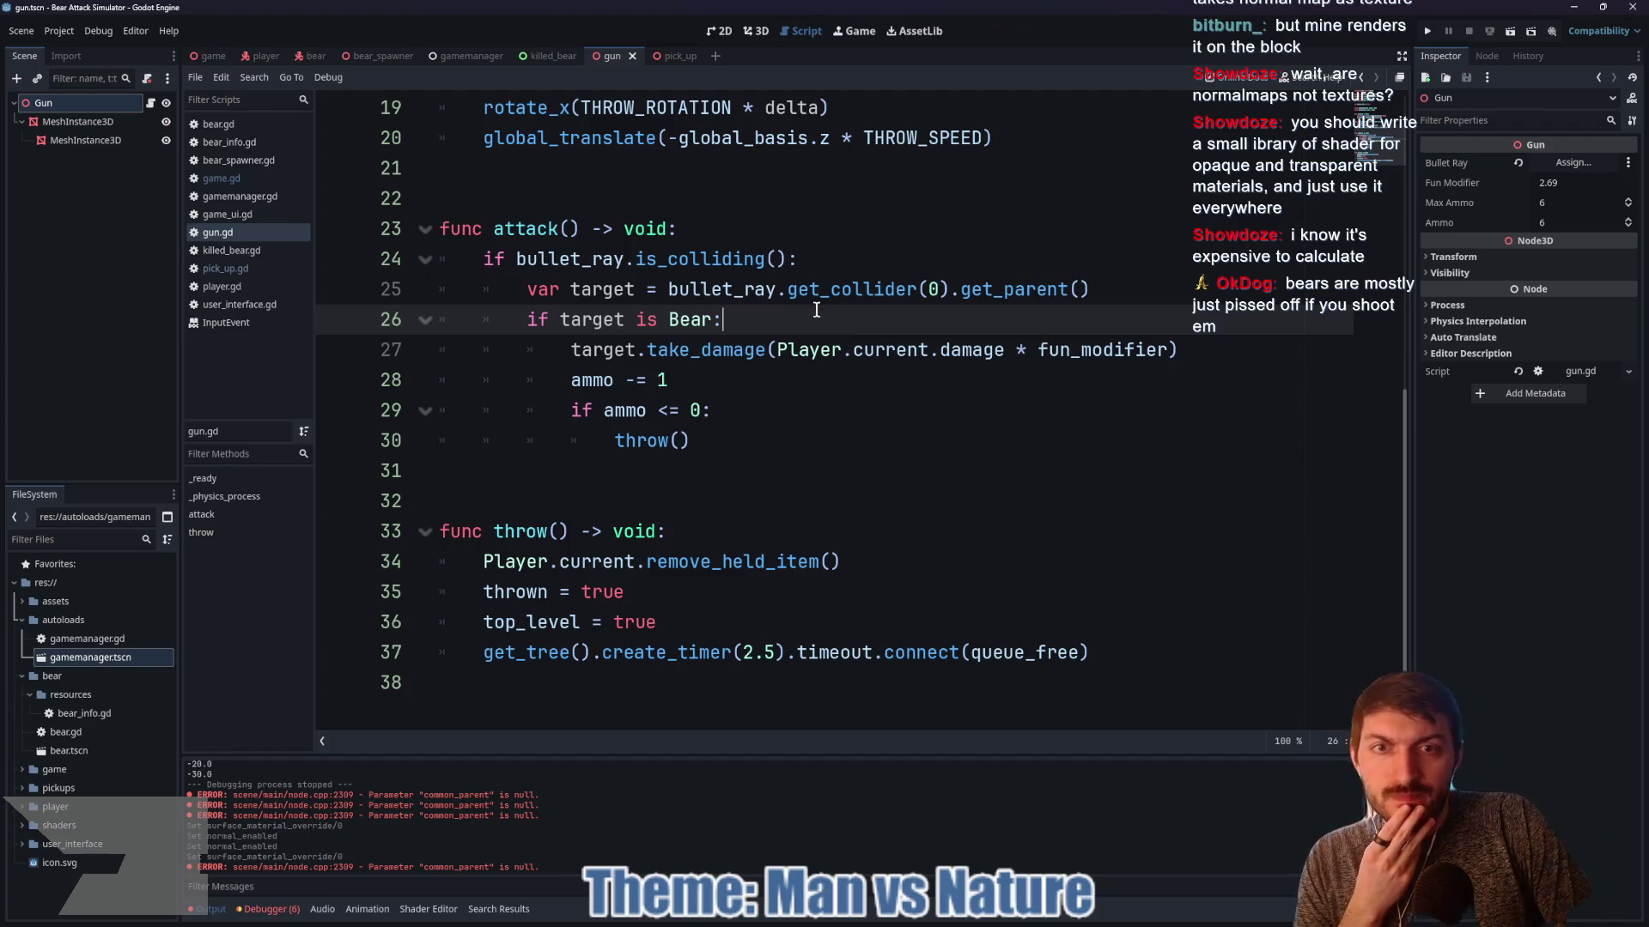
Look over gun.gd's attack code, then switch to the game scene's game.gd script.
{"action": "left_click", "coordinate": [653, 482]}
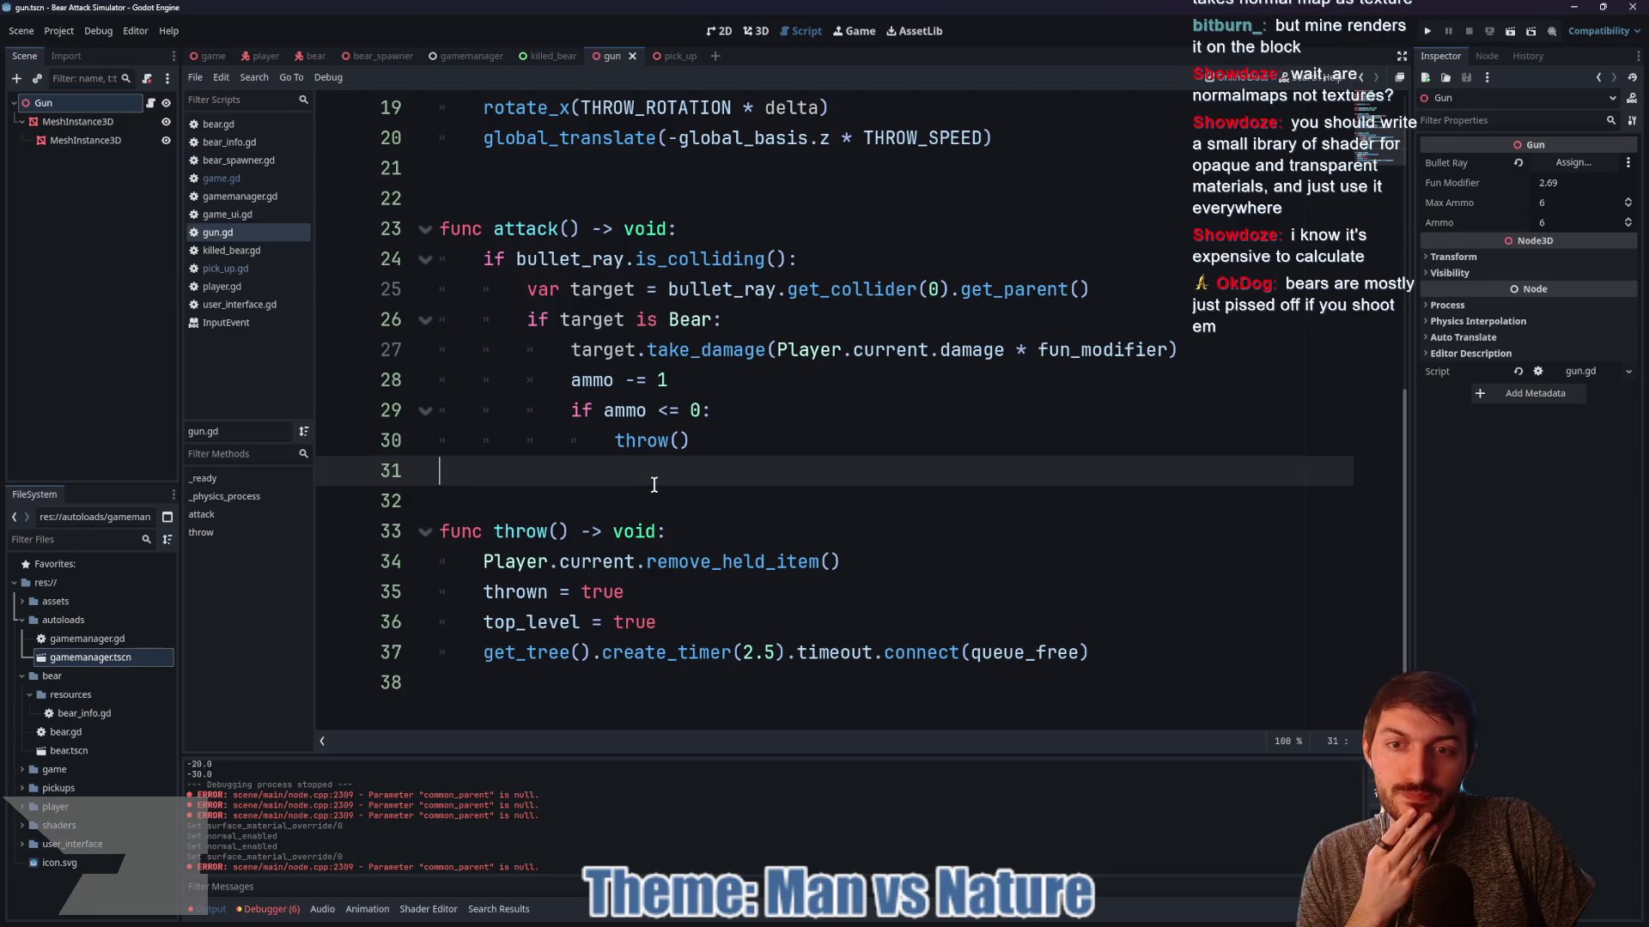
{"action": "left_click", "coordinate": [621, 493]}
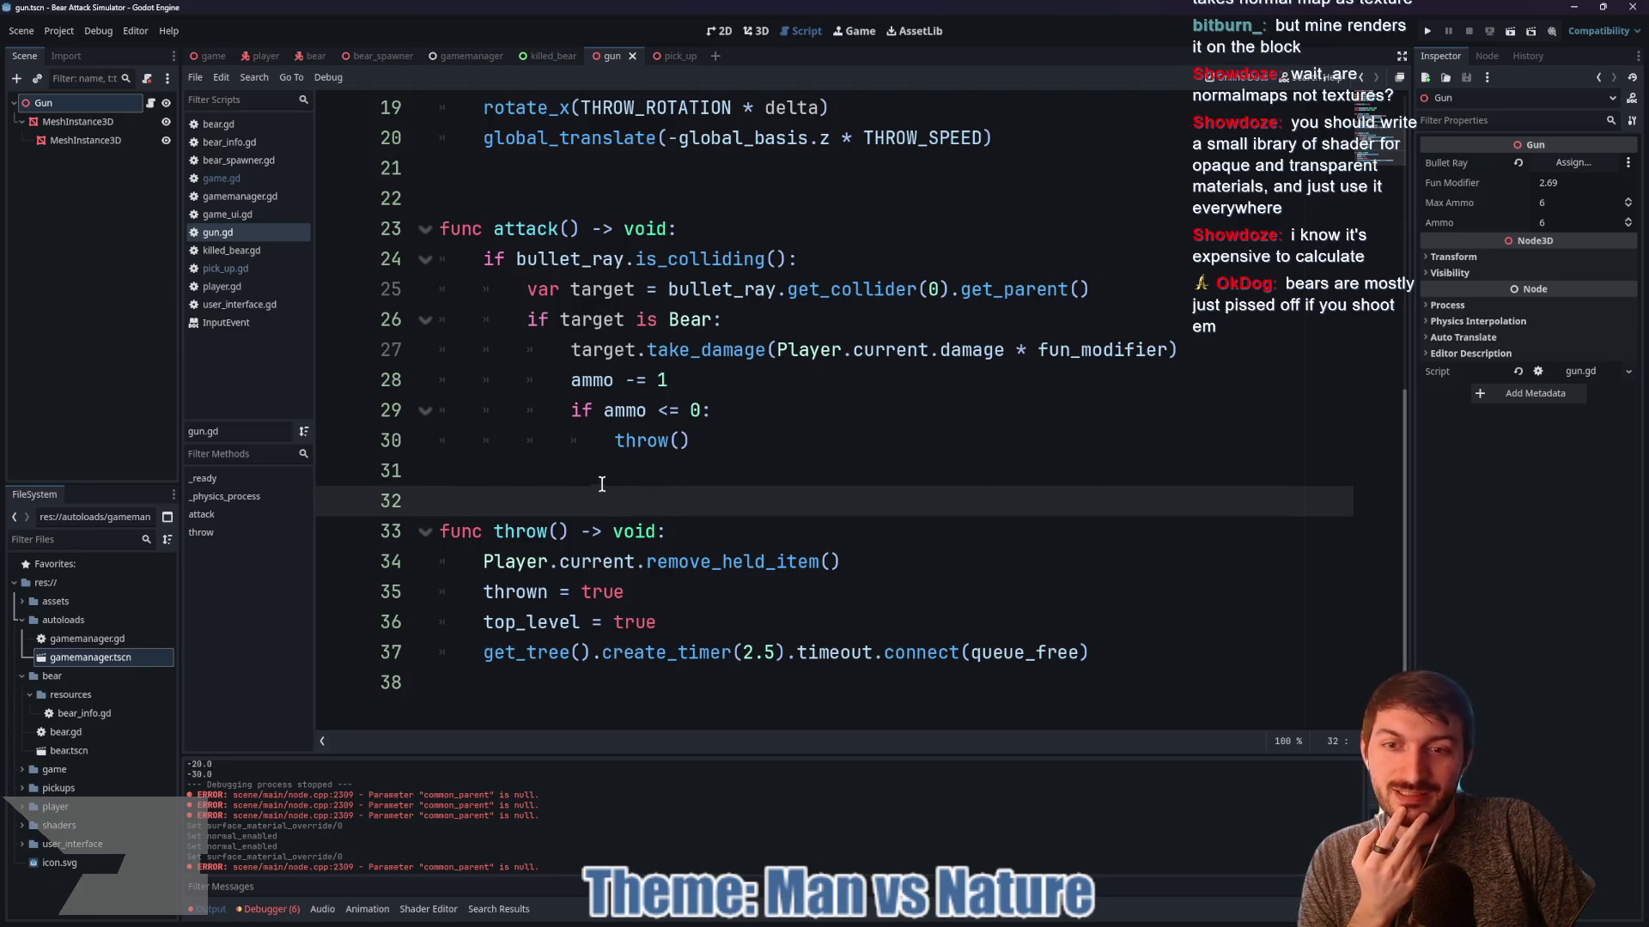
{"action": "left_click", "coordinate": [584, 484]}
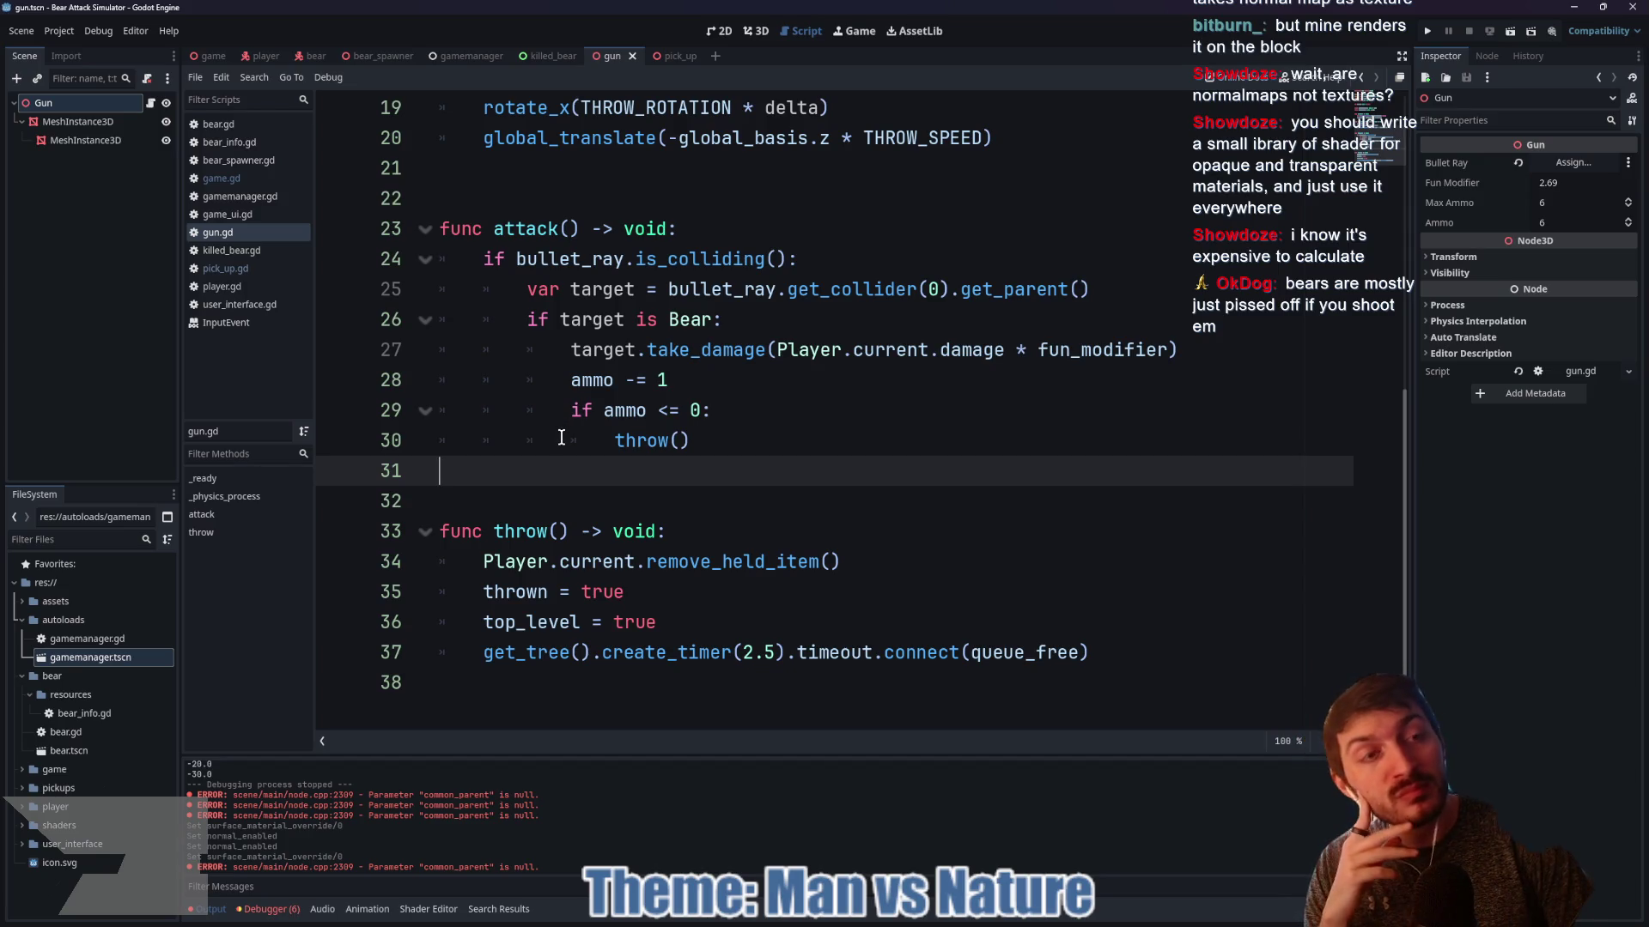
{"action": "scroll", "coordinate": [535, 187], "scroll_direction": "up", "scroll_amount": 6}
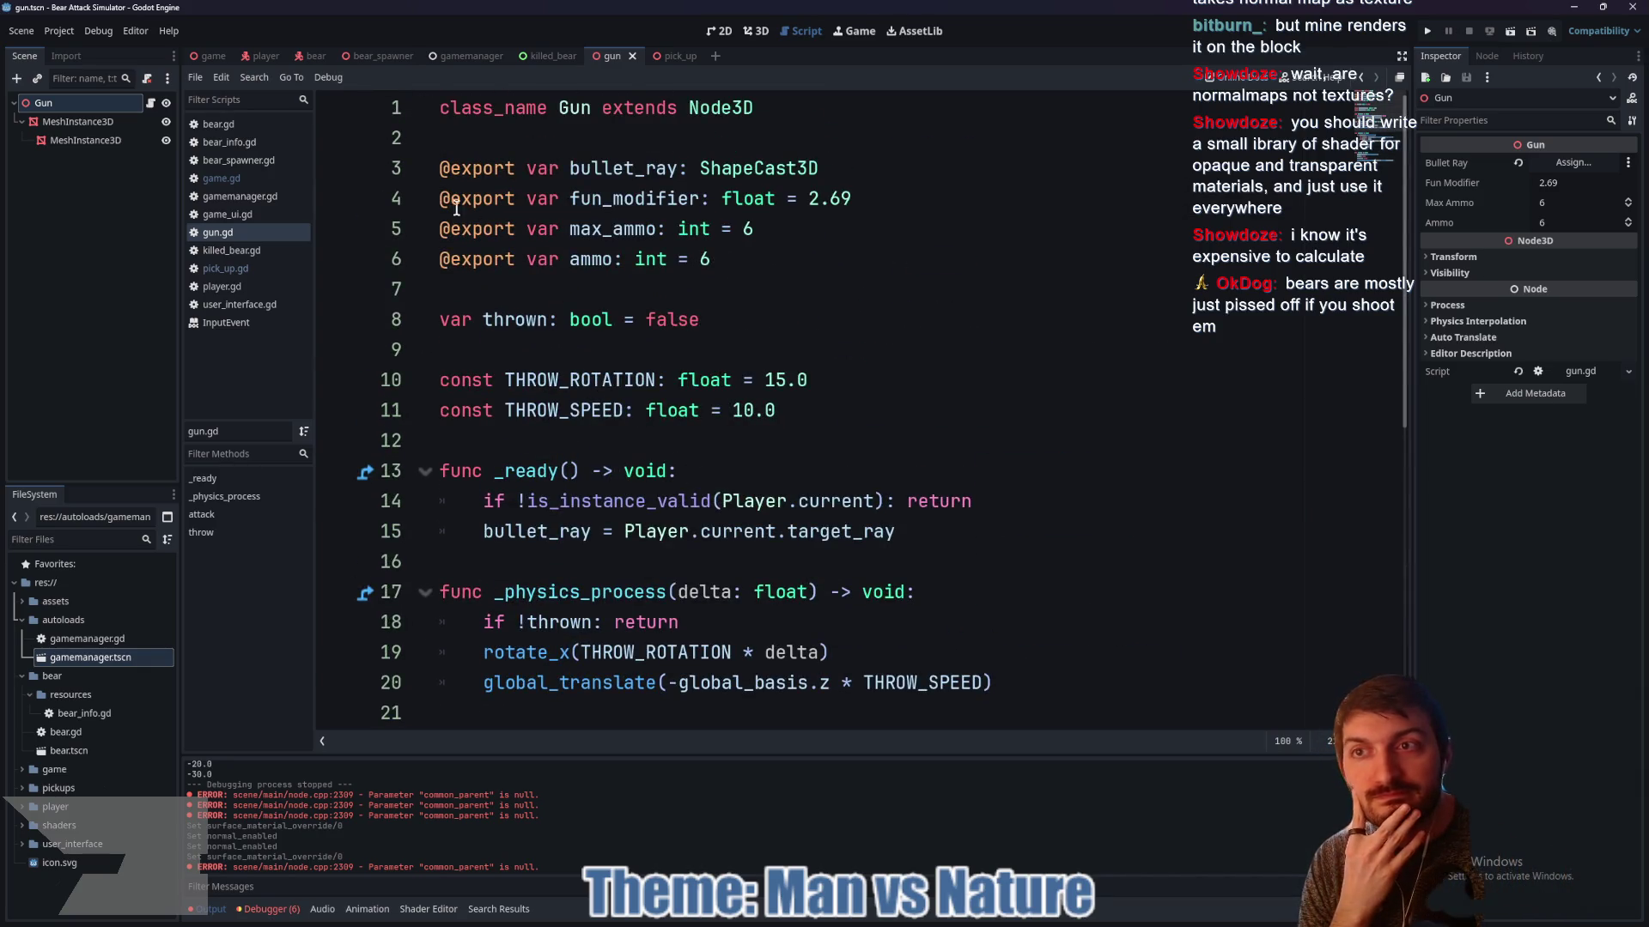
{"action": "left_click", "coordinate": [213, 56]}
{"action": "left_click", "coordinate": [681, 339]}
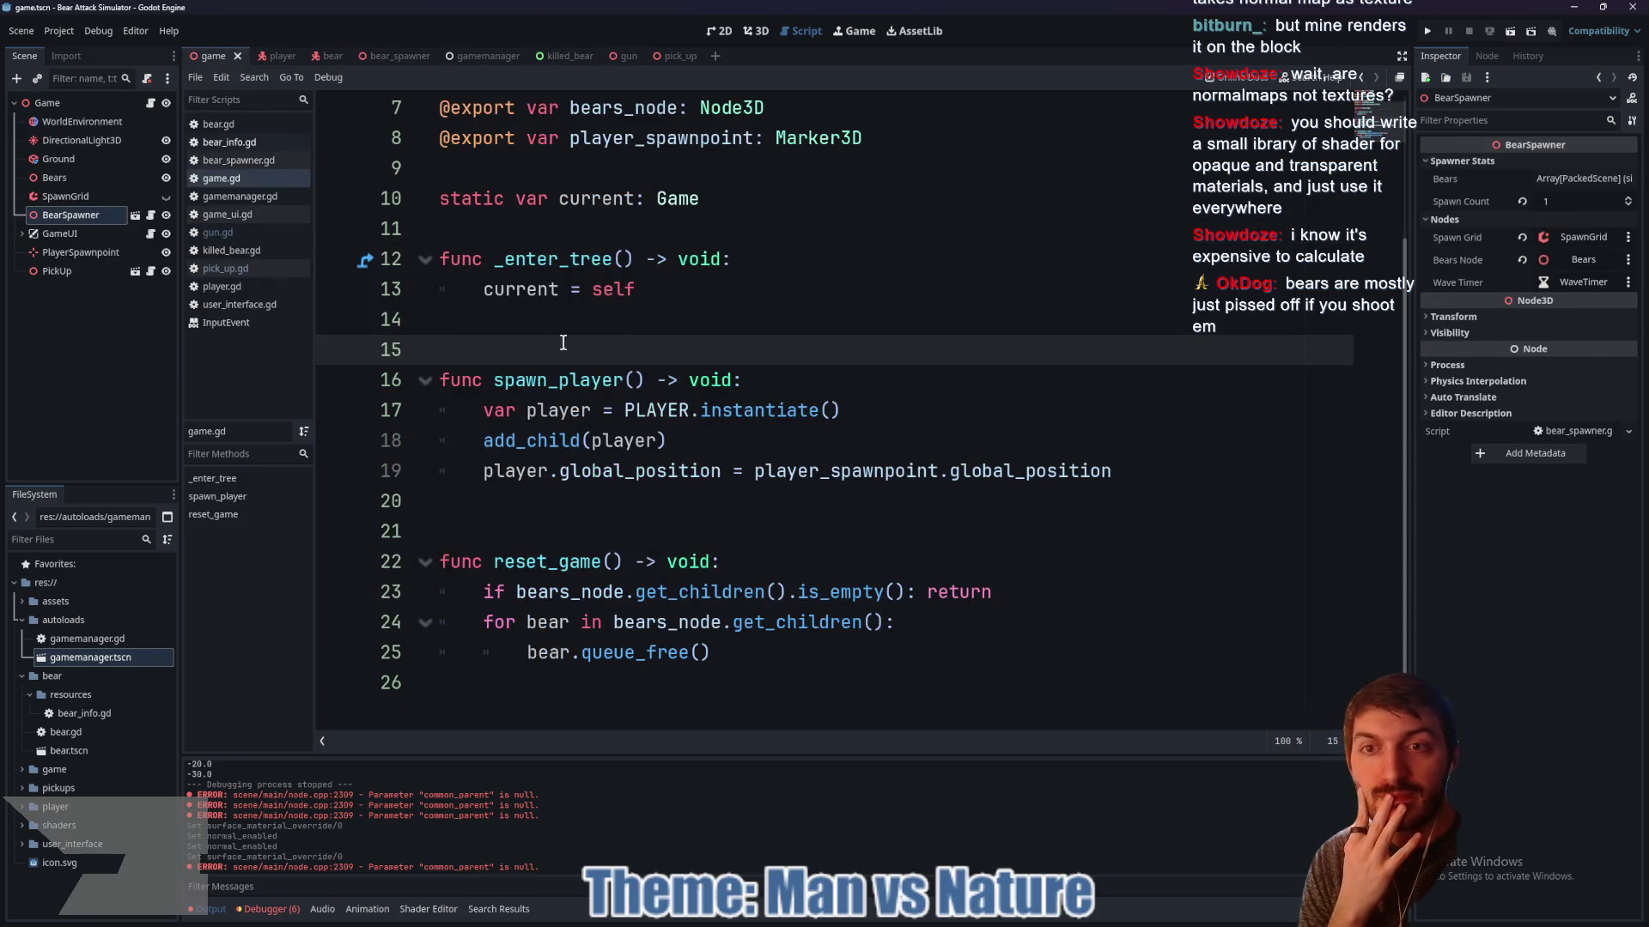
Select the BearSpawner node and change its Spawn Count from 1 to 5.
{"action": "left_click", "coordinate": [539, 242]}
{"action": "left_click", "coordinate": [541, 332]}
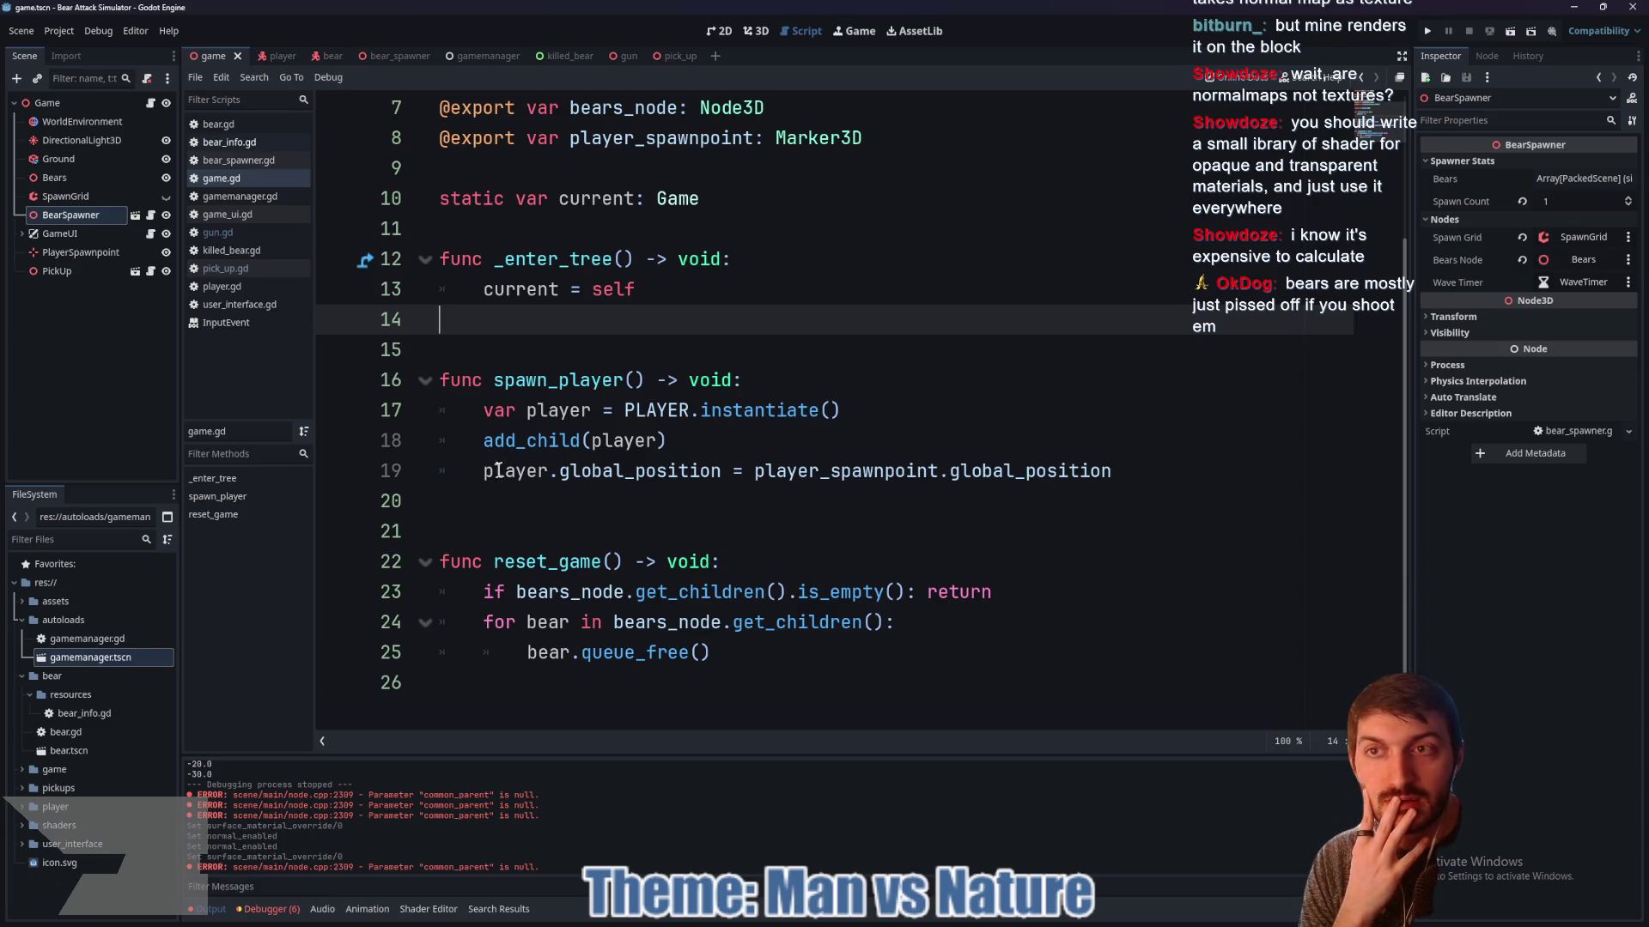
{"action": "left_click", "coordinate": [335, 108]}
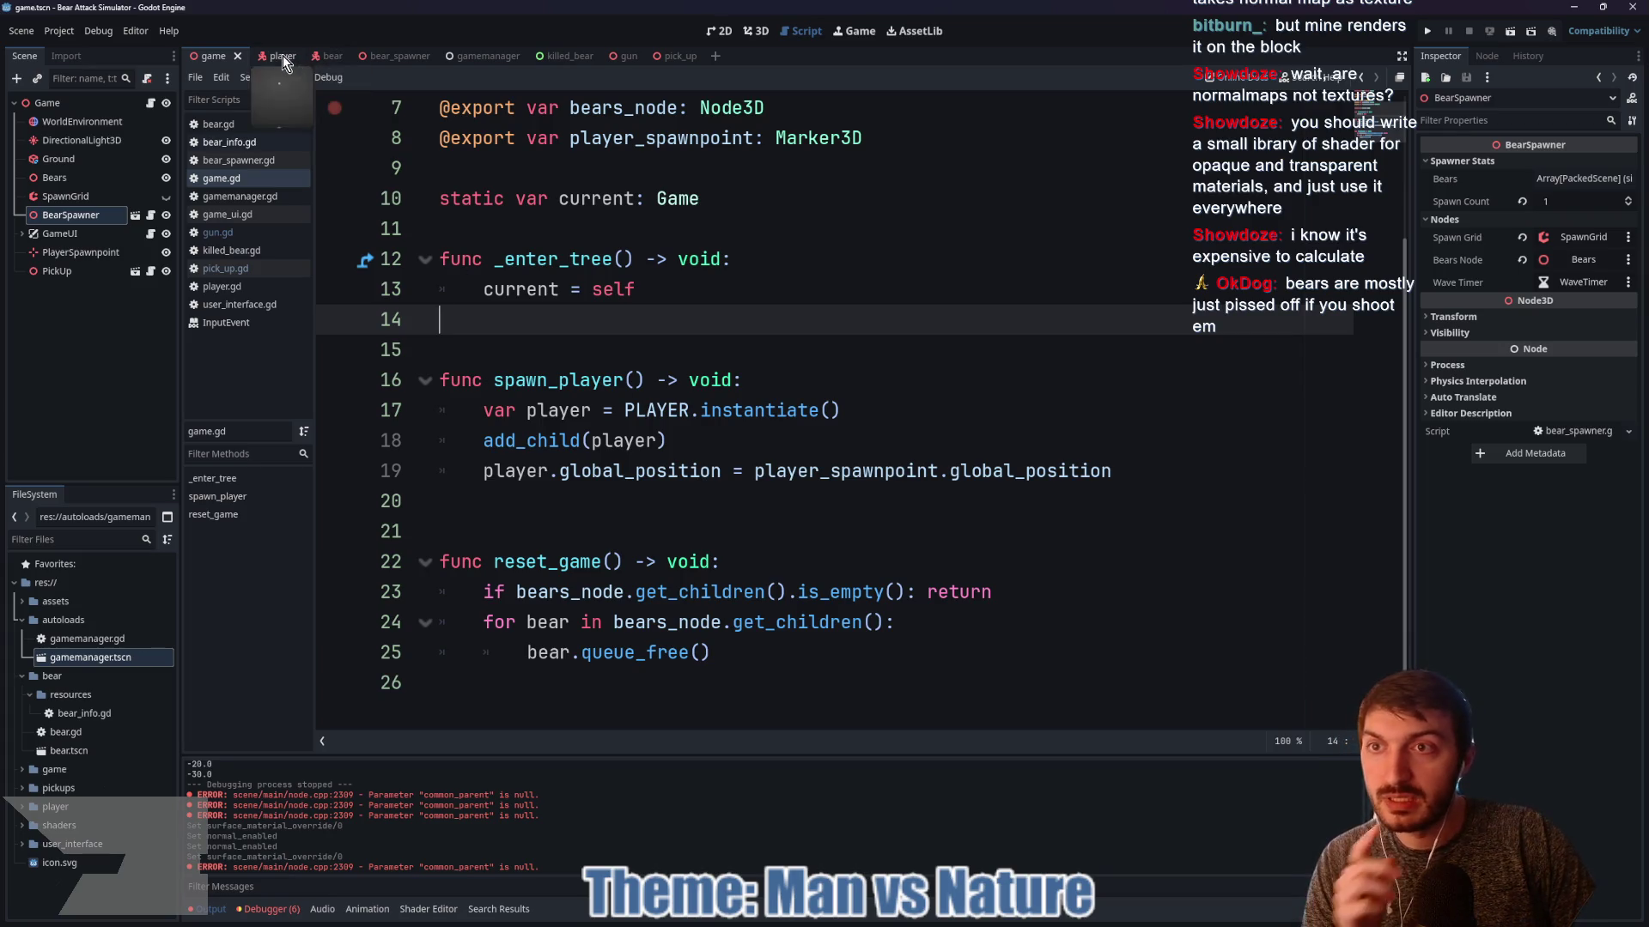
{"action": "left_click", "coordinate": [86, 215]}
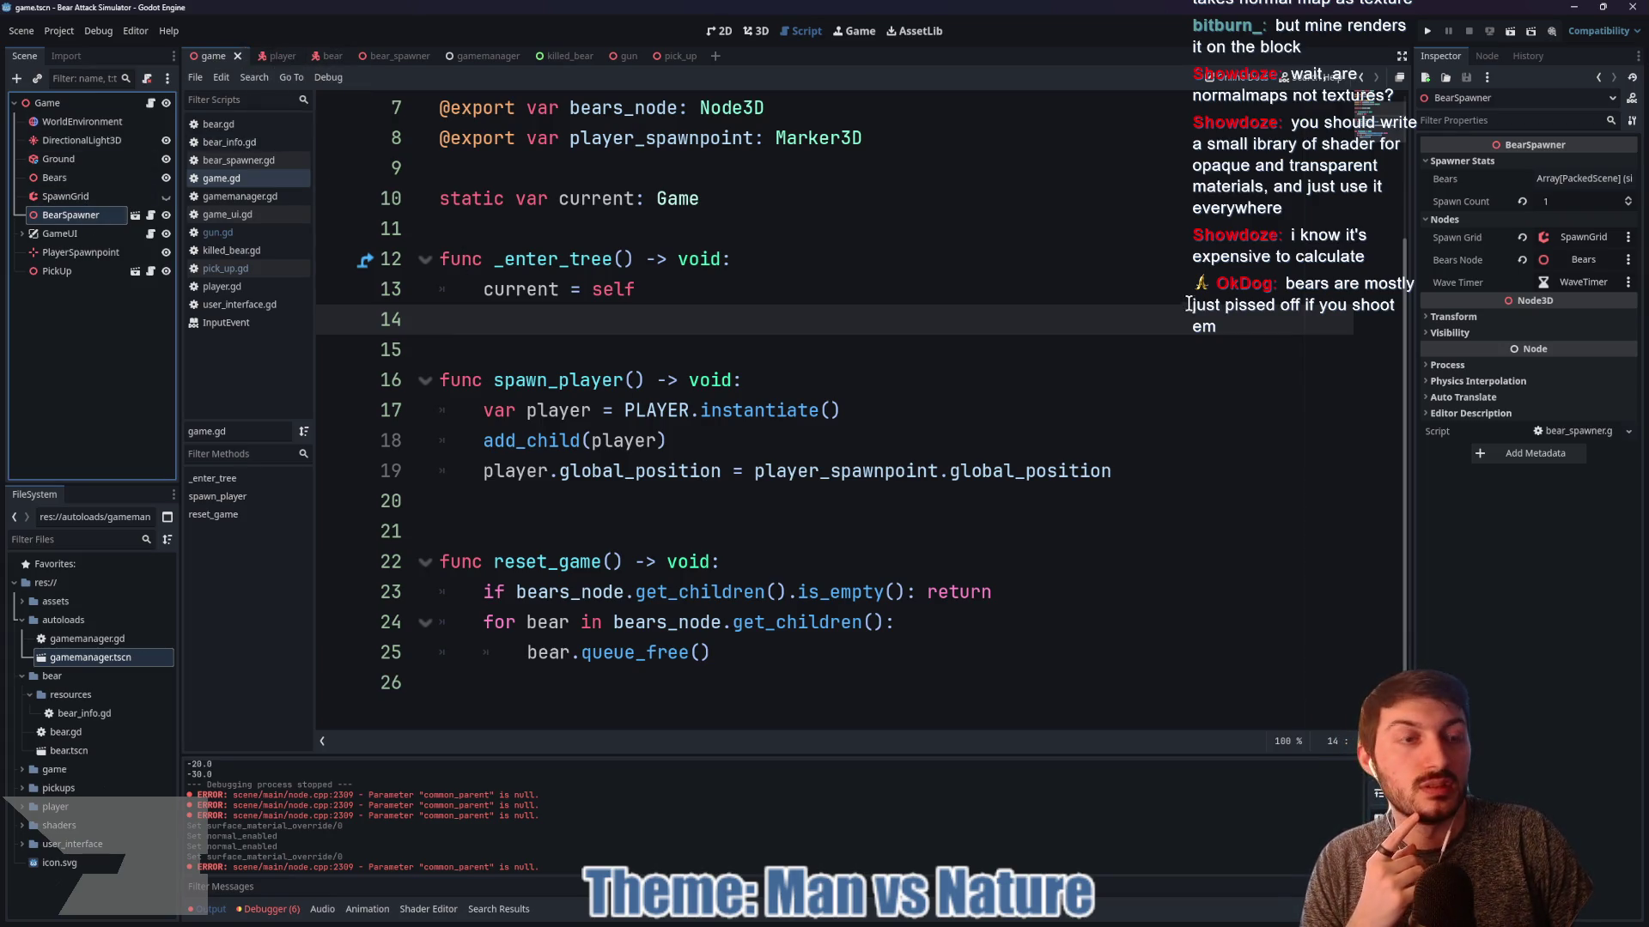
{"action": "left_click", "coordinate": [1571, 200]}
{"action": "type", "text": "5"}
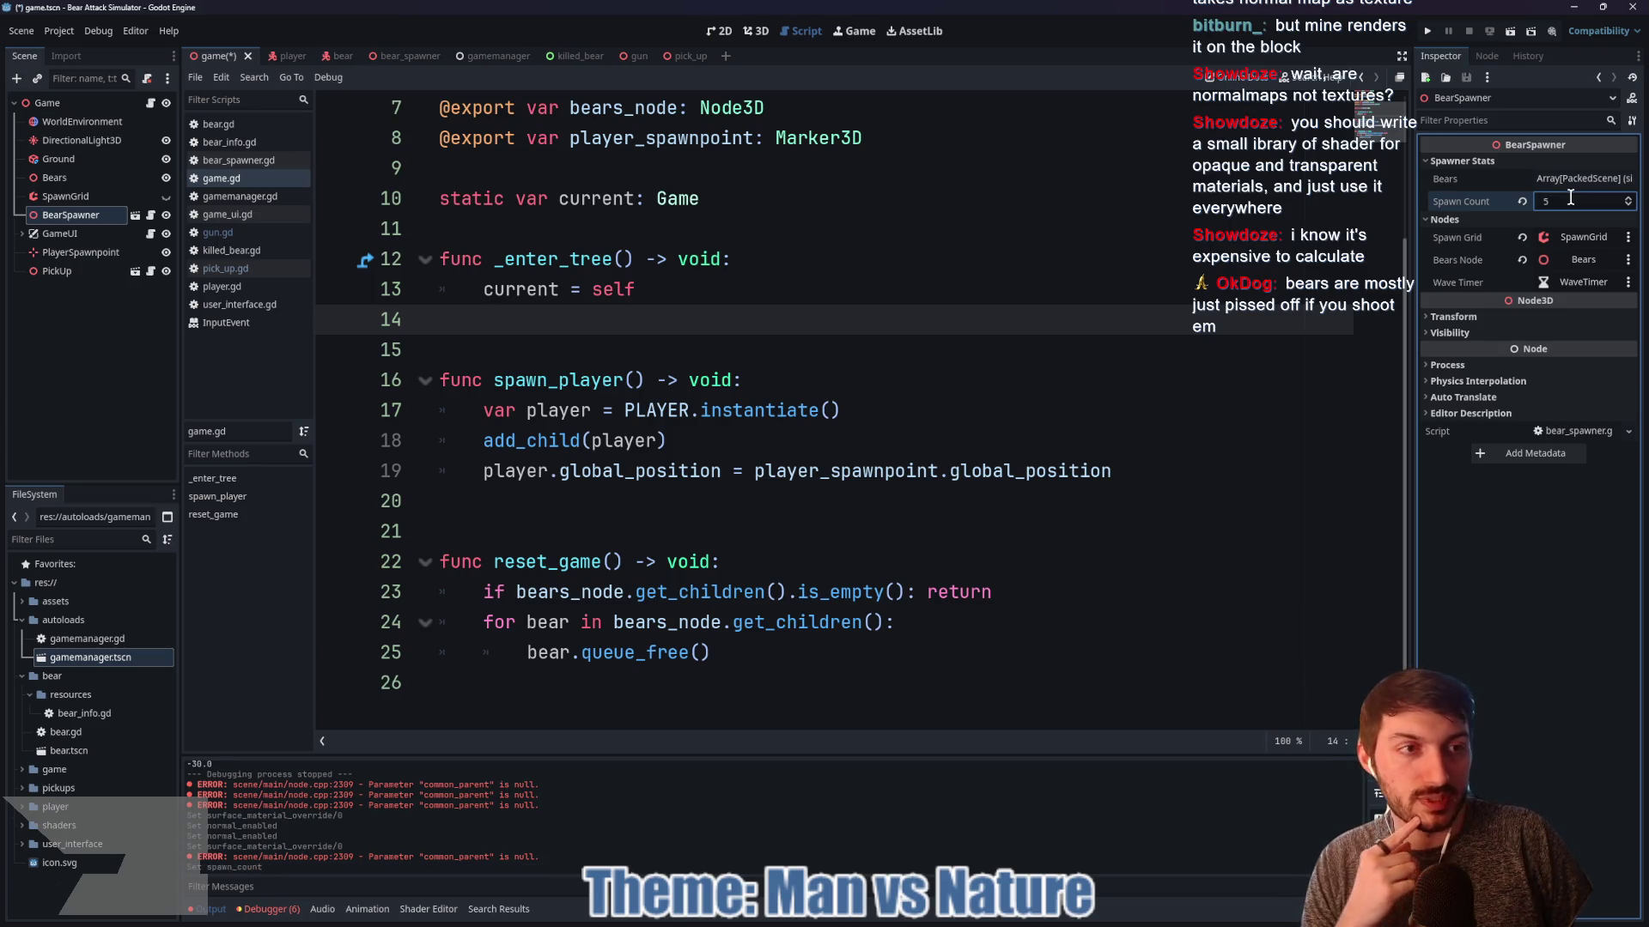
{"action": "key", "text": "Return"}
Save the game scene and run the project with F5.
{"action": "left_click", "coordinate": [845, 445]}
{"action": "key", "text": "ctrl+s"}
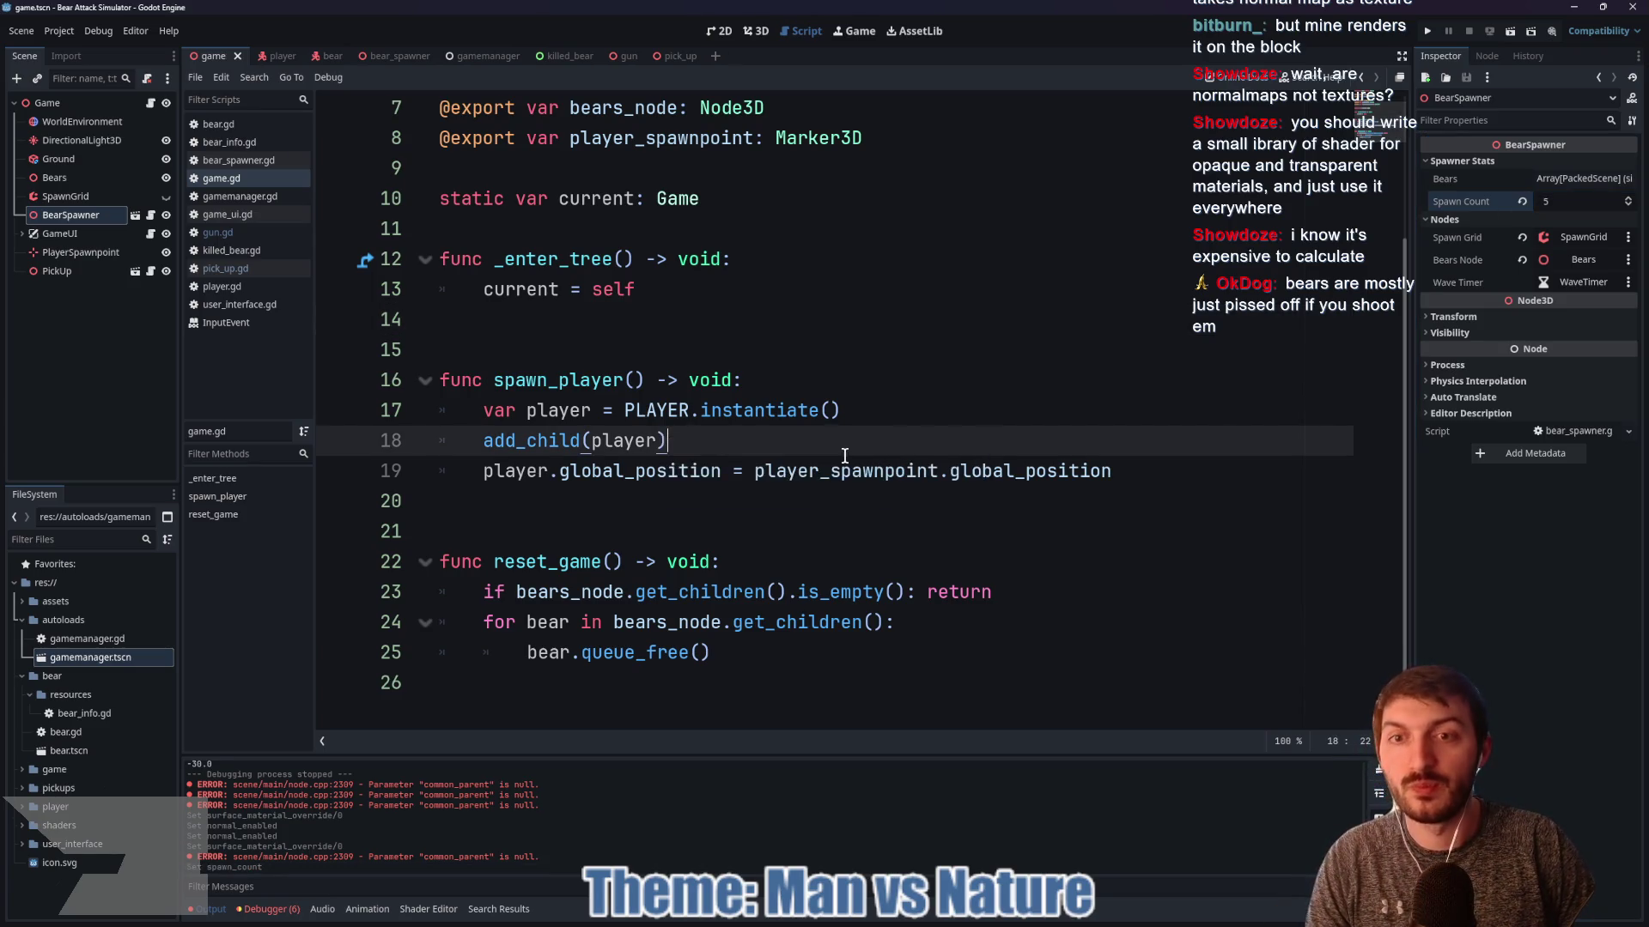
{"action": "key", "text": "F5"}
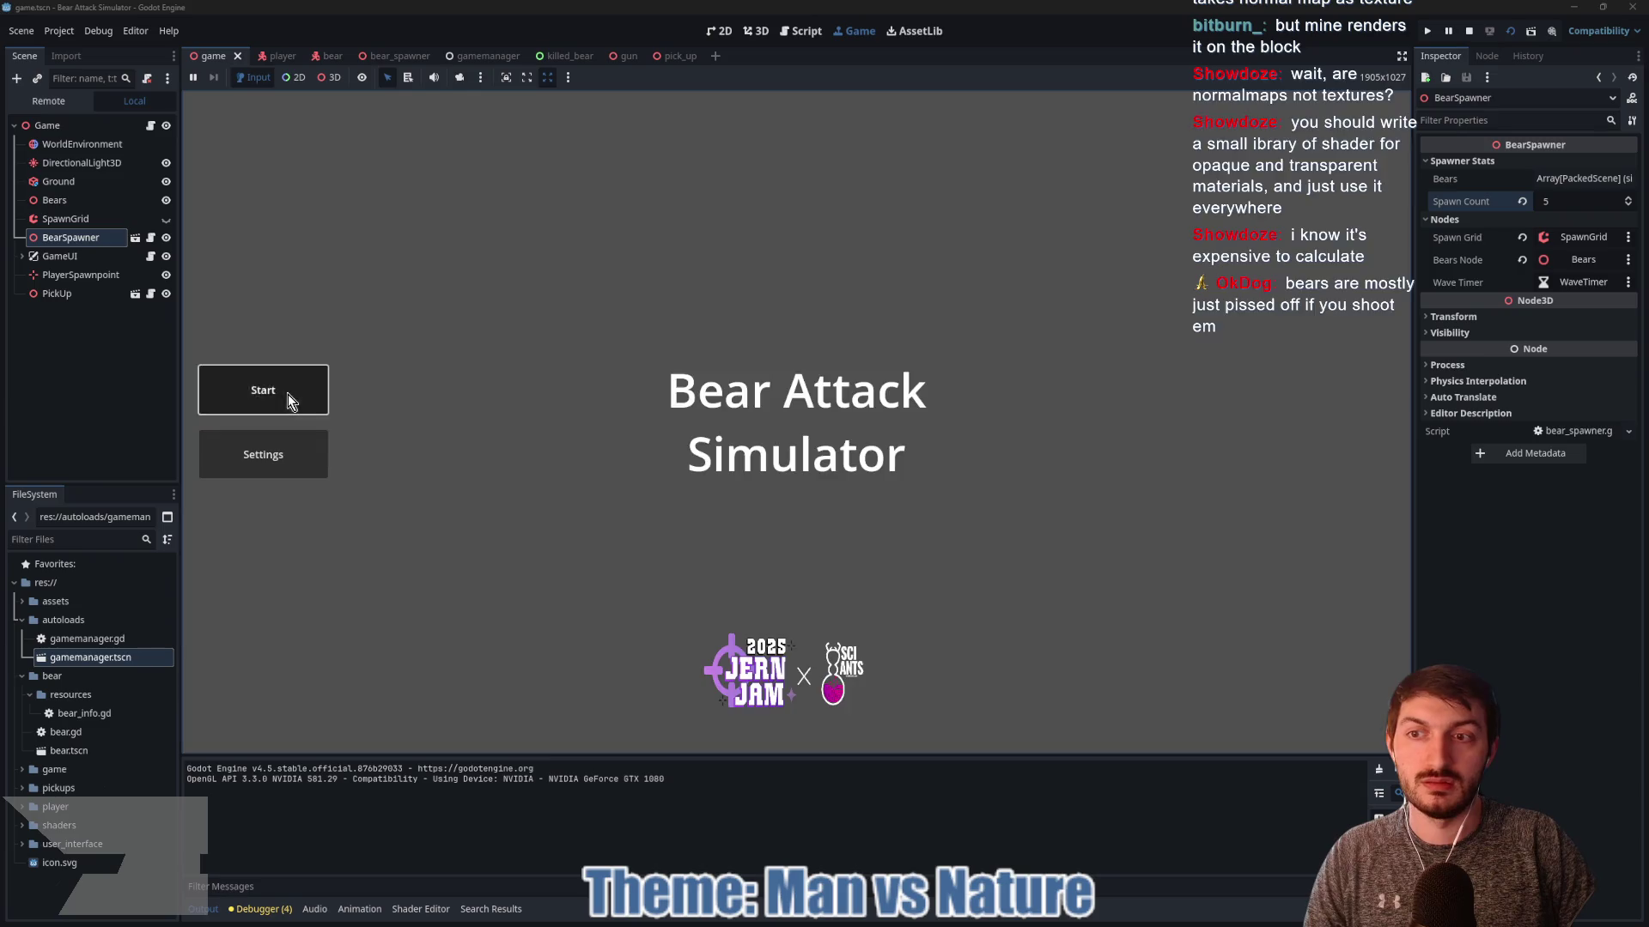
Start the game, shoot and punch the charging bears, then stop the playtest with F8.
{"action": "left_click", "coordinate": [287, 394]}
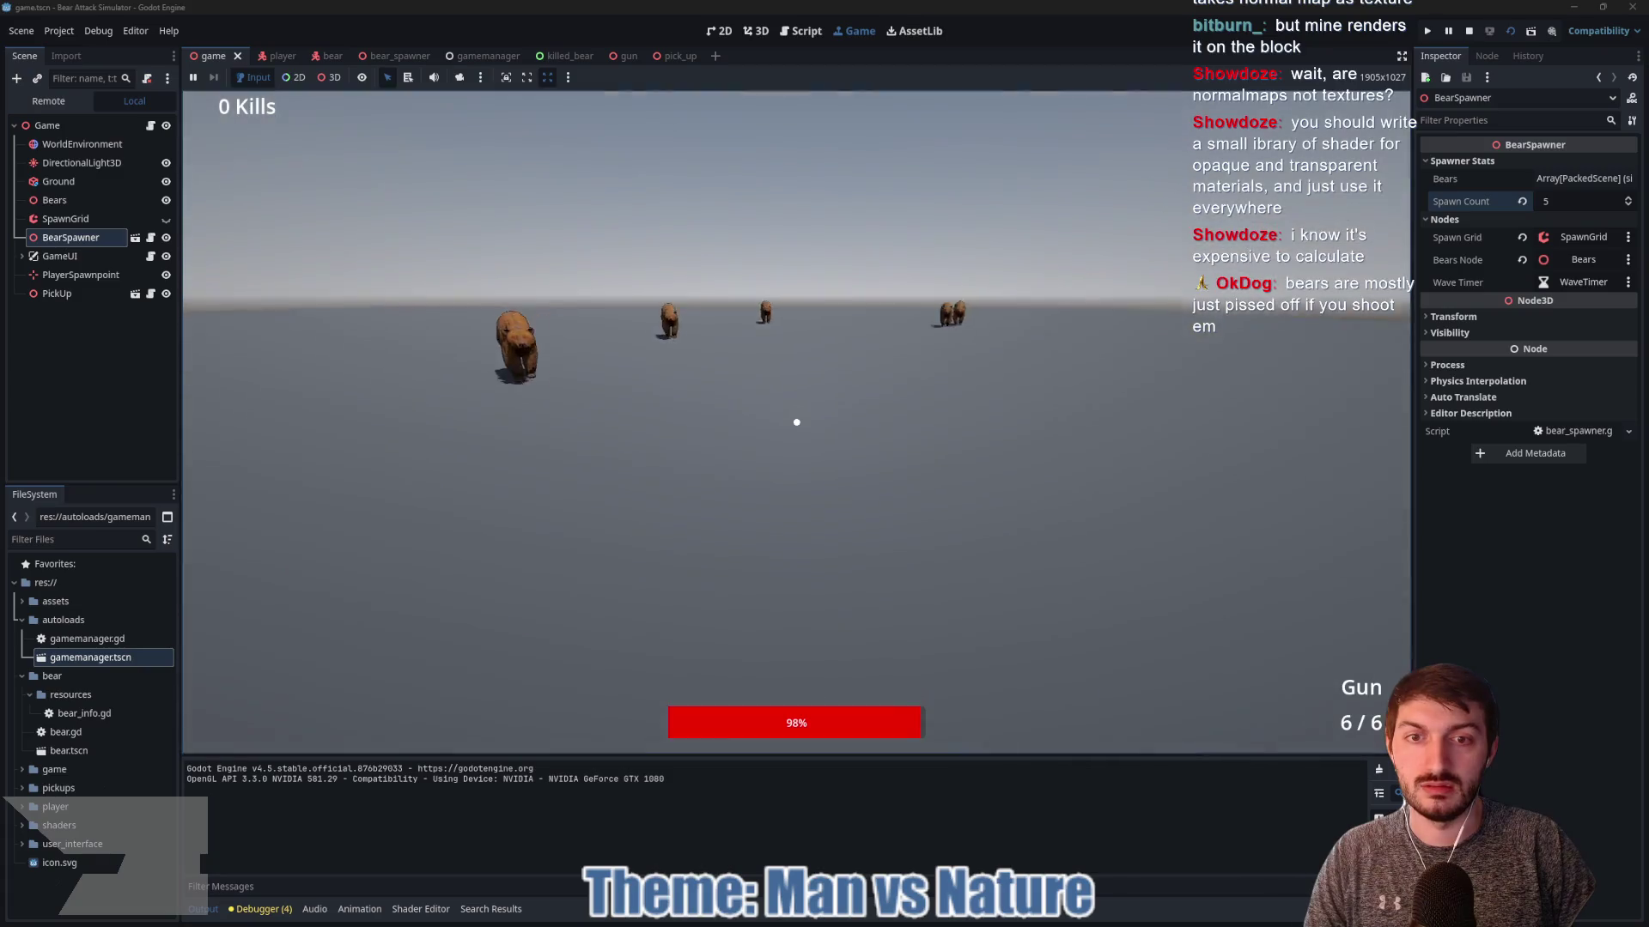
{"action": "left_click", "coordinate": [797, 422]}
{"action": "left_click", "coordinate": [797, 421]}
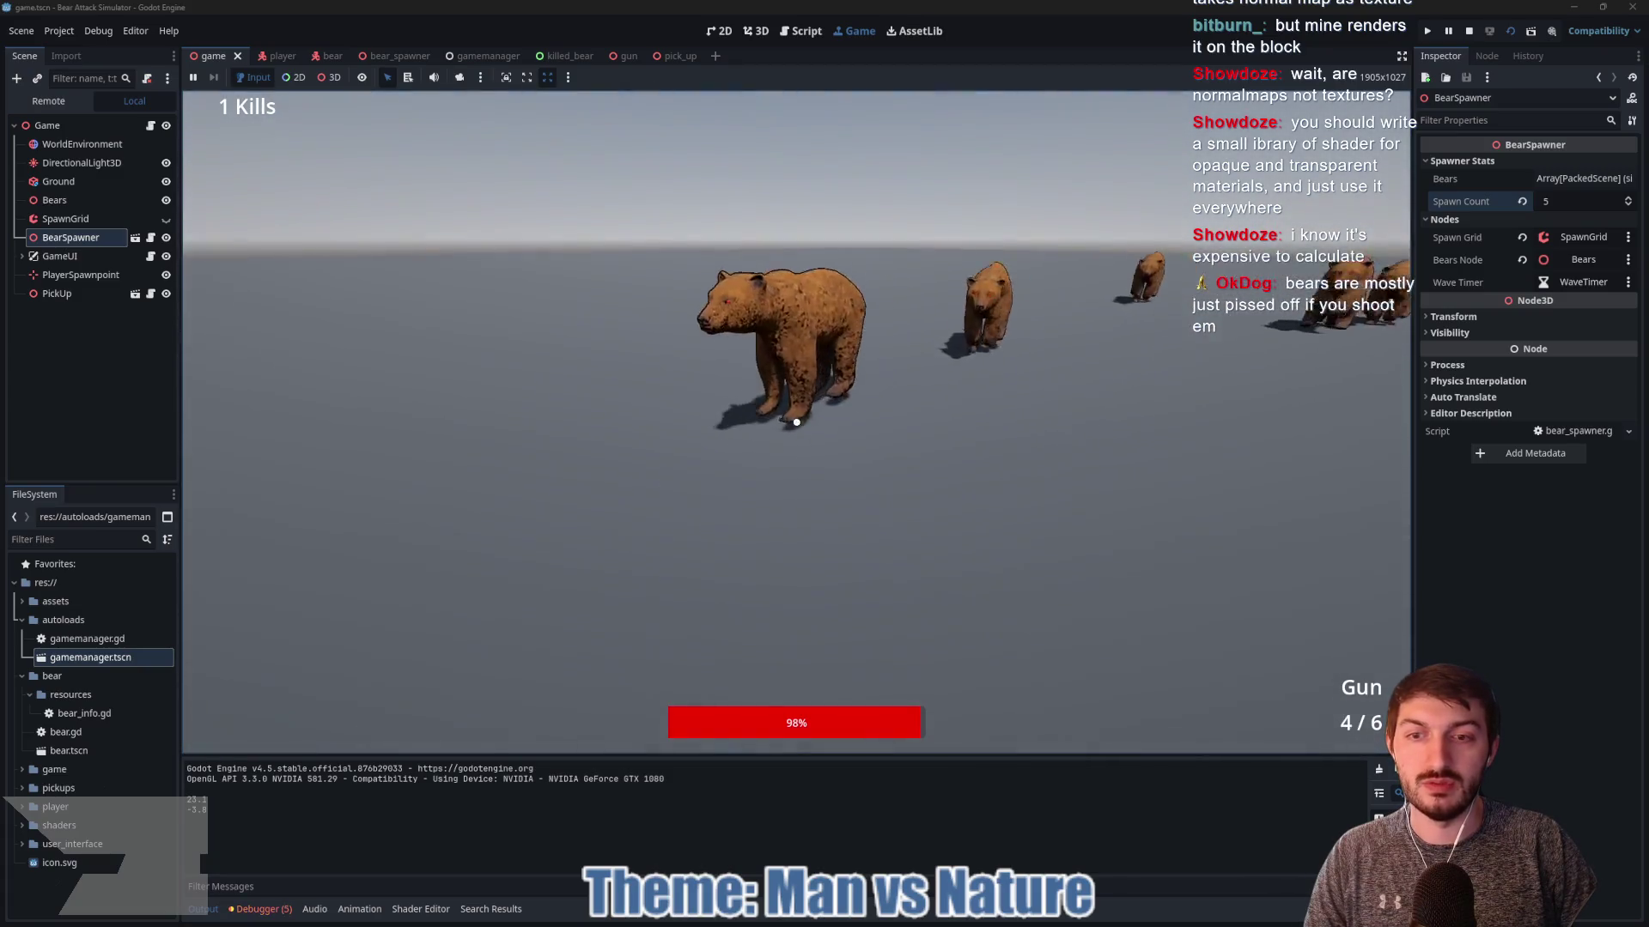
{"action": "left_click", "coordinate": [797, 421]}
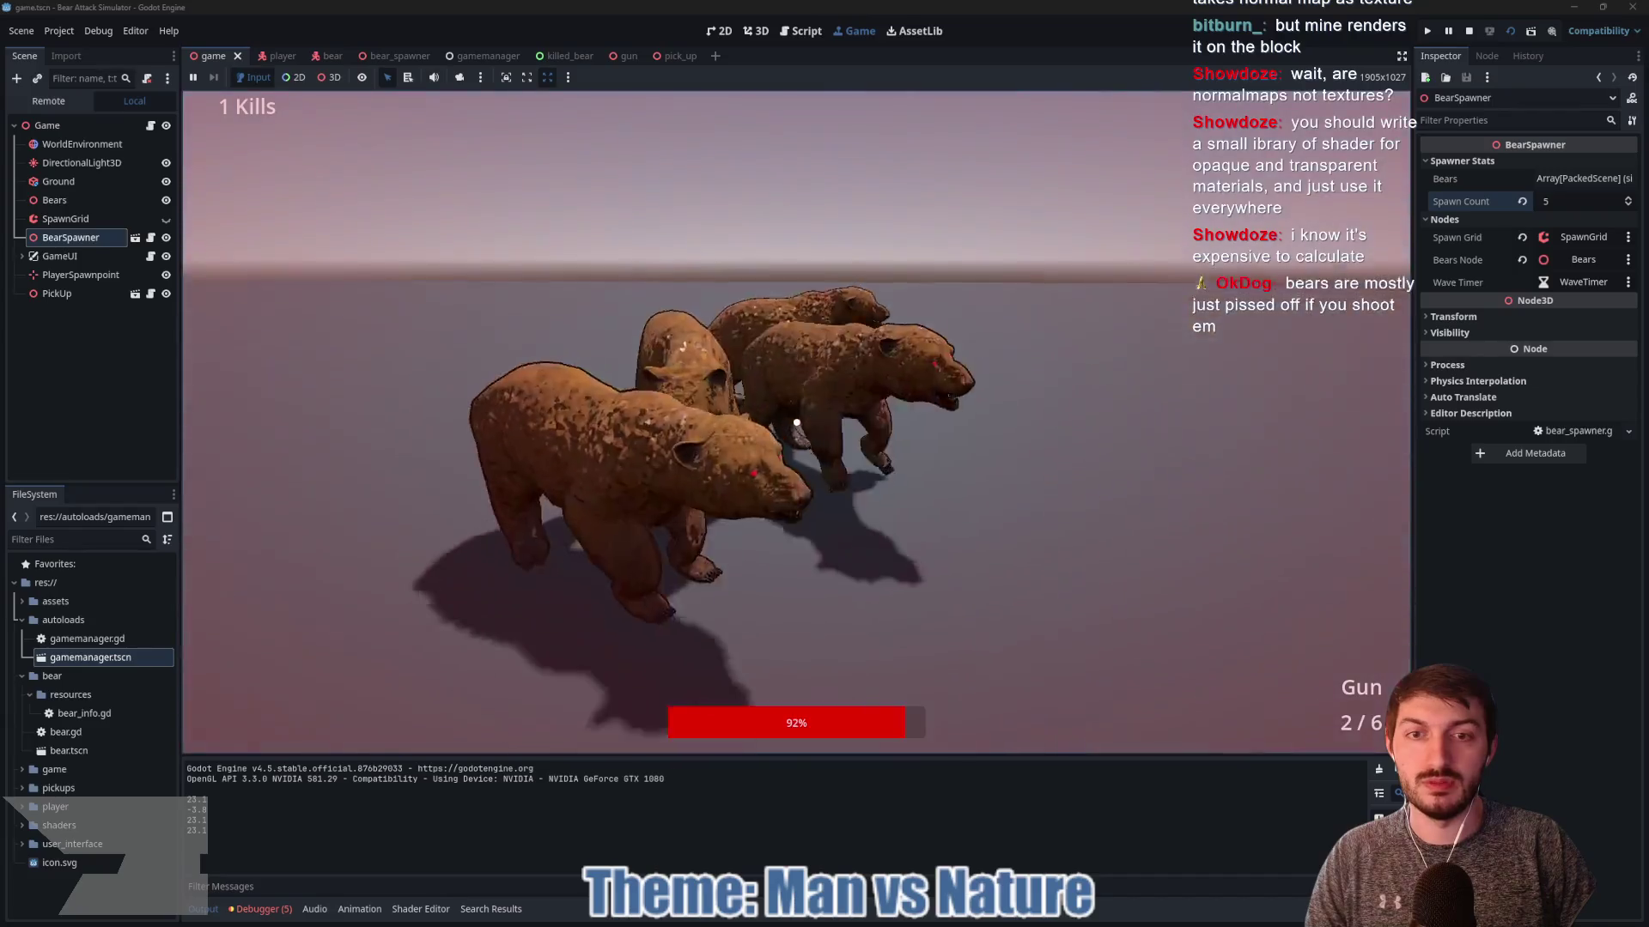
{"action": "left_click", "coordinate": [797, 421]}
{"action": "left_click", "coordinate": [797, 422]}
{"action": "left_click", "coordinate": [797, 422]}
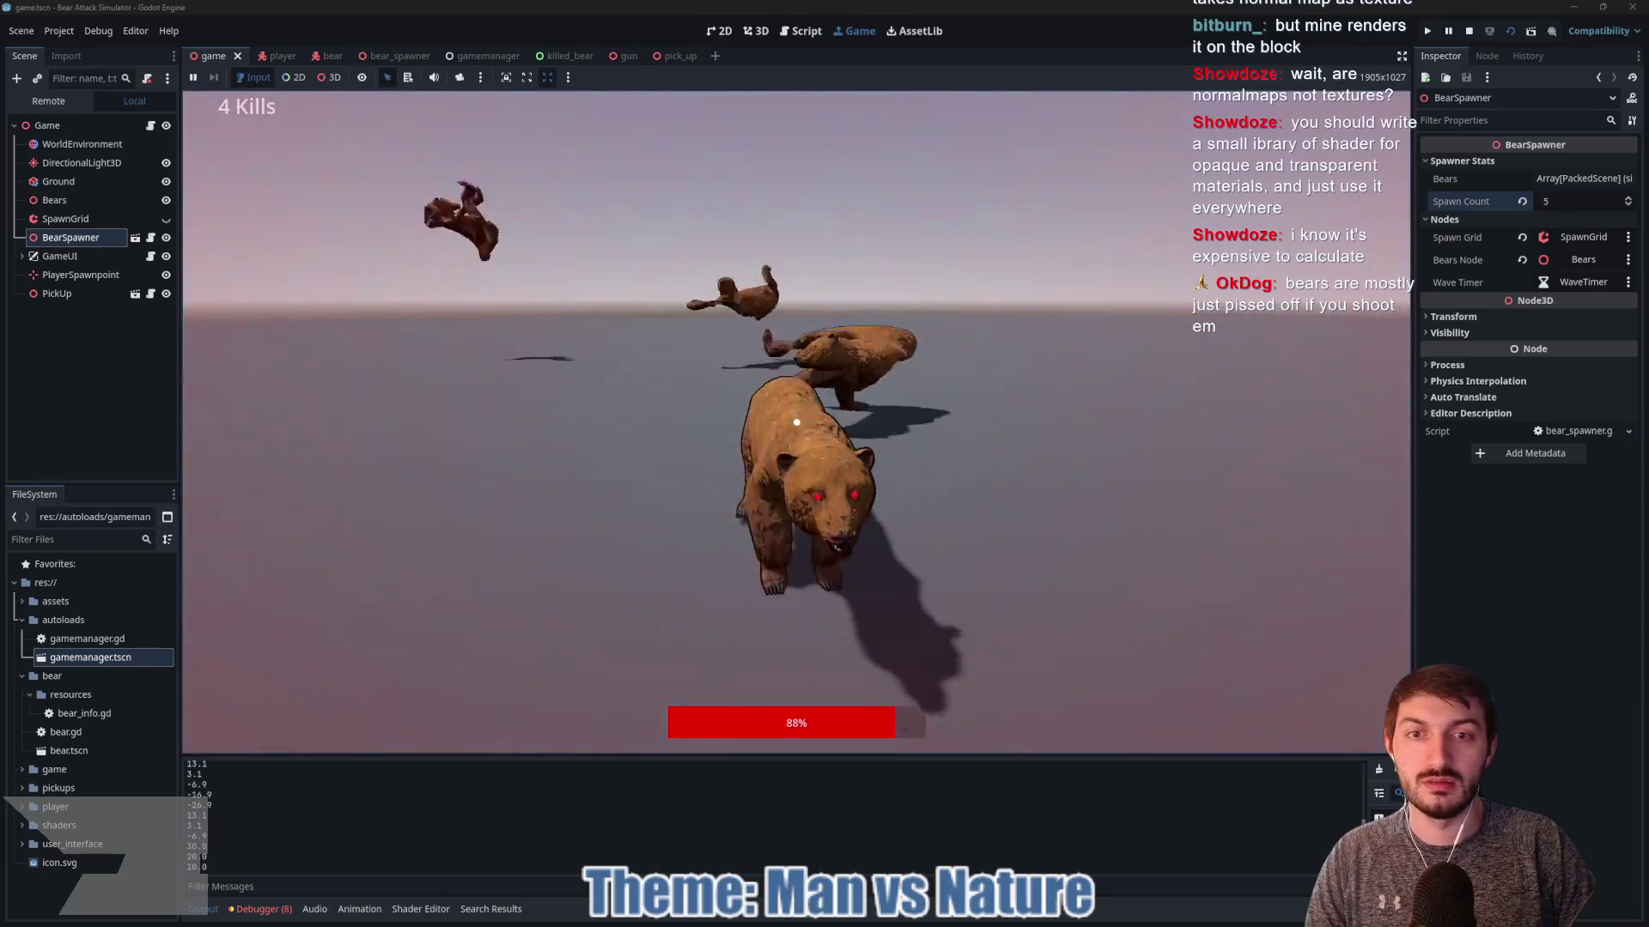
{"action": "left_click", "coordinate": [796, 421]}
{"action": "key", "text": "F8"}
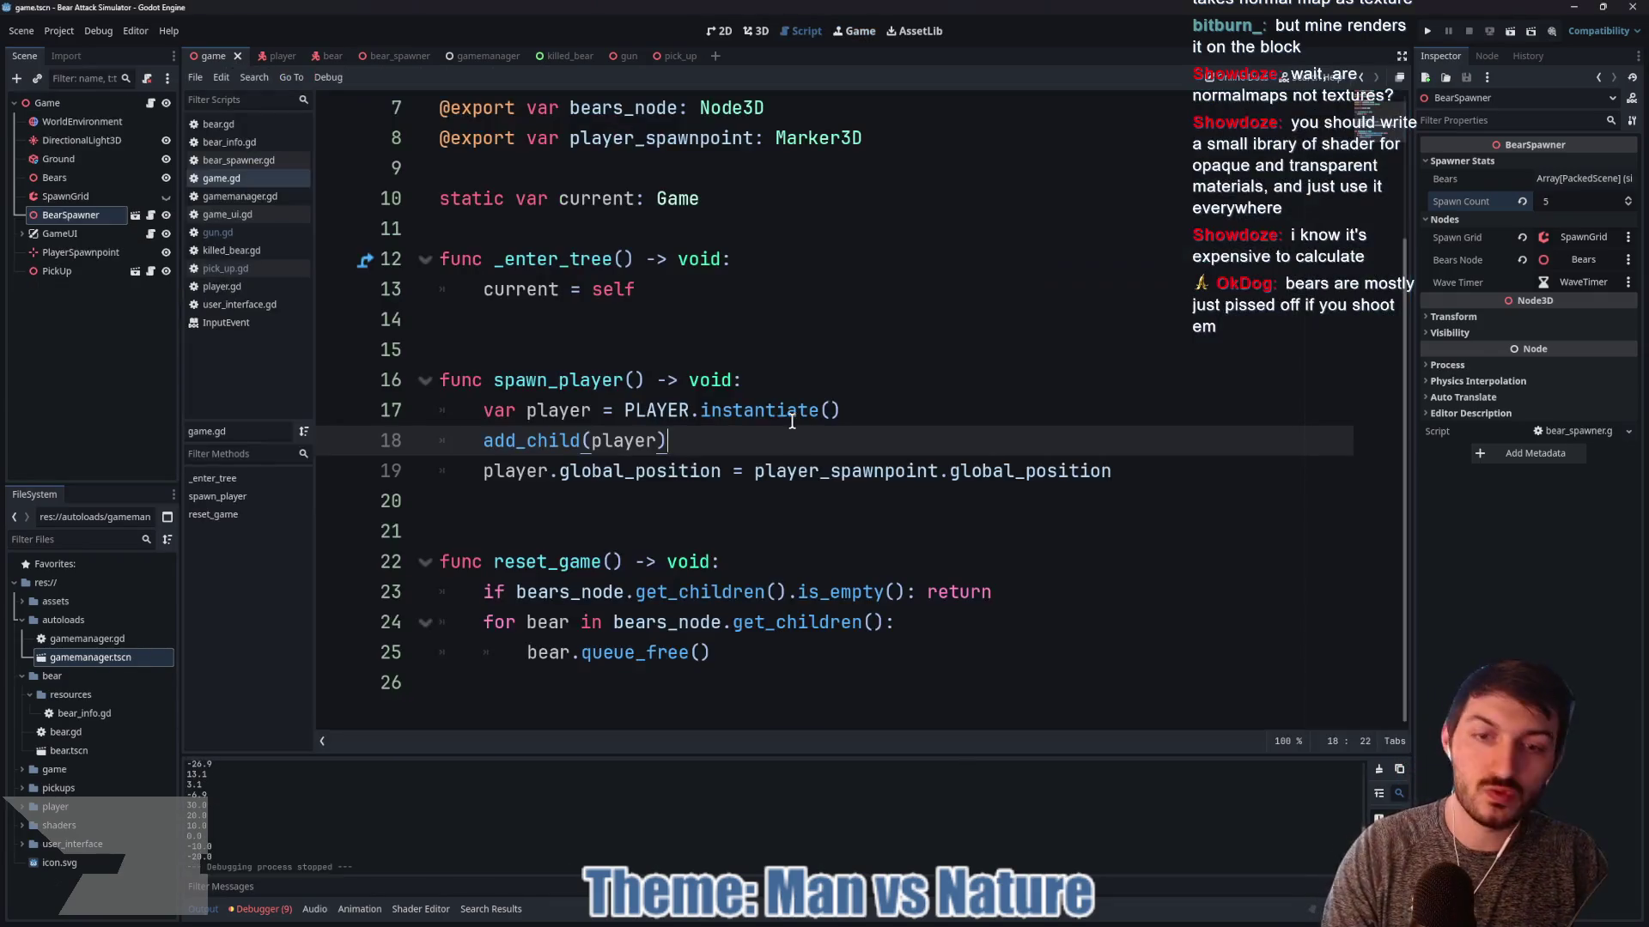
{"action": "left_click", "coordinate": [629, 57]}
{"action": "scroll", "coordinate": [762, 532], "scroll_direction": "down", "scroll_amount": 6}
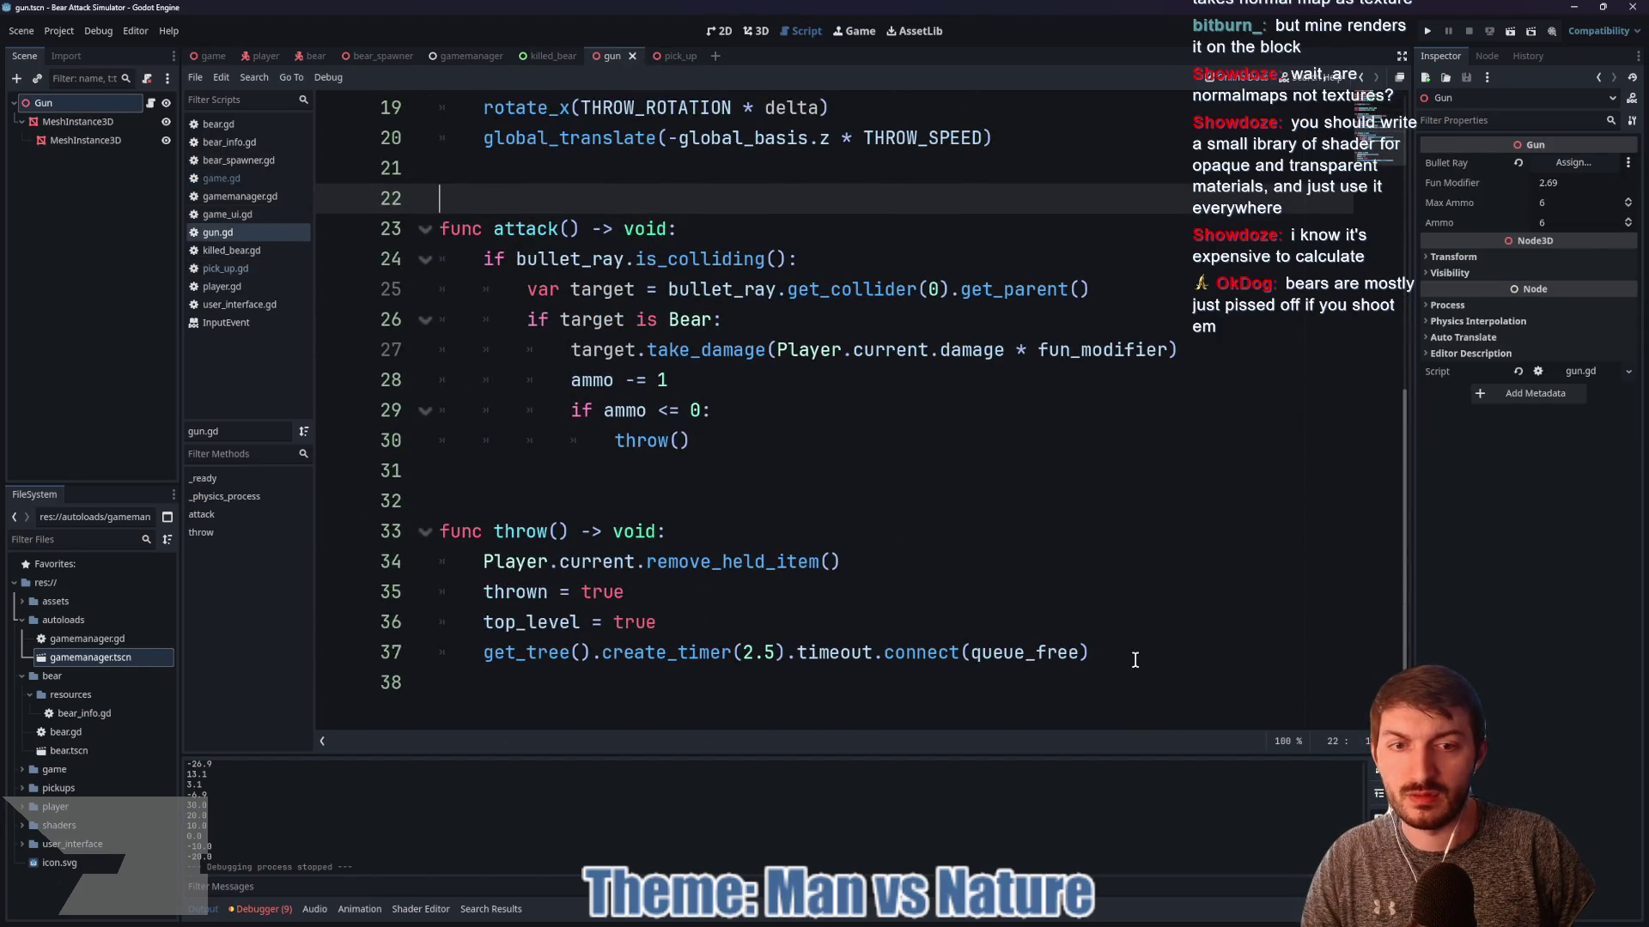
{"action": "left_click", "coordinate": [881, 565]}
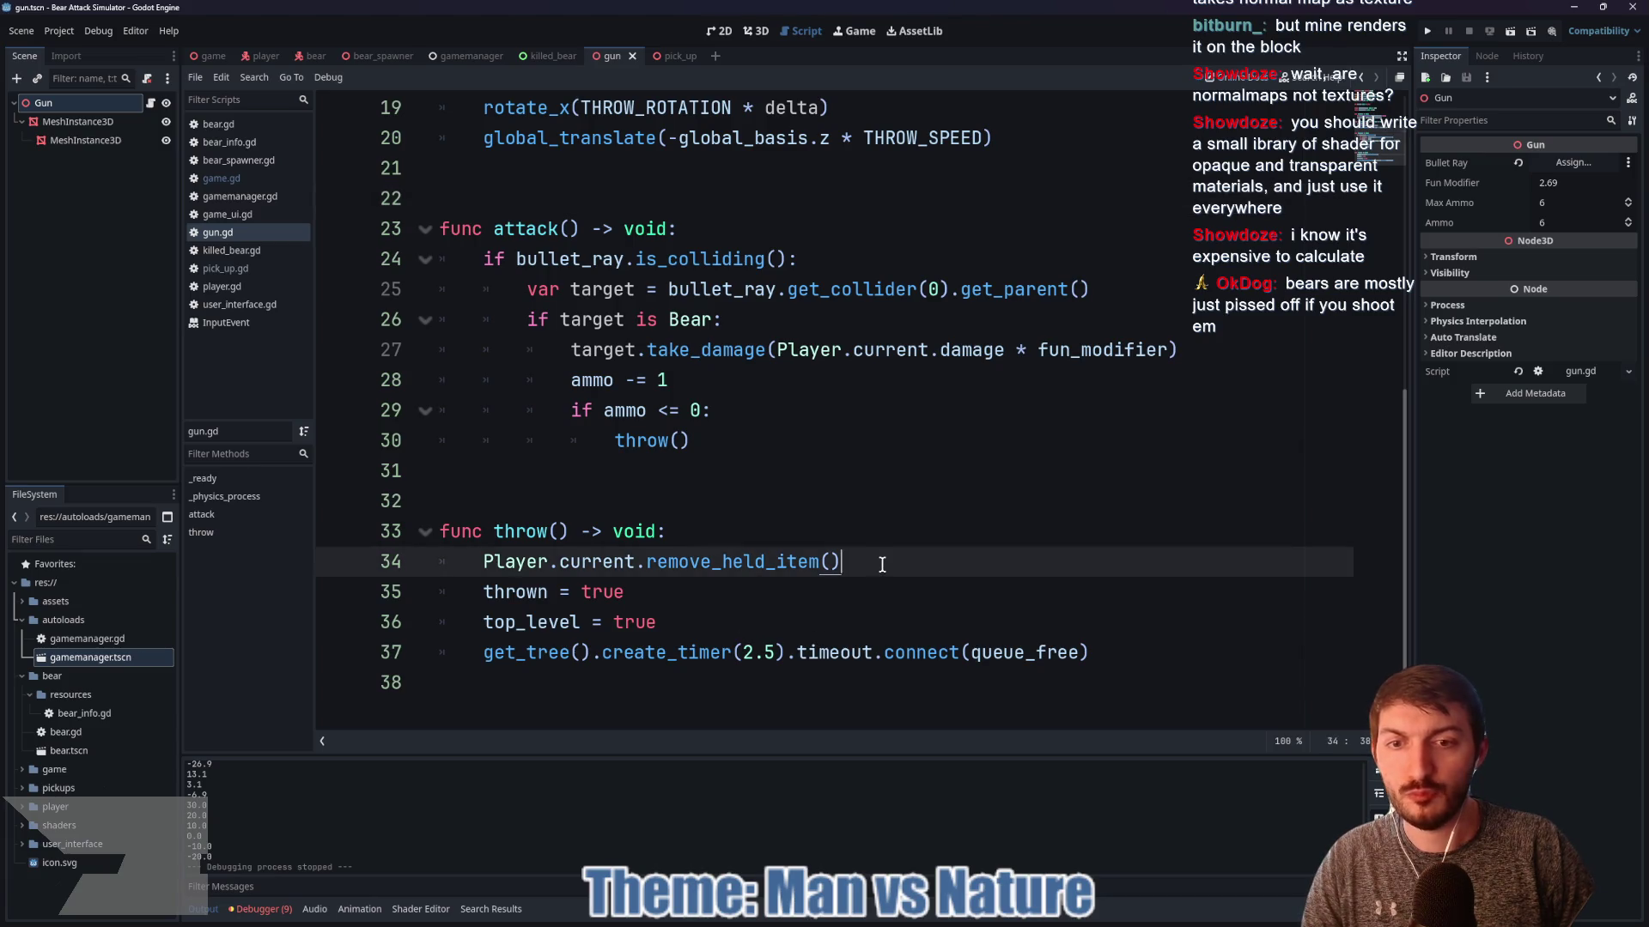
{"action": "left_click", "coordinate": [730, 563], "text": "ctrl"}
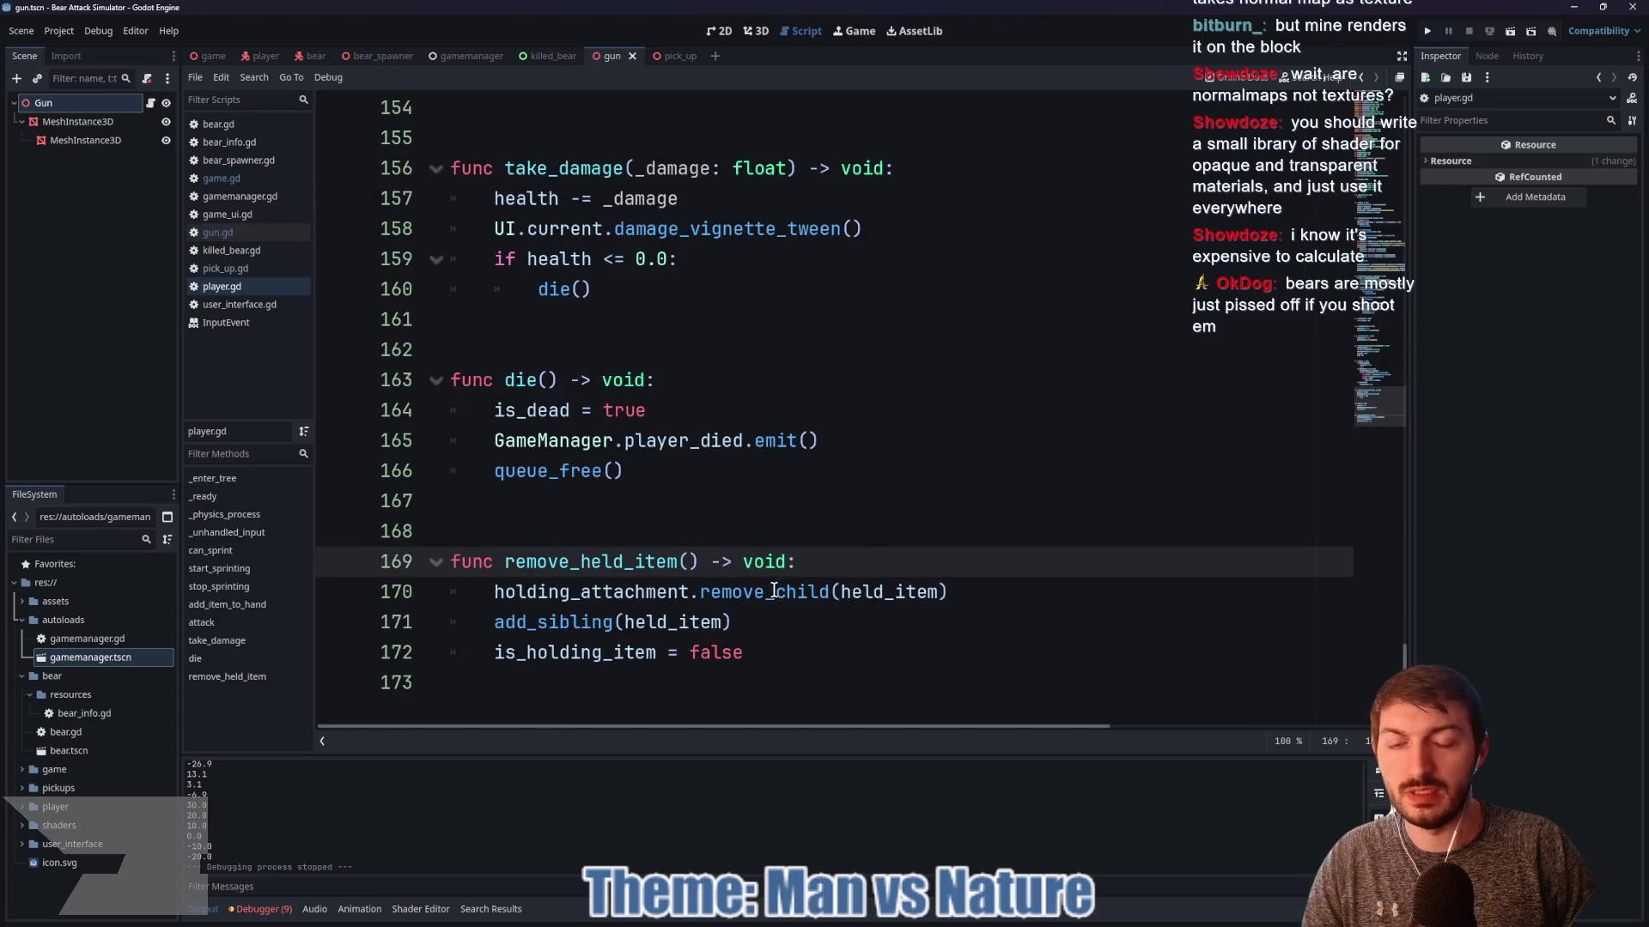
{"action": "left_click", "coordinate": [789, 655]}
{"action": "key", "text": "Return"}
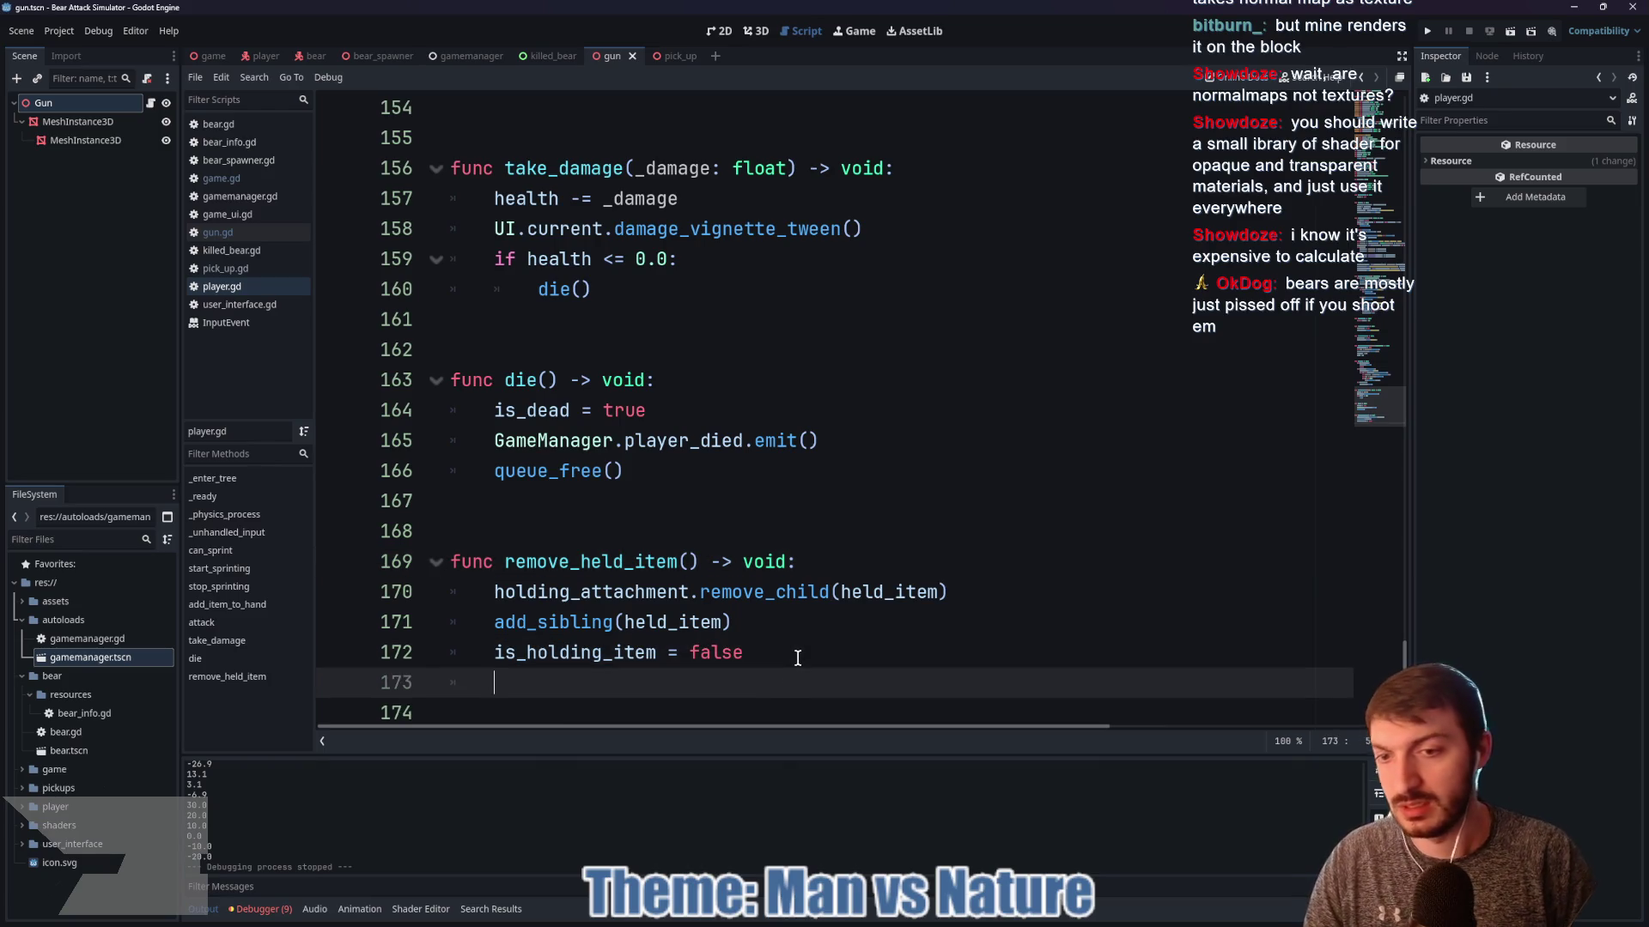
{"action": "type", "text": "range"}
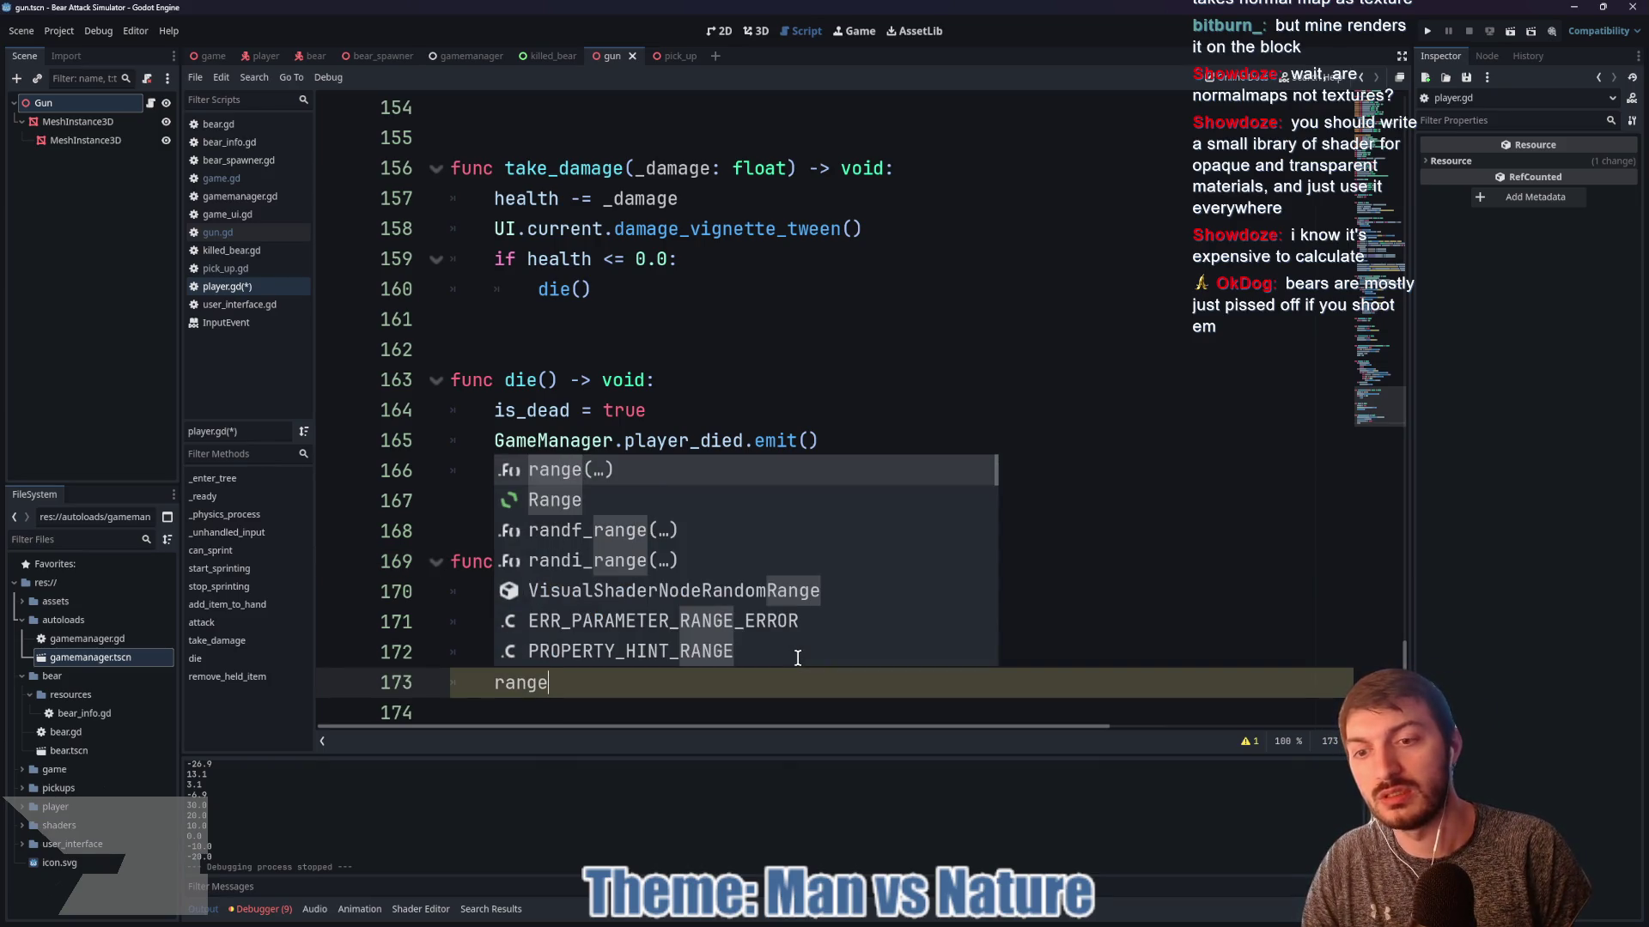
{"action": "key", "text": "BackSpace"}
{"action": "key", "text": "BackSpace"}
{"action": "key", "text": "BackSpace"}
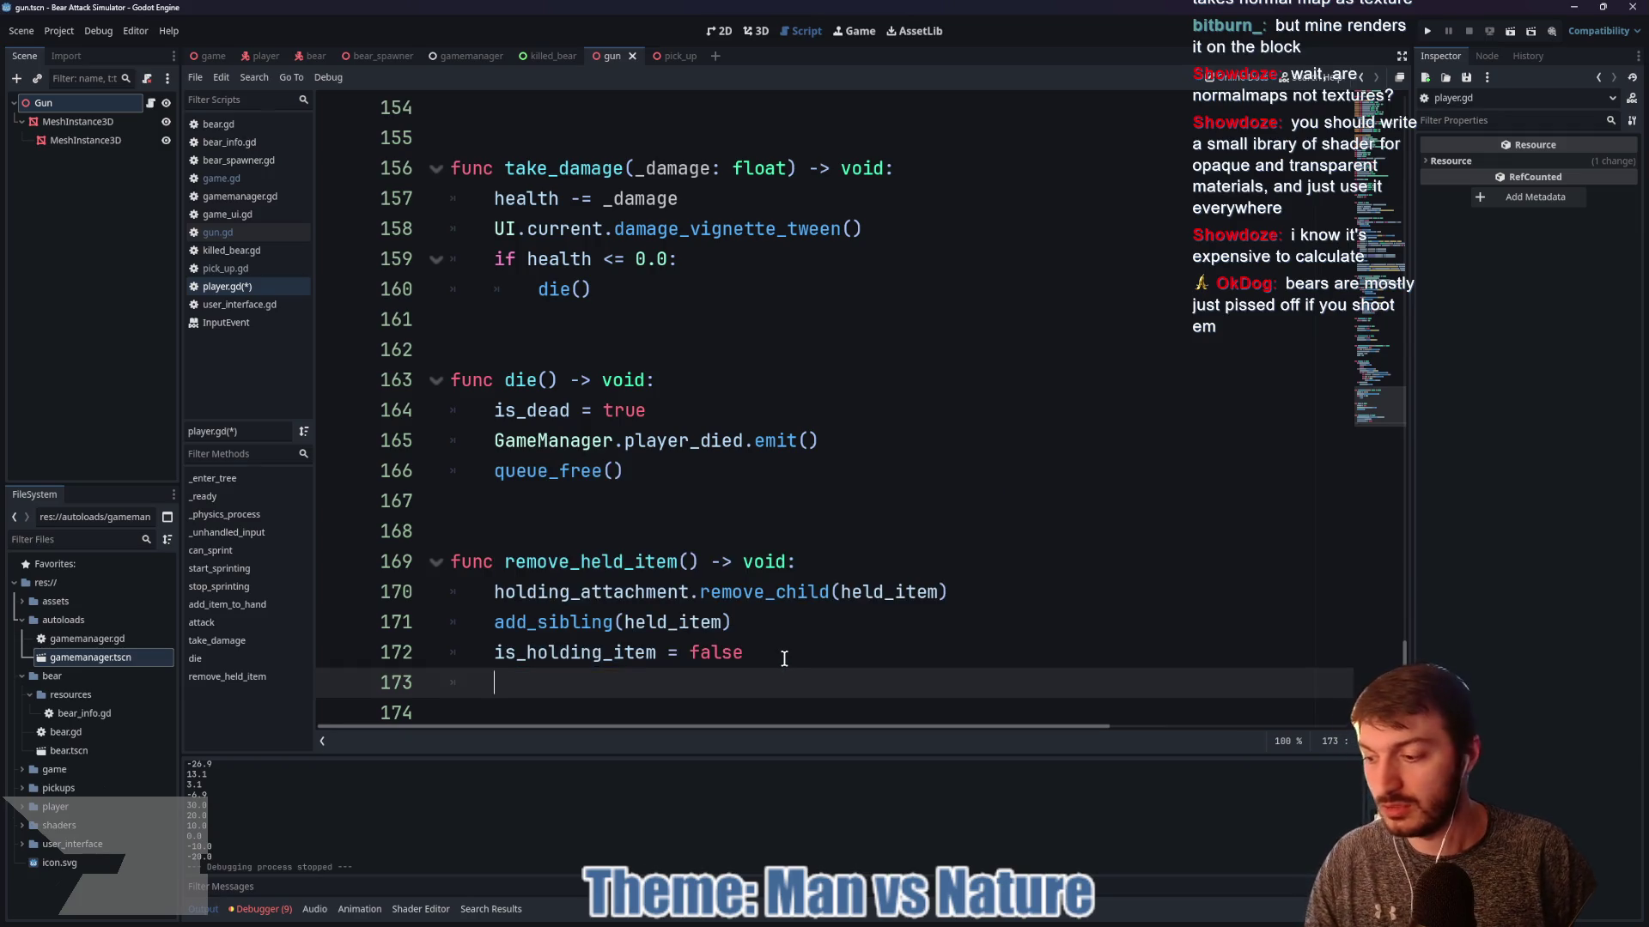
{"action": "scroll", "coordinate": [703, 564], "scroll_direction": "up", "scroll_amount": 20}
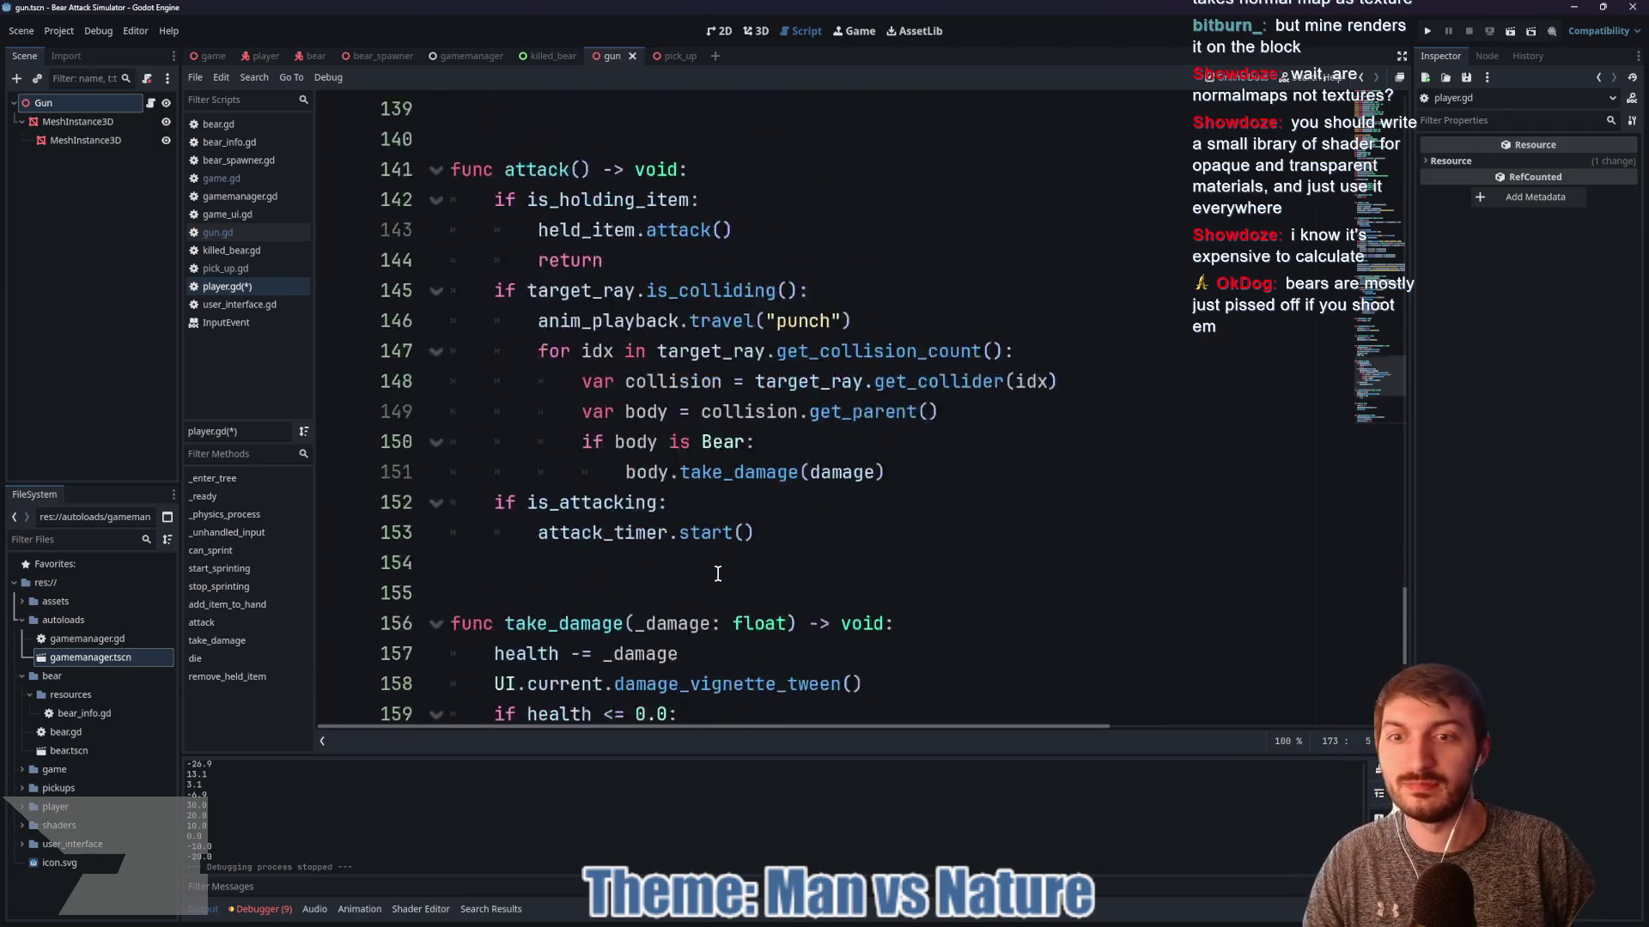
{"action": "scroll", "coordinate": [709, 613], "scroll_direction": "up", "scroll_amount": 10}
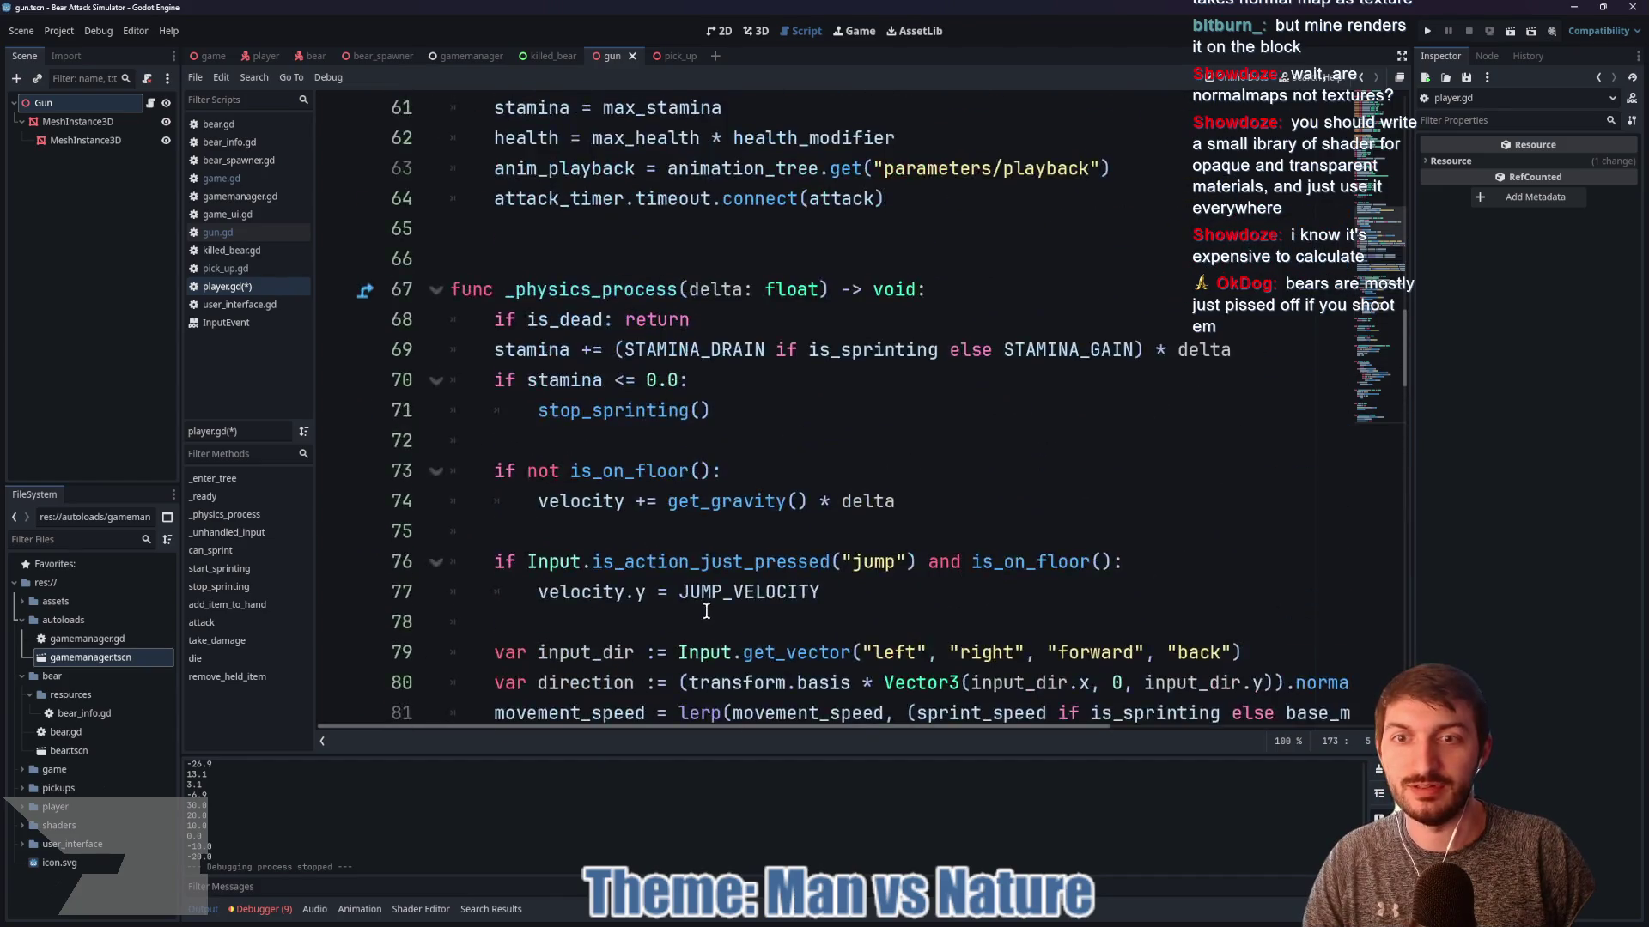
{"action": "scroll", "coordinate": [670, 561], "scroll_direction": "up", "scroll_amount": 3}
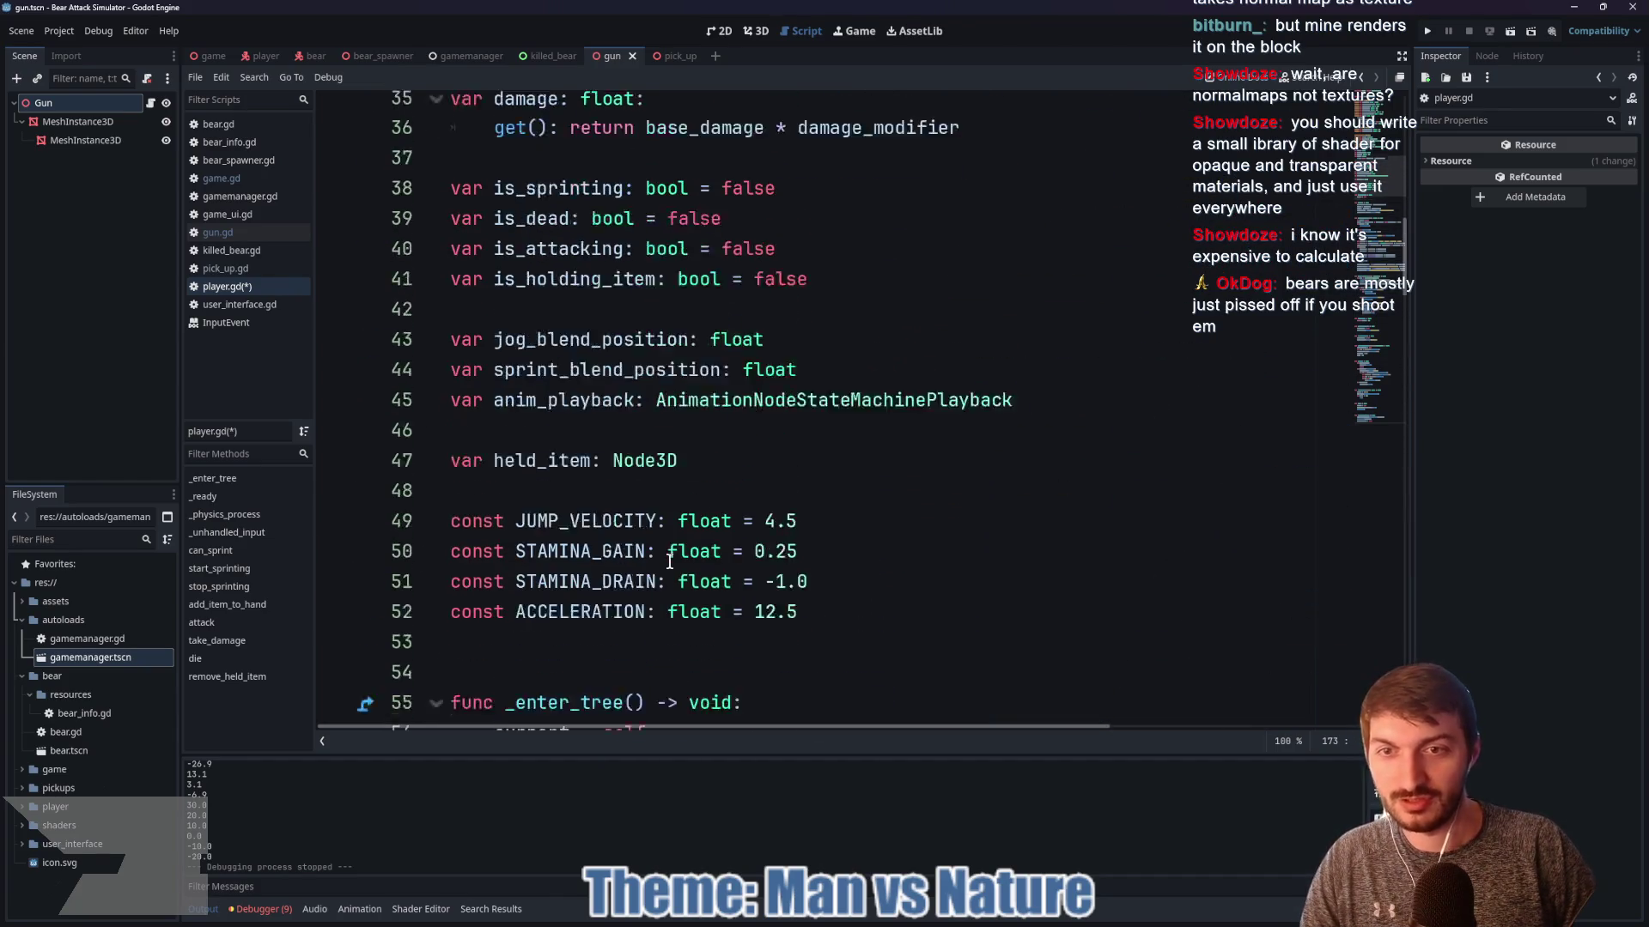
{"action": "scroll", "coordinate": [584, 491], "scroll_direction": "up", "scroll_amount": 3}
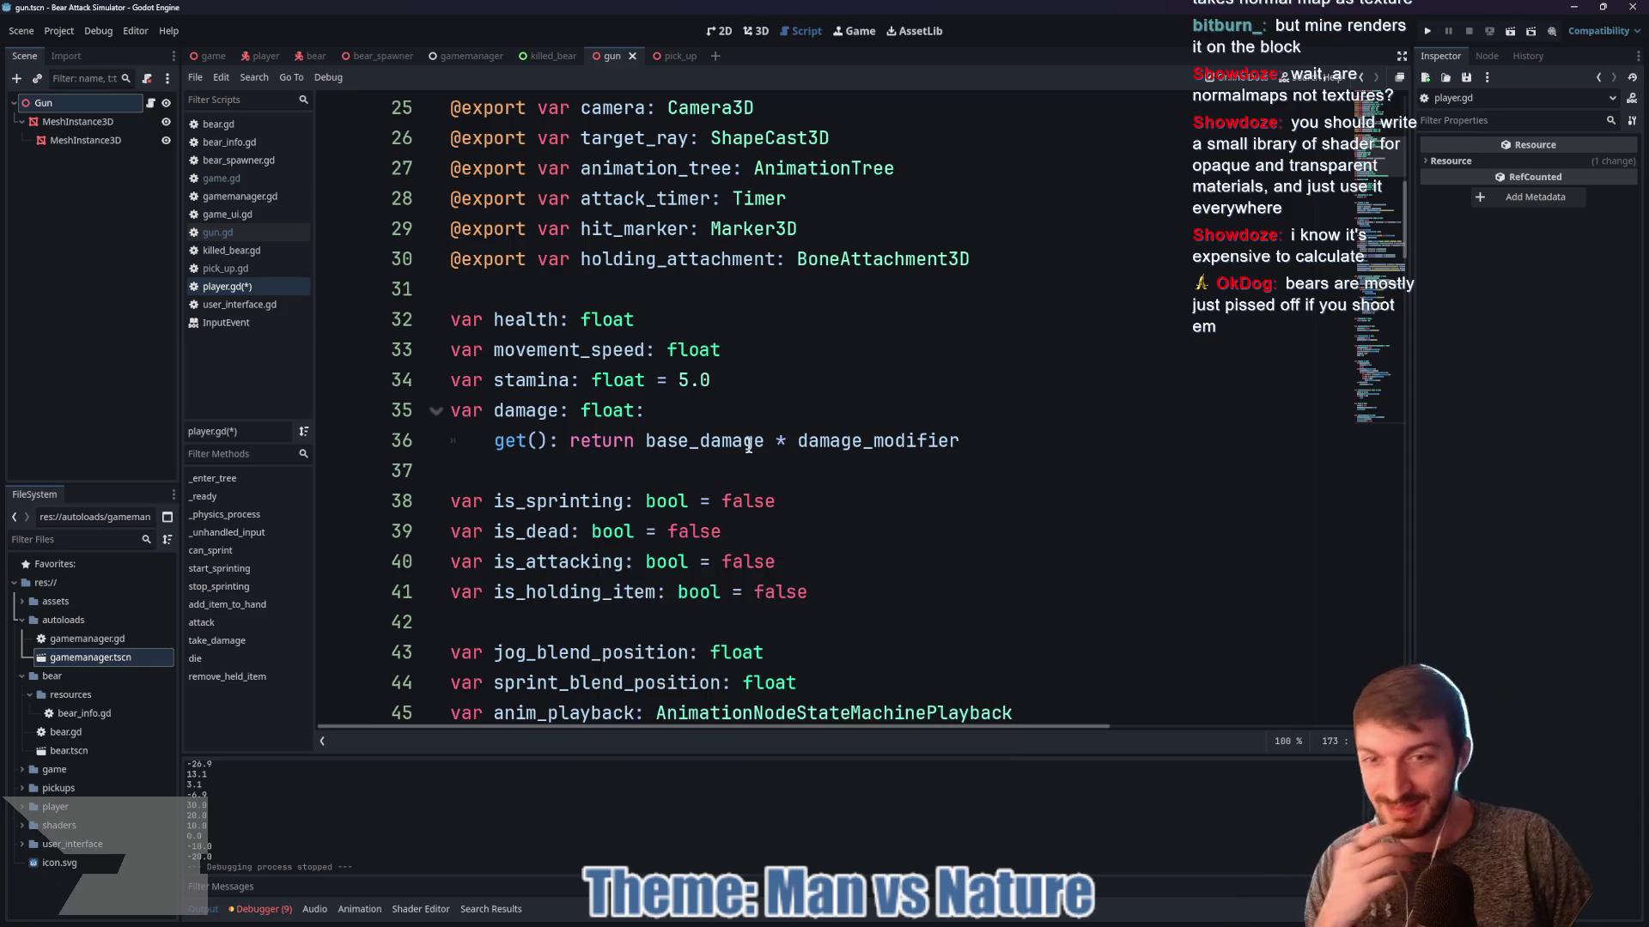
{"action": "scroll", "coordinate": [687, 488], "scroll_direction": "up", "scroll_amount": 2}
{"action": "scroll", "coordinate": [734, 472], "scroll_direction": "up", "scroll_amount": 2}
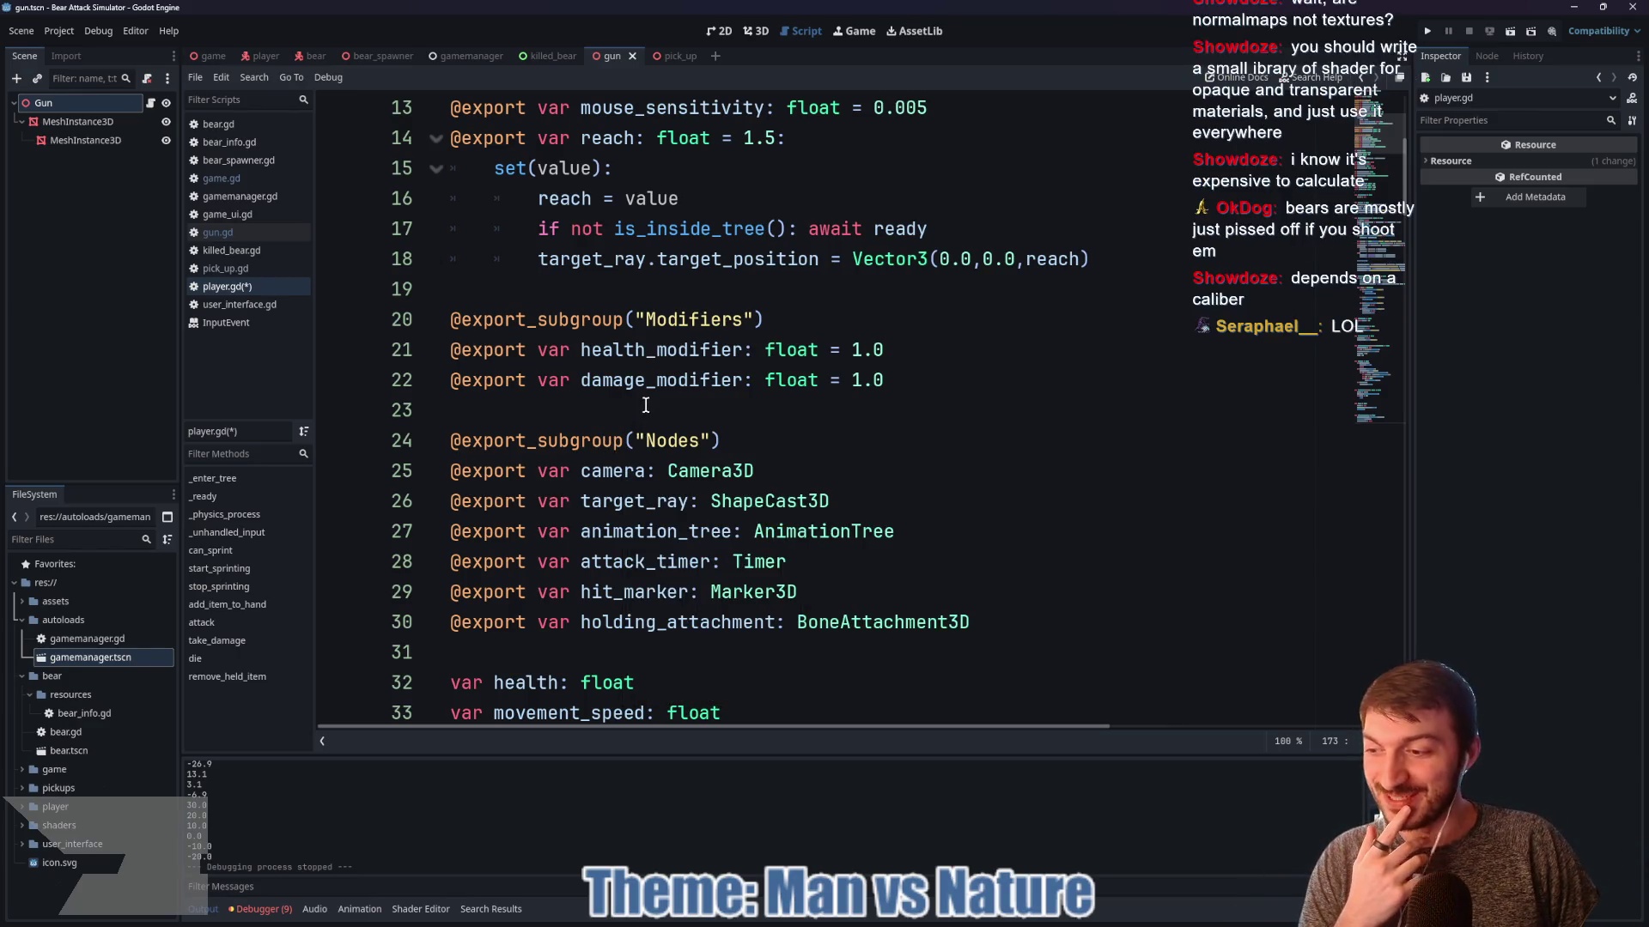
{"action": "scroll", "coordinate": [620, 421], "scroll_direction": "up", "scroll_amount": 2}
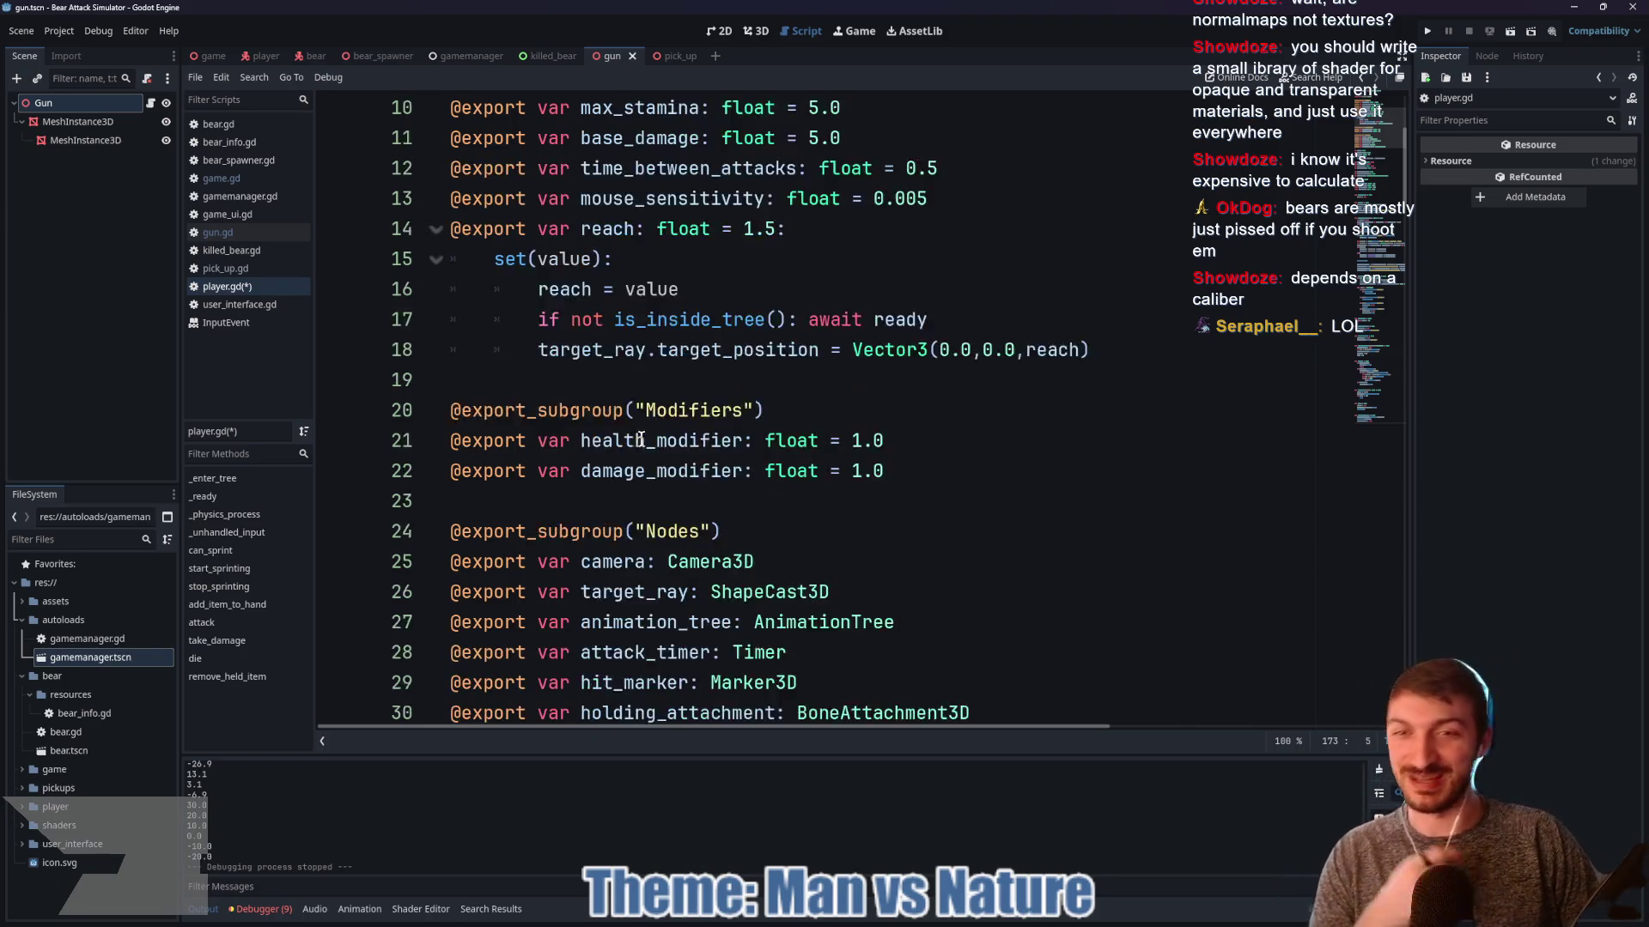
{"action": "left_click", "coordinate": [711, 468]}
{"action": "scroll", "coordinate": [711, 404], "scroll_direction": "up", "scroll_amount": 1}
{"action": "scroll", "coordinate": [711, 404], "scroll_direction": "down", "scroll_amount": 20}
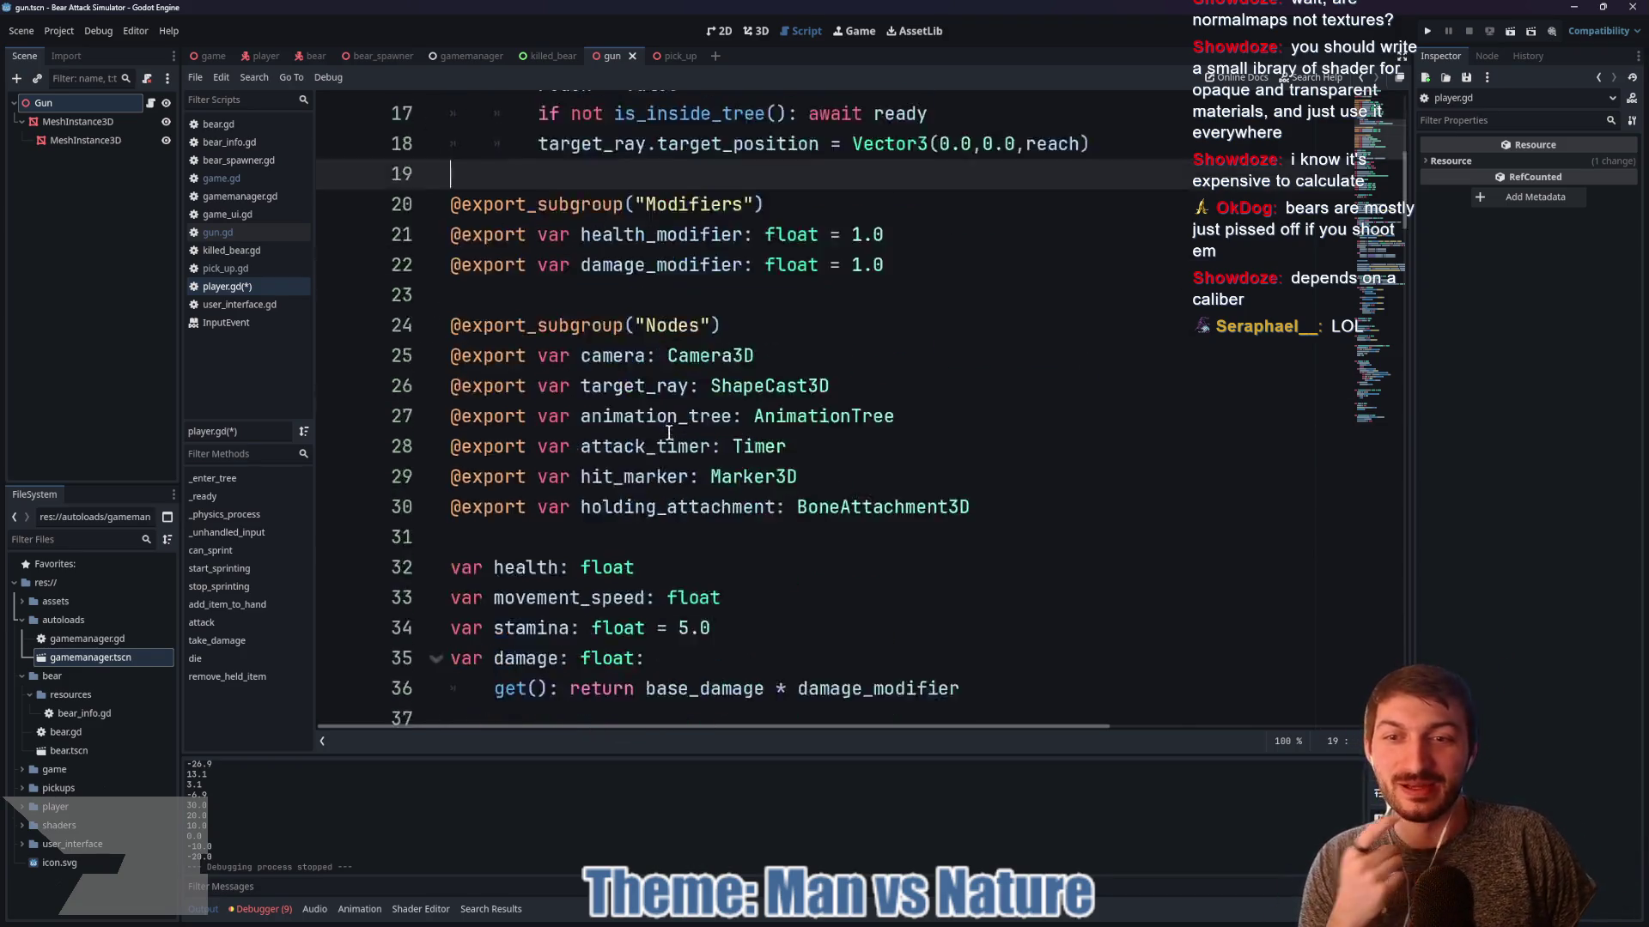
{"action": "scroll", "coordinate": [708, 526], "scroll_direction": "down", "scroll_amount": 12}
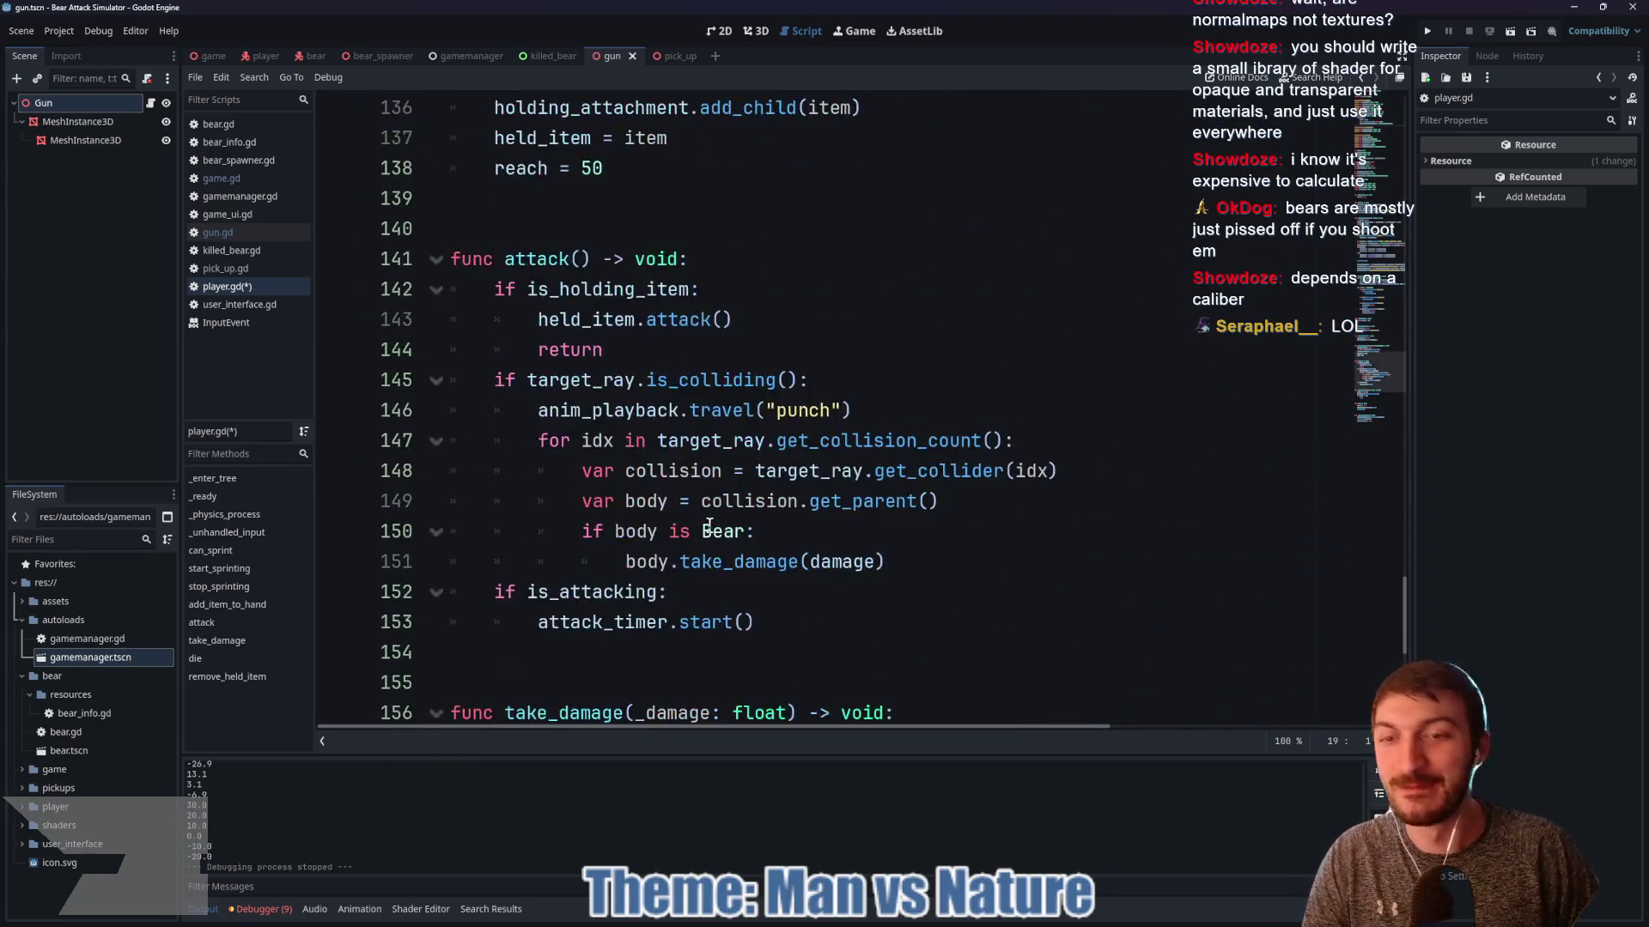
{"action": "left_click", "coordinate": [608, 654]}
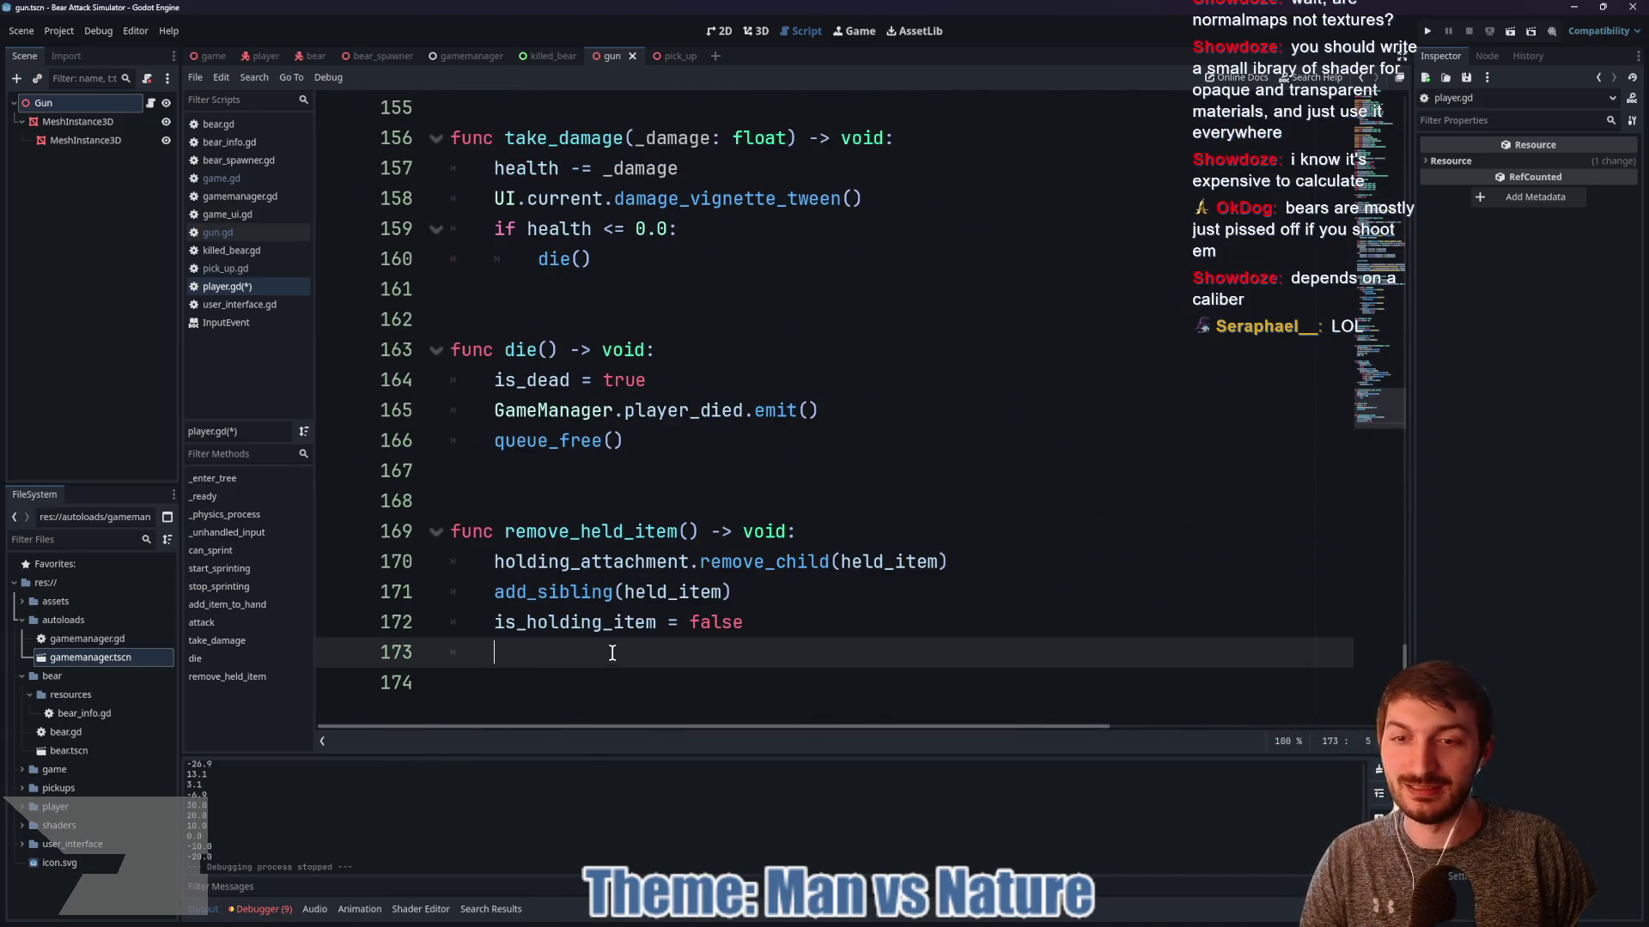
{"action": "type", "text": "each -"}
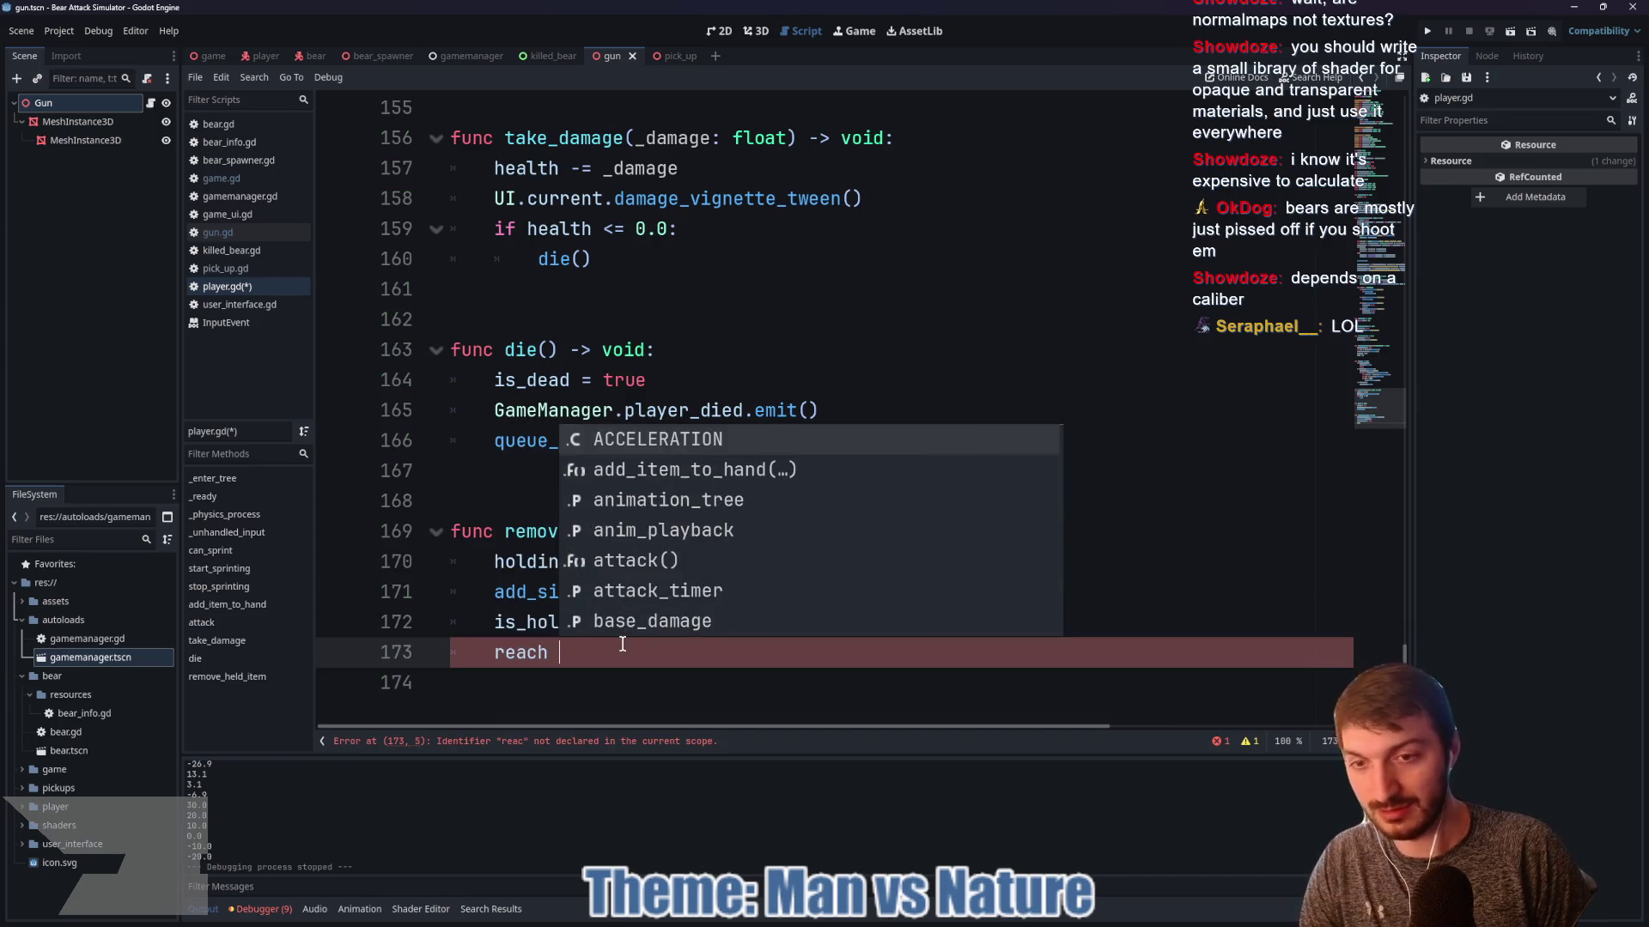
{"action": "key", "text": "BackSpace"}
{"action": "type", "text": "="}
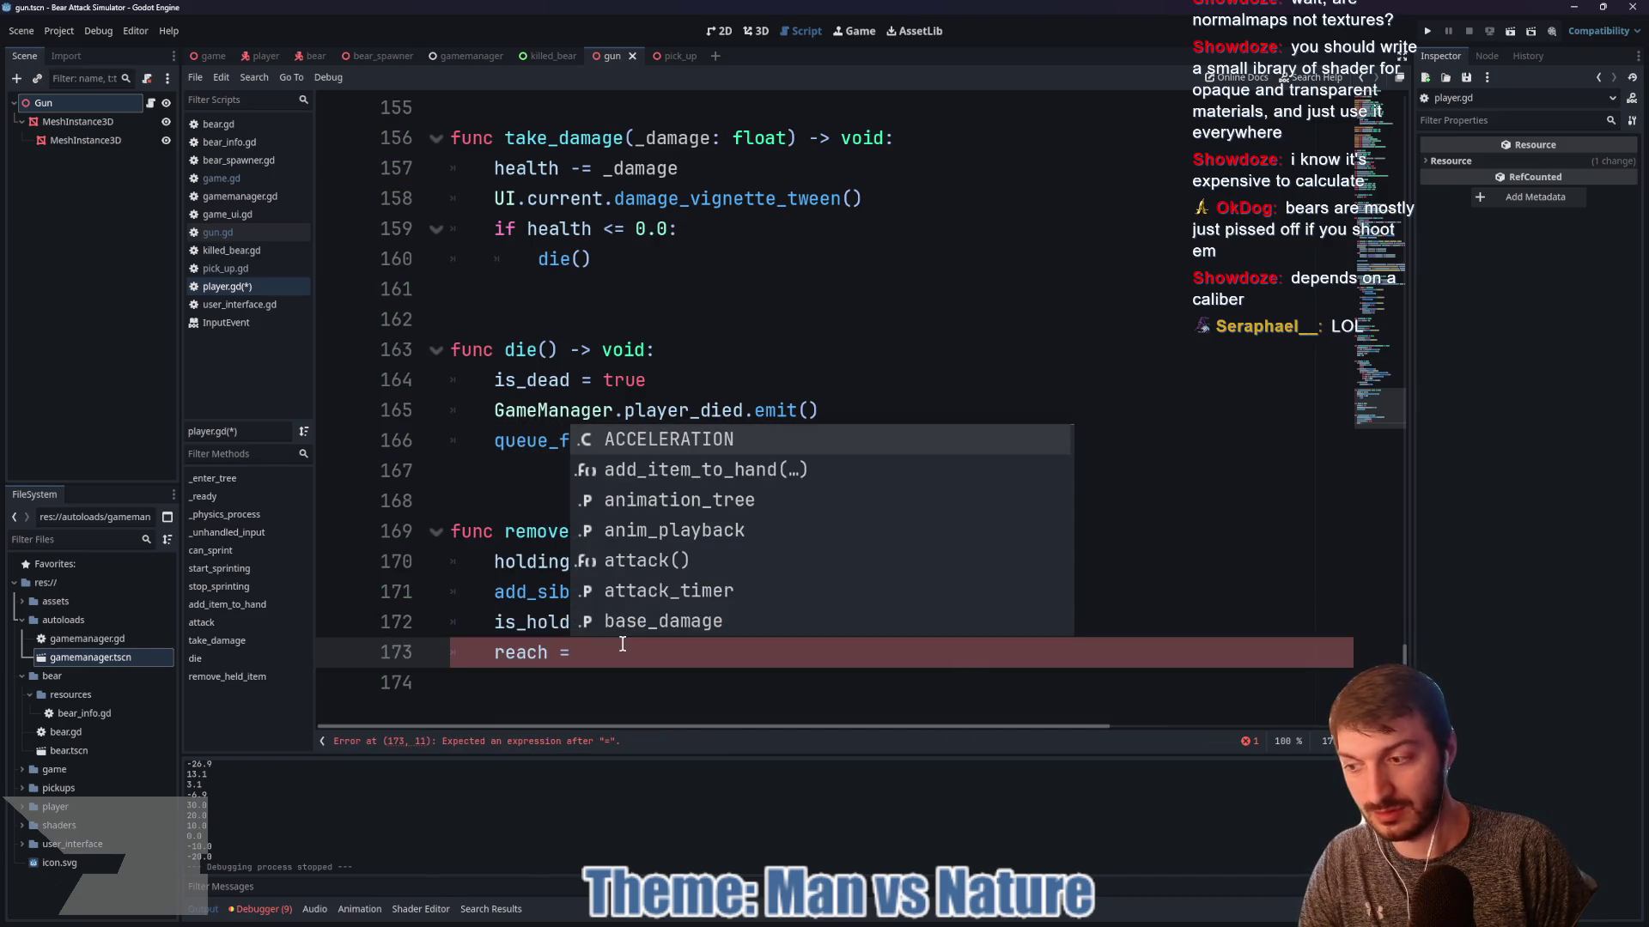
{"action": "type", "text": " PUNCHING"}
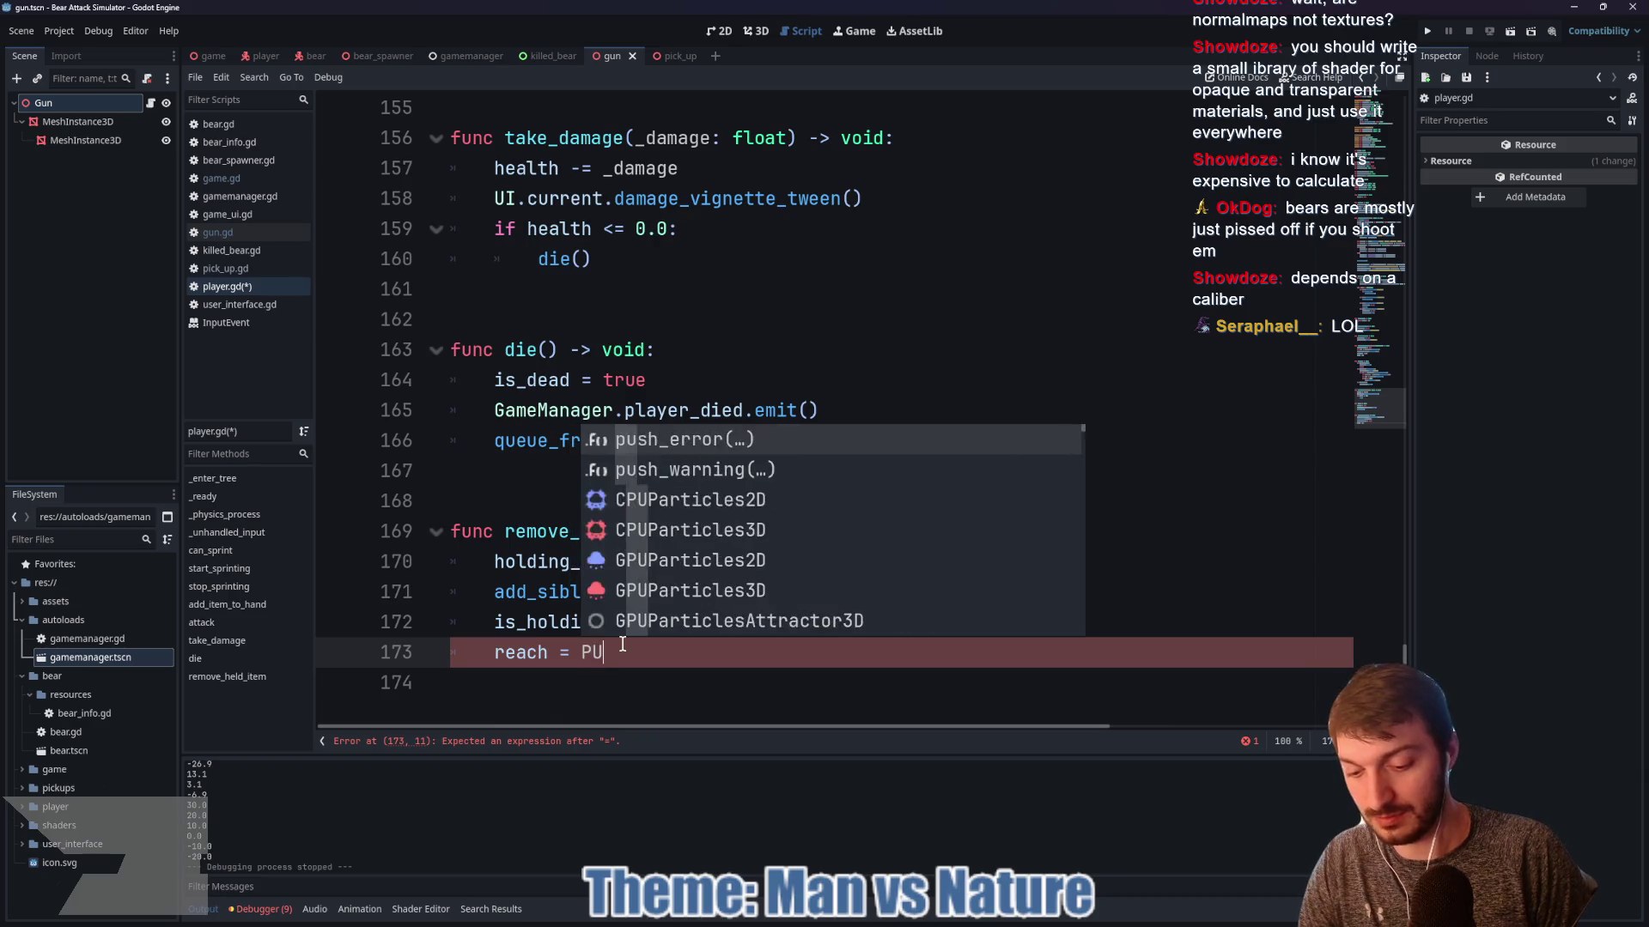
{"action": "scroll", "coordinate": [599, 633], "scroll_direction": "up", "scroll_amount": 20}
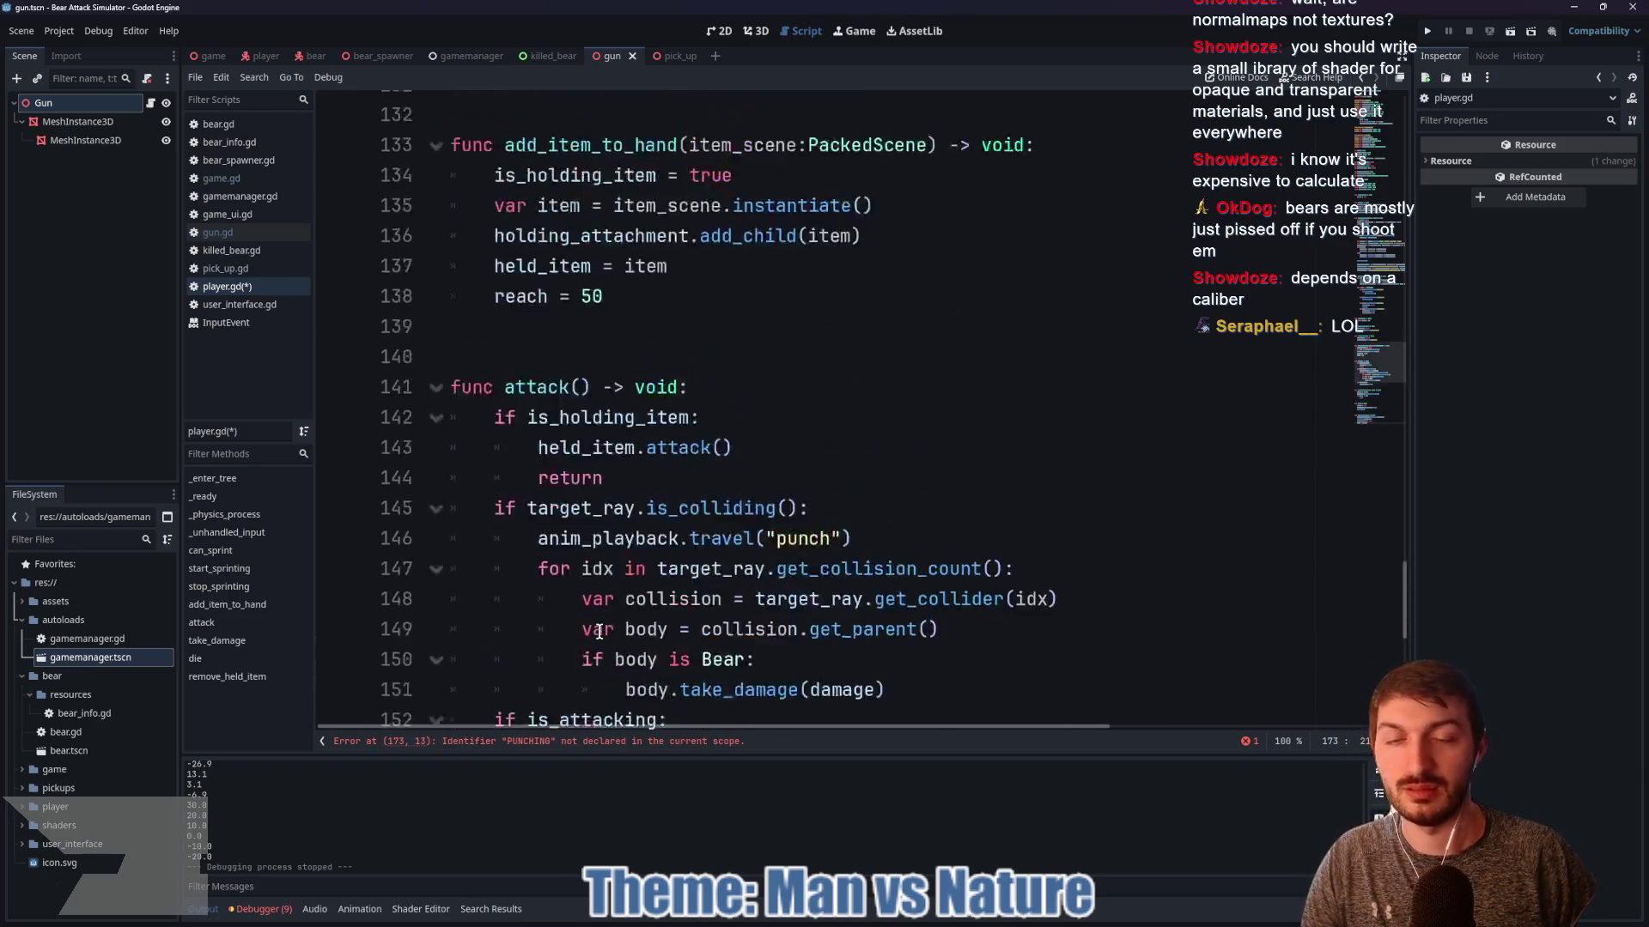
{"action": "scroll", "coordinate": [600, 633], "scroll_direction": "up", "scroll_amount": 9}
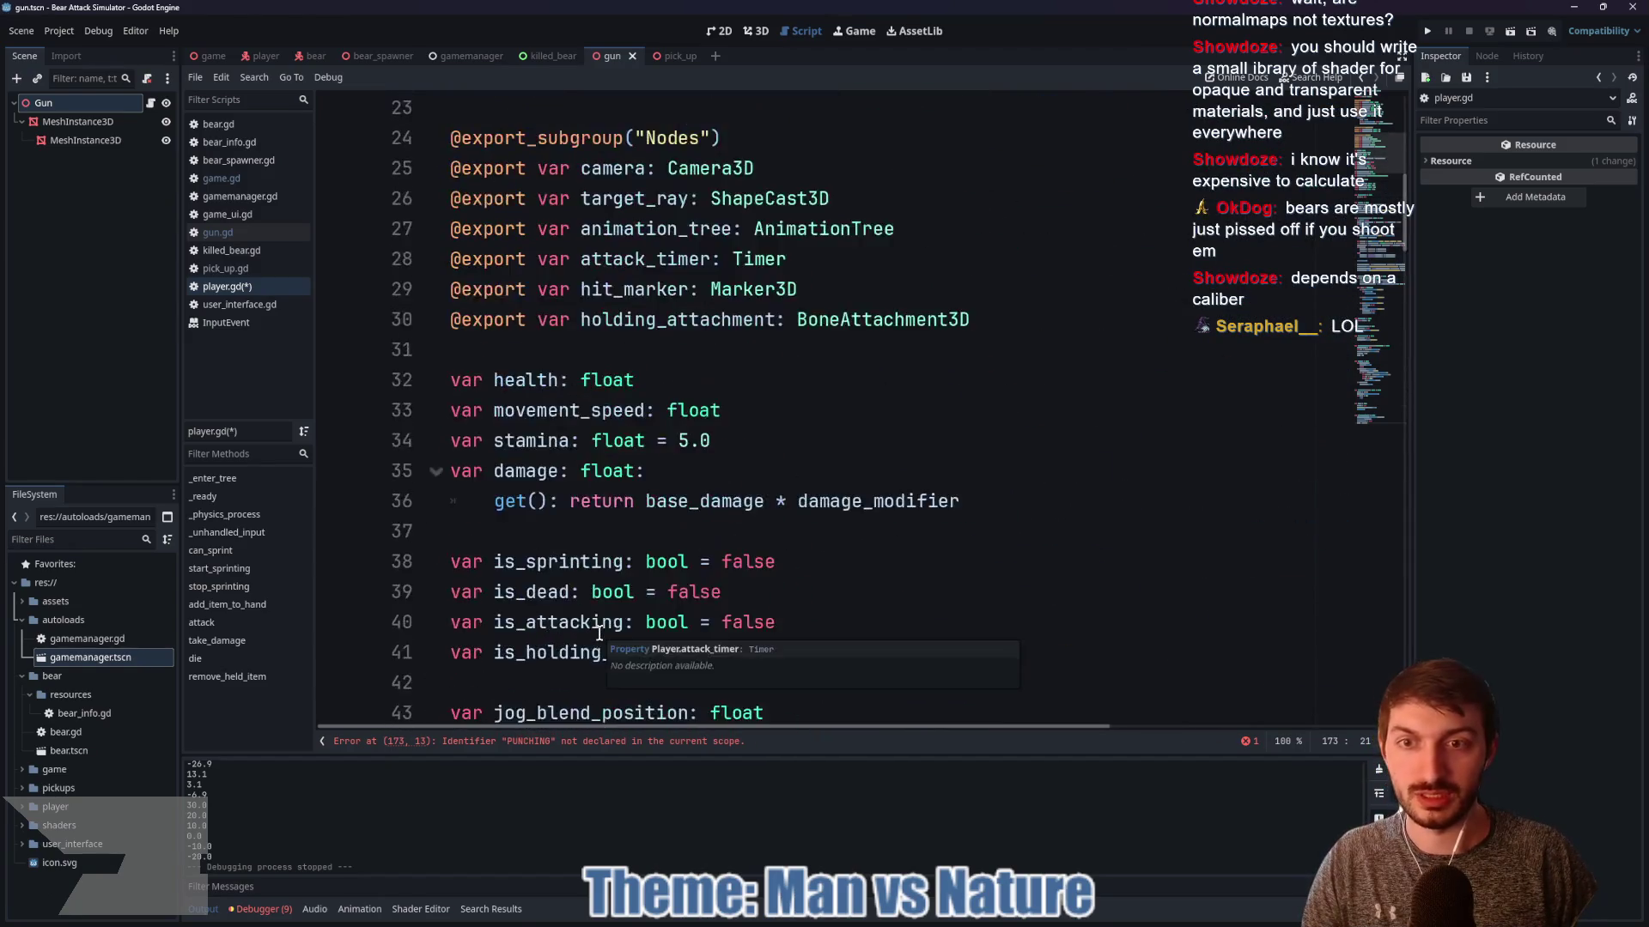
{"action": "scroll", "coordinate": [744, 514], "scroll_direction": "up", "scroll_amount": 3}
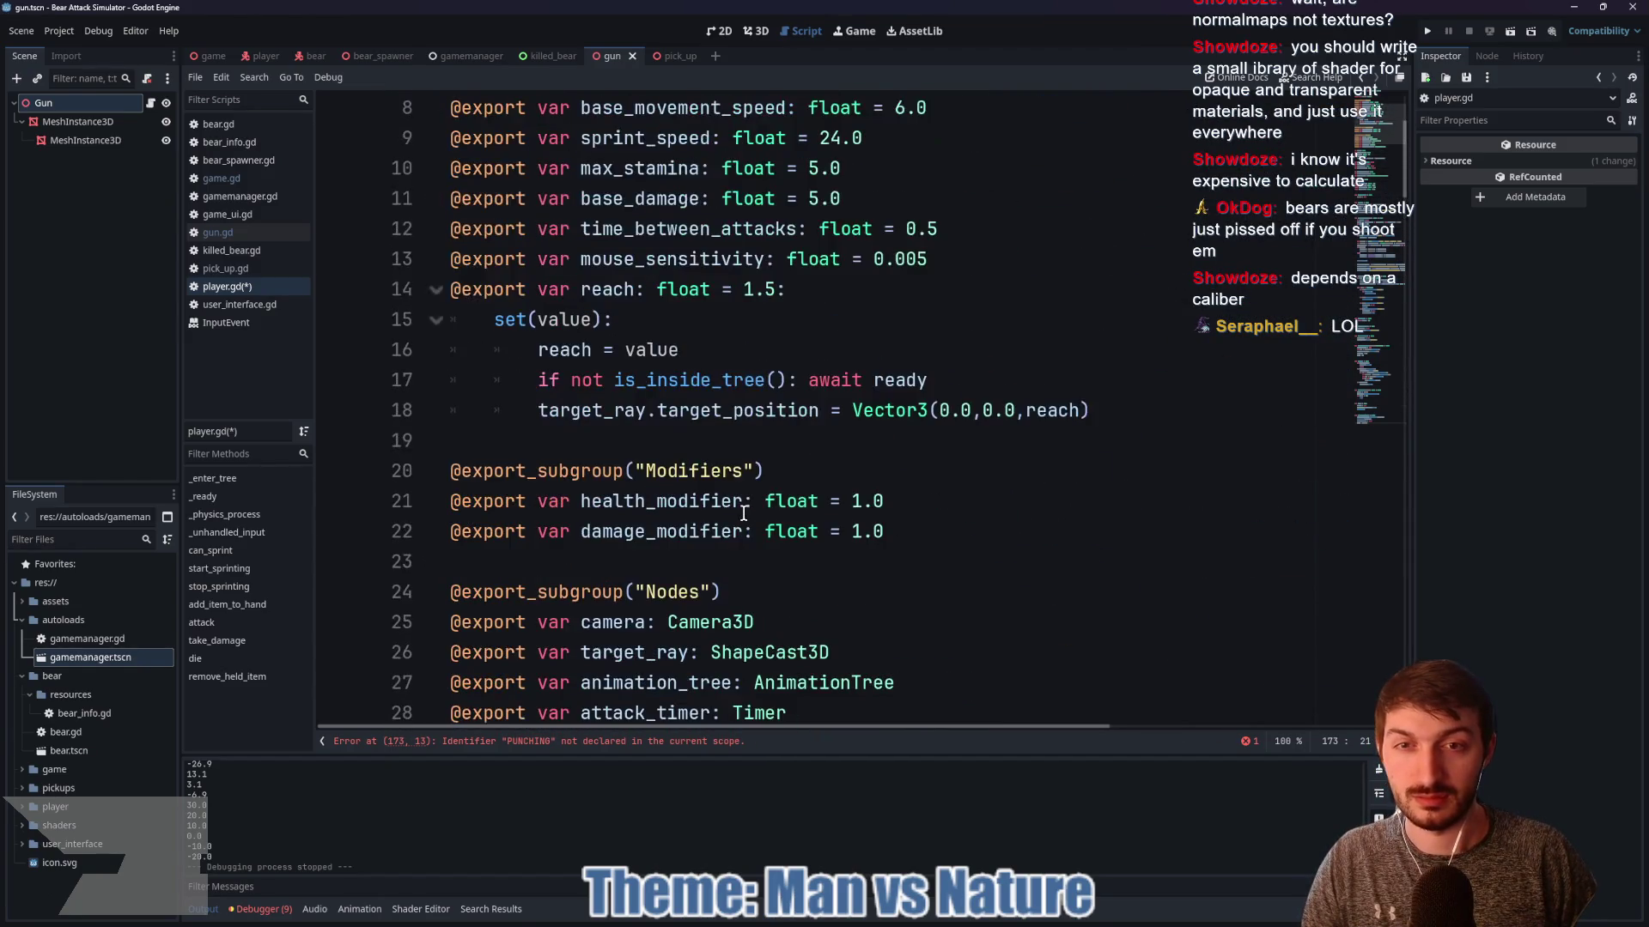
{"action": "scroll", "coordinate": [887, 458], "scroll_direction": "up", "scroll_amount": 2}
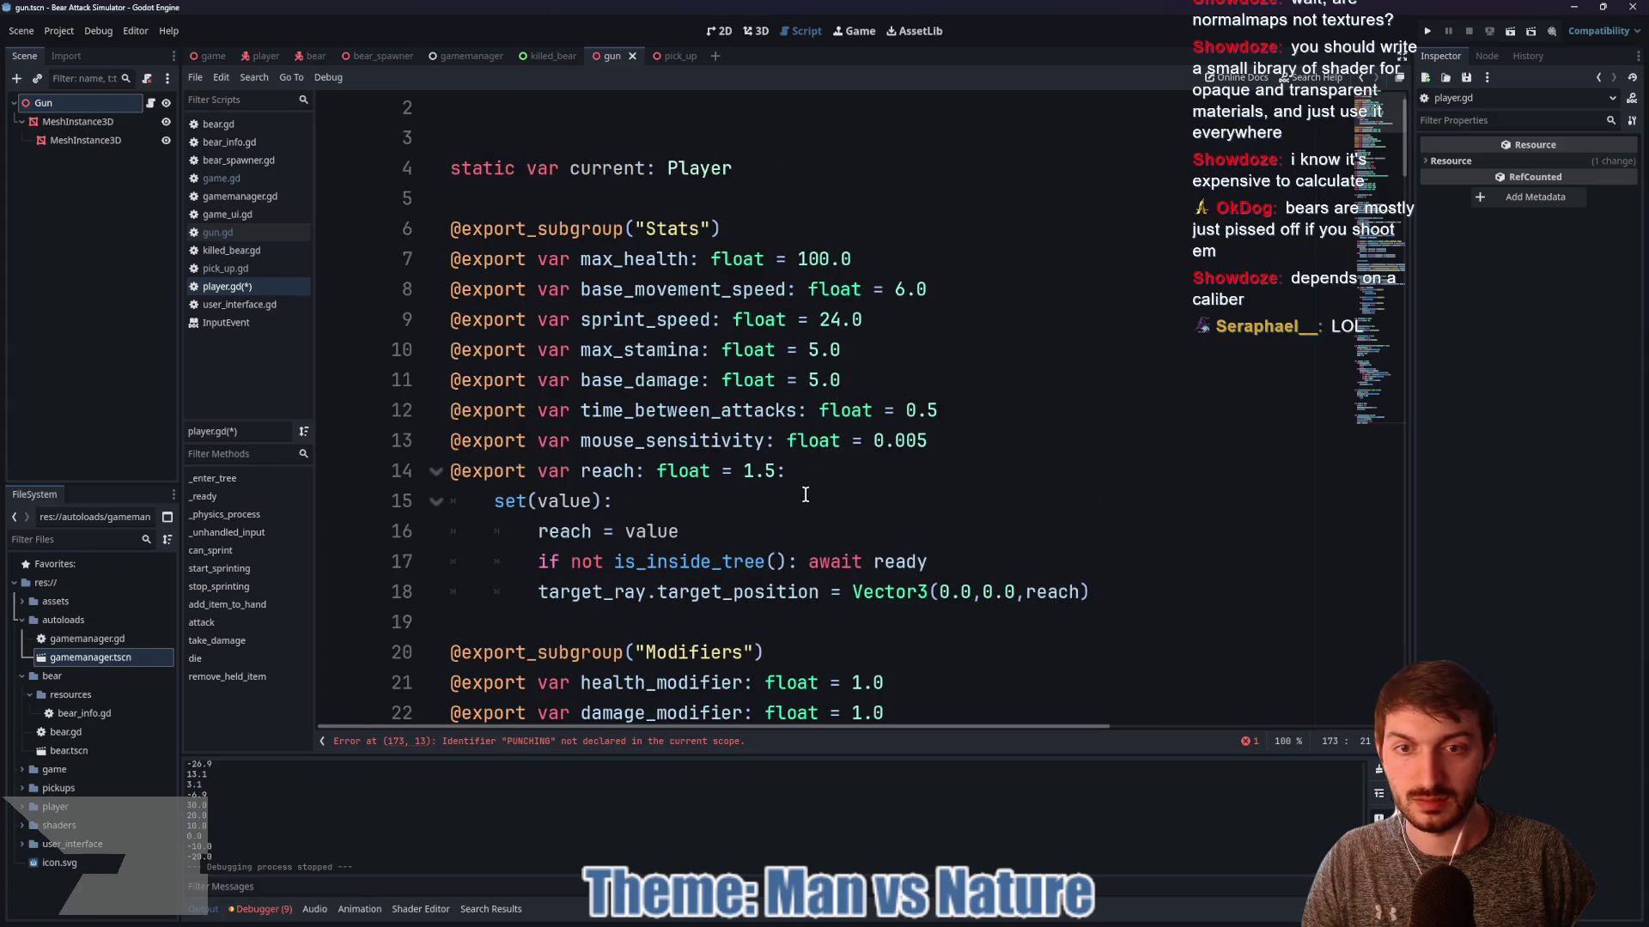
{"action": "scroll", "coordinate": [805, 495], "scroll_direction": "down", "scroll_amount": 16}
{"action": "scroll", "coordinate": [649, 377], "scroll_direction": "up", "scroll_amount": 2}
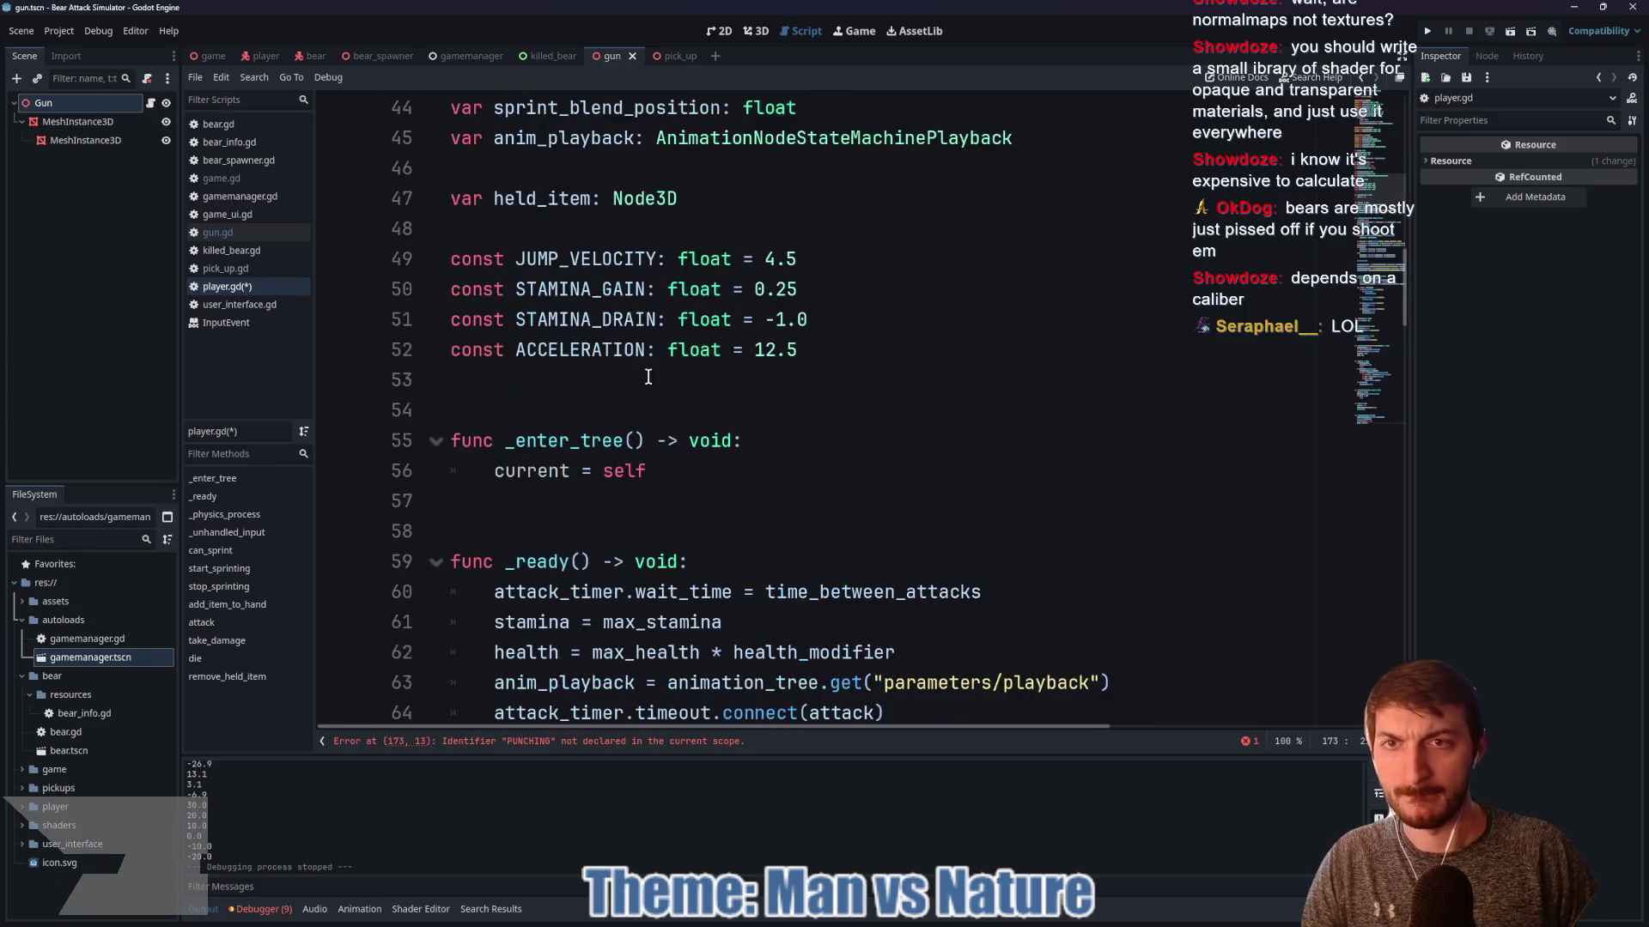
{"action": "left_click", "coordinate": [830, 352]}
{"action": "key", "text": "Return"}
{"action": "type", "text": "const PUNCHING ="}
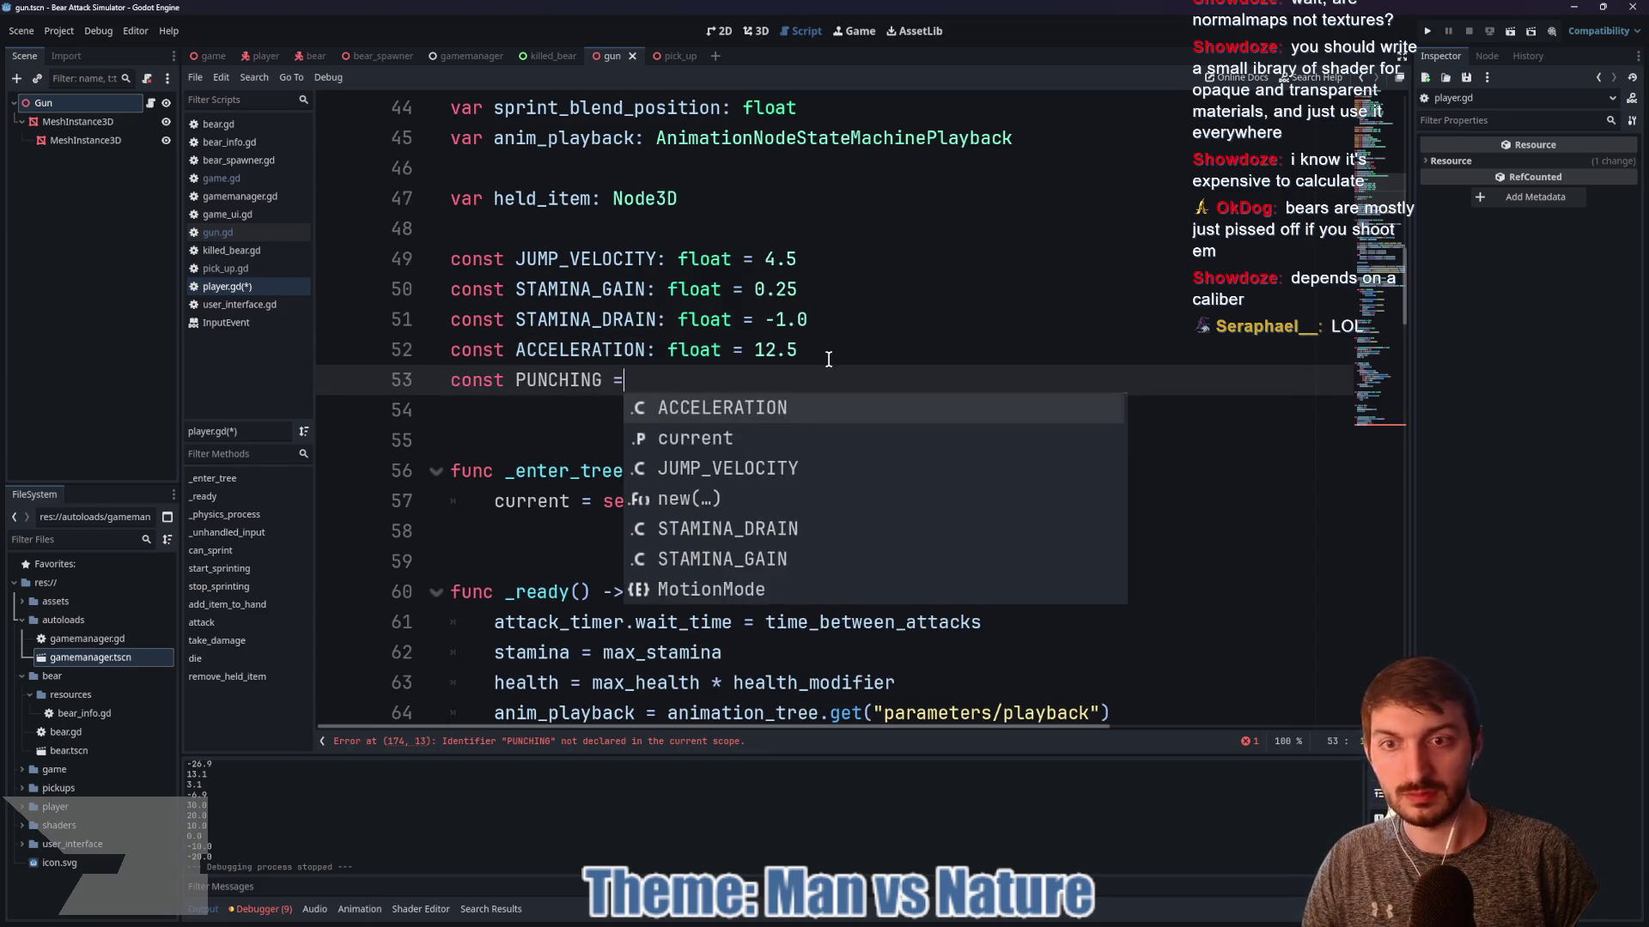
{"action": "key", "text": "BackSpace"}
{"action": "key", "text": "BackSpace"}
{"action": "type", "text": ": float"}
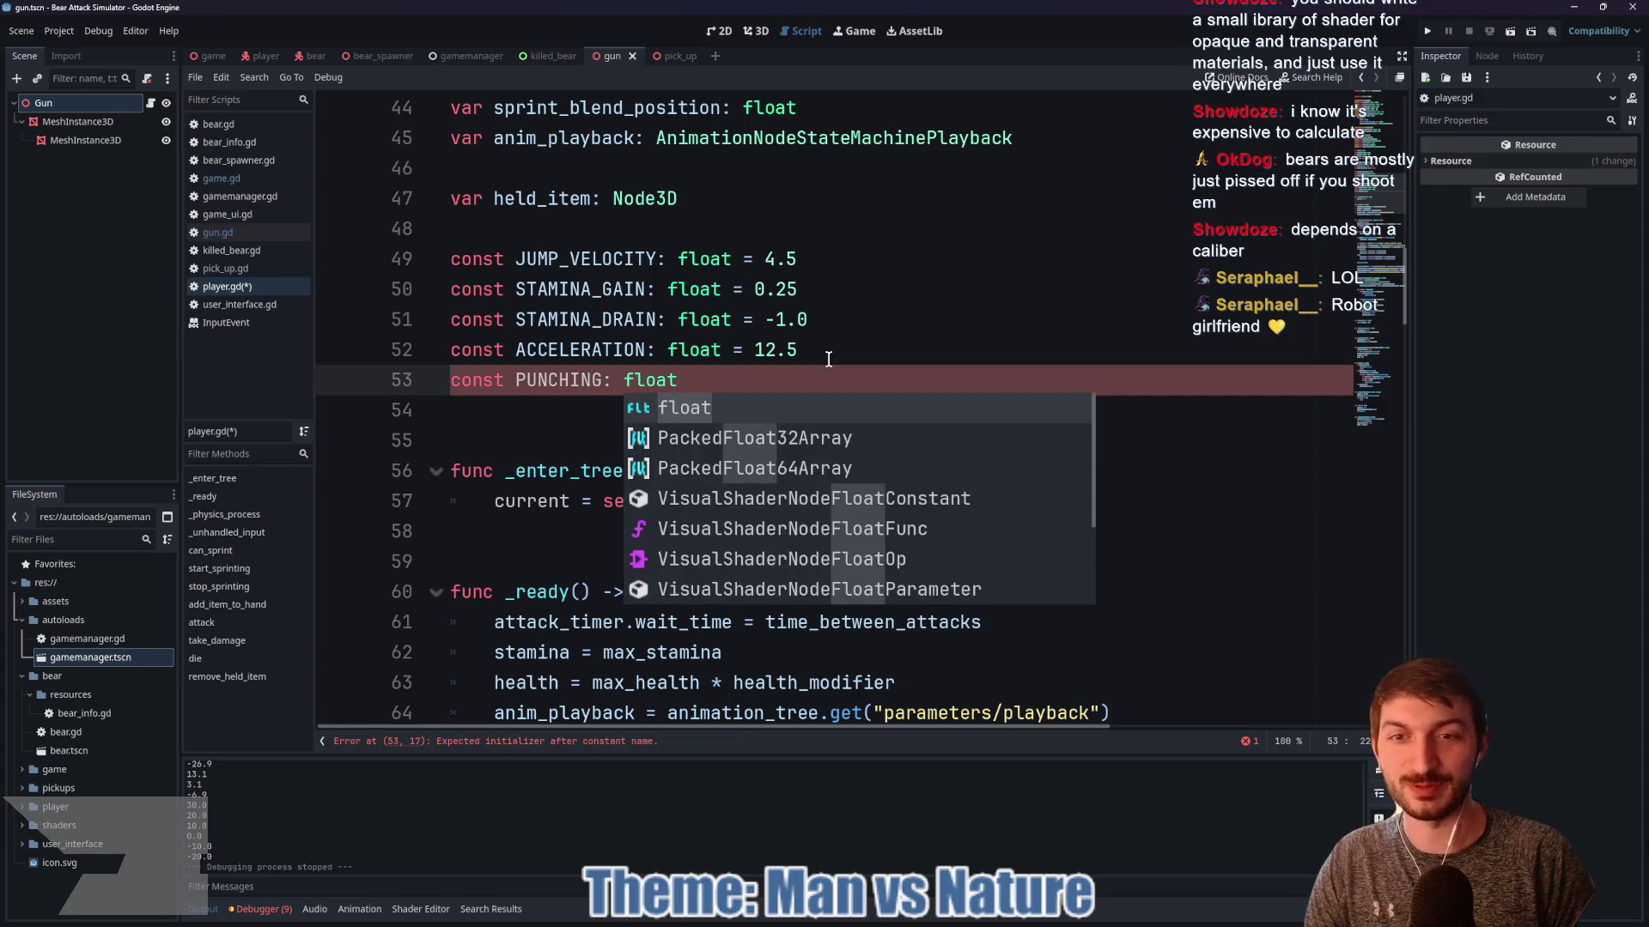
{"action": "type", "text": " = 1.5"}
{"action": "key", "text": "ctrl+s"}
{"action": "scroll", "coordinate": [845, 462], "scroll_direction": "up", "scroll_amount": 5}
{"action": "scroll", "coordinate": [845, 462], "scroll_direction": "down", "scroll_amount": 4}
{"action": "scroll", "coordinate": [846, 487], "scroll_direction": "up", "scroll_amount": 7}
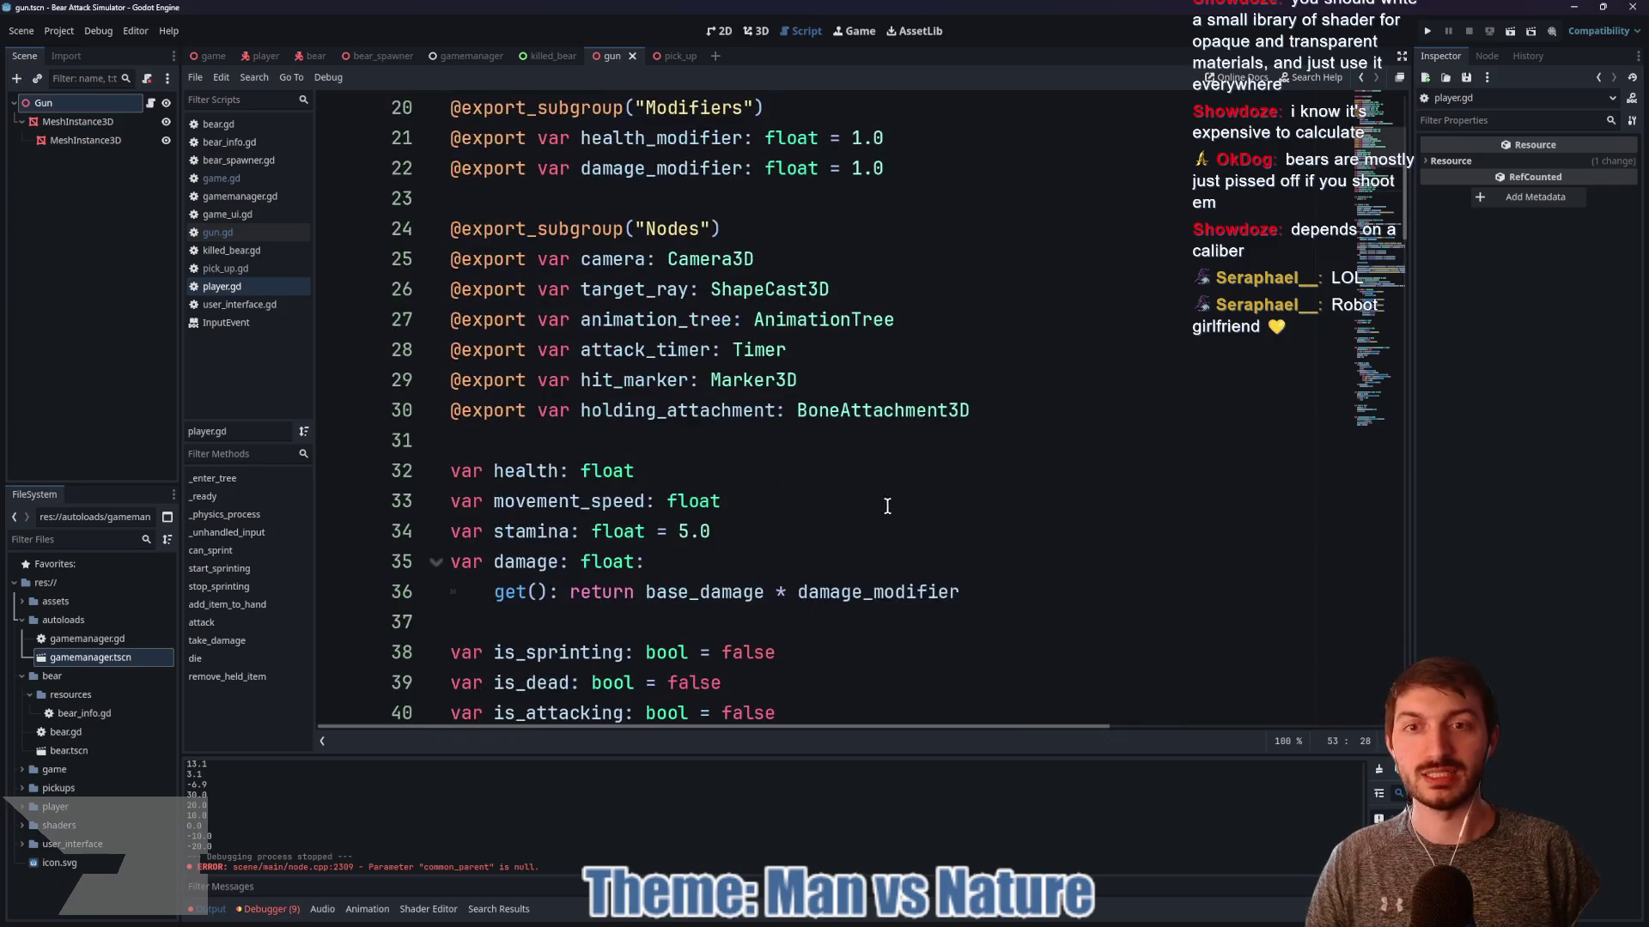
{"action": "scroll", "coordinate": [915, 480], "scroll_direction": "up", "scroll_amount": 6}
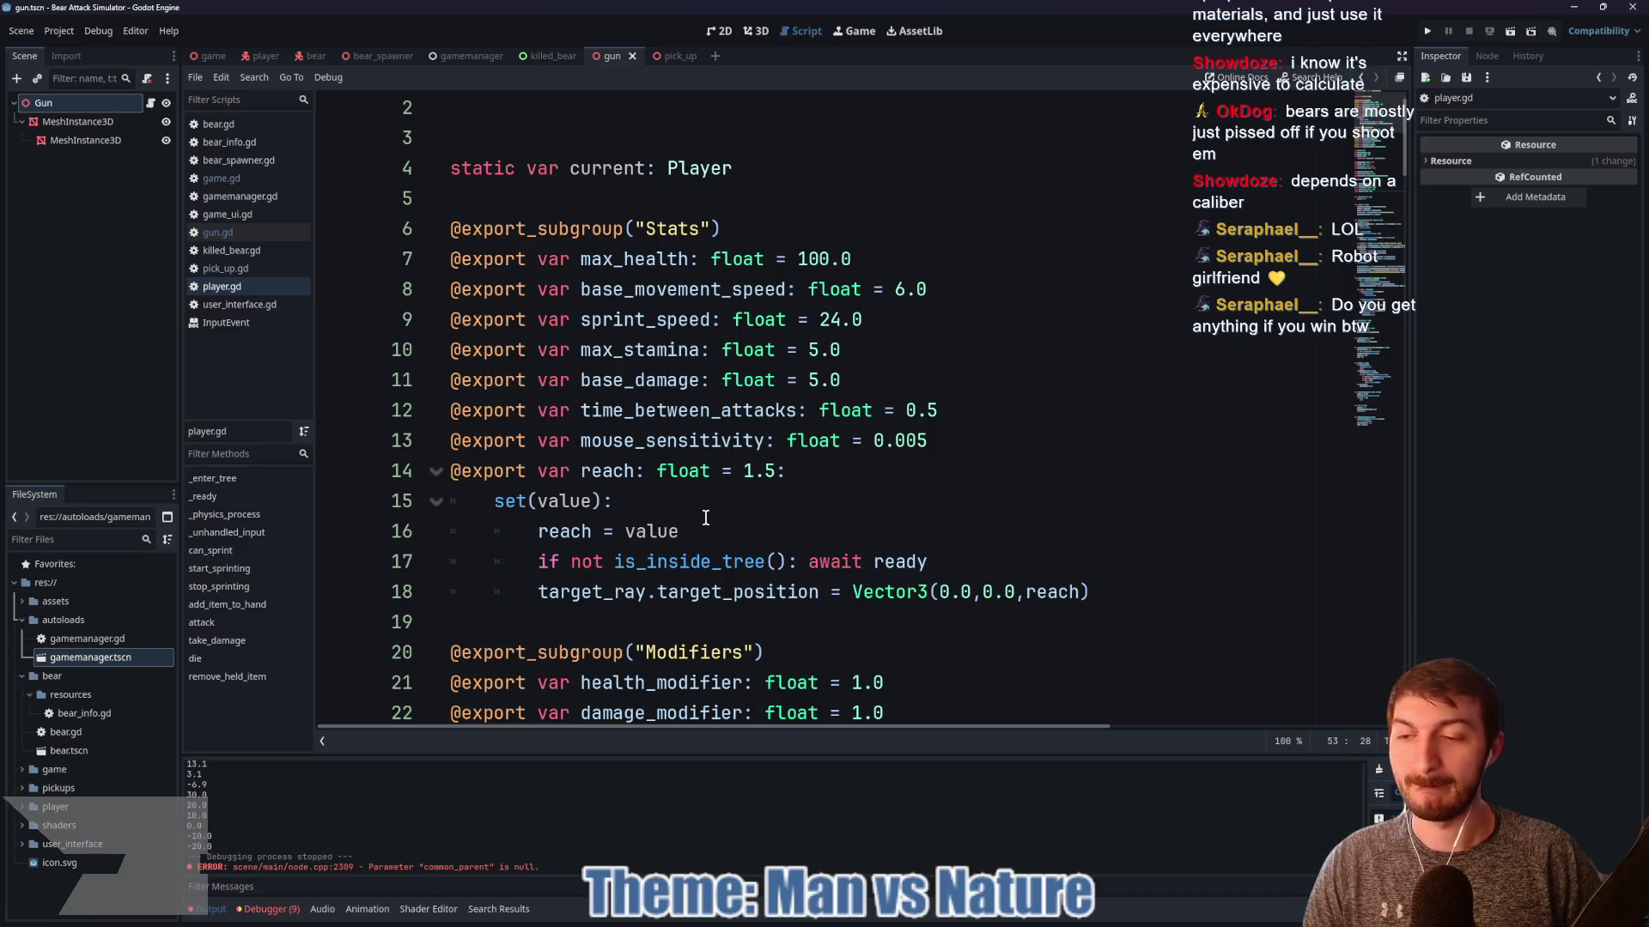
{"action": "left_click", "coordinate": [692, 520]}
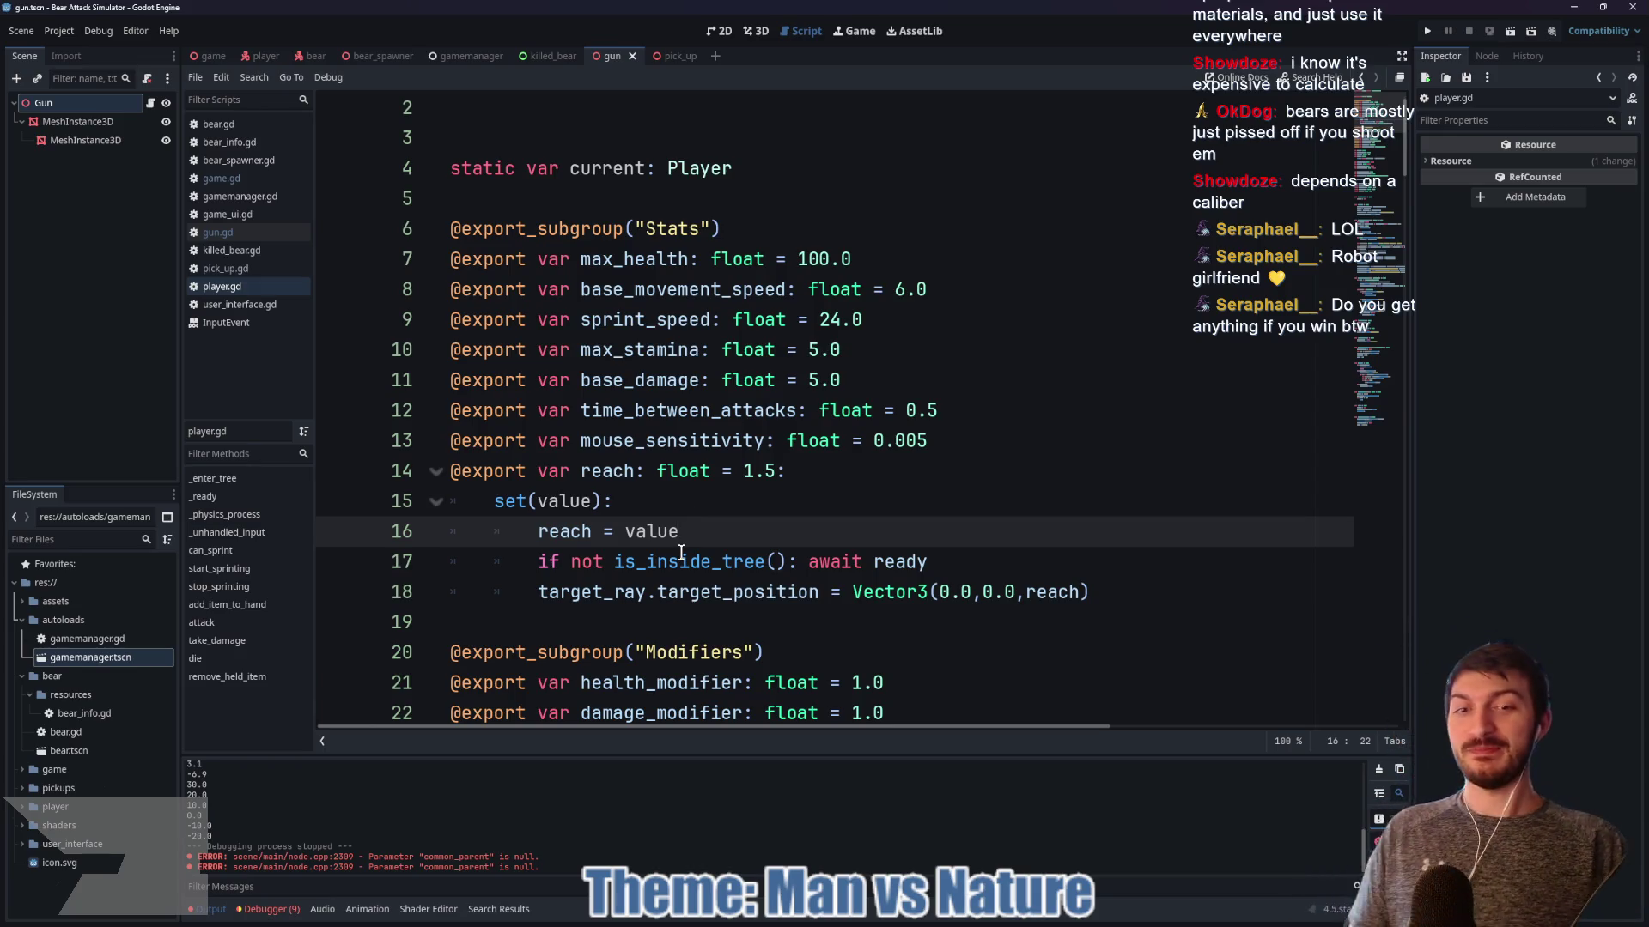
{"action": "mouse_move", "coordinate": [682, 554]}
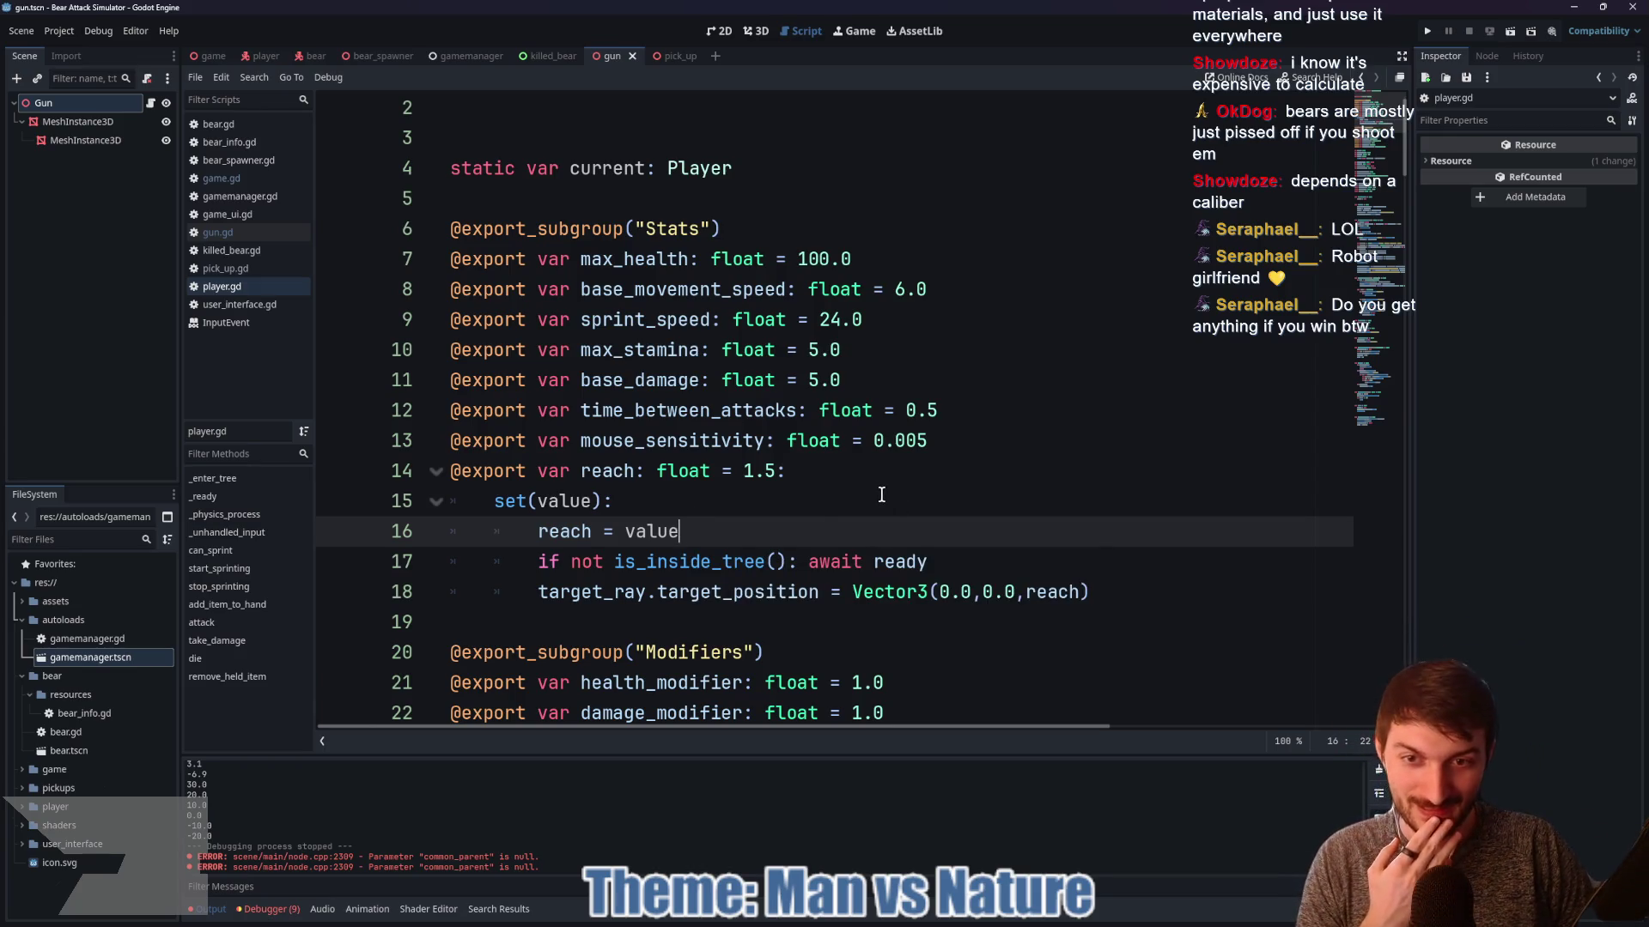
{"action": "scroll", "coordinate": [882, 494], "scroll_direction": "down", "scroll_amount": 1}
{"action": "scroll", "coordinate": [853, 495], "scroll_direction": "down", "scroll_amount": 20}
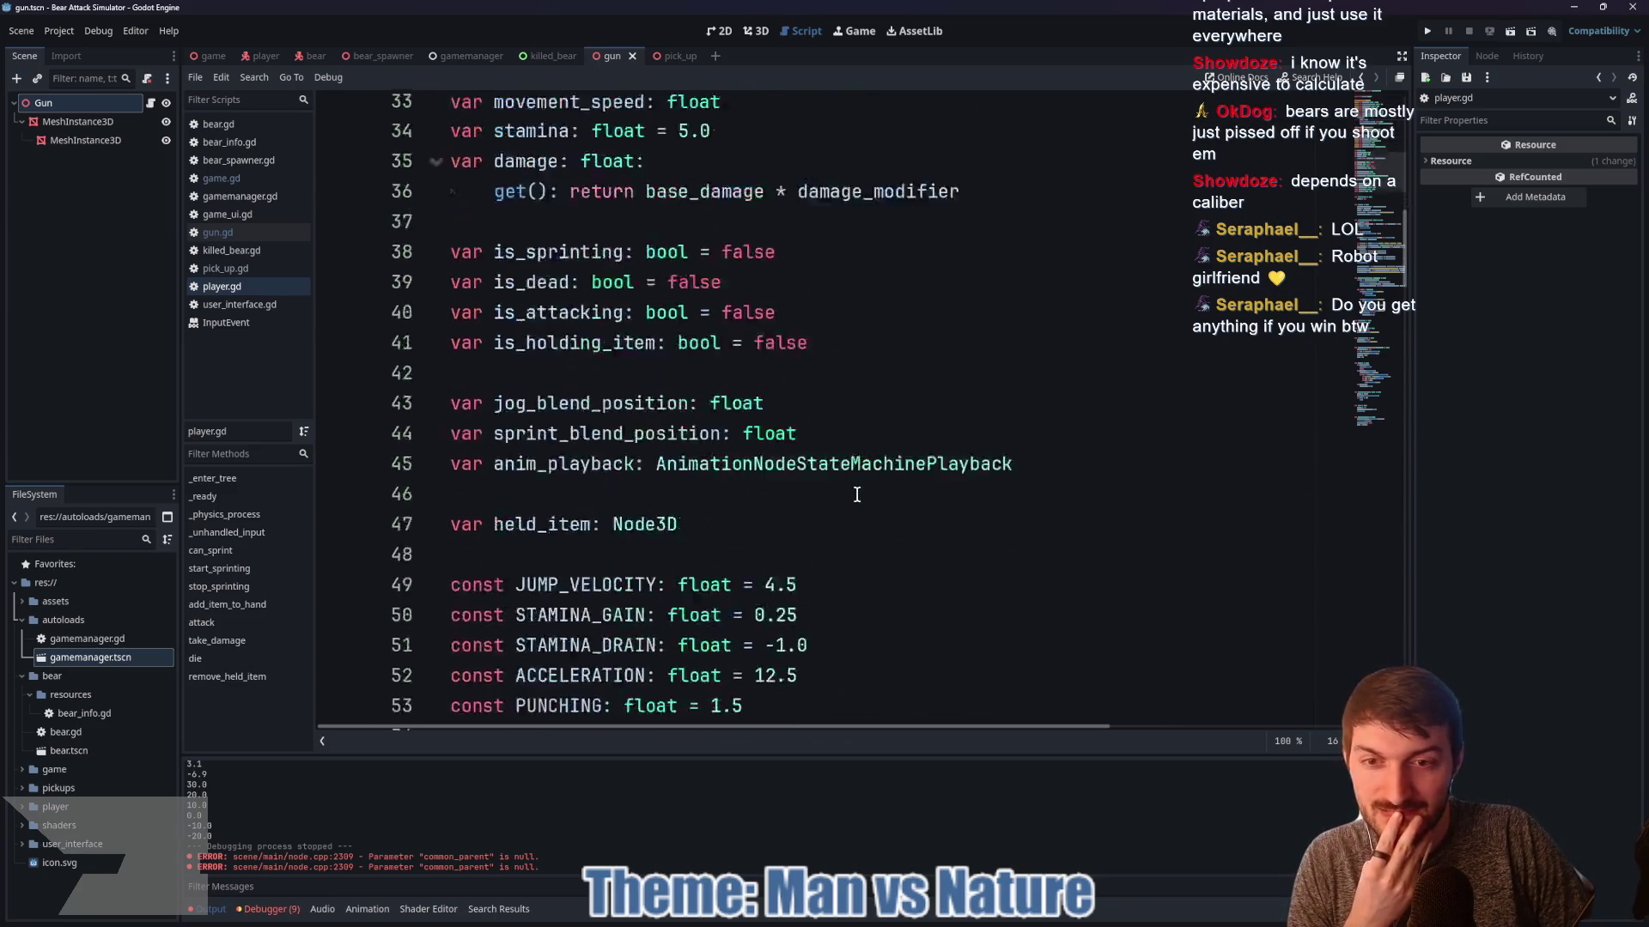
{"action": "scroll", "coordinate": [856, 498], "scroll_direction": "down", "scroll_amount": 20}
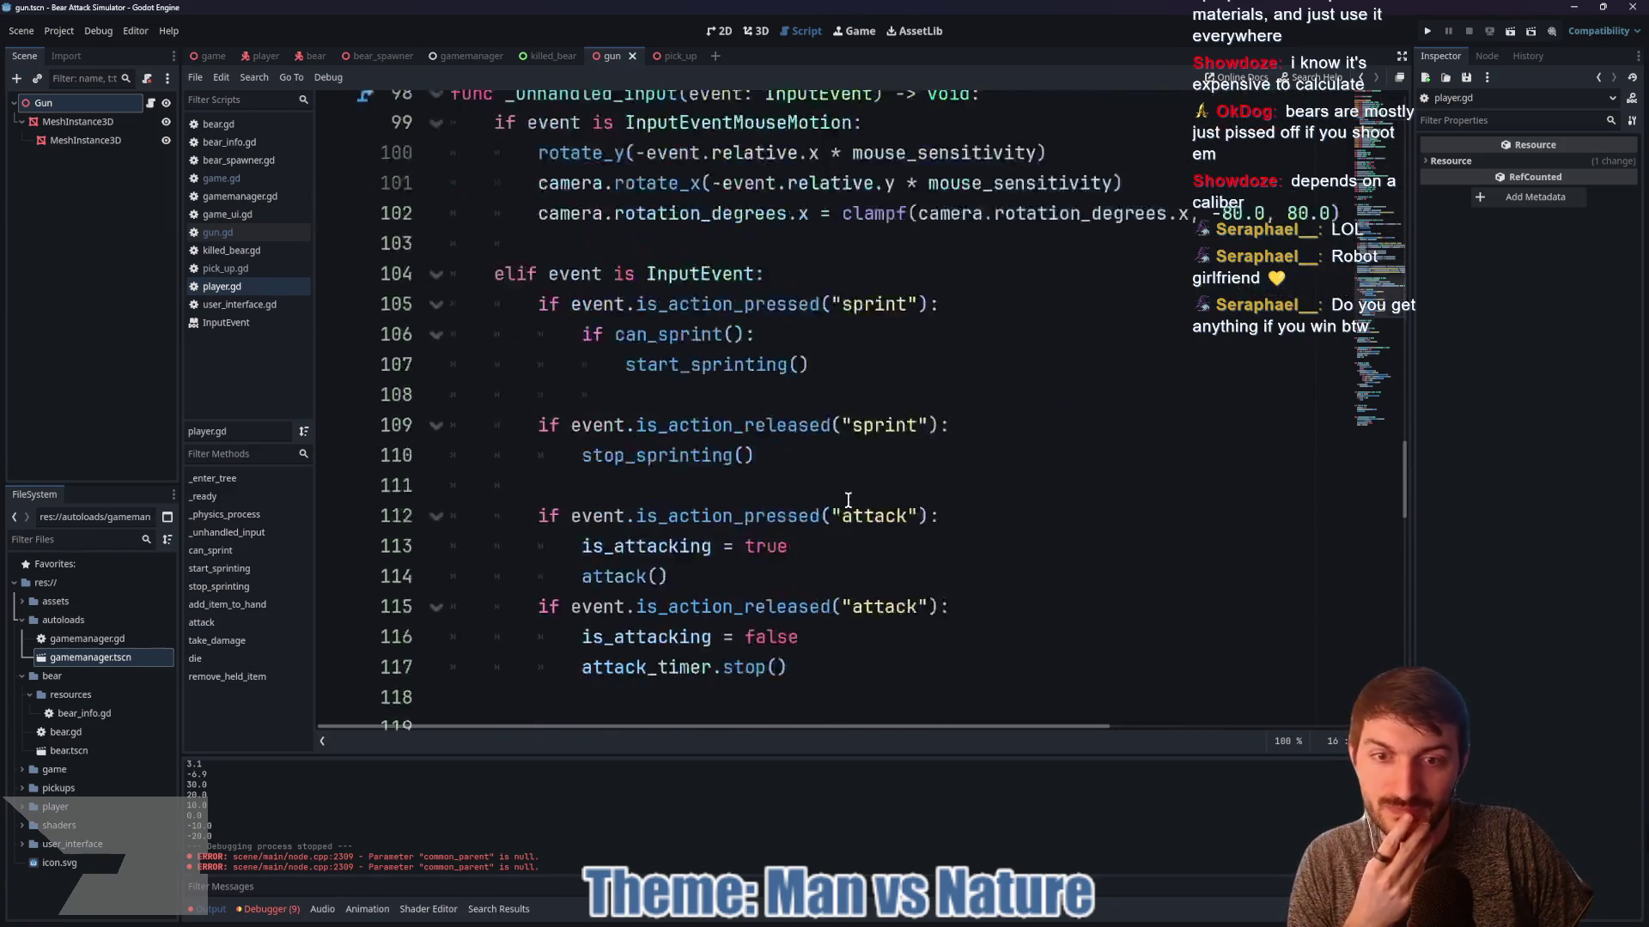
{"action": "scroll", "coordinate": [832, 502], "scroll_direction": "down", "scroll_amount": 5}
{"action": "scroll", "coordinate": [803, 490], "scroll_direction": "up", "scroll_amount": 5}
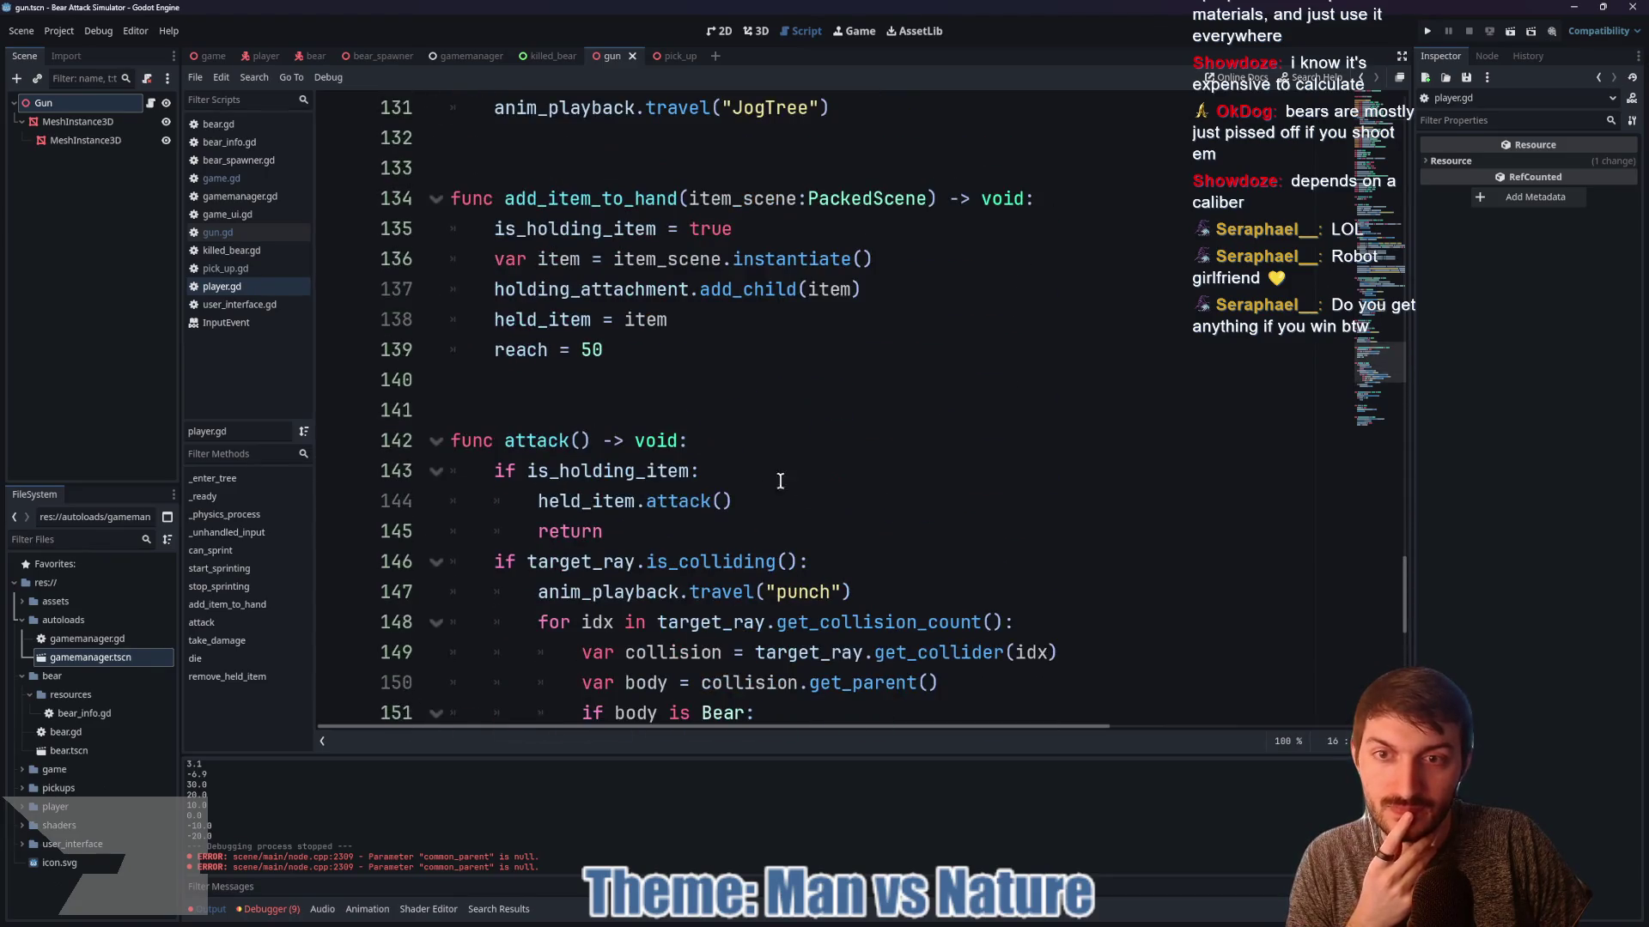
{"action": "double_click", "coordinate": [588, 351]}
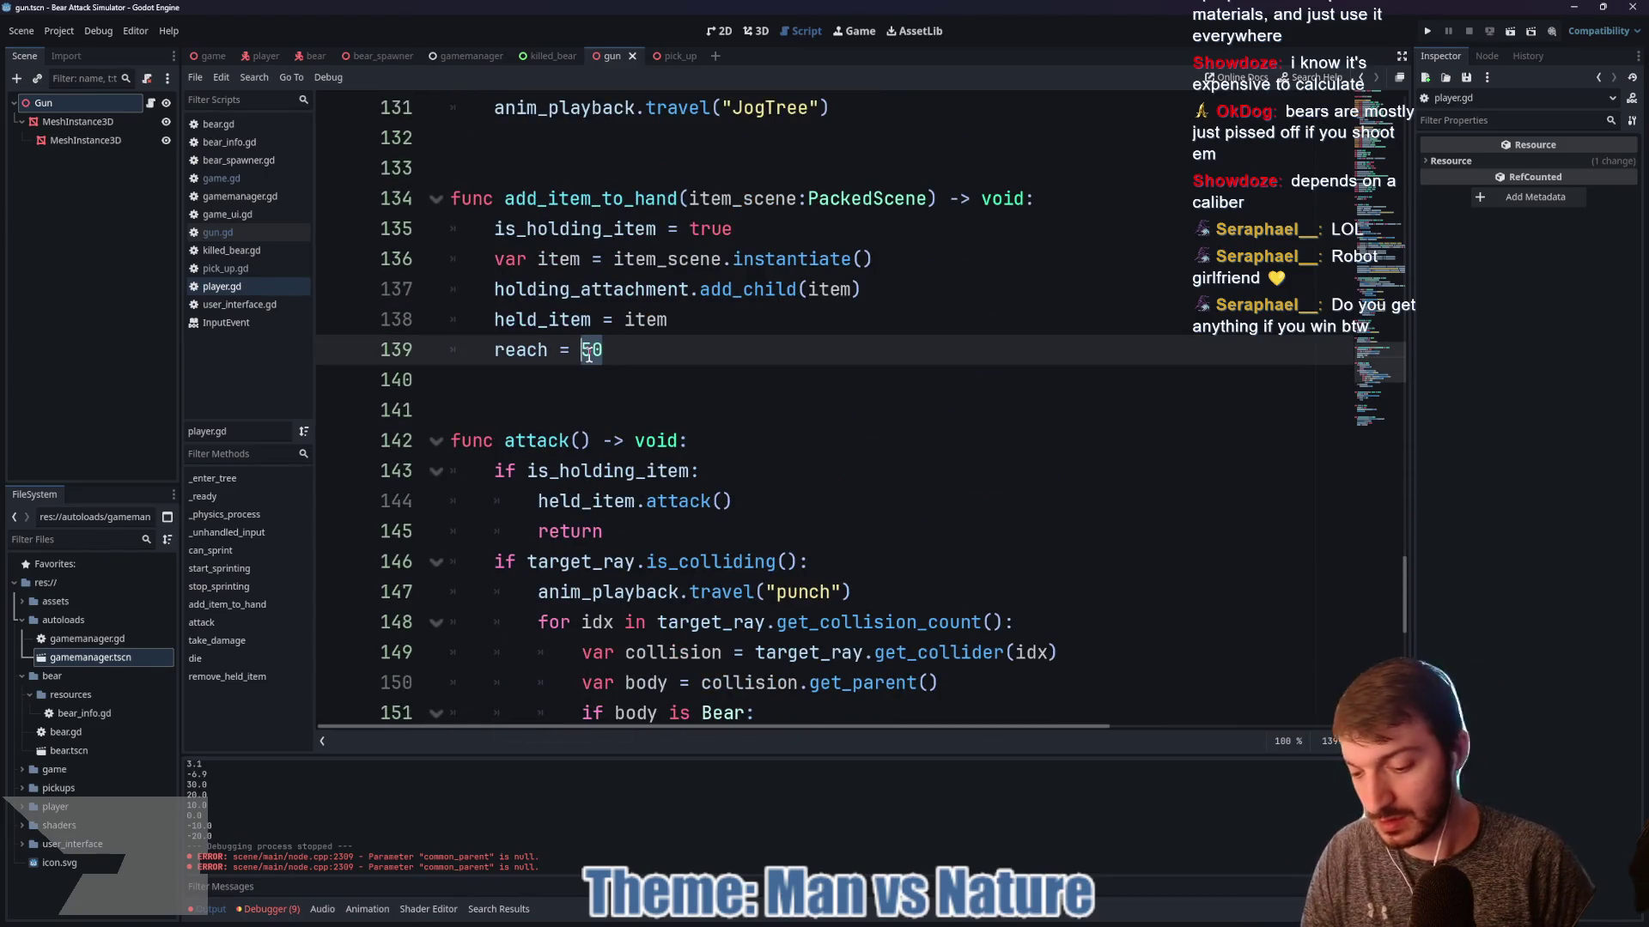
Replace the hard-coded 50 with LONG_RANGE and declare const LONG_RANGE: float = 50.0 below PUNCHING.
{"action": "type", "text": "LONG_RANGE"}
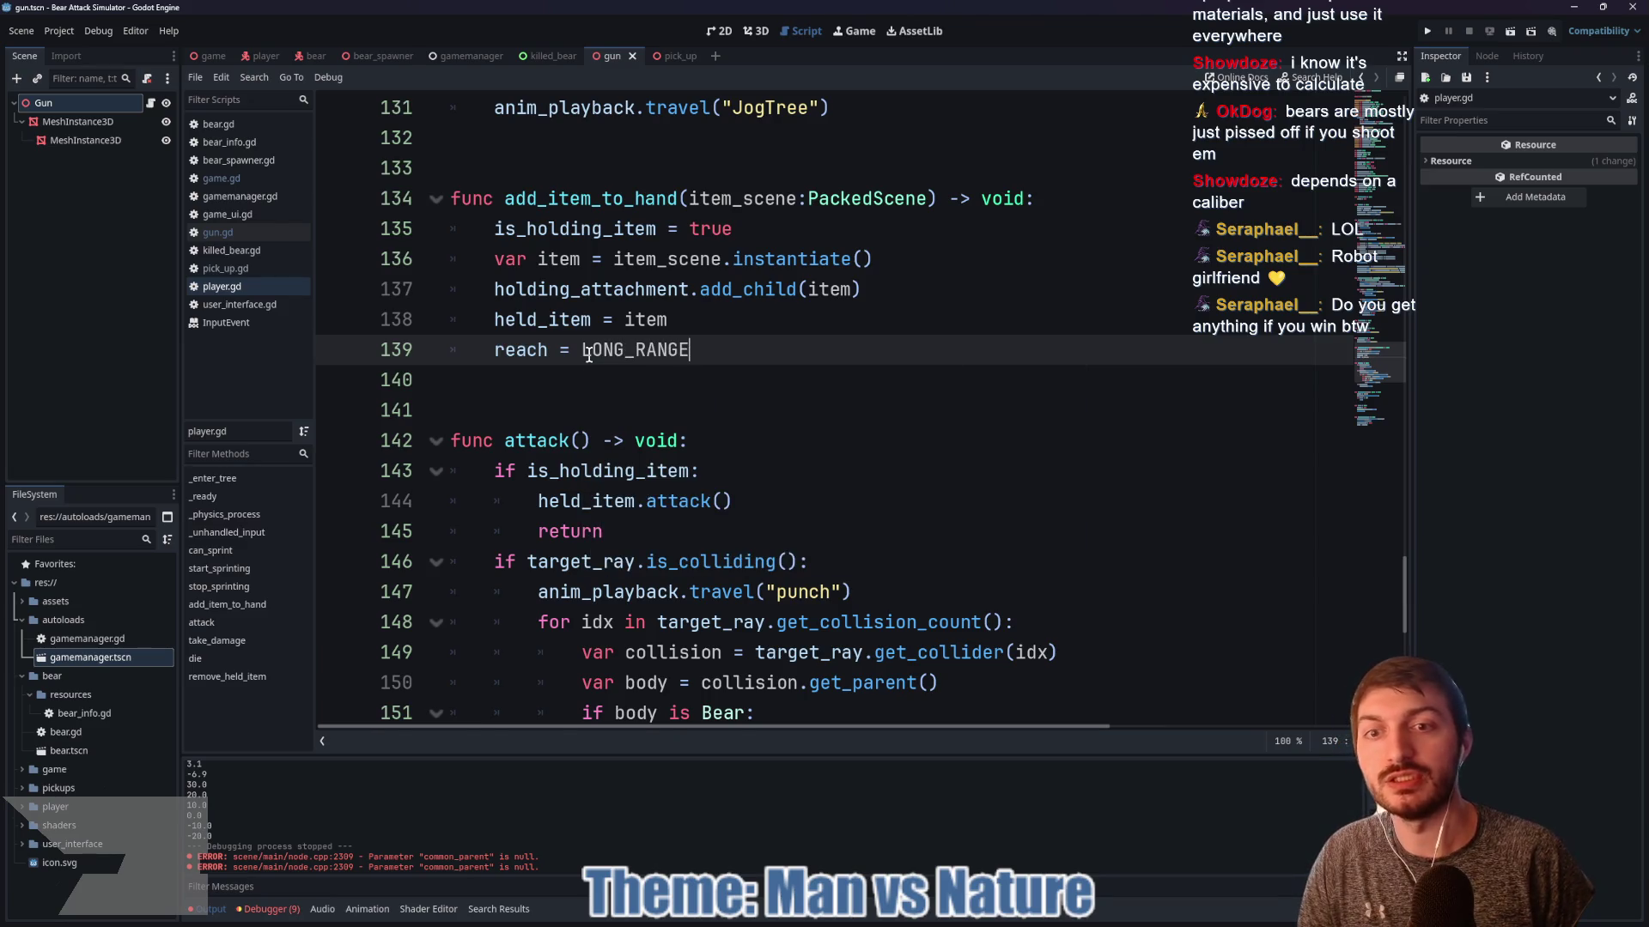
{"action": "scroll", "coordinate": [657, 429], "scroll_direction": "up", "scroll_amount": 1}
{"action": "scroll", "coordinate": [657, 429], "scroll_direction": "up", "scroll_amount": 20}
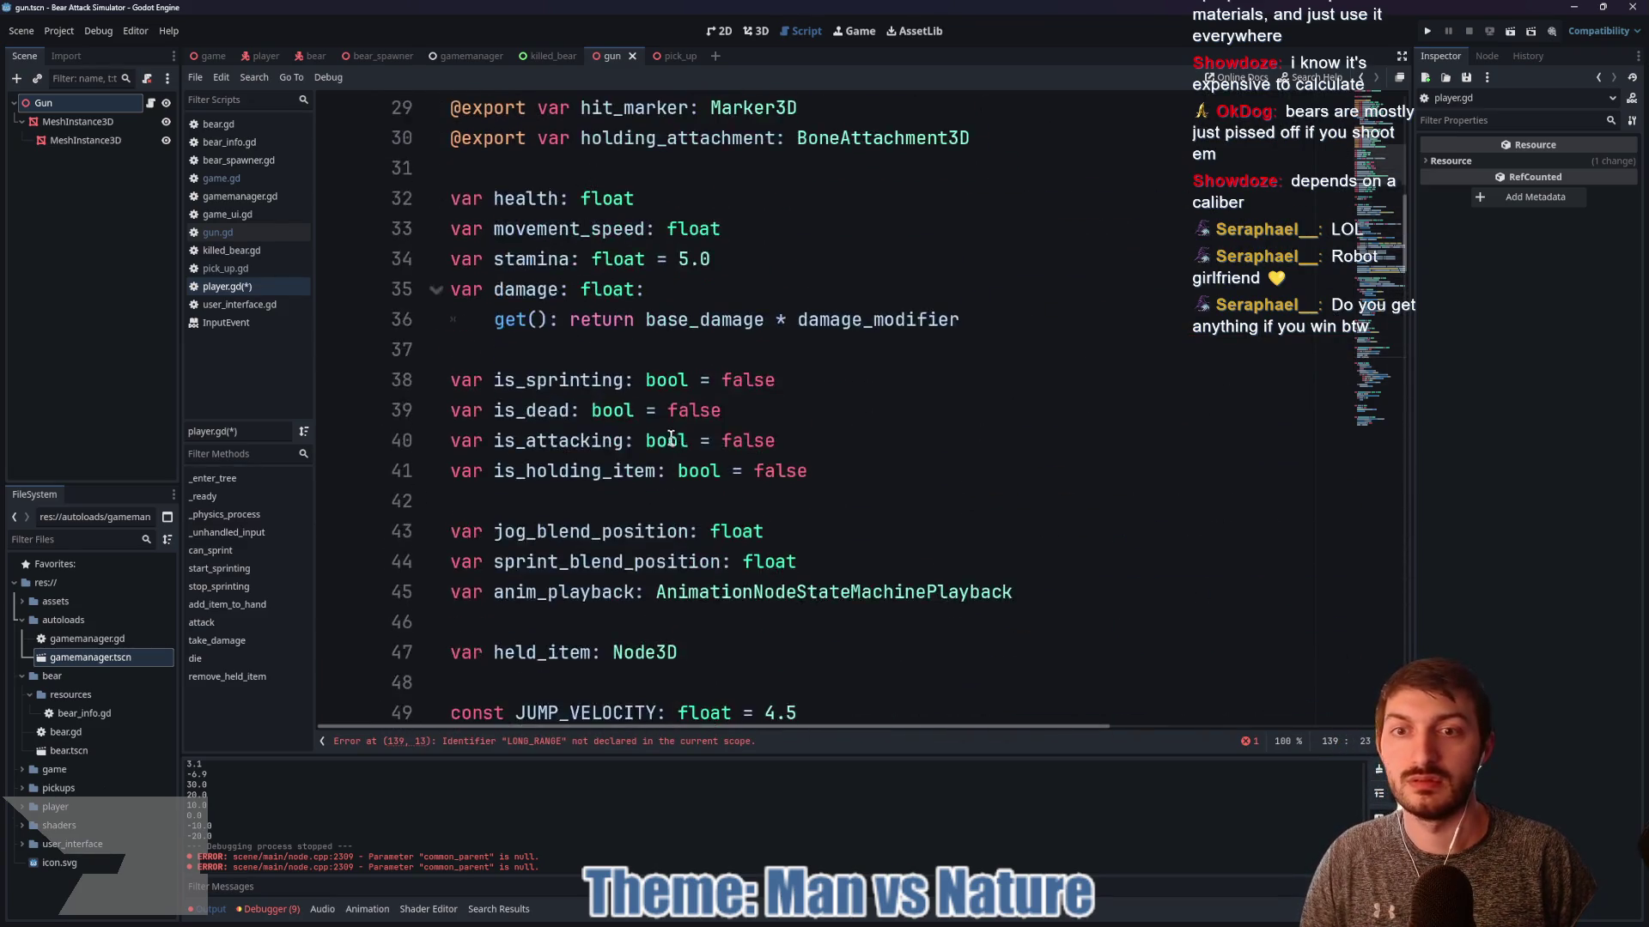
{"action": "scroll", "coordinate": [668, 436], "scroll_direction": "down", "scroll_amount": 2}
{"action": "left_click", "coordinate": [786, 443]}
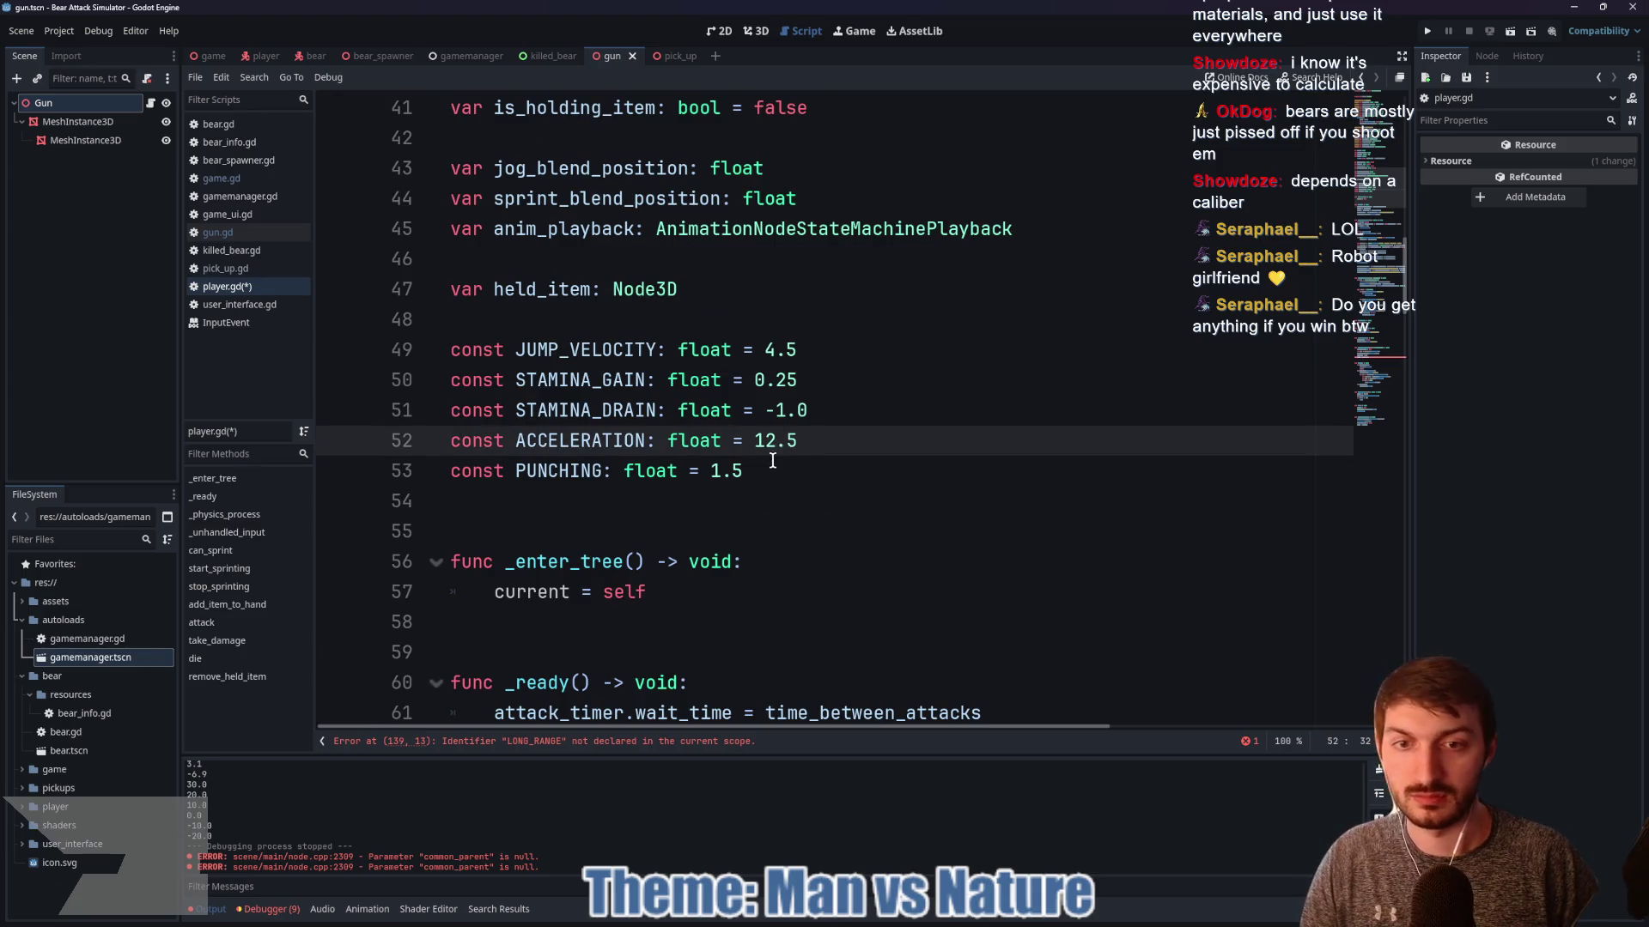
{"action": "left_click", "coordinate": [777, 471]}
{"action": "key", "text": "Return"}
{"action": "type", "text": "const LONG_R"}
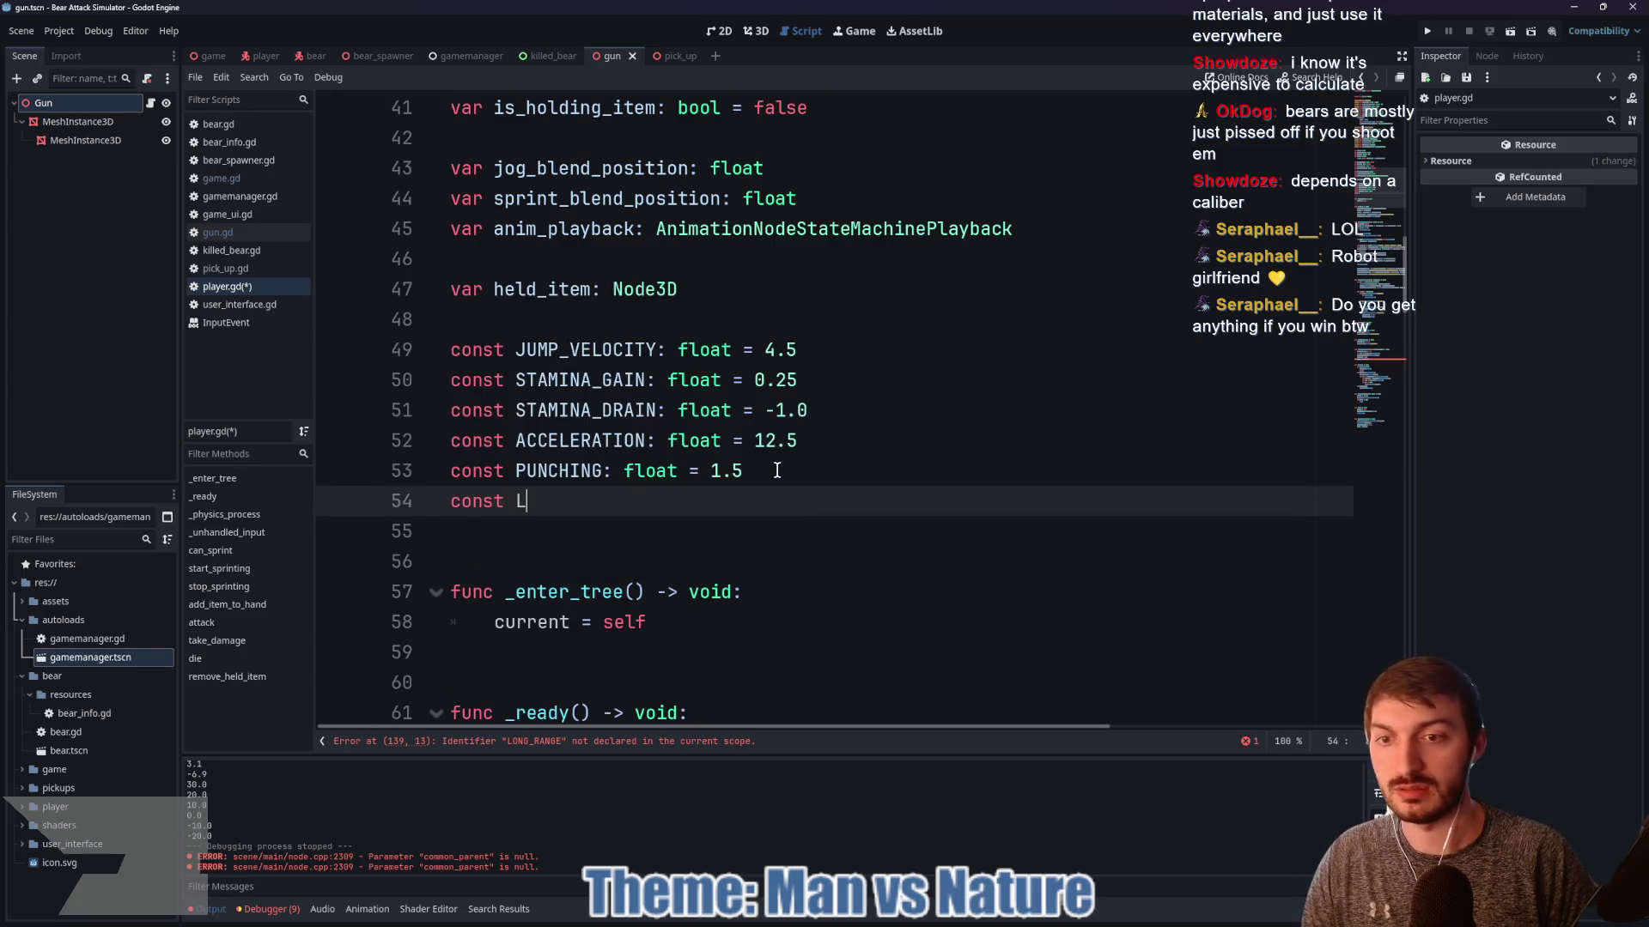
{"action": "type", "text": "ANGE: float = "}
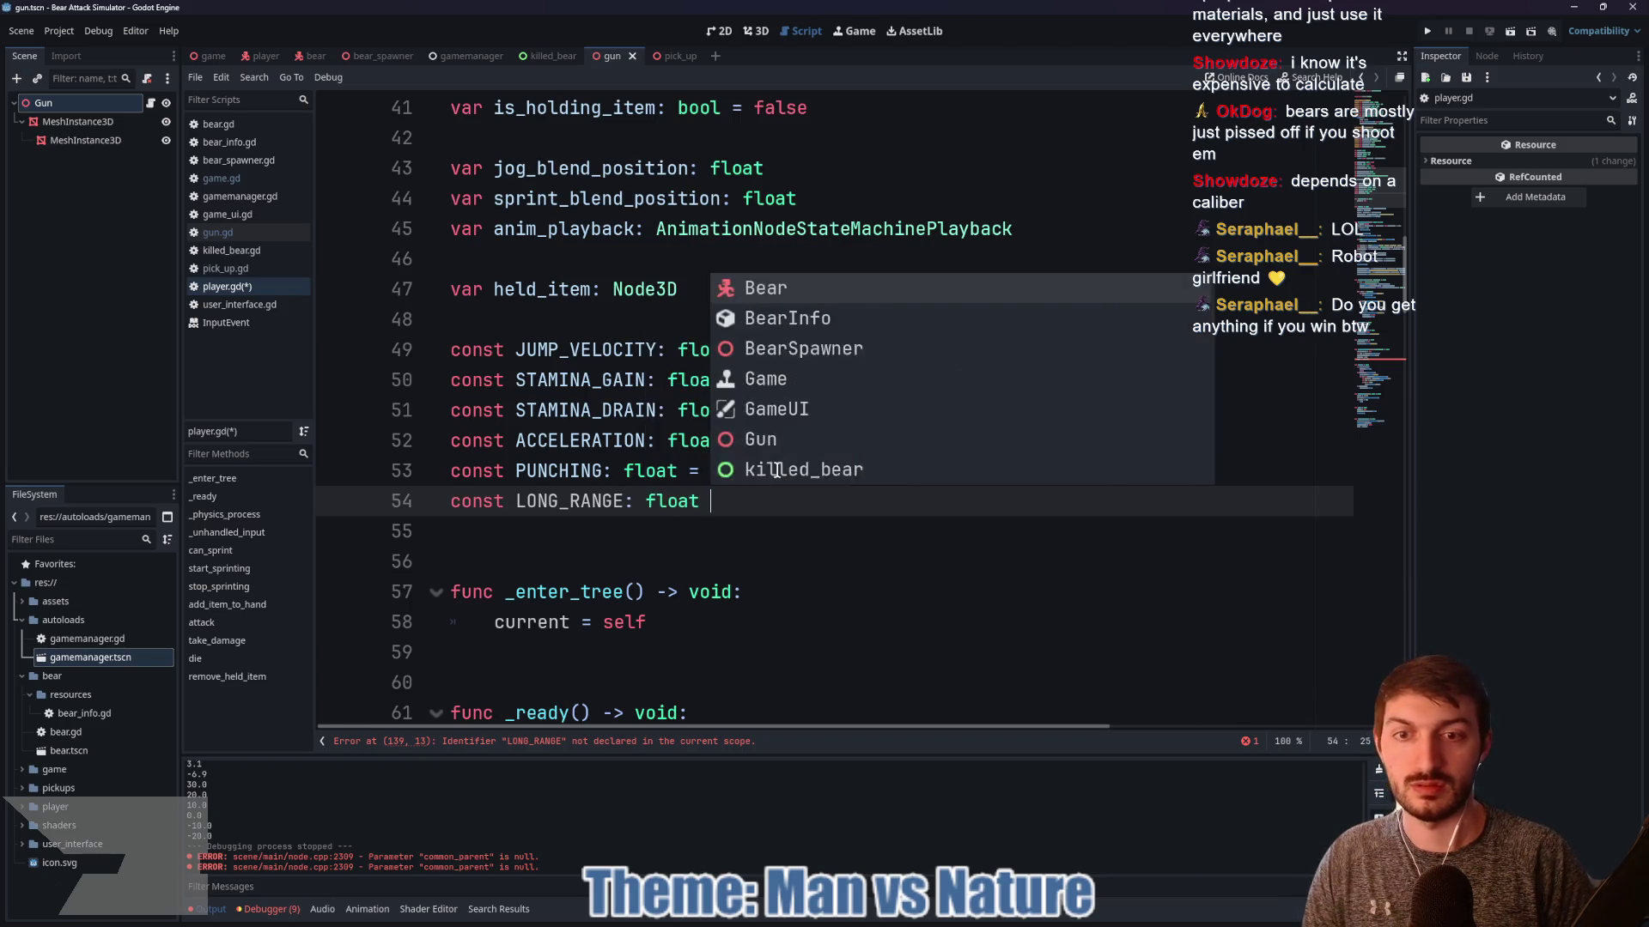
{"action": "type", "text": "50.0"}
Save player.gd, switch to the game scene, and launch the game with F5.
{"action": "key", "text": "ctrl+s"}
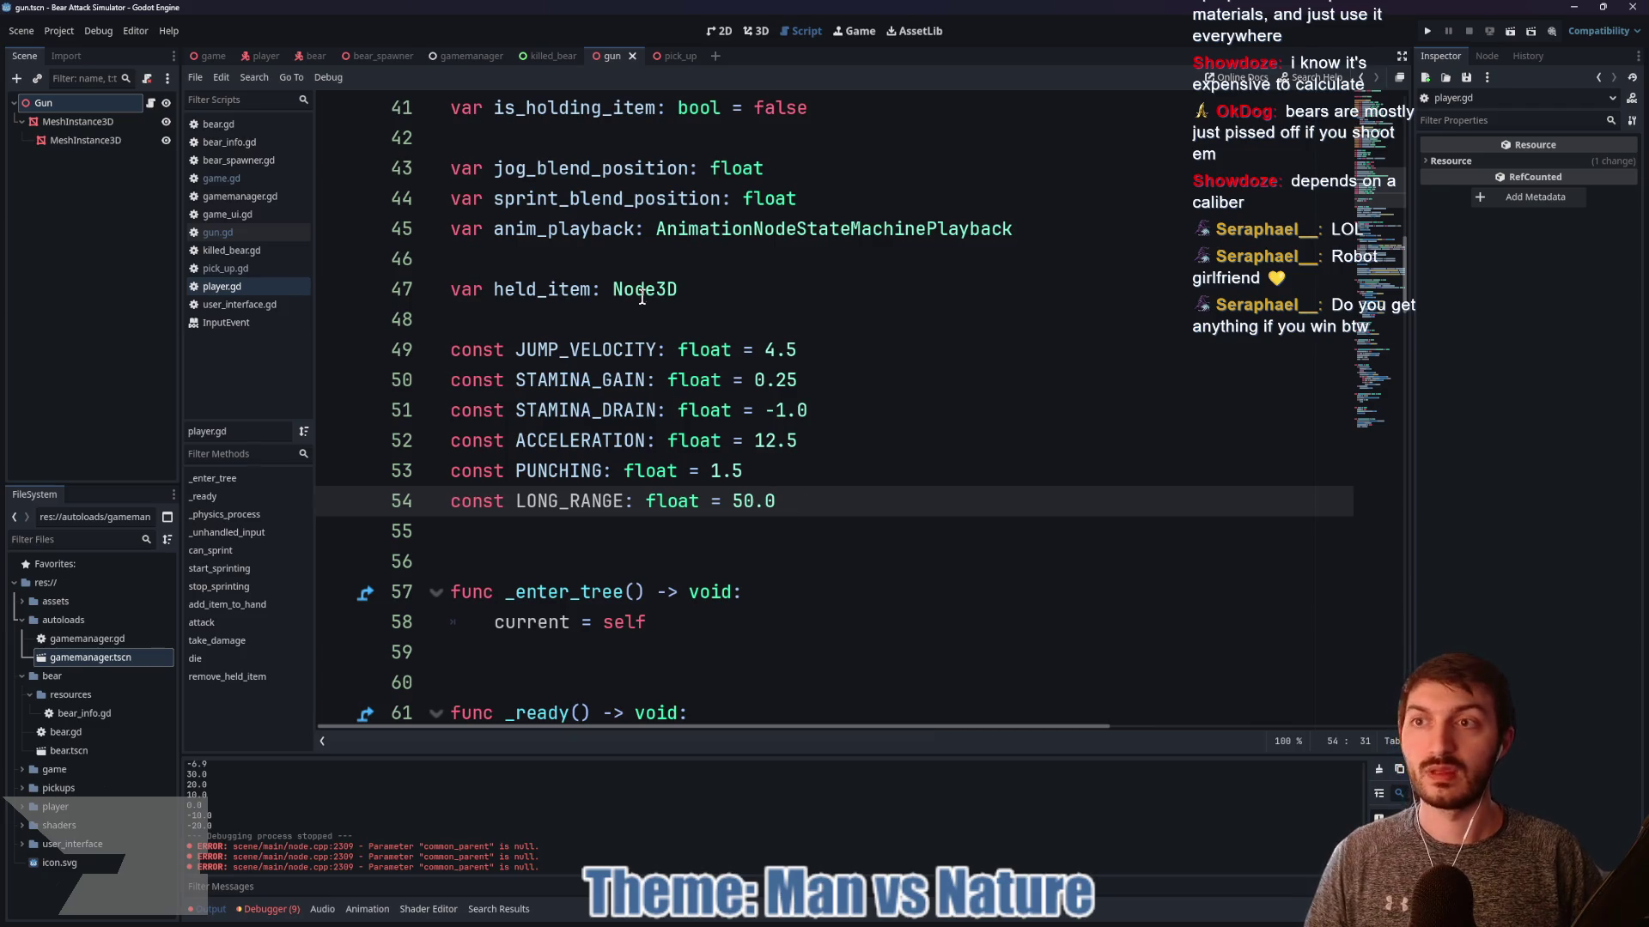
{"action": "left_click", "coordinate": [203, 57]}
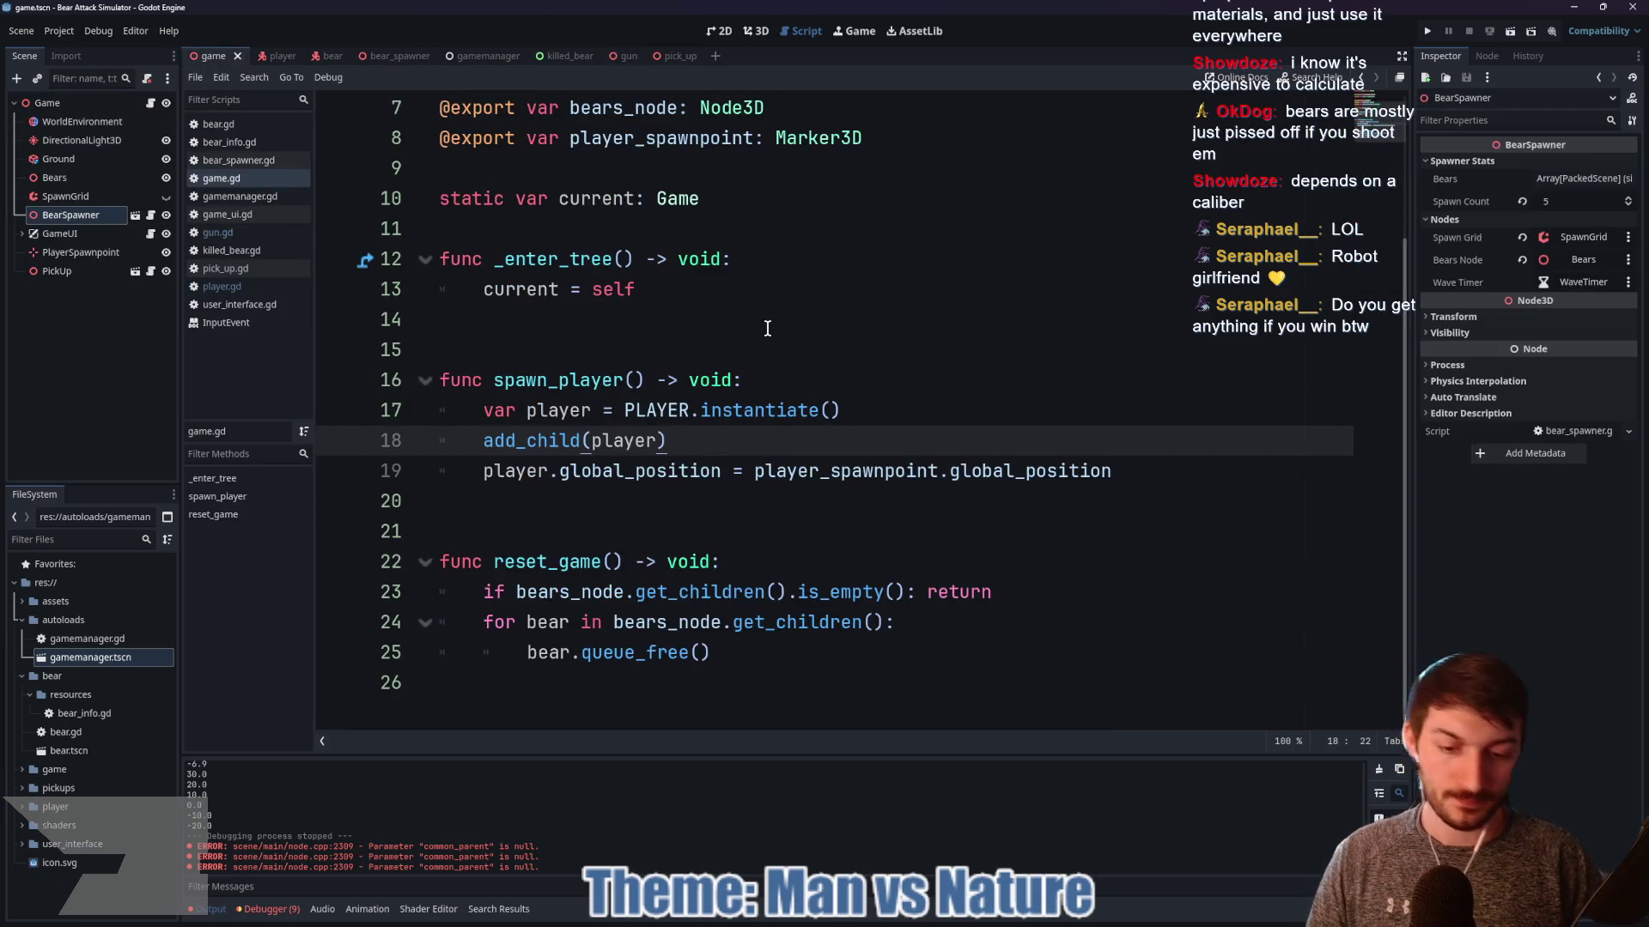
{"action": "key", "text": "F5"}
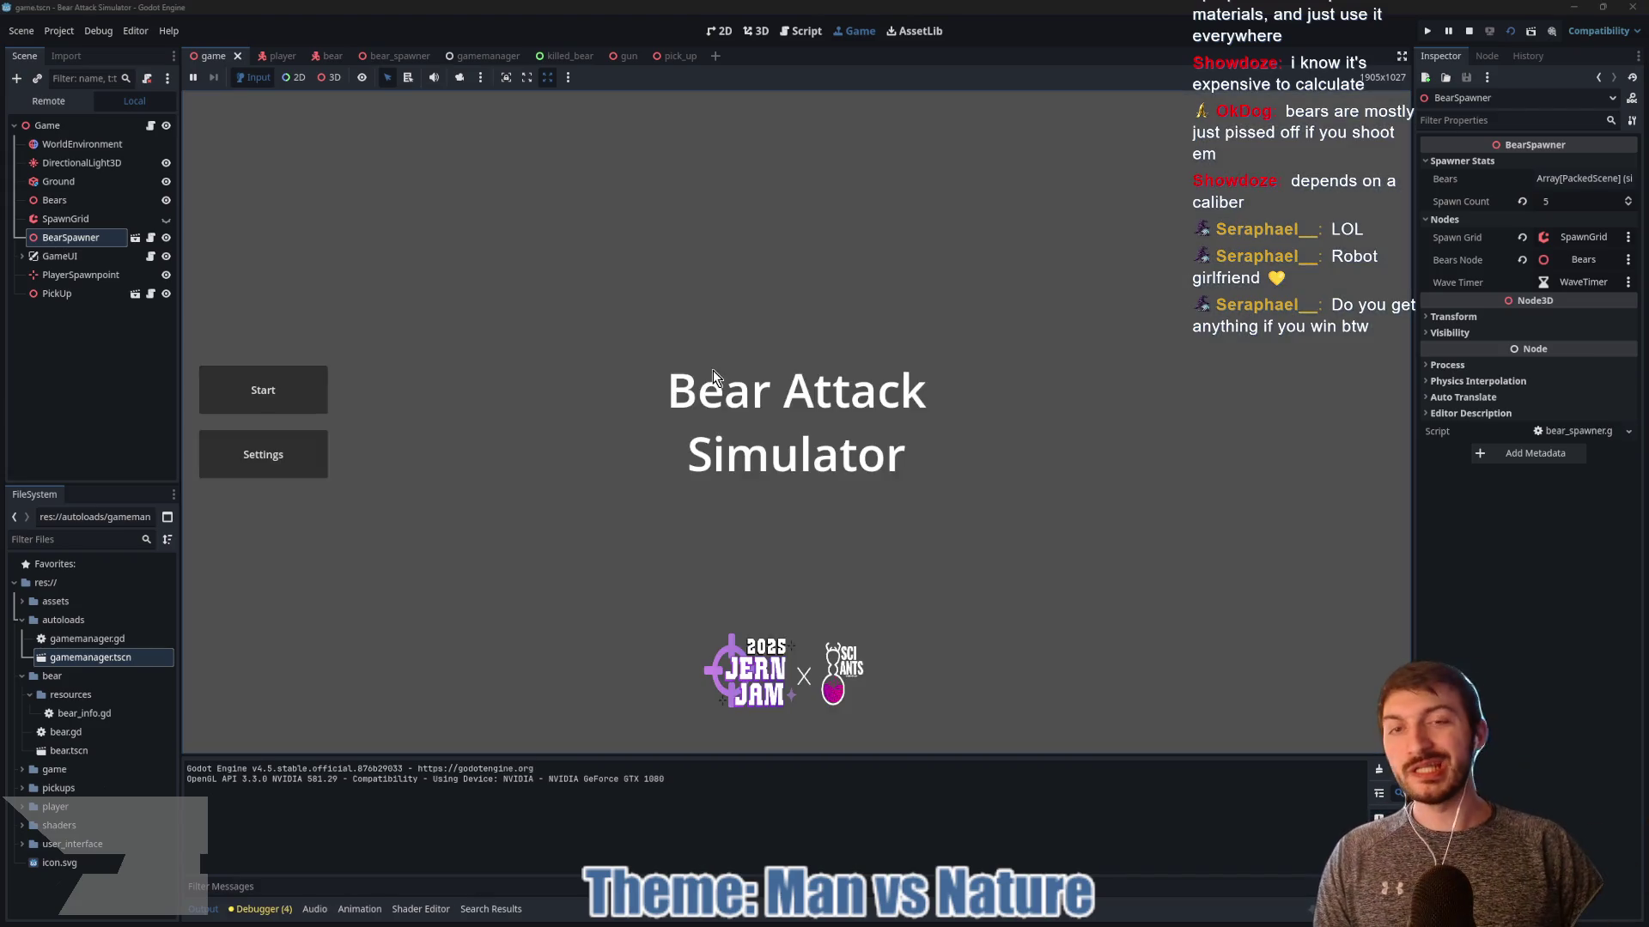
Start a round, shoot and punch the five-bear wave to 5 kills, then stop with F8.
{"action": "left_click", "coordinate": [316, 387]}
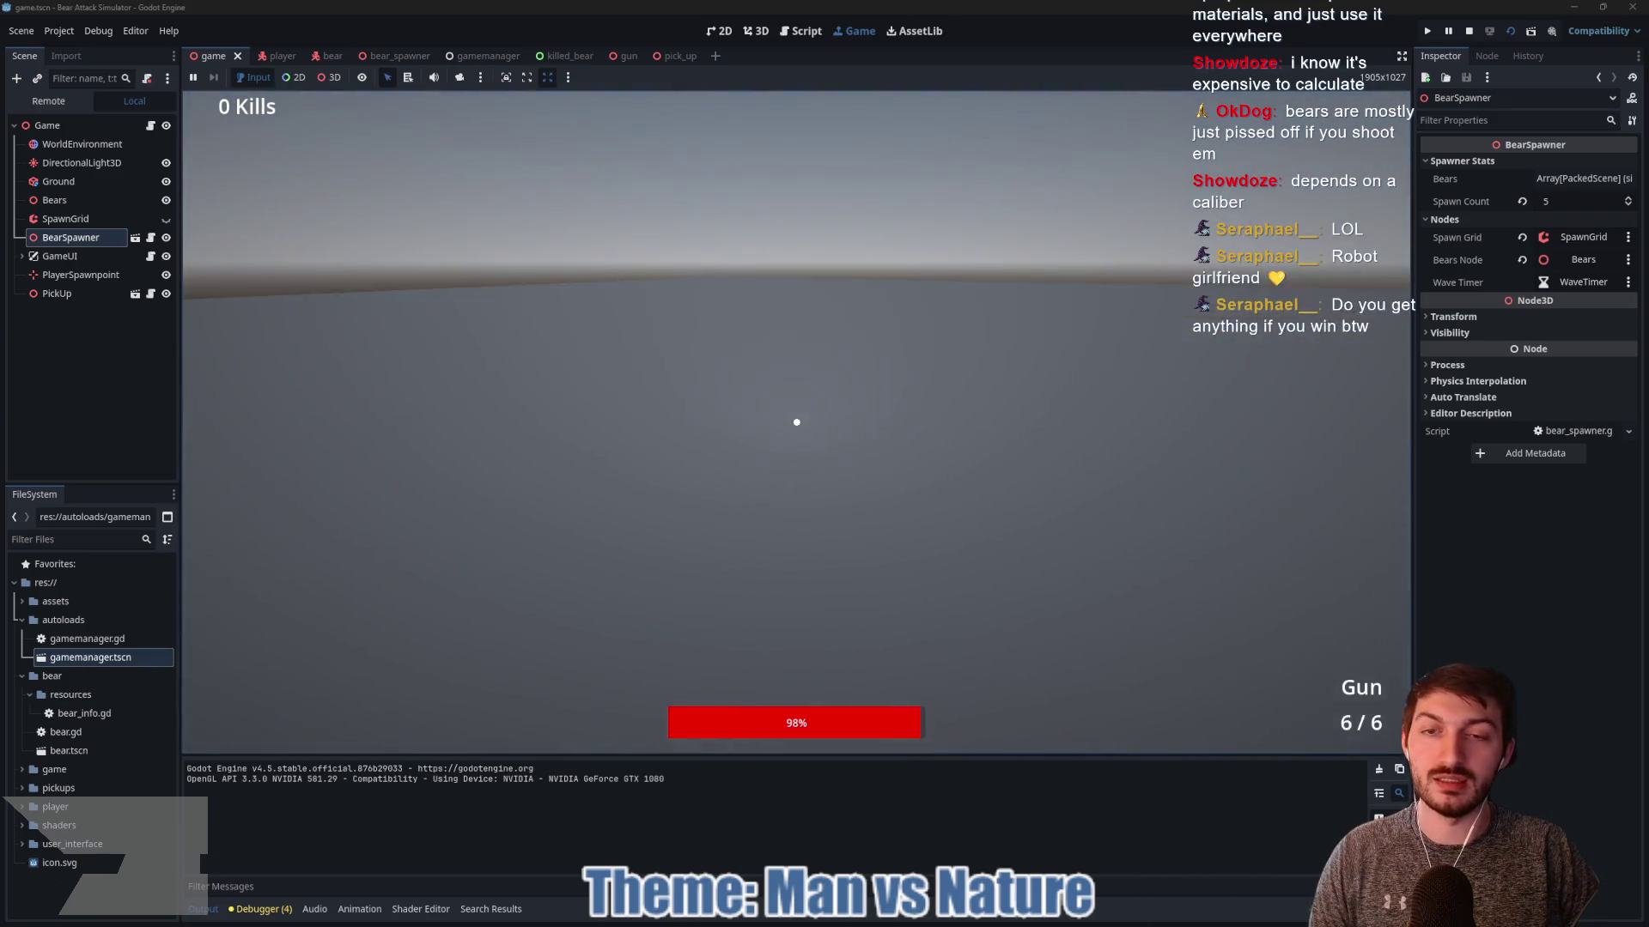
{"action": "left_click", "coordinate": [796, 422]}
{"action": "left_click", "coordinate": [797, 422]}
{"action": "left_click", "coordinate": [797, 422]}
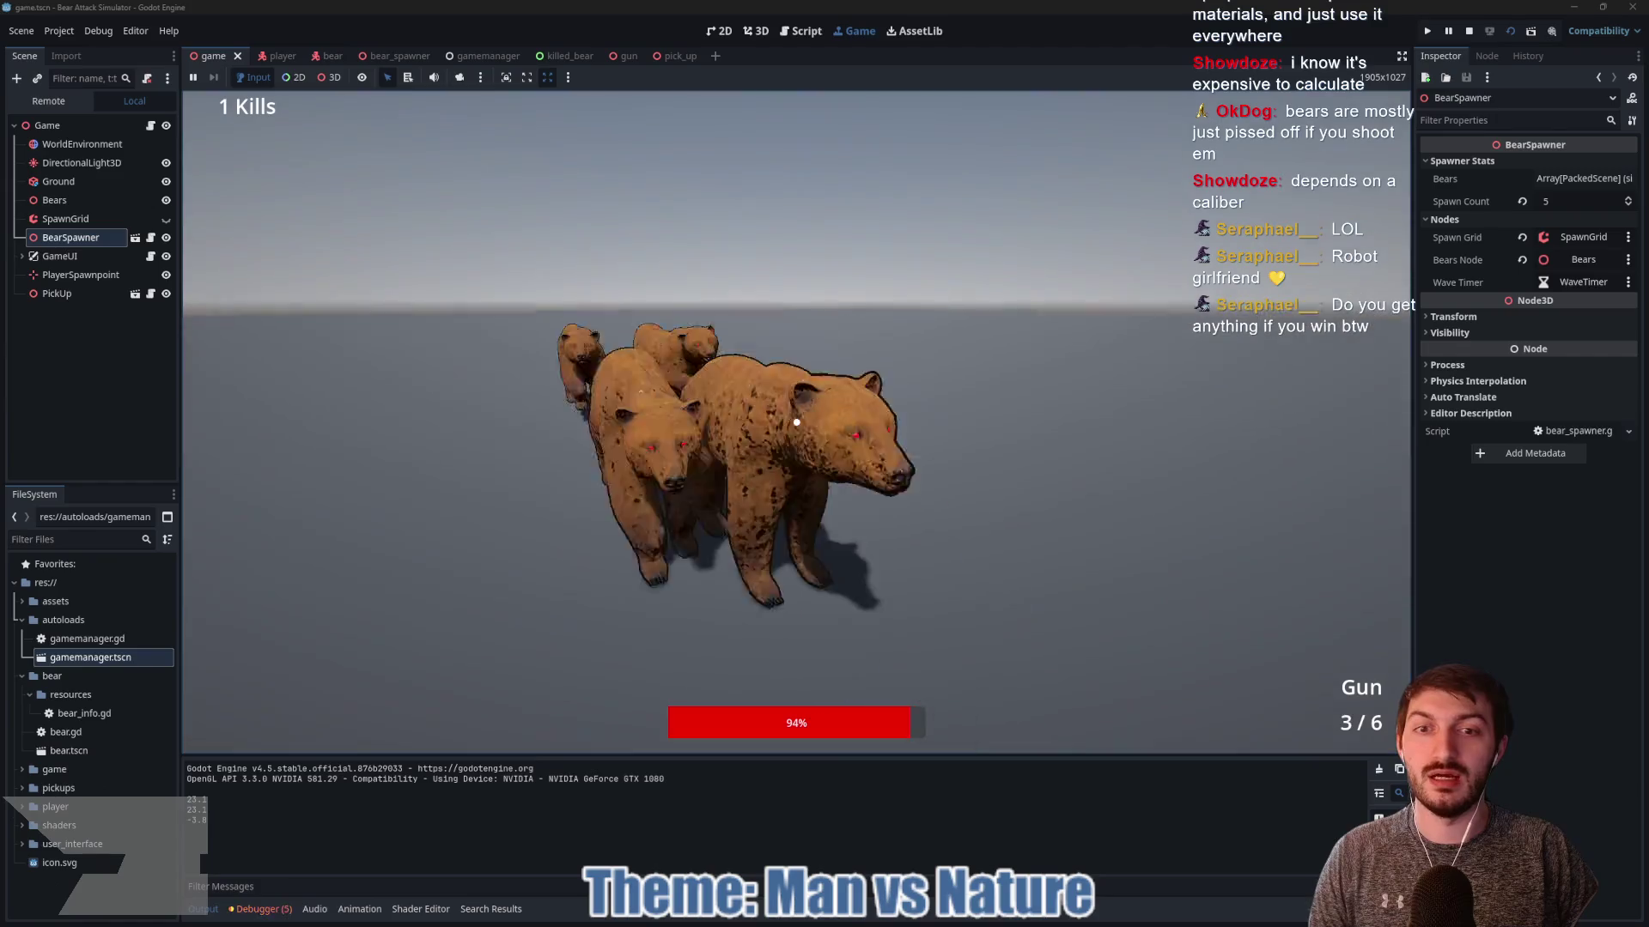
{"action": "left_click", "coordinate": [797, 422]}
{"action": "left_click", "coordinate": [797, 421]}
{"action": "left_click", "coordinate": [797, 422]}
{"action": "left_click", "coordinate": [797, 421]}
{"action": "left_click", "coordinate": [797, 422]}
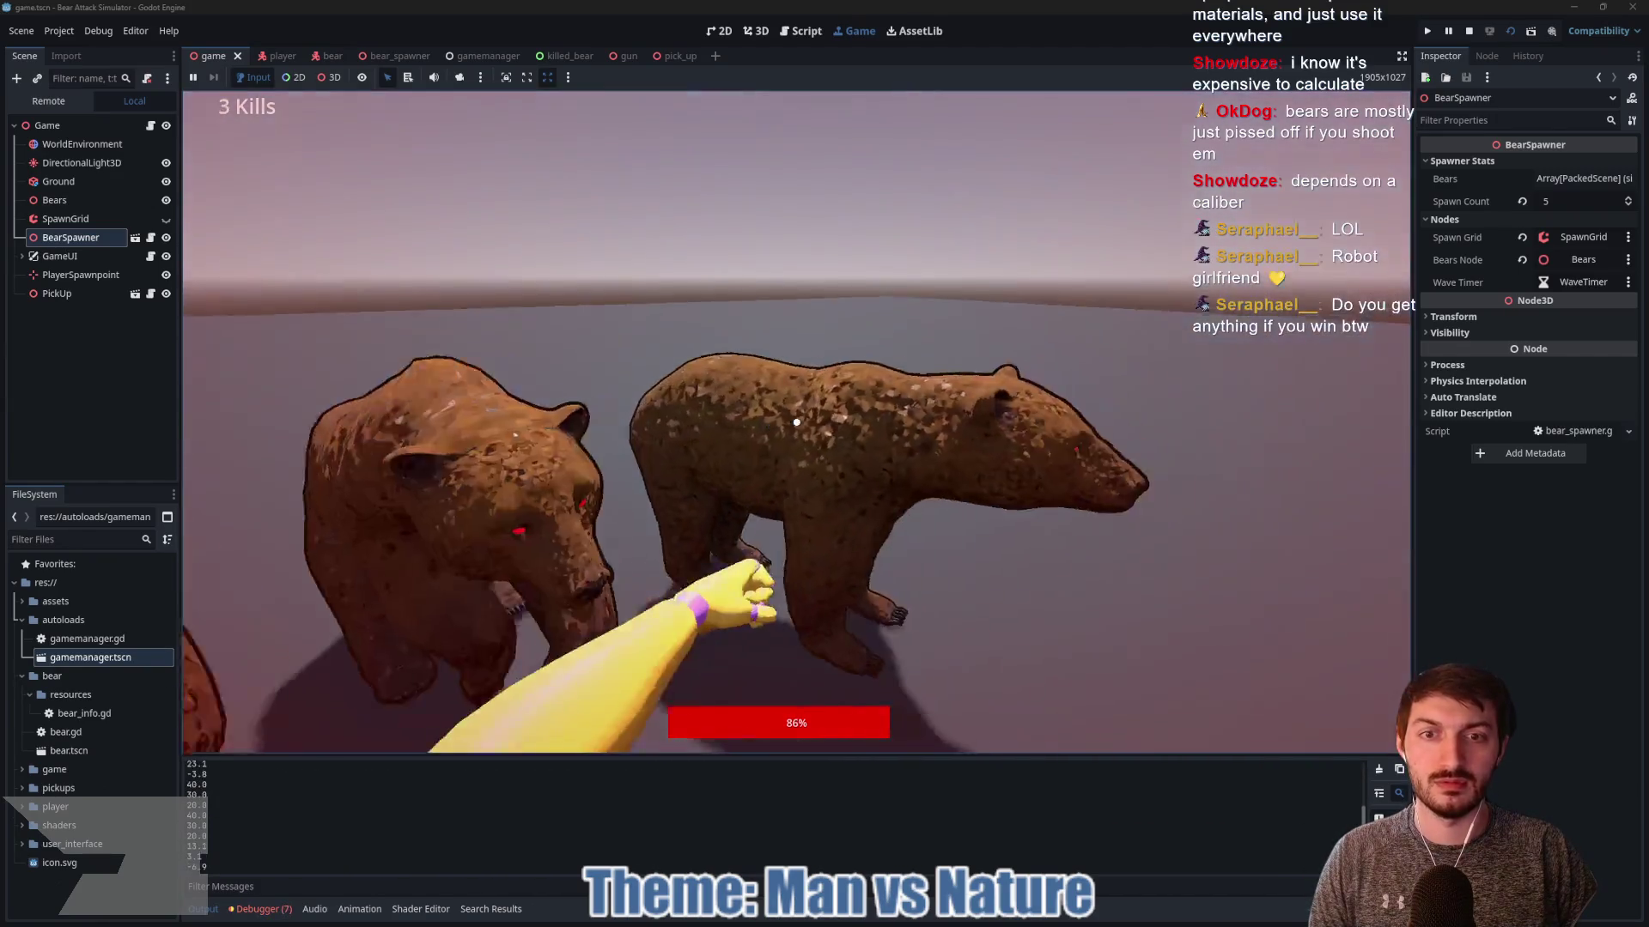
{"action": "left_click", "coordinate": [797, 422]}
{"action": "left_click", "coordinate": [797, 422]}
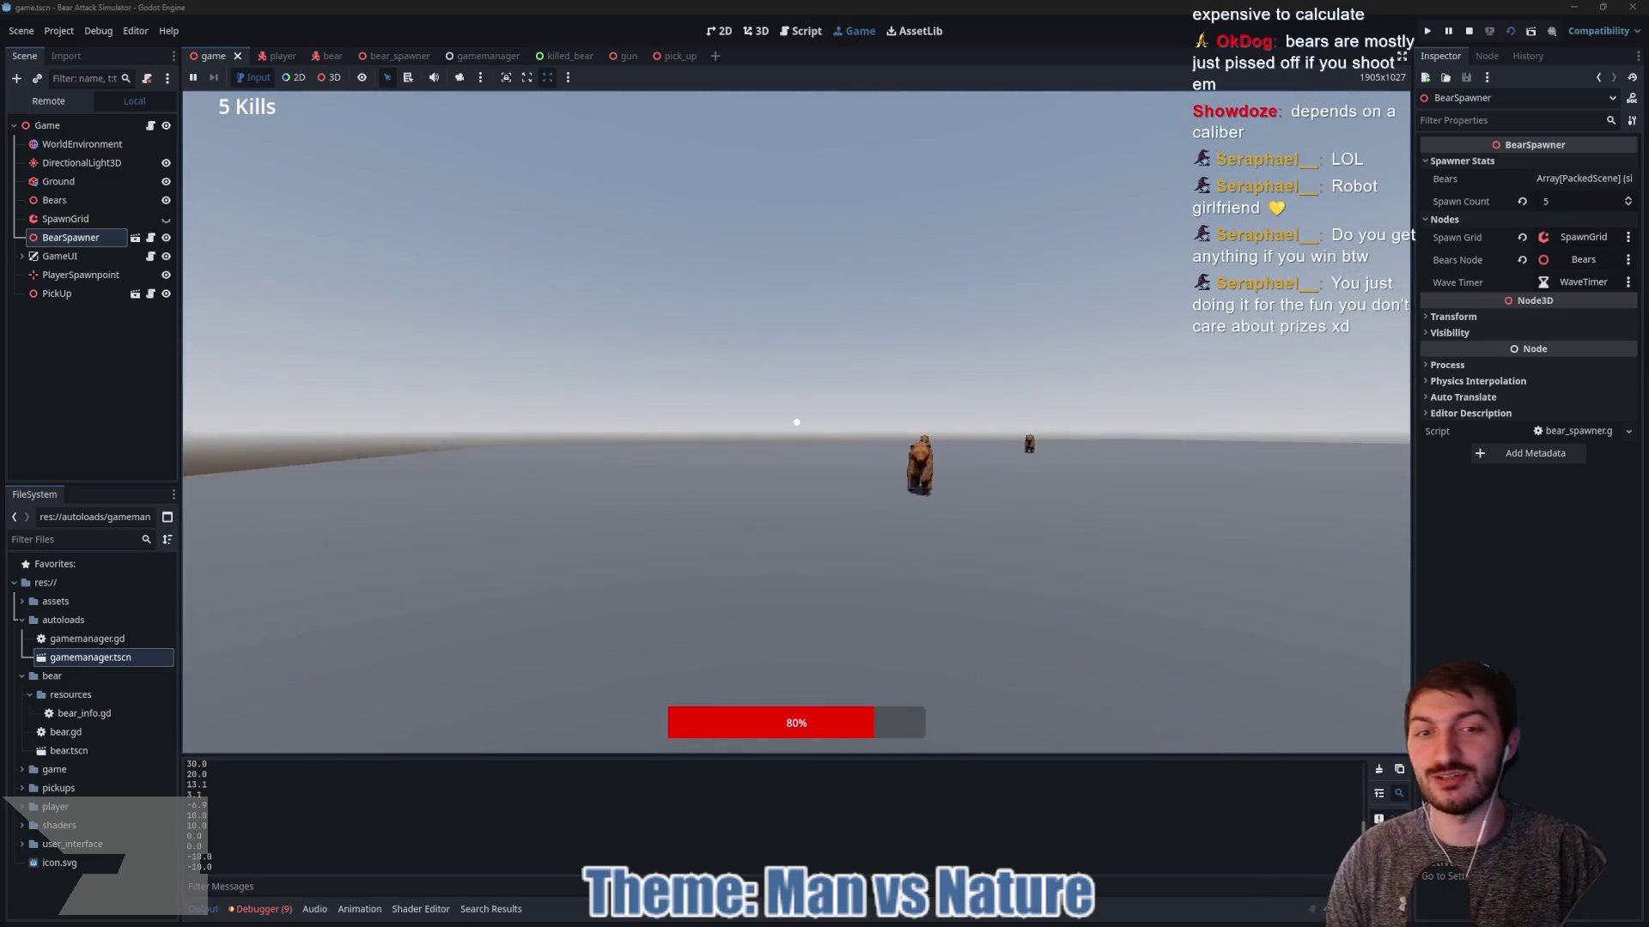
{"action": "key", "text": "F8"}
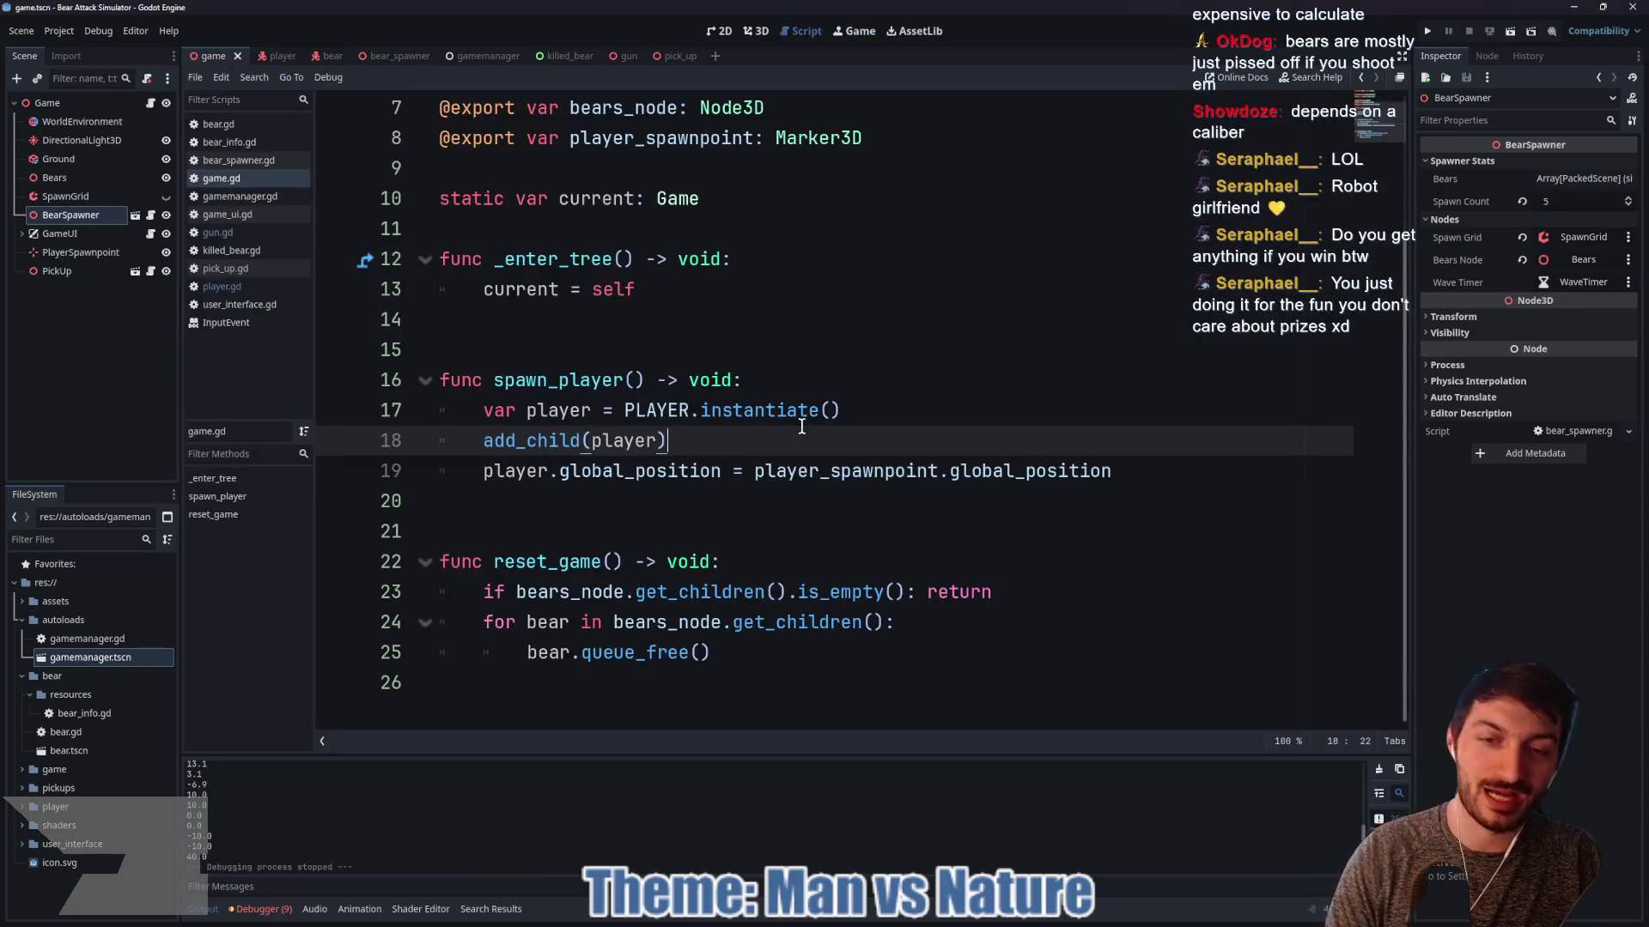
Bring up the Jern Jam 2025 itch.io page in the browser and scroll down to its Prizes section.
{"action": "left_click", "coordinate": [910, 922]}
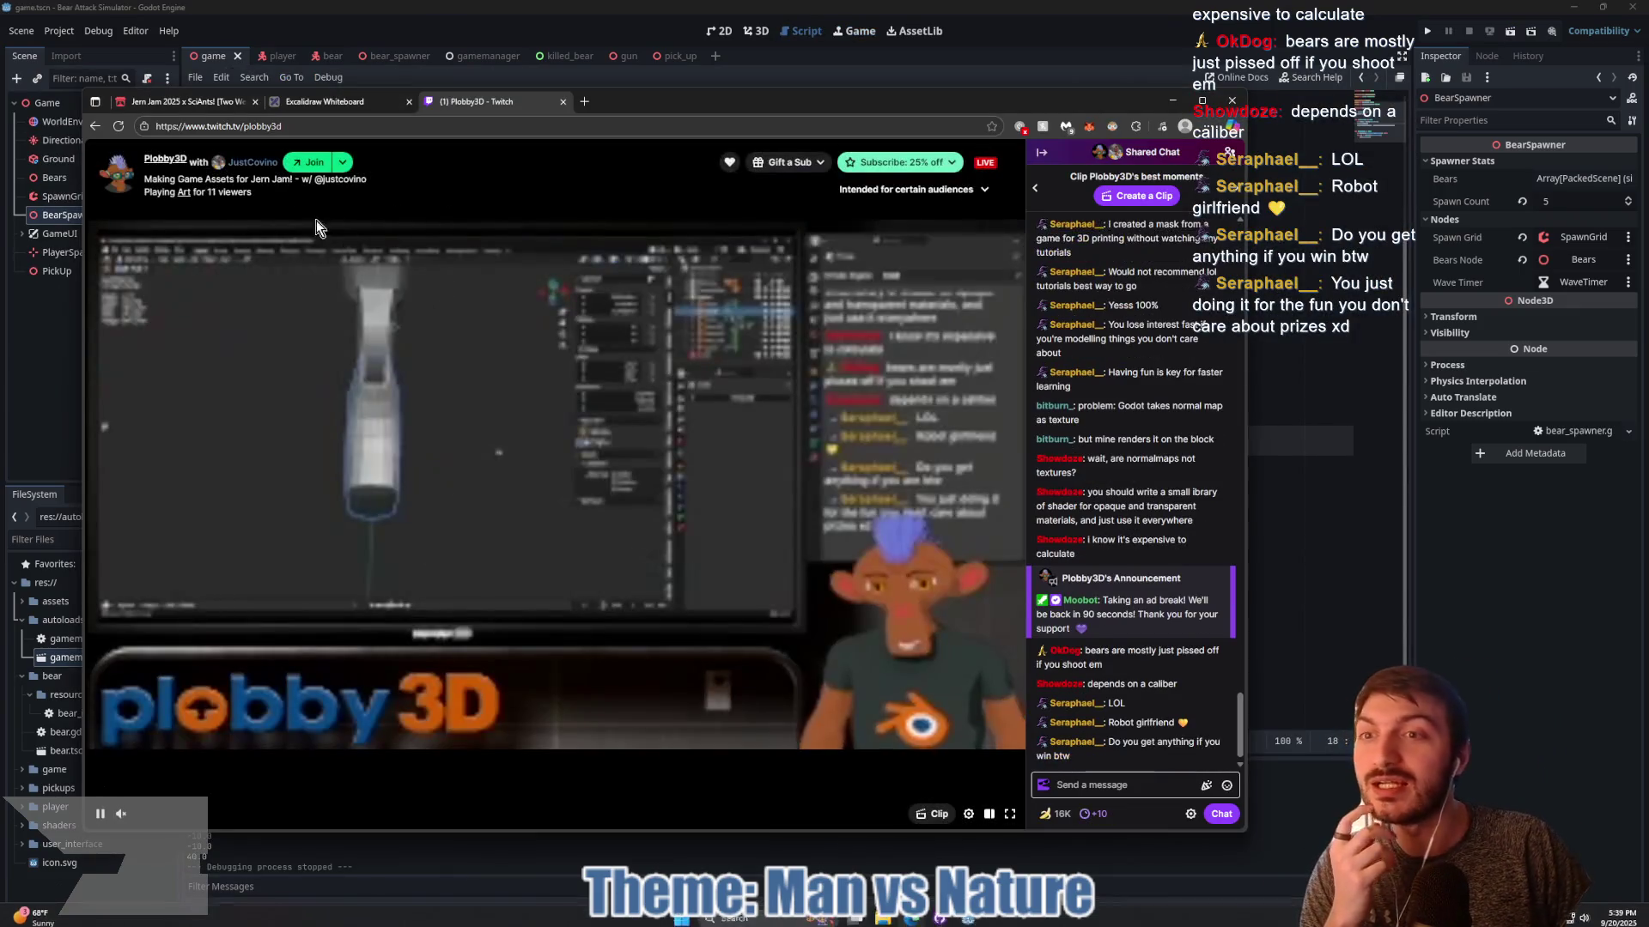
{"action": "left_click", "coordinate": [185, 102]}
{"action": "scroll", "coordinate": [507, 493], "scroll_direction": "down", "scroll_amount": 15}
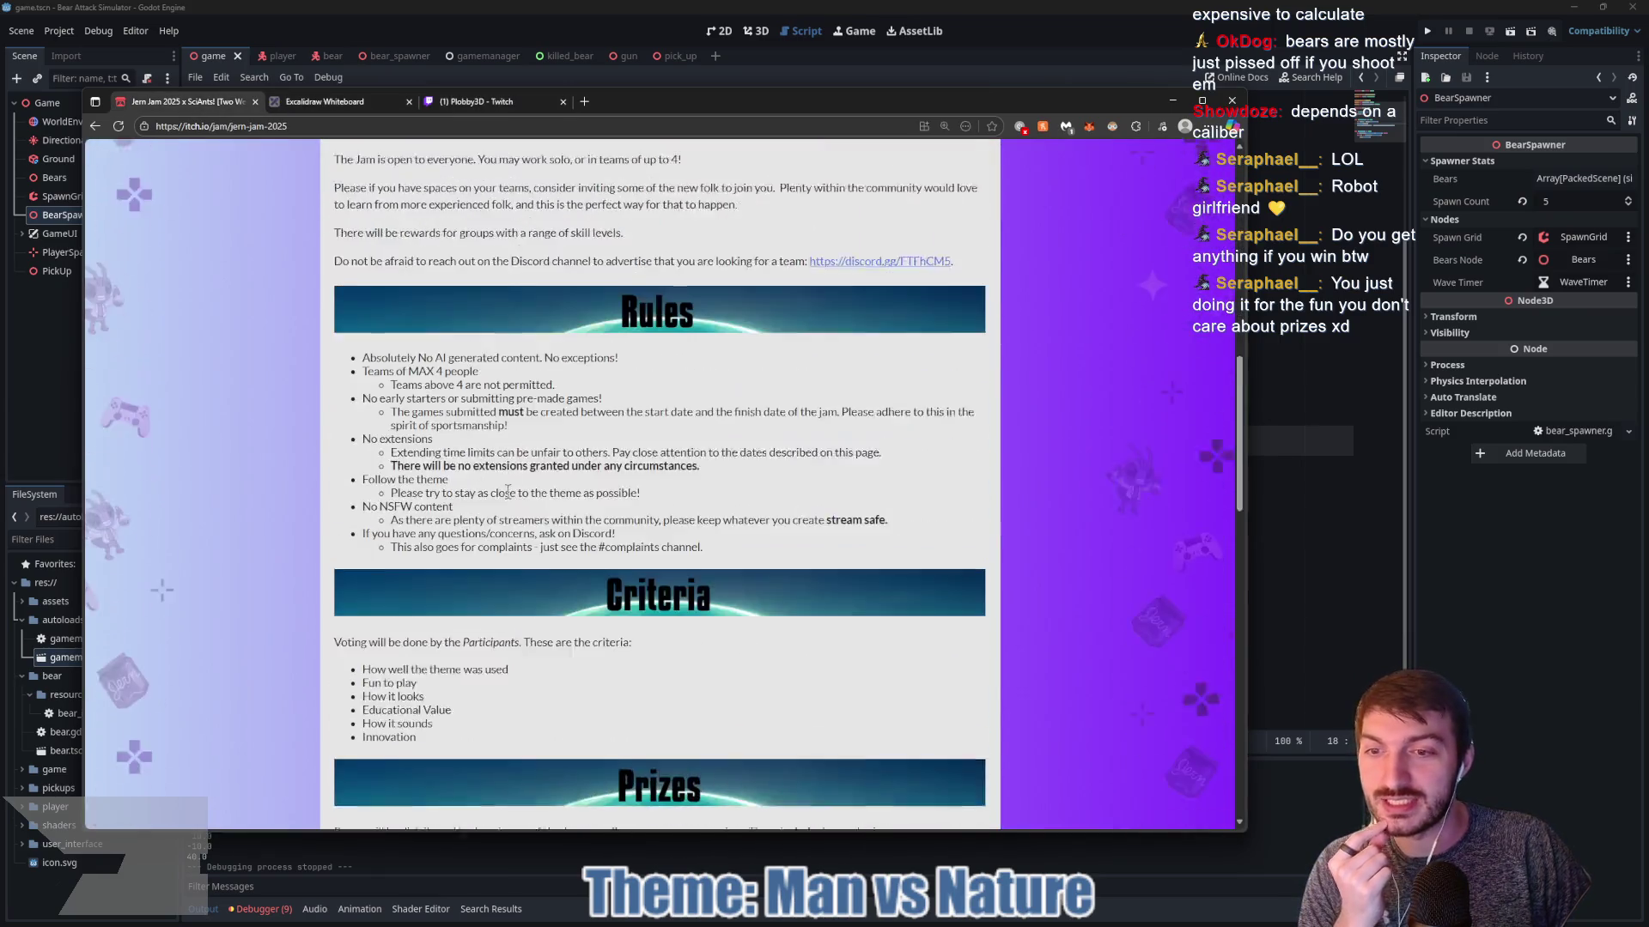
{"action": "scroll", "coordinate": [718, 419], "scroll_direction": "down", "scroll_amount": 1}
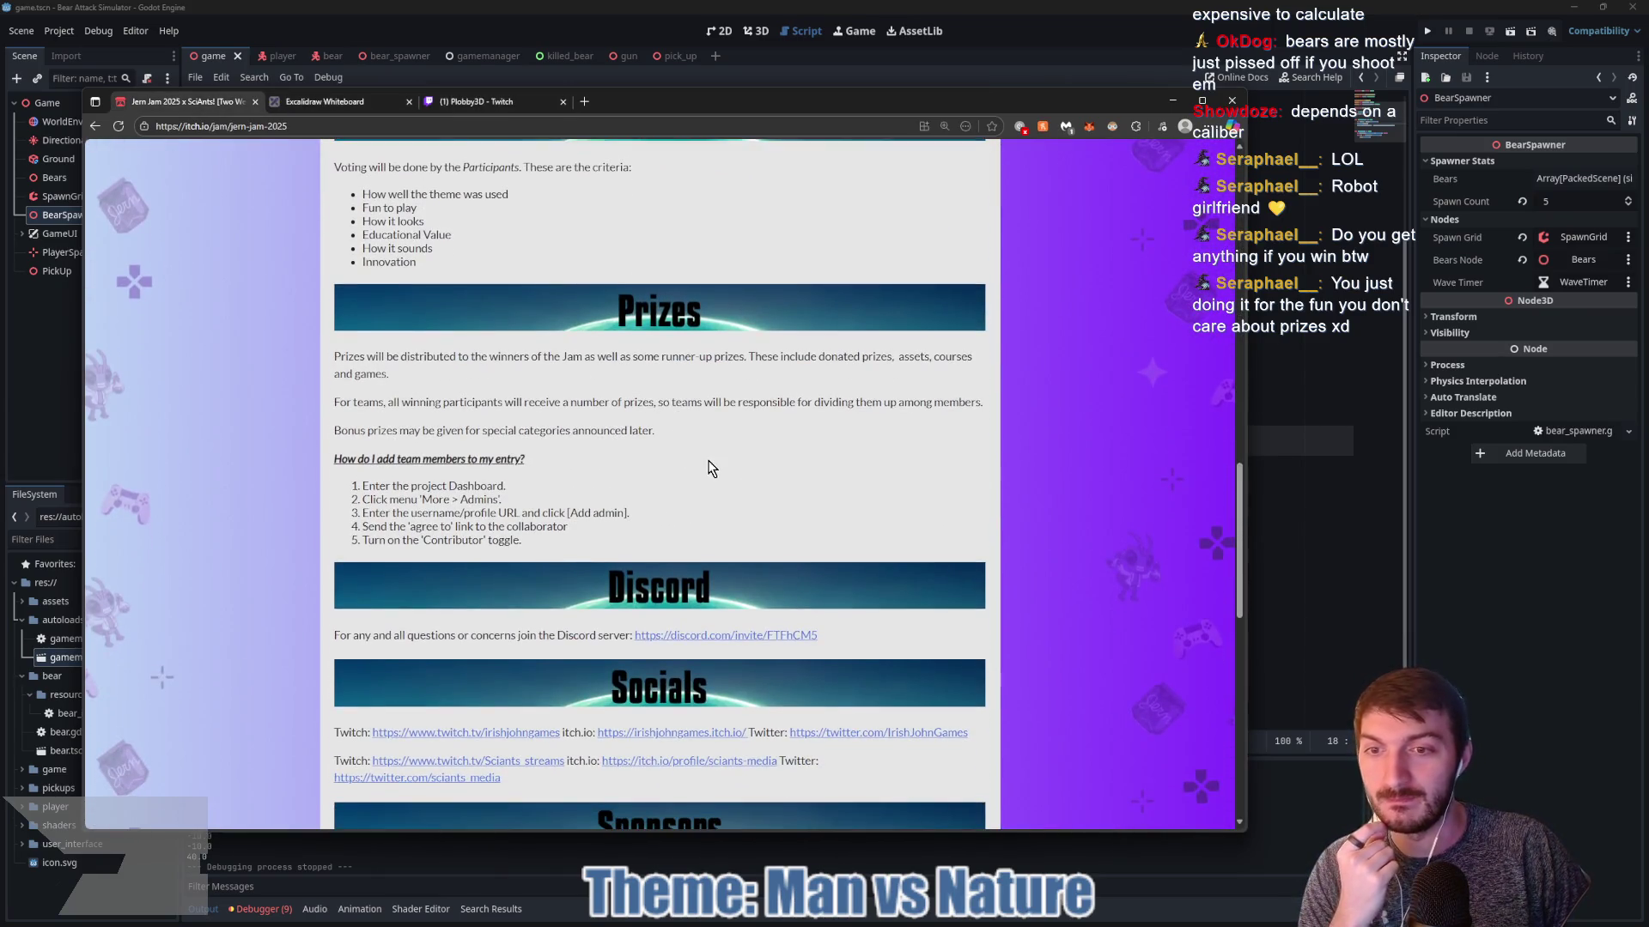
{"action": "left_click_drag", "start_coordinate": [629, 102], "coordinate": [744, 102]}
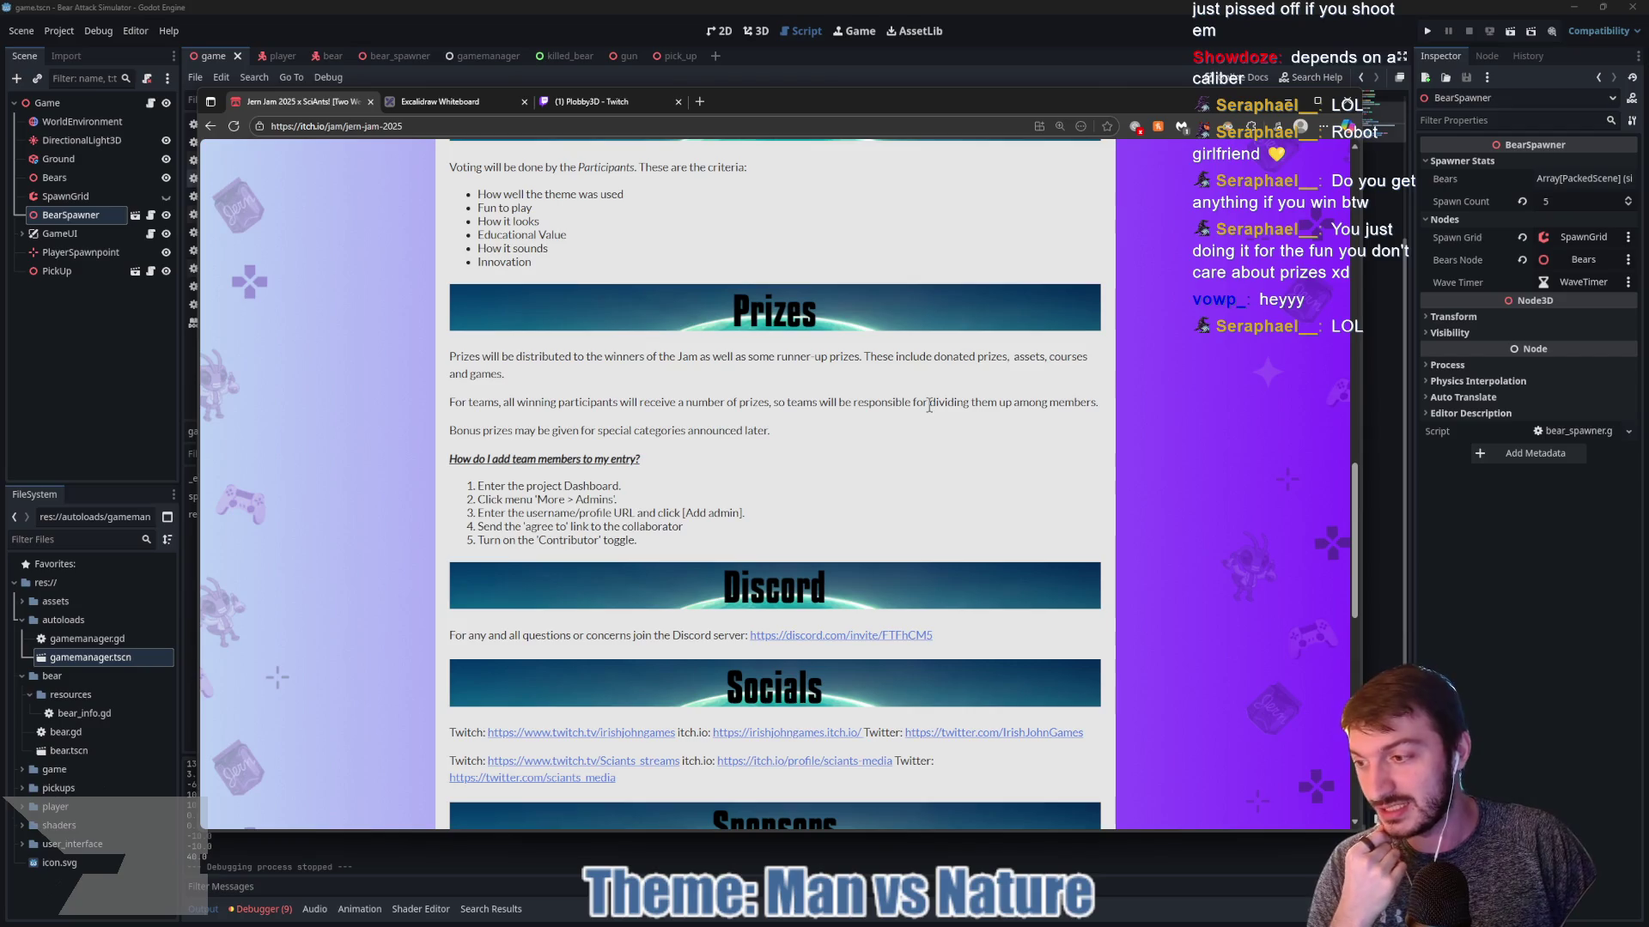
Cycle through the Twitch and Excalidraw browser tabs, then bring the Godot script editor forward.
{"action": "left_click", "coordinate": [609, 103]}
{"action": "left_click", "coordinate": [371, 104]}
{"action": "left_click", "coordinate": [292, 101]}
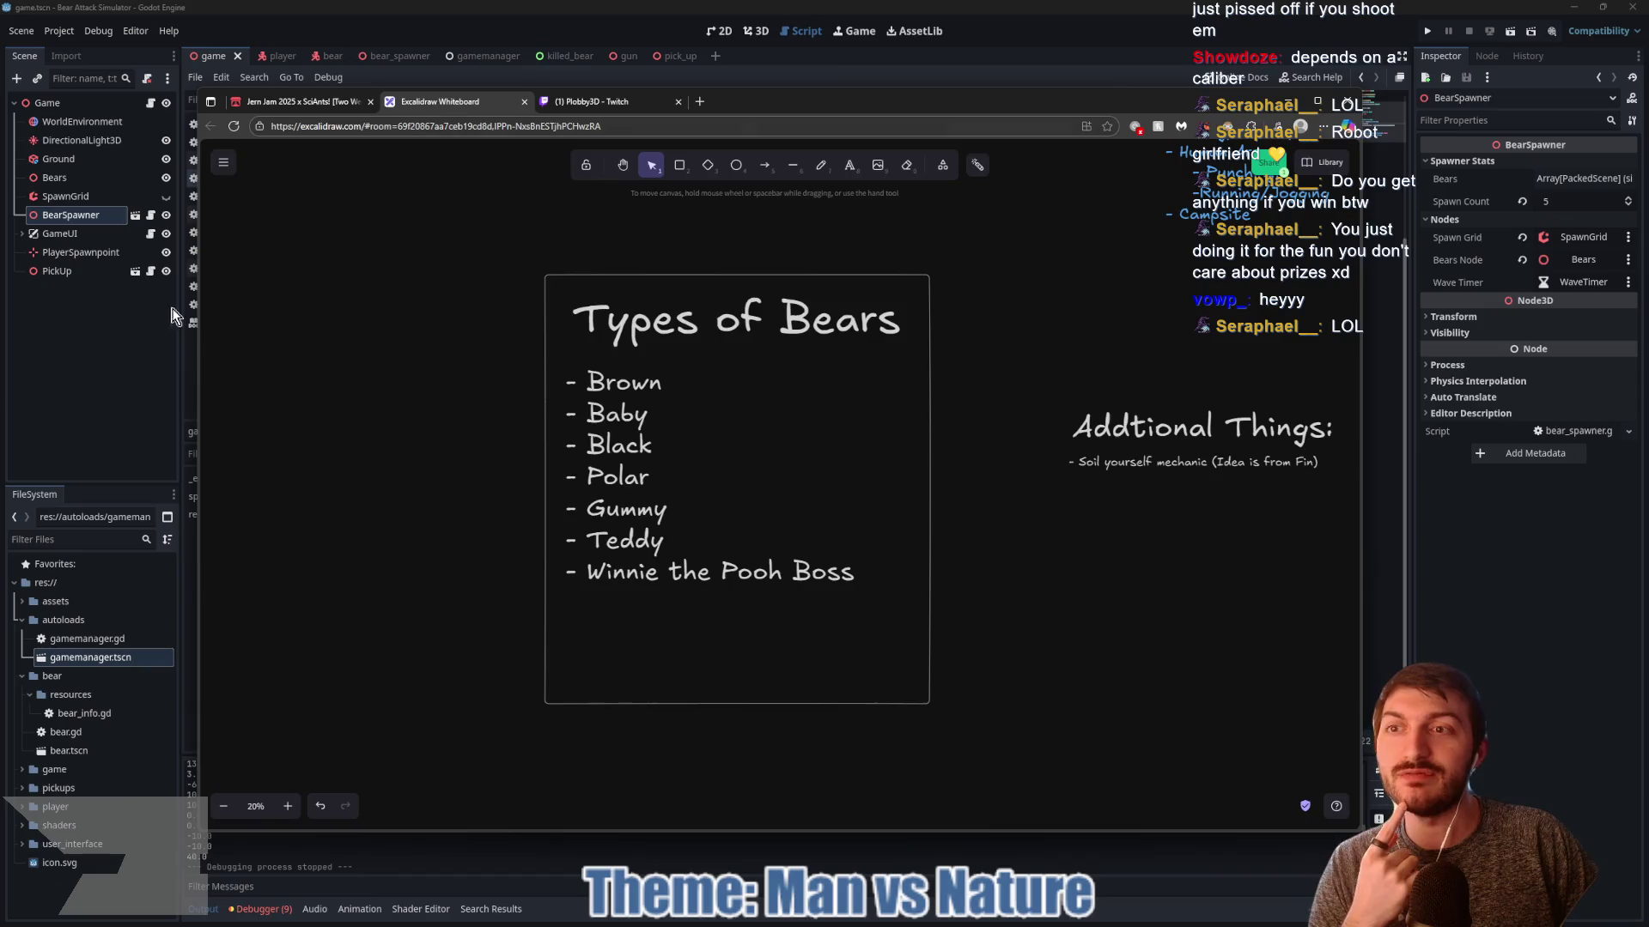
{"action": "left_click", "coordinate": [137, 330]}
Browse game.gd, placing the caret on empty lines 21, 14 and 11, then switch to Excalidraw.
{"action": "left_click", "coordinate": [624, 521]}
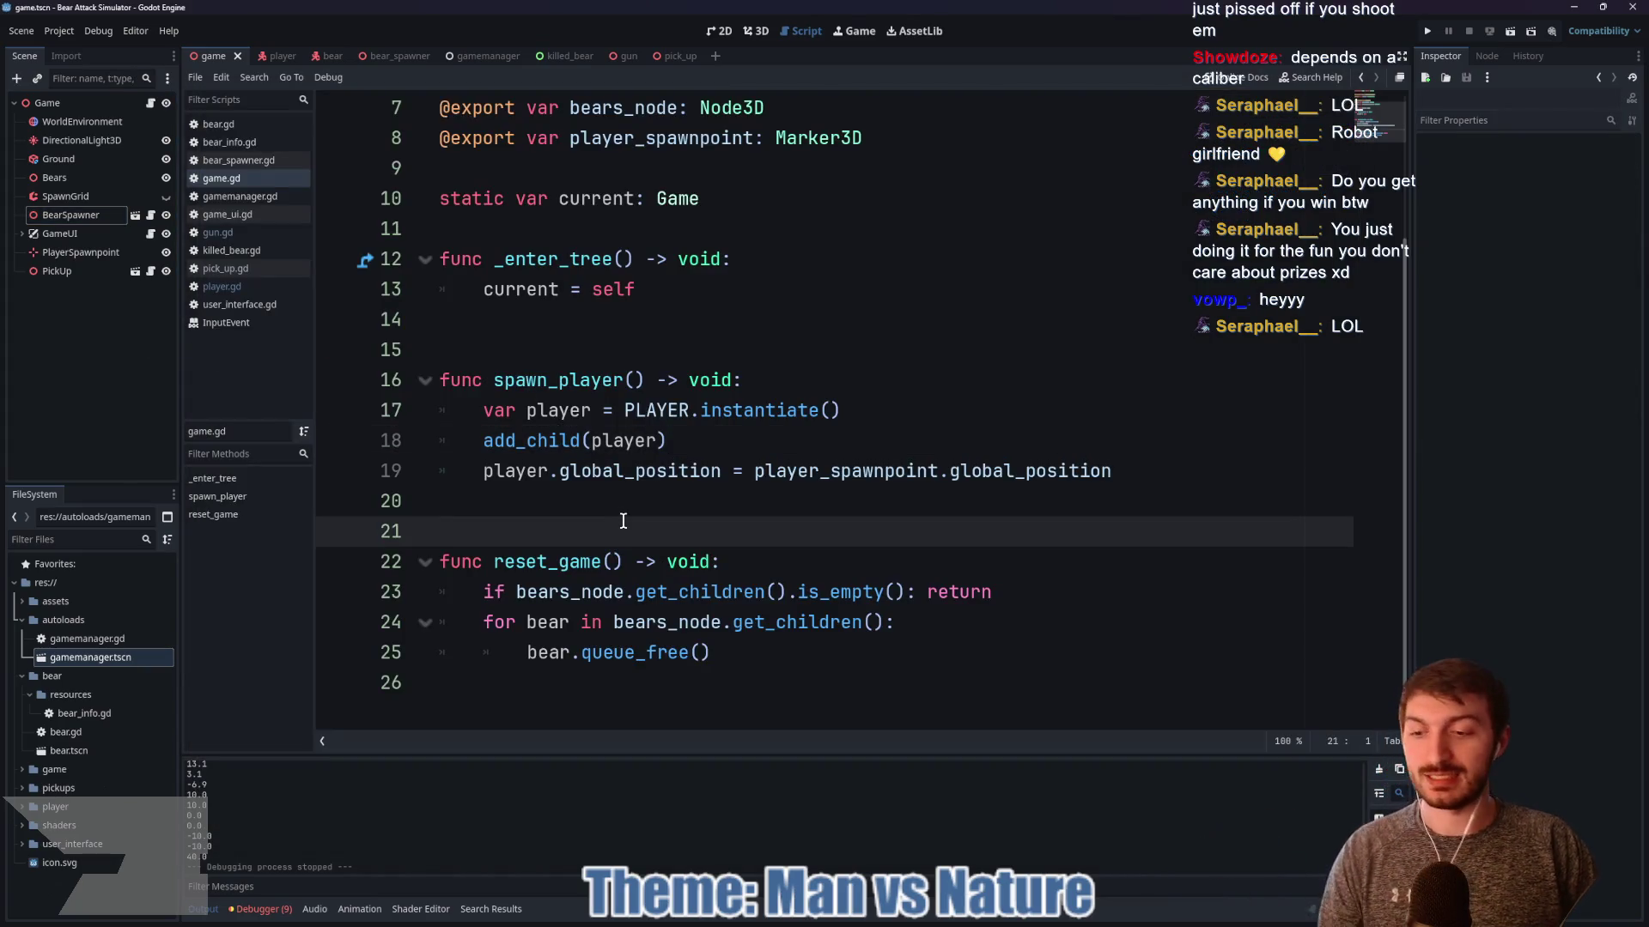
{"action": "left_click", "coordinate": [541, 325]}
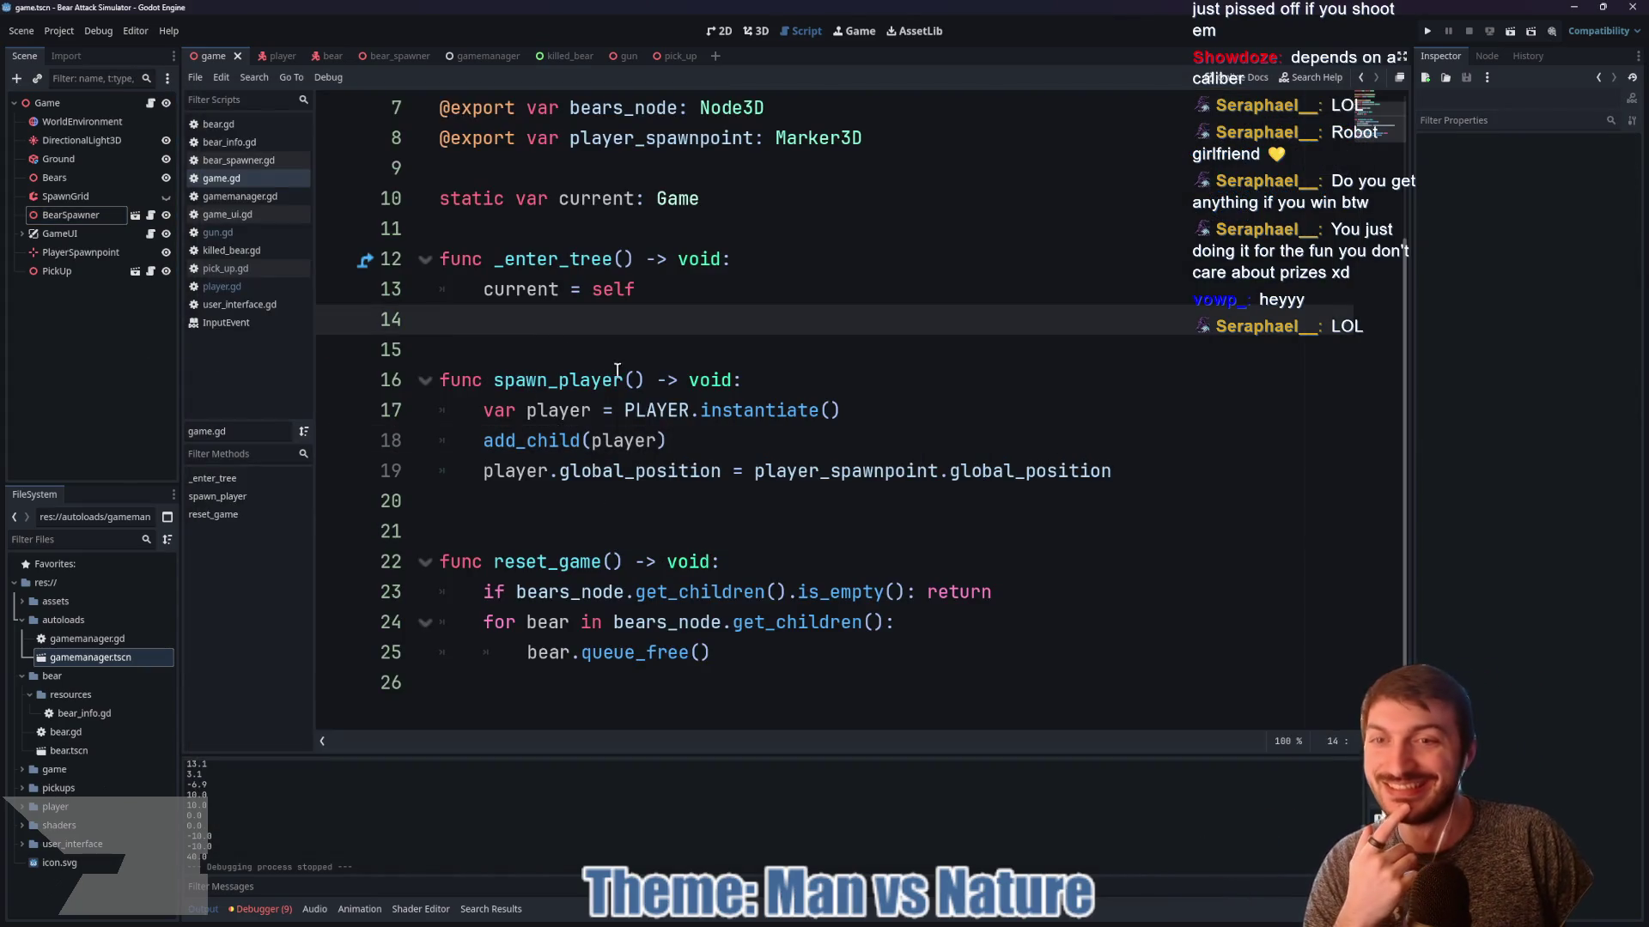
{"action": "scroll", "coordinate": [634, 371], "scroll_direction": "up", "scroll_amount": 2}
{"action": "scroll", "coordinate": [722, 413], "scroll_direction": "down", "scroll_amount": 2}
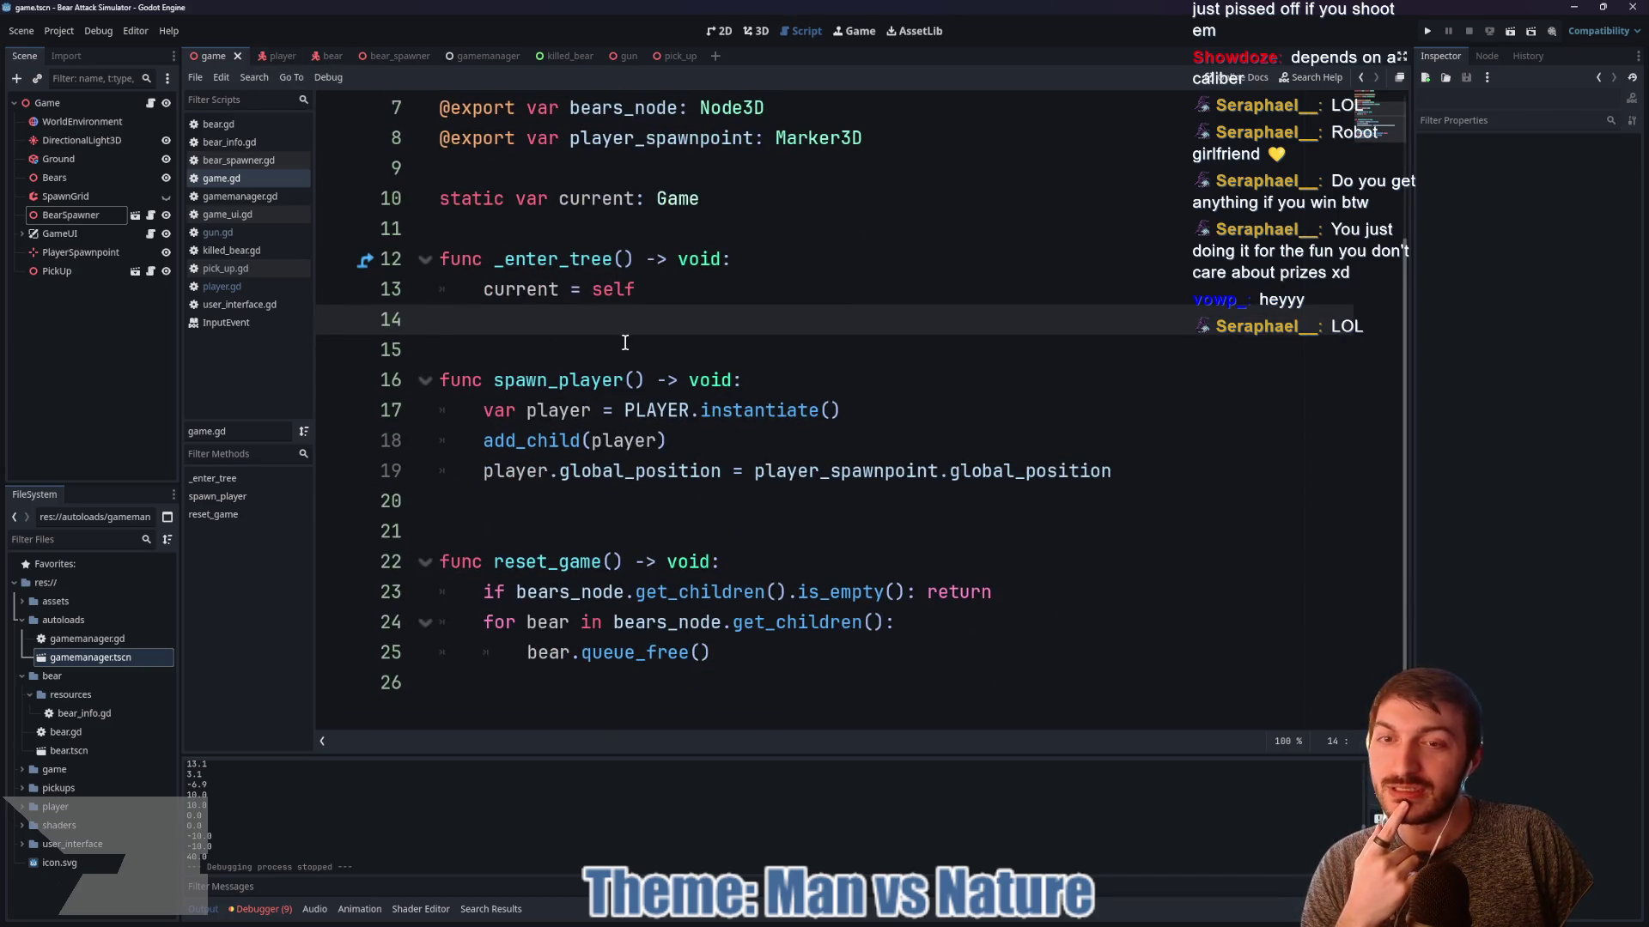
{"action": "left_click", "coordinate": [529, 224]}
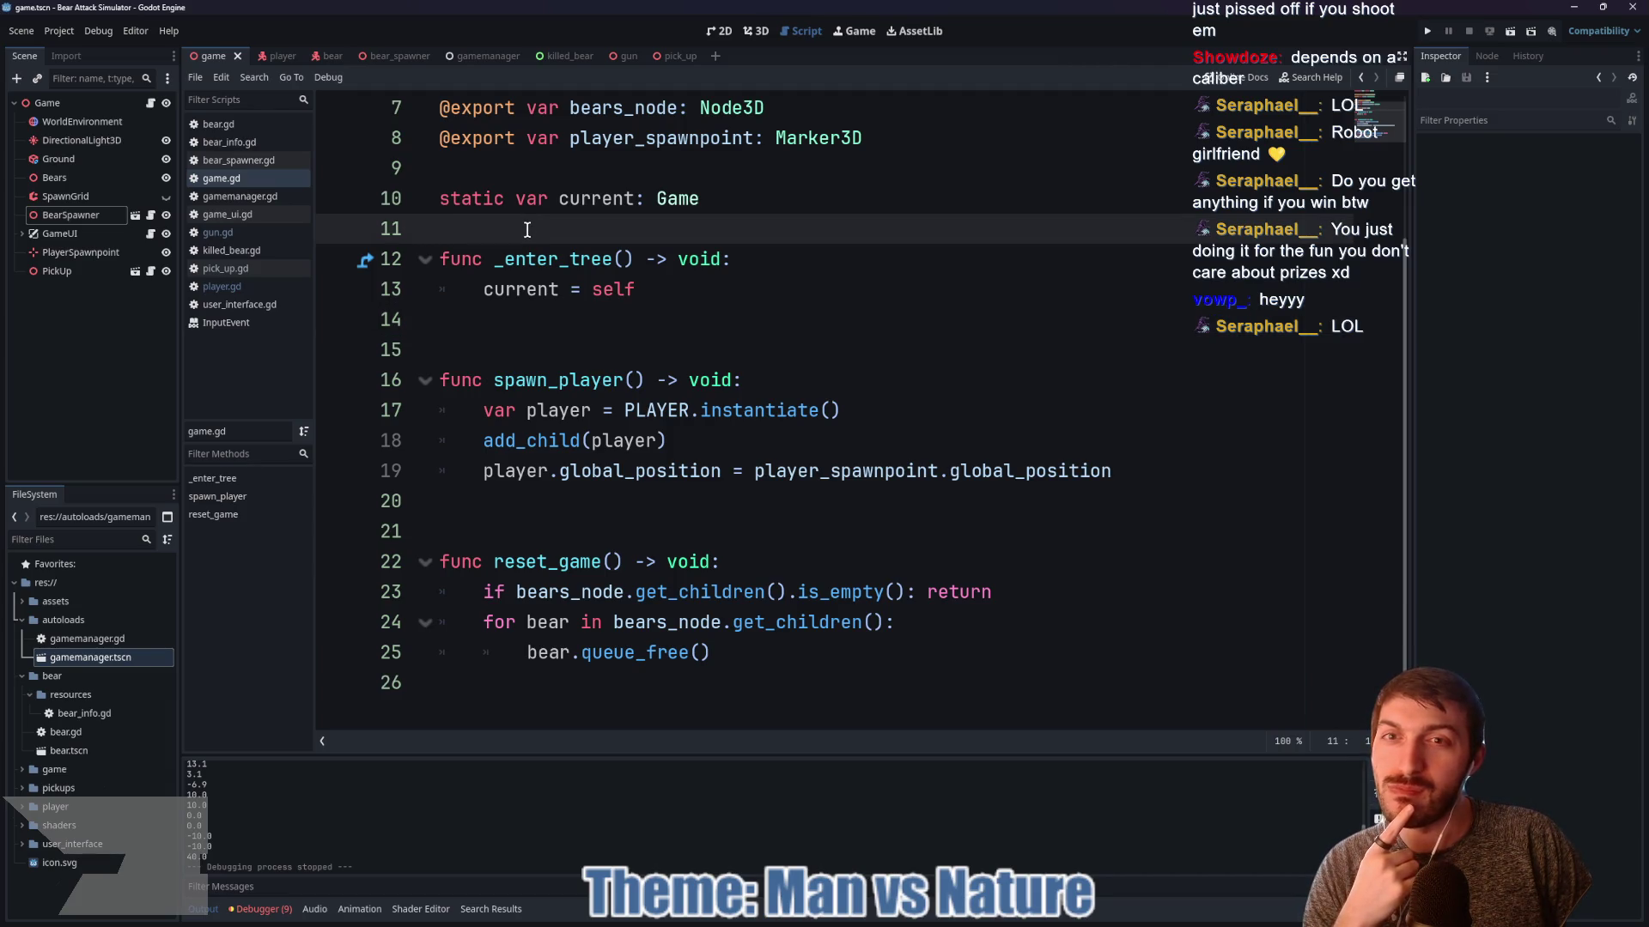
{"action": "scroll", "coordinate": [650, 371], "scroll_direction": "up", "scroll_amount": 2}
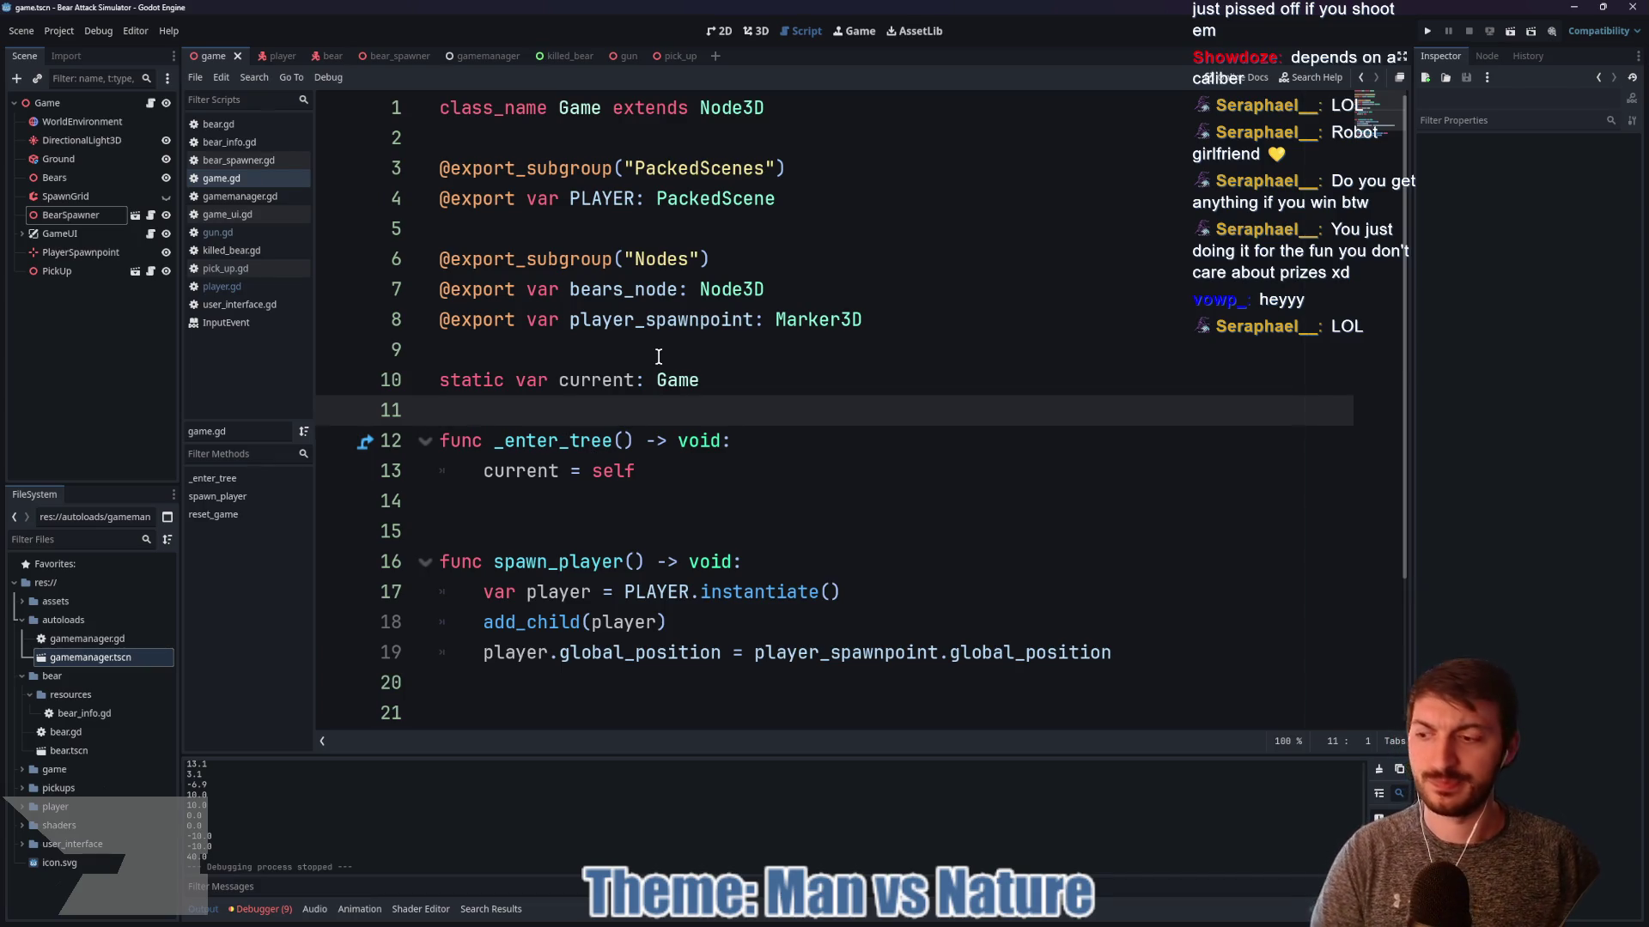
{"action": "scroll", "coordinate": [658, 357], "scroll_direction": "down", "scroll_amount": 2}
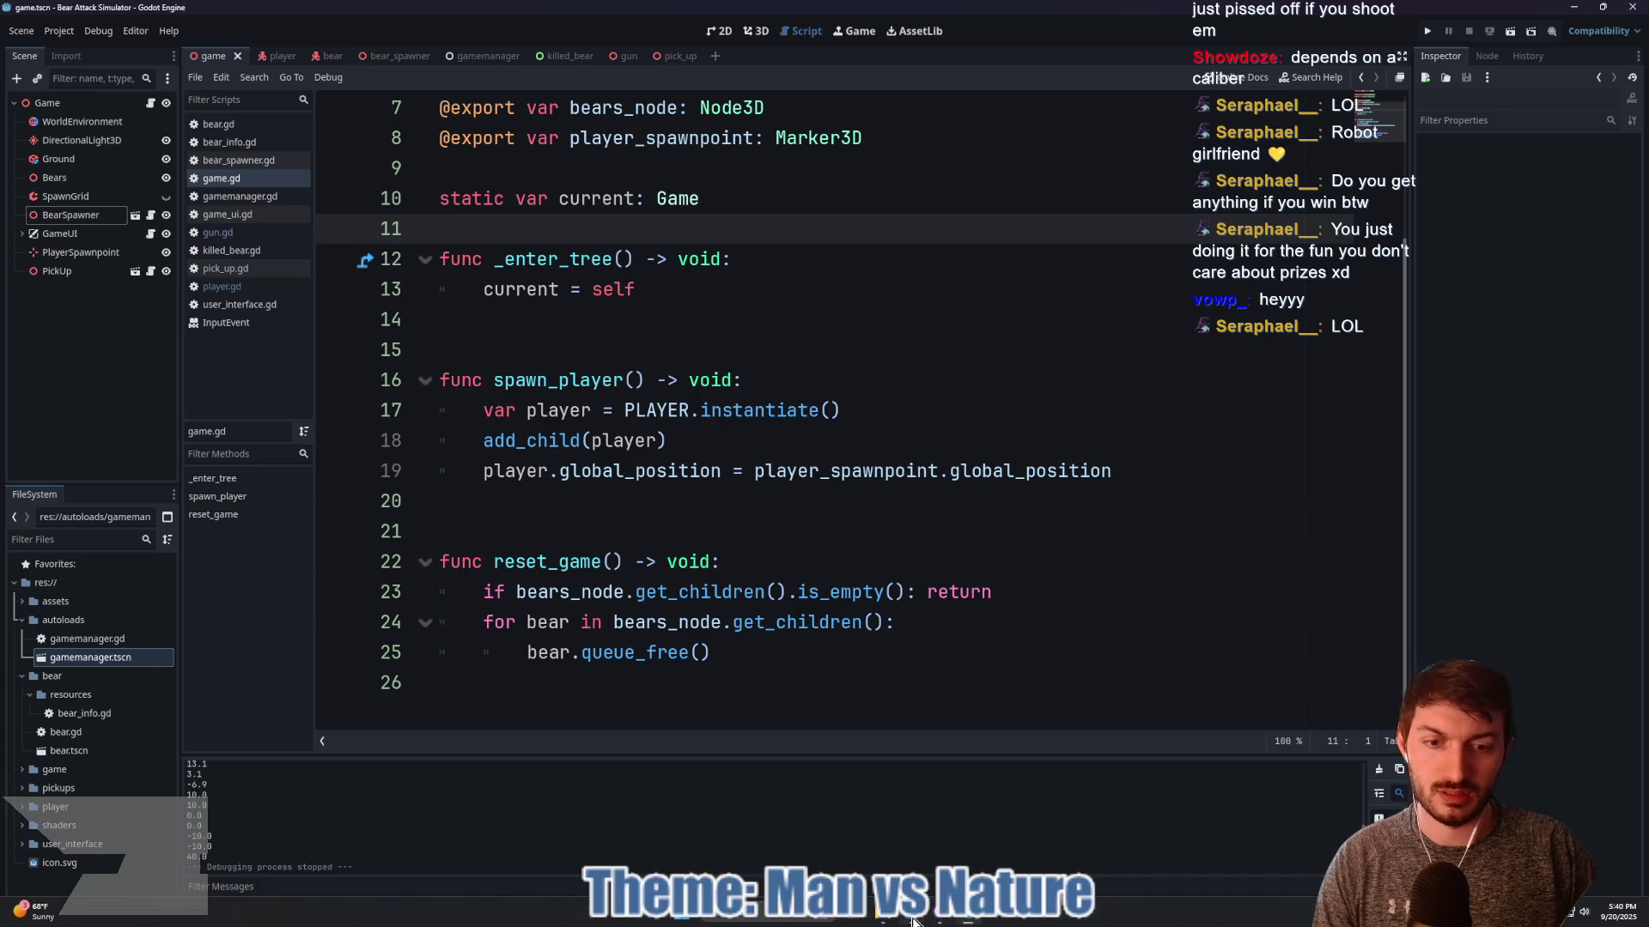
{"action": "key", "text": "alt+Tab"}
{"action": "scroll", "coordinate": [823, 371], "scroll_direction": "right", "scroll_amount": 10}
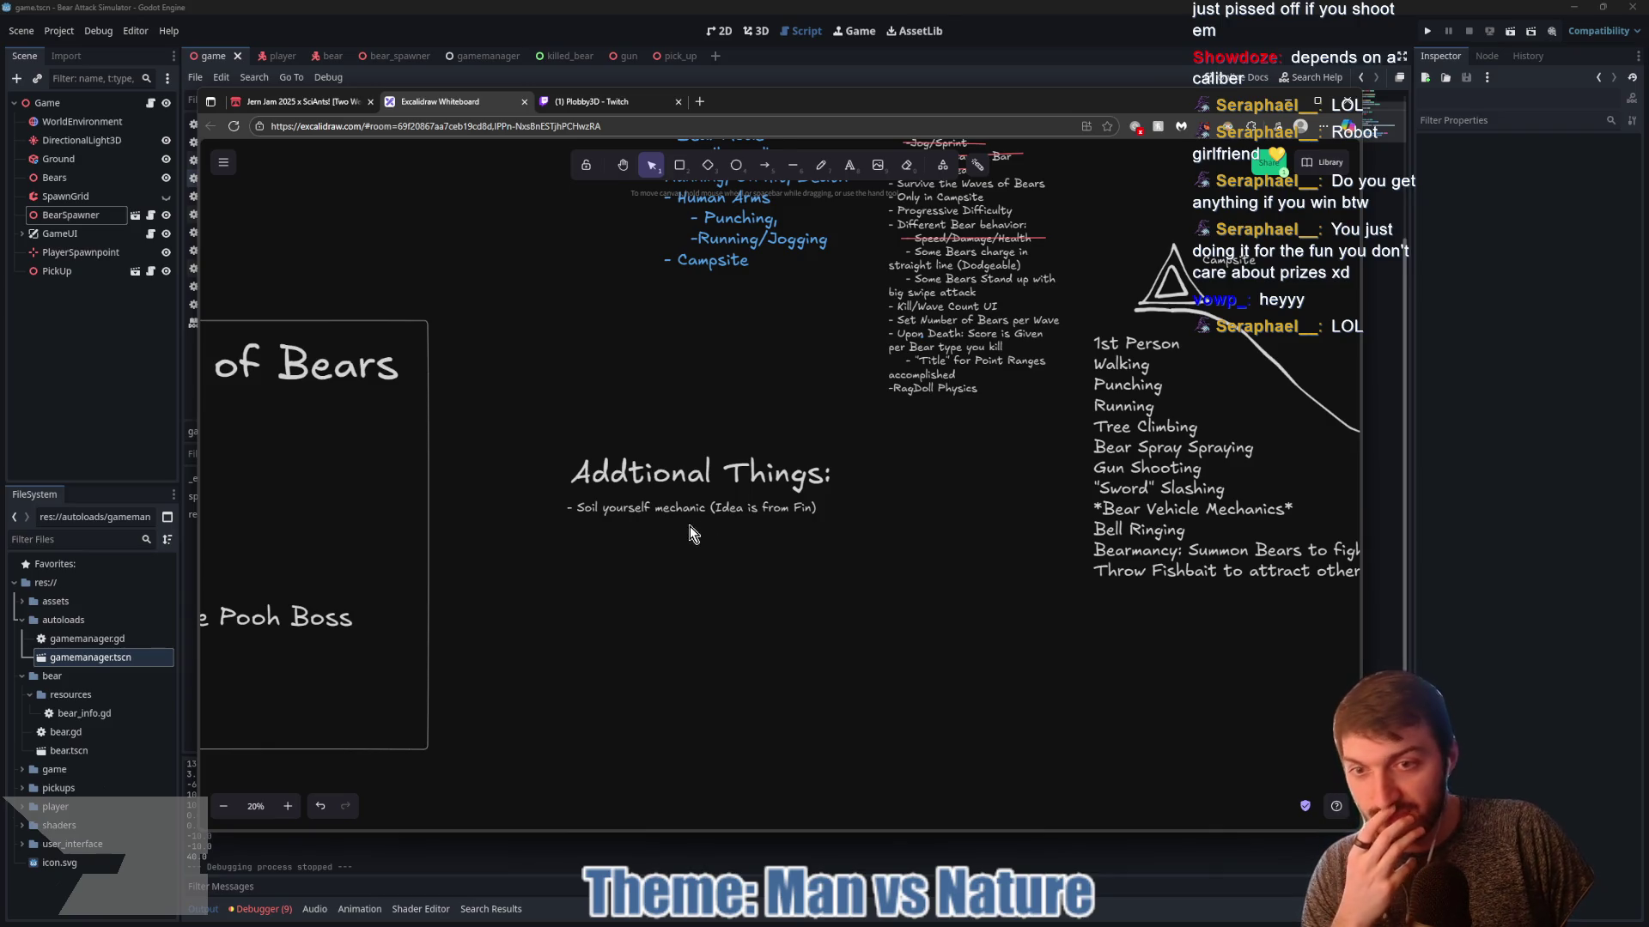
{"action": "scroll", "coordinate": [691, 525], "scroll_direction": "up", "scroll_amount": 1}
{"action": "scroll", "coordinate": [690, 526], "scroll_direction": "up", "scroll_amount": 2}
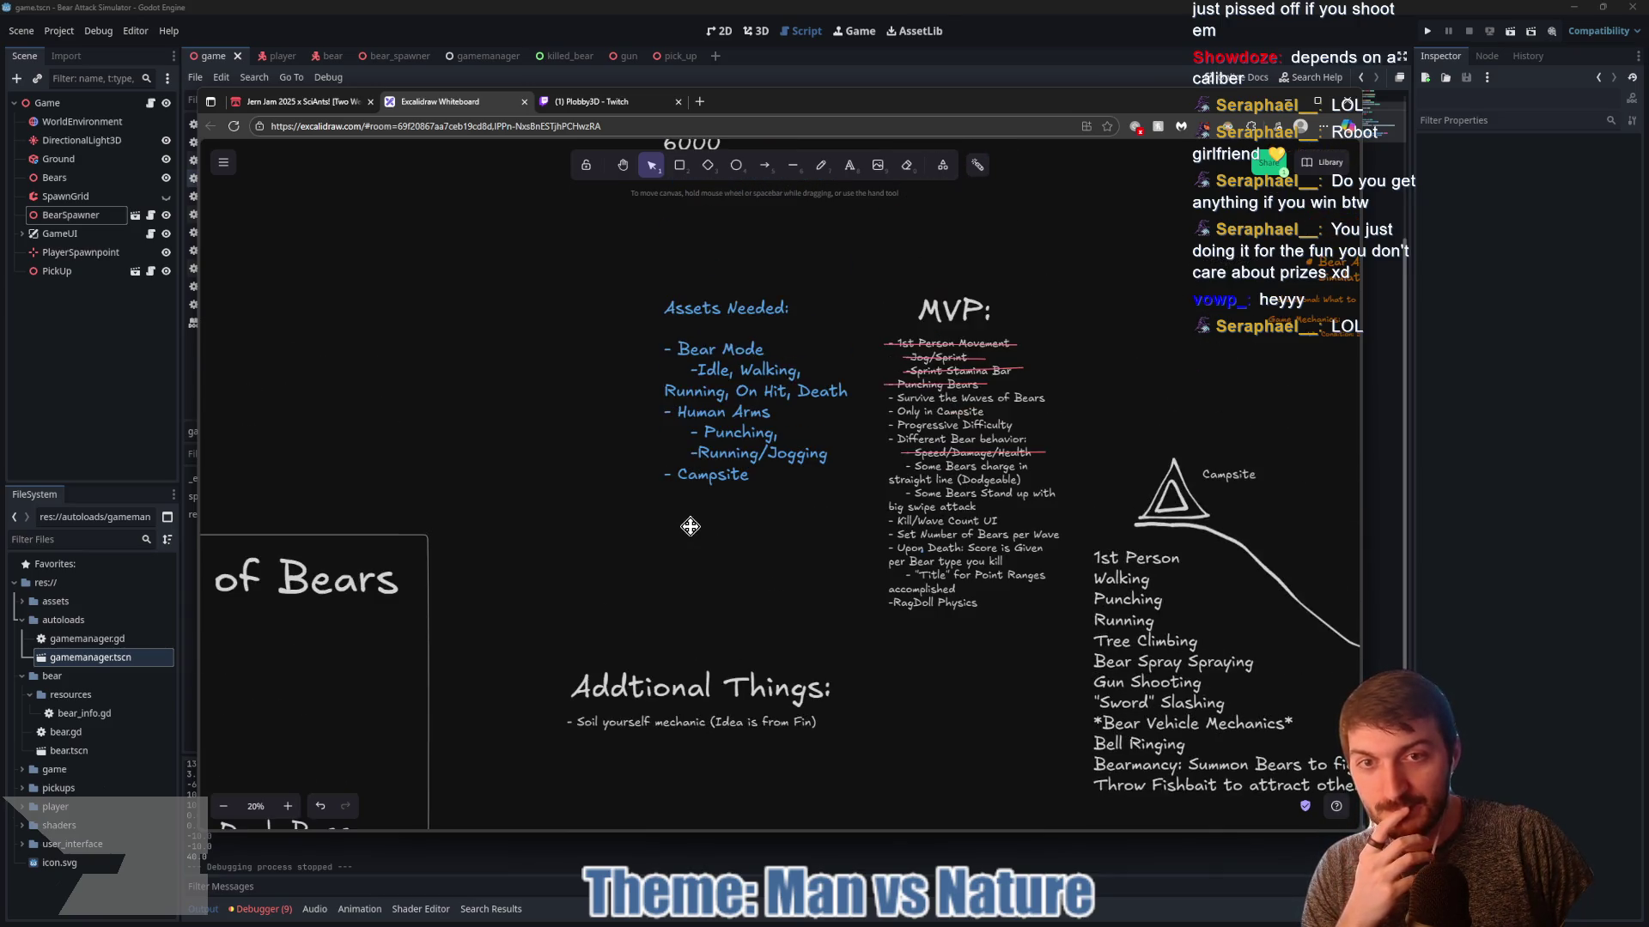
{"action": "scroll", "coordinate": [689, 528], "scroll_direction": "down", "scroll_amount": 4}
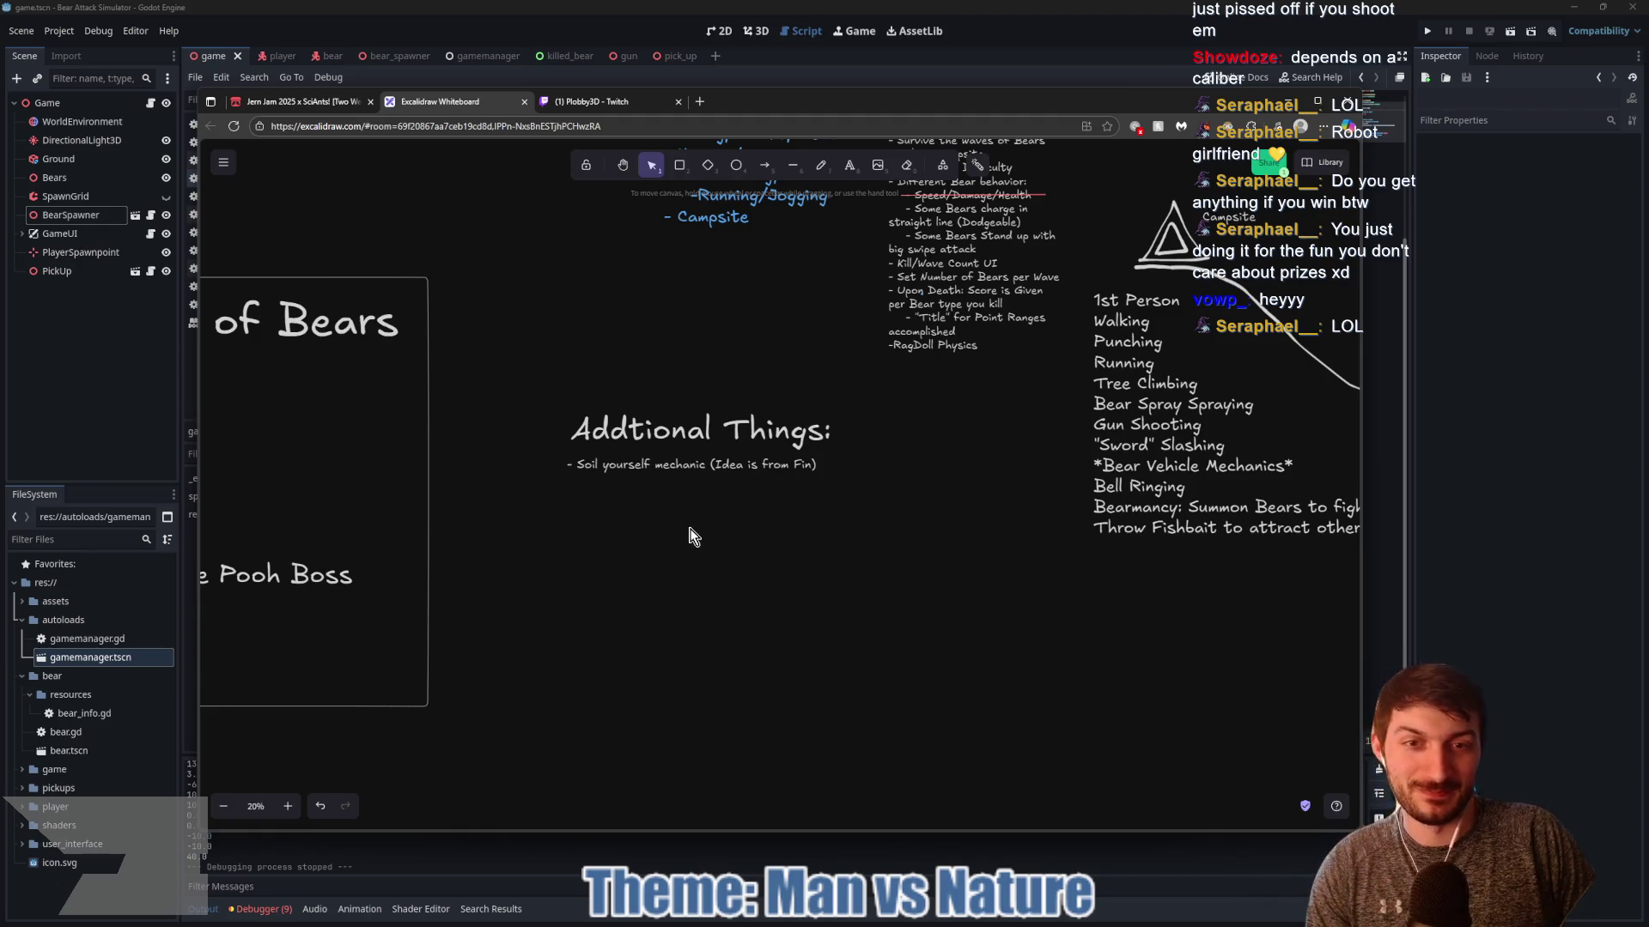
{"action": "scroll", "coordinate": [688, 528], "scroll_direction": "up", "scroll_amount": 3}
{"action": "scroll", "coordinate": [689, 523], "scroll_direction": "down", "scroll_amount": 2}
{"action": "scroll", "coordinate": [689, 525], "scroll_direction": "up", "scroll_amount": 1}
{"action": "scroll", "coordinate": [690, 528], "scroll_direction": "up", "scroll_amount": 1}
{"action": "scroll", "coordinate": [690, 515], "scroll_direction": "down", "scroll_amount": 1}
{"action": "scroll", "coordinate": [709, 436], "scroll_direction": "down", "scroll_amount": 1}
{"action": "scroll", "coordinate": [709, 437], "scroll_direction": "down", "scroll_amount": 1}
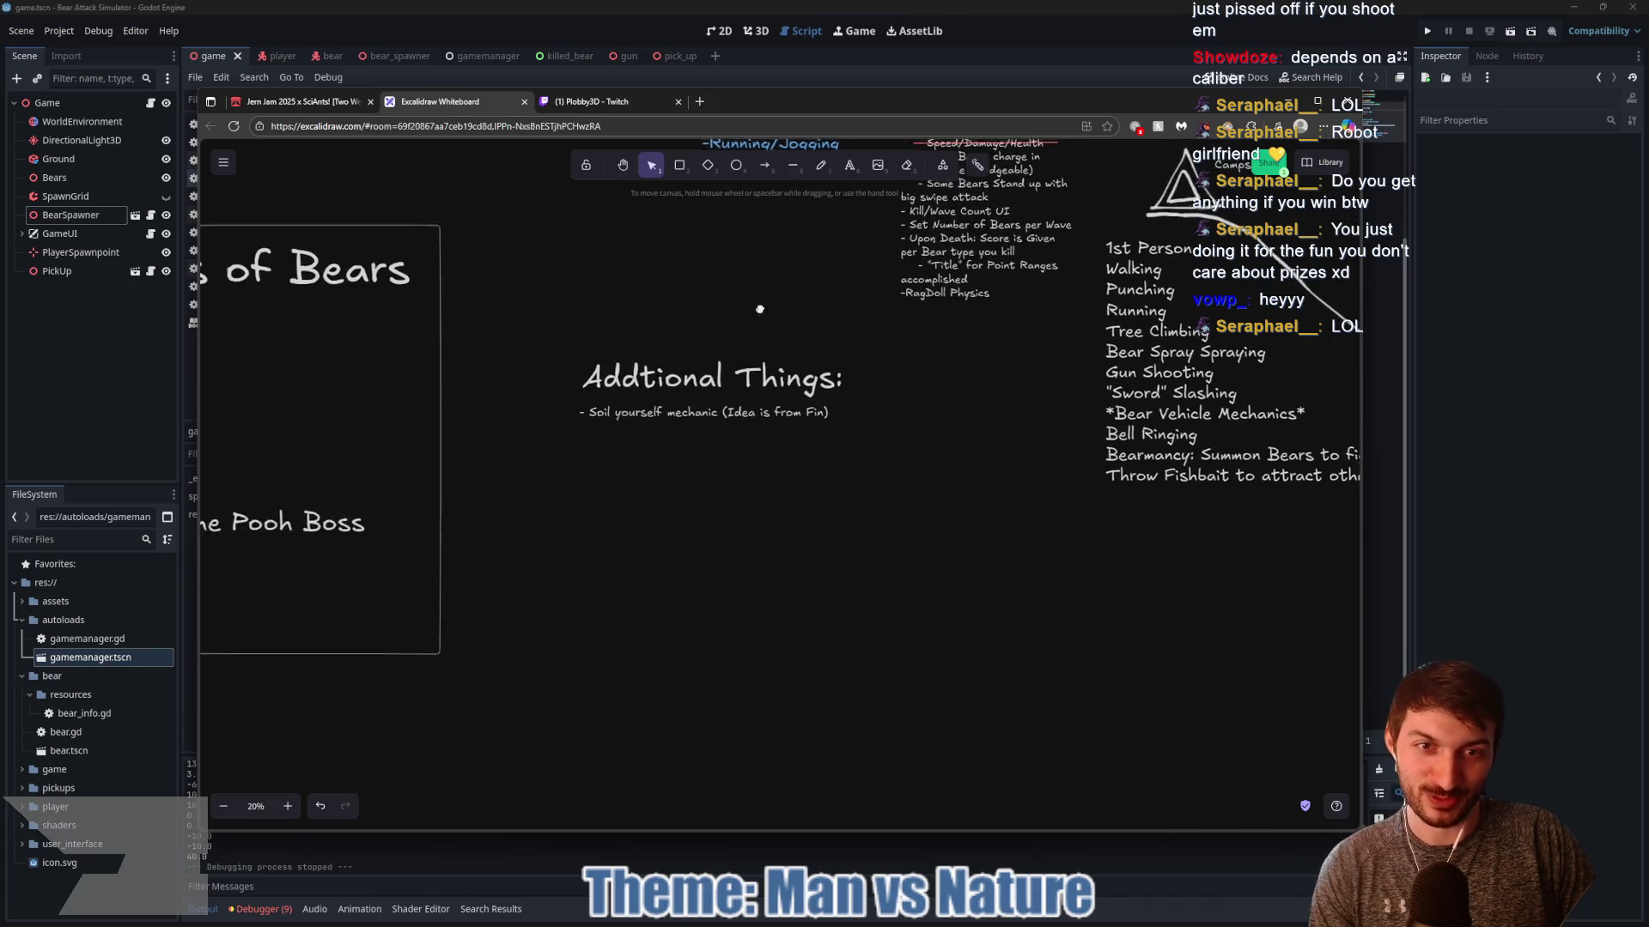
{"action": "scroll", "coordinate": [761, 301], "scroll_direction": "up", "scroll_amount": 3}
{"action": "mouse_move", "coordinate": [612, 497]}
{"action": "left_mouse_down"}
{"action": "mouse_move", "coordinate": [718, 490]}
{"action": "mouse_move", "coordinate": [691, 414]}
{"action": "left_mouse_up"}
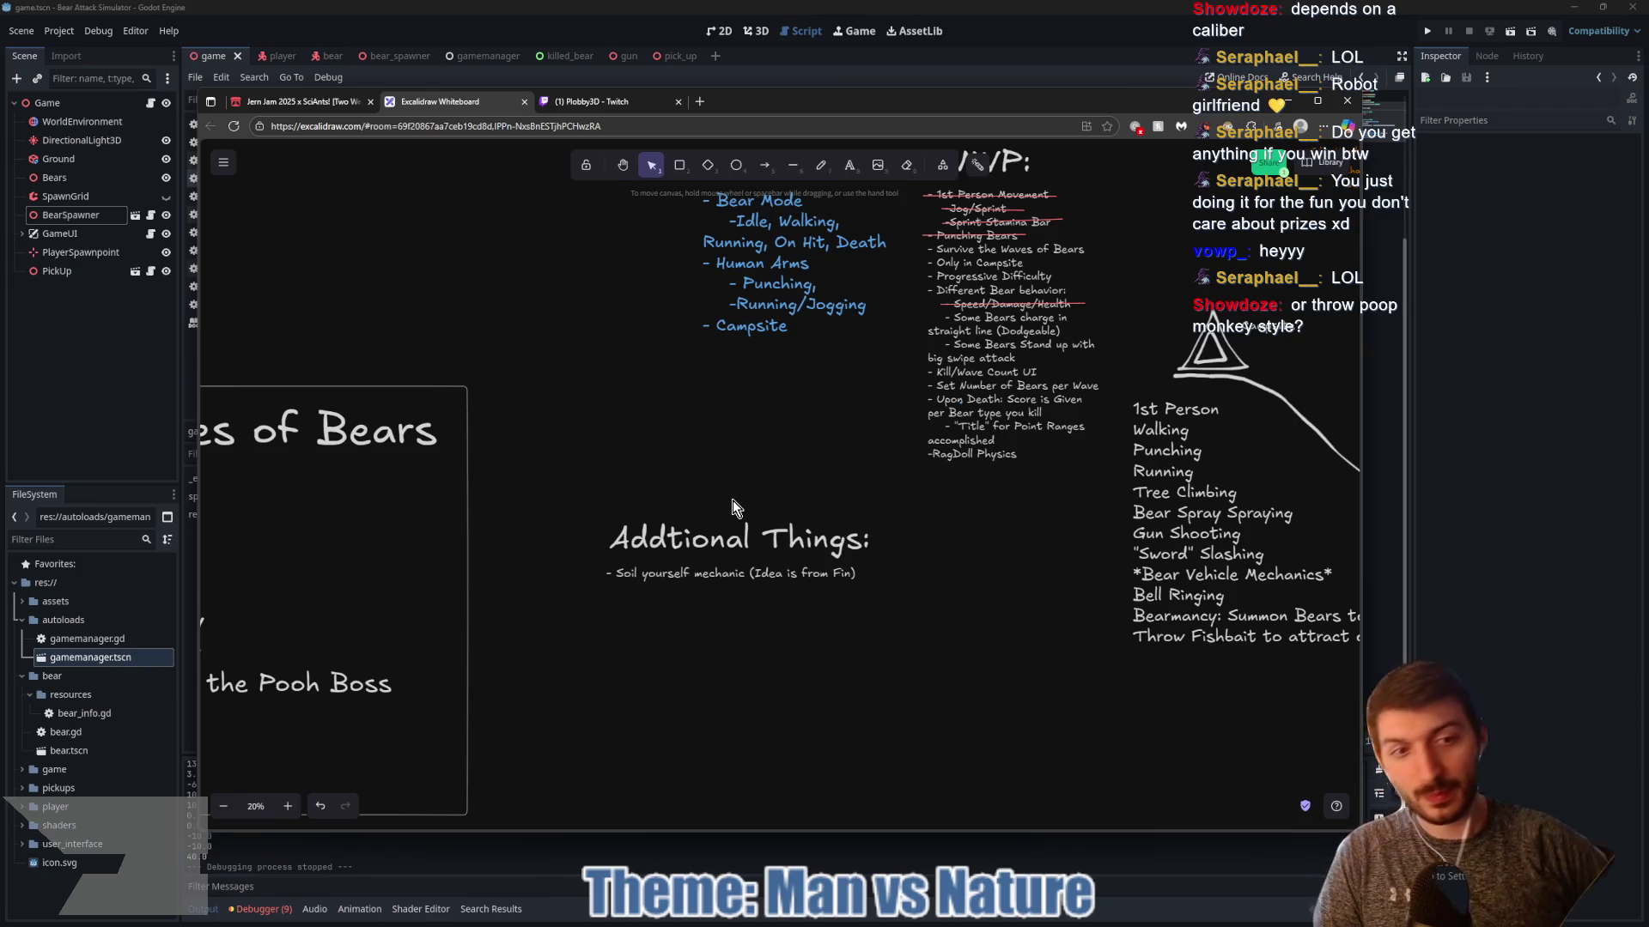
{"action": "scroll", "coordinate": [1020, 611], "scroll_direction": "down", "scroll_amount": 1}
{"action": "scroll", "coordinate": [1021, 610], "scroll_direction": "right", "scroll_amount": 6}
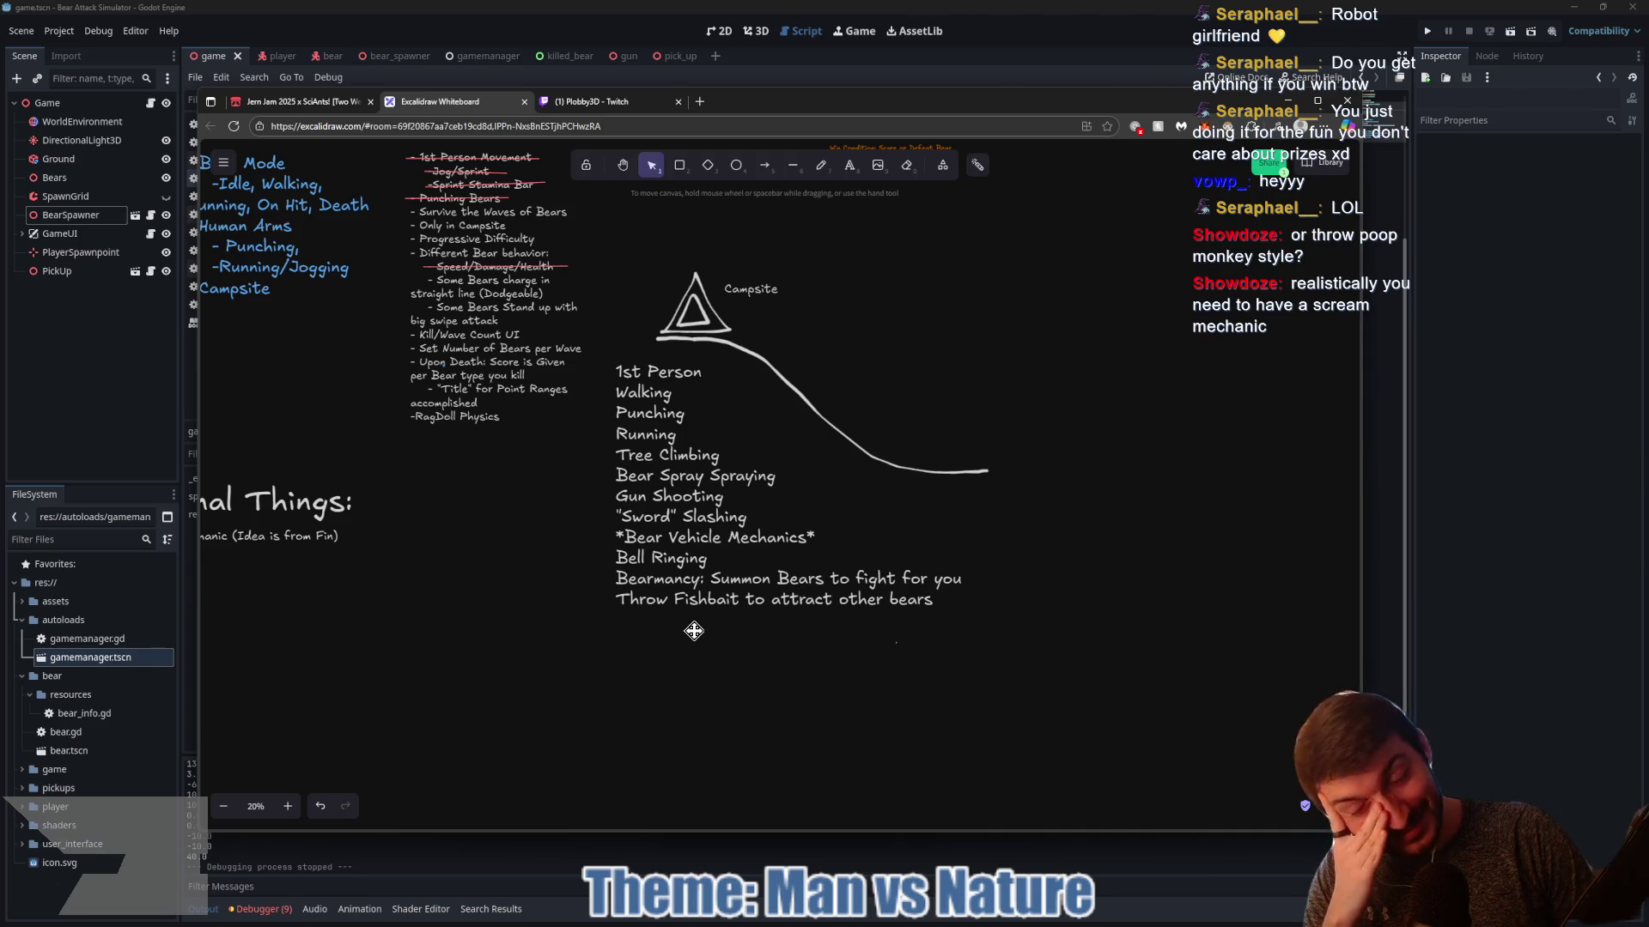
Dismiss the feature-list popup, pan the Excalidraw canvas, and return to game.gd in Godot.
{"action": "right_click", "coordinate": [625, 632]}
{"action": "key", "text": "Escape"}
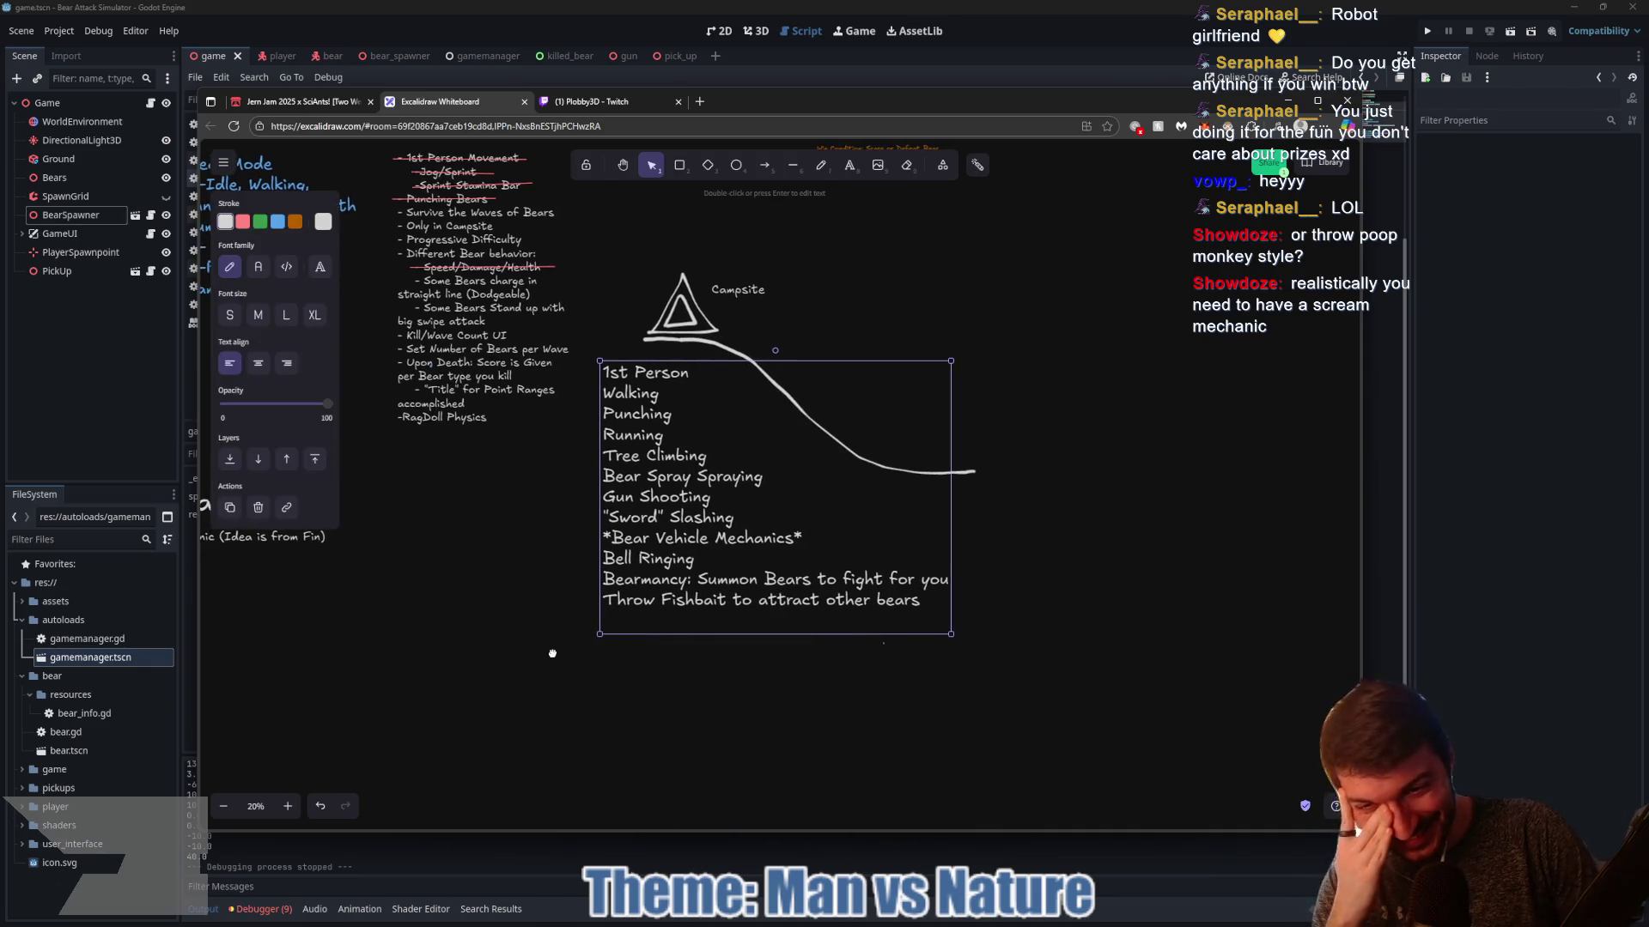
{"action": "left_click_drag", "start_coordinate": [552, 653], "coordinate": [572, 655]}
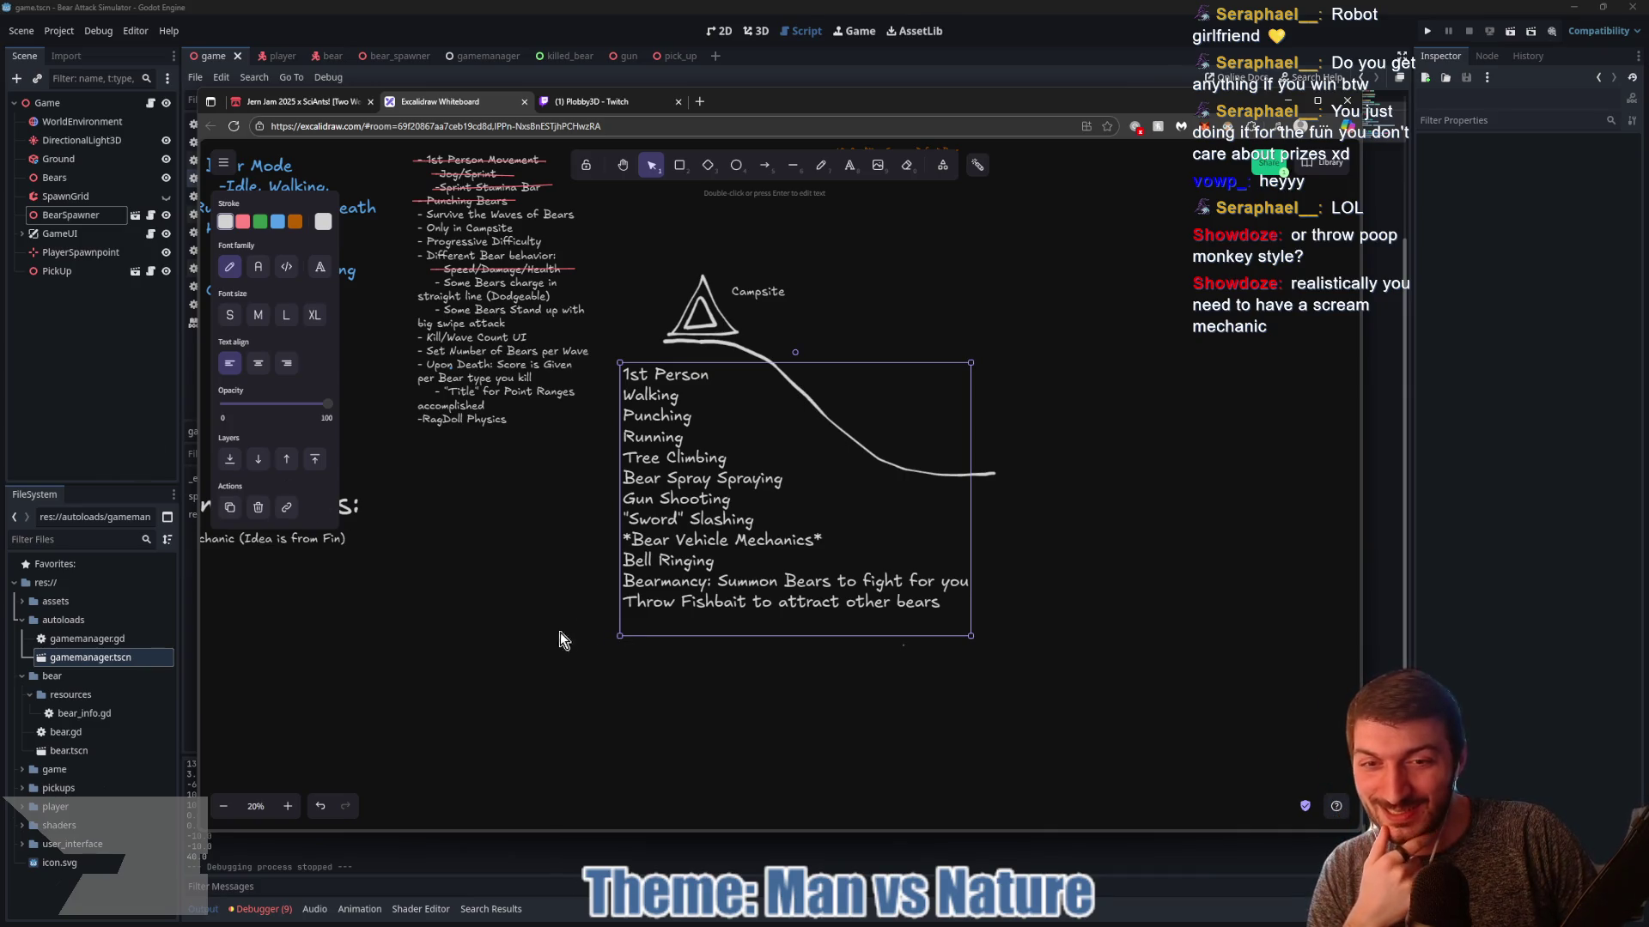
{"action": "scroll", "coordinate": [574, 606], "scroll_direction": "left", "scroll_amount": 3}
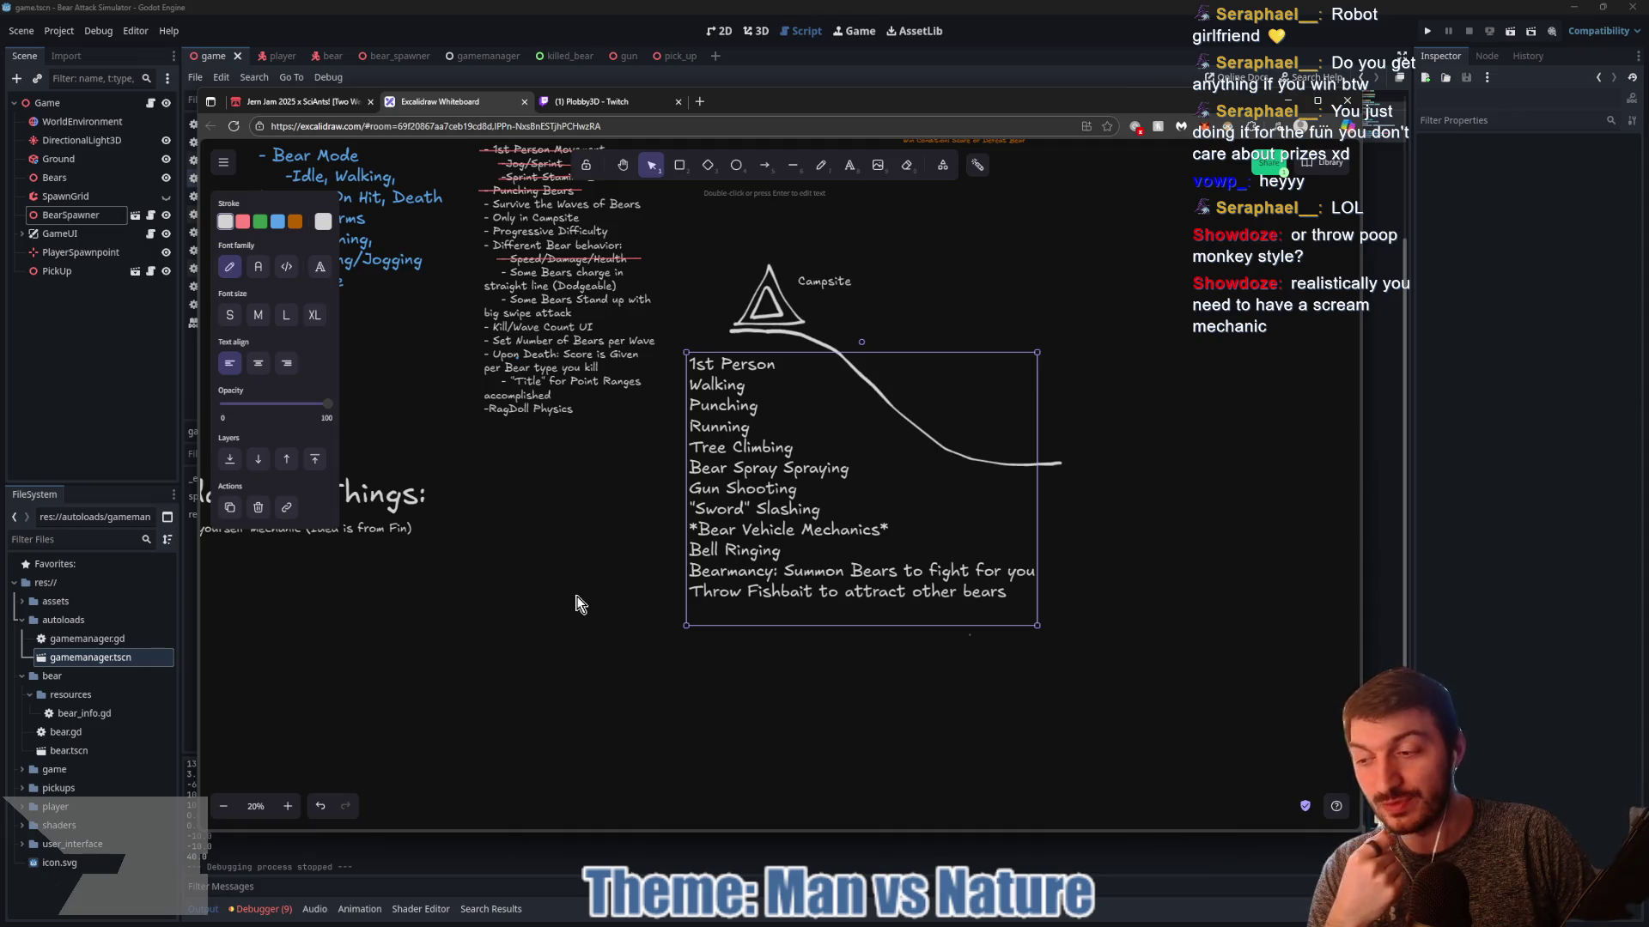
{"action": "left_click", "coordinate": [91, 412]}
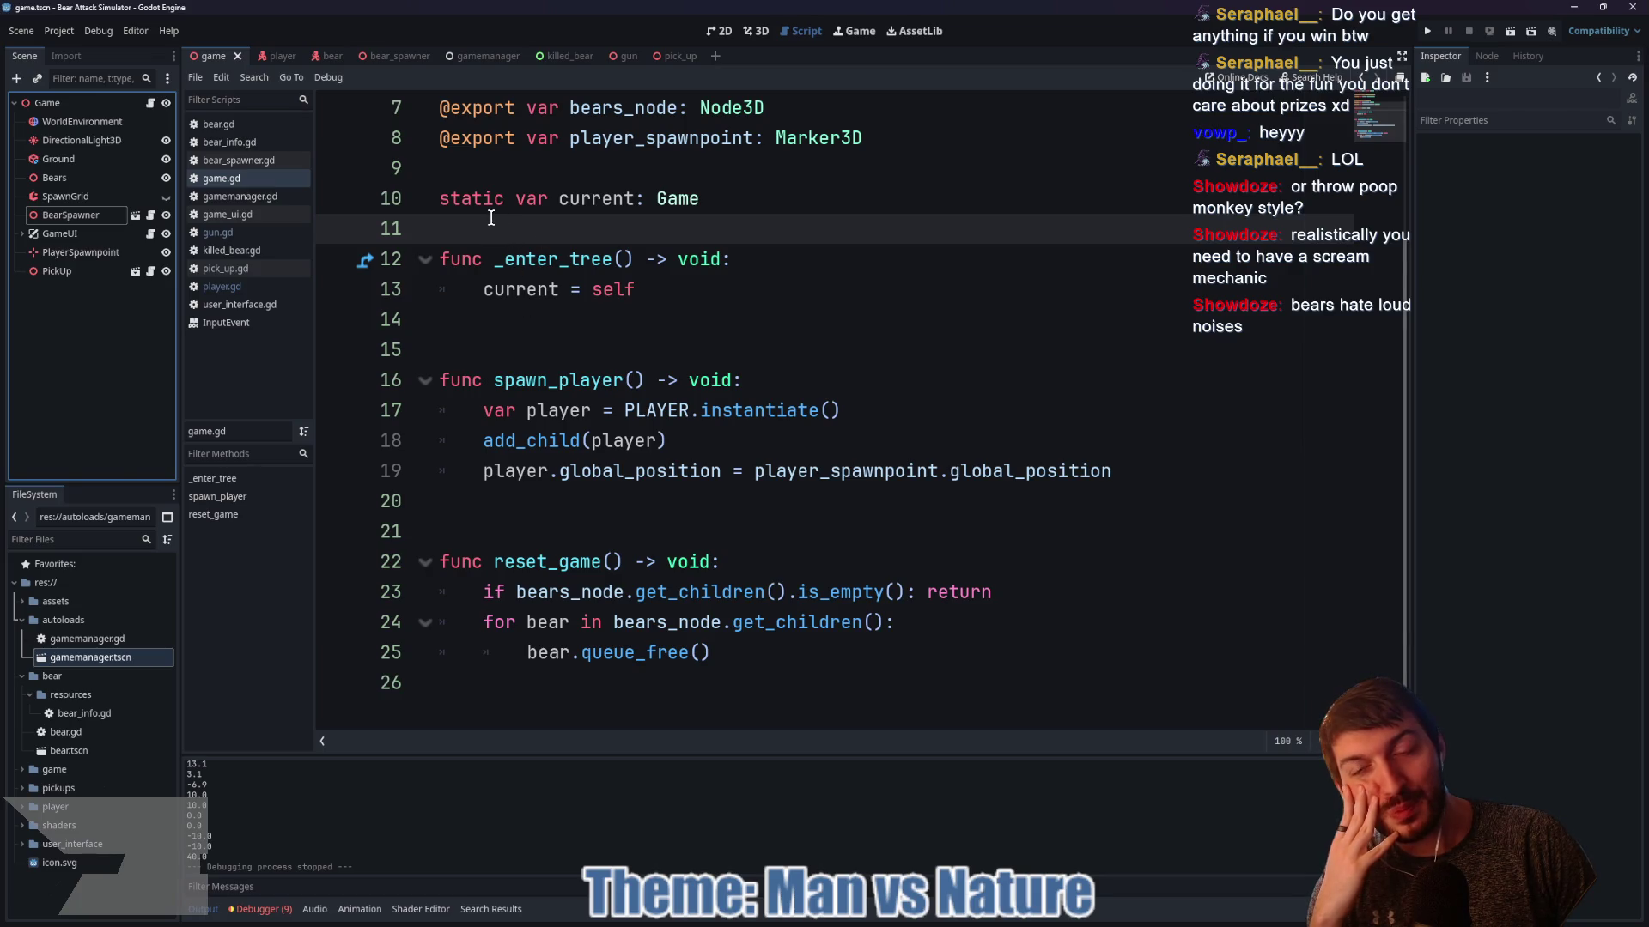
Insert a blank line at line 11 of game.gd, above the _enter_tree function.
{"action": "left_click", "coordinate": [507, 226]}
{"action": "left_click", "coordinate": [570, 165]}
{"action": "left_click", "coordinate": [586, 227]}
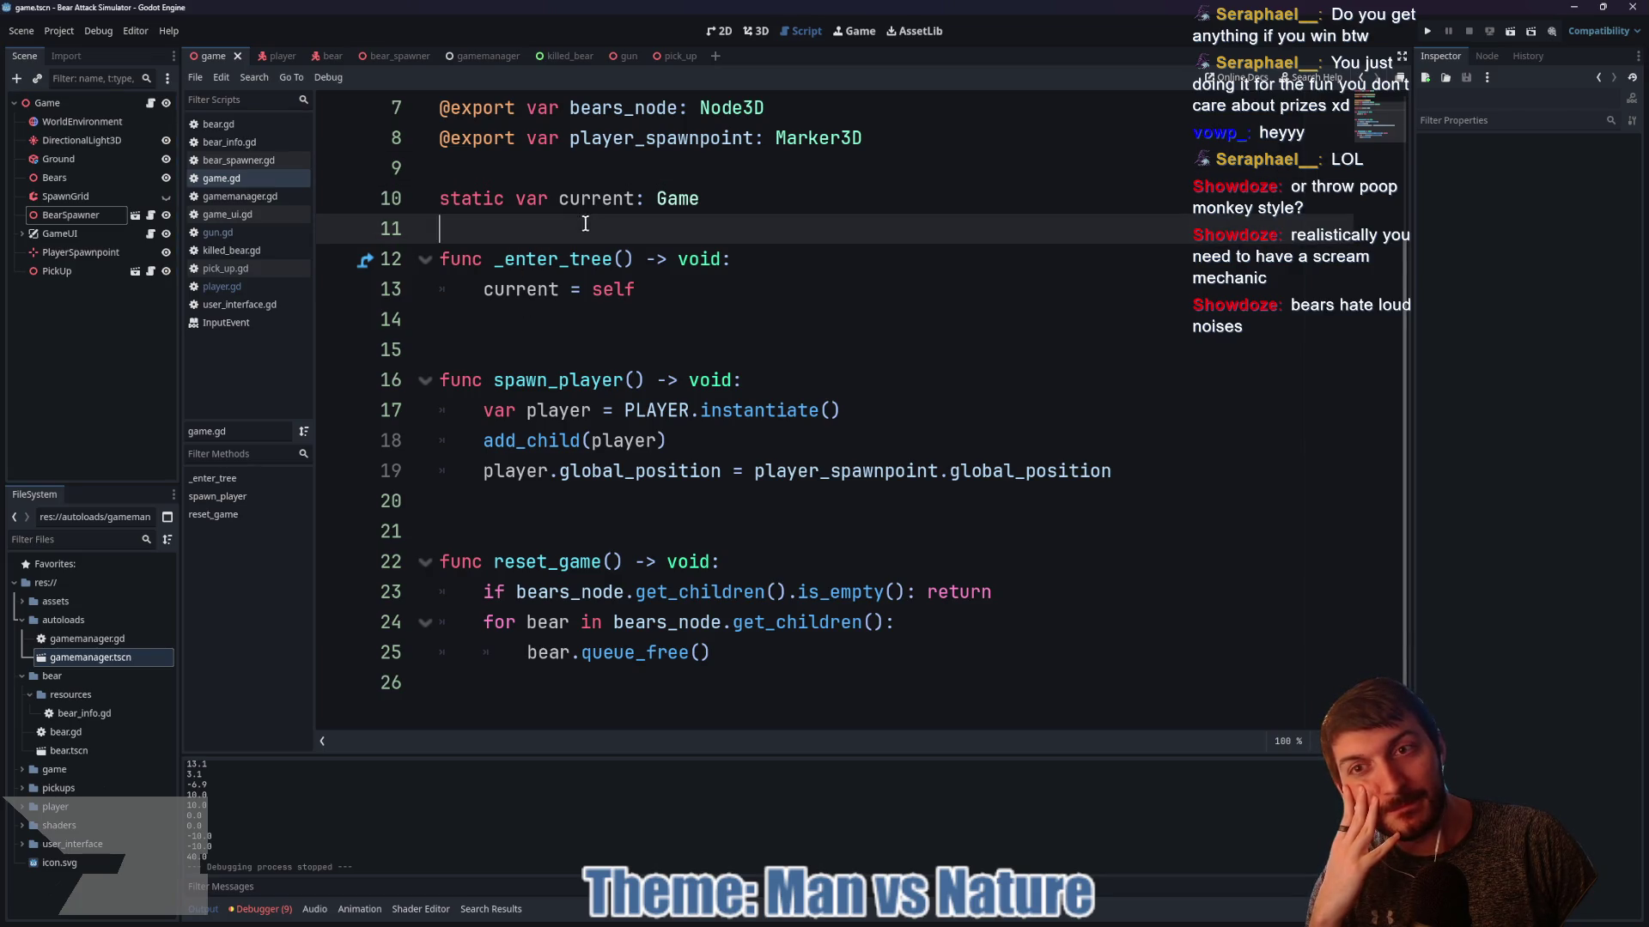
{"action": "left_click", "coordinate": [575, 310]}
{"action": "left_click", "coordinate": [530, 526]}
{"action": "left_click", "coordinate": [546, 342]}
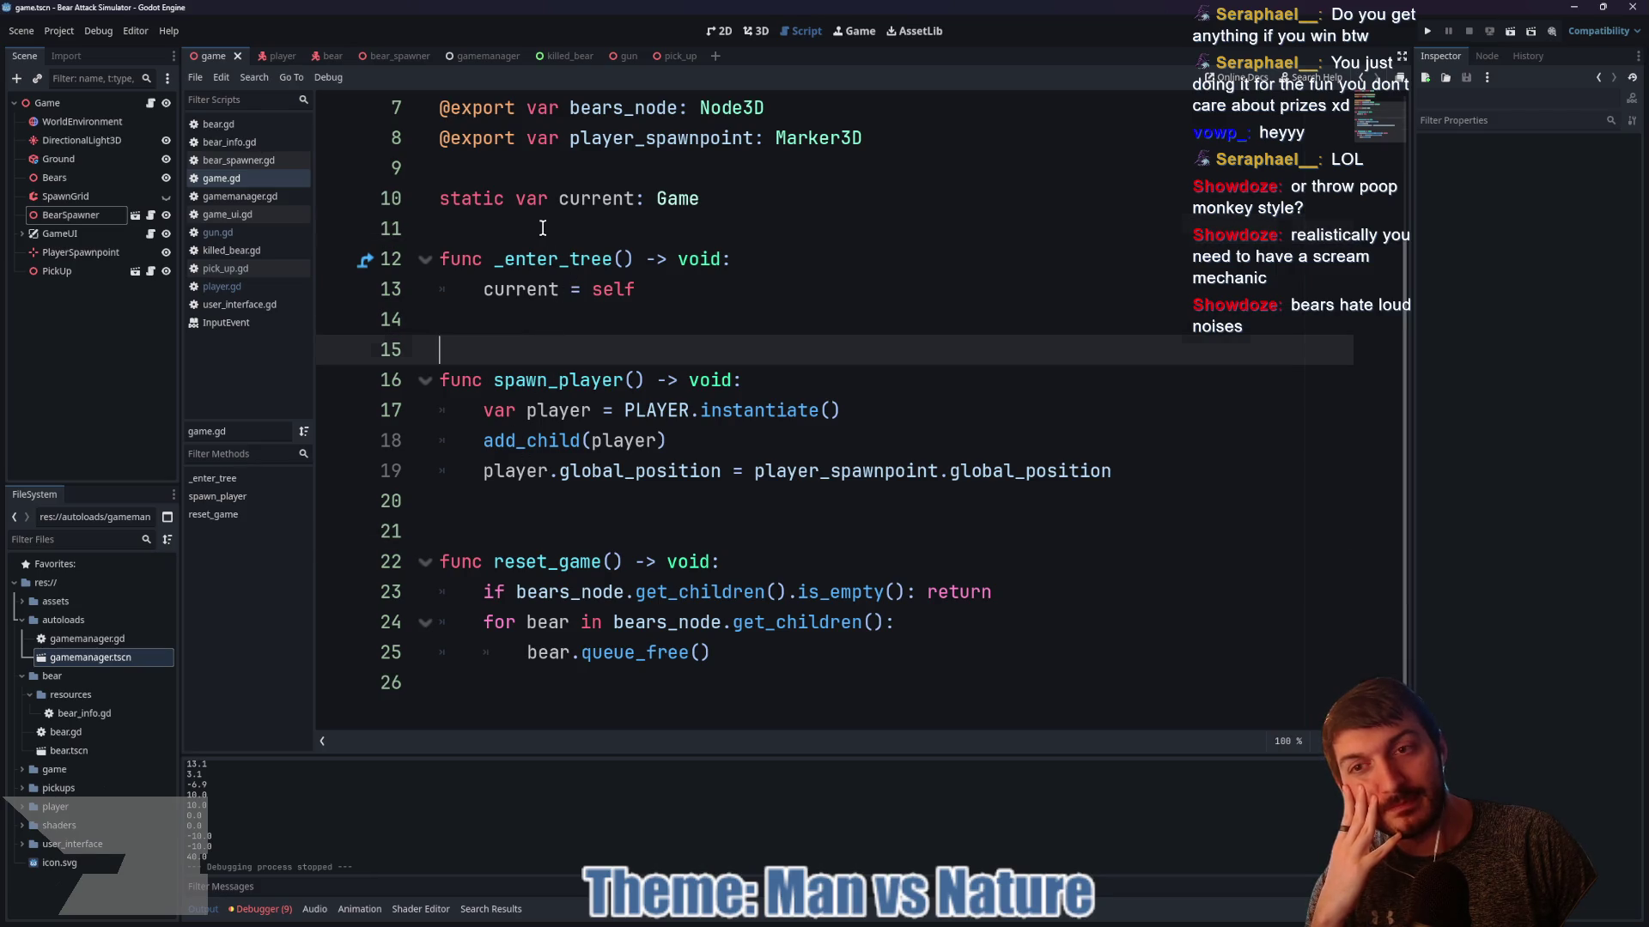
{"action": "left_click", "coordinate": [542, 228]}
{"action": "key", "text": "Return"}
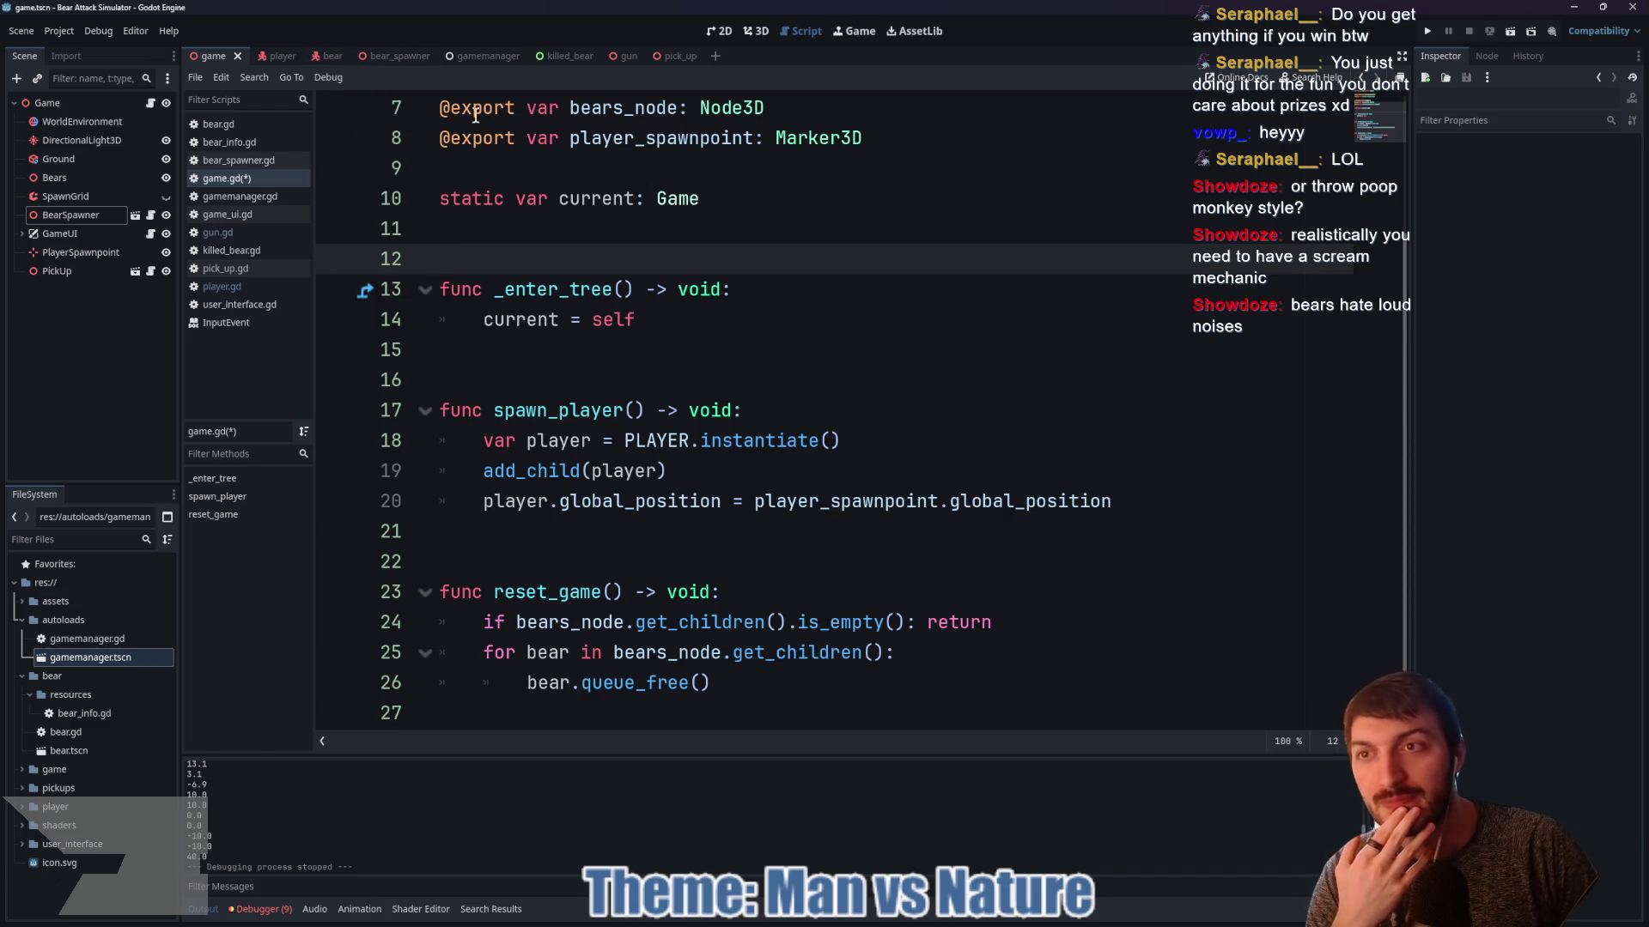
Select the root Game node, review game.gd's empty lines, and switch to the 3D workspace.
{"action": "left_click", "coordinate": [94, 103]}
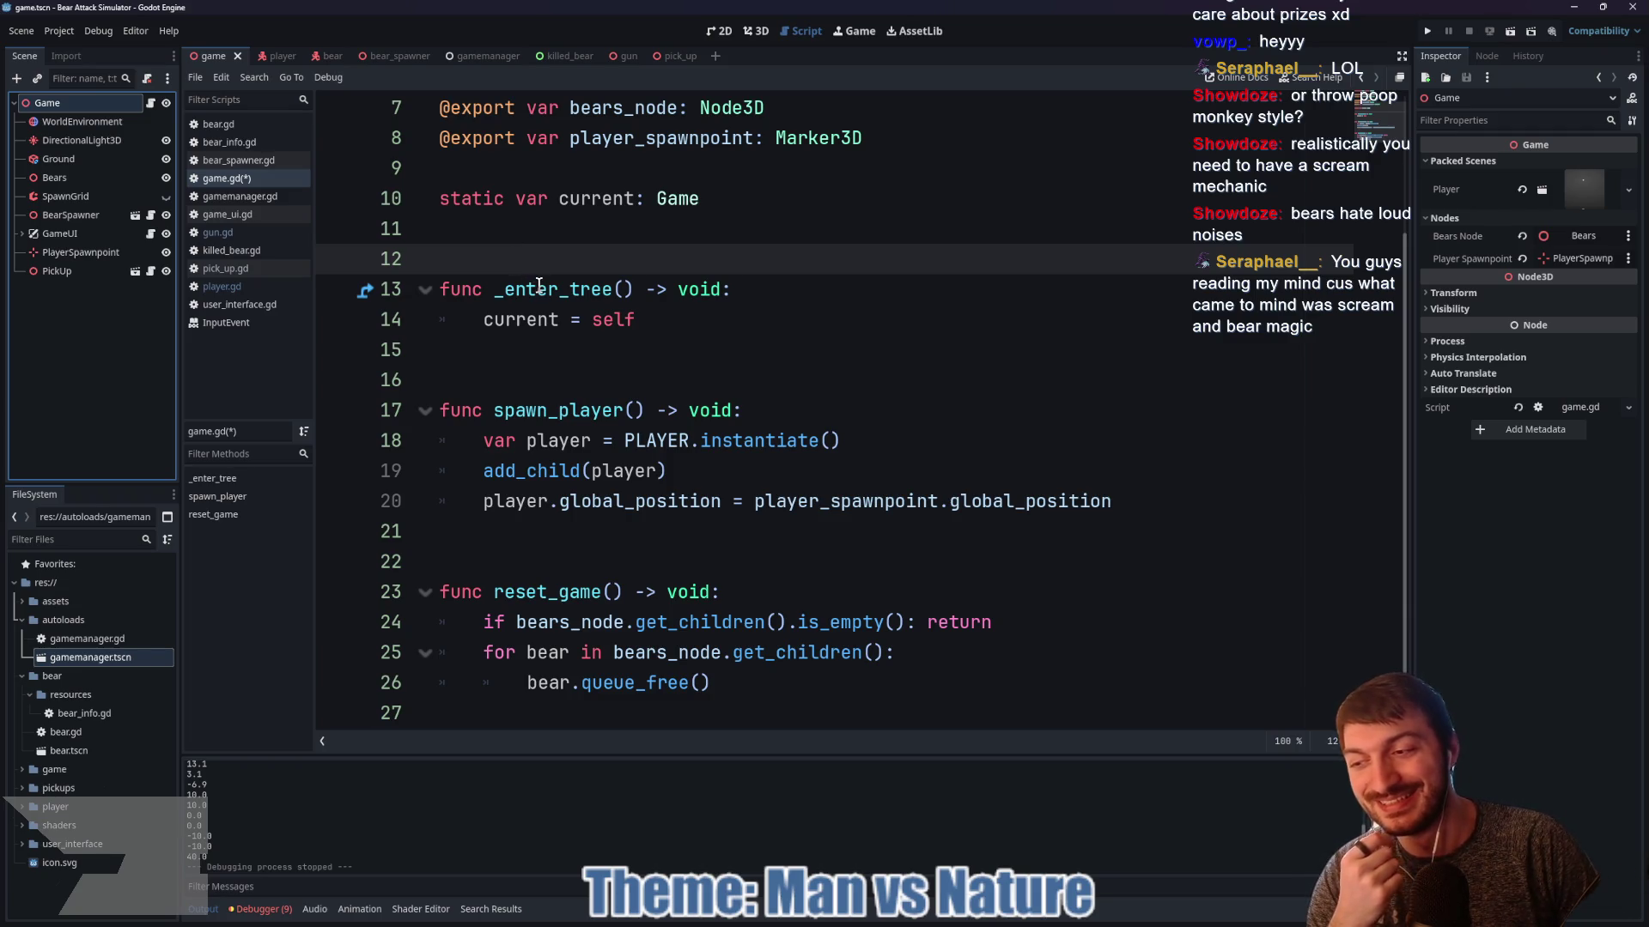
{"action": "mouse_move", "coordinate": [538, 286]}
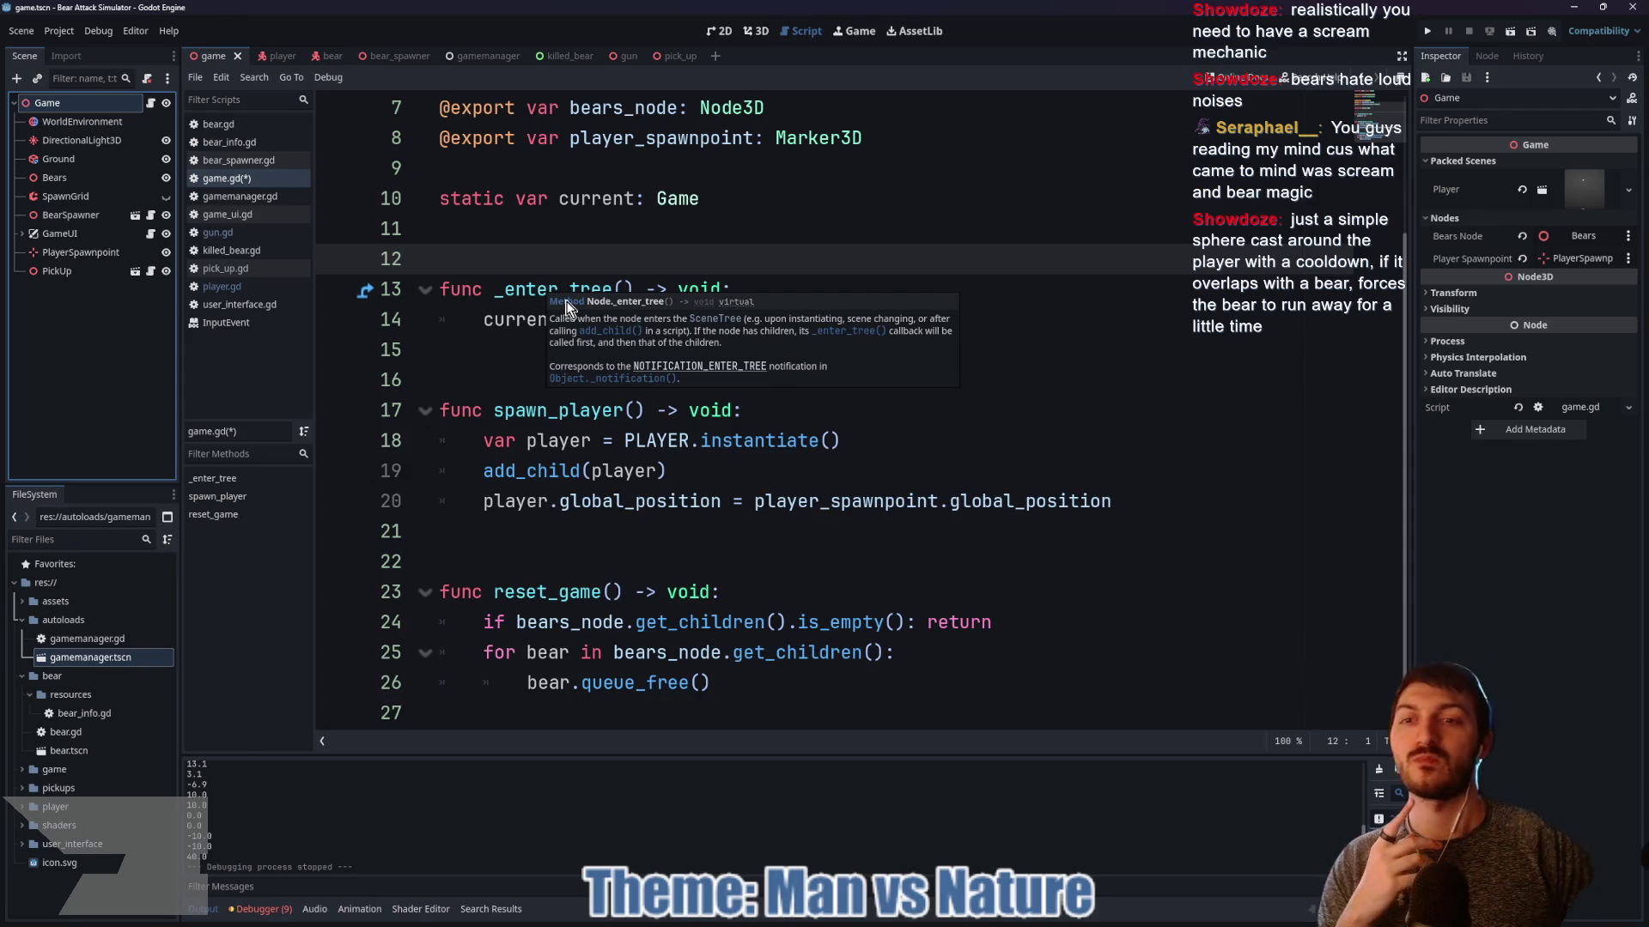
{"action": "left_click", "coordinate": [499, 368]}
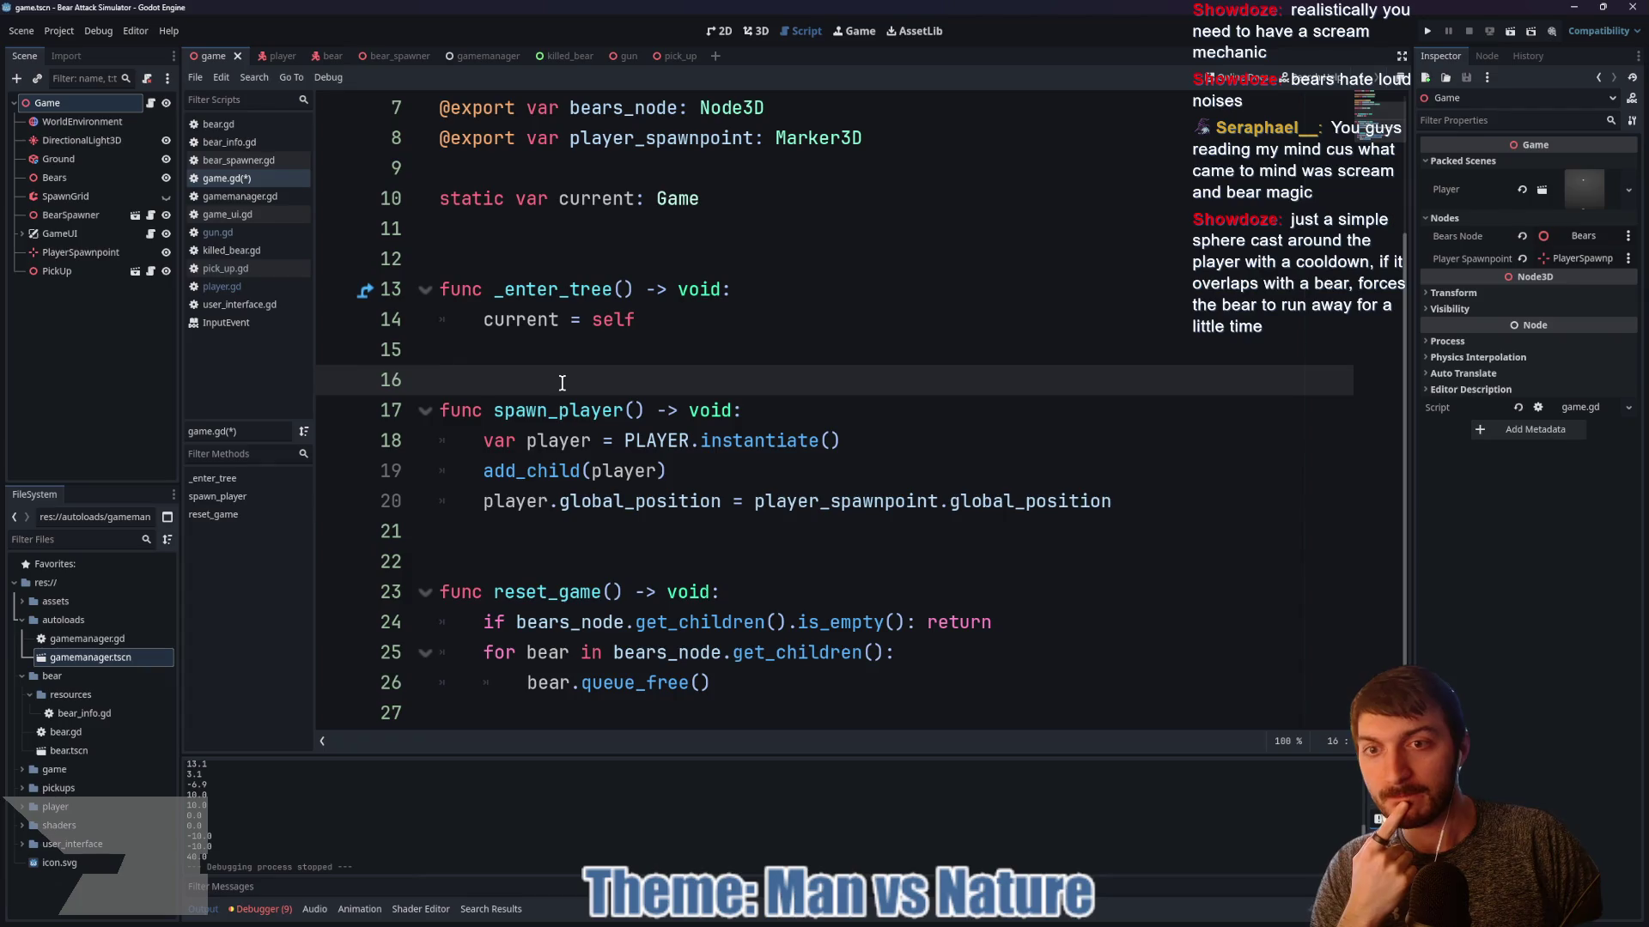
{"action": "left_click", "coordinate": [481, 533]}
{"action": "left_click", "coordinate": [497, 591]}
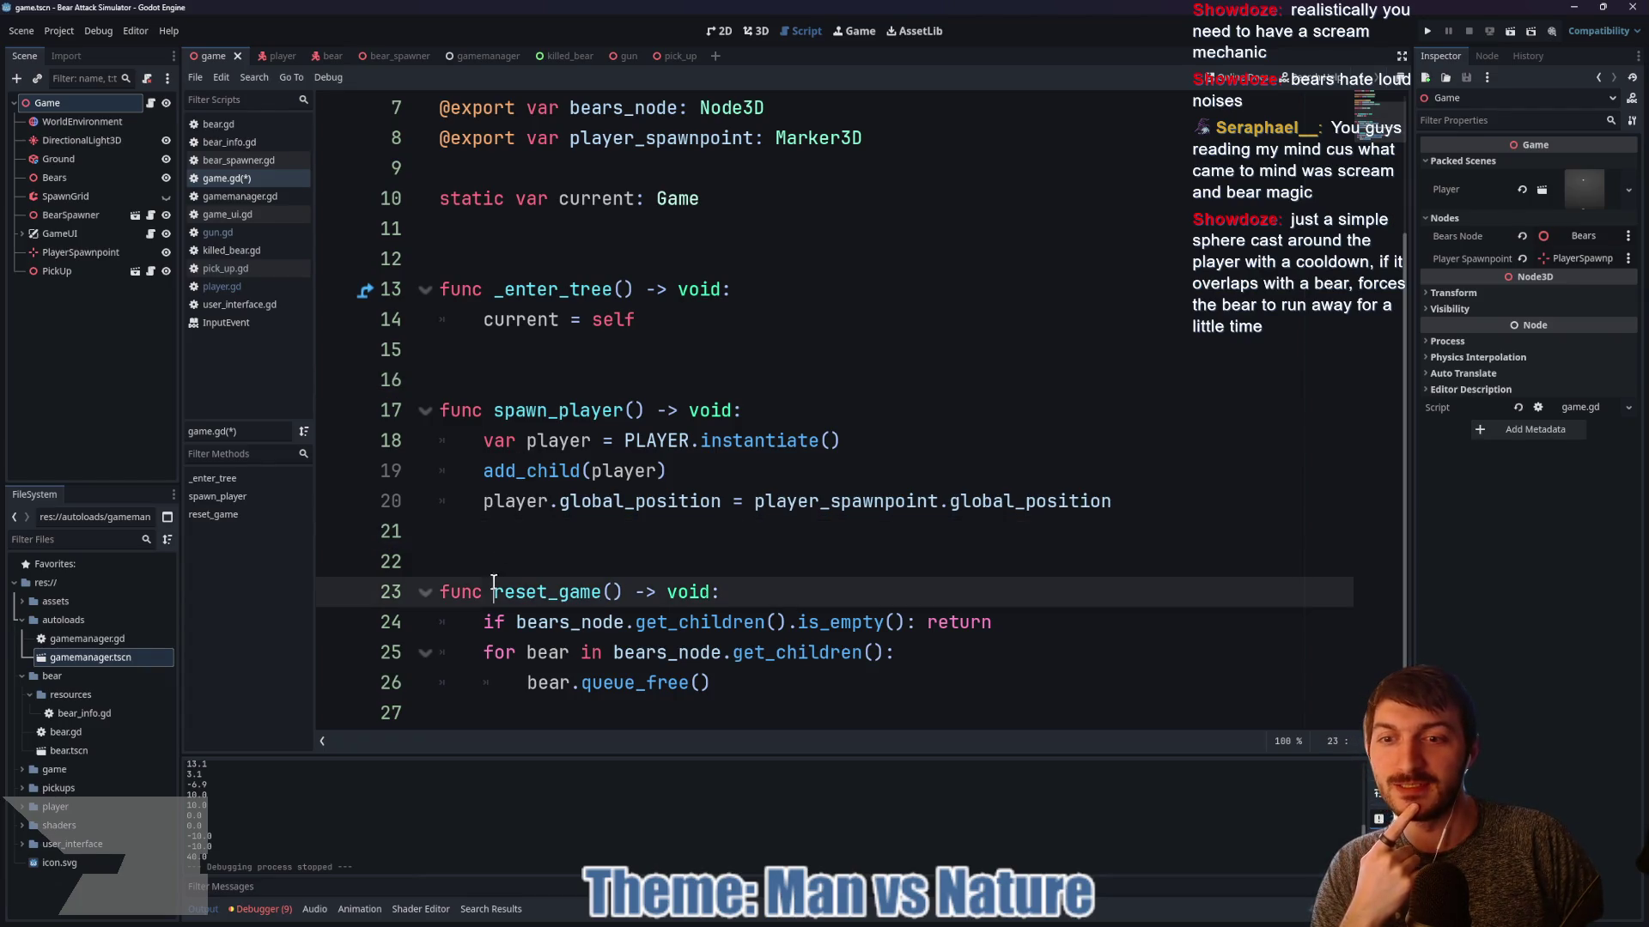
{"action": "left_click", "coordinate": [483, 562]}
{"action": "left_click", "coordinate": [483, 345]}
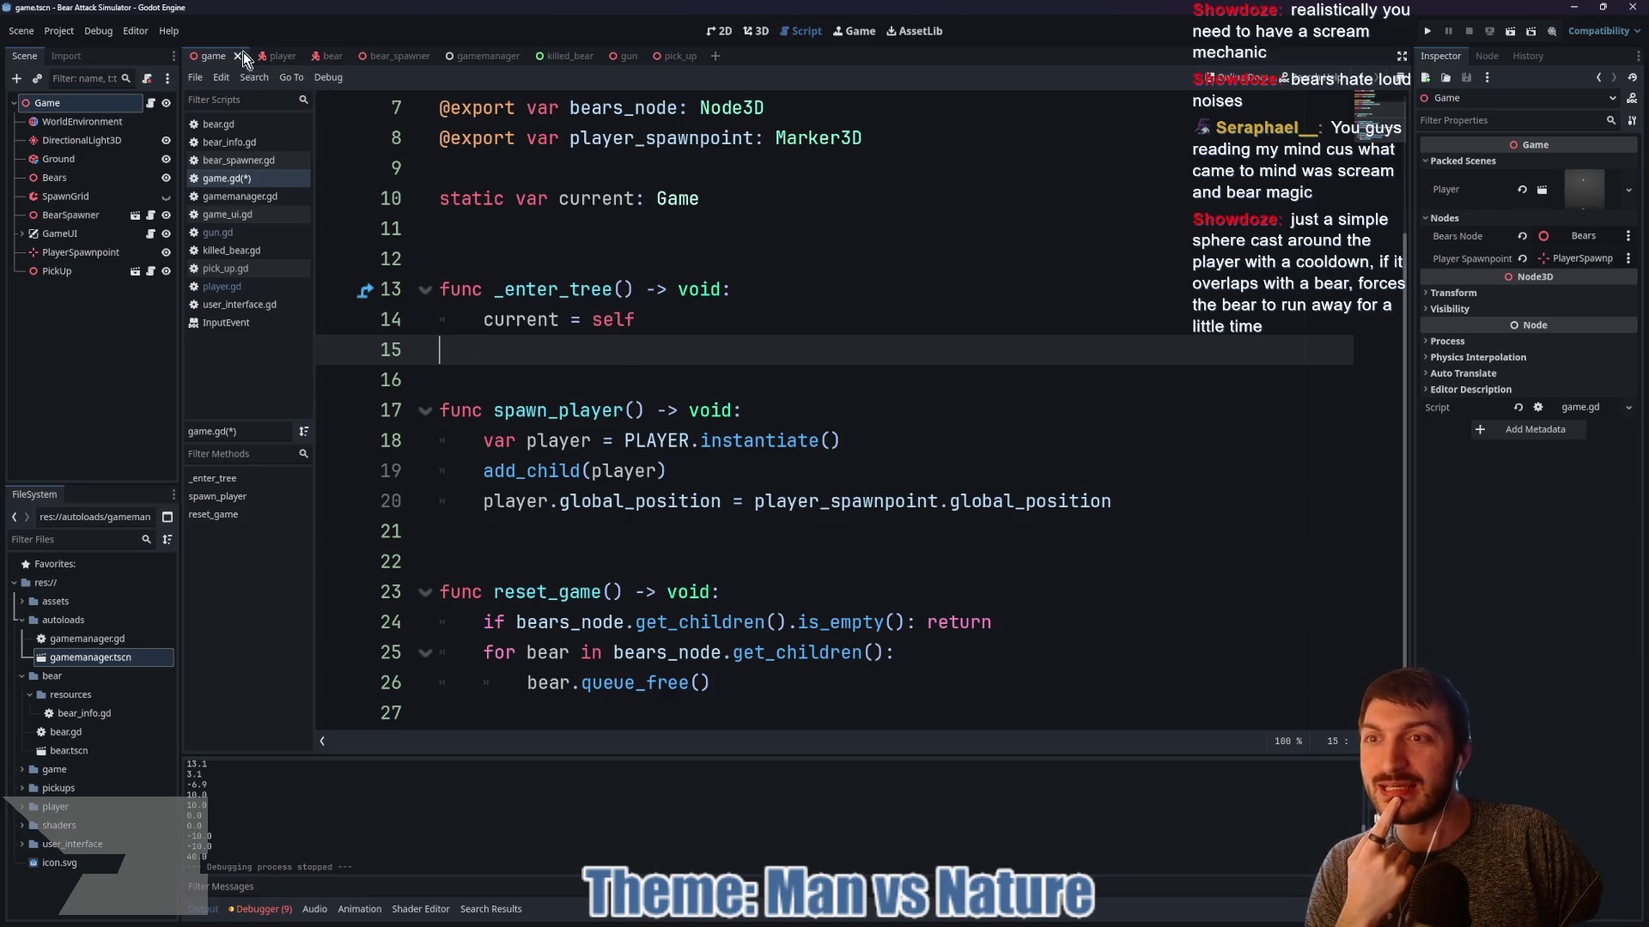
{"action": "left_click", "coordinate": [756, 31]}
Orbit the 3D view around the game scene's ground plane, then open the bear_spawner scene.
{"action": "mouse_move", "coordinate": [626, 343]}
{"action": "left_mouse_down"}
{"action": "mouse_move", "coordinate": [928, 328]}
{"action": "mouse_move", "coordinate": [814, 359]}
{"action": "mouse_move", "coordinate": [634, 314]}
{"action": "mouse_move", "coordinate": [605, 239]}
{"action": "left_mouse_up"}
{"action": "mouse_move", "coordinate": [890, 291]}
{"action": "left_mouse_down"}
{"action": "mouse_move", "coordinate": [1005, 308]}
{"action": "mouse_move", "coordinate": [927, 431]}
{"action": "mouse_move", "coordinate": [679, 383]}
{"action": "mouse_move", "coordinate": [627, 287]}
{"action": "mouse_move", "coordinate": [656, 233]}
{"action": "mouse_move", "coordinate": [814, 280]}
{"action": "mouse_move", "coordinate": [879, 345]}
{"action": "mouse_move", "coordinate": [1053, 378]}
{"action": "mouse_move", "coordinate": [1137, 364]}
{"action": "left_mouse_up"}
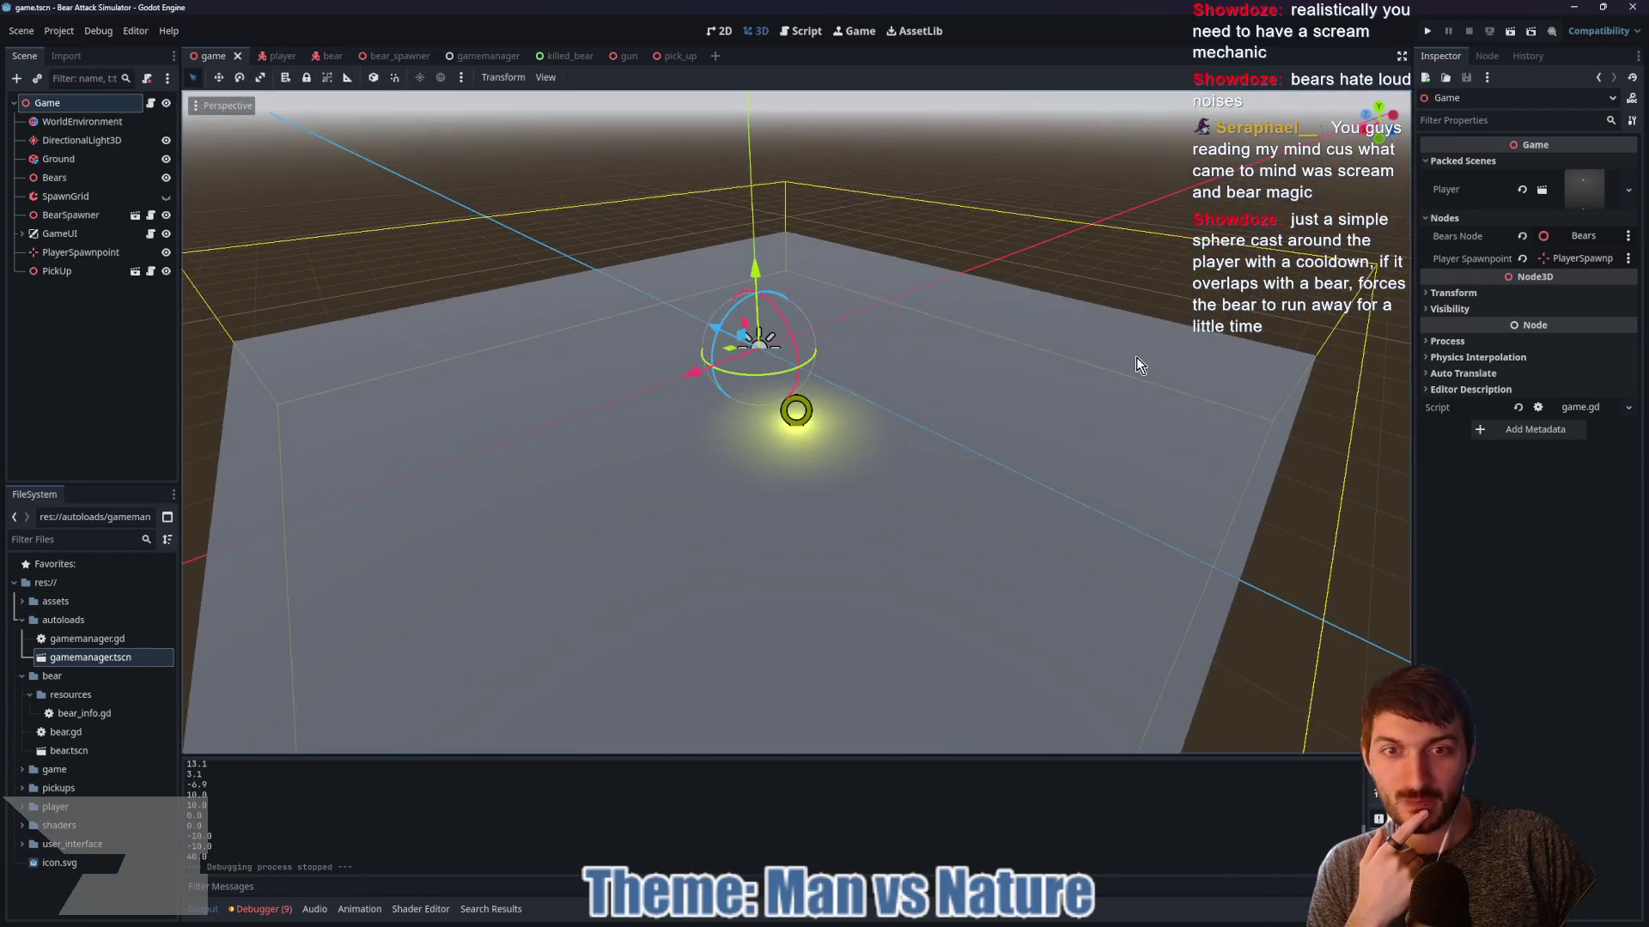
{"action": "mouse_move", "coordinate": [774, 256]}
{"action": "left_mouse_down"}
{"action": "mouse_move", "coordinate": [921, 323]}
{"action": "mouse_move", "coordinate": [1024, 302]}
{"action": "mouse_move", "coordinate": [668, 359]}
{"action": "mouse_move", "coordinate": [574, 266]}
{"action": "mouse_move", "coordinate": [515, 249]}
{"action": "mouse_move", "coordinate": [626, 378]}
{"action": "mouse_move", "coordinate": [1009, 397]}
{"action": "mouse_move", "coordinate": [1037, 378]}
{"action": "left_mouse_up"}
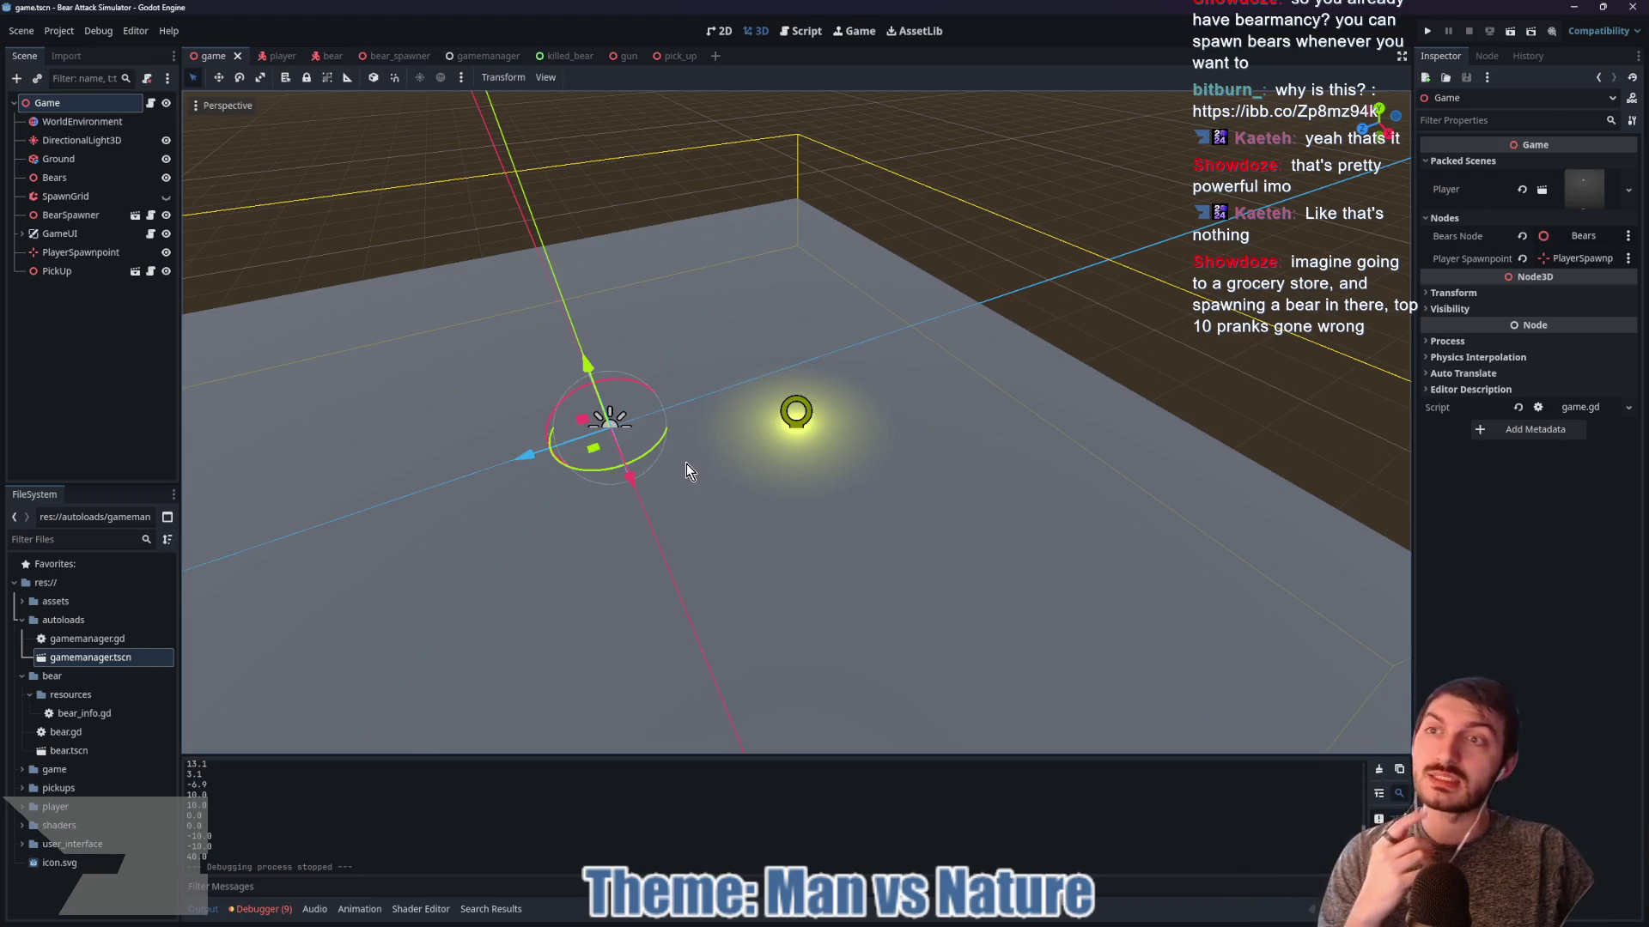
{"action": "left_click", "coordinate": [402, 54]}
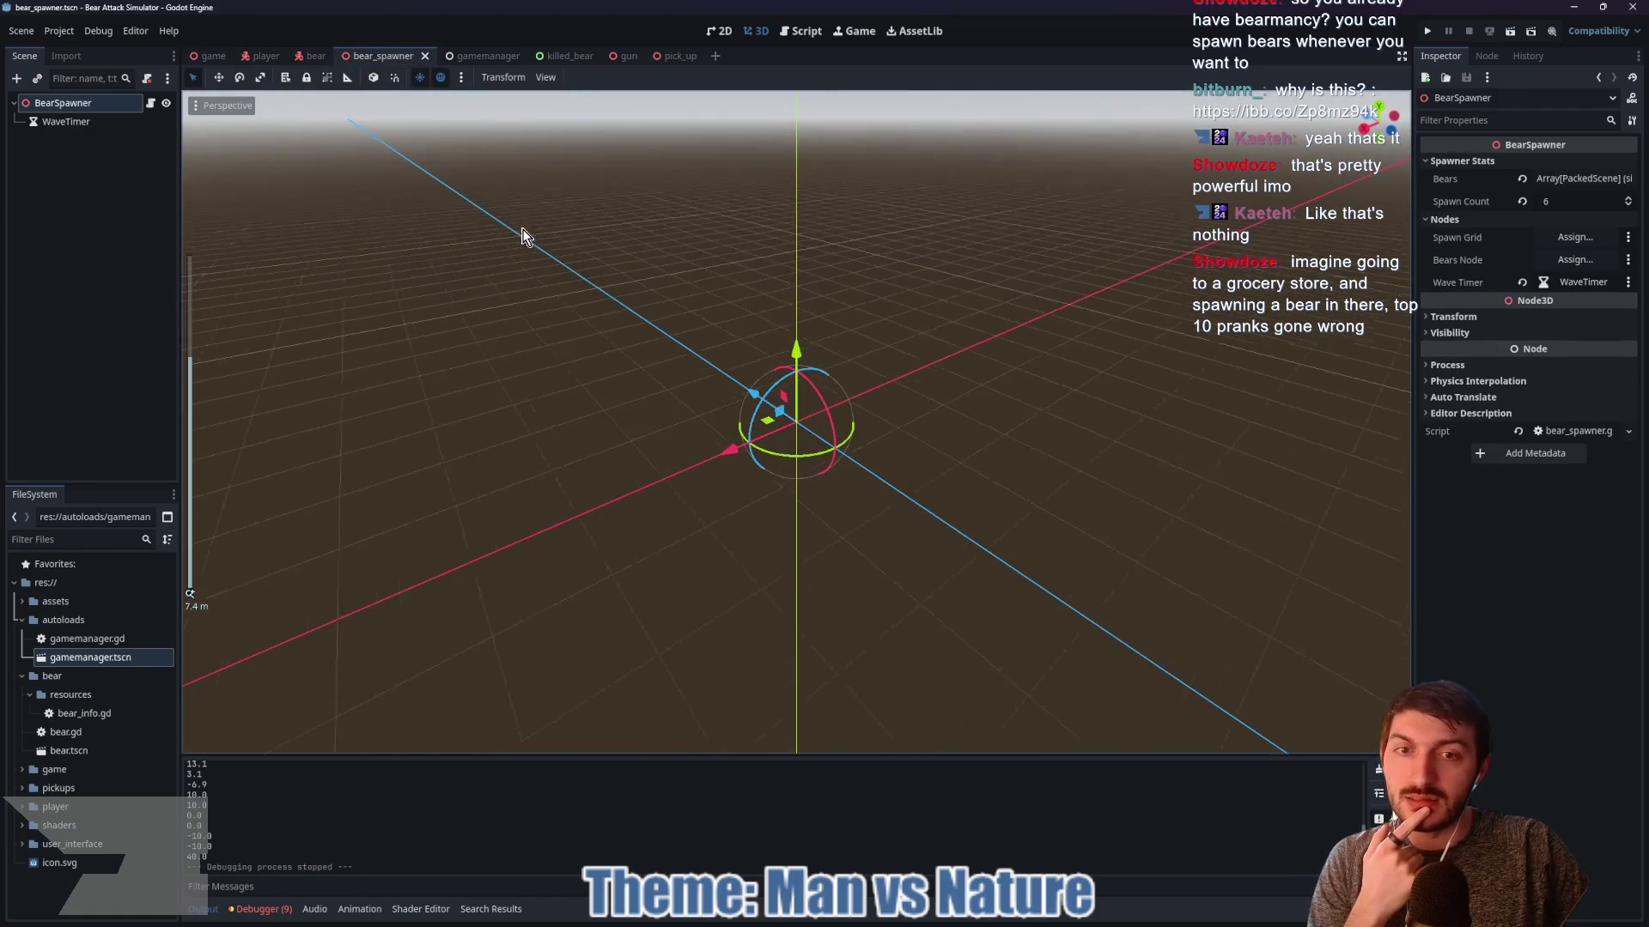
Orbit the bear_spawner viewport, return to the main game scene, and run the project with F5.
{"action": "left_click_drag", "start_coordinate": [824, 280], "coordinate": [718, 265]}
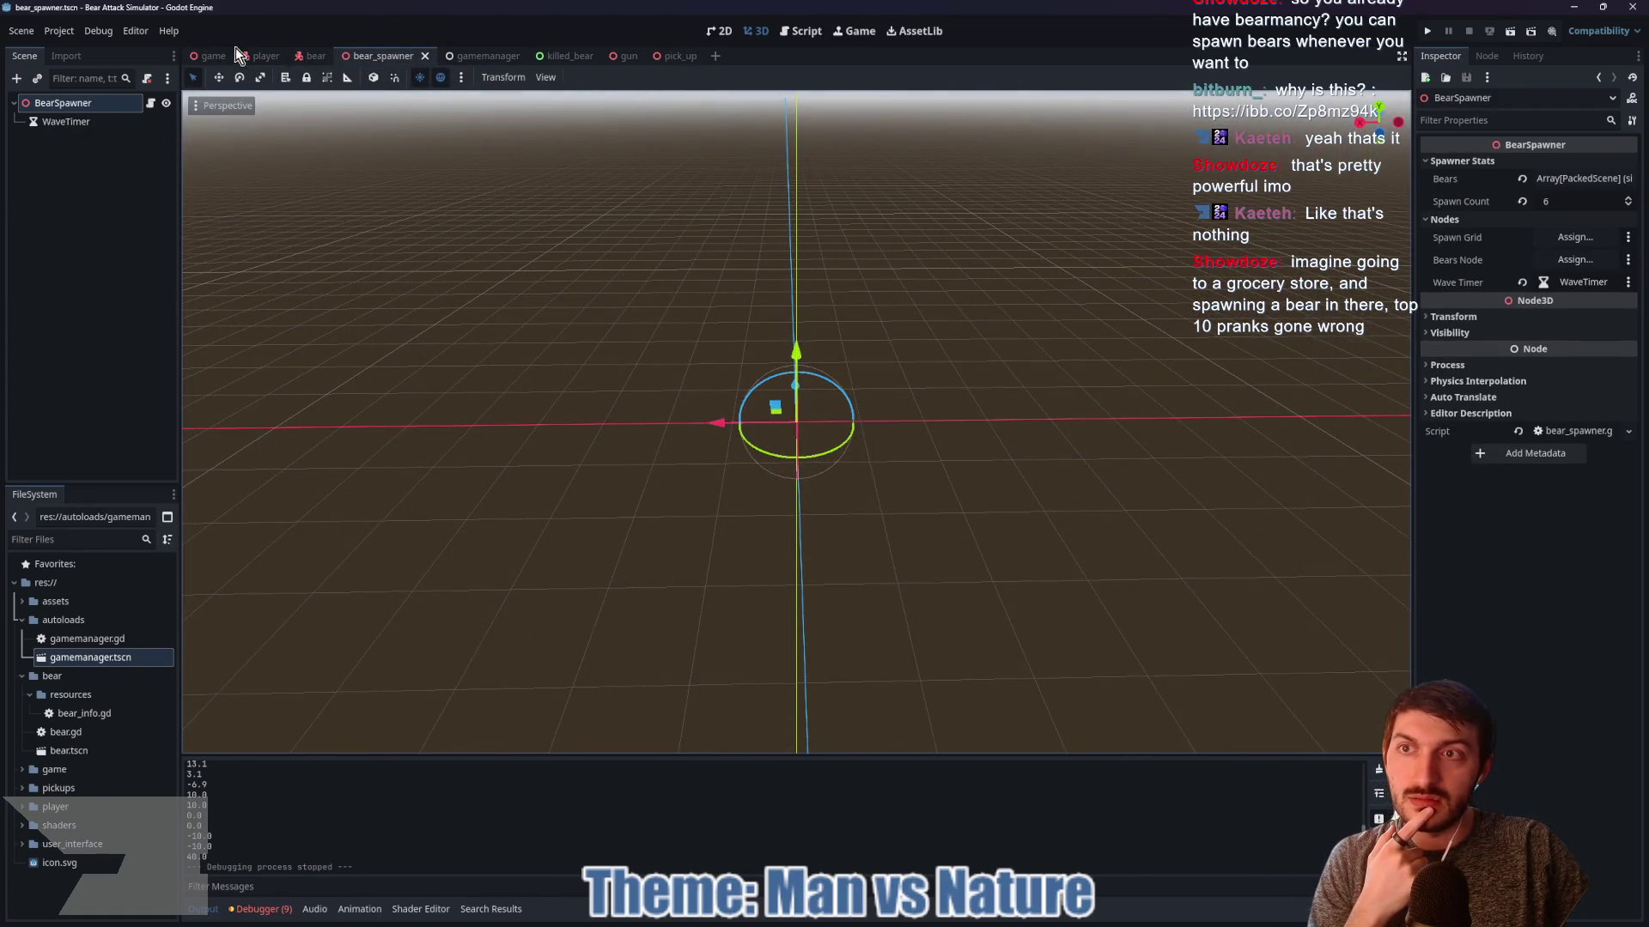
{"action": "left_click_drag", "start_coordinate": [520, 265], "coordinate": [1211, 257]}
{"action": "left_click_drag", "start_coordinate": [653, 268], "coordinate": [894, 272]}
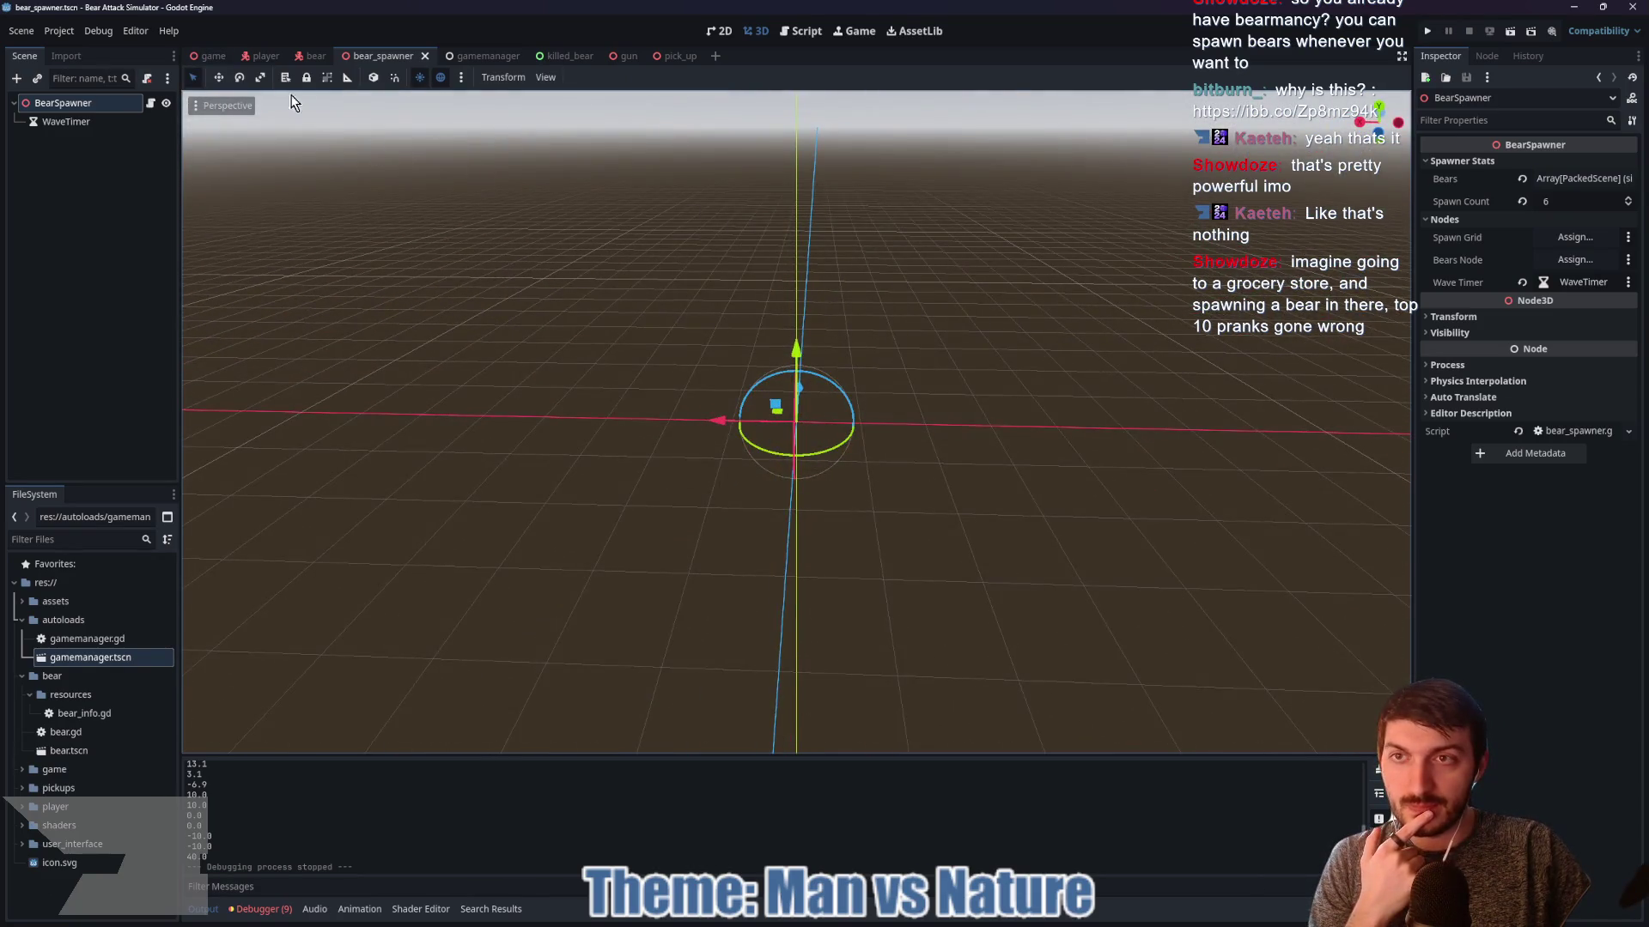
{"action": "left_click", "coordinate": [211, 56]}
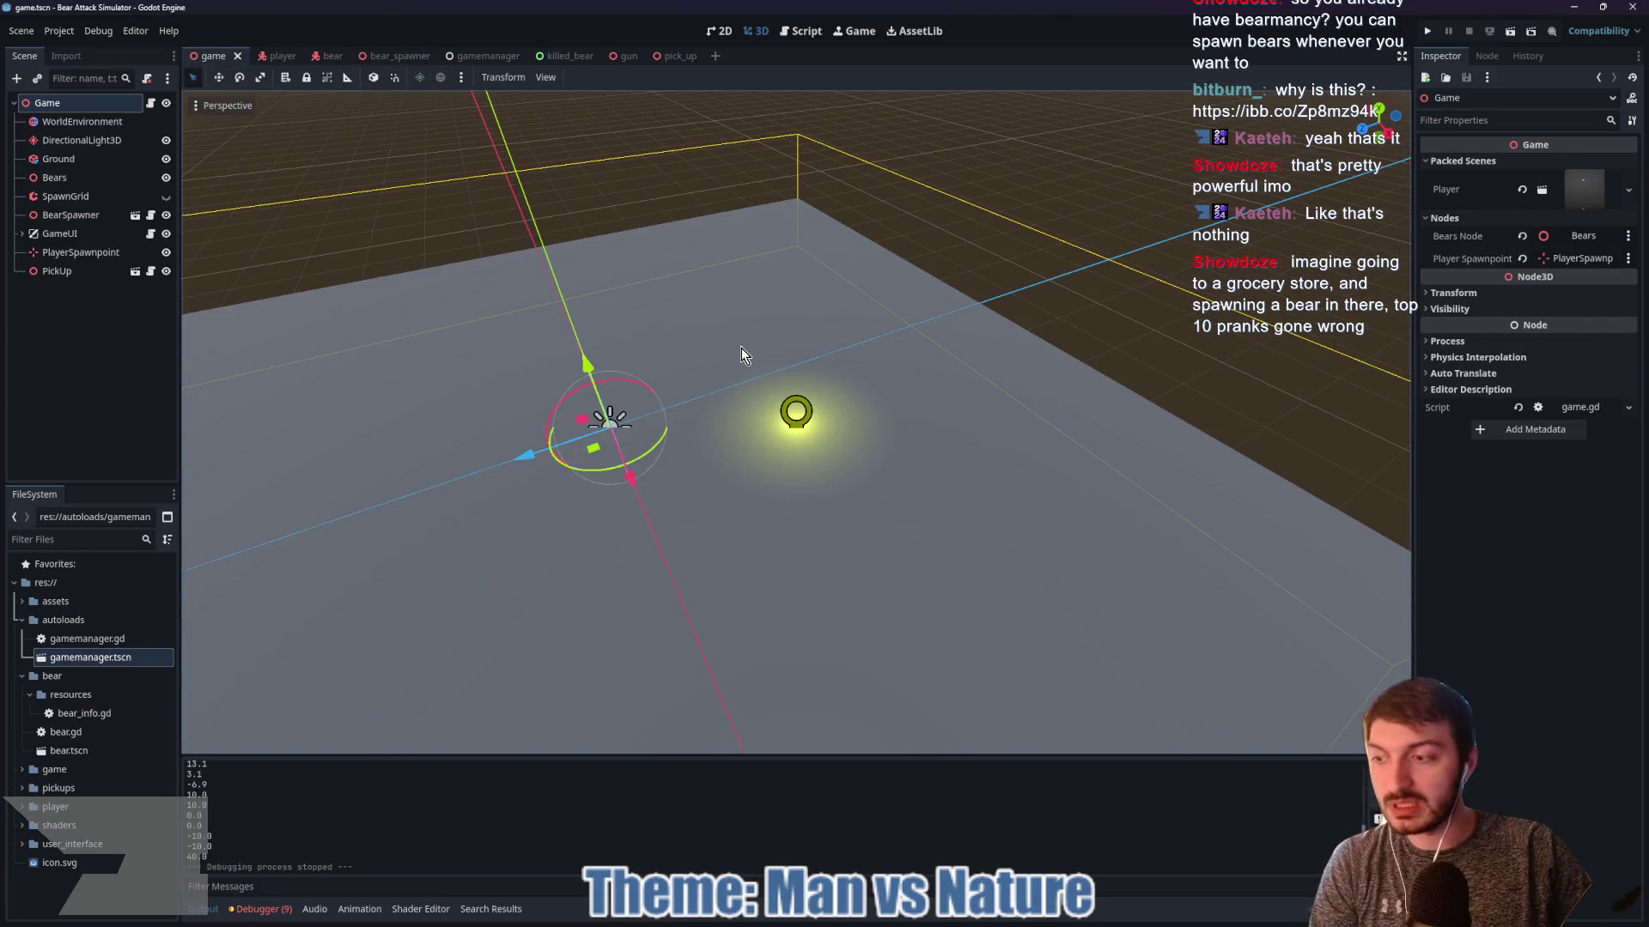
{"action": "key", "text": "F5"}
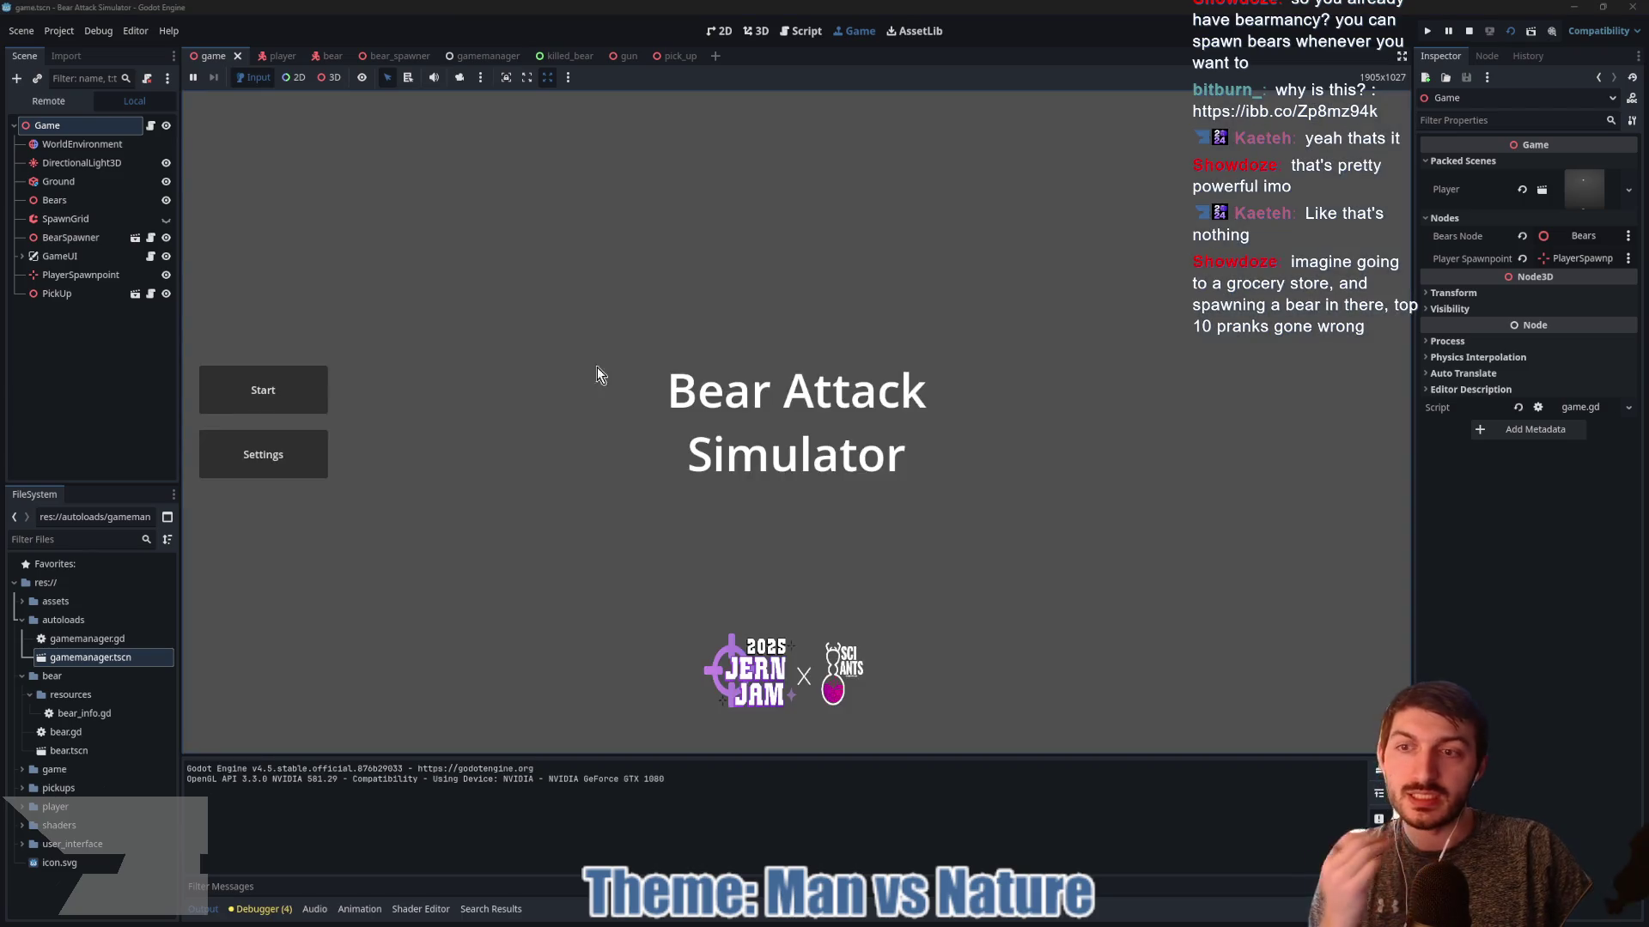
Start a round, shoot bears up to 2 kills, stop with F8, and switch to the browser.
{"action": "left_click", "coordinate": [298, 390]}
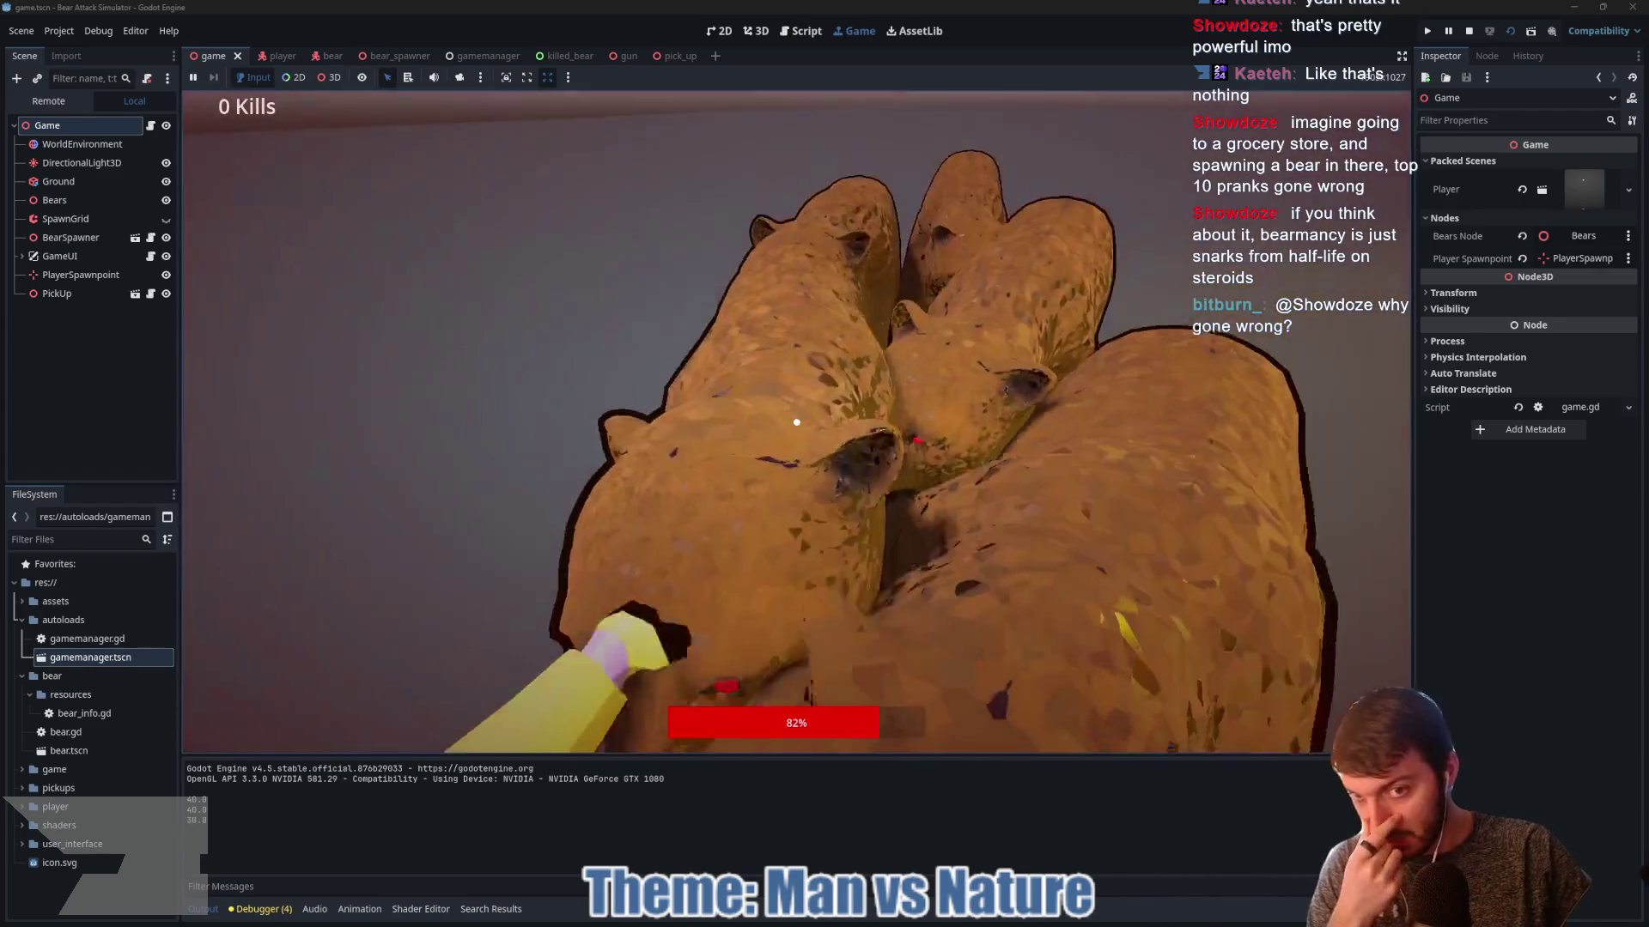
{"action": "left_click", "coordinate": [797, 421]}
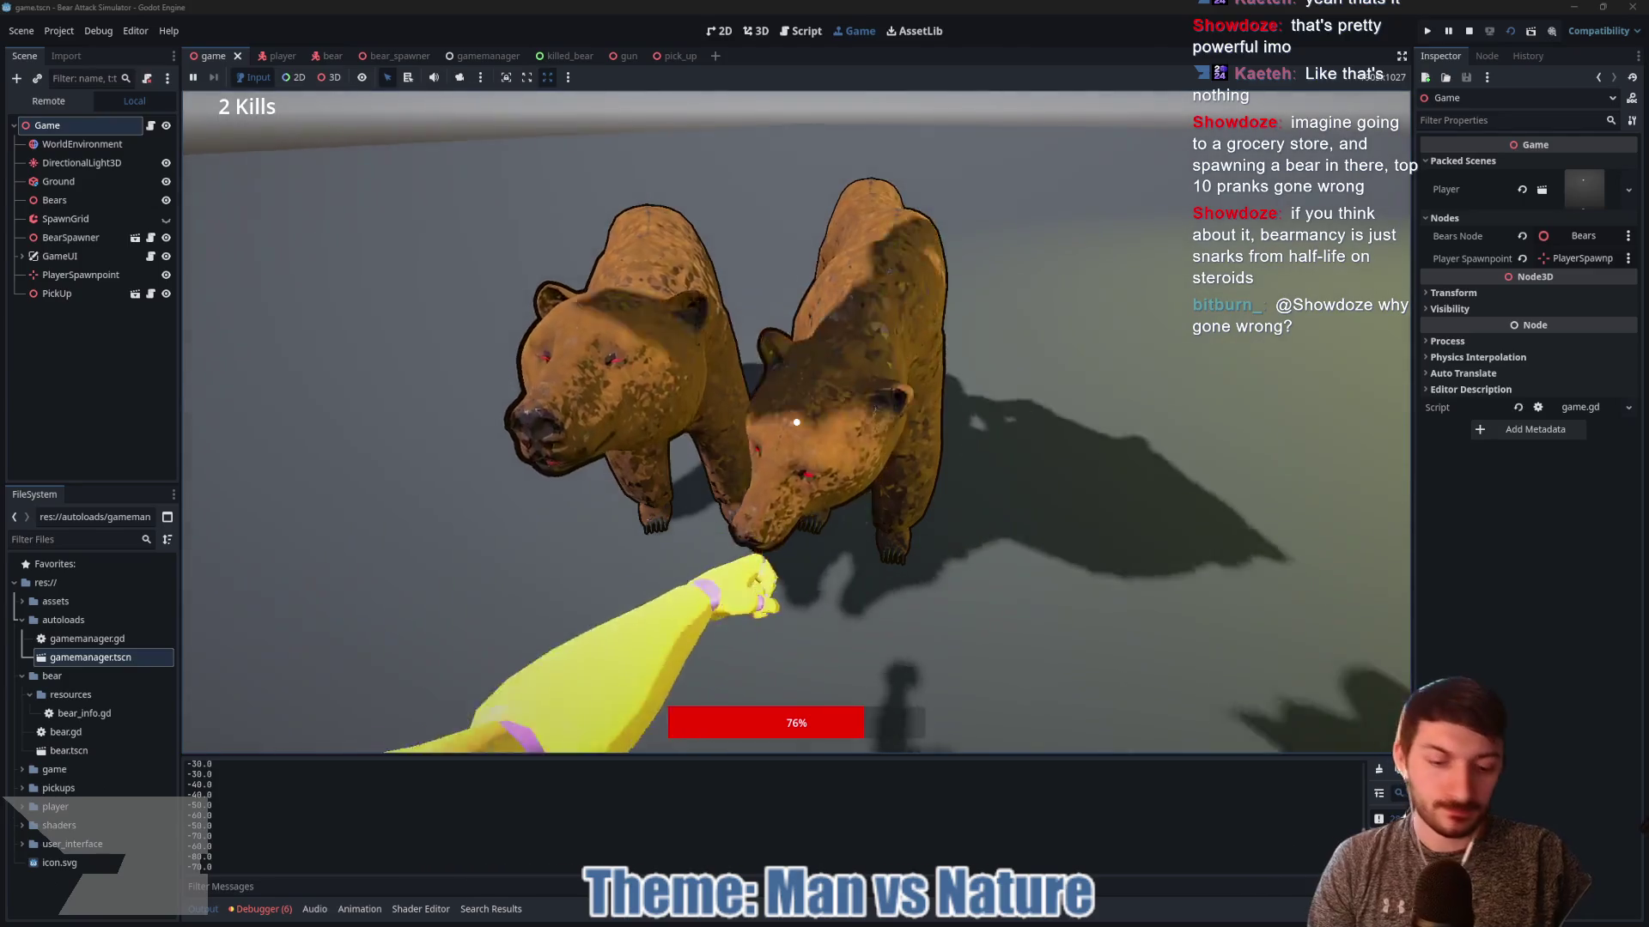
{"action": "key", "text": "F8"}
{"action": "key", "text": "alt+Tab"}
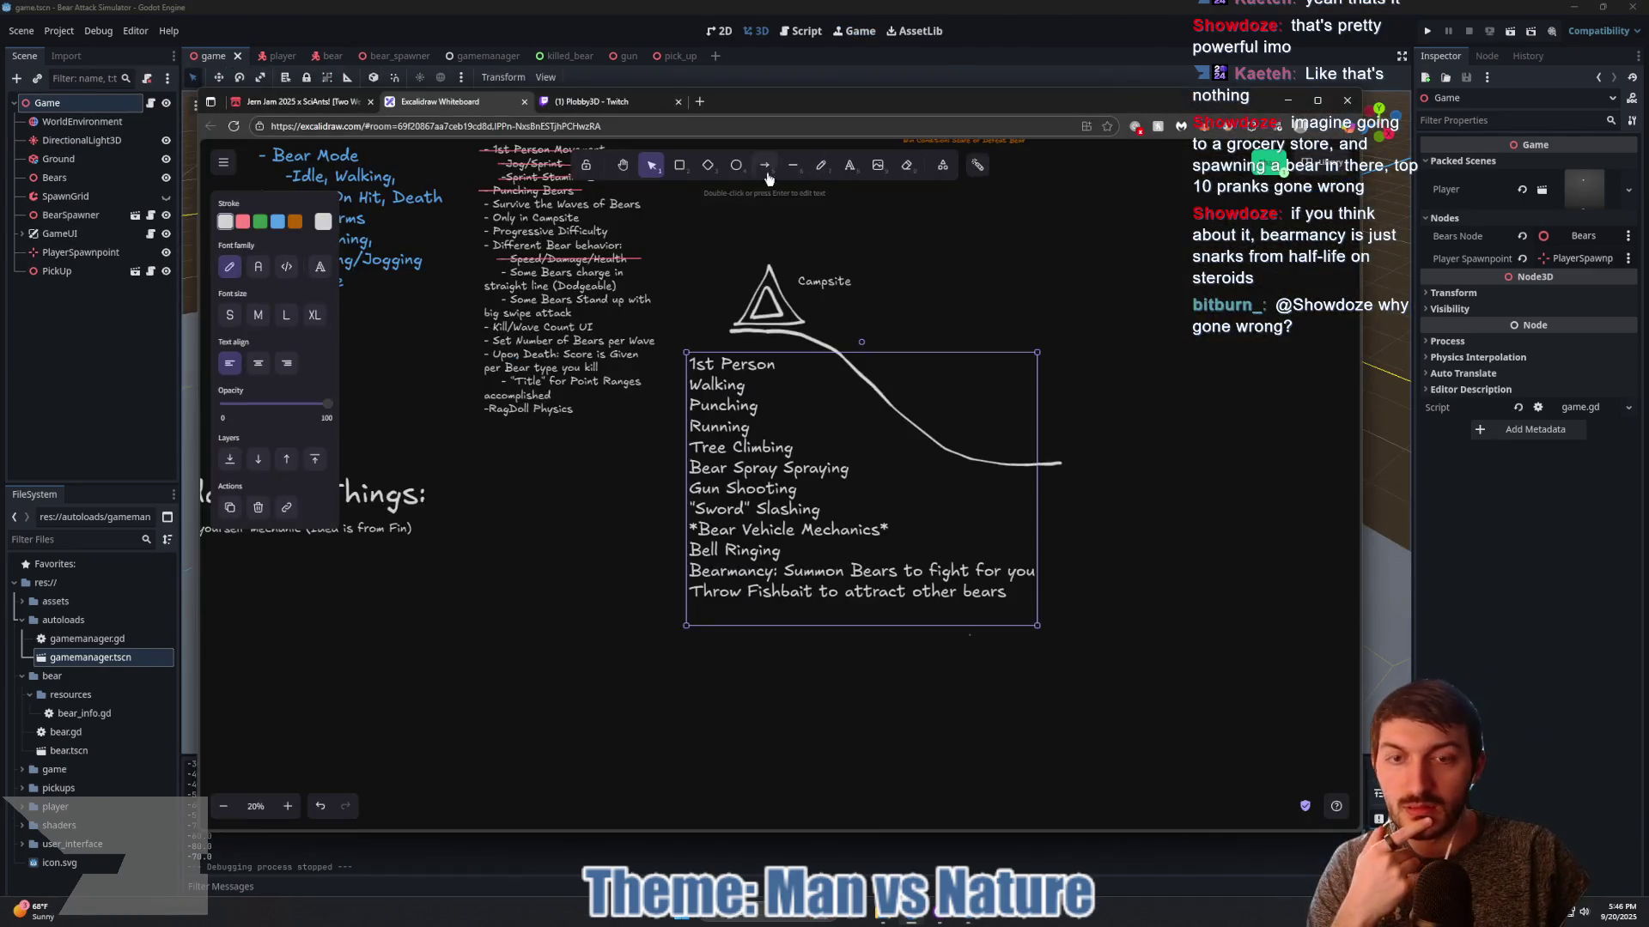
Leave theater mode on the Twitch stream, dismiss its window, and open the bear scene.
{"action": "key", "text": "ctrl+Tab"}
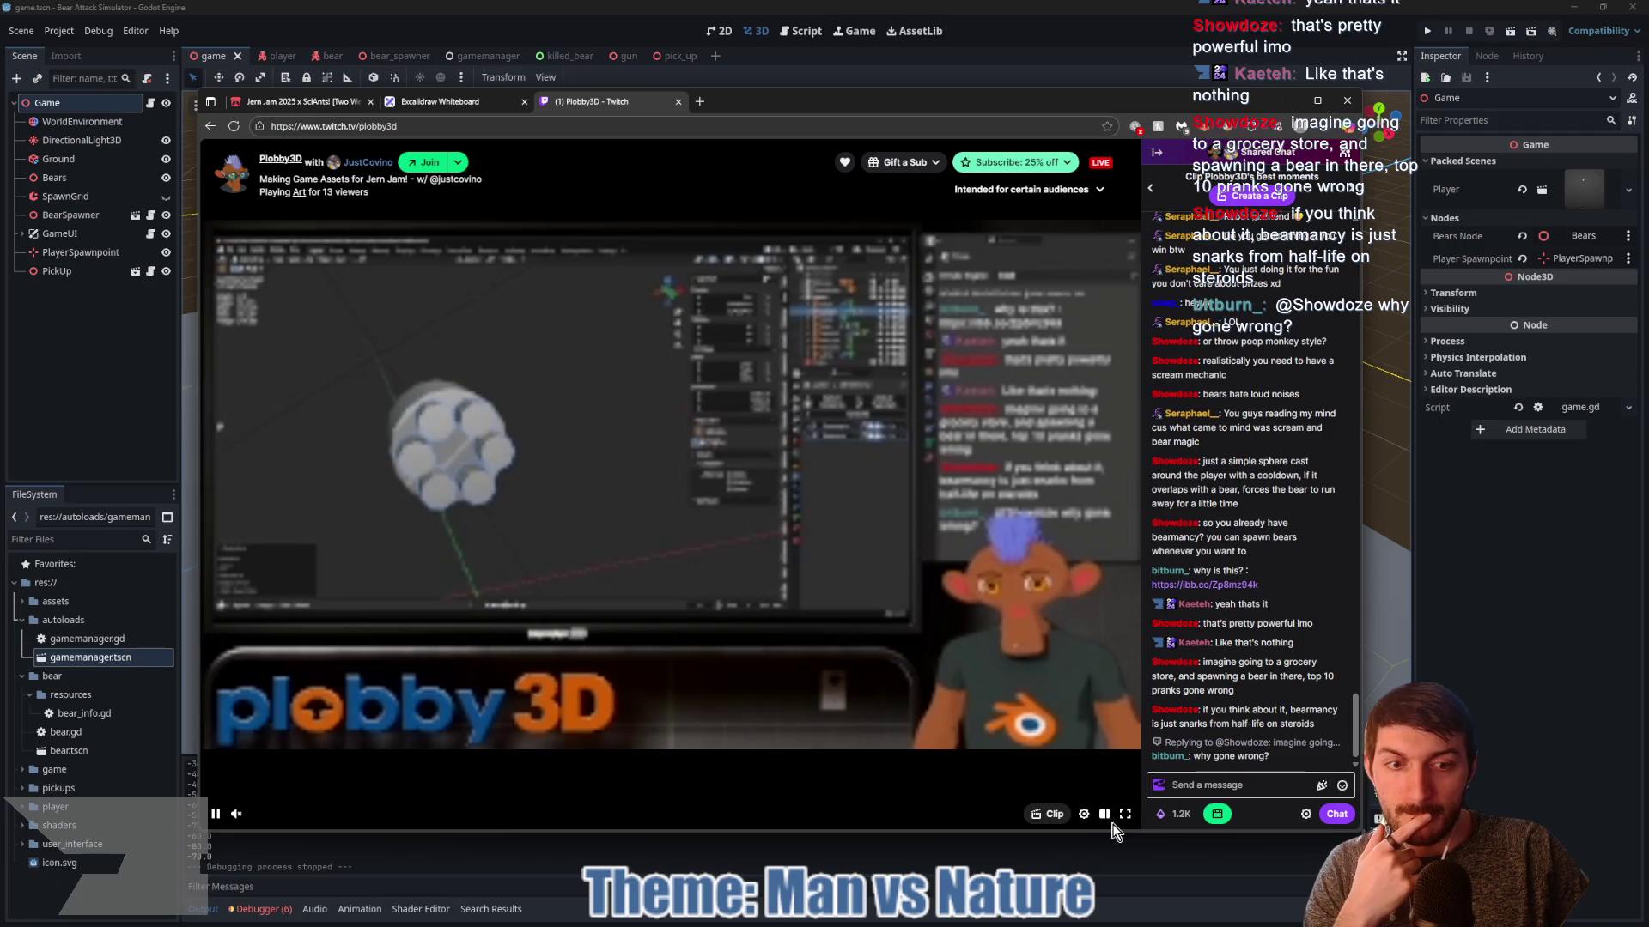
{"action": "left_click", "coordinate": [1104, 814]}
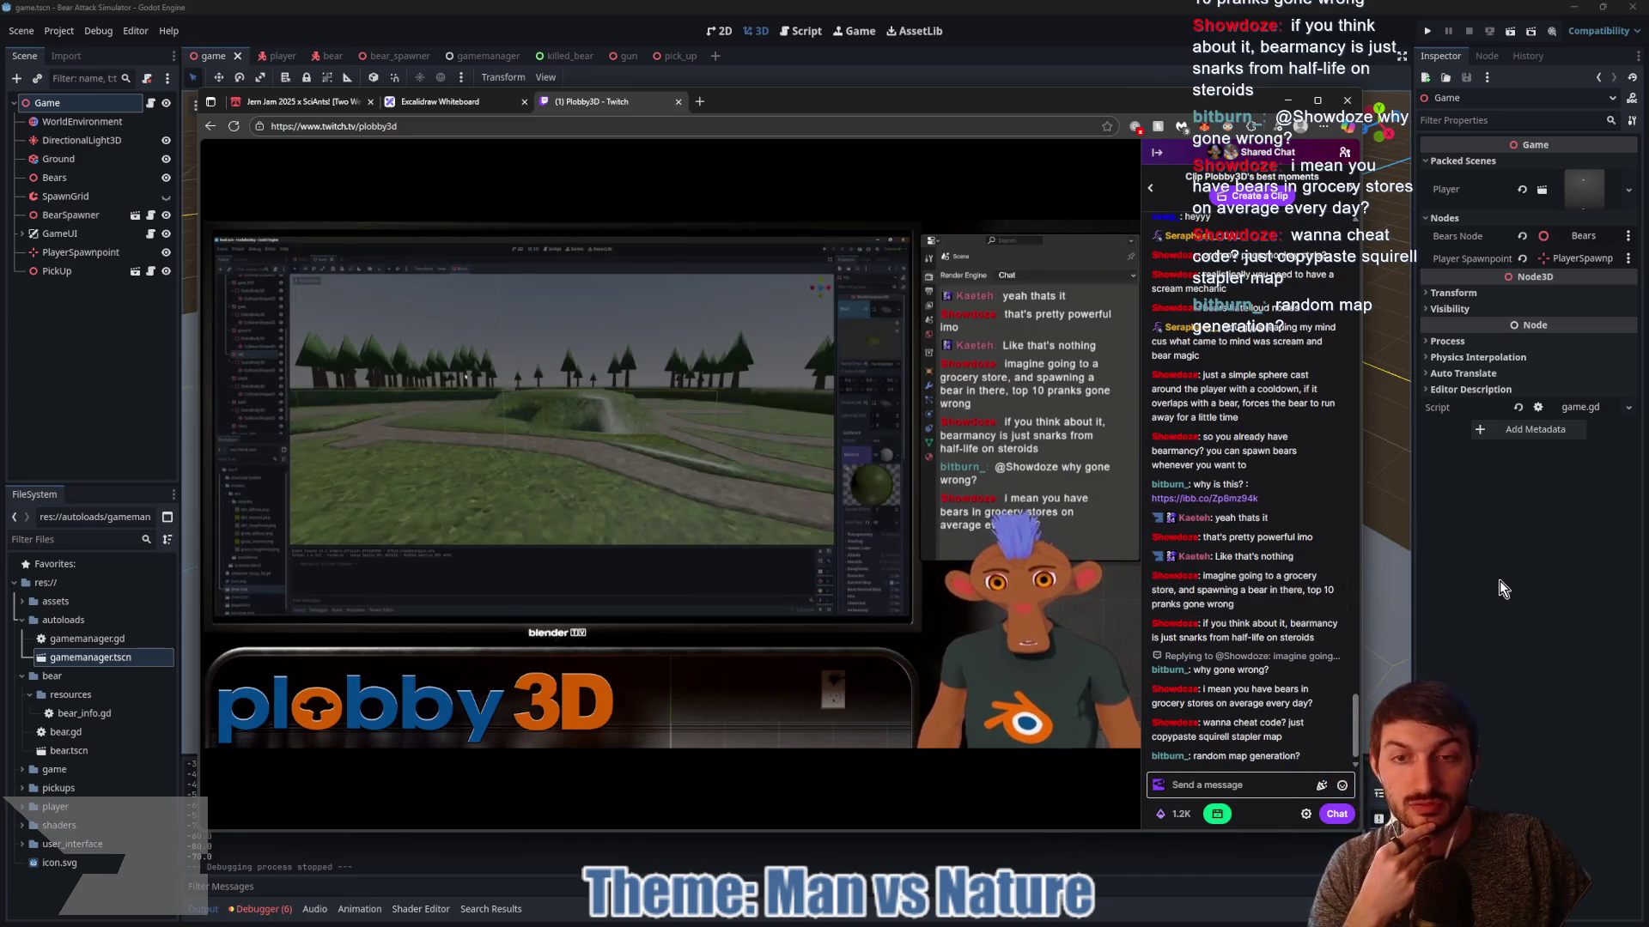
{"action": "left_click", "coordinate": [1499, 595]}
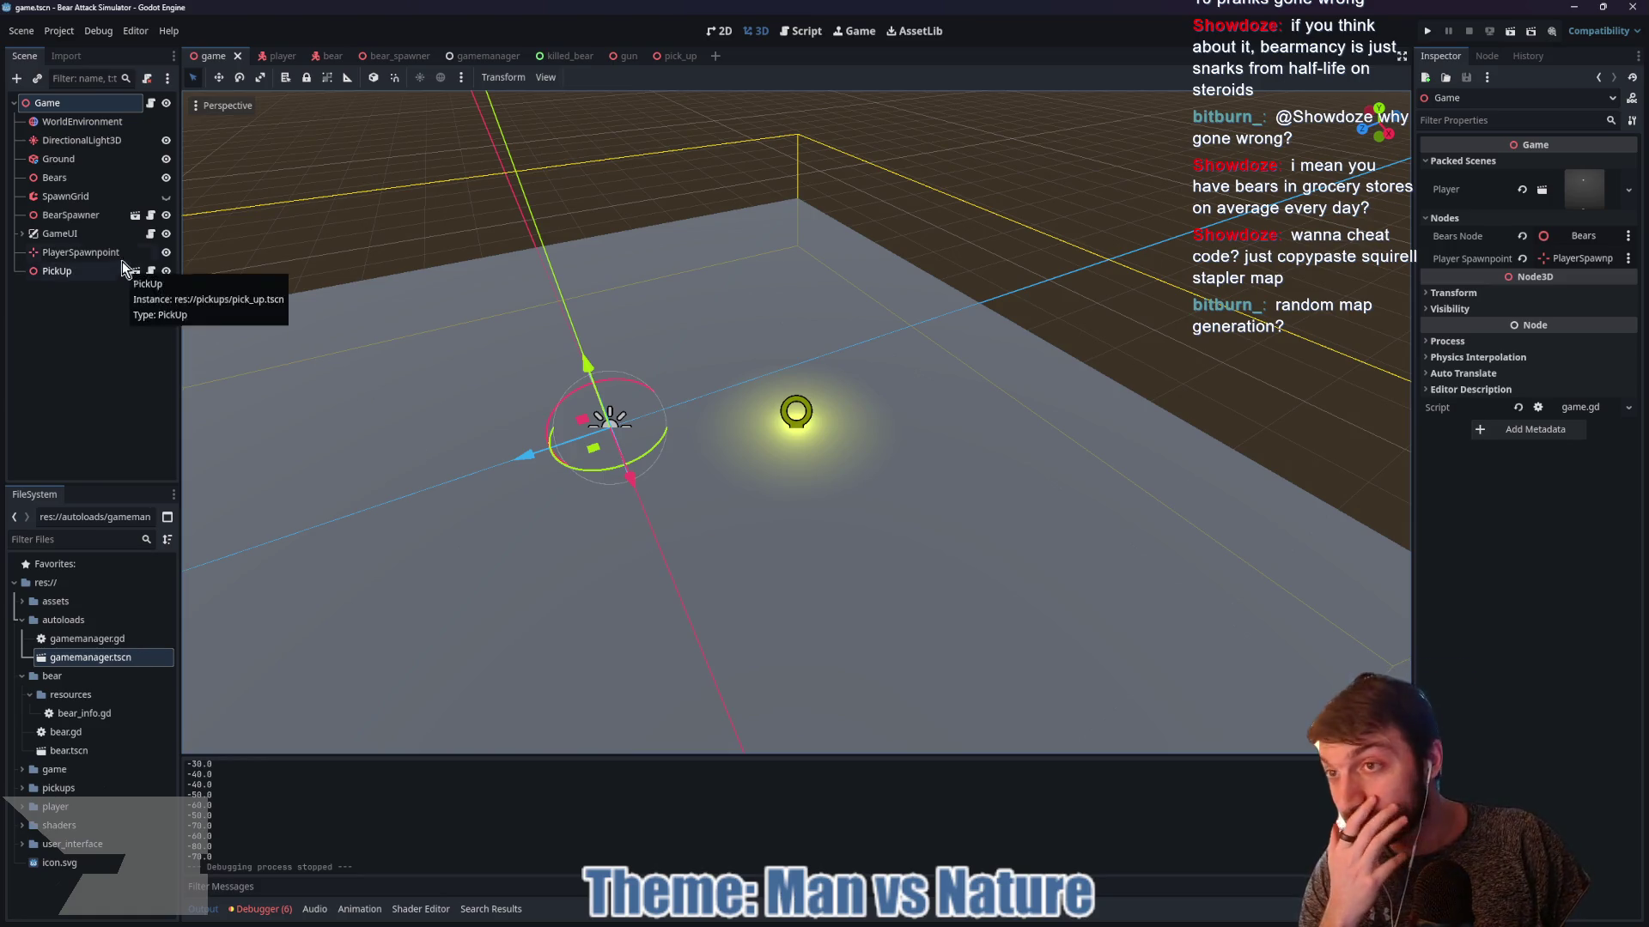
{"action": "left_click", "coordinate": [327, 55]}
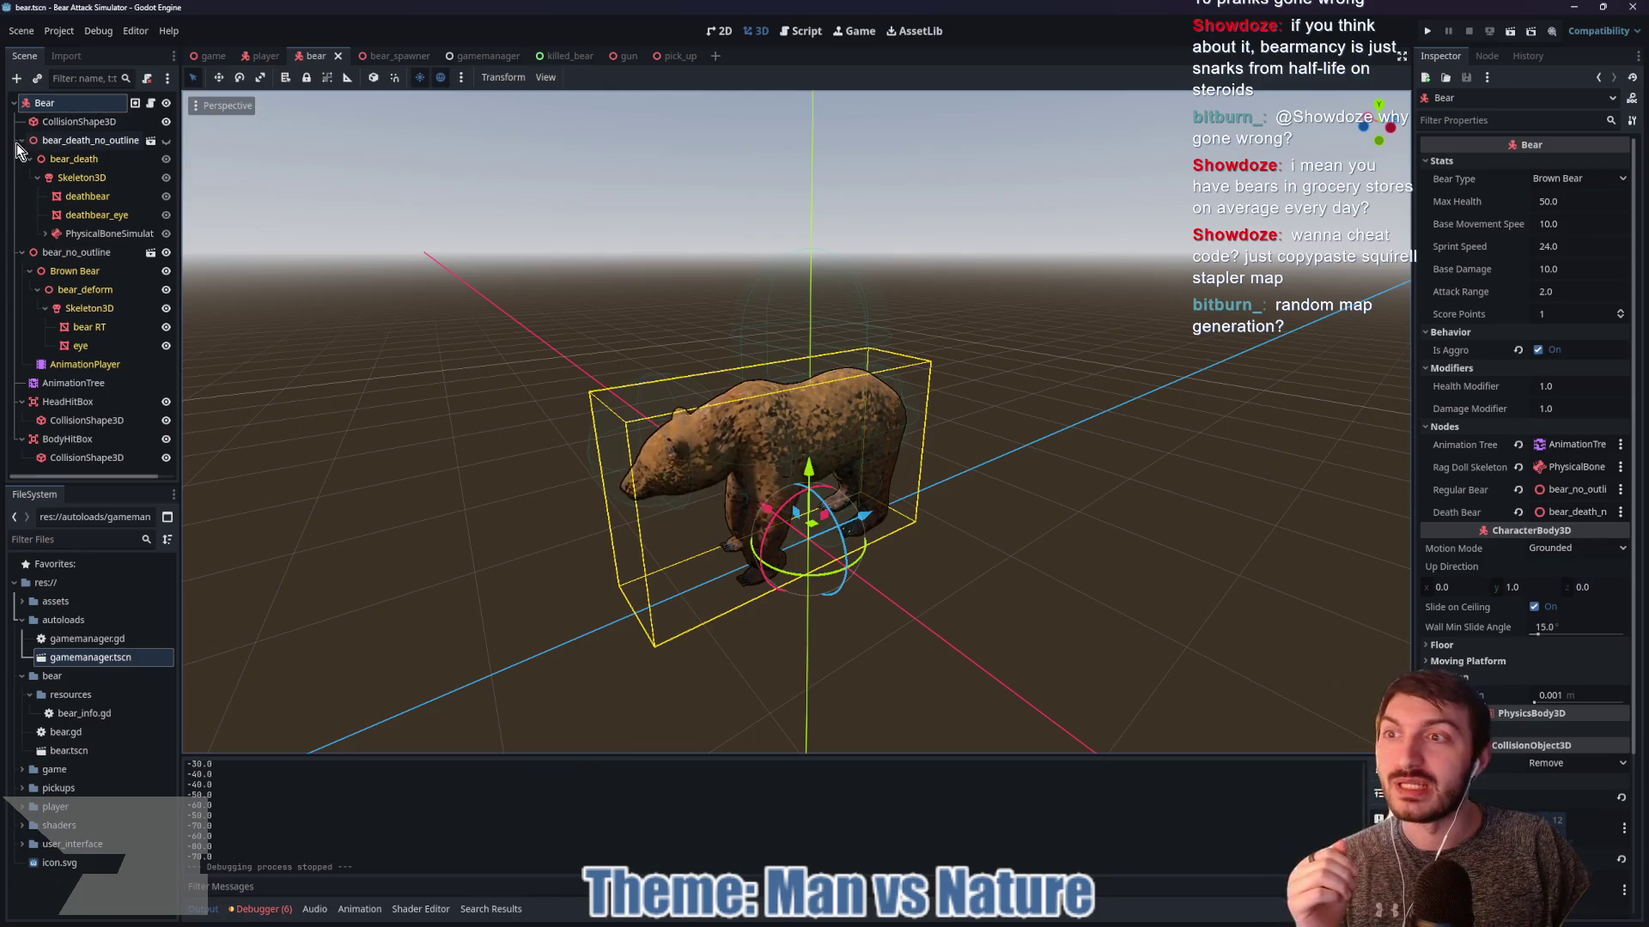
Search 'Navg' and create a NavigationAgent3D child under the root Bear node, then open bear.gd.
{"action": "left_click", "coordinate": [22, 140]}
{"action": "double_click", "coordinate": [77, 102]}
{"action": "key", "text": "Escape"}
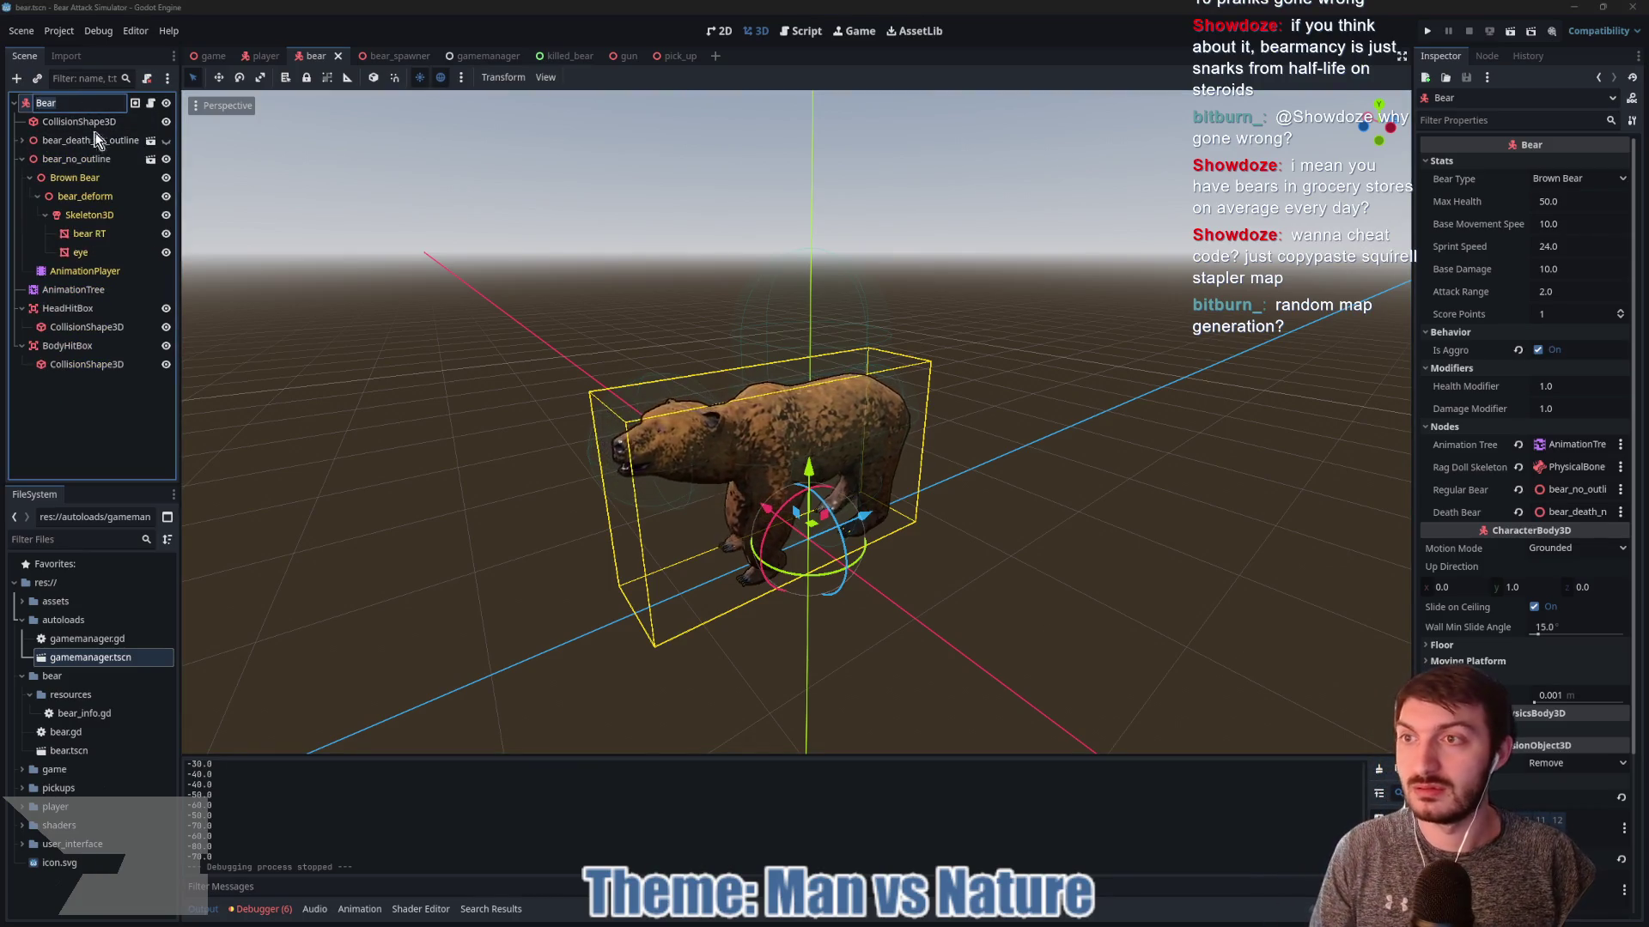
{"action": "key", "text": "ctrl+a"}
{"action": "type", "text": "nava"}
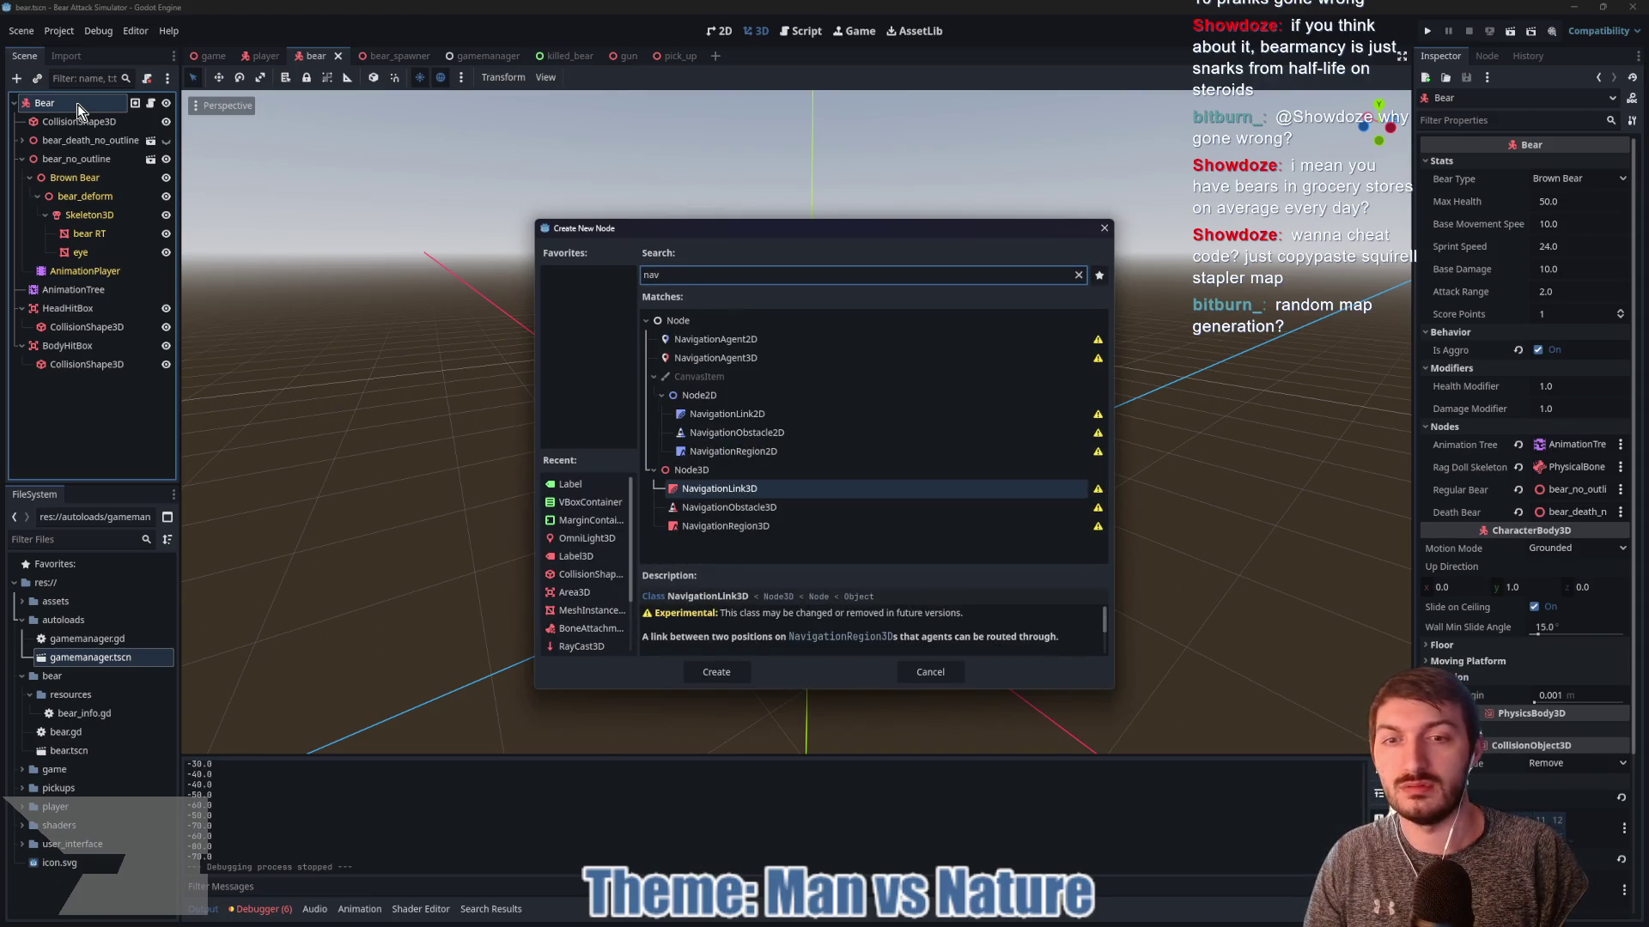
{"action": "type", "text": "g"}
{"action": "key", "text": "BackSpace"}
{"action": "key", "text": "BackSpace"}
{"action": "key", "text": "BackSpace"}
{"action": "type", "text": "Navgi"}
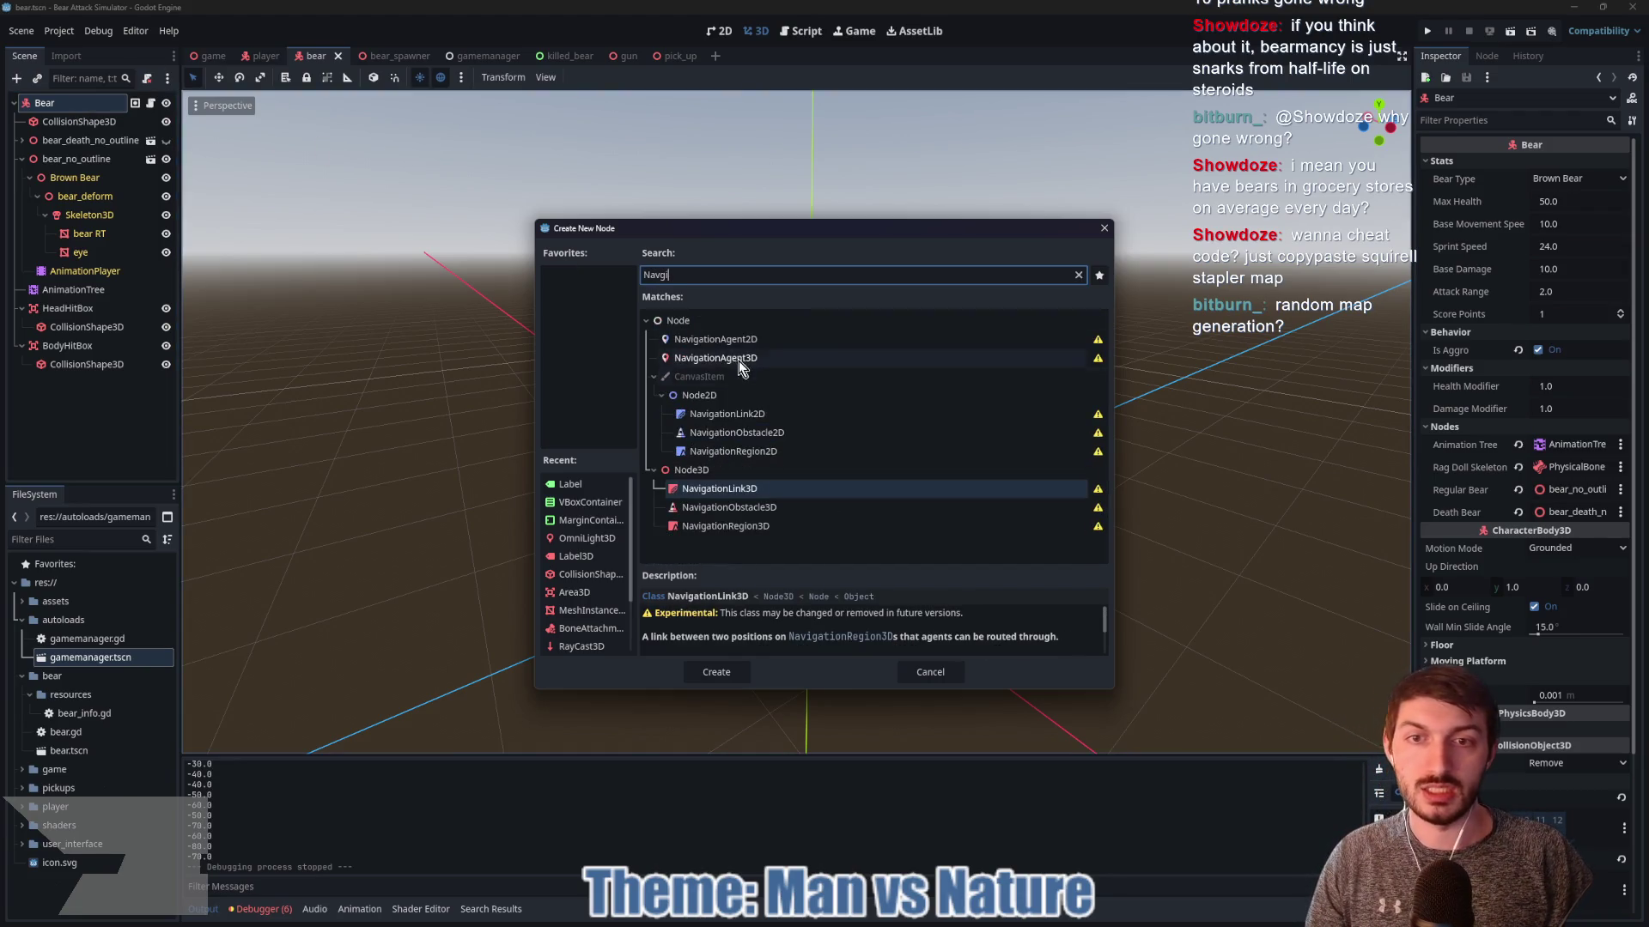
{"action": "left_click", "coordinate": [739, 358]}
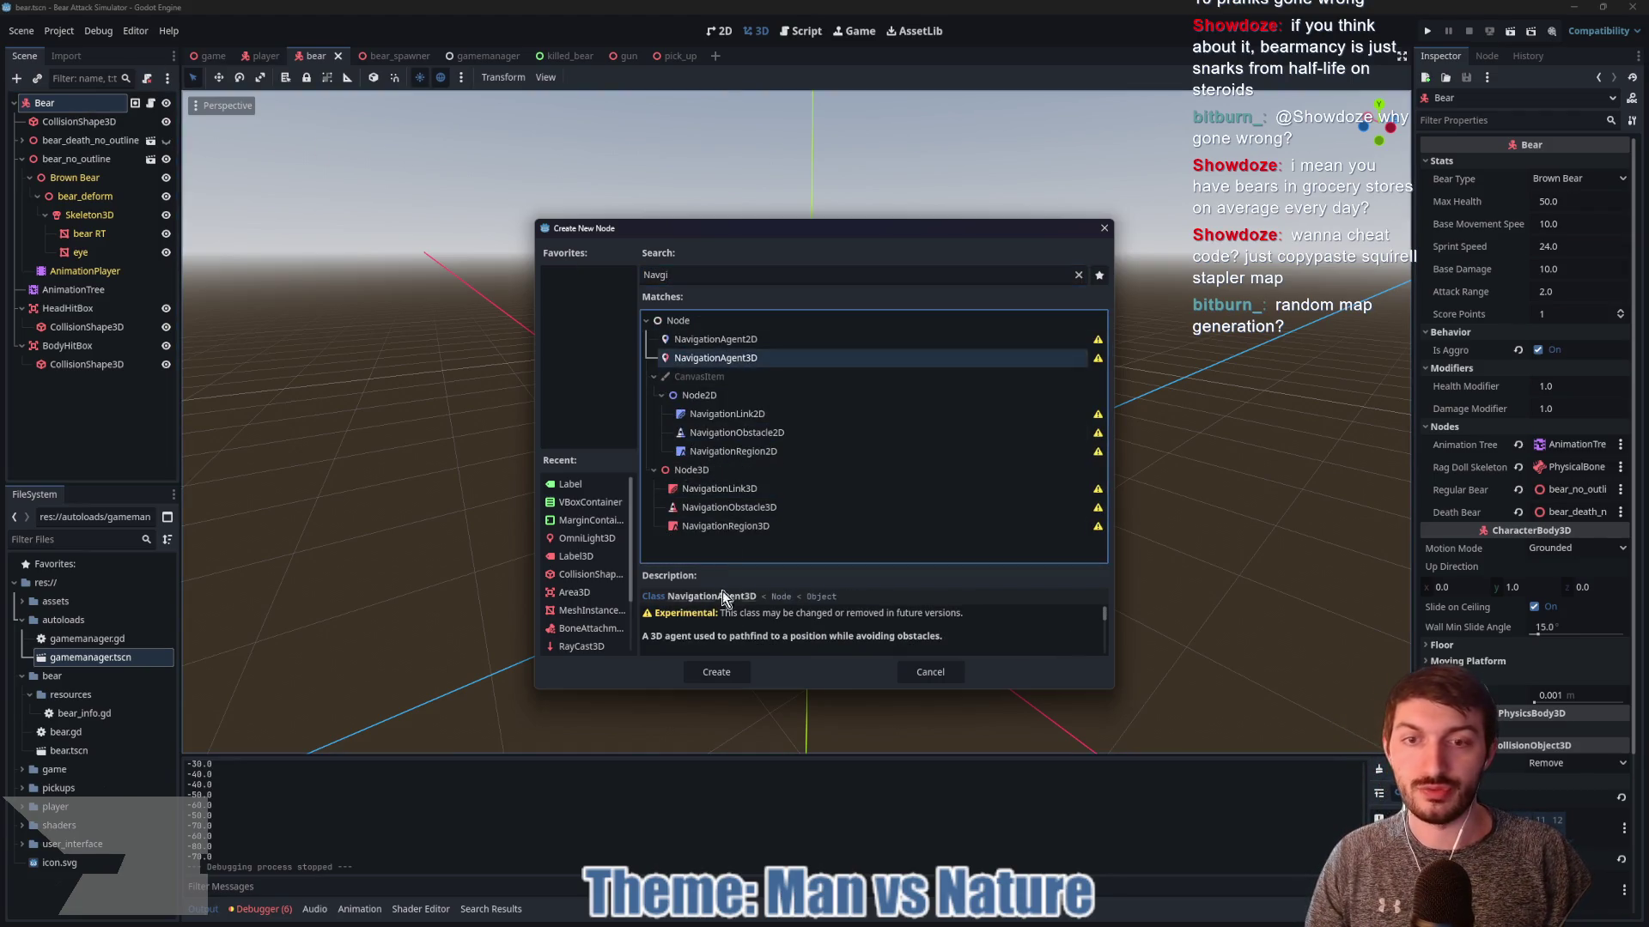
{"action": "left_click", "coordinate": [718, 674]}
{"action": "left_click", "coordinate": [86, 103]}
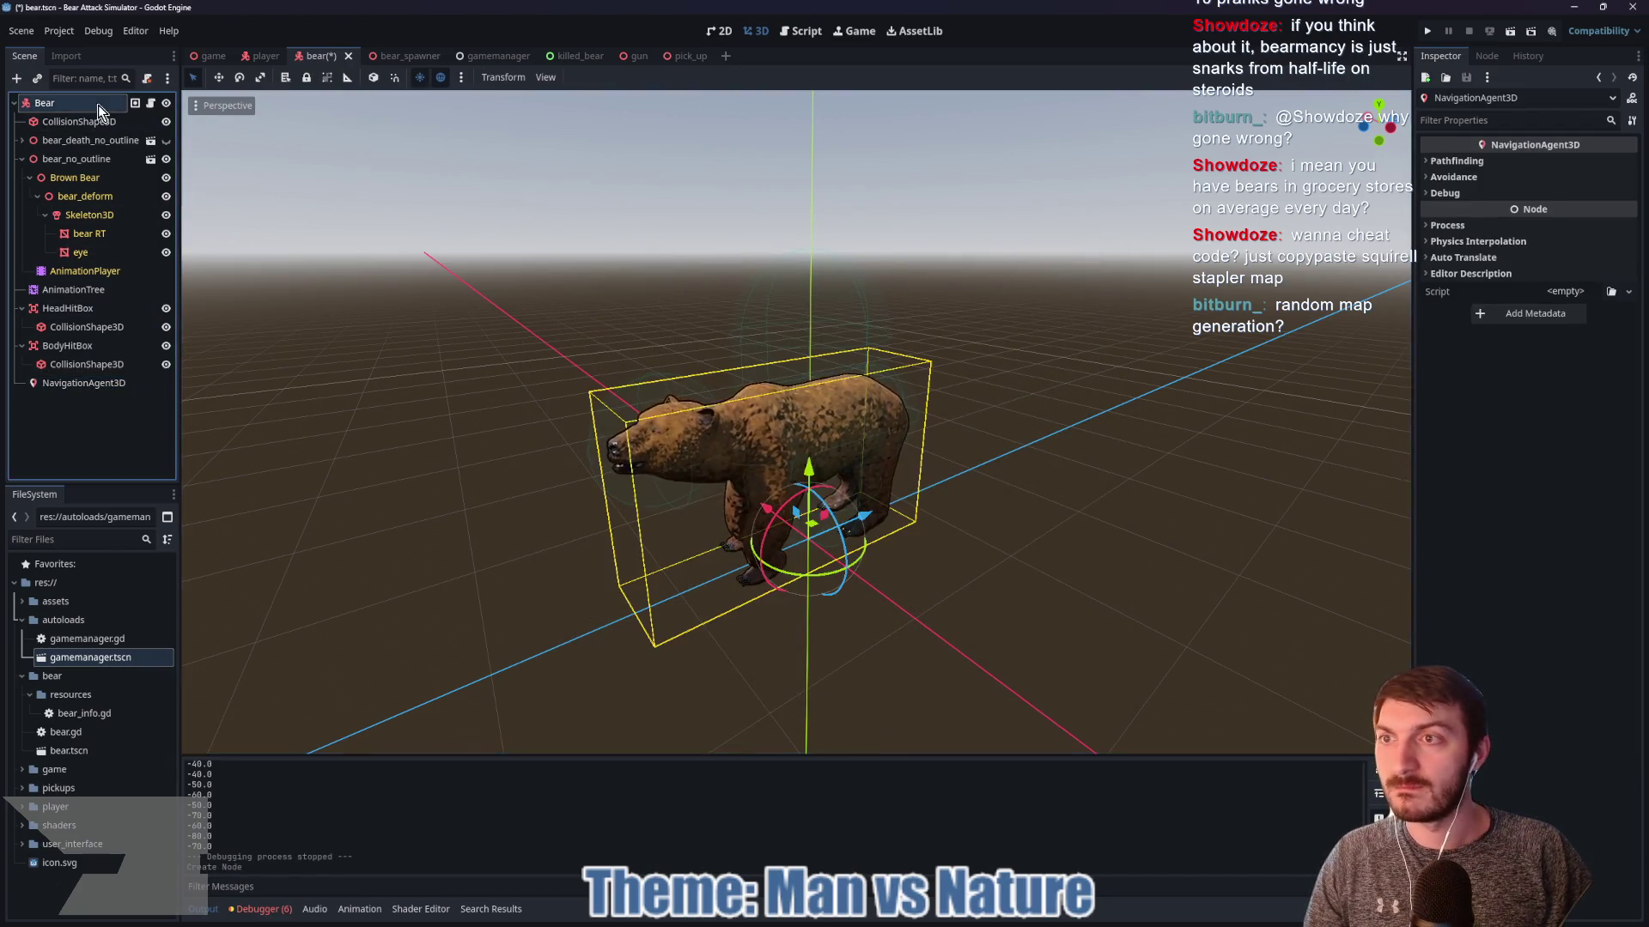
{"action": "key", "text": "ctrl+F3"}
{"action": "scroll", "coordinate": [797, 353], "scroll_direction": "up", "scroll_amount": 20}
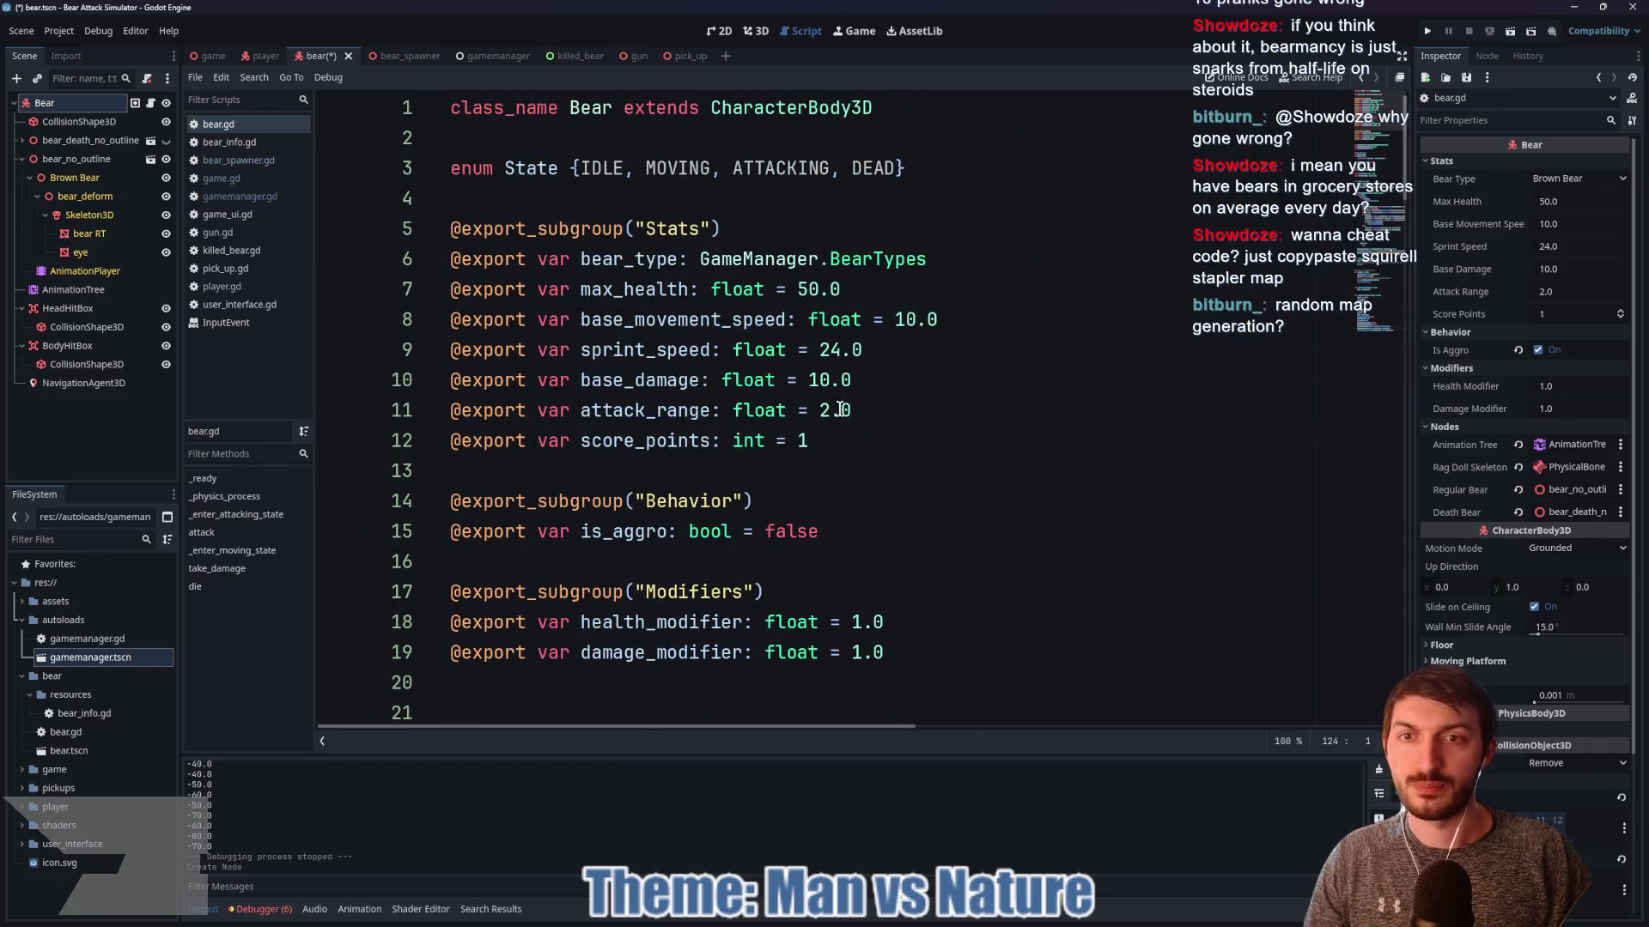
{"action": "scroll", "coordinate": [836, 404], "scroll_direction": "down", "scroll_amount": 4}
{"action": "left_click", "coordinate": [823, 493]}
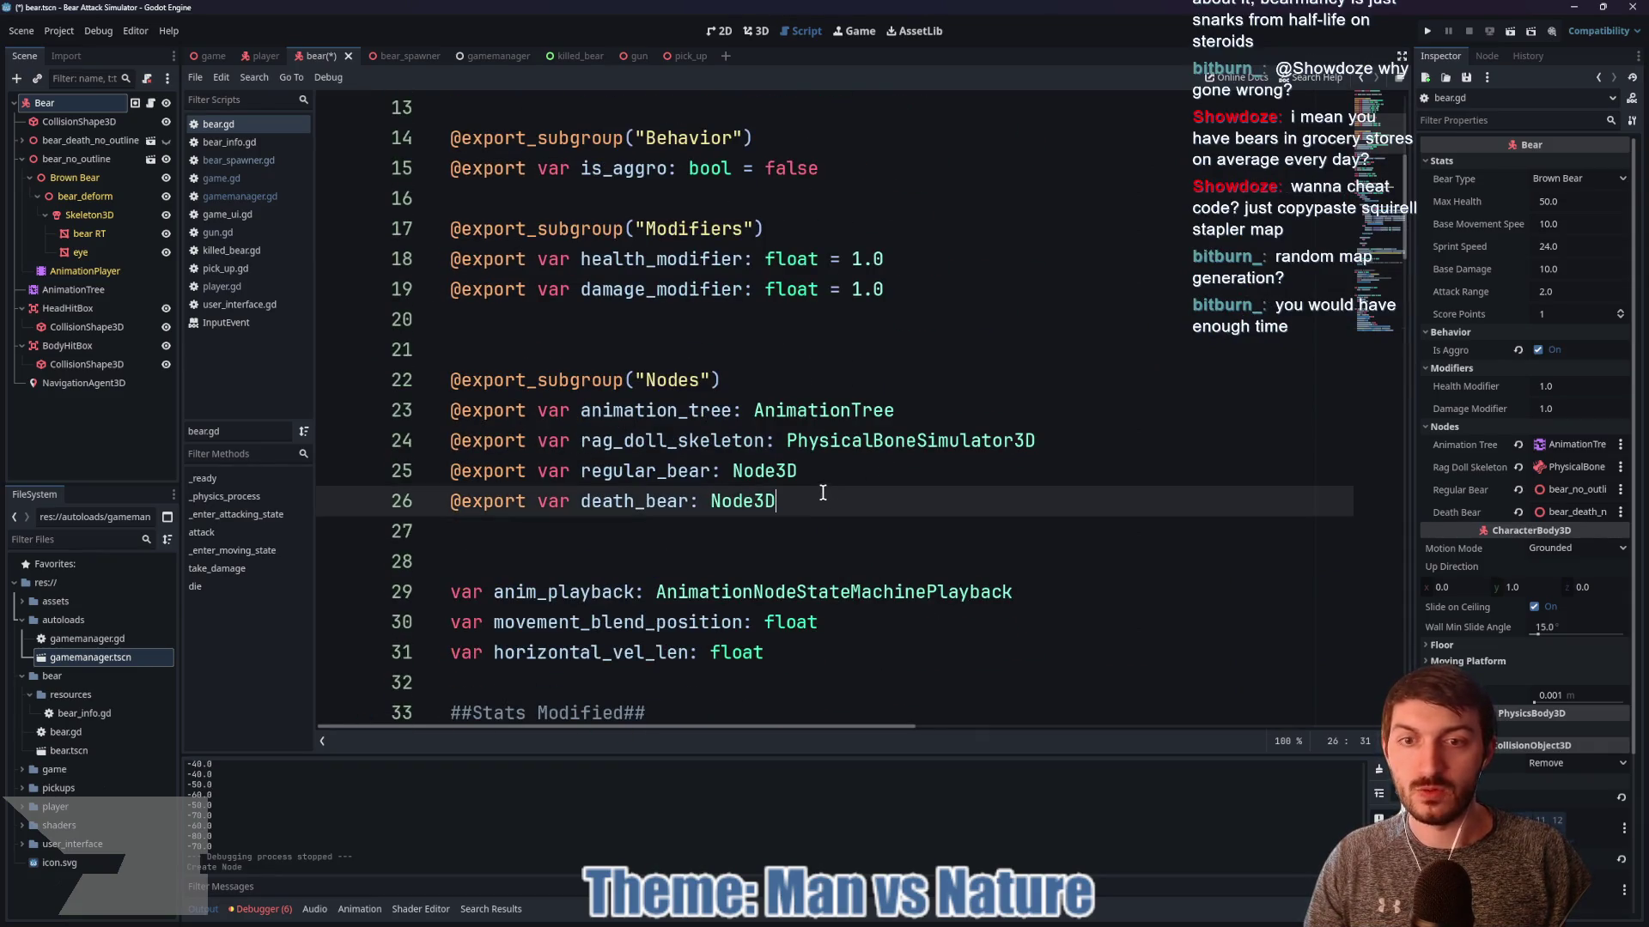
{"action": "key", "text": "Return"}
{"action": "type", "text": "@export var nav)a"}
{"action": "key", "text": "BackSpace"}
{"action": "key", "text": "BackSpace"}
{"action": "type", "text": "_agent:"}
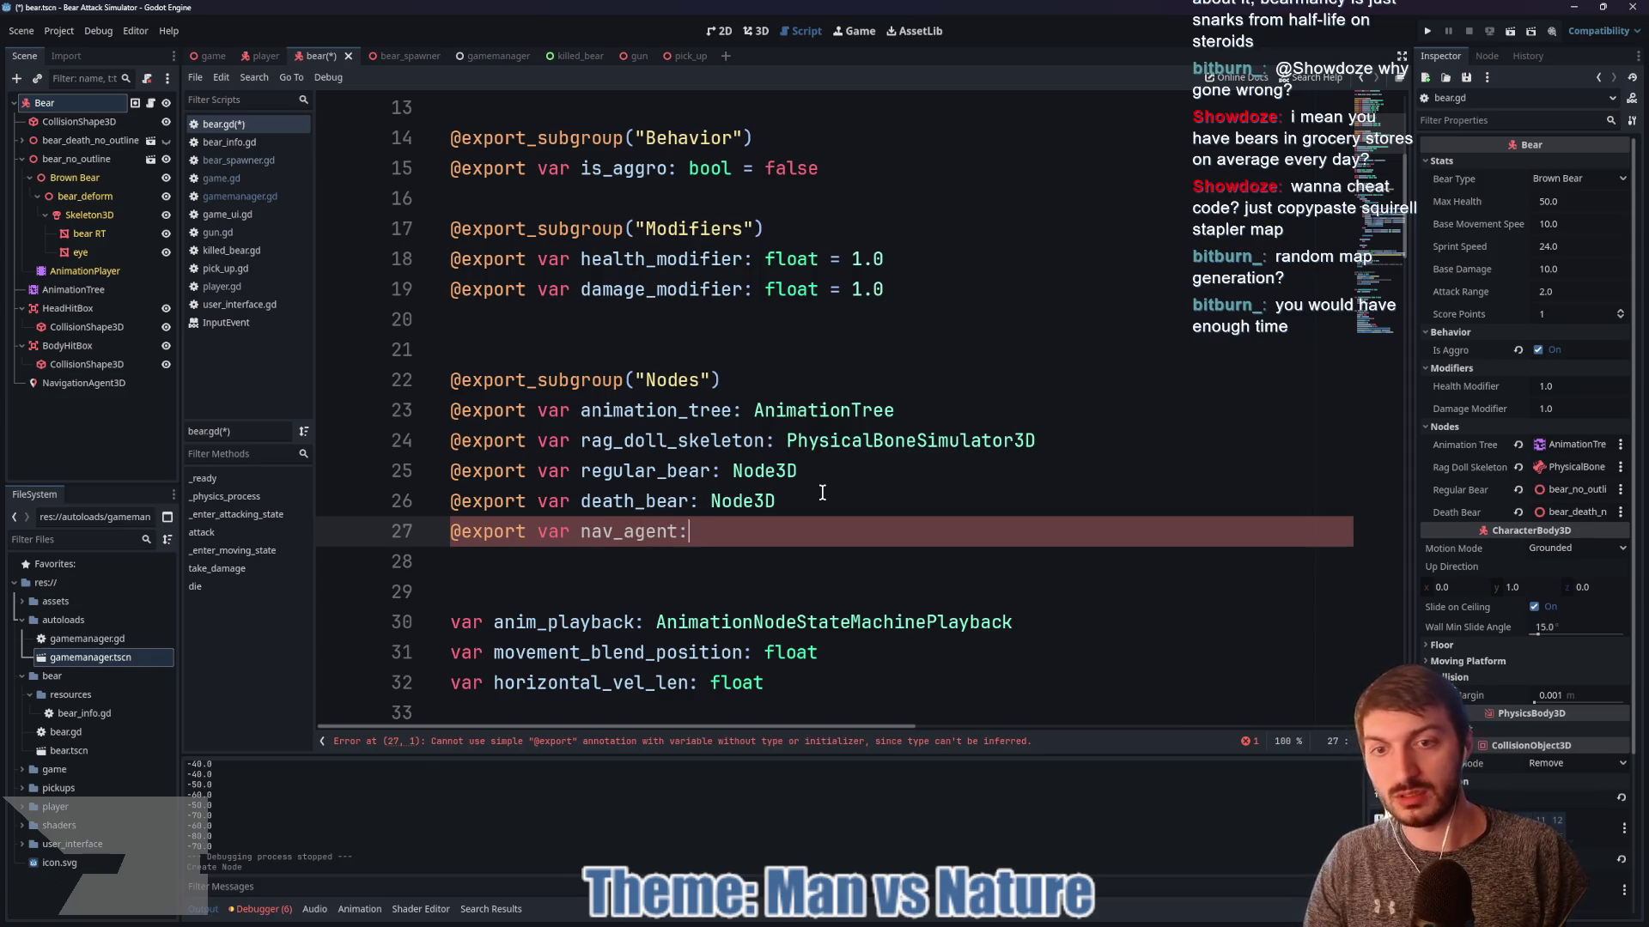
{"action": "type", "text": " Navigatio"}
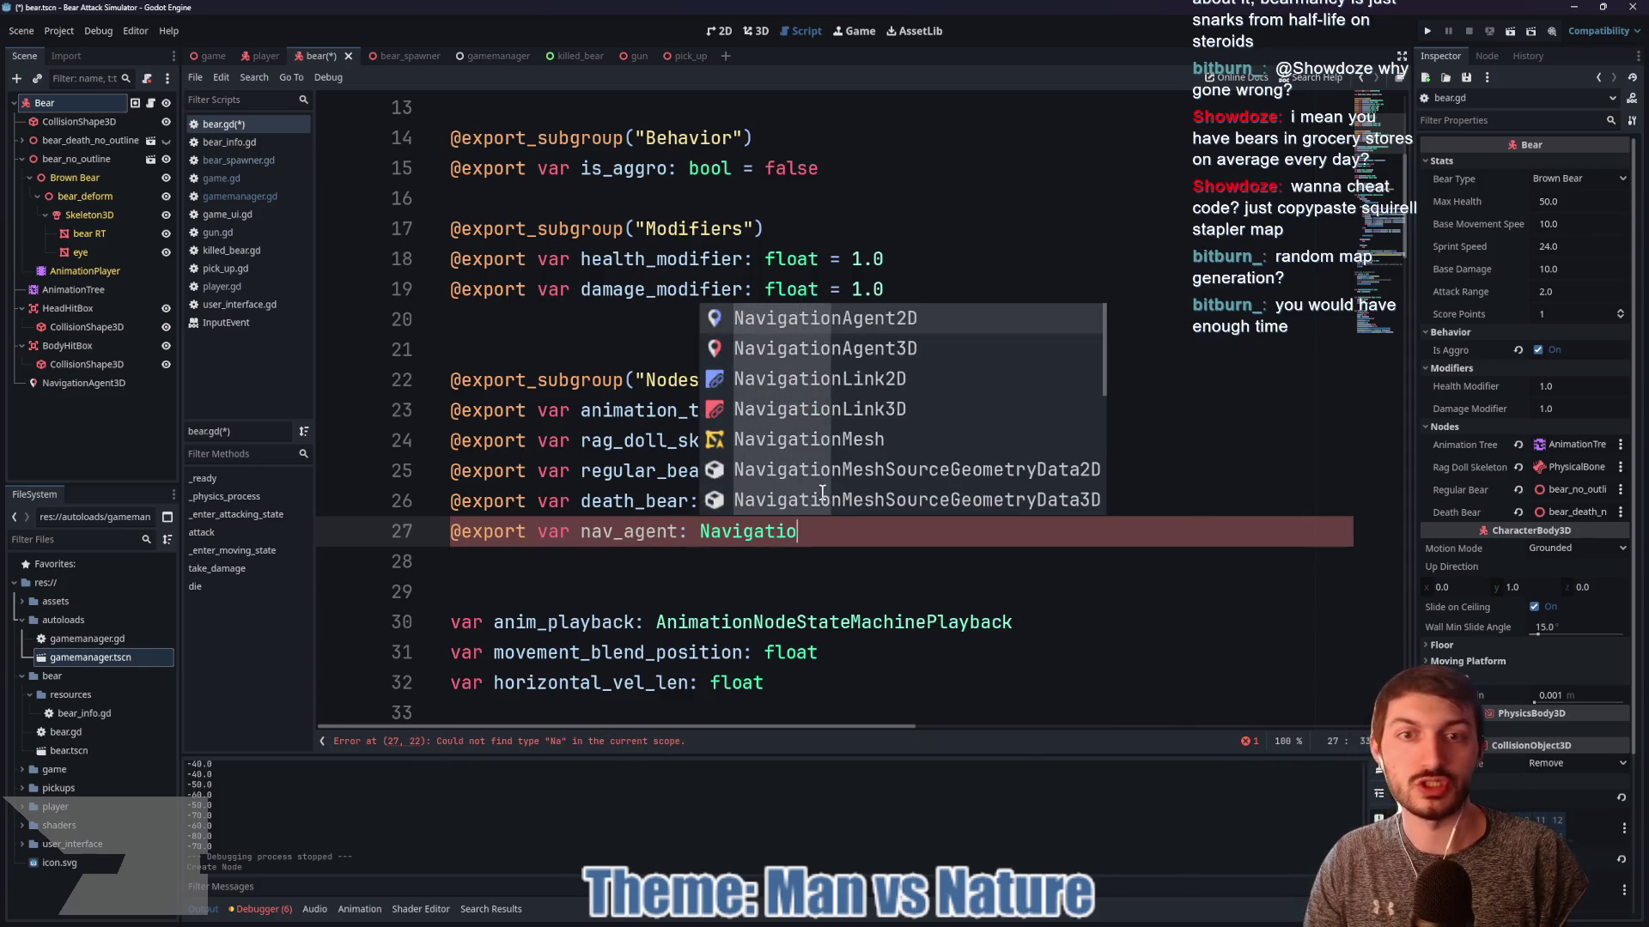
{"action": "type", "text": "nAge"}
{"action": "key", "text": "Down"}
{"action": "key", "text": "Return"}
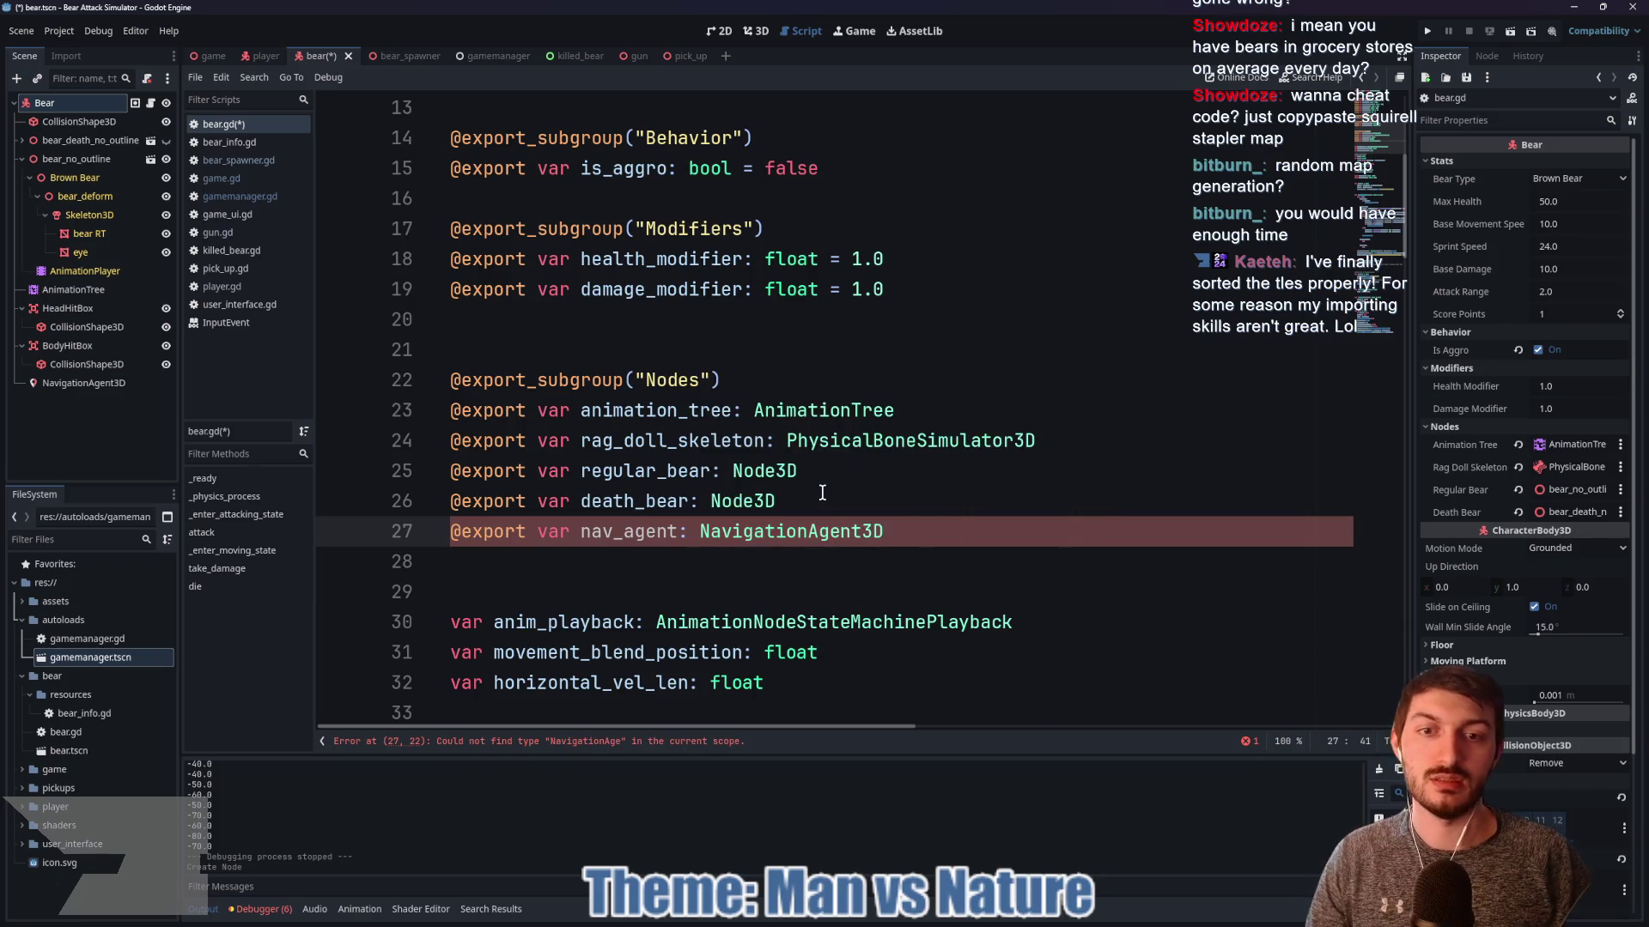
{"action": "key", "text": "ctrl+s"}
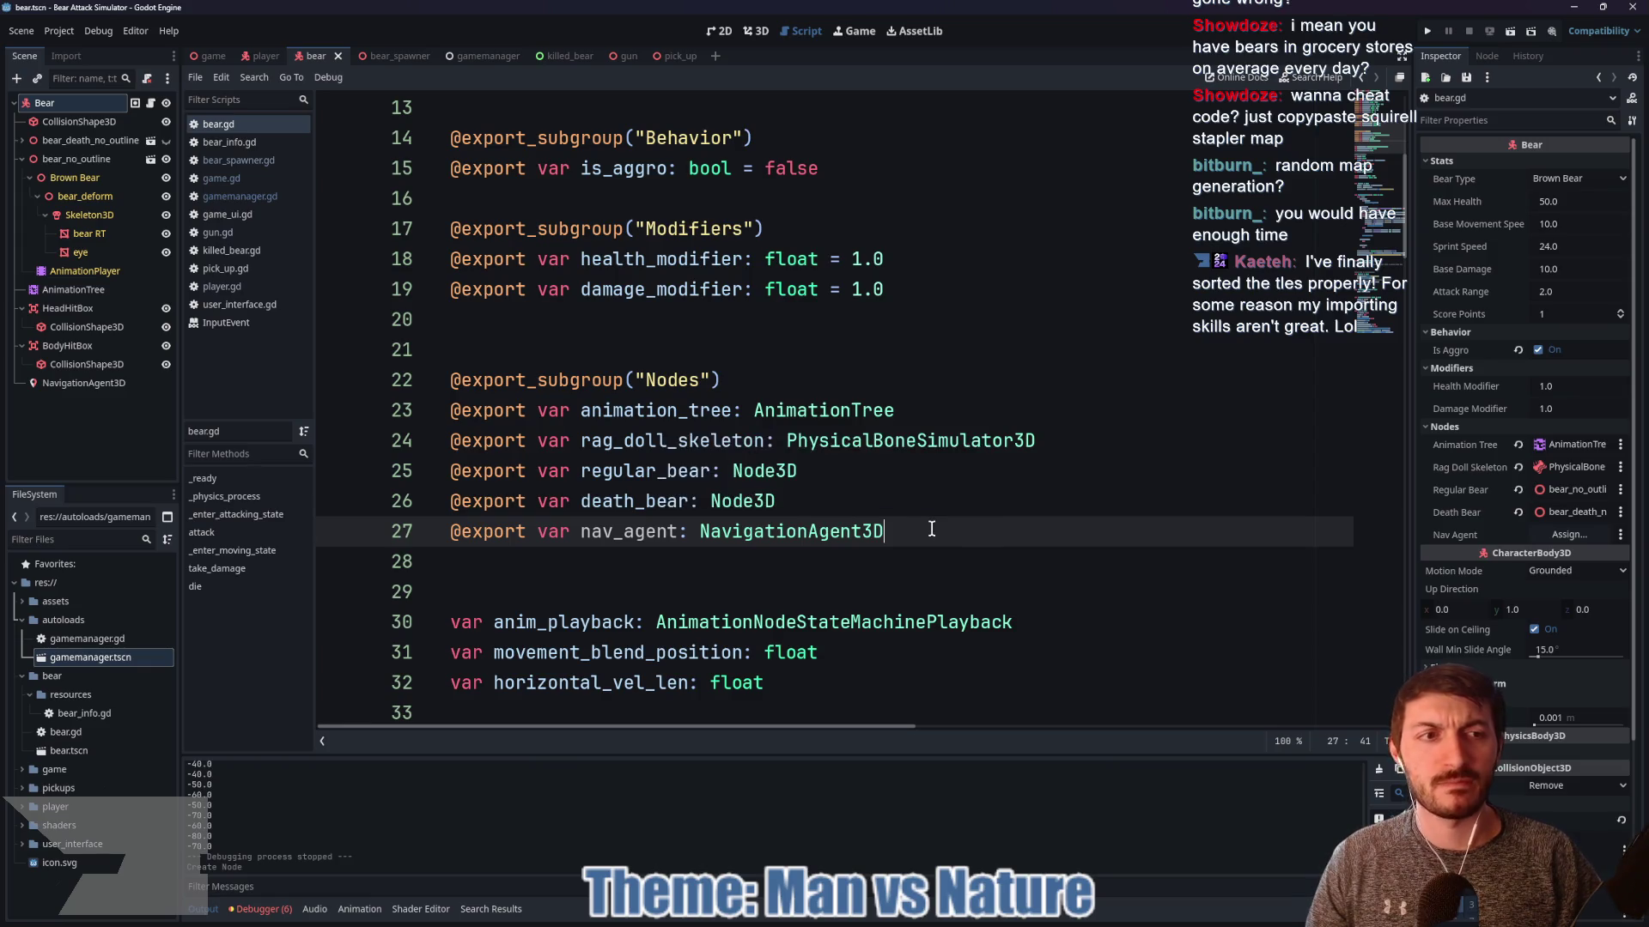
Assign the NavigationAgent3D node to the bear's Nav Agent property and save the scene.
{"action": "left_click", "coordinate": [1544, 535]}
{"action": "left_click", "coordinate": [785, 318]}
{"action": "left_click", "coordinate": [775, 672]}
{"action": "key", "text": "ctrl+s"}
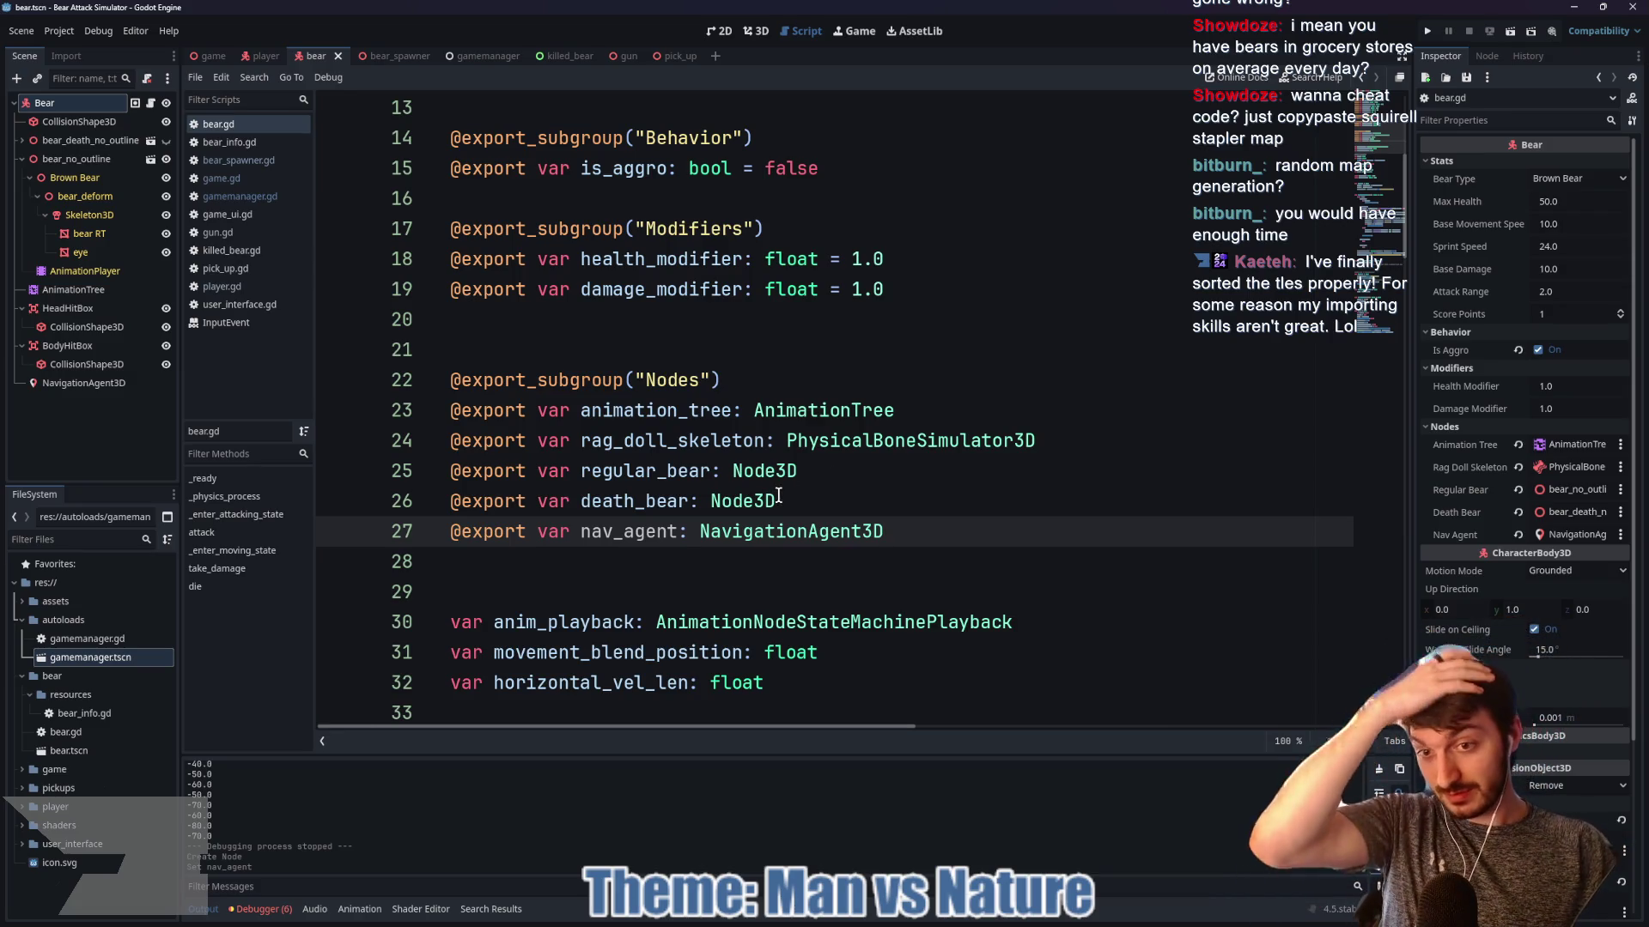
{"action": "mouse_move", "coordinate": [728, 512]}
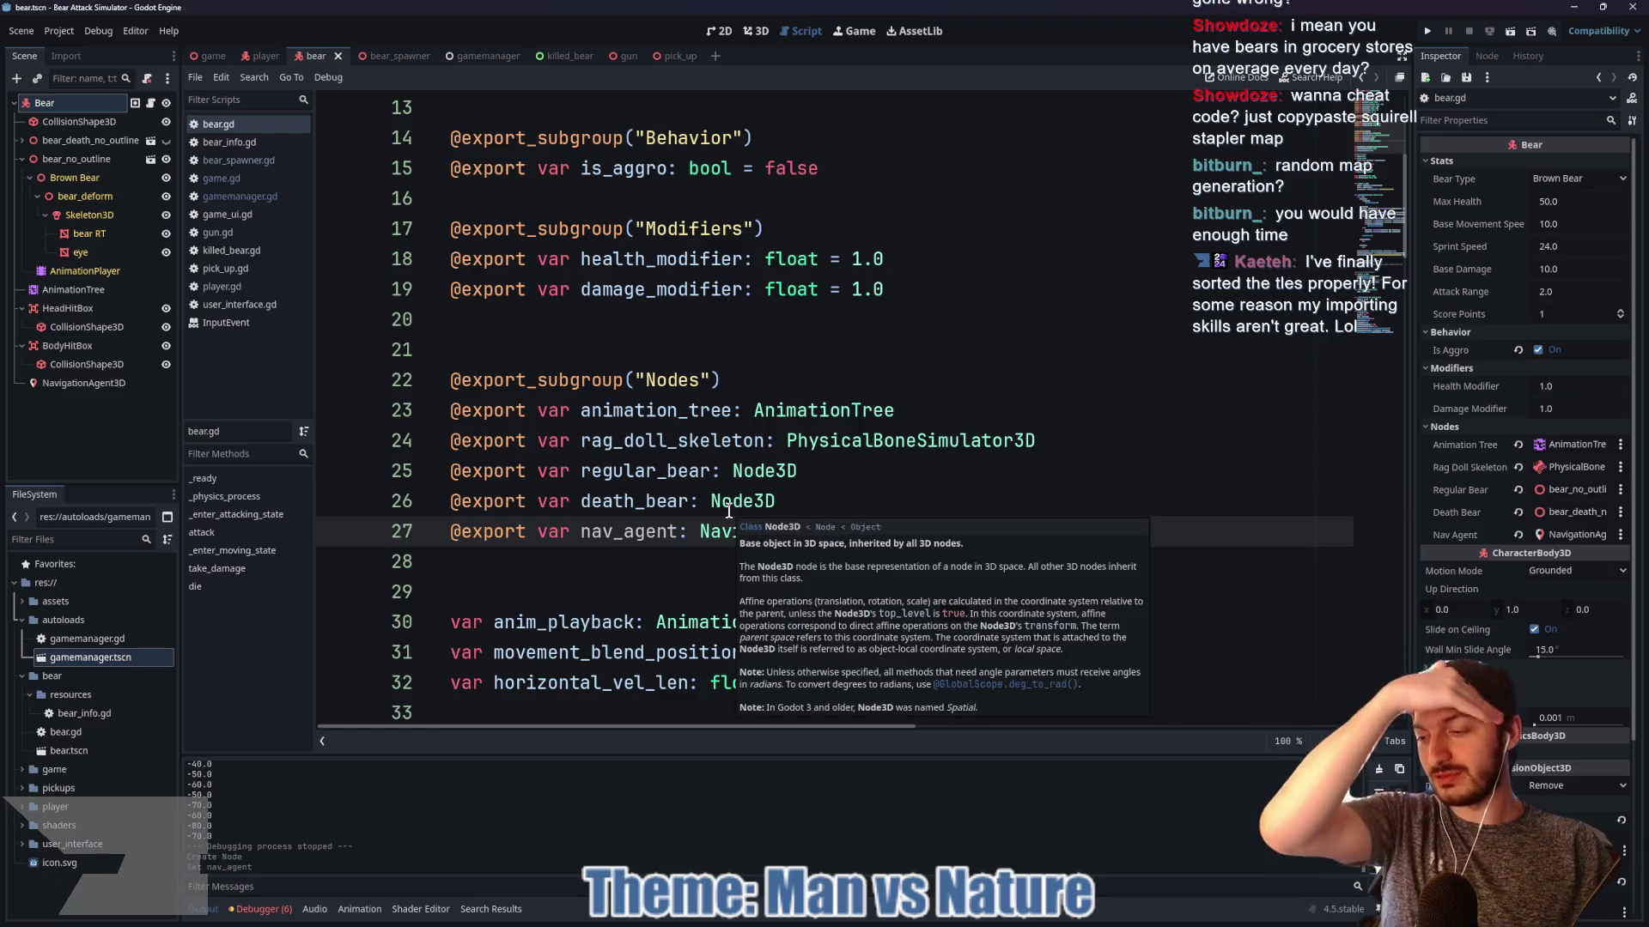
{"action": "left_click", "coordinate": [891, 483]}
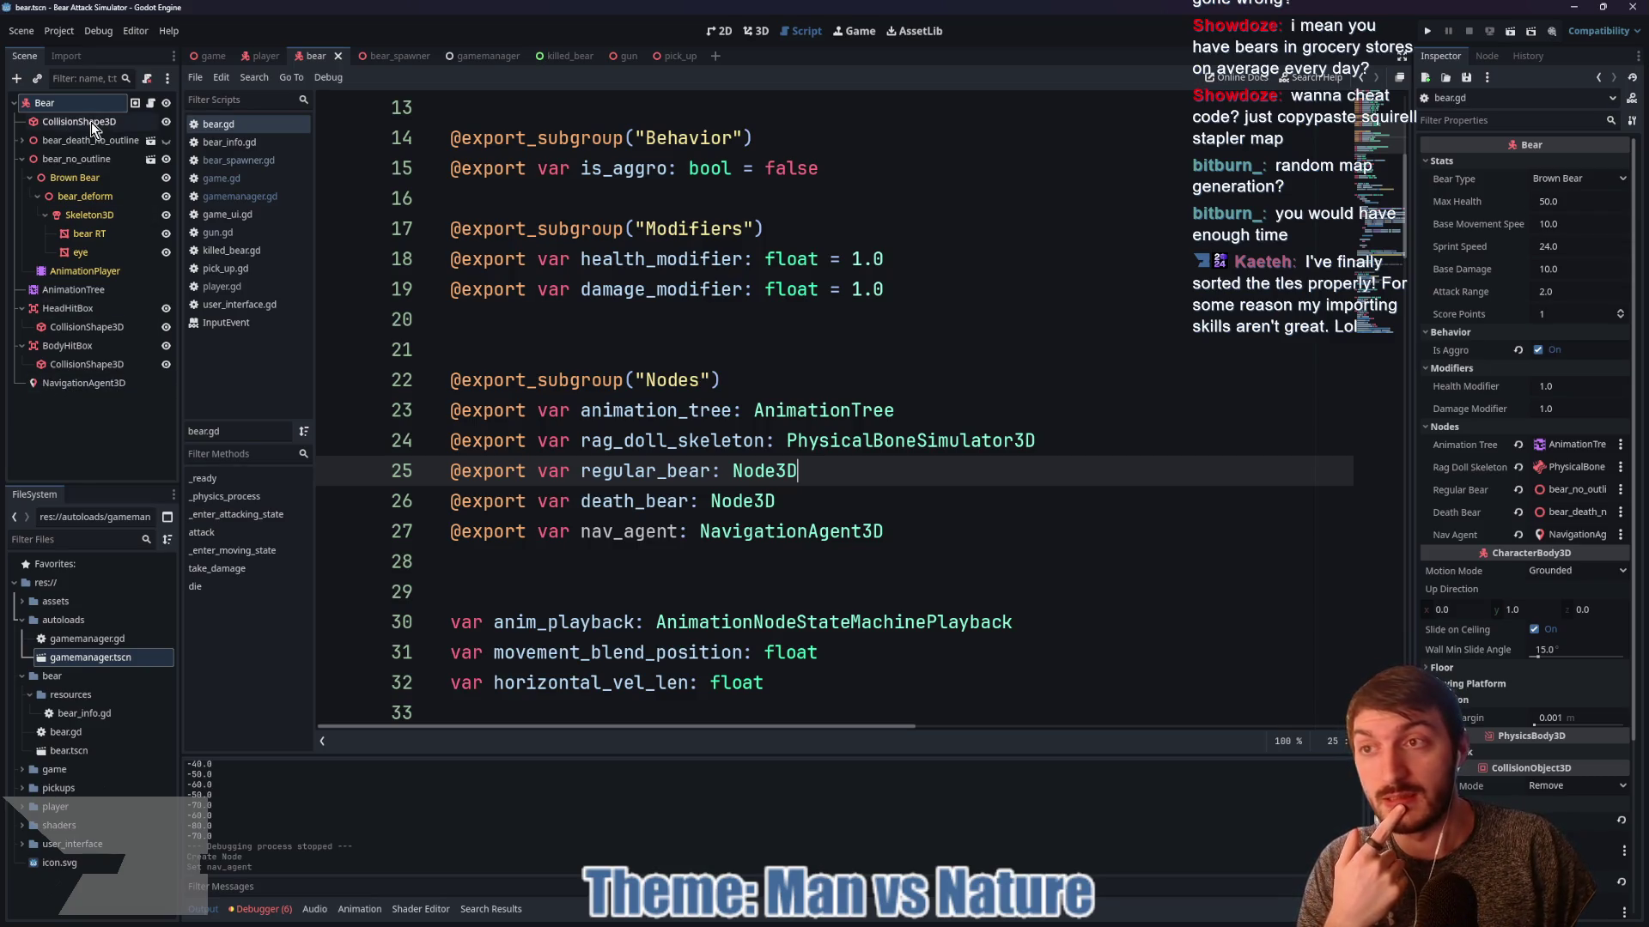
{"action": "scroll", "coordinate": [909, 411], "scroll_direction": "down", "scroll_amount": 12}
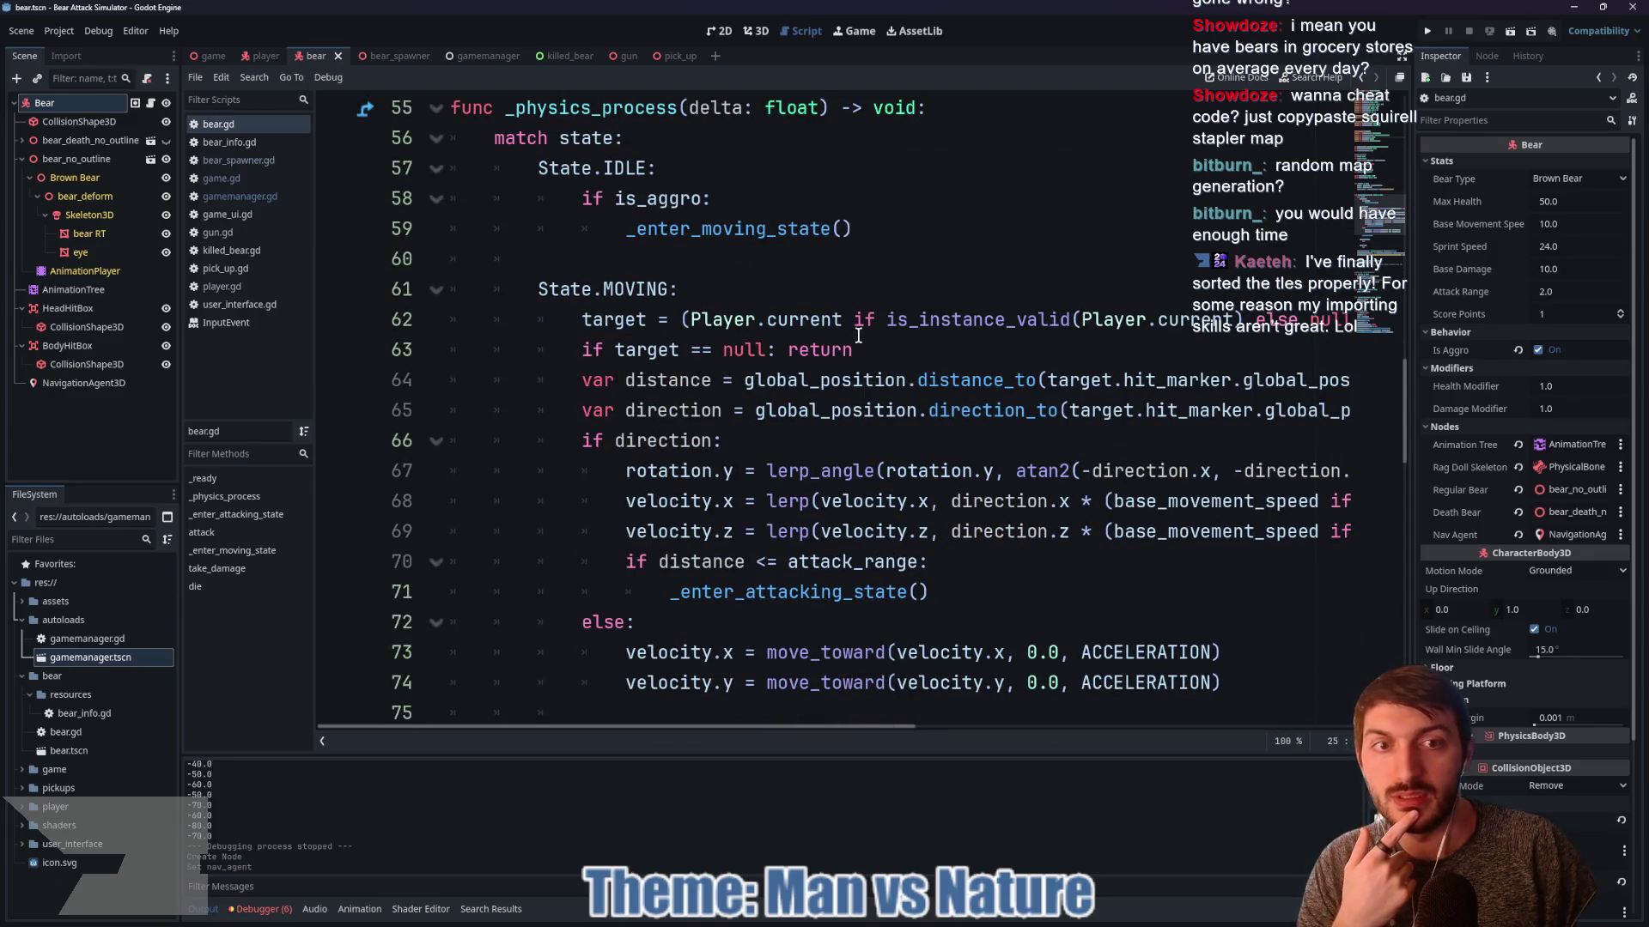
{"action": "double_click", "coordinate": [862, 380]}
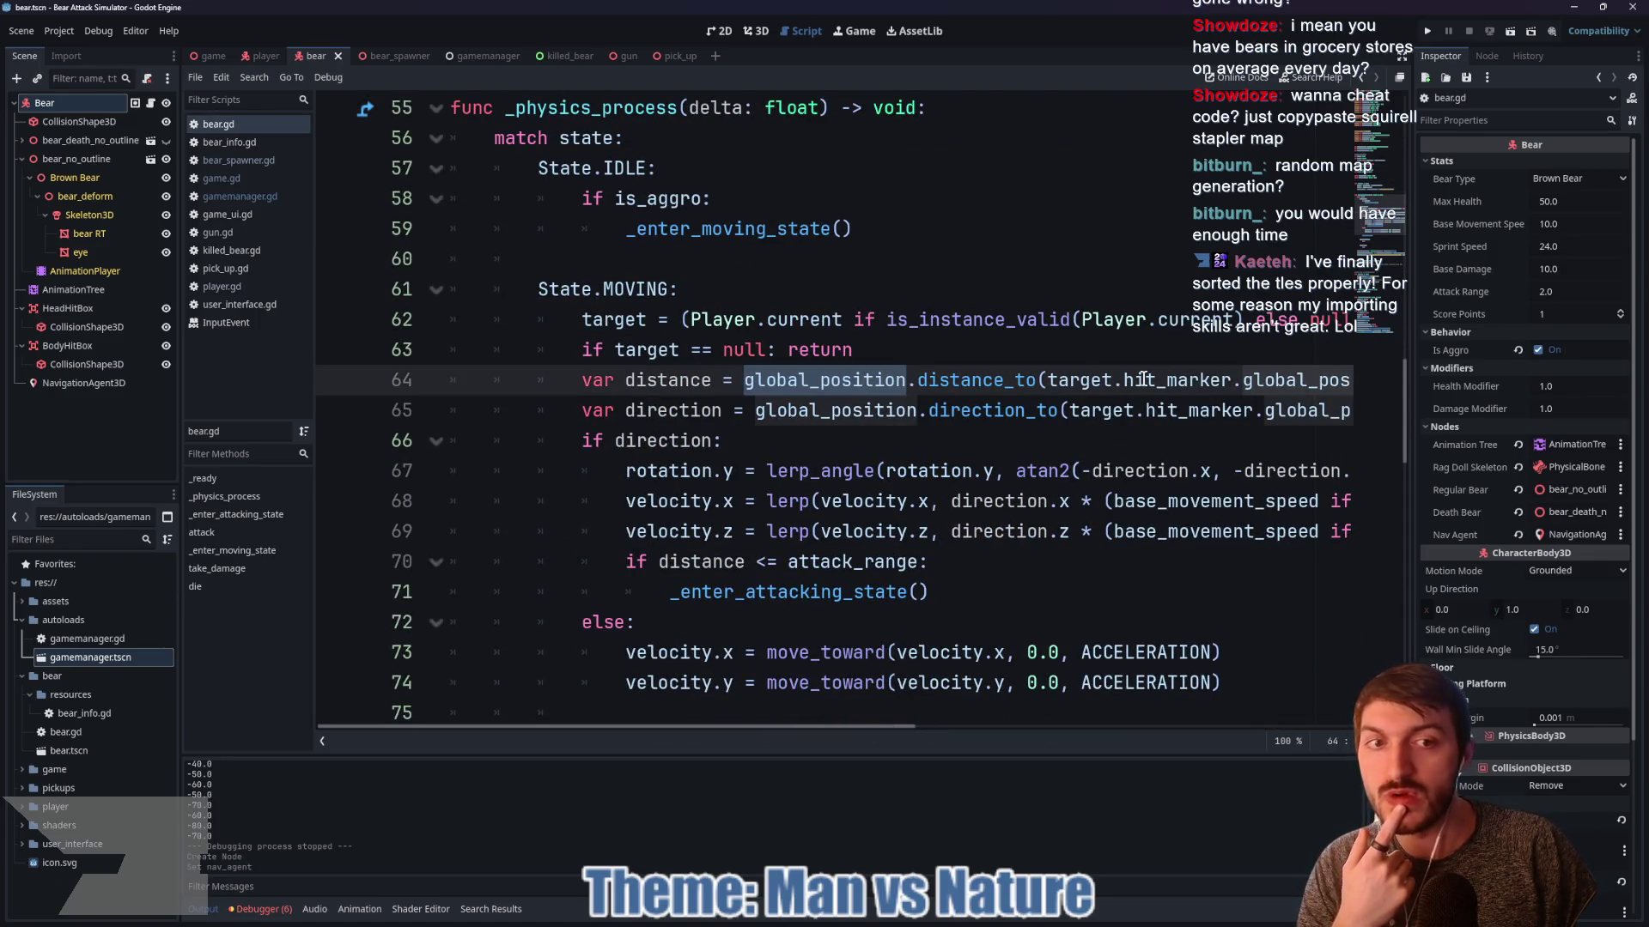
{"action": "left_click", "coordinate": [874, 352]}
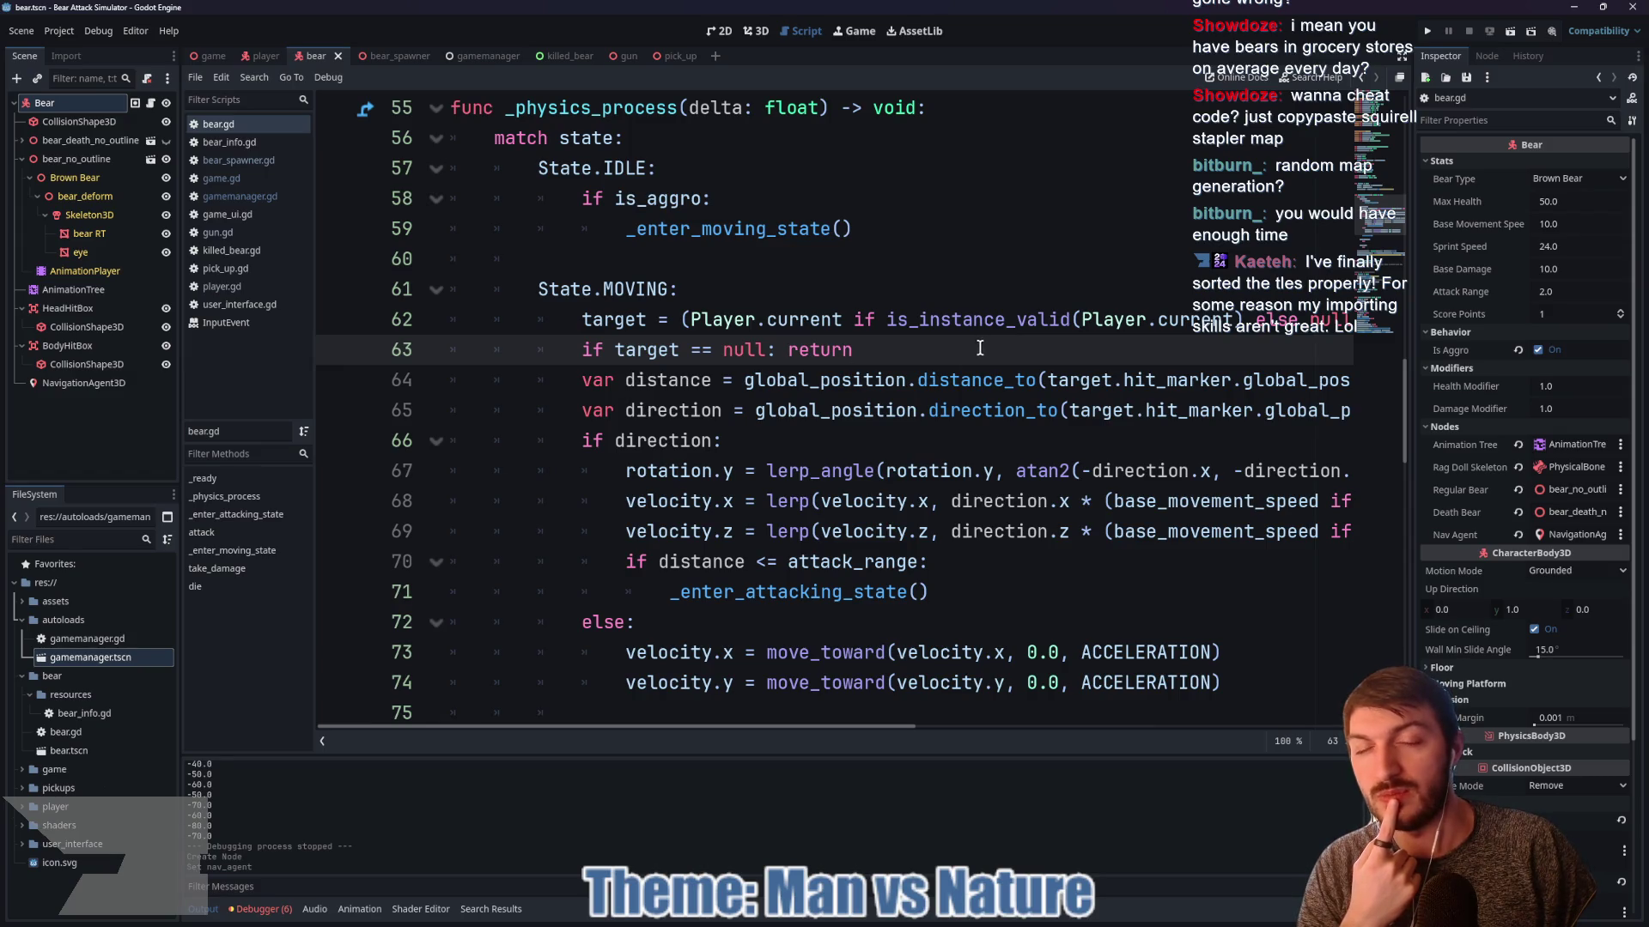
{"action": "mouse_move", "coordinate": [960, 921]}
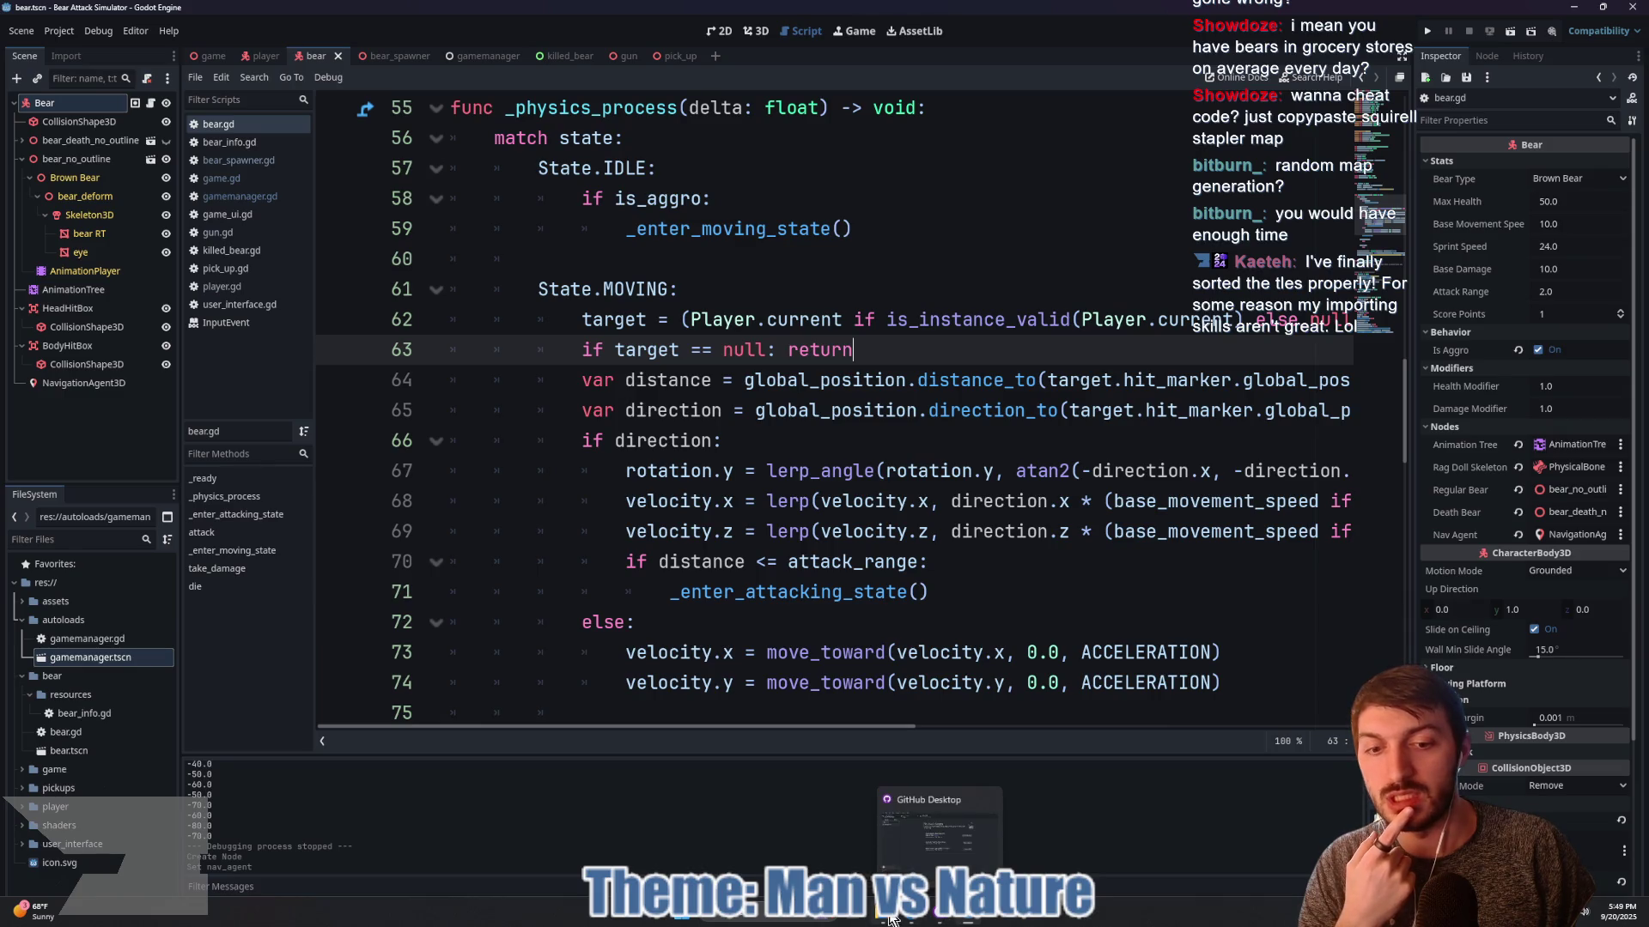
{"action": "left_click", "coordinate": [886, 919]}
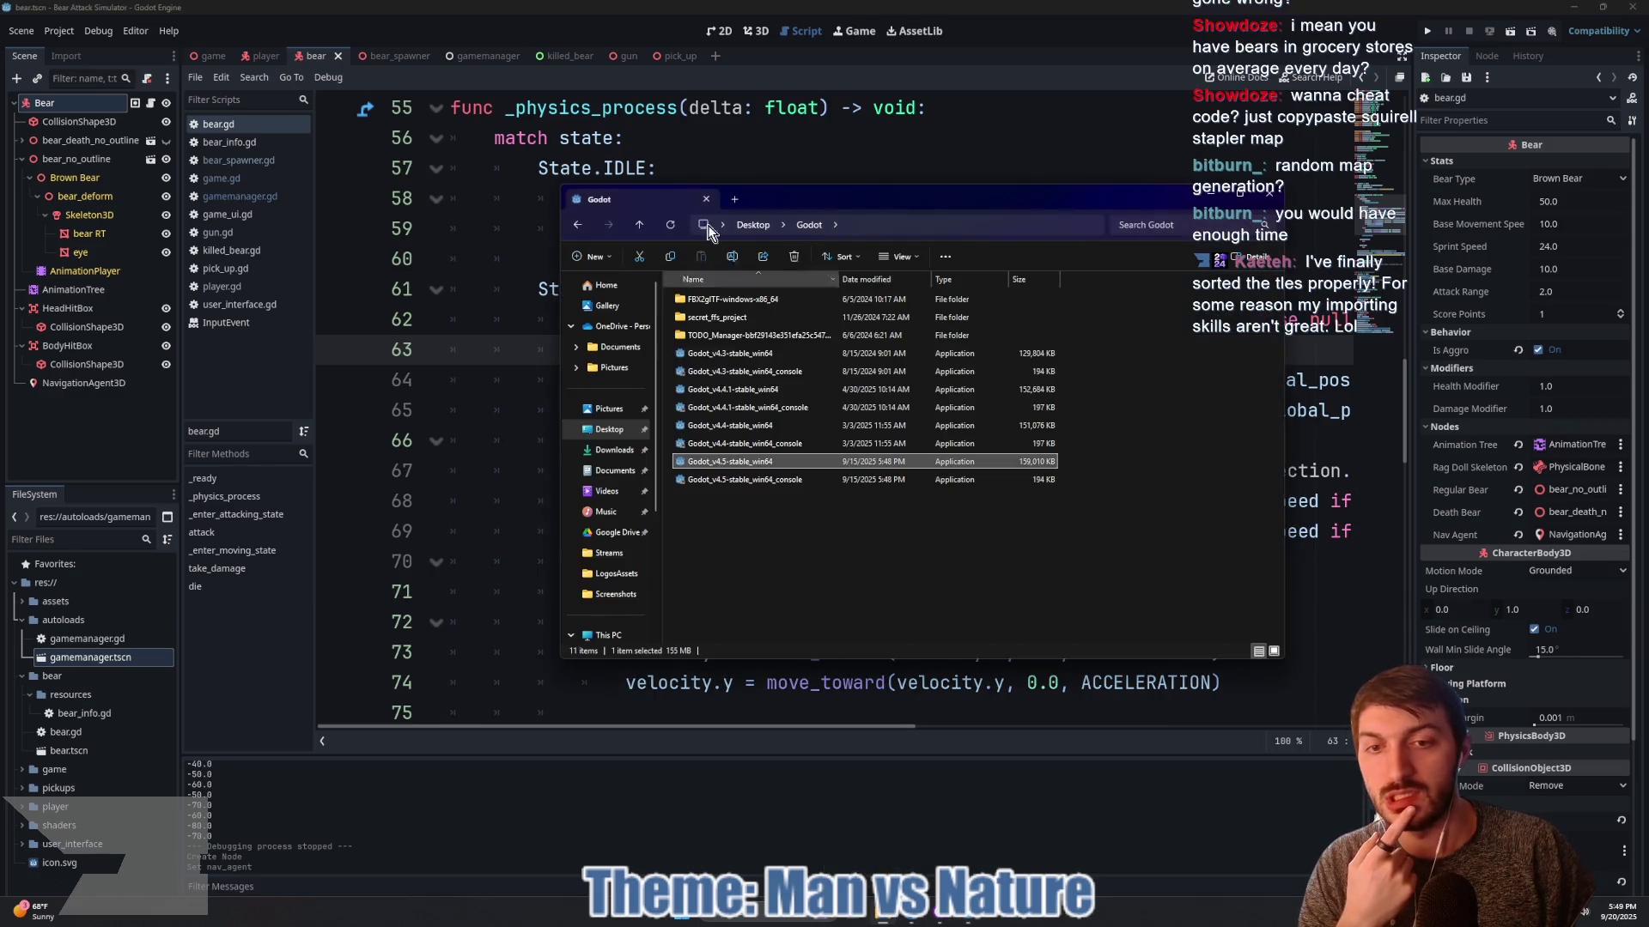
Launch Godot_v4.5-stable_win64 and open Project Goo from the Project Manager.
{"action": "double_click", "coordinate": [754, 469]}
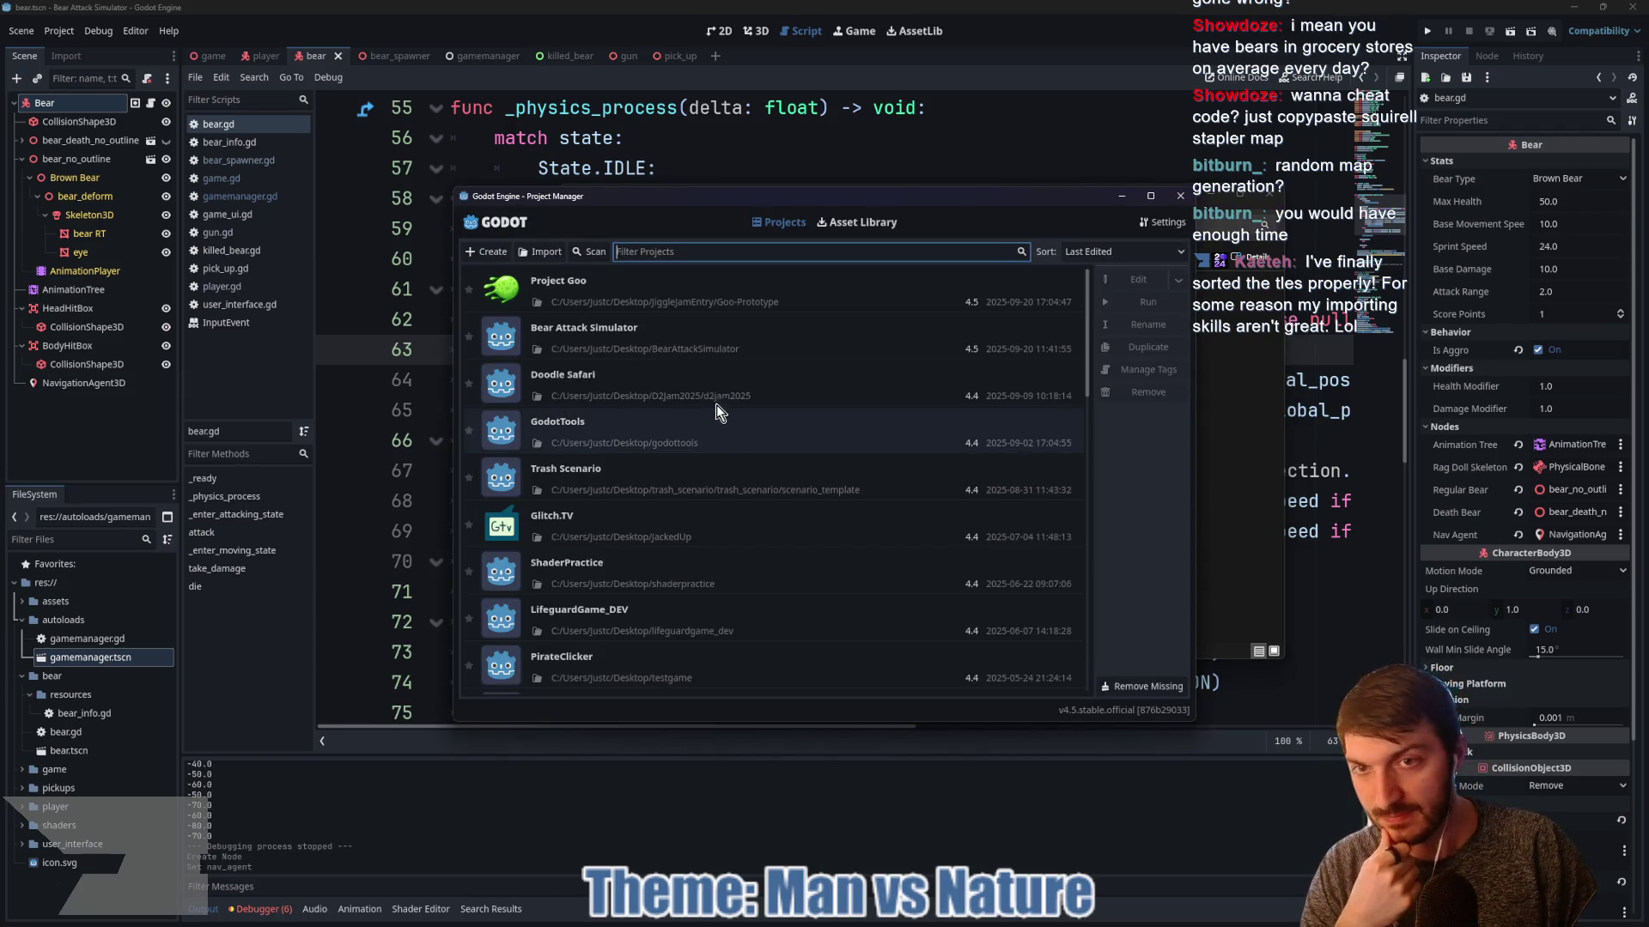
{"action": "double_click", "coordinate": [721, 292]}
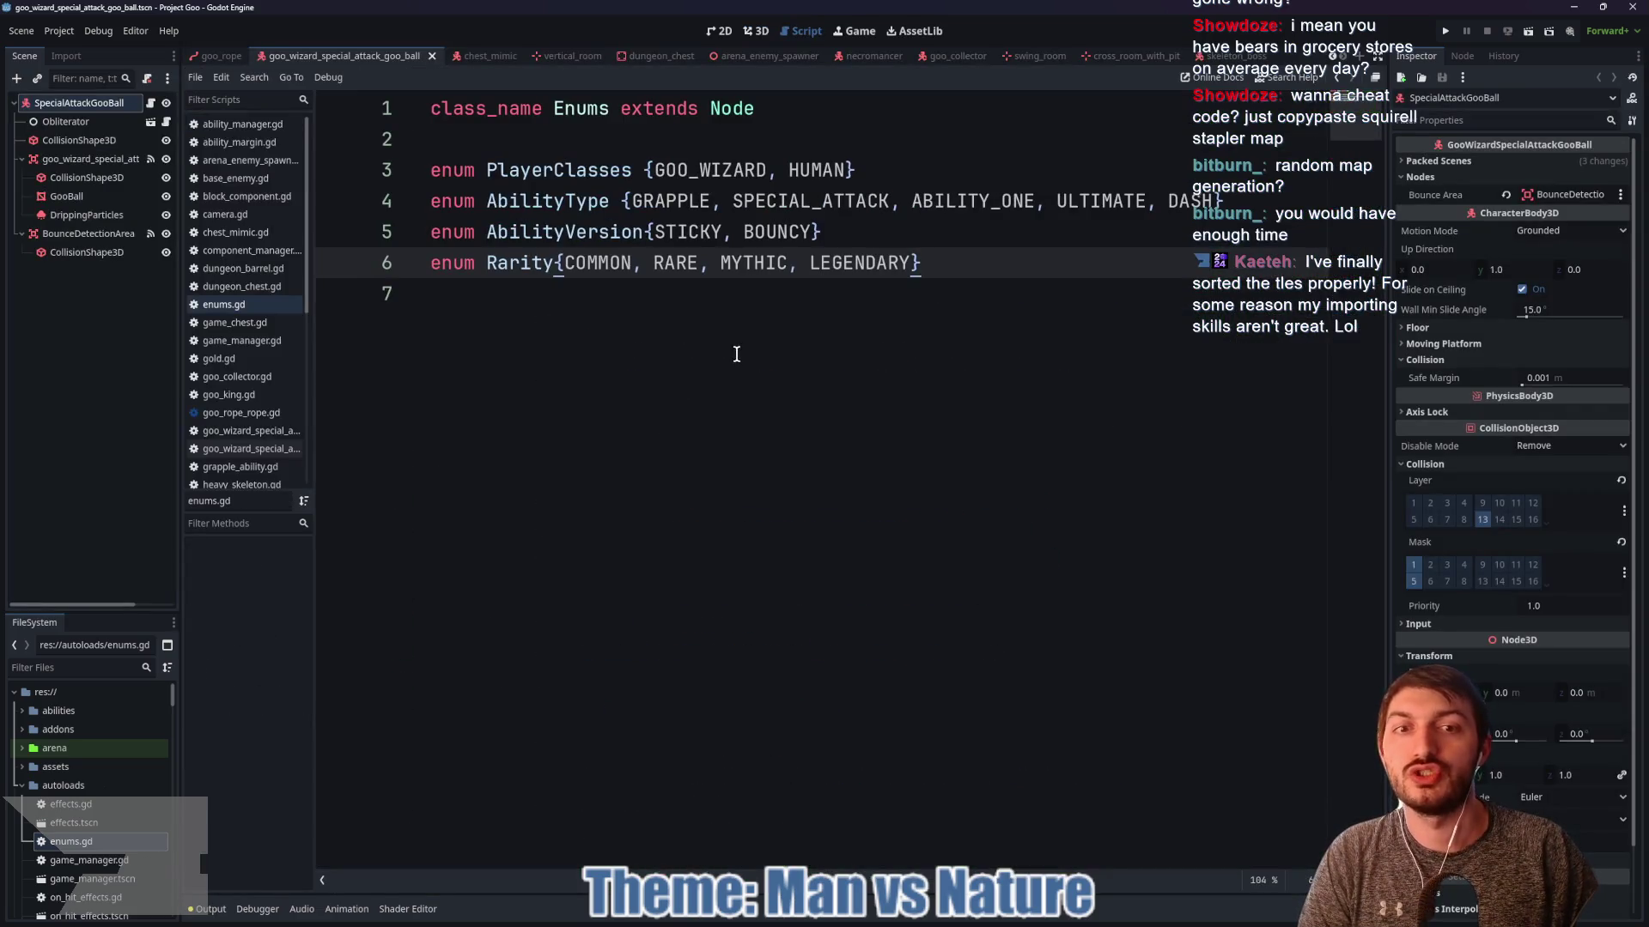
Skim the chest_mimic script, then switch to skeleton_boss to view its axe-throw timeout code.
{"action": "left_click", "coordinate": [478, 56]}
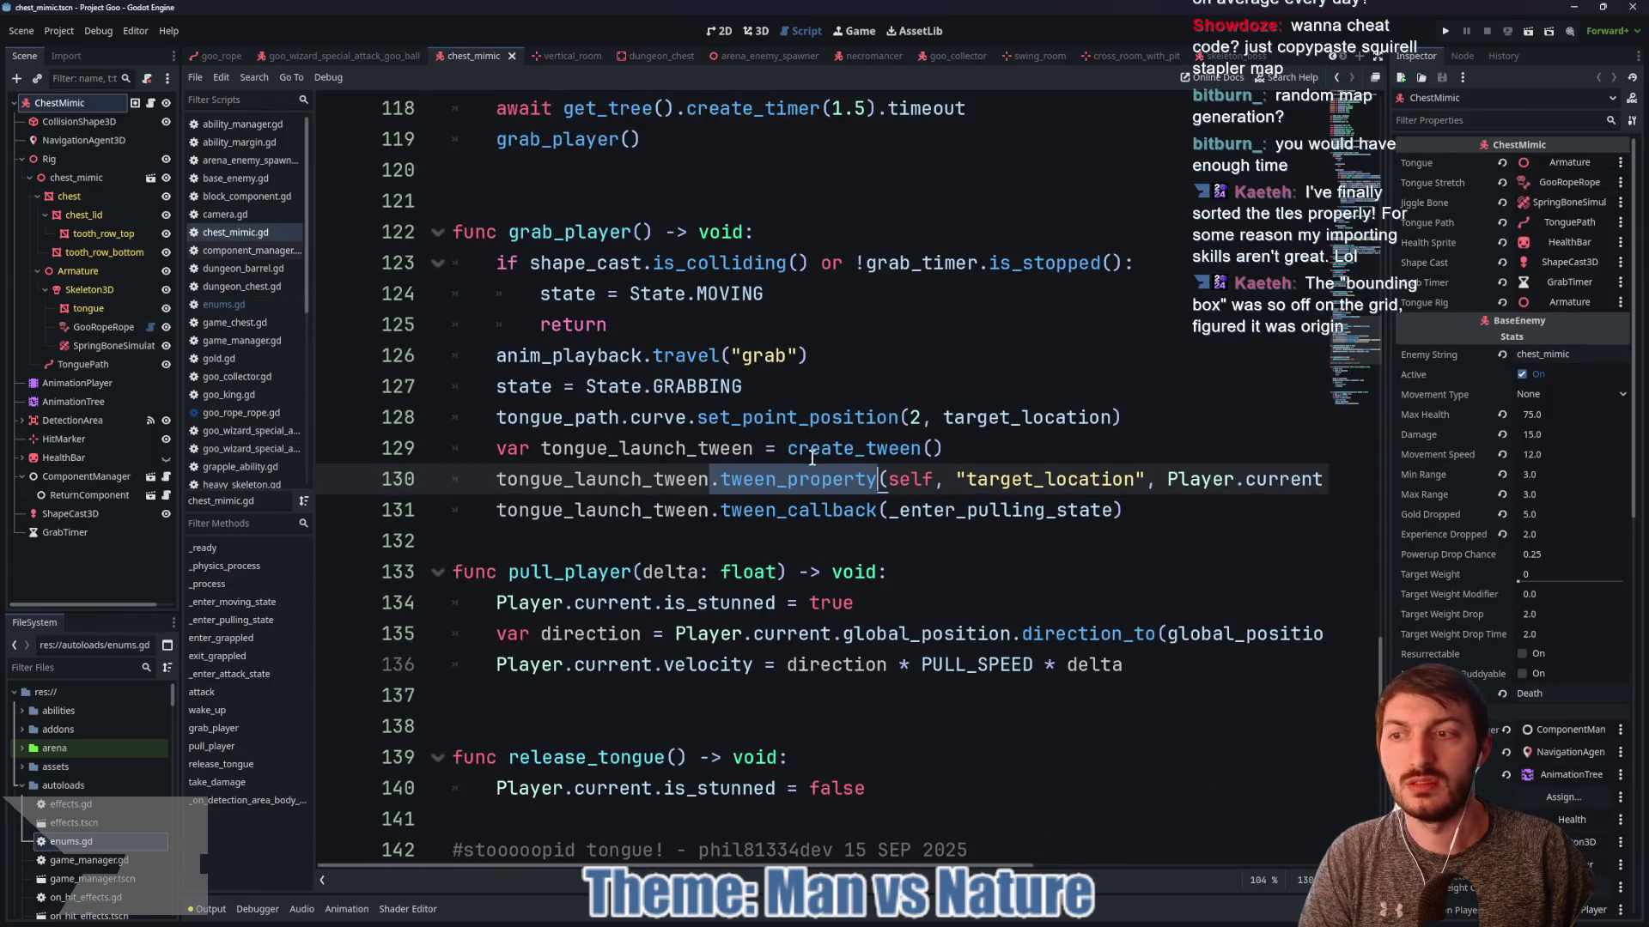
{"action": "mouse_move", "coordinate": [806, 455]}
{"action": "scroll", "coordinate": [784, 442], "scroll_direction": "up", "scroll_amount": 5}
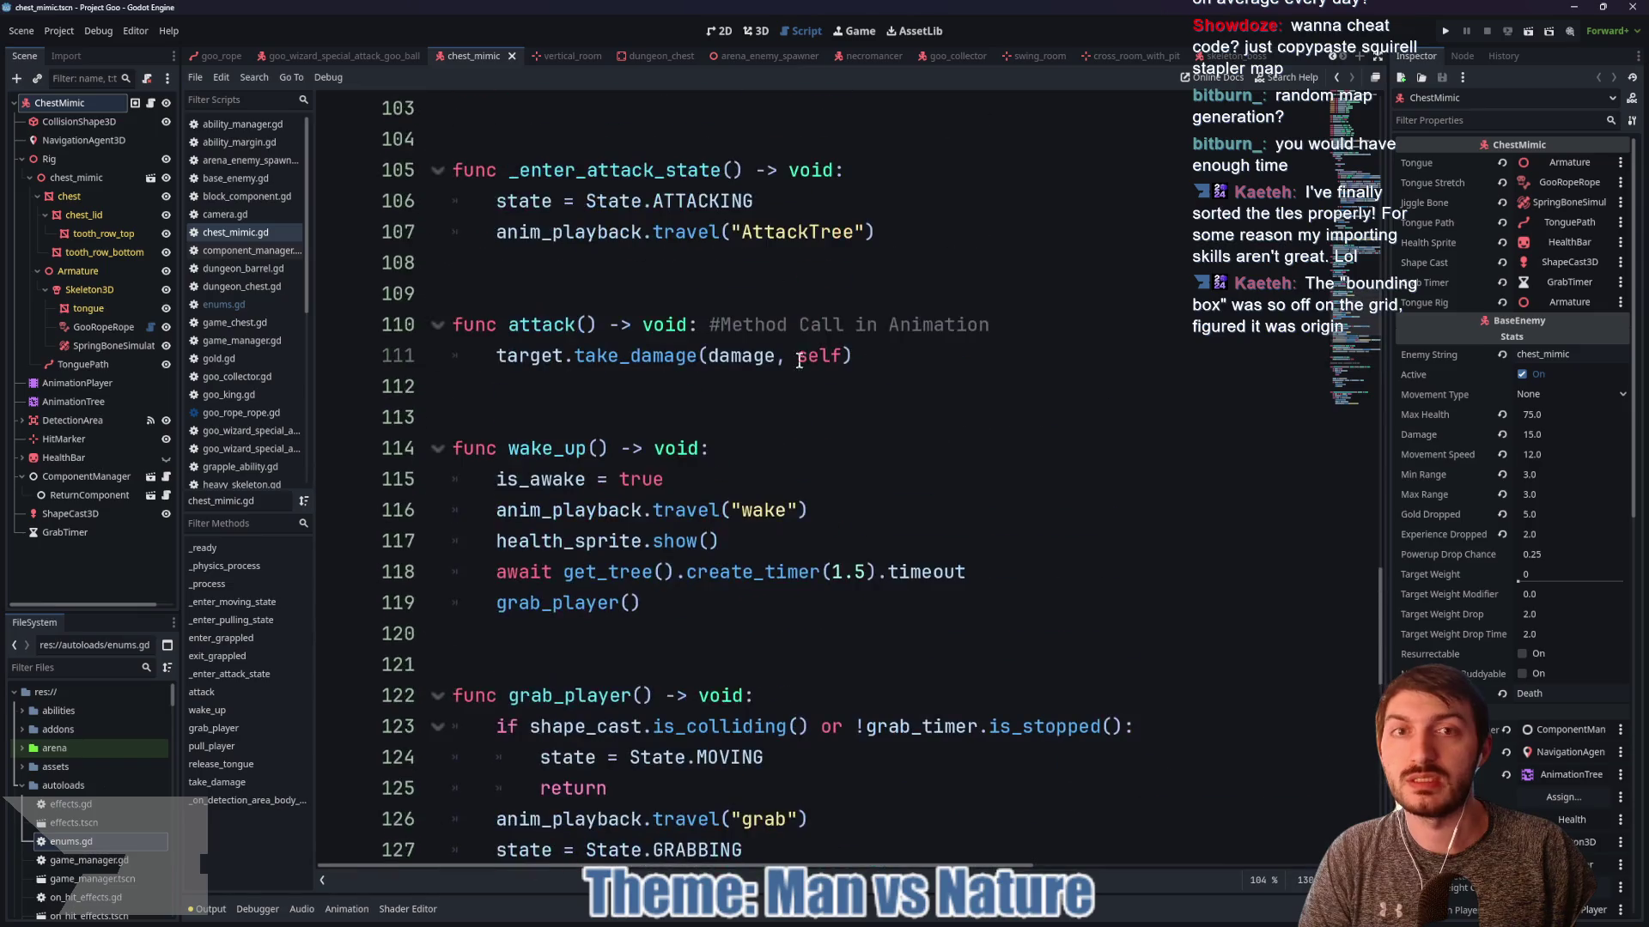
{"action": "left_click", "coordinate": [1233, 56]}
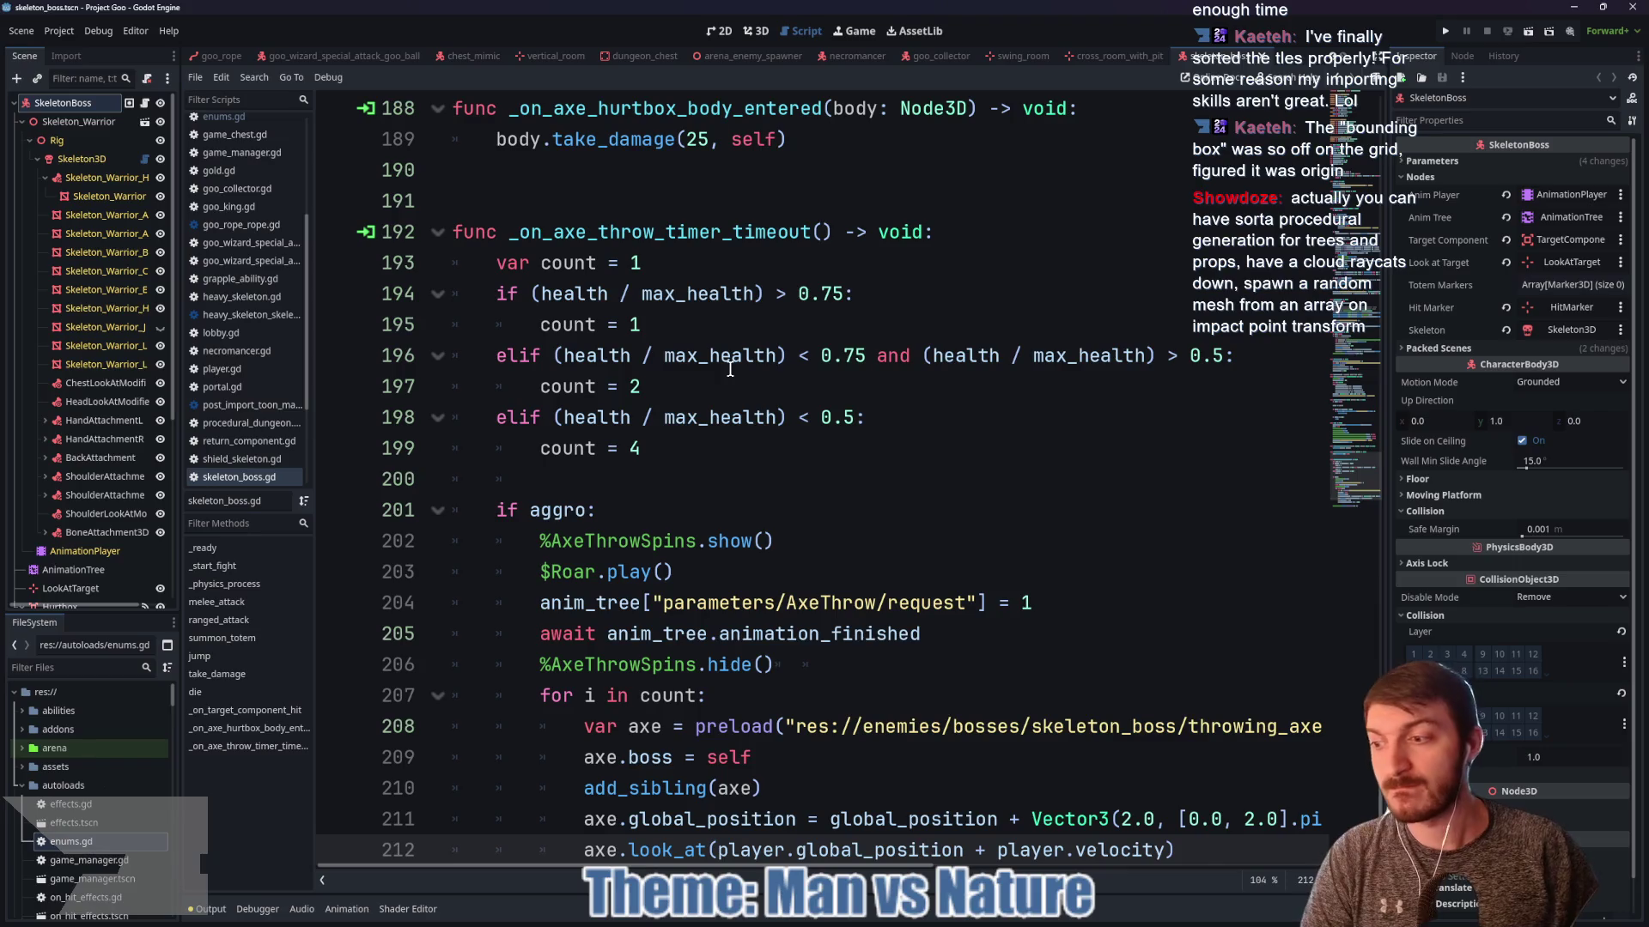
{"action": "mouse_move", "coordinate": [730, 369]}
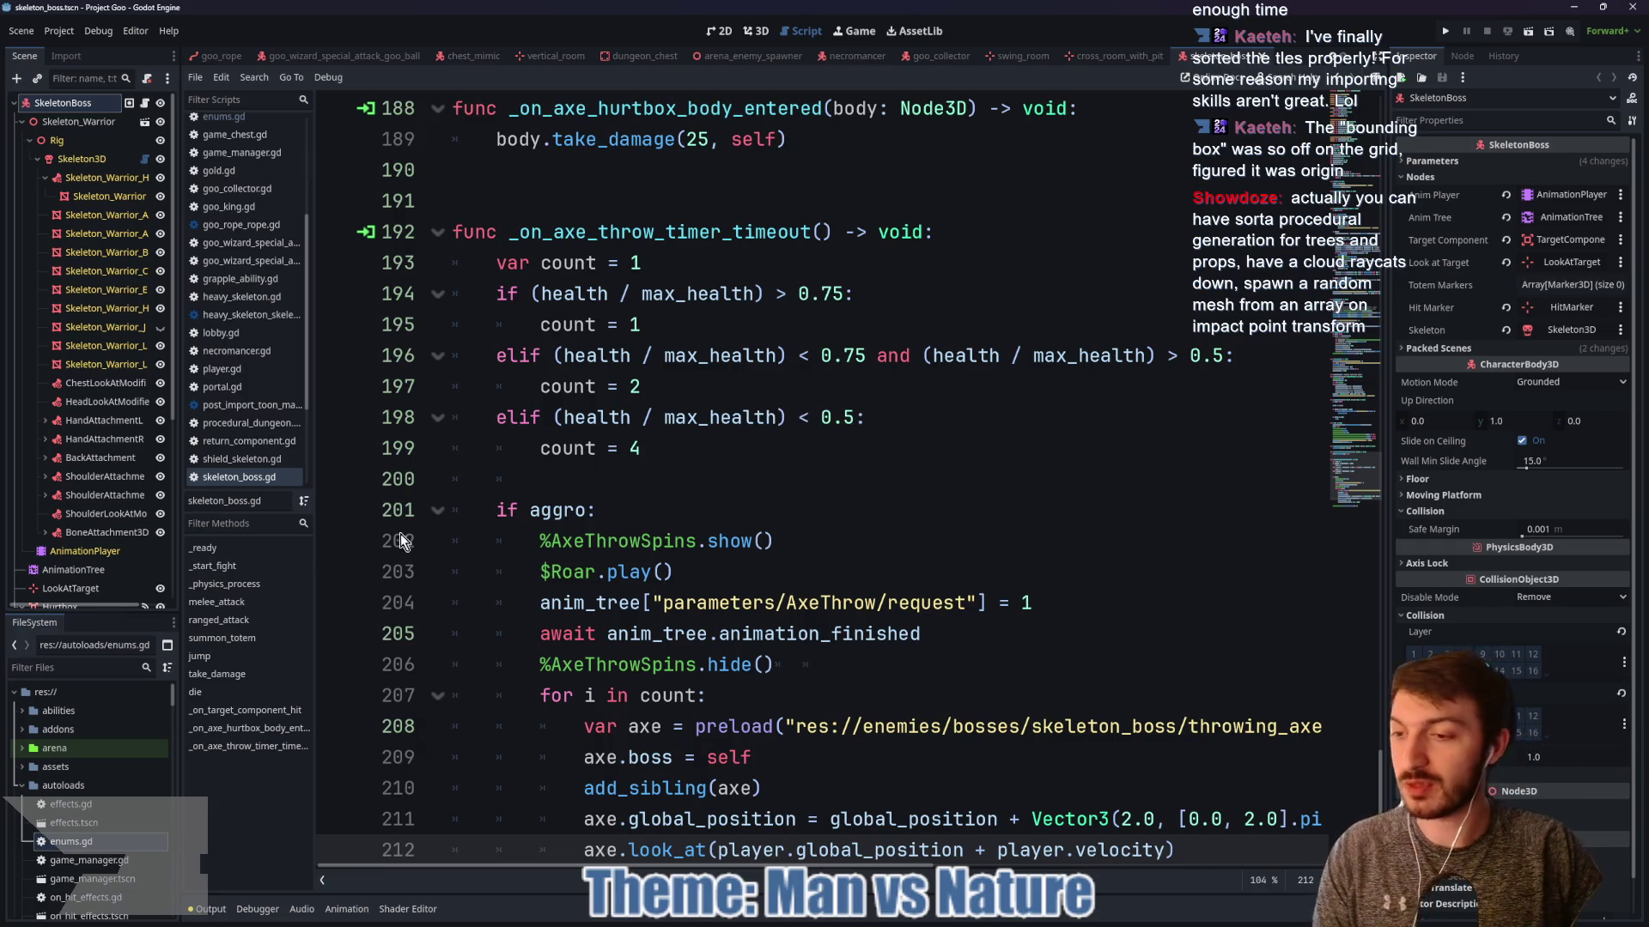
{"action": "left_click", "coordinate": [75, 666]}
{"action": "type", "text": "mesh"}
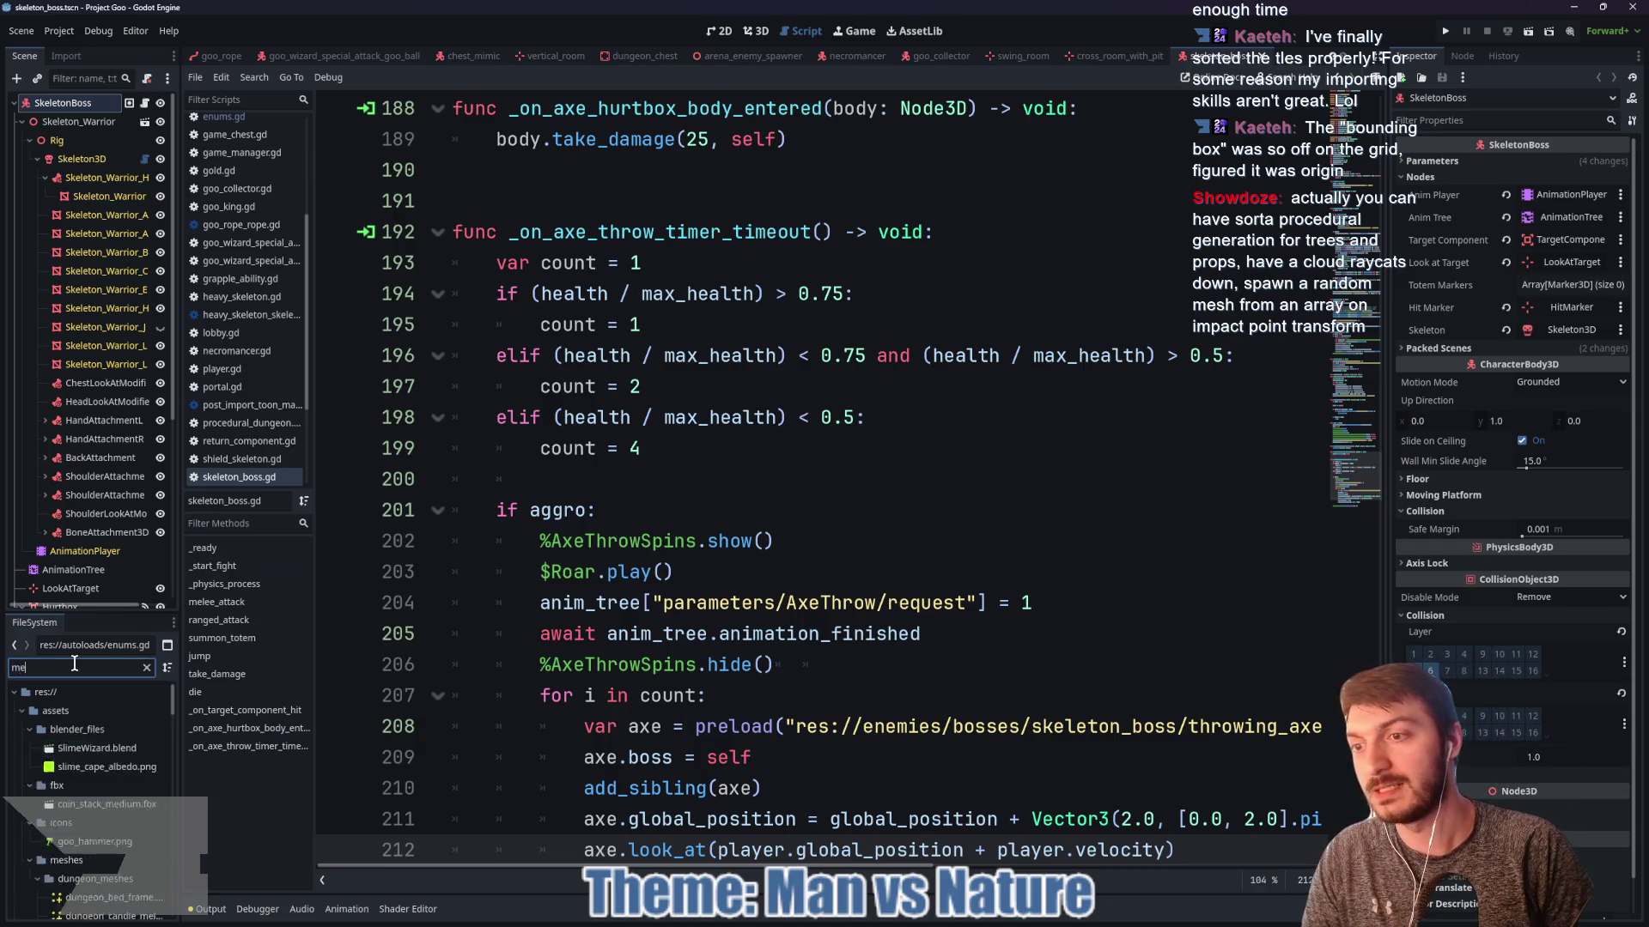
{"action": "key", "text": "BackSpace"}
{"action": "key", "text": "BackSpace"}
{"action": "key", "text": "BackSpace"}
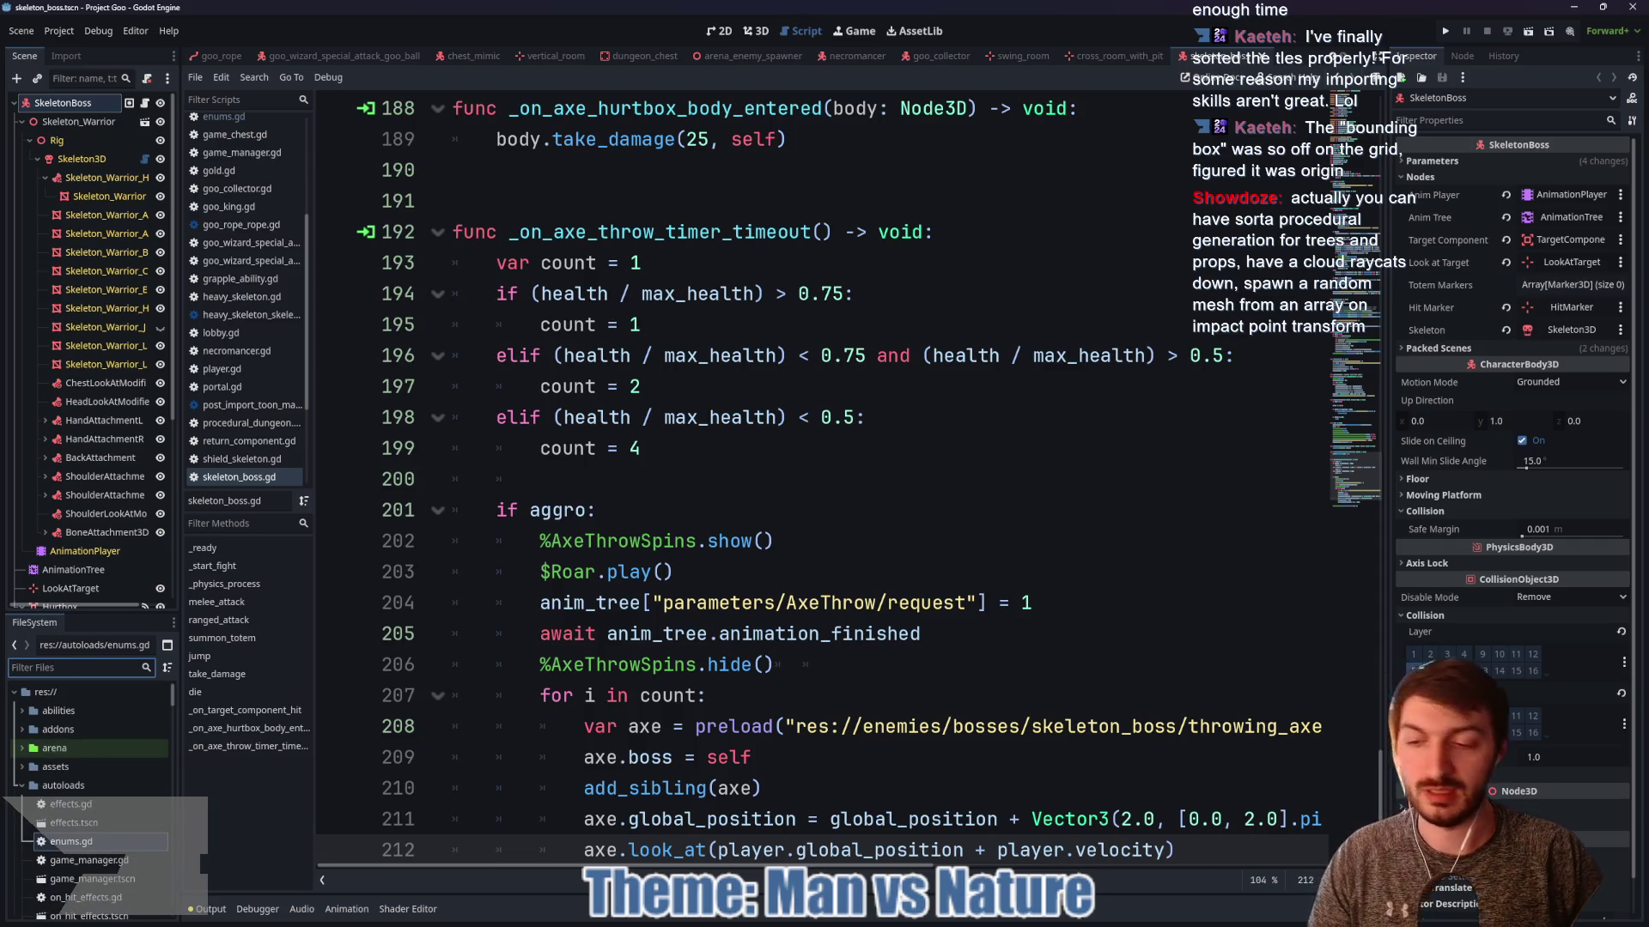
{"action": "scroll", "coordinate": [62, 803], "scroll_direction": "down", "scroll_amount": 5}
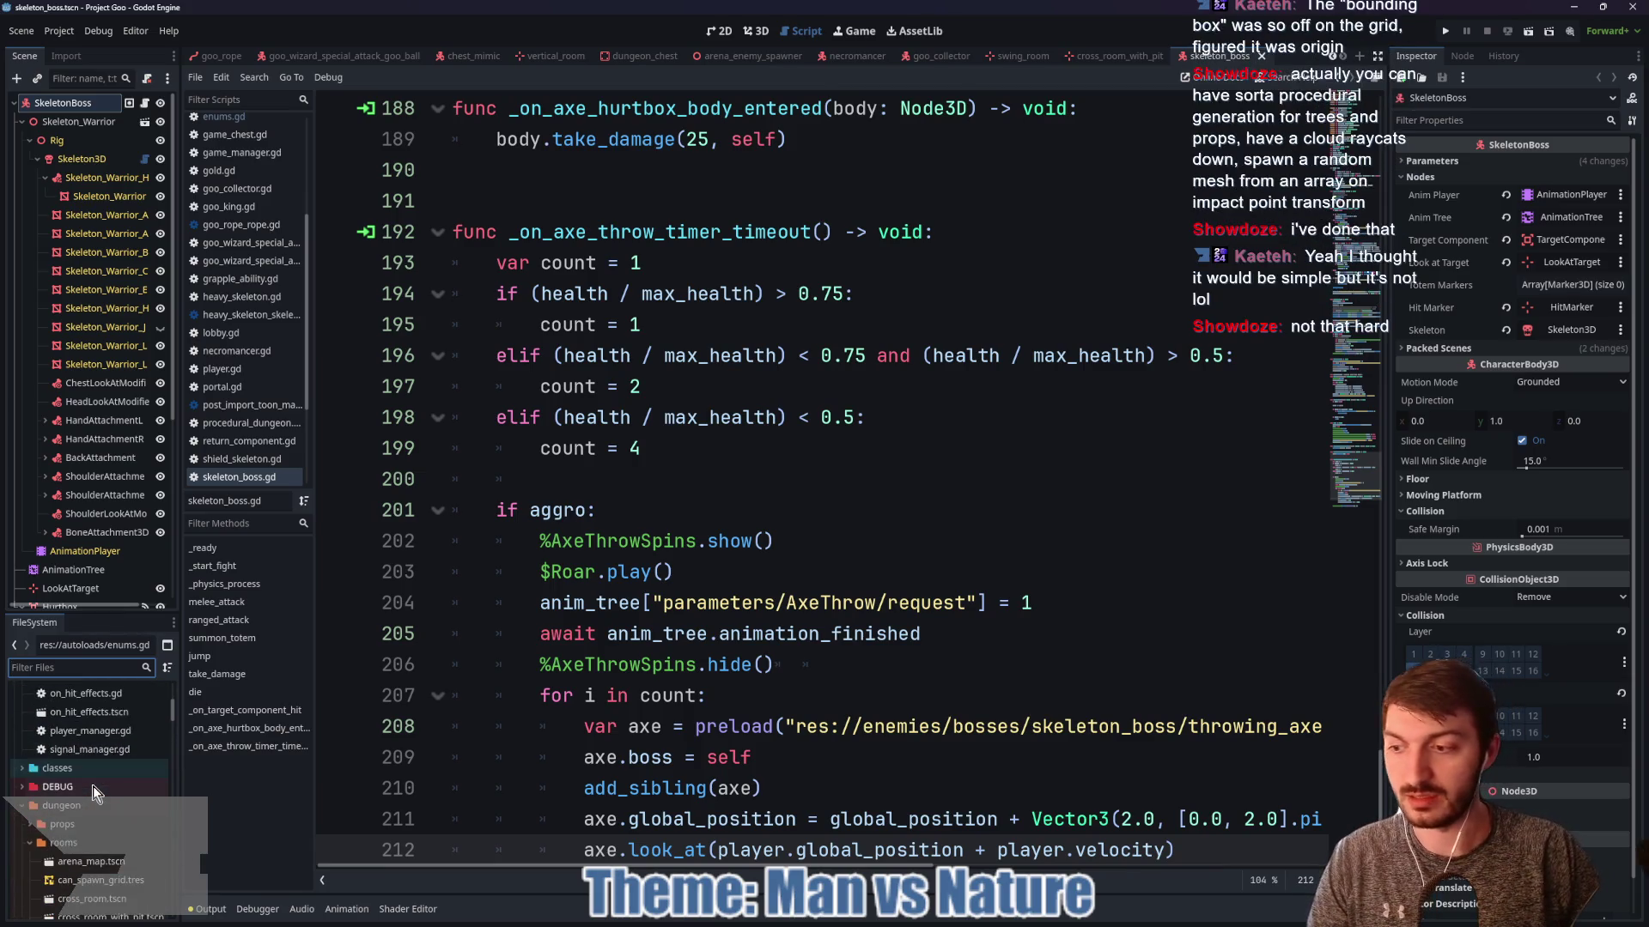
{"action": "scroll", "coordinate": [93, 786], "scroll_direction": "down", "scroll_amount": 2}
{"action": "scroll", "coordinate": [93, 786], "scroll_direction": "down", "scroll_amount": 2}
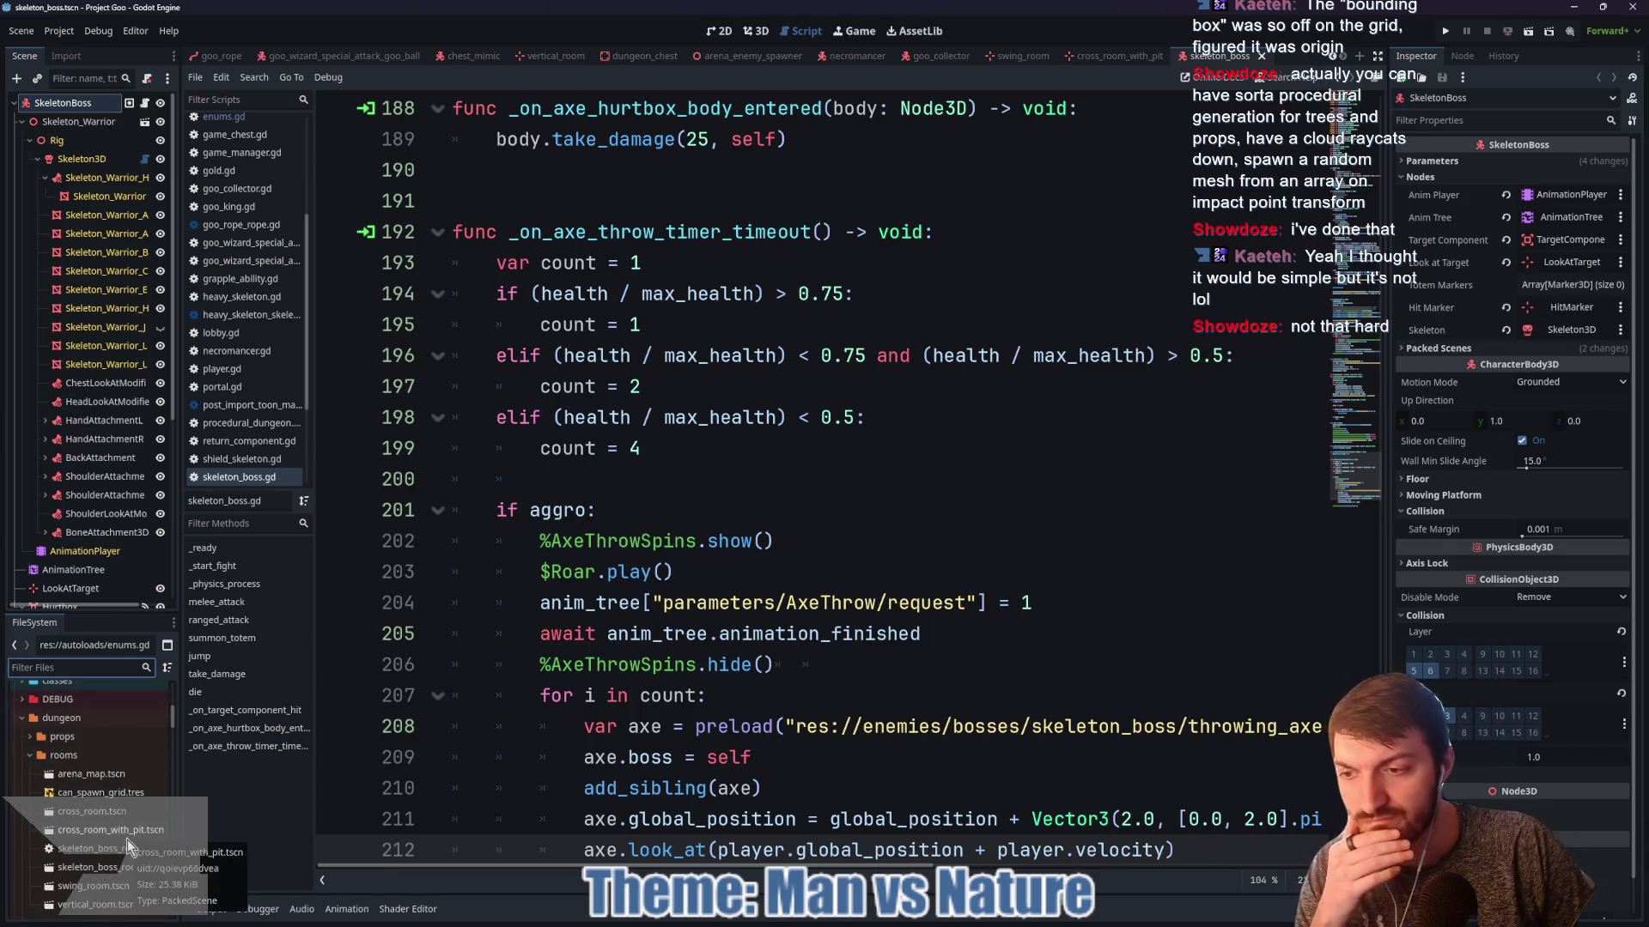
{"action": "scroll", "coordinate": [127, 840], "scroll_direction": "down", "scroll_amount": 1}
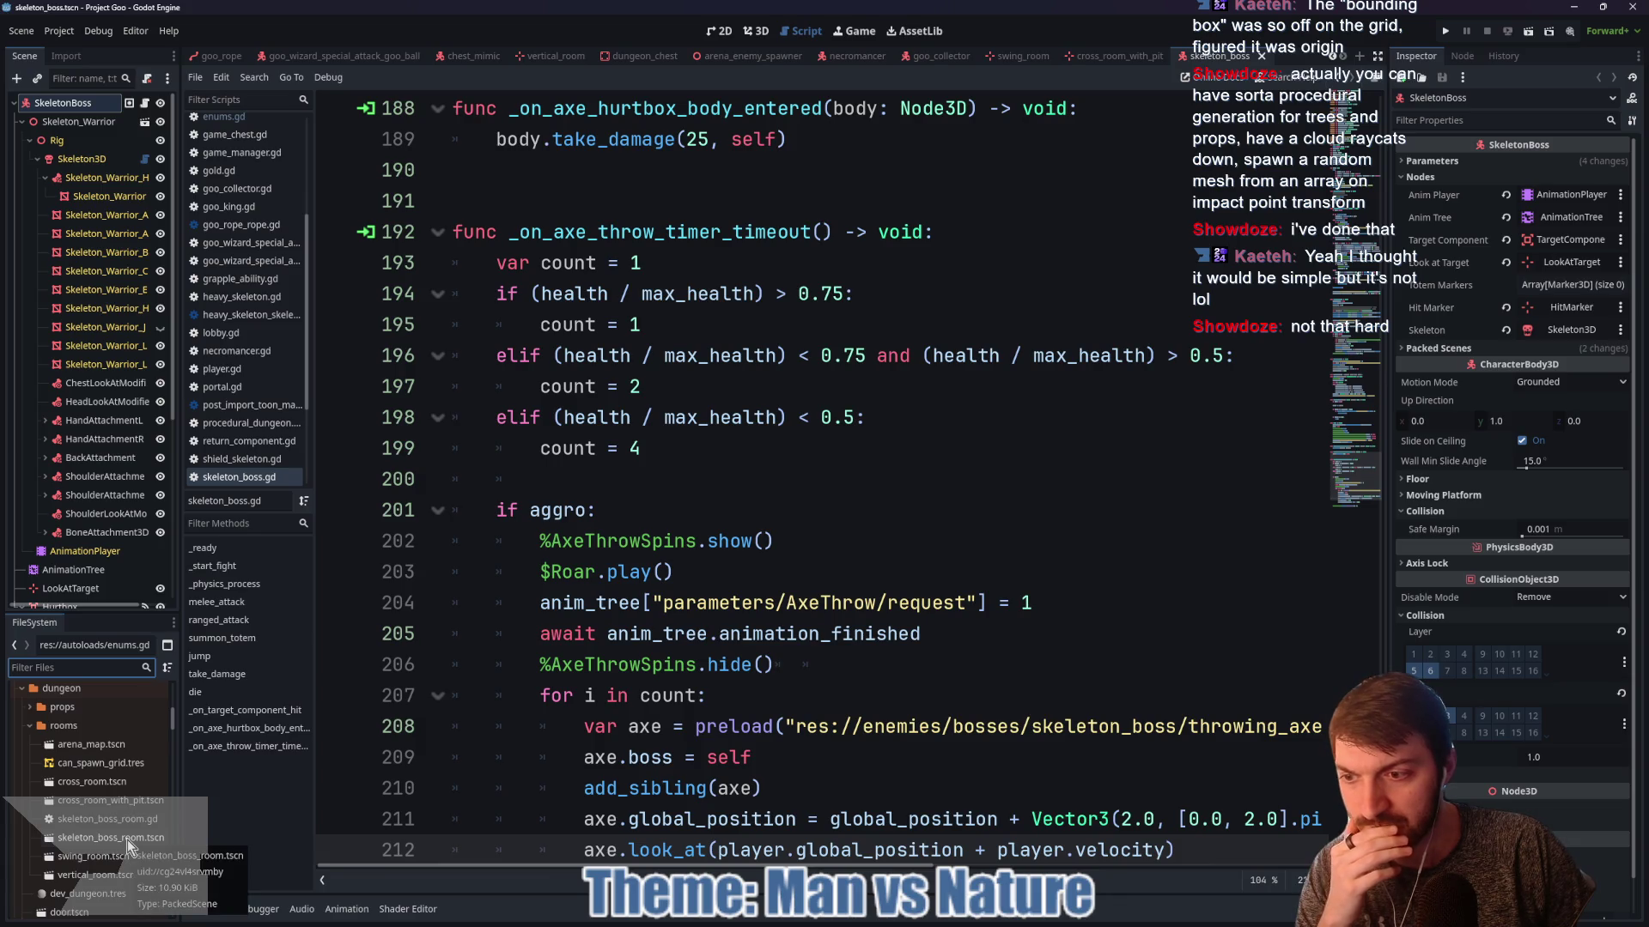
{"action": "scroll", "coordinate": [127, 840], "scroll_direction": "down", "scroll_amount": 8}
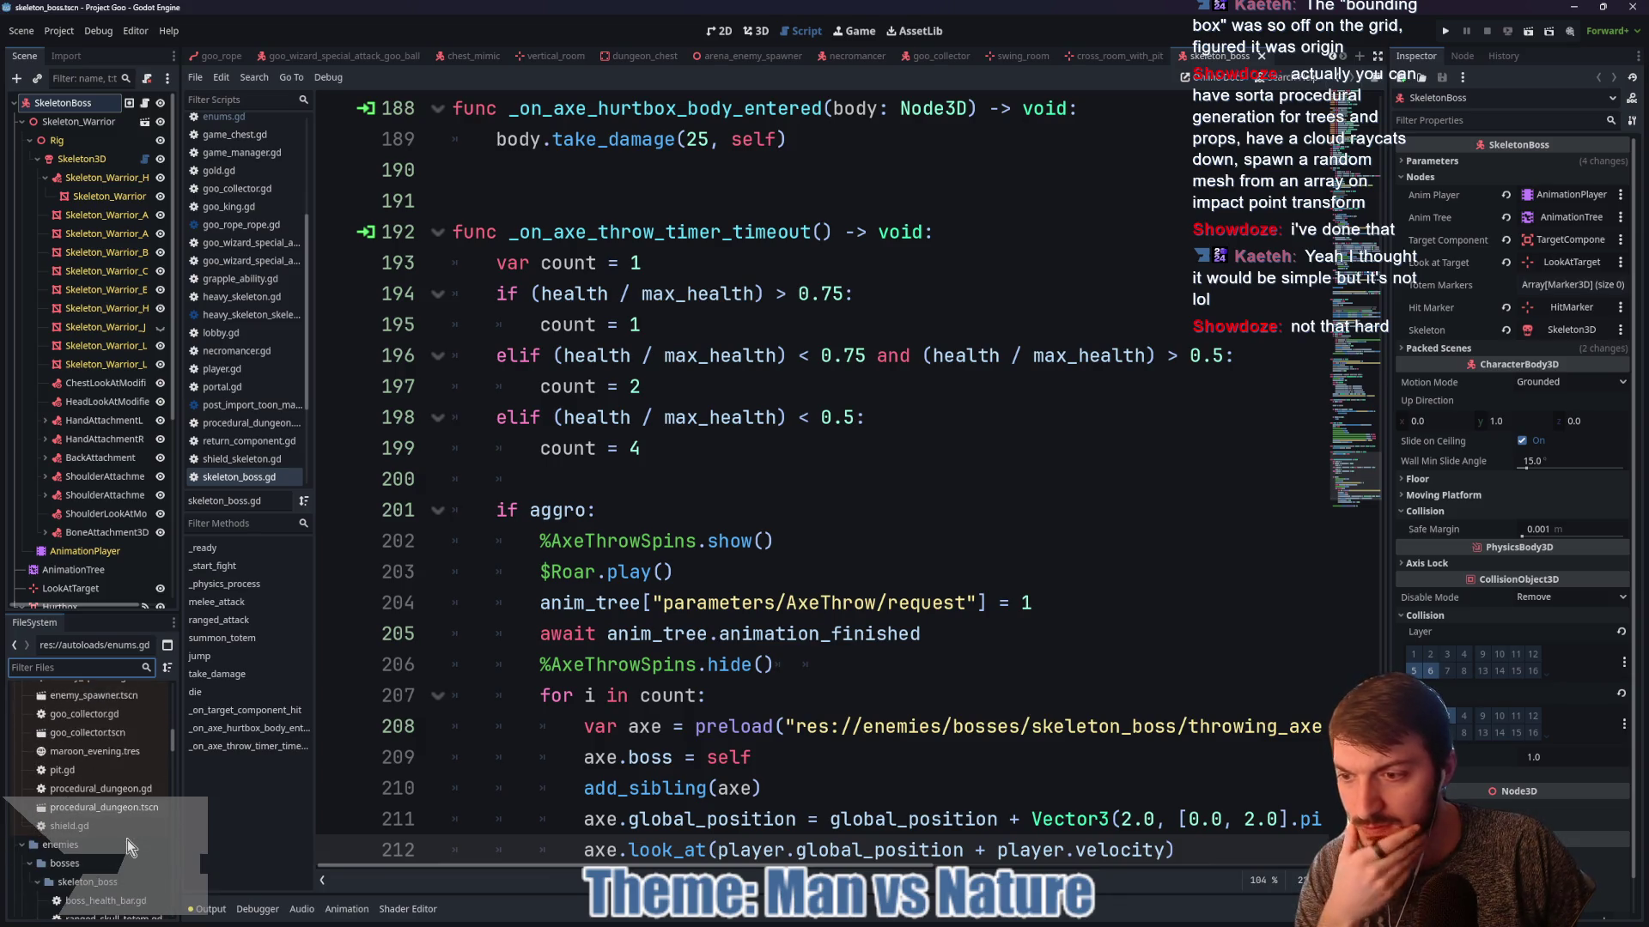
{"action": "scroll", "coordinate": [115, 821], "scroll_direction": "down", "scroll_amount": 7}
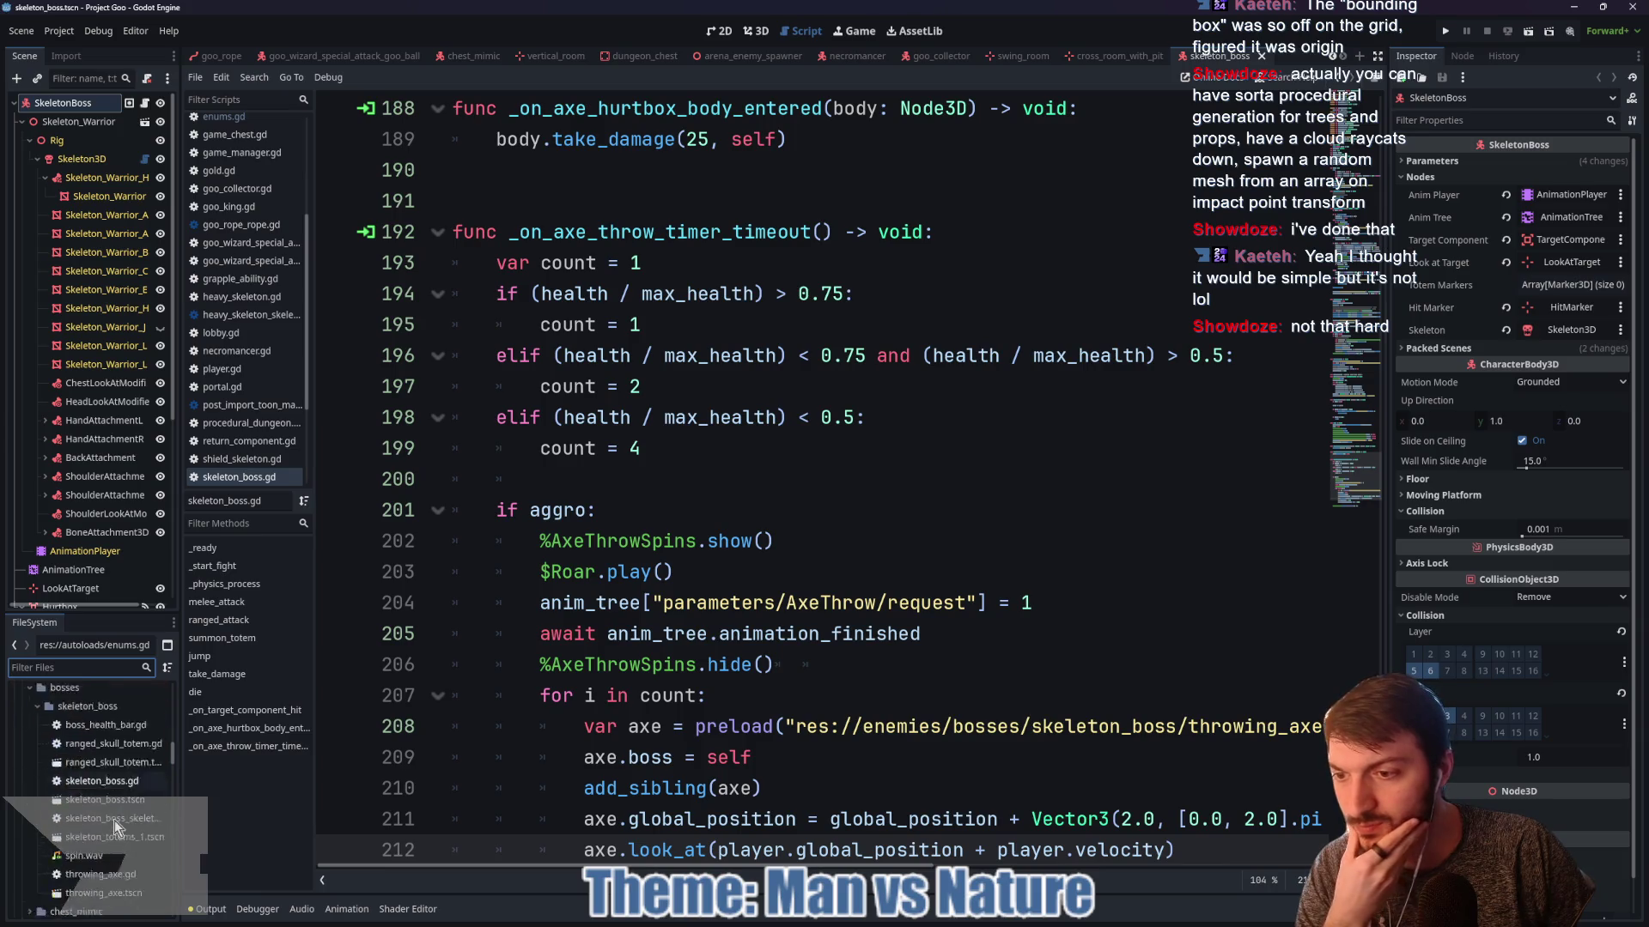
{"action": "scroll", "coordinate": [116, 821], "scroll_direction": "down", "scroll_amount": 2}
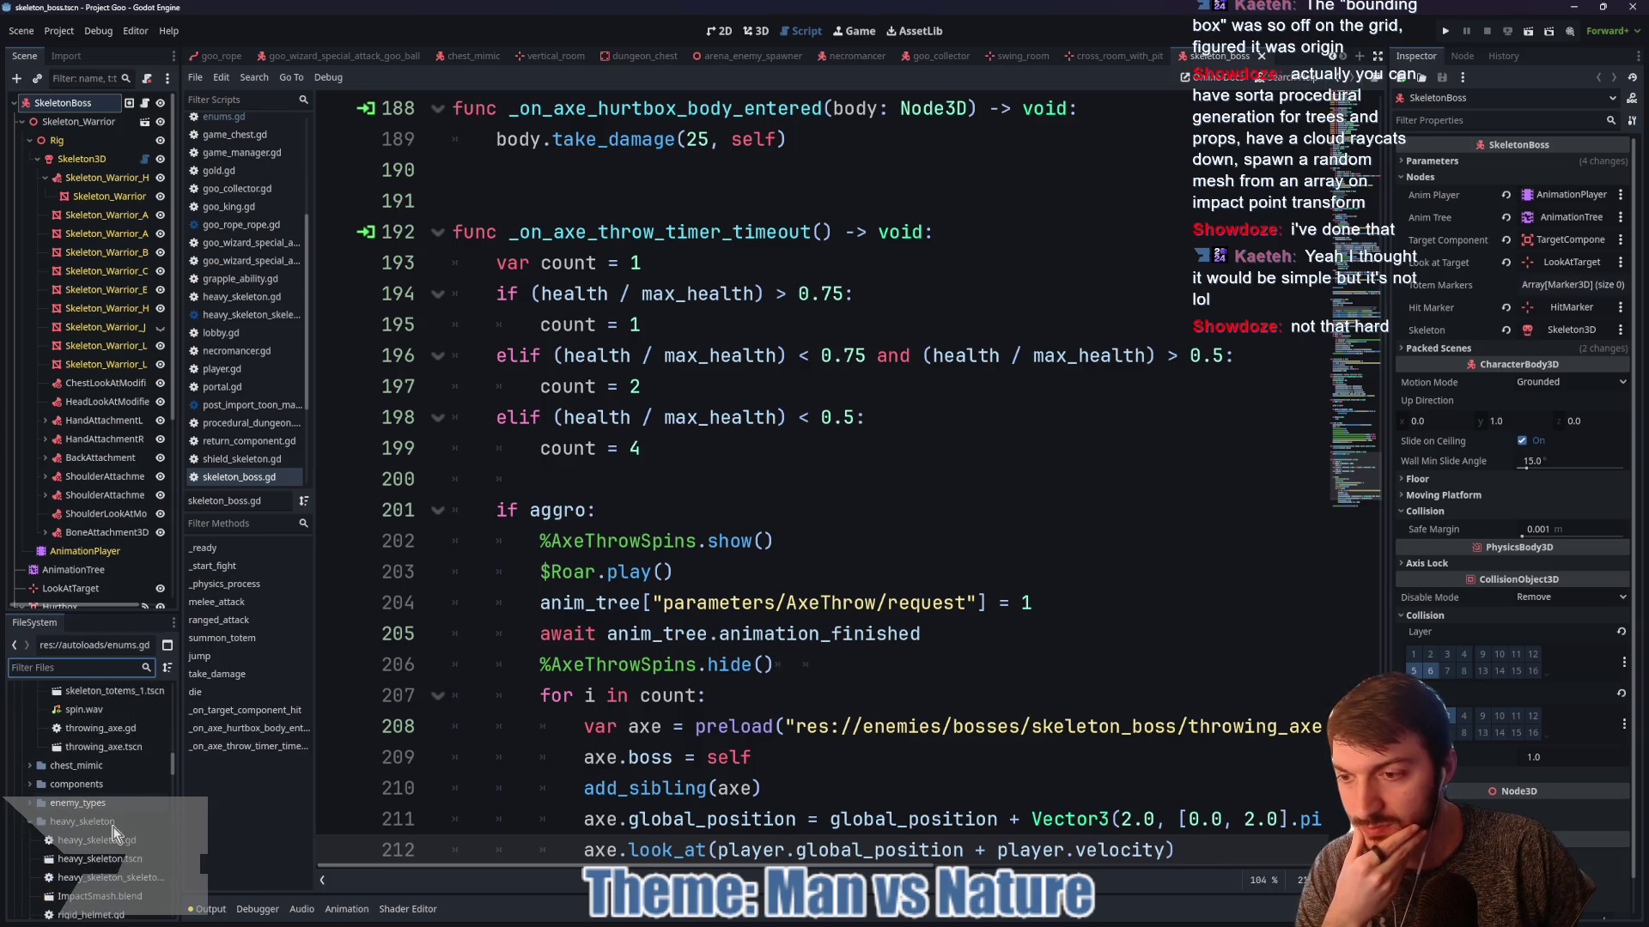
{"action": "double_click", "coordinate": [105, 859]}
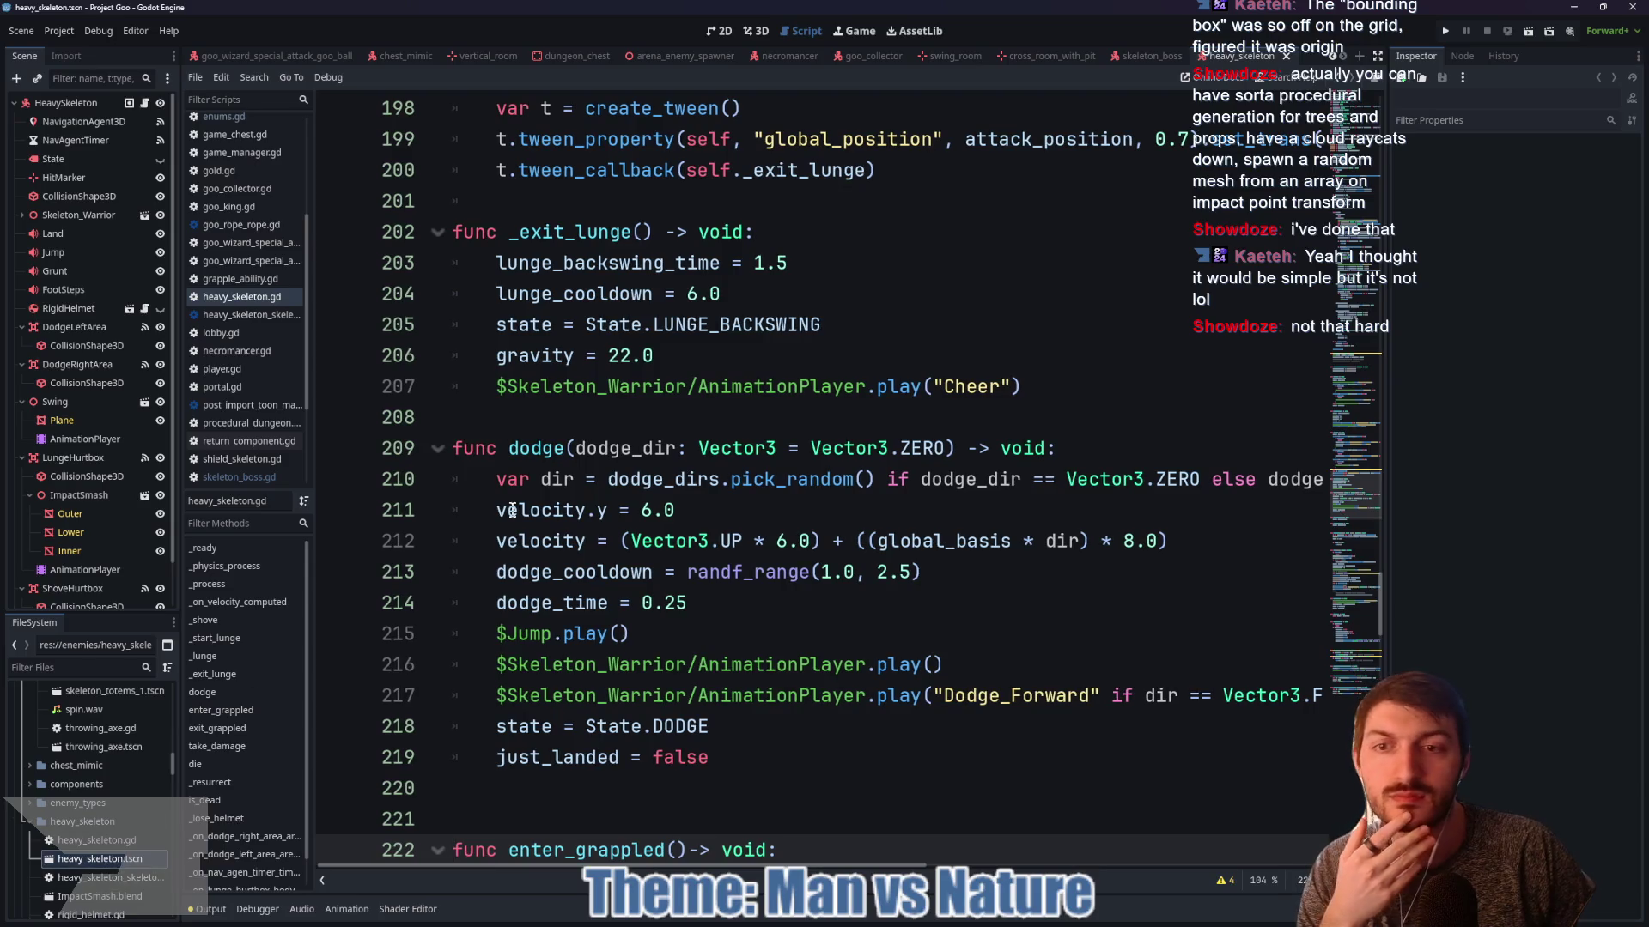
Scroll heavy_skeleton.gd up to the FOLLOW state's nav_agent.set_velocity avoidance code.
{"action": "scroll", "coordinate": [692, 561], "scroll_direction": "up", "scroll_amount": 2}
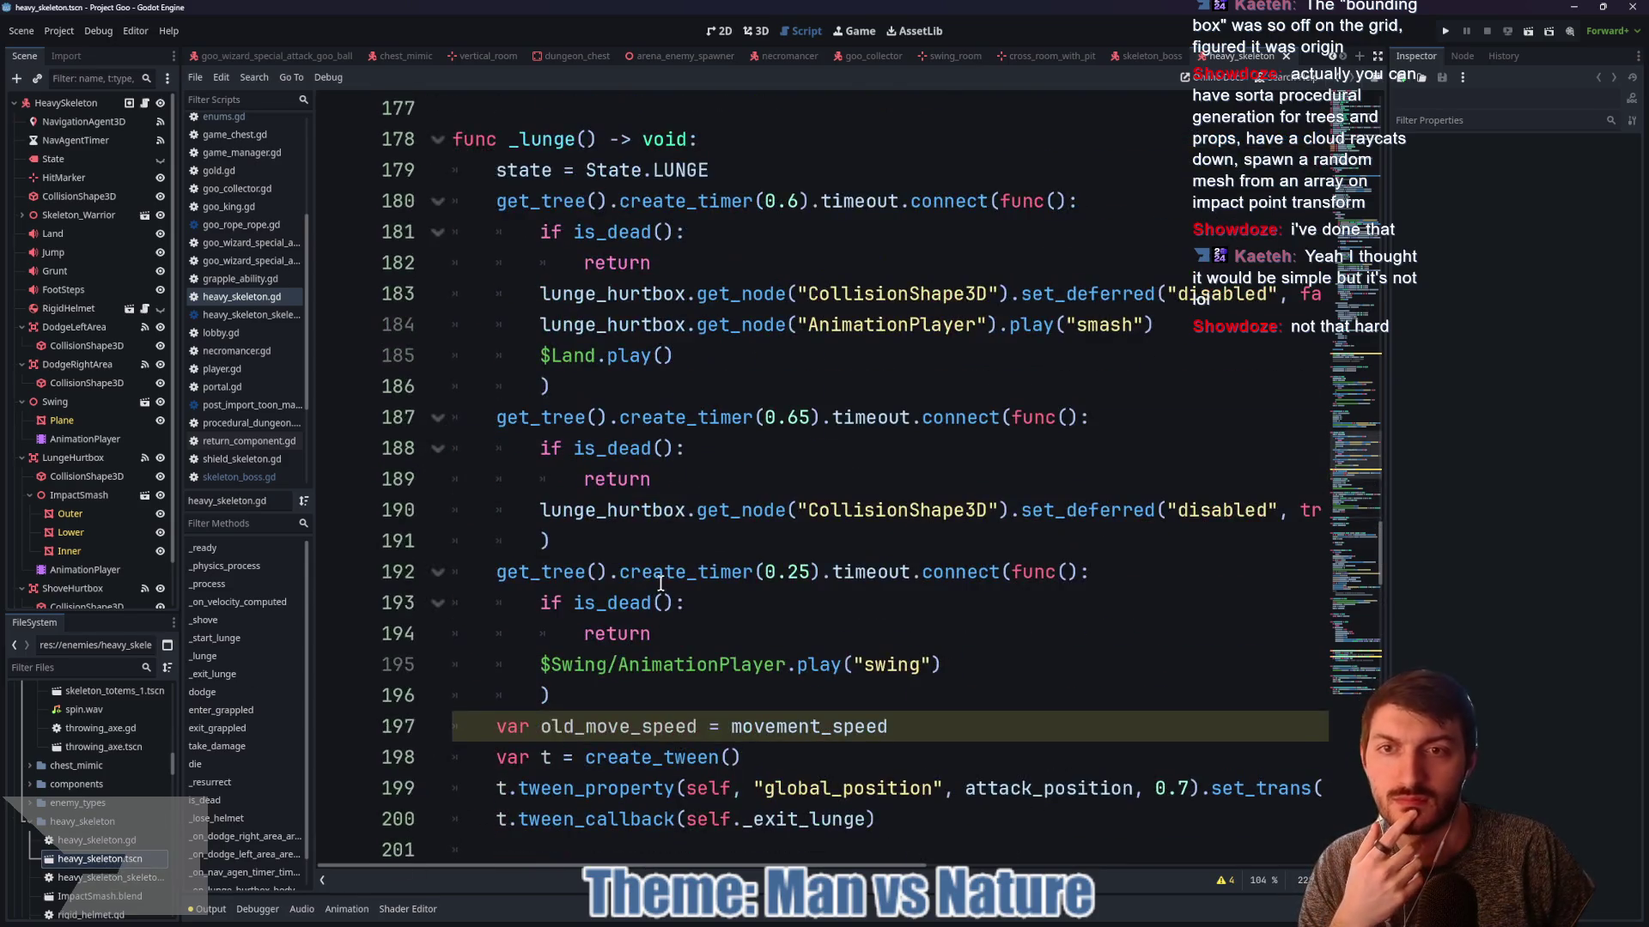
{"action": "double_click", "coordinate": [636, 728]}
{"action": "left_click", "coordinate": [799, 728]}
{"action": "scroll", "coordinate": [852, 708], "scroll_direction": "up", "scroll_amount": 2}
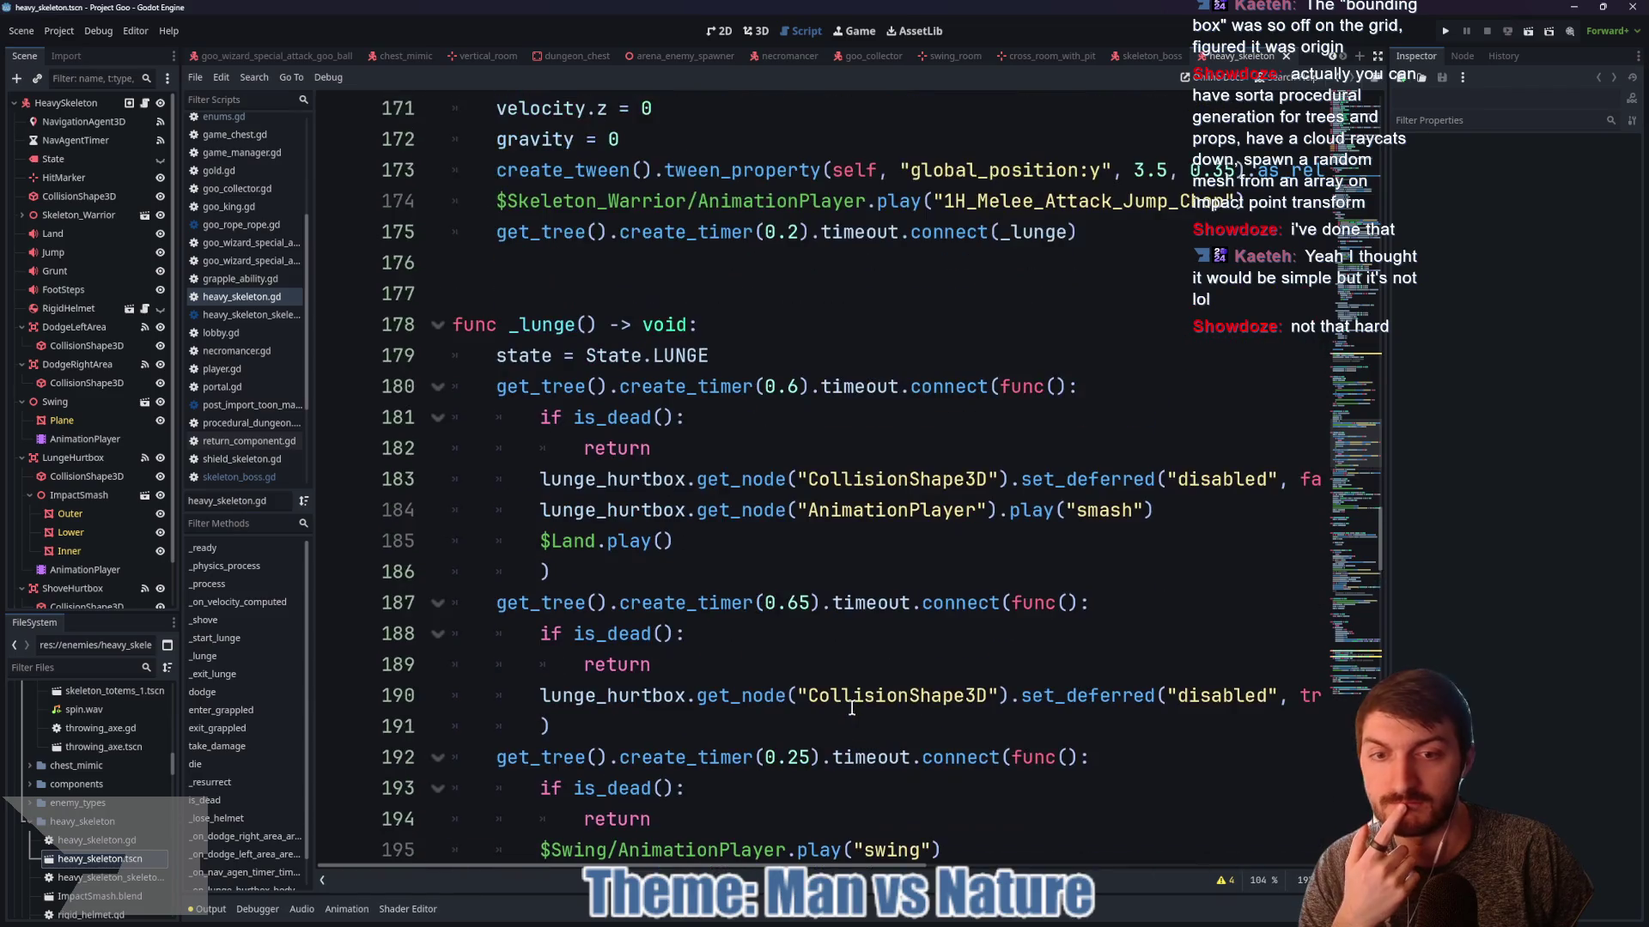
{"action": "scroll", "coordinate": [852, 708], "scroll_direction": "up", "scroll_amount": 1}
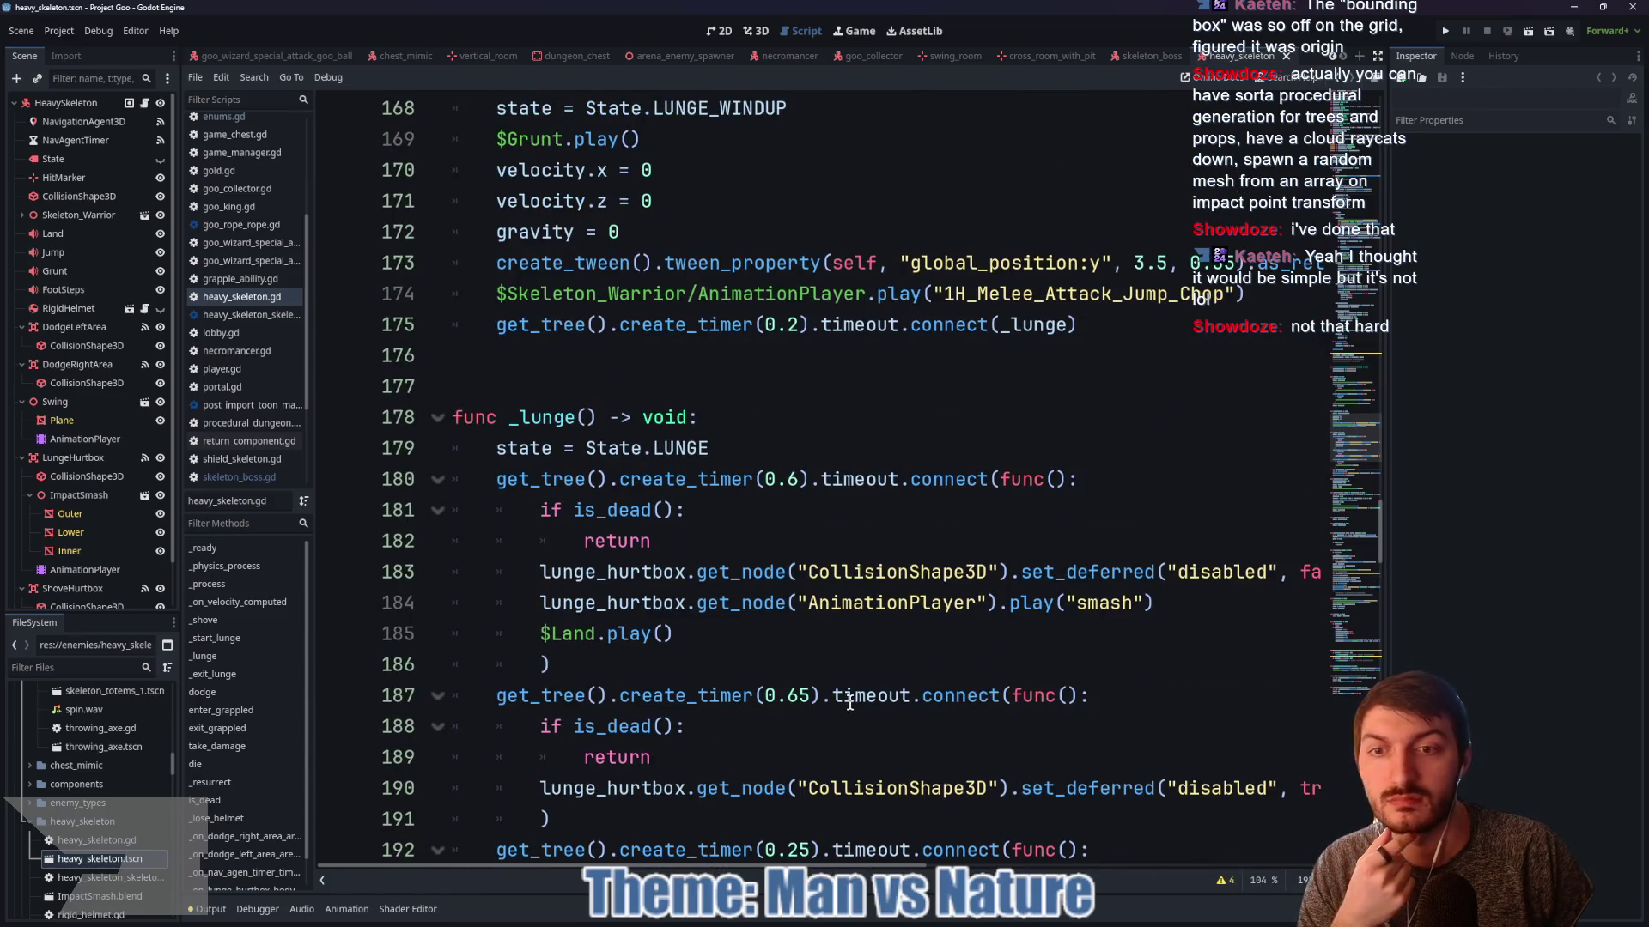
{"action": "scroll", "coordinate": [850, 702], "scroll_direction": "up", "scroll_amount": 12}
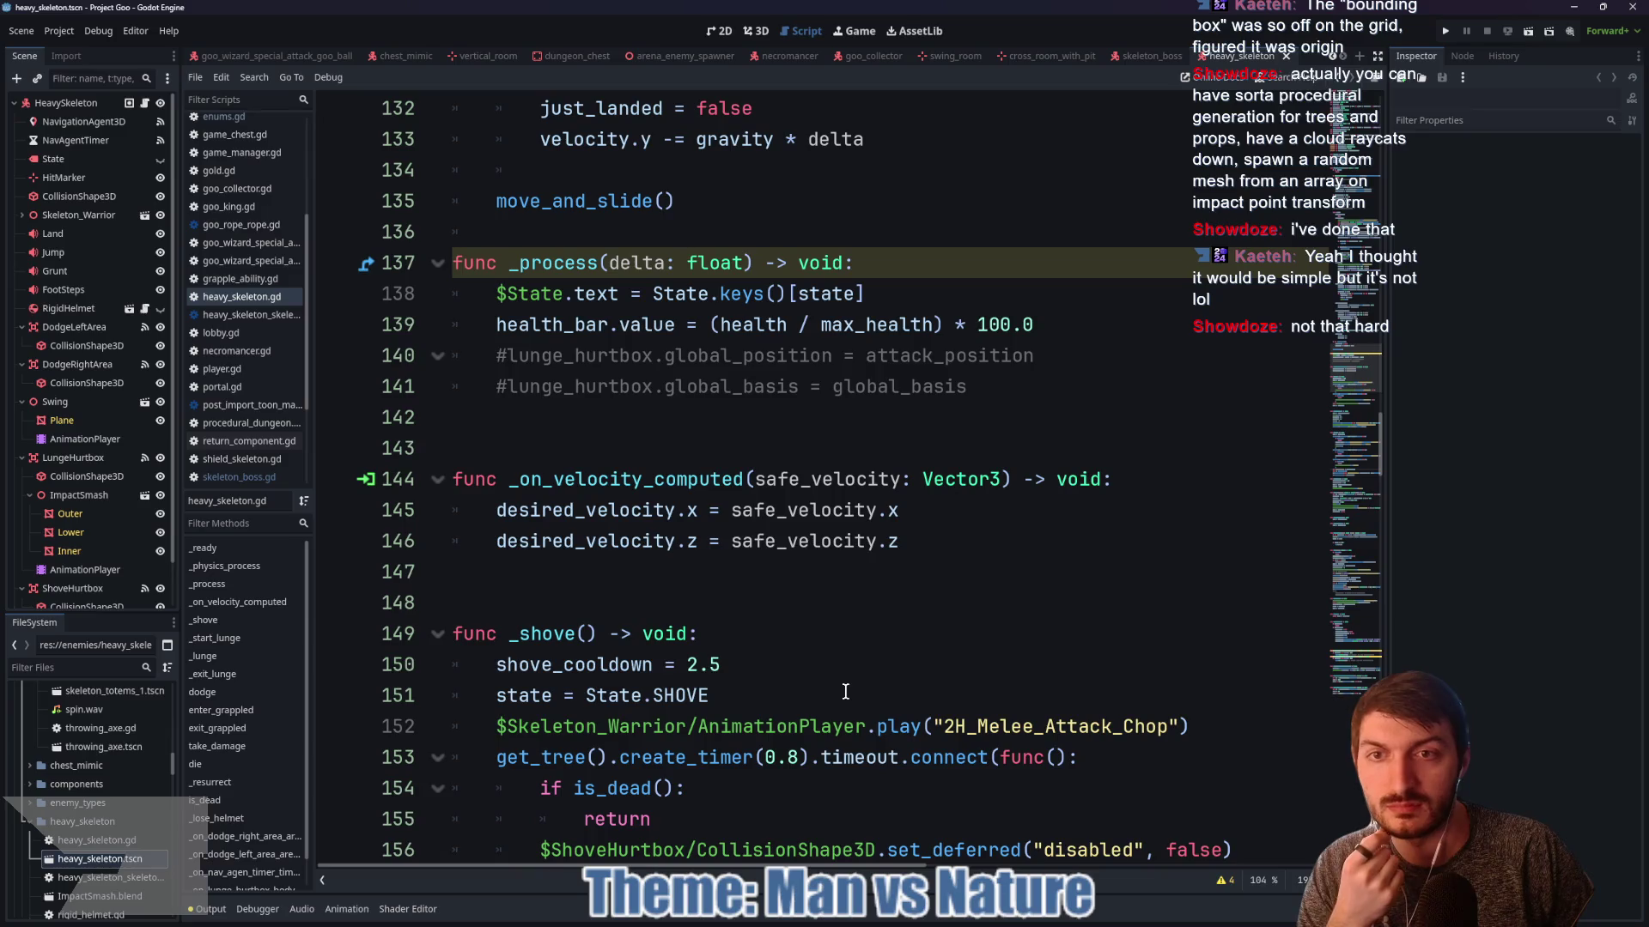
{"action": "scroll", "coordinate": [845, 692], "scroll_direction": "down", "scroll_amount": 2}
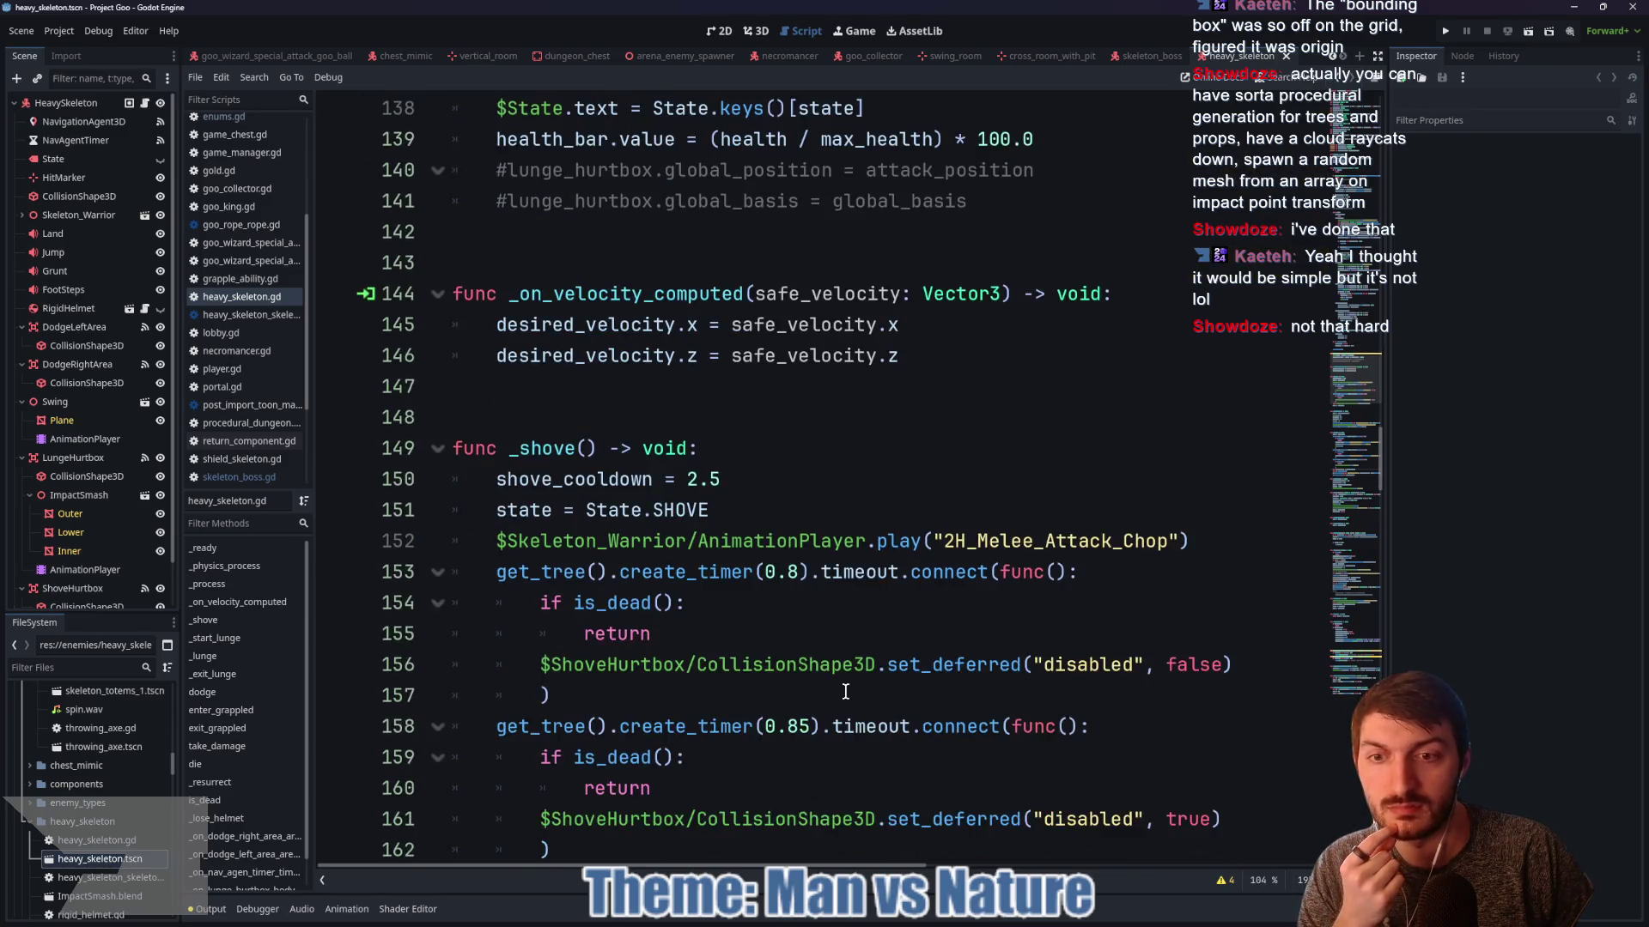
{"action": "scroll", "coordinate": [845, 691], "scroll_direction": "up", "scroll_amount": 12}
{"action": "scroll", "coordinate": [844, 691], "scroll_direction": "up", "scroll_amount": 13}
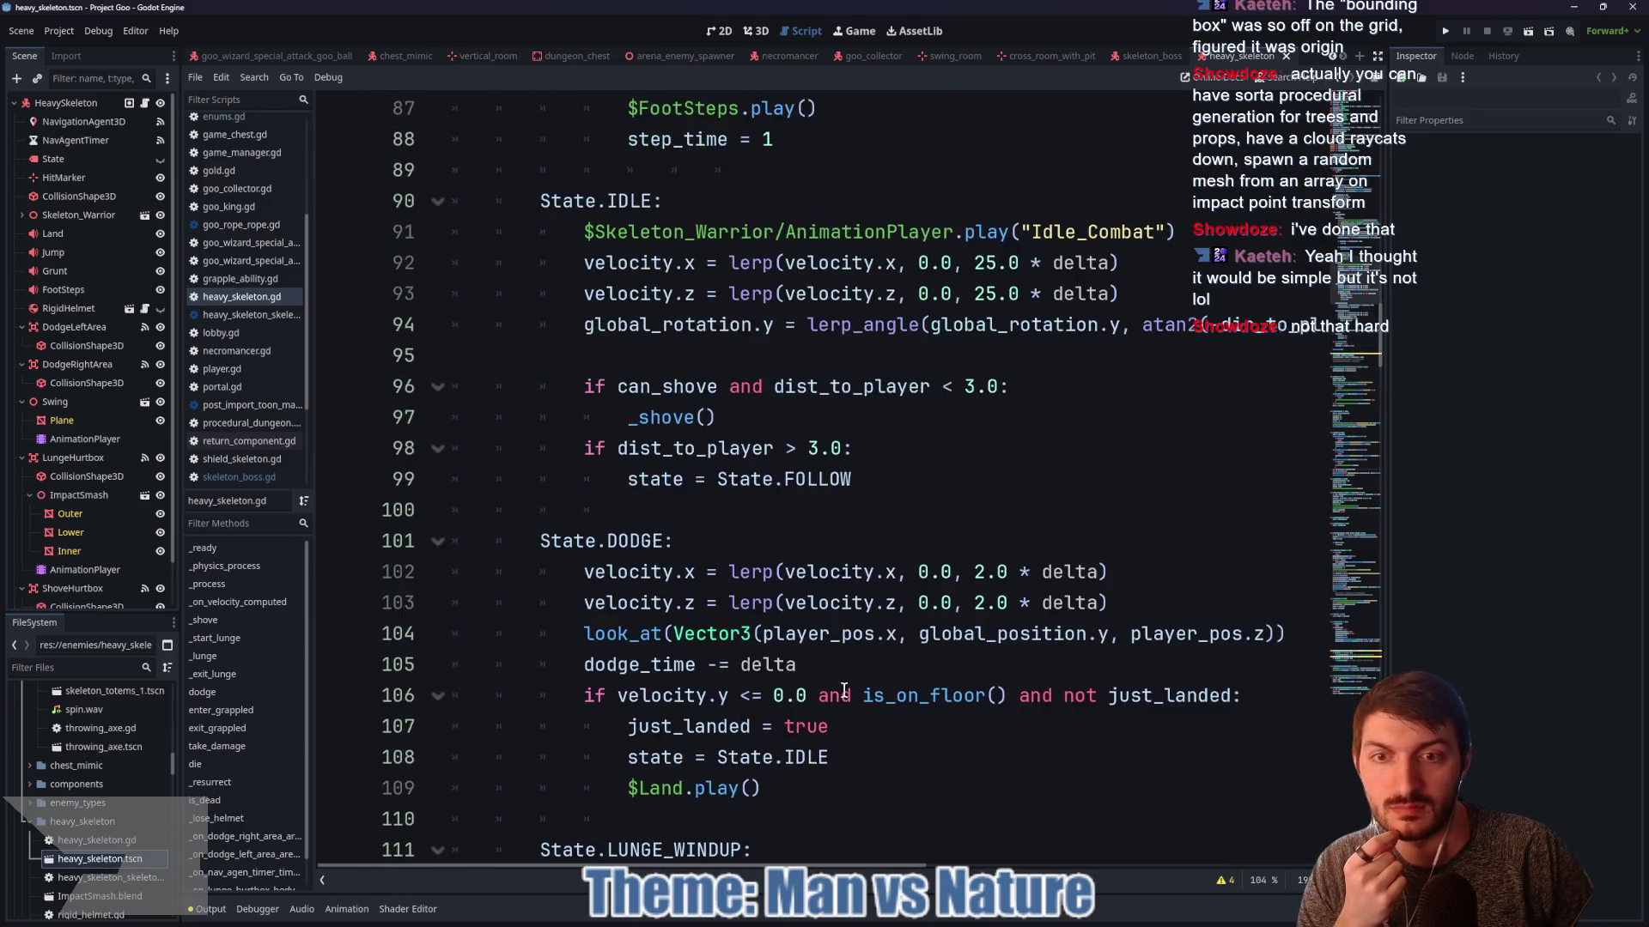
{"action": "scroll", "coordinate": [844, 690], "scroll_direction": "up", "scroll_amount": 2}
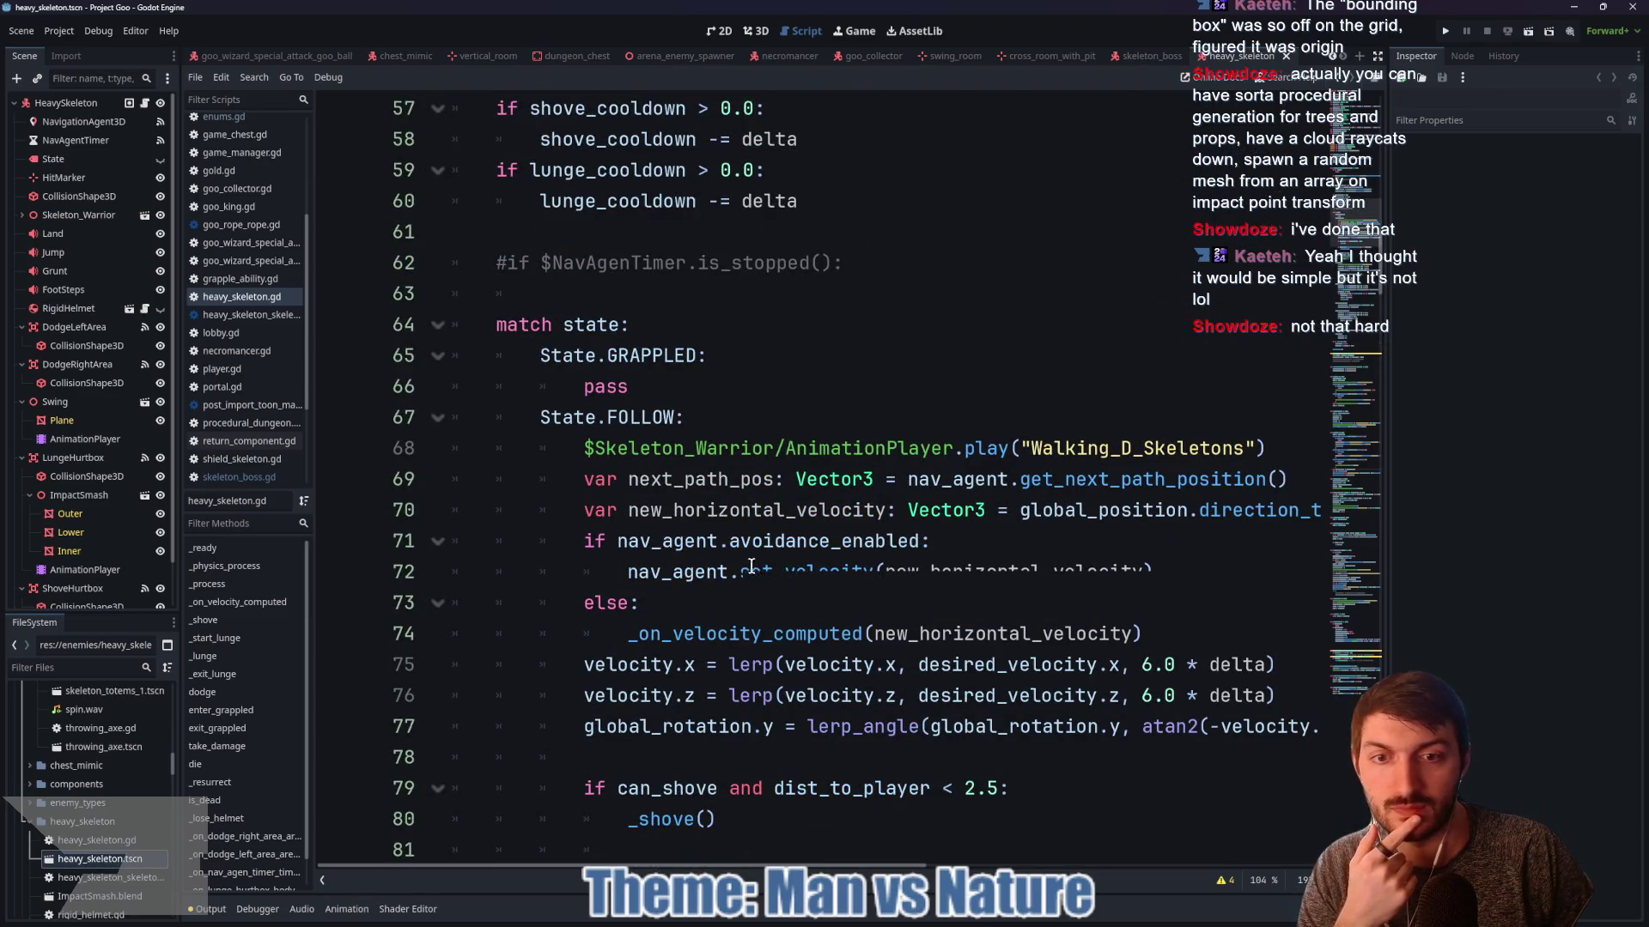
{"action": "mouse_move", "coordinate": [787, 573]}
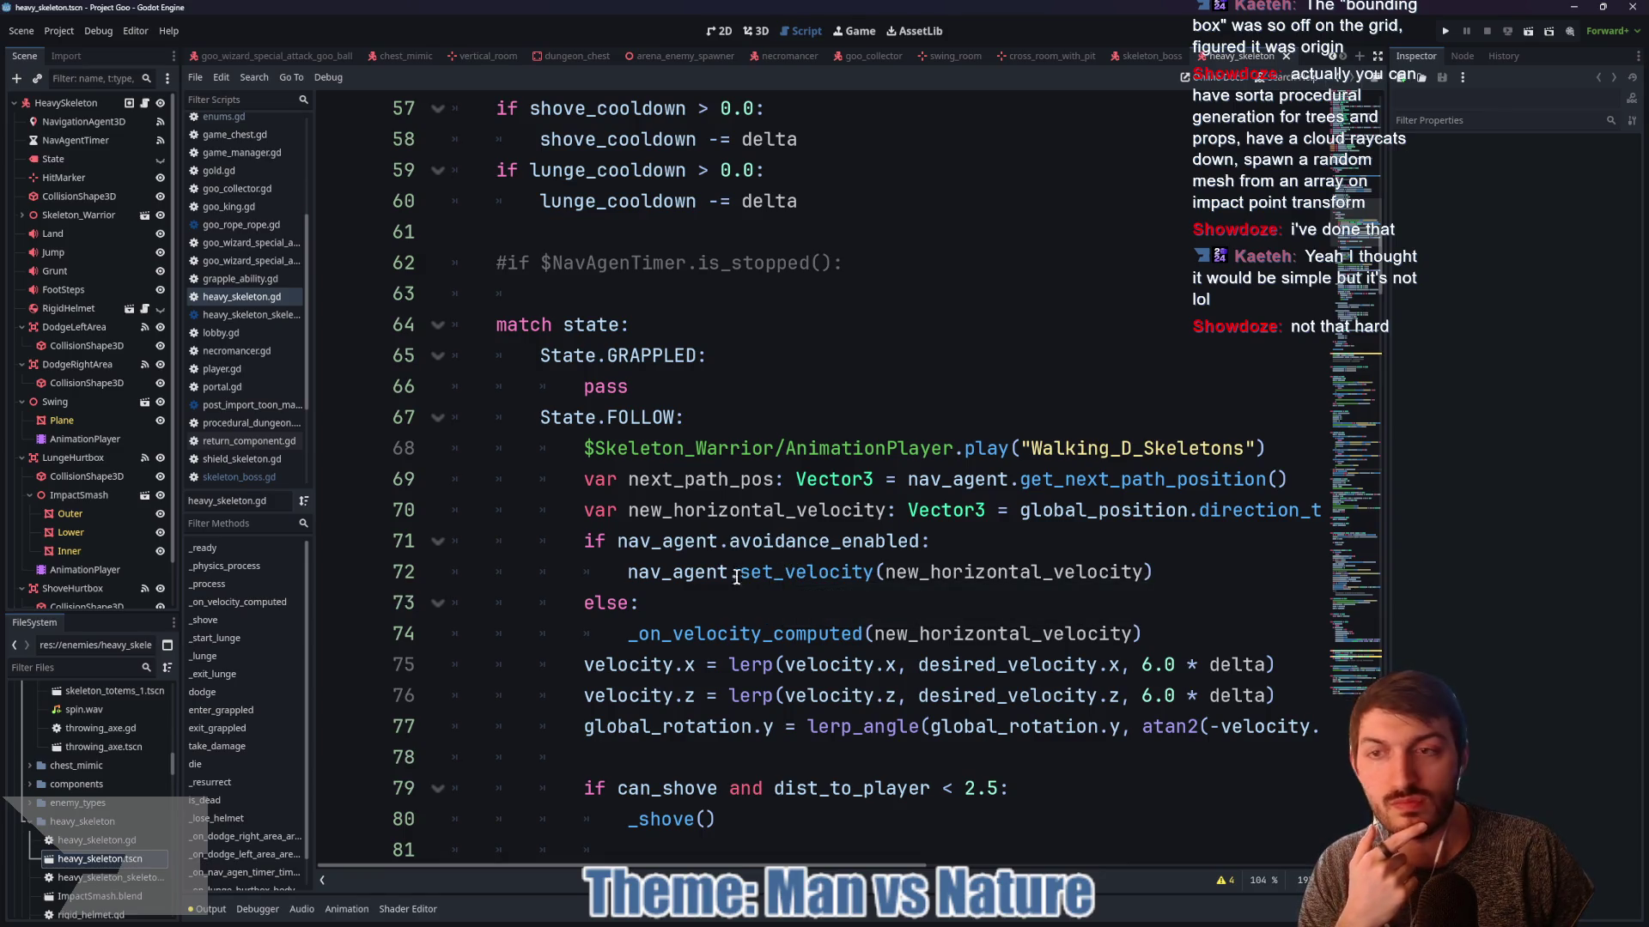
{"action": "scroll", "coordinate": [103, 786], "scroll_direction": "down", "scroll_amount": 3}
{"action": "left_click", "coordinate": [95, 873]}
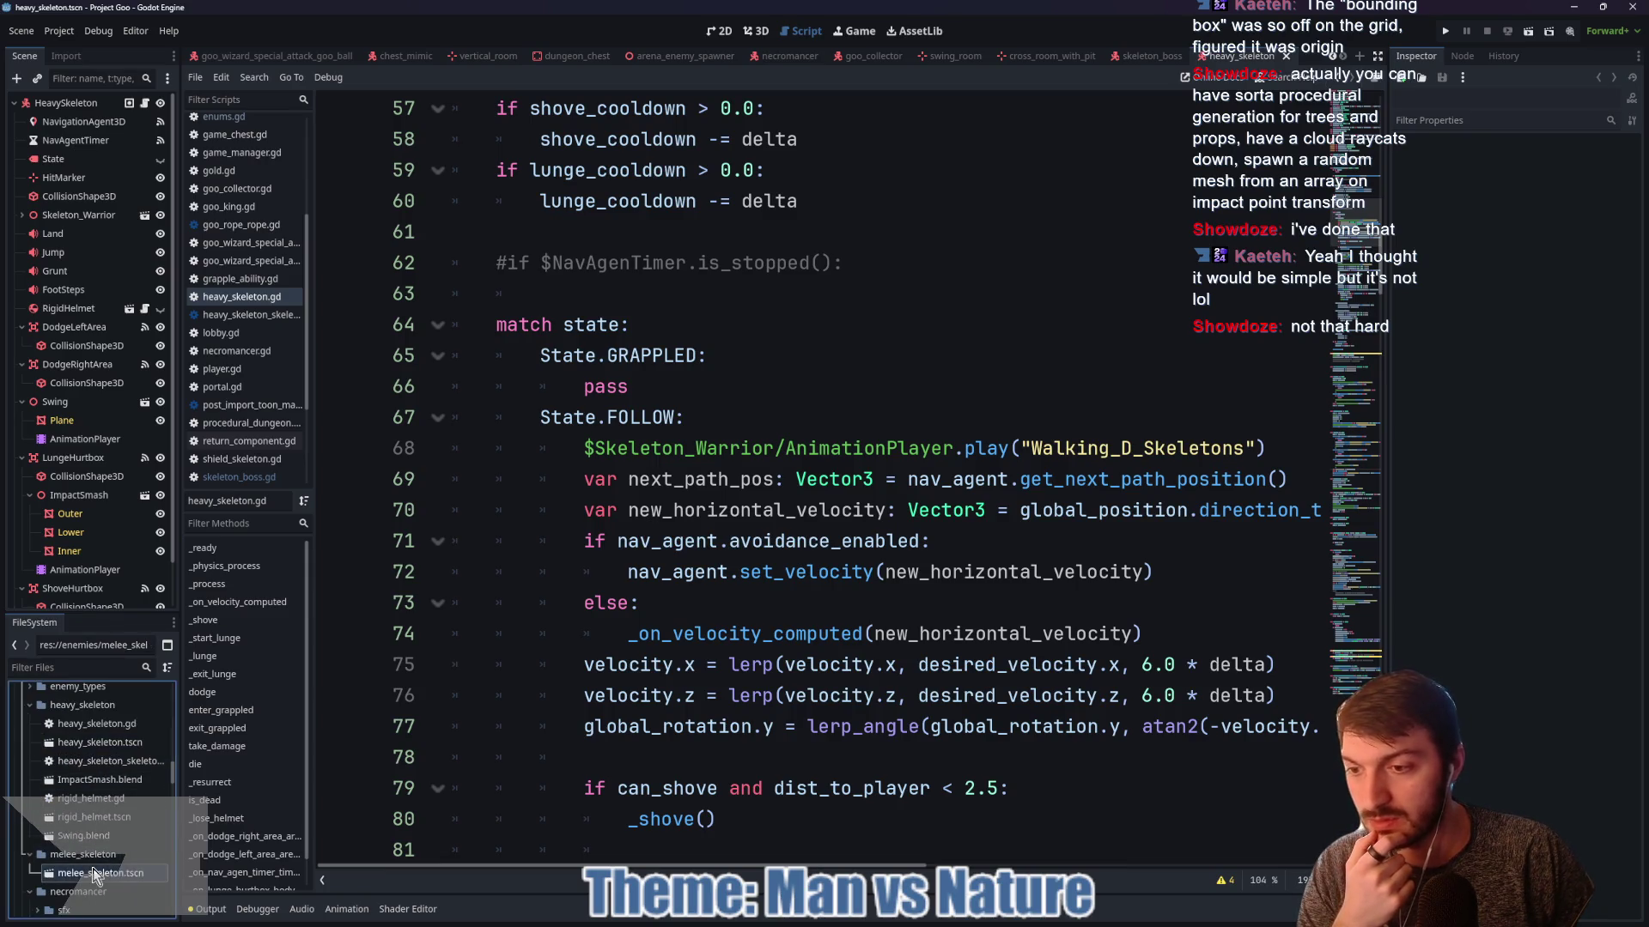
Open melee_skeleton.tscn and locate base_enemy.gd line 113 setting nav_agent.target_position for CLOSE movement.
{"action": "double_click", "coordinate": [94, 873]}
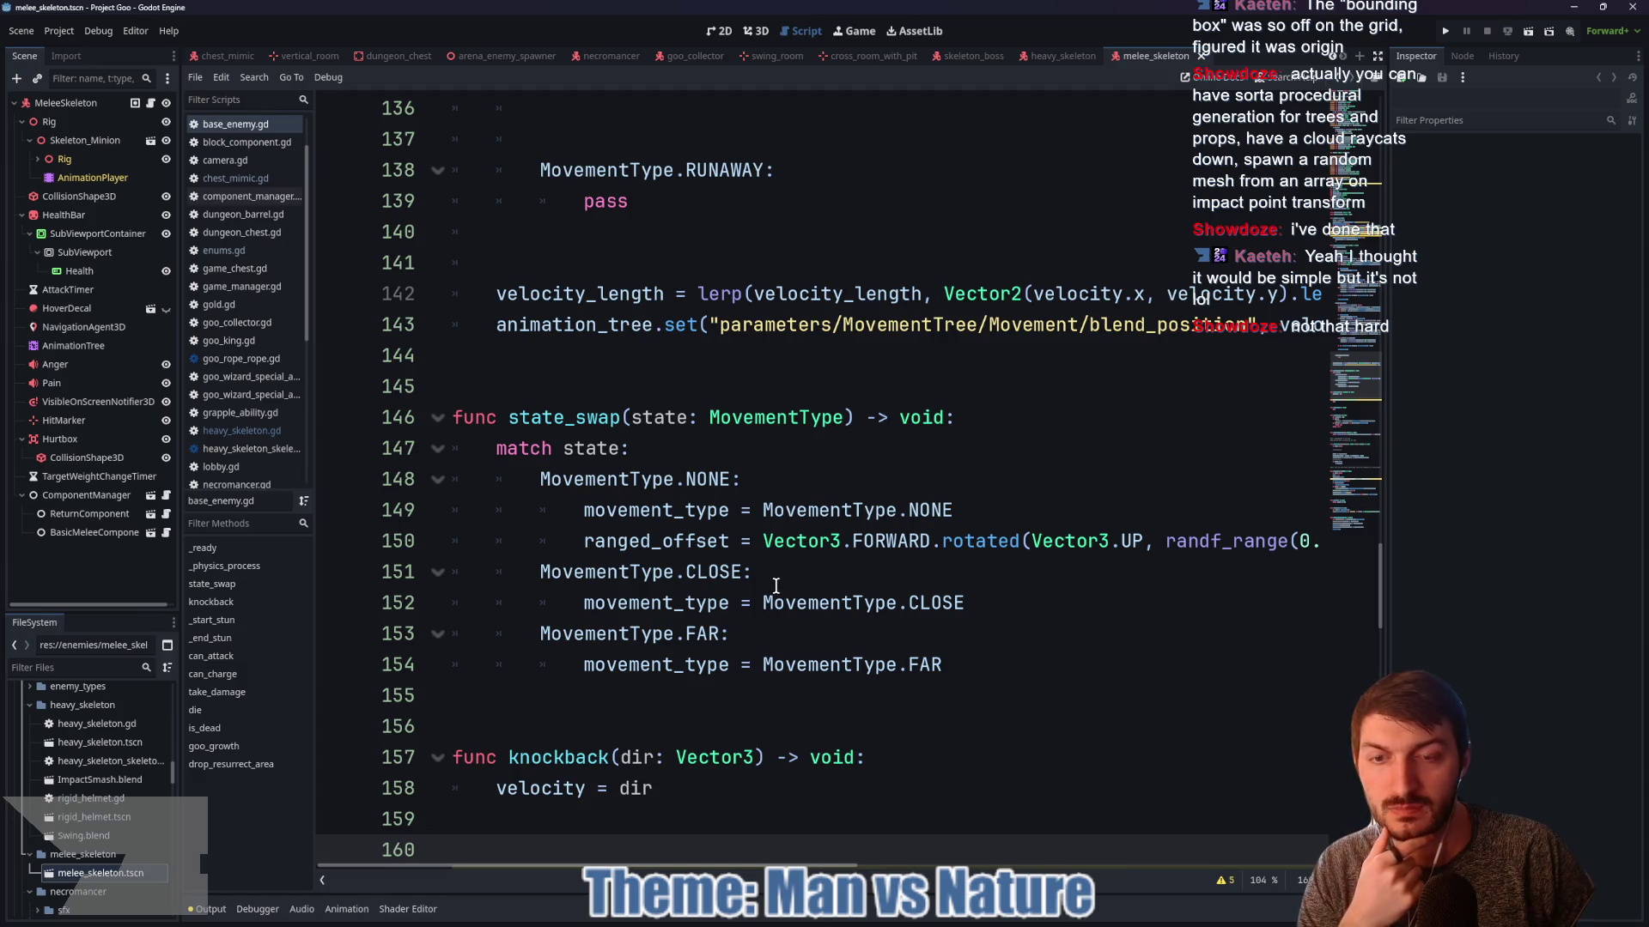
{"action": "scroll", "coordinate": [775, 585], "scroll_direction": "down", "scroll_amount": 1}
{"action": "scroll", "coordinate": [773, 587], "scroll_direction": "up", "scroll_amount": 15}
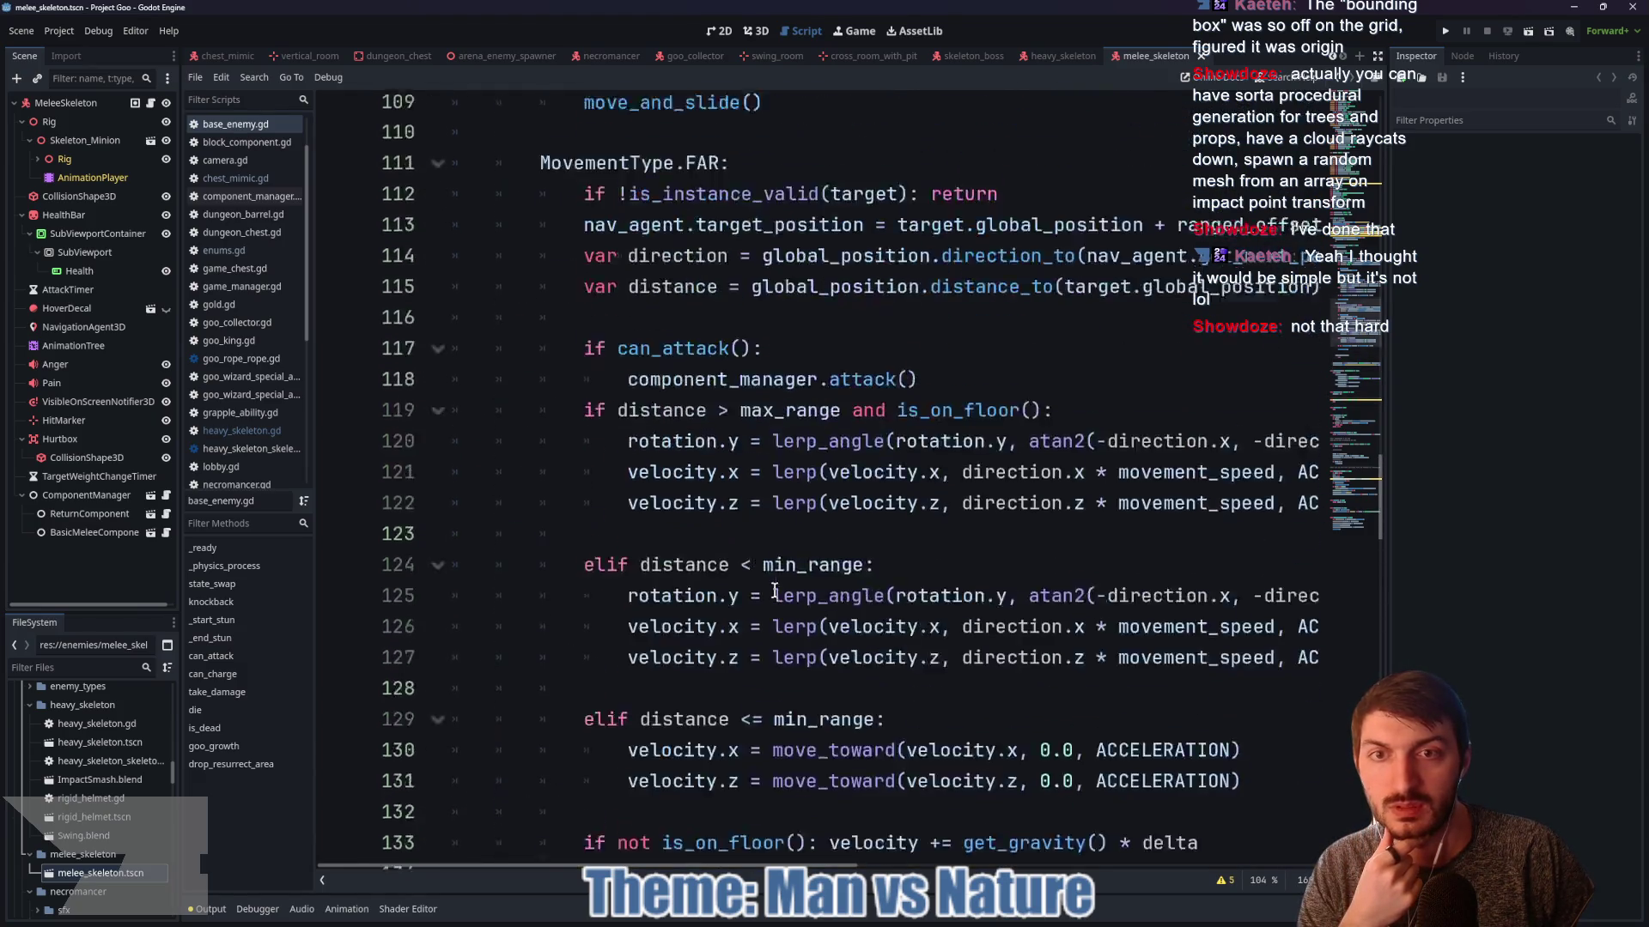
{"action": "scroll", "coordinate": [752, 571], "scroll_direction": "down", "scroll_amount": 2}
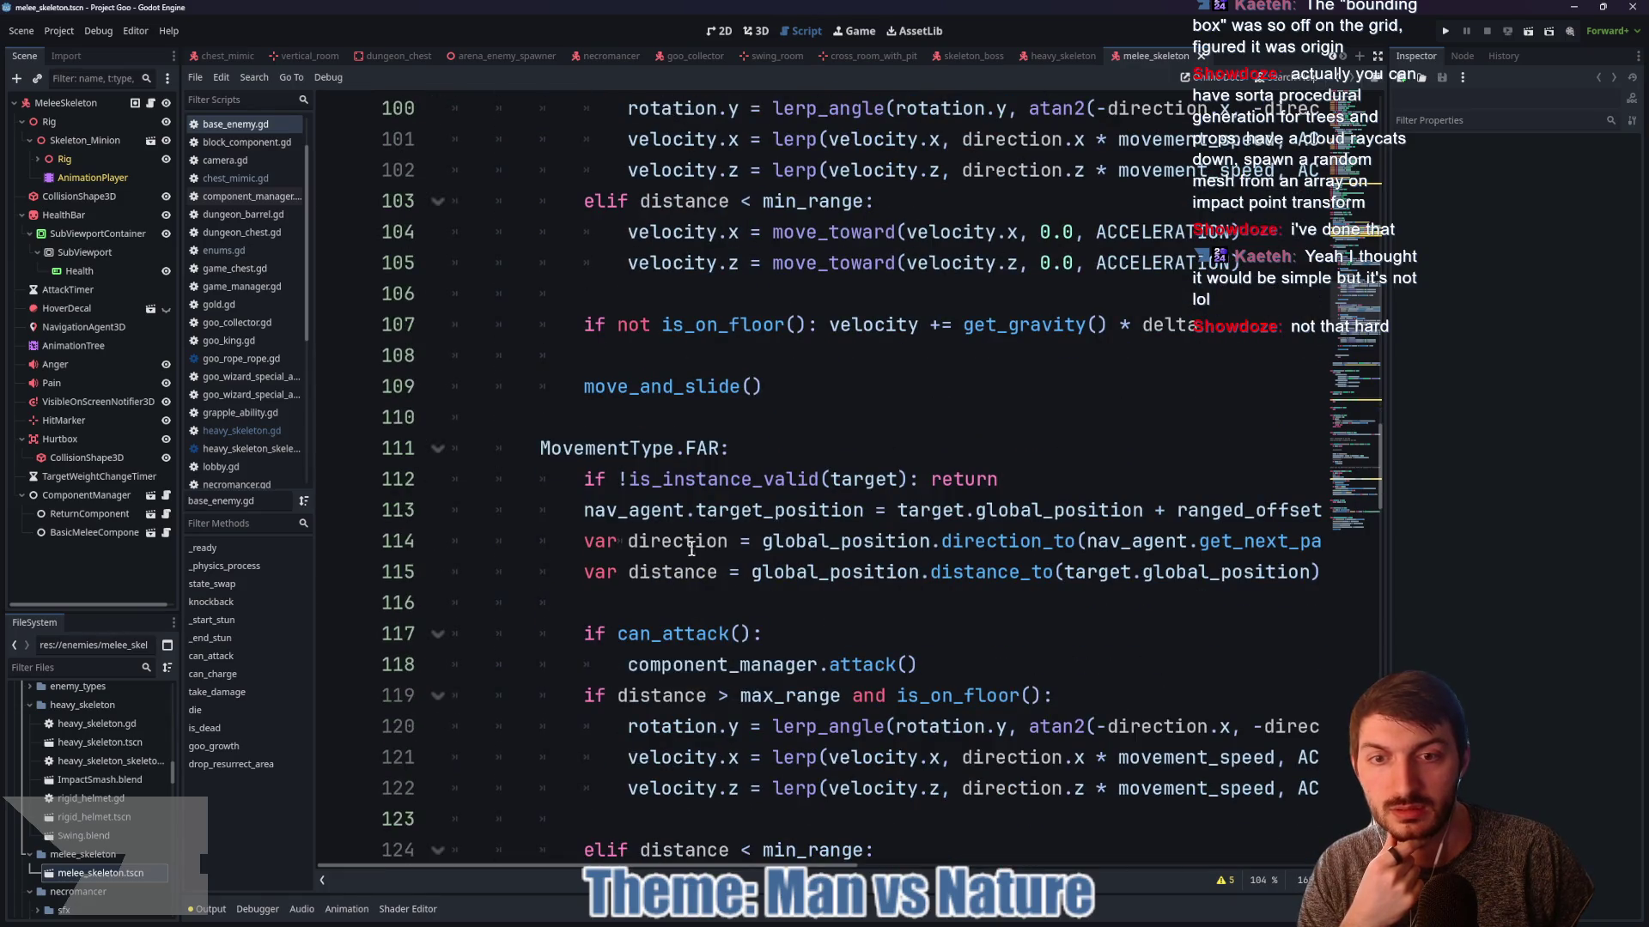
{"action": "left_click", "coordinate": [775, 510]}
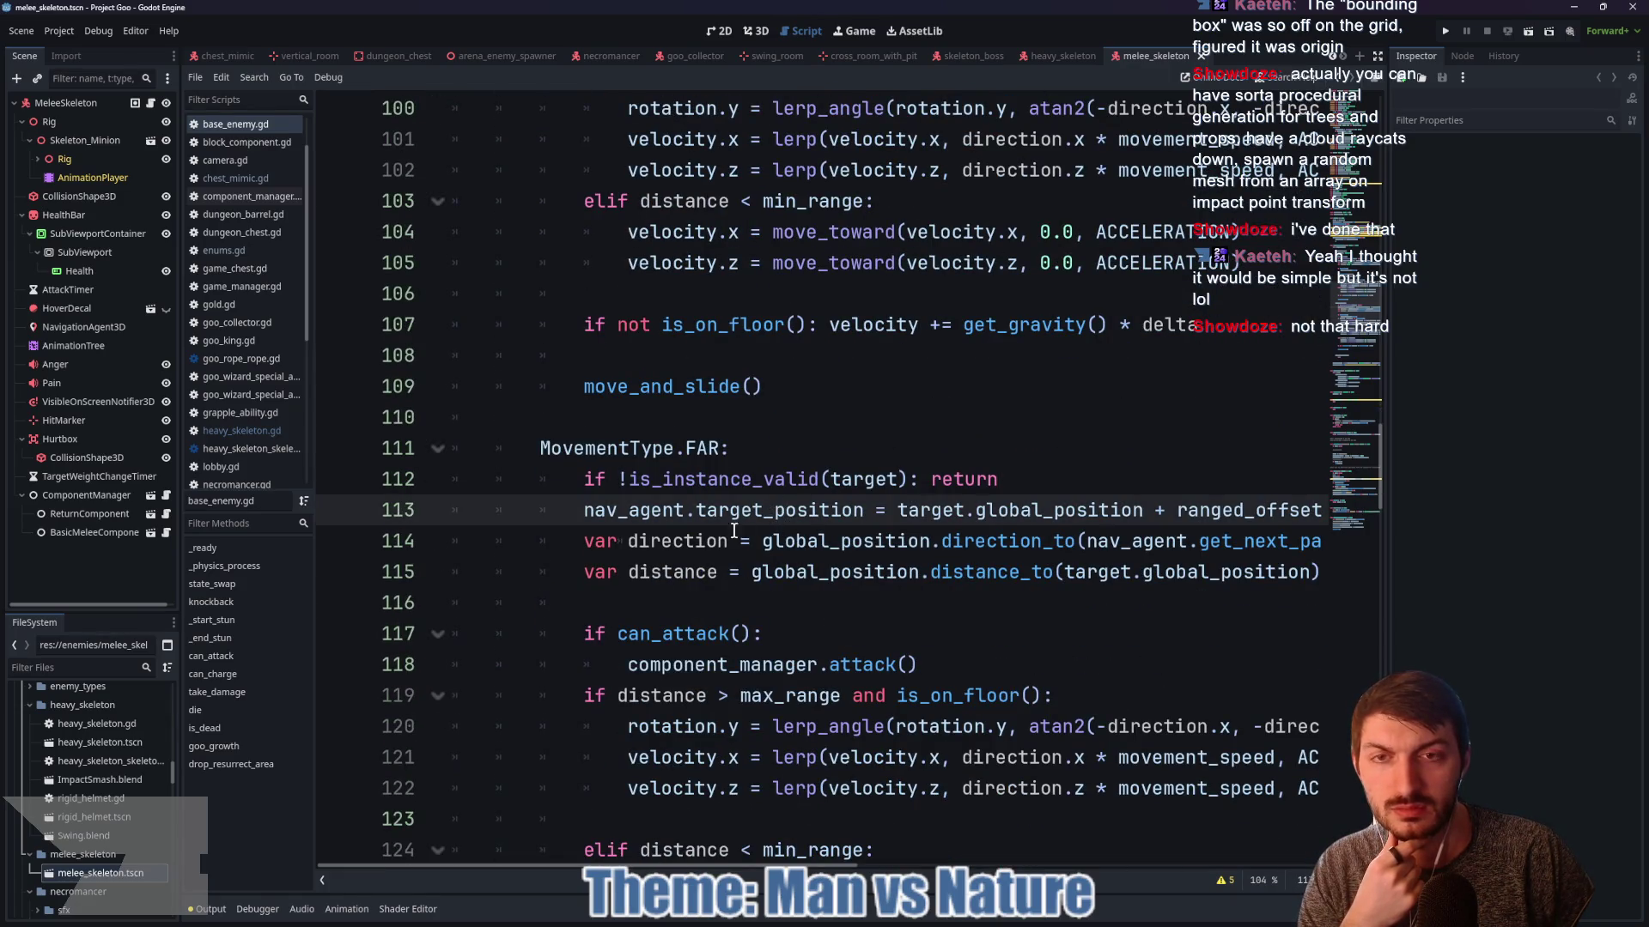
{"action": "scroll", "coordinate": [731, 539], "scroll_direction": "up", "scroll_amount": 2}
{"action": "scroll", "coordinate": [731, 539], "scroll_direction": "down", "scroll_amount": 2}
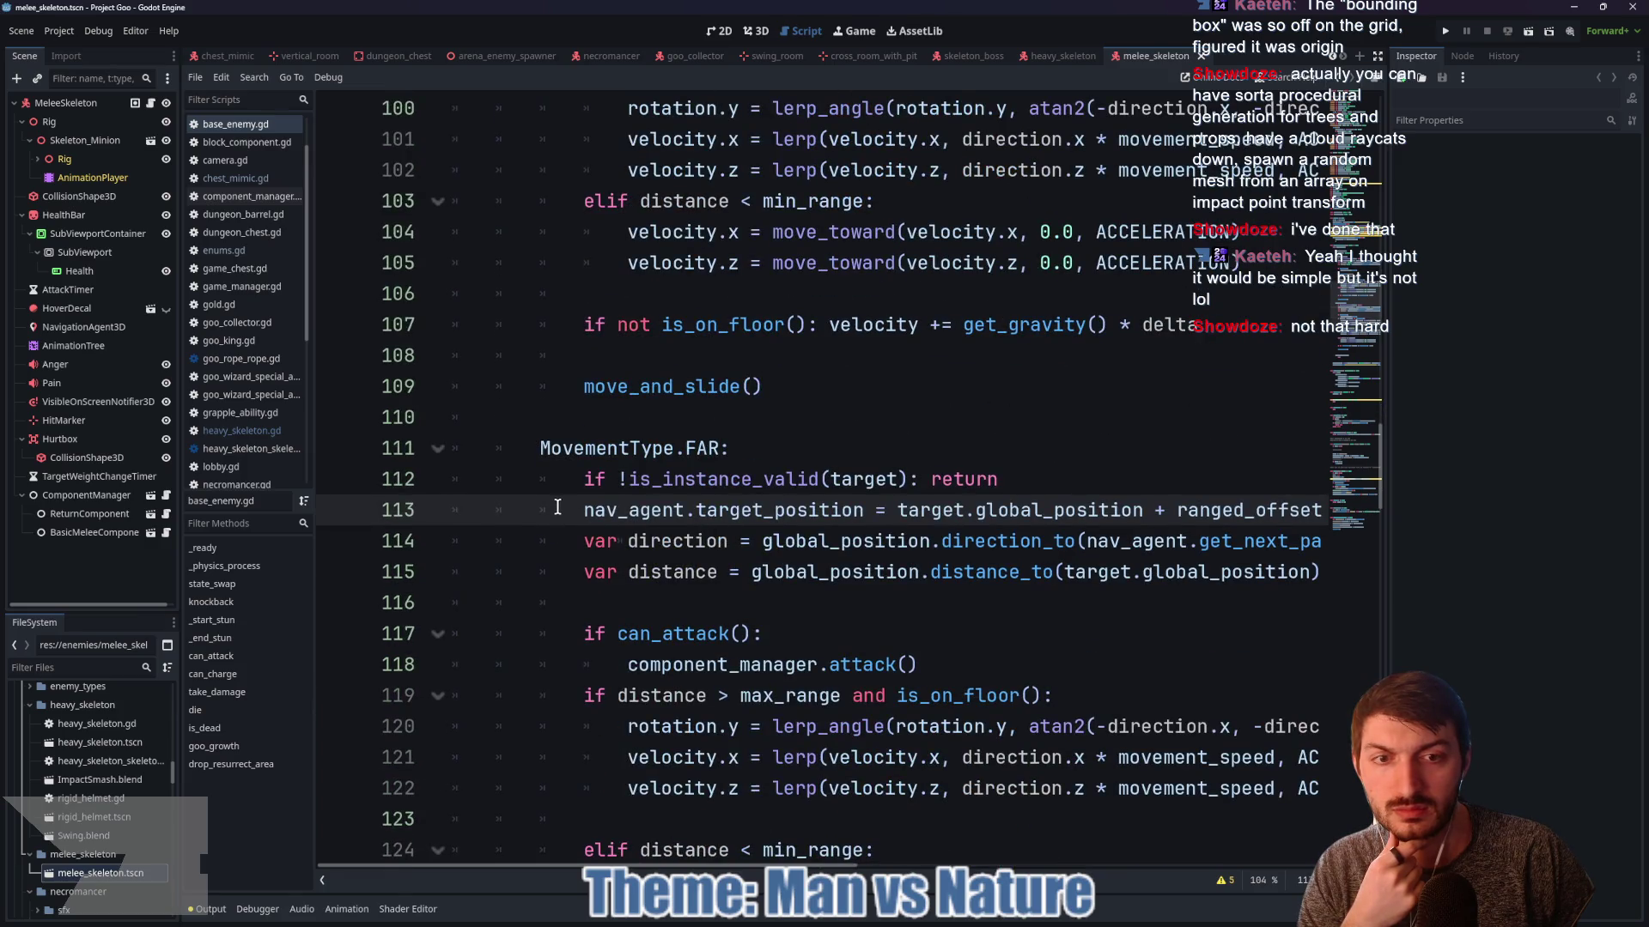
{"action": "mouse_move", "coordinate": [586, 510]}
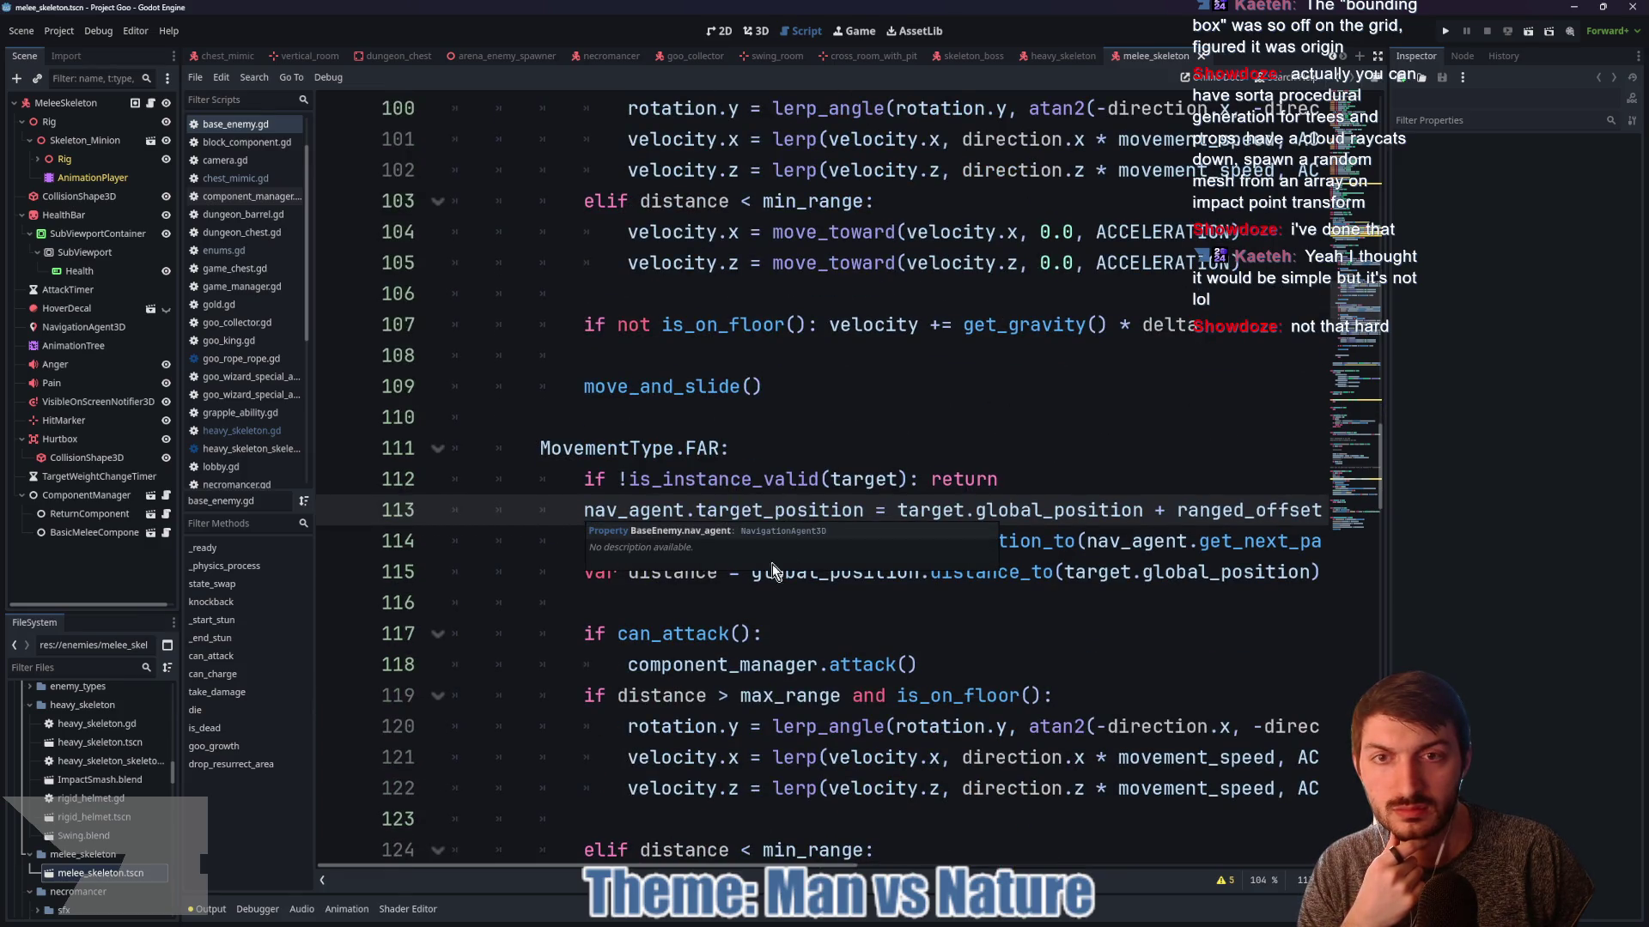
{"action": "scroll", "coordinate": [799, 519], "scroll_direction": "up", "scroll_amount": 6}
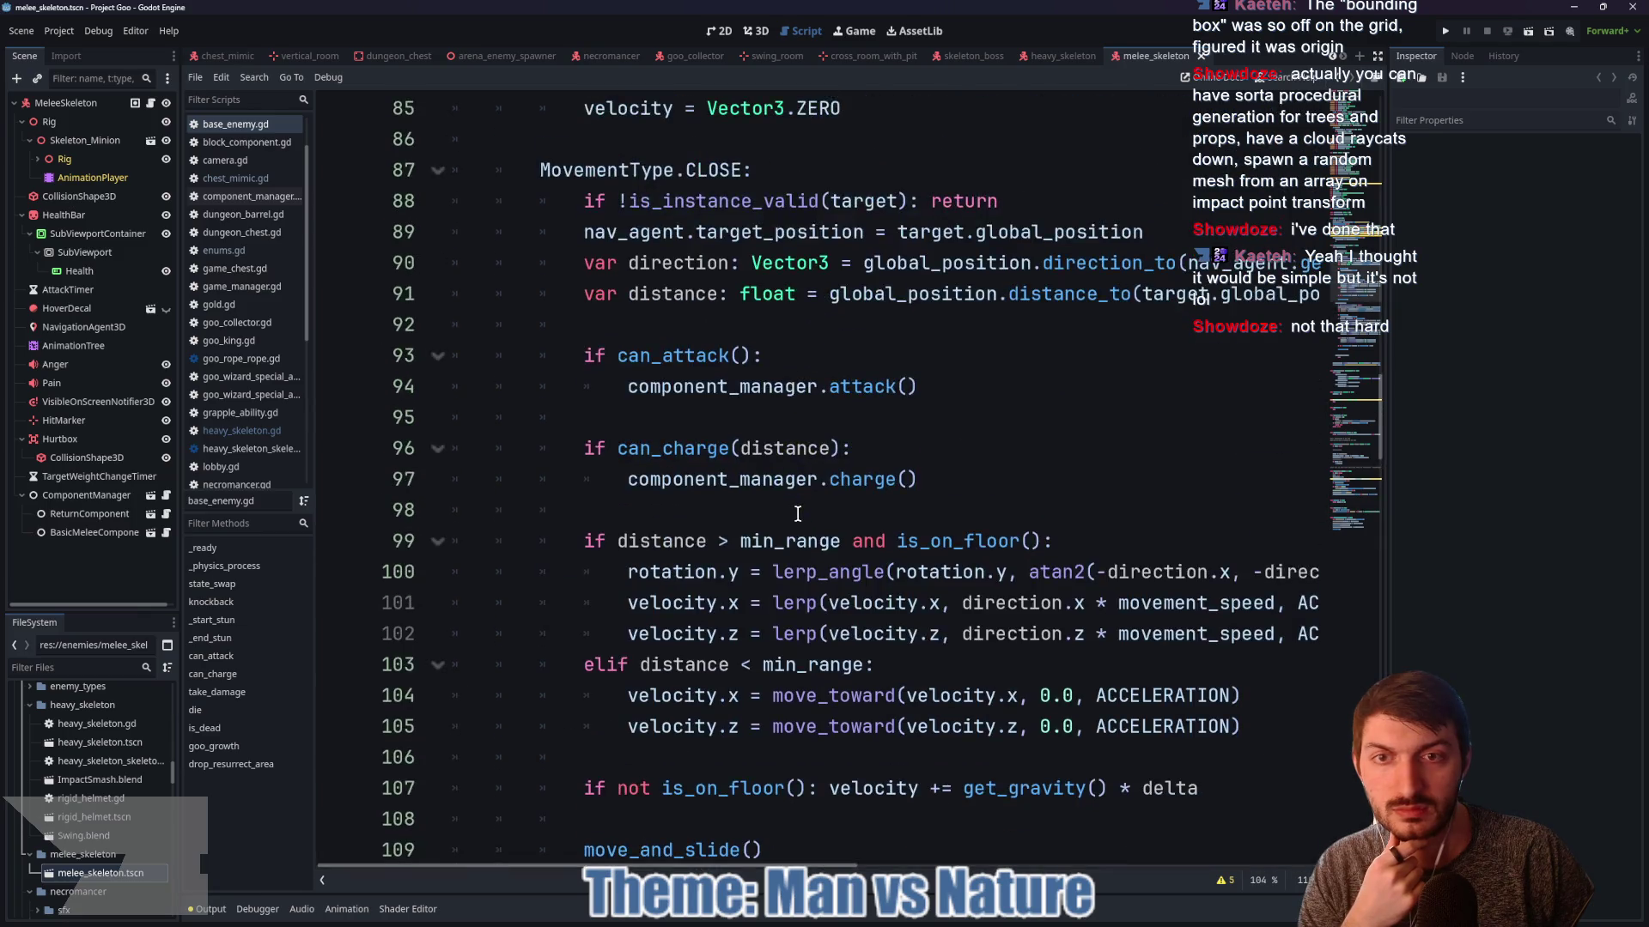